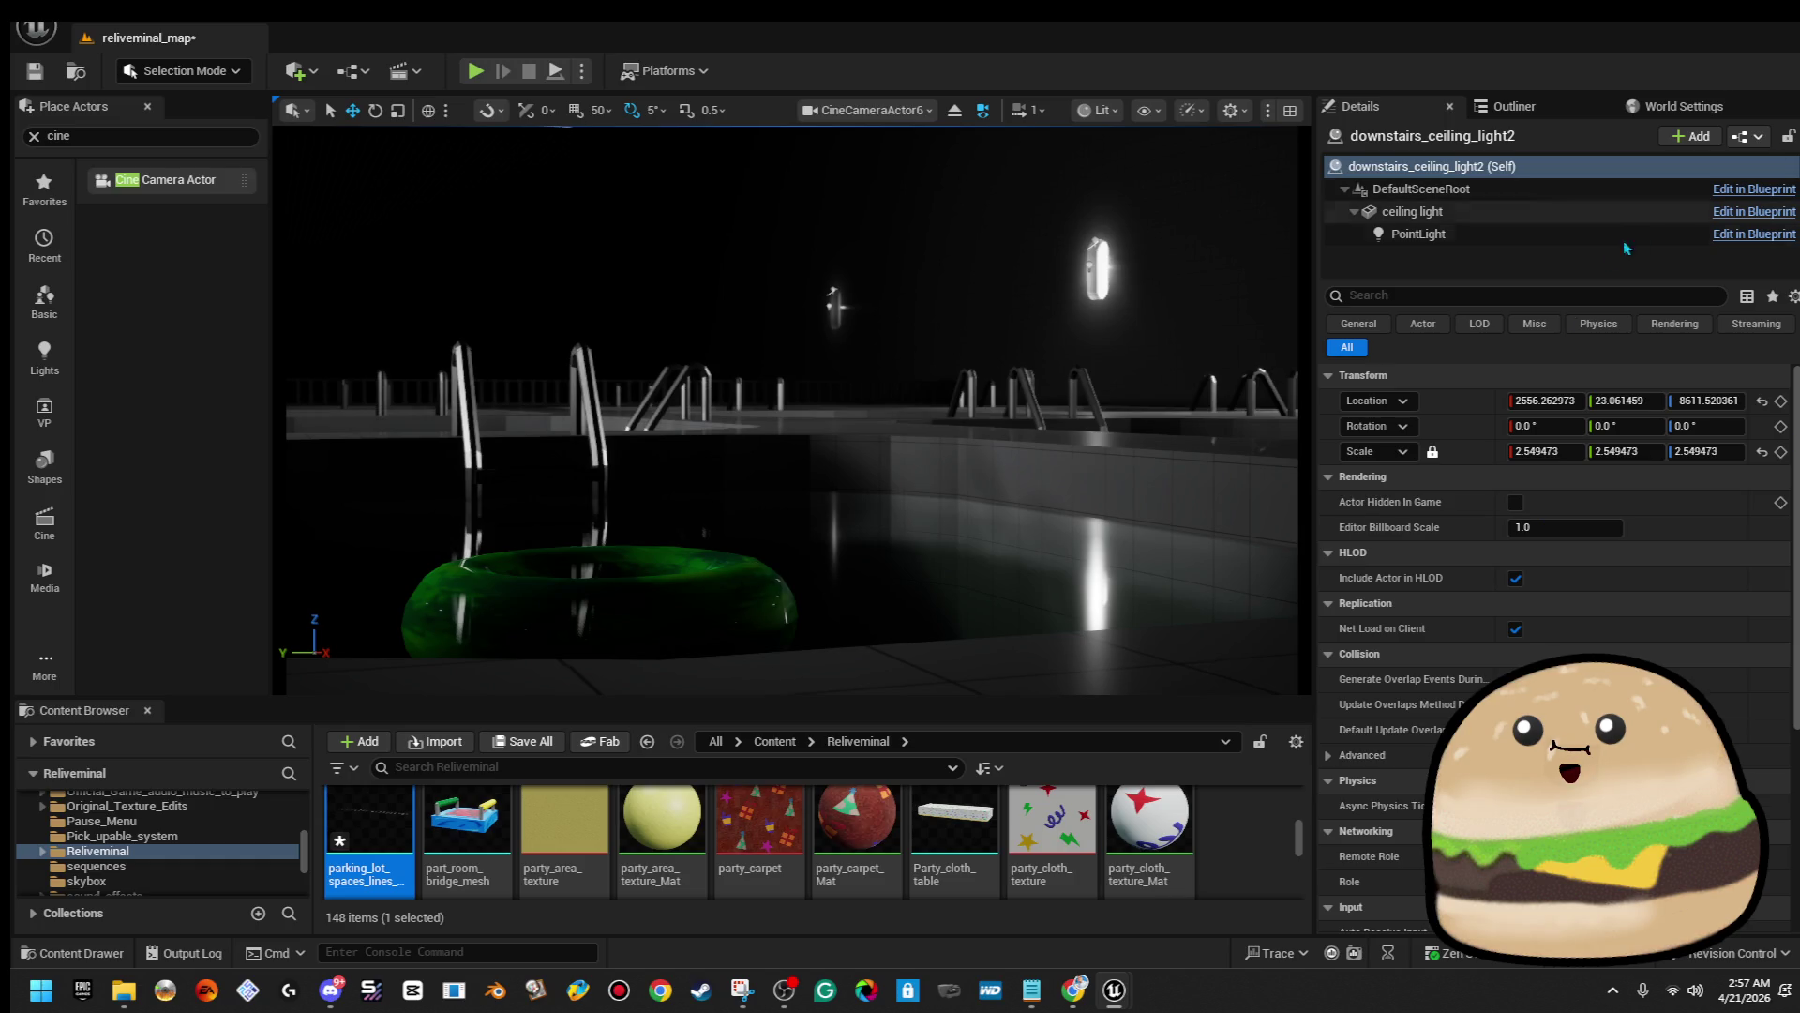
Set the cine camera's Actor to Track to the inflatable donut, then play the level full-screen
{"action": "left_click", "coordinate": [1551, 191]}
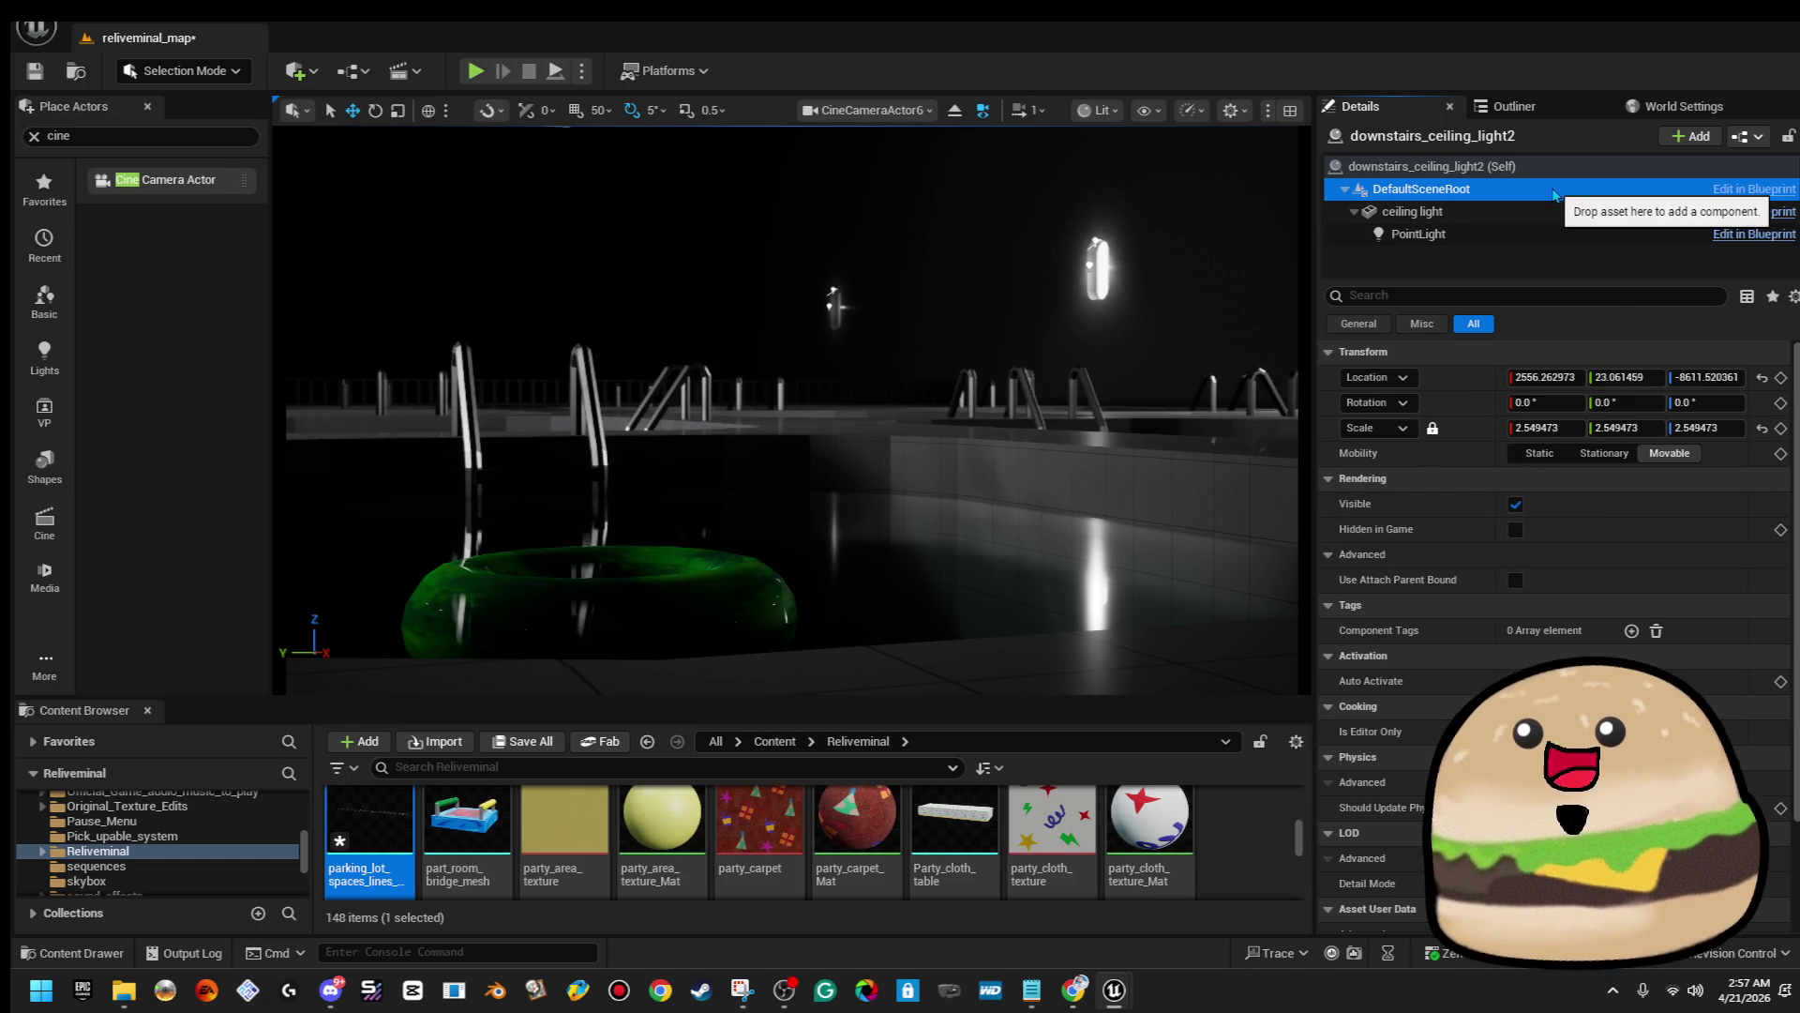
{"action": "left_click", "coordinate": [1730, 627]}
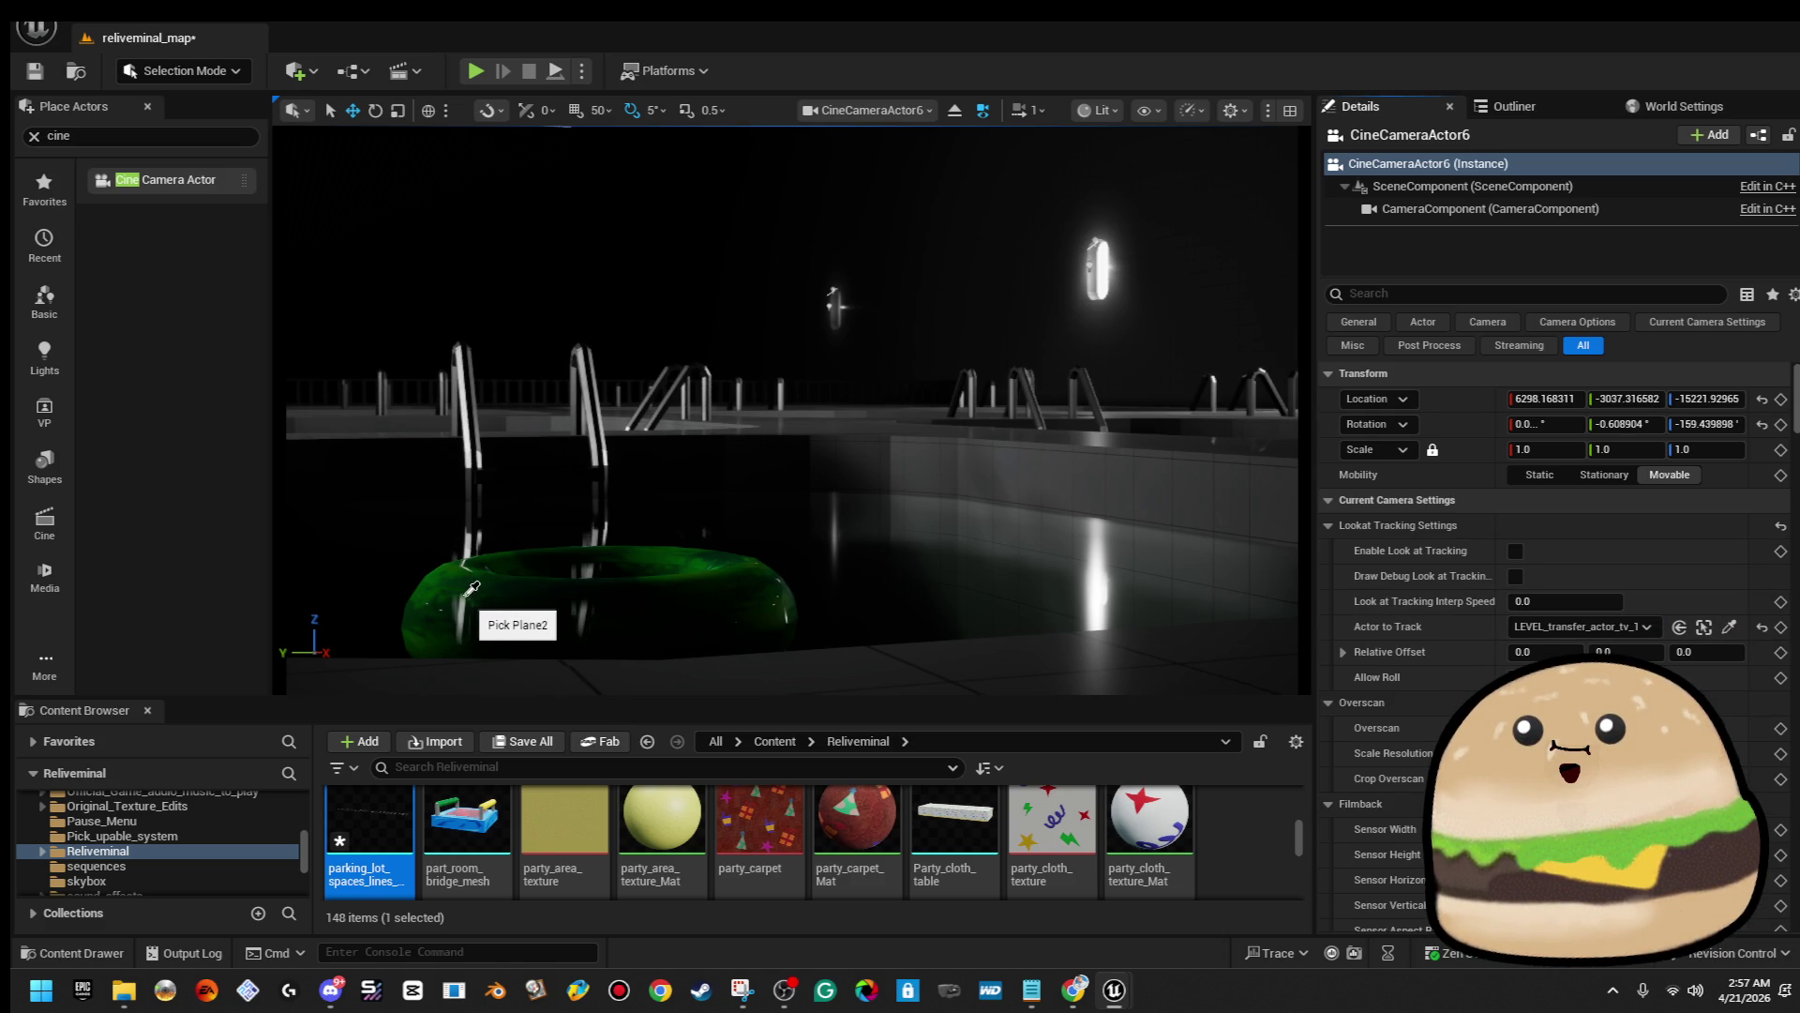
{"action": "left_click", "coordinate": [504, 592]}
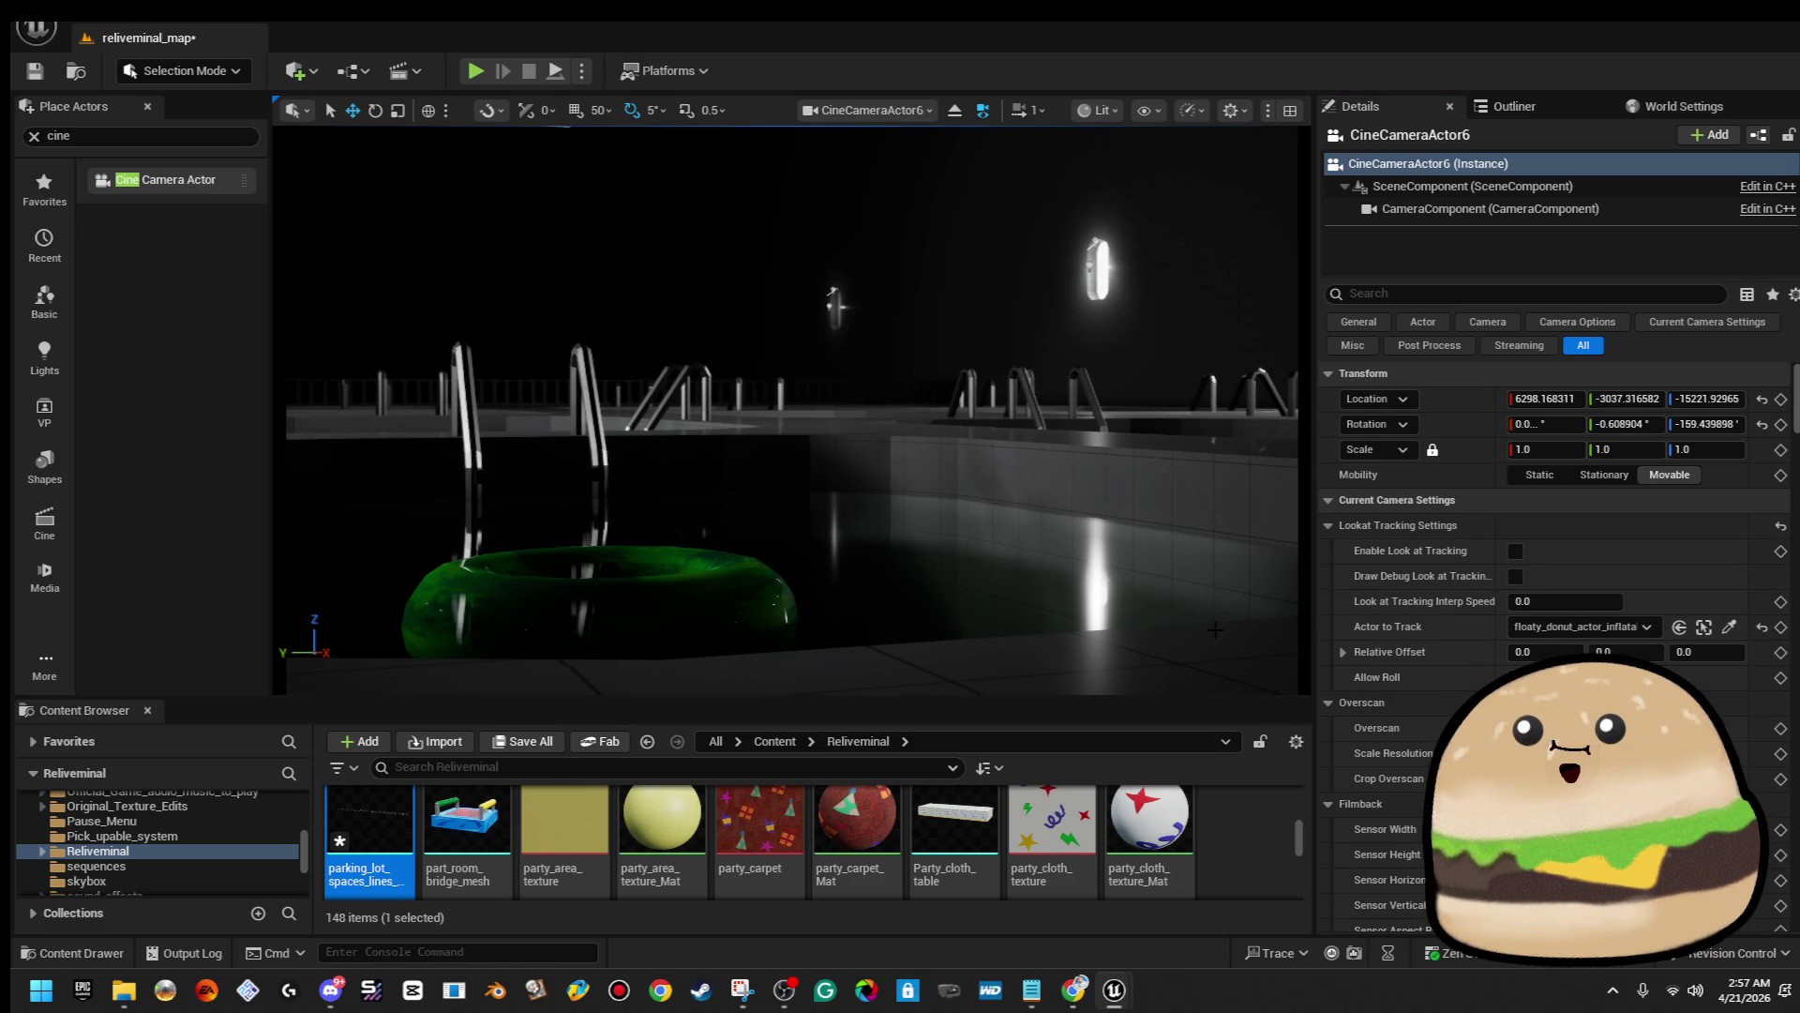
{"action": "left_click", "coordinate": [1729, 627]}
{"action": "left_click", "coordinate": [487, 585]}
{"action": "left_click", "coordinate": [476, 72]}
{"action": "key", "text": "F11"}
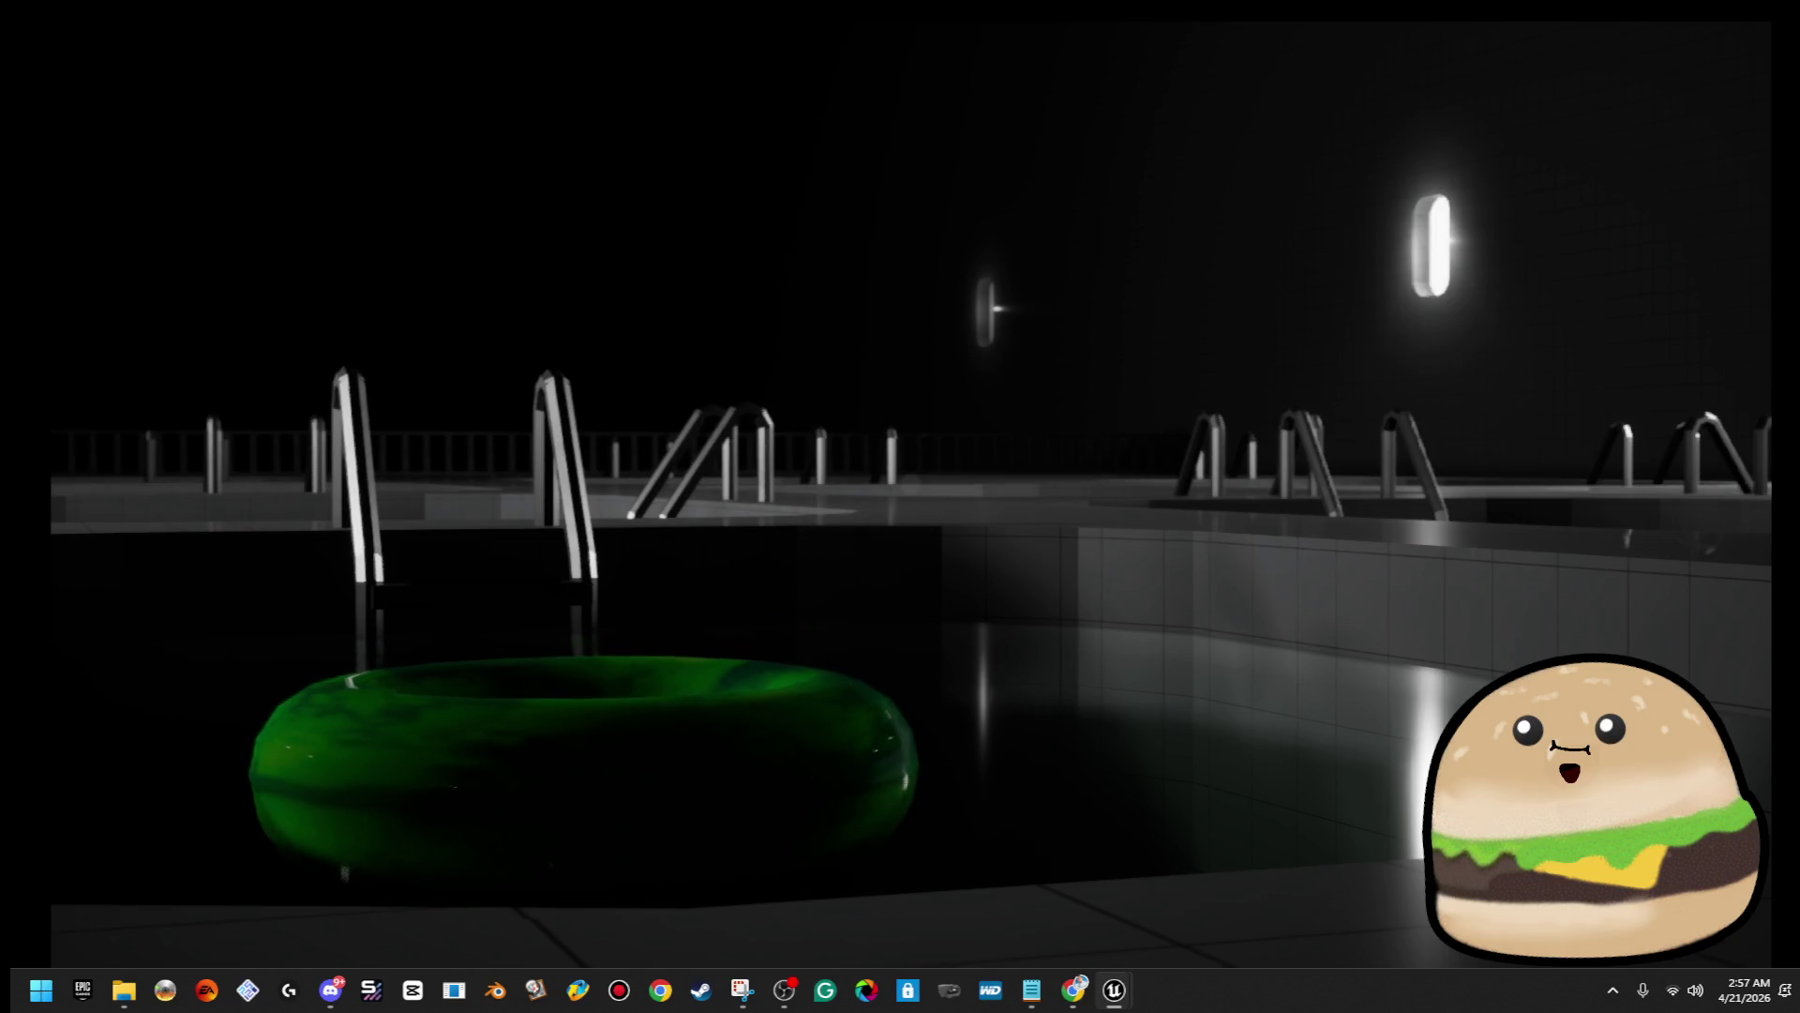
Snip the entire full-screen night pool scene with the green donut using Win+Shift+S
{"action": "key", "text": "super+shift+s"}
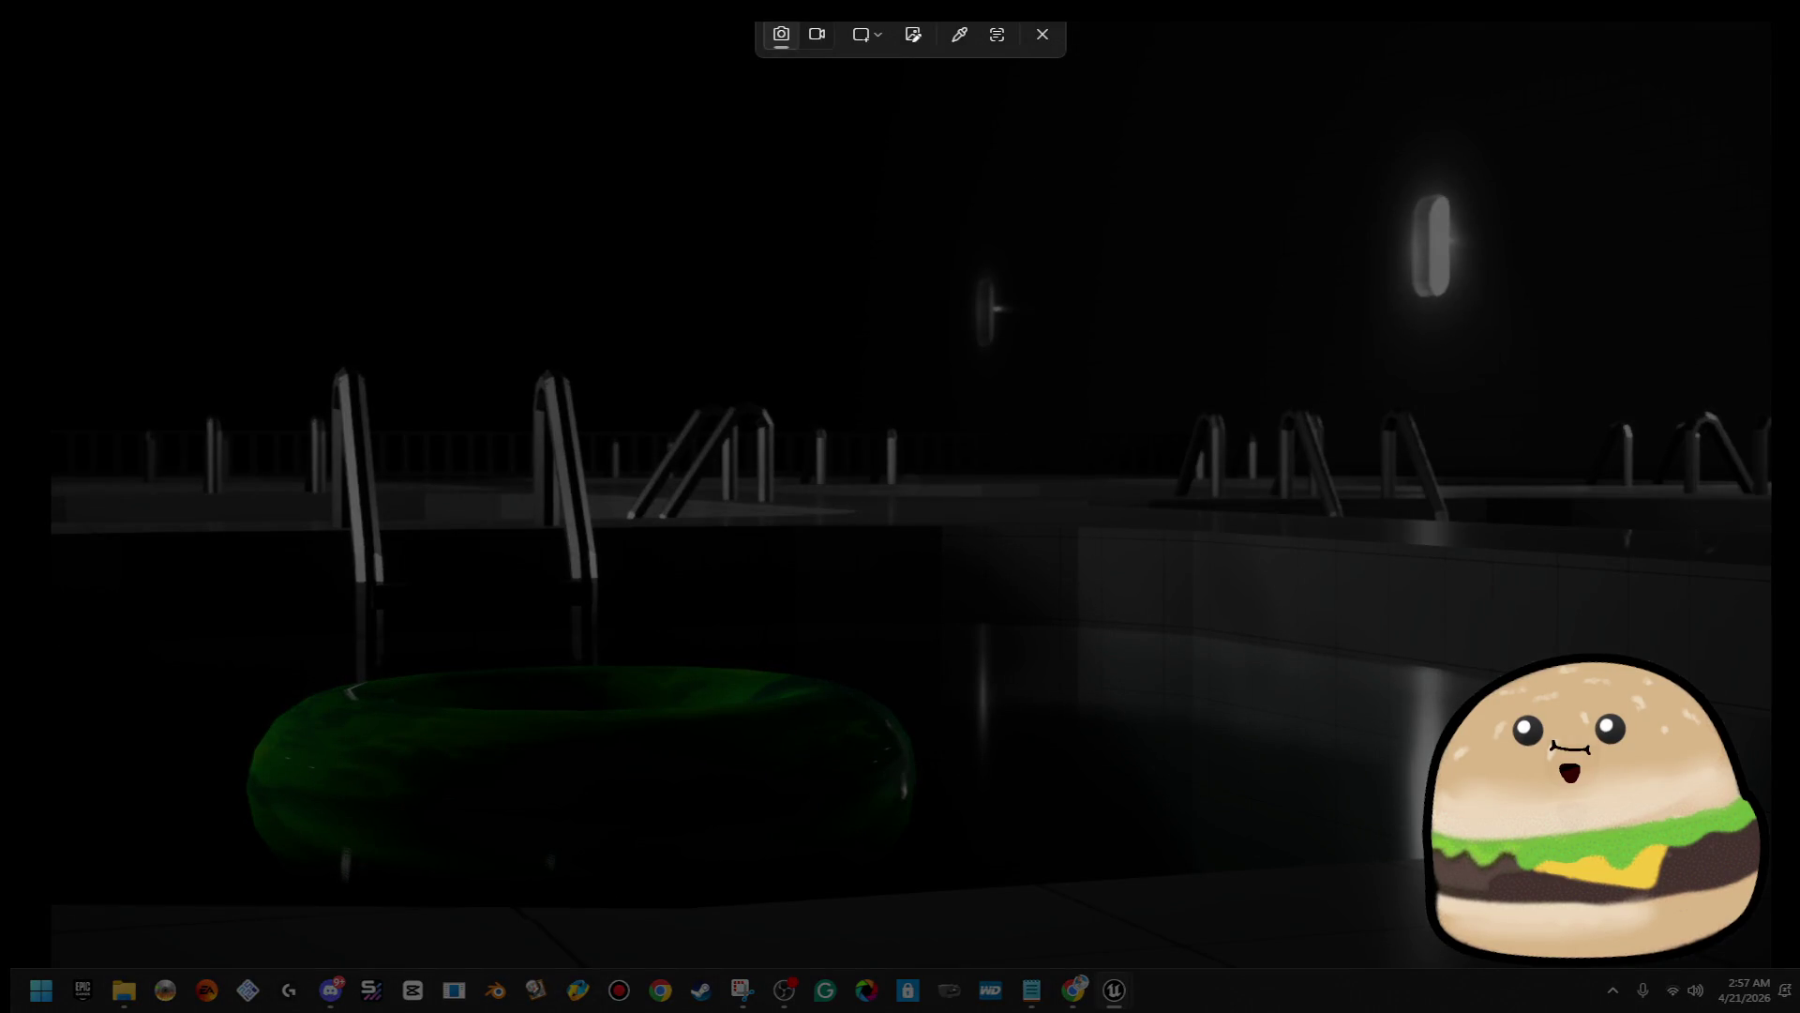
{"action": "mouse_move", "coordinate": [53, 961]}
{"action": "left_mouse_down"}
{"action": "mouse_move", "coordinate": [1735, 266]}
{"action": "mouse_move", "coordinate": [1765, 23]}
{"action": "mouse_move", "coordinate": [1770, 40]}
{"action": "left_mouse_up"}
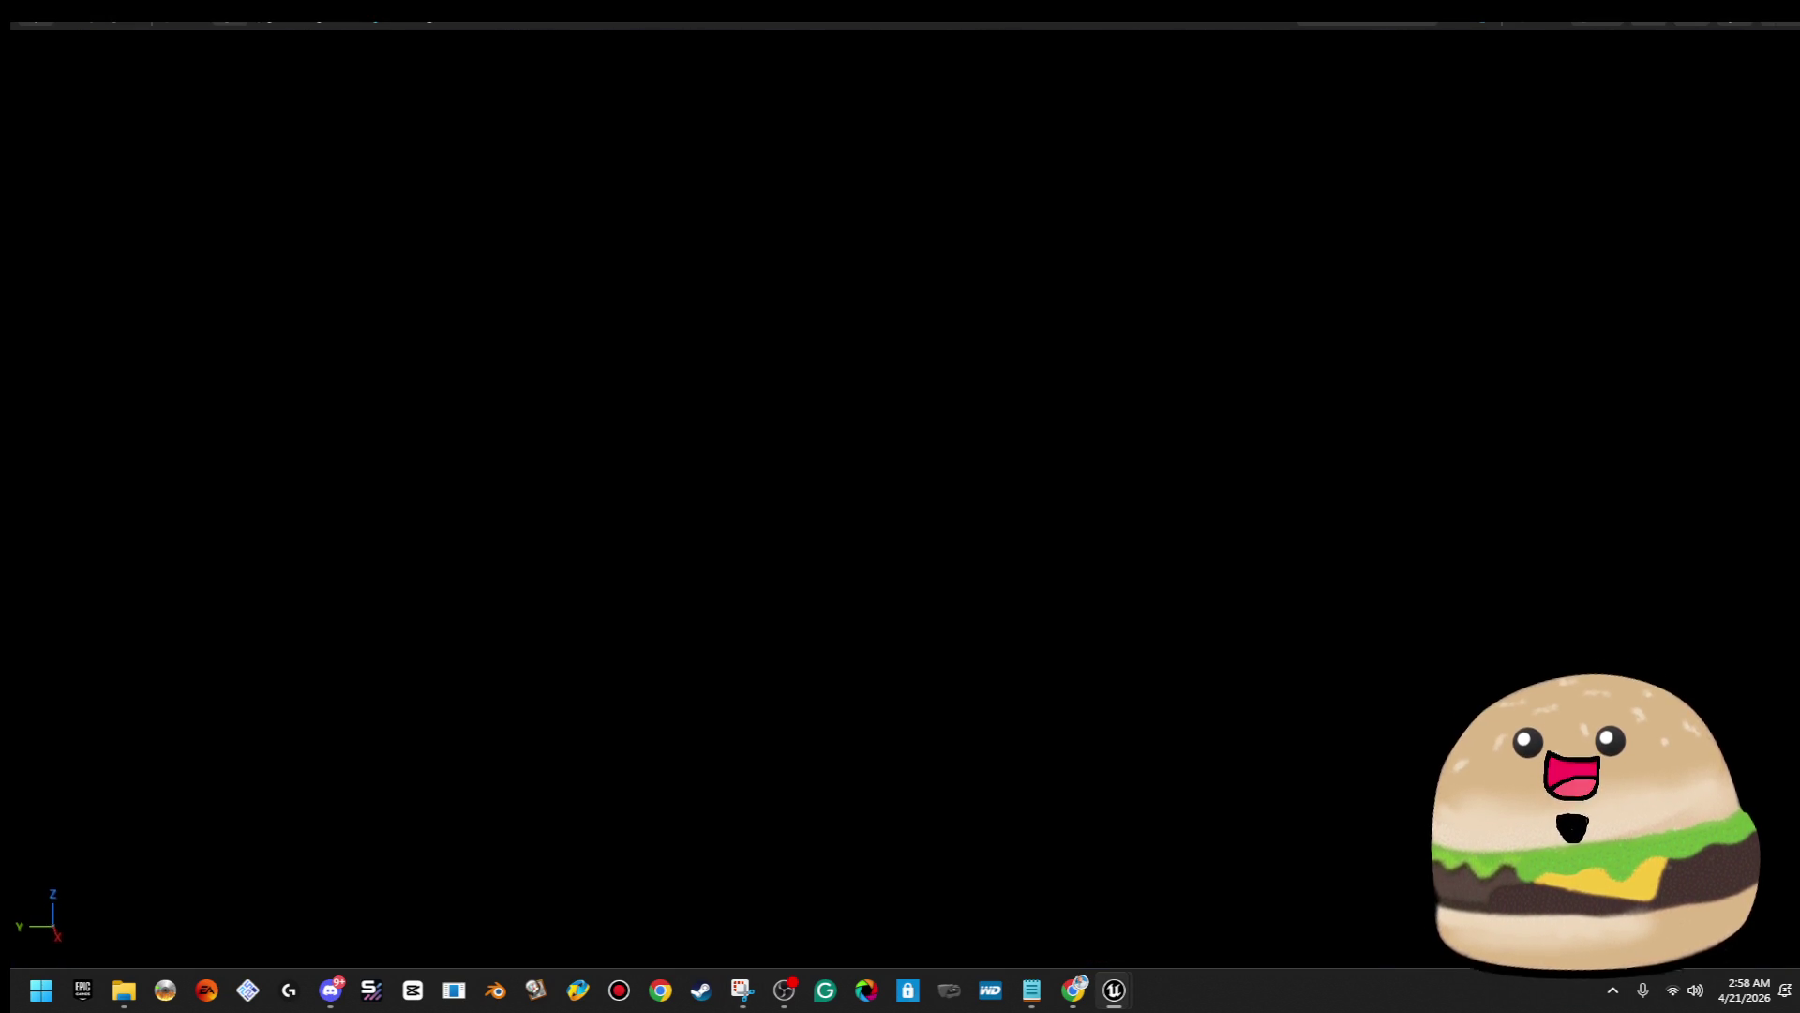
Switch the viewport to Lit mode and fly the camera into the party room toward the cake
{"action": "left_click", "coordinate": [1586, 25]}
{"action": "left_click", "coordinate": [1605, 101]}
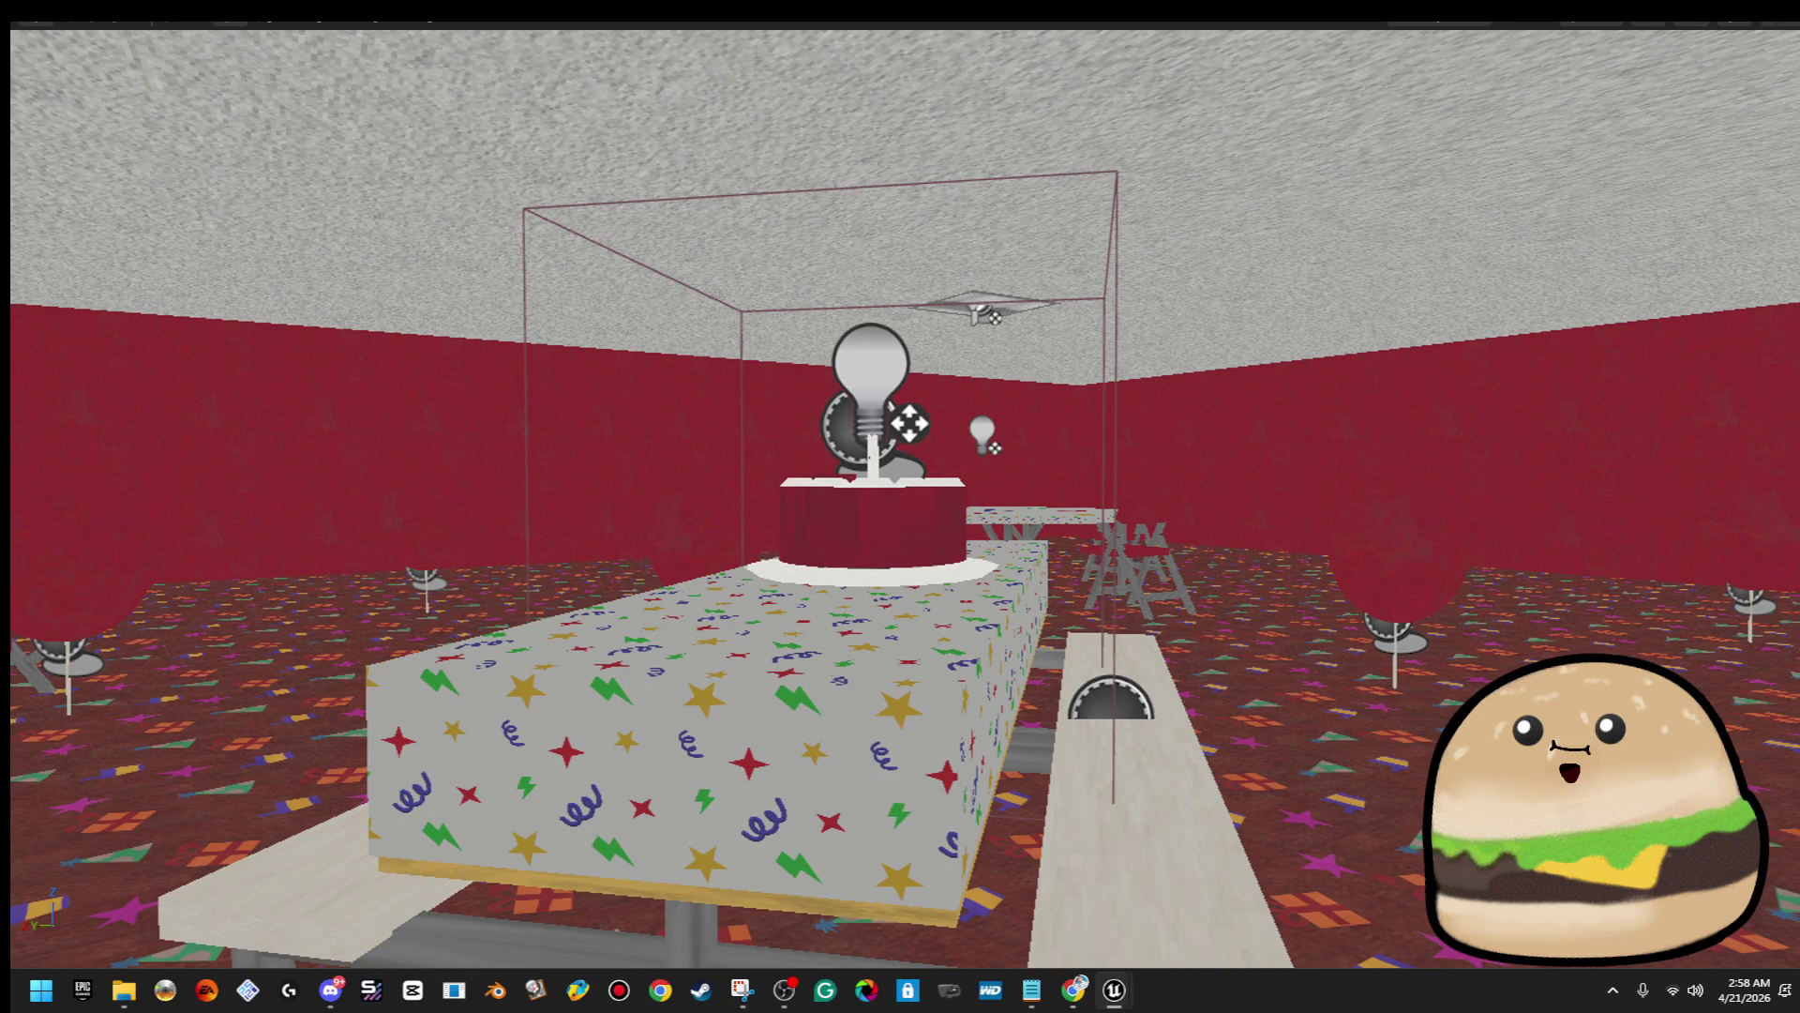
{"action": "left_click", "coordinate": [1606, 34]}
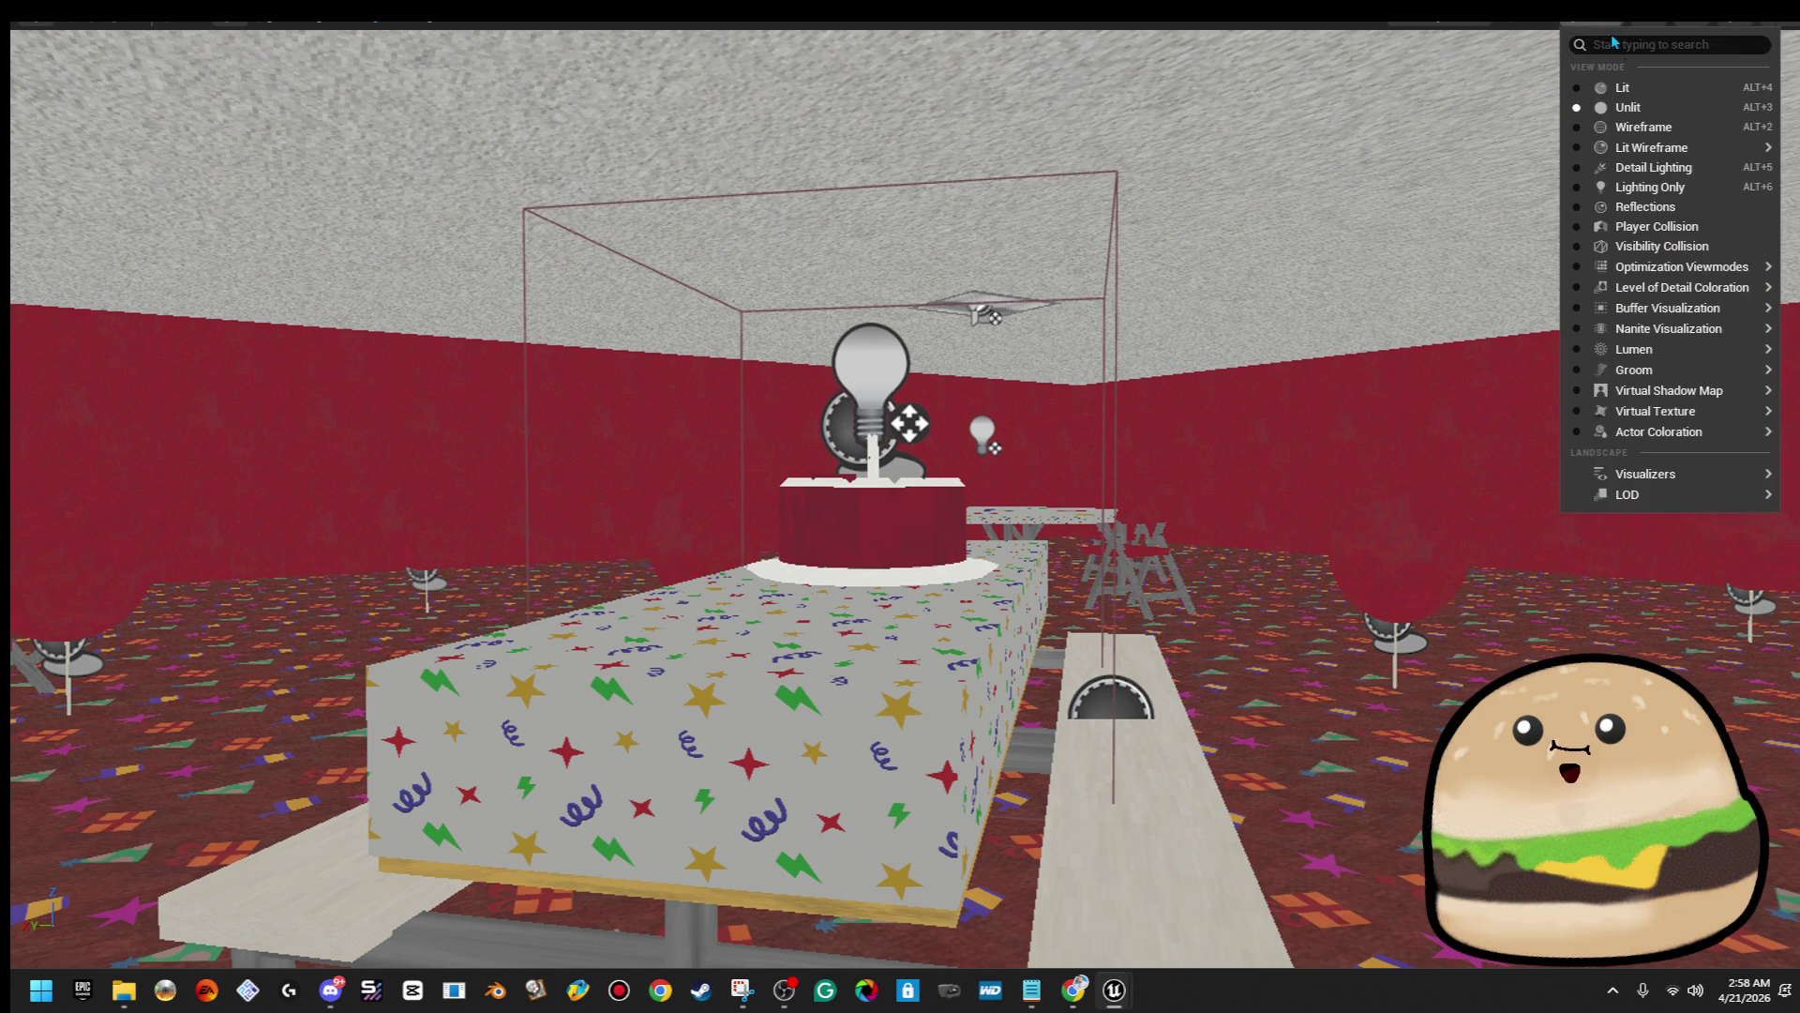
{"action": "left_click", "coordinate": [1629, 100]}
{"action": "mouse_move", "coordinate": [1328, 290]}
{"action": "left_mouse_down"}
{"action": "mouse_move", "coordinate": [552, 785]}
{"action": "mouse_move", "coordinate": [552, 731]}
{"action": "left_mouse_up"}
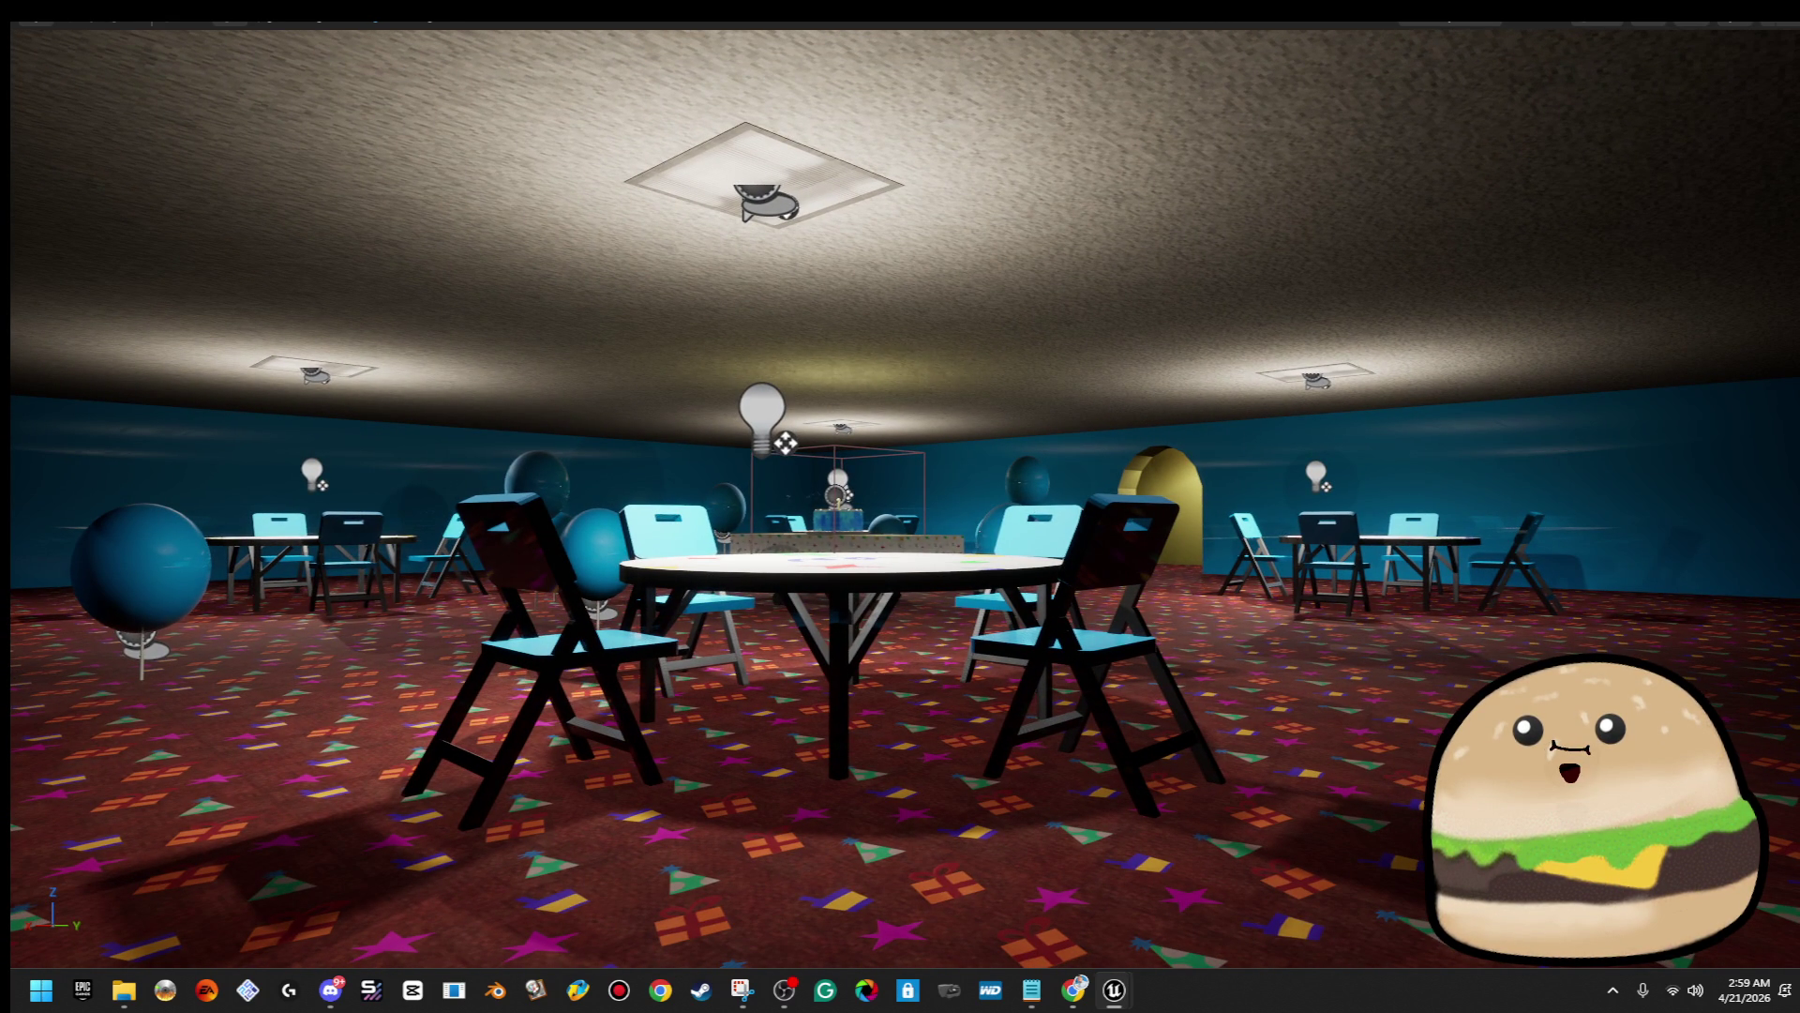
{"action": "key", "text": "f"}
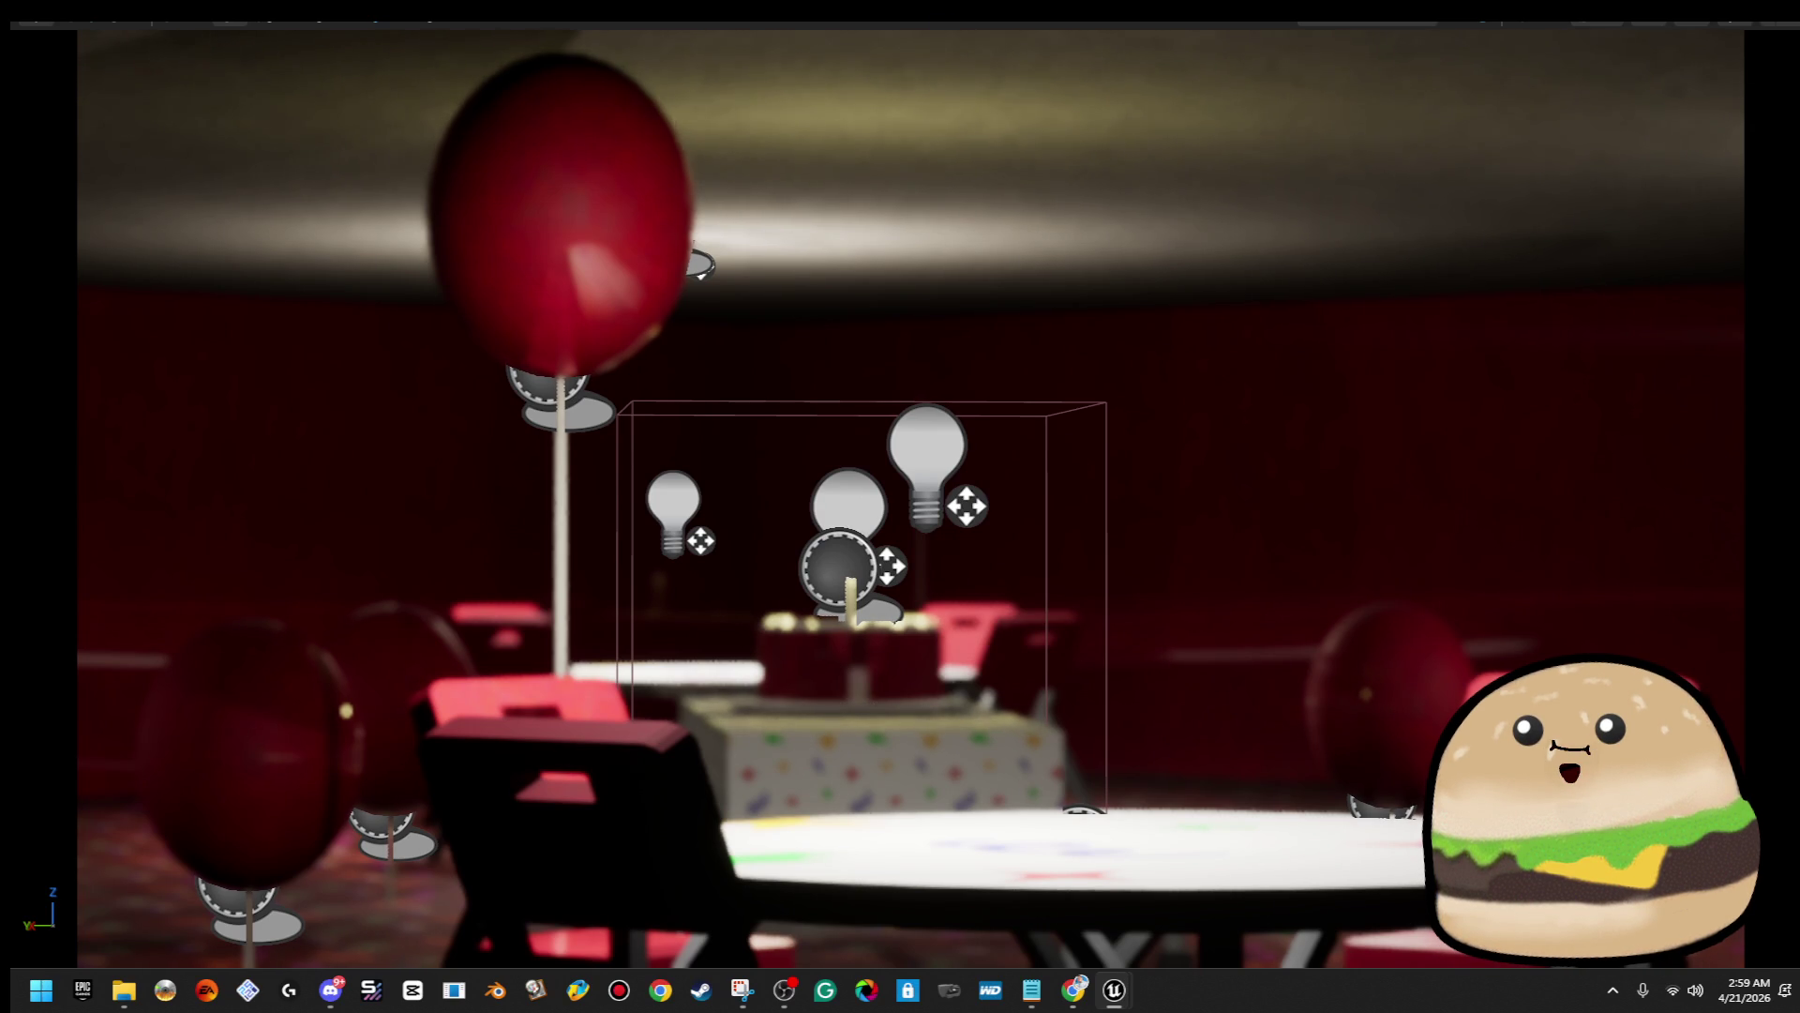
Leave immersive mode so the full editor layout surrounds the cake-on-table view
{"action": "right_click", "coordinate": [1389, 232]}
{"action": "right_click", "coordinate": [1314, 212]}
{"action": "key", "text": "Escape"}
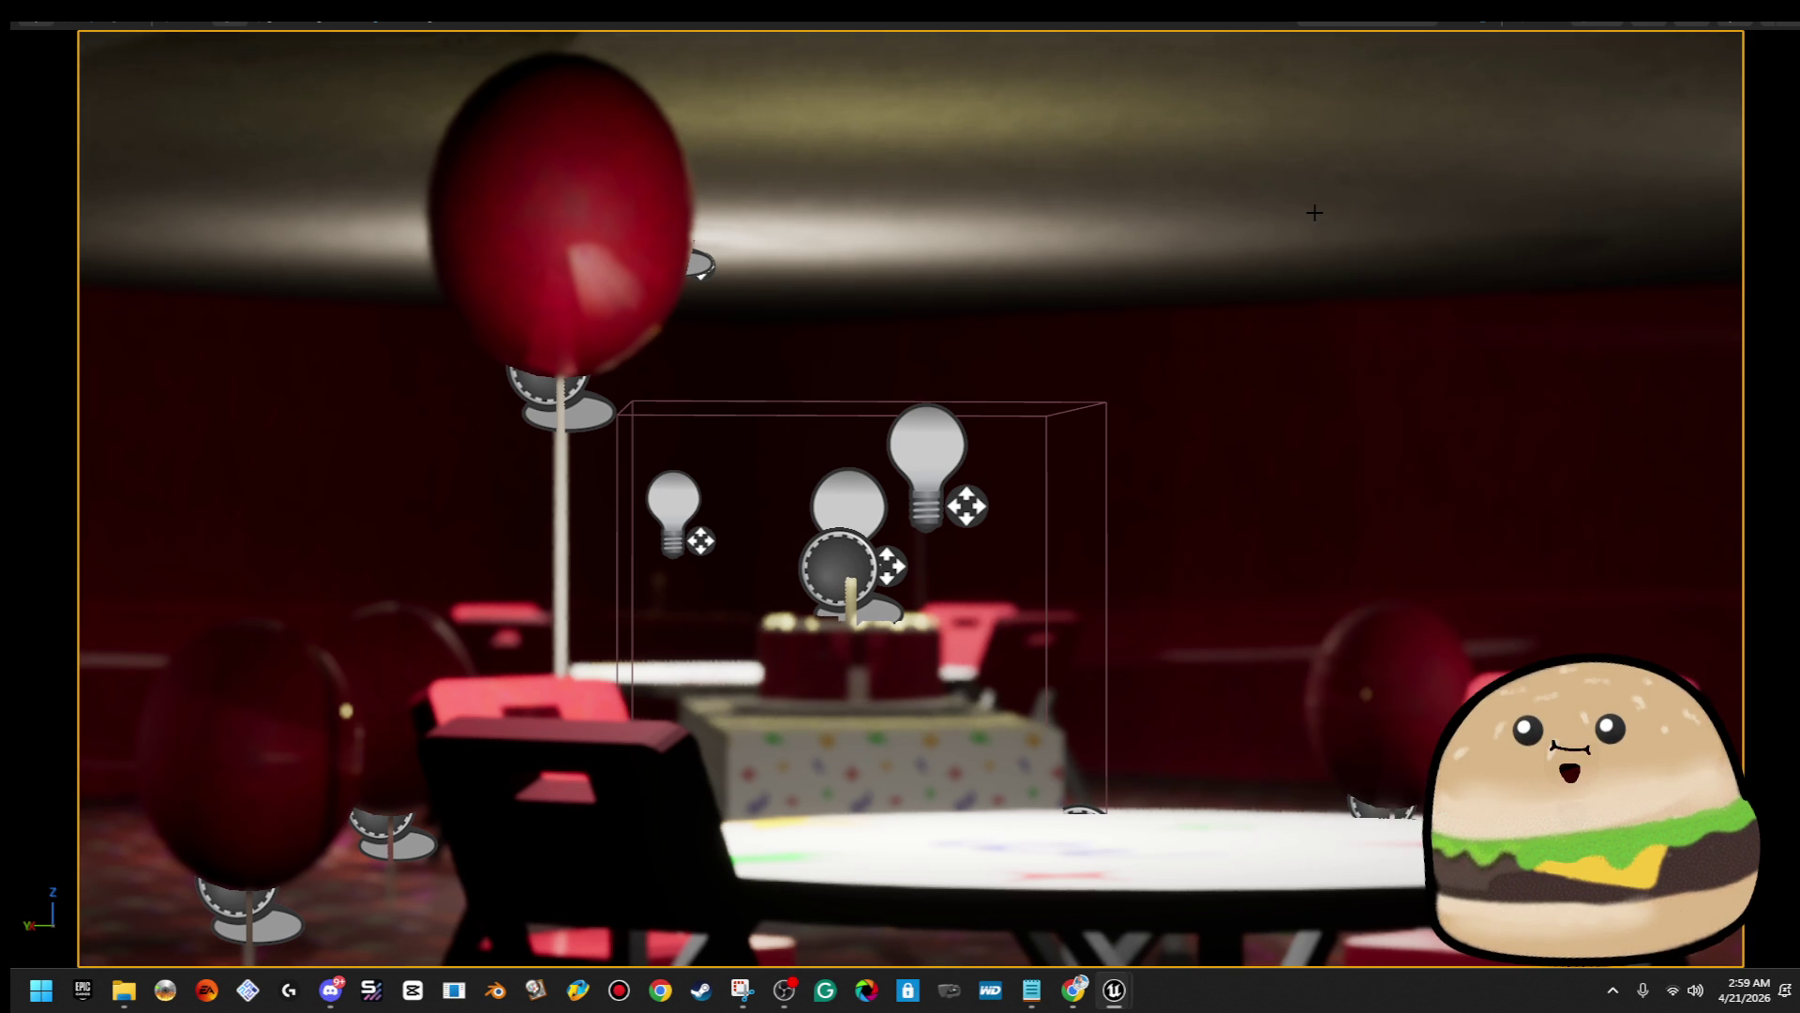
{"action": "key", "text": "F11"}
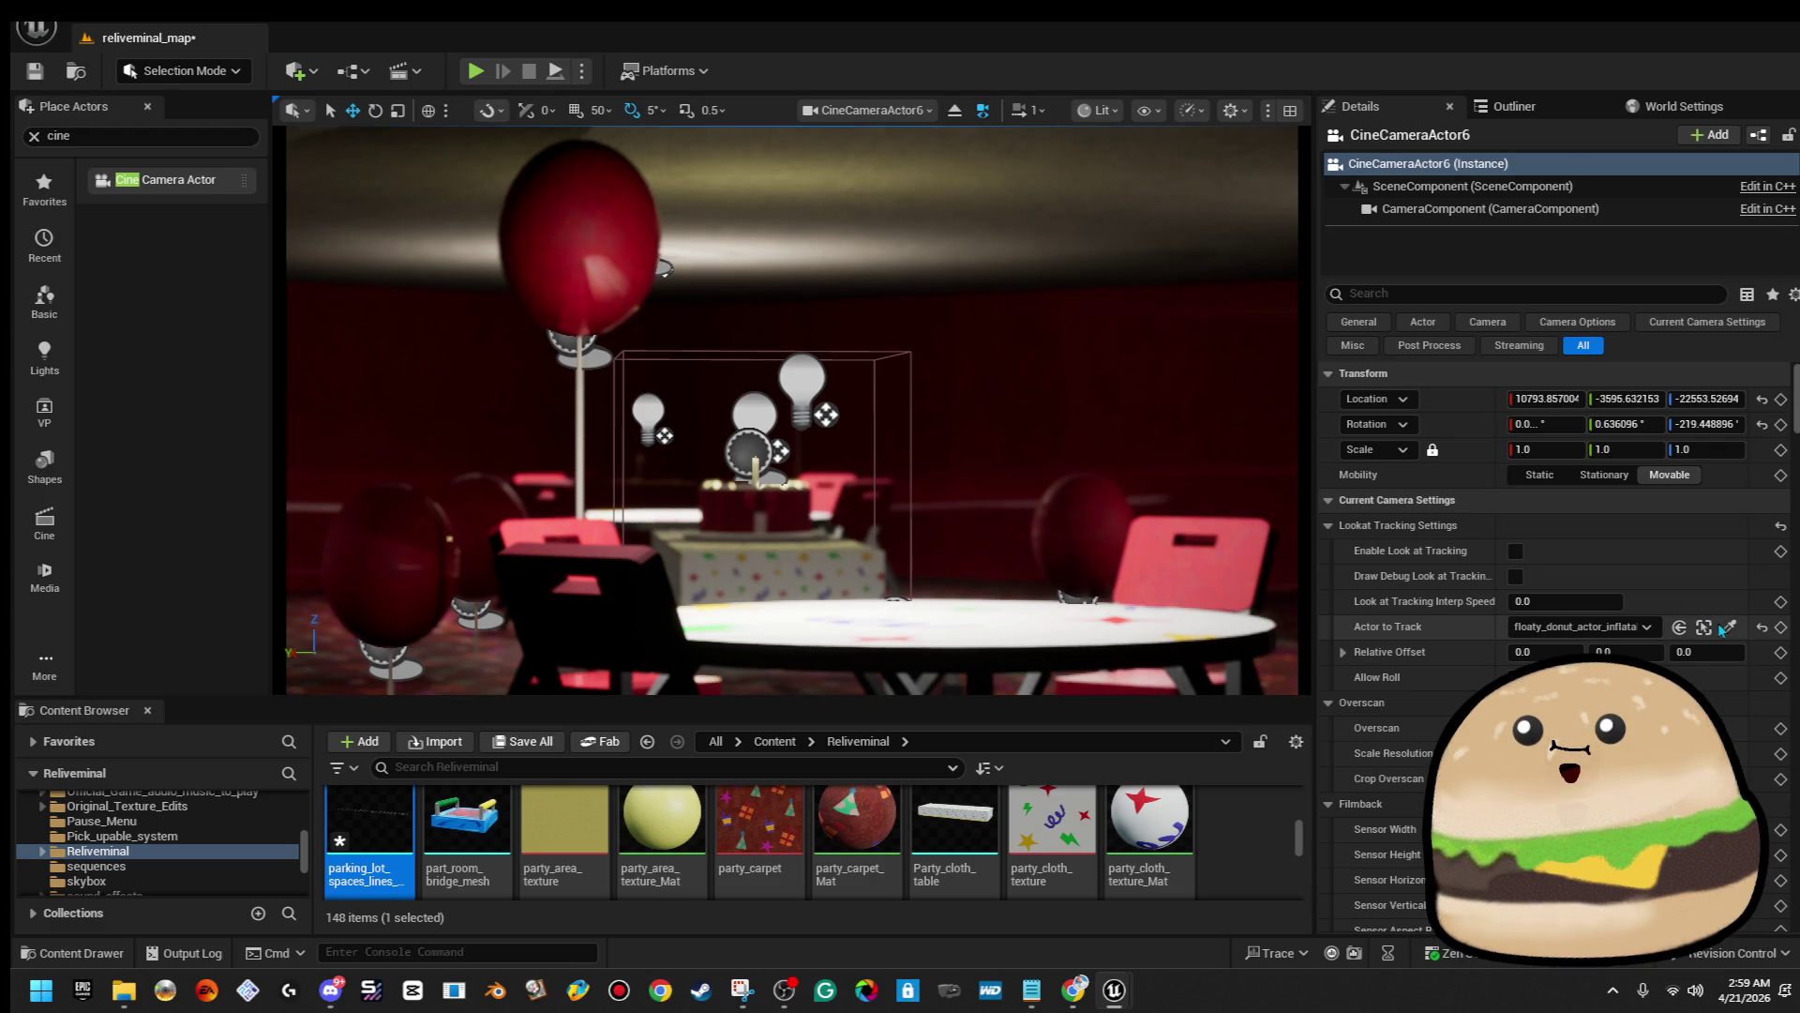
Retarget the cine camera's Actor to Track to Party_cloth_table8, check its CameraComponent, and play the level
{"action": "left_click", "coordinate": [1729, 627]}
{"action": "left_click", "coordinate": [579, 259]}
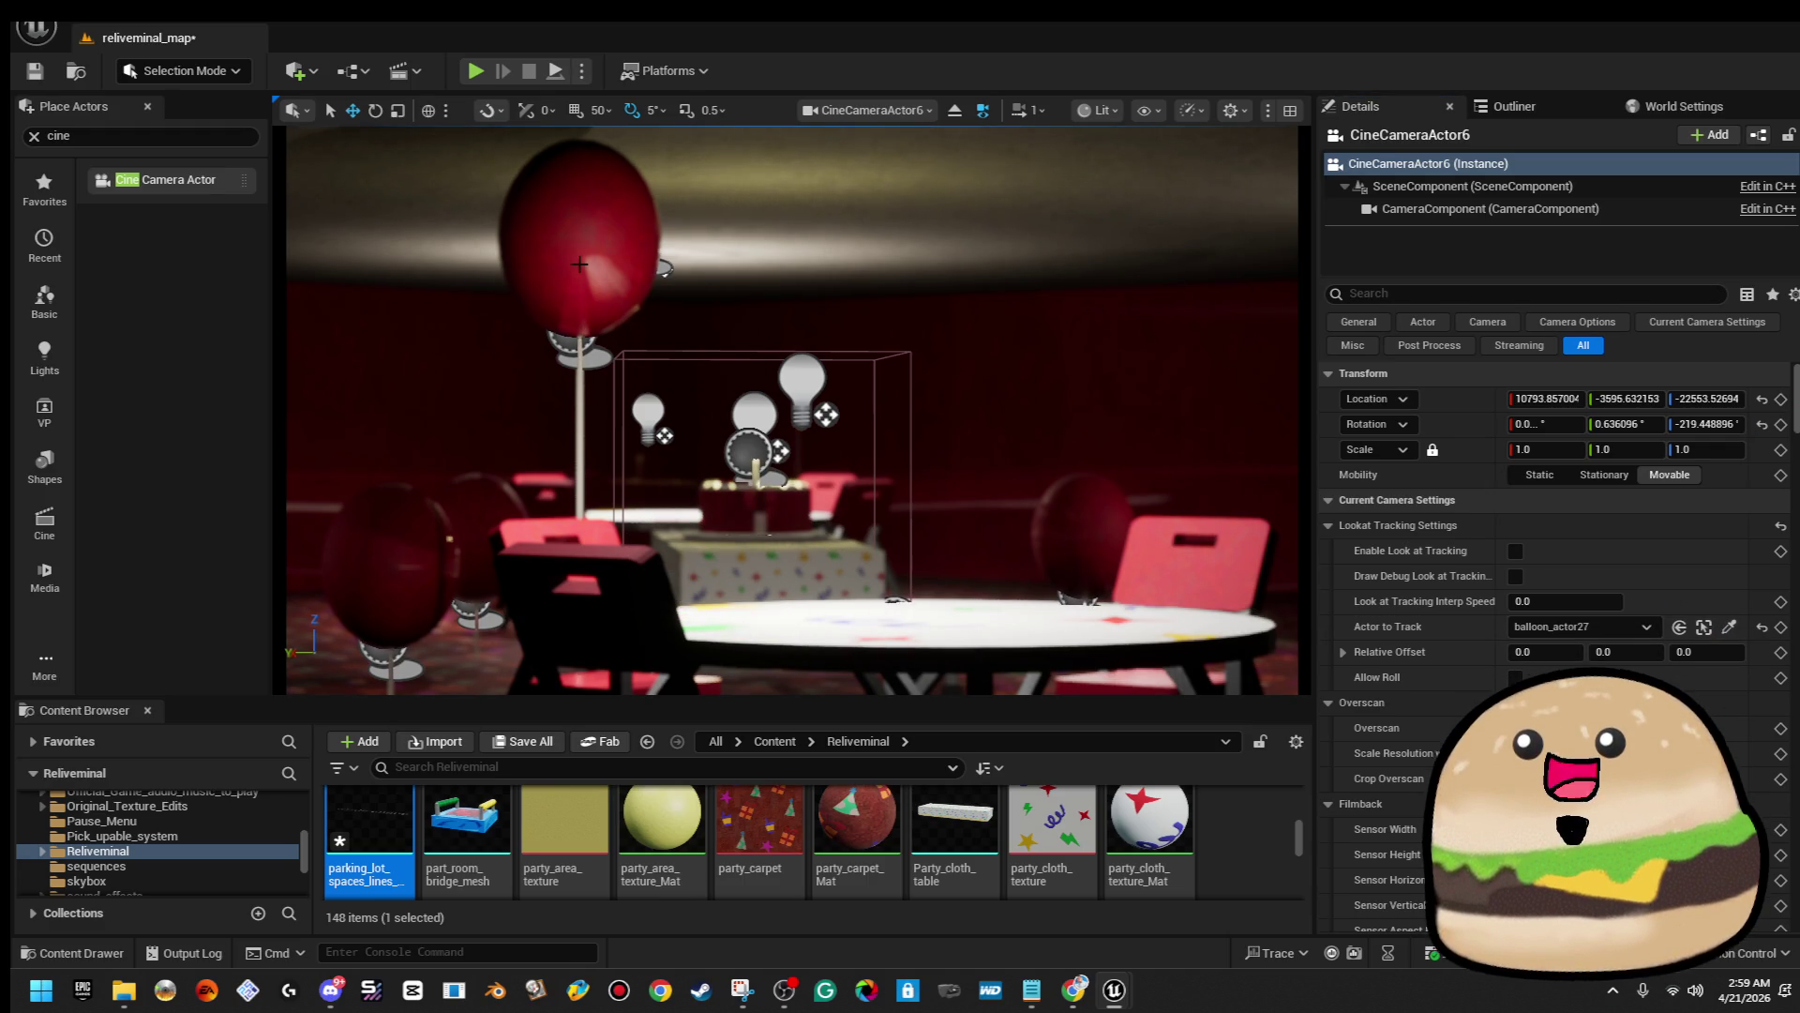
{"action": "left_click", "coordinate": [1729, 626]}
{"action": "left_click", "coordinate": [825, 558]}
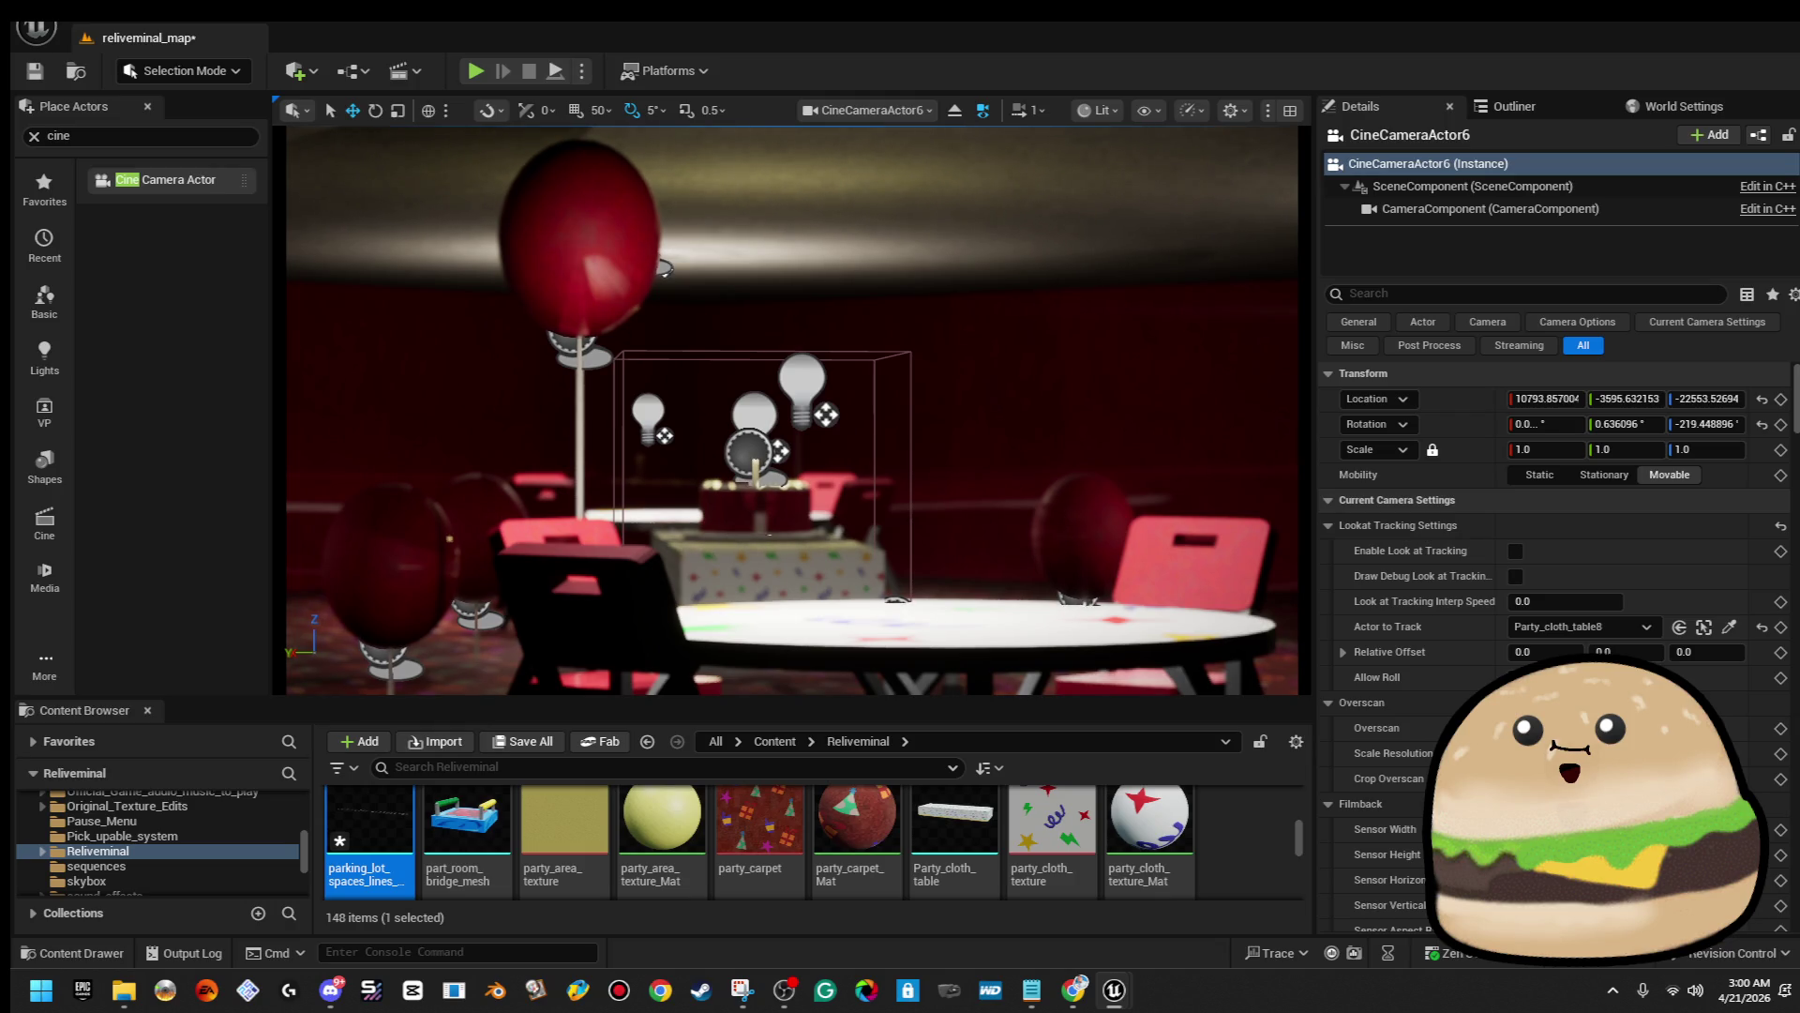
{"action": "left_click", "coordinate": [1490, 208]}
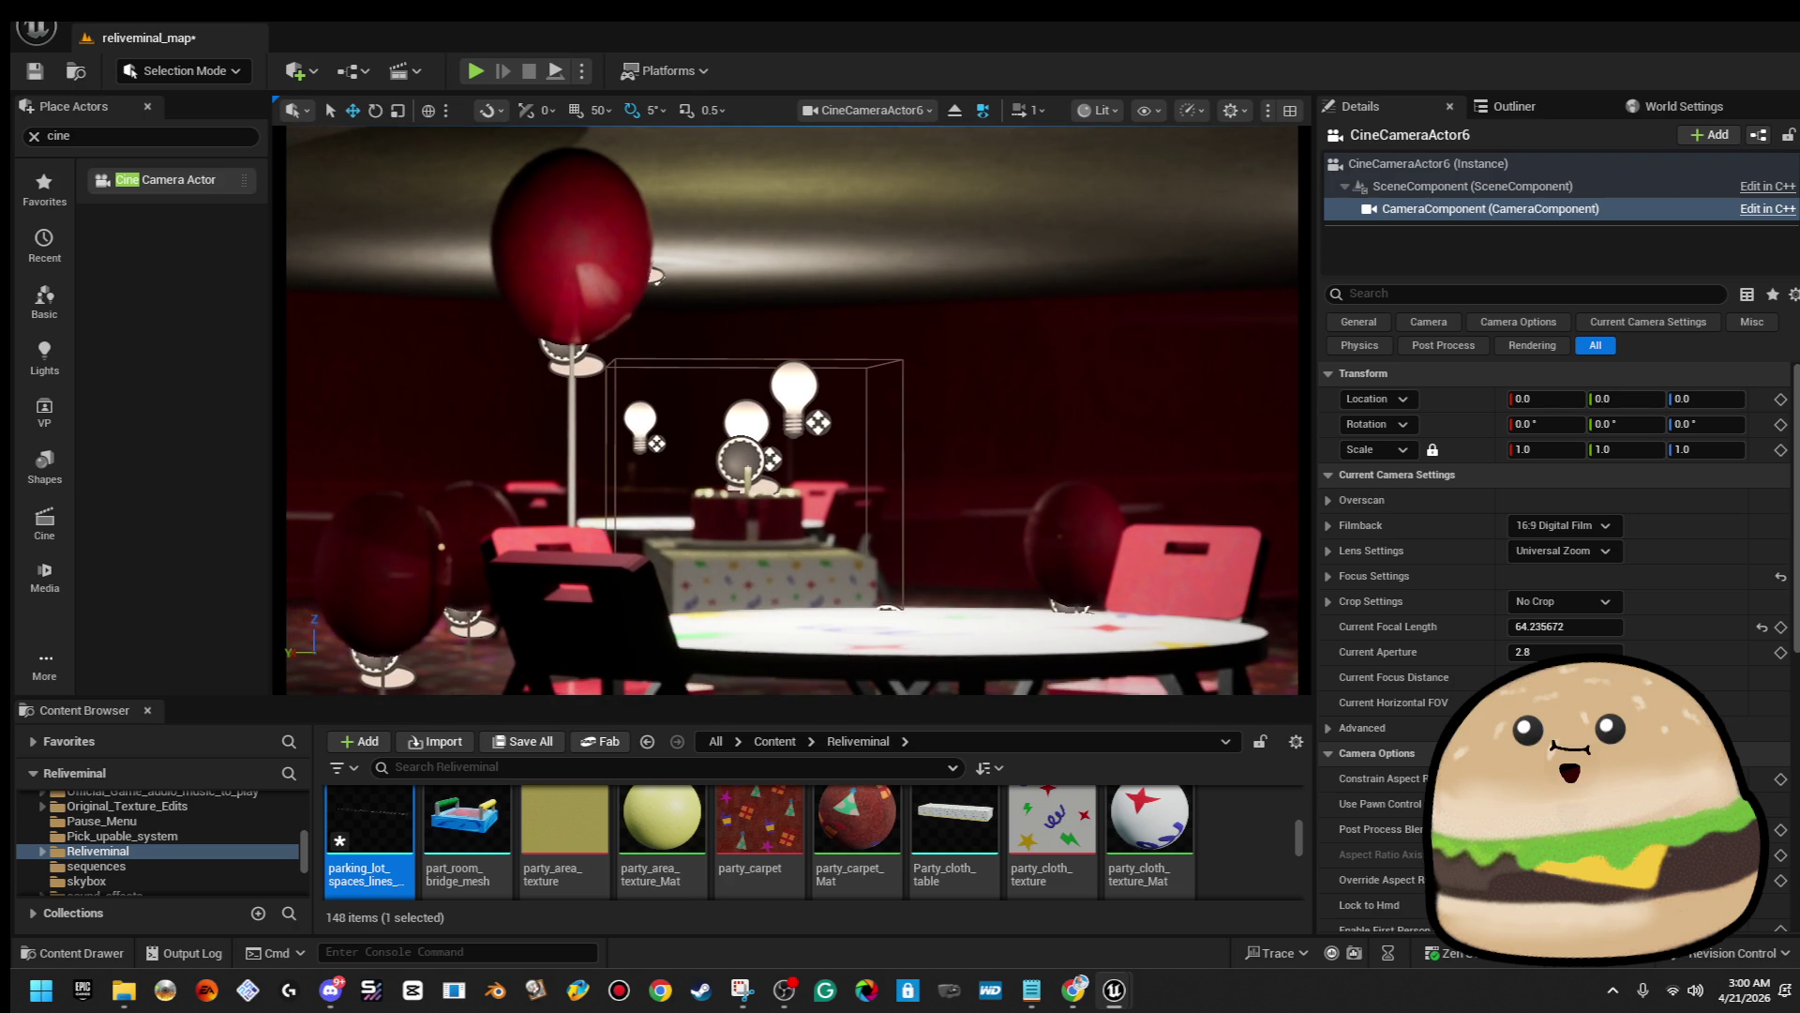
{"action": "left_click", "coordinate": [477, 79]}
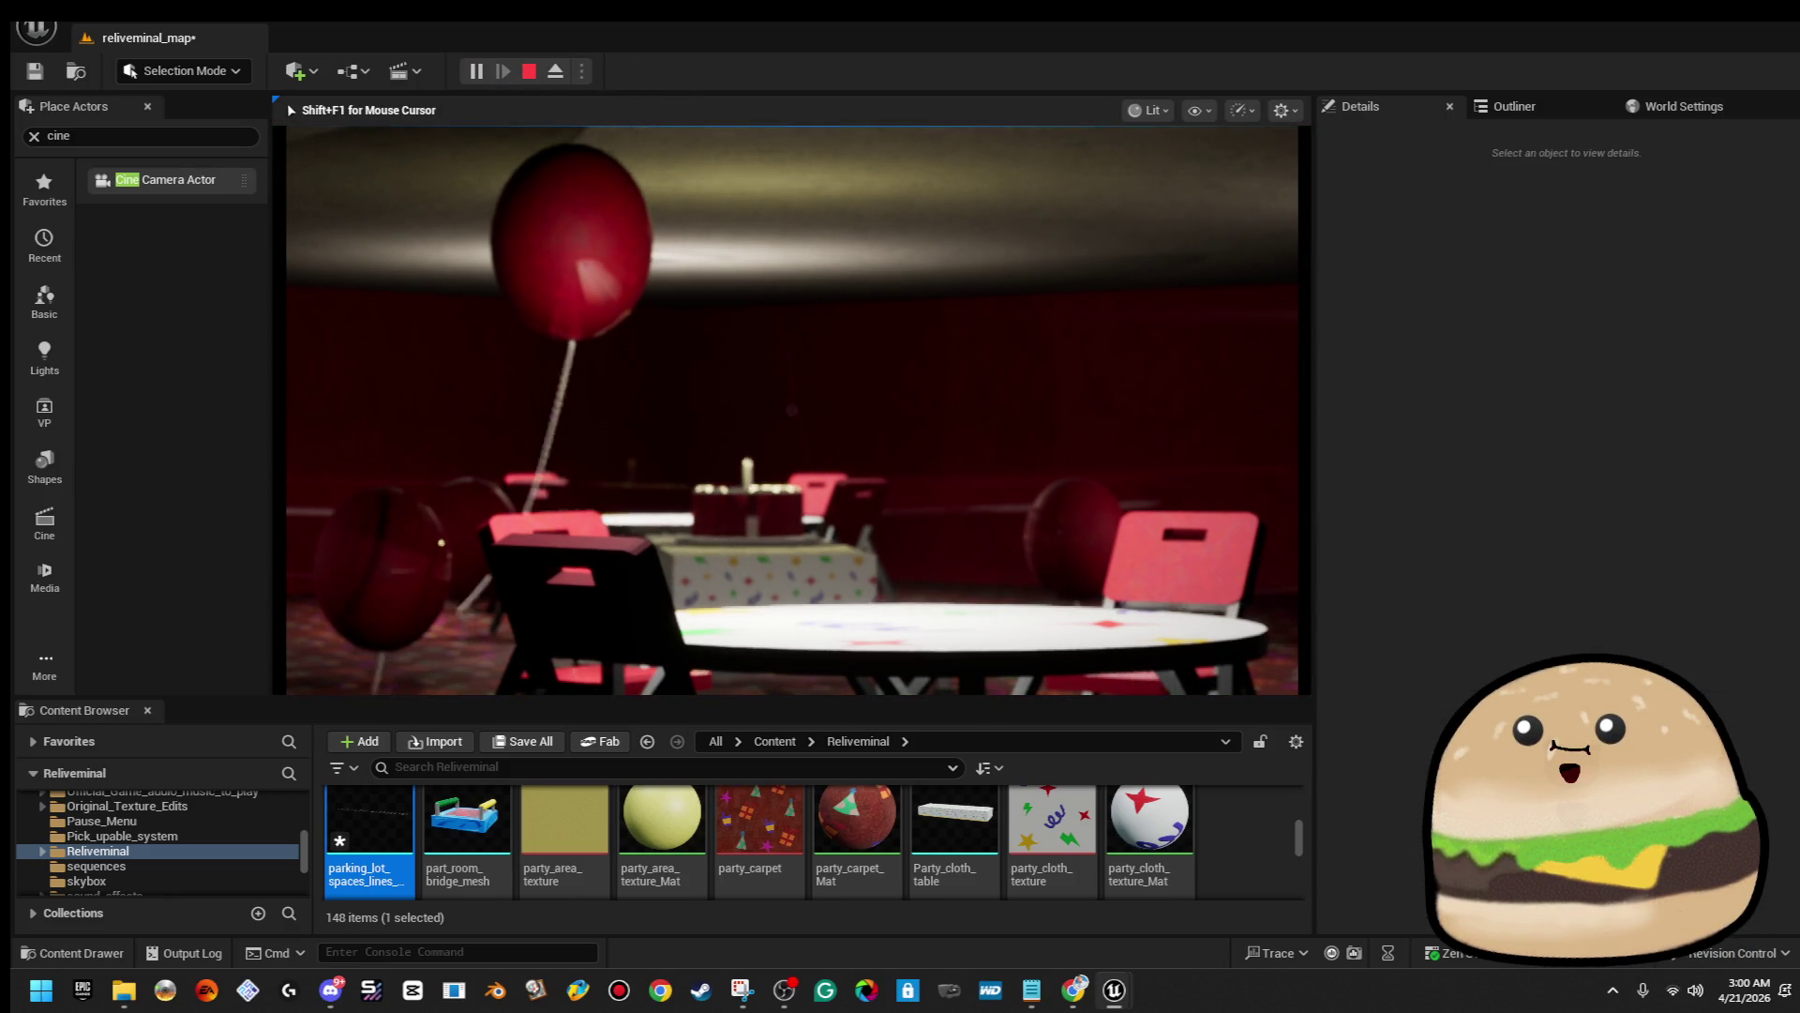
Snip the full-screen balloon party scene, then exit fullscreen and stop the game
{"action": "key", "text": "F11"}
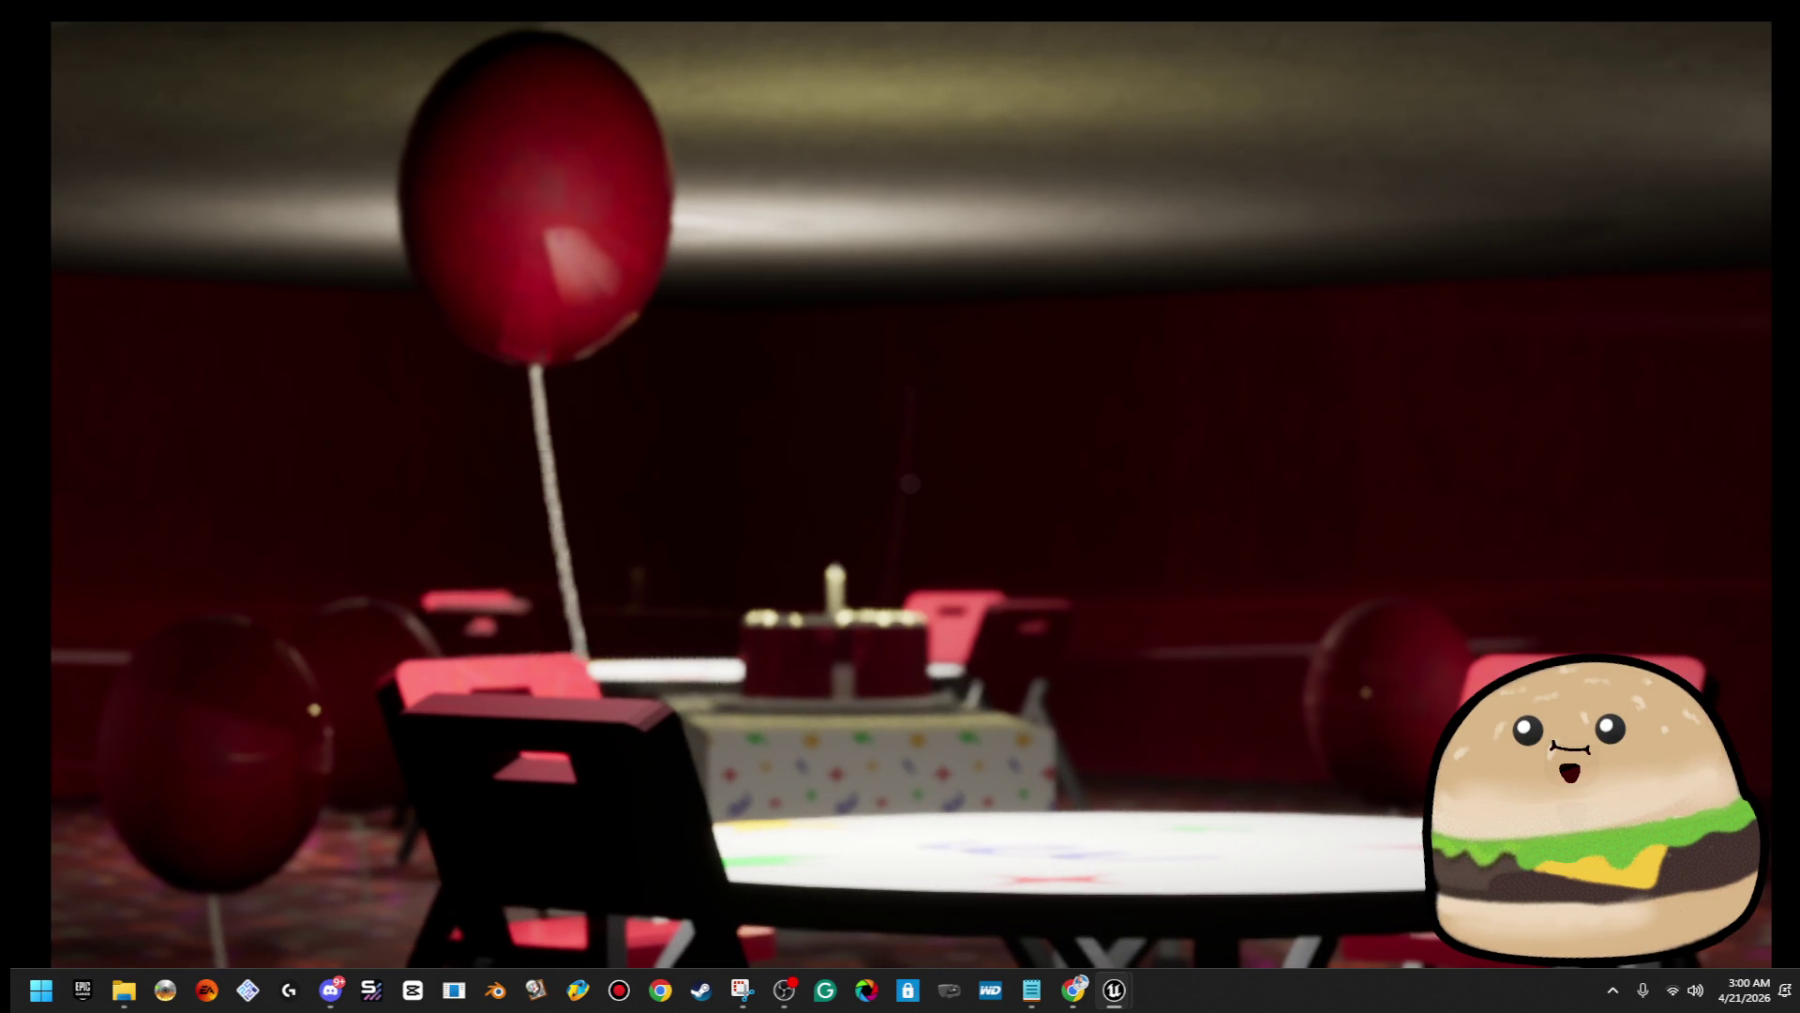
{"action": "key", "text": "super+shift+s"}
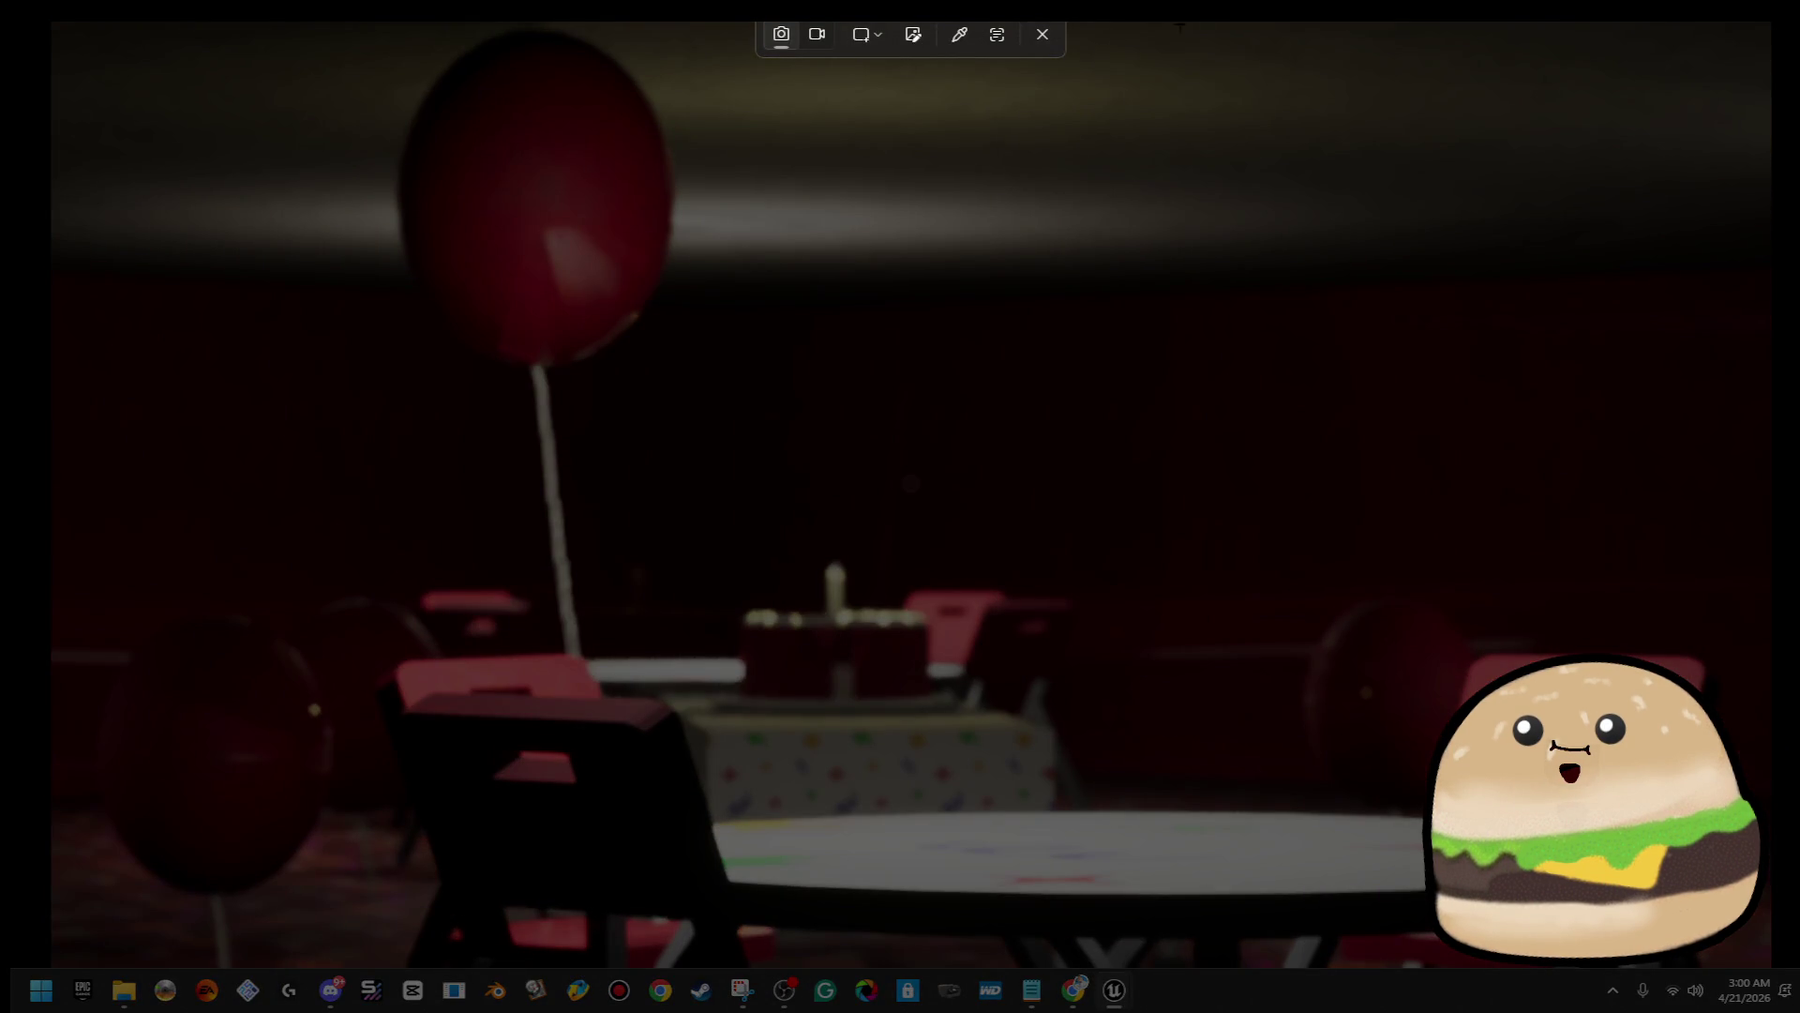
{"action": "left_click_drag", "start_coordinate": [57, 20], "coordinate": [1764, 972]}
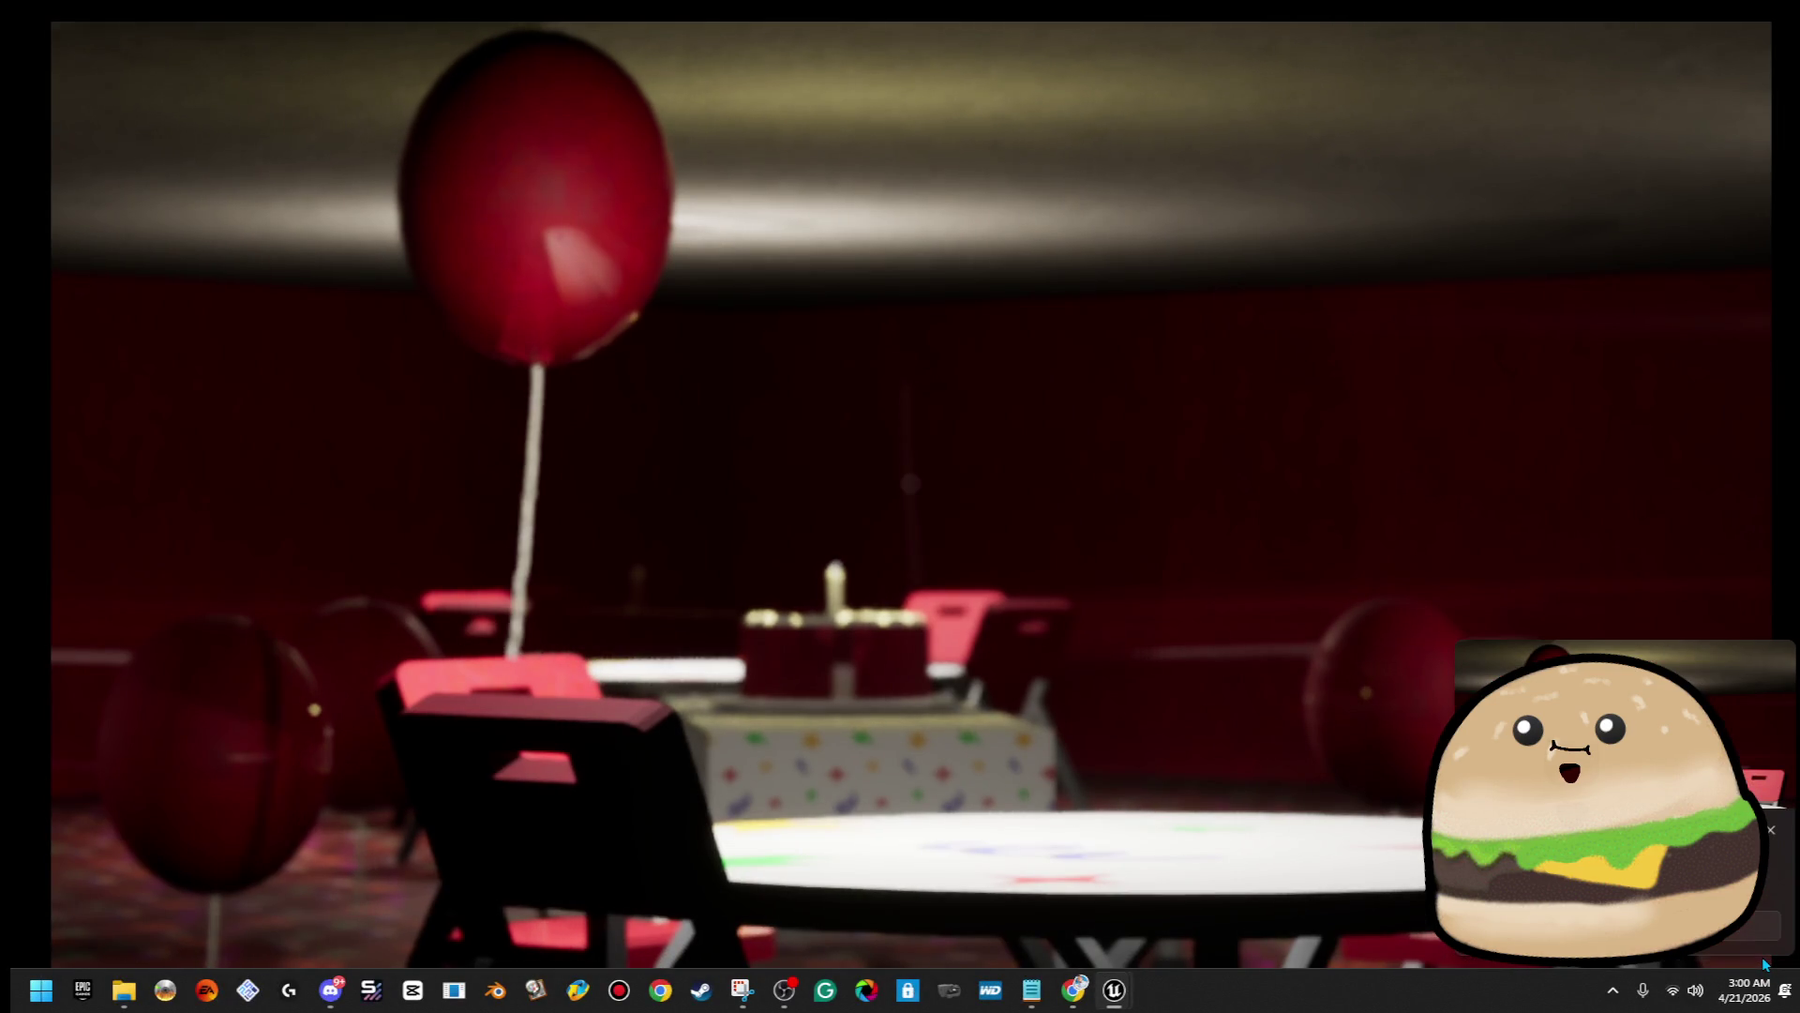
{"action": "left_click", "coordinate": [1774, 911]}
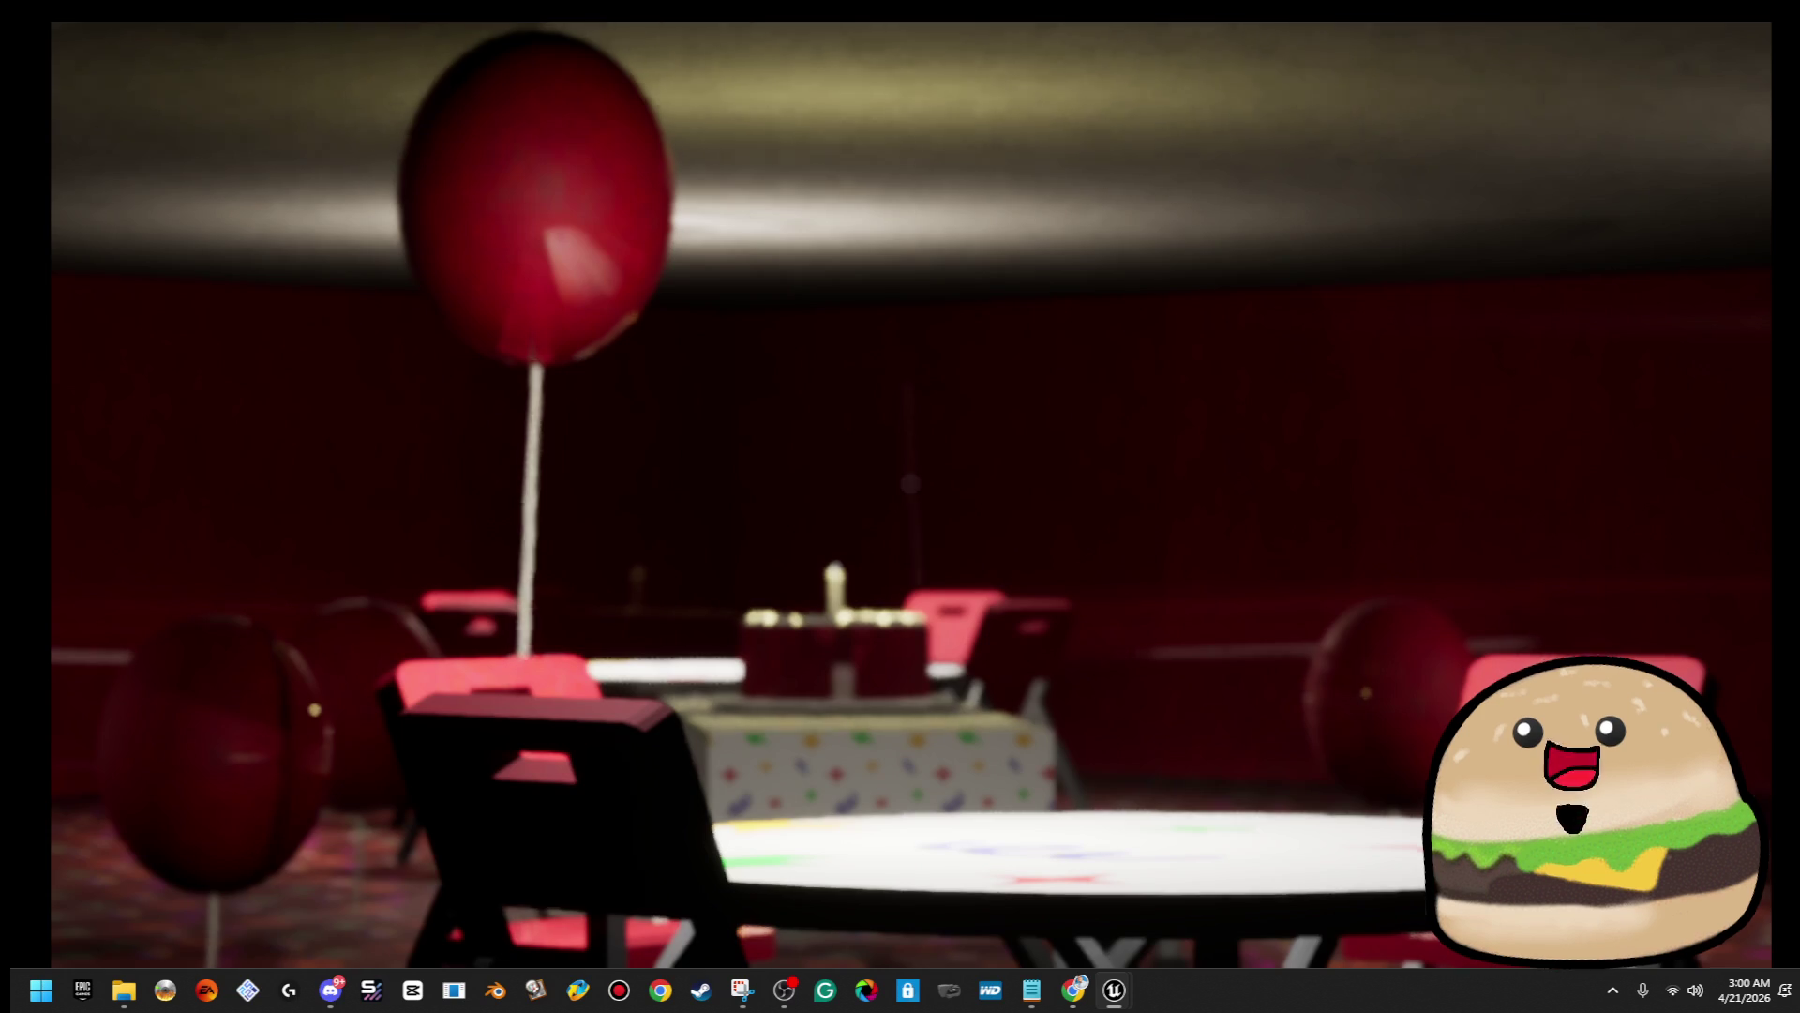
{"action": "key", "text": "F11"}
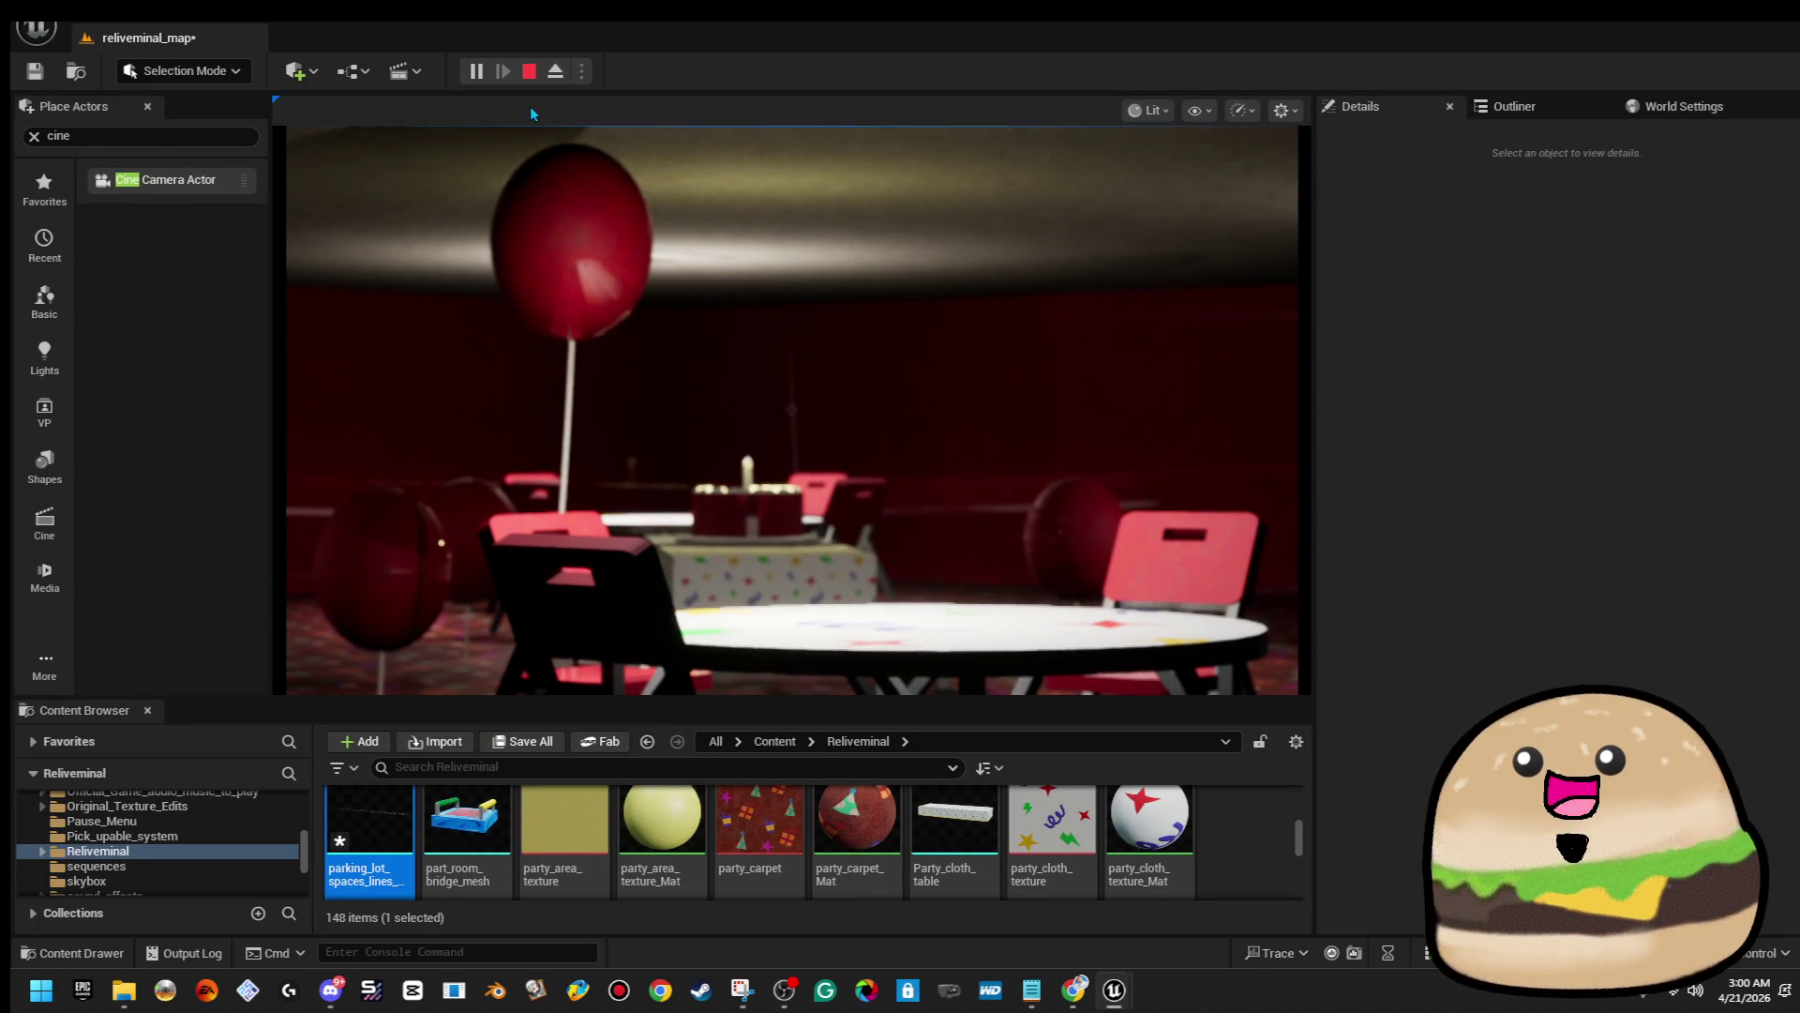
{"action": "left_click", "coordinate": [528, 72]}
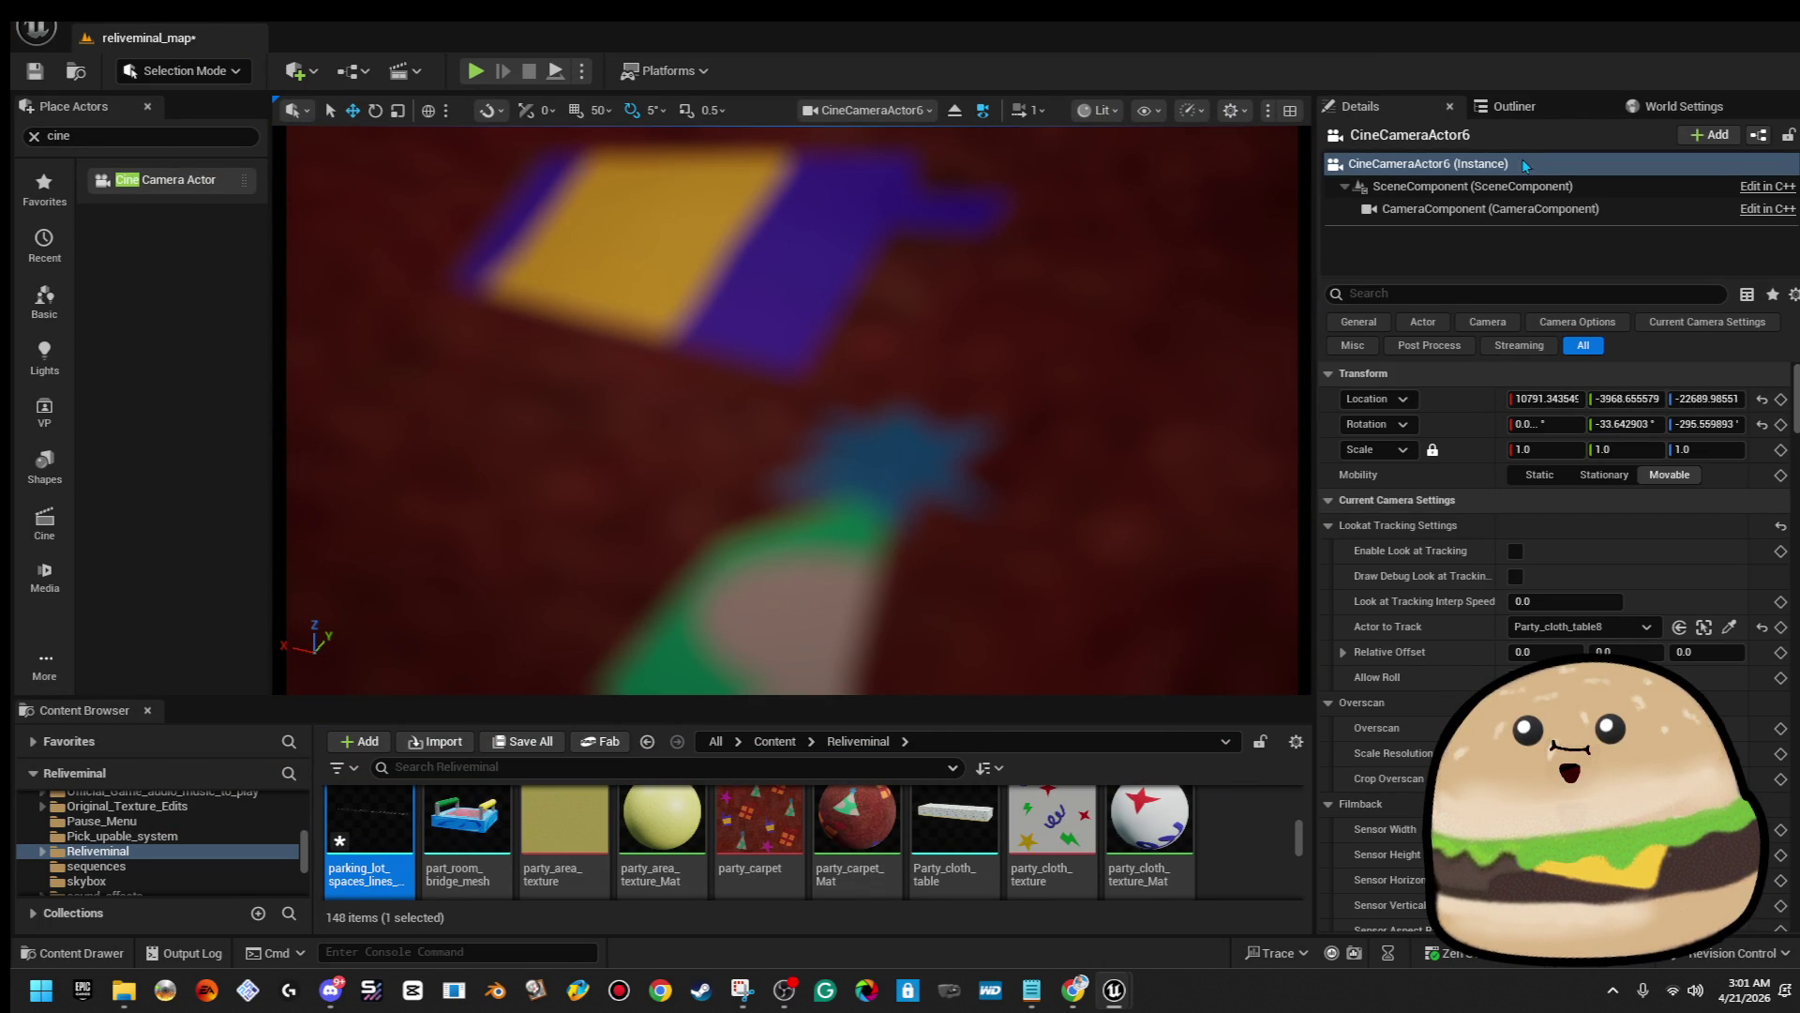
Filter the Outliner by 'car' and focus the viewport on a backrooms_car_vehicle actor
{"action": "left_click", "coordinate": [1514, 106]}
{"action": "left_click", "coordinate": [1538, 136]}
{"action": "type", "text": "car"}
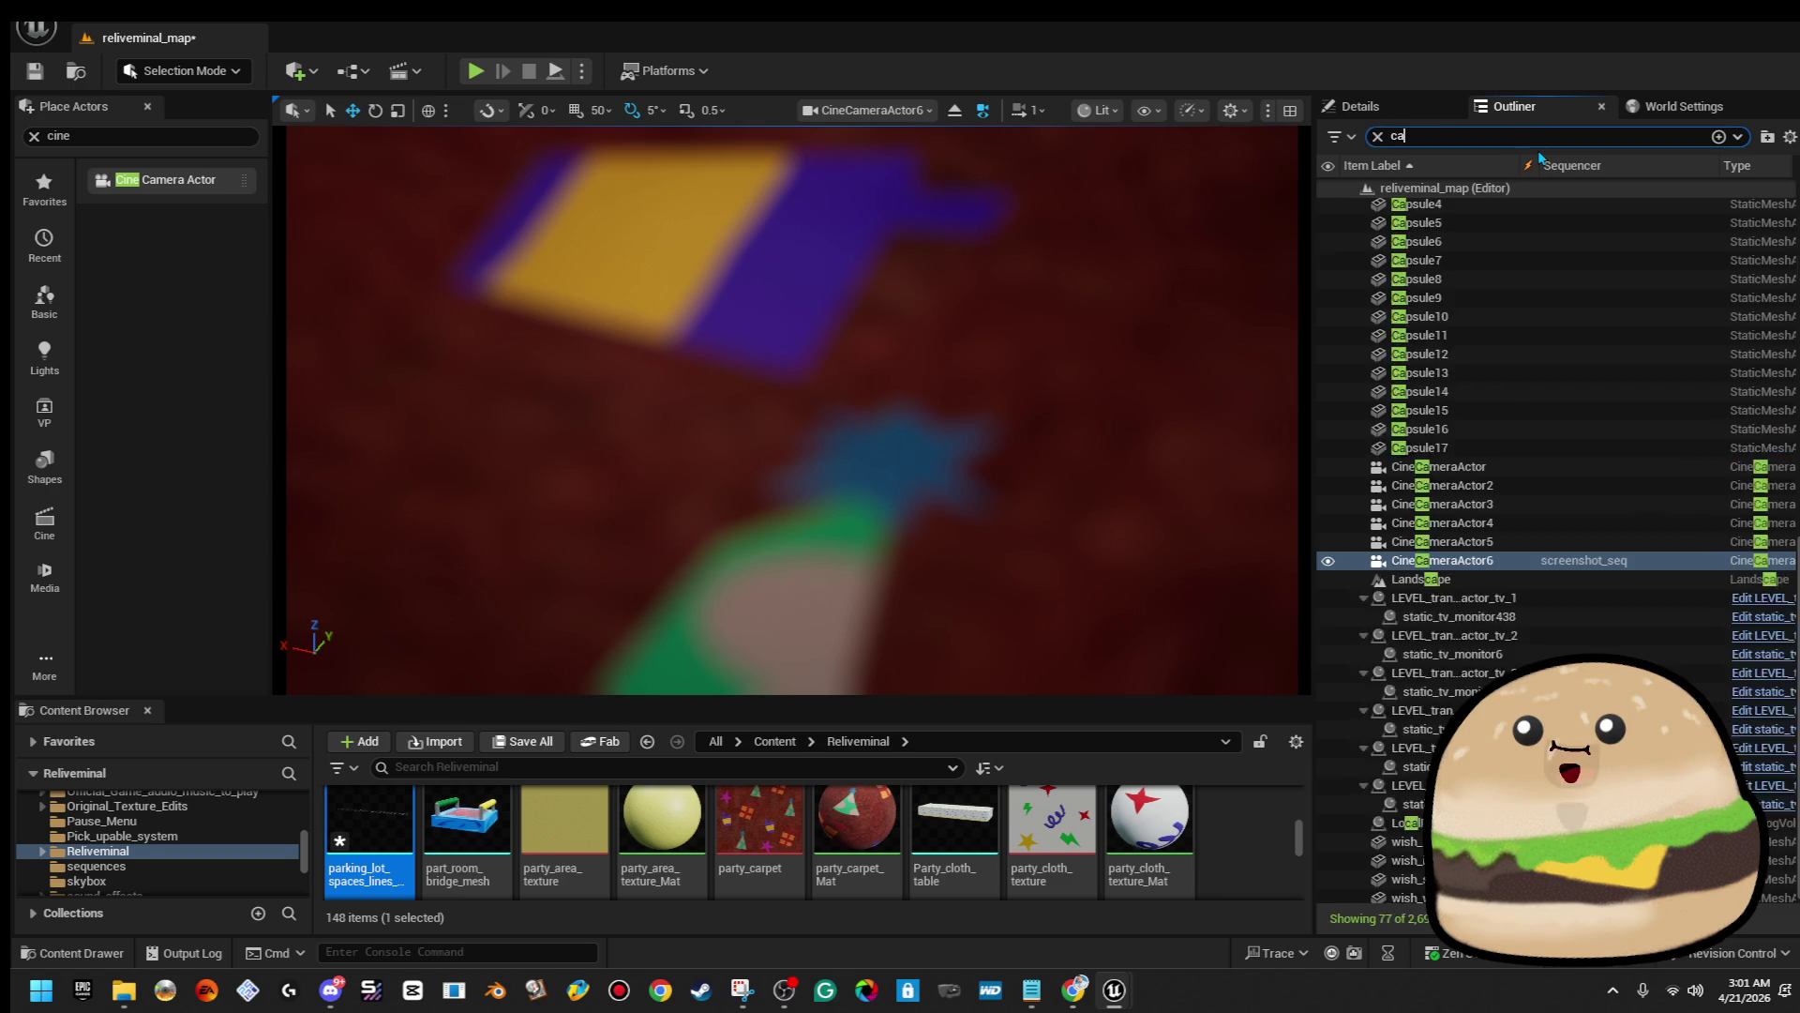
{"action": "double_click", "coordinate": [1530, 264]}
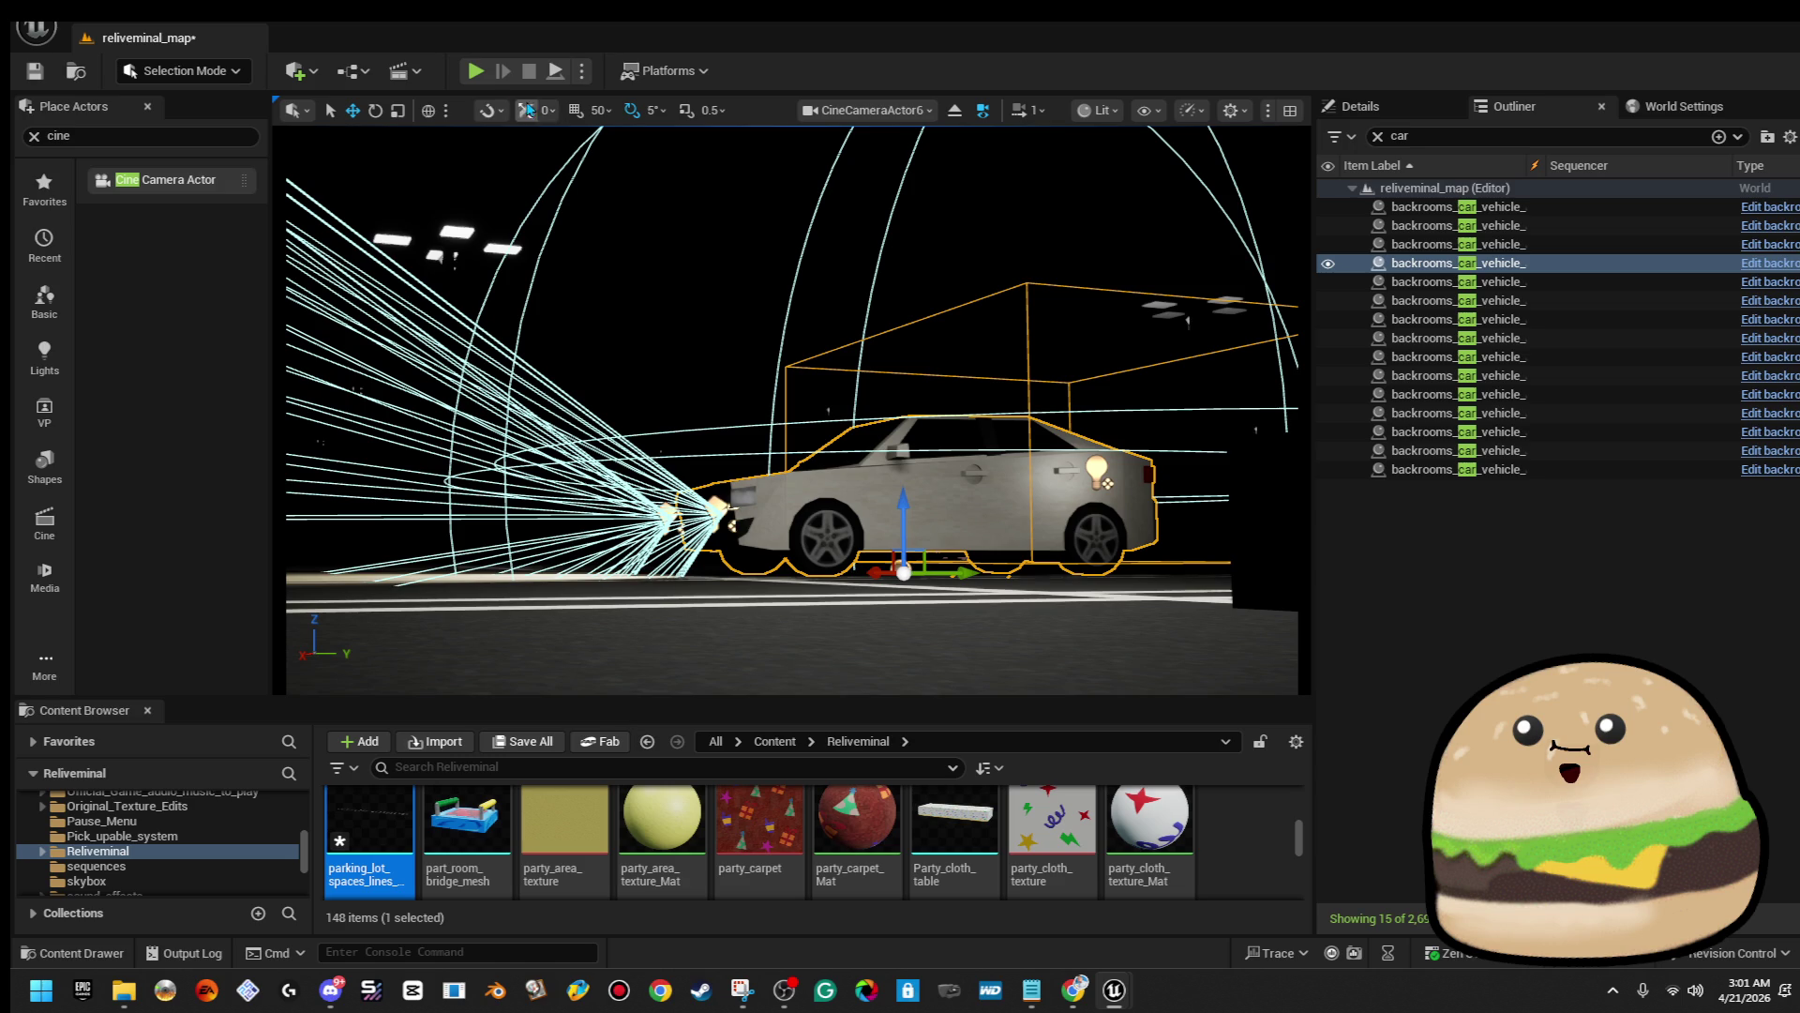
Rotate the car about 25 degrees around vertical and test-play to check its angle
{"action": "left_click", "coordinate": [477, 71]}
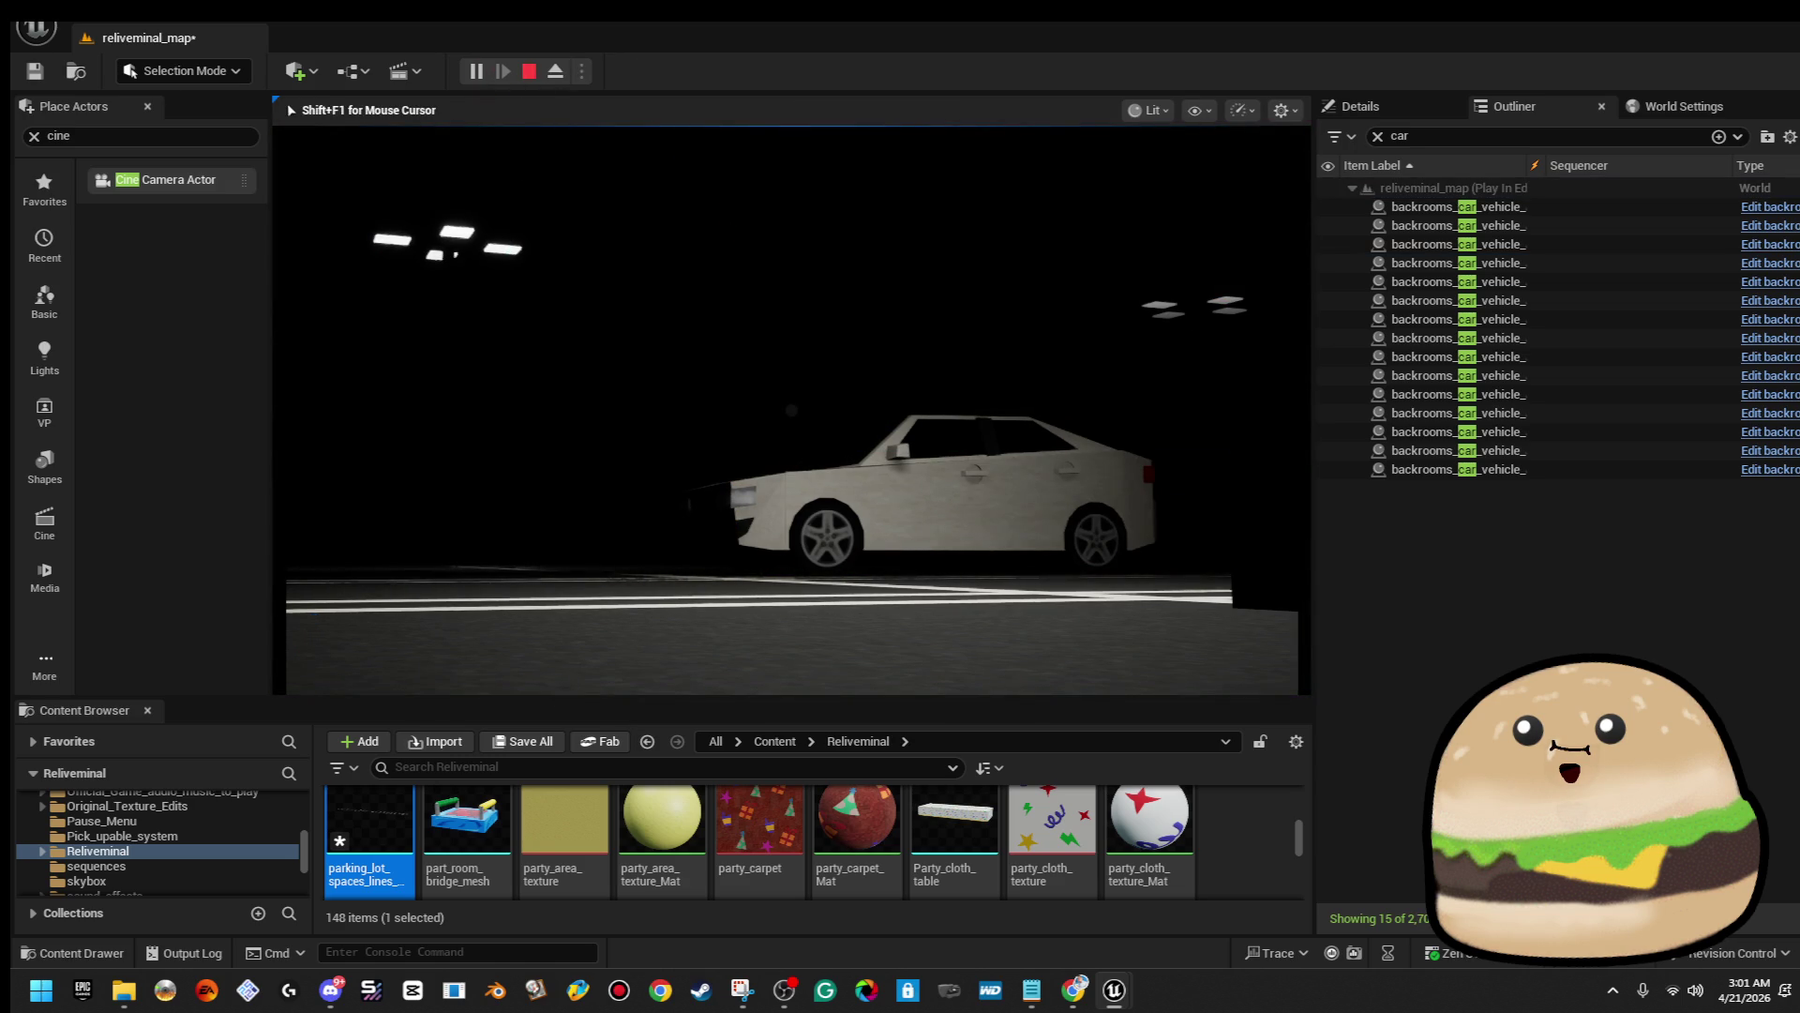
{"action": "key", "text": "Escape"}
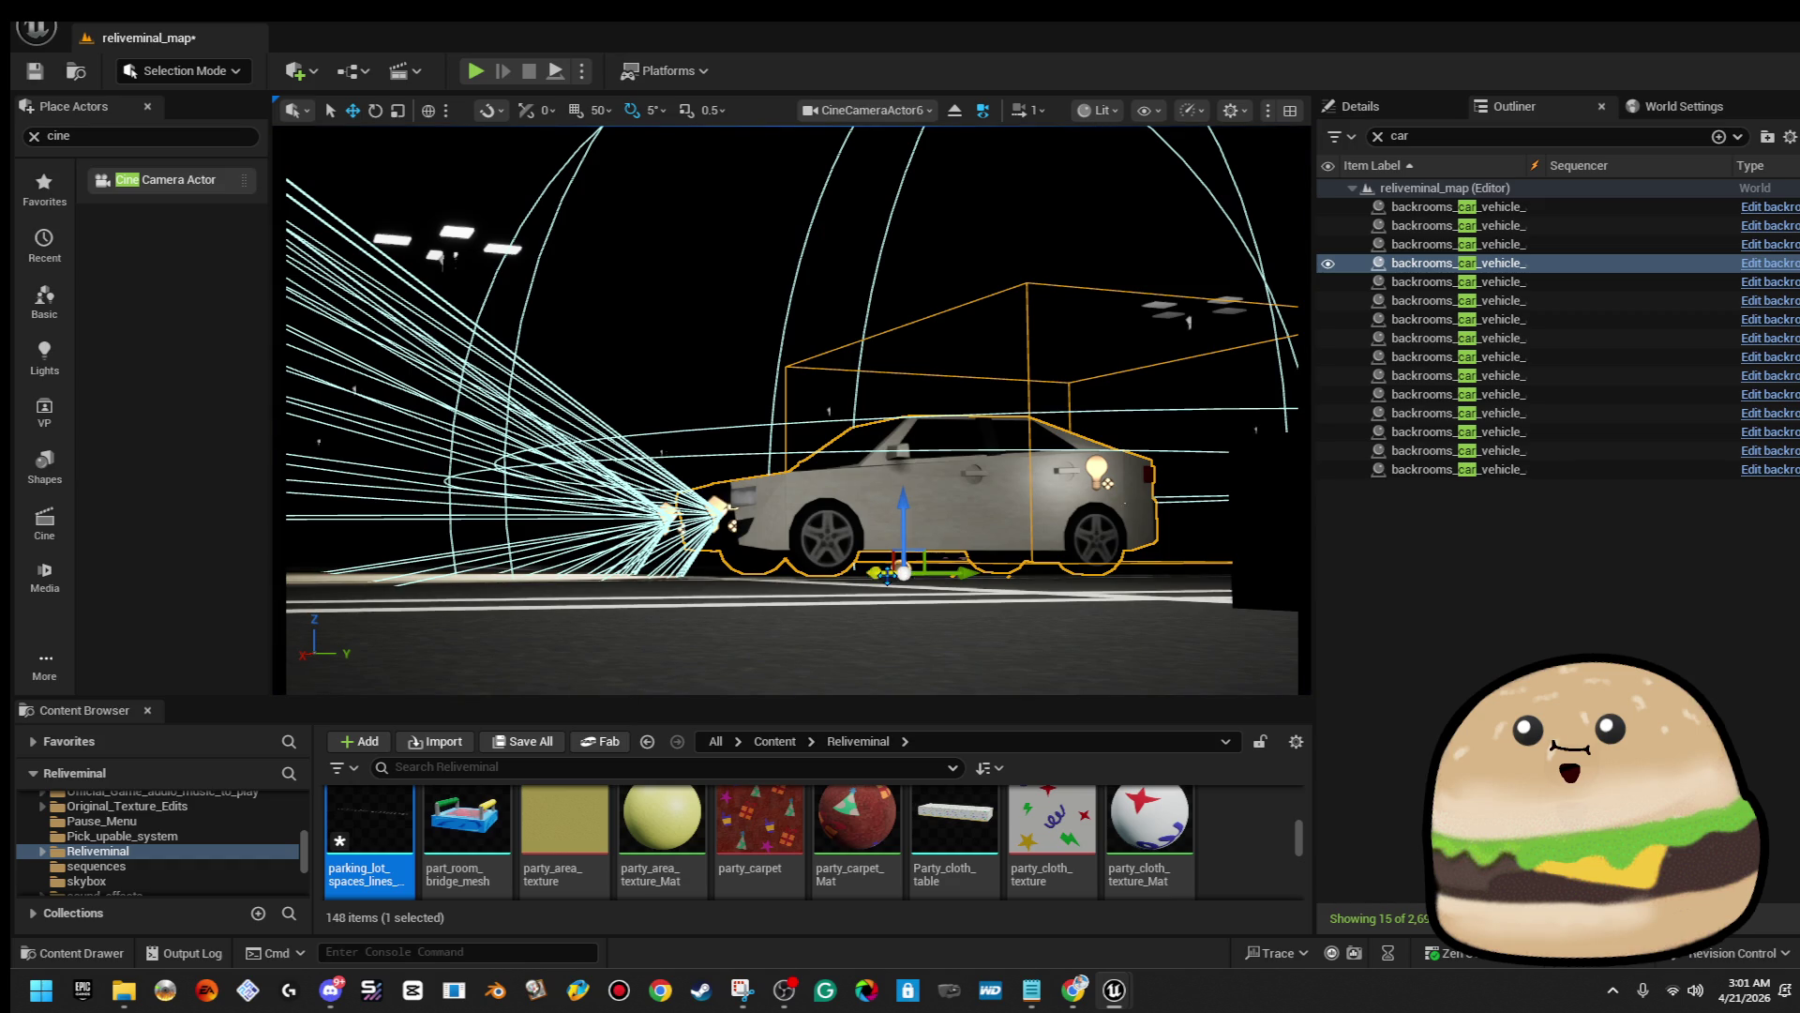
{"action": "key", "text": "e"}
{"action": "left_click_drag", "start_coordinate": [908, 569], "coordinate": [806, 573]}
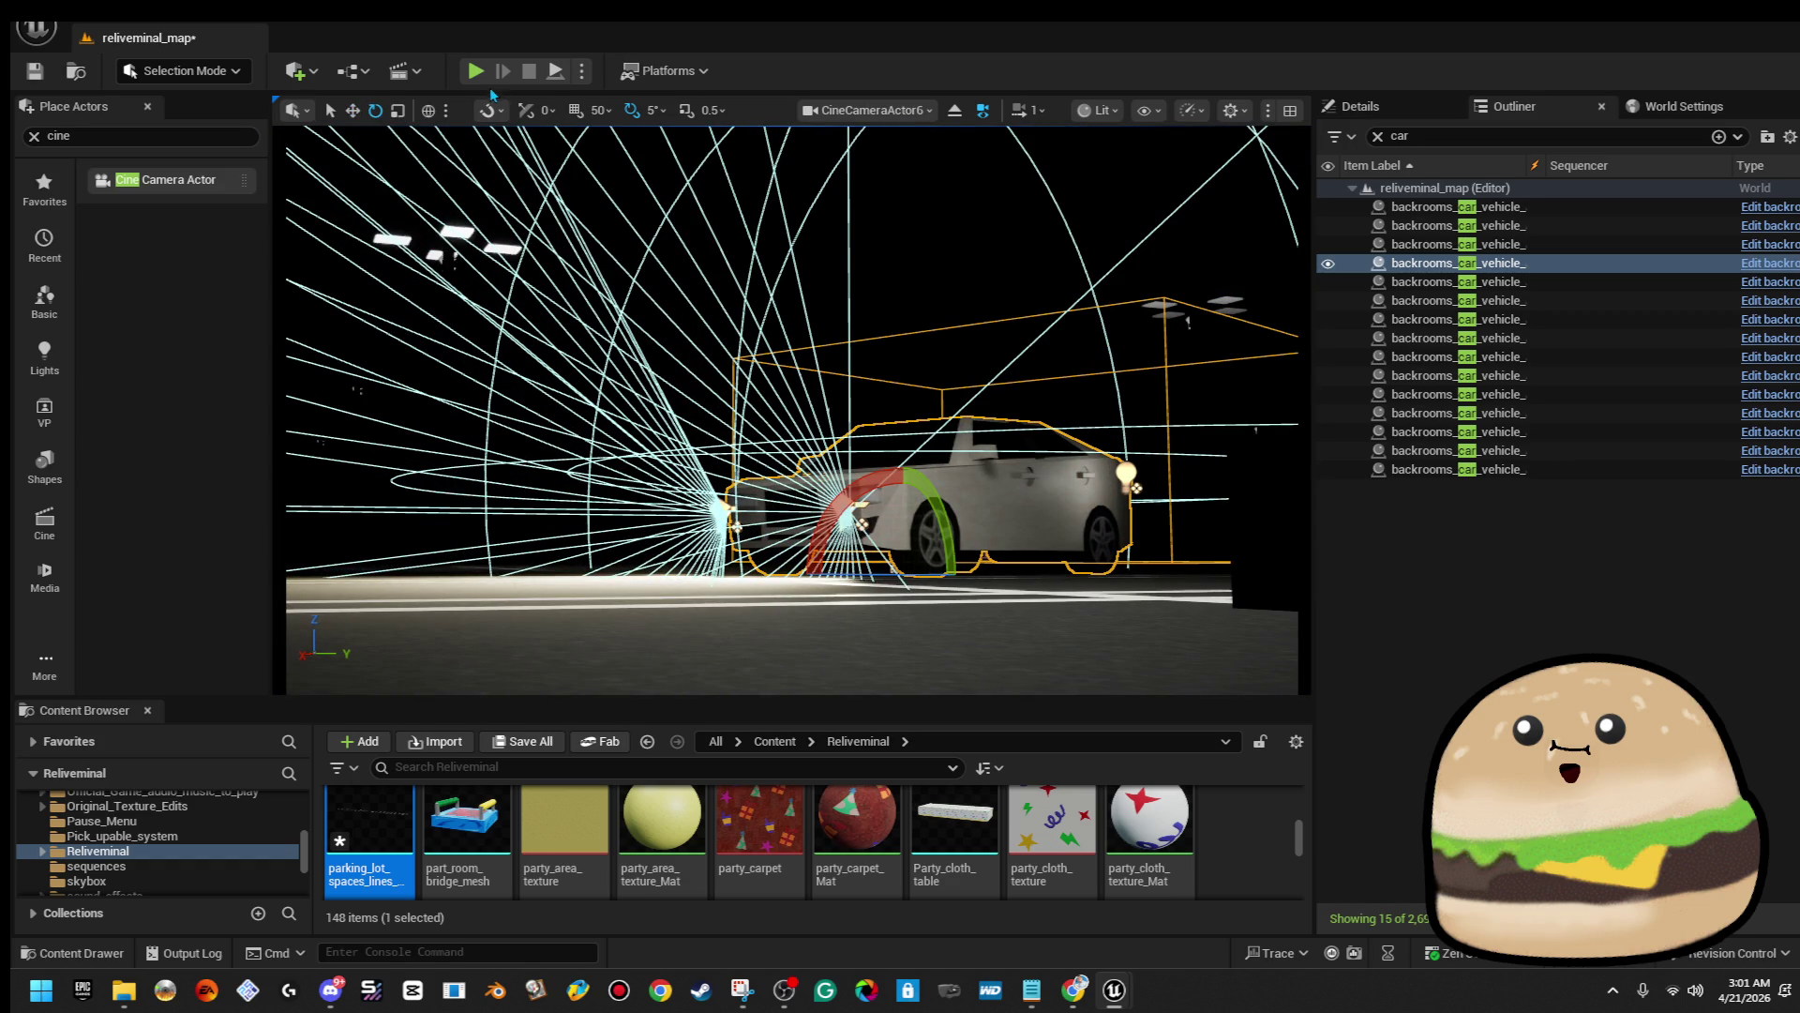
{"action": "left_click", "coordinate": [475, 73]}
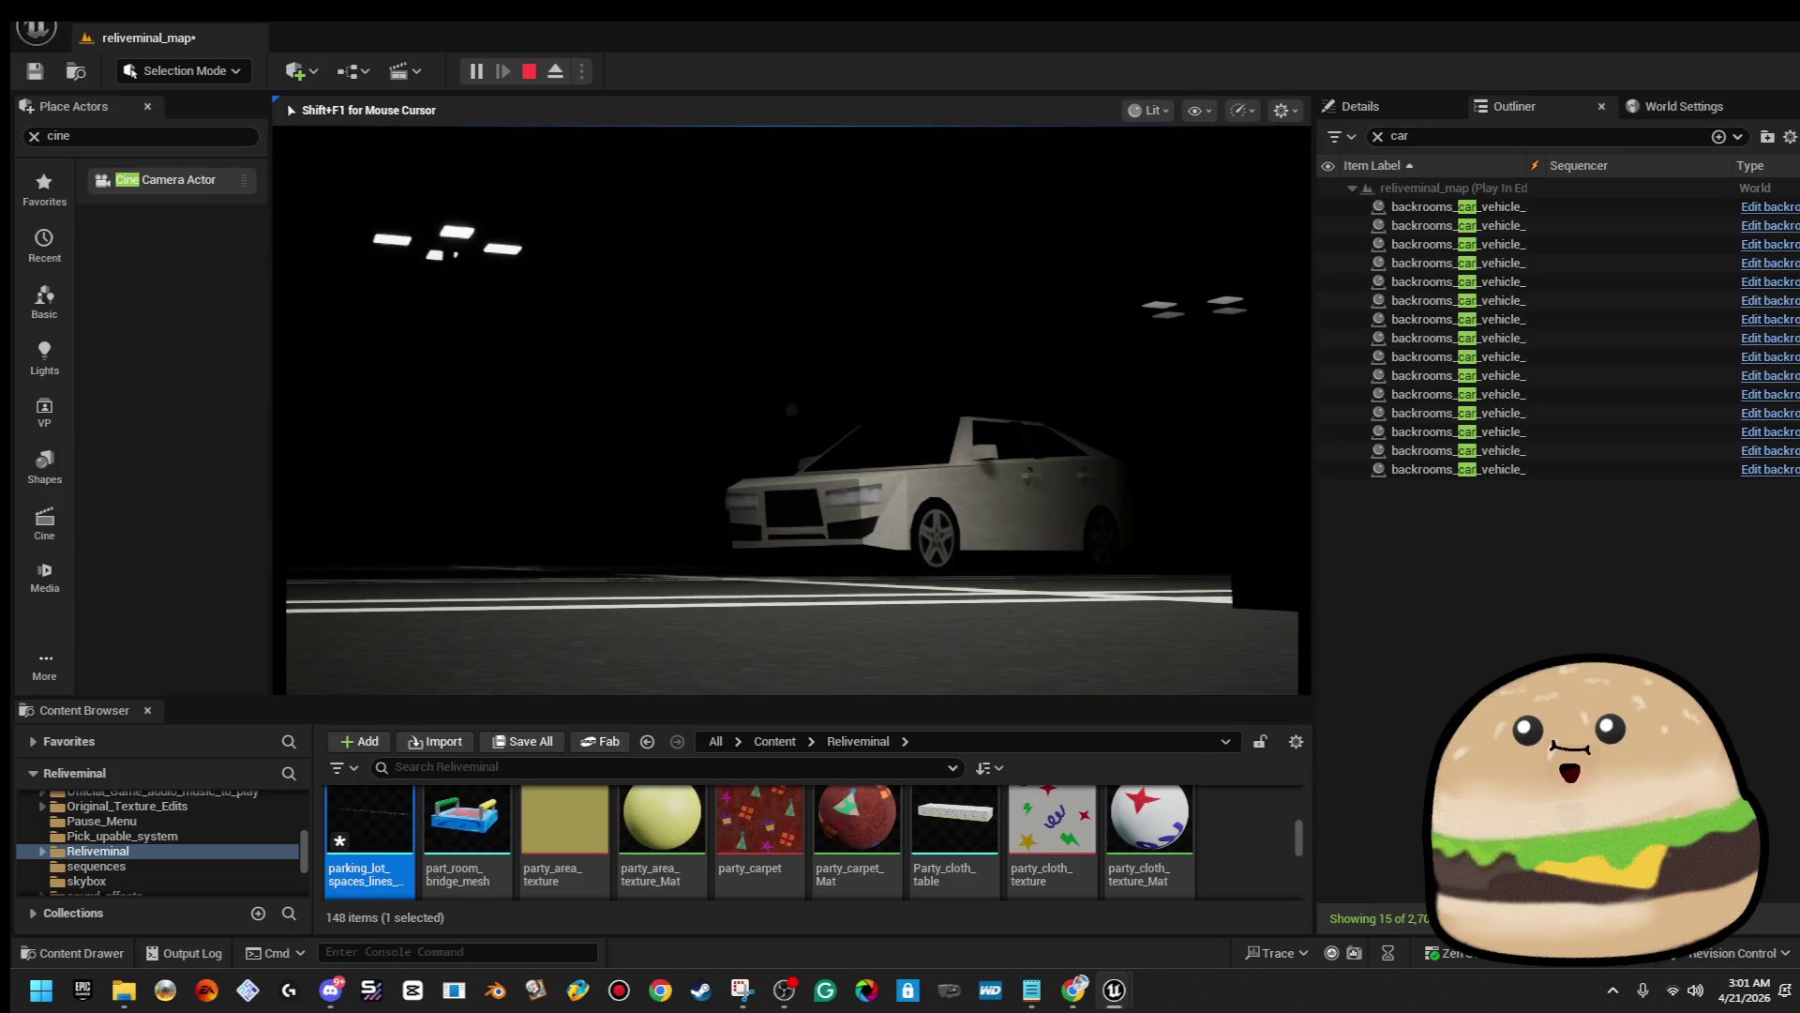
{"action": "key", "text": "F11"}
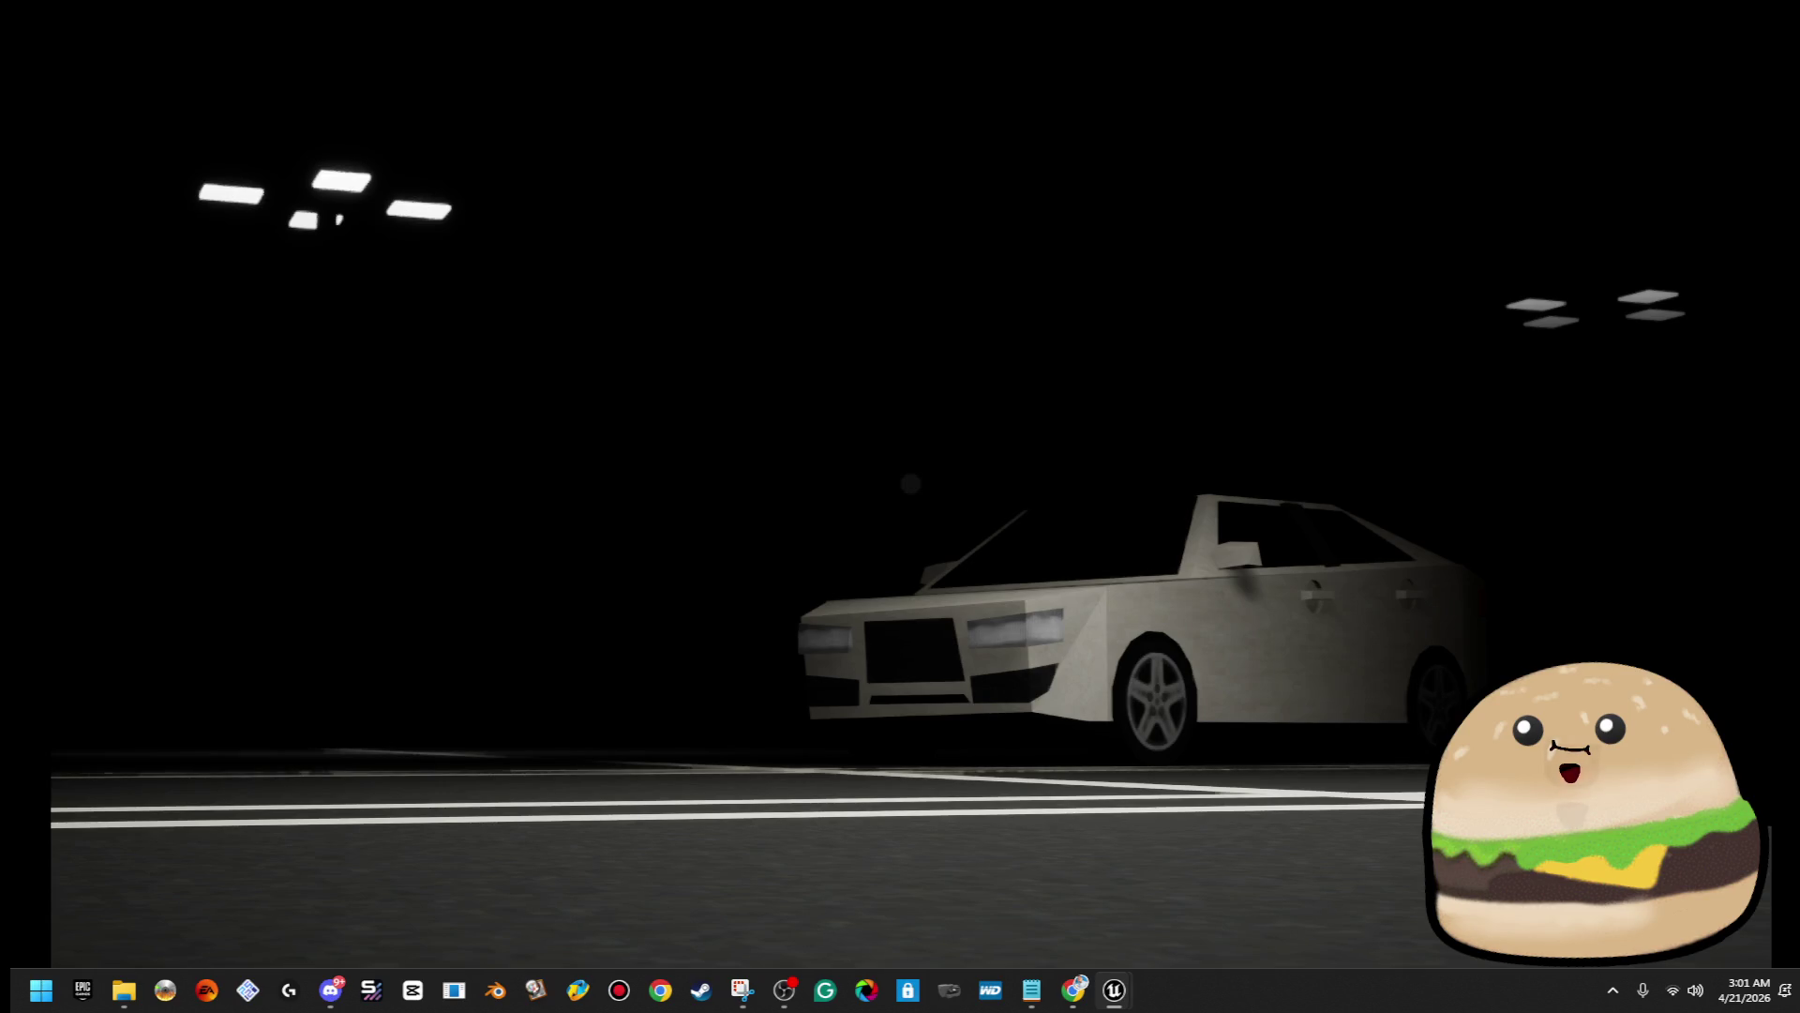
{"action": "key", "text": "F11"}
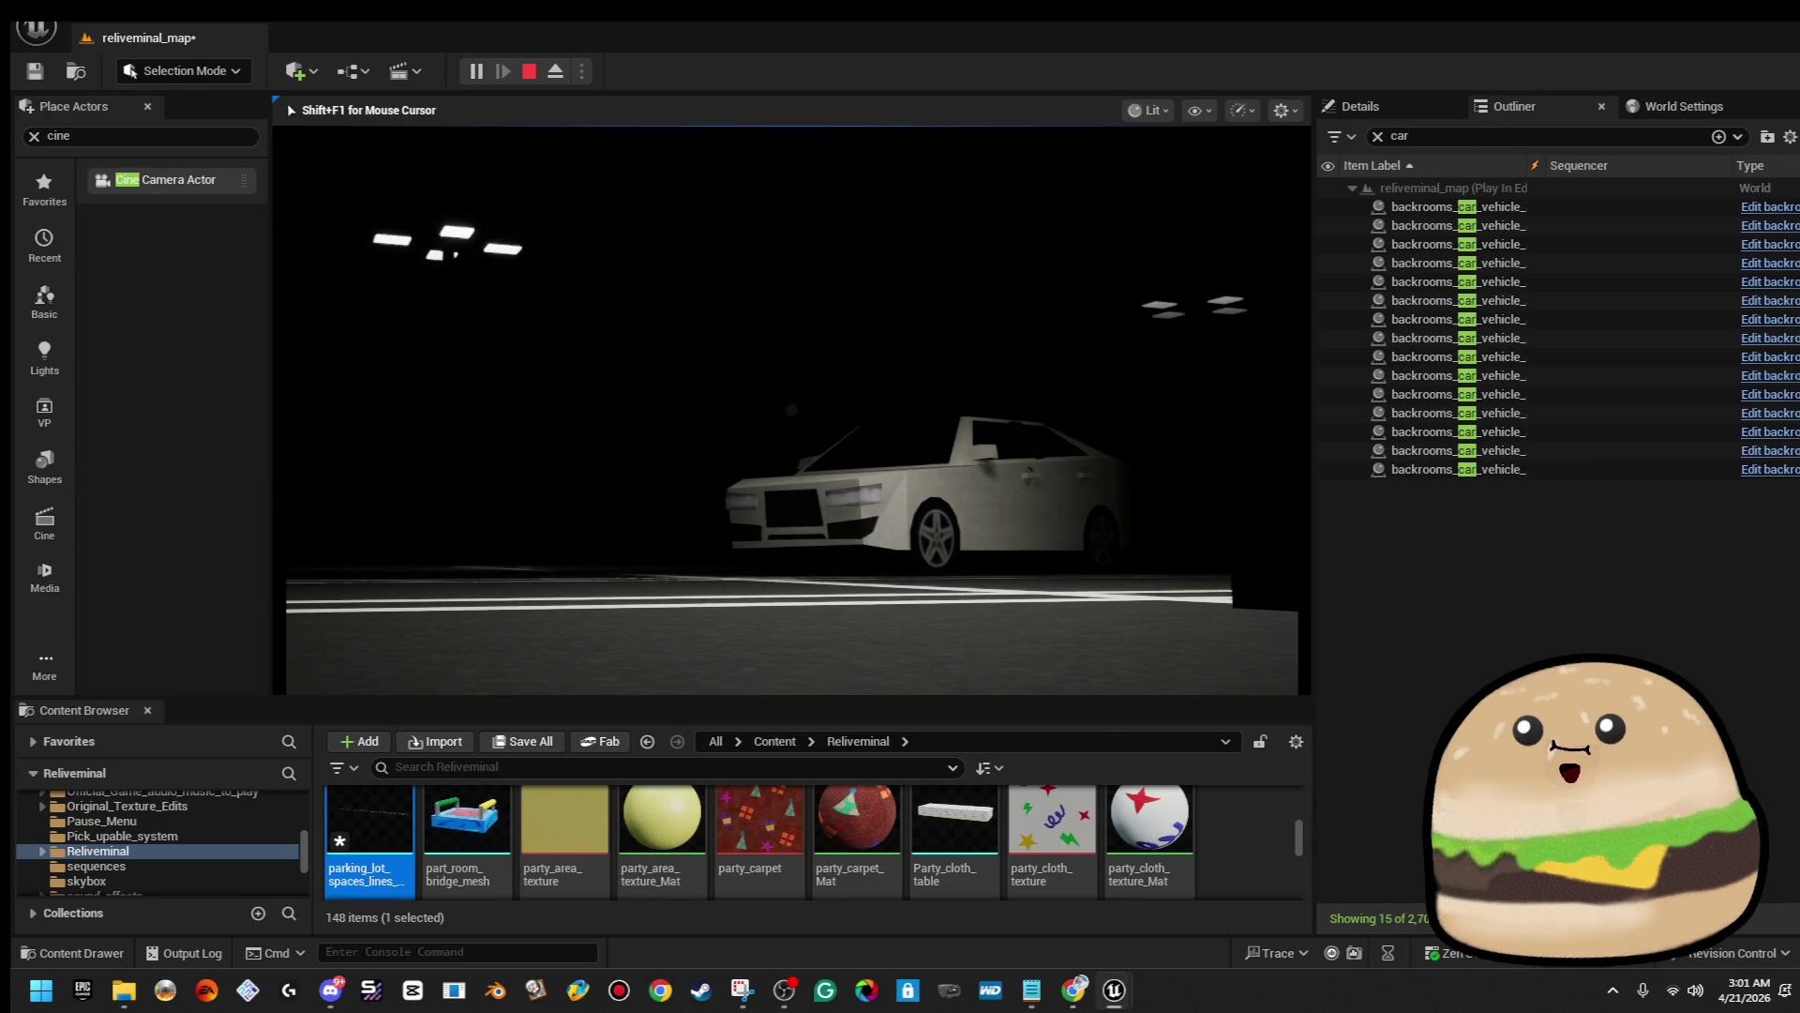
{"action": "key", "text": "Escape"}
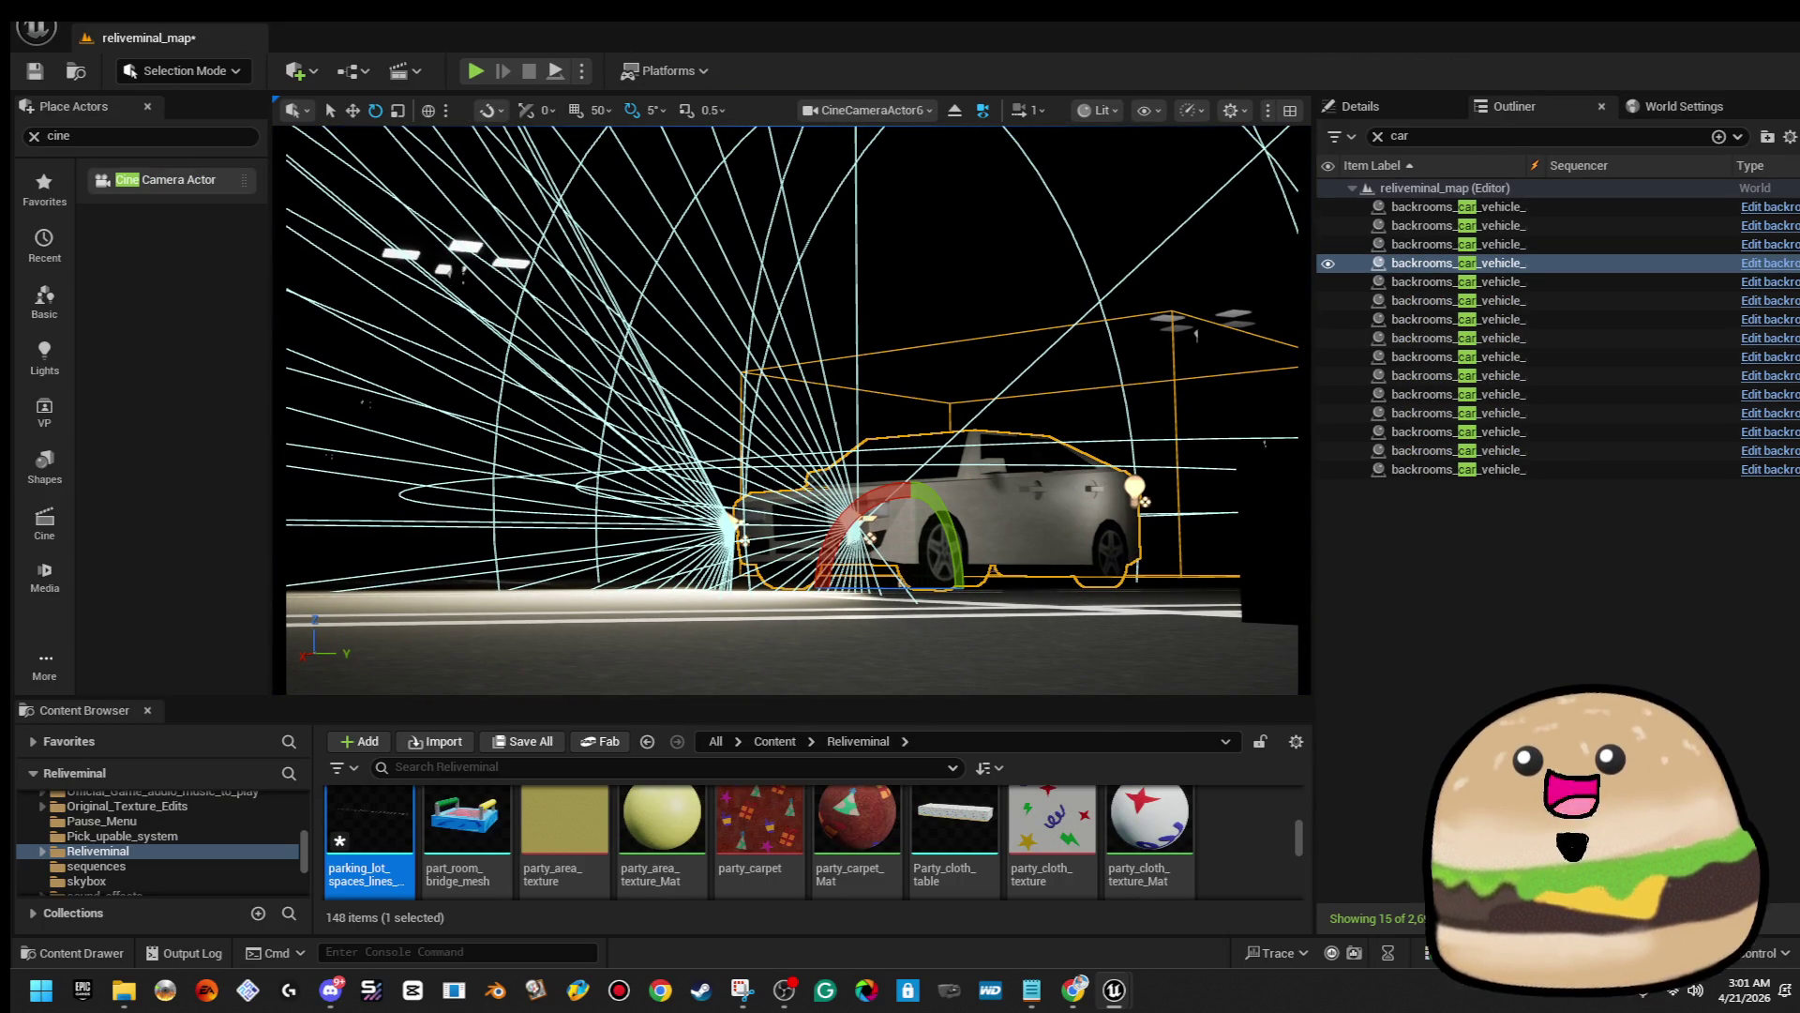
Select backrooms_car_vehicle_actor4, zoom closer, and show its Details with transform values
{"action": "left_click", "coordinate": [1325, 340]}
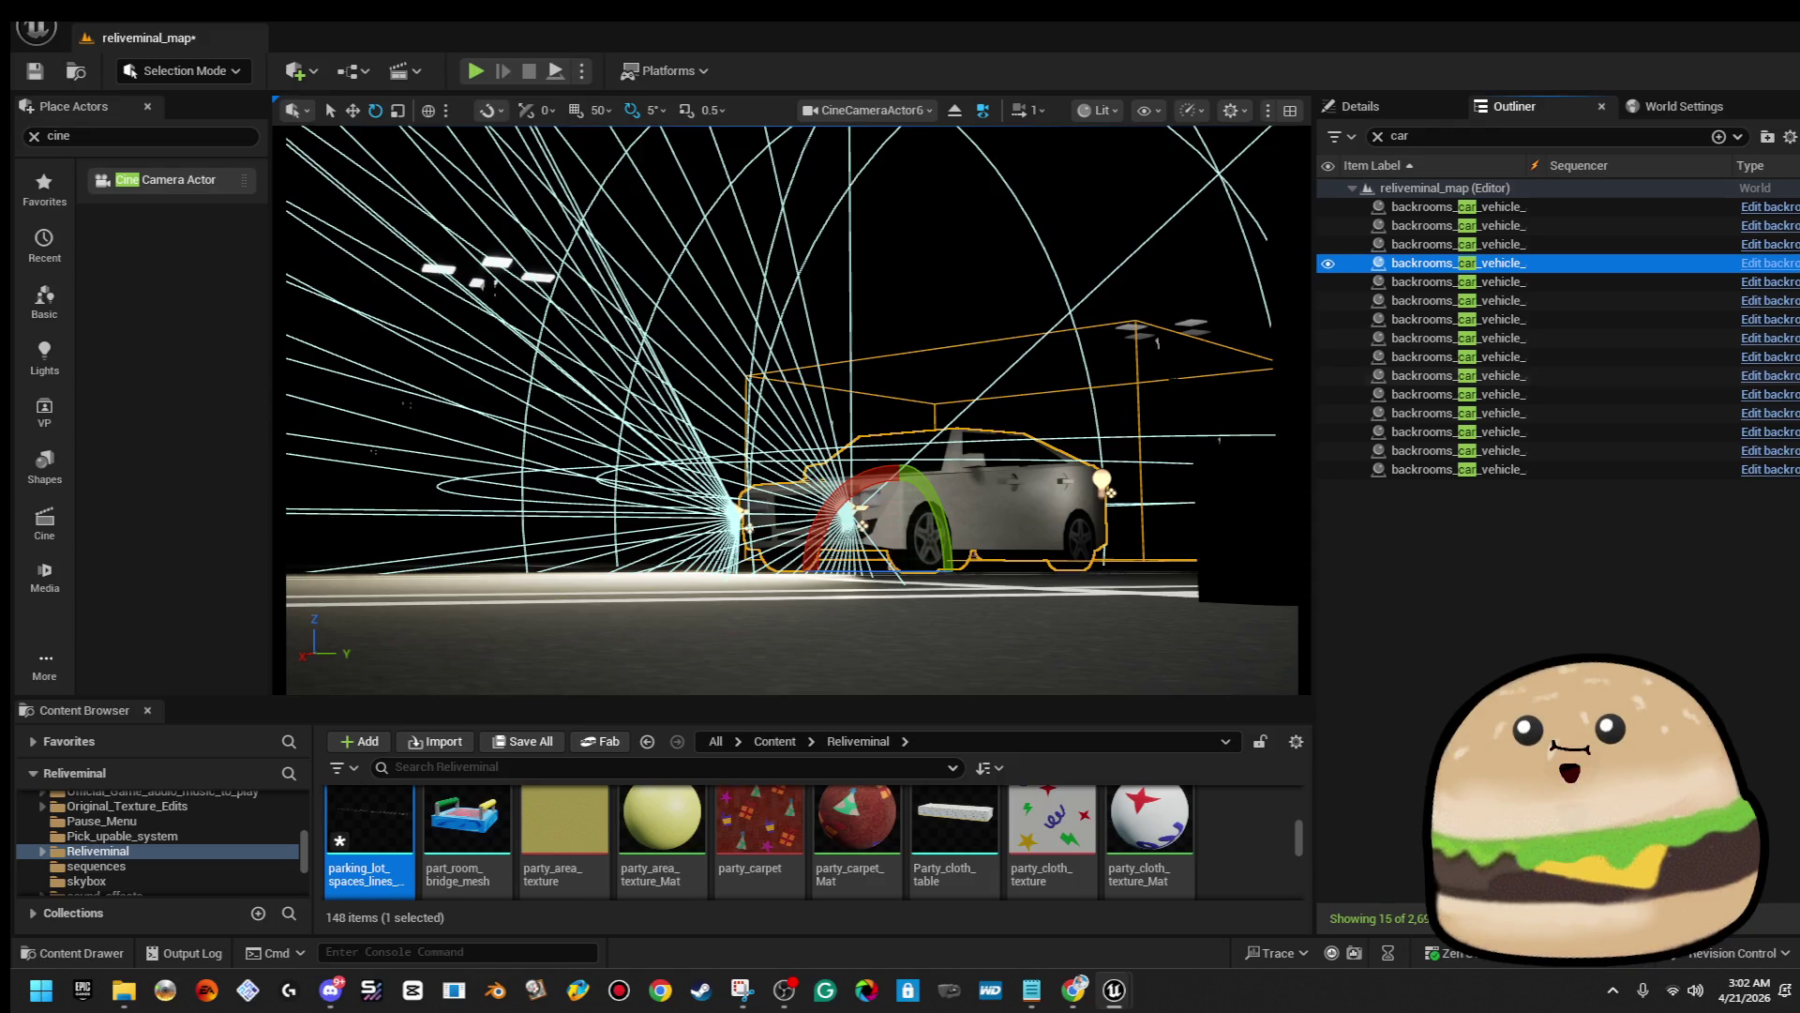
{"action": "scroll", "coordinate": [792, 409], "scroll_direction": "up", "scroll_amount": 2}
{"action": "scroll", "coordinate": [792, 410], "scroll_direction": "up", "scroll_amount": 2}
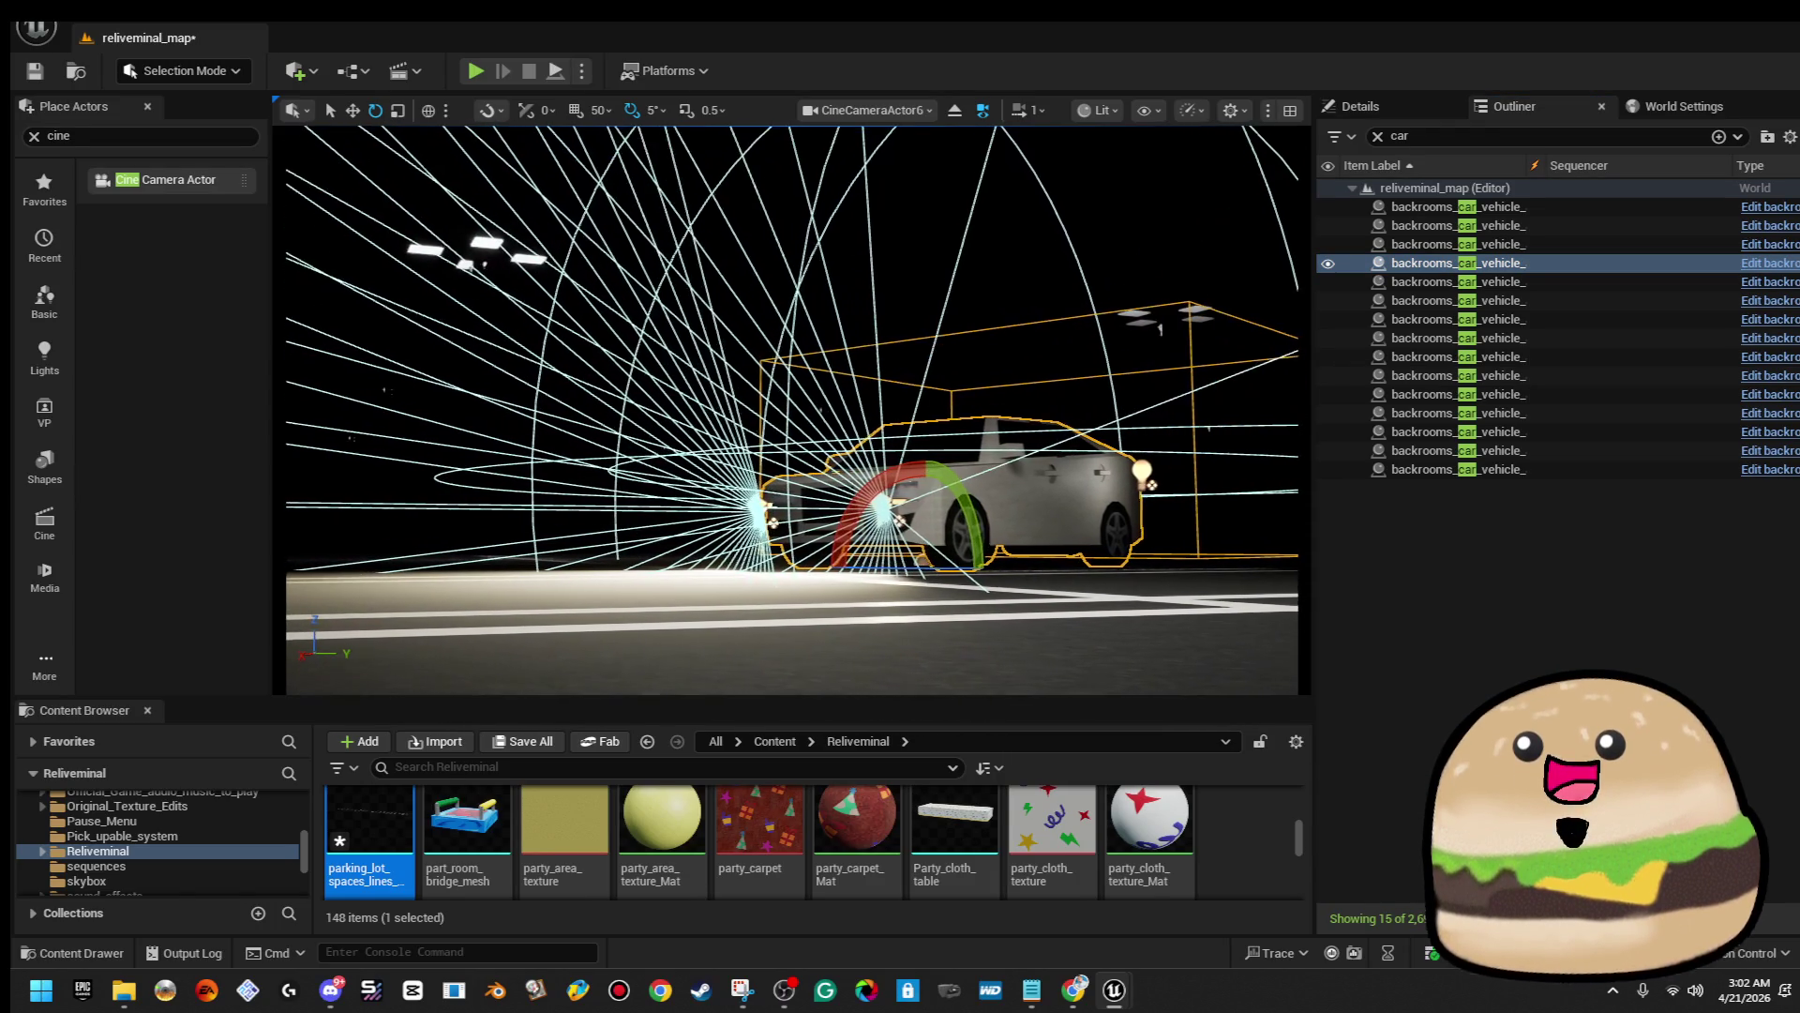
{"action": "scroll", "coordinate": [792, 409], "scroll_direction": "up", "scroll_amount": 1}
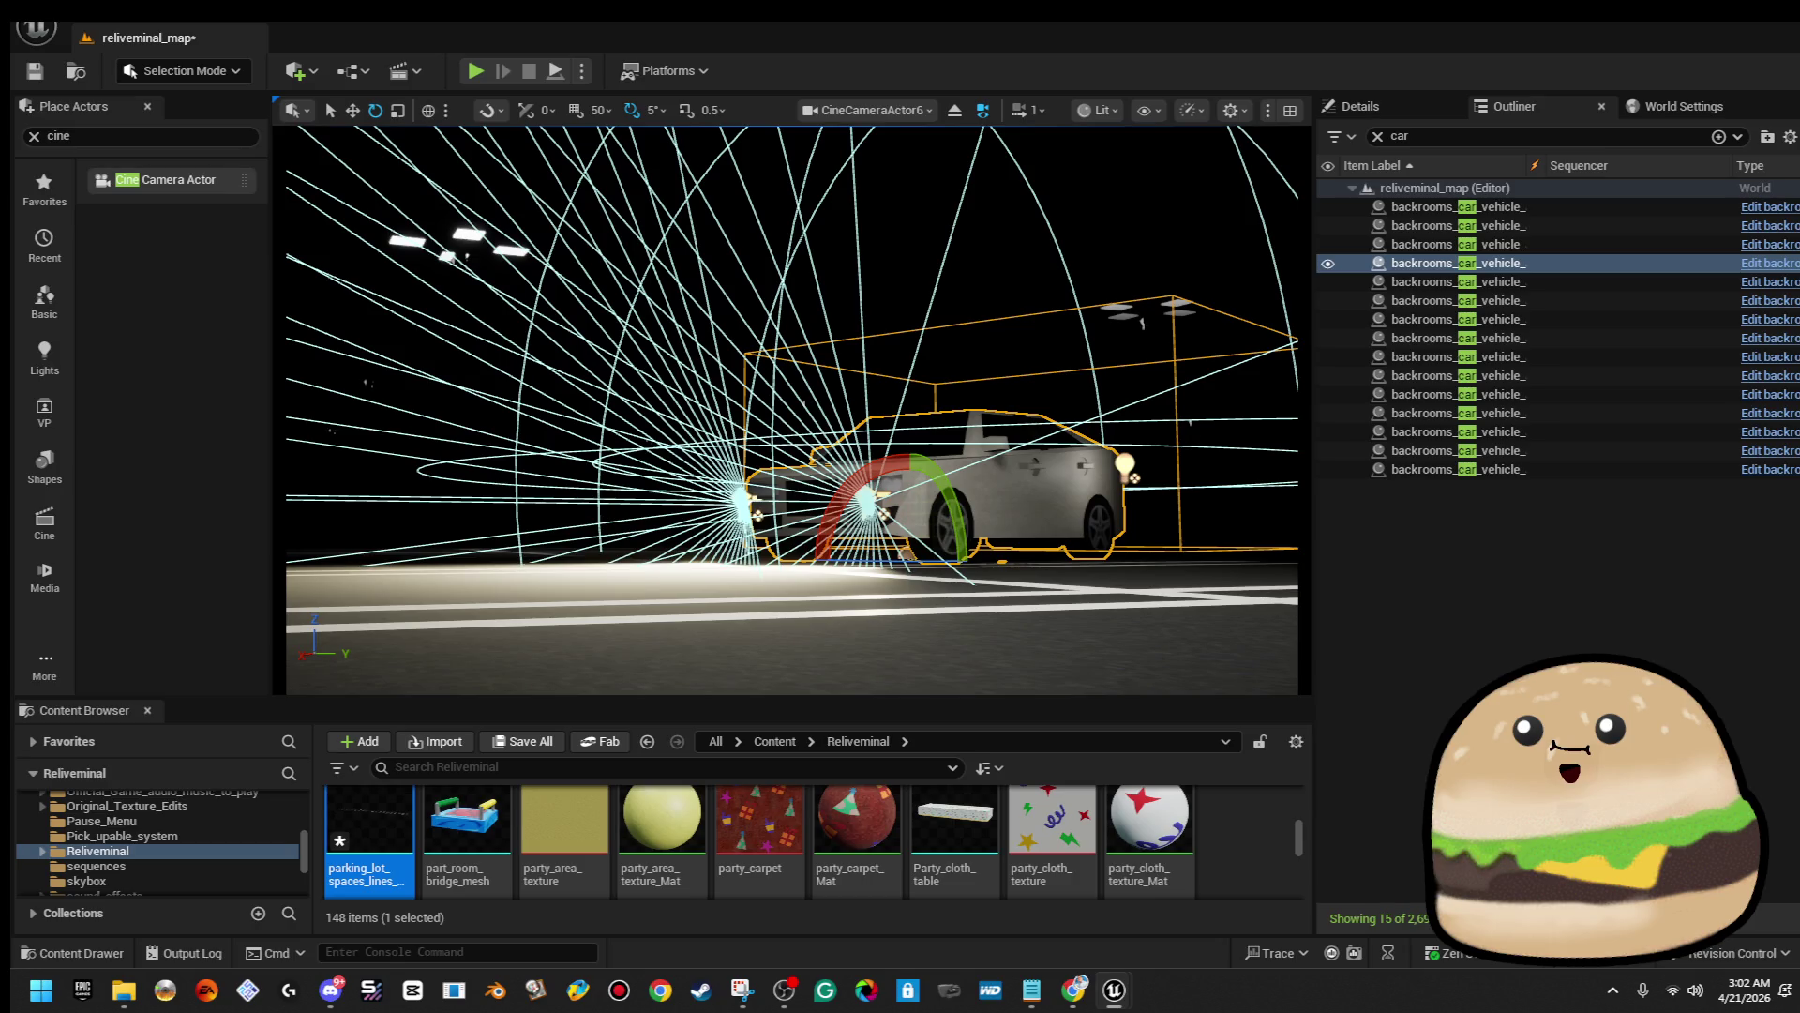
{"action": "left_click", "coordinate": [1388, 109]}
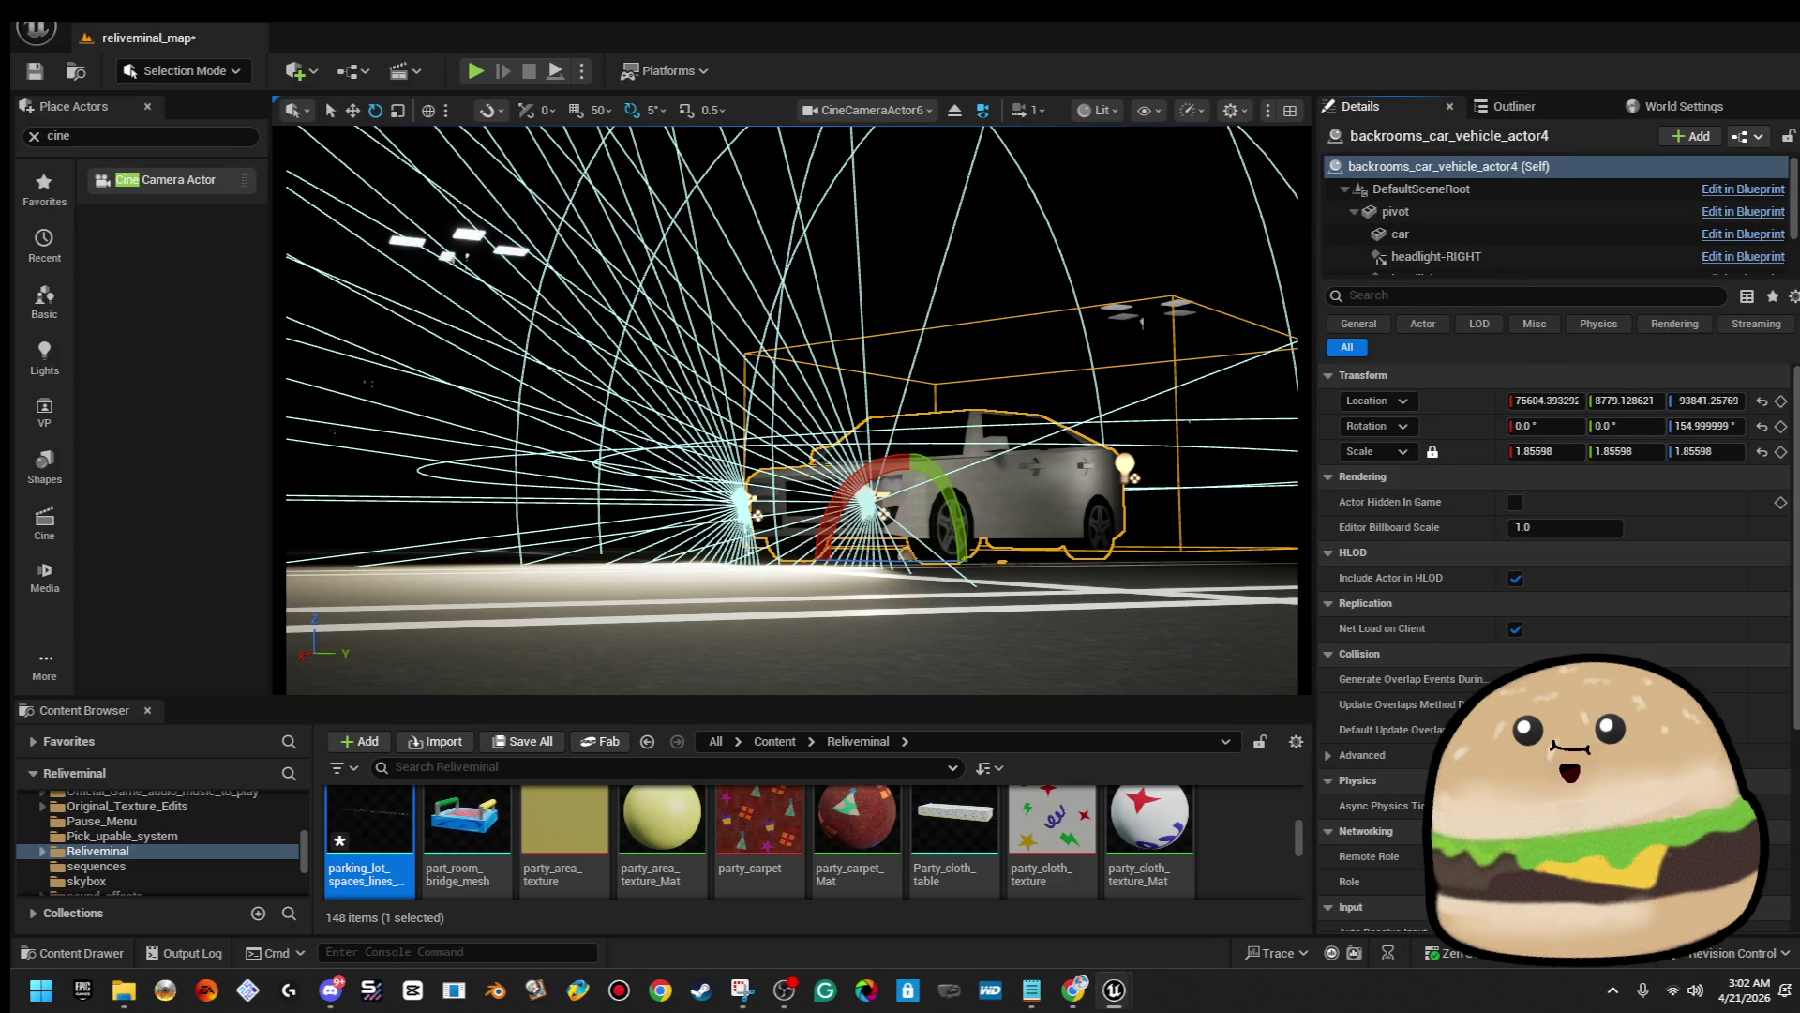
Set CineCameraActor6's Actor to Track to the backrooms car and start playing the level
{"action": "key", "text": "Escape"}
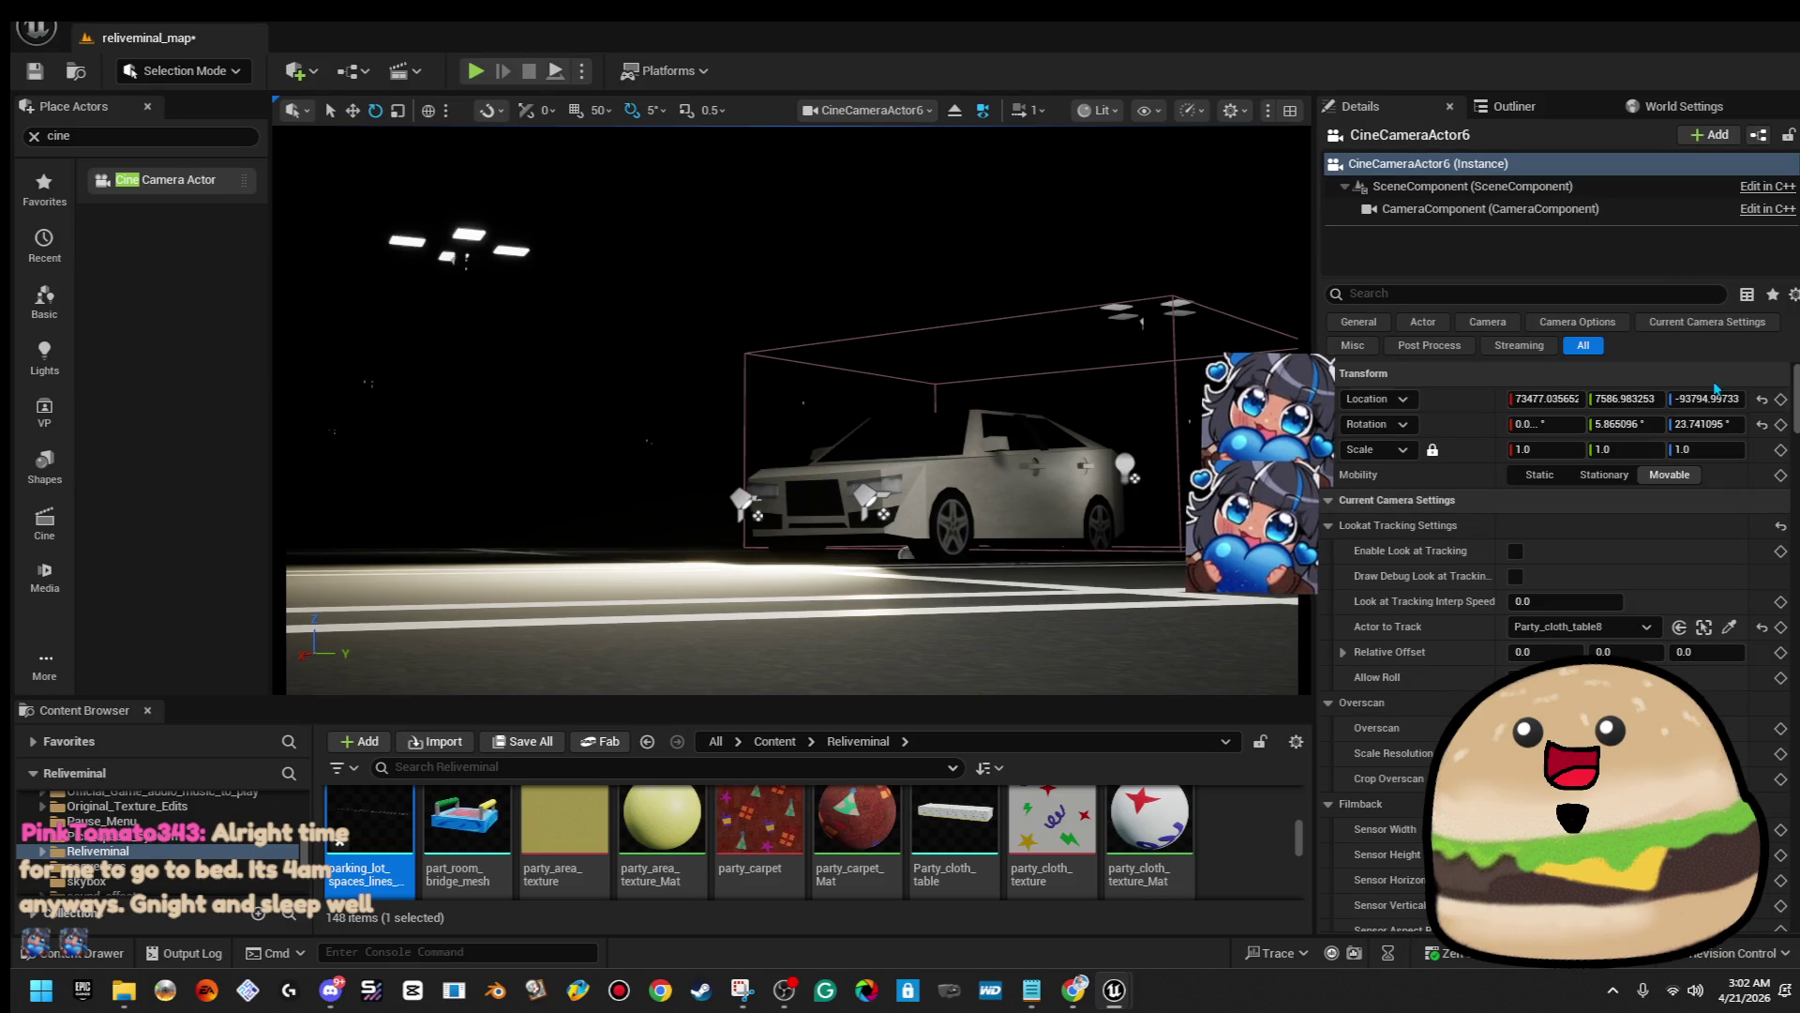
{"action": "left_click", "coordinate": [1730, 627]}
{"action": "left_click", "coordinate": [919, 486]}
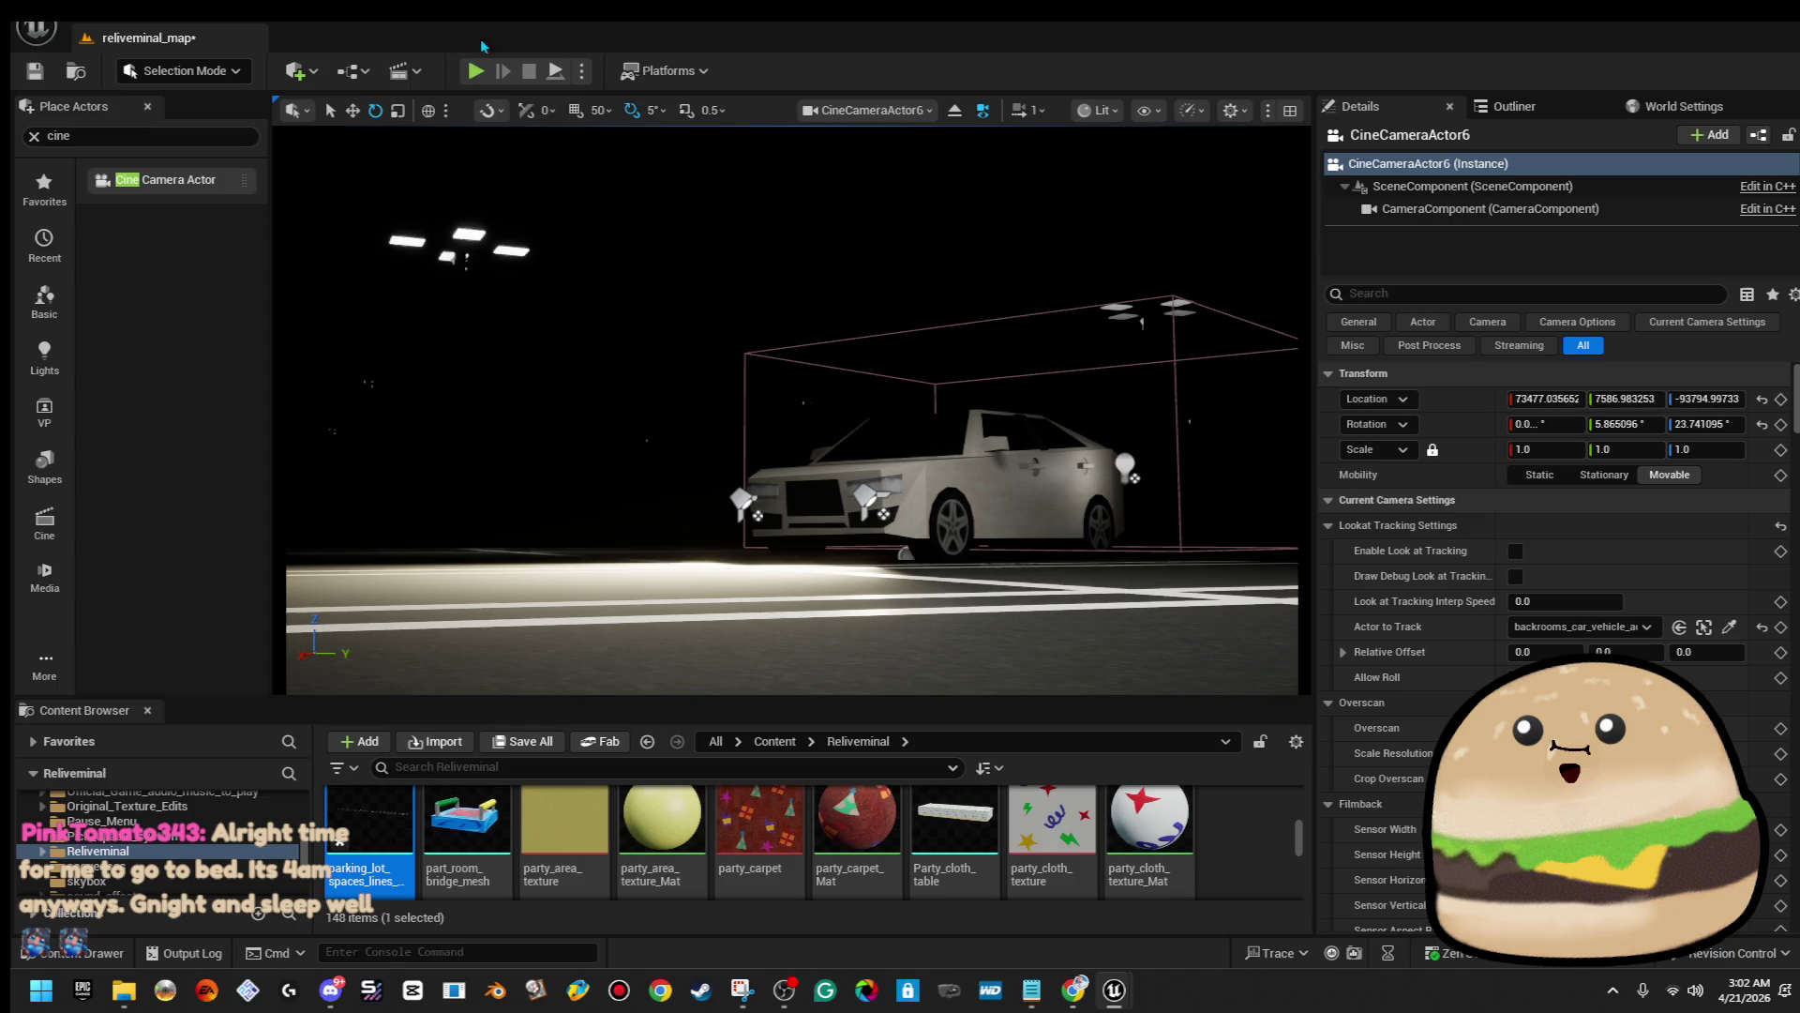
{"action": "left_click", "coordinate": [477, 71]}
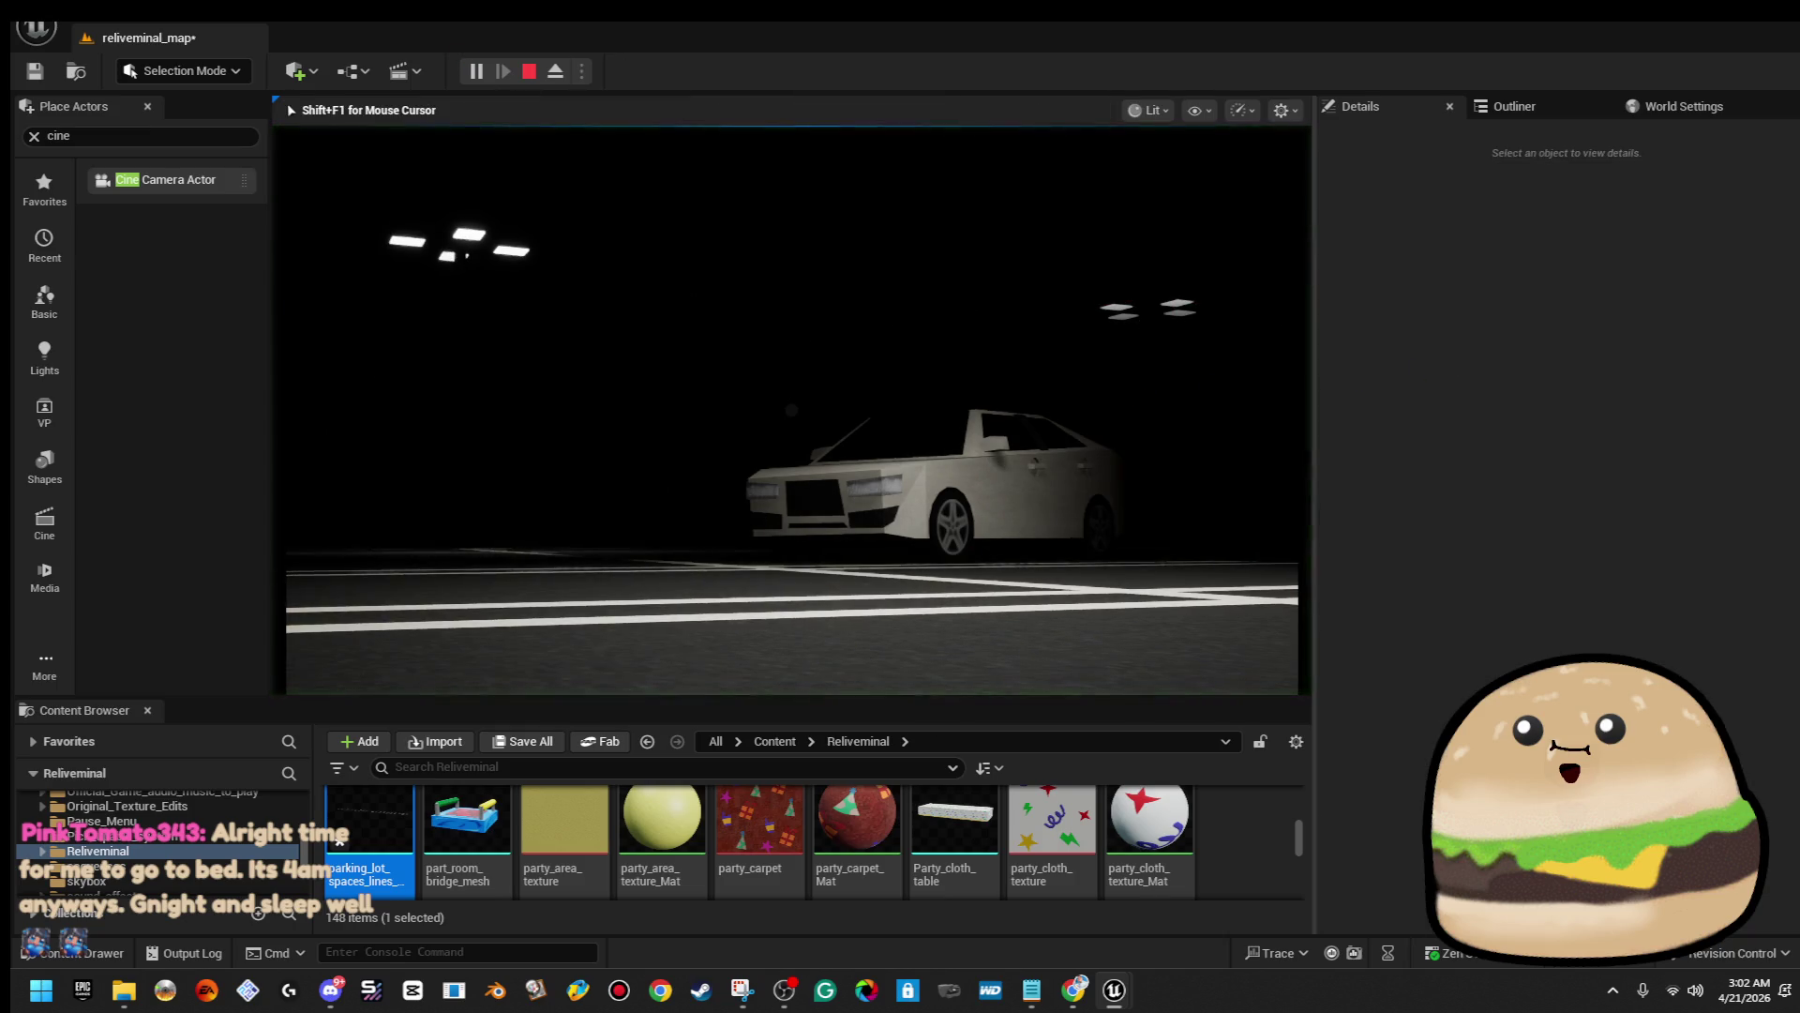
Snip the full-screen game view of the parked car, then restore the editor layout and stop play
{"action": "key", "text": "F11"}
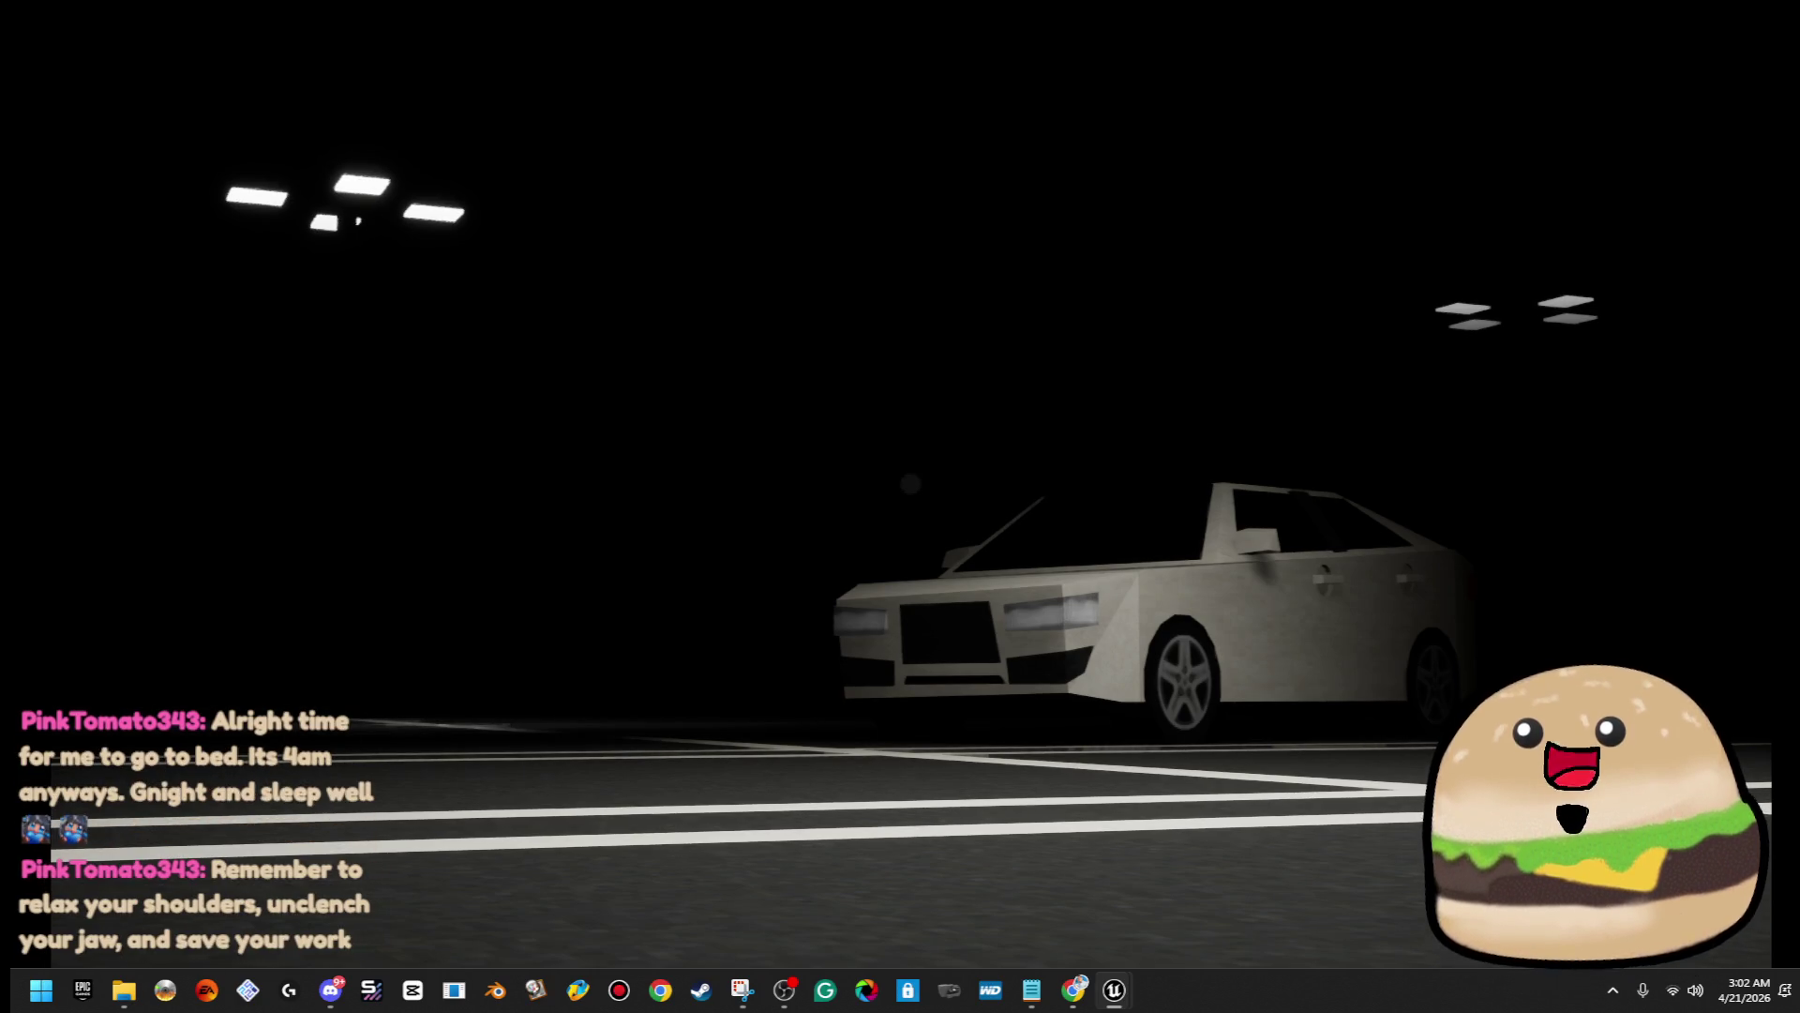
{"action": "key", "text": "super+shift+s"}
{"action": "mouse_move", "coordinate": [54, 963]}
{"action": "left_mouse_down"}
{"action": "mouse_move", "coordinate": [1327, 201]}
{"action": "mouse_move", "coordinate": [1637, 33]}
{"action": "mouse_move", "coordinate": [1757, 23]}
{"action": "left_mouse_up"}
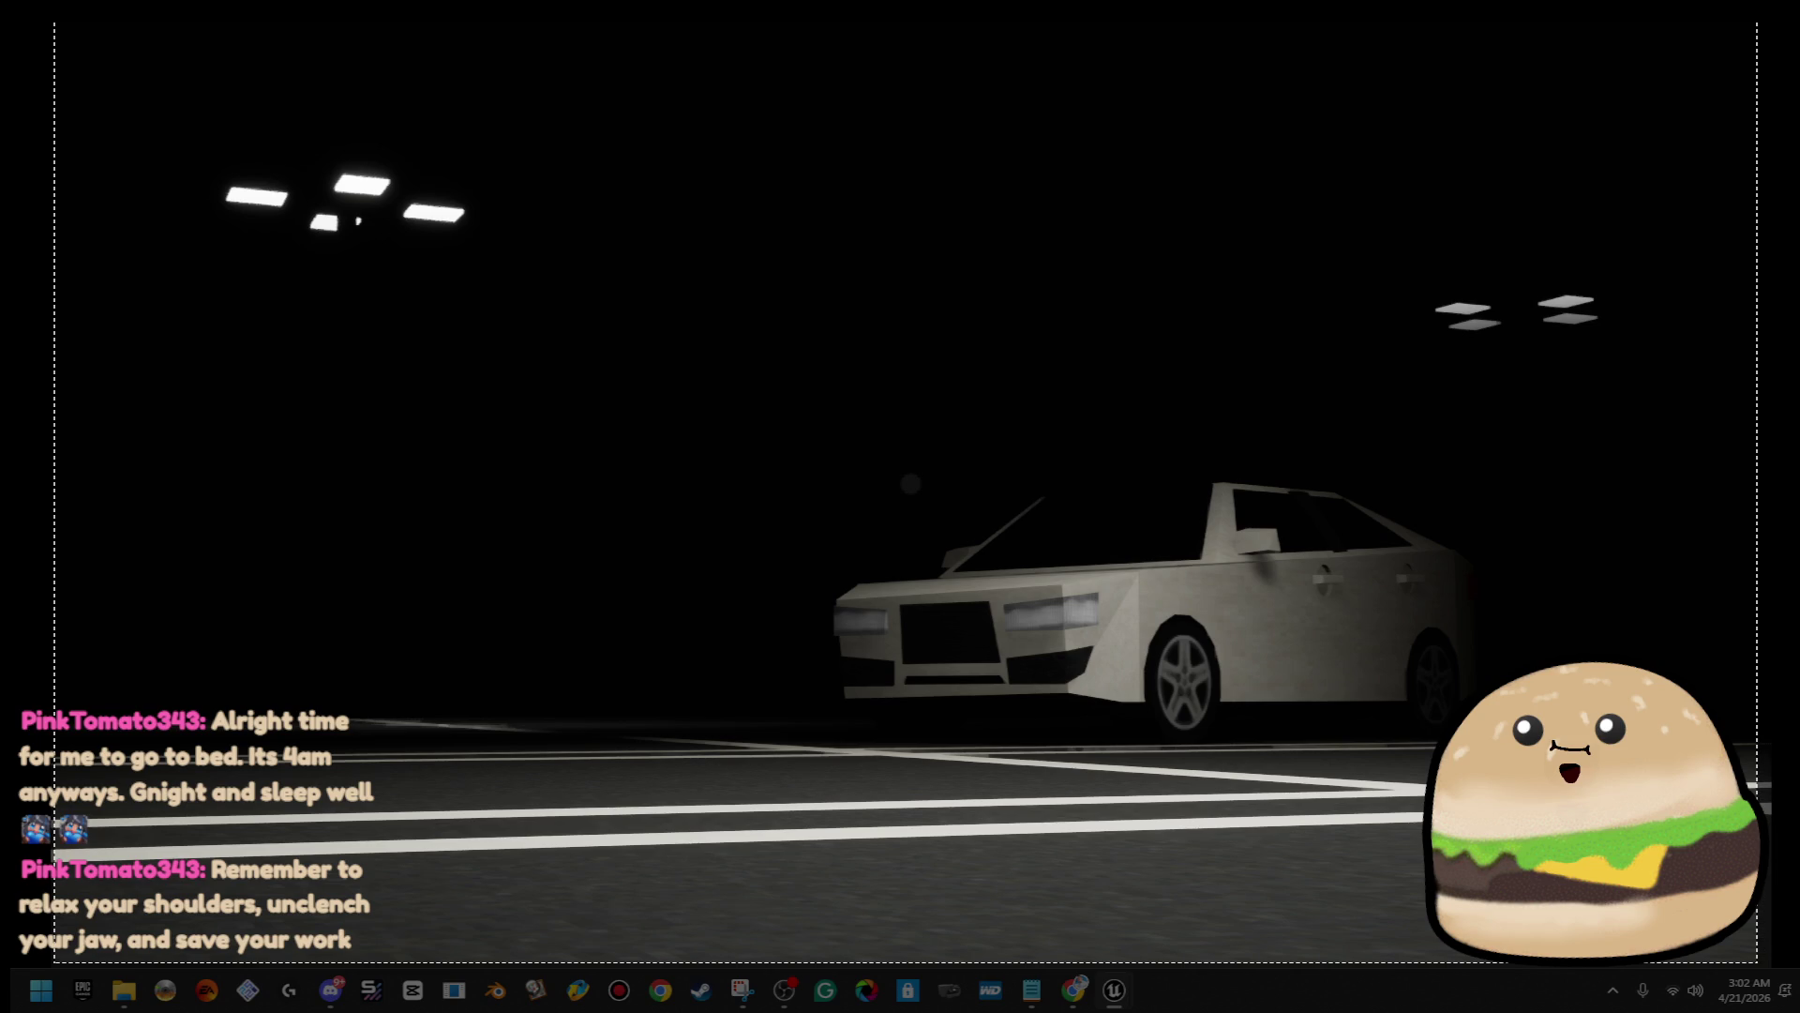
{"action": "left_click_drag", "start_coordinate": [1757, 22], "coordinate": [1757, 22]}
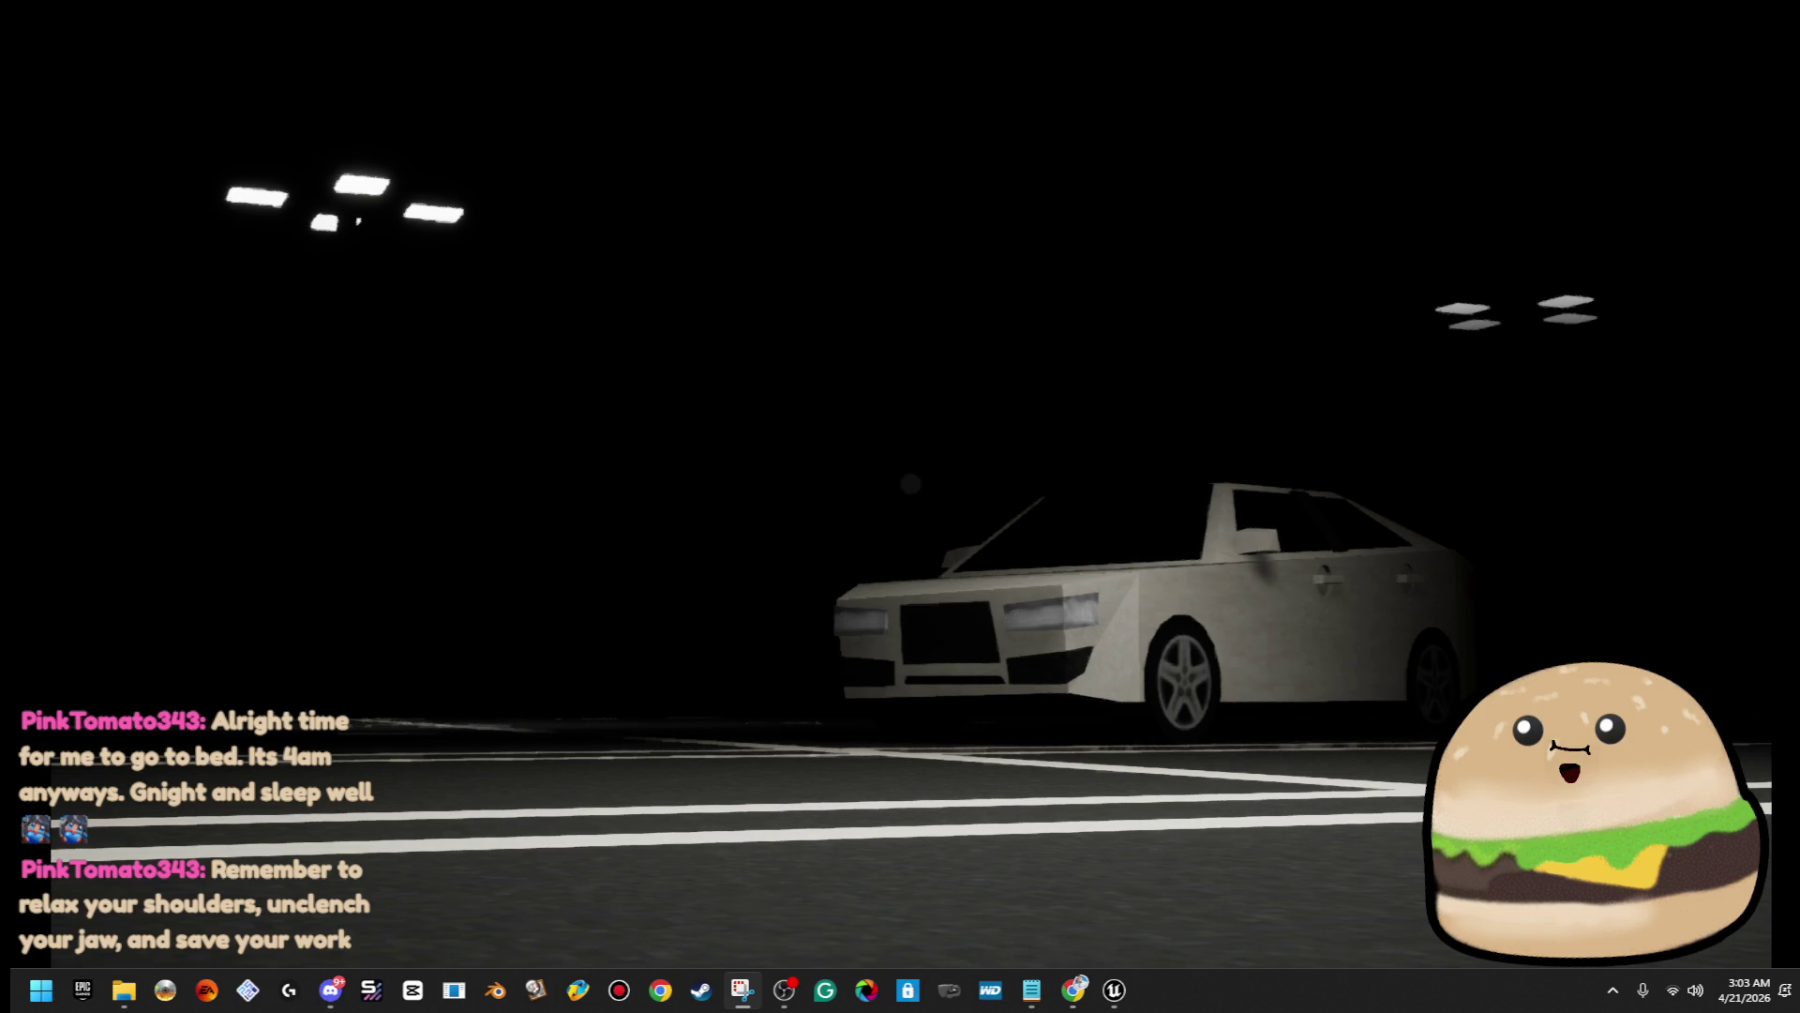
{"action": "key", "text": "alt+Tab"}
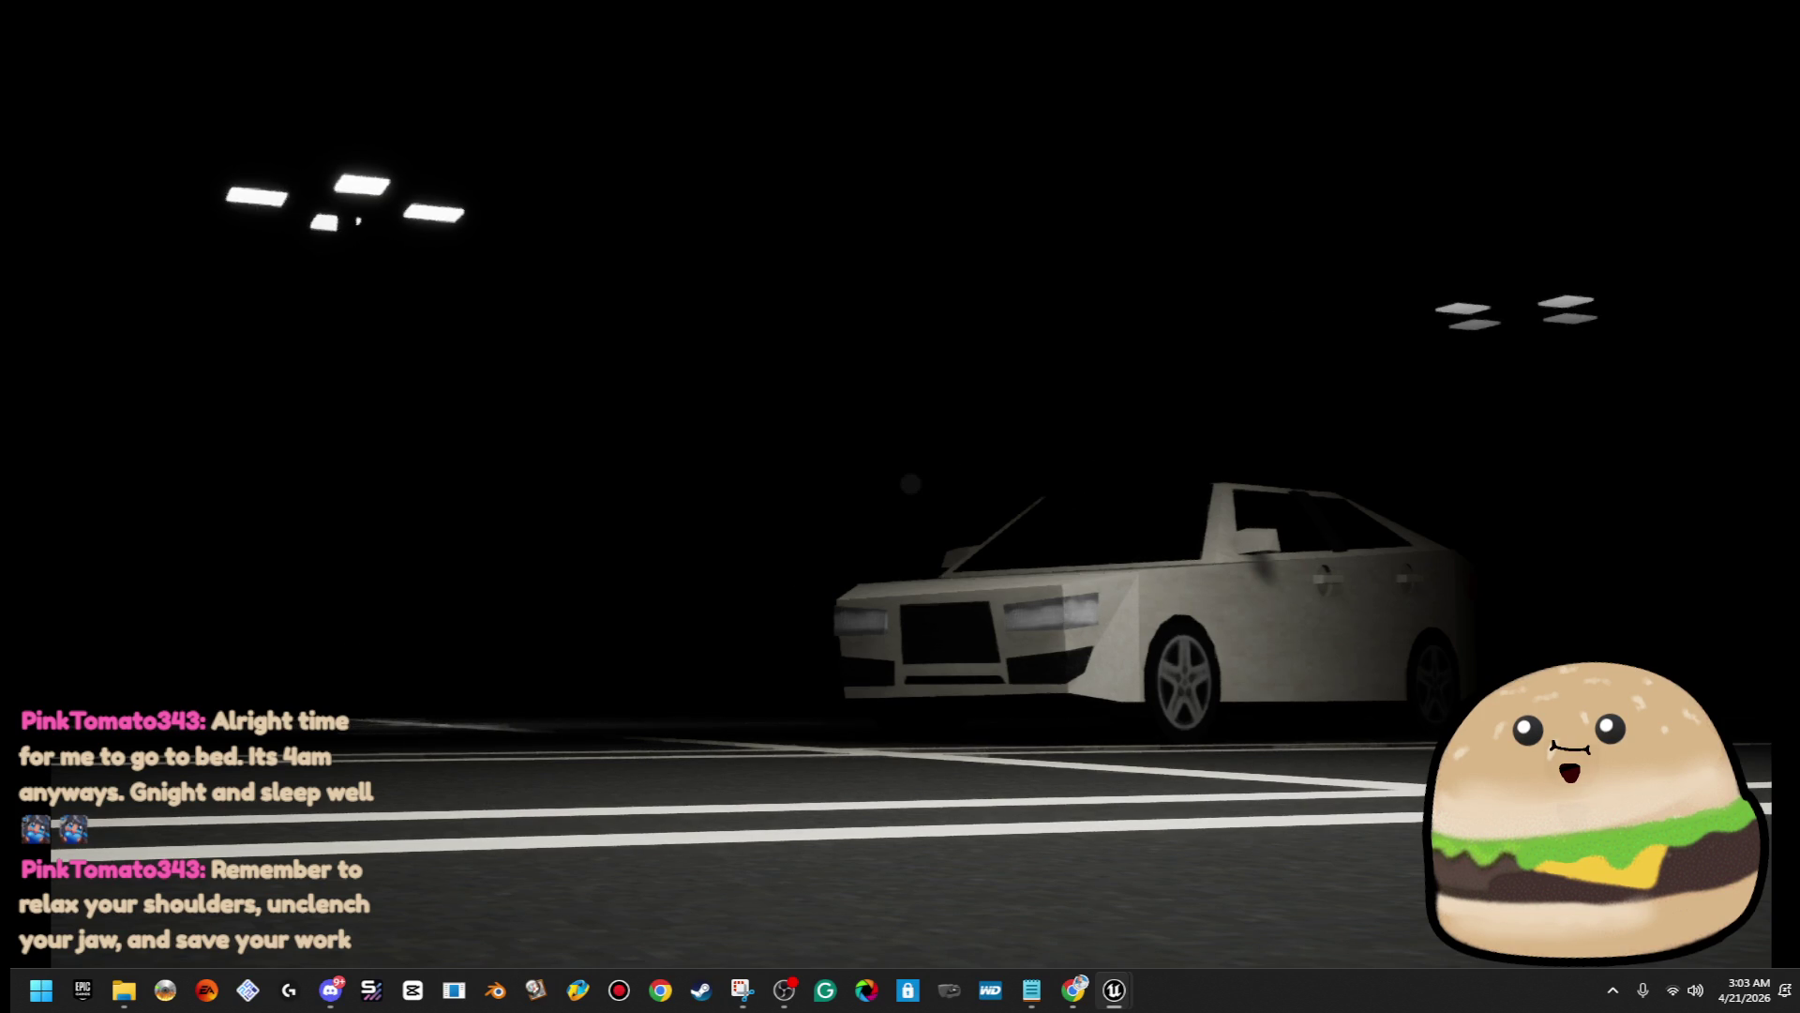
{"action": "key", "text": "F11"}
{"action": "left_click", "coordinate": [530, 73]}
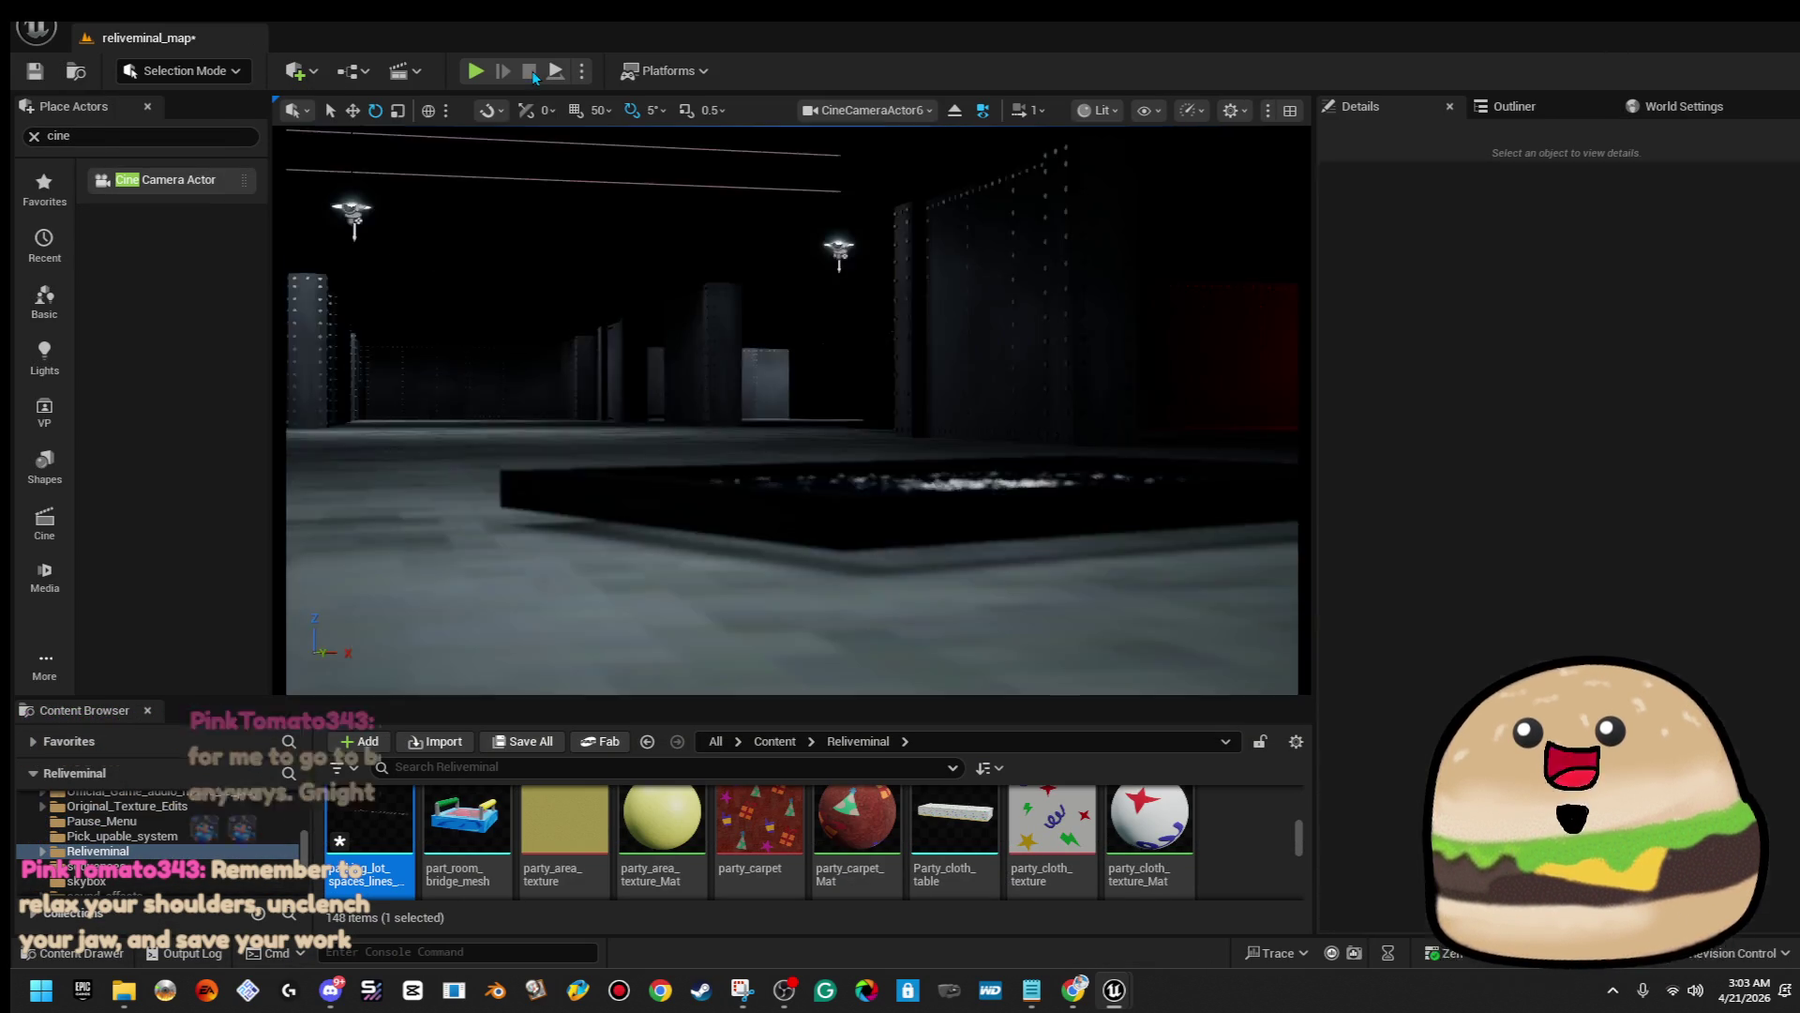
Save the reliveminal_map level and minimize the Unreal Engine 5 editor
{"action": "key", "text": "ctrl+s"}
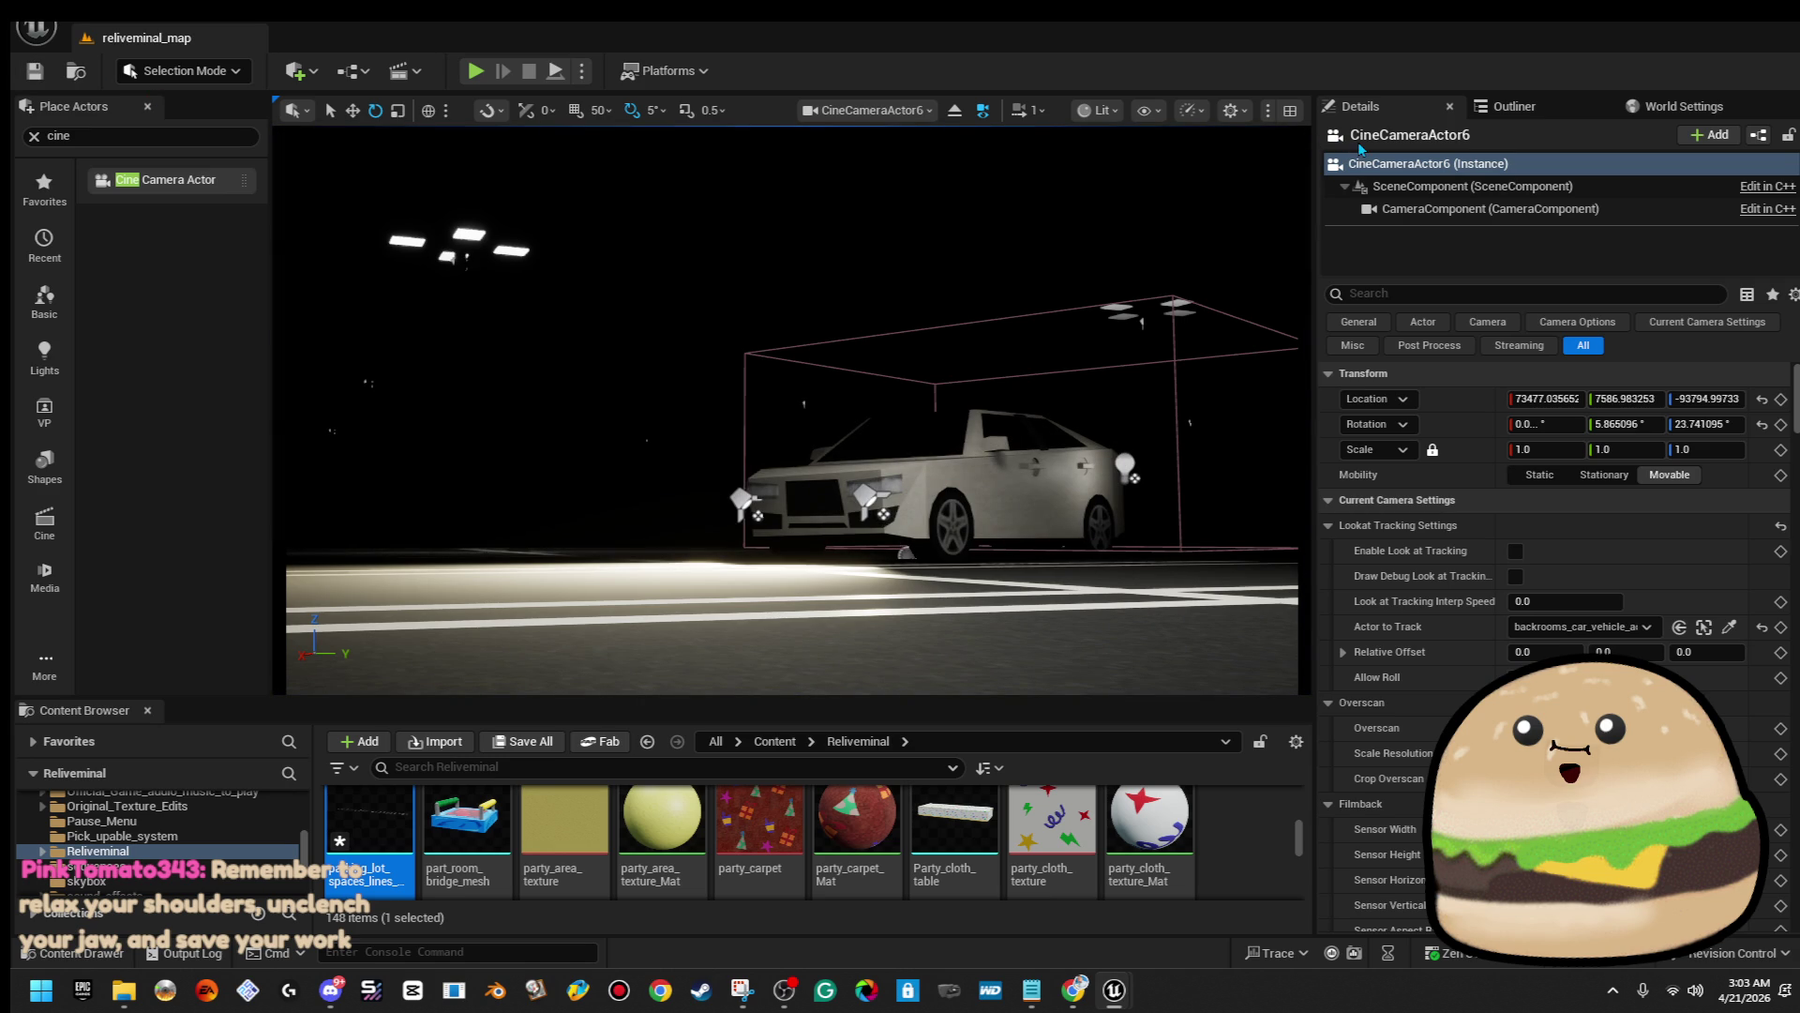
{"action": "left_click", "coordinate": [1741, 25]}
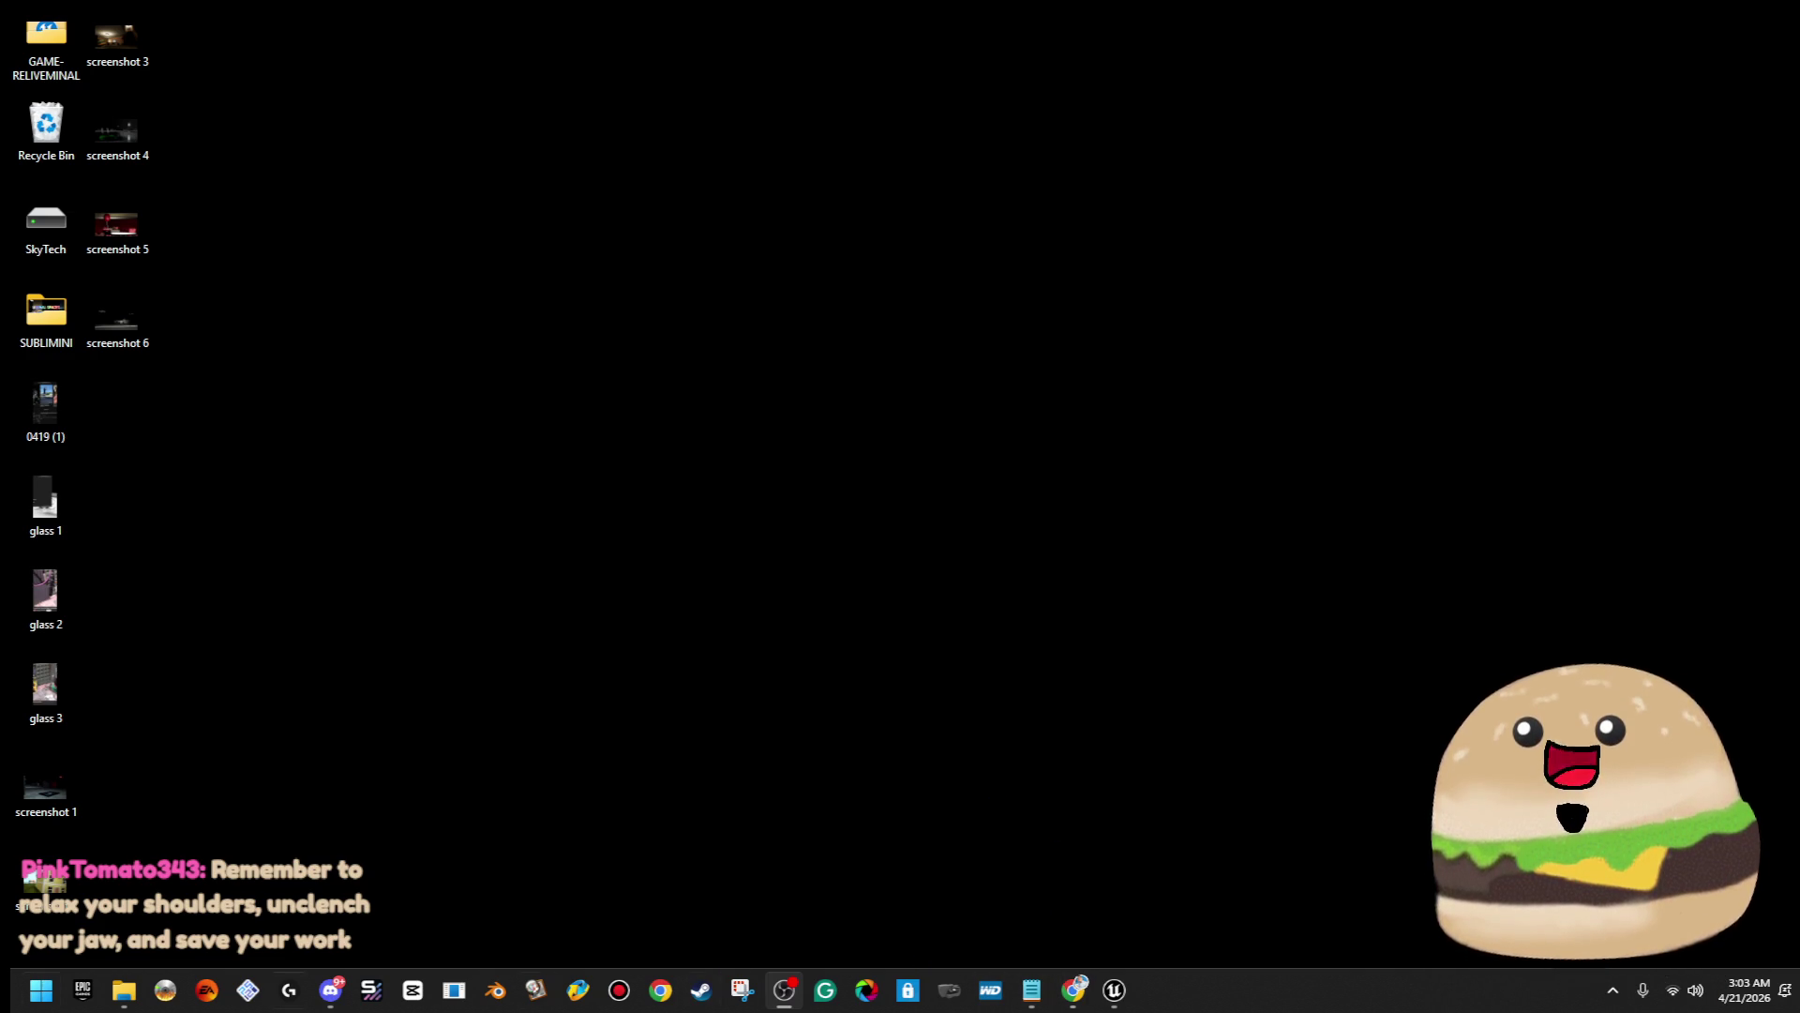
{"action": "left_click", "coordinate": [40, 990]}
Launch Paint 3D from a 'paint 3d' search and go to its Open page
{"action": "type", "text": "paint 3d"}
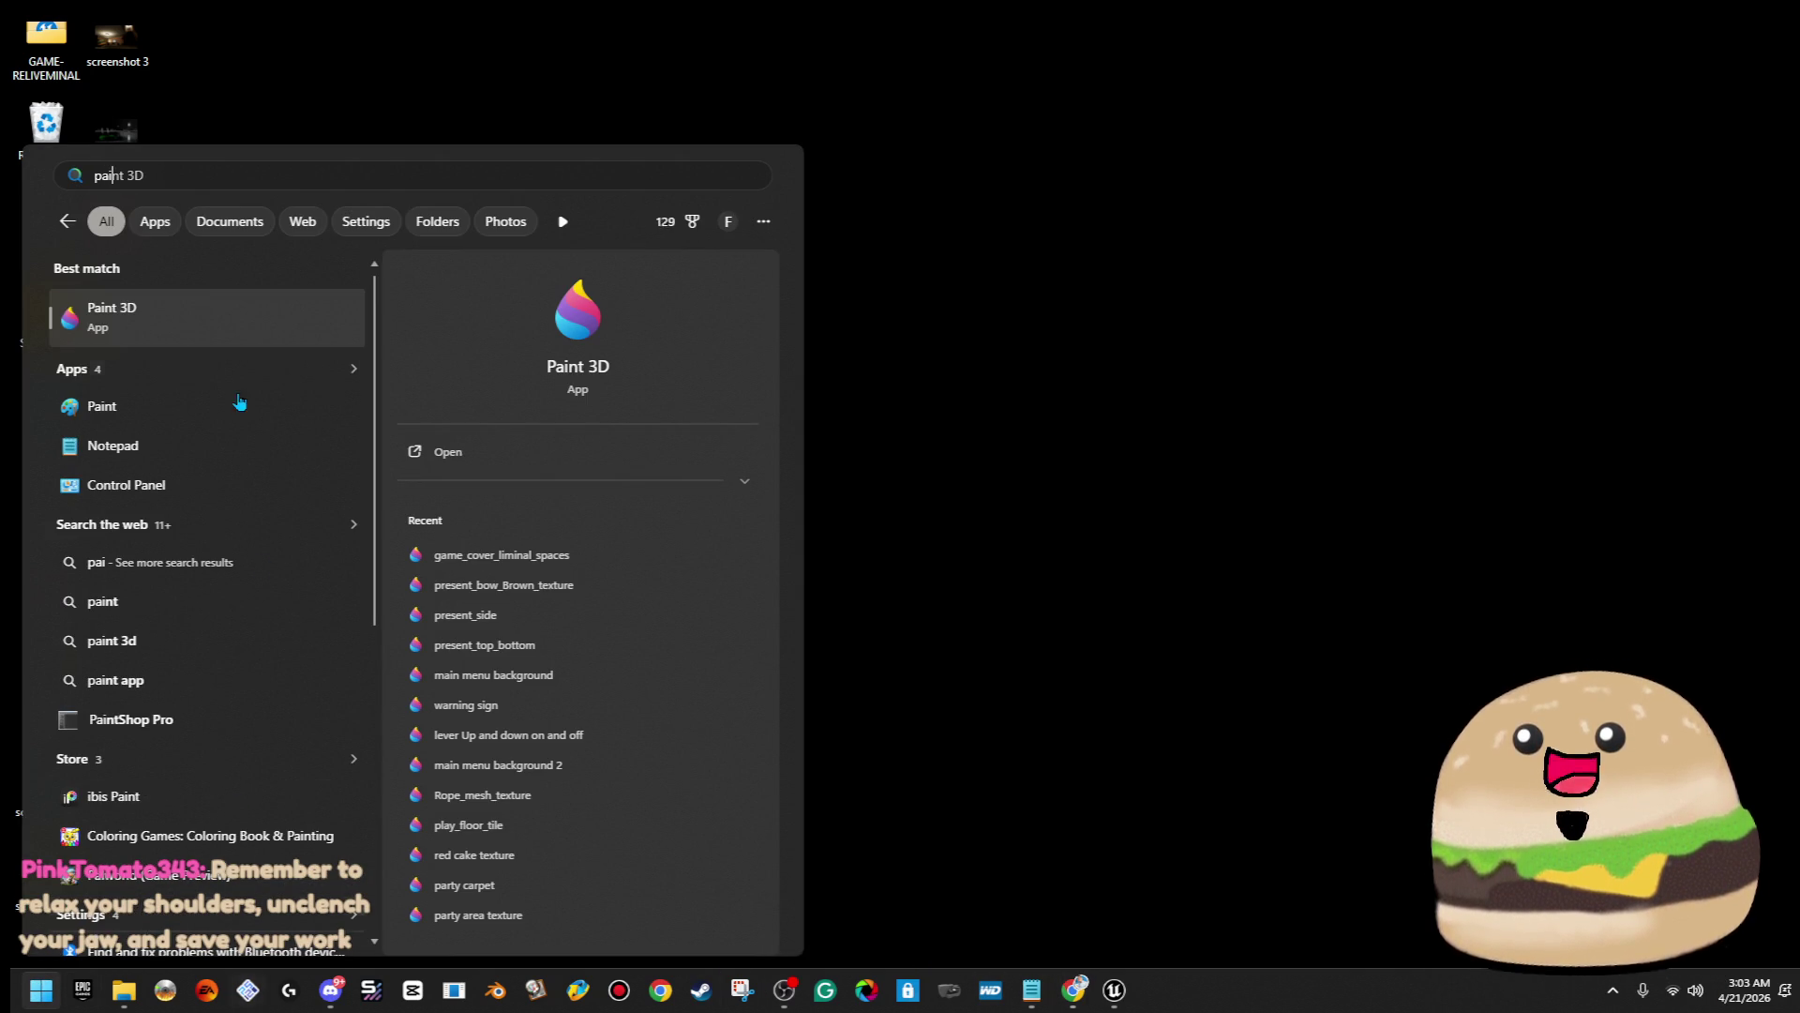
{"action": "left_click", "coordinate": [227, 347]}
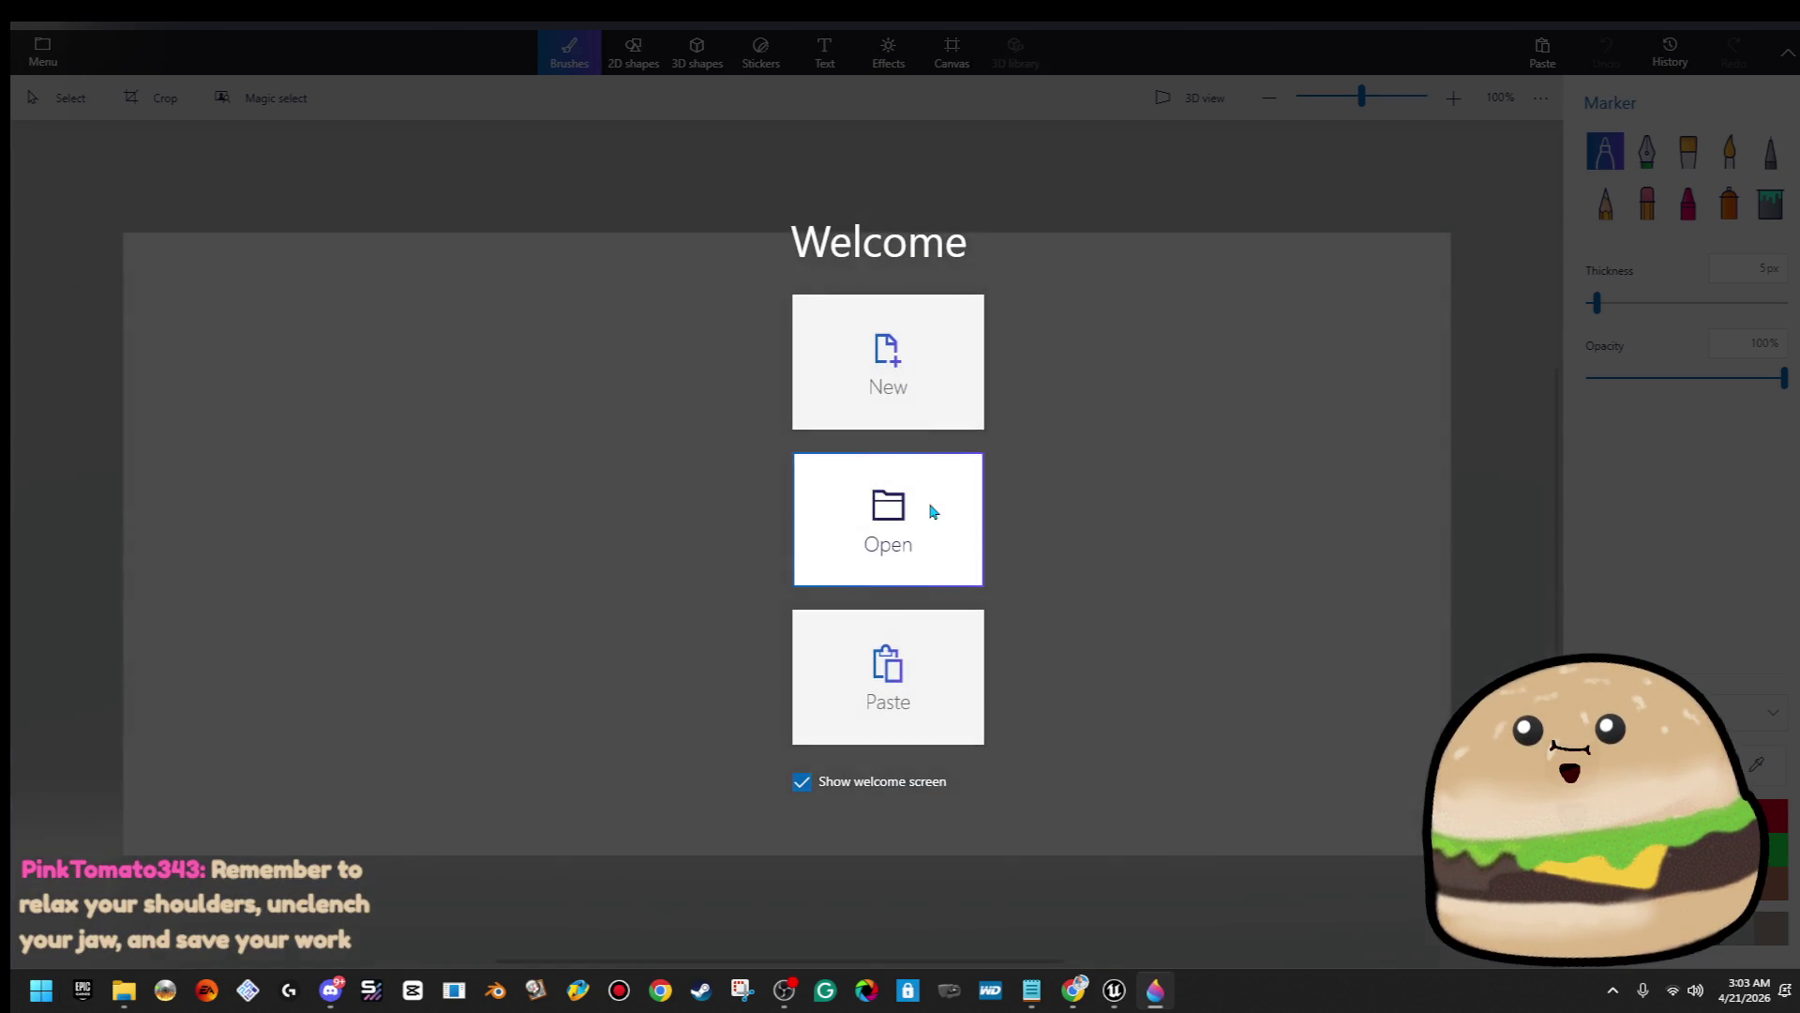
{"action": "left_click", "coordinate": [932, 511]}
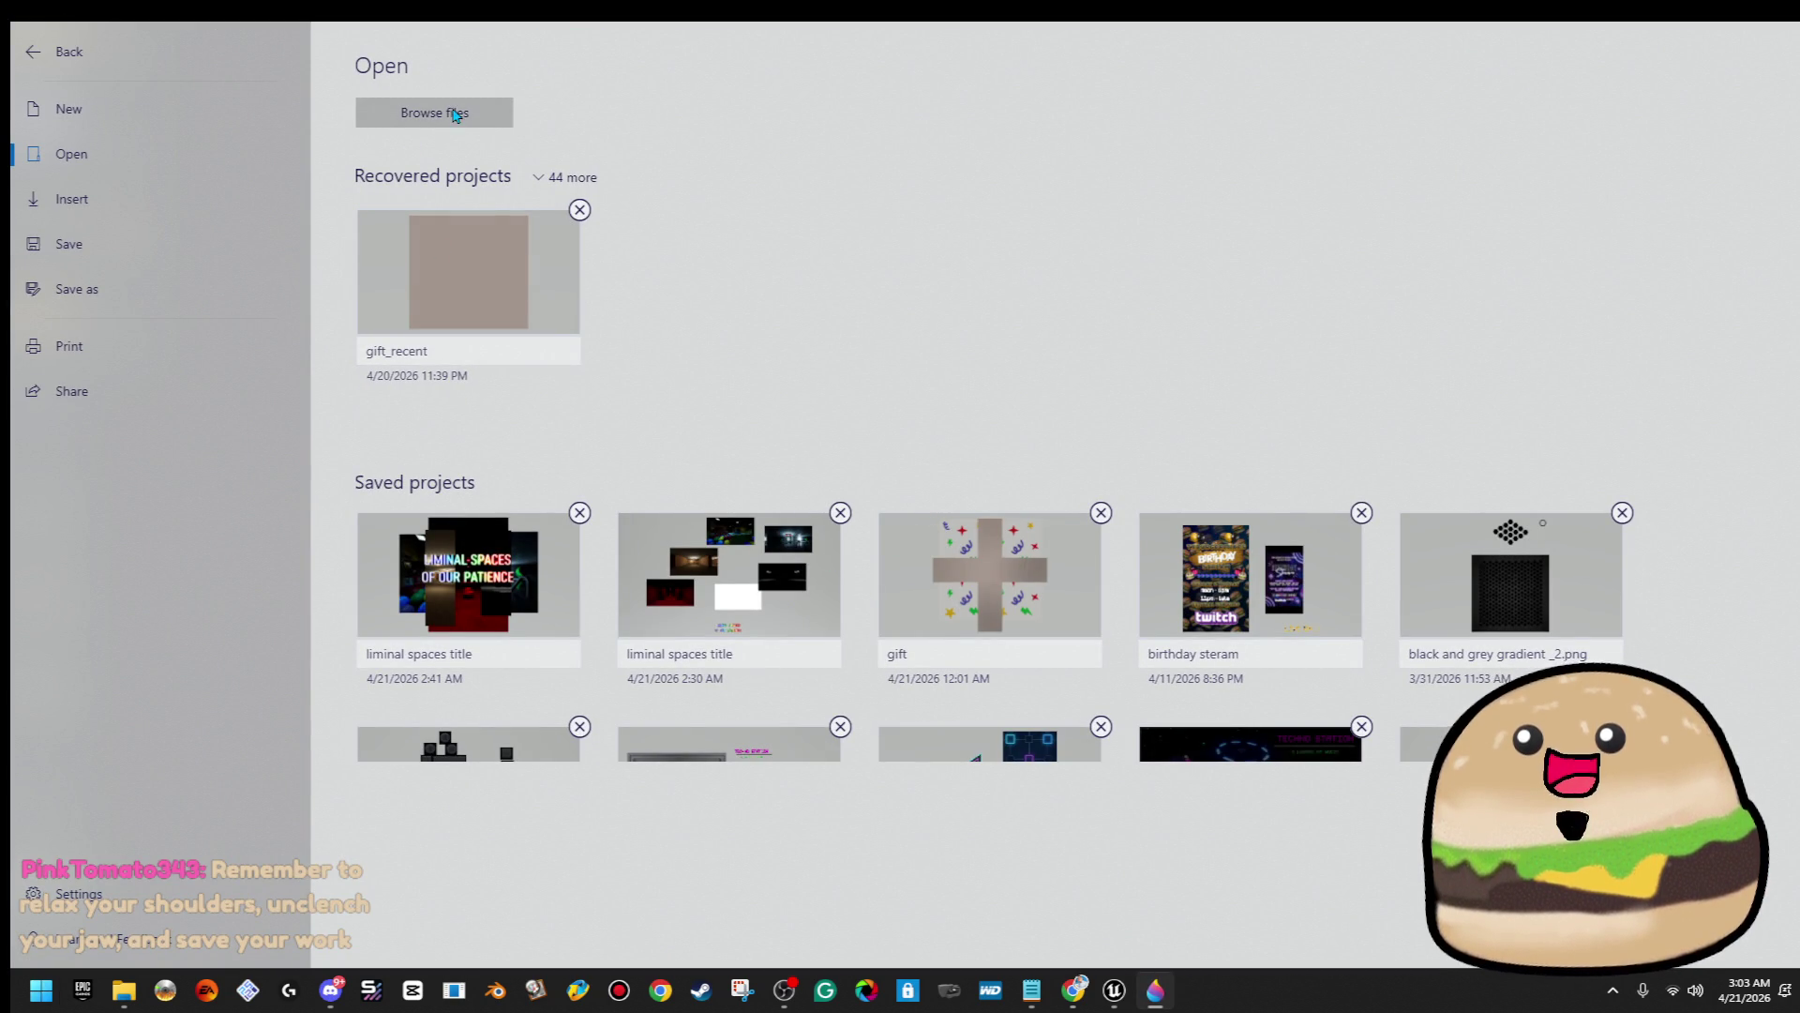
Scroll through the saved projects list, then choose to browse files
{"action": "scroll", "coordinate": [1163, 597], "scroll_direction": "down", "scroll_amount": 5}
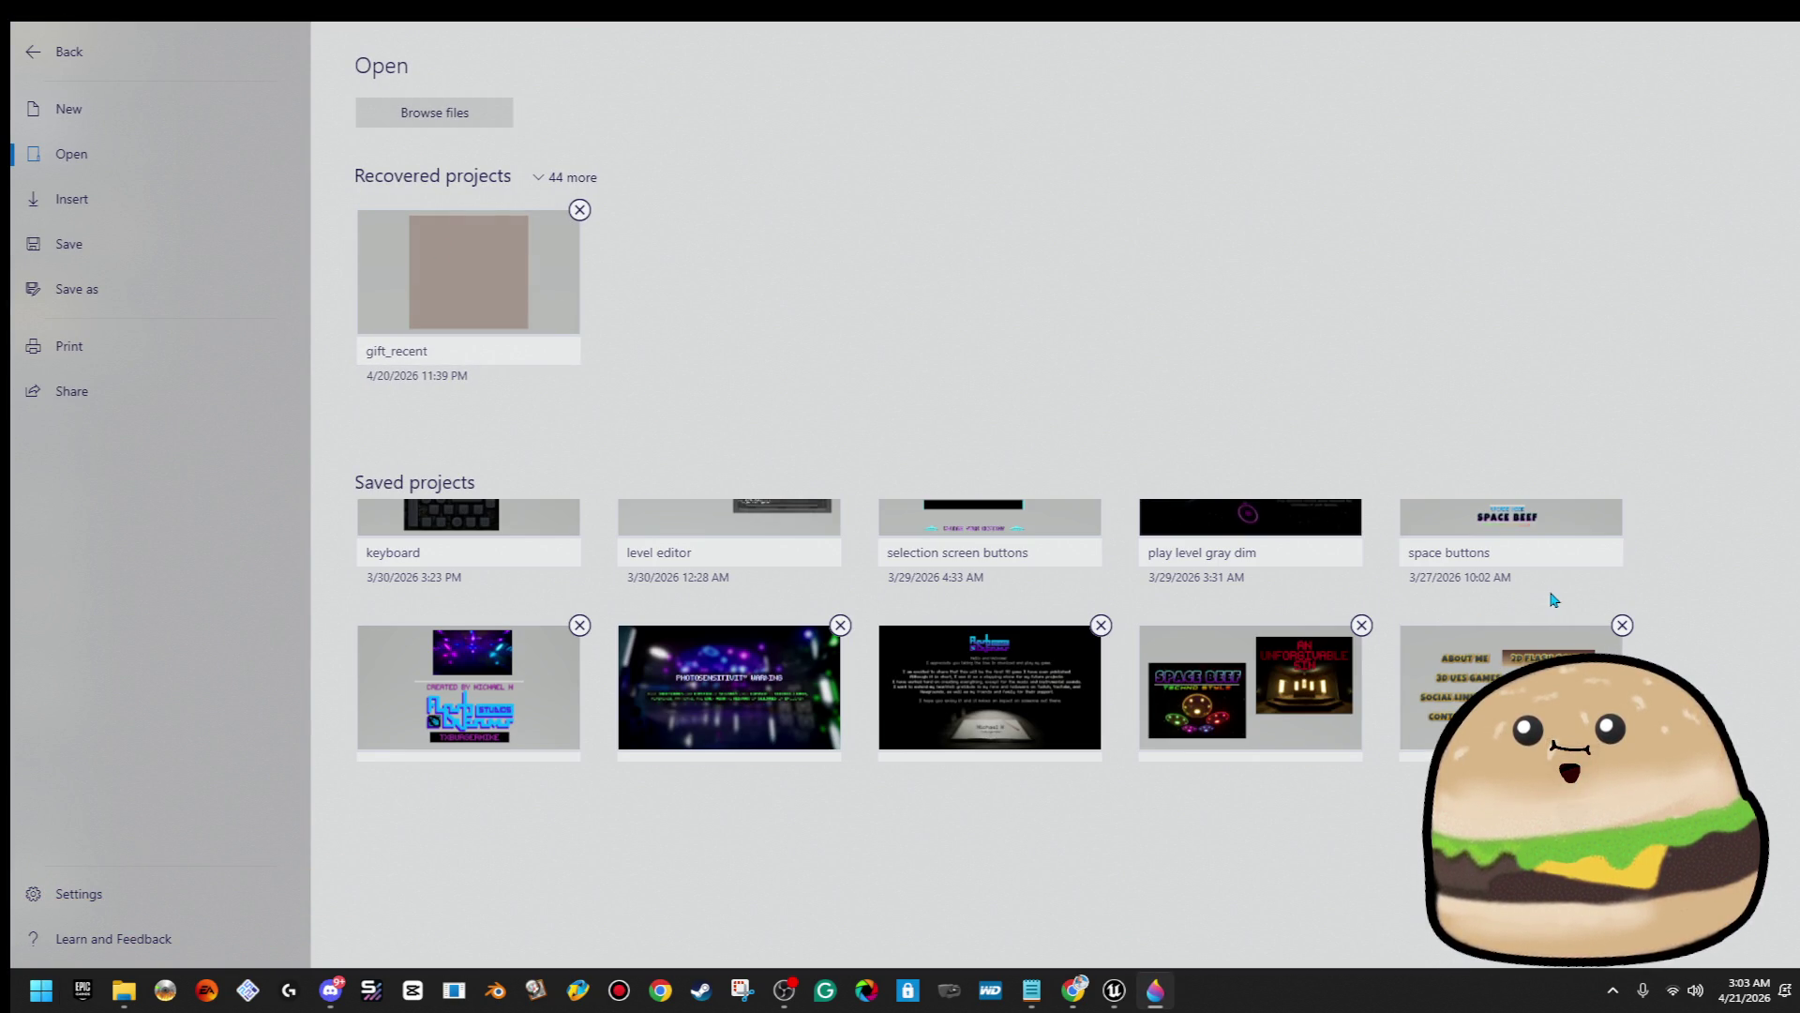
{"action": "scroll", "coordinate": [1576, 608], "scroll_direction": "up", "scroll_amount": 1}
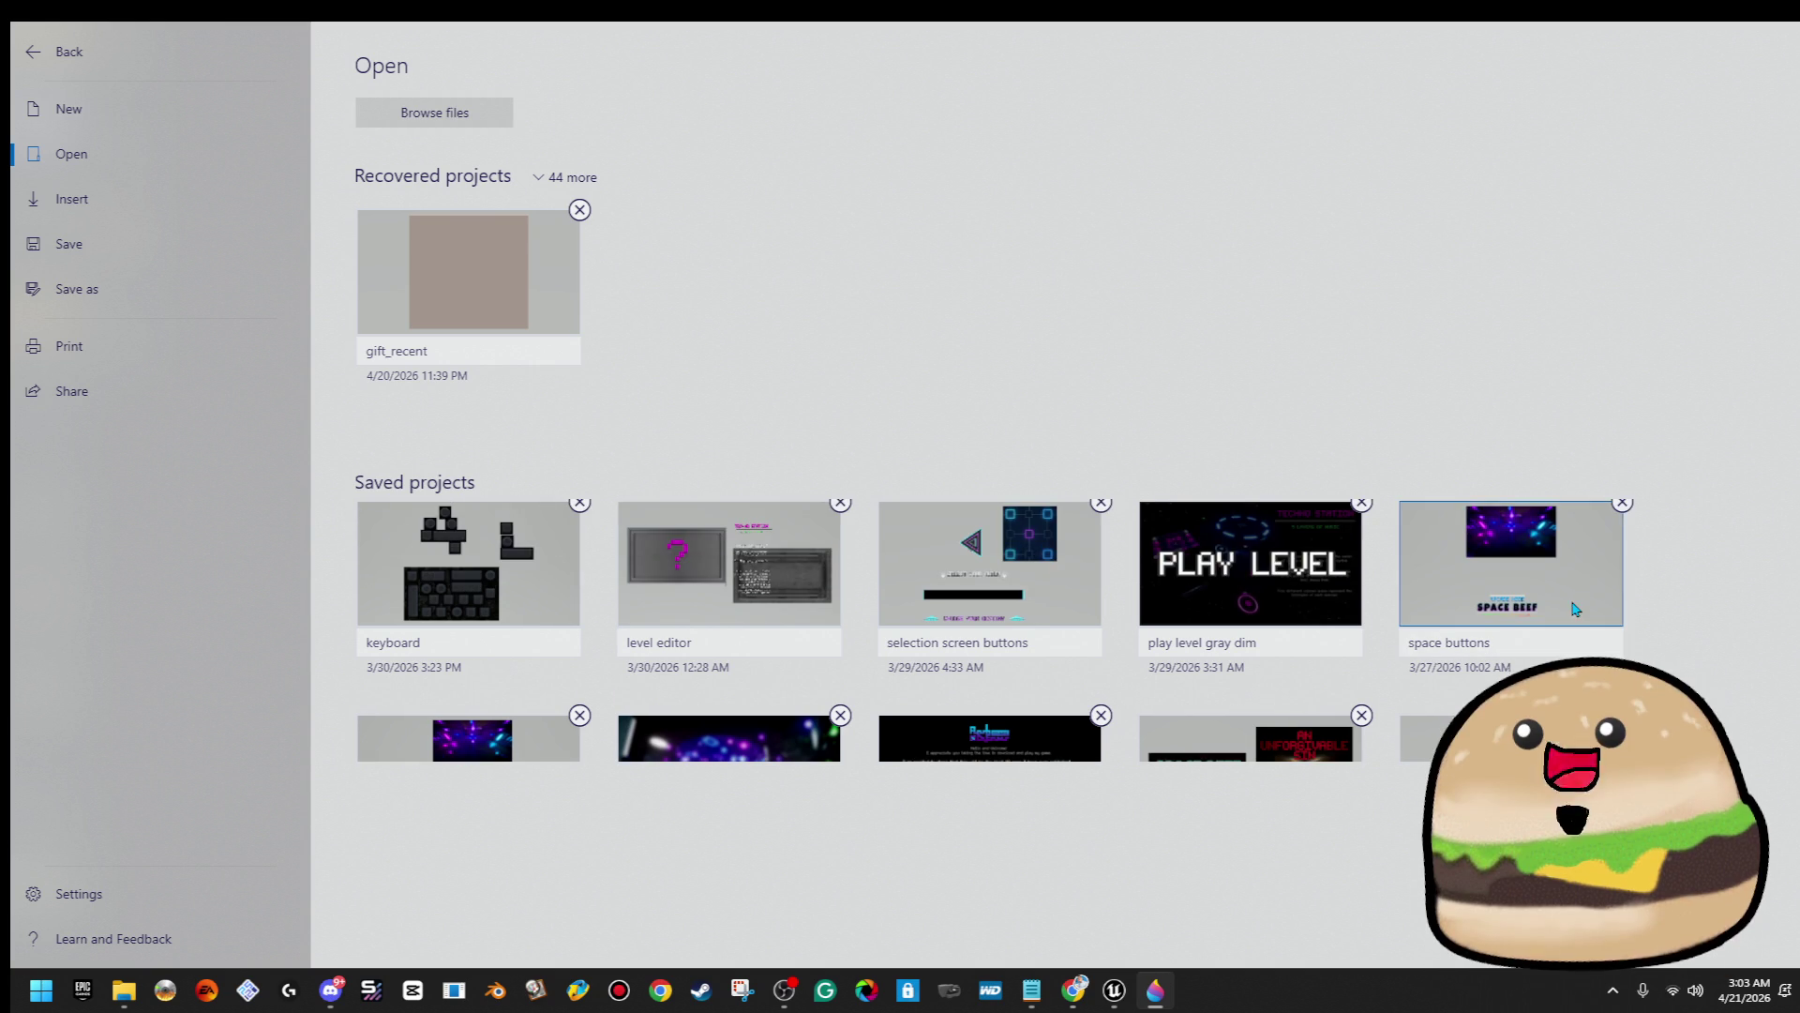
{"action": "scroll", "coordinate": [1578, 609], "scroll_direction": "down", "scroll_amount": 1}
{"action": "scroll", "coordinate": [1578, 609], "scroll_direction": "down", "scroll_amount": 1}
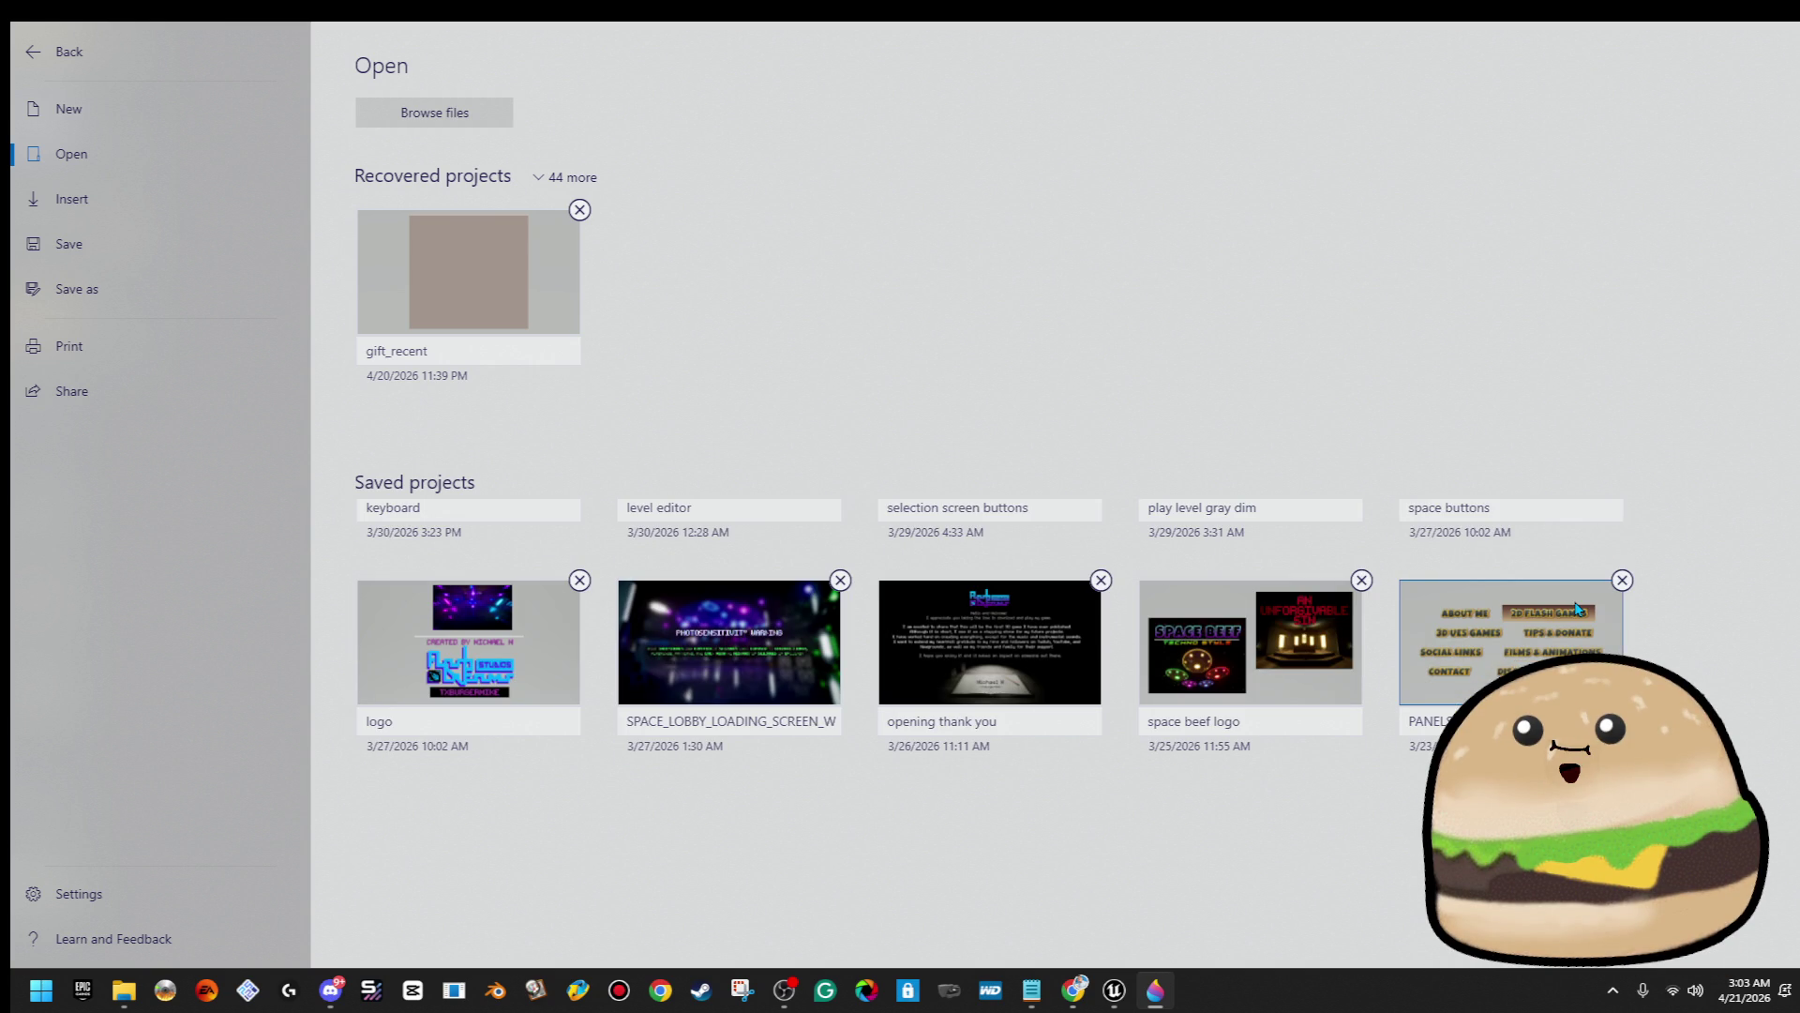
{"action": "scroll", "coordinate": [1578, 607], "scroll_direction": "down", "scroll_amount": 2}
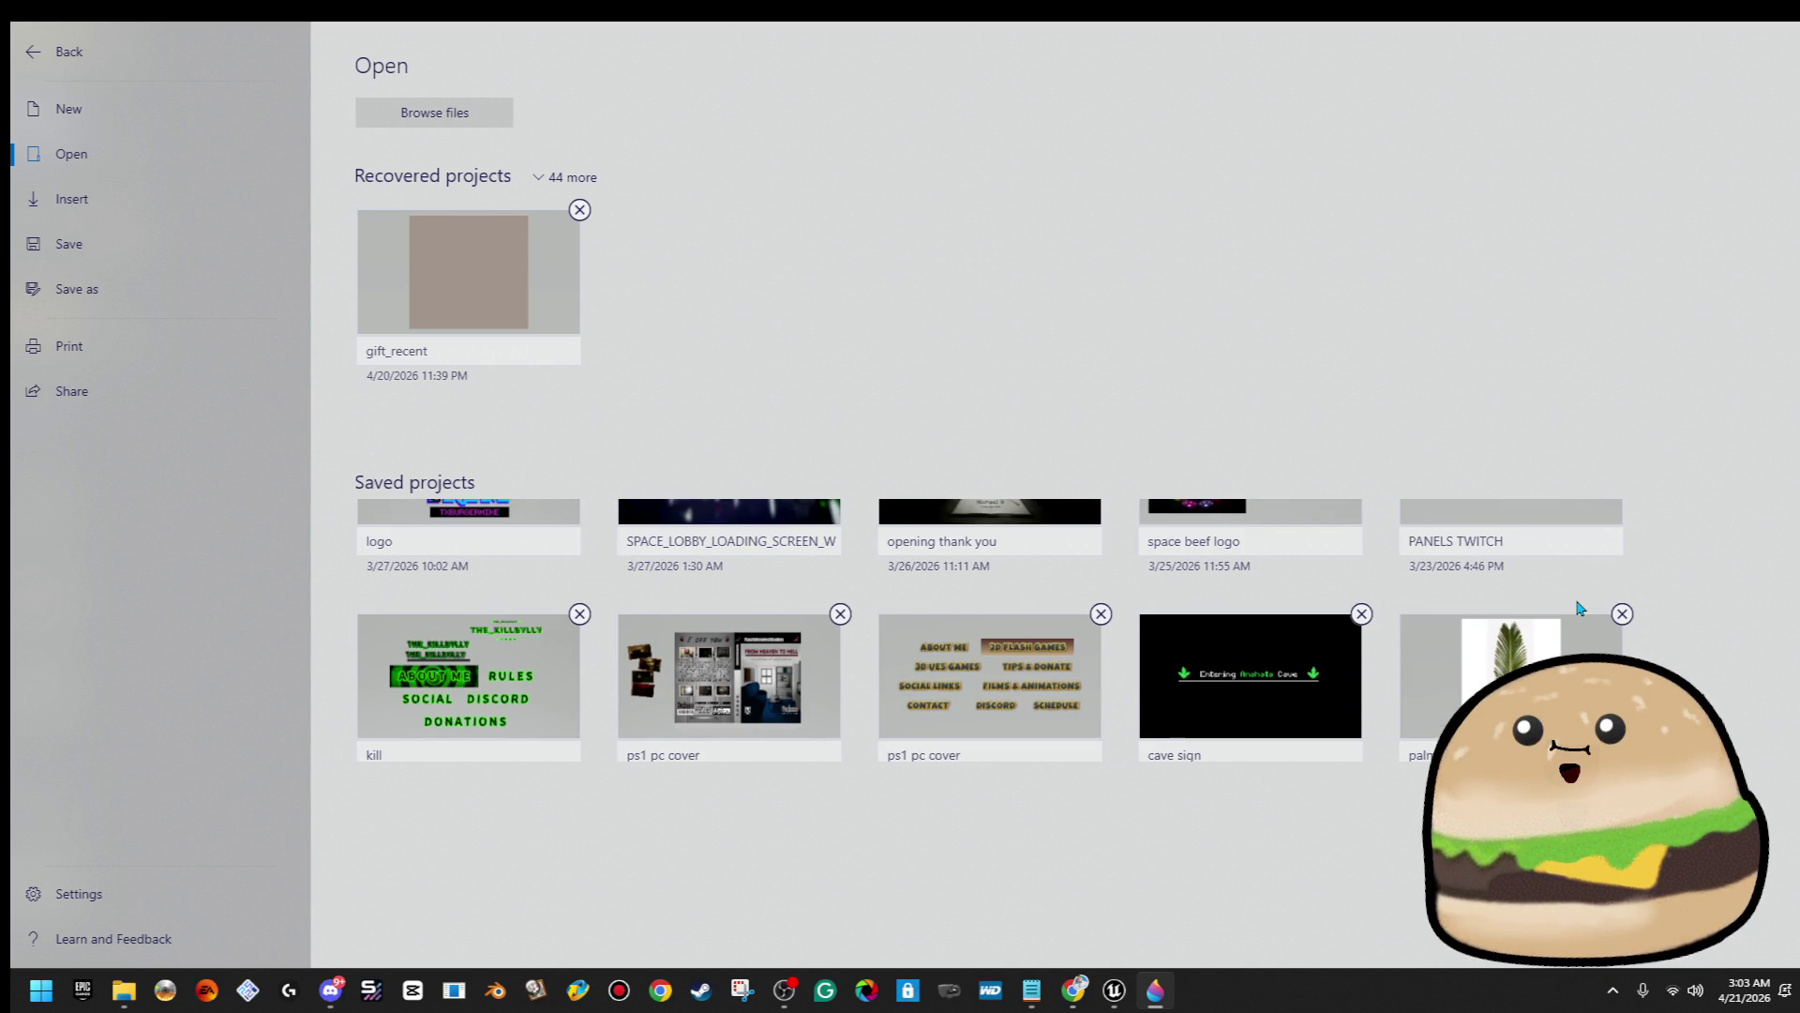
{"action": "scroll", "coordinate": [1578, 607], "scroll_direction": "down", "scroll_amount": 3}
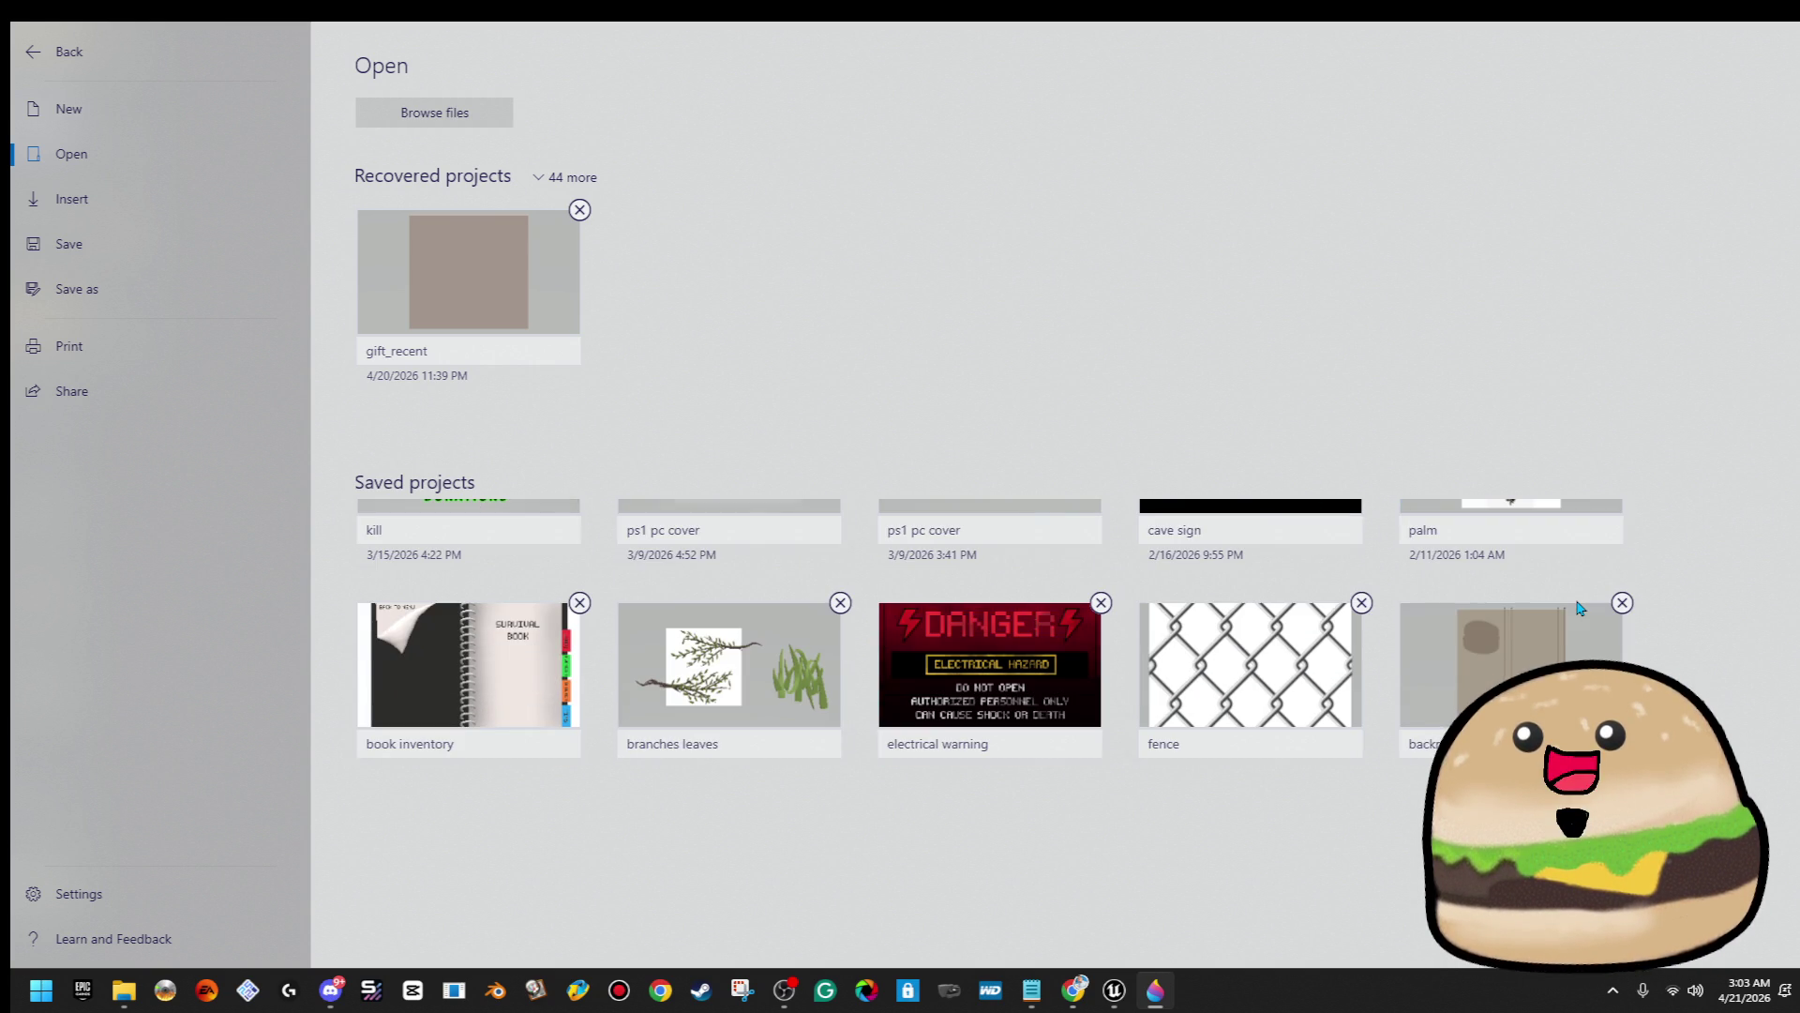
{"action": "scroll", "coordinate": [1581, 608], "scroll_direction": "down", "scroll_amount": 2}
{"action": "scroll", "coordinate": [1578, 607], "scroll_direction": "down", "scroll_amount": 5}
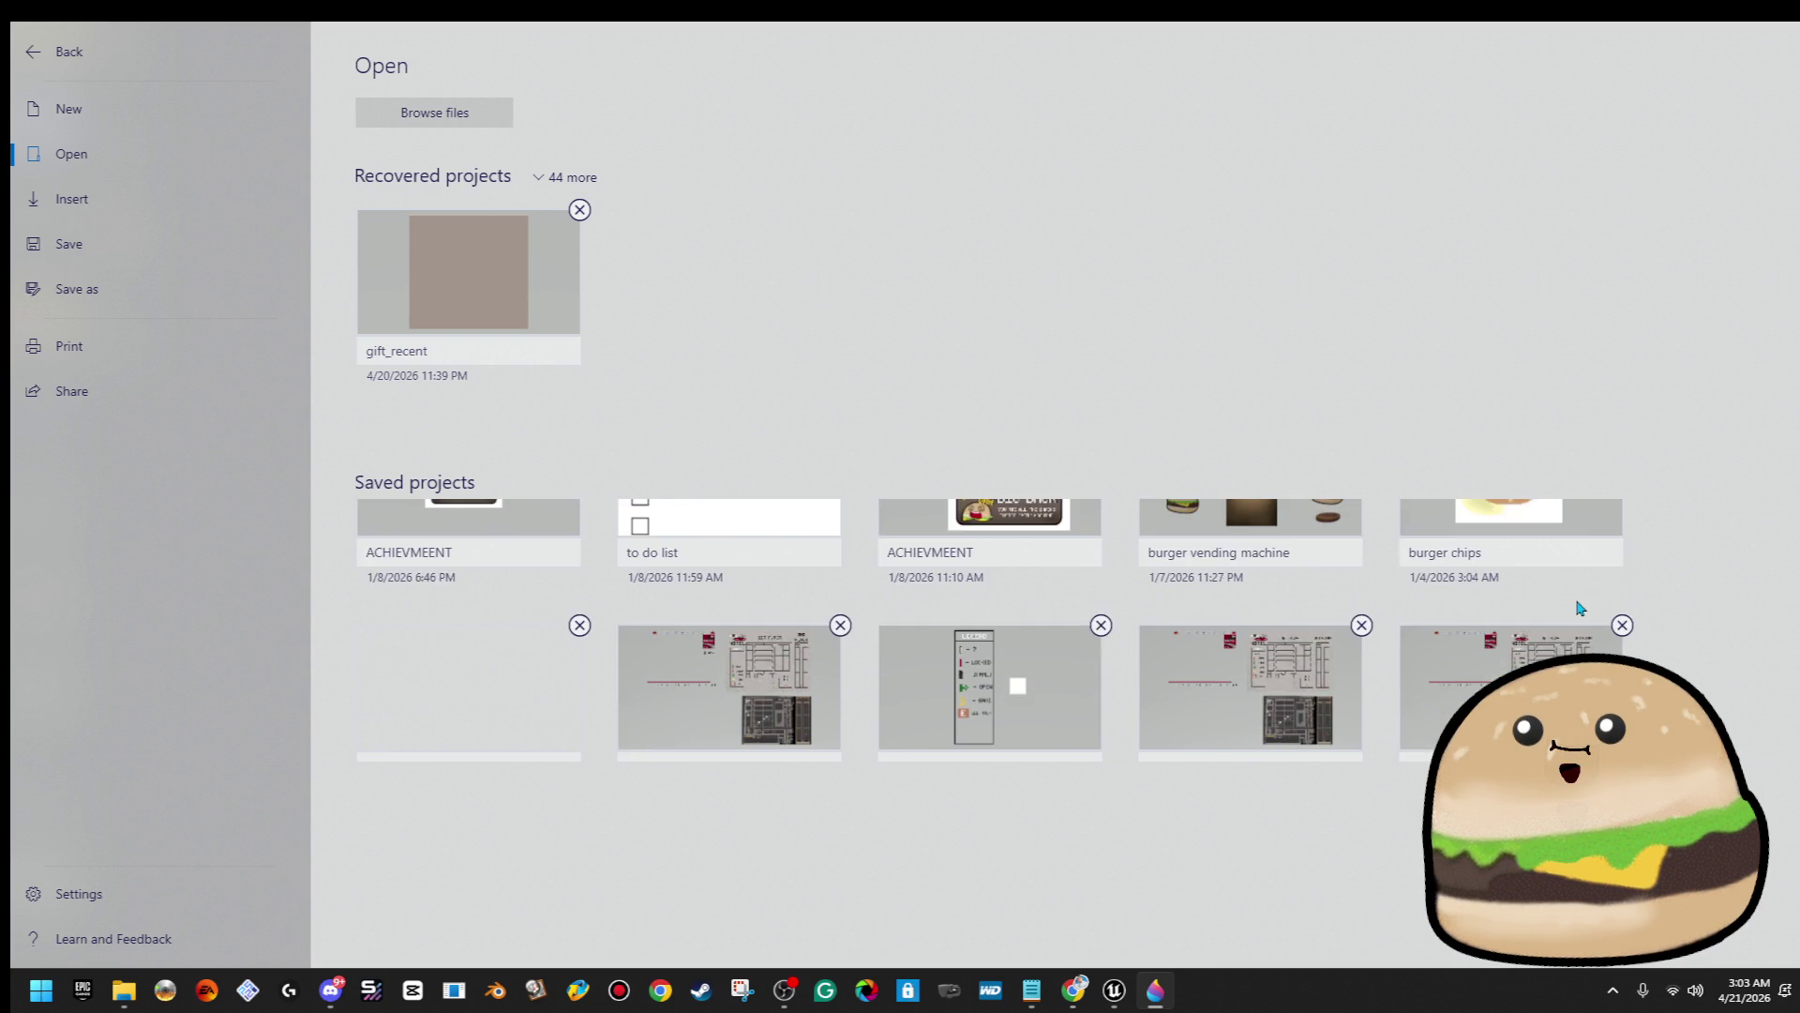
{"action": "scroll", "coordinate": [1578, 608], "scroll_direction": "down", "scroll_amount": 2}
{"action": "scroll", "coordinate": [1578, 607], "scroll_direction": "down", "scroll_amount": 3}
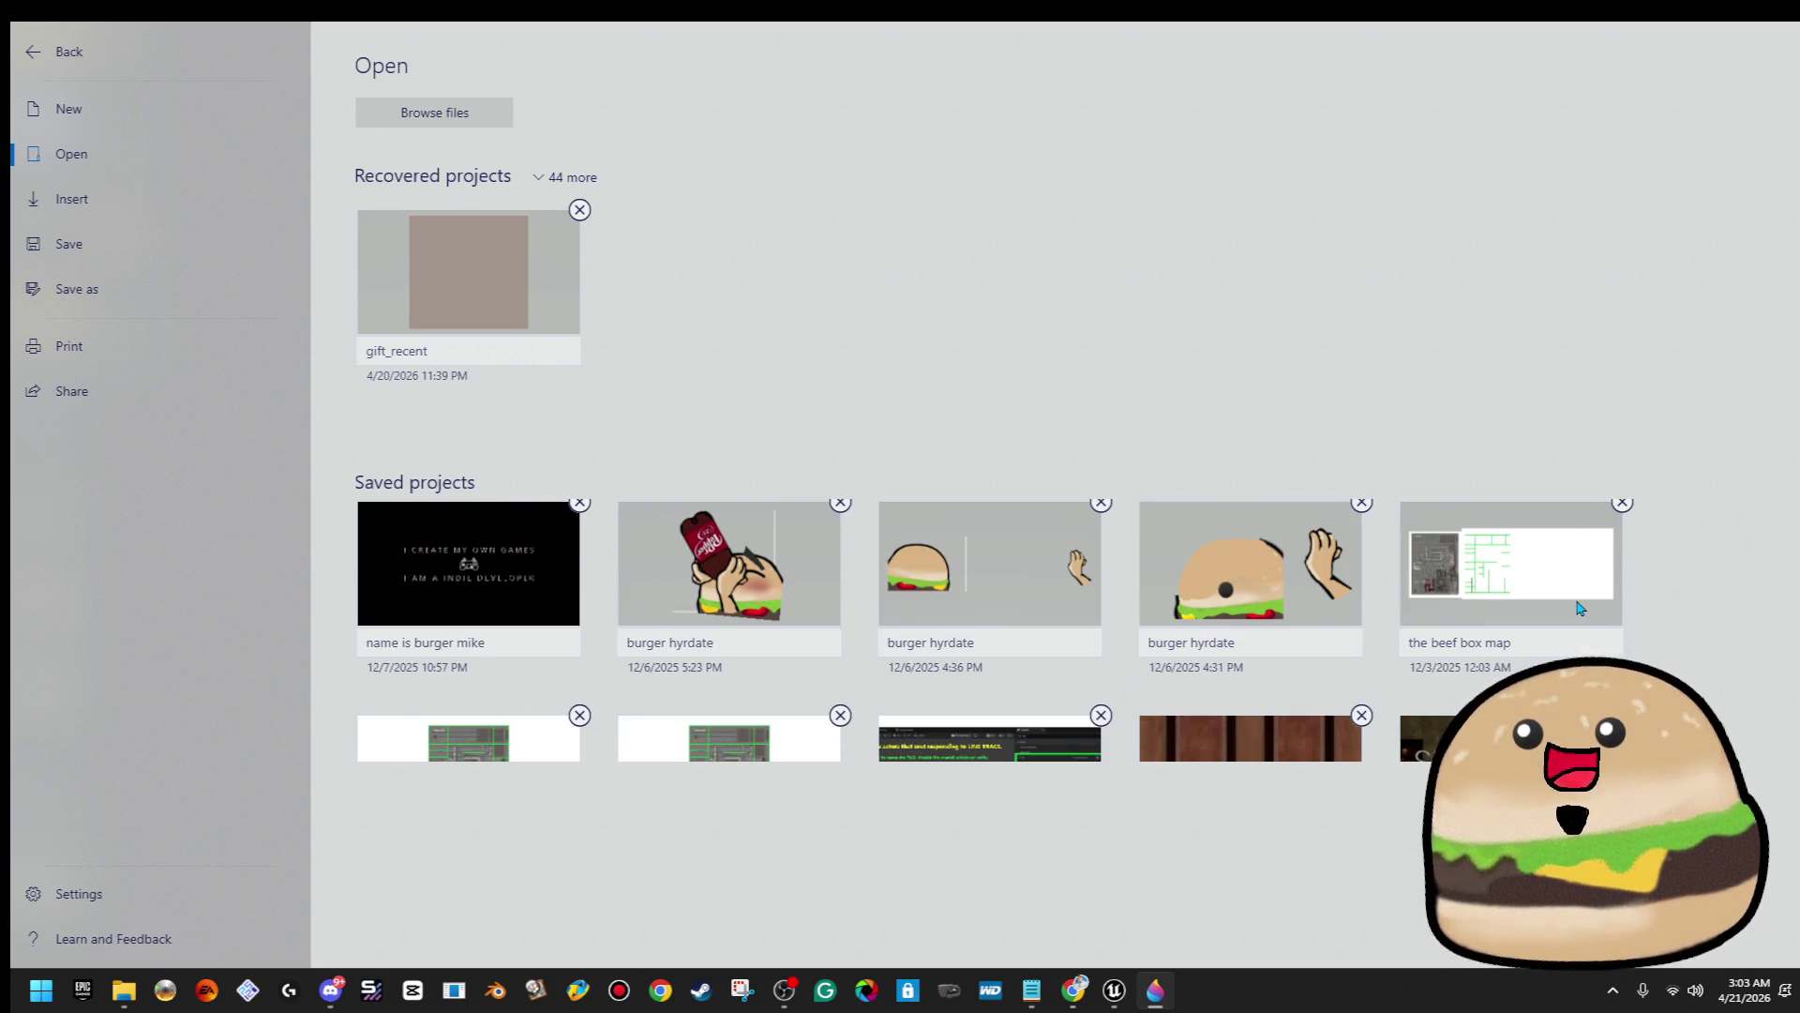
{"action": "scroll", "coordinate": [1579, 604], "scroll_direction": "down", "scroll_amount": 5}
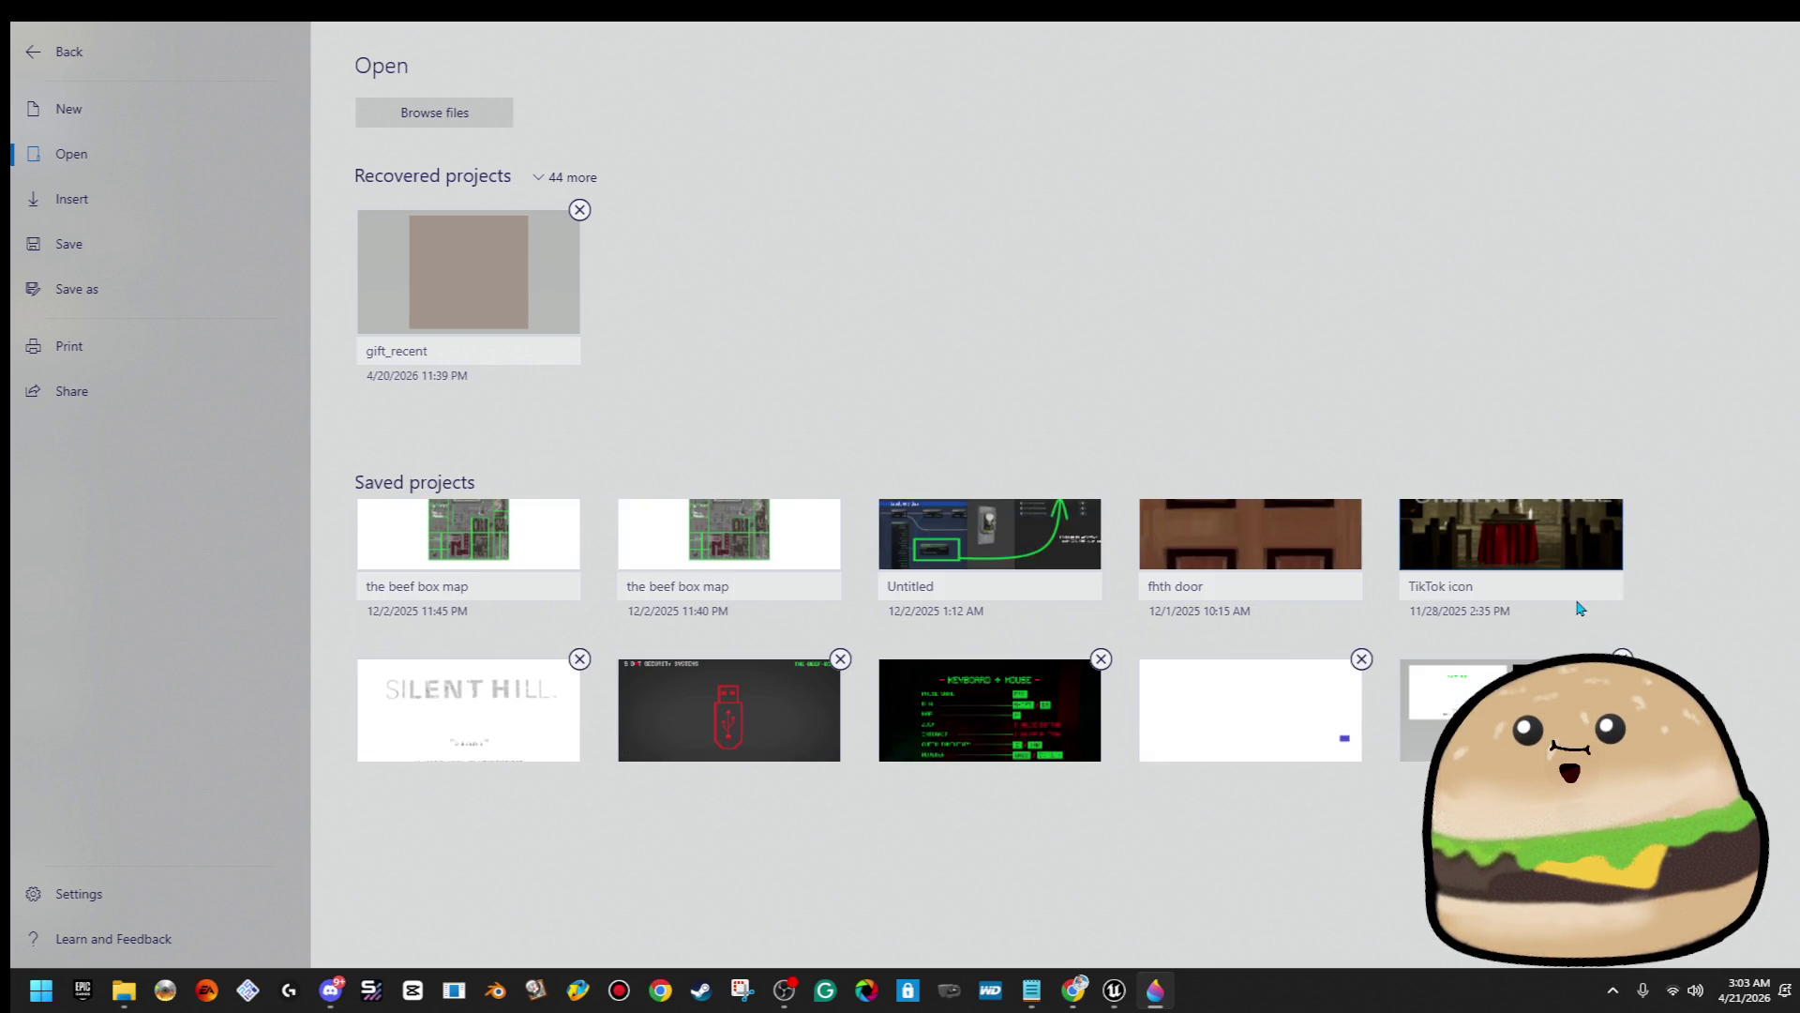
{"action": "scroll", "coordinate": [1578, 605], "scroll_direction": "down", "scroll_amount": 1}
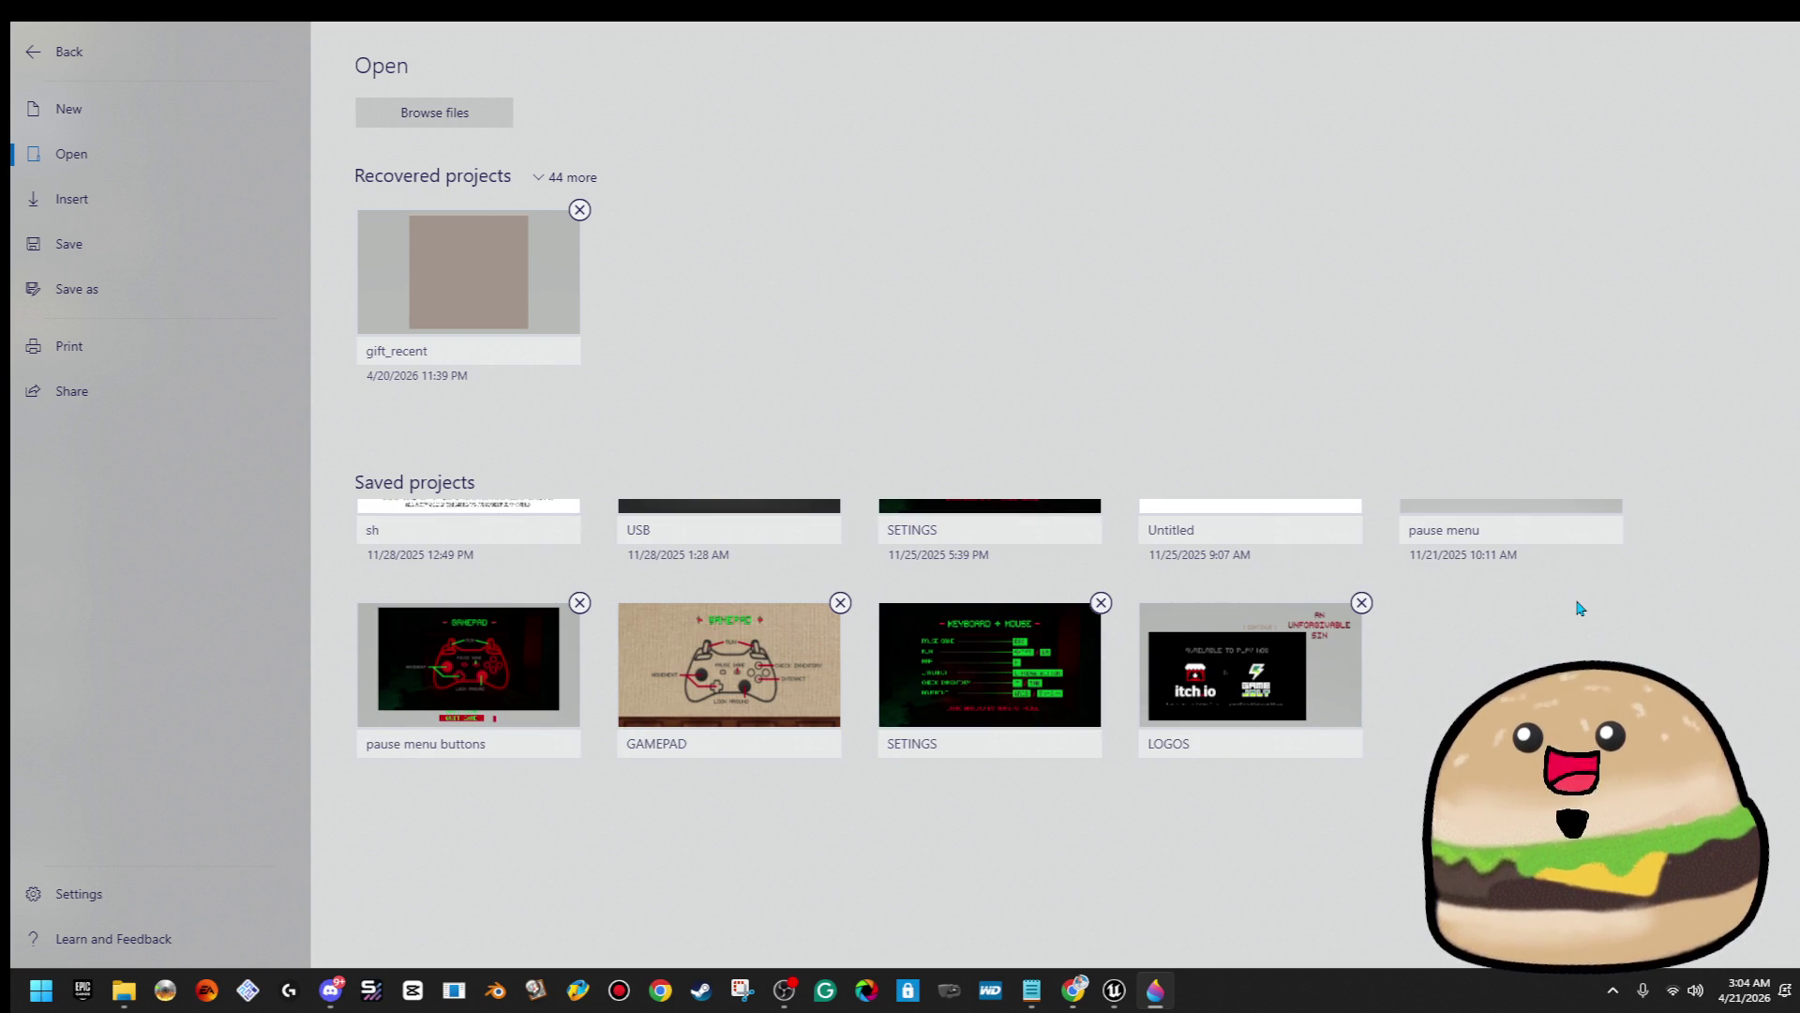
{"action": "scroll", "coordinate": [1580, 608], "scroll_direction": "down", "scroll_amount": 1}
{"action": "left_click", "coordinate": [472, 117]}
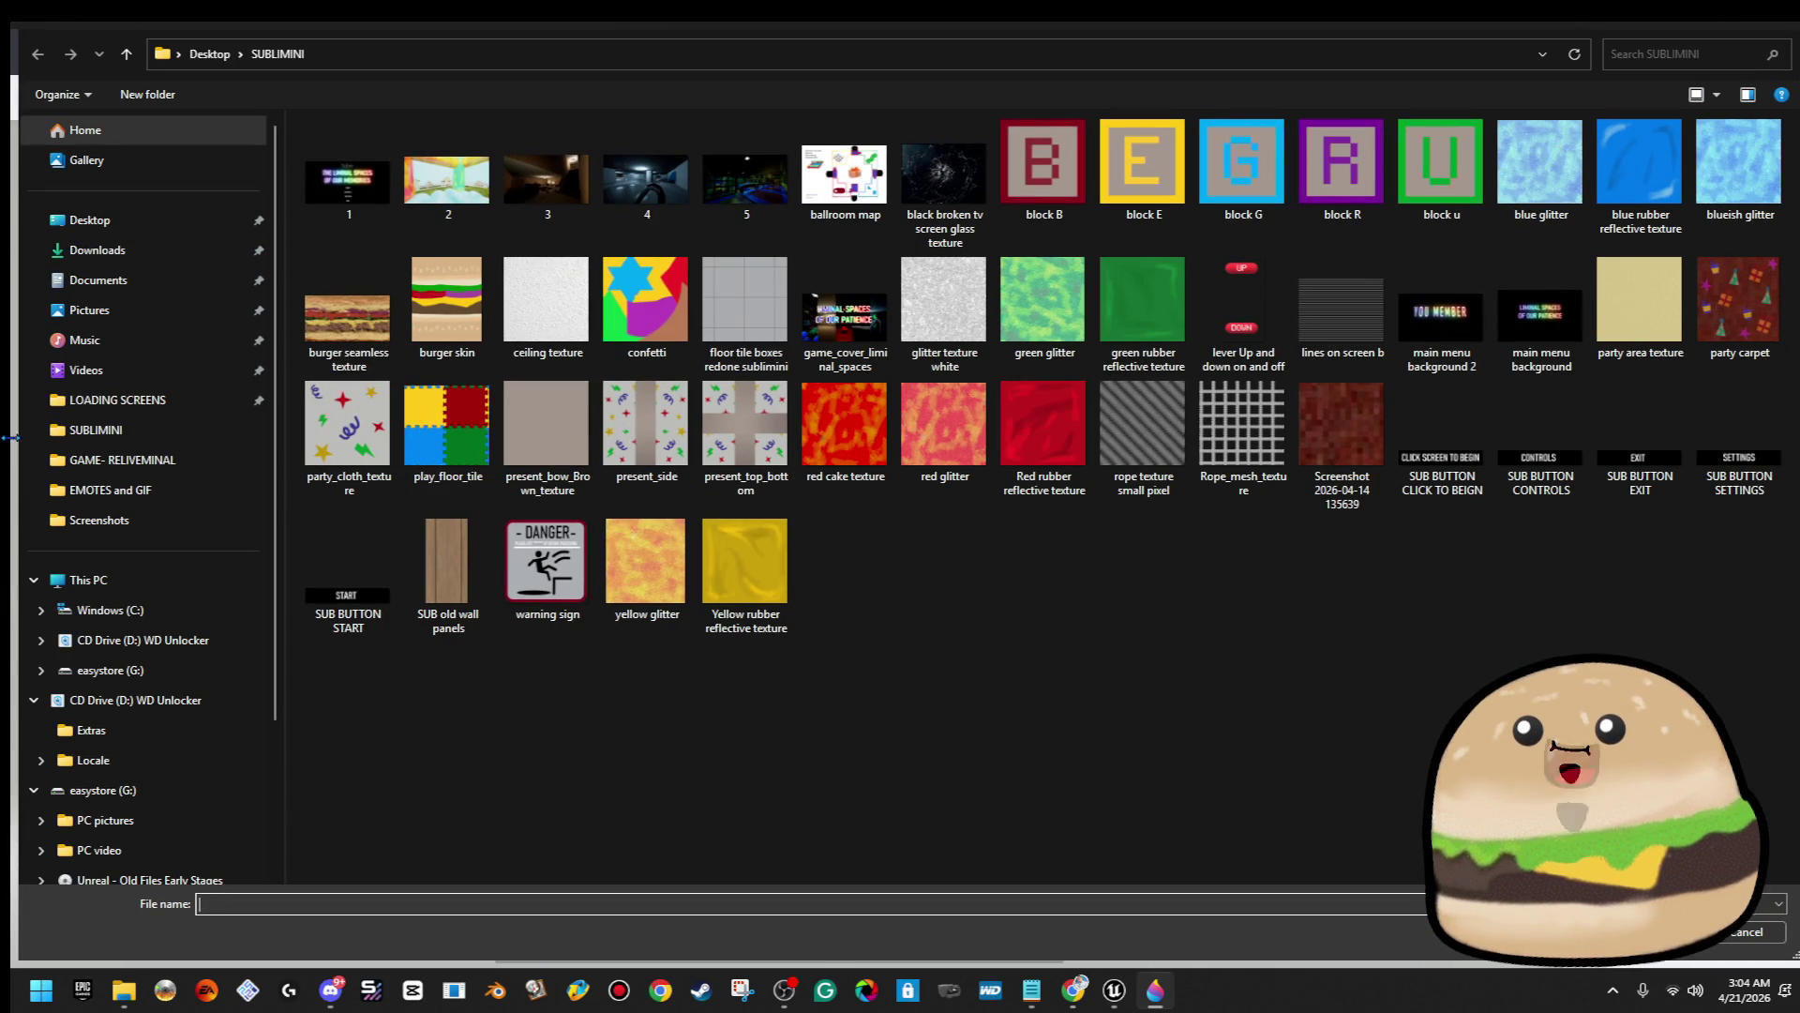
Search 'screenshot' in Pictures > Flash Dreams Studios and open demo screenshot 15
{"action": "left_click", "coordinate": [154, 293]}
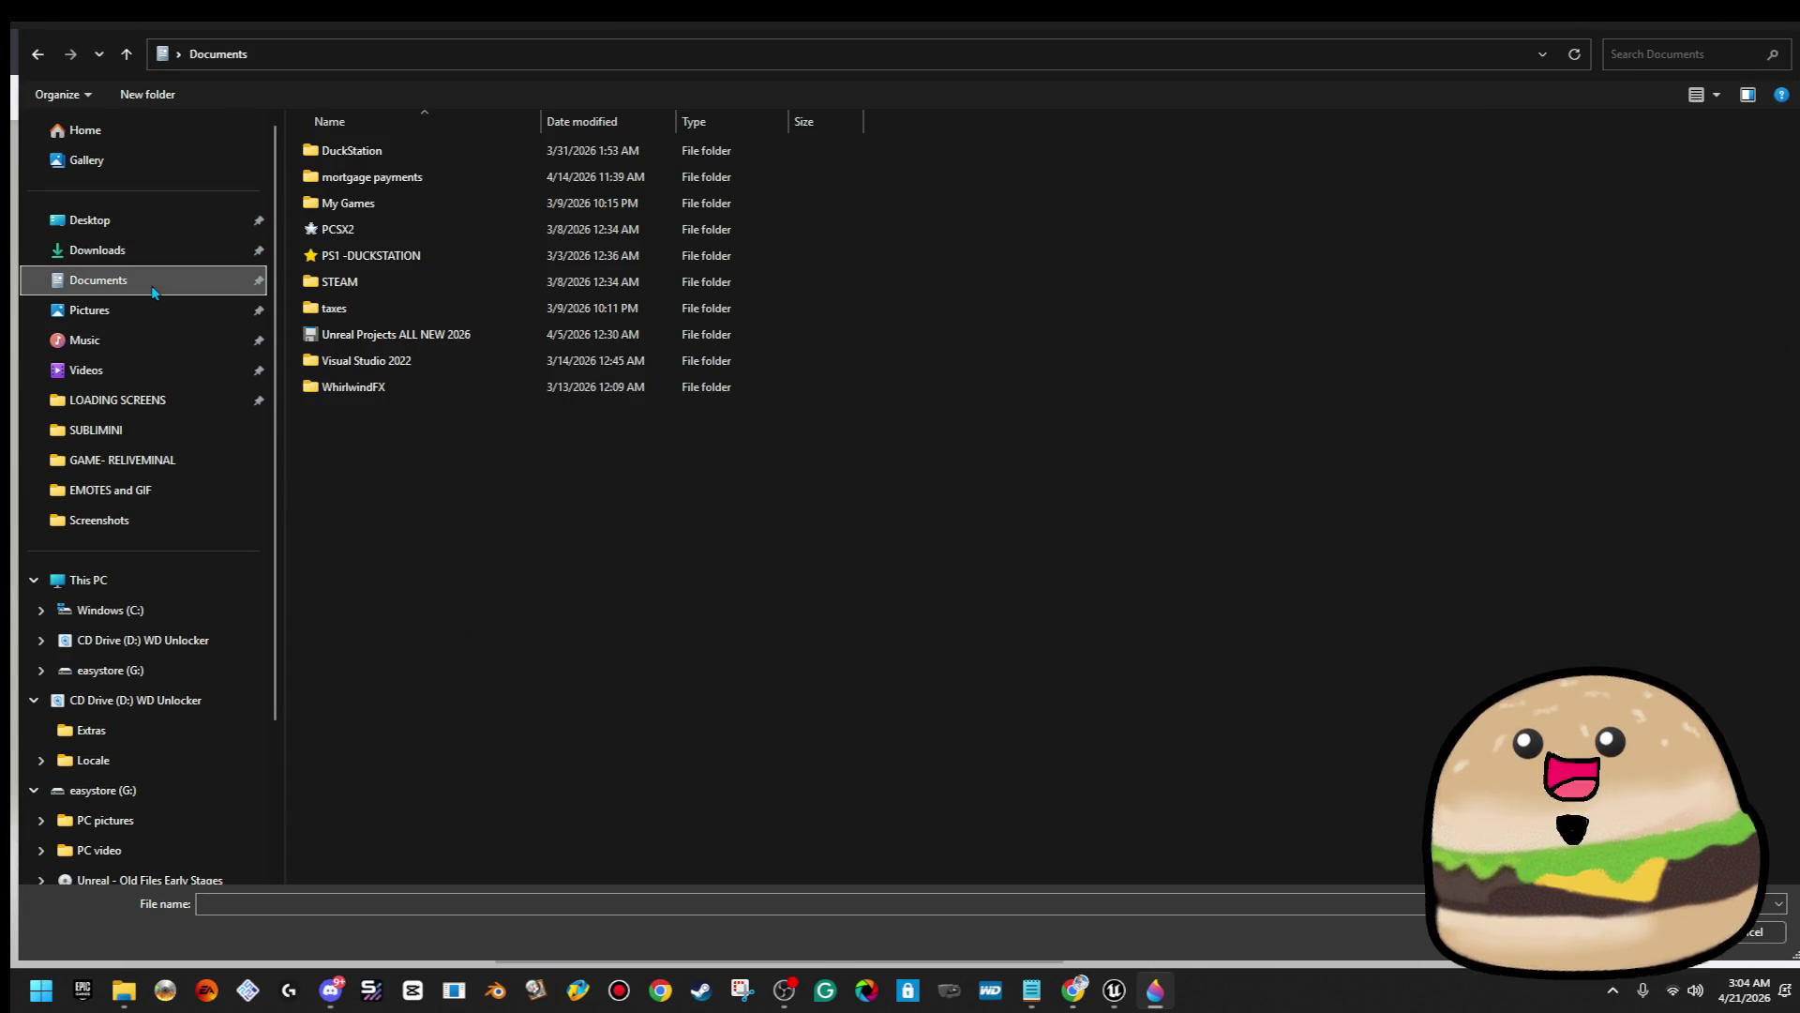
{"action": "left_click", "coordinate": [141, 319]}
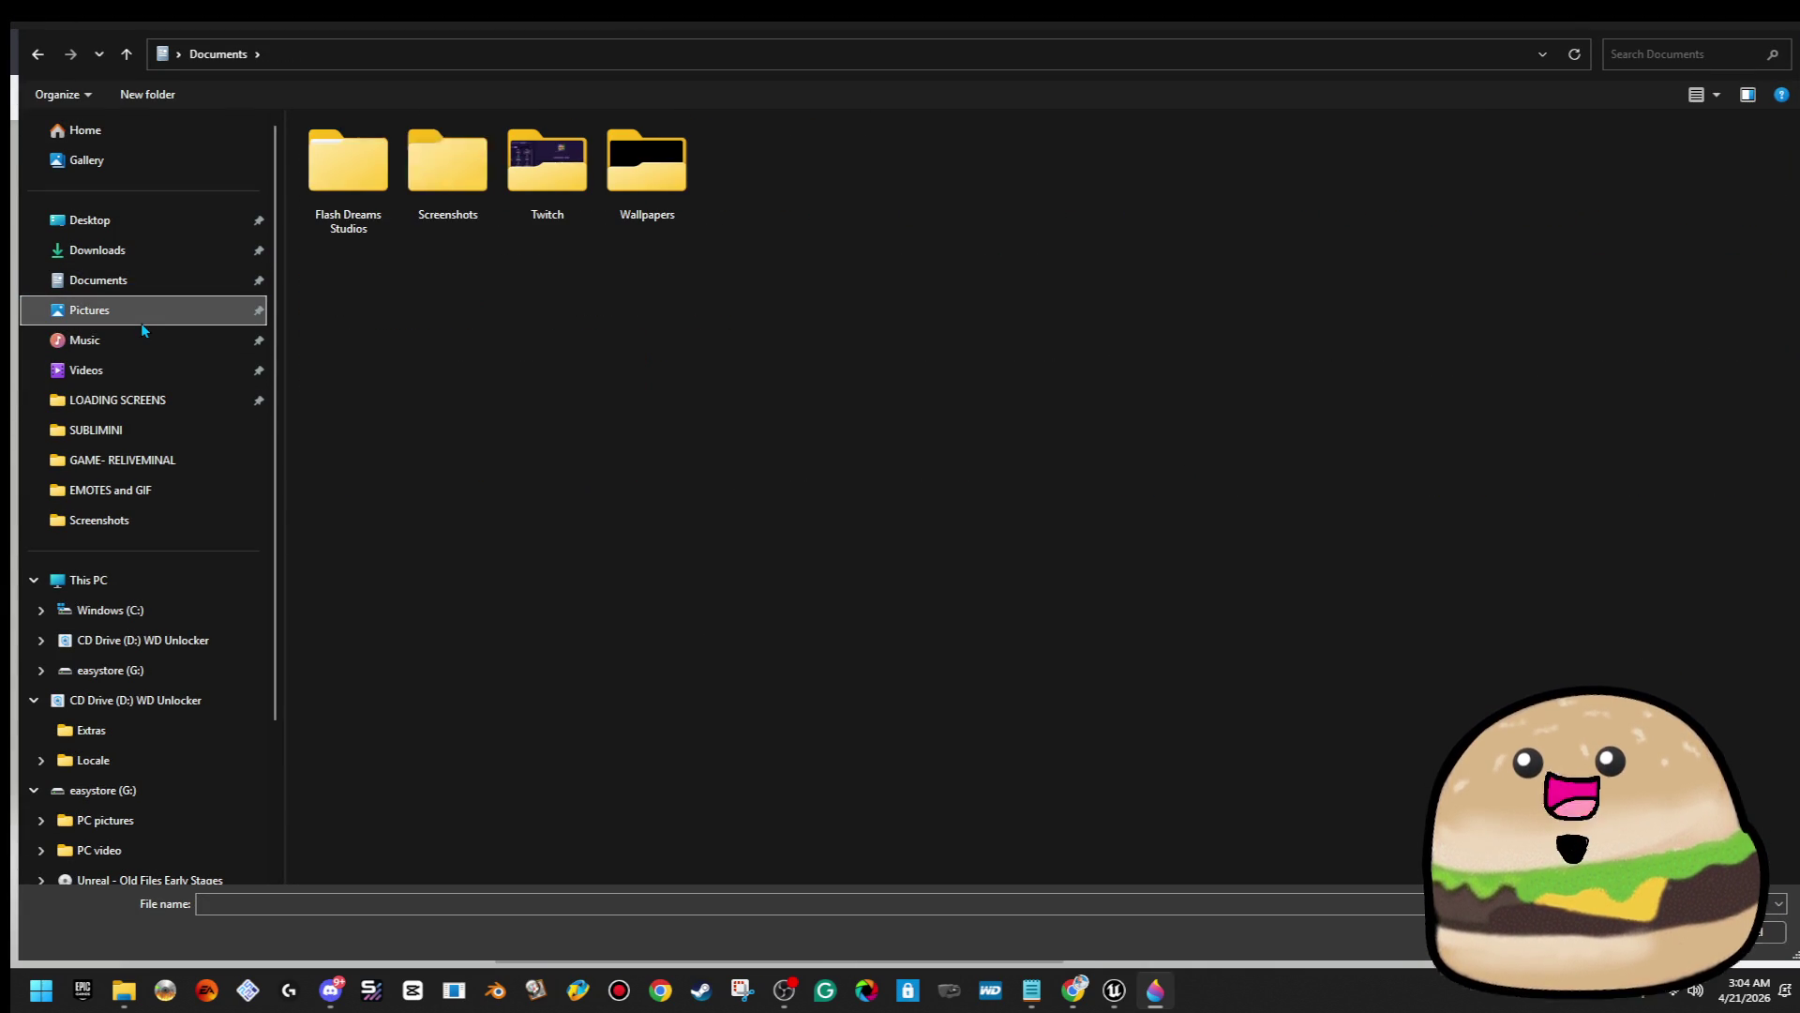
{"action": "double_click", "coordinate": [341, 164]}
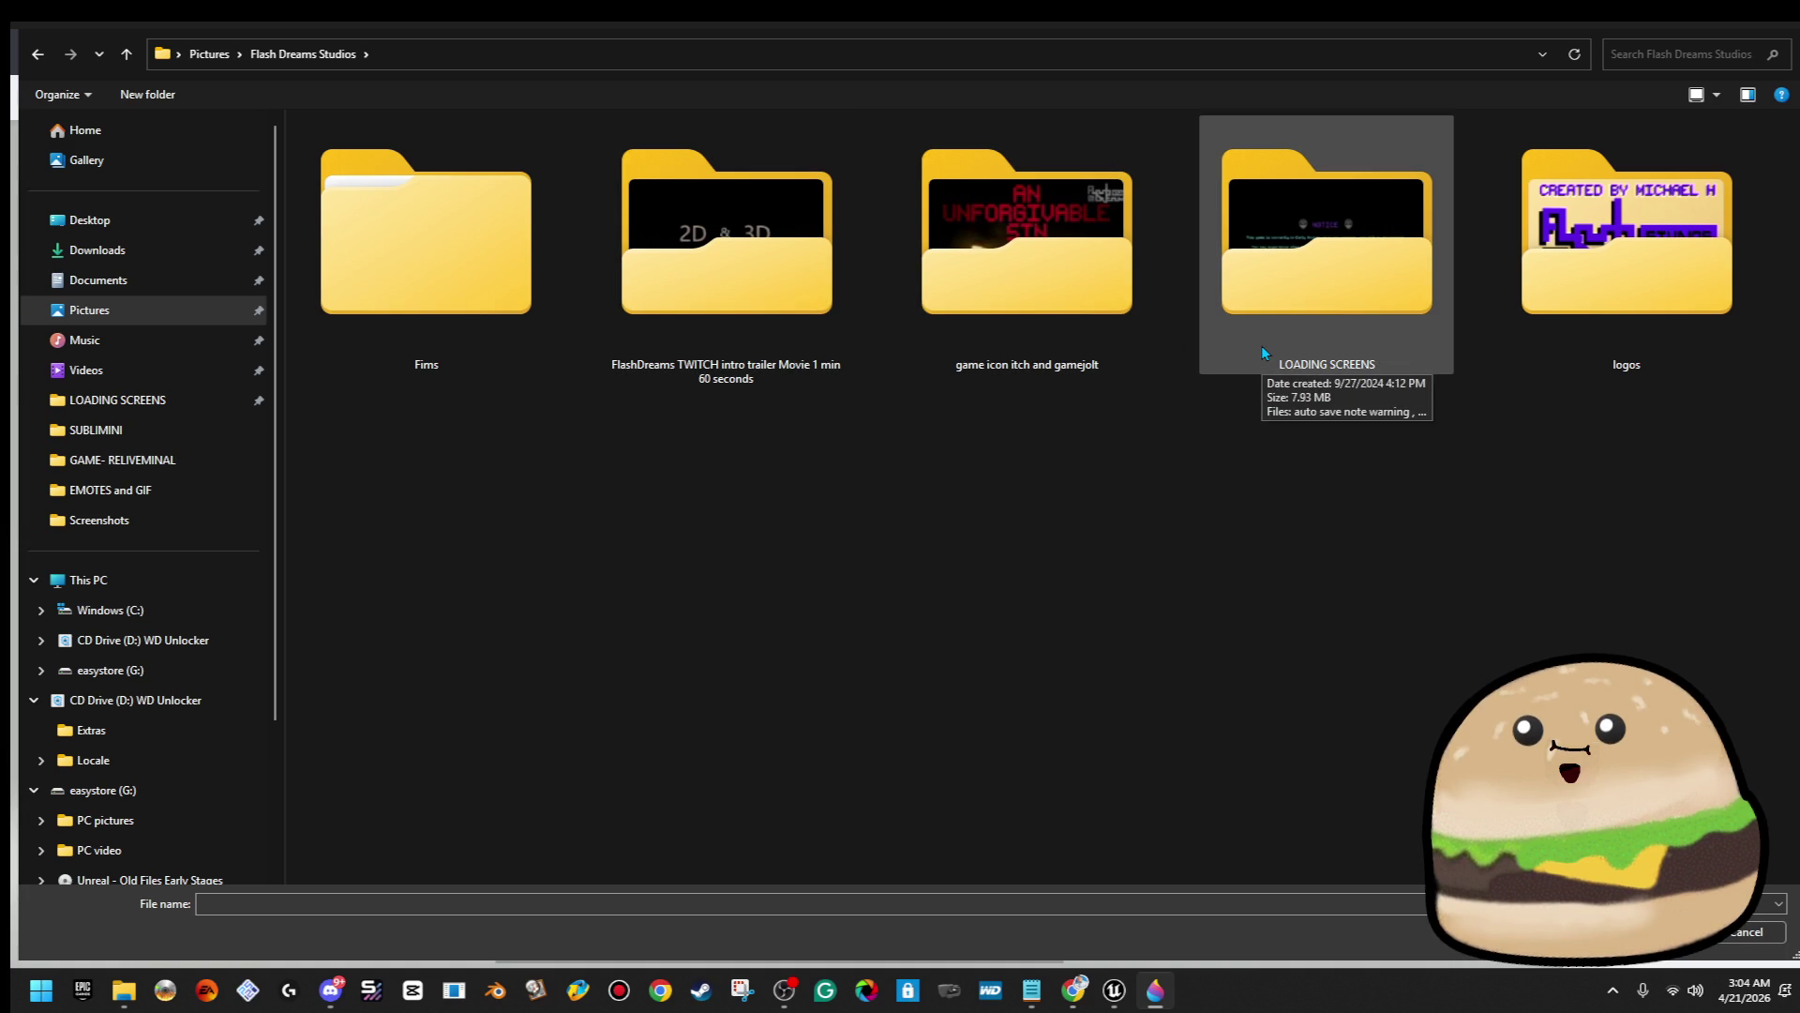
{"action": "left_click", "coordinate": [1676, 52]}
{"action": "type", "text": "sc"}
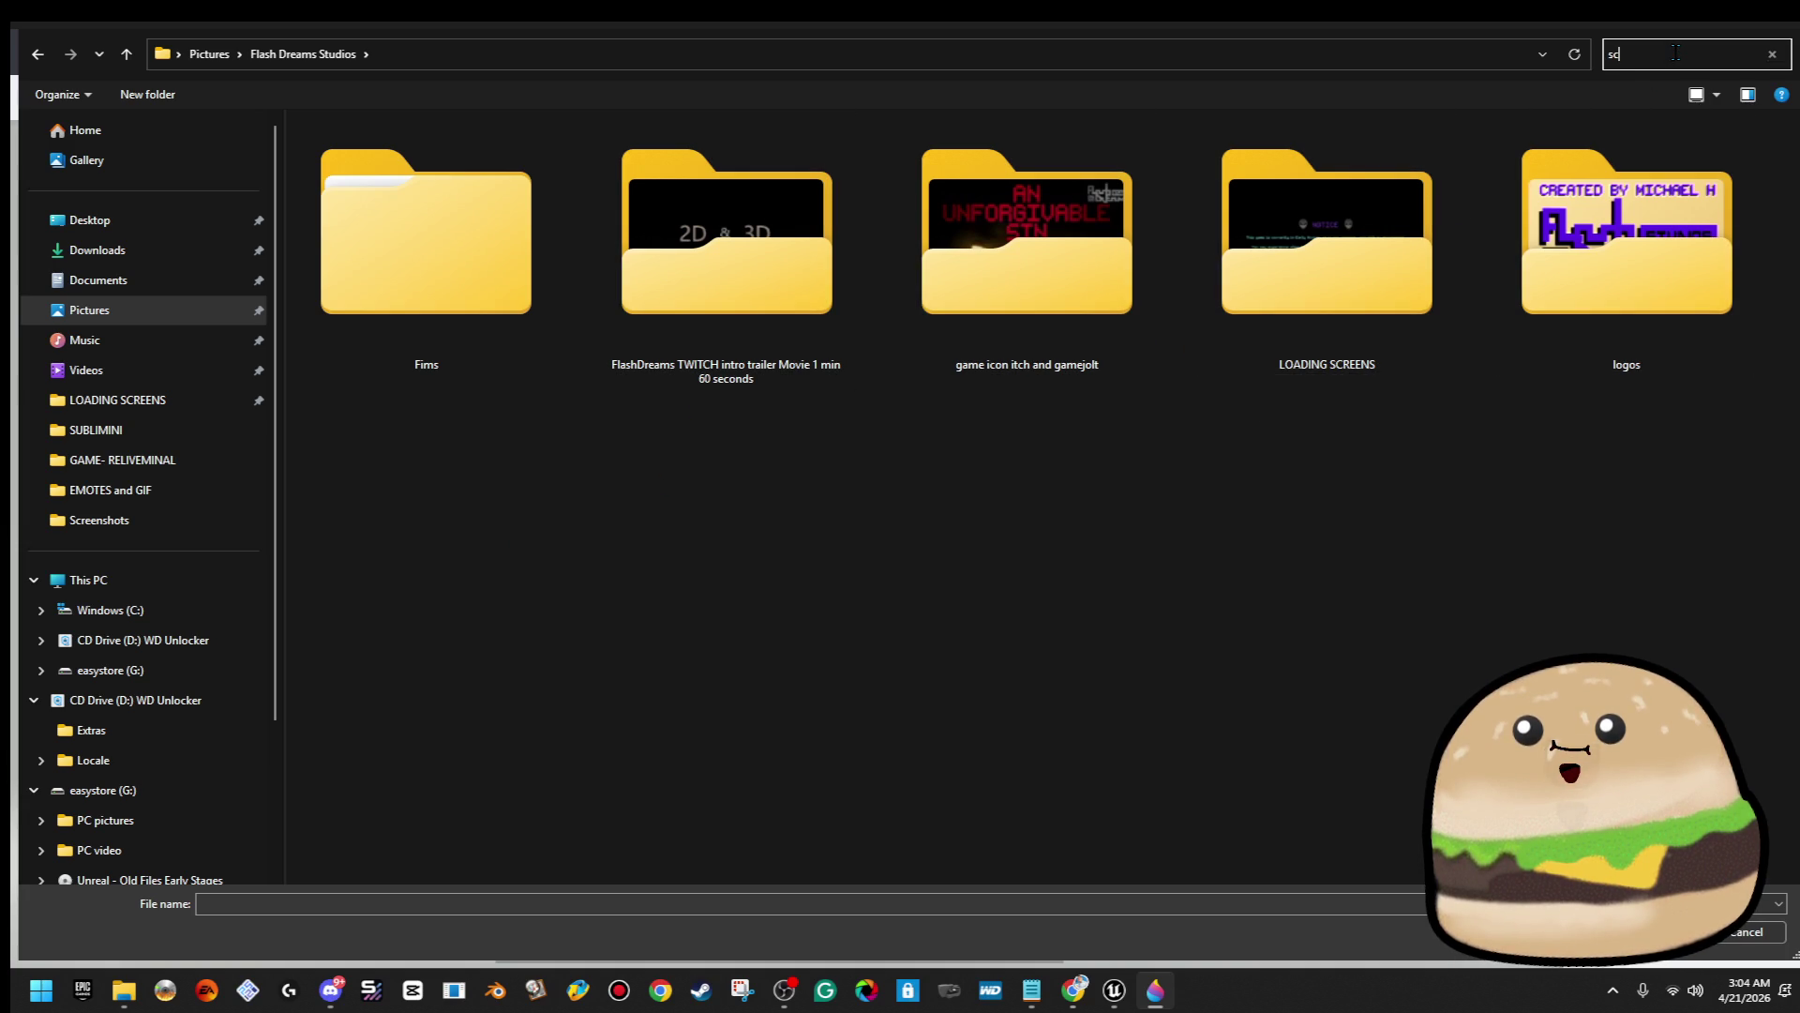
{"action": "type", "text": "reenshot"}
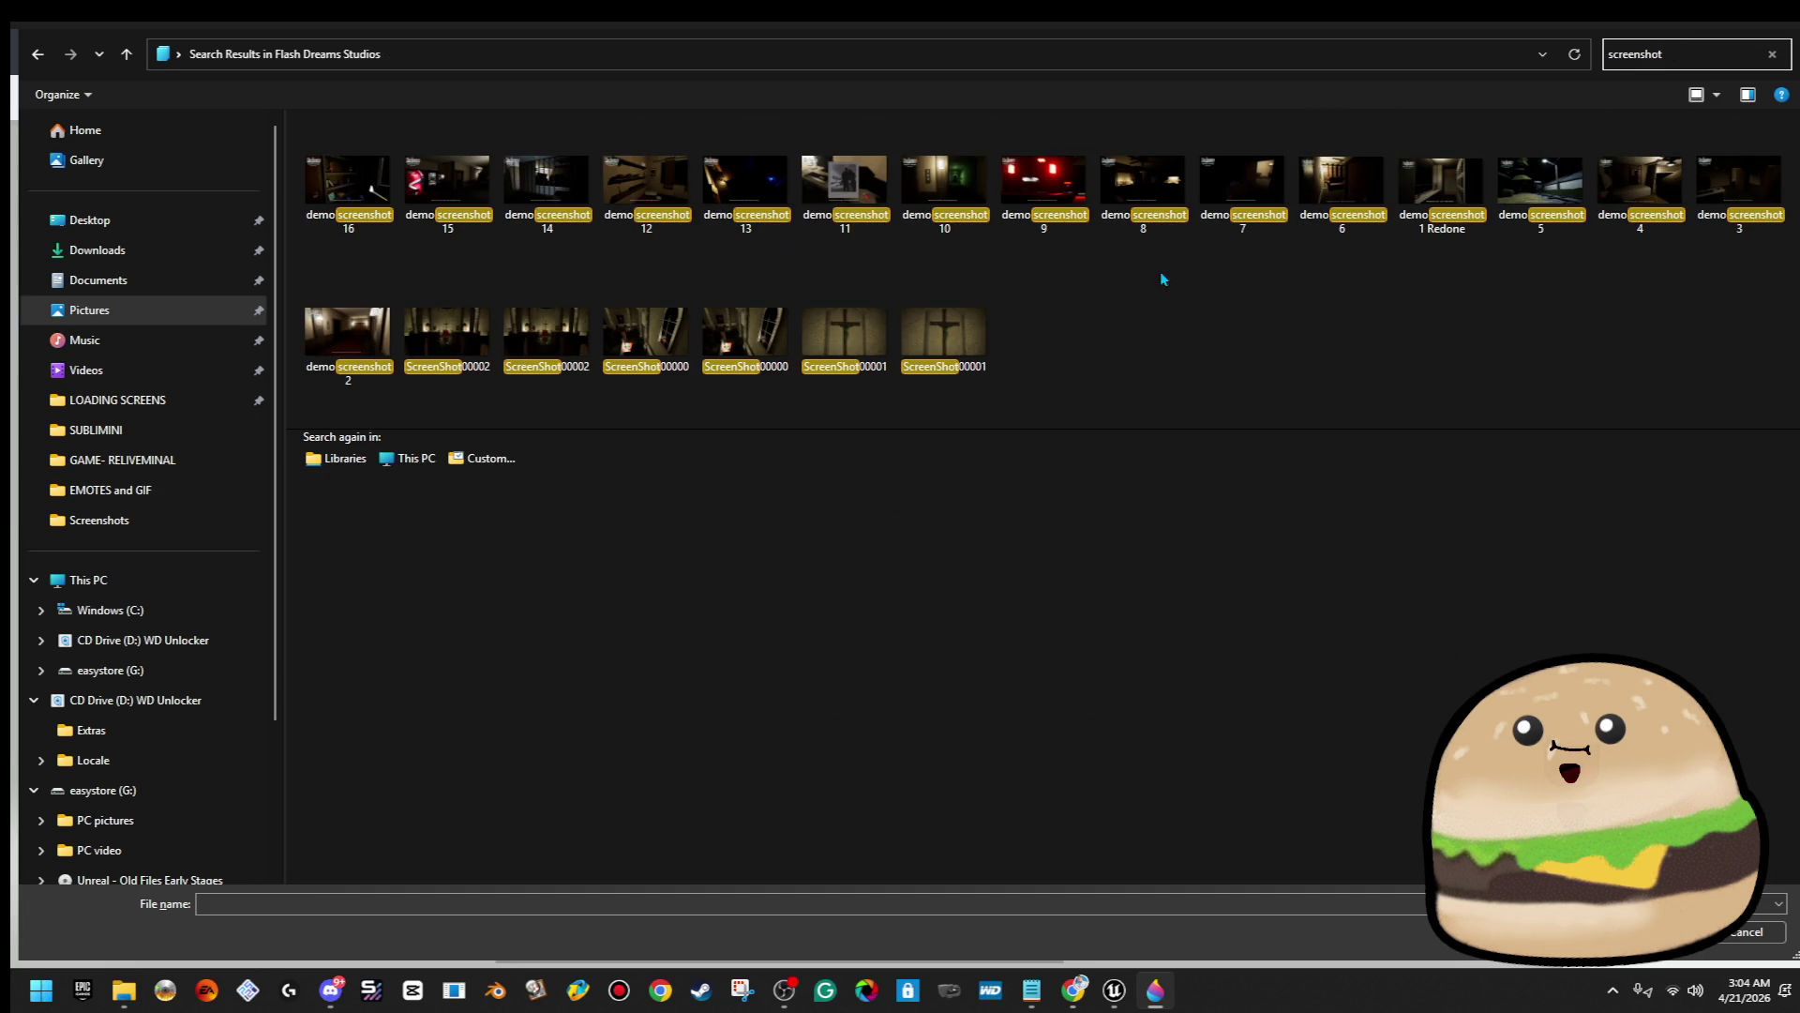
{"action": "double_click", "coordinate": [476, 174]}
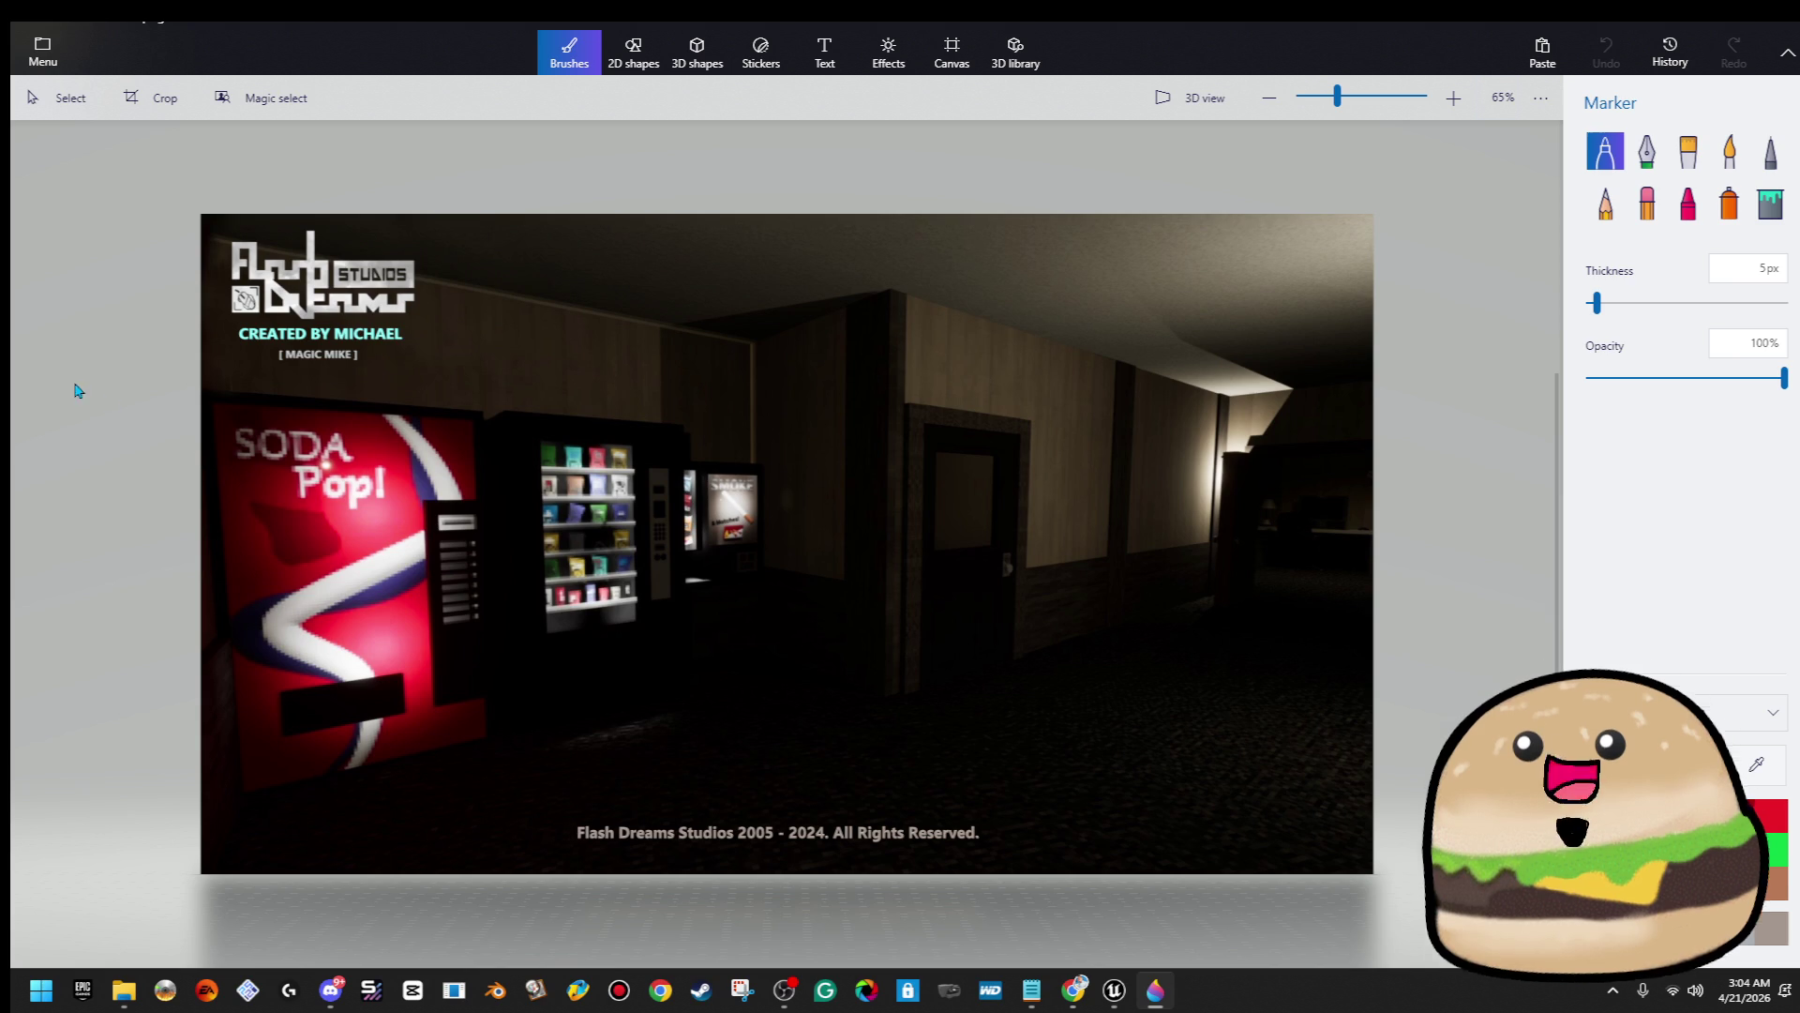
Insert the brown pixel logo from Pictures > Flash Dreams Studios > logos
{"action": "left_click", "coordinate": [40, 60]}
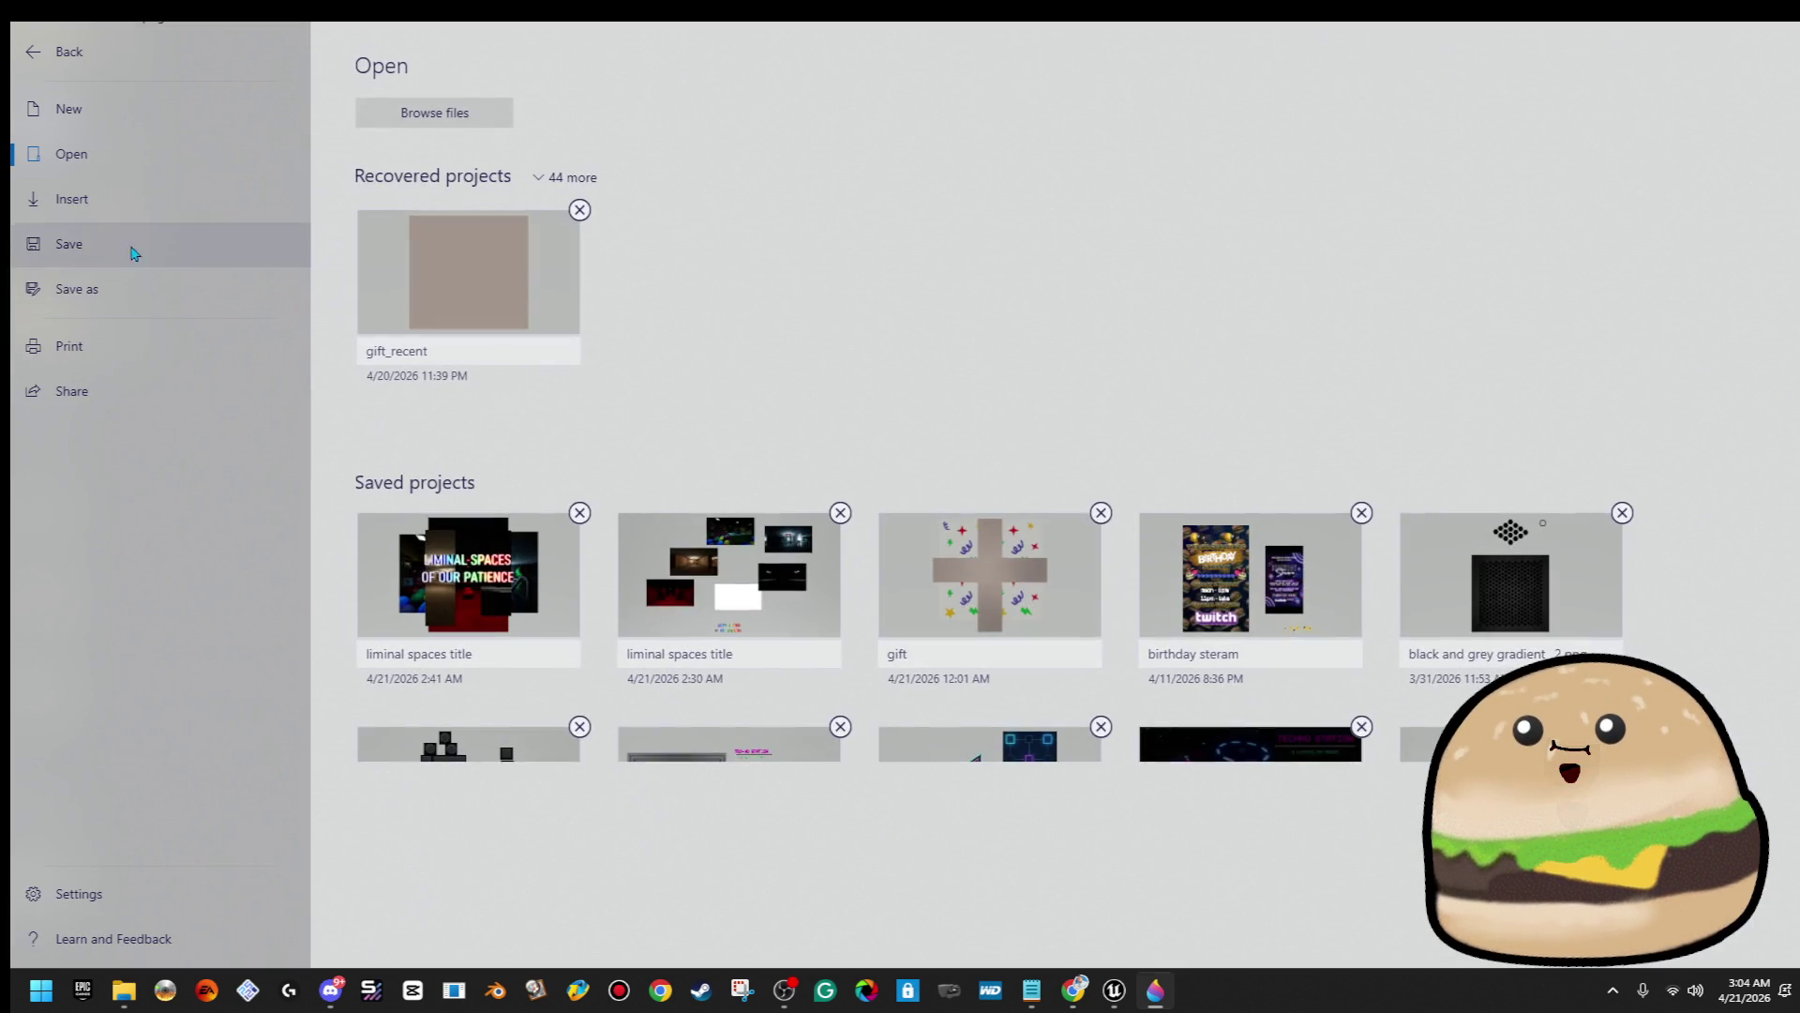
{"action": "left_click", "coordinate": [112, 204]}
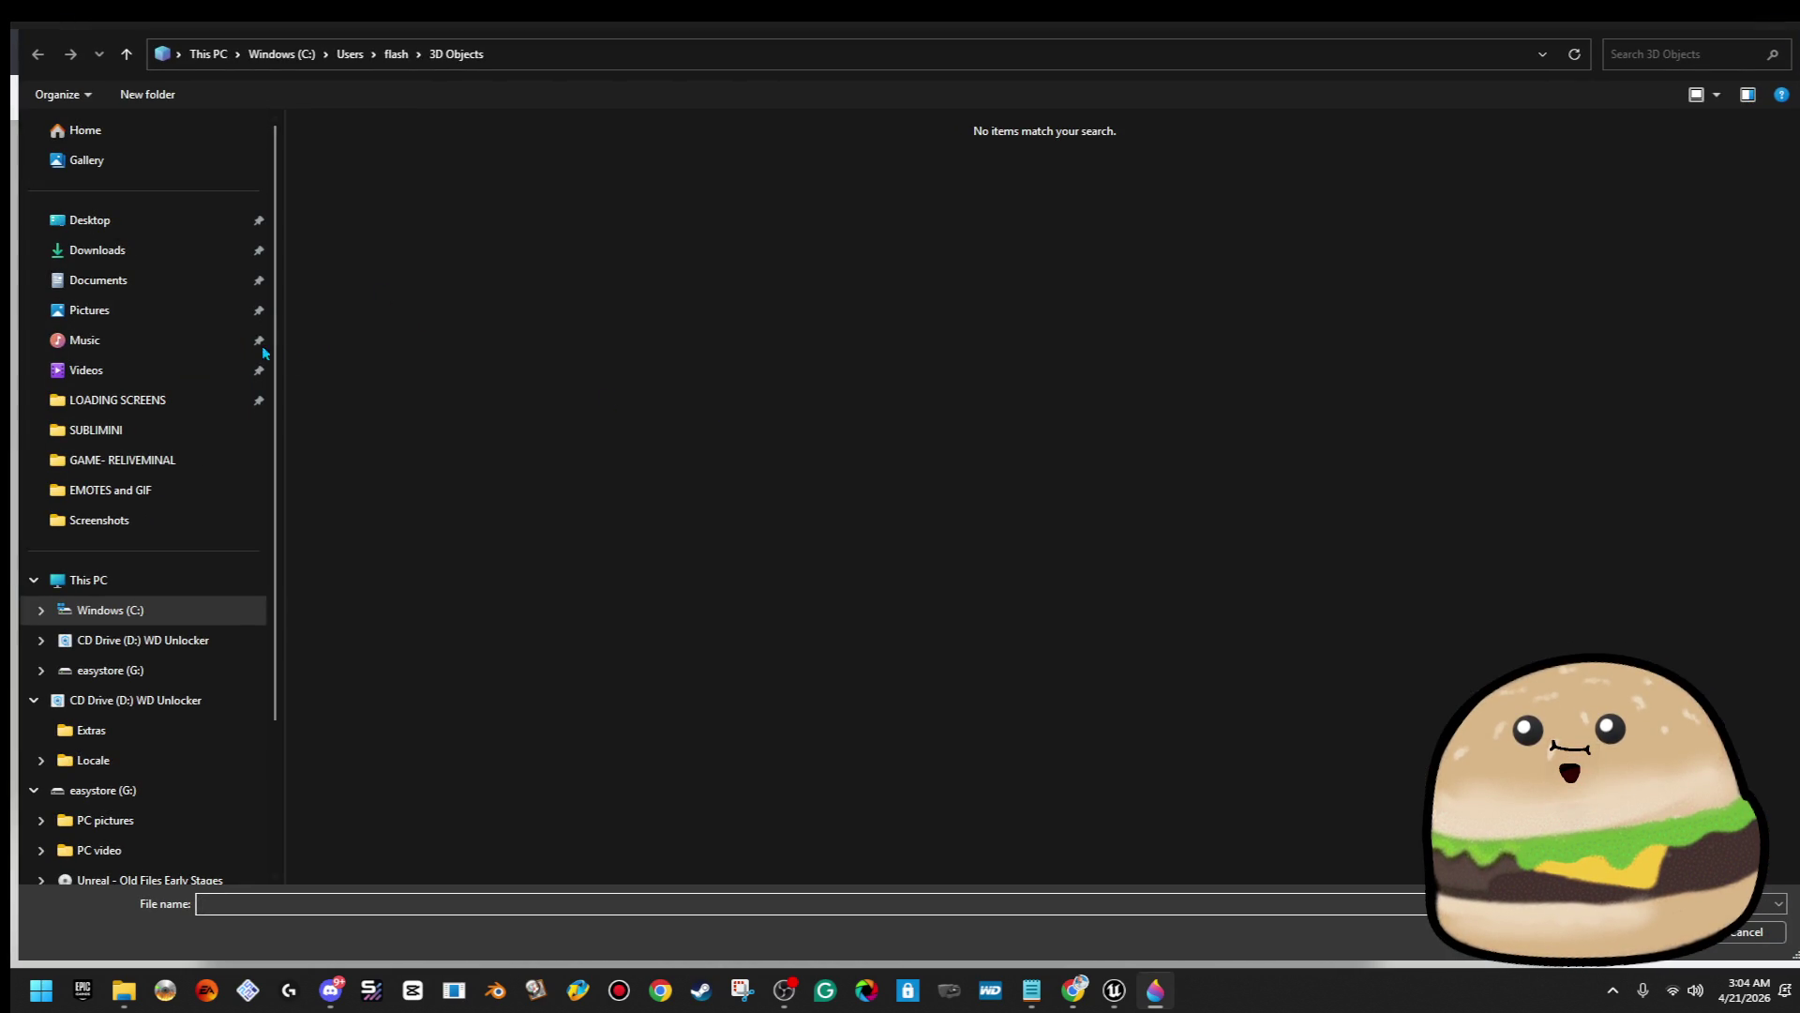
{"action": "left_click", "coordinate": [138, 317]}
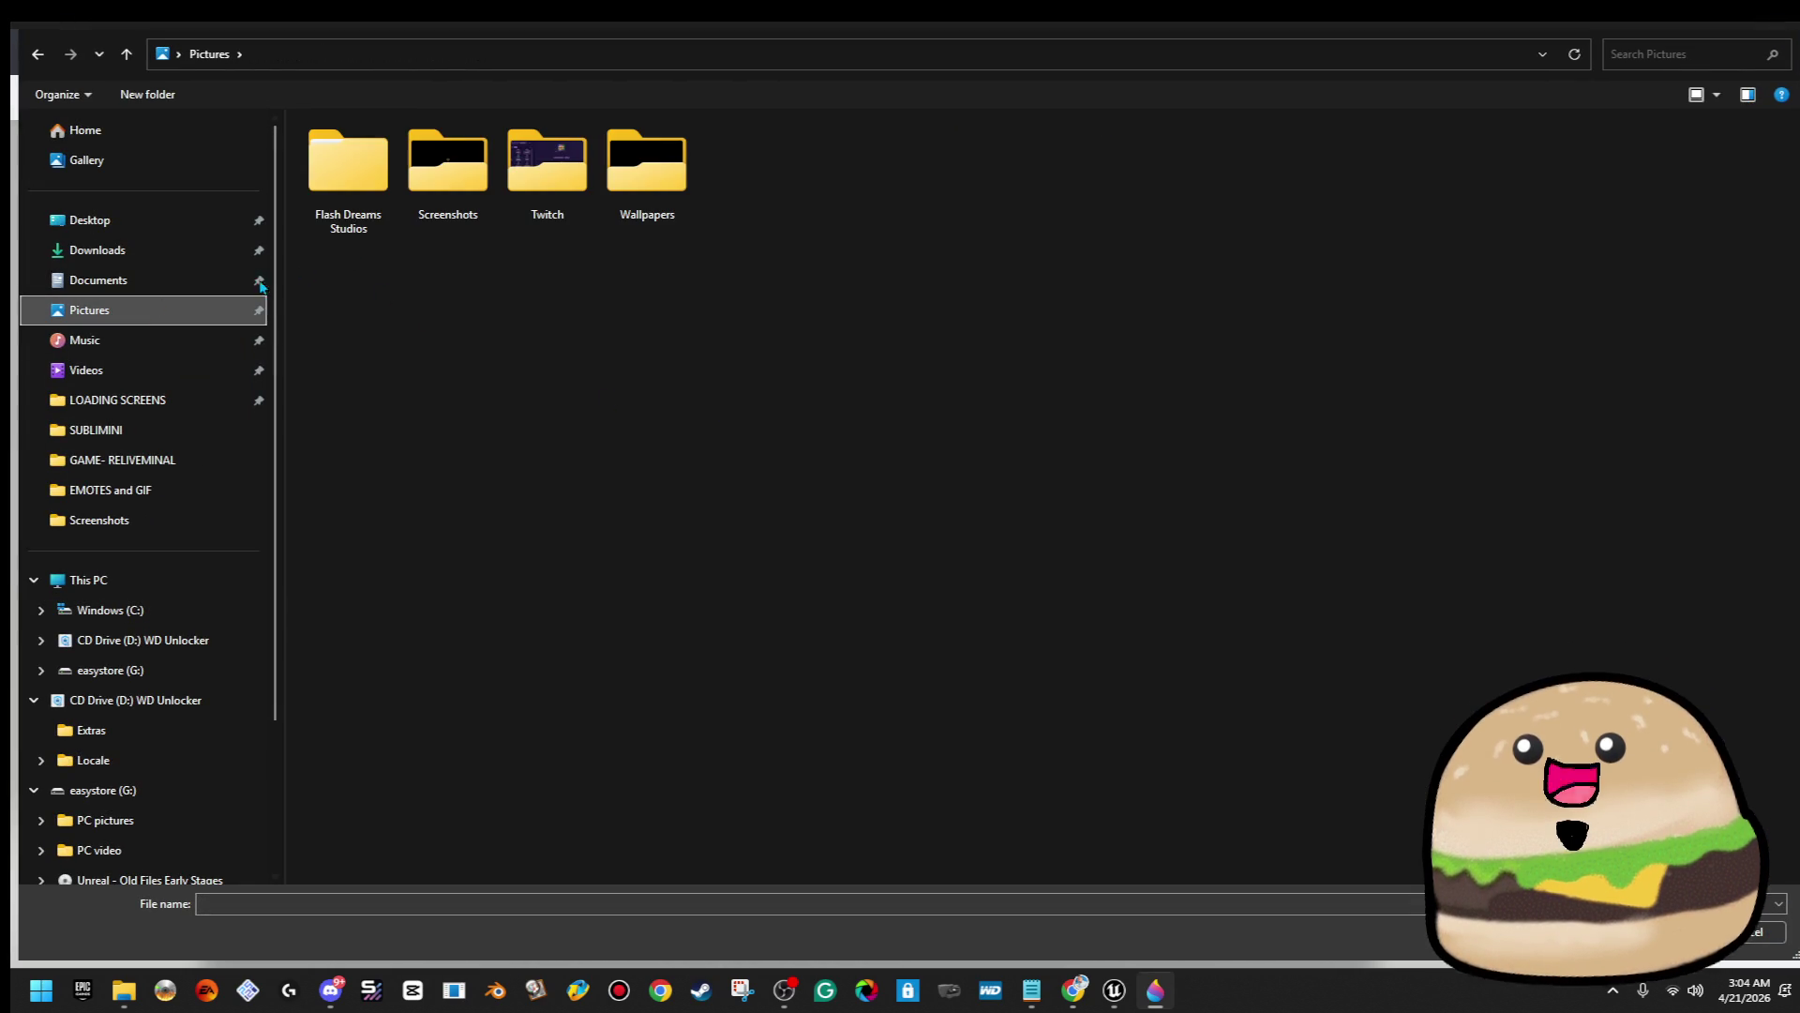
{"action": "double_click", "coordinate": [523, 181]}
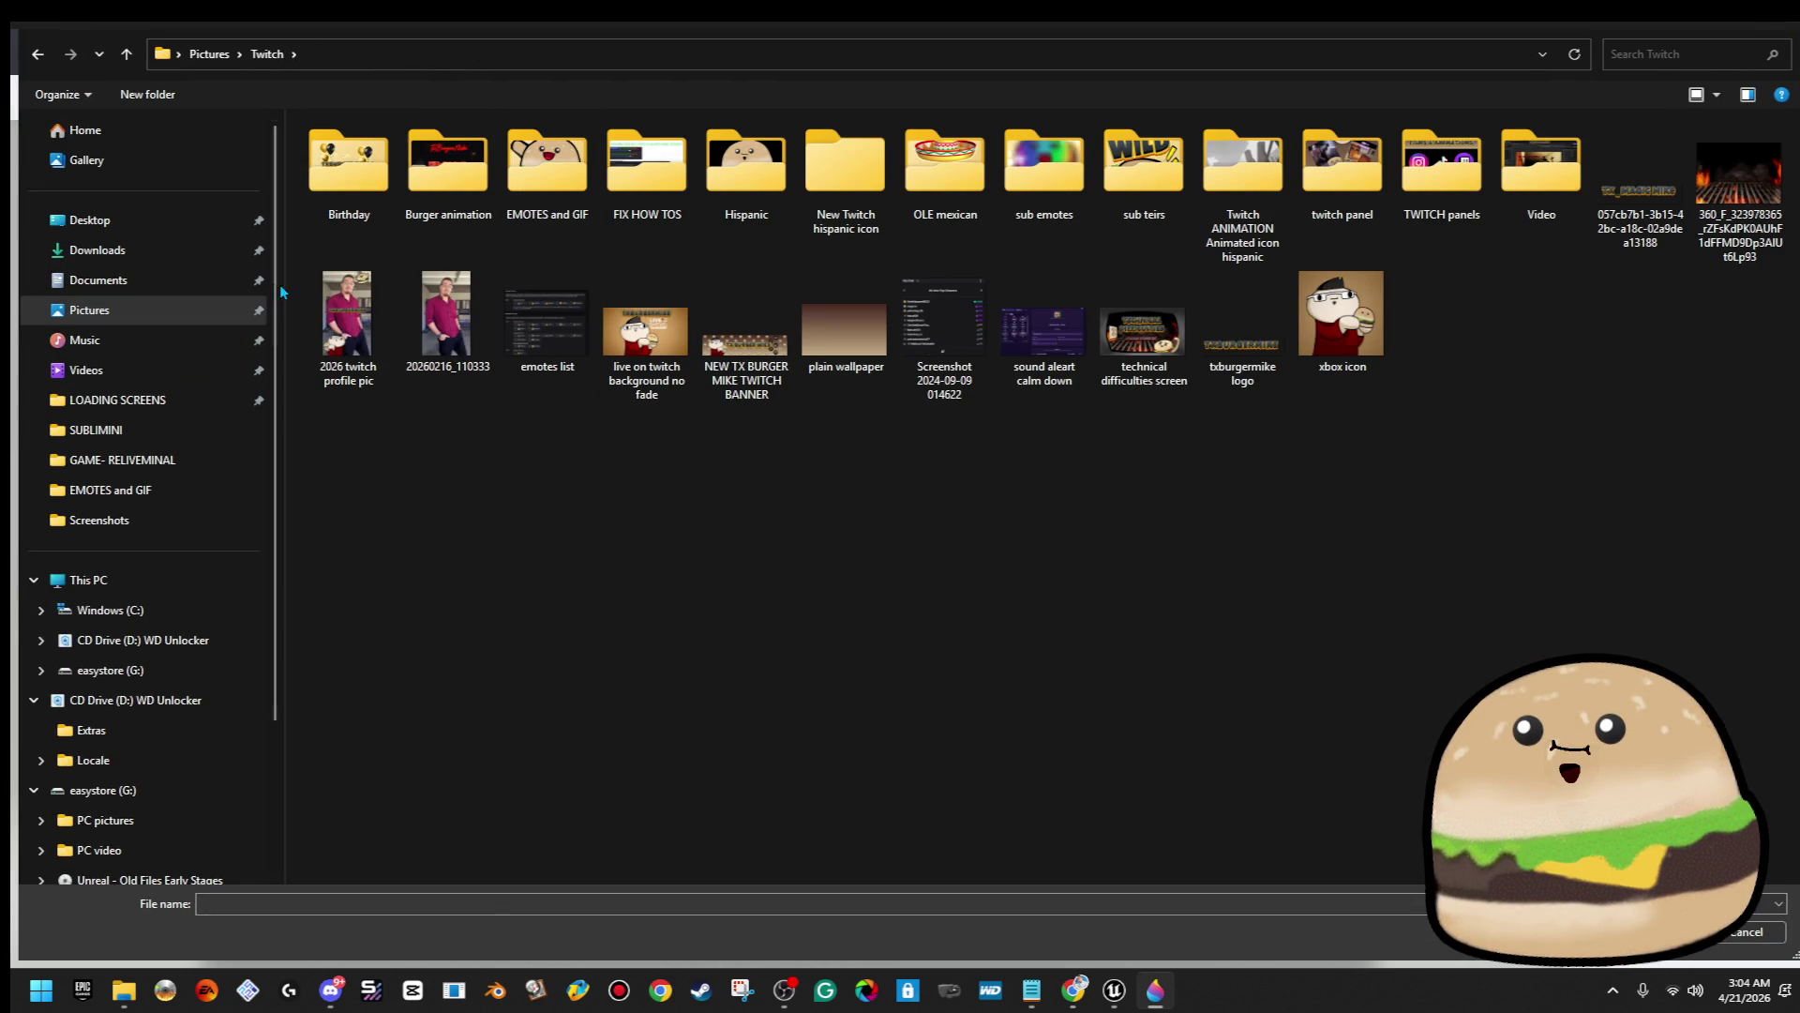
{"action": "left_click", "coordinate": [93, 309]}
{"action": "double_click", "coordinate": [364, 177]}
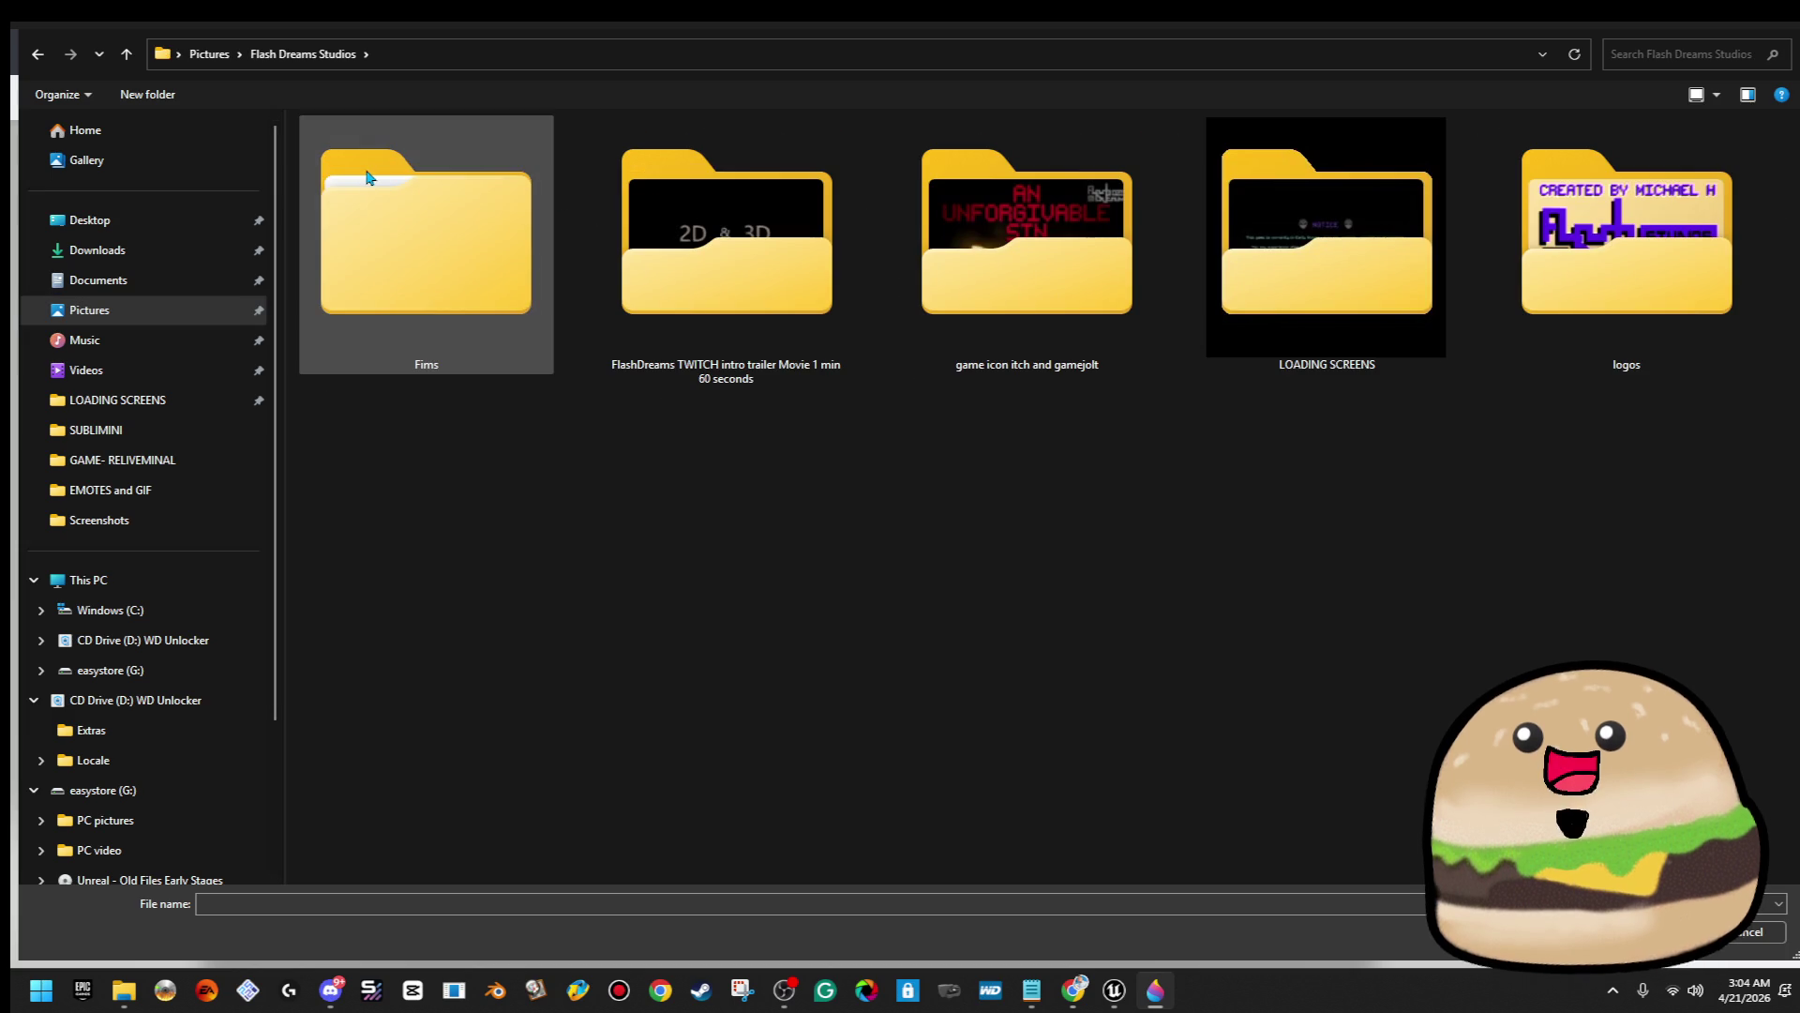
{"action": "double_click", "coordinate": [1511, 272]}
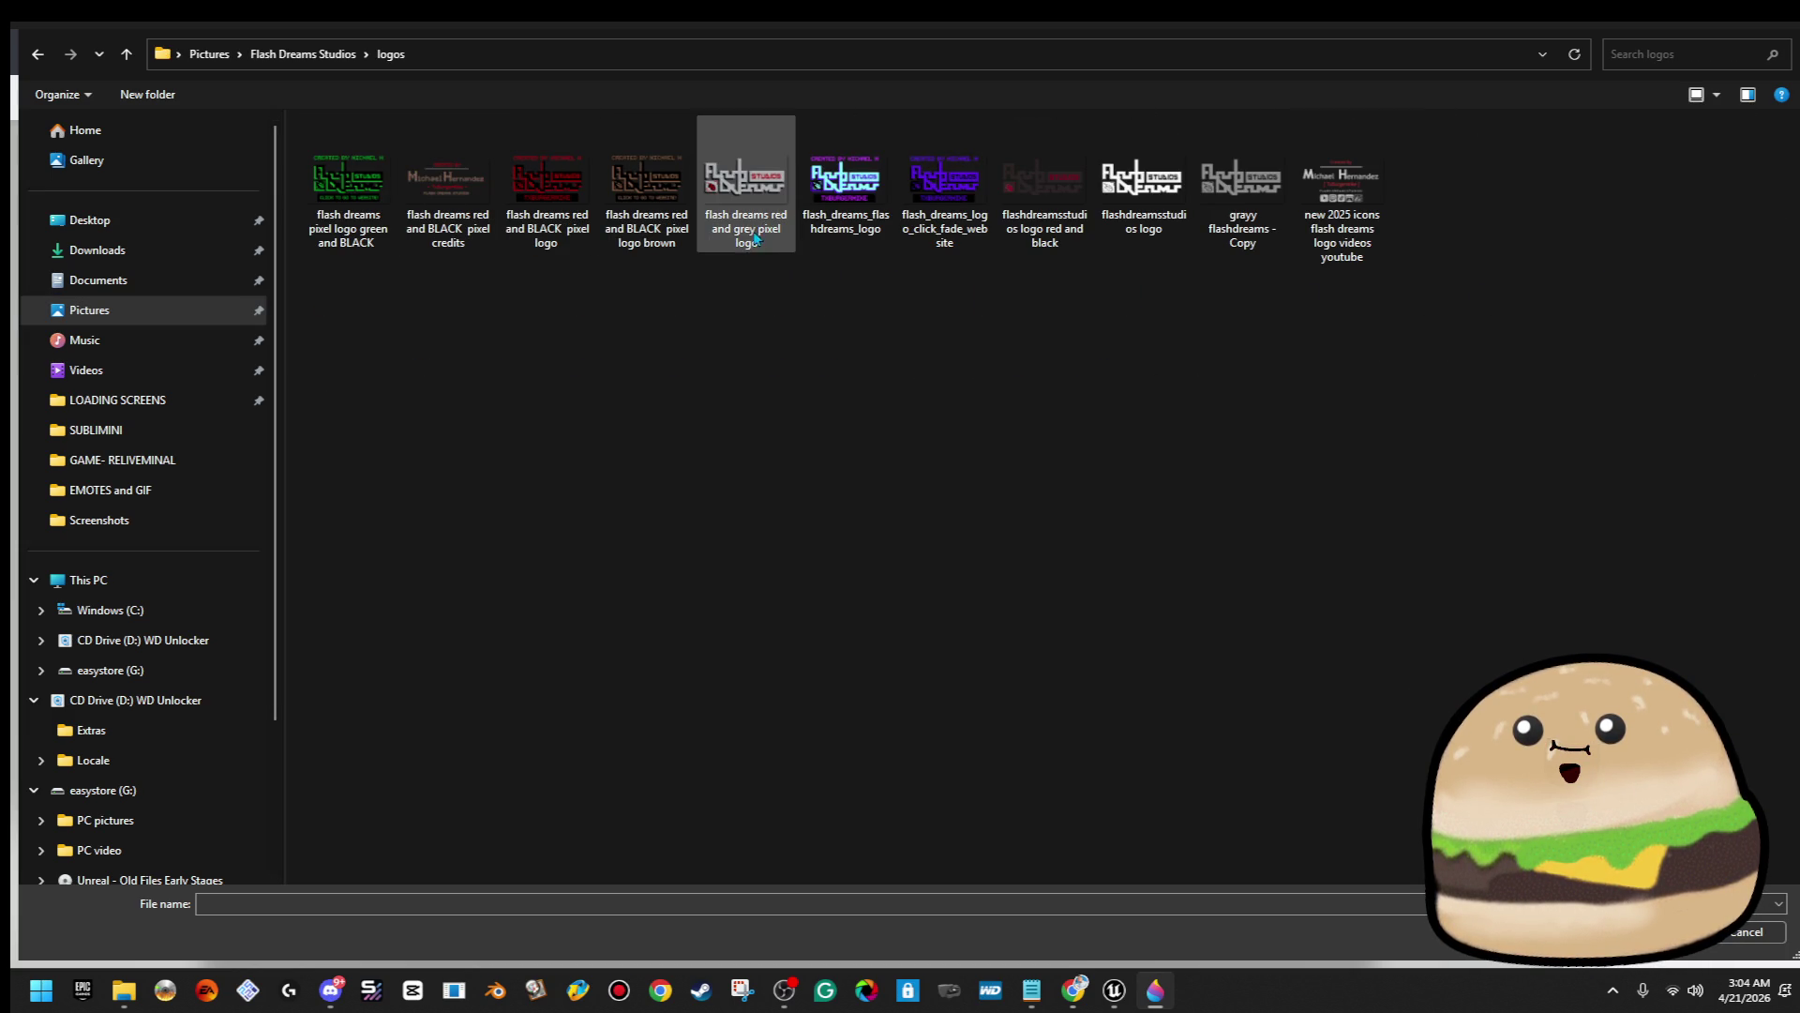
{"action": "double_click", "coordinate": [635, 241]}
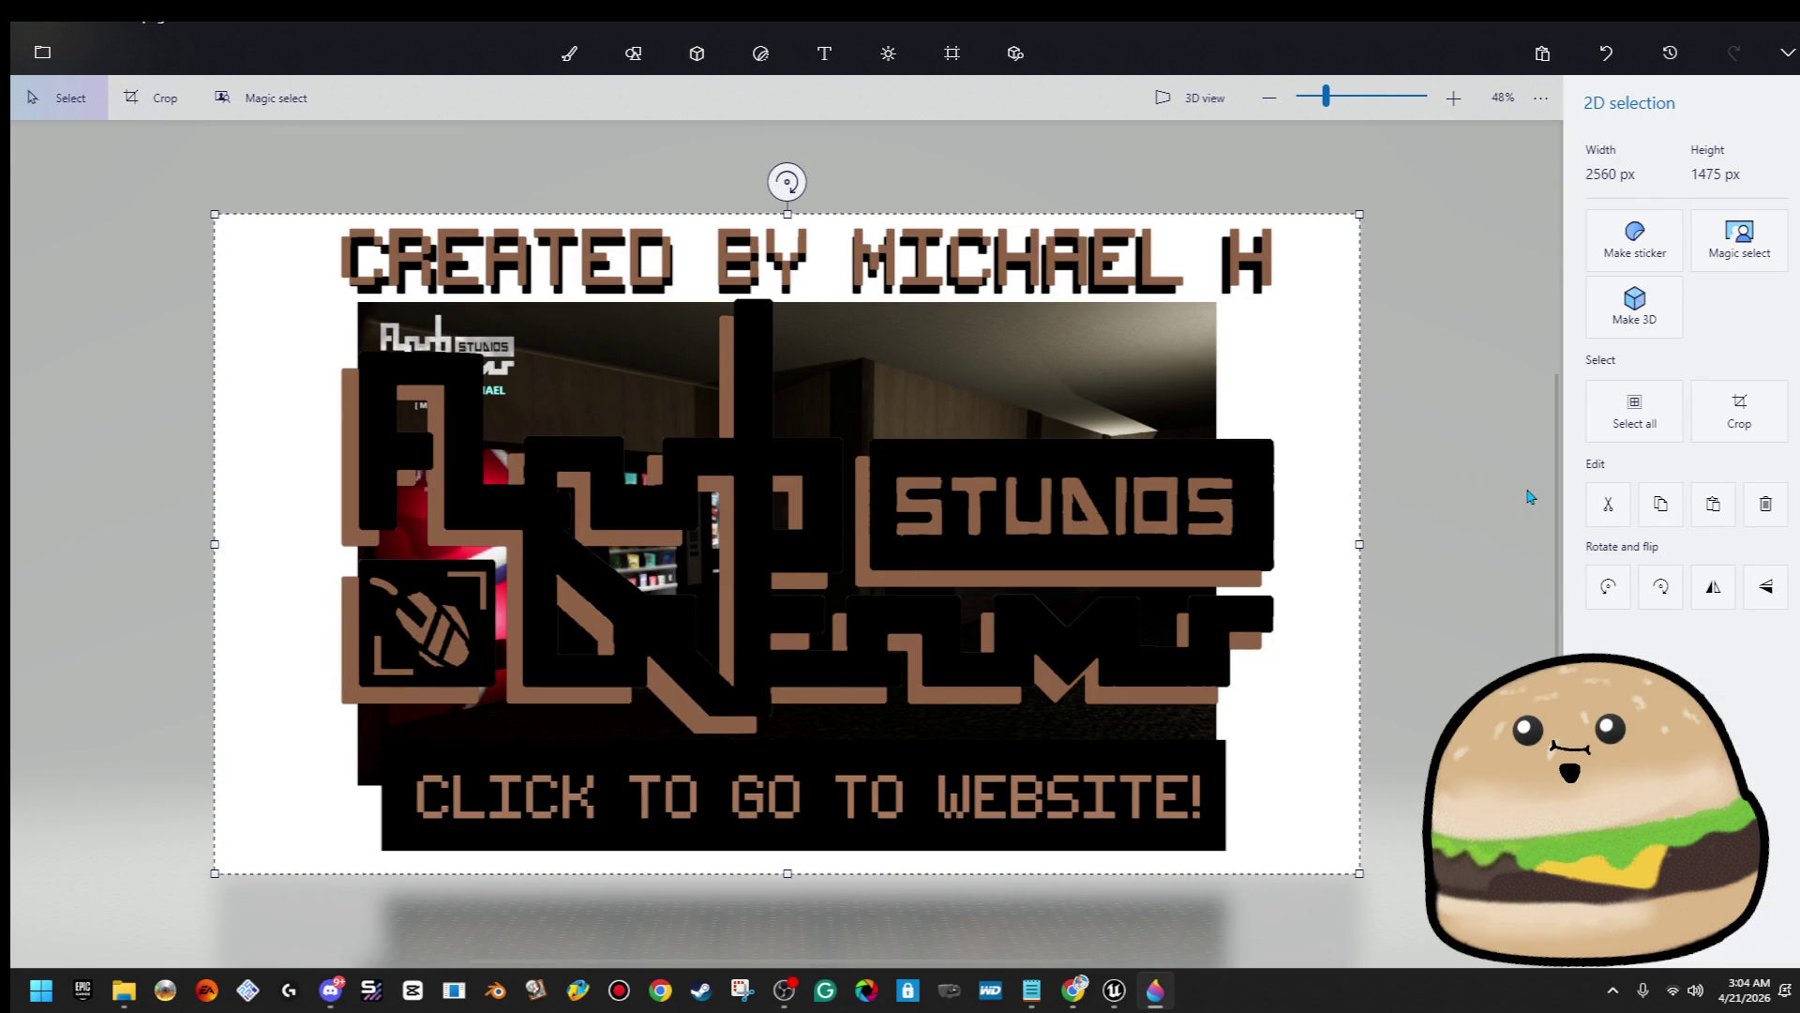
Make the brown logo 3D and shrink it onto the screenshot, then undo it
{"action": "left_click", "coordinate": [1635, 302]}
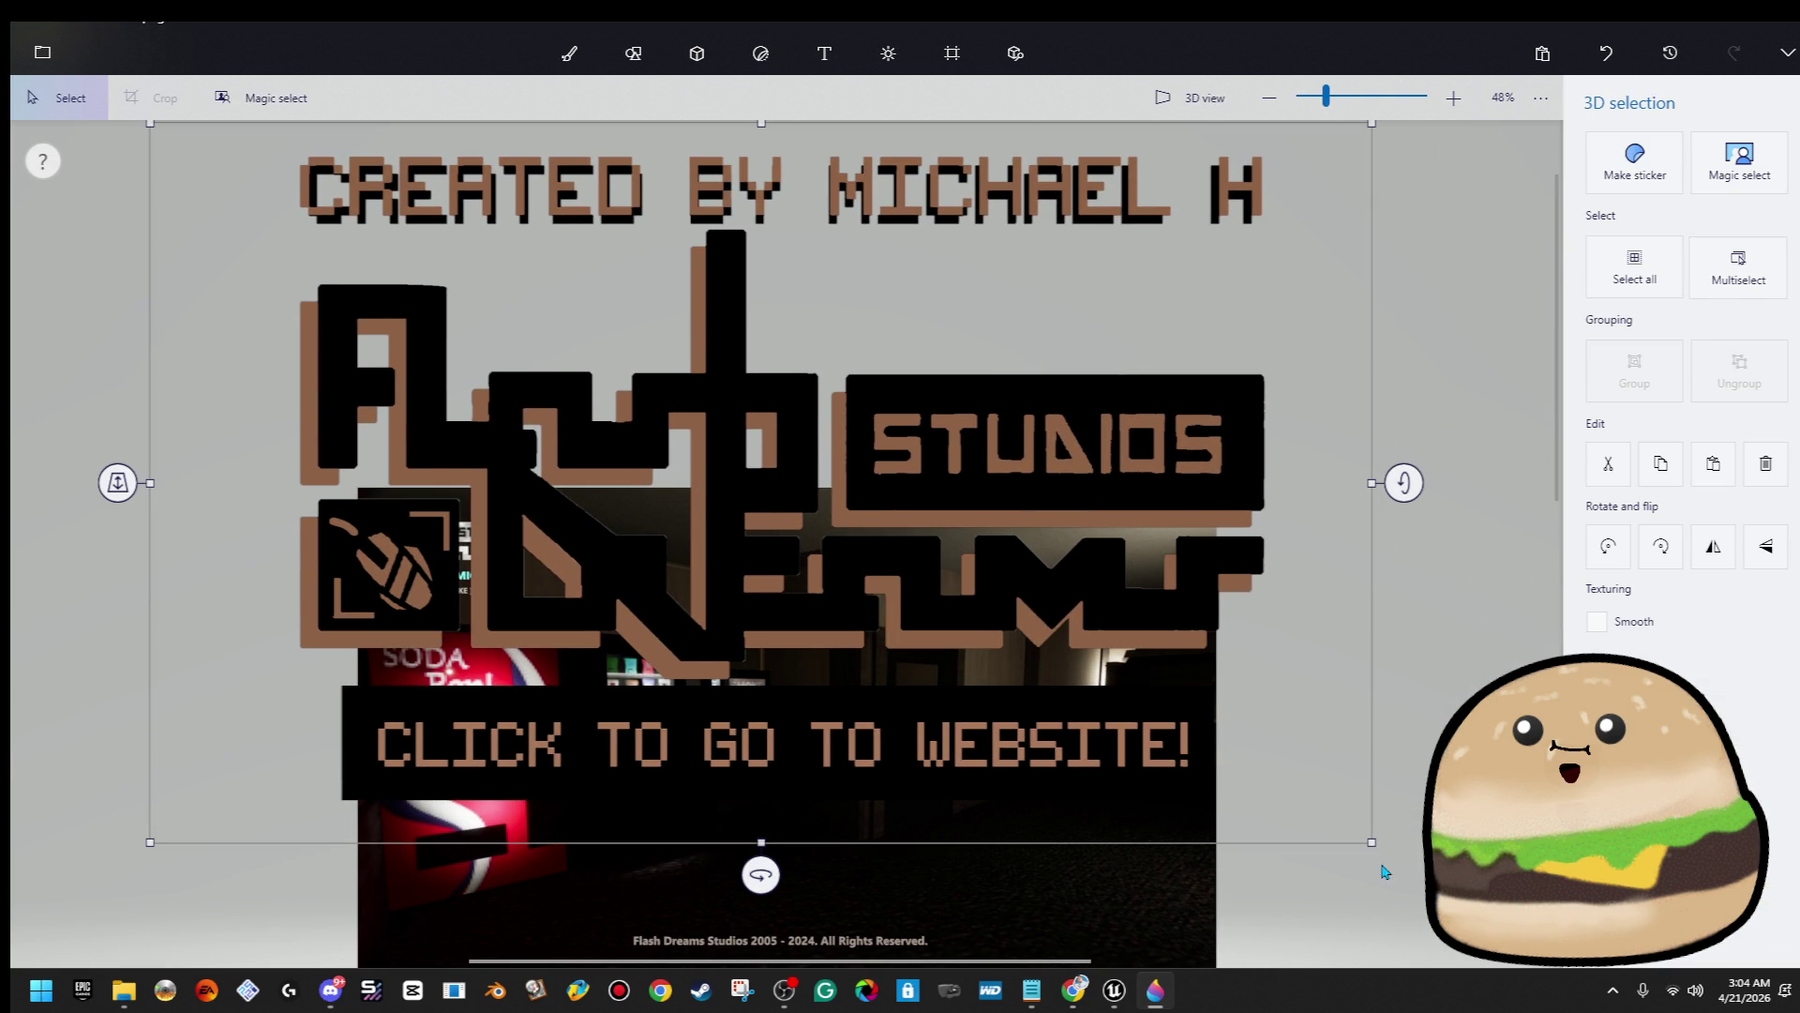
{"action": "mouse_move", "coordinate": [1374, 843]}
{"action": "left_mouse_down"}
{"action": "mouse_move", "coordinate": [728, 422]}
{"action": "mouse_move", "coordinate": [466, 345]}
{"action": "left_mouse_up"}
{"action": "left_click_drag", "start_coordinate": [312, 247], "coordinate": [479, 569]}
{"action": "scroll", "coordinate": [438, 563], "scroll_direction": "up", "scroll_amount": 5}
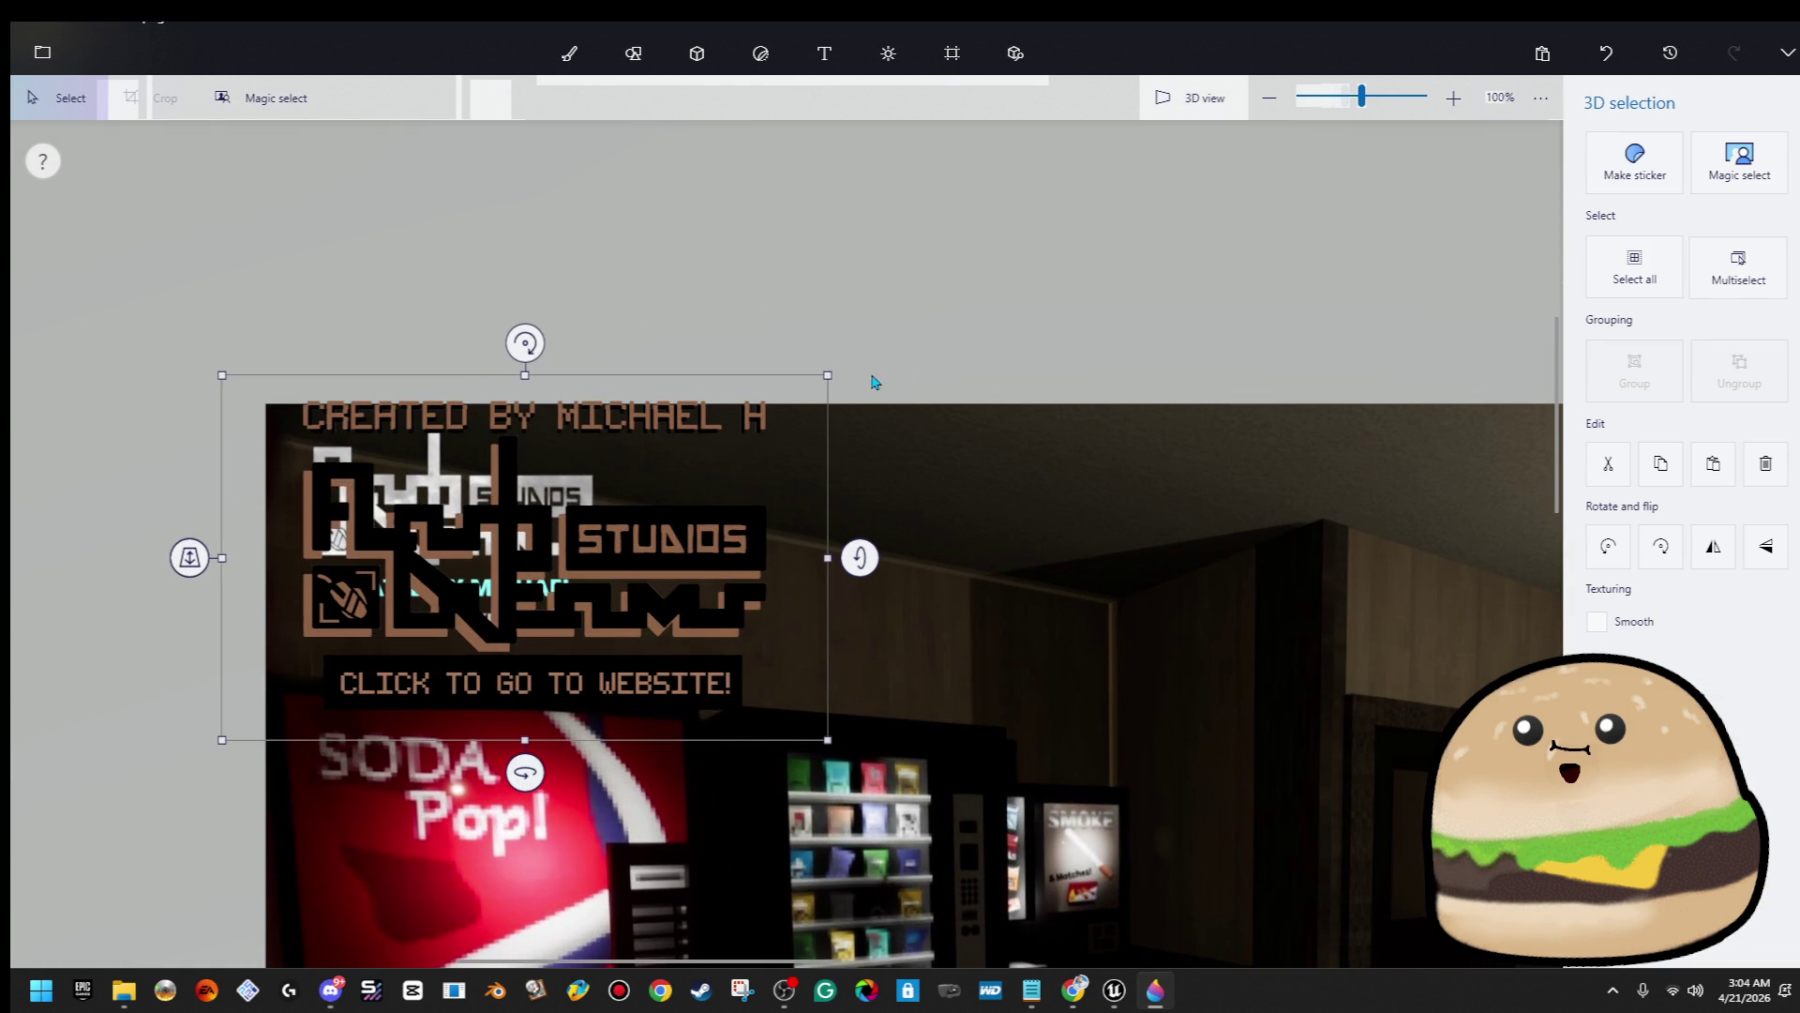
{"action": "left_click_drag", "start_coordinate": [827, 374], "coordinate": [600, 441]}
{"action": "left_click_drag", "start_coordinate": [487, 600], "coordinate": [531, 528]}
{"action": "key", "text": "Return"}
{"action": "key", "text": "ctrl+z"}
Insert the red-and-grey pixel logo as 3D and shrink it into the top-left corner
{"action": "left_click", "coordinate": [42, 53]}
{"action": "left_click", "coordinate": [106, 214]}
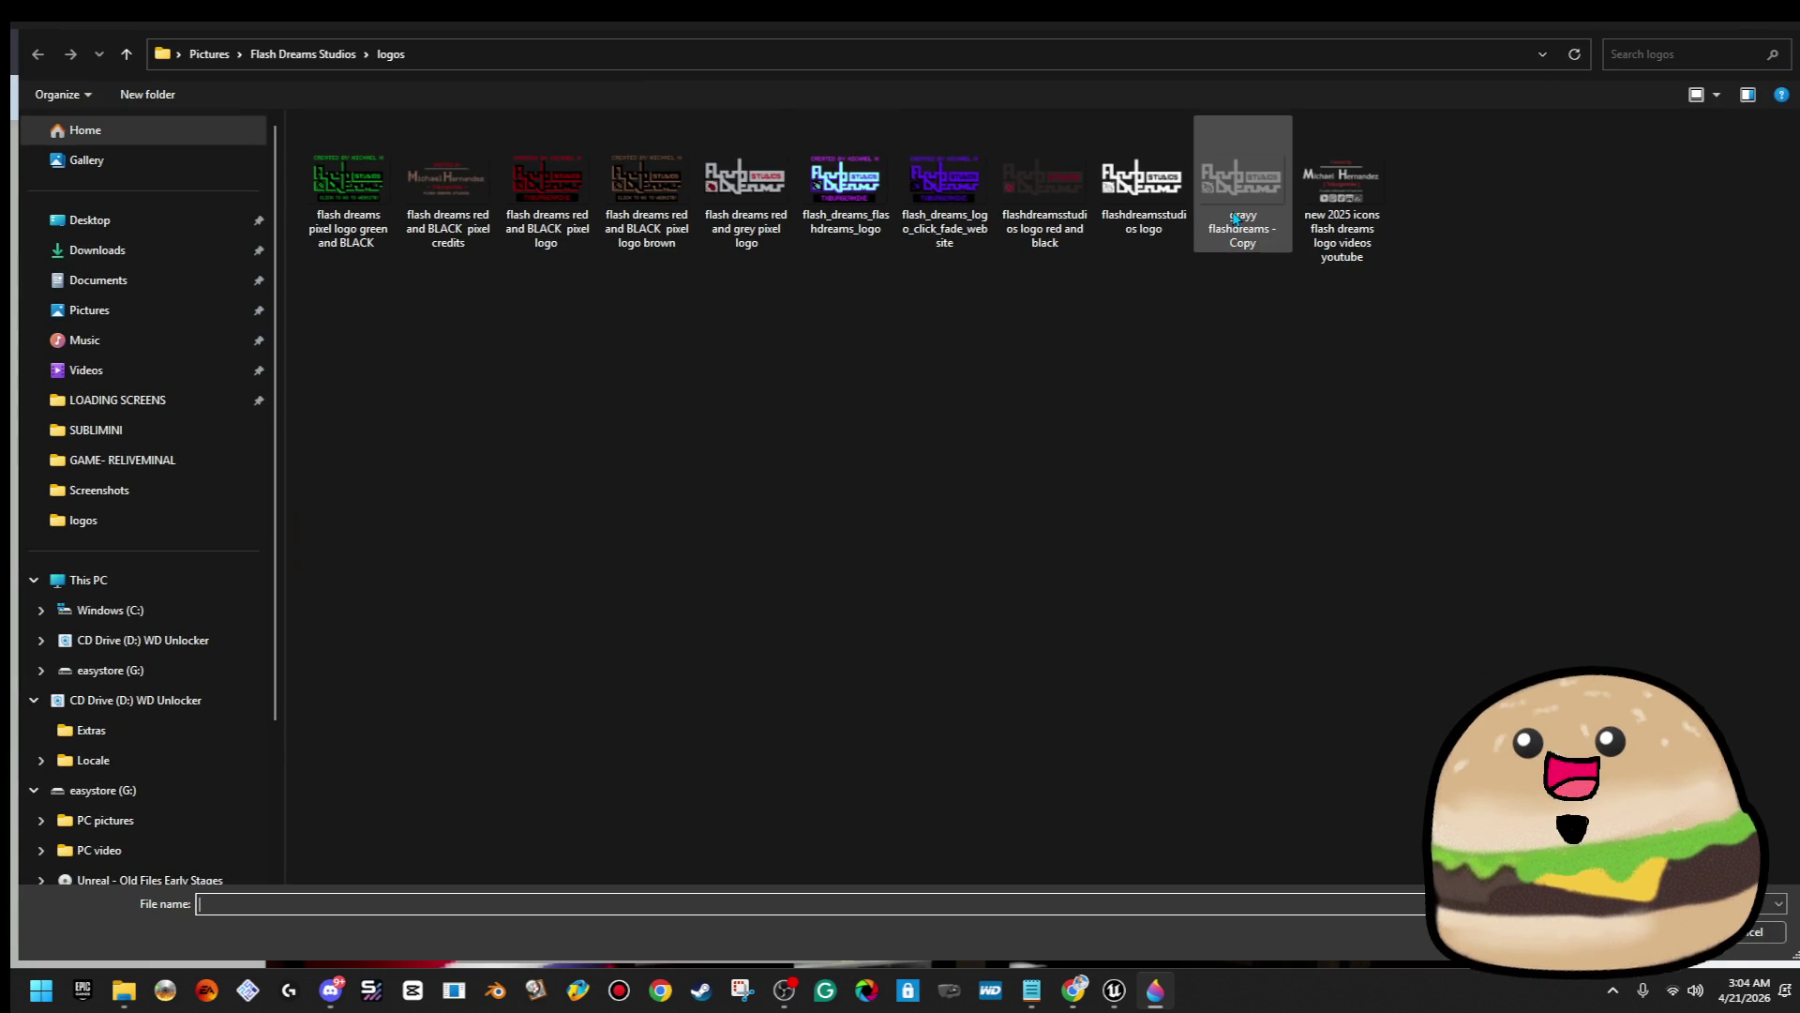
{"action": "double_click", "coordinate": [746, 178]}
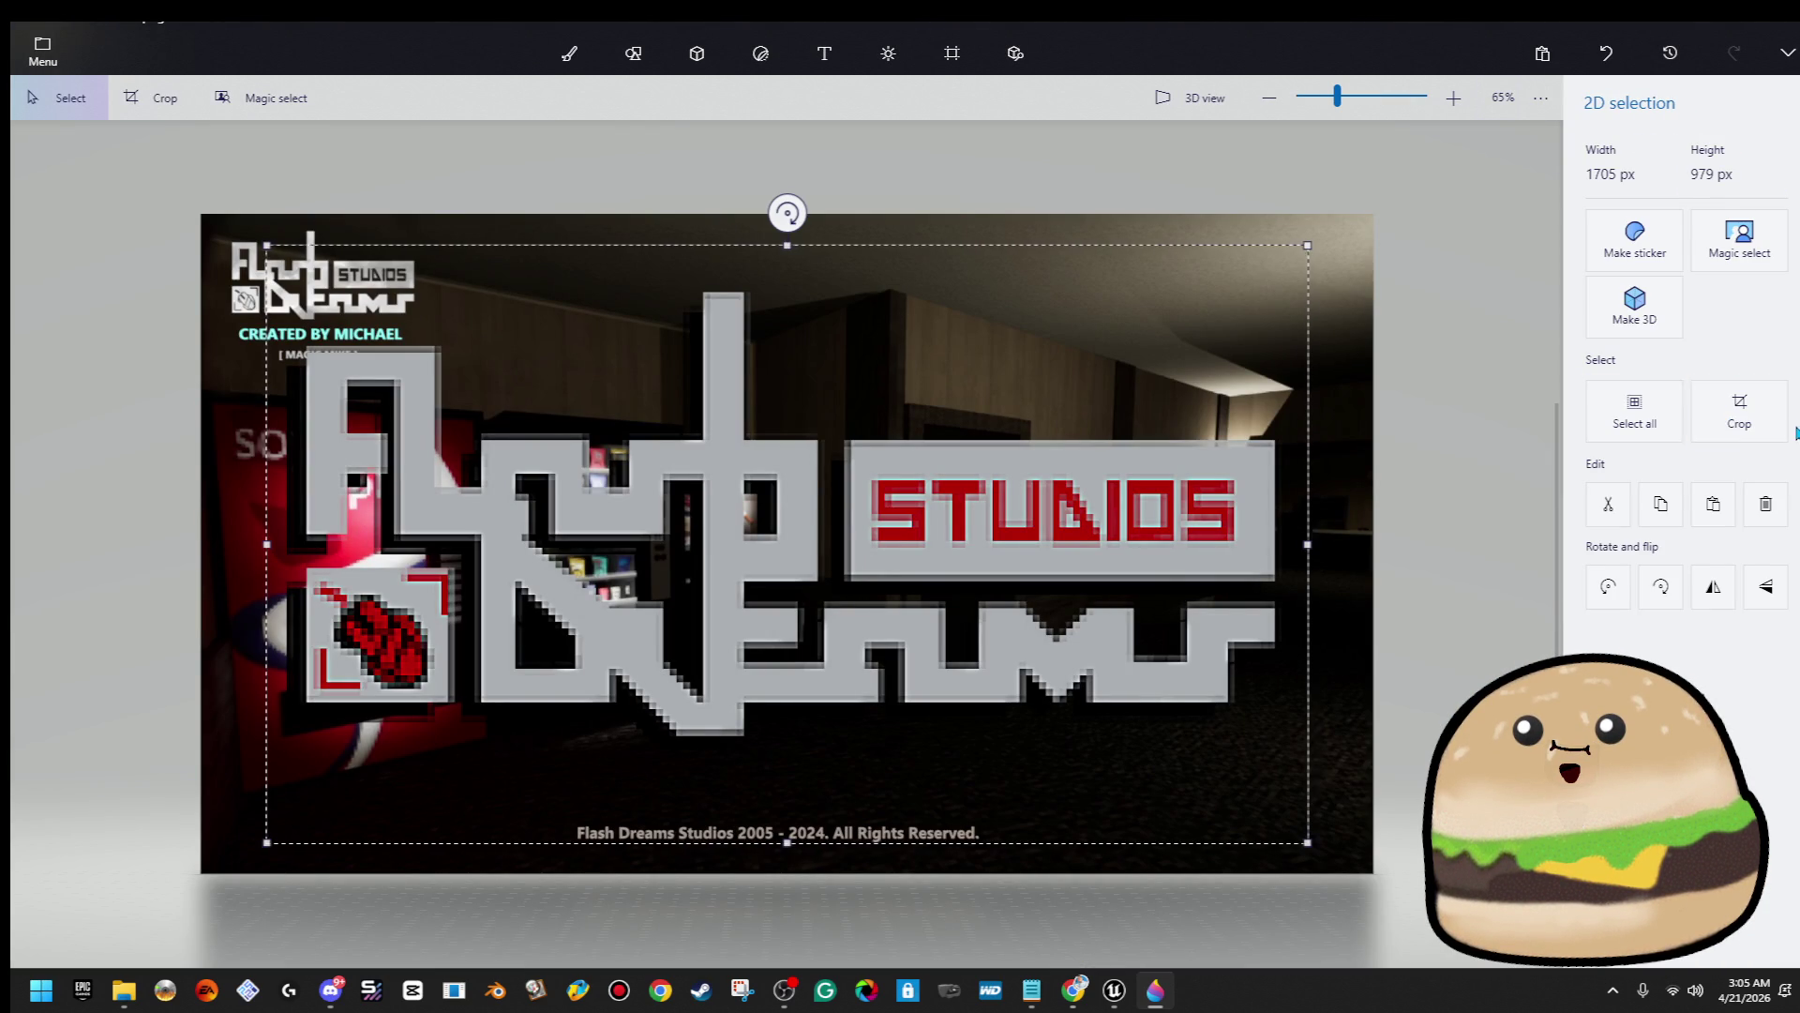
{"action": "left_click", "coordinate": [1635, 304]}
{"action": "mouse_move", "coordinate": [1342, 886]}
{"action": "left_mouse_down"}
{"action": "mouse_move", "coordinate": [985, 574]}
{"action": "mouse_move", "coordinate": [523, 401]}
{"action": "mouse_move", "coordinate": [445, 344]}
{"action": "left_mouse_up"}
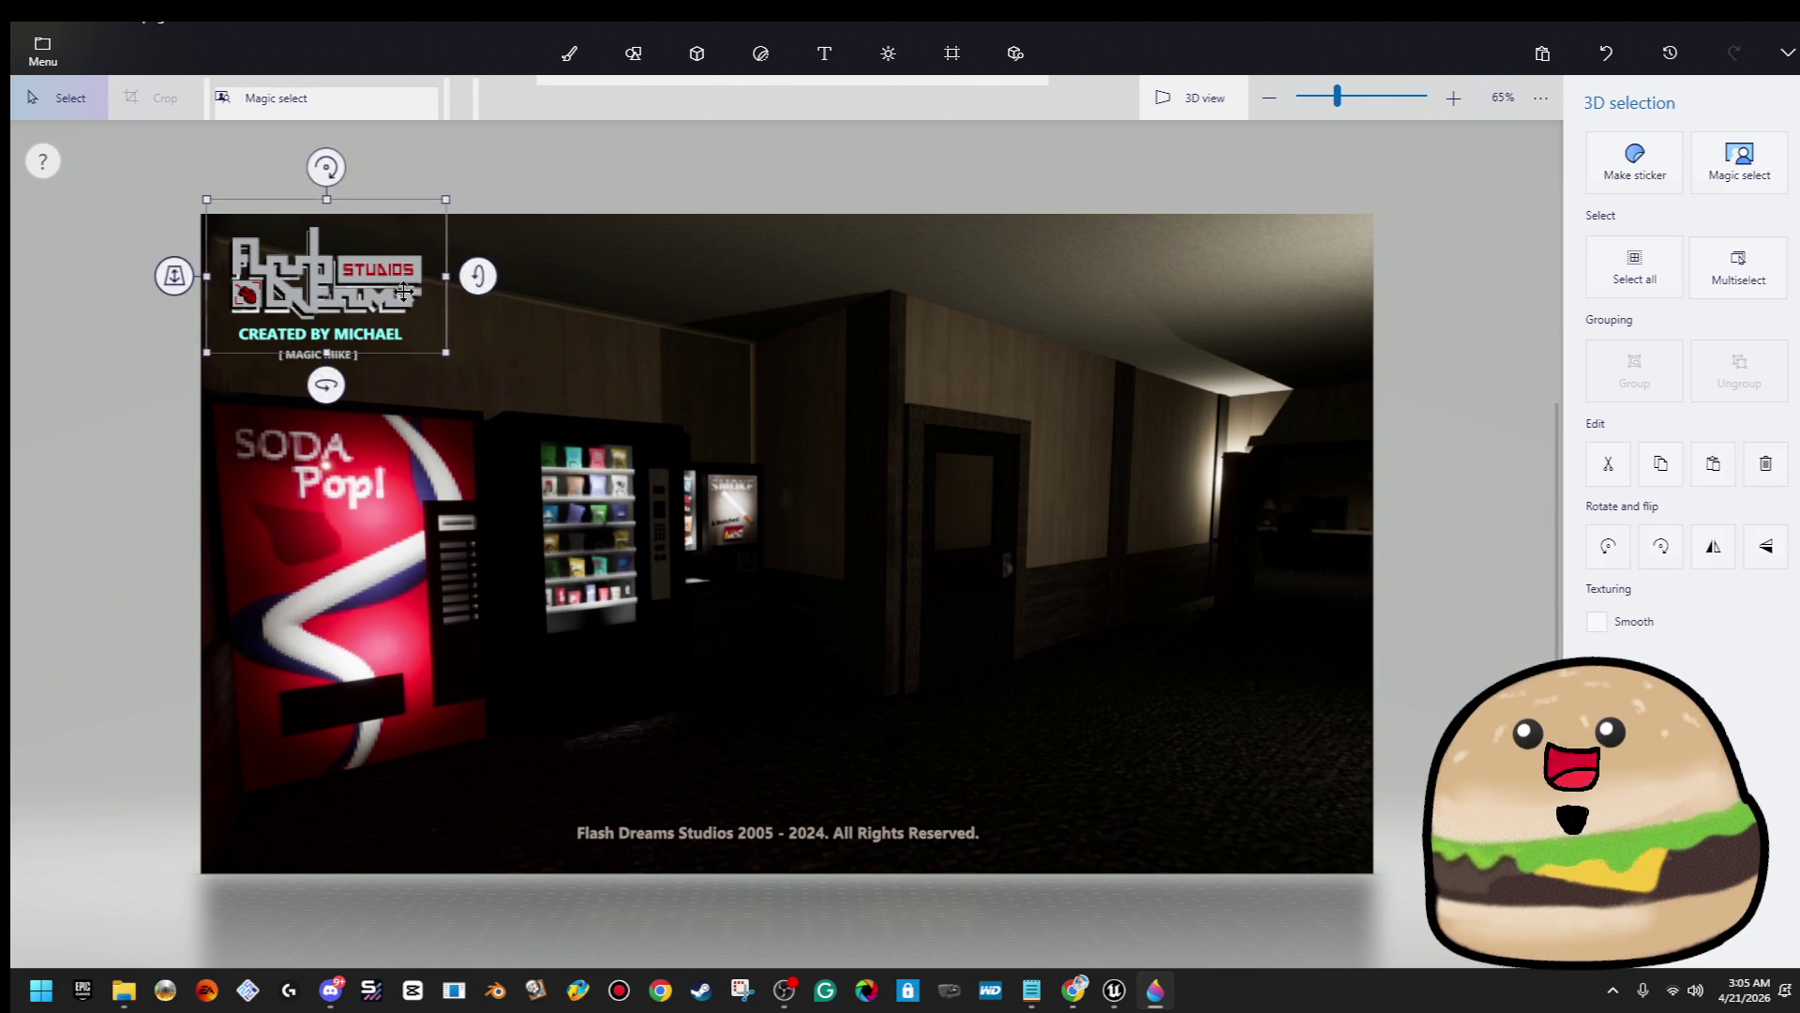
{"action": "left_click", "coordinate": [172, 280]}
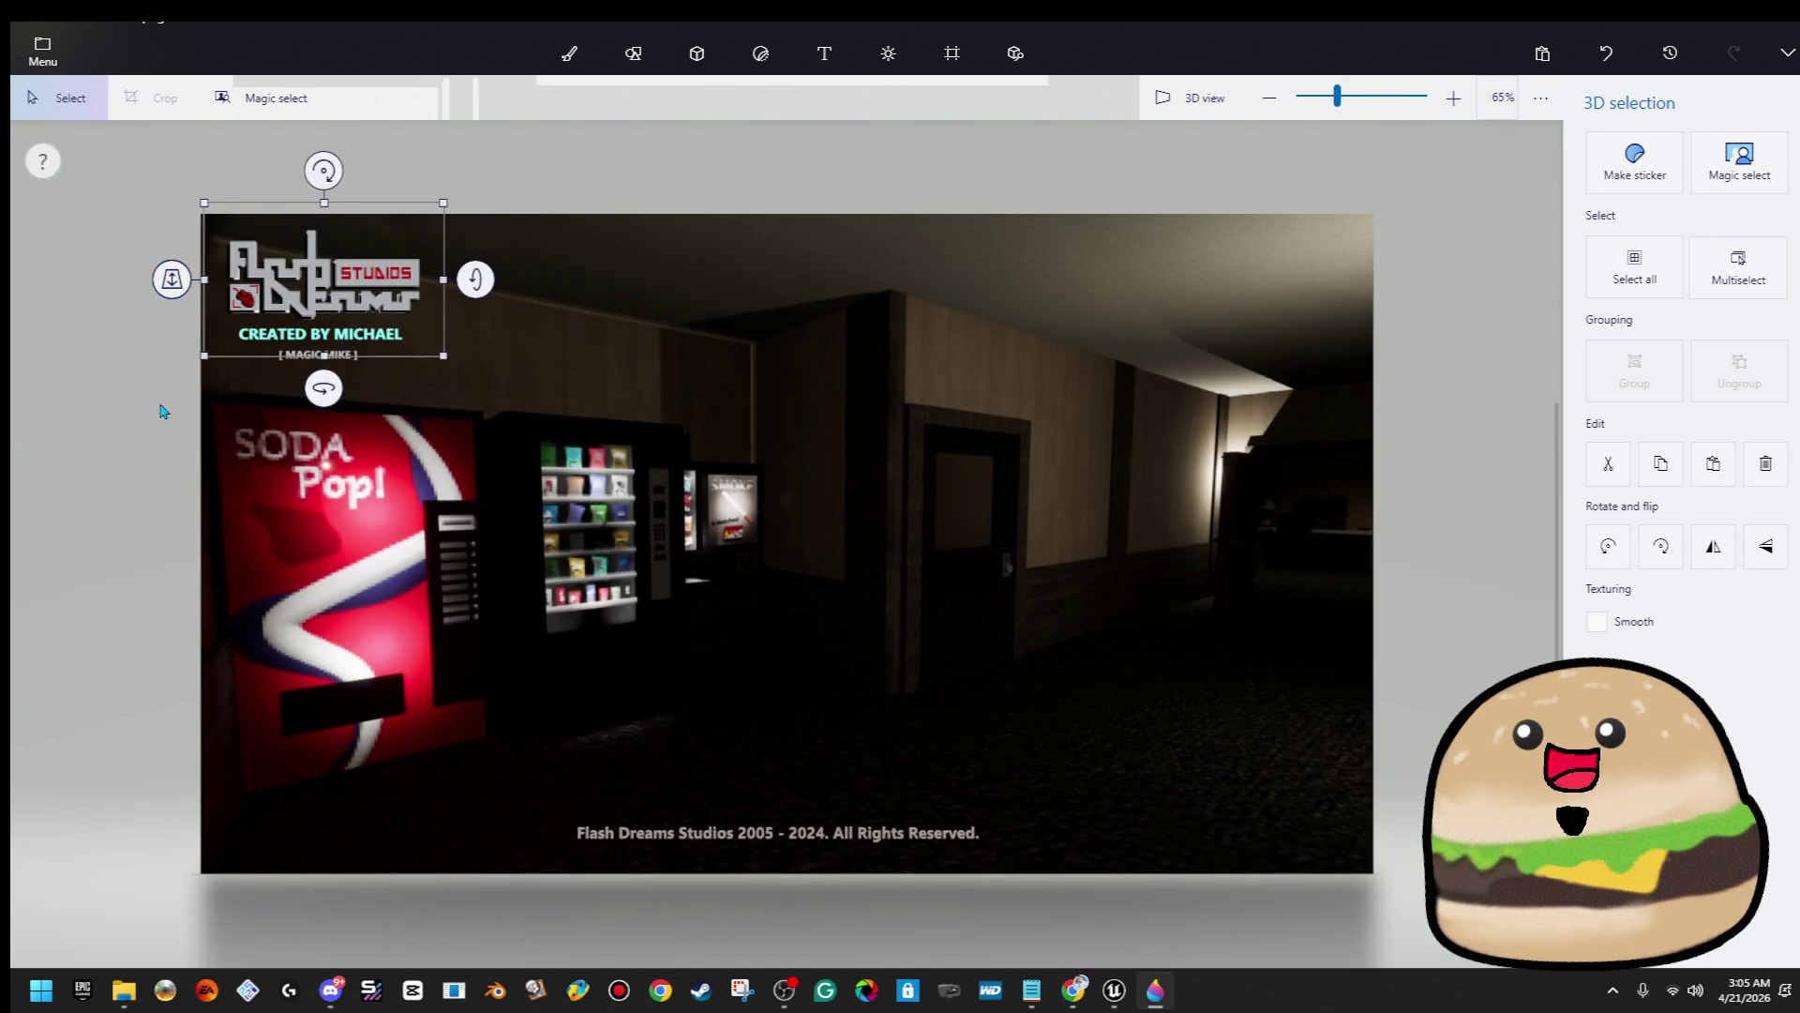
{"action": "left_click", "coordinate": [162, 410]}
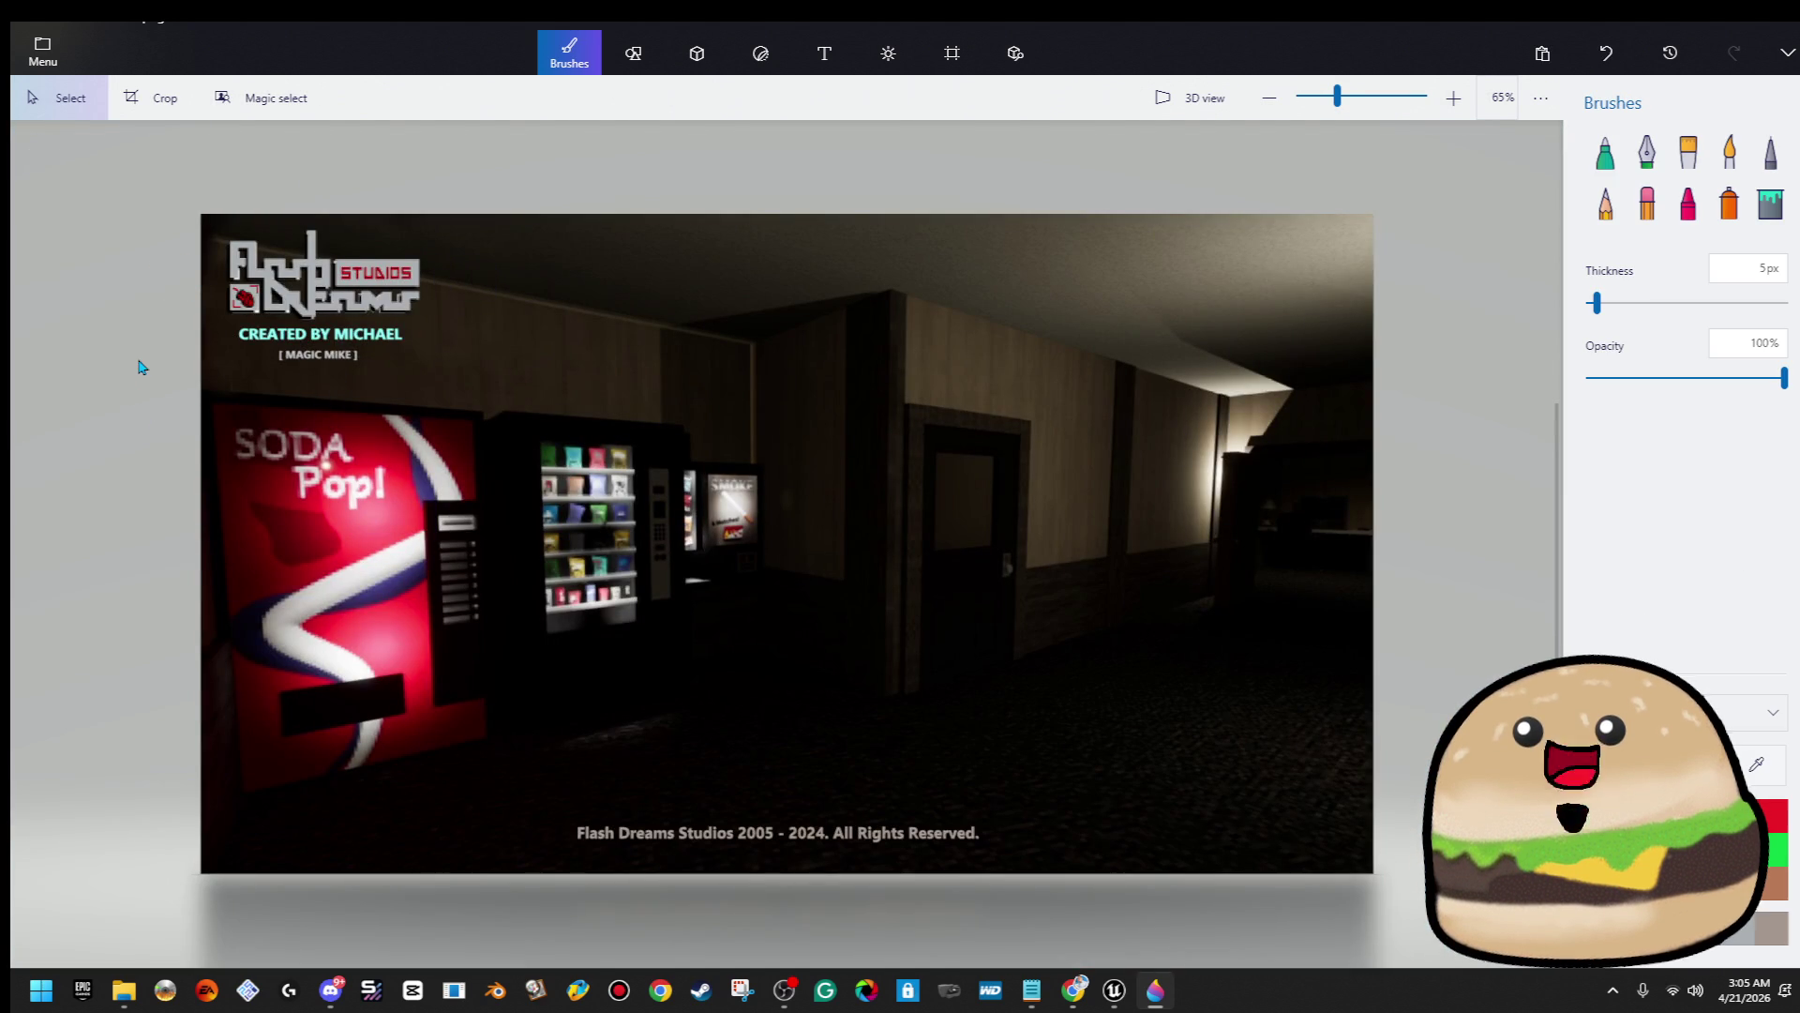
Choose the Text tool with the Bahnschrift font in 3D text mode
{"action": "scroll", "coordinate": [177, 334], "scroll_direction": "up", "scroll_amount": 5}
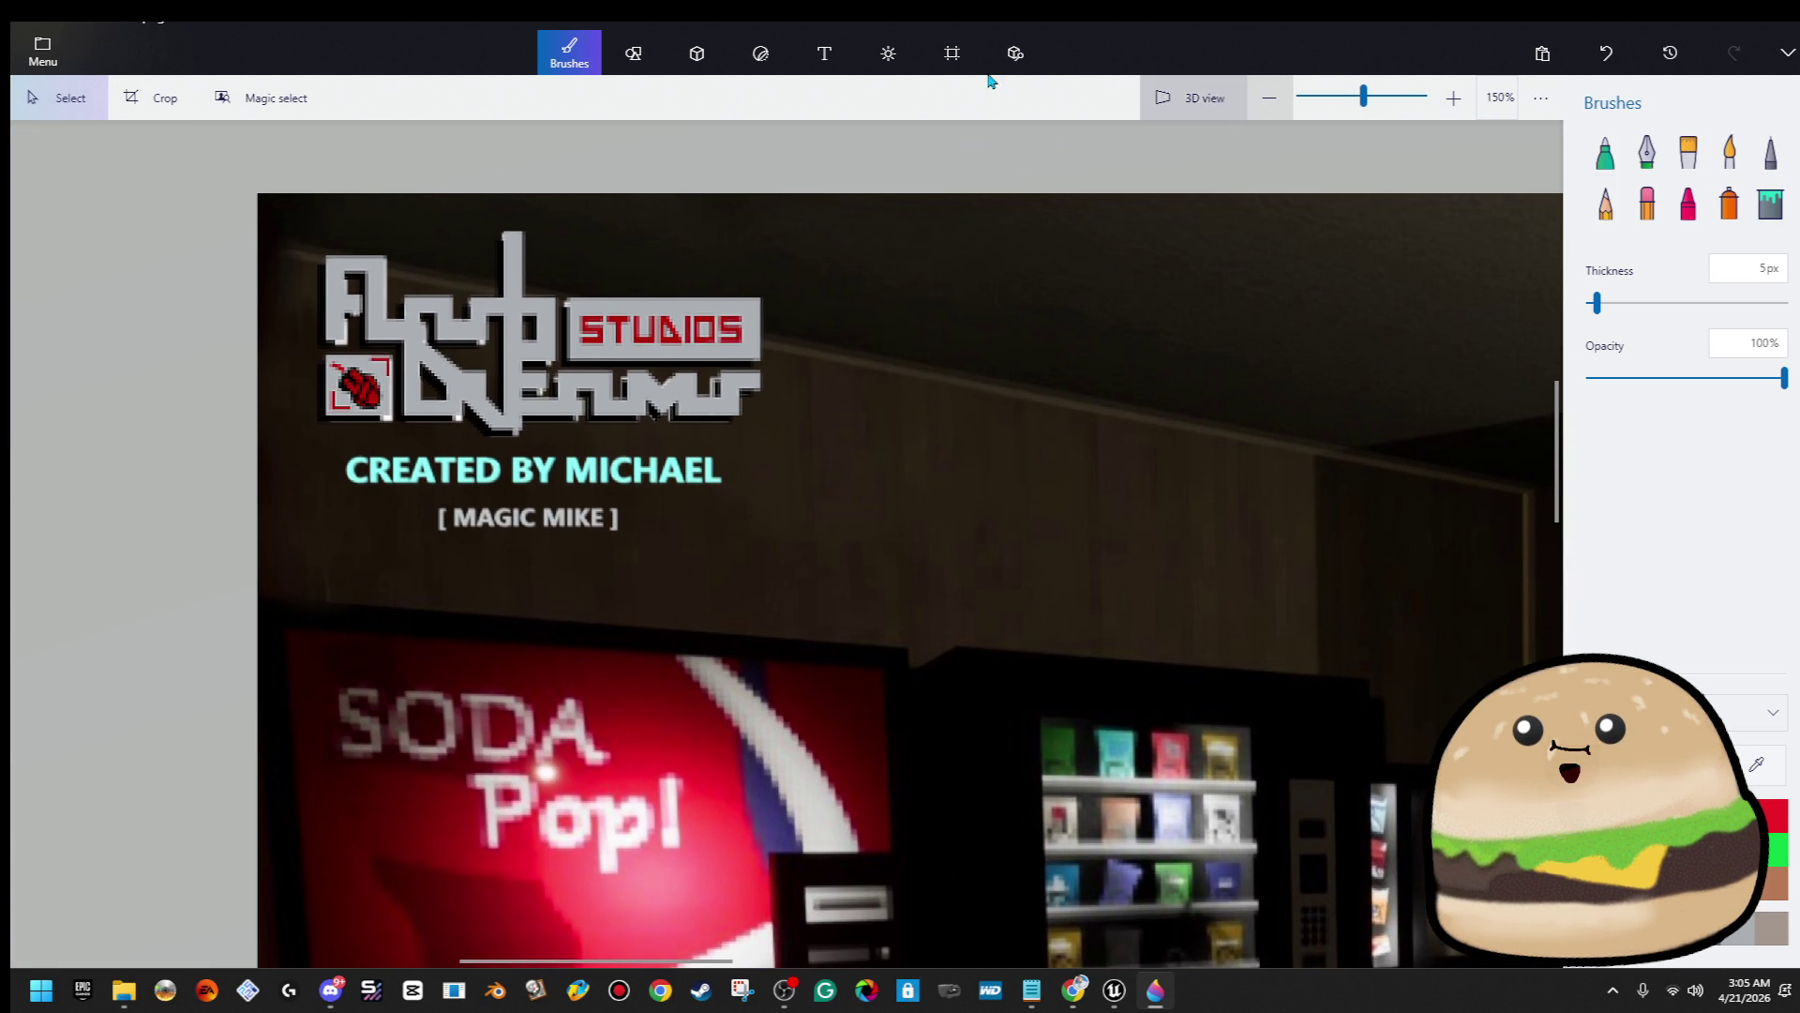
{"action": "left_click", "coordinate": [824, 53]}
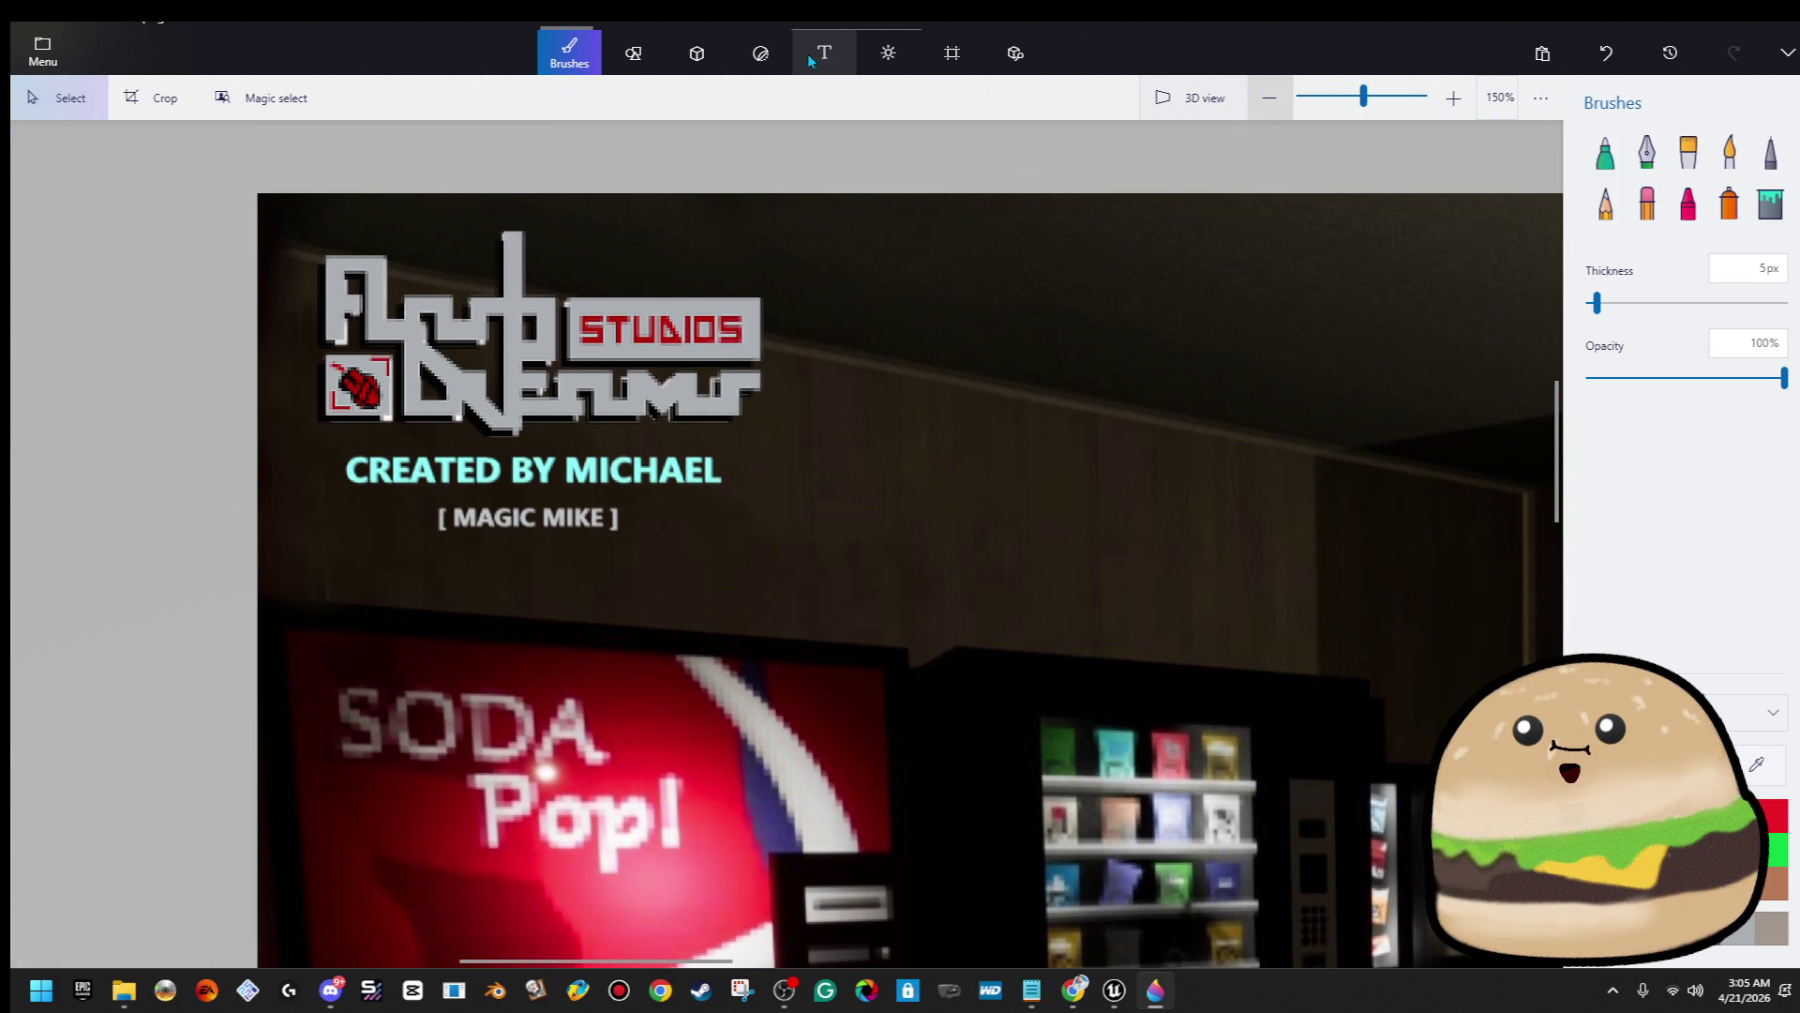
{"action": "left_click", "coordinate": [1688, 246]}
{"action": "scroll", "coordinate": [1693, 265], "scroll_direction": "up", "scroll_amount": 15}
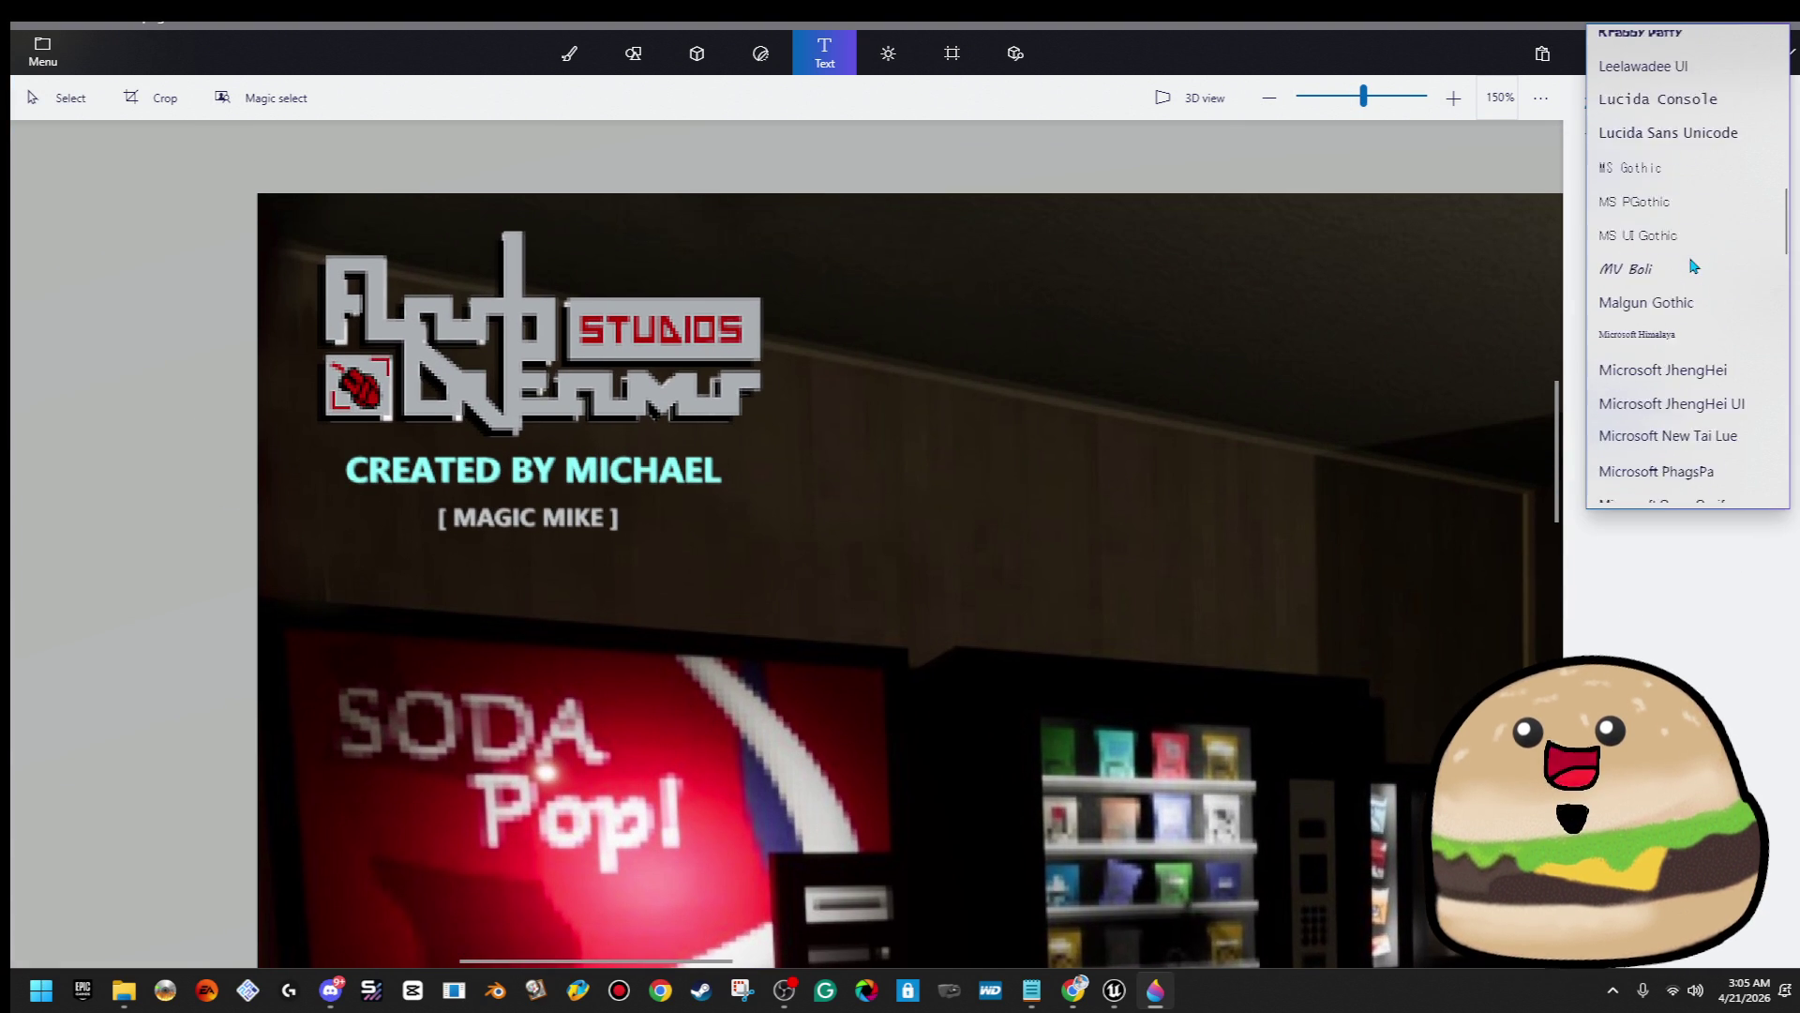
{"action": "scroll", "coordinate": [1693, 265], "scroll_direction": "up", "scroll_amount": 5}
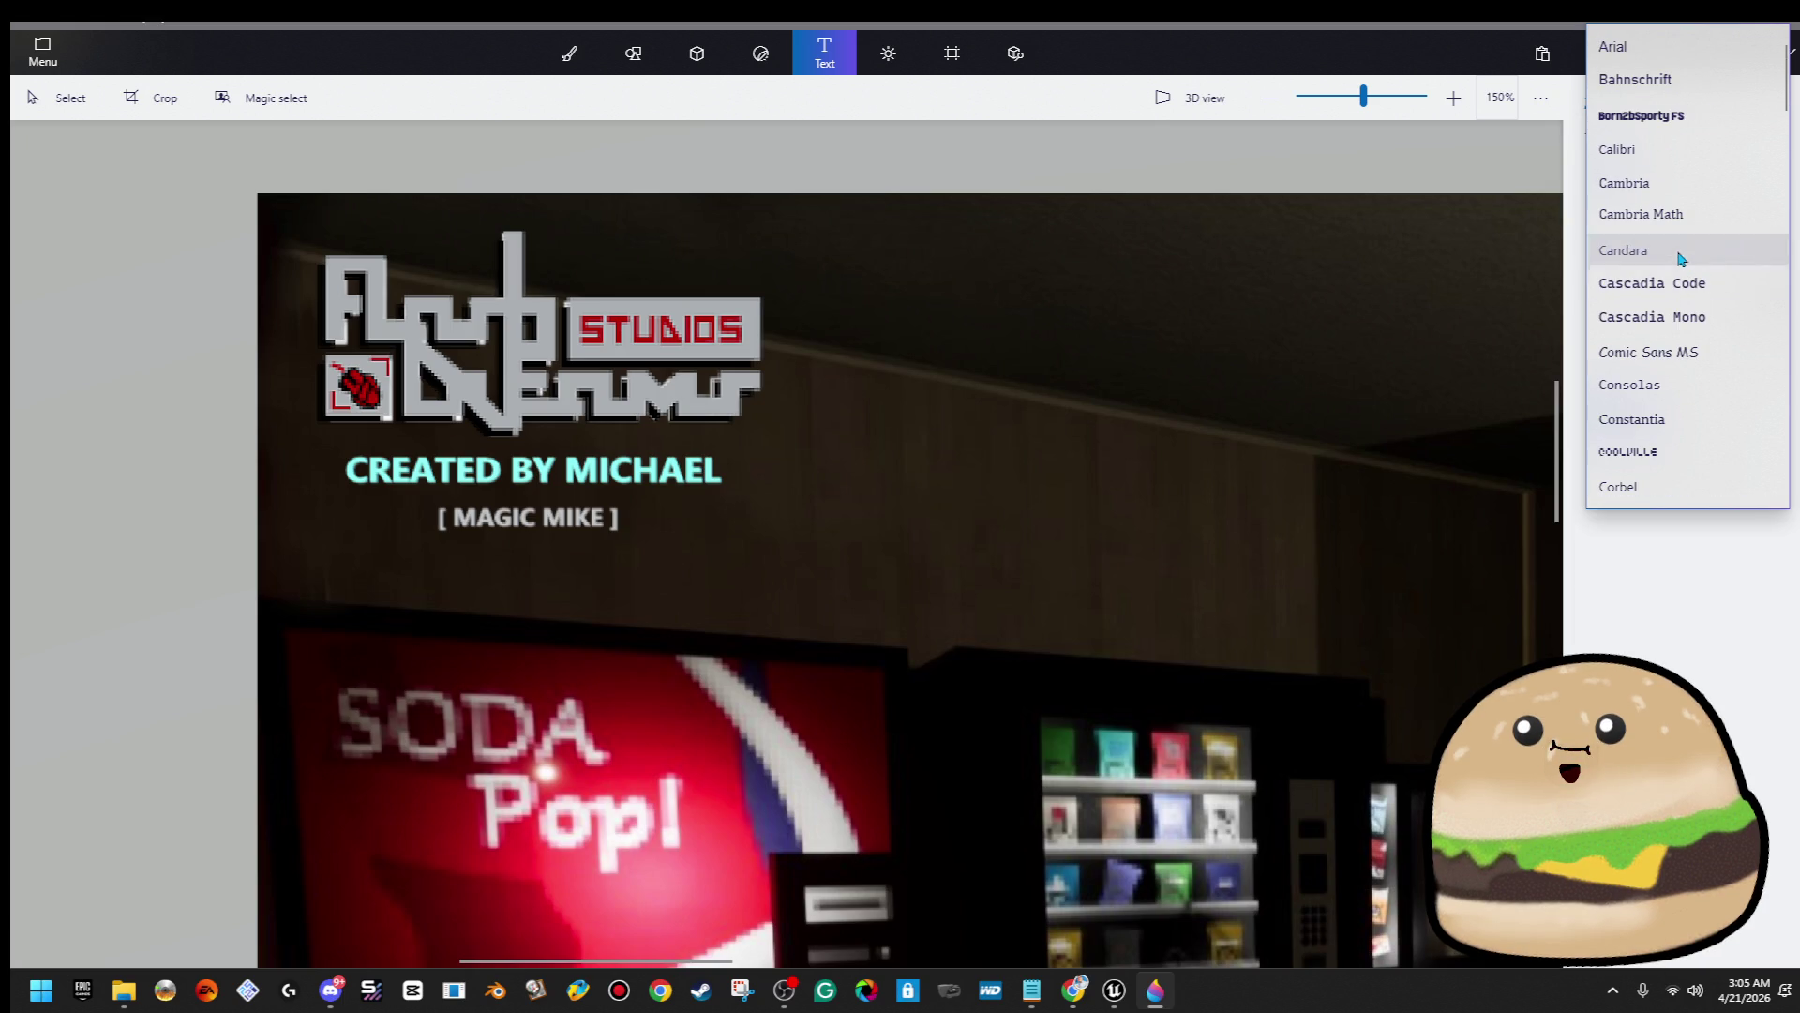
{"action": "left_click", "coordinate": [1684, 89]}
{"action": "left_click", "coordinate": [1647, 168]}
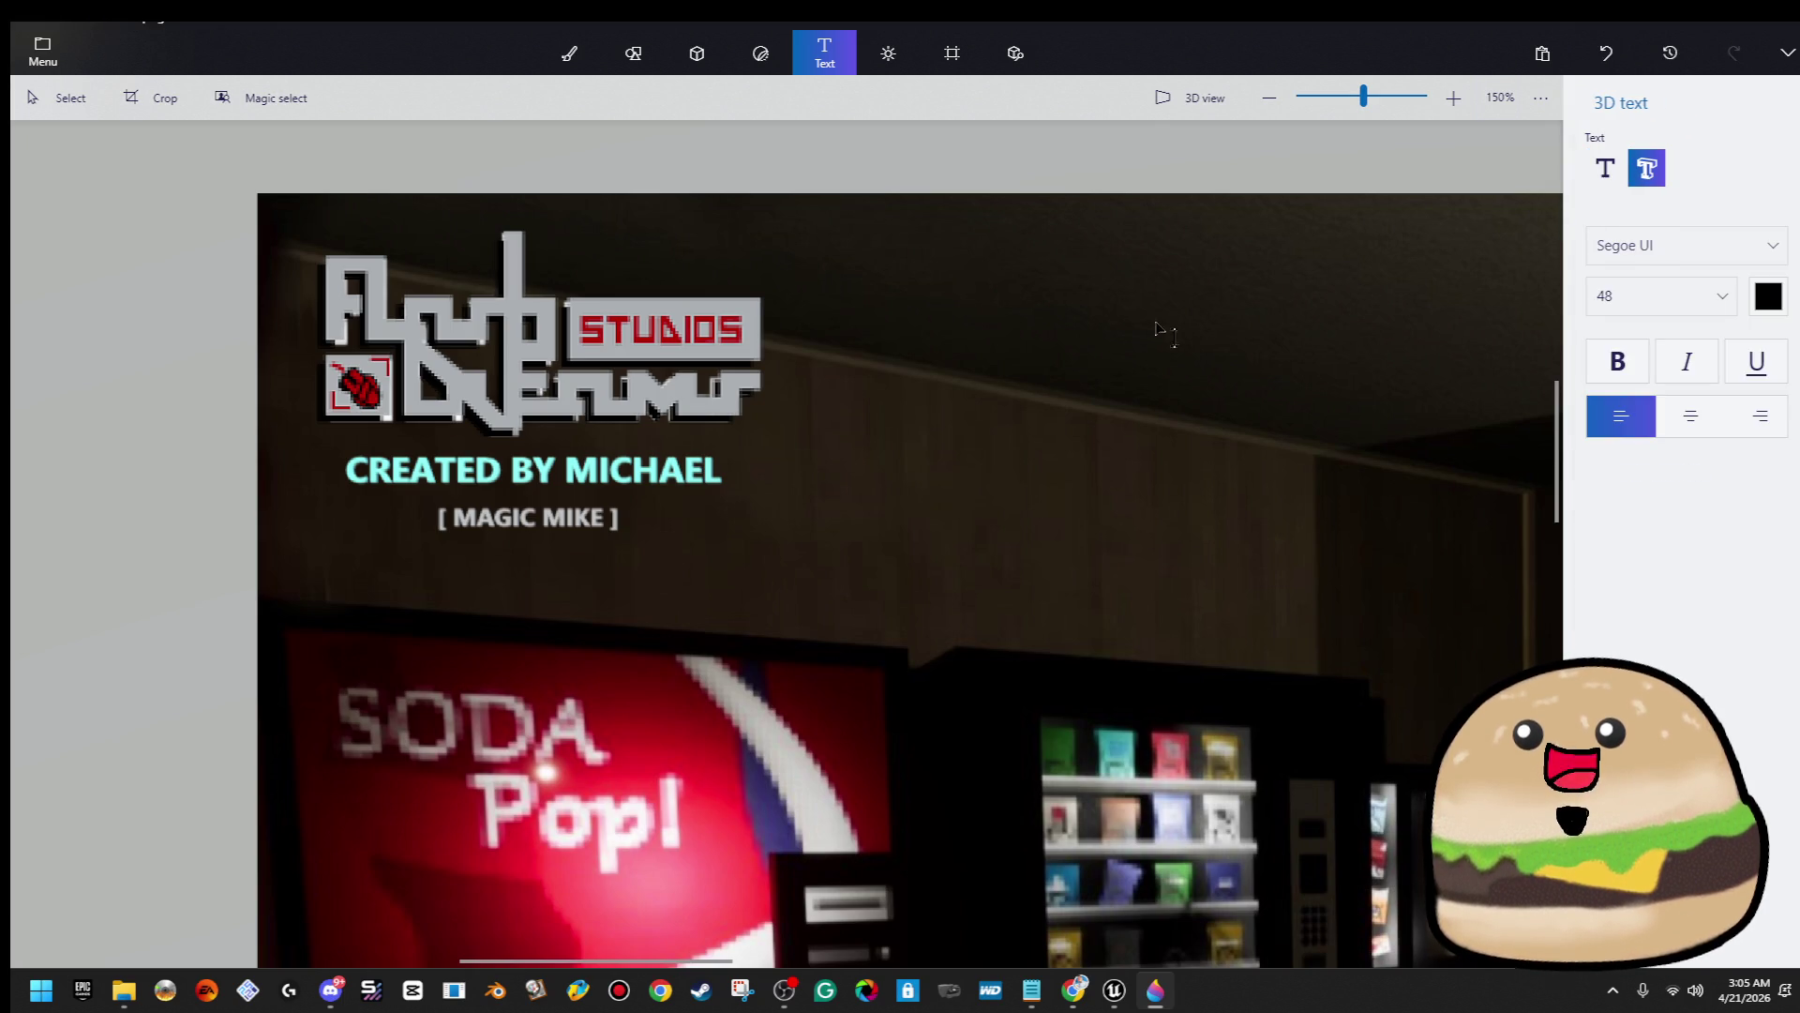
Type 'CREATED BY MICHAEL H' in Bahnschrift below the MAGIC MIKE credit
{"action": "left_click", "coordinate": [603, 563]}
{"action": "type", "text": "CR"}
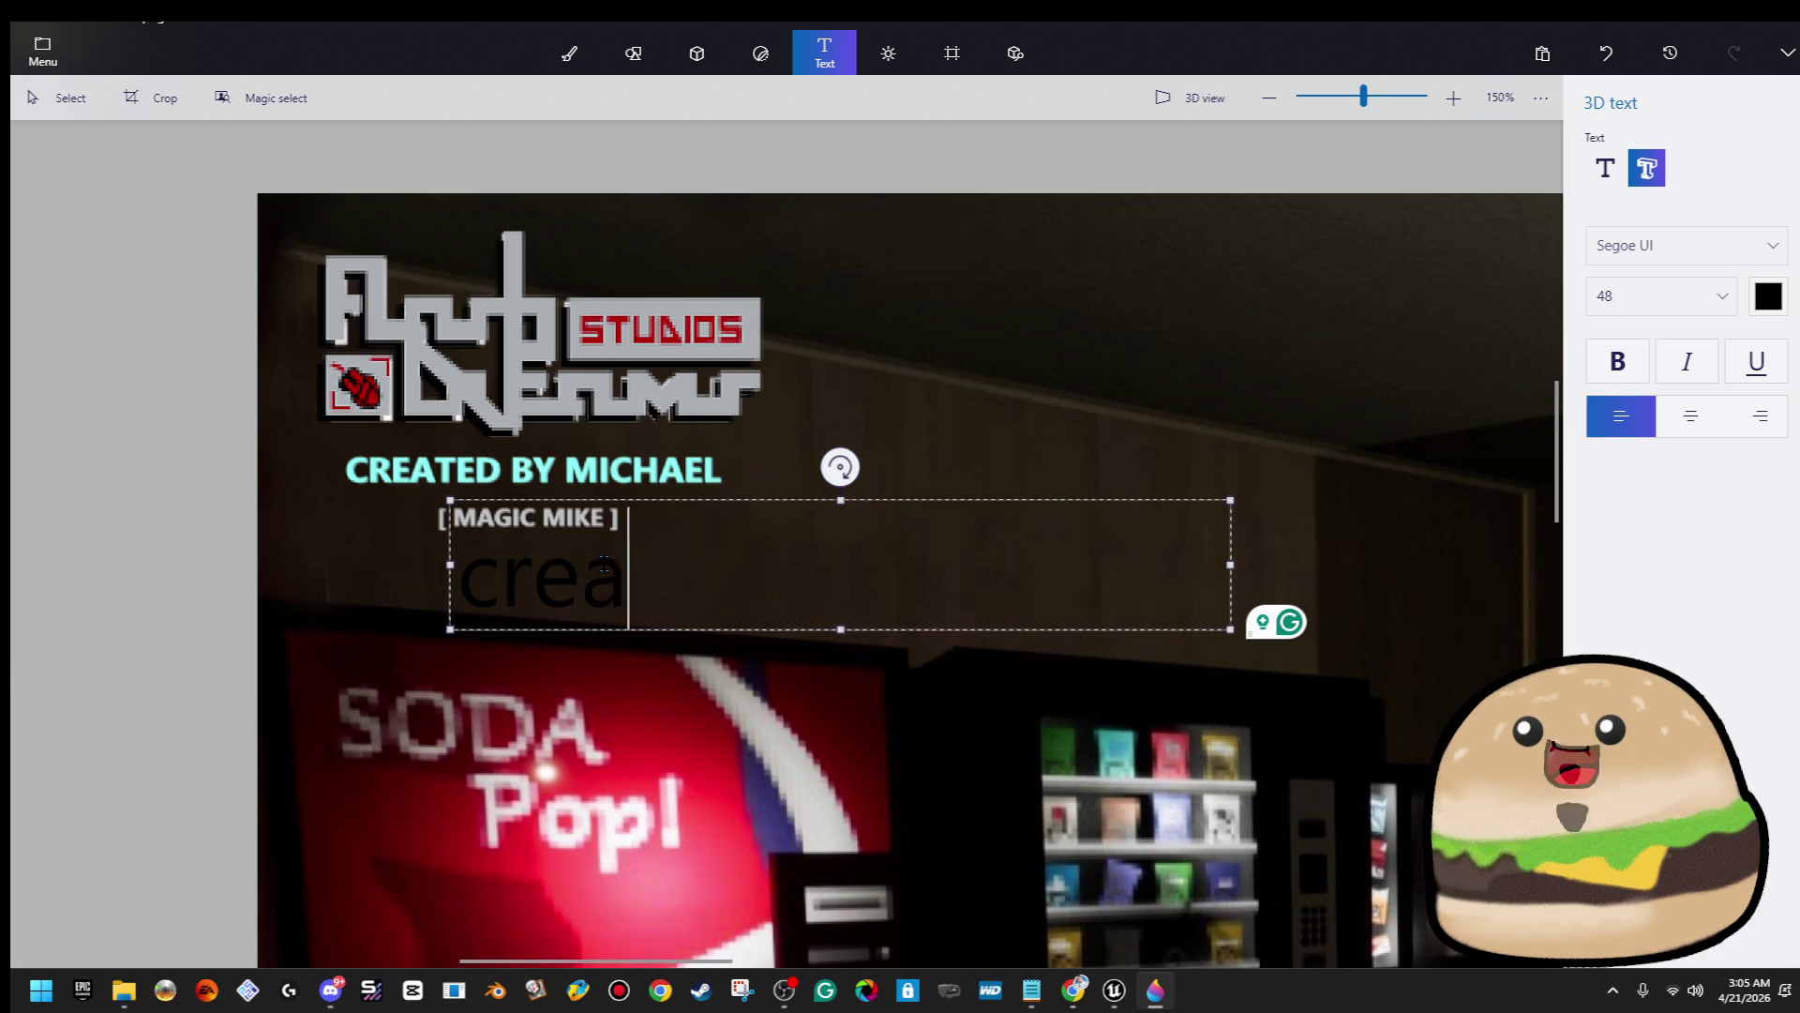
{"action": "type", "text": "EATED BY"}
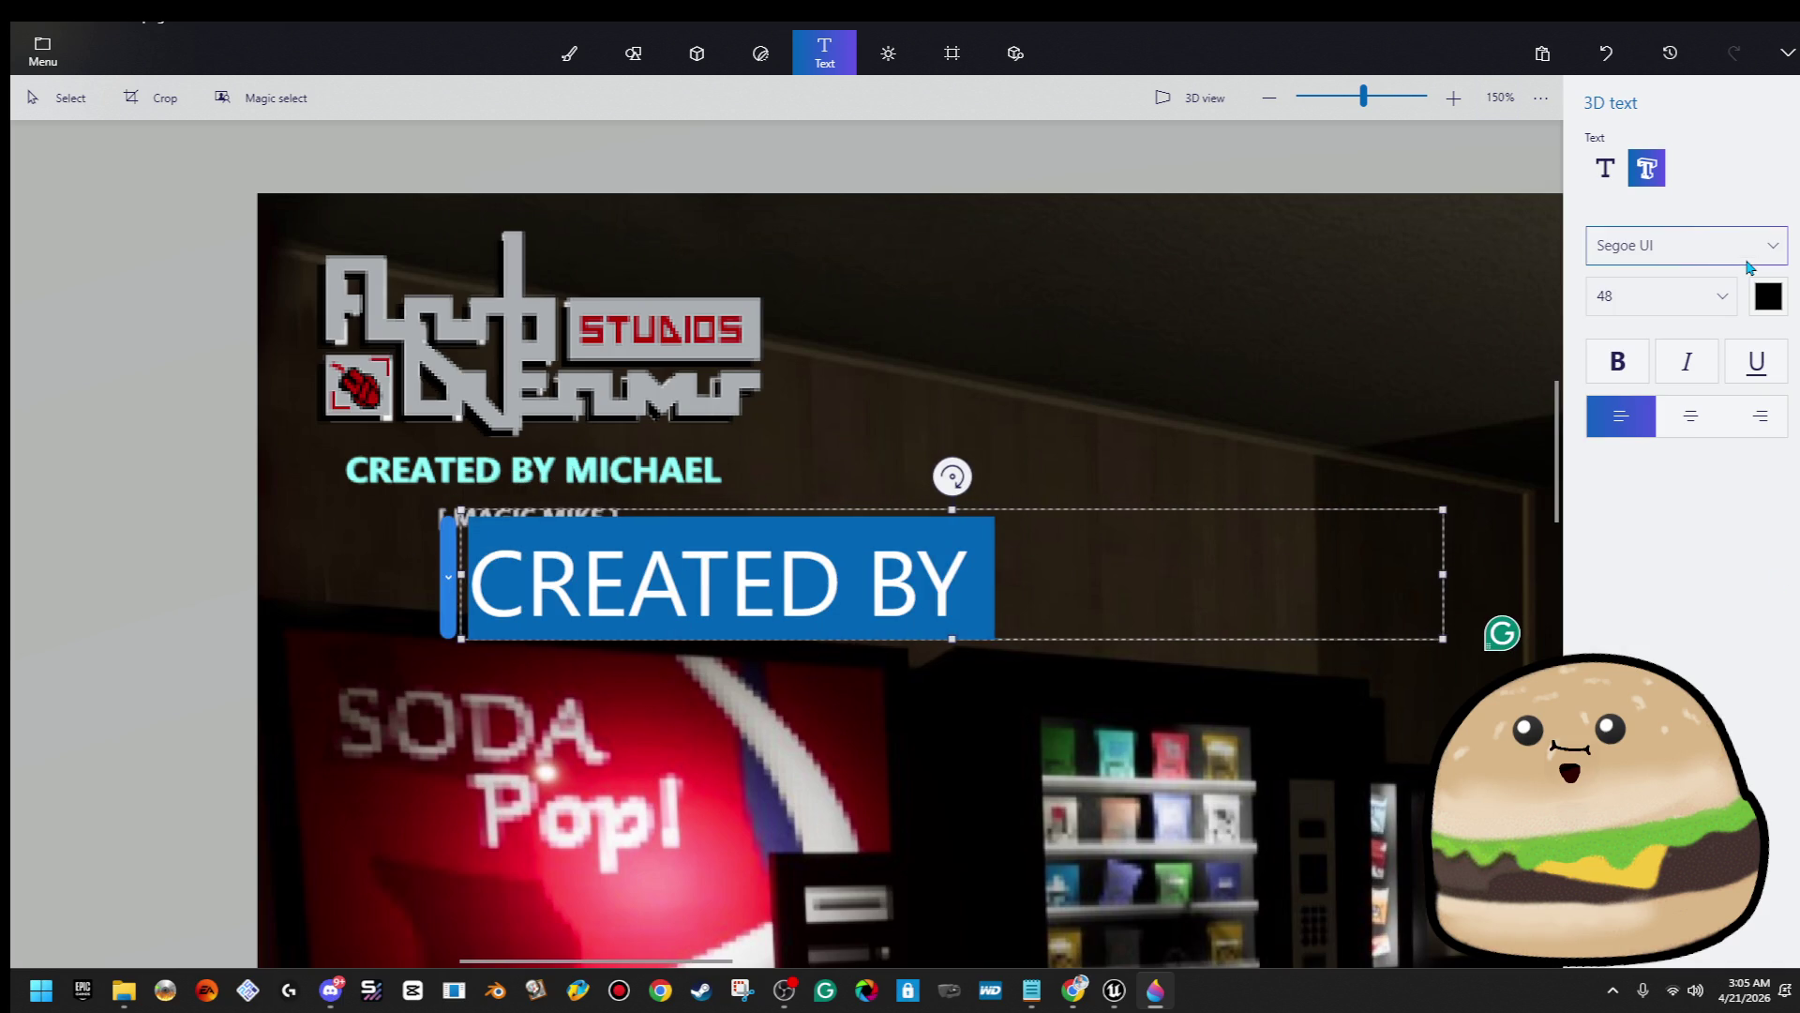
{"action": "left_click", "coordinate": [1748, 260]}
{"action": "scroll", "coordinate": [1742, 251], "scroll_direction": "up", "scroll_amount": 15}
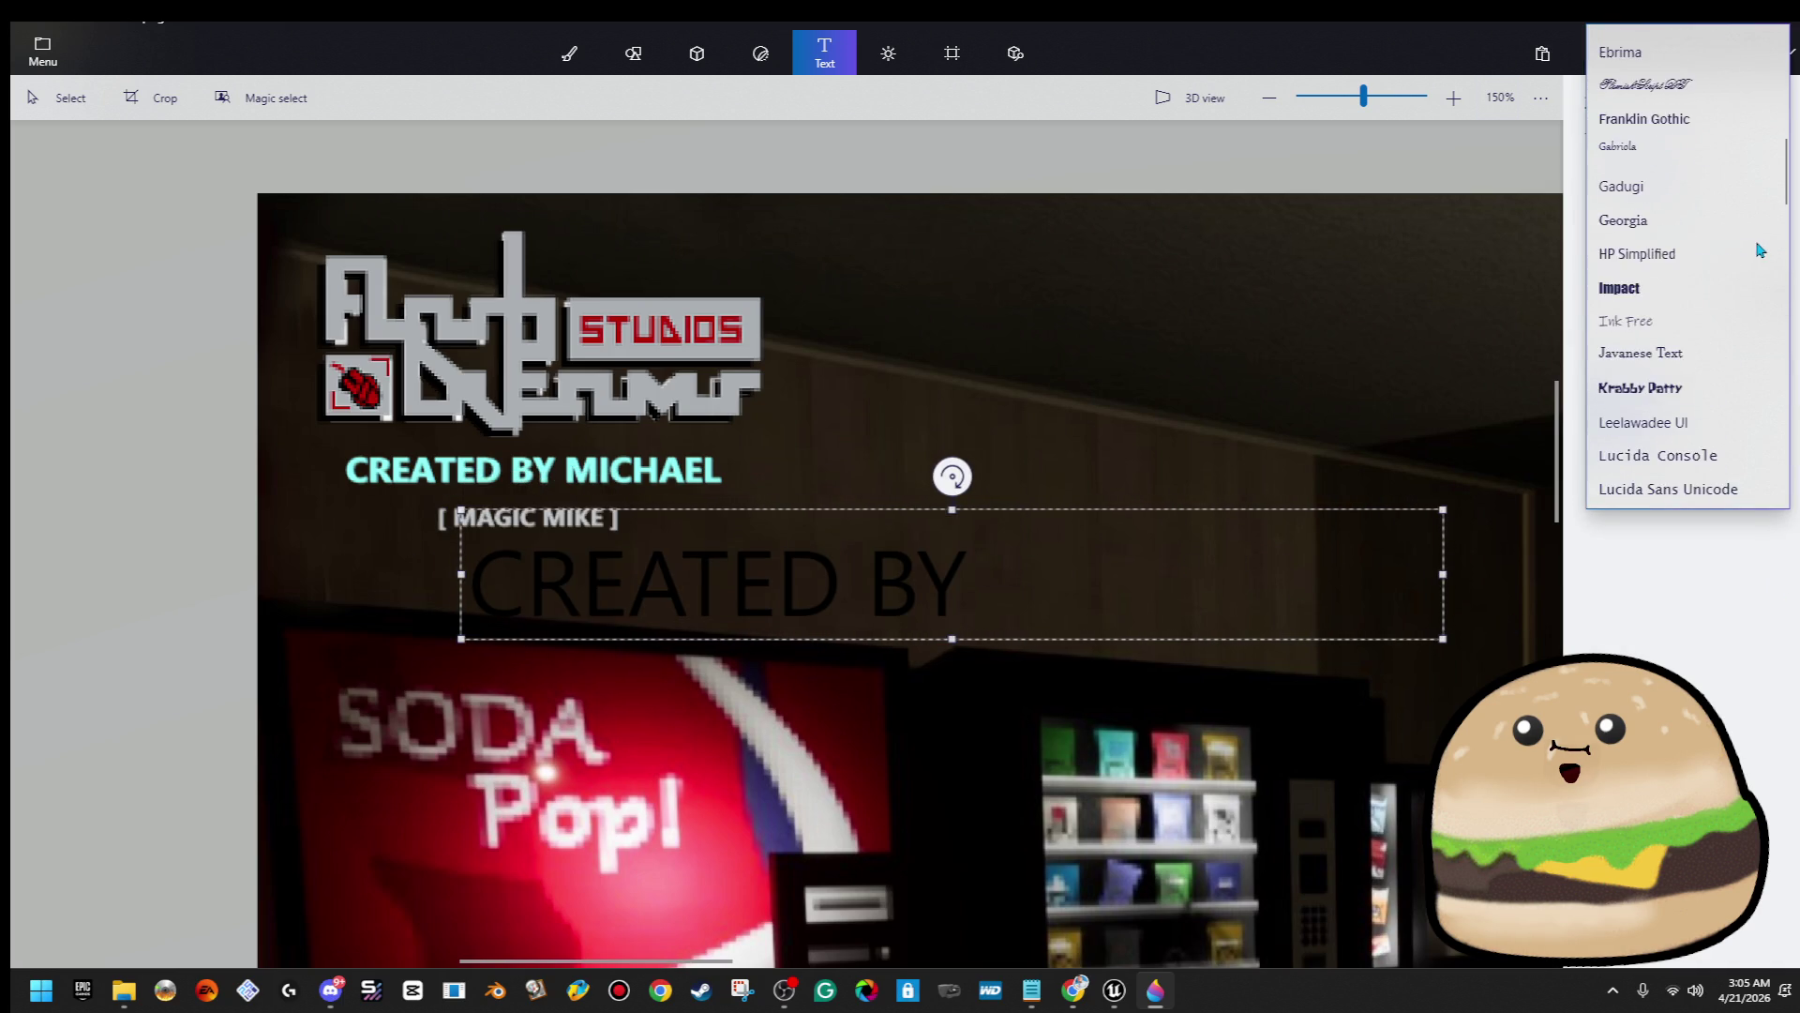
{"action": "scroll", "coordinate": [1741, 252], "scroll_direction": "up", "scroll_amount": 5}
{"action": "left_click", "coordinate": [1679, 73]}
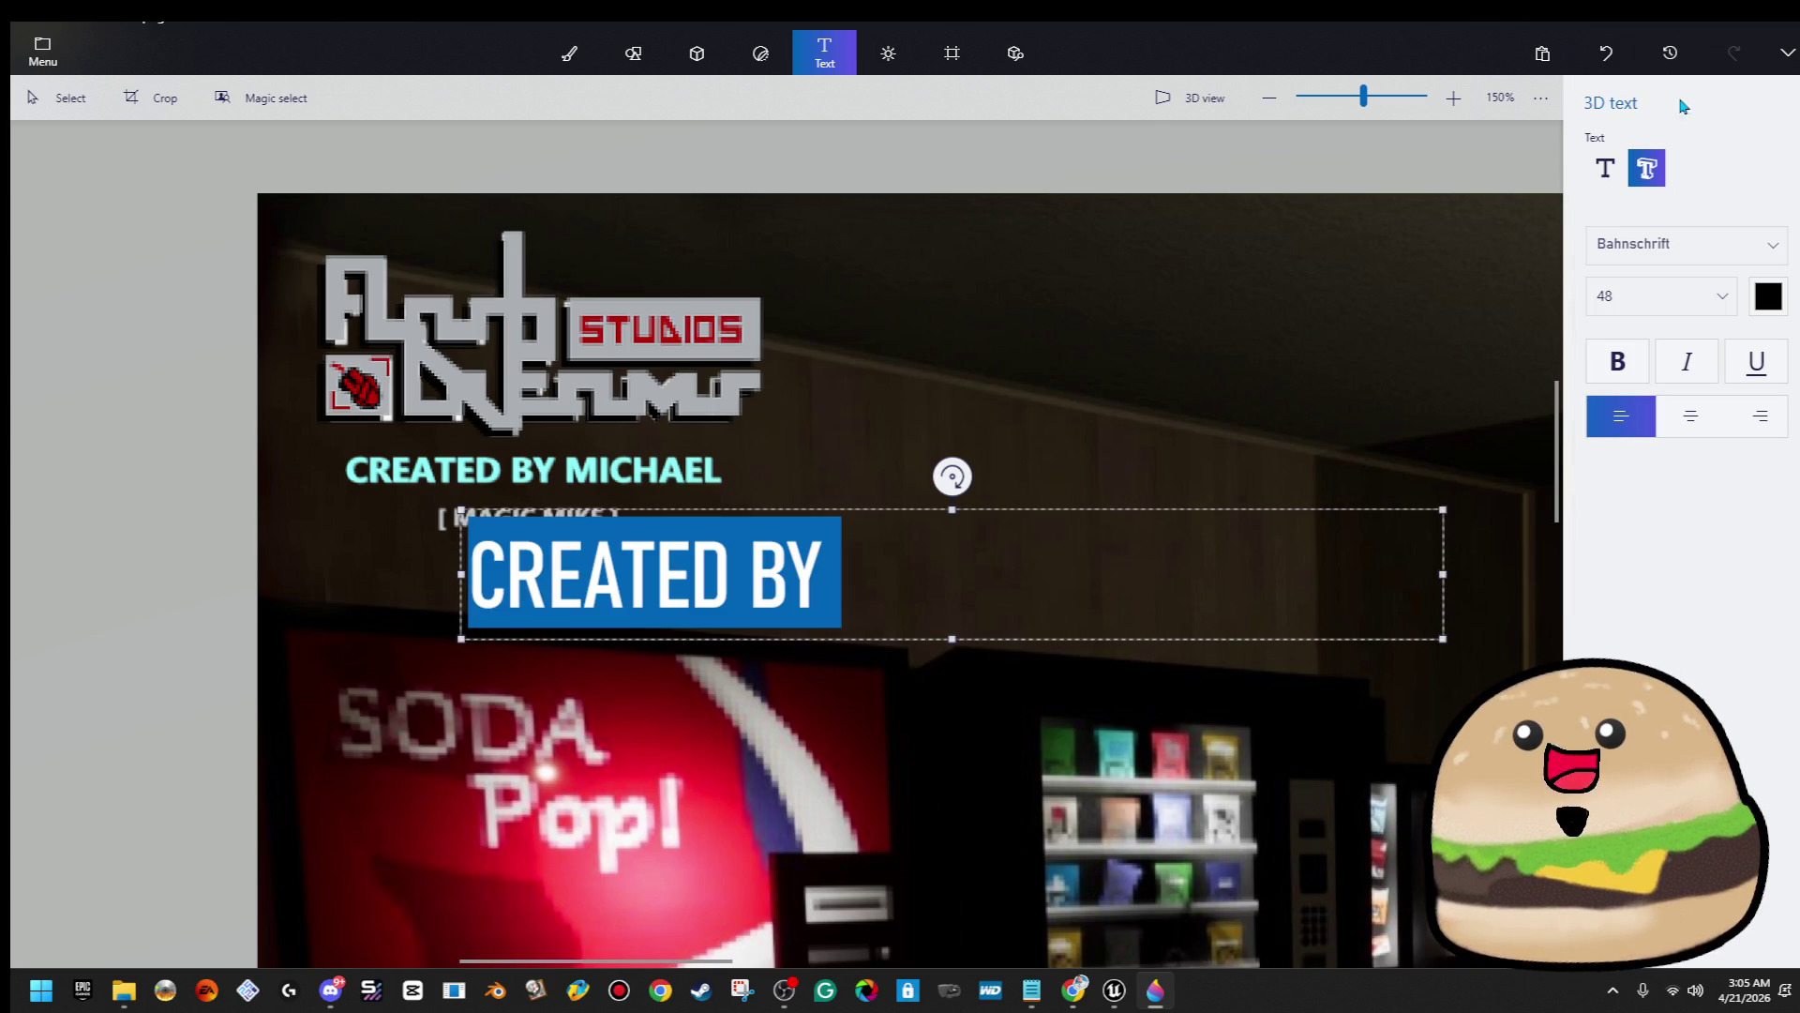
{"action": "left_click", "coordinate": [1103, 552]}
{"action": "type", "text": "MIC"}
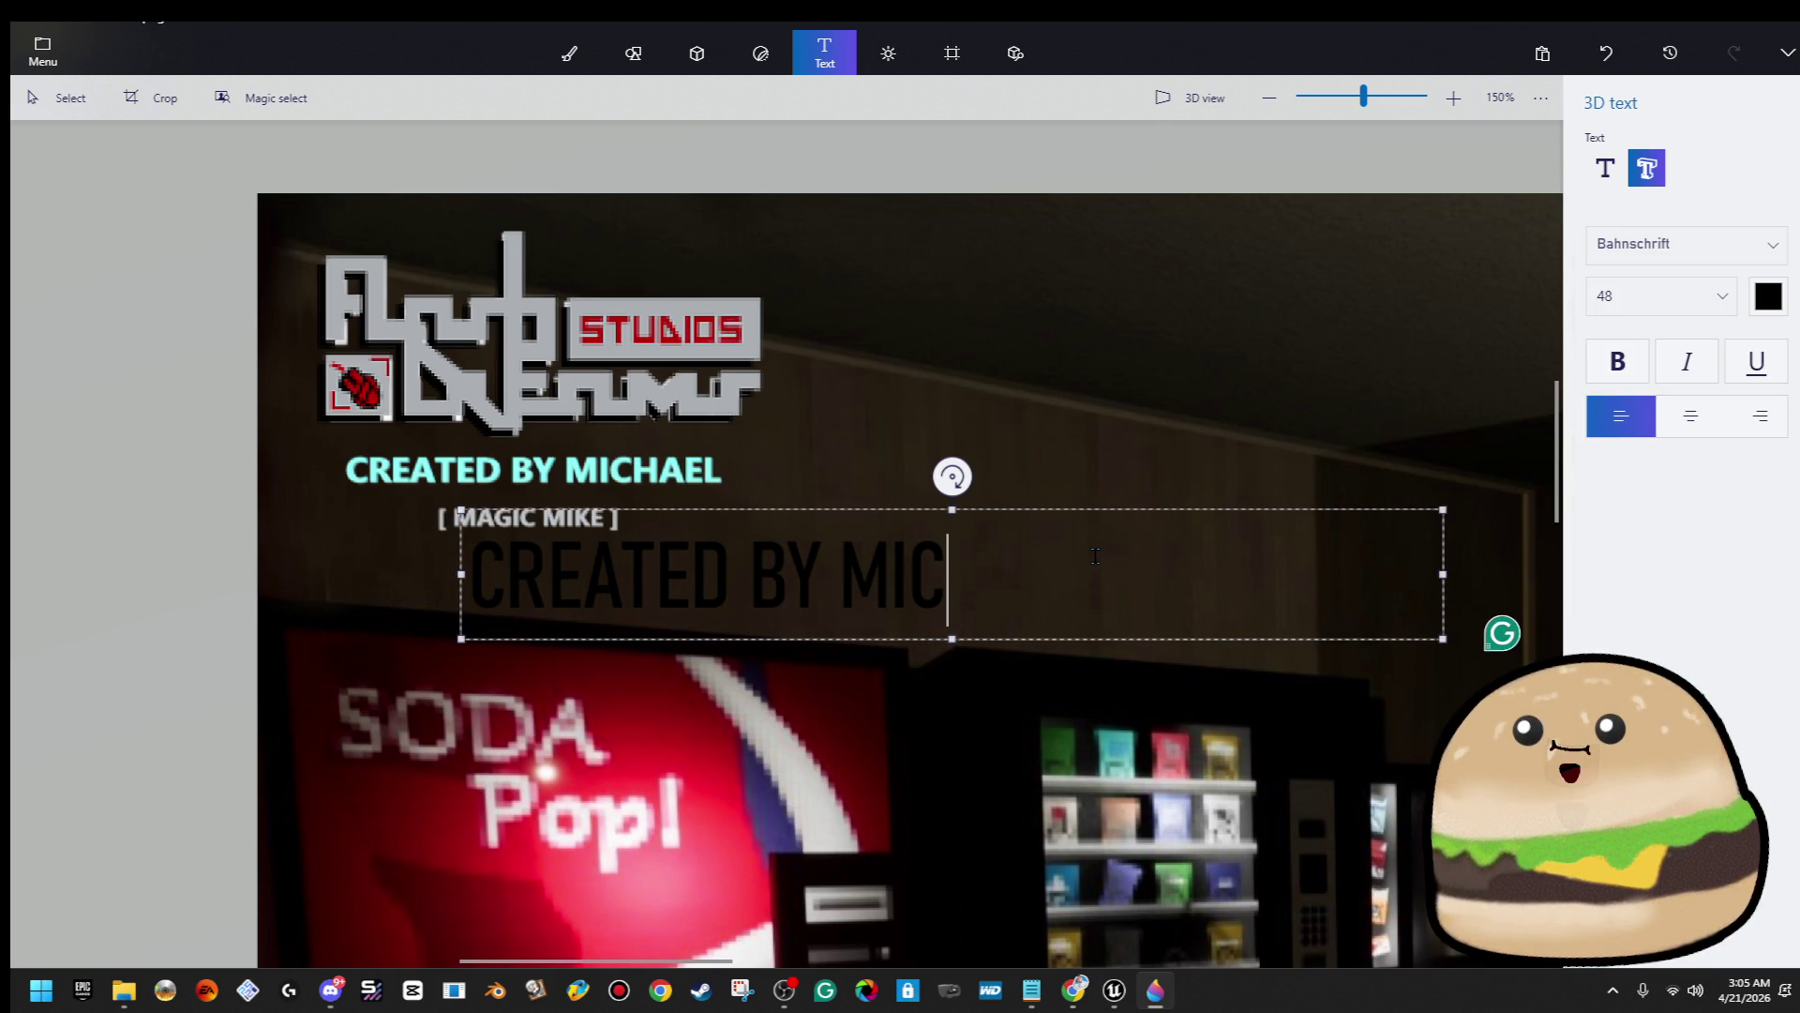
{"action": "type", "text": "HAEL H"}
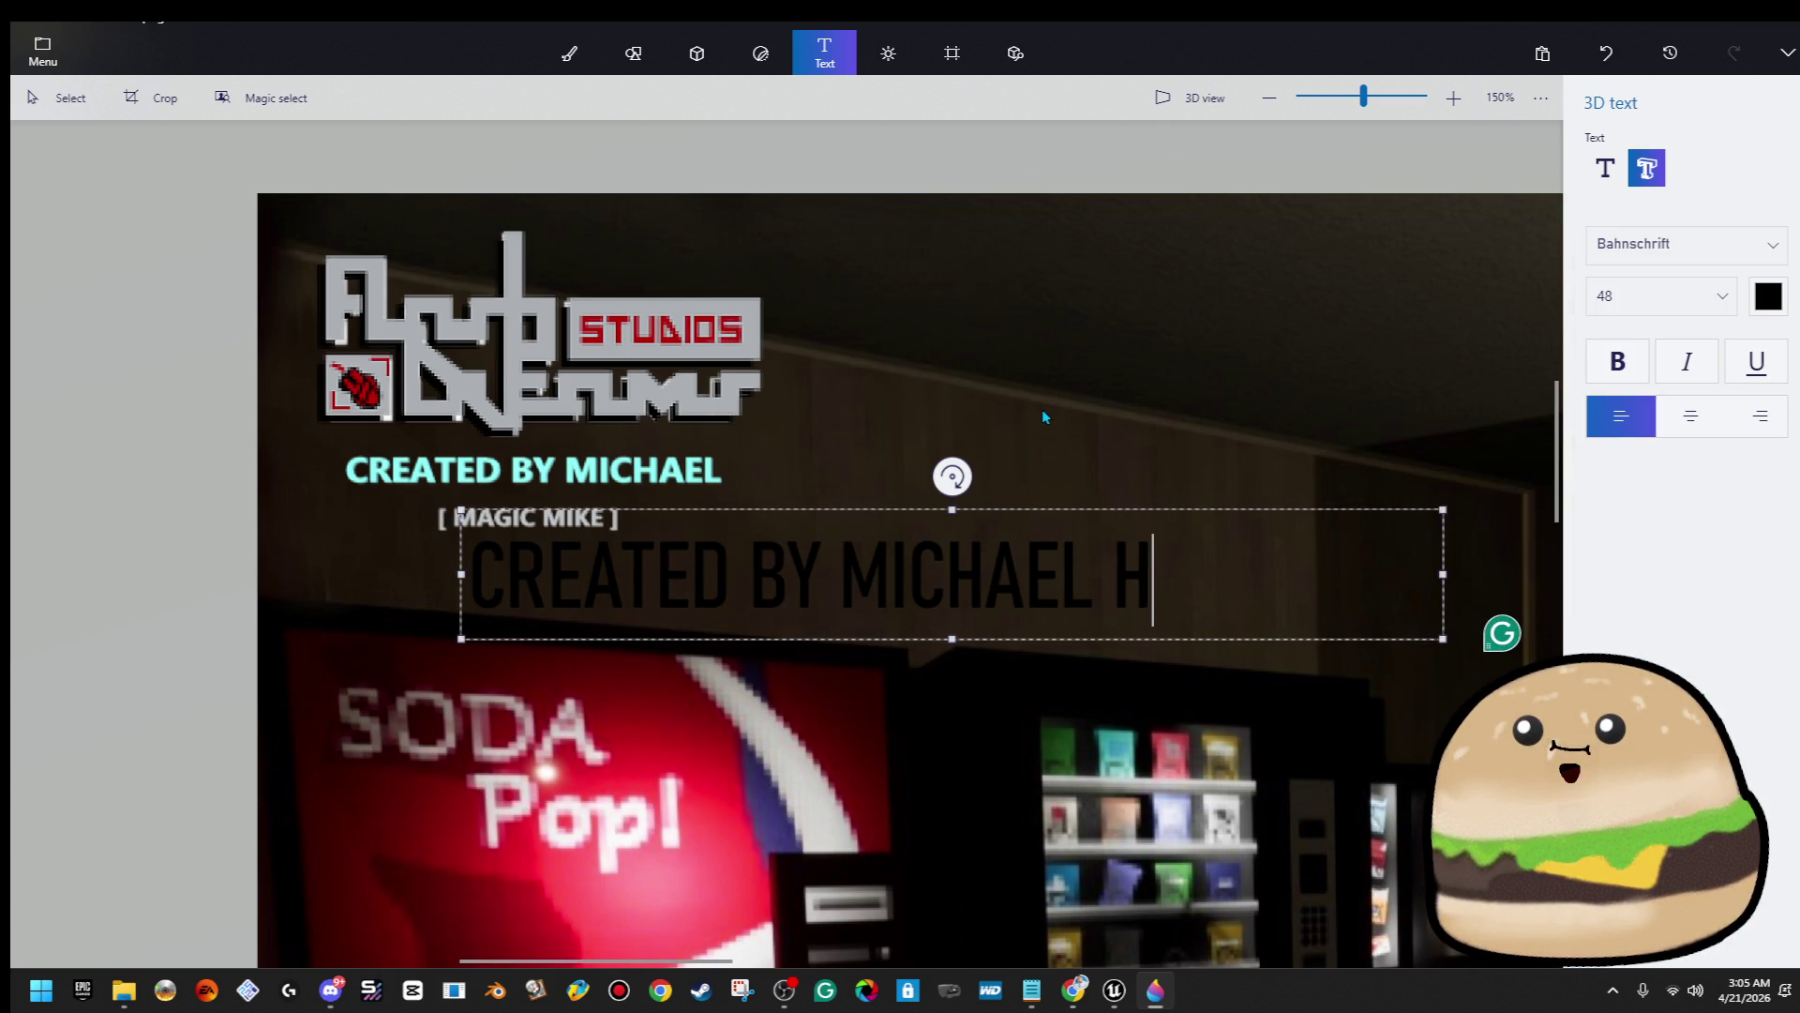
Colour all of the credit text grey-brown
{"action": "key", "text": "ctrl+a"}
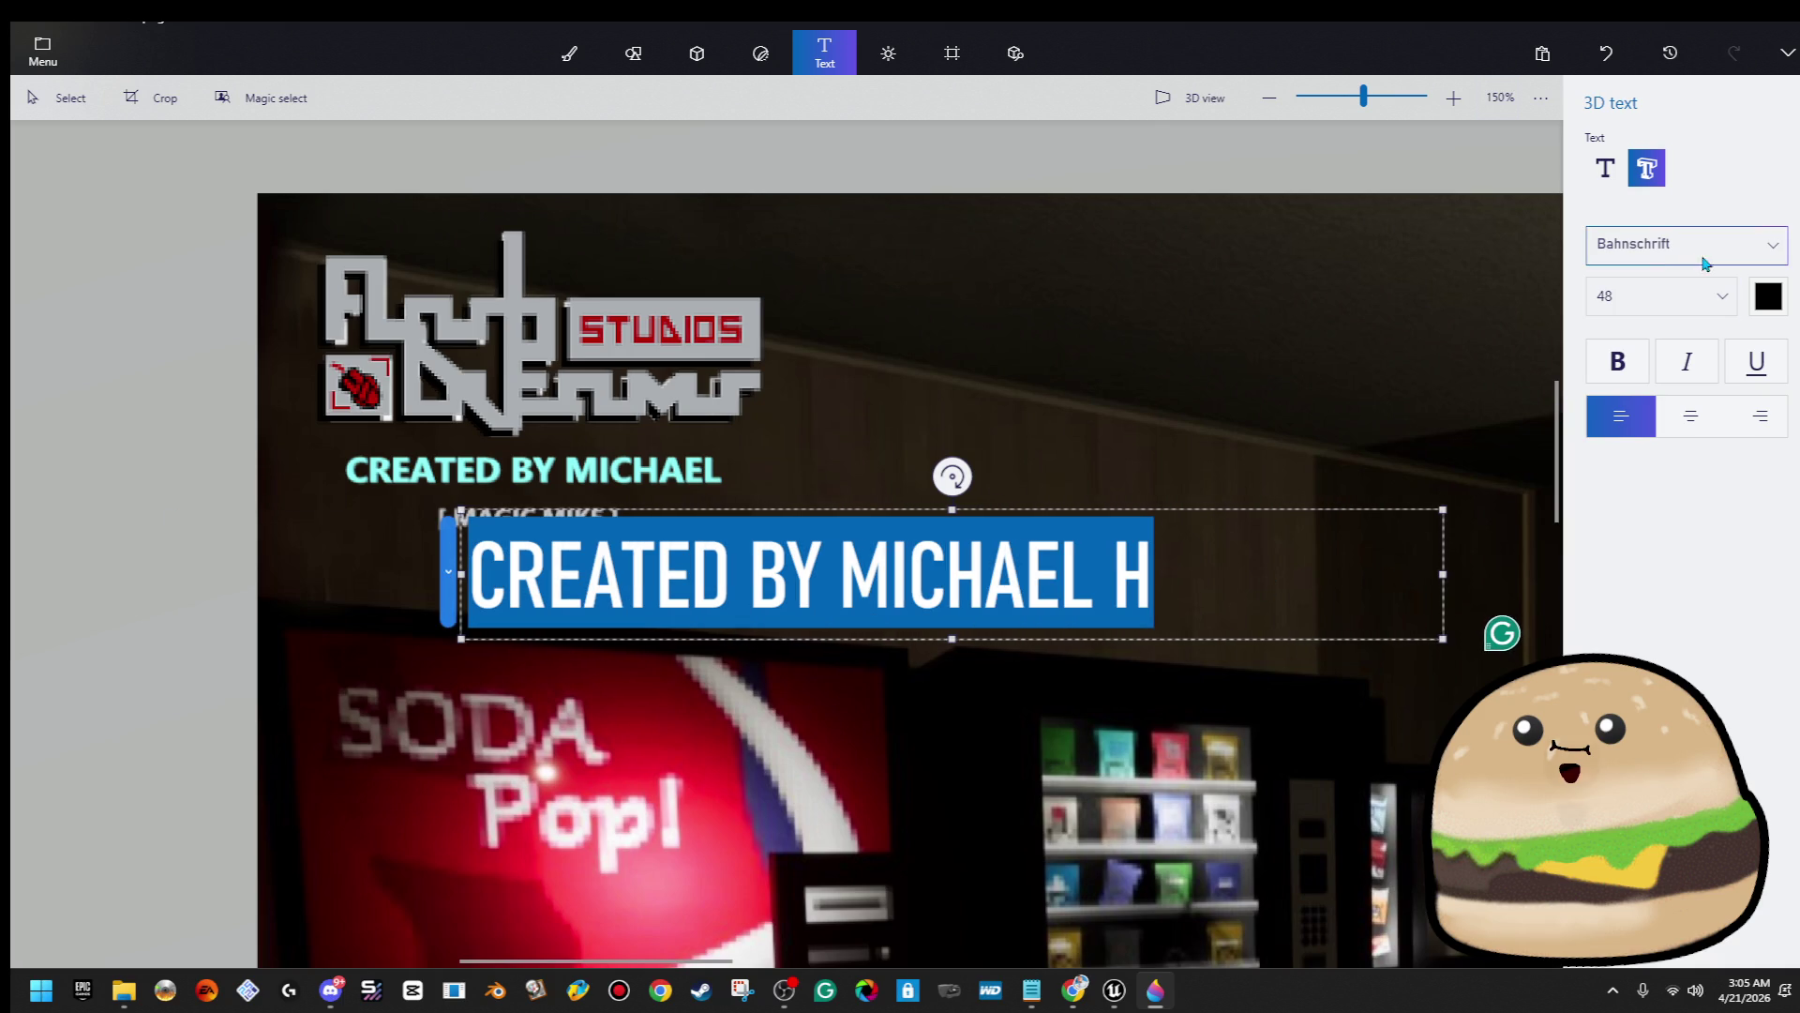
{"action": "left_click", "coordinate": [1768, 296]}
{"action": "left_click", "coordinate": [1755, 367]}
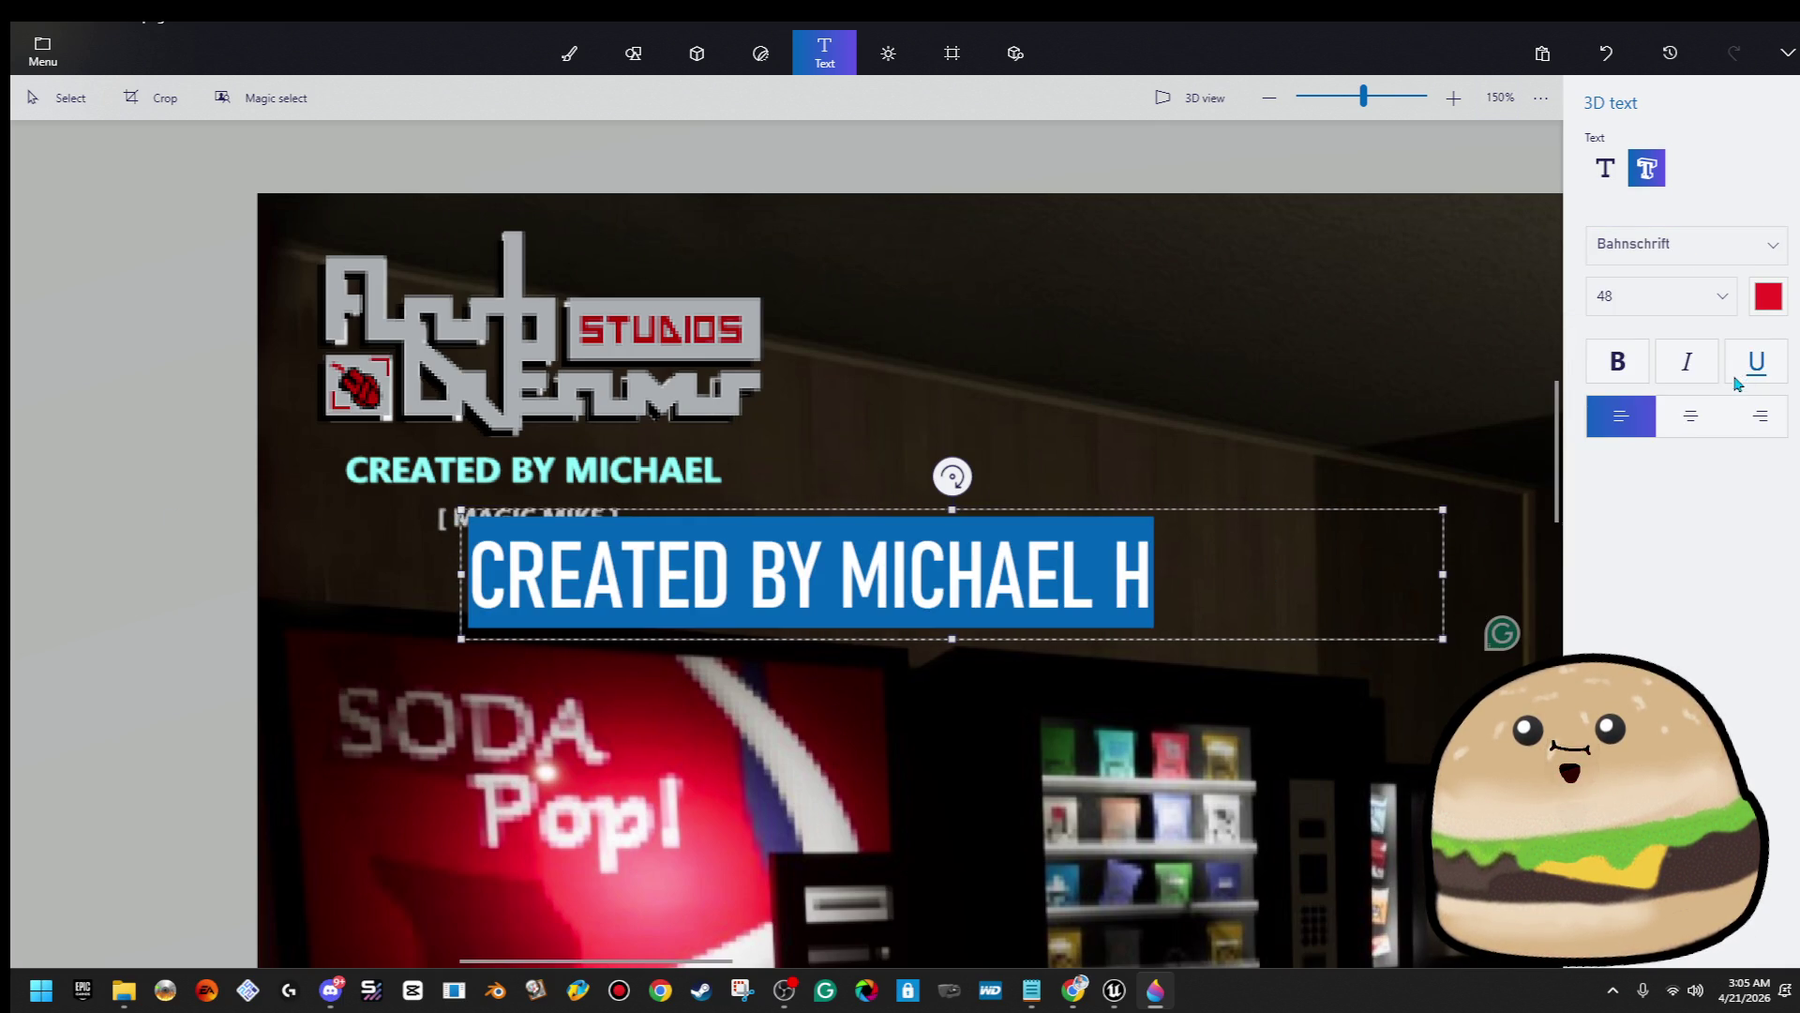
{"action": "left_click", "coordinate": [1768, 298]}
{"action": "left_click", "coordinate": [1753, 476]}
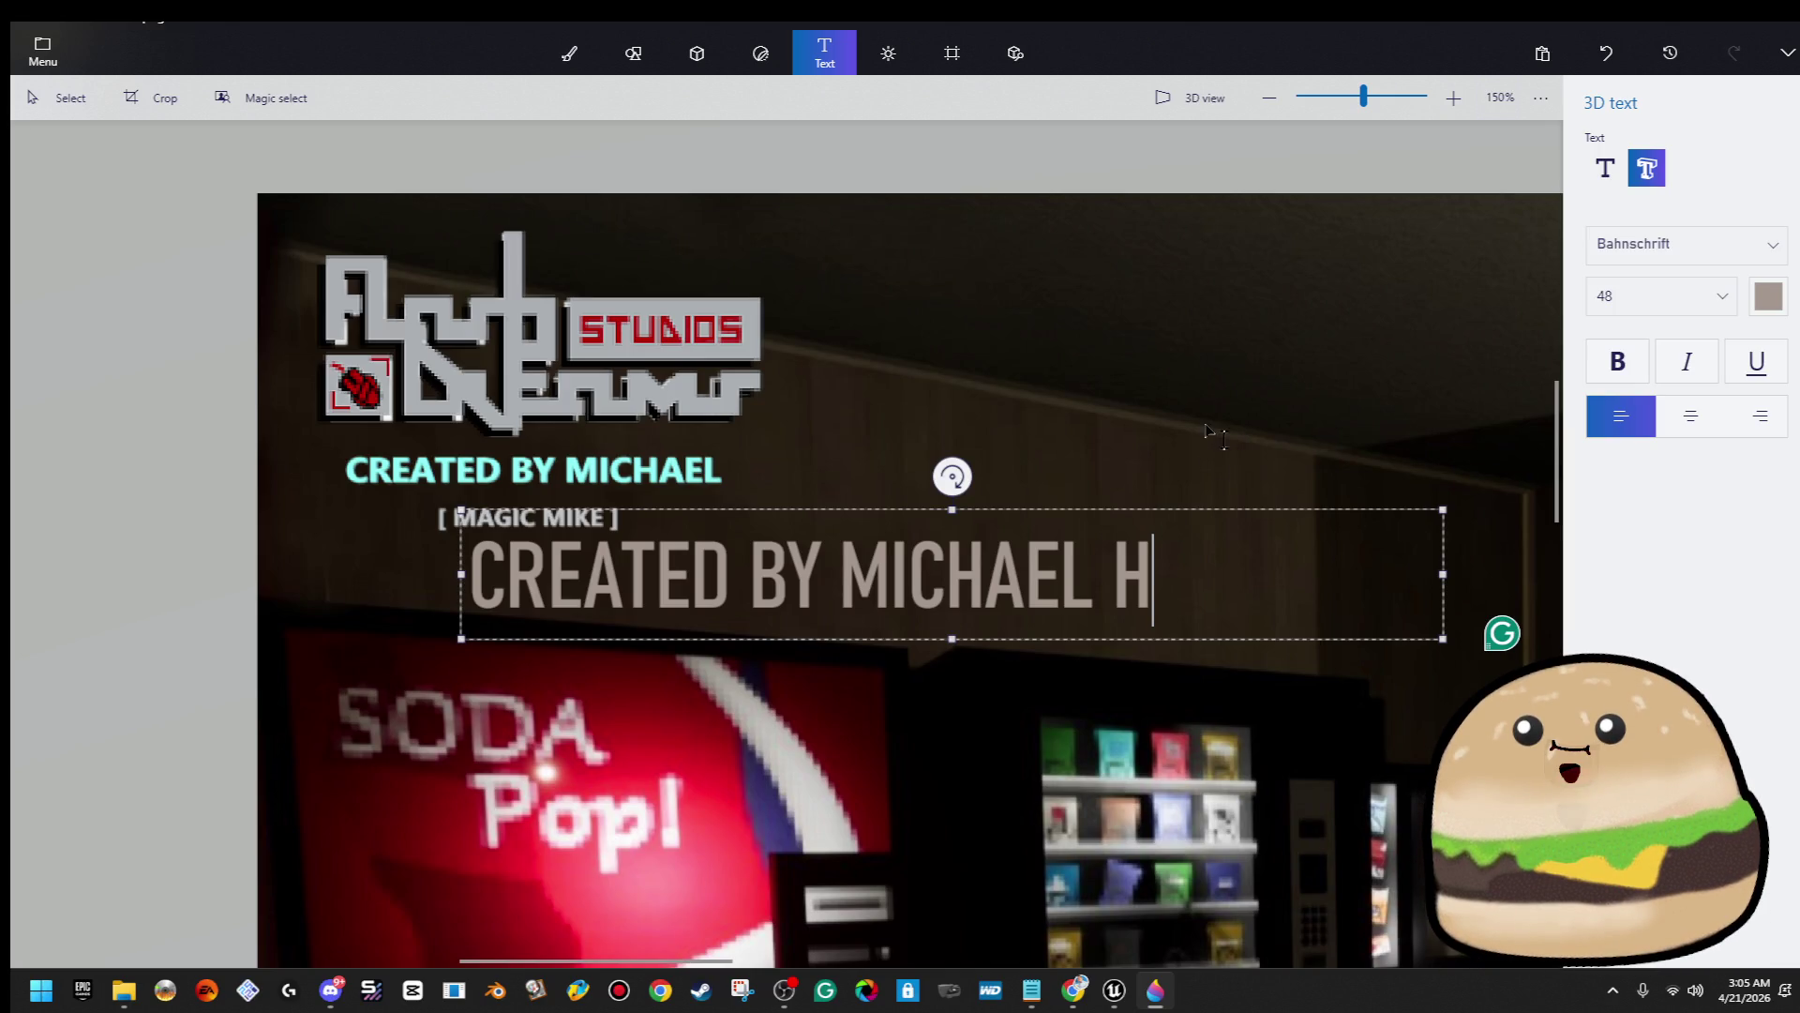
Close and relaunch Paint 3D, then open the recovered gift project
{"action": "mouse_move", "coordinate": [1145, 977]}
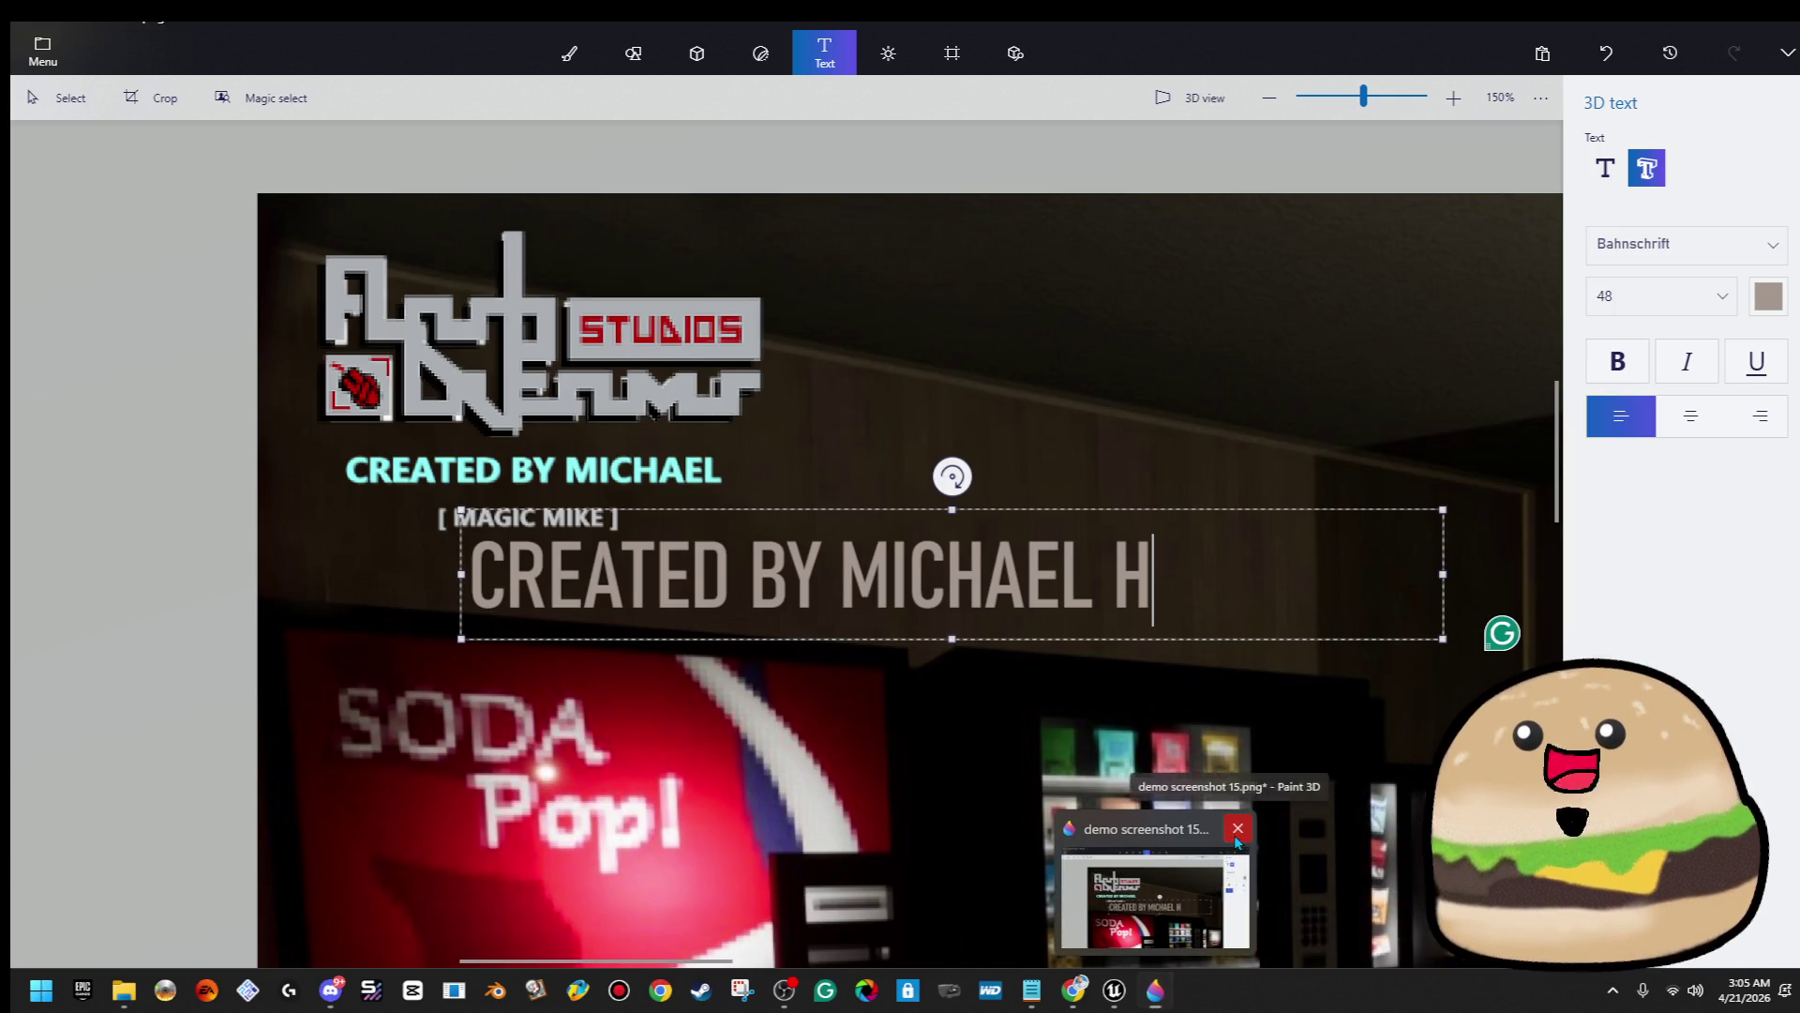
{"action": "left_click", "coordinate": [1235, 837]}
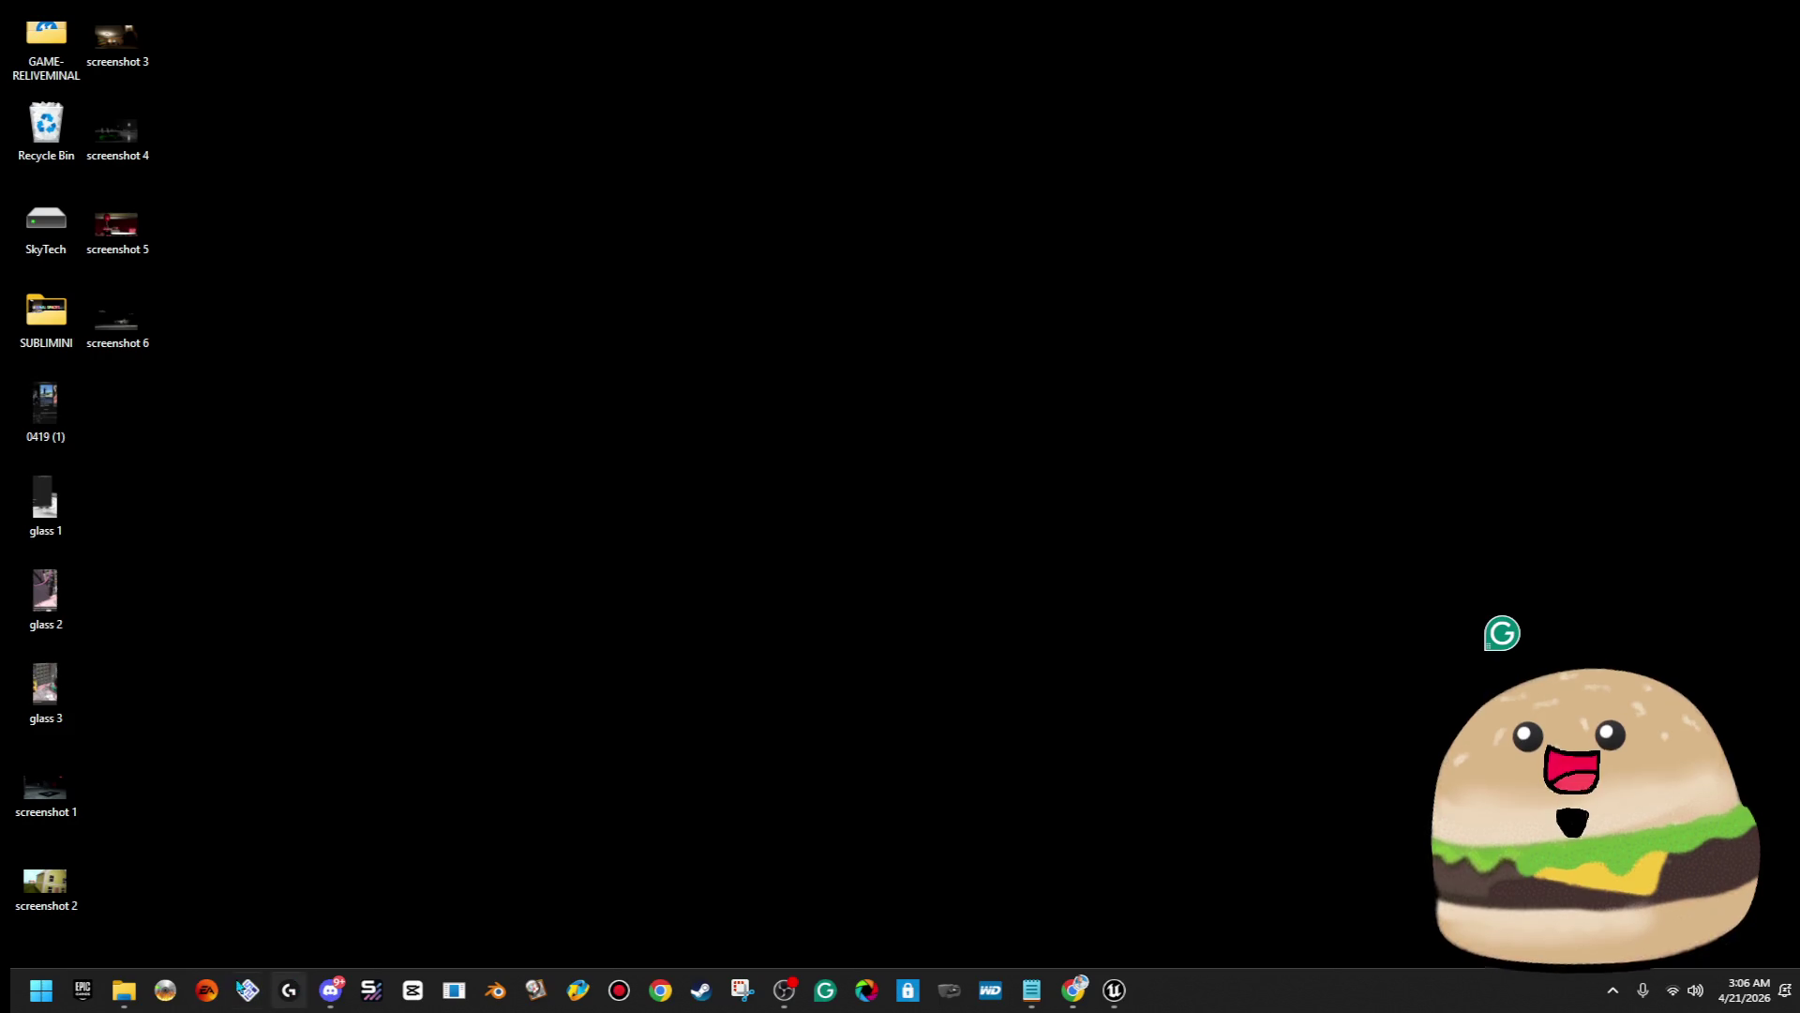
{"action": "key", "text": "super"}
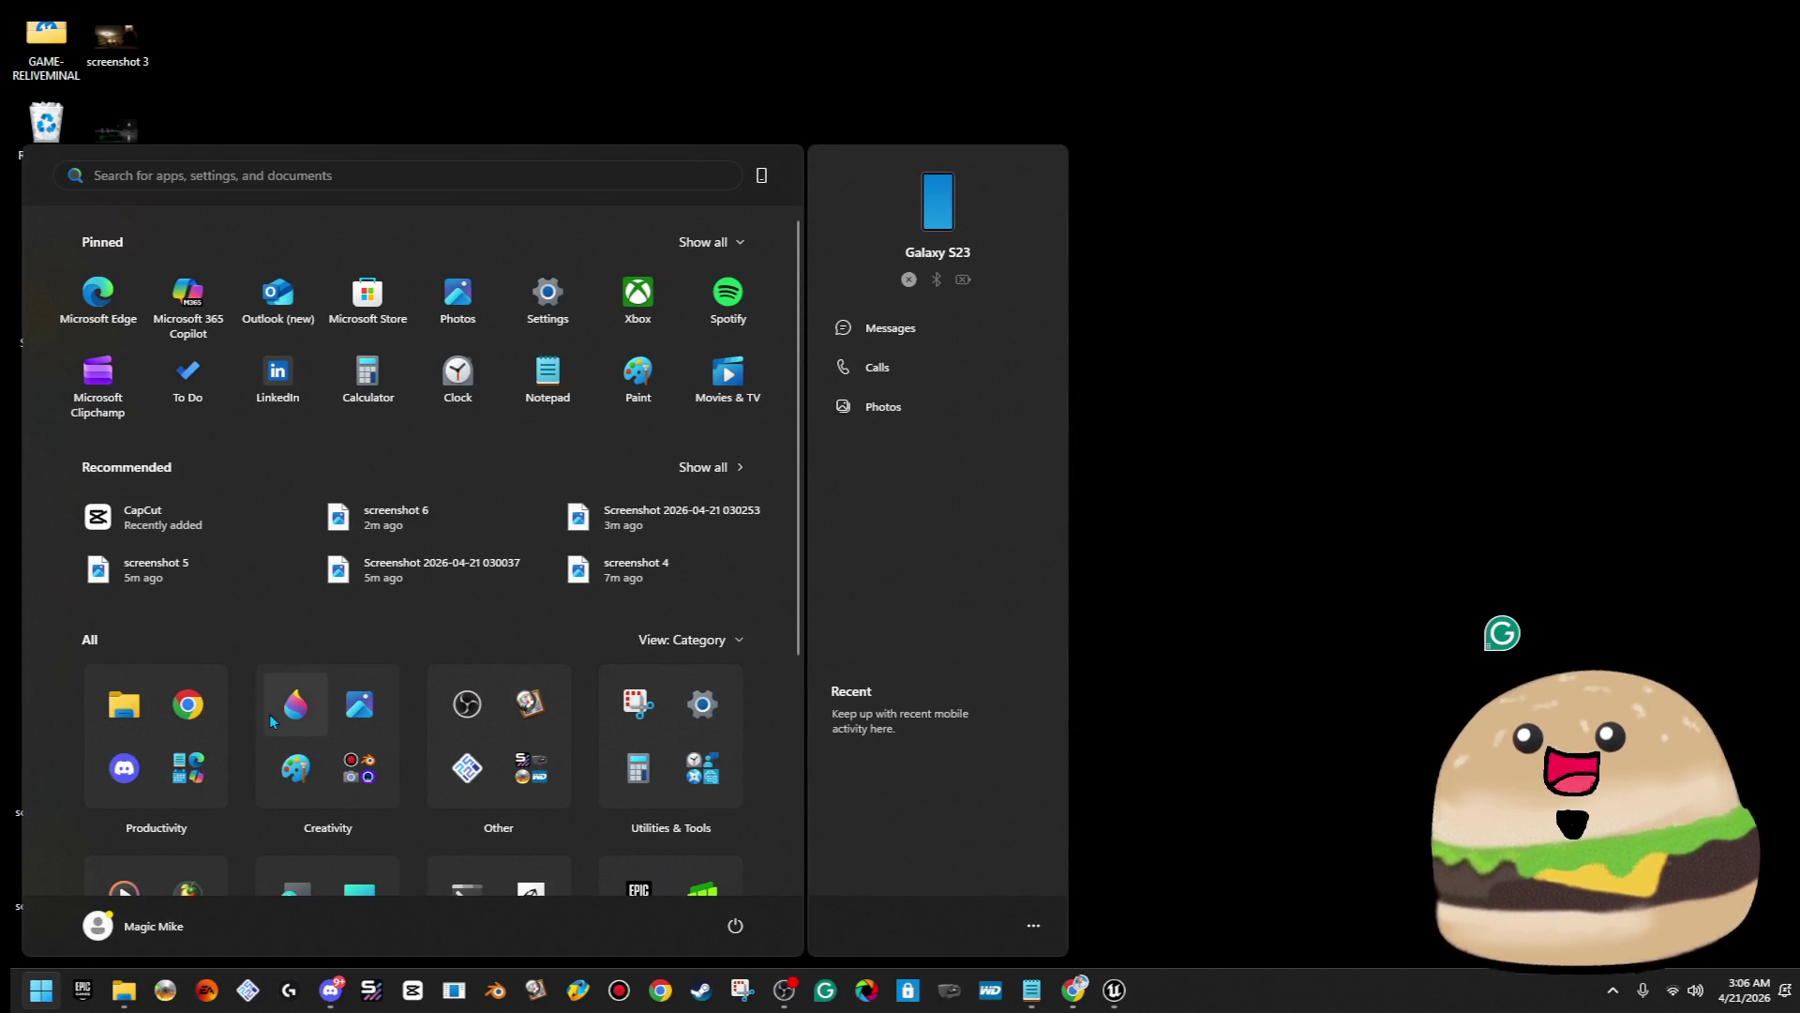
{"action": "left_click", "coordinate": [269, 717]}
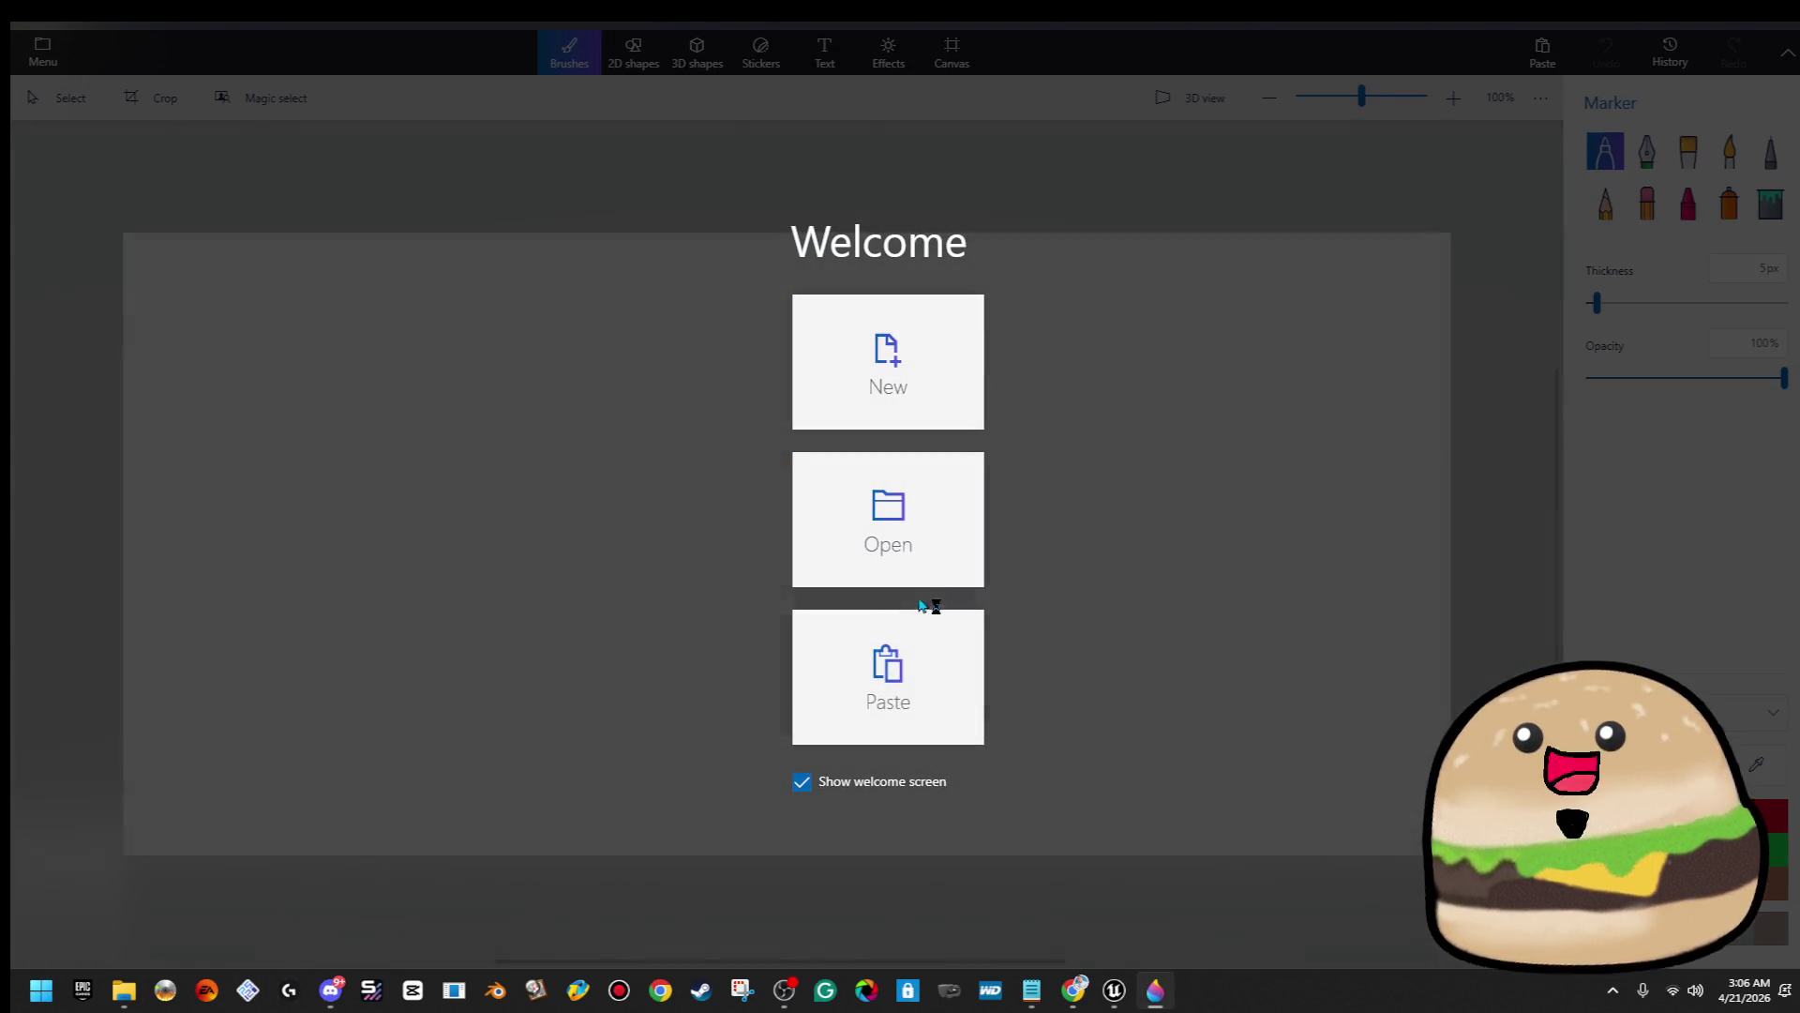
{"action": "left_click", "coordinate": [916, 495]}
{"action": "left_click", "coordinate": [440, 230]}
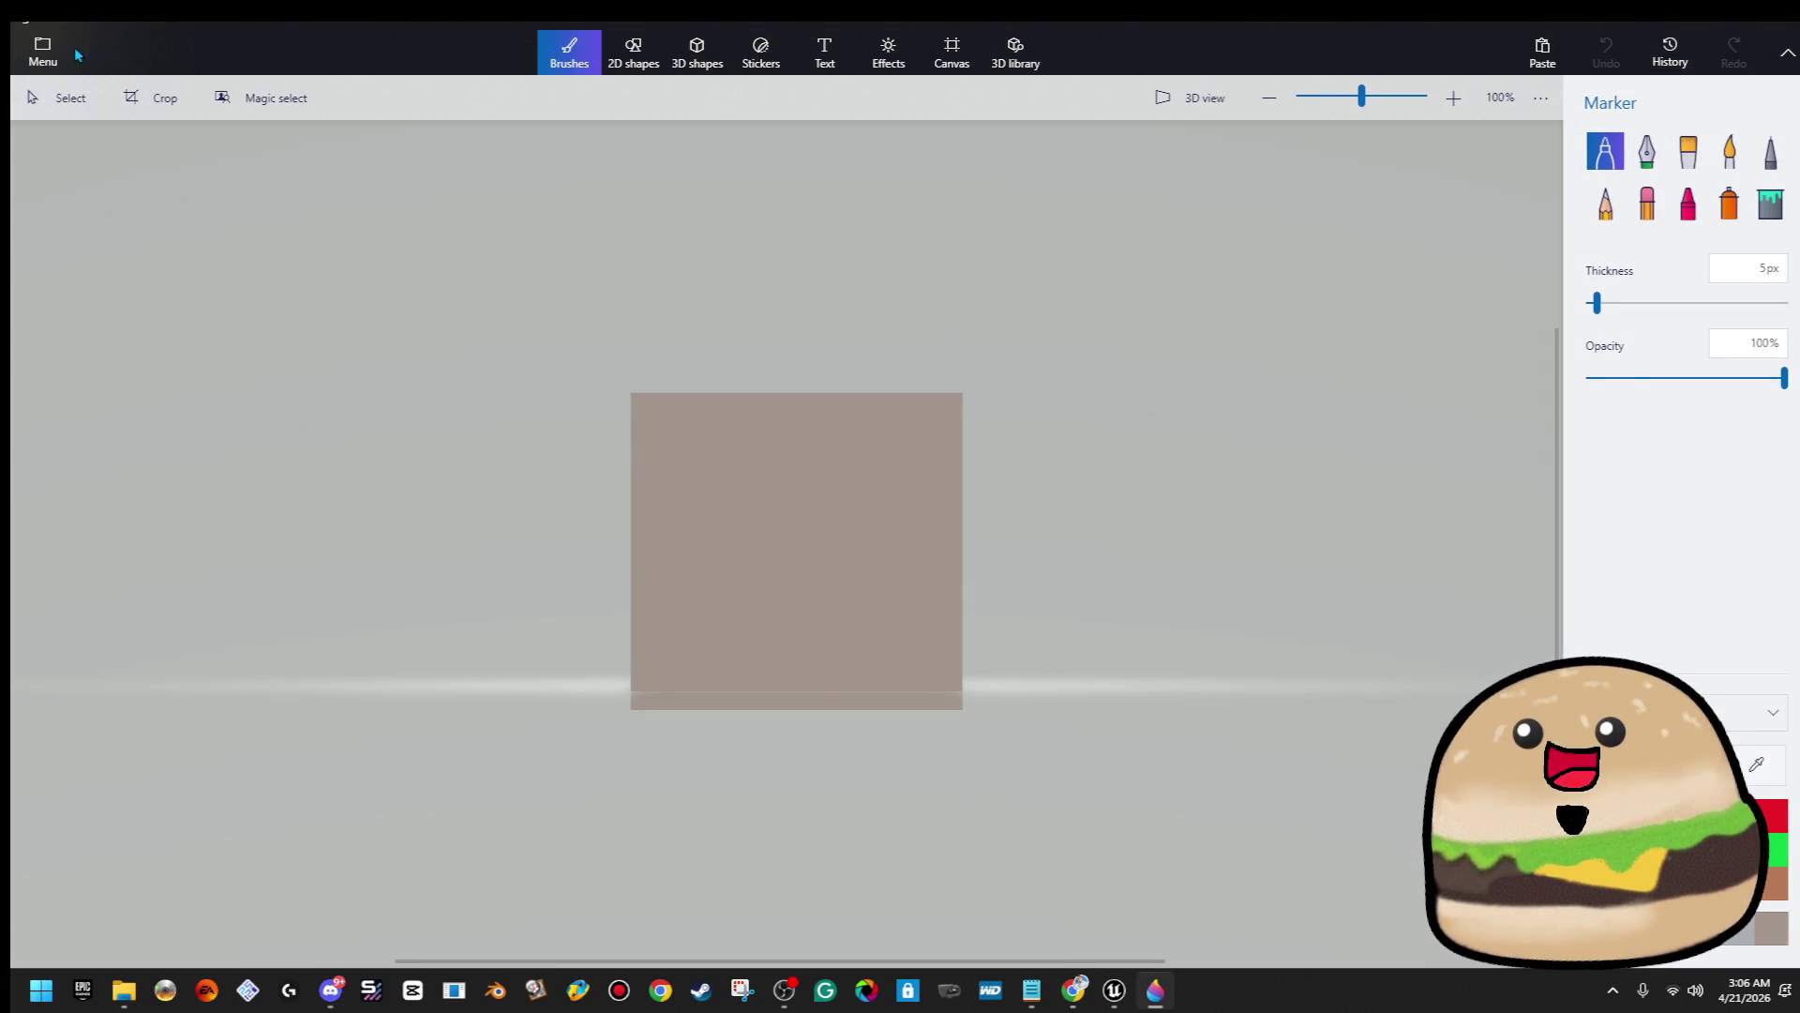
Browse files without saving the gift project and show the Screenshots folder
{"action": "left_click", "coordinate": [52, 71]}
{"action": "left_click", "coordinate": [441, 113]}
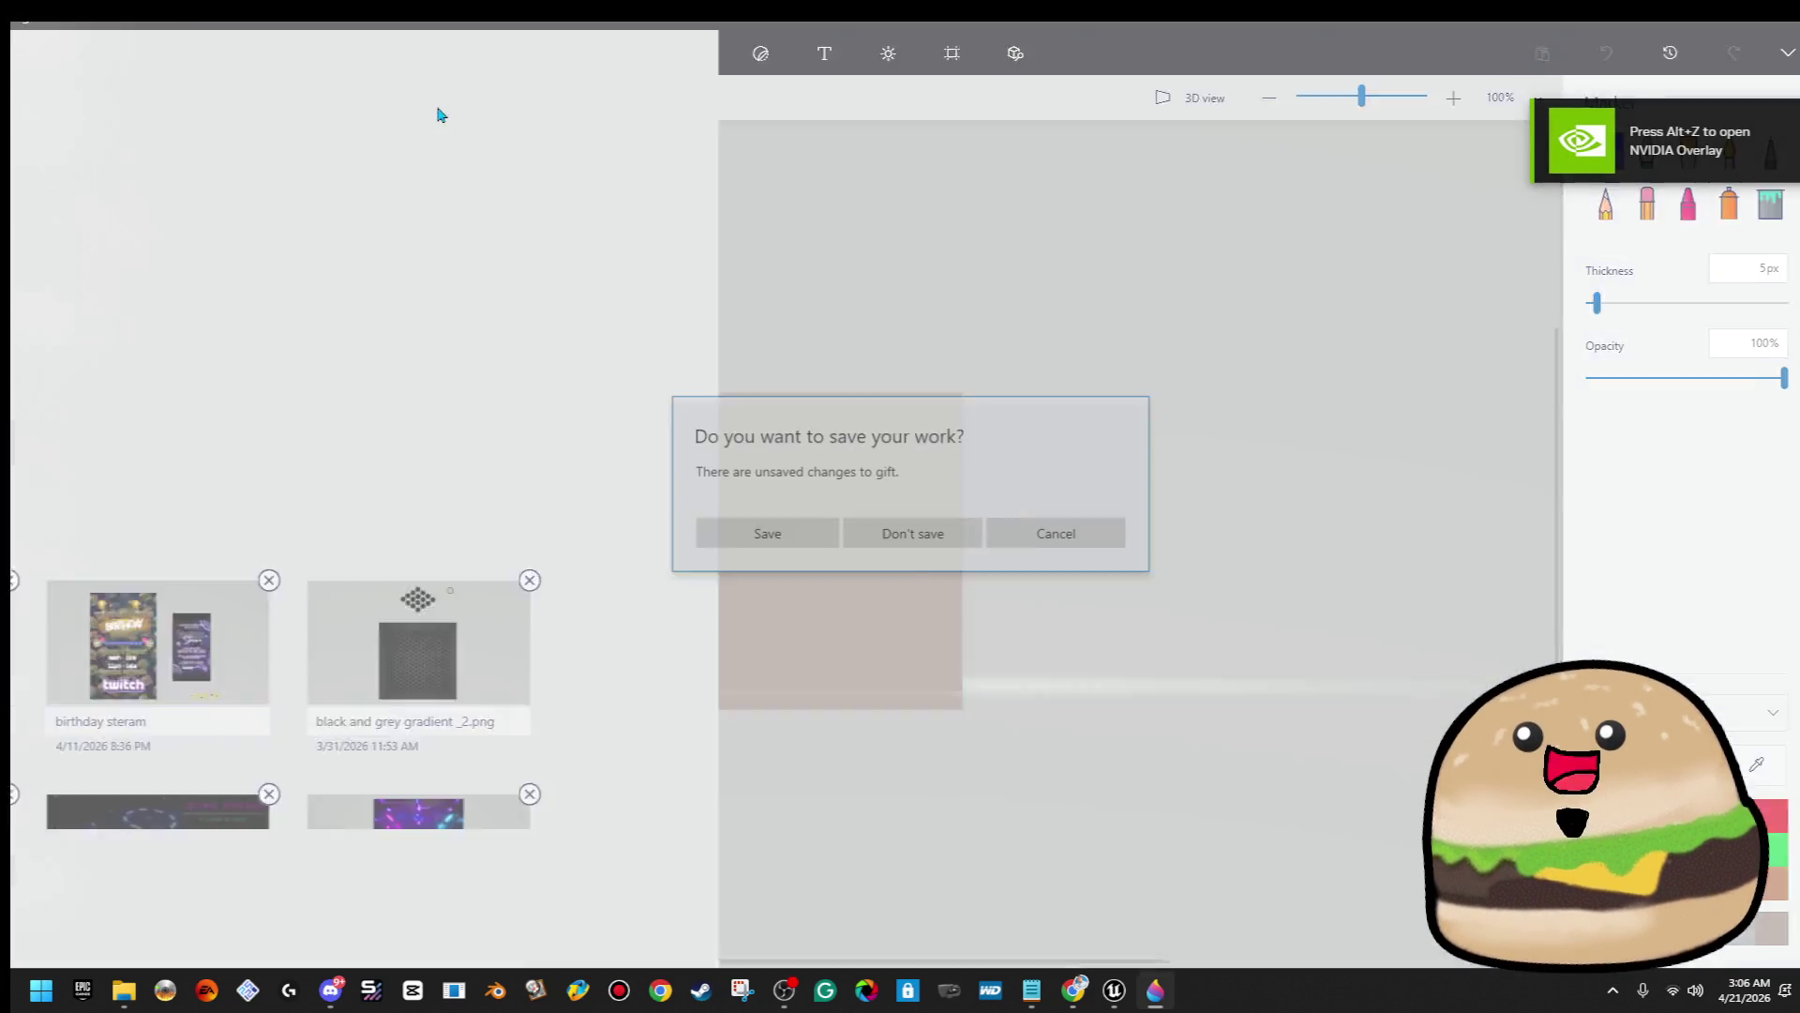
{"action": "left_click", "coordinate": [870, 545]}
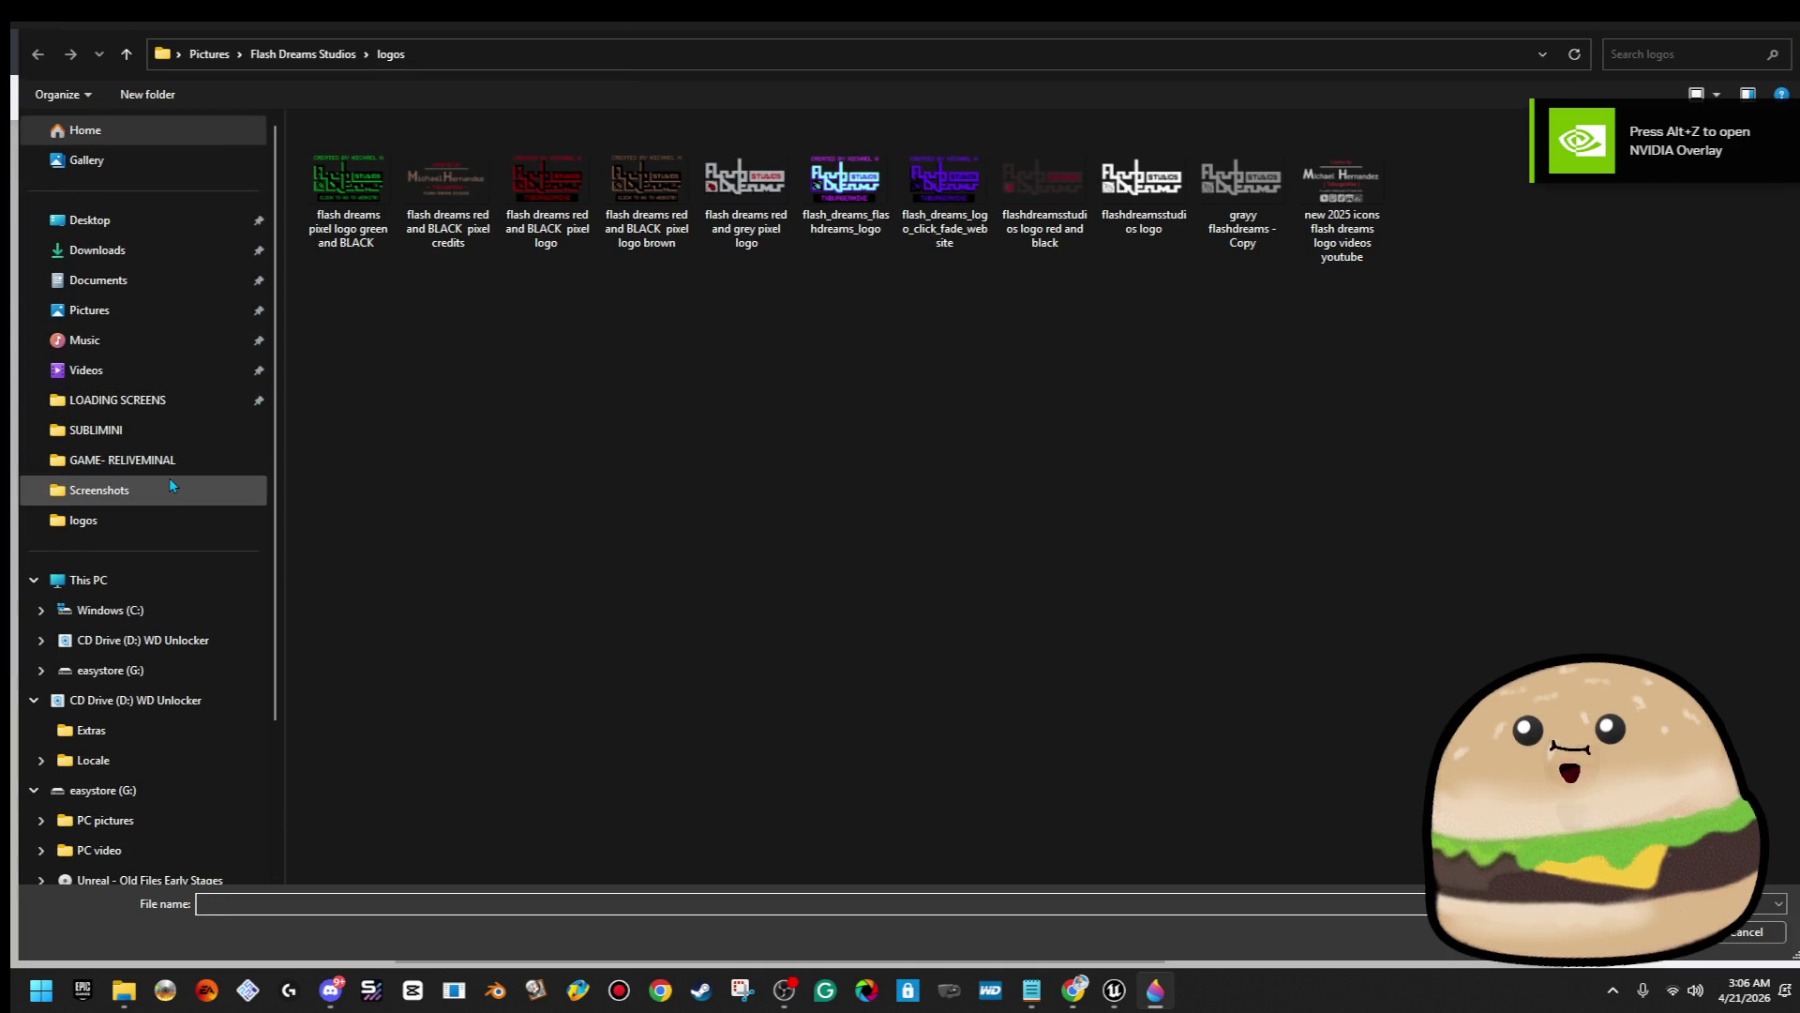
{"action": "left_click", "coordinate": [174, 482]}
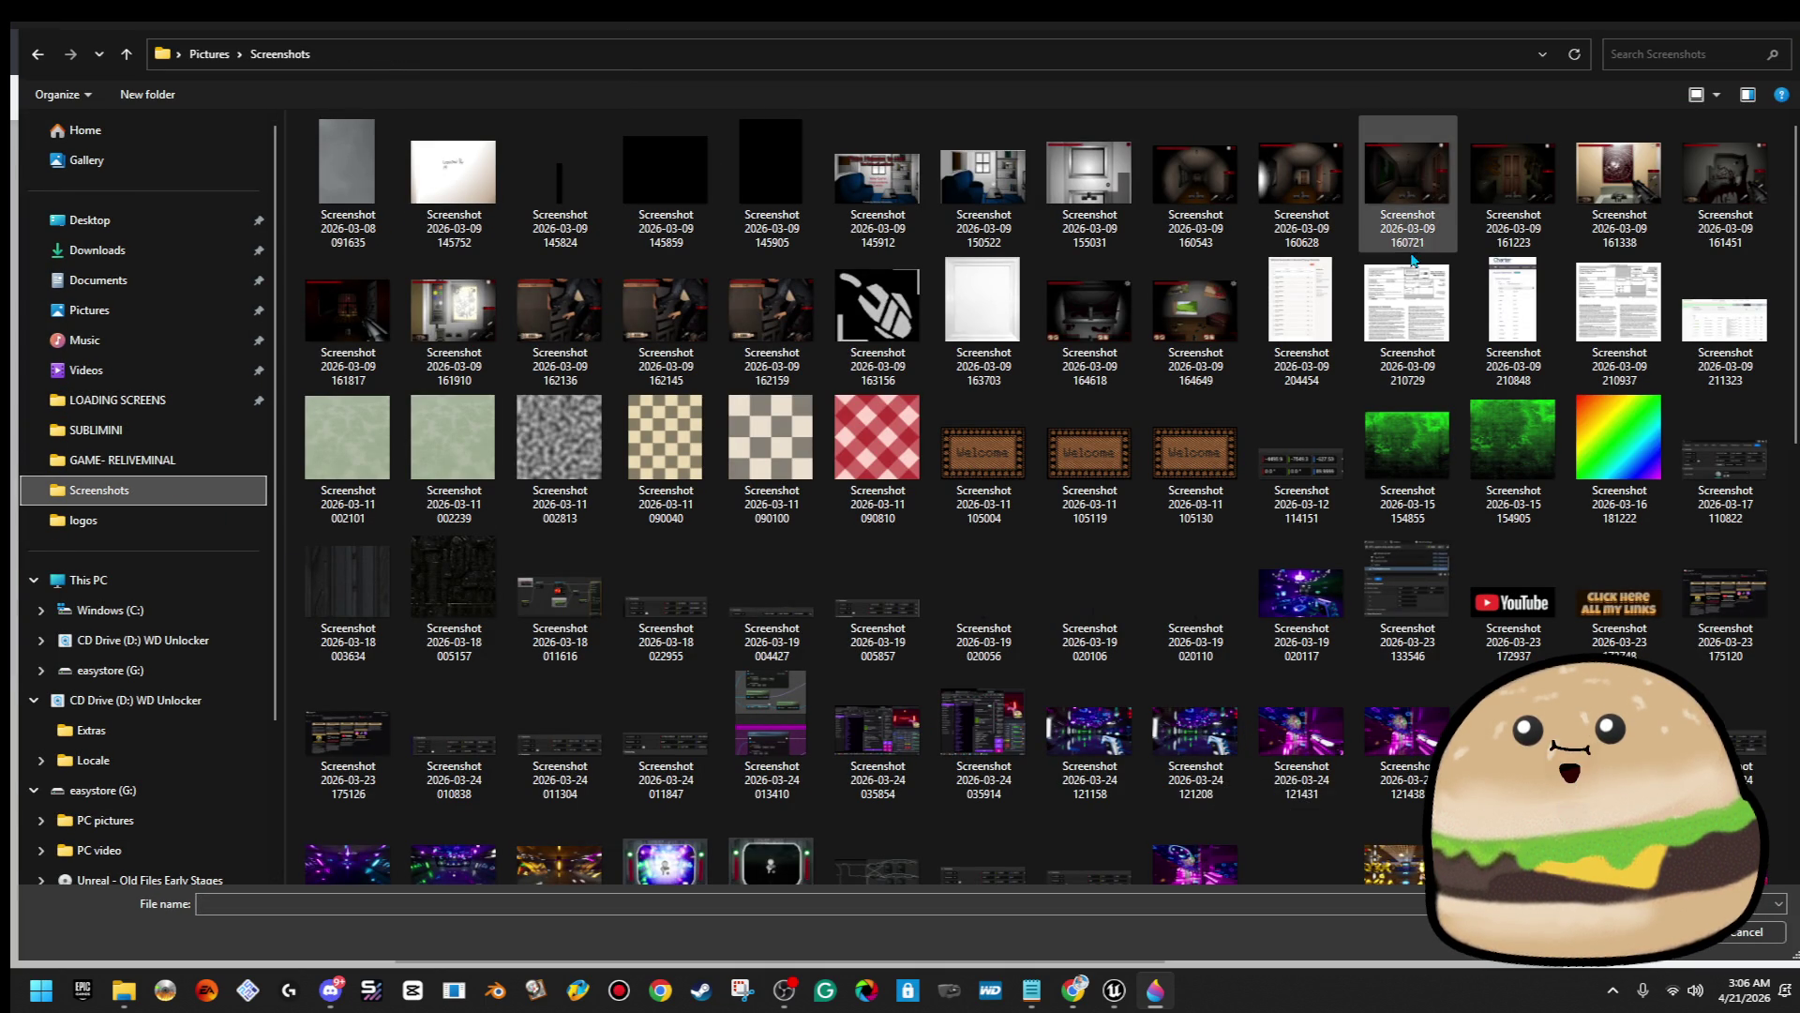
{"action": "scroll", "coordinate": [1118, 604], "scroll_direction": "down", "scroll_amount": 5}
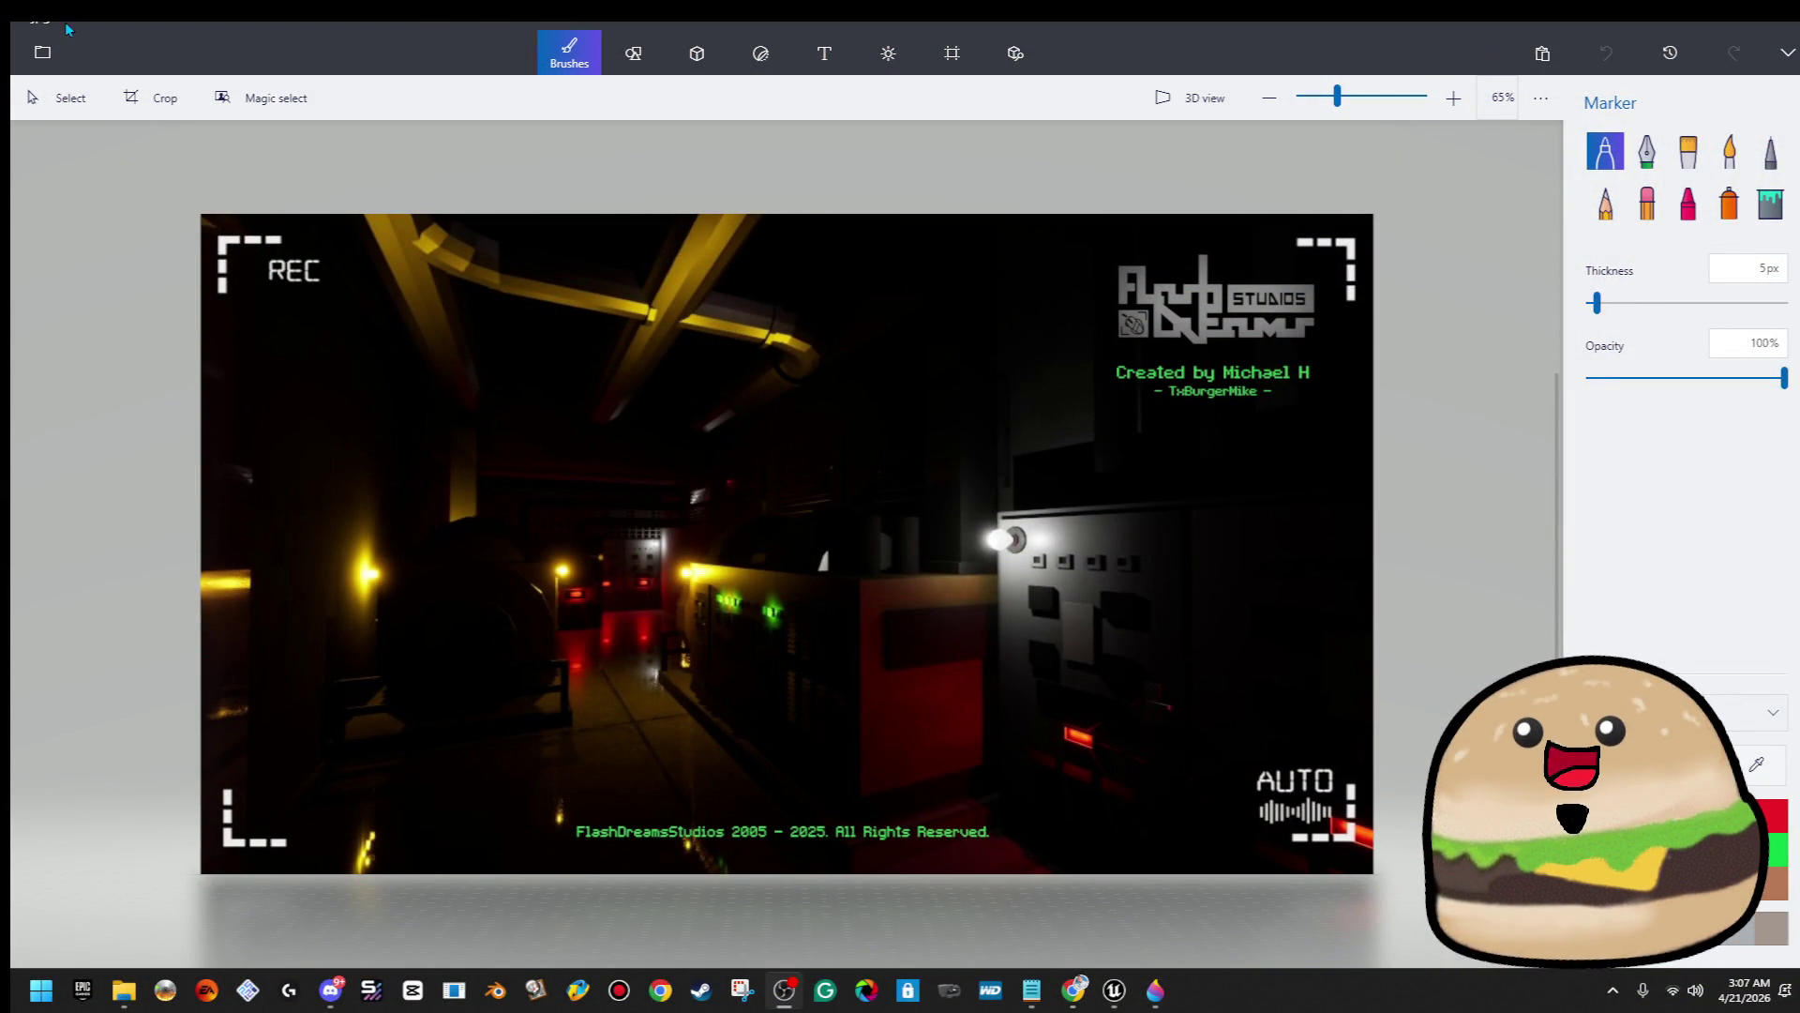
Choose Insert from the Menu to add an image onto the screenshot
{"action": "left_click", "coordinate": [42, 53]}
{"action": "left_click", "coordinate": [71, 199]}
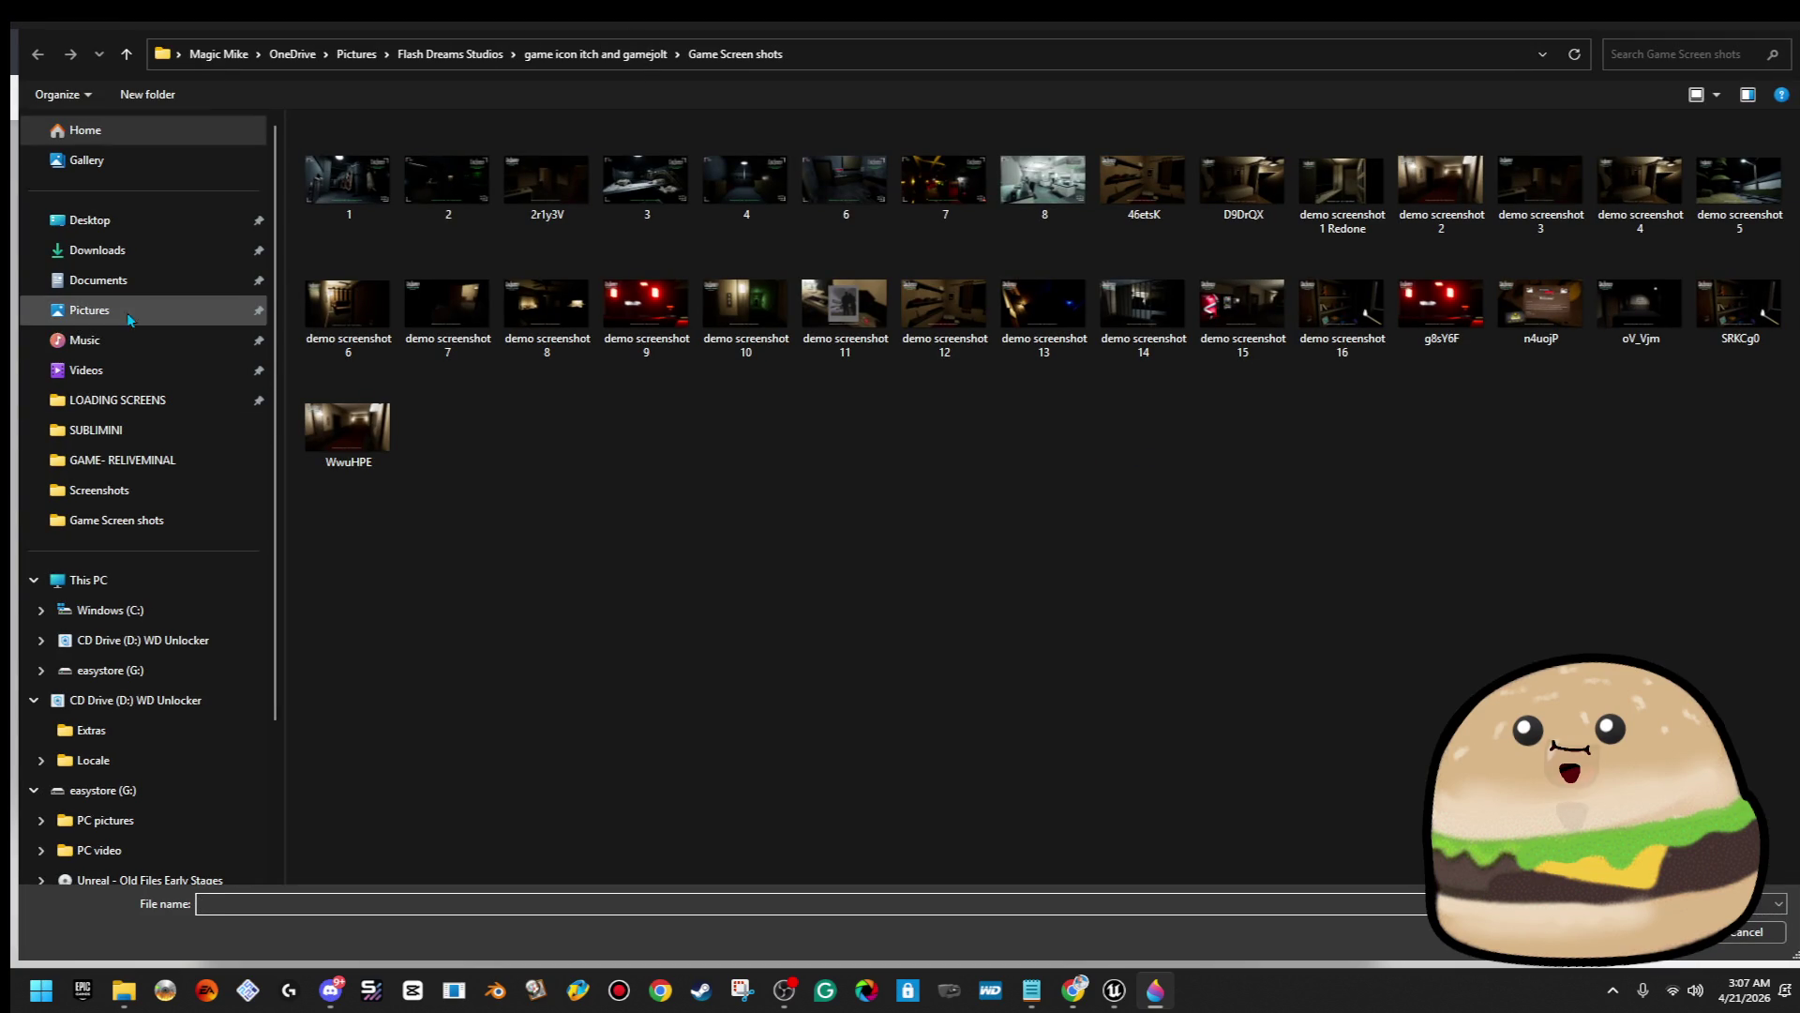
Navigate to Pictures > Flash Dreams Studios > logos
{"action": "left_click", "coordinate": [138, 315]}
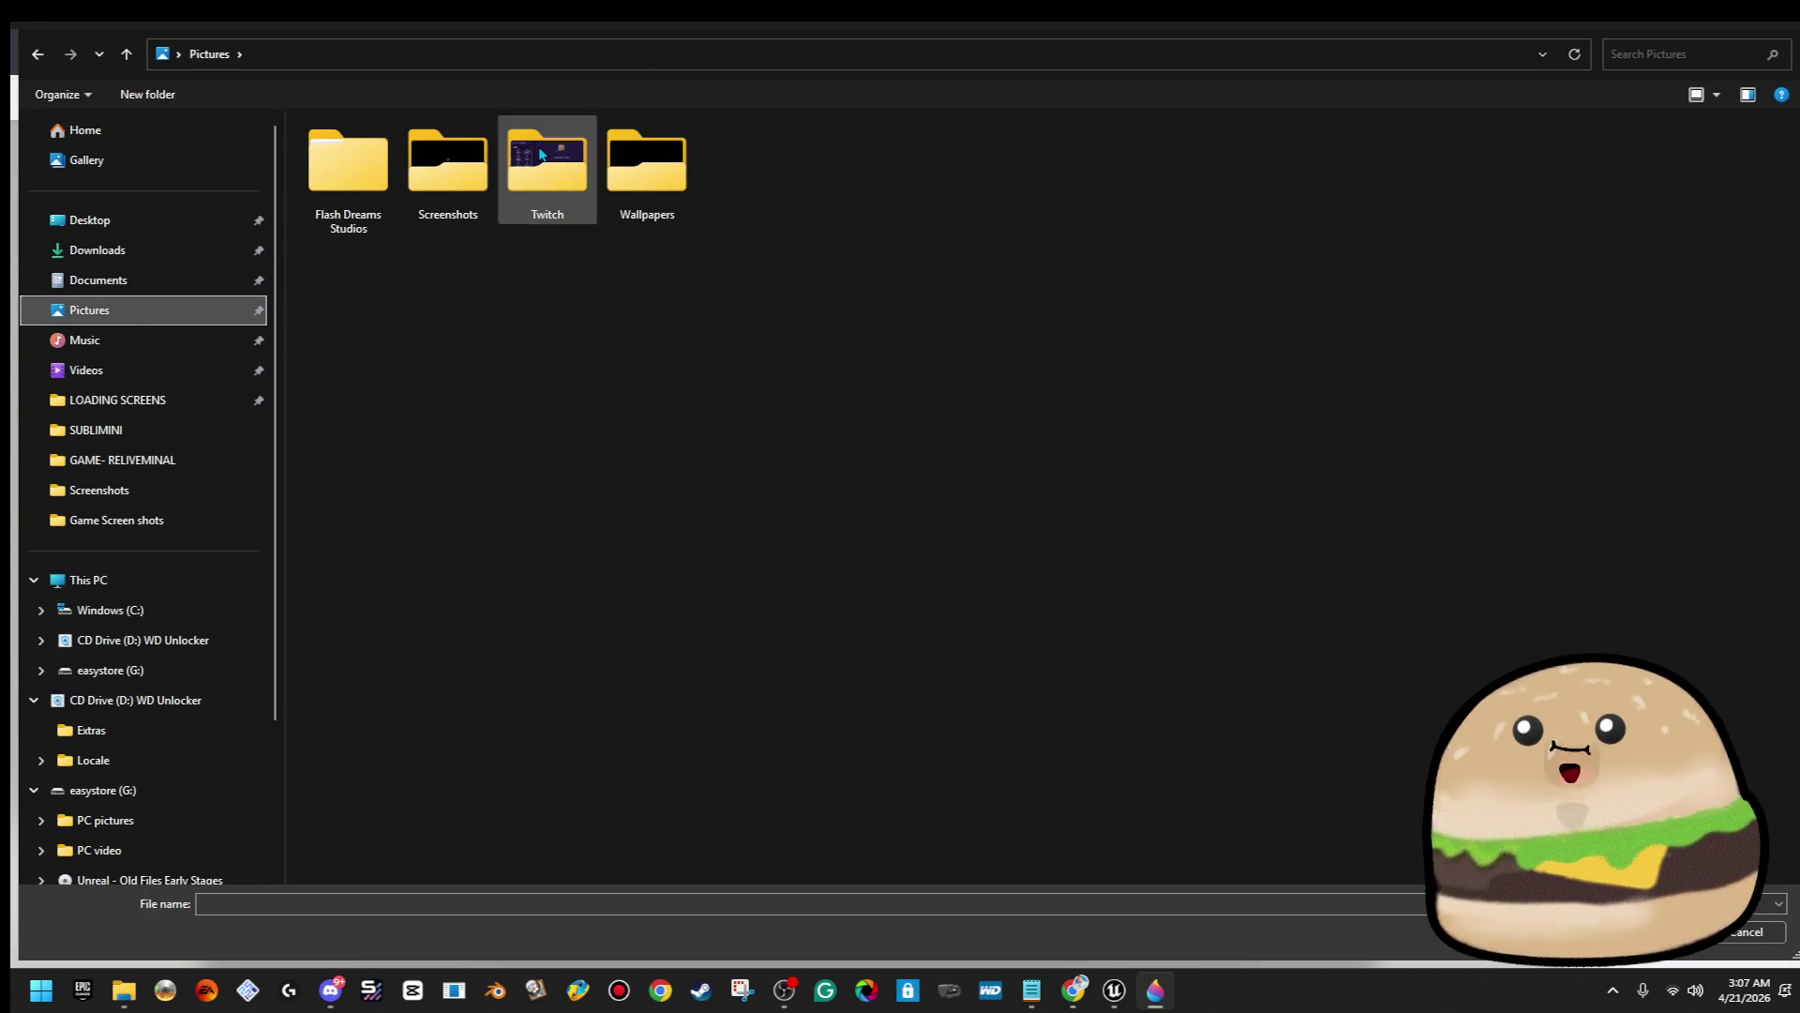
{"action": "double_click", "coordinate": [548, 168]}
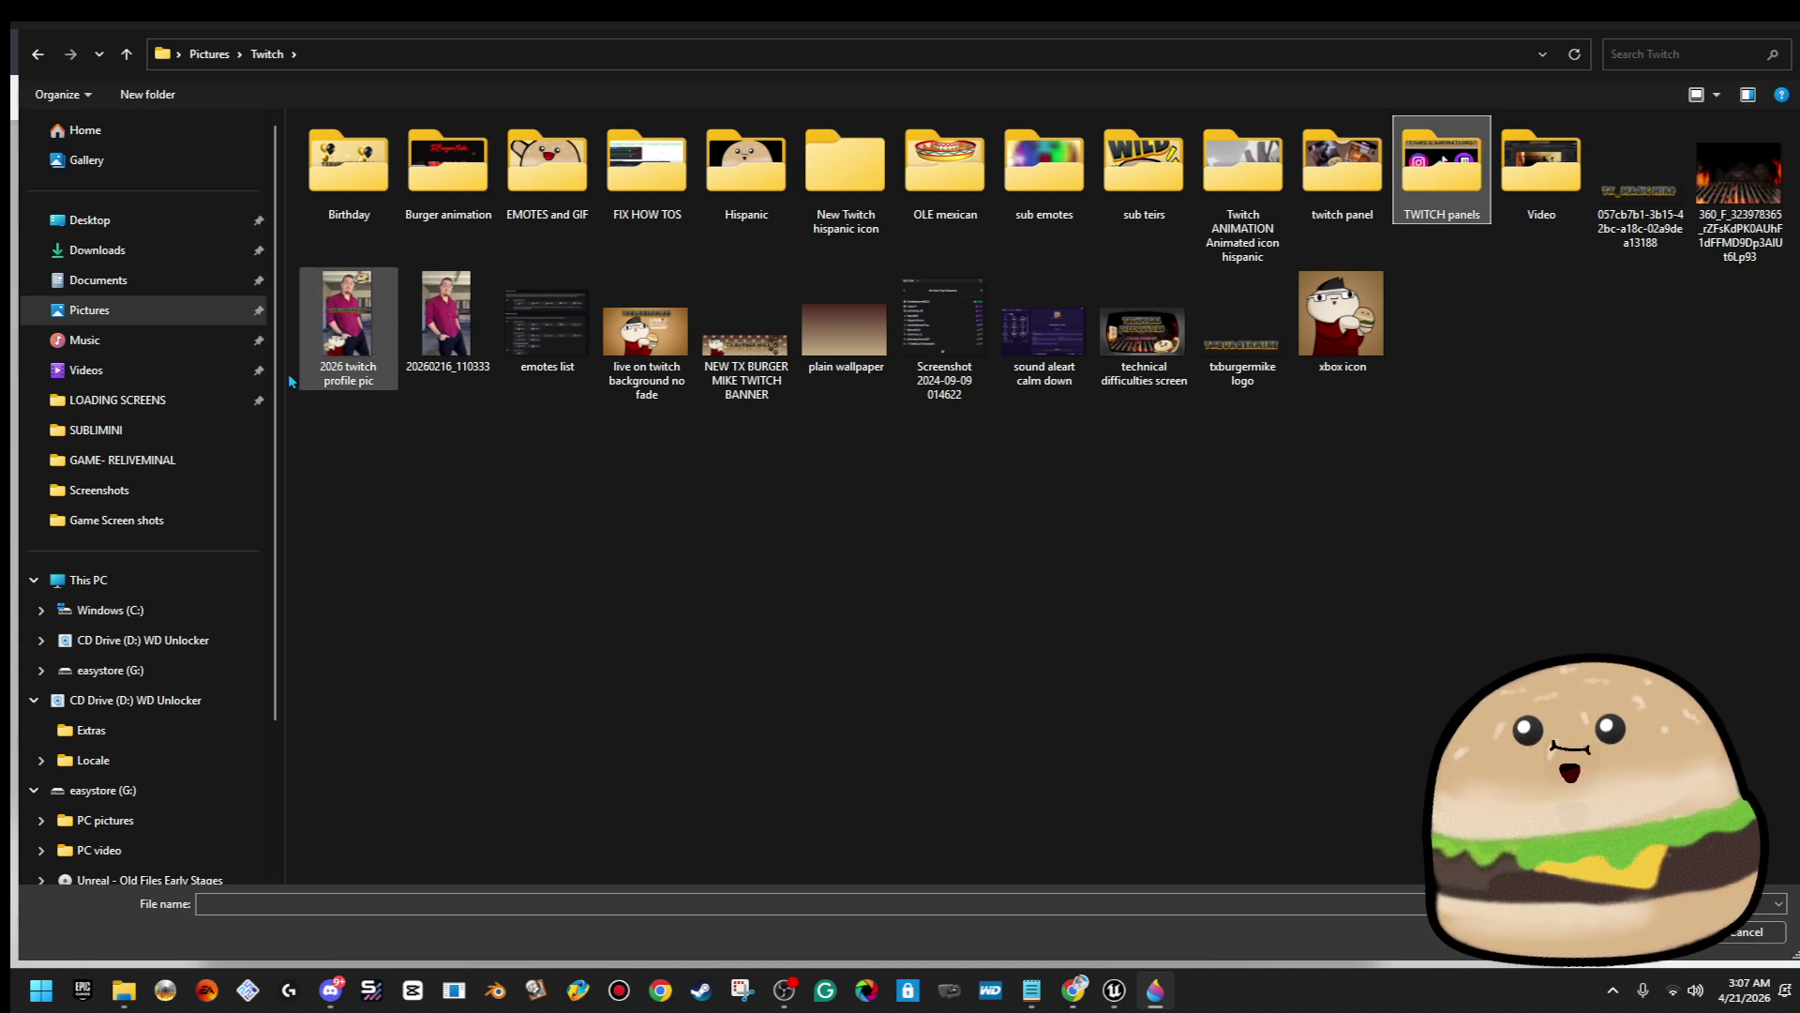
{"action": "left_click", "coordinate": [141, 310]}
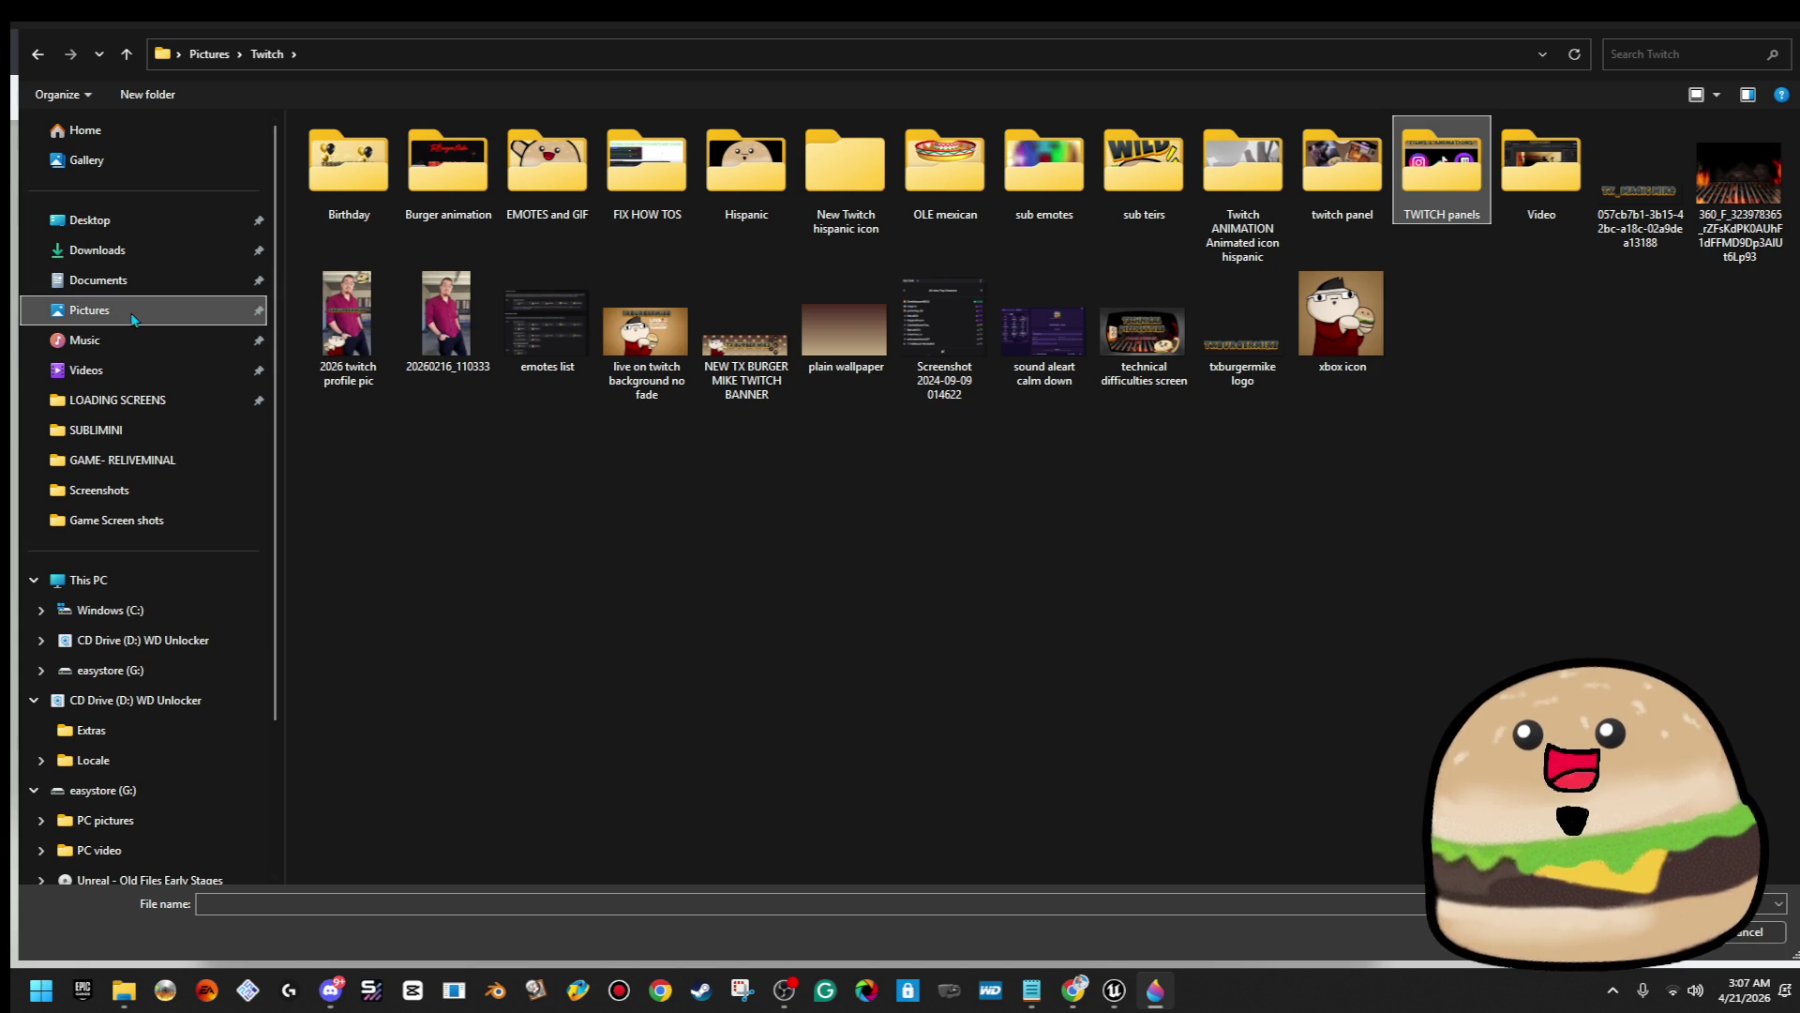
{"action": "double_click", "coordinate": [323, 192]}
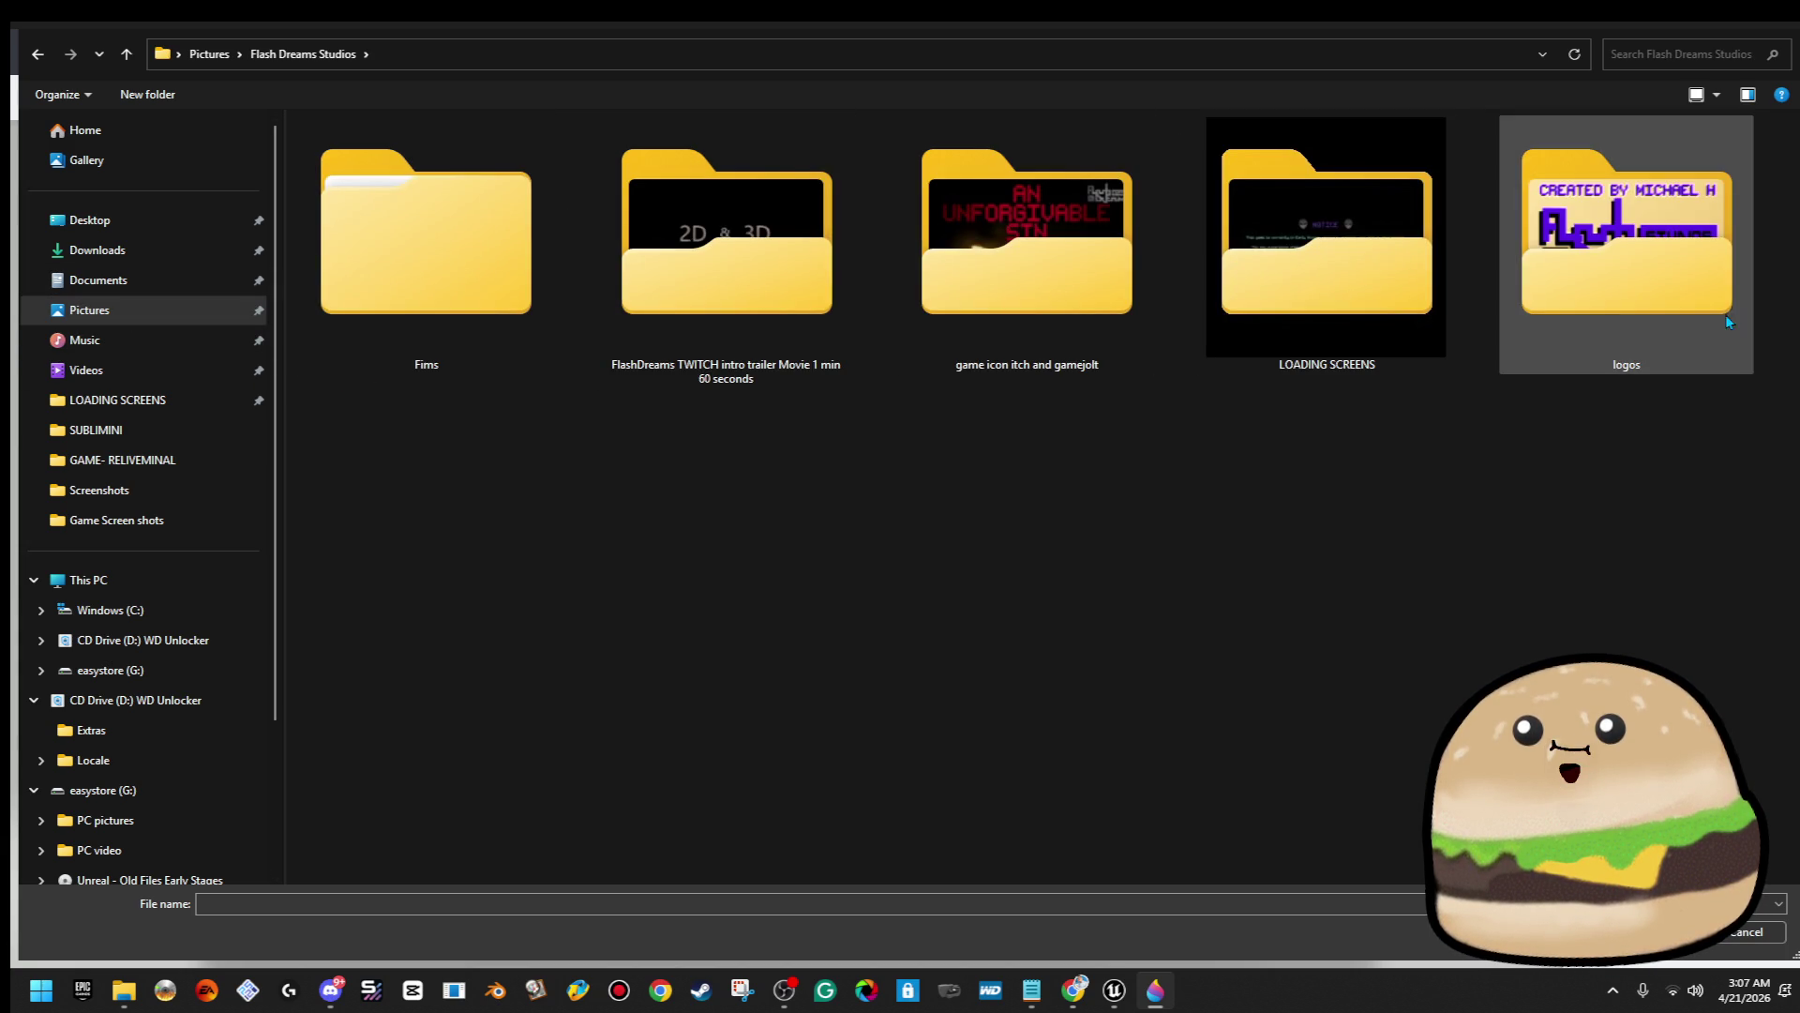
{"action": "double_click", "coordinate": [1724, 314]}
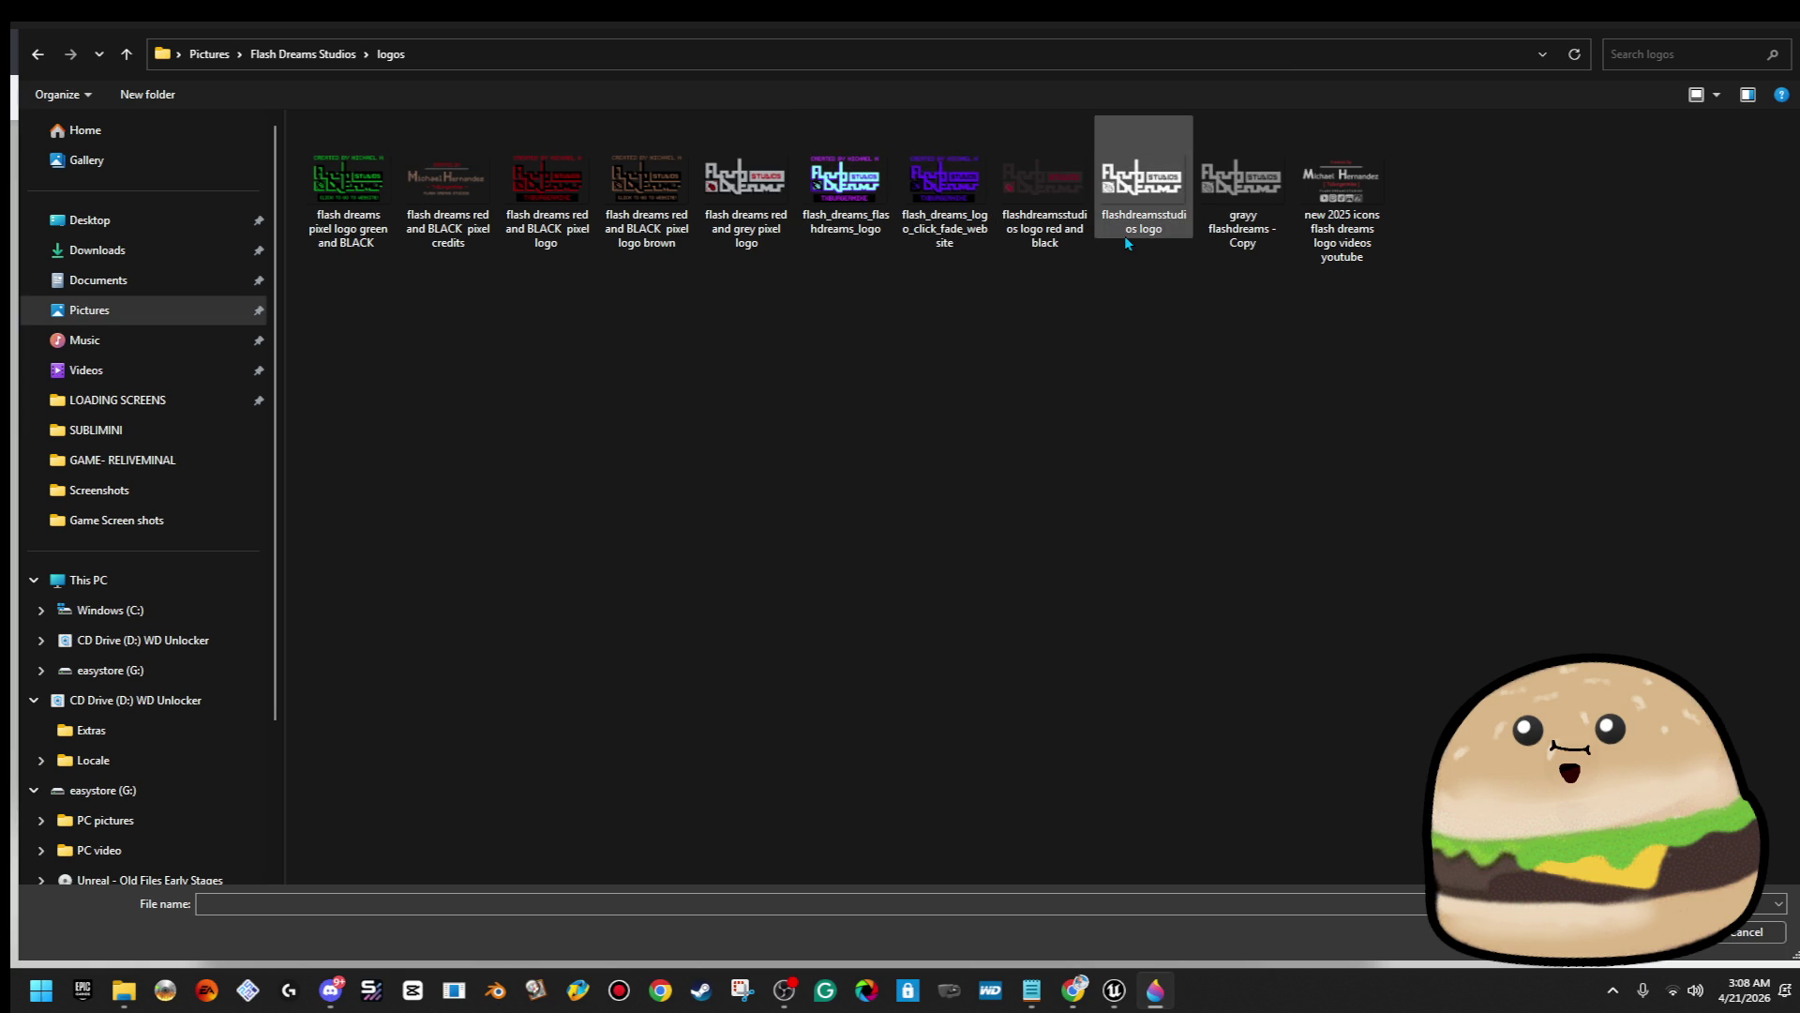
Open the flashdreamsstudios logo in AVS Photo Editor
{"action": "left_click", "coordinate": [1229, 222]}
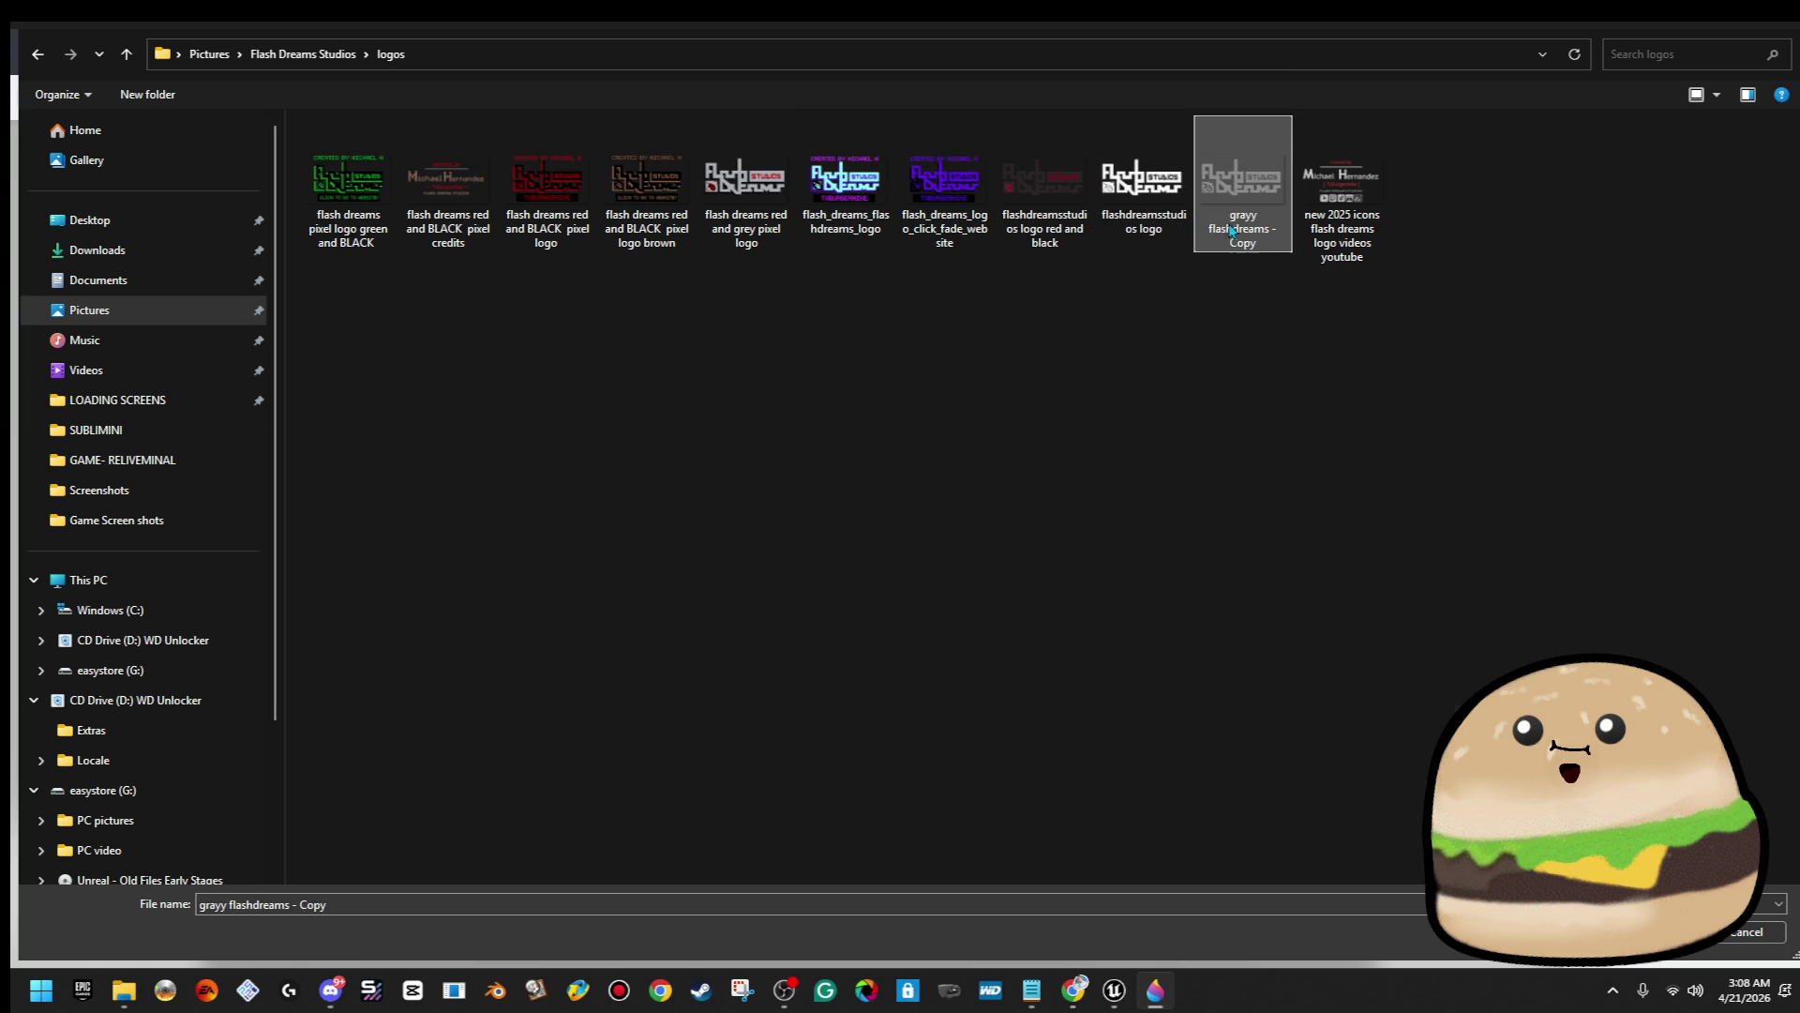
{"action": "right_click", "coordinate": [1229, 223]}
{"action": "left_click", "coordinate": [963, 343]}
{"action": "right_click", "coordinate": [1155, 221]}
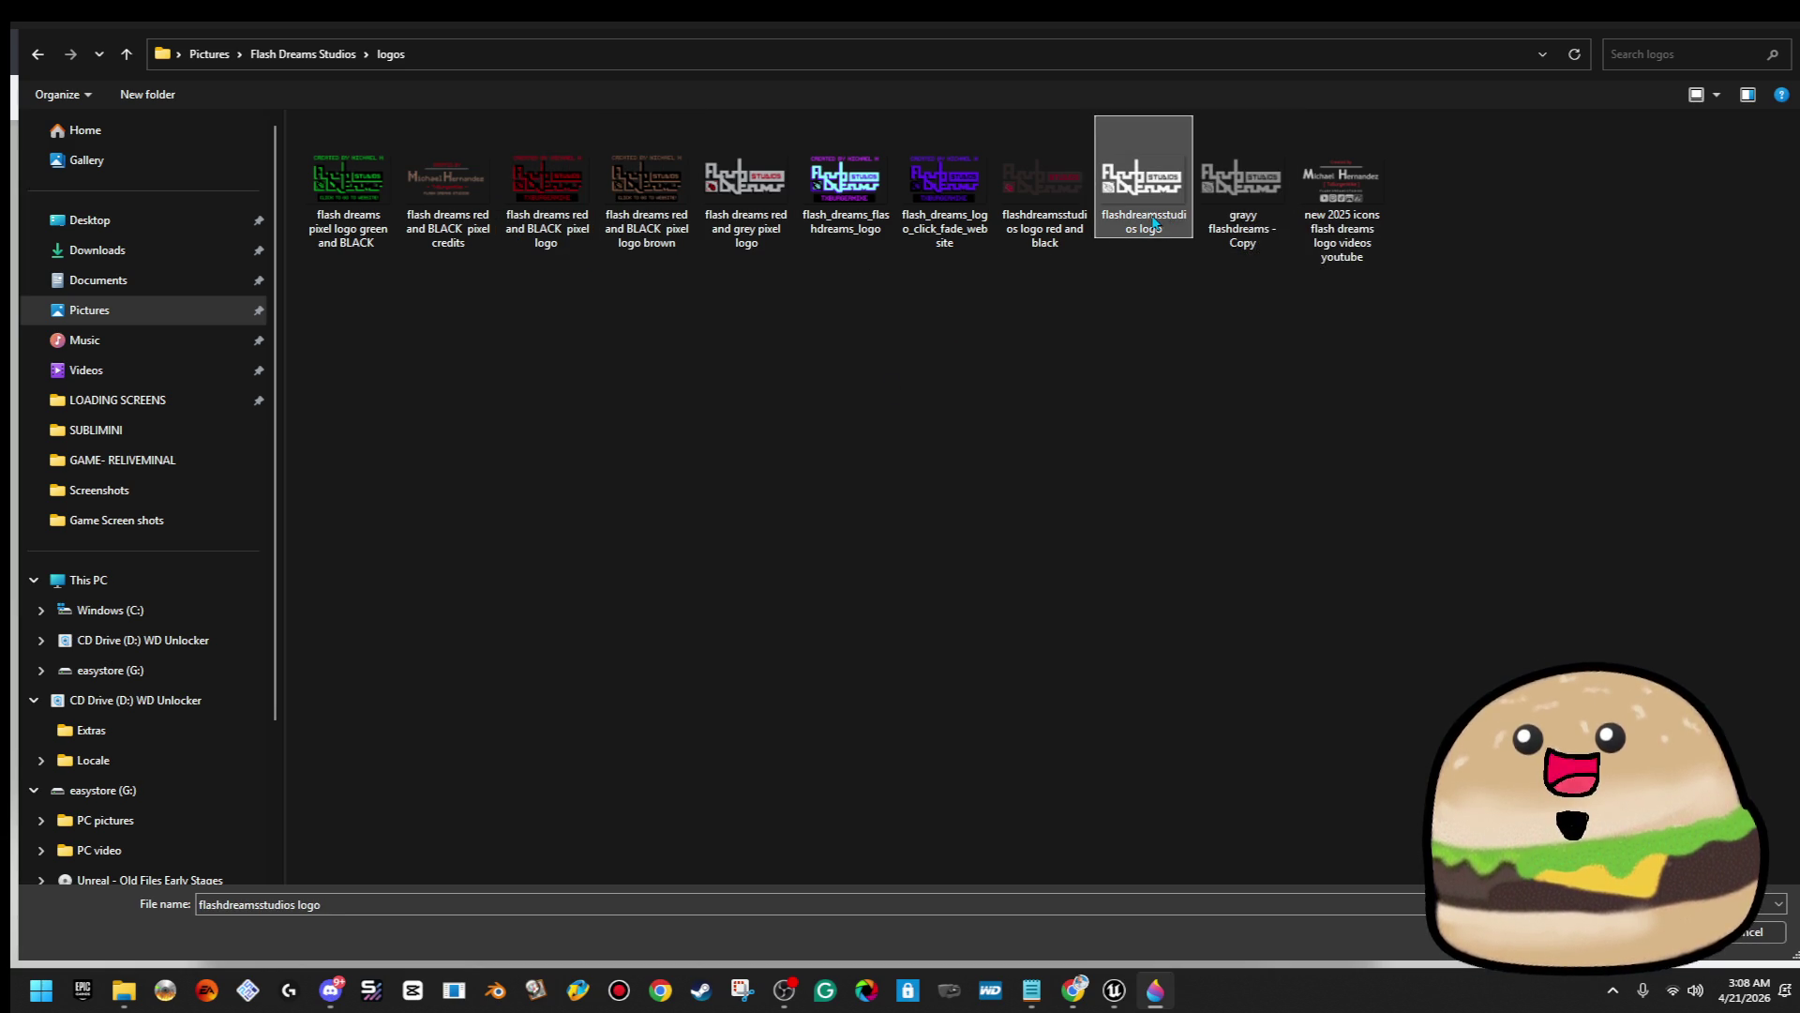
{"action": "mouse_move", "coordinate": [1307, 610]}
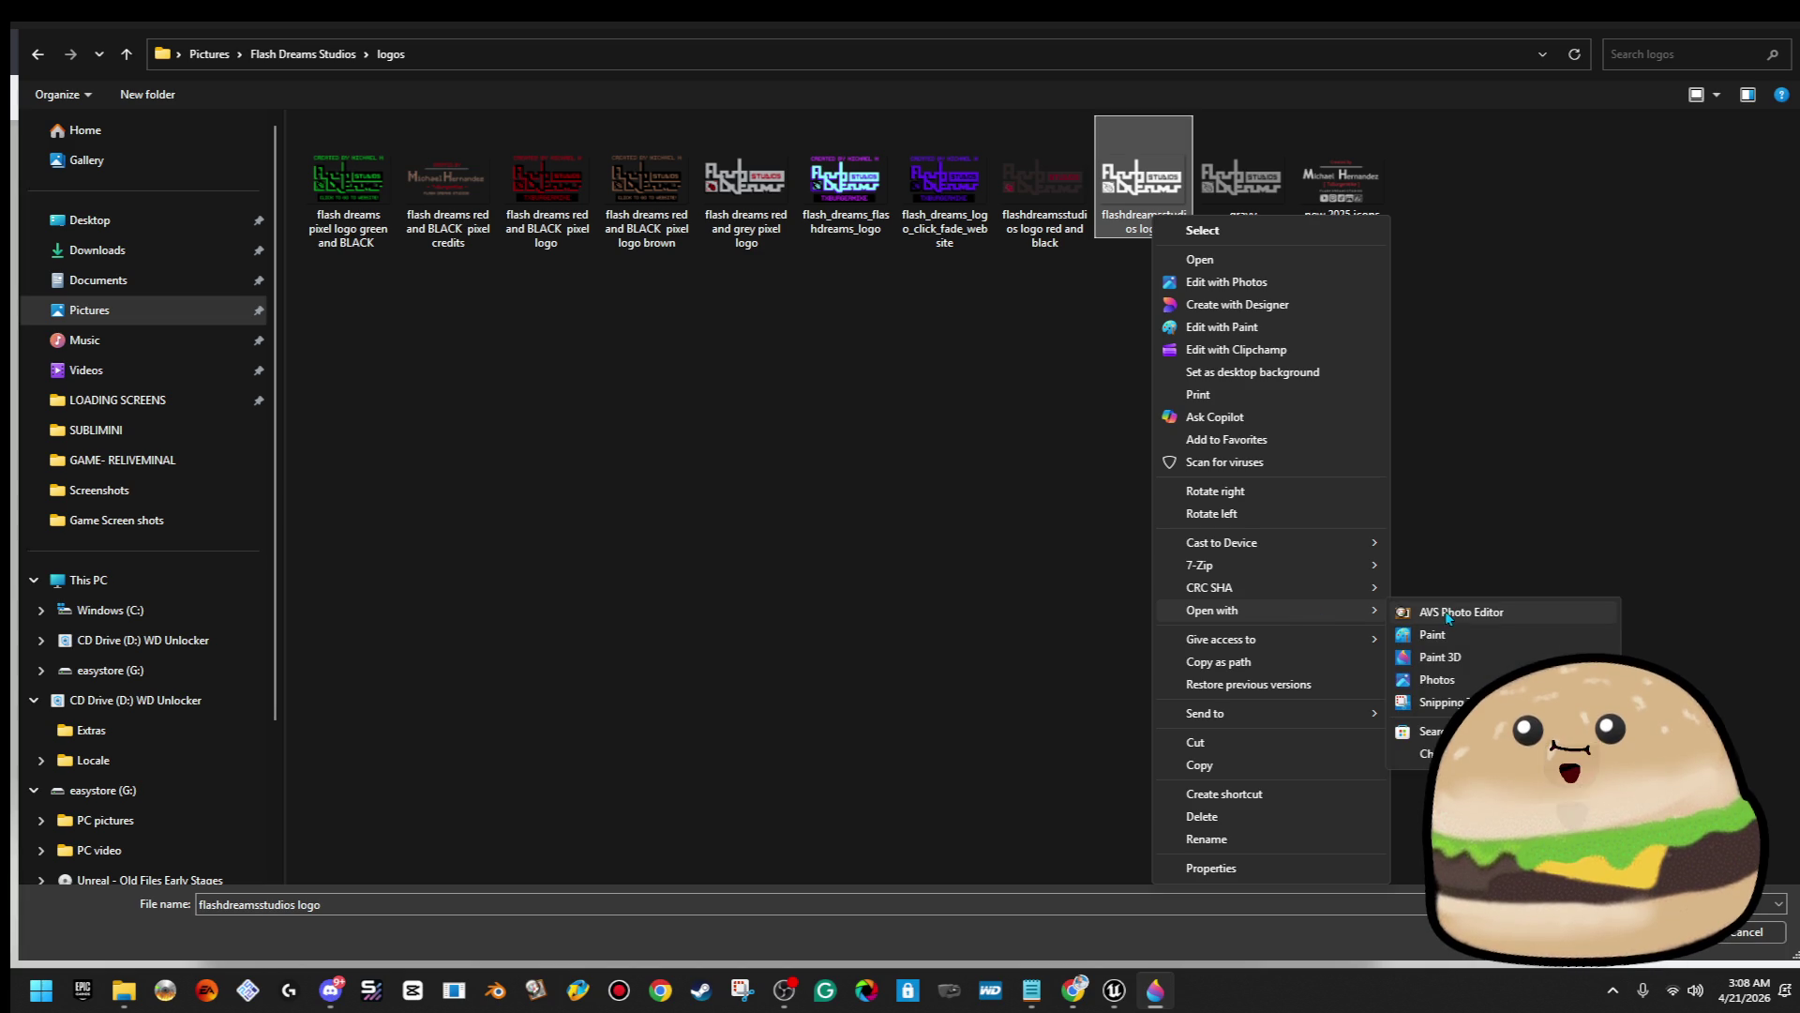
{"action": "left_click", "coordinate": [1460, 615]}
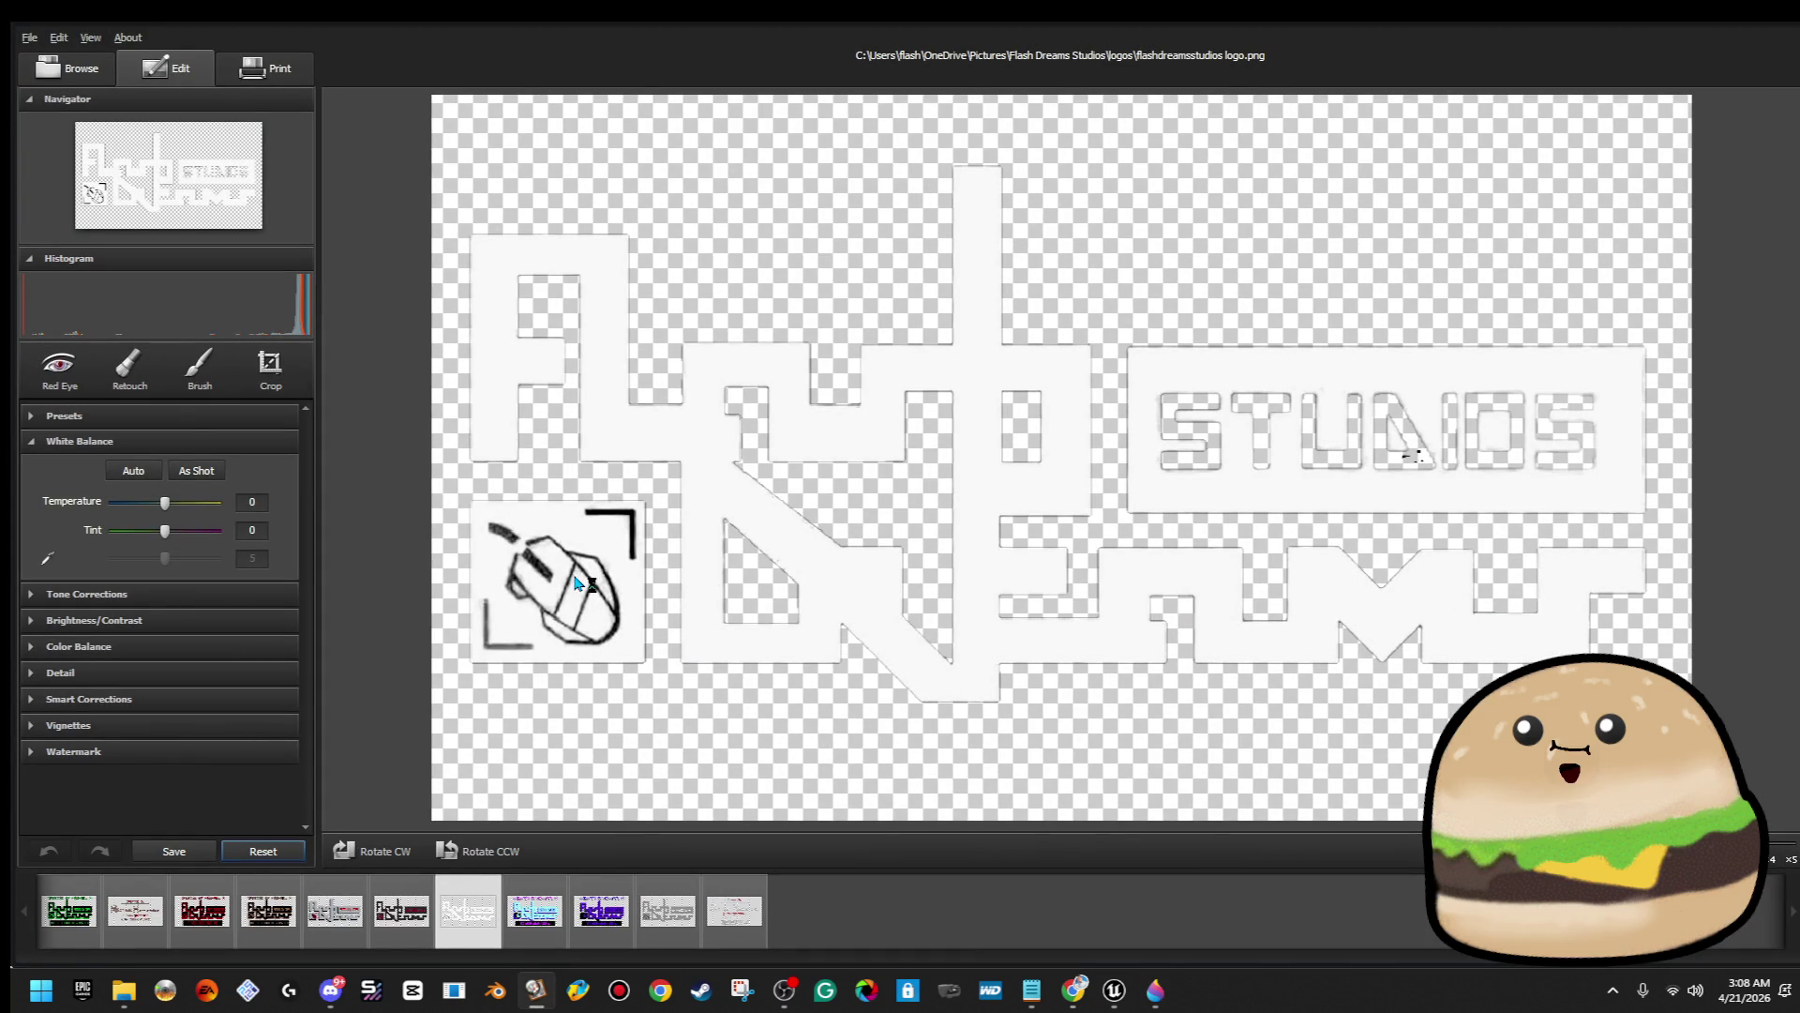
Warm the logo's white balance and add a soft vignette at strength -9
{"action": "left_click_drag", "start_coordinate": [164, 503], "coordinate": [192, 506]}
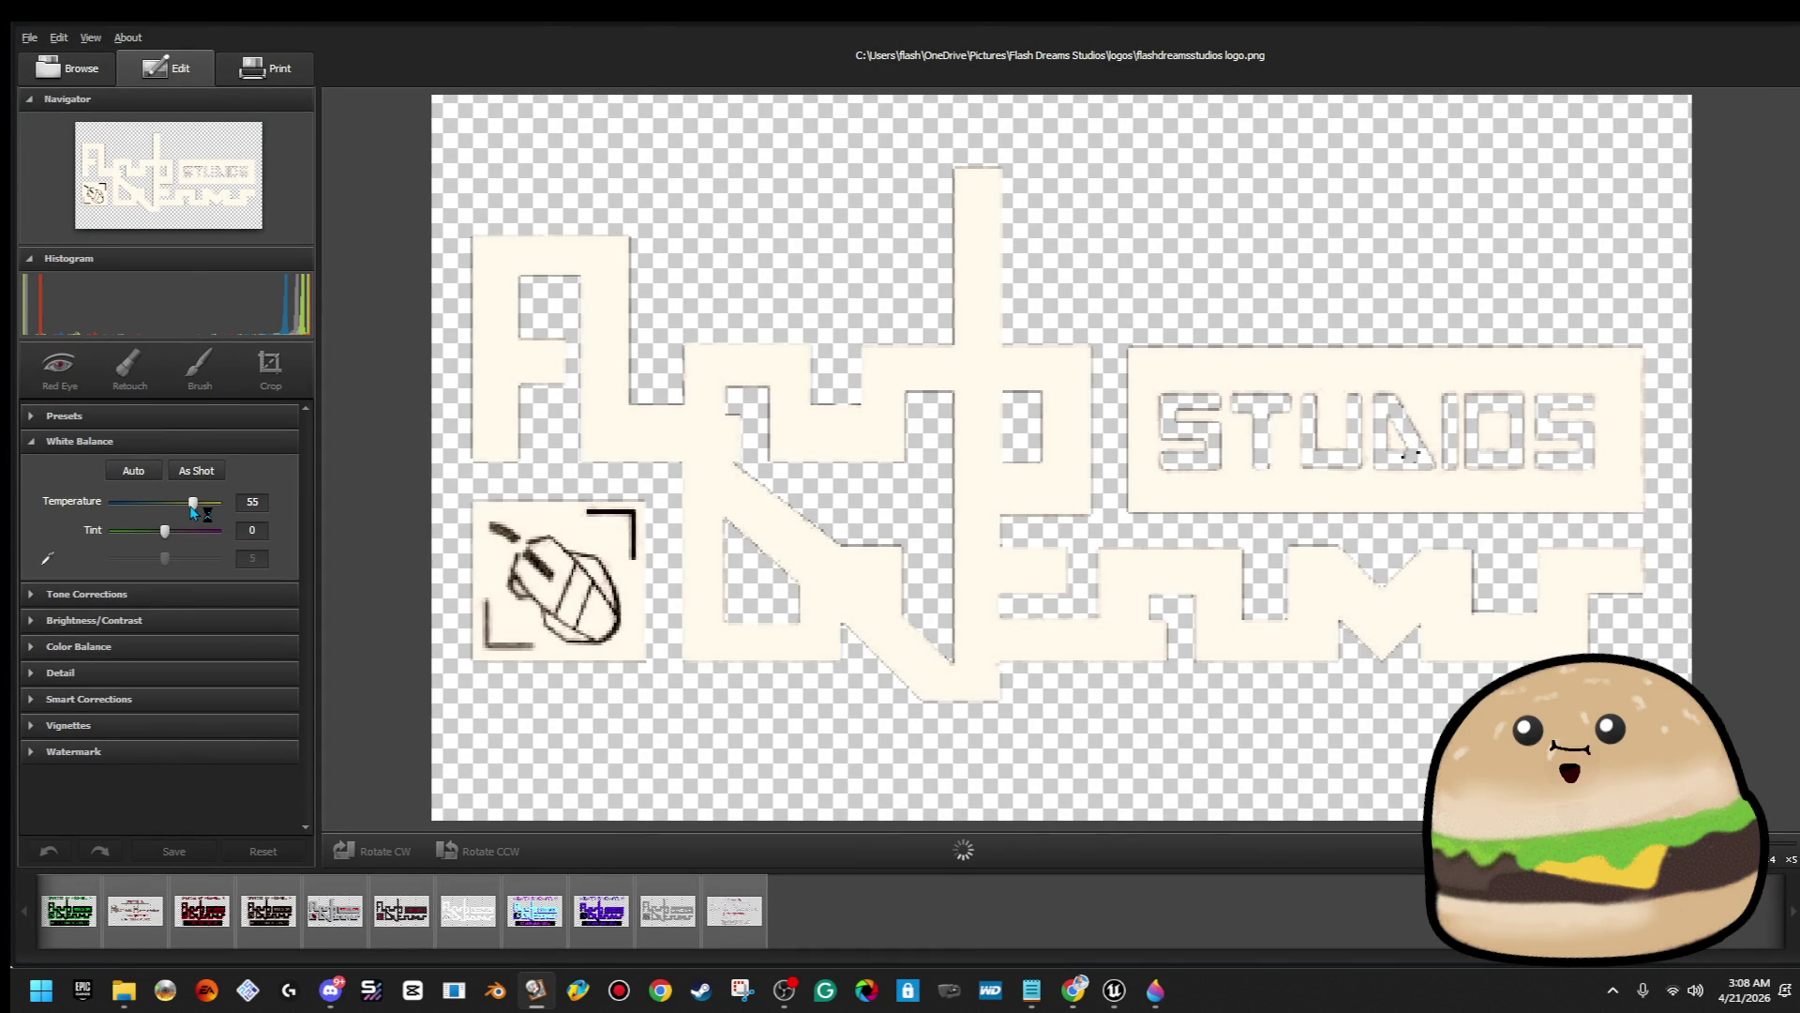
{"action": "left_click", "coordinate": [111, 448]}
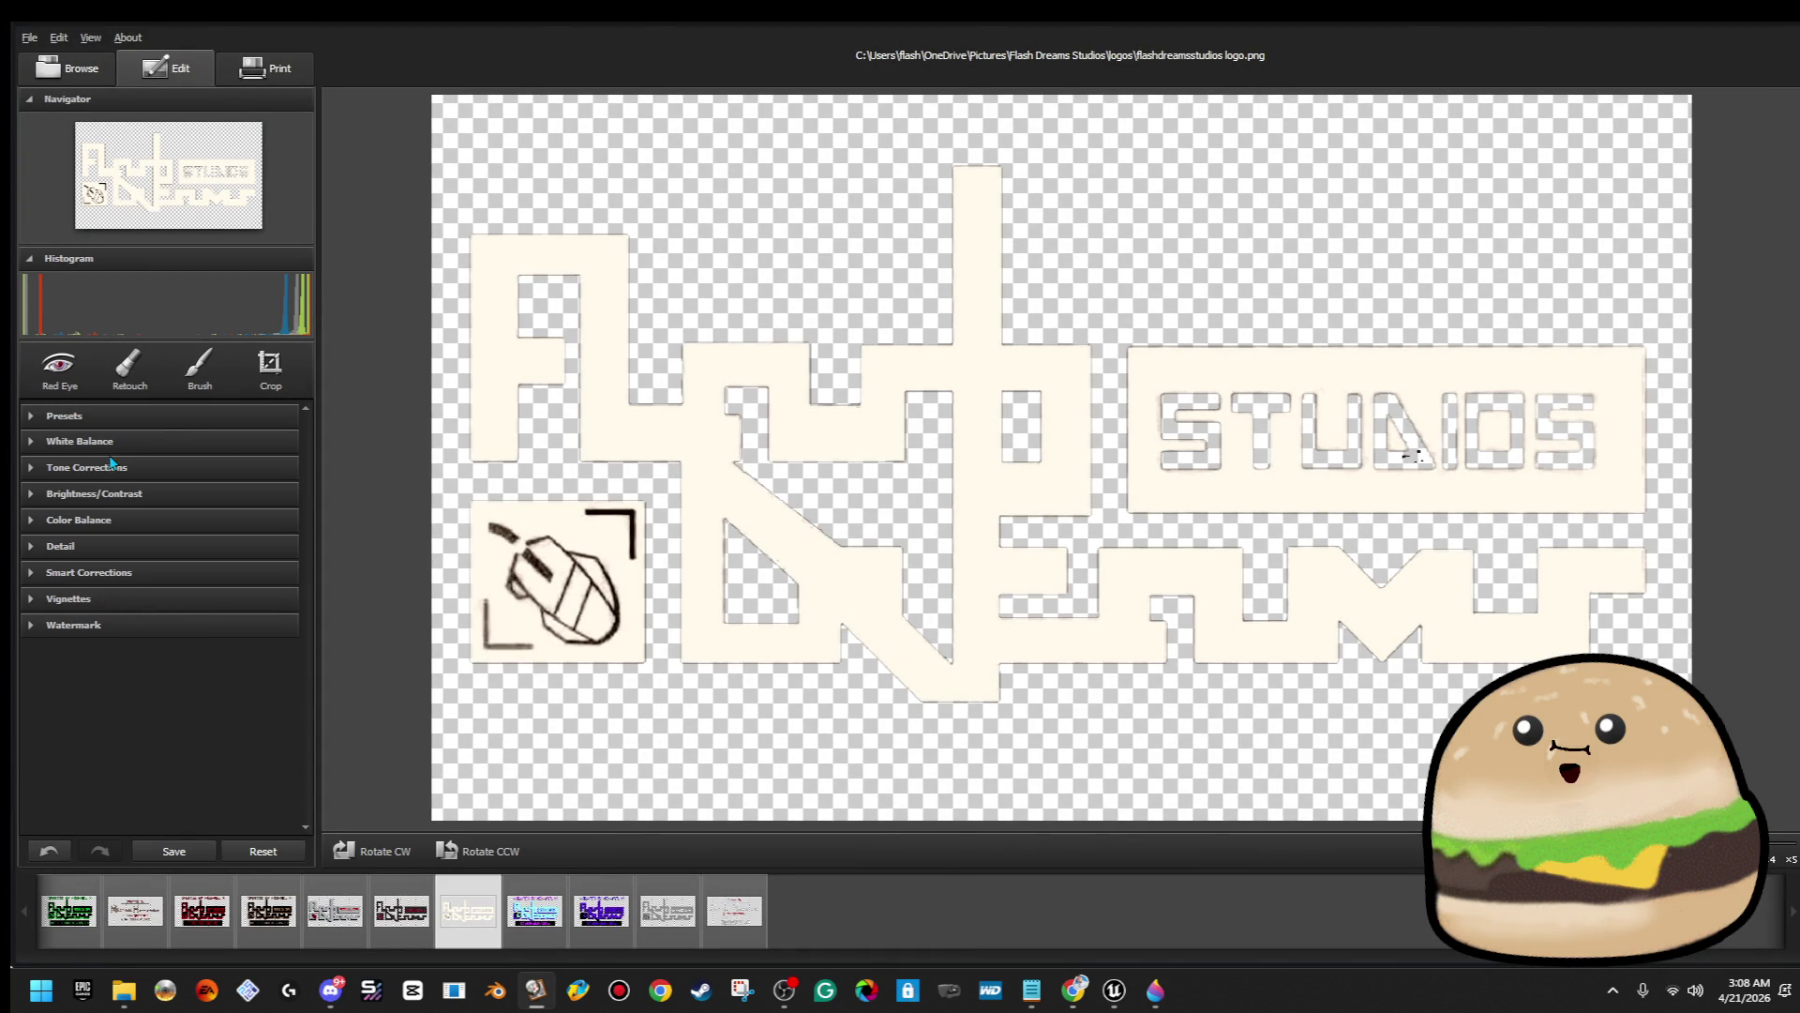
{"action": "left_click", "coordinate": [126, 626]}
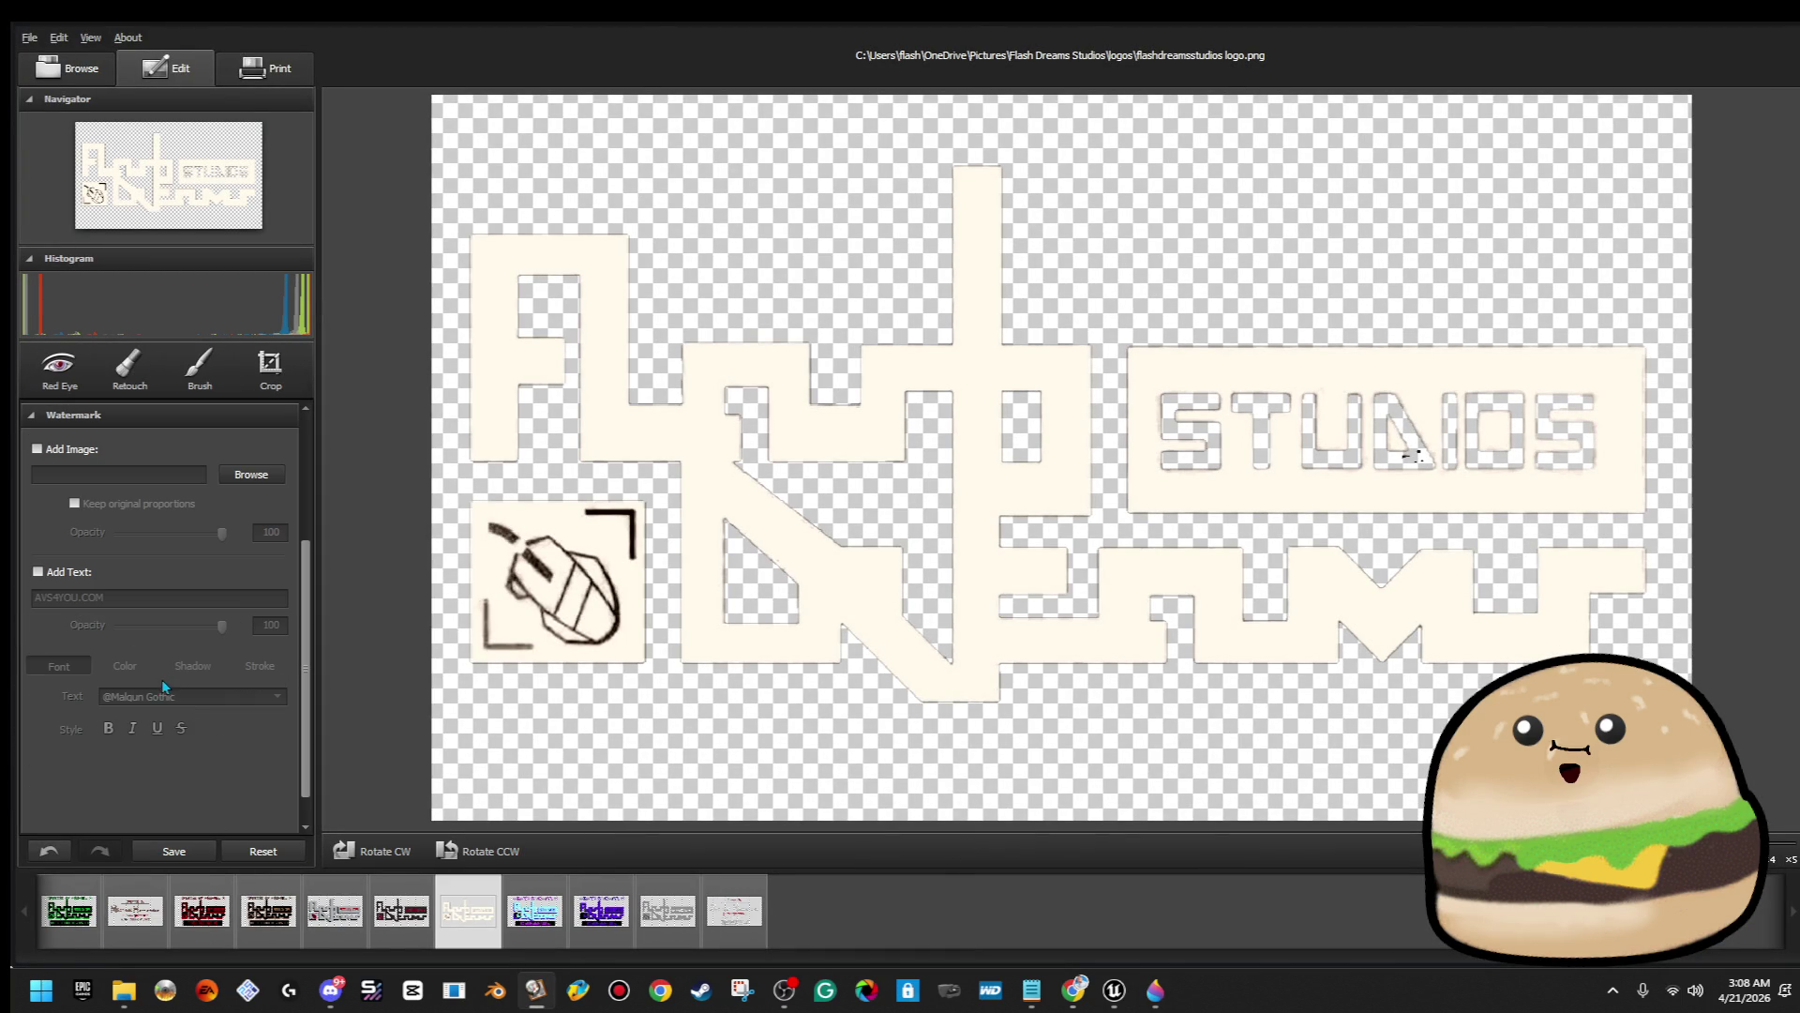
{"action": "left_click", "coordinate": [89, 424]}
{"action": "left_click", "coordinate": [94, 600]}
{"action": "left_click_drag", "start_coordinate": [163, 661], "coordinate": [145, 664]}
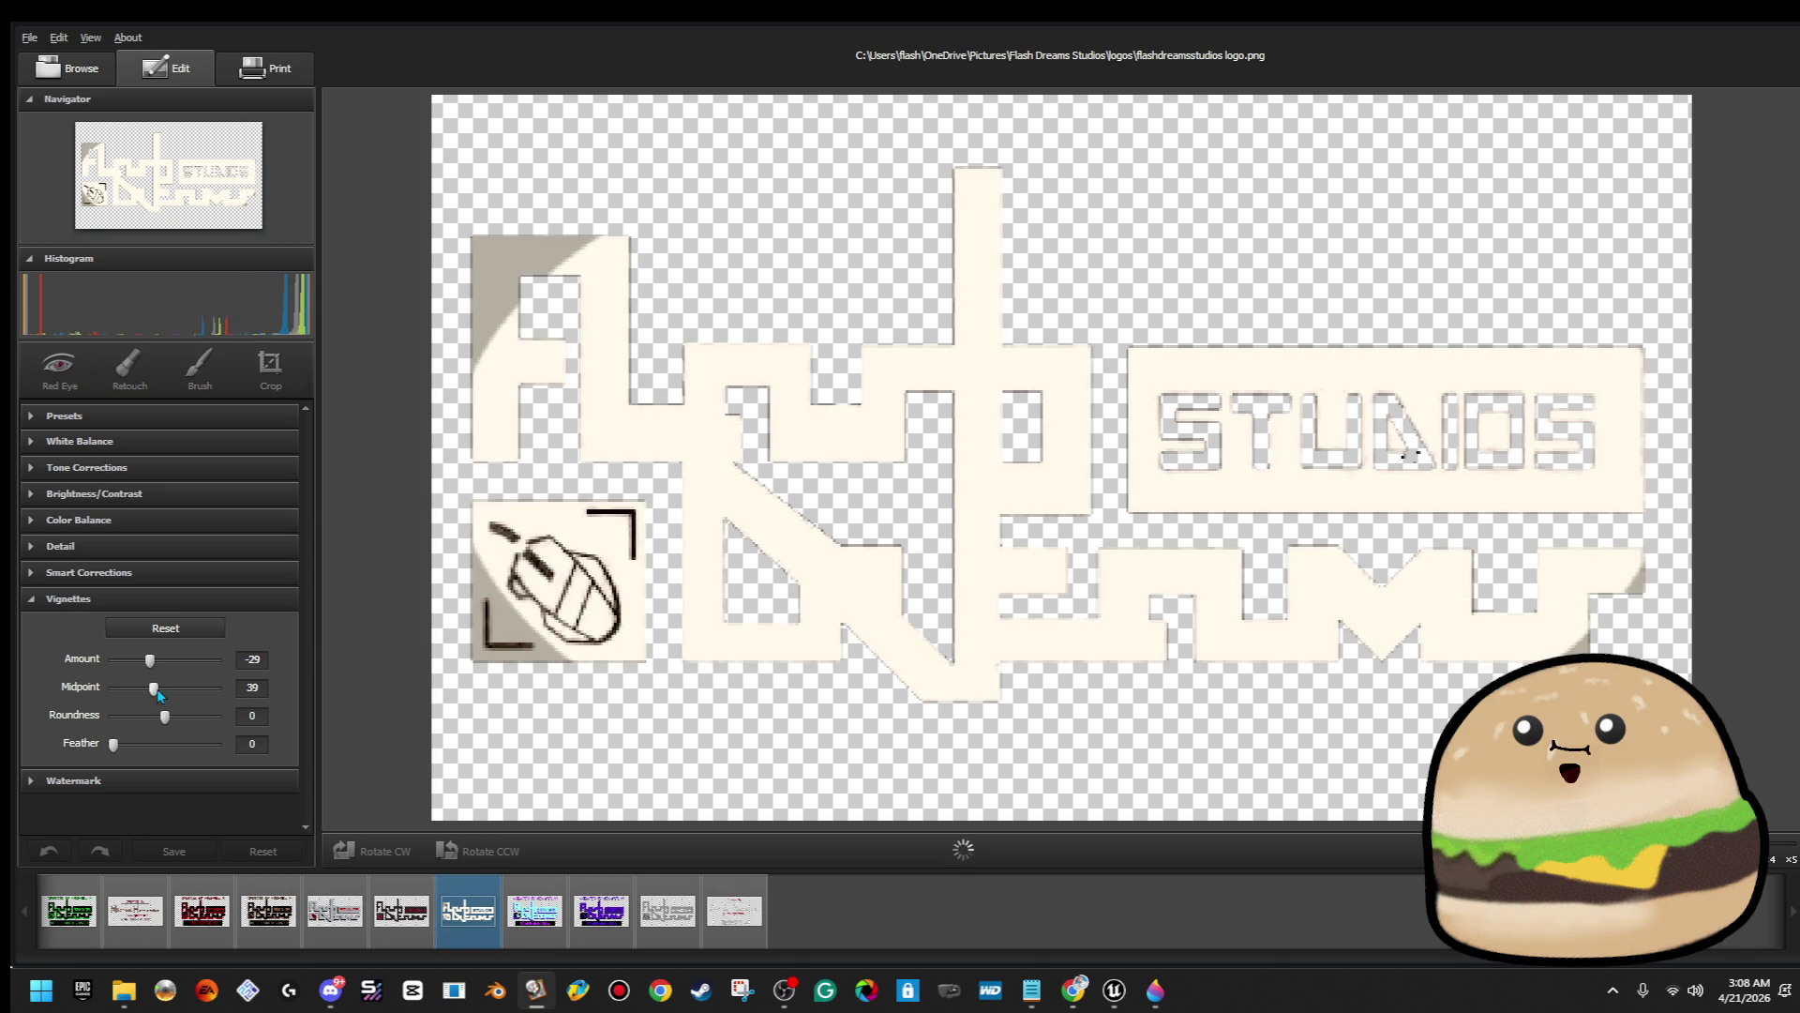
{"action": "mouse_move", "coordinate": [166, 717]}
{"action": "left_mouse_down"}
{"action": "mouse_move", "coordinate": [239, 722]}
{"action": "mouse_move", "coordinate": [200, 716]}
{"action": "mouse_move", "coordinate": [201, 745]}
{"action": "mouse_move", "coordinate": [289, 747]}
{"action": "left_mouse_up"}
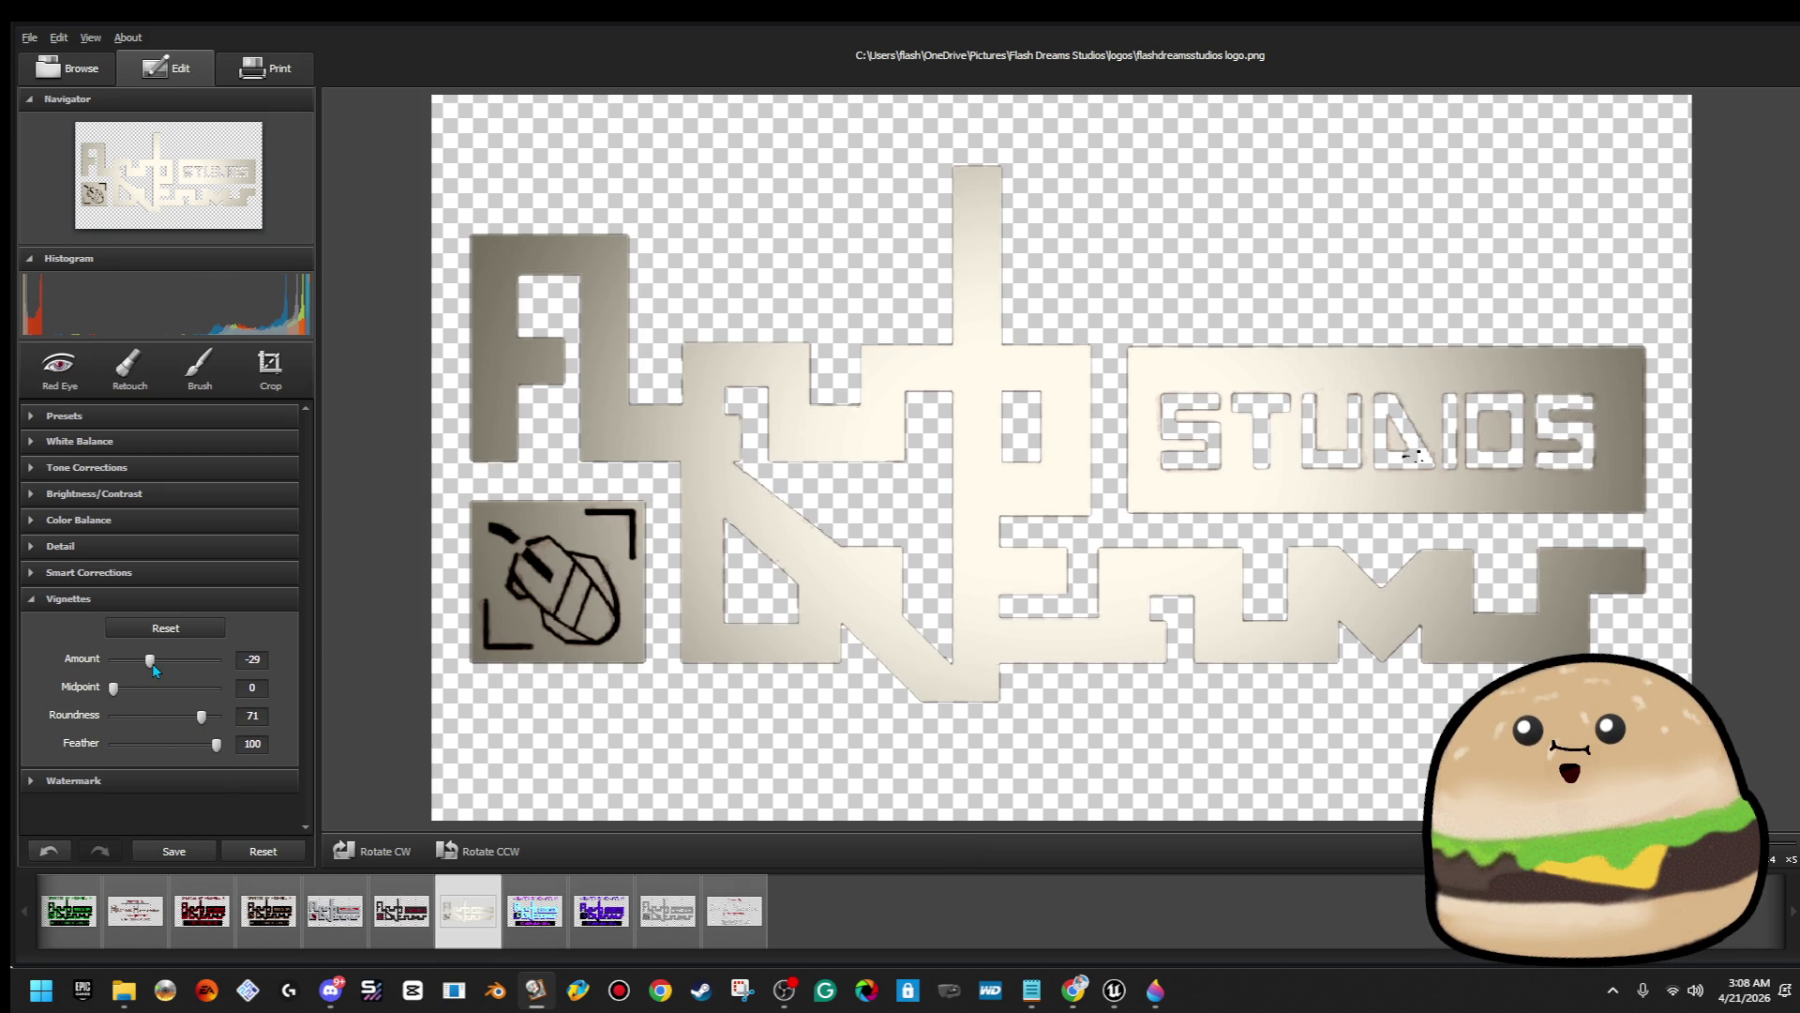
{"action": "left_click_drag", "start_coordinate": [153, 664], "coordinate": [162, 665]}
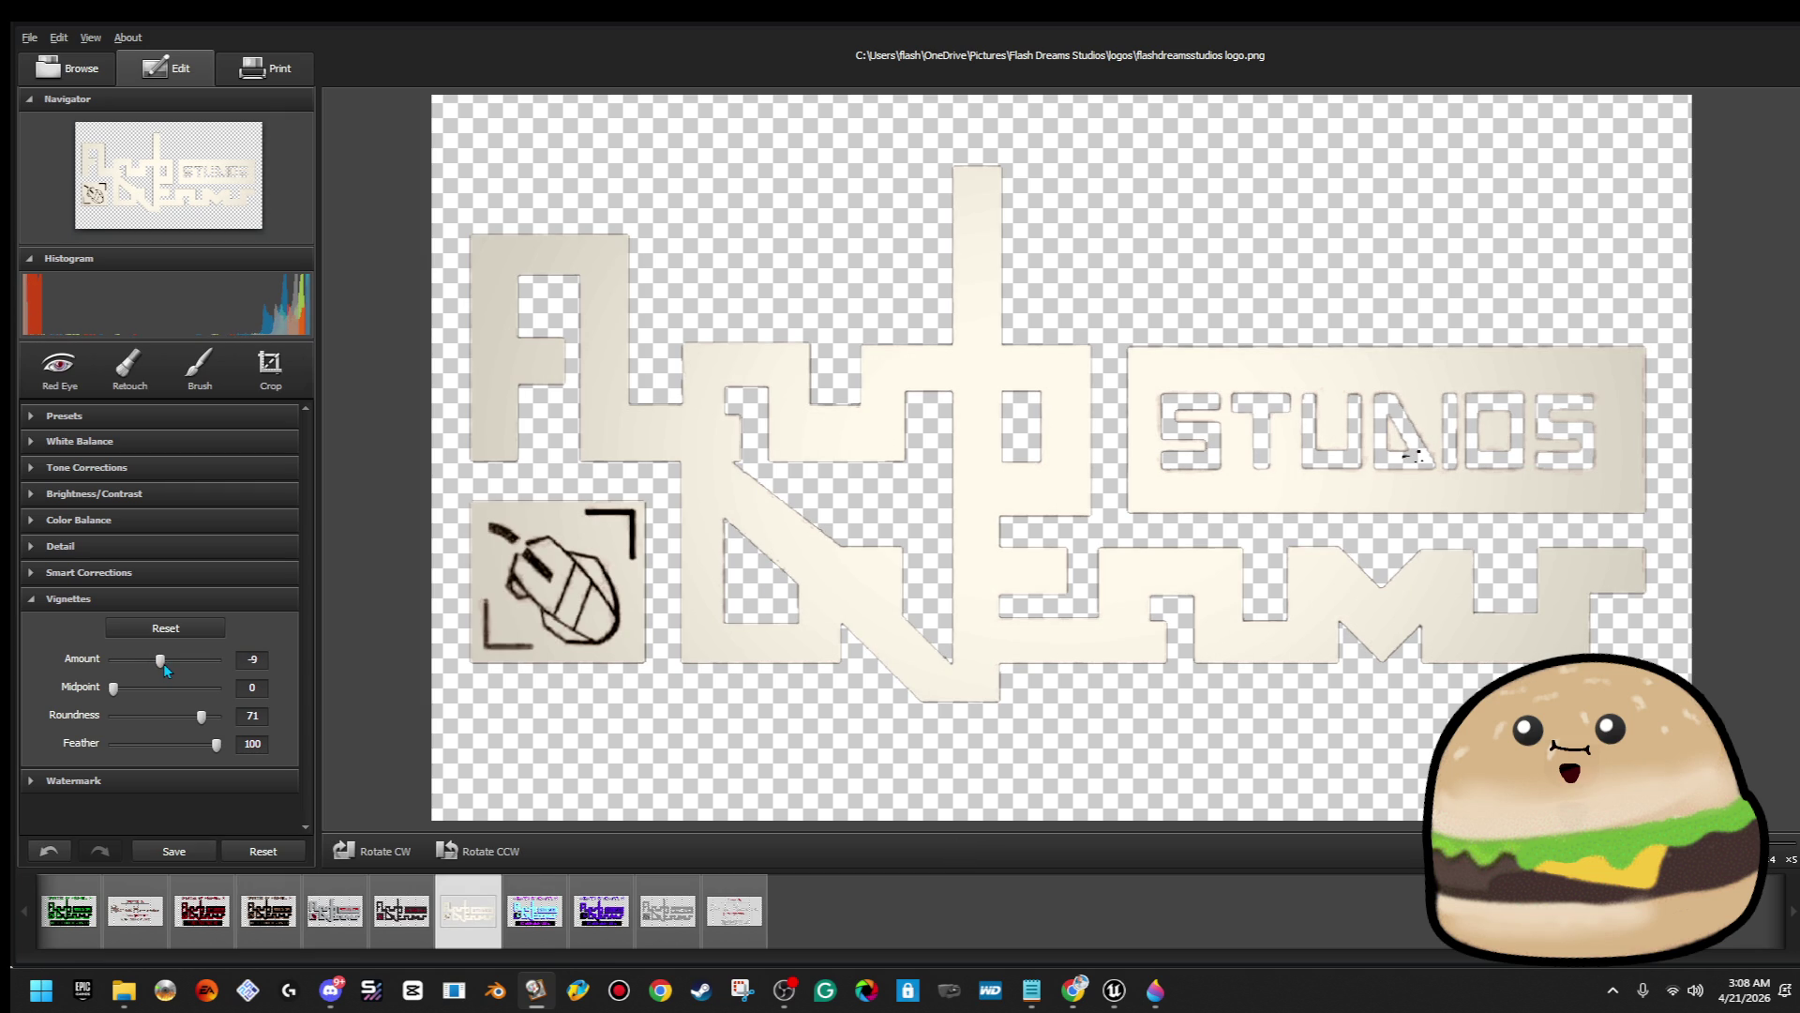
Set Tone Corrections Blacks to 36 and Exposure to -1.44
{"action": "left_click", "coordinate": [132, 469]}
{"action": "left_click_drag", "start_coordinate": [127, 527], "coordinate": [155, 531]}
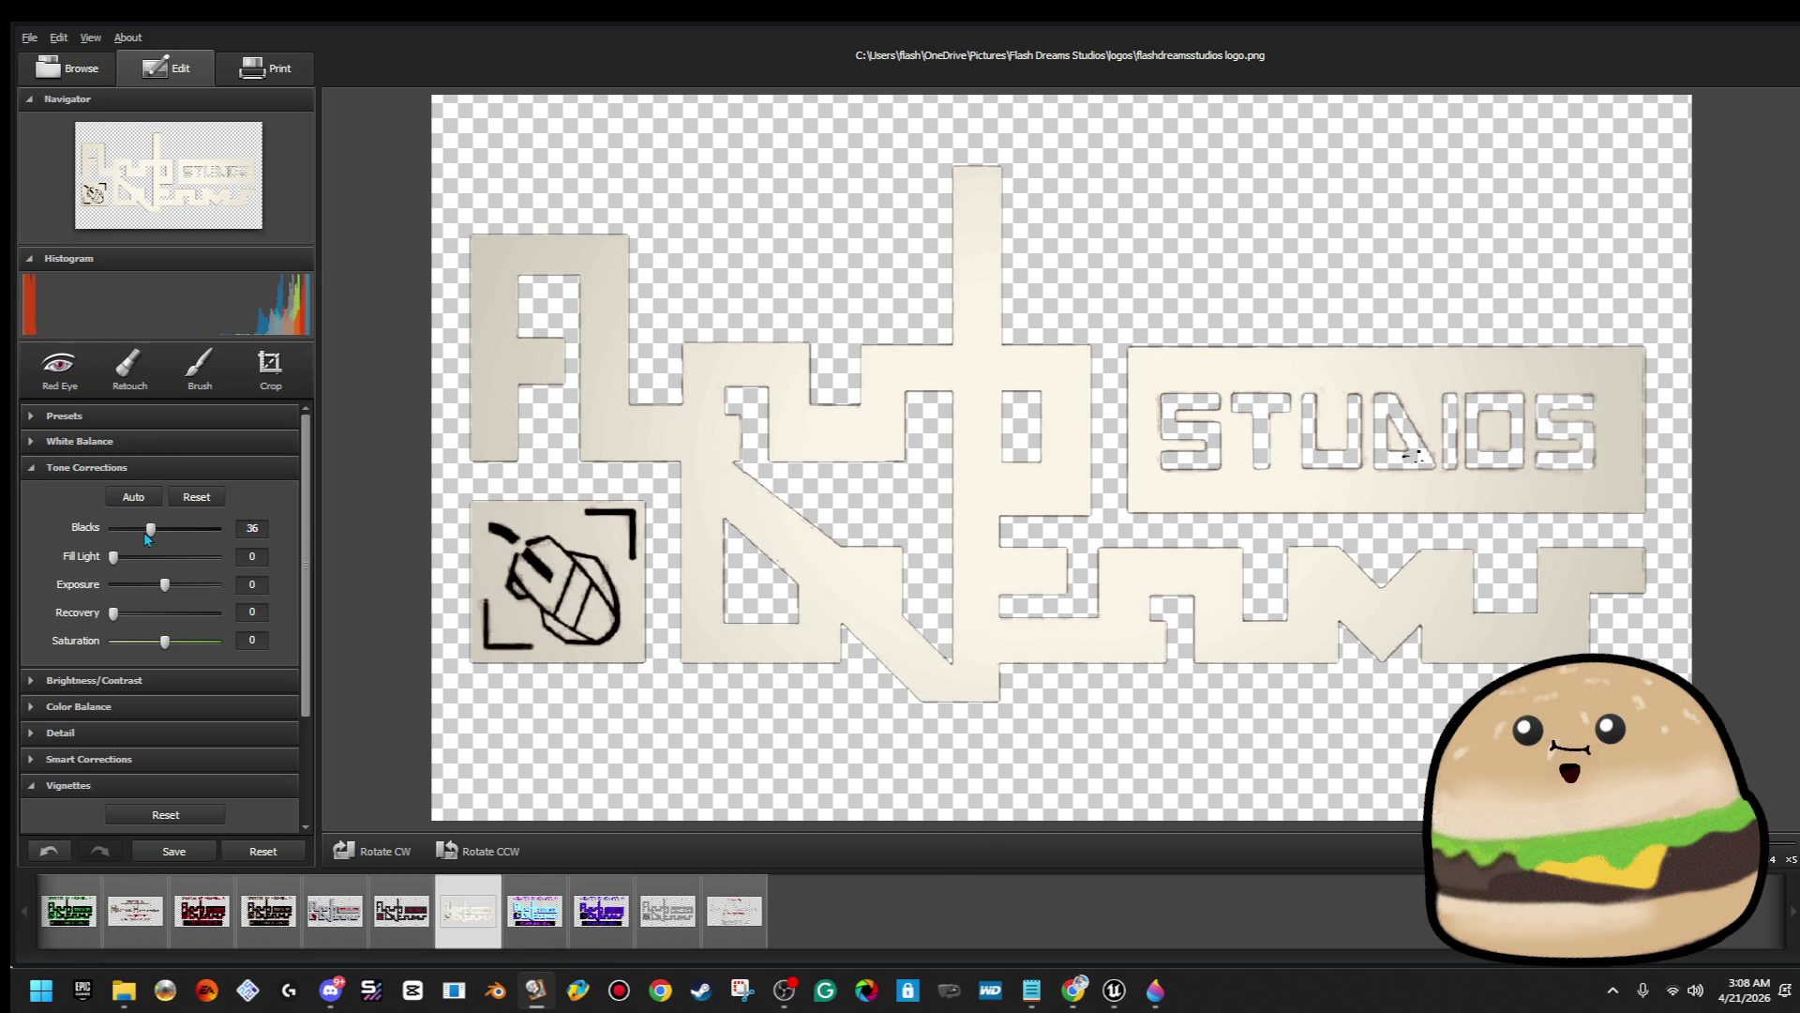
{"action": "left_click_drag", "start_coordinate": [150, 585], "coordinate": [145, 585]}
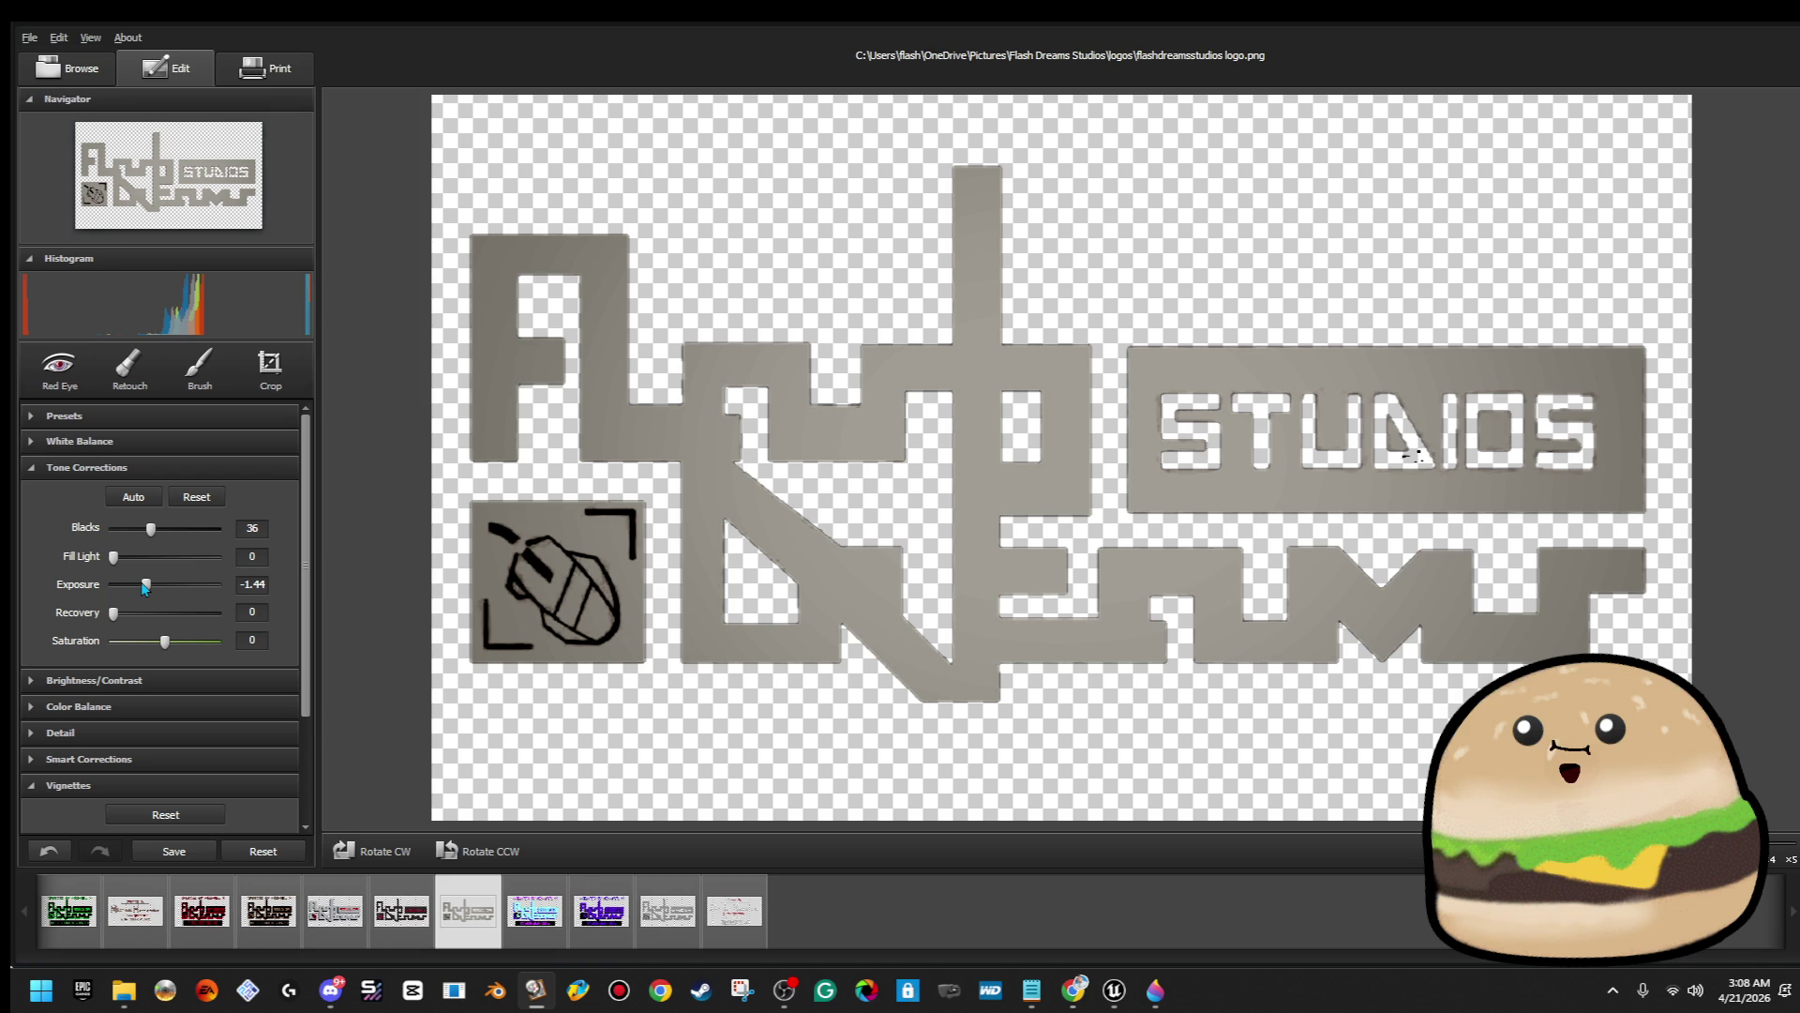
{"action": "left_click", "coordinate": [30, 37]}
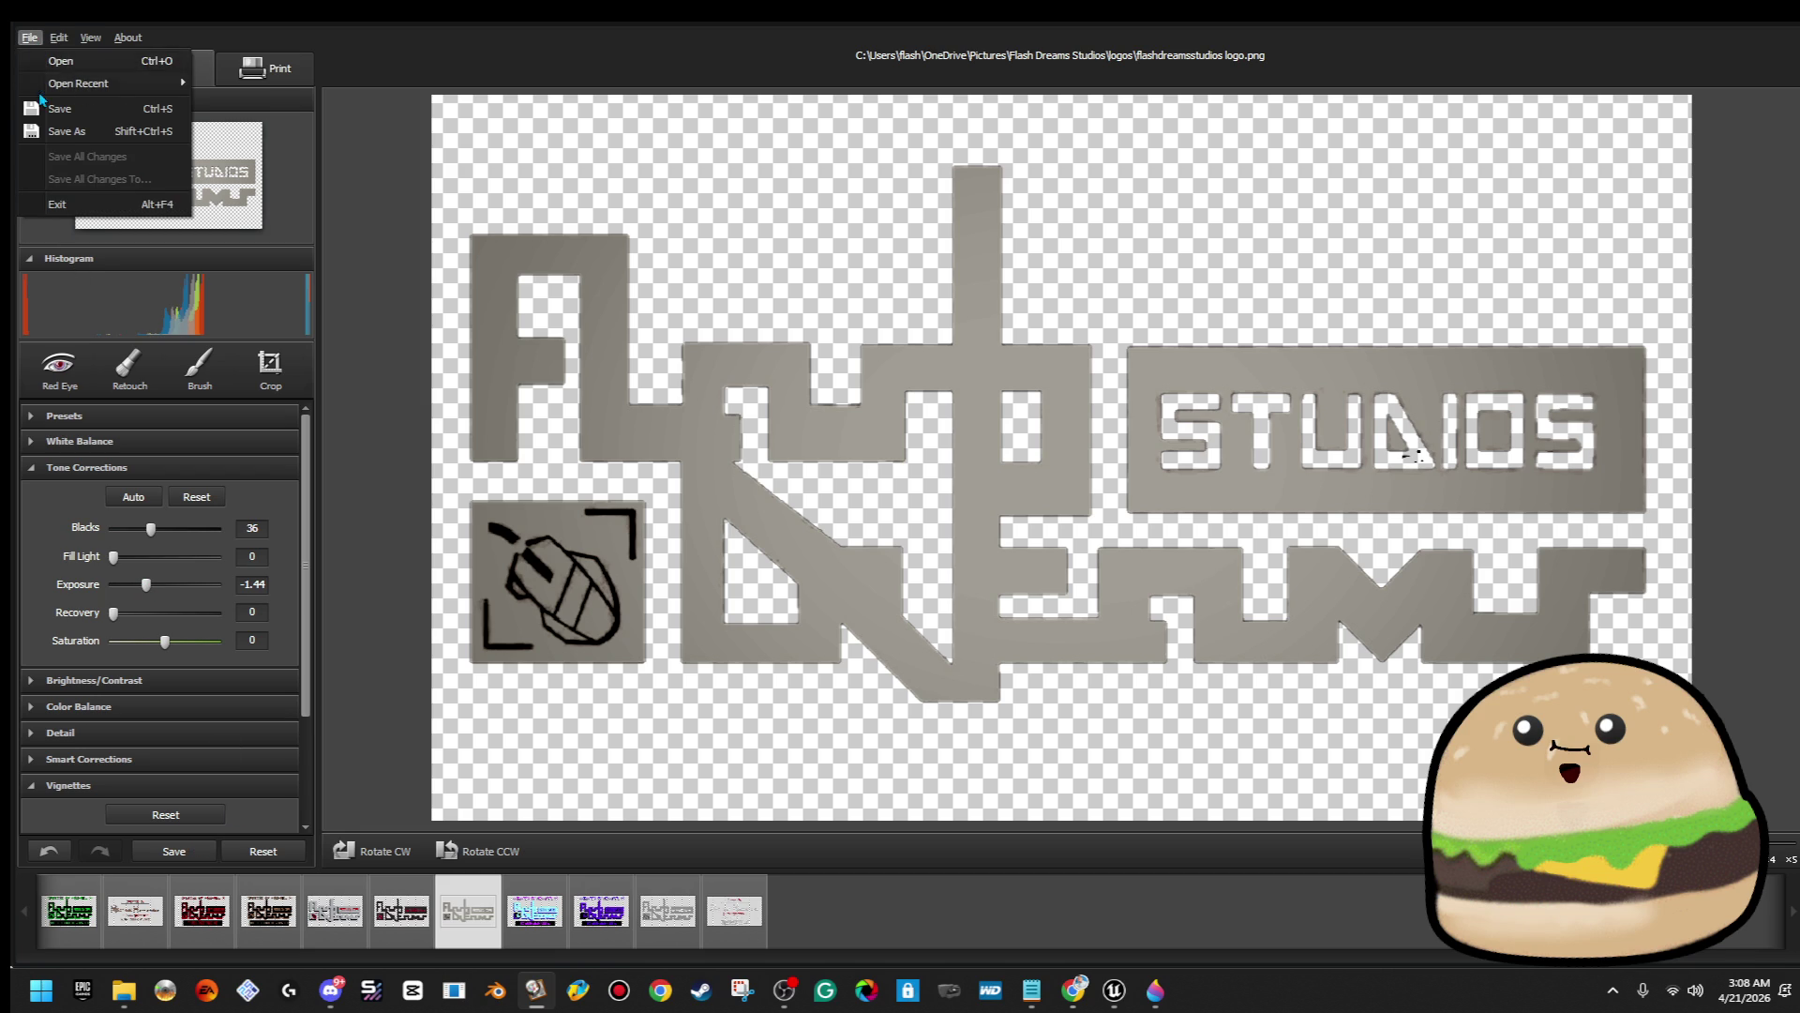
{"action": "left_click", "coordinate": [66, 132]}
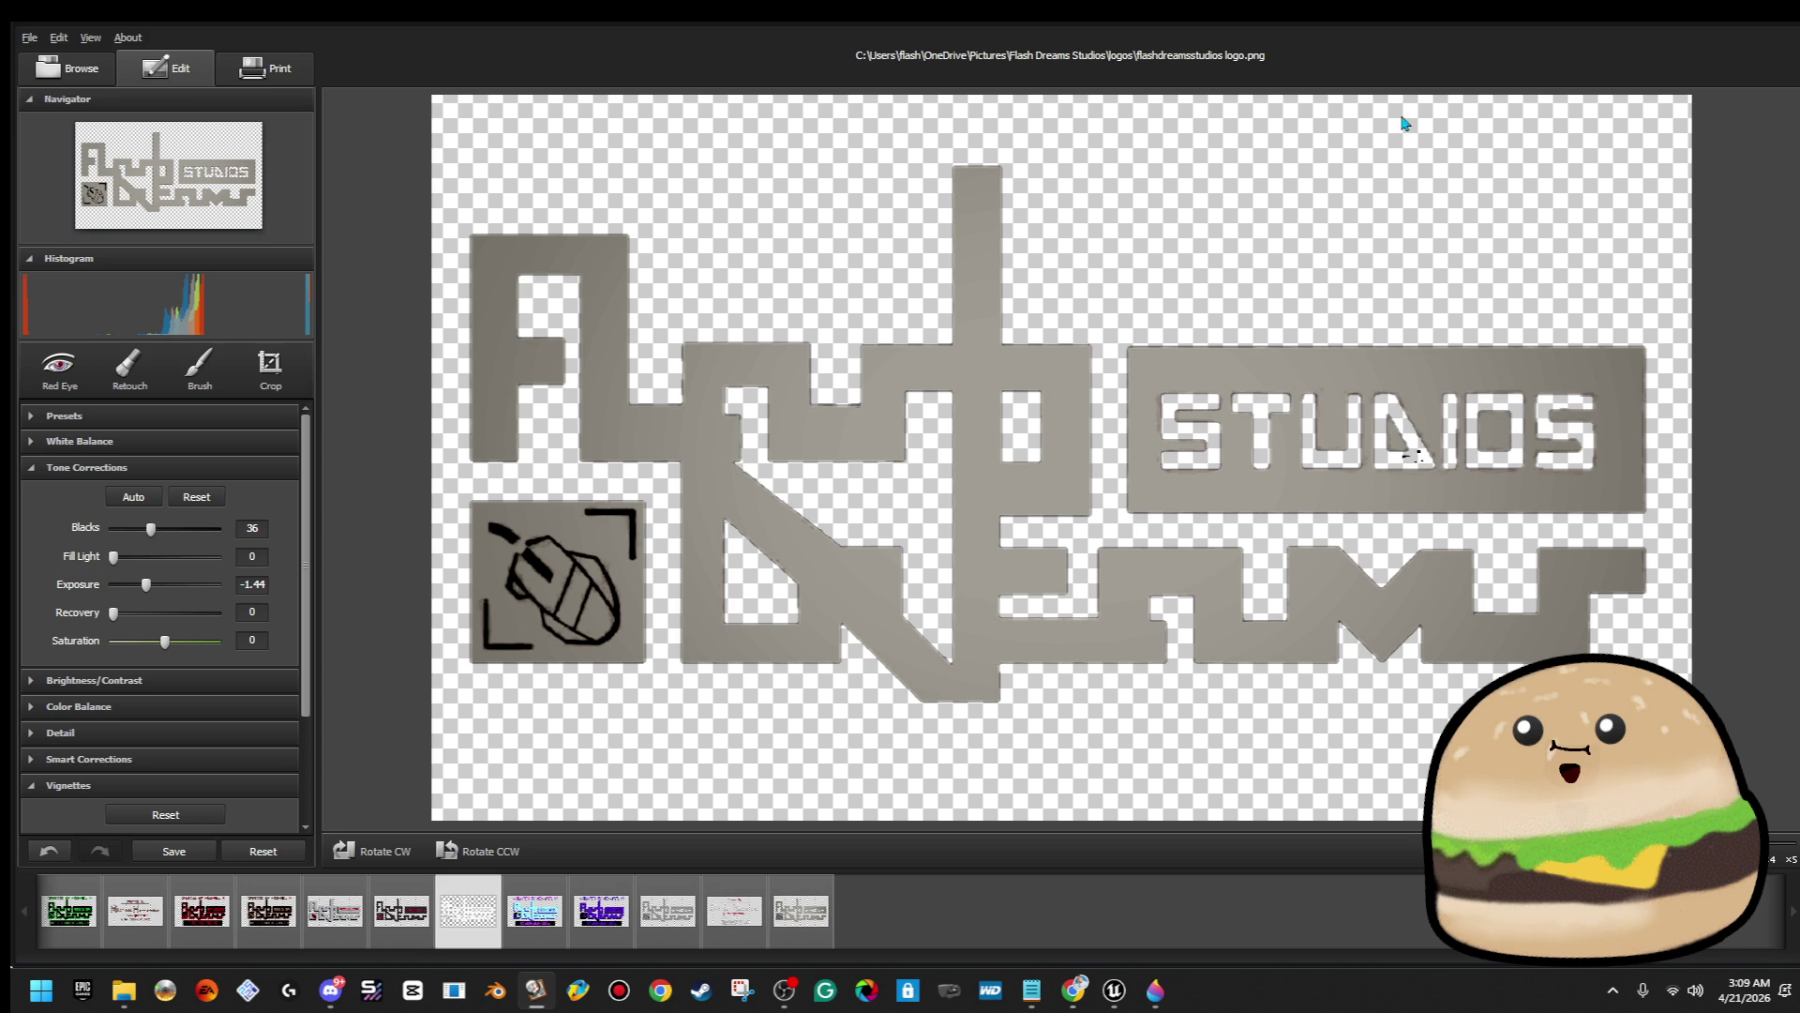
Bring up the save dialog in the logos folder to store the recoloured logo as a new copy
{"action": "key", "text": "ctrl+o"}
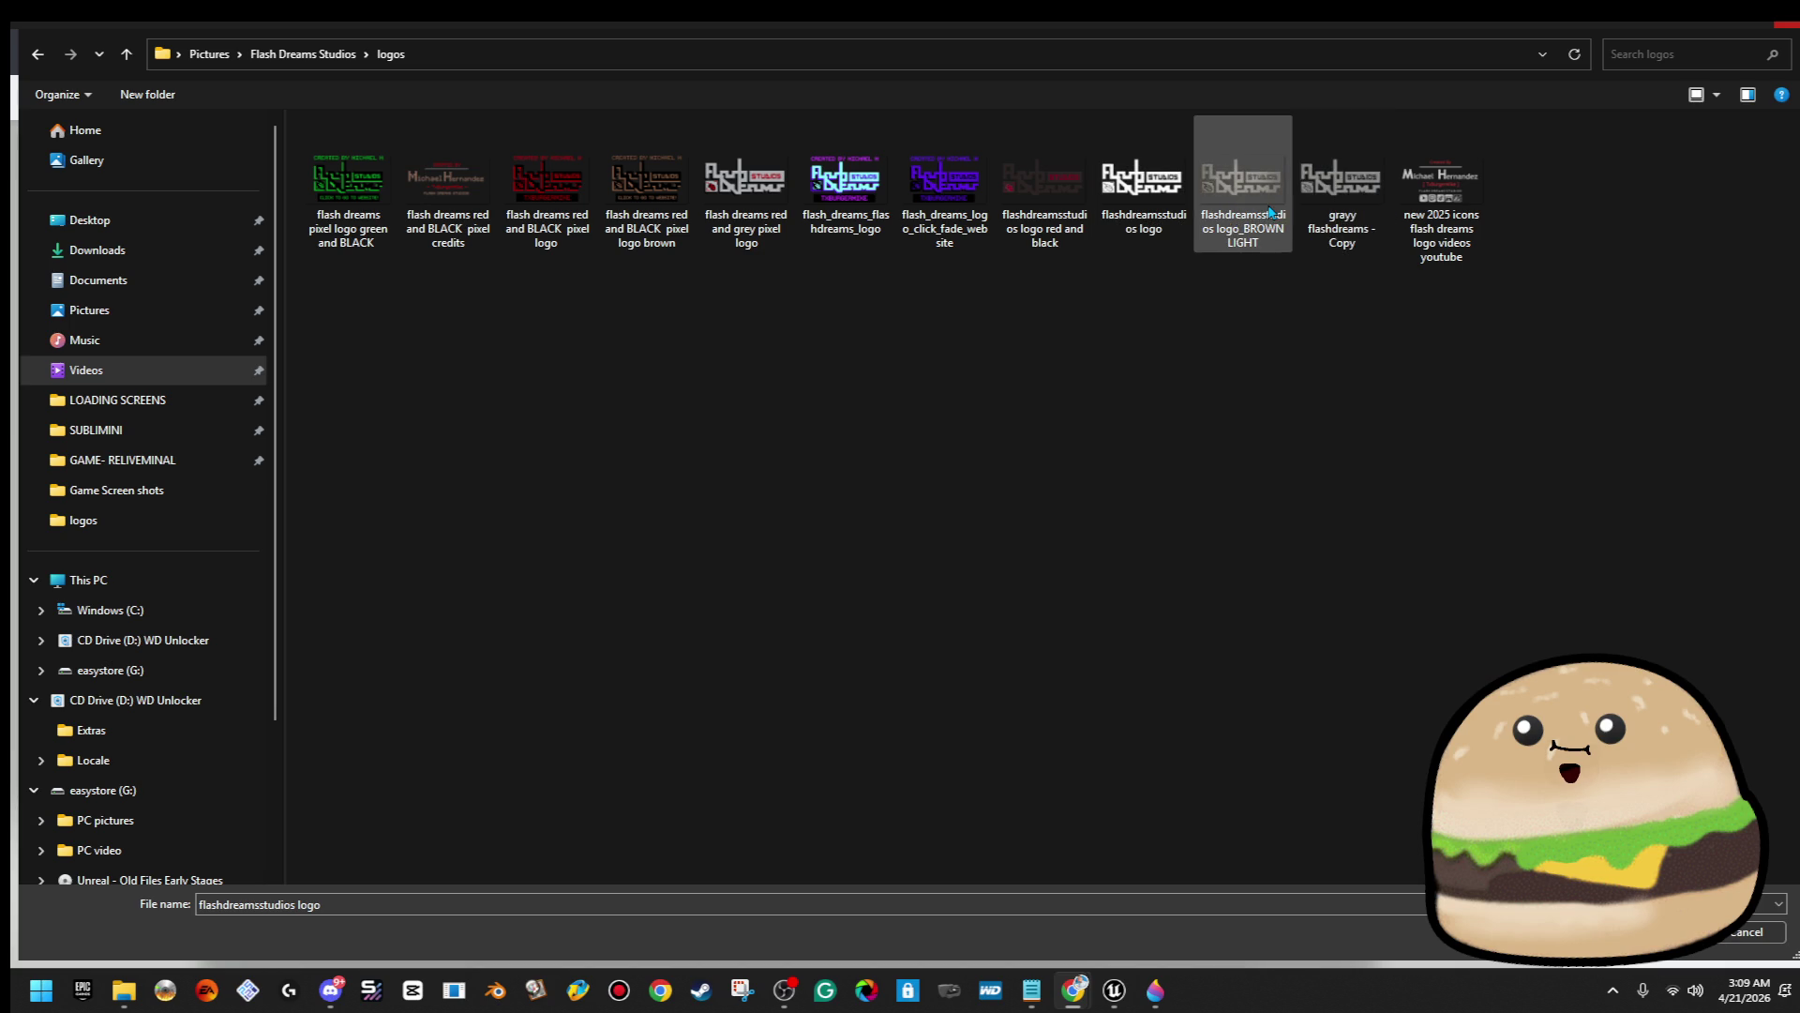
Insert the BROWN LIGHT logo as a 3D object, shrunk and placed over the screenshot's top-right logo
{"action": "double_click", "coordinate": [1270, 212]}
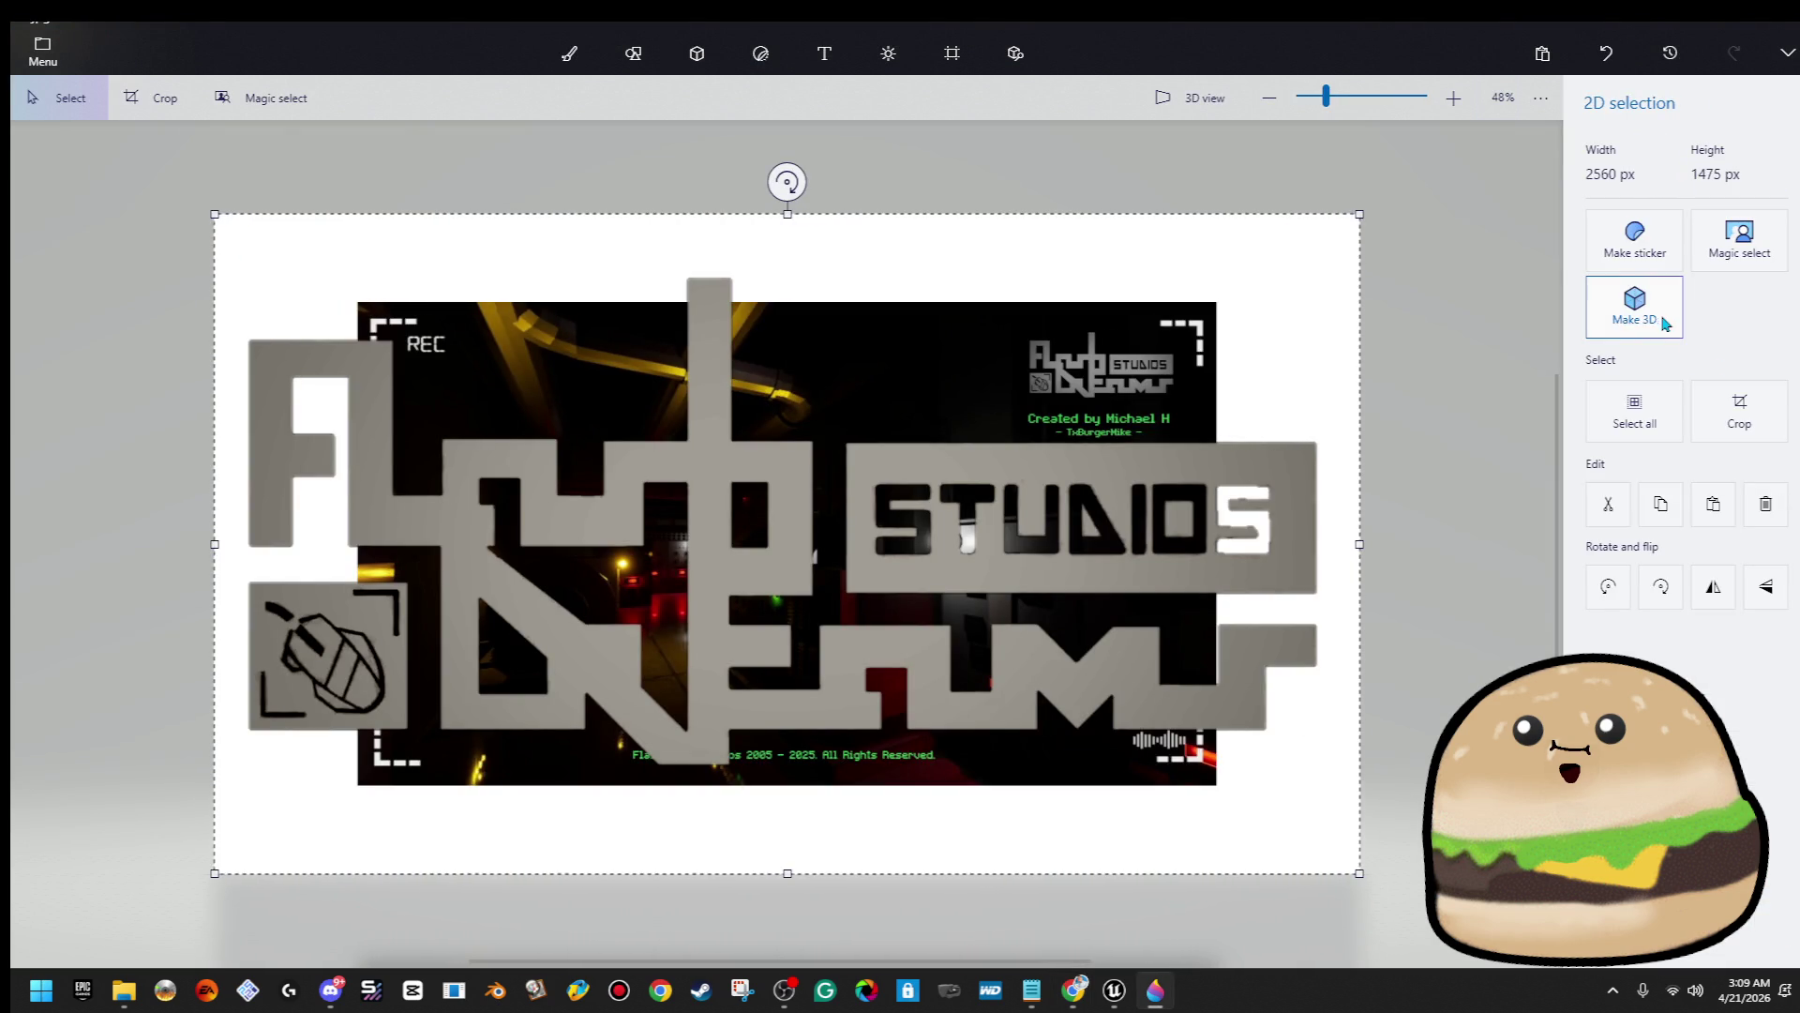
{"action": "left_click", "coordinate": [1660, 319]}
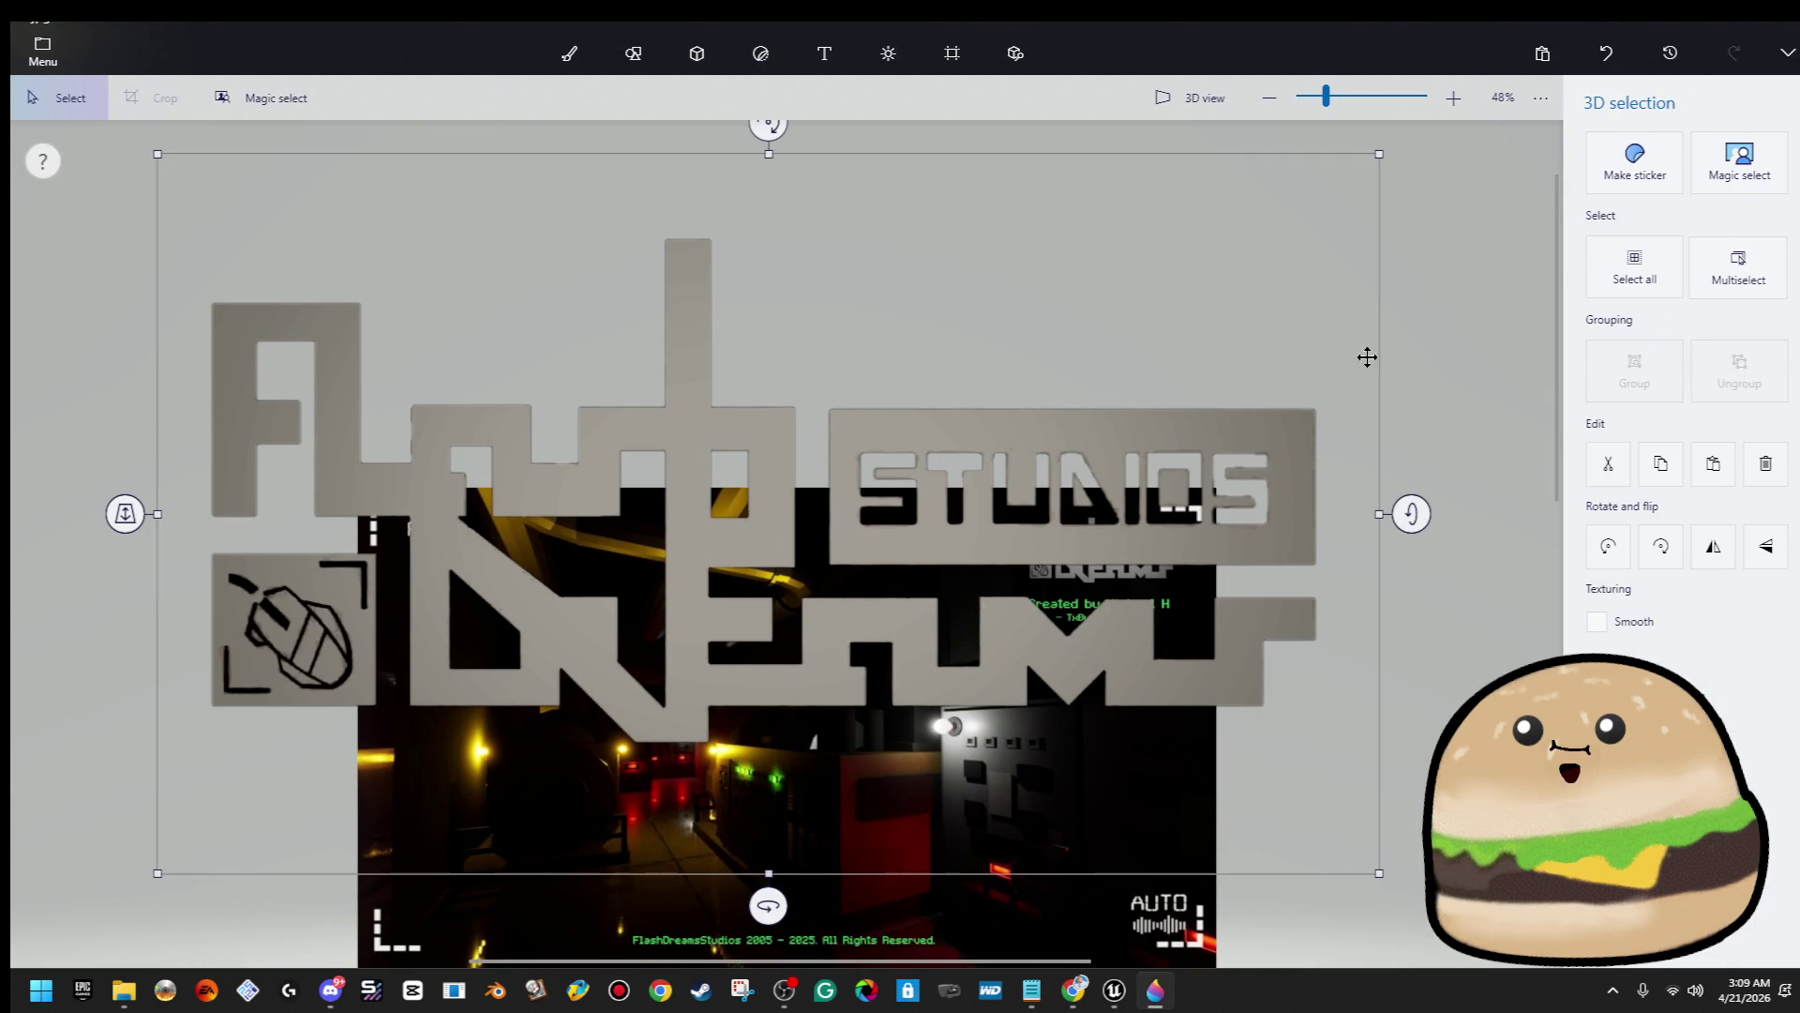
{"action": "mouse_move", "coordinate": [1379, 879]}
{"action": "left_mouse_down"}
{"action": "mouse_move", "coordinate": [526, 473]}
{"action": "mouse_move", "coordinate": [329, 334]}
{"action": "left_mouse_up"}
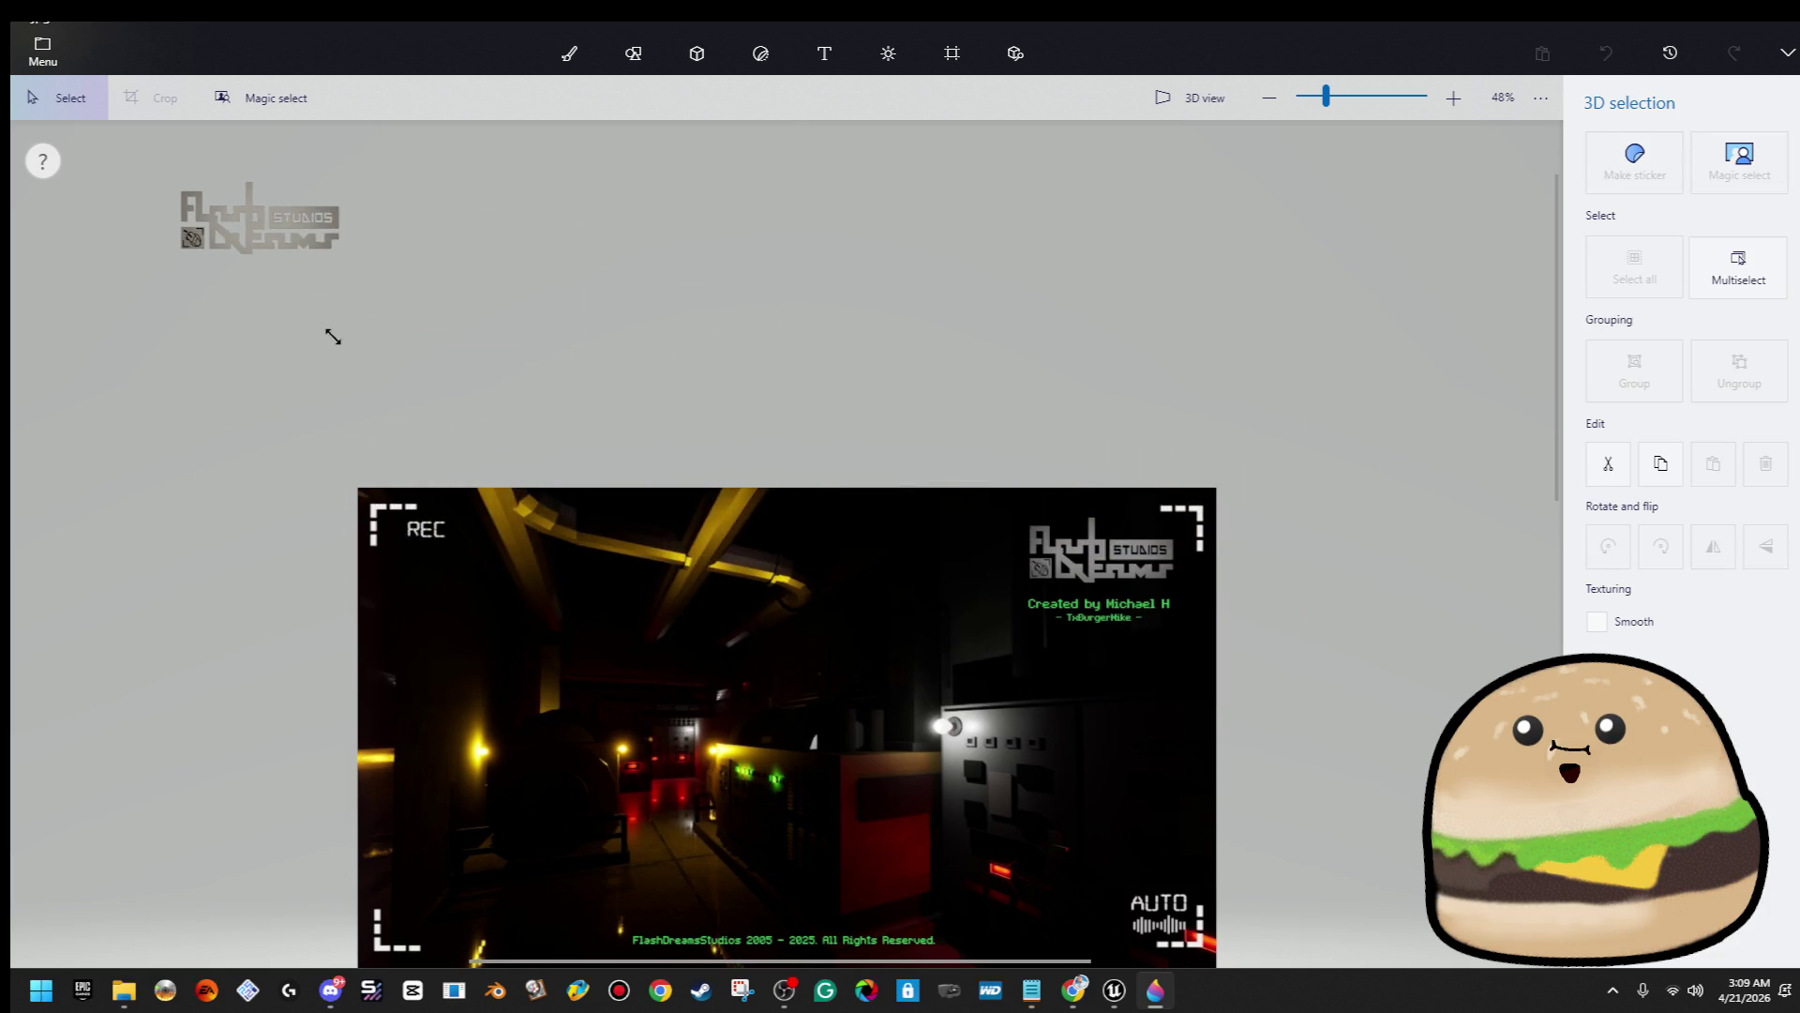
{"action": "left_click_drag", "start_coordinate": [334, 262], "coordinate": [1107, 547]}
{"action": "scroll", "coordinate": [1107, 547], "scroll_direction": "up", "scroll_amount": 5}
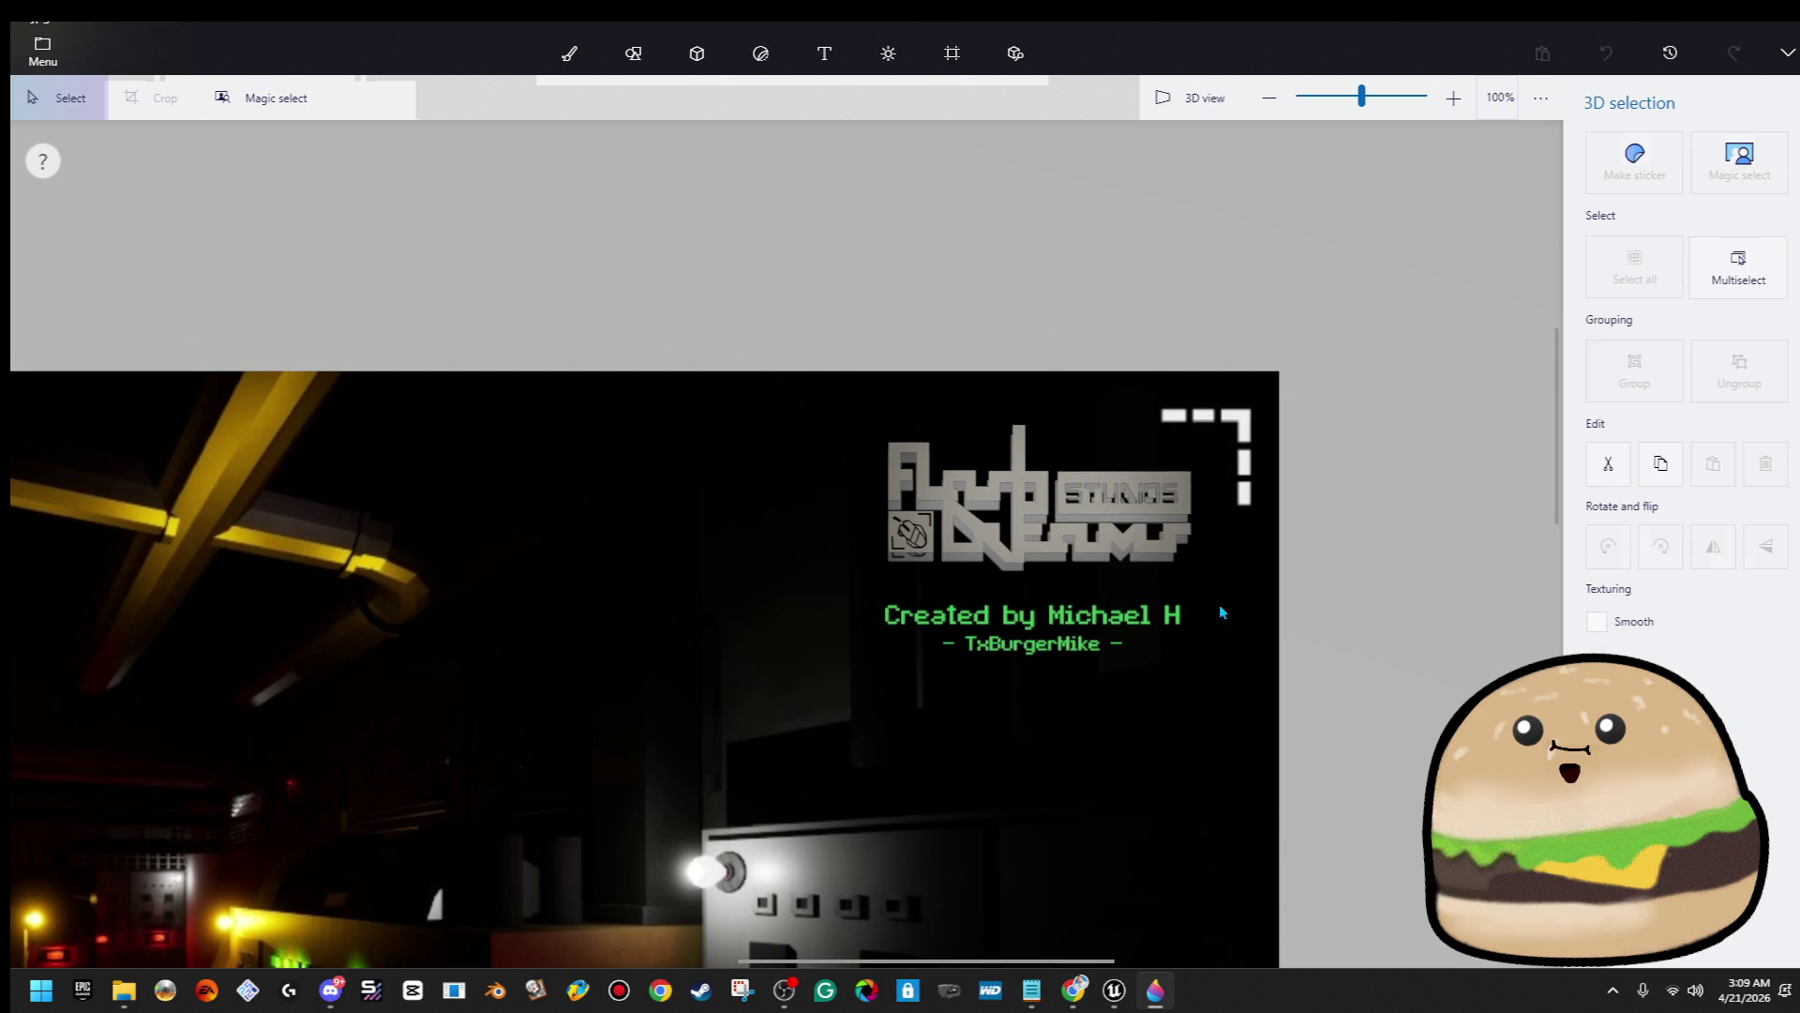
{"action": "left_click_drag", "start_coordinate": [1236, 614], "coordinate": [1214, 602]}
{"action": "left_click", "coordinate": [1354, 563]}
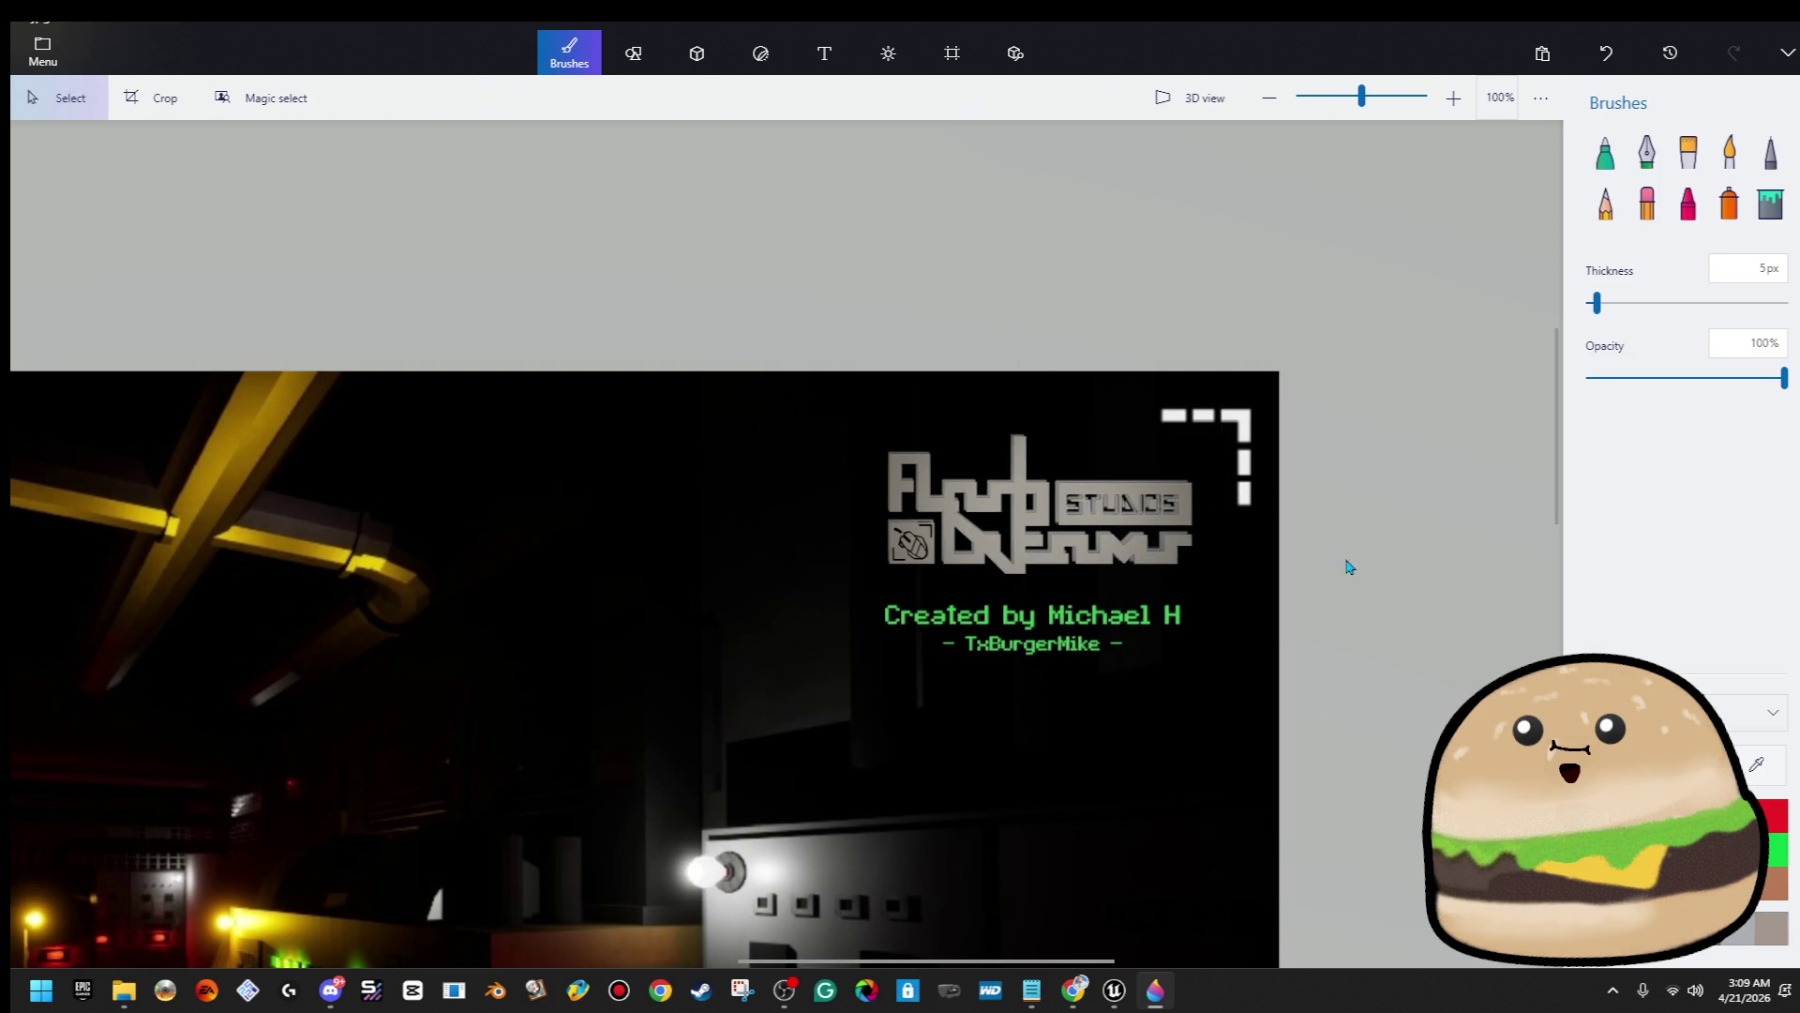
Scroll back to the credits area and switch to the Text tool
{"action": "scroll", "coordinate": [1187, 636], "scroll_direction": "down", "scroll_amount": 3}
{"action": "scroll", "coordinate": [1187, 636], "scroll_direction": "left", "scroll_amount": 1}
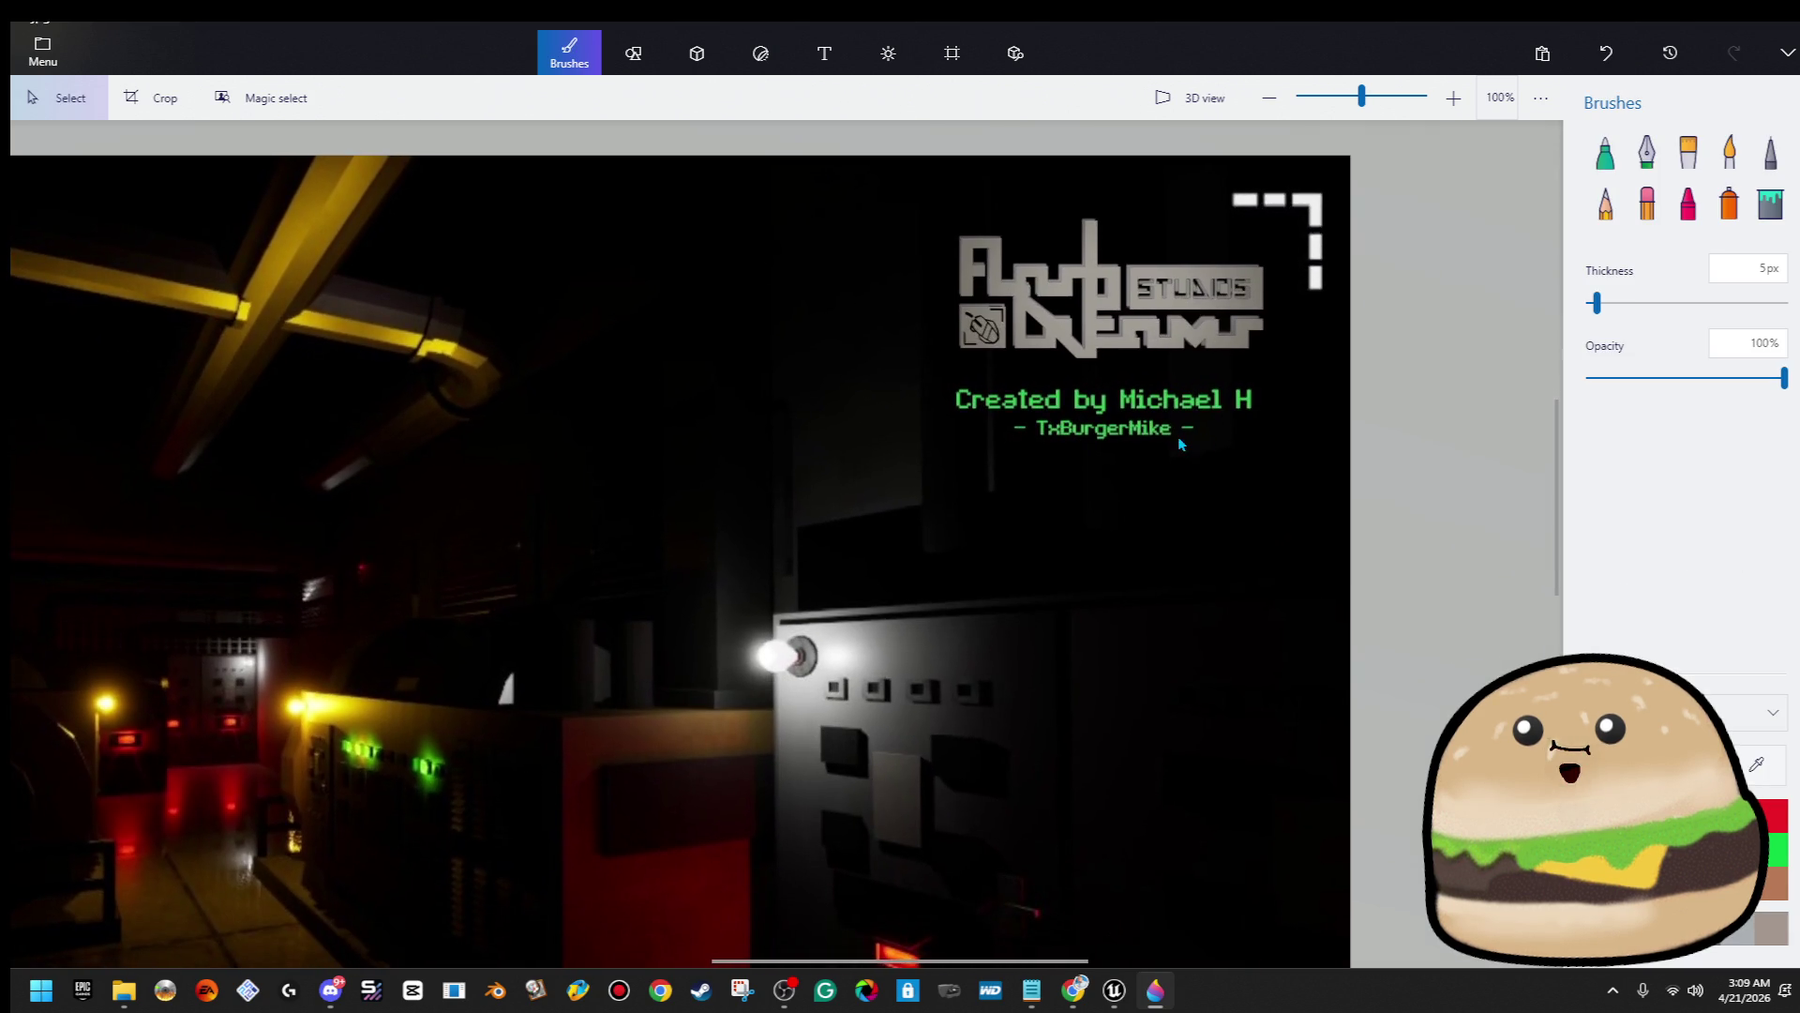
{"action": "left_click", "coordinate": [824, 54]}
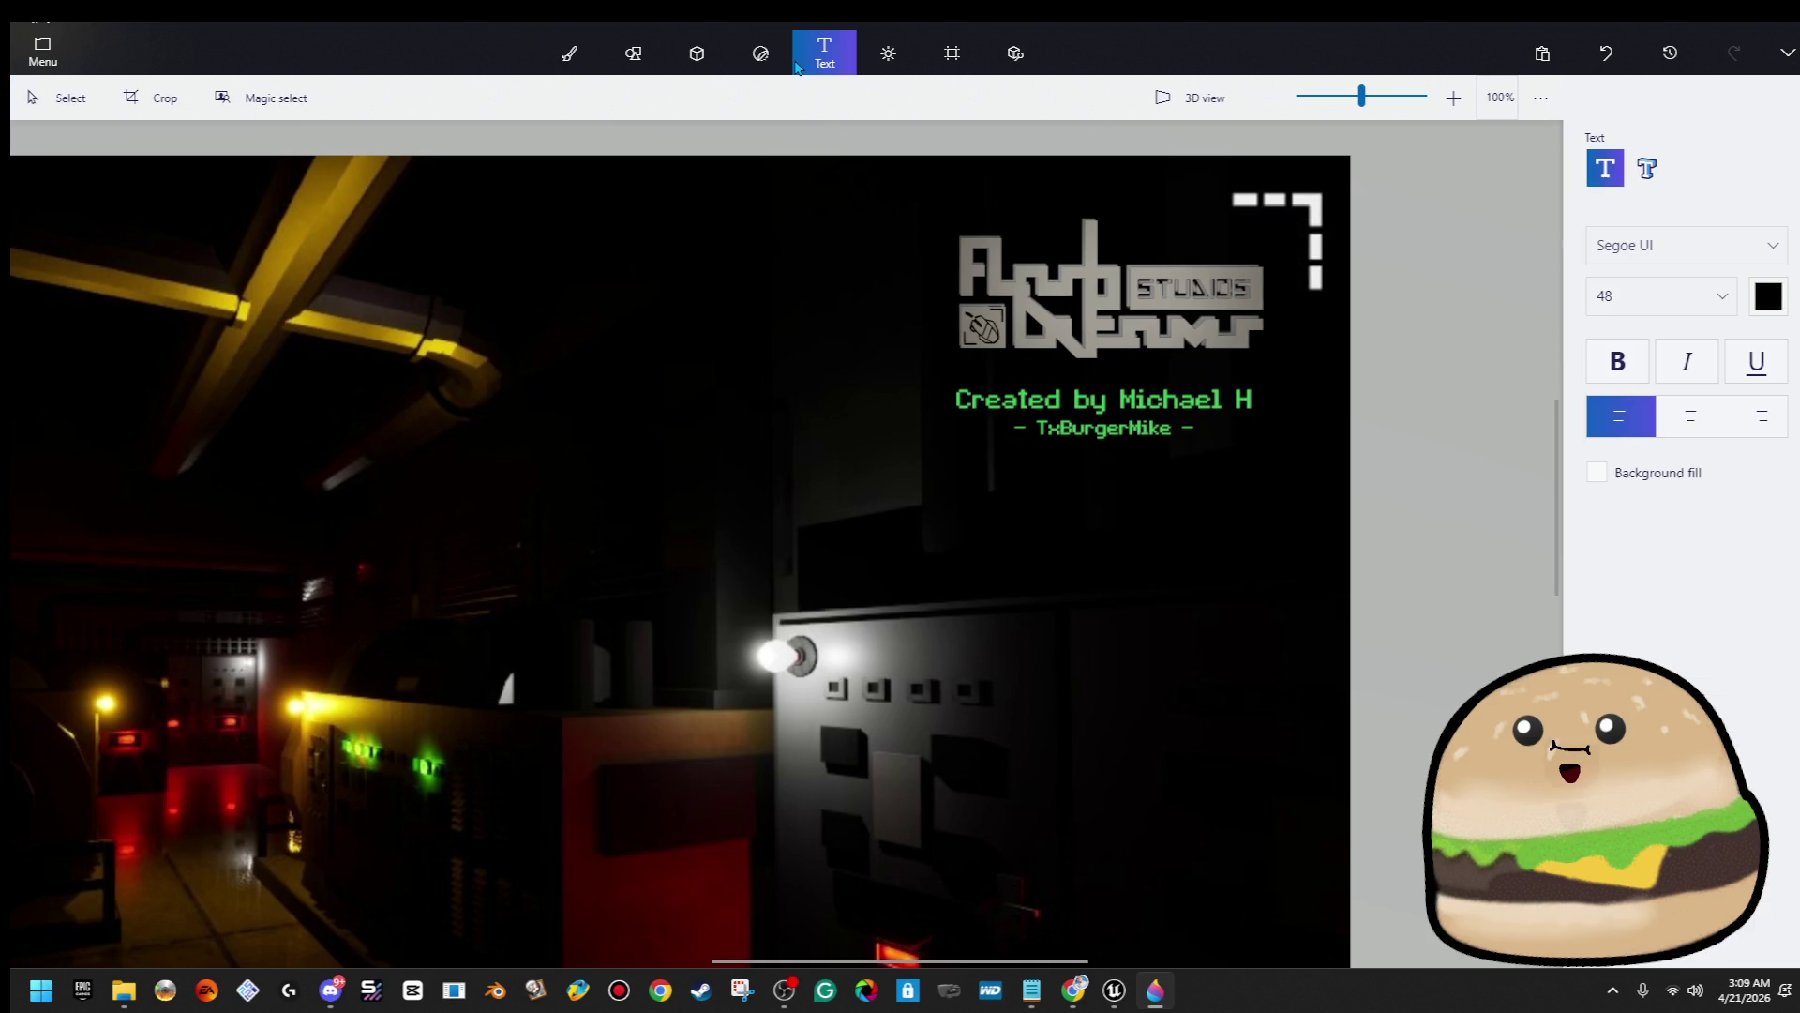
Choose 3D text in Lucida Sans Unicode and place a text box below the credits
{"action": "left_click", "coordinate": [1647, 169]}
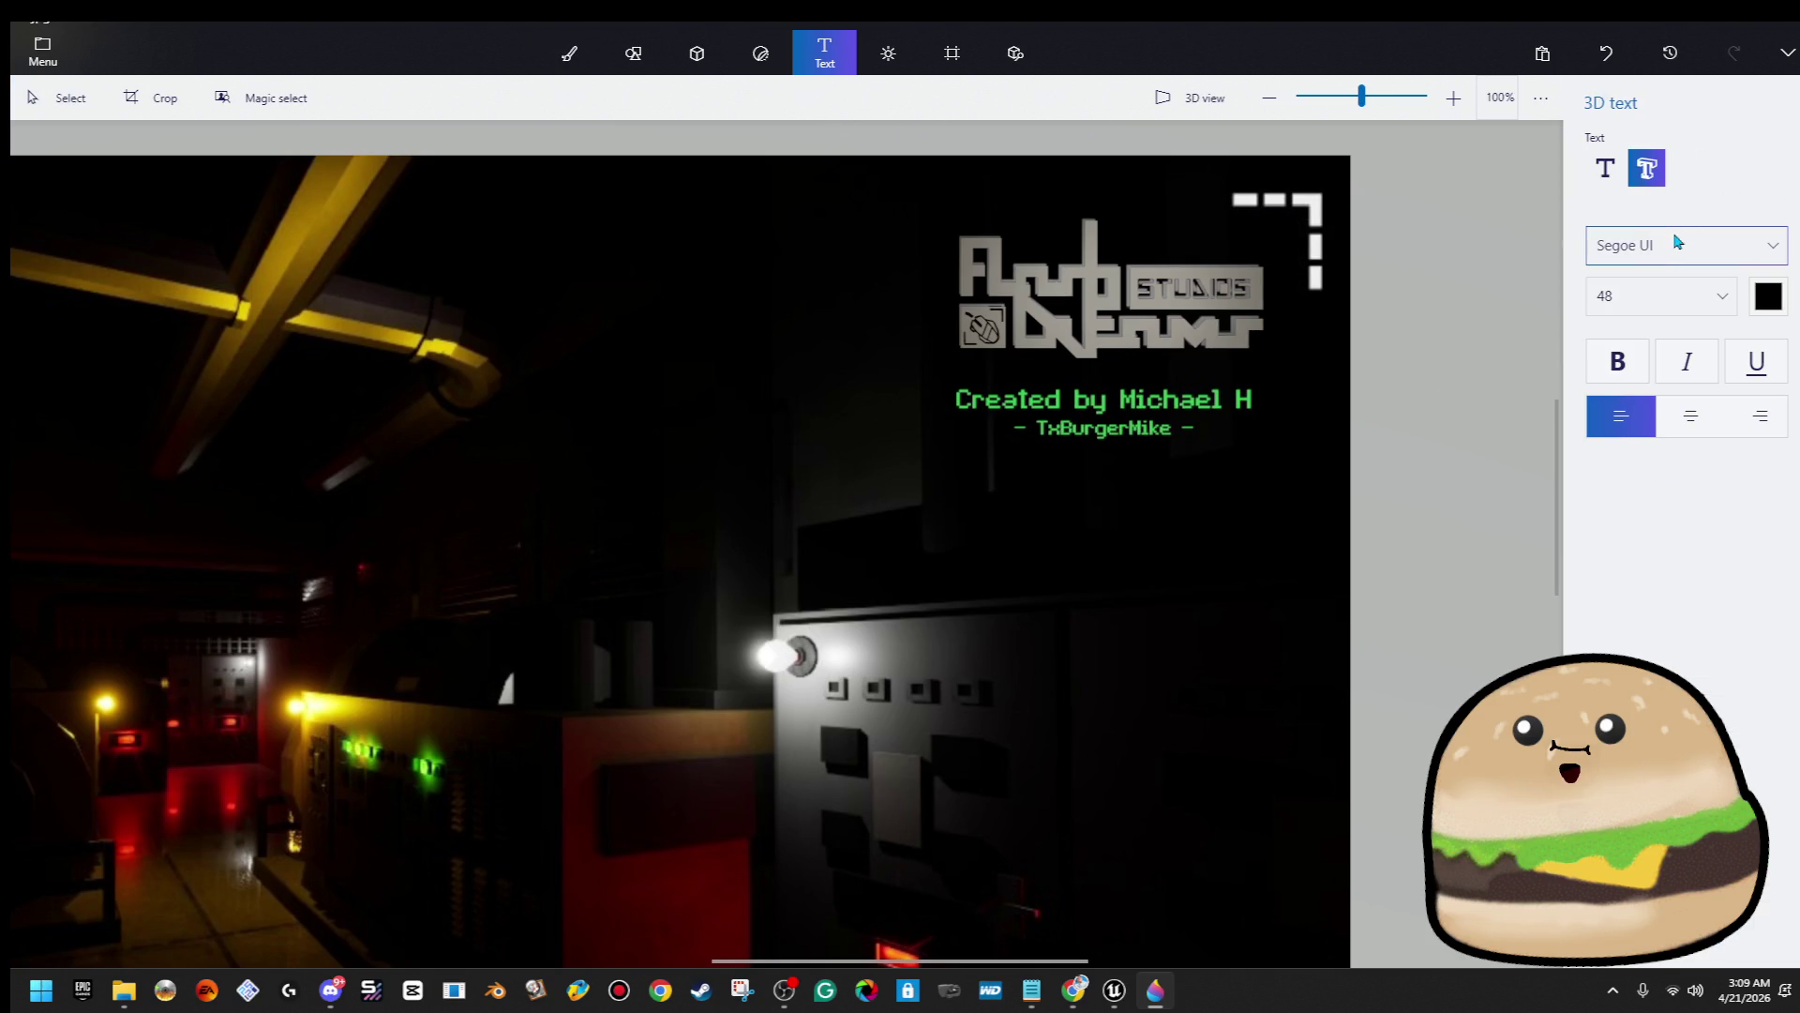
{"action": "left_click", "coordinate": [1678, 246]}
{"action": "scroll", "coordinate": [1683, 244], "scroll_direction": "up", "scroll_amount": 10}
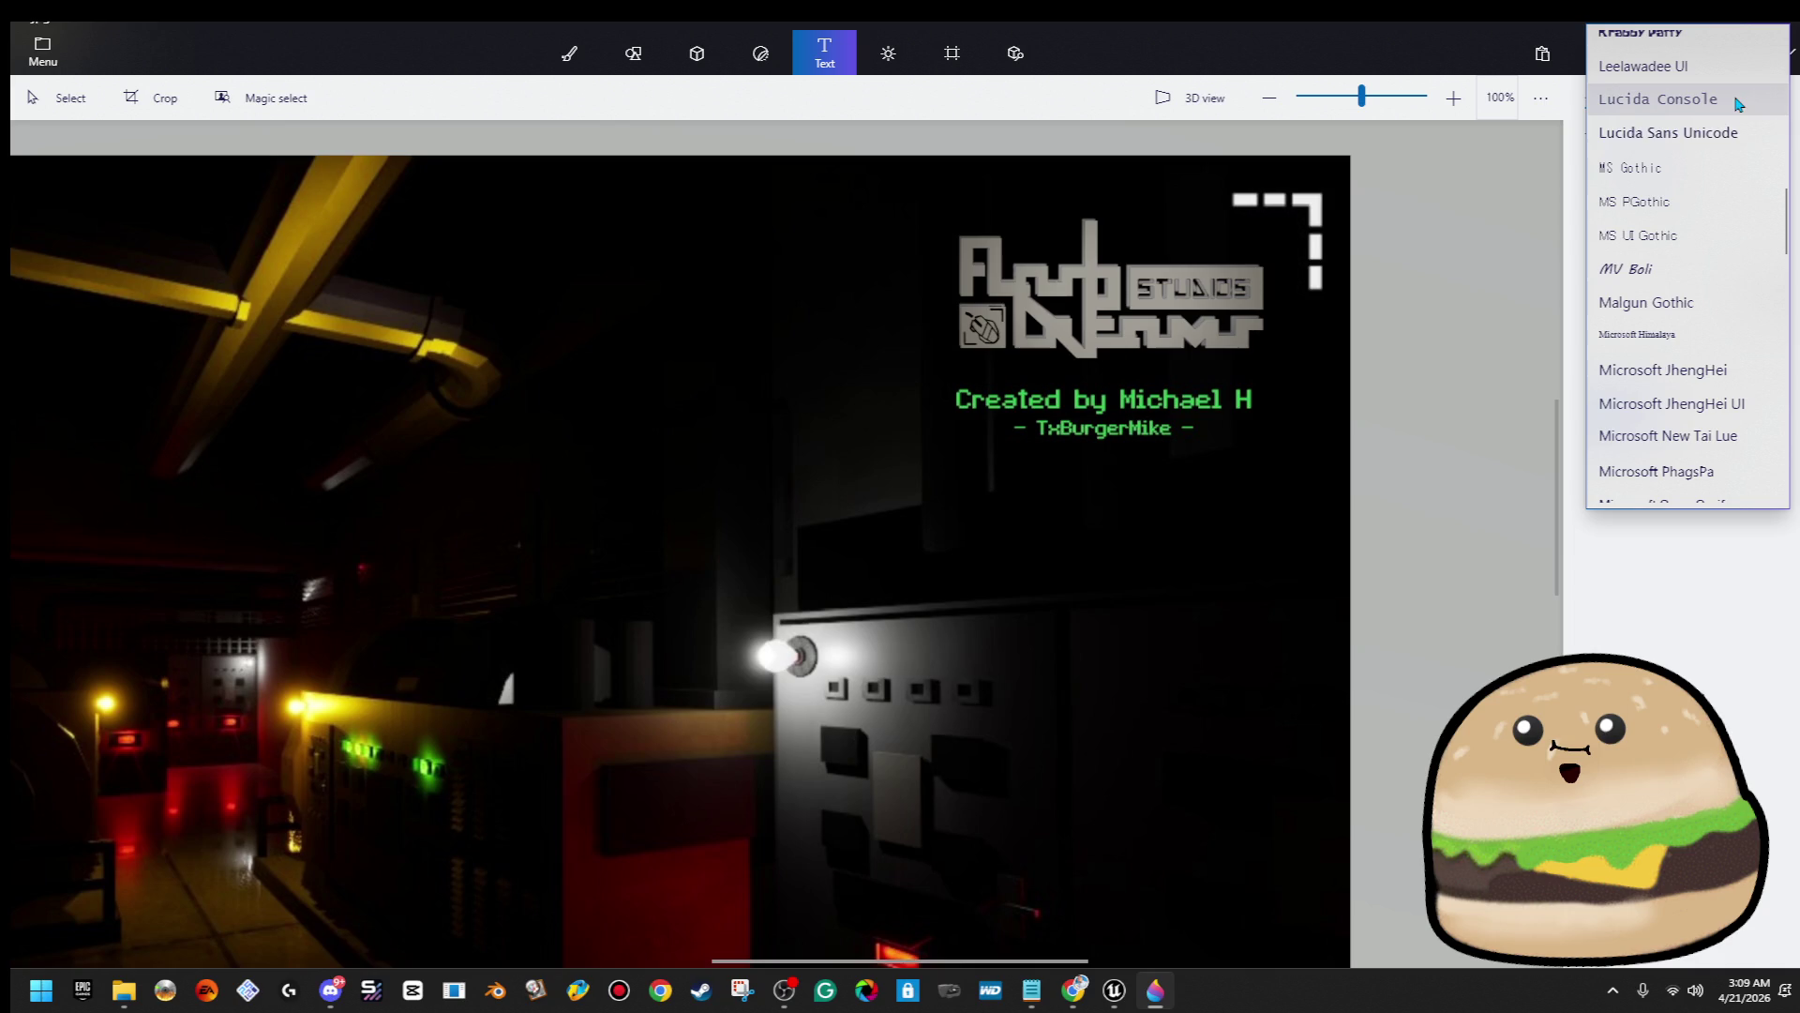
{"action": "left_click", "coordinate": [1720, 134]}
{"action": "left_click", "coordinate": [994, 451]}
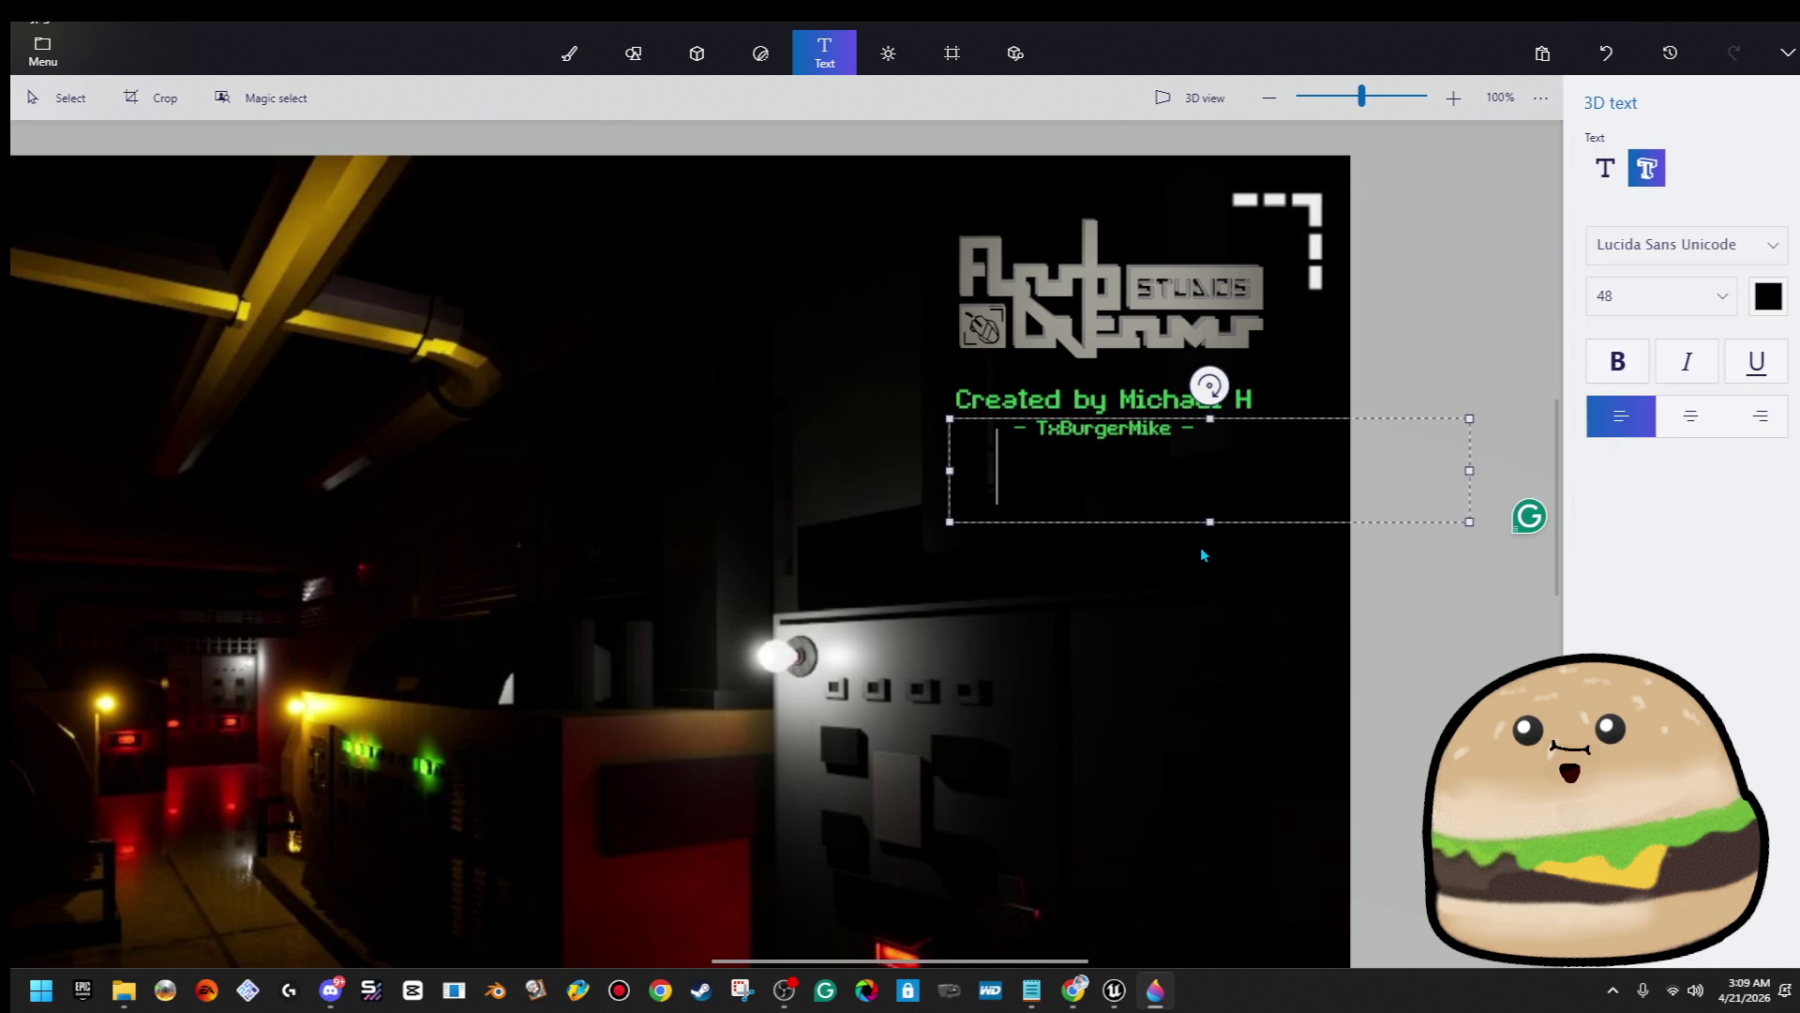
Start the text with a capital C and make it white at size 20
{"action": "type", "text": "C"}
{"action": "key", "text": "ctrl+a"}
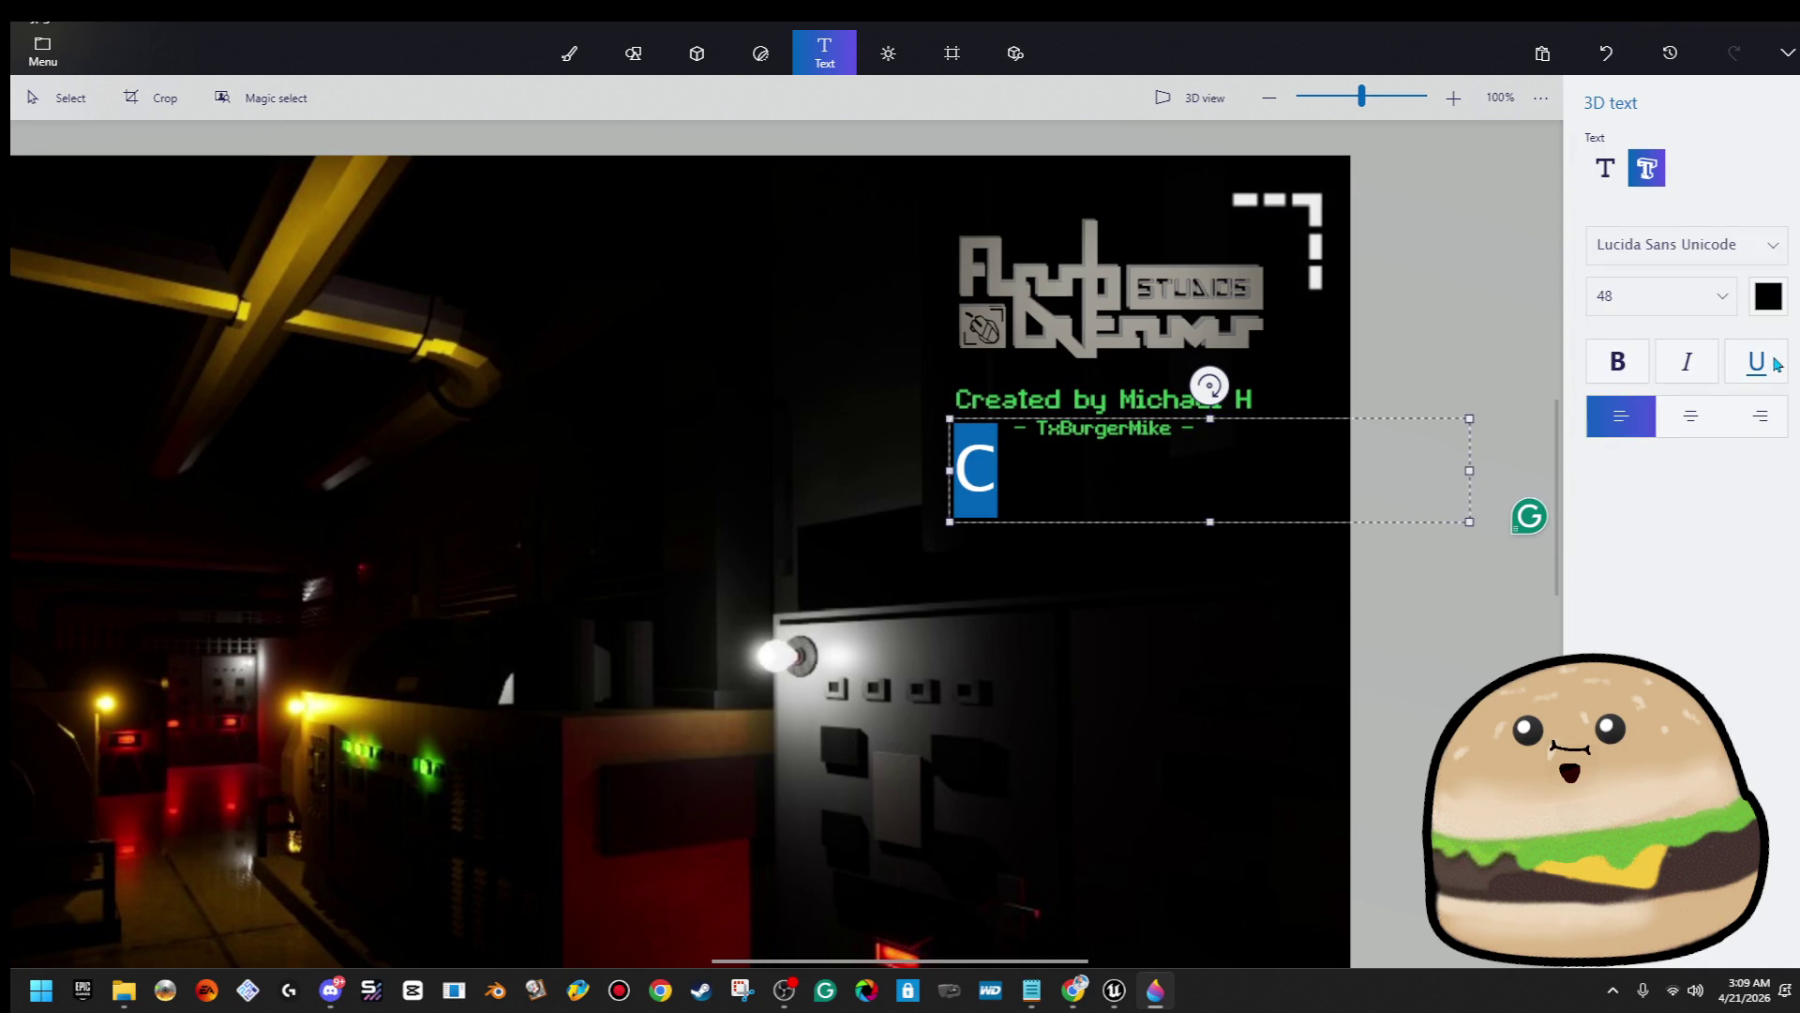
{"action": "left_click", "coordinate": [1763, 309]}
{"action": "left_click", "coordinate": [1584, 366]}
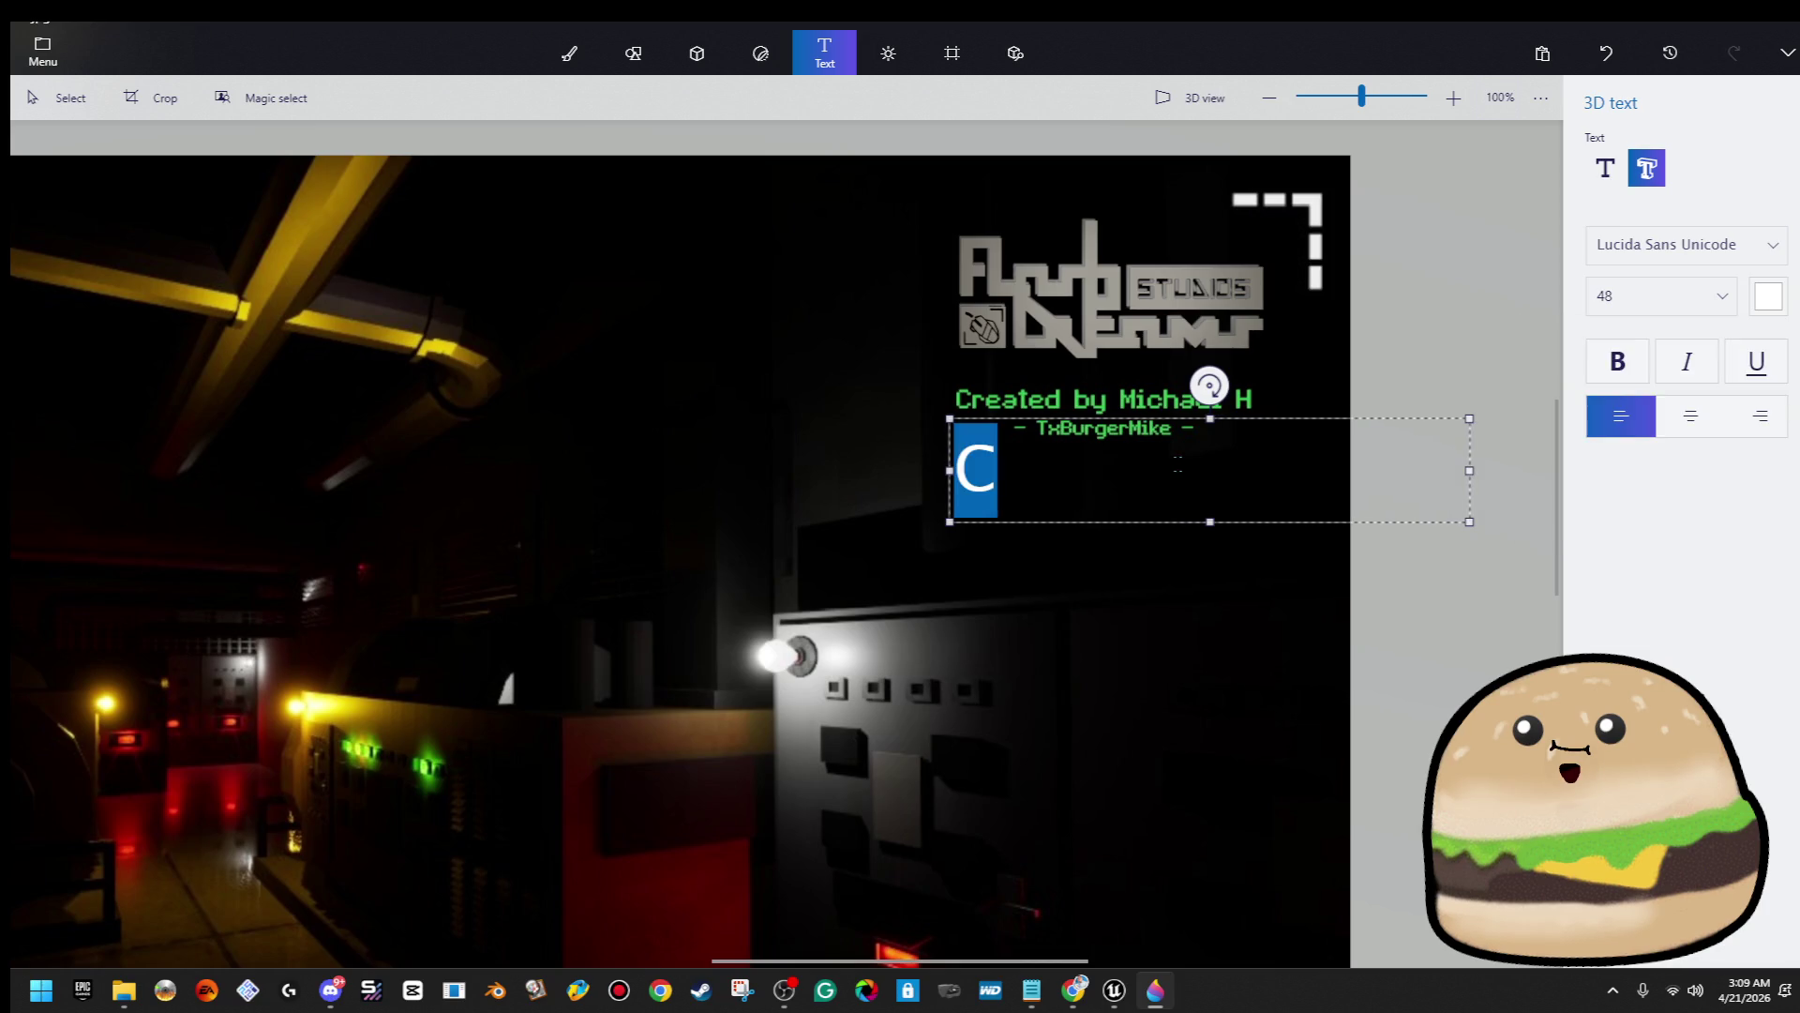
{"action": "key", "text": "ctrl+a"}
{"action": "type", "text": "cRA"}
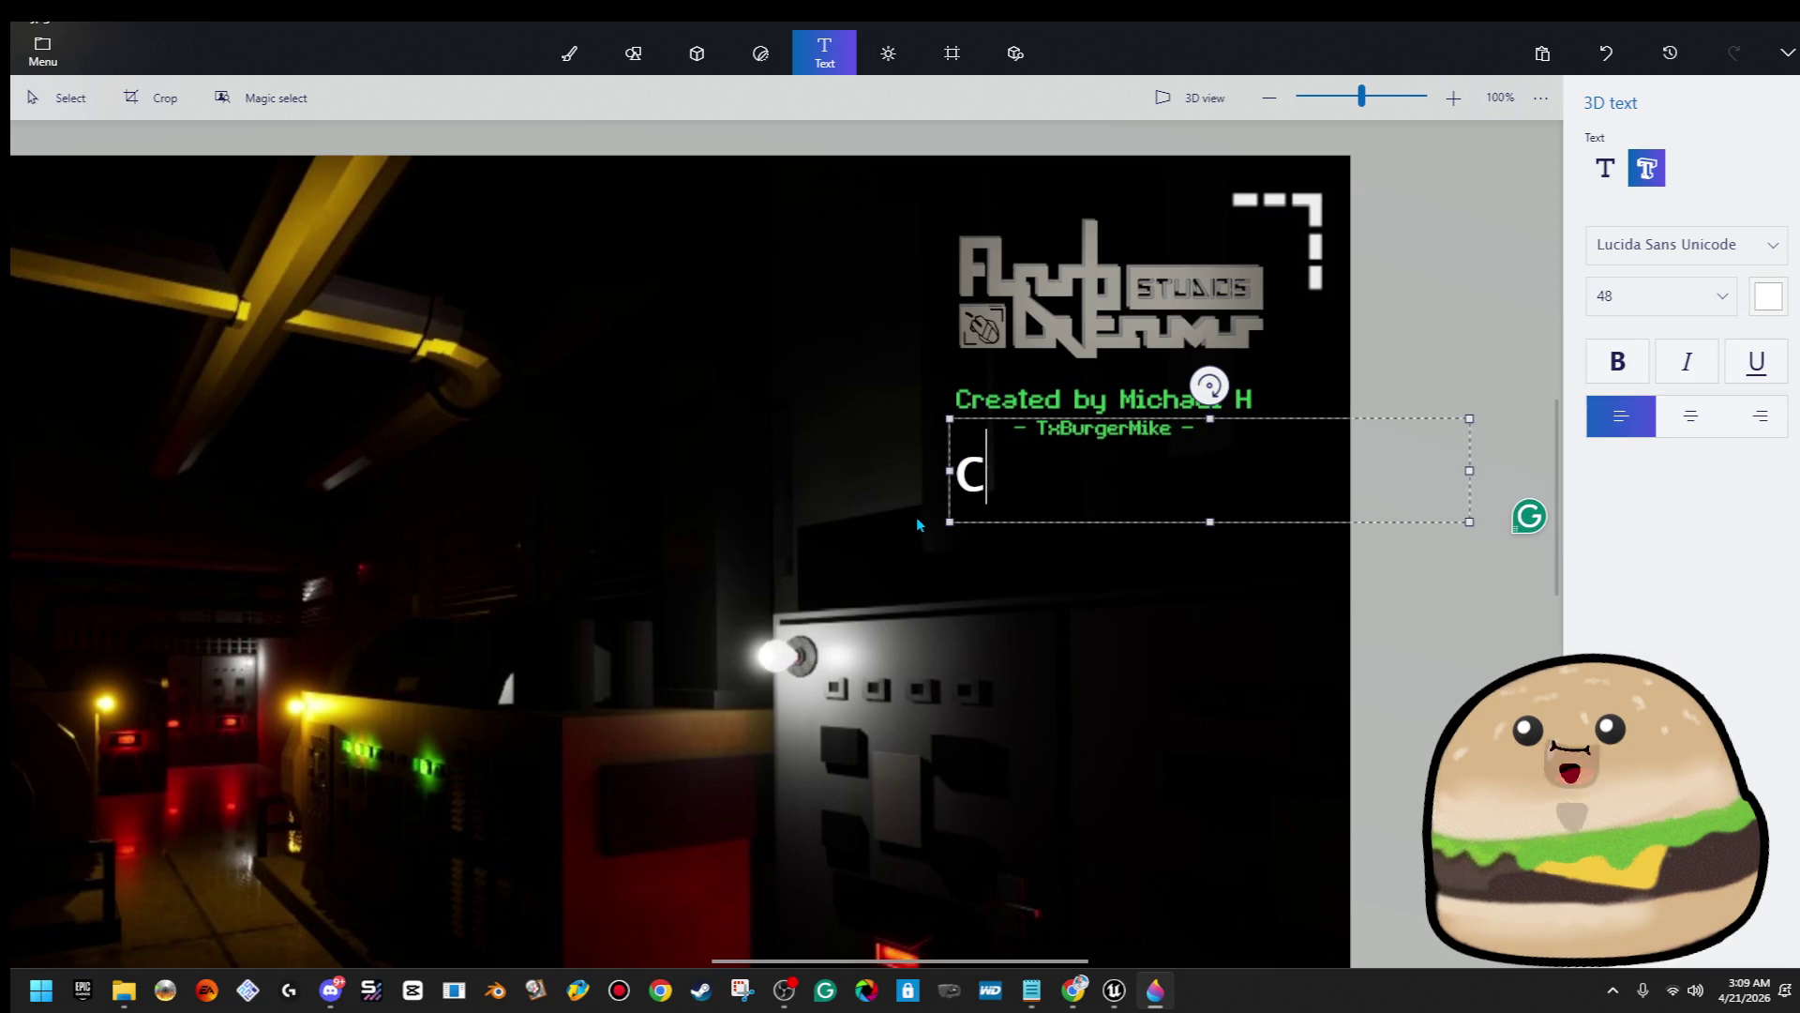
{"action": "key", "text": "BackSpace"}
{"action": "key", "text": "BackSpace"}
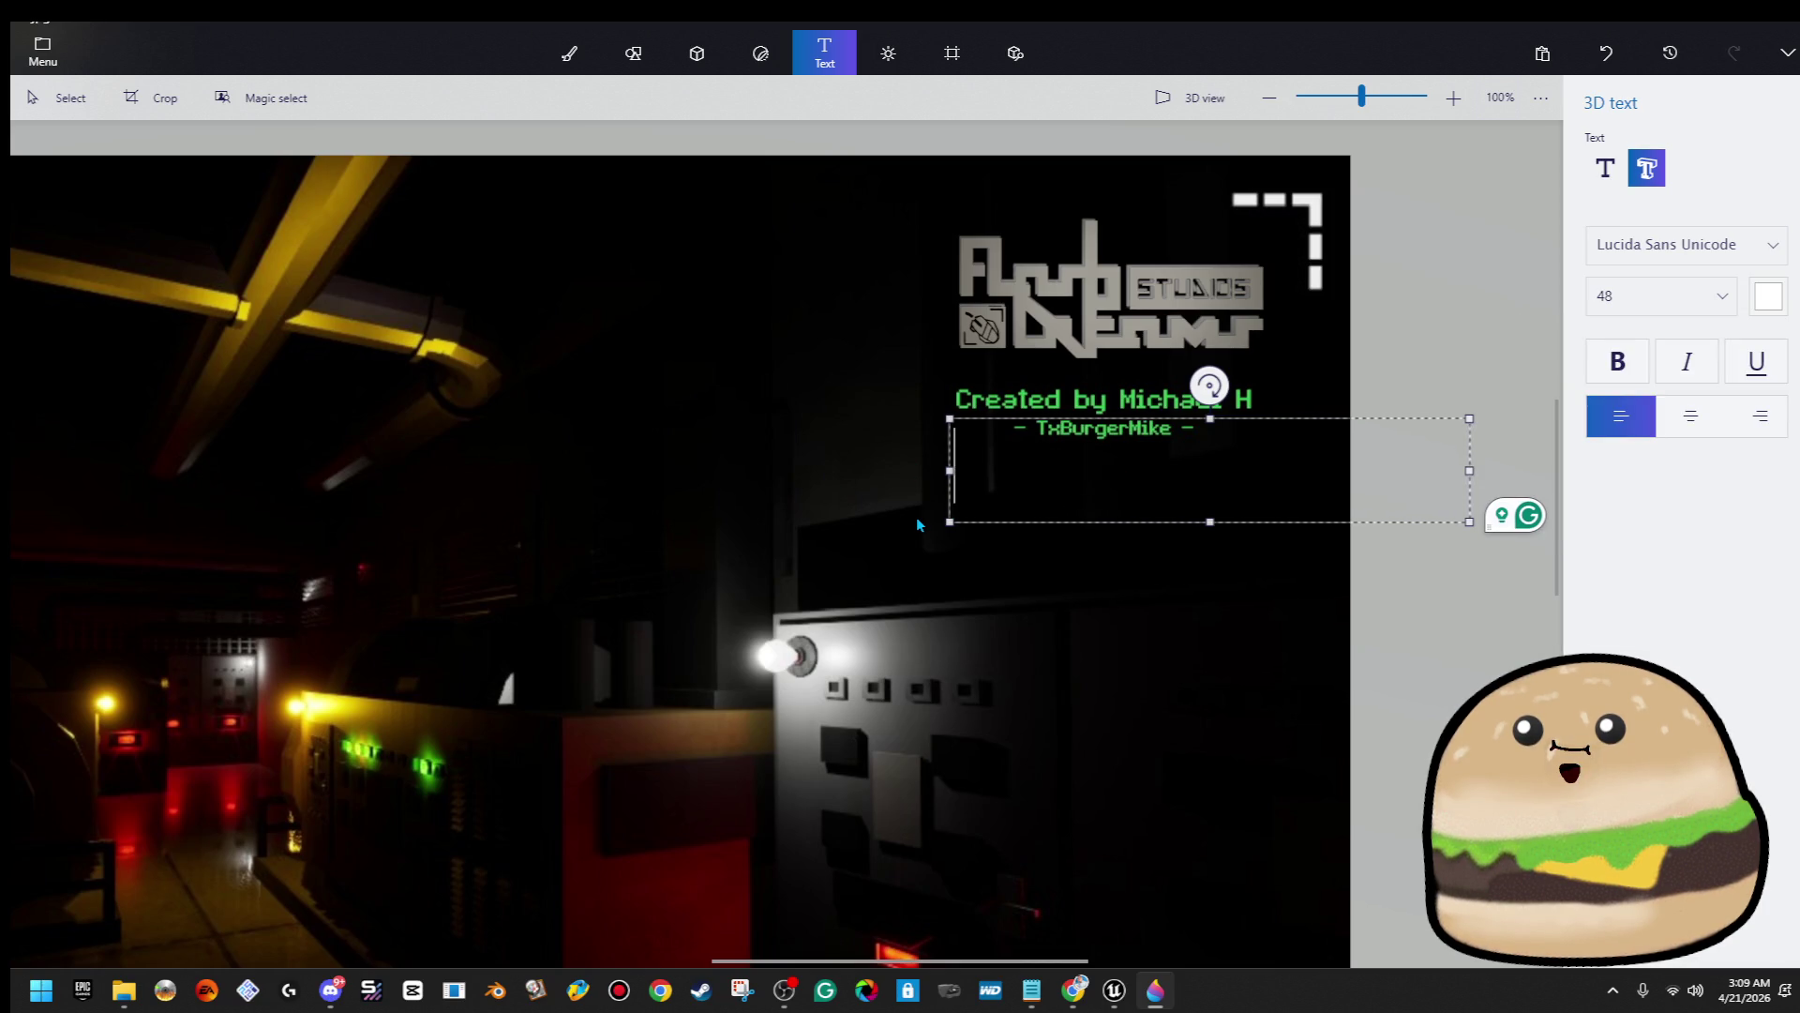
{"action": "left_click", "coordinate": [1719, 296]}
{"action": "left_click", "coordinate": [1669, 172]}
Type the 'Created by' credit with the creator's name, set it in Lucida Console, and move it onto the green credit line
{"action": "type", "text": "REAT"}
{"action": "key", "text": "BackSpace"}
{"action": "key", "text": "BackSpace"}
{"action": "key", "text": "BackSpace"}
{"action": "type", "text": "reated by Mi"}
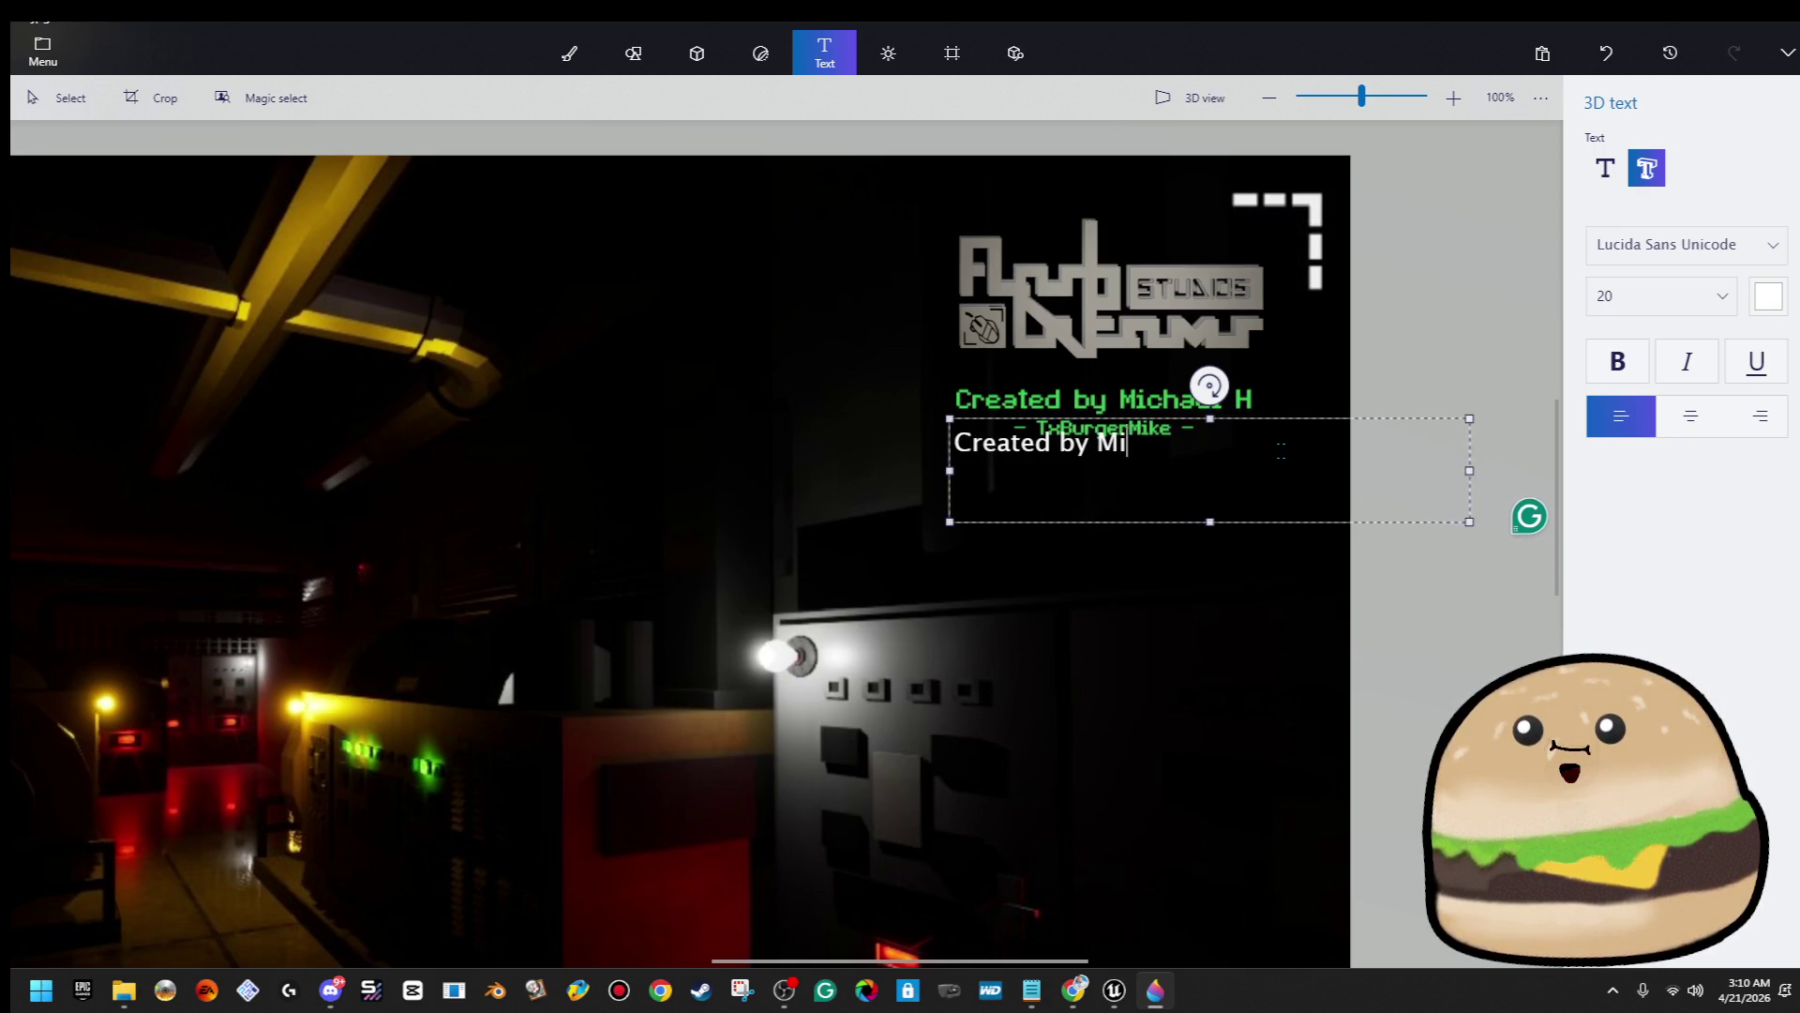
{"action": "type", "text": "chael H"}
{"action": "key", "text": "ctrl+a"}
{"action": "left_click", "coordinate": [1687, 243]}
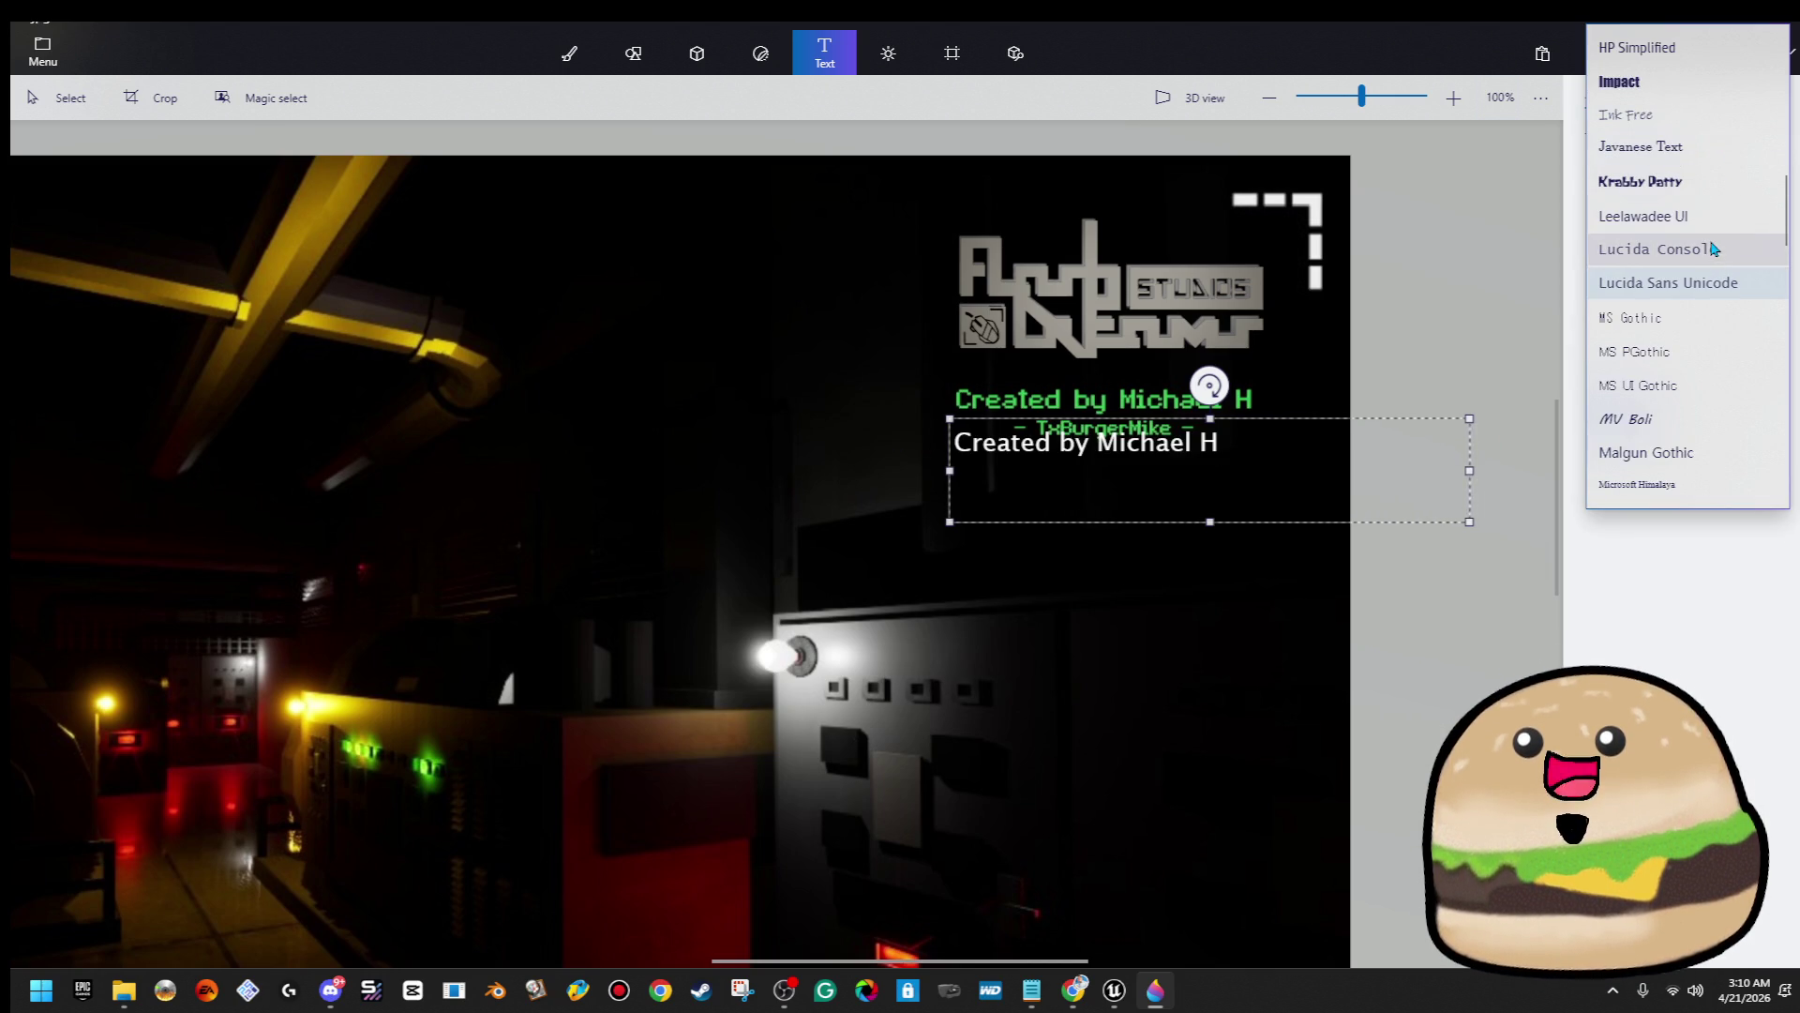
{"action": "left_click", "coordinate": [1712, 251]}
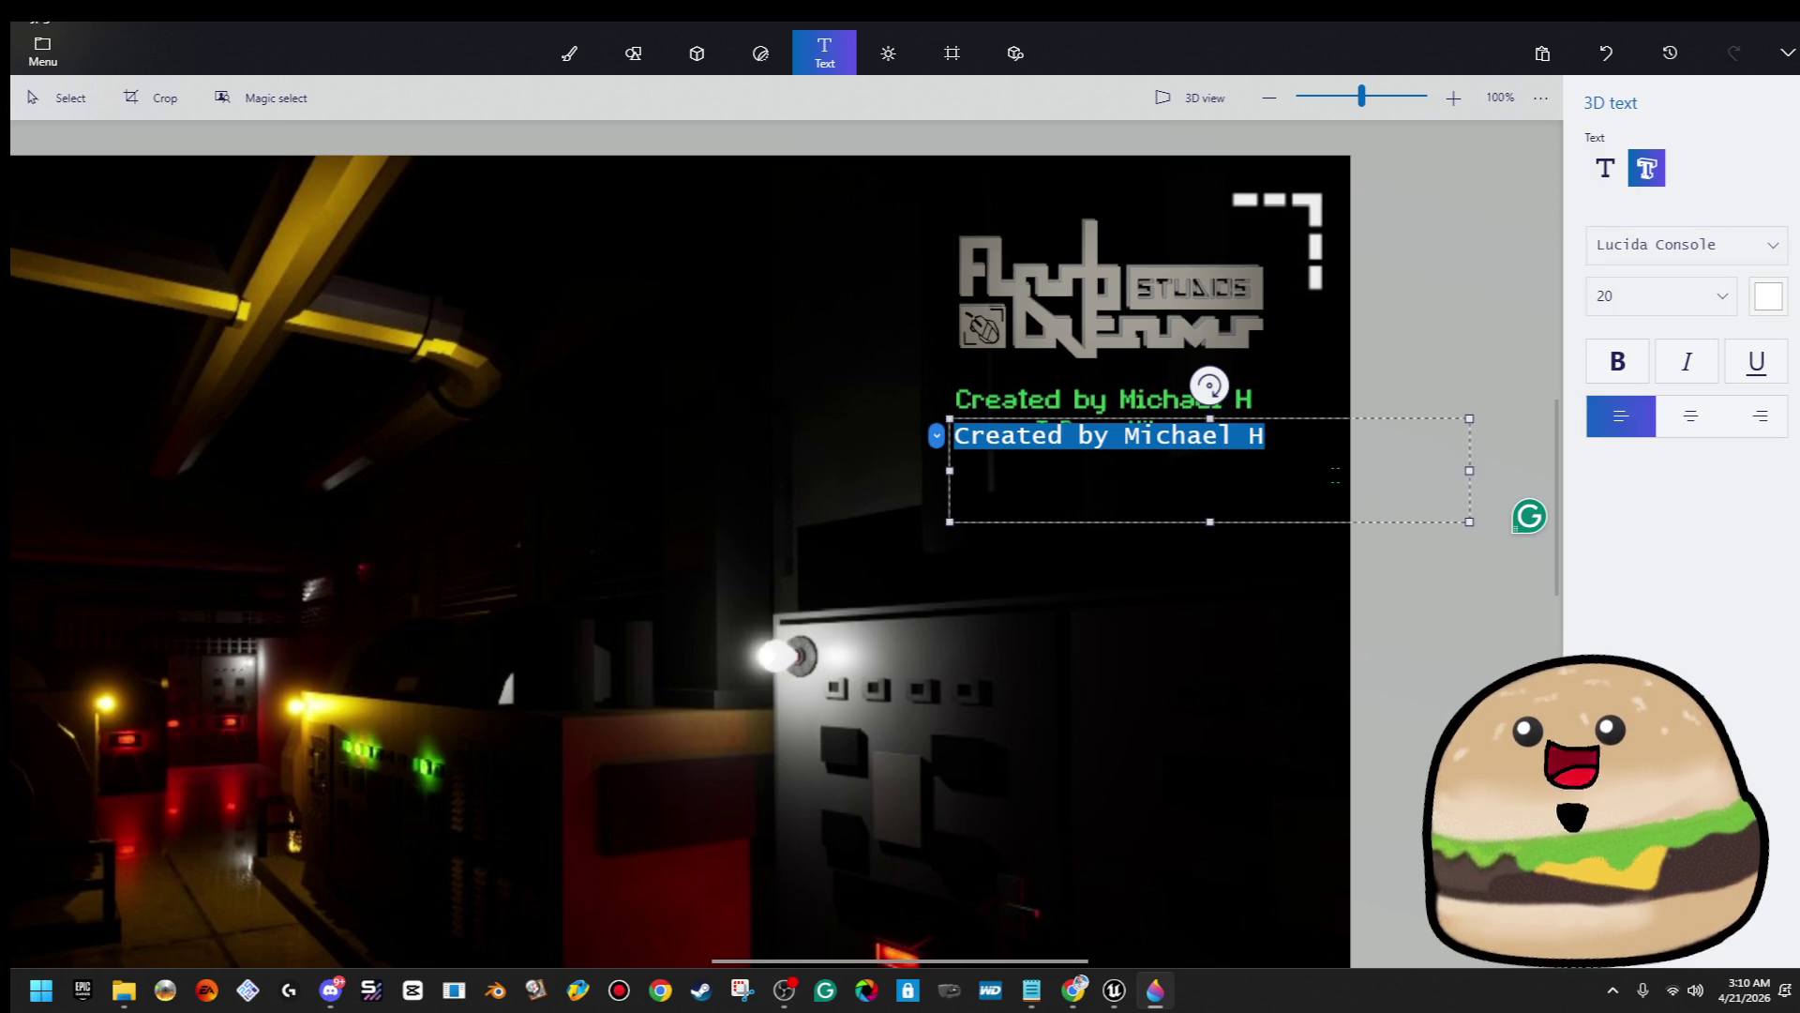
{"action": "left_click", "coordinate": [1403, 515]}
{"action": "left_click_drag", "start_coordinate": [1318, 421], "coordinate": [1318, 383]}
Select the white credit text and nudge it over the green credits, zooming in closer
{"action": "left_click", "coordinate": [1319, 276]}
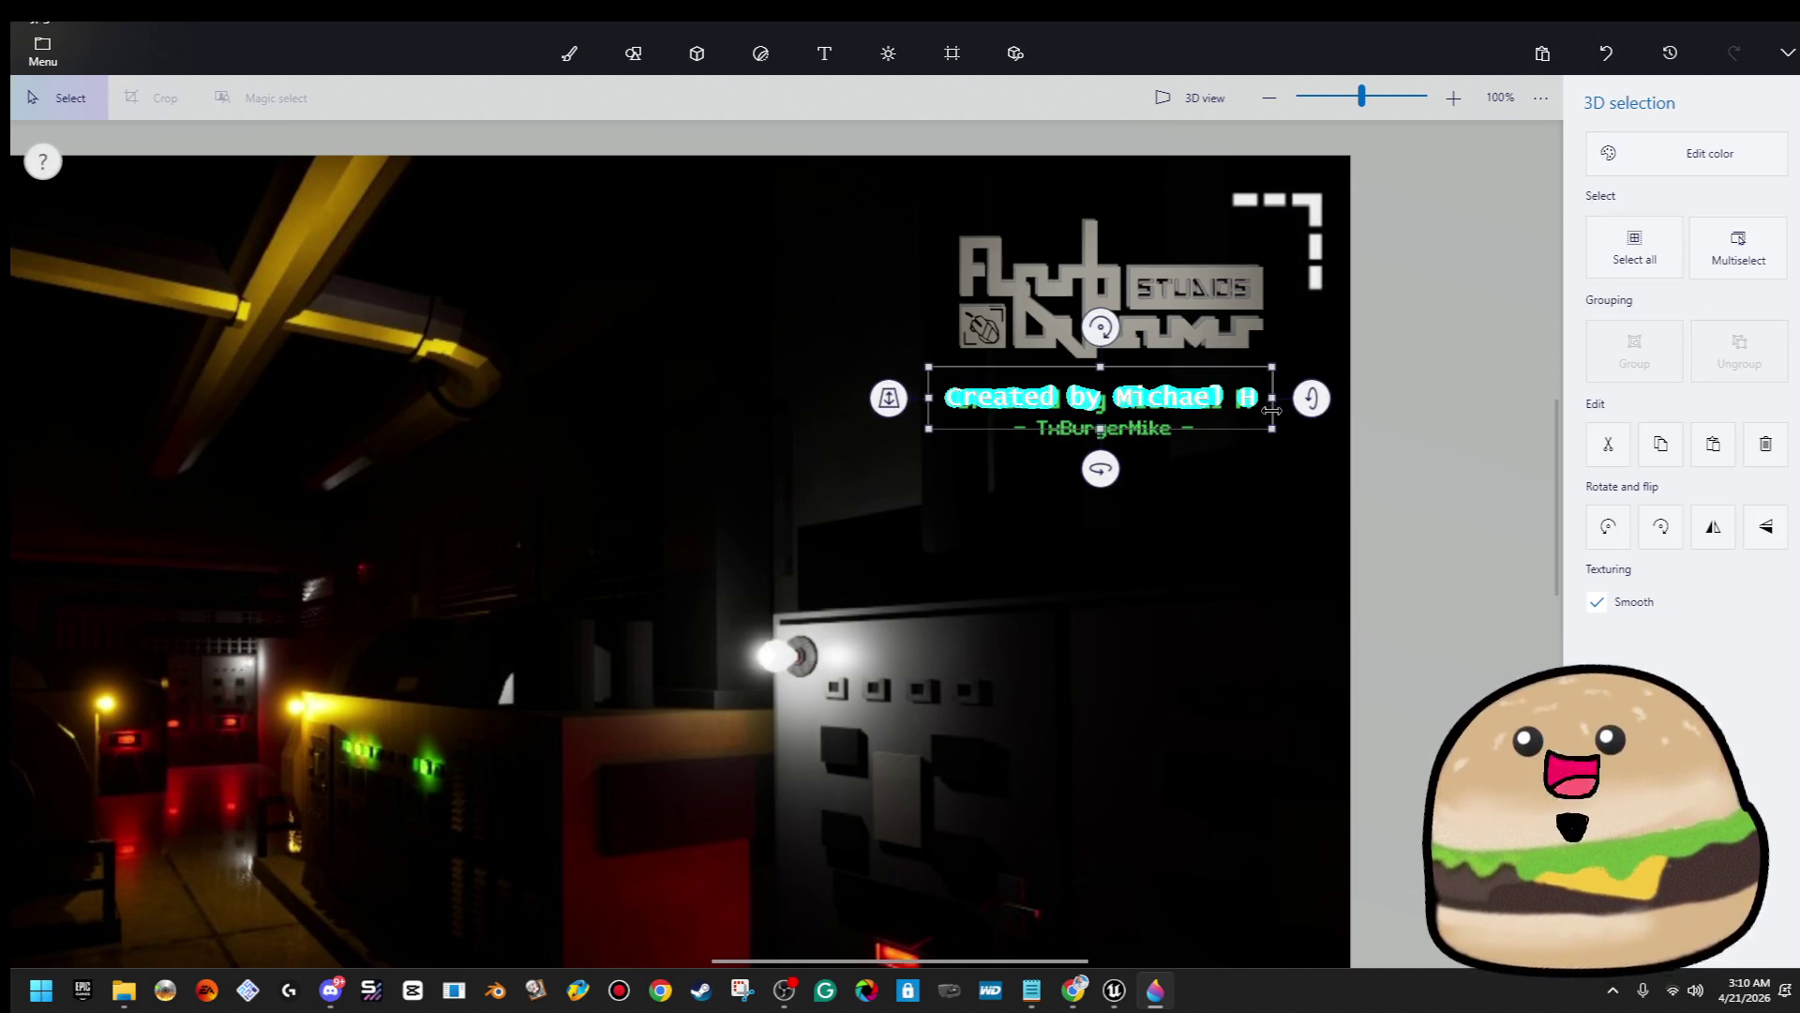
{"action": "left_click_drag", "start_coordinate": [1231, 409], "coordinate": [1232, 410]}
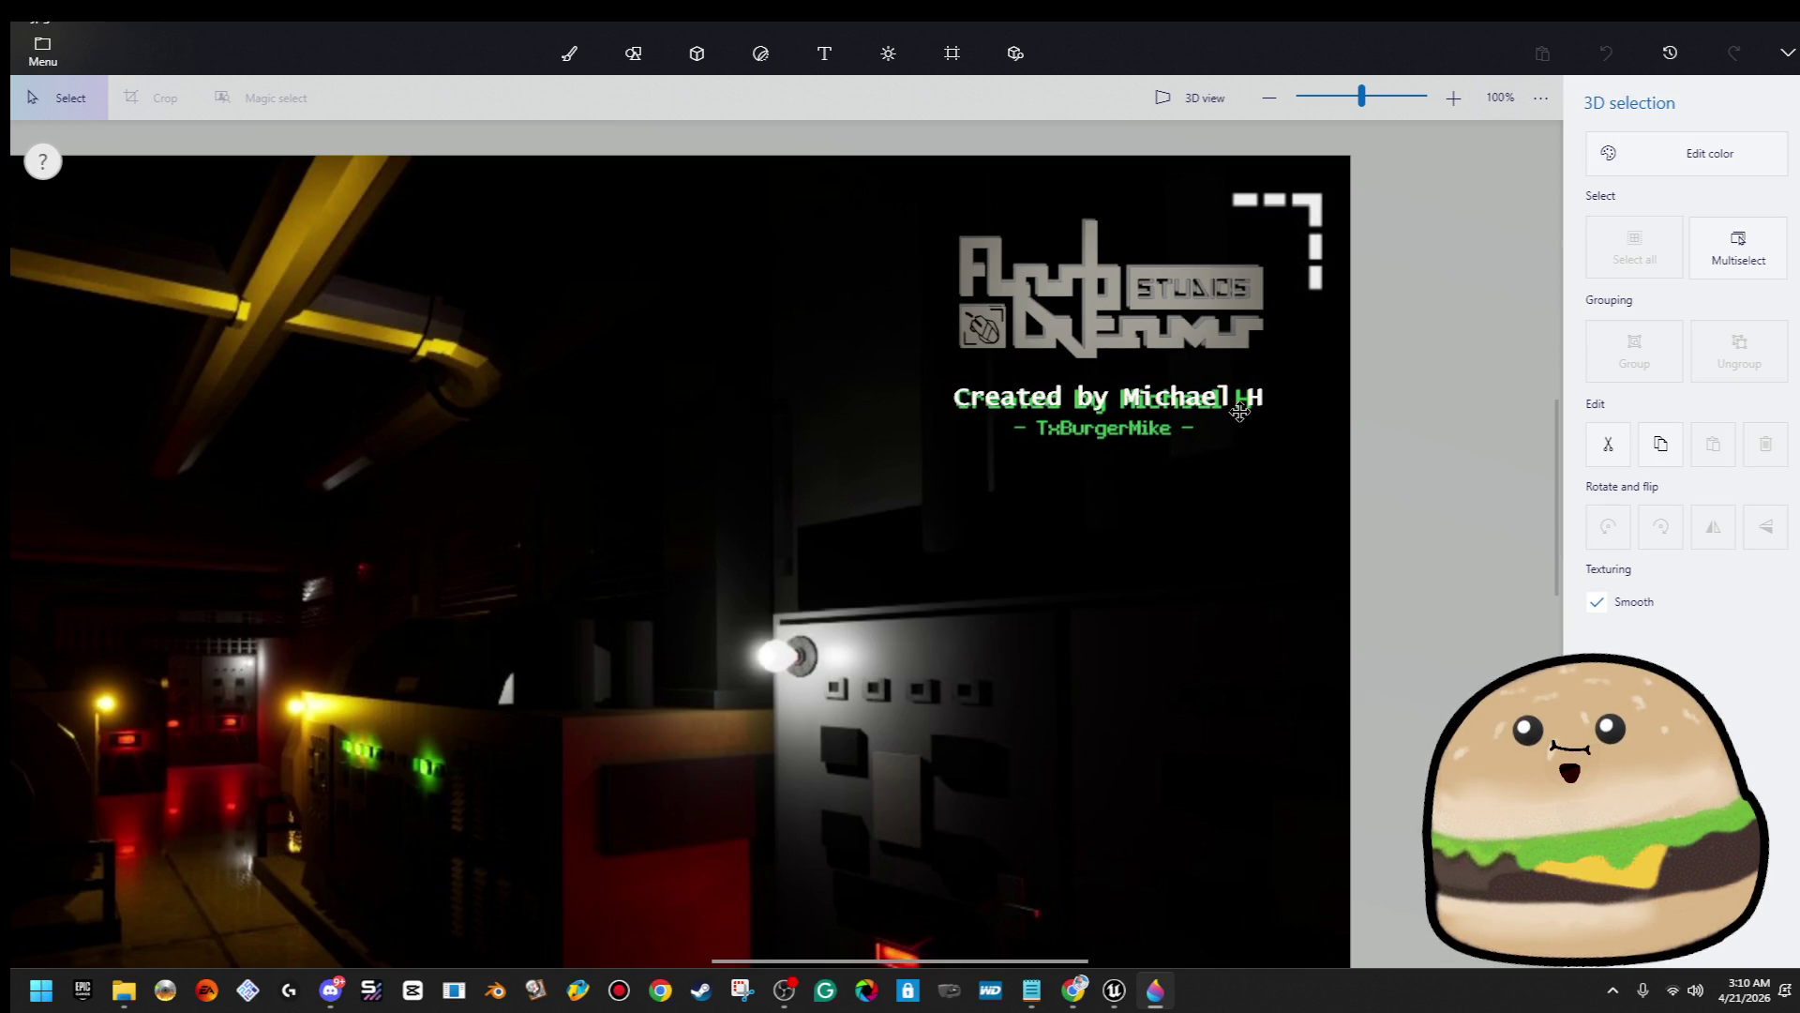
{"action": "scroll", "coordinate": [1316, 350], "scroll_direction": "up", "scroll_amount": 1}
{"action": "scroll", "coordinate": [1316, 350], "scroll_direction": "up", "scroll_amount": 1}
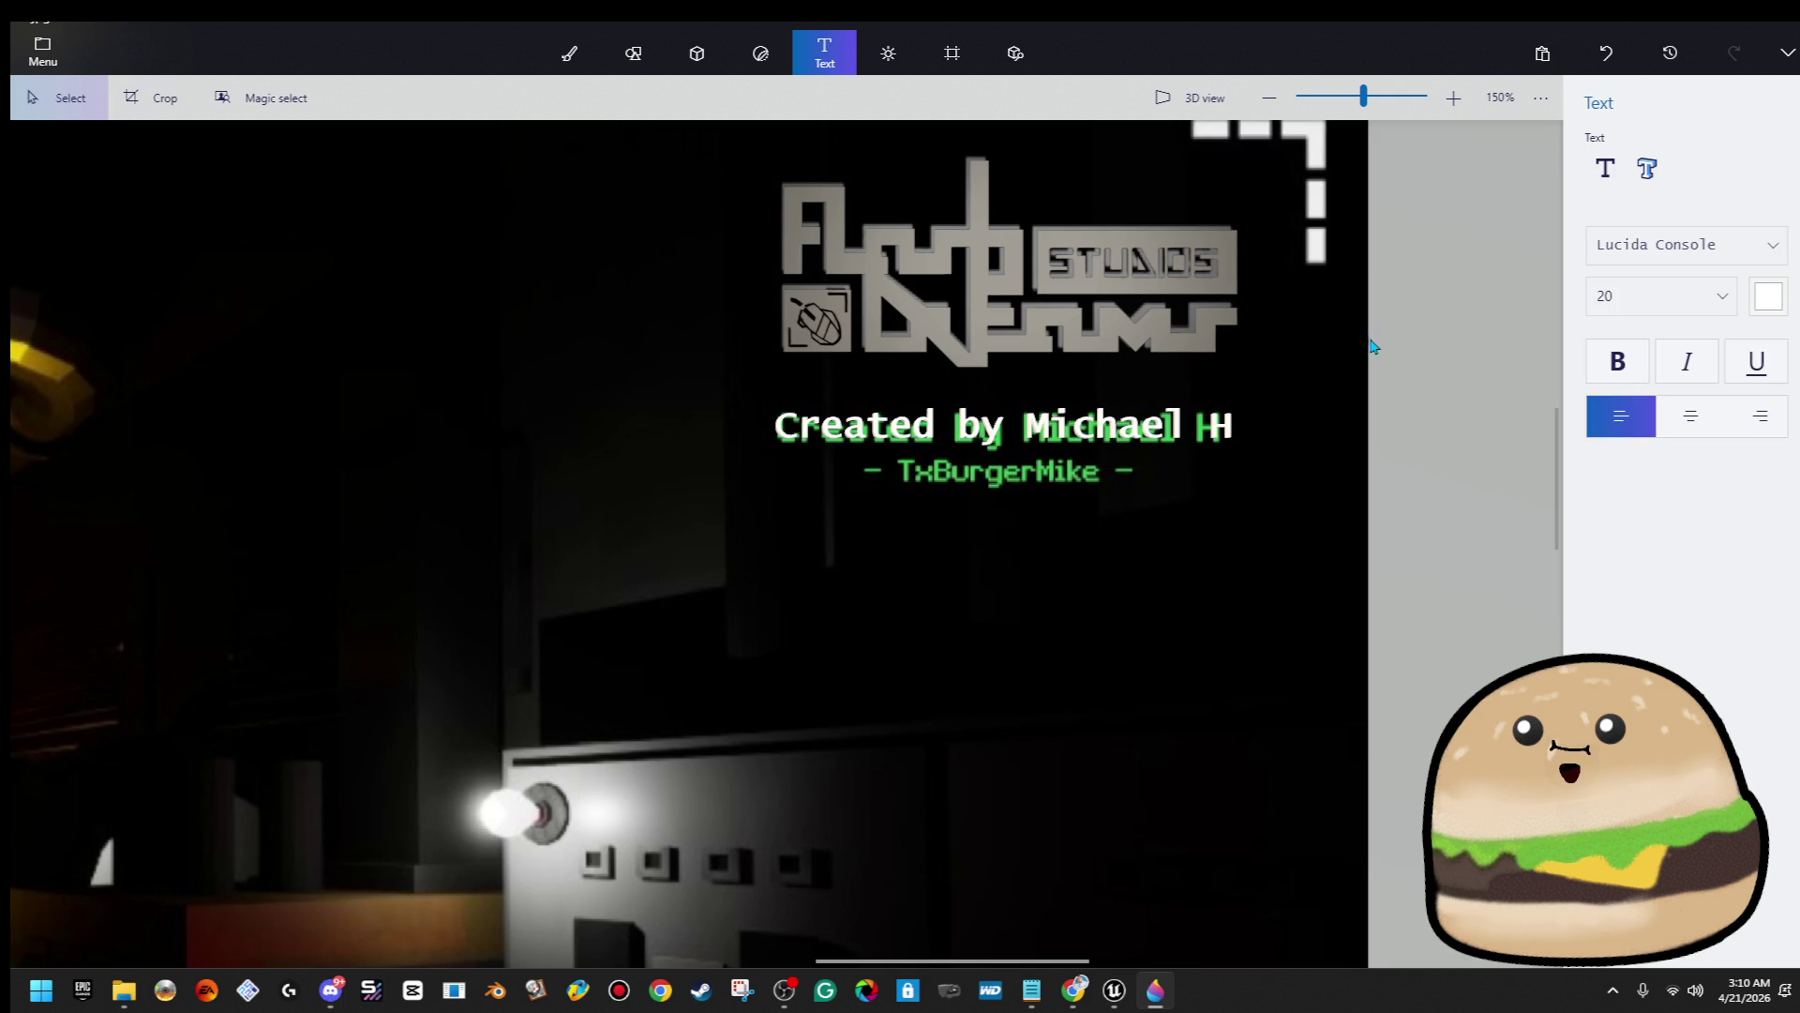
Discard the stray empty text box and delete the white duplicate credit text
{"action": "left_click", "coordinate": [1647, 168]}
{"action": "left_click", "coordinate": [1103, 600]}
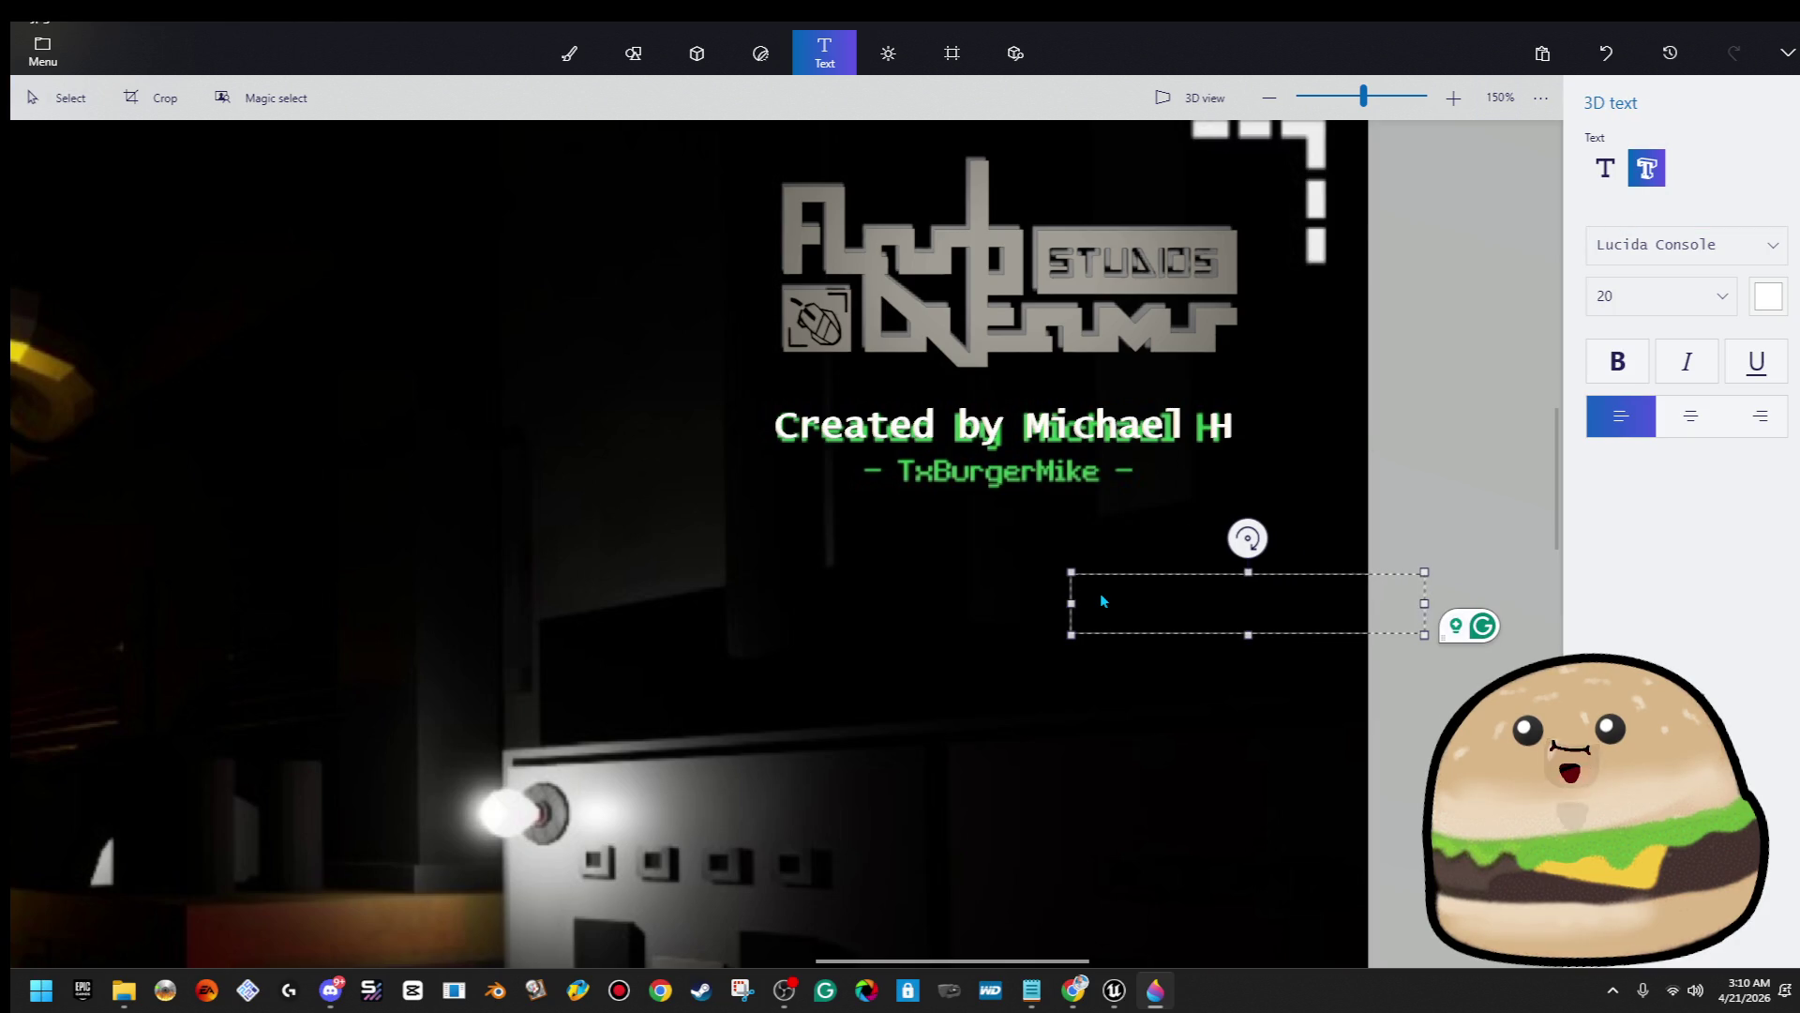
{"action": "left_click", "coordinate": [1200, 405]}
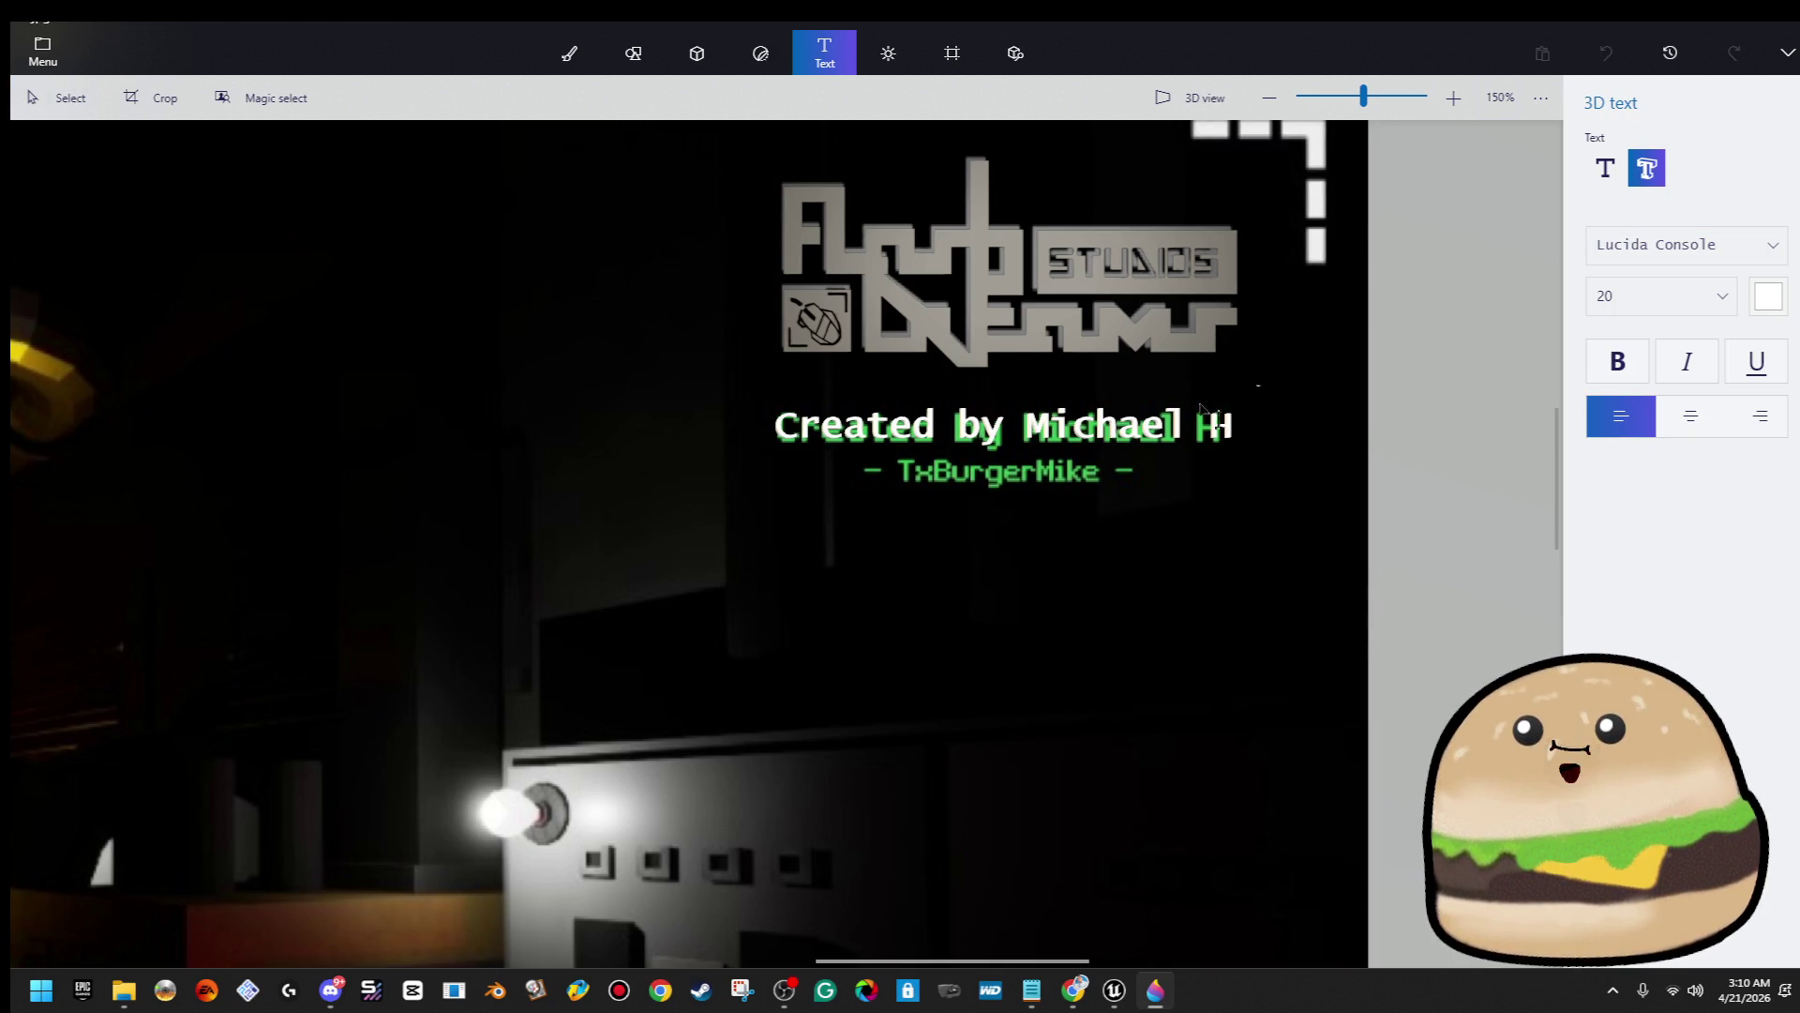
{"action": "left_click", "coordinate": [1202, 405]}
{"action": "left_click", "coordinate": [1262, 431]}
{"action": "left_click", "coordinate": [1228, 432]}
{"action": "left_click", "coordinate": [58, 98]}
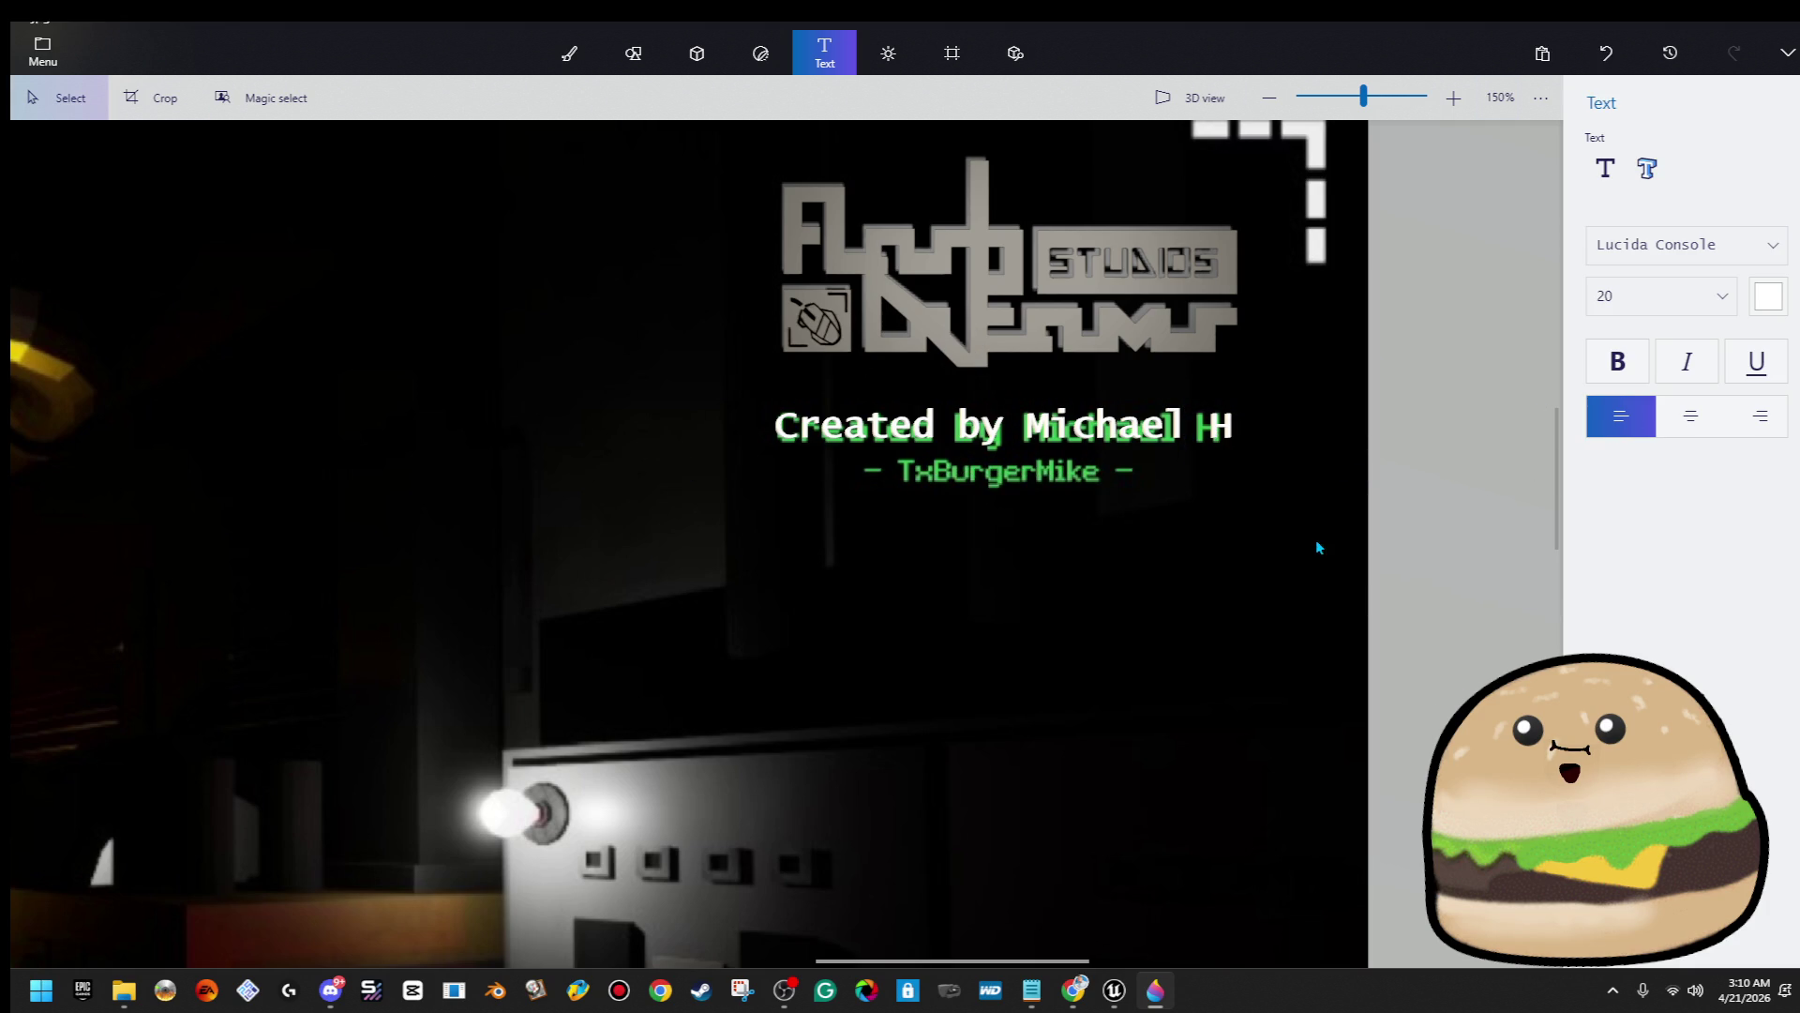
{"action": "left_click", "coordinate": [1230, 433]}
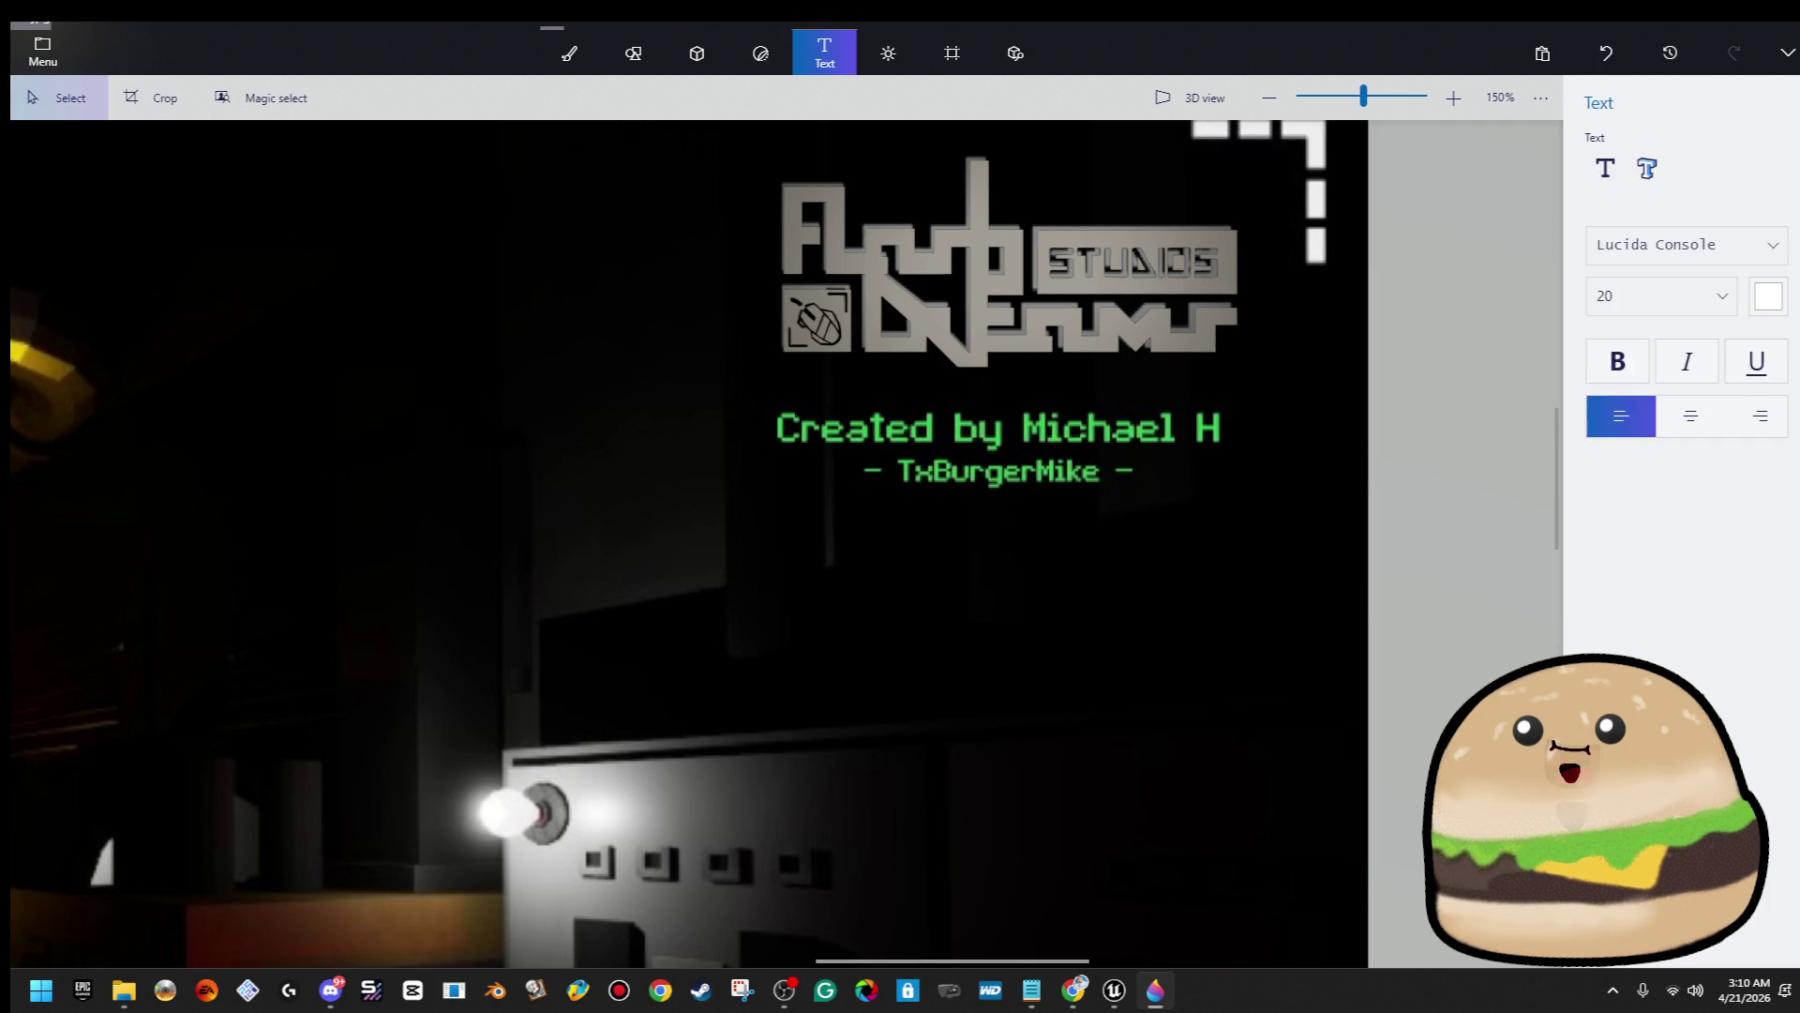
{"action": "key", "text": "alt+Tab"}
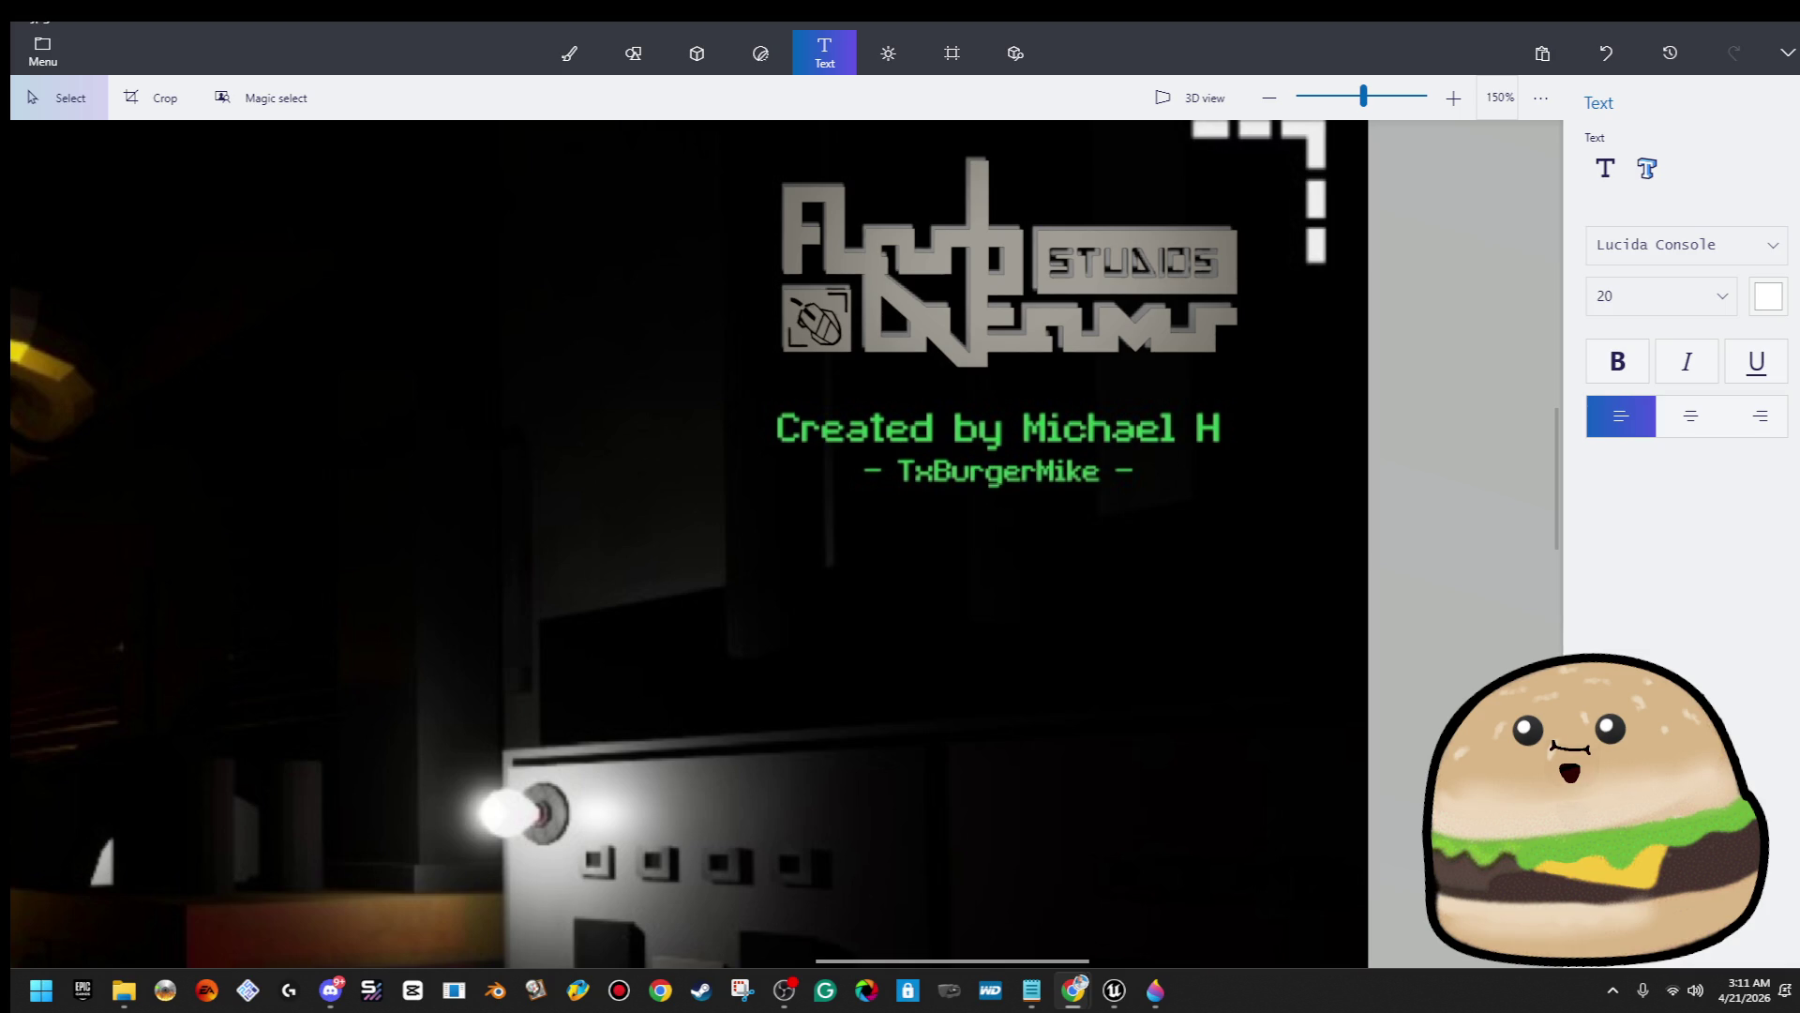
Centre the TextStudio window and look through the Text, Icon, Background, Animation and Download tabs
{"action": "mouse_move", "coordinate": [1799, 150]}
{"action": "left_mouse_down"}
{"action": "mouse_move", "coordinate": [1353, 166]}
{"action": "mouse_move", "coordinate": [703, 354]}
{"action": "mouse_move", "coordinate": [996, 248]}
{"action": "left_mouse_up"}
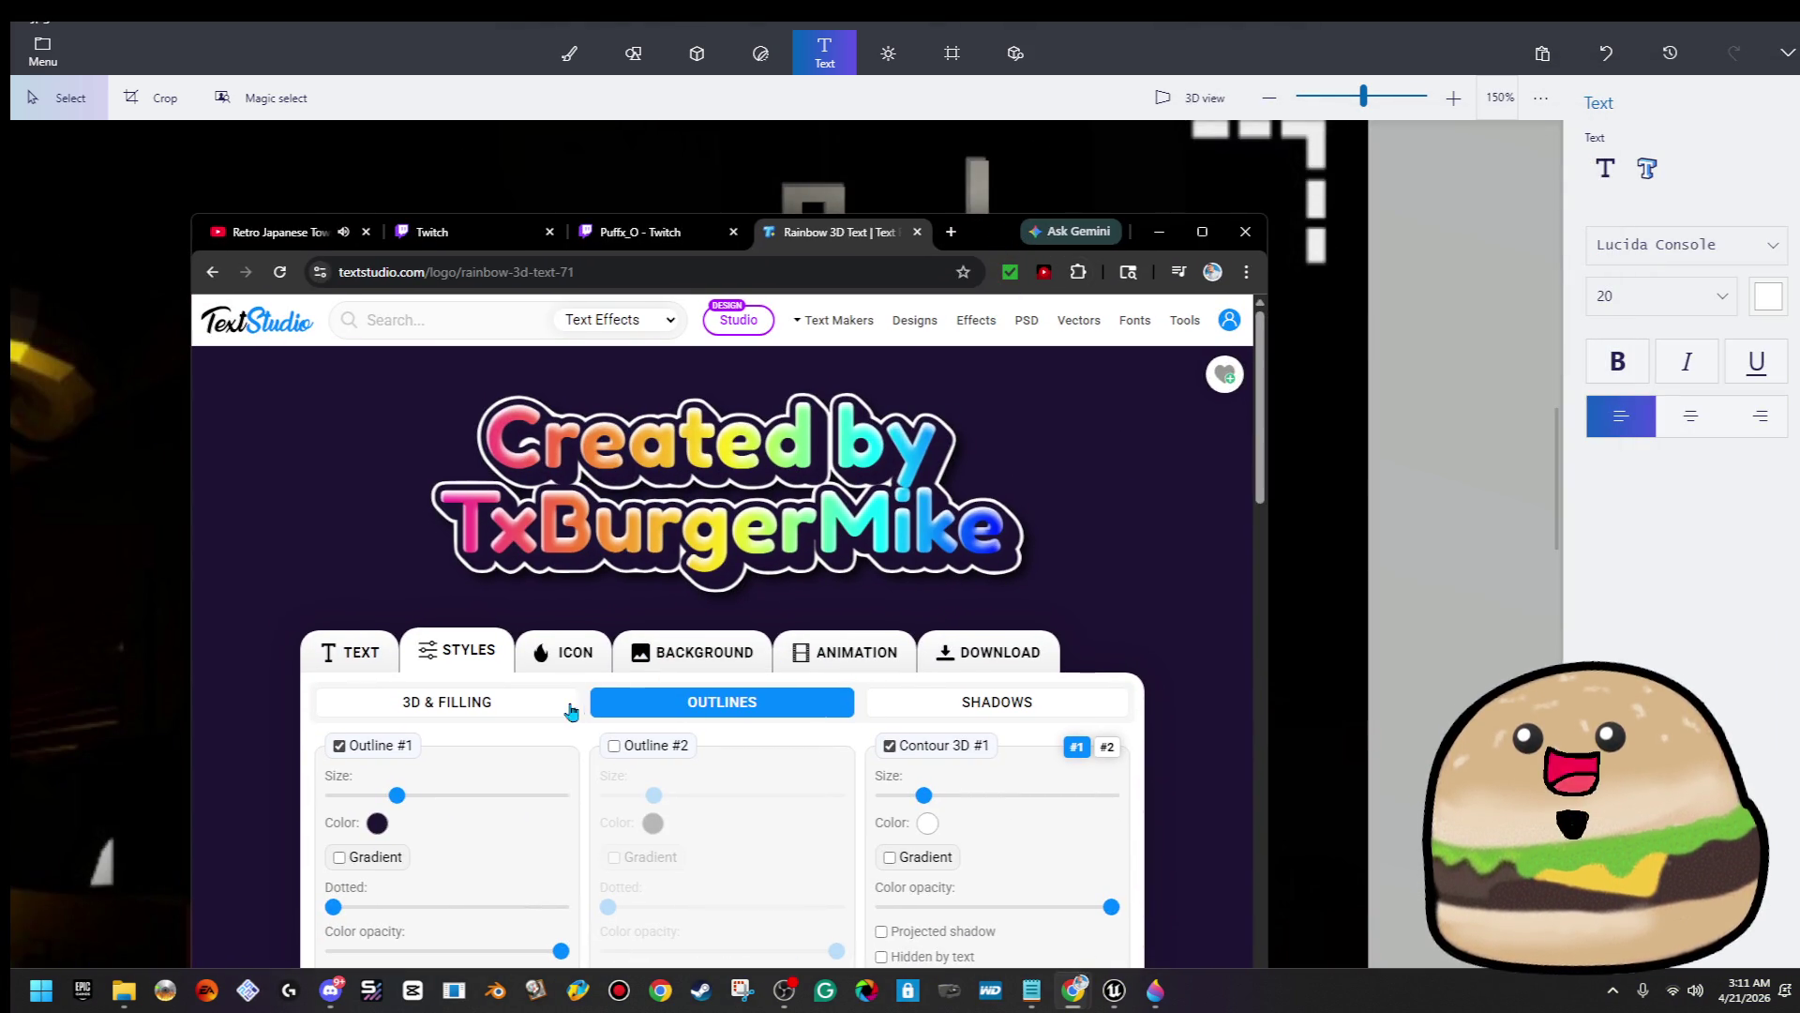
{"action": "left_click", "coordinate": [339, 660]}
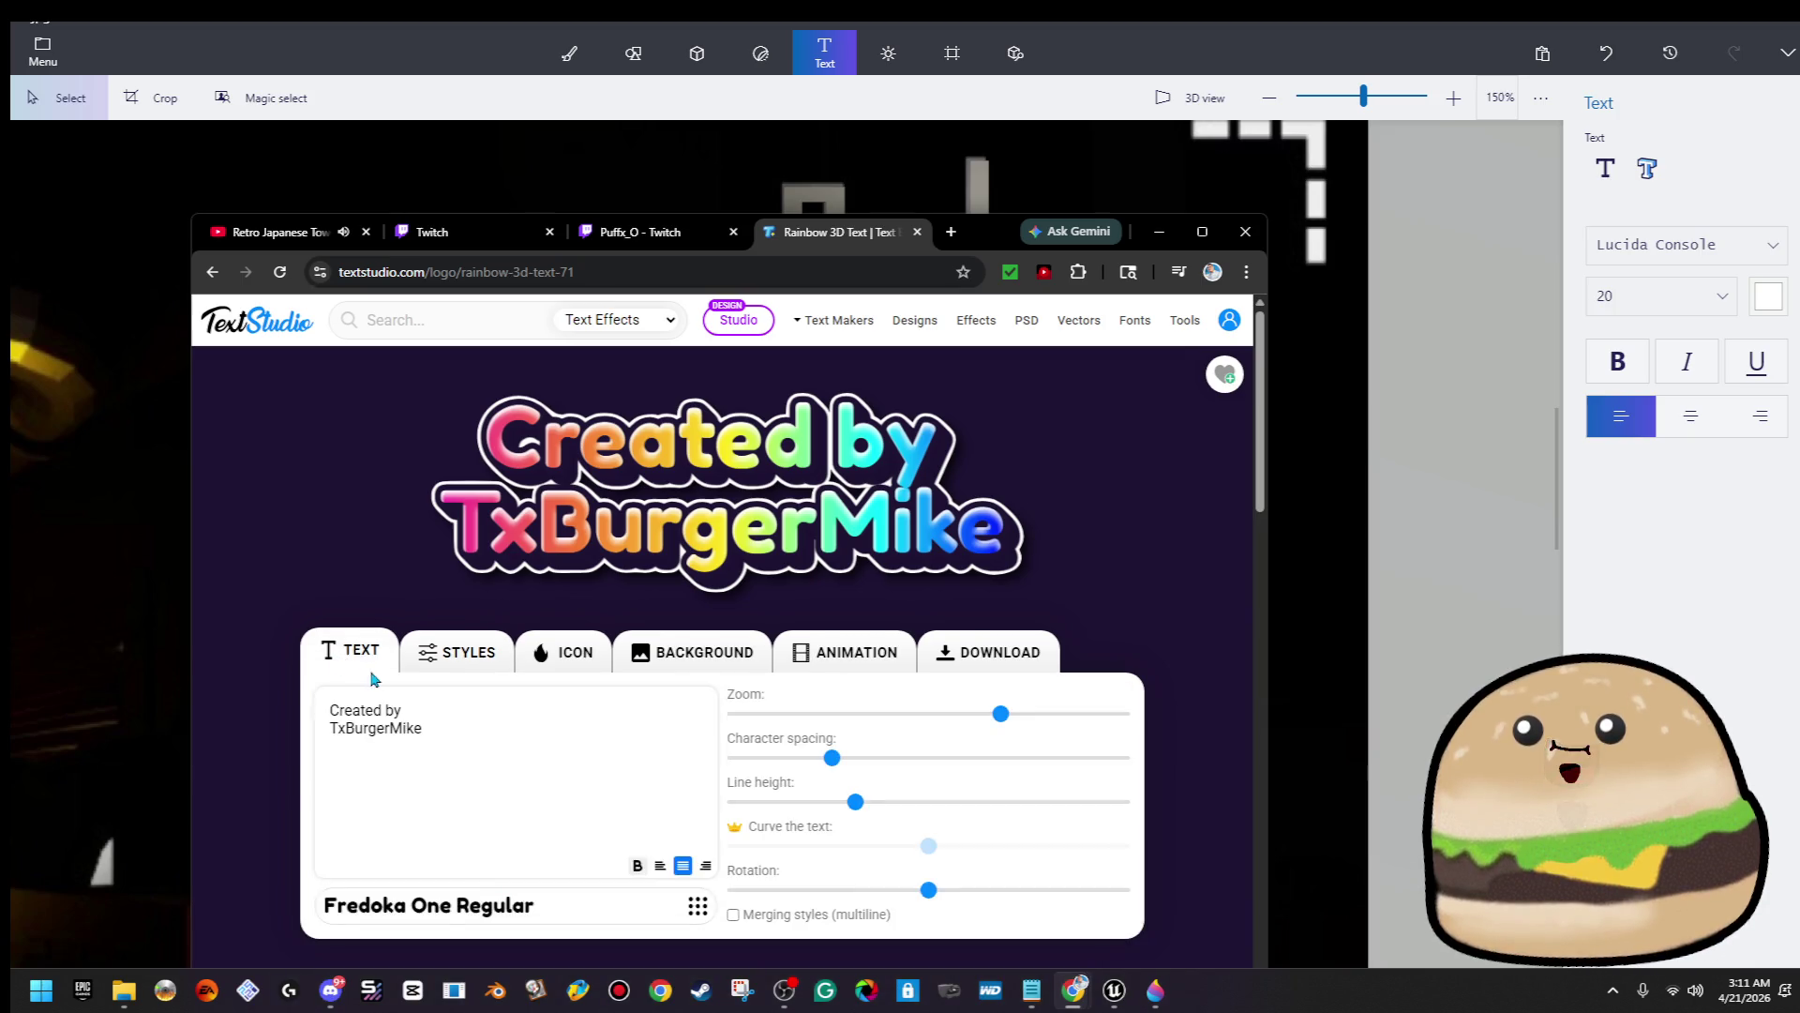
{"action": "left_click", "coordinate": [561, 657]}
{"action": "left_click", "coordinate": [690, 655]}
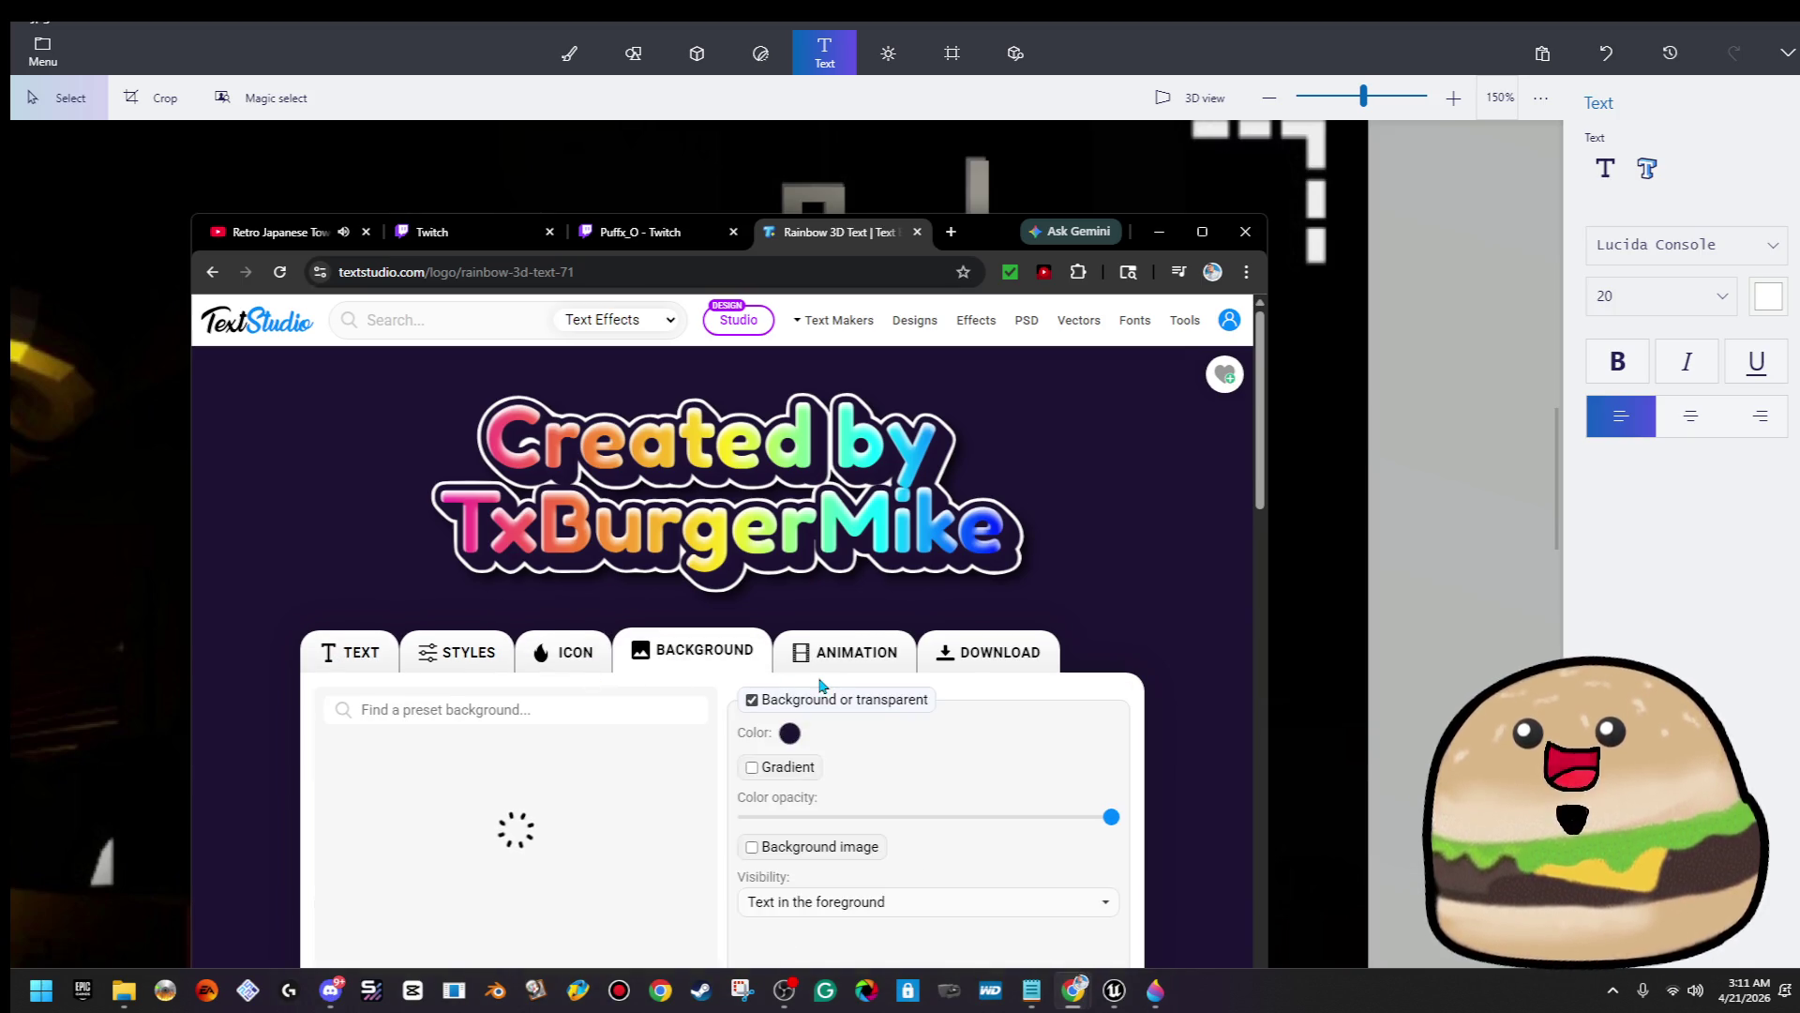
{"action": "left_click", "coordinate": [842, 664]}
{"action": "left_click", "coordinate": [983, 668]}
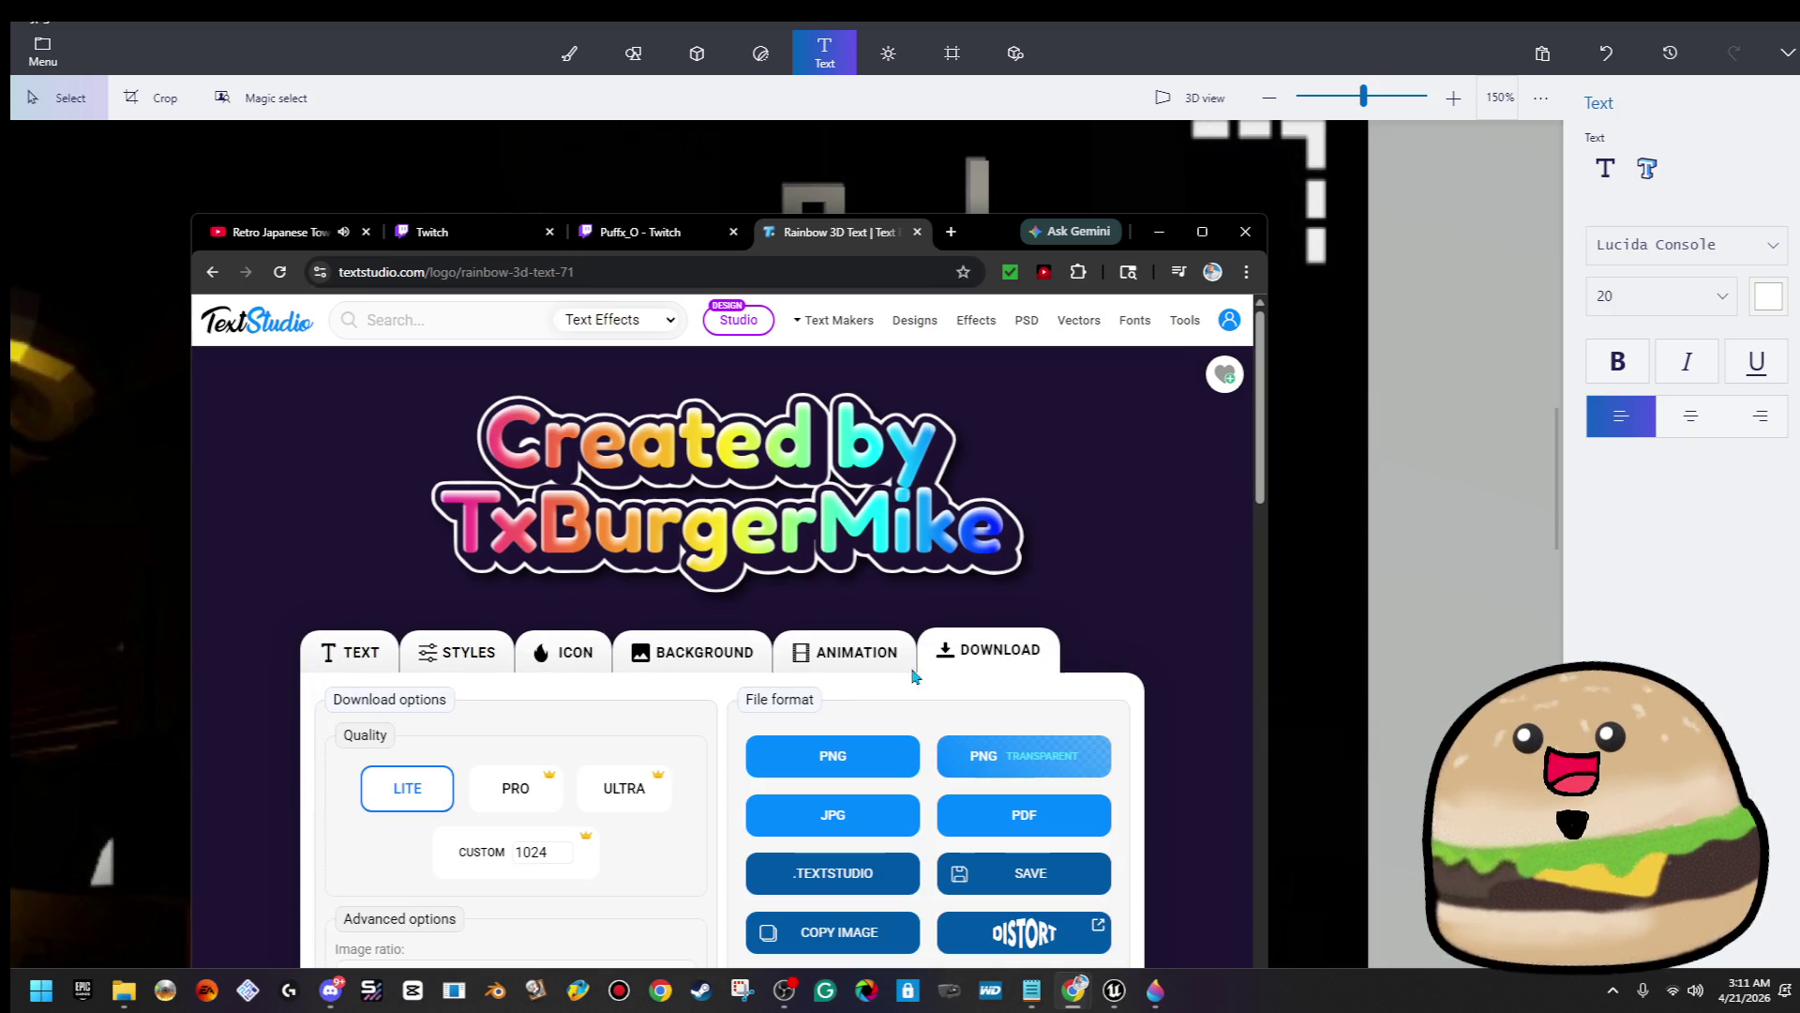
Open Styles > 3D & Filling and move the blue gradient stop to the left end
{"action": "left_click", "coordinate": [466, 651]}
{"action": "left_click", "coordinate": [351, 651]}
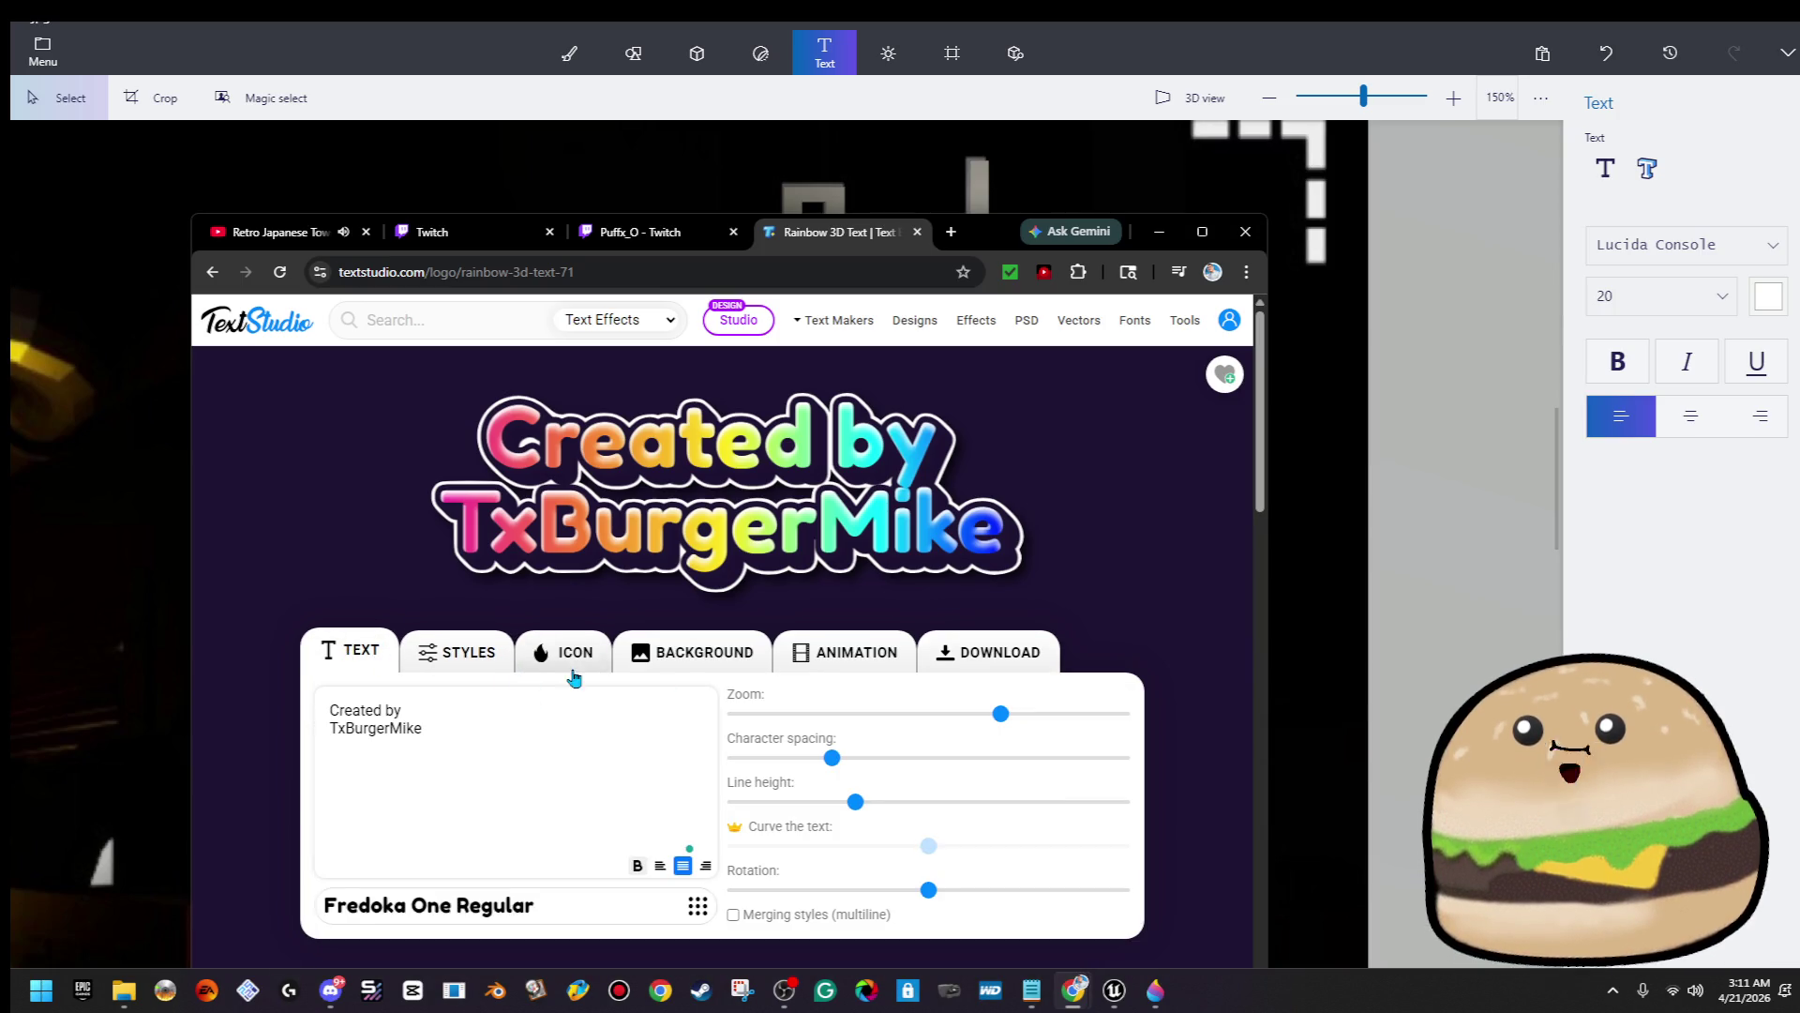
{"action": "left_click", "coordinate": [458, 656]}
{"action": "left_click", "coordinate": [465, 705]}
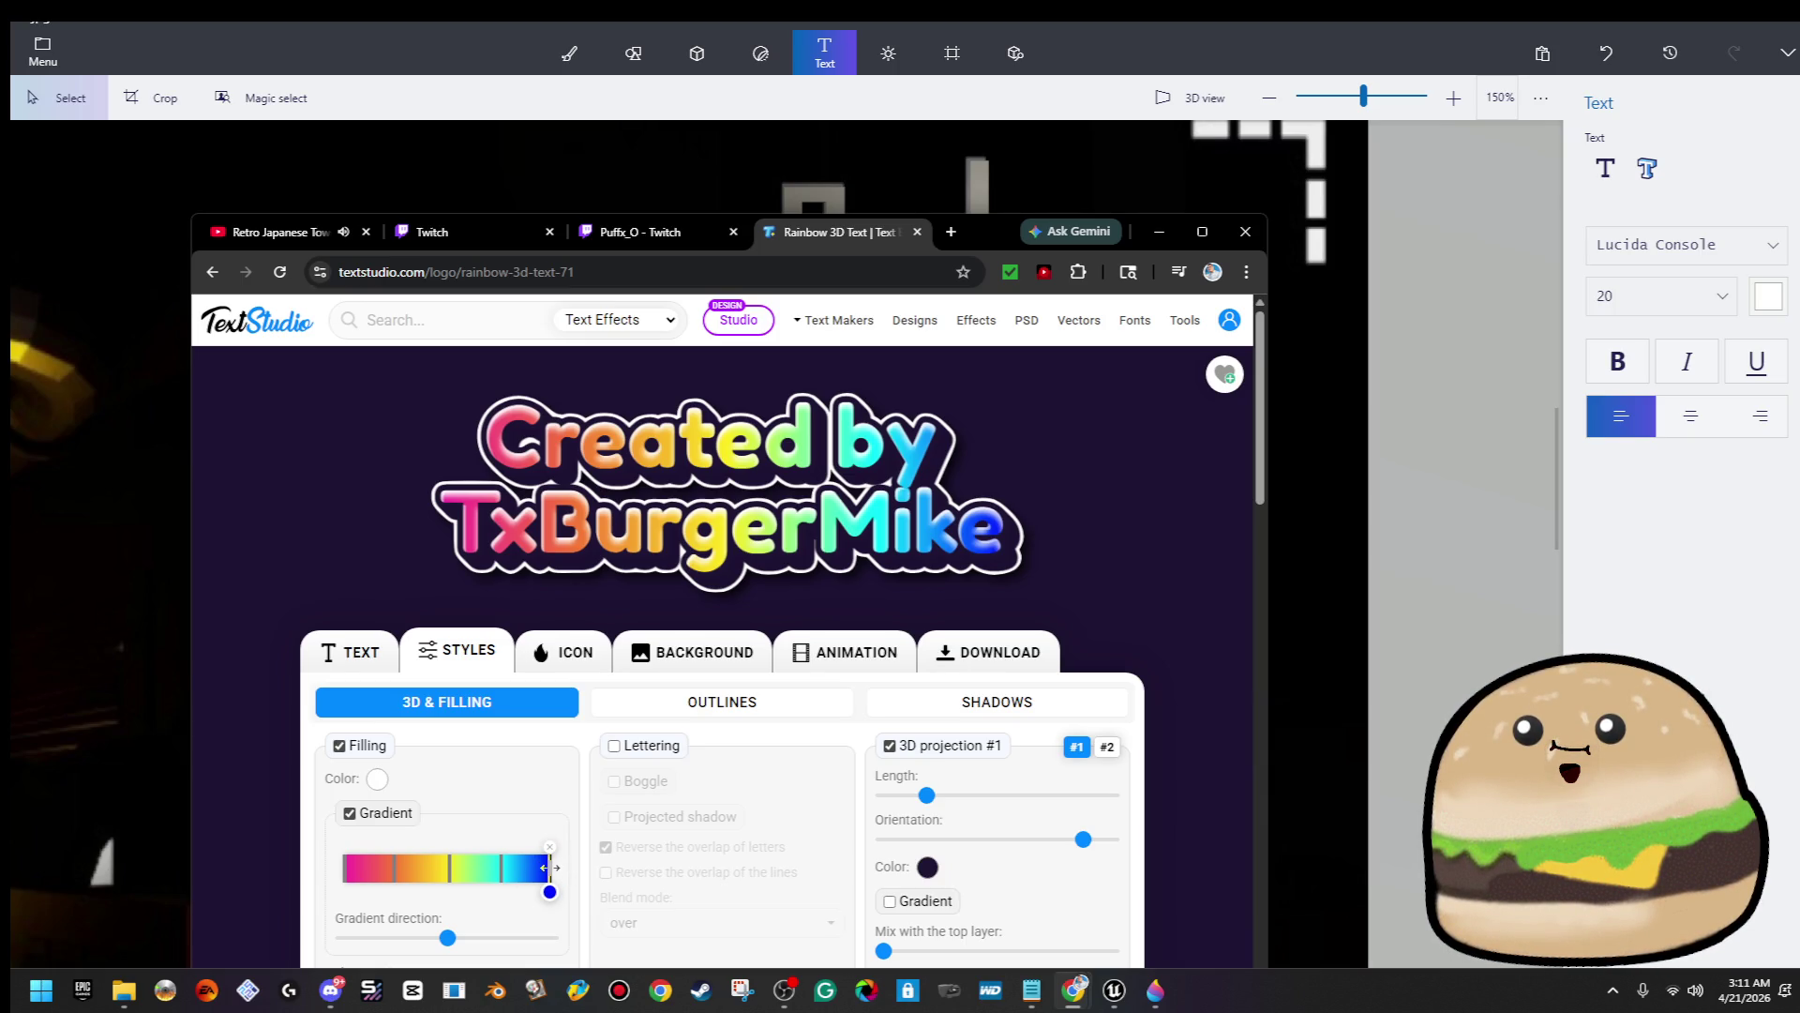
{"action": "mouse_move", "coordinate": [549, 868]}
{"action": "left_mouse_down"}
{"action": "mouse_move", "coordinate": [349, 868]}
{"action": "mouse_move", "coordinate": [553, 868]}
{"action": "left_mouse_up"}
Shift the yellow gradient stop right and recolour it bright green
{"action": "mouse_move", "coordinate": [368, 873]}
{"action": "left_mouse_down"}
{"action": "mouse_move", "coordinate": [351, 872]}
{"action": "mouse_move", "coordinate": [470, 870]}
{"action": "mouse_move", "coordinate": [405, 871]}
{"action": "left_mouse_up"}
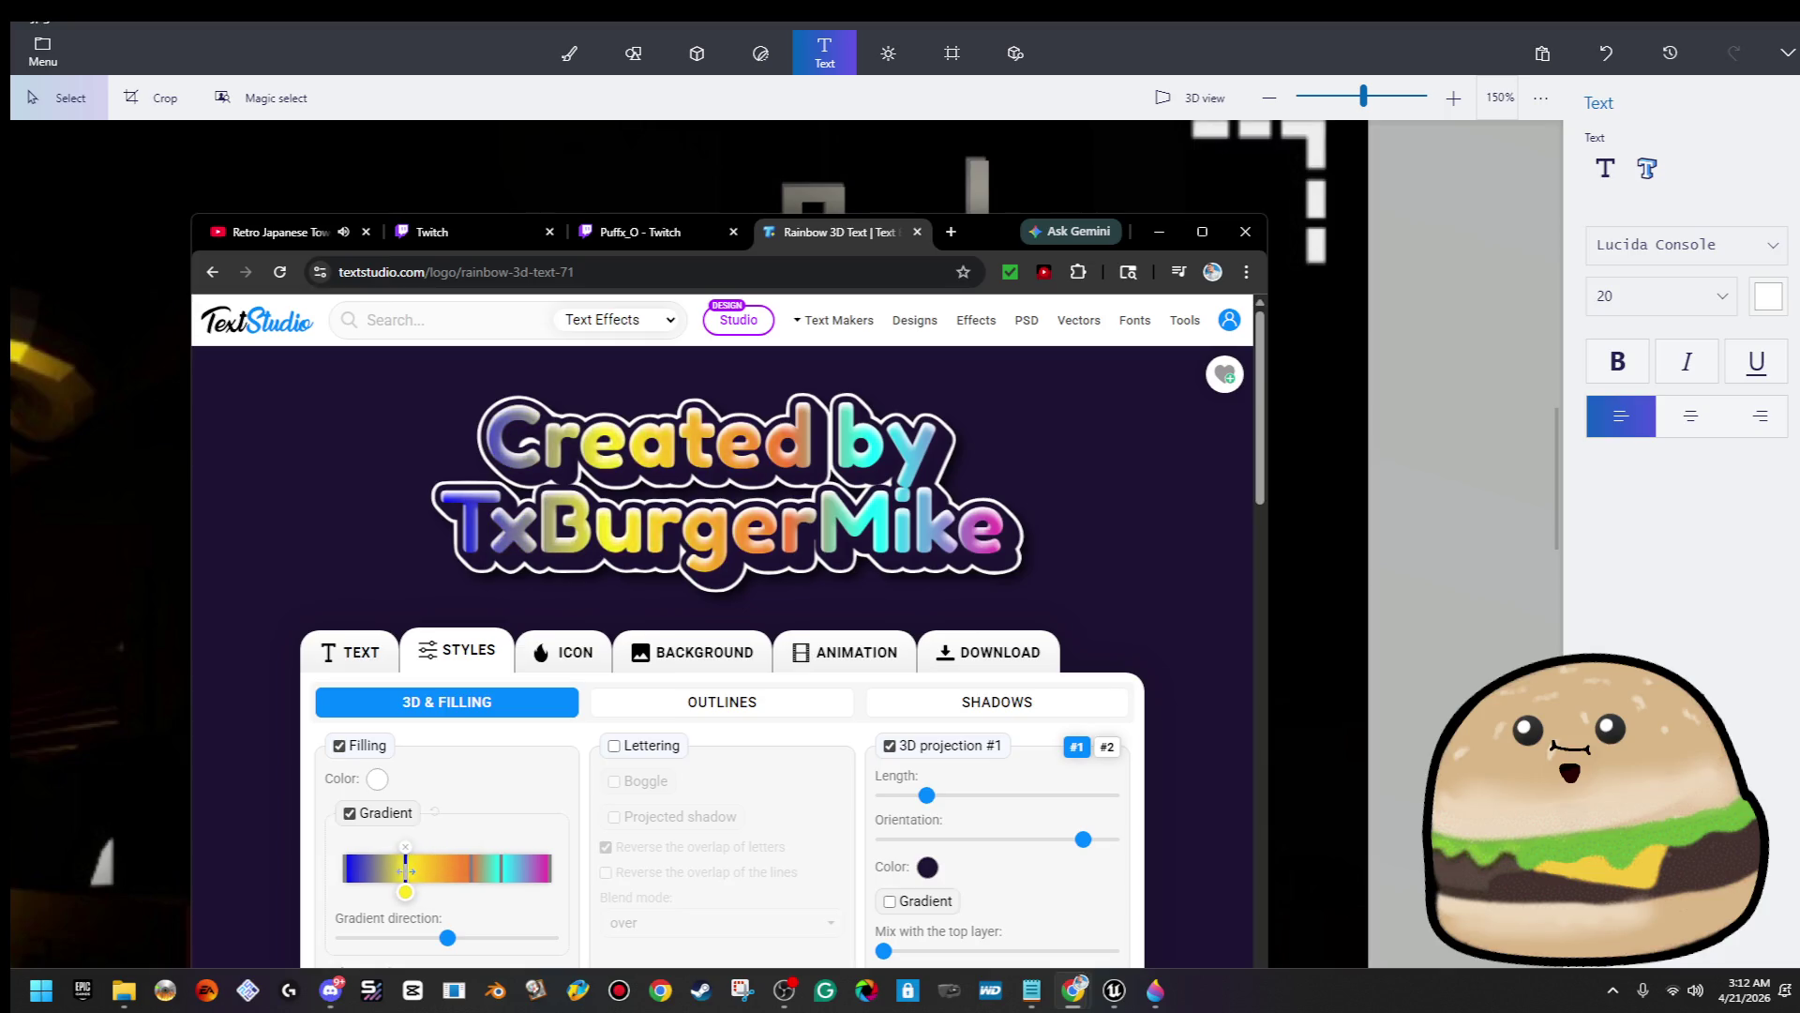
{"action": "left_click", "coordinate": [405, 886]}
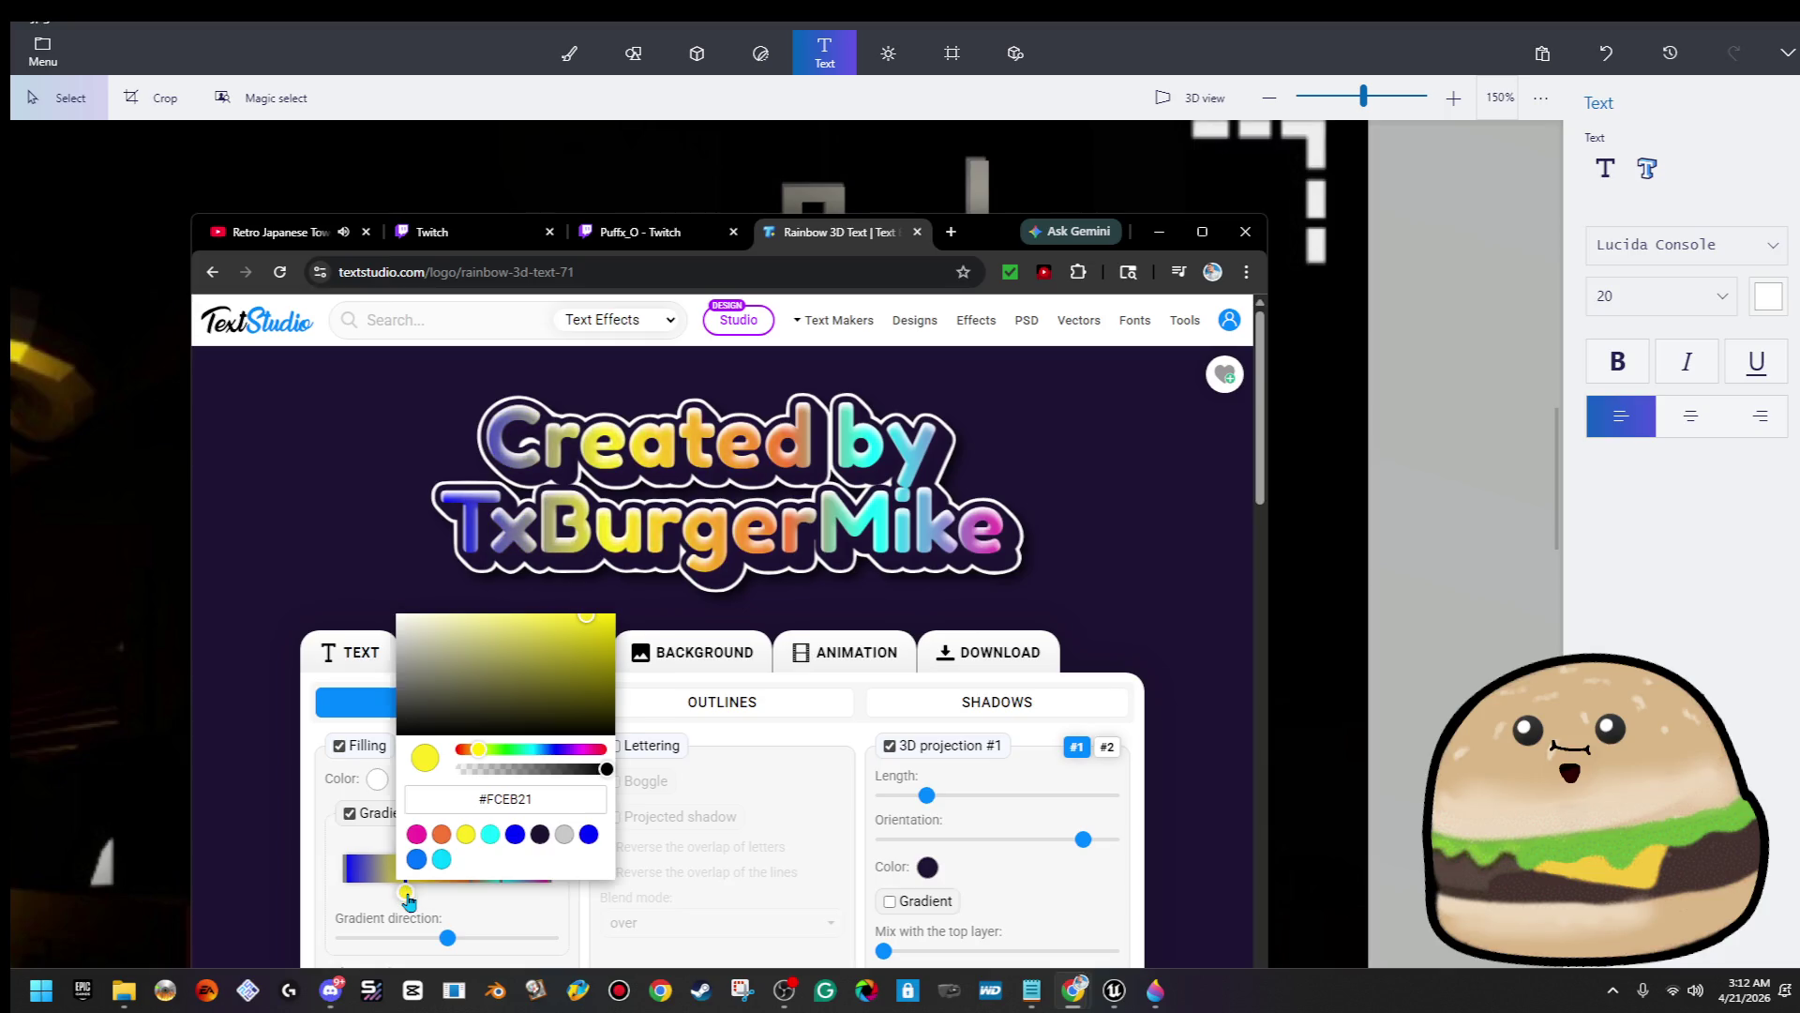
{"action": "left_click", "coordinate": [504, 750]}
{"action": "left_click_drag", "start_coordinate": [557, 661], "coordinate": [667, 578]}
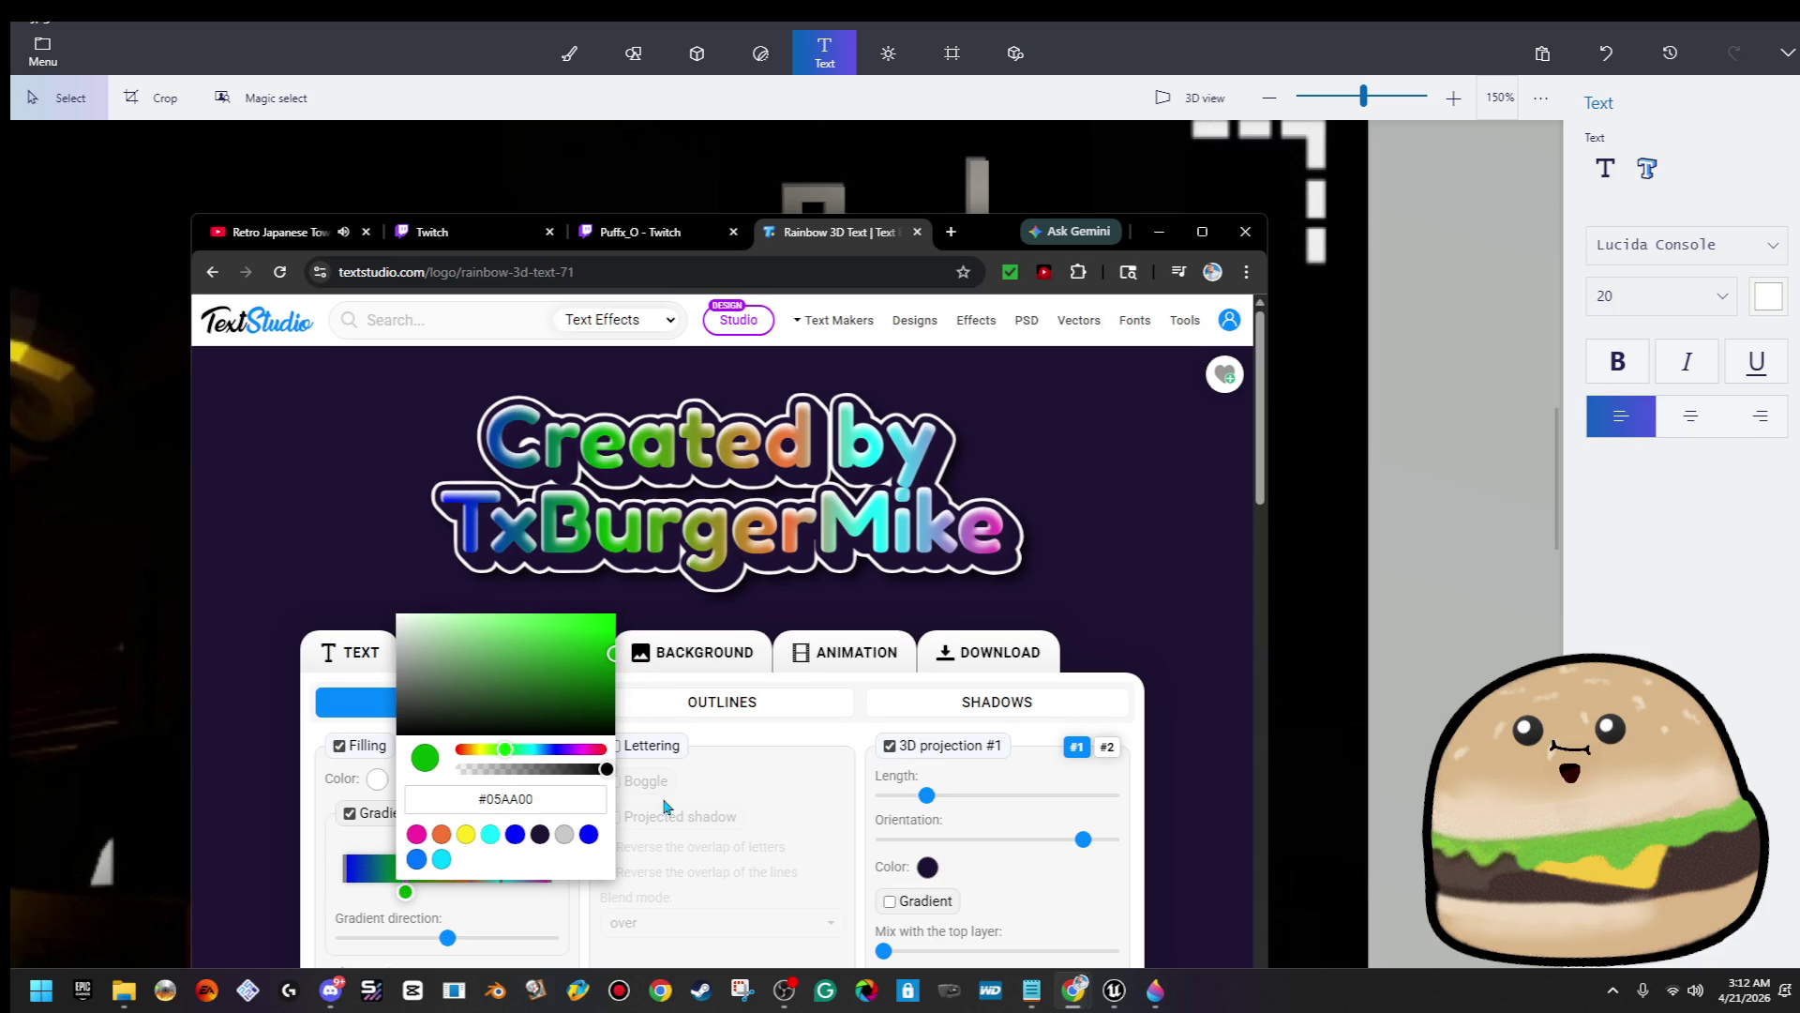
{"action": "left_click", "coordinate": [750, 781]}
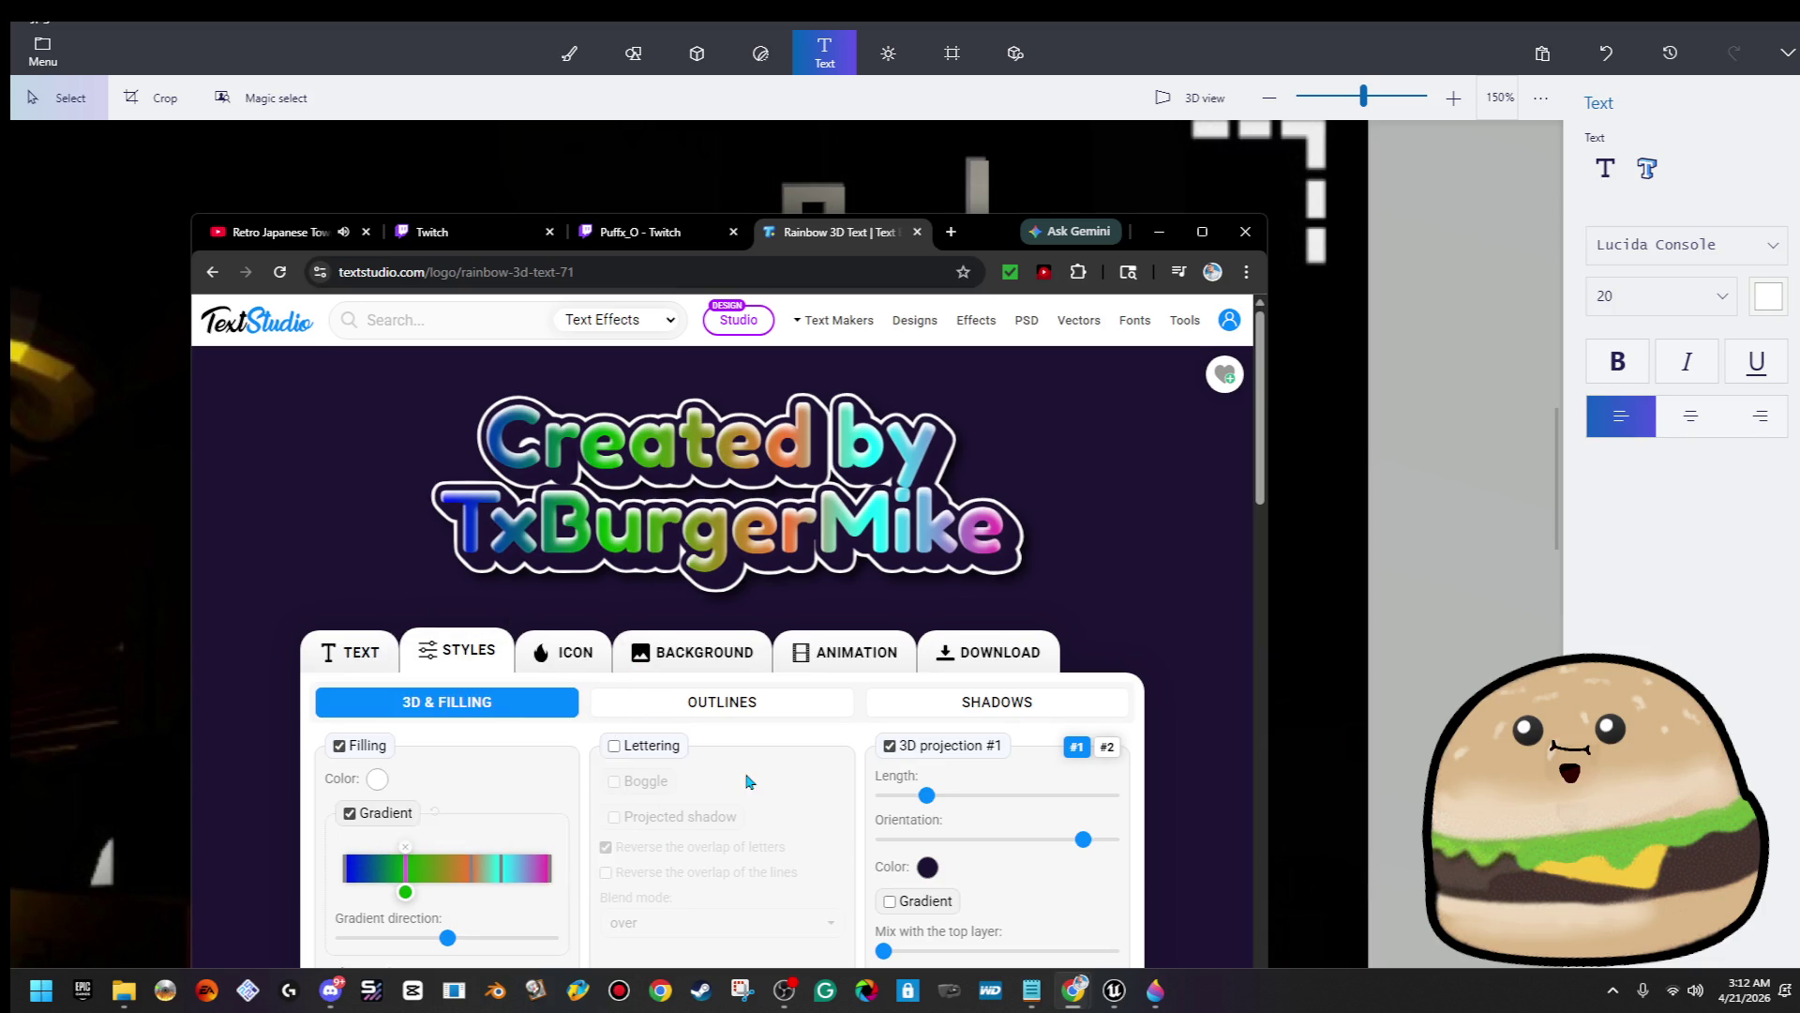
Add a new gradient stop coloured saturated orange-yellow
{"action": "left_click", "coordinate": [455, 889]}
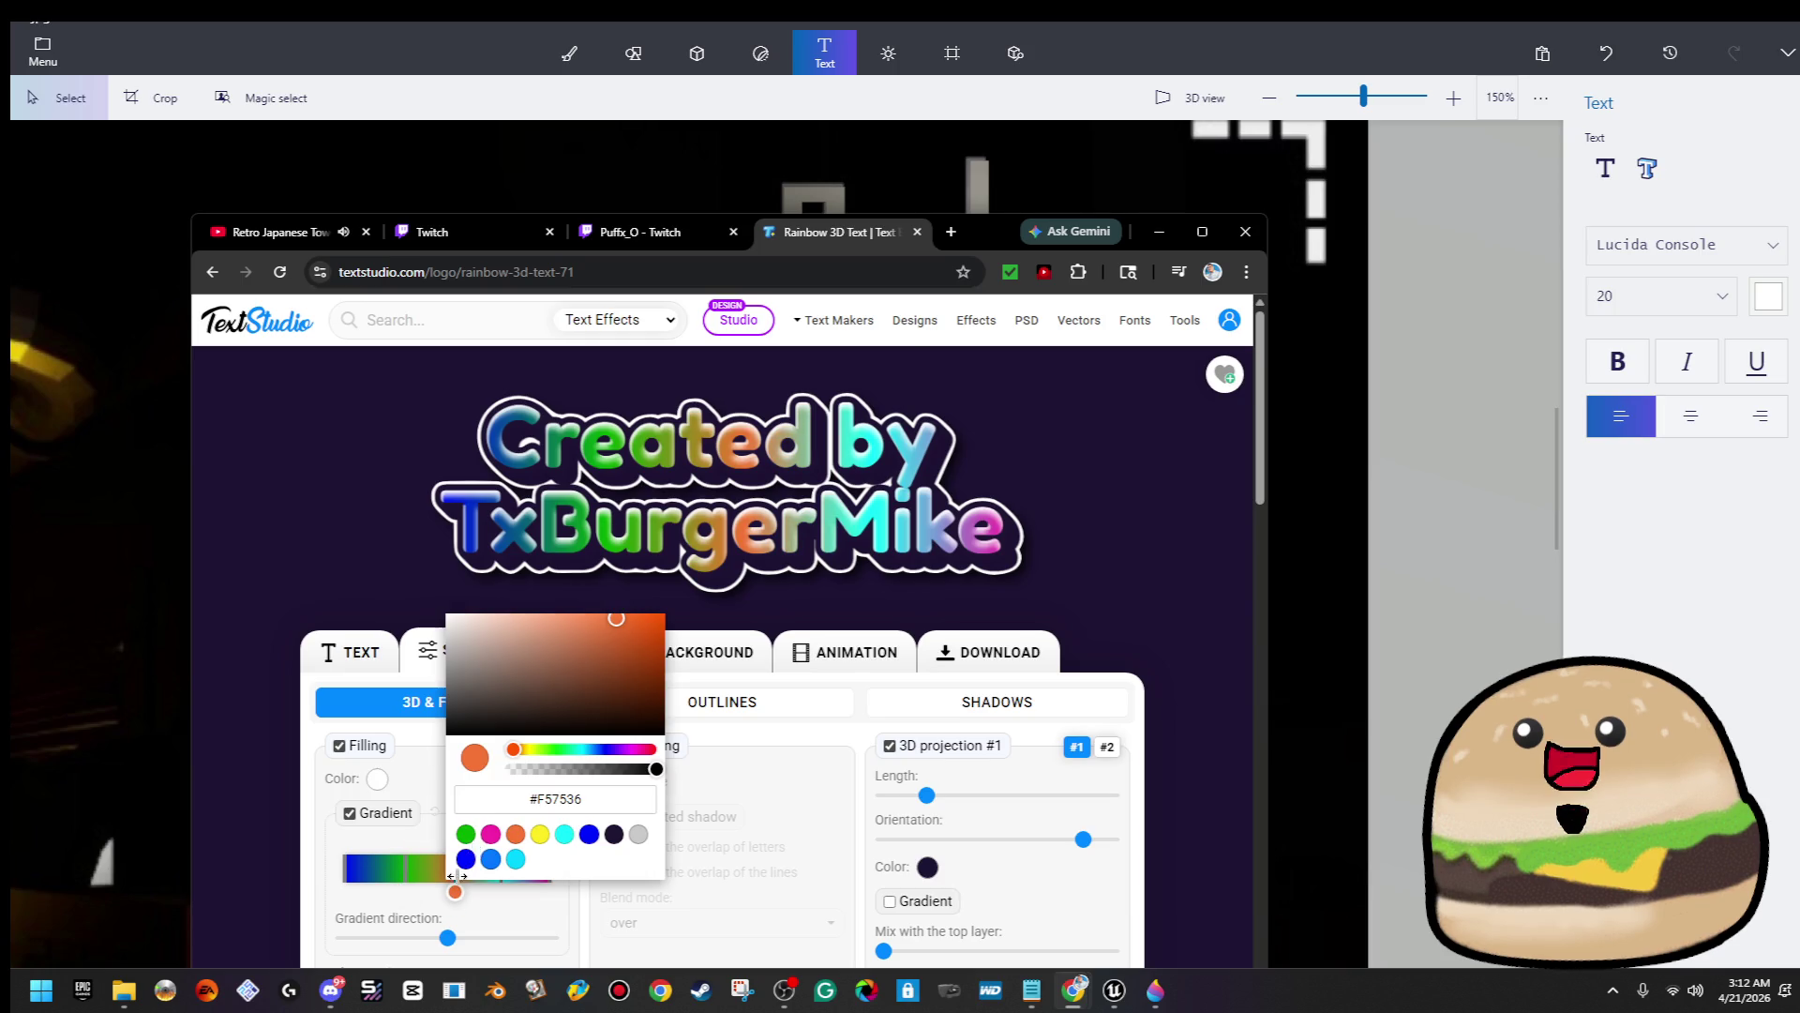
{"action": "left_click_drag", "start_coordinate": [528, 748], "coordinate": [531, 750]}
{"action": "left_click", "coordinate": [652, 626]}
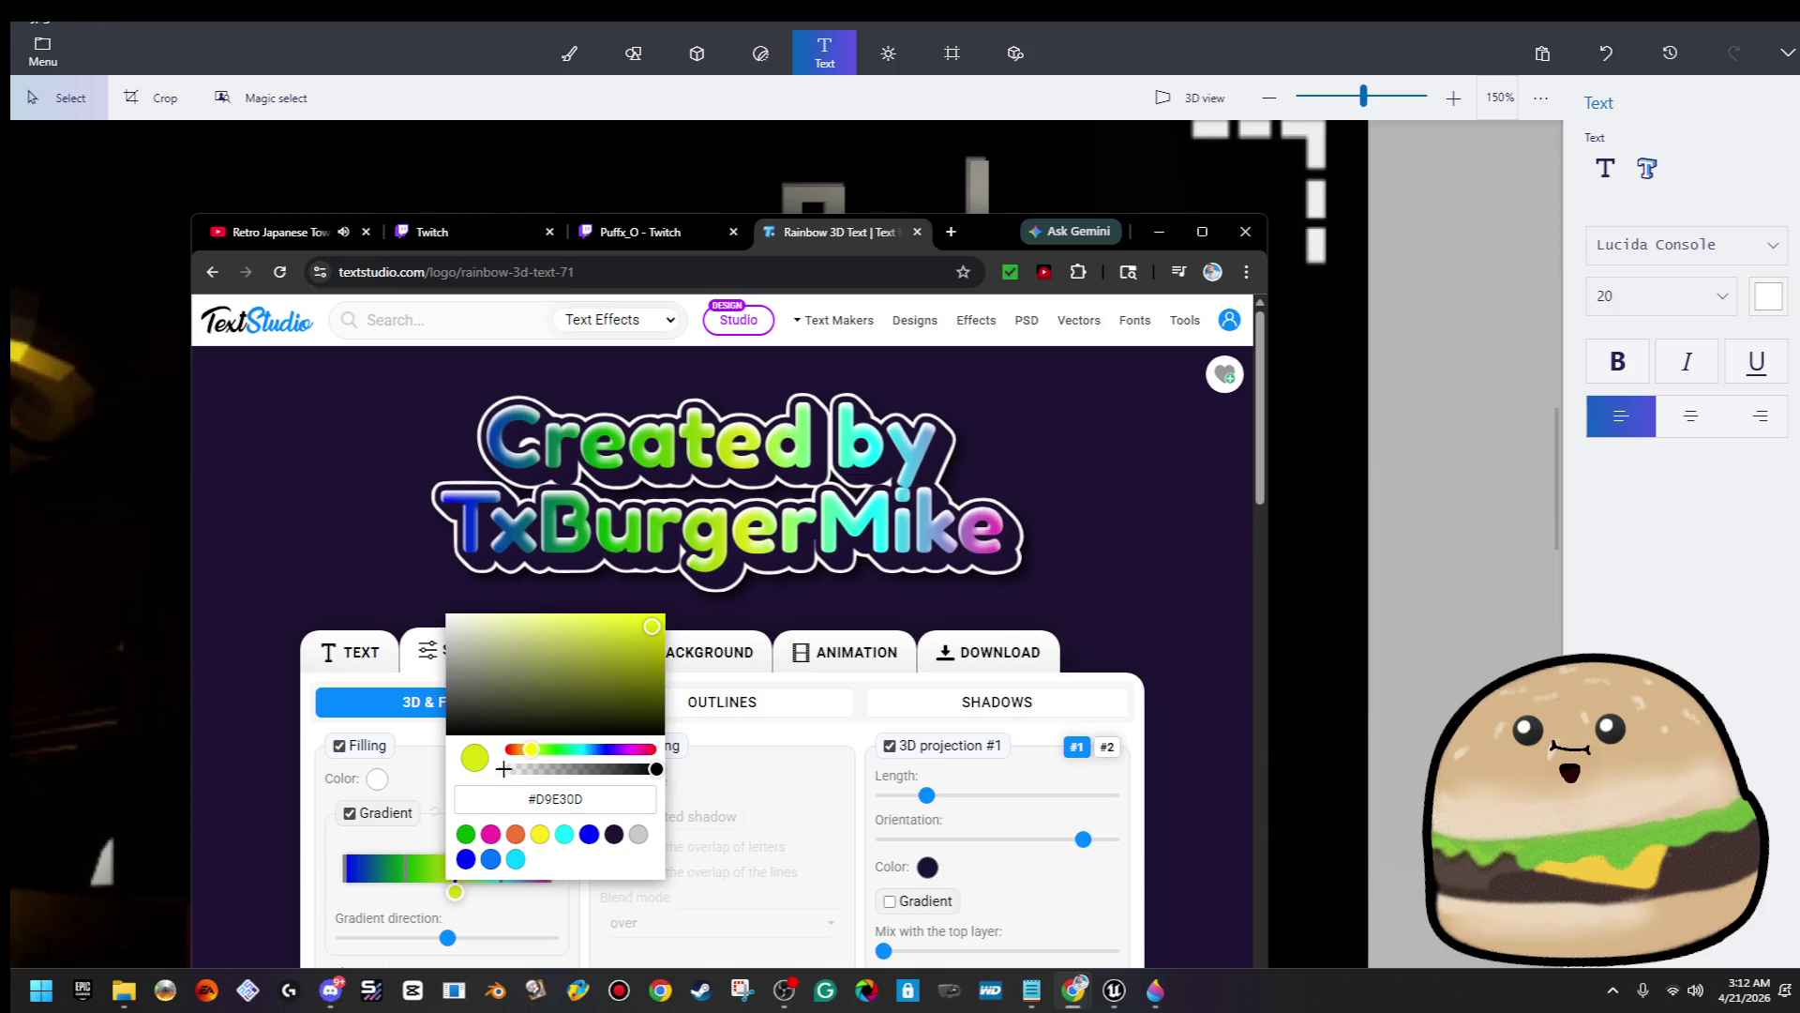
{"action": "left_click_drag", "start_coordinate": [532, 751], "coordinate": [527, 750]}
{"action": "left_click", "coordinate": [722, 879]}
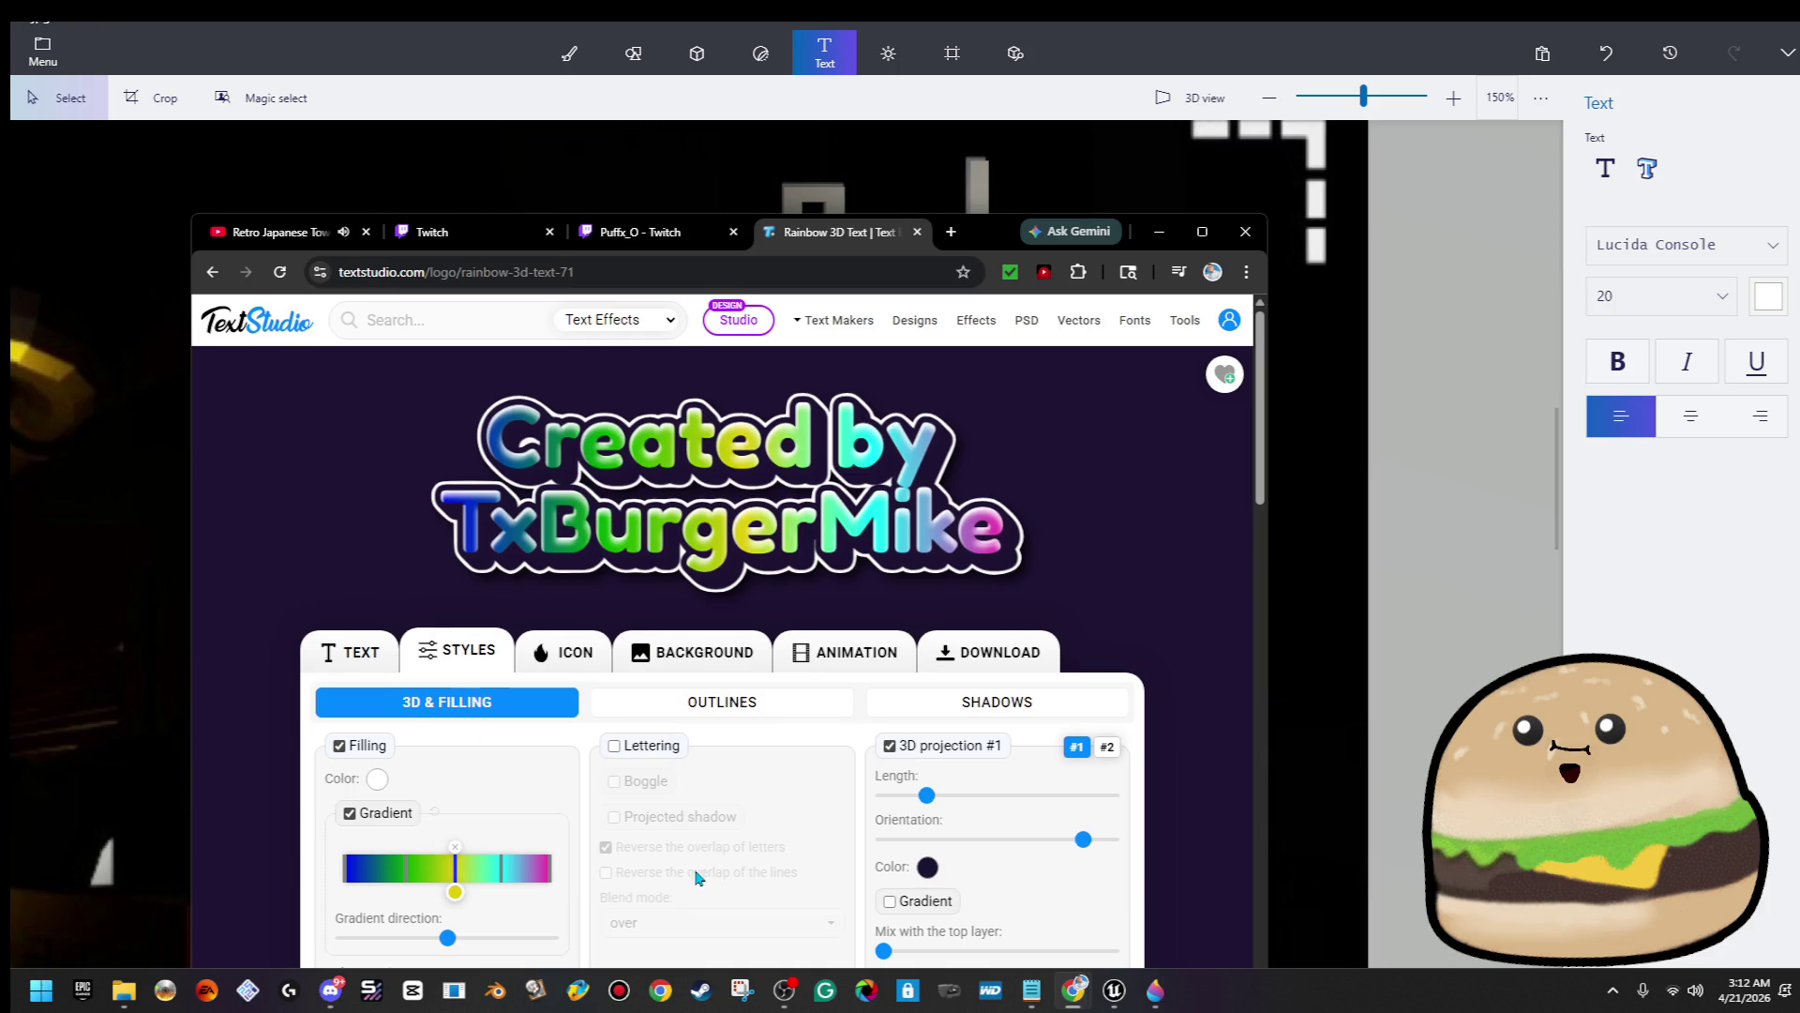
Turn another gradient stop red and move it toward the right end
{"action": "left_click_drag", "start_coordinate": [501, 866], "coordinate": [507, 886]}
{"action": "left_click_drag", "start_coordinate": [689, 750], "coordinate": [774, 750]}
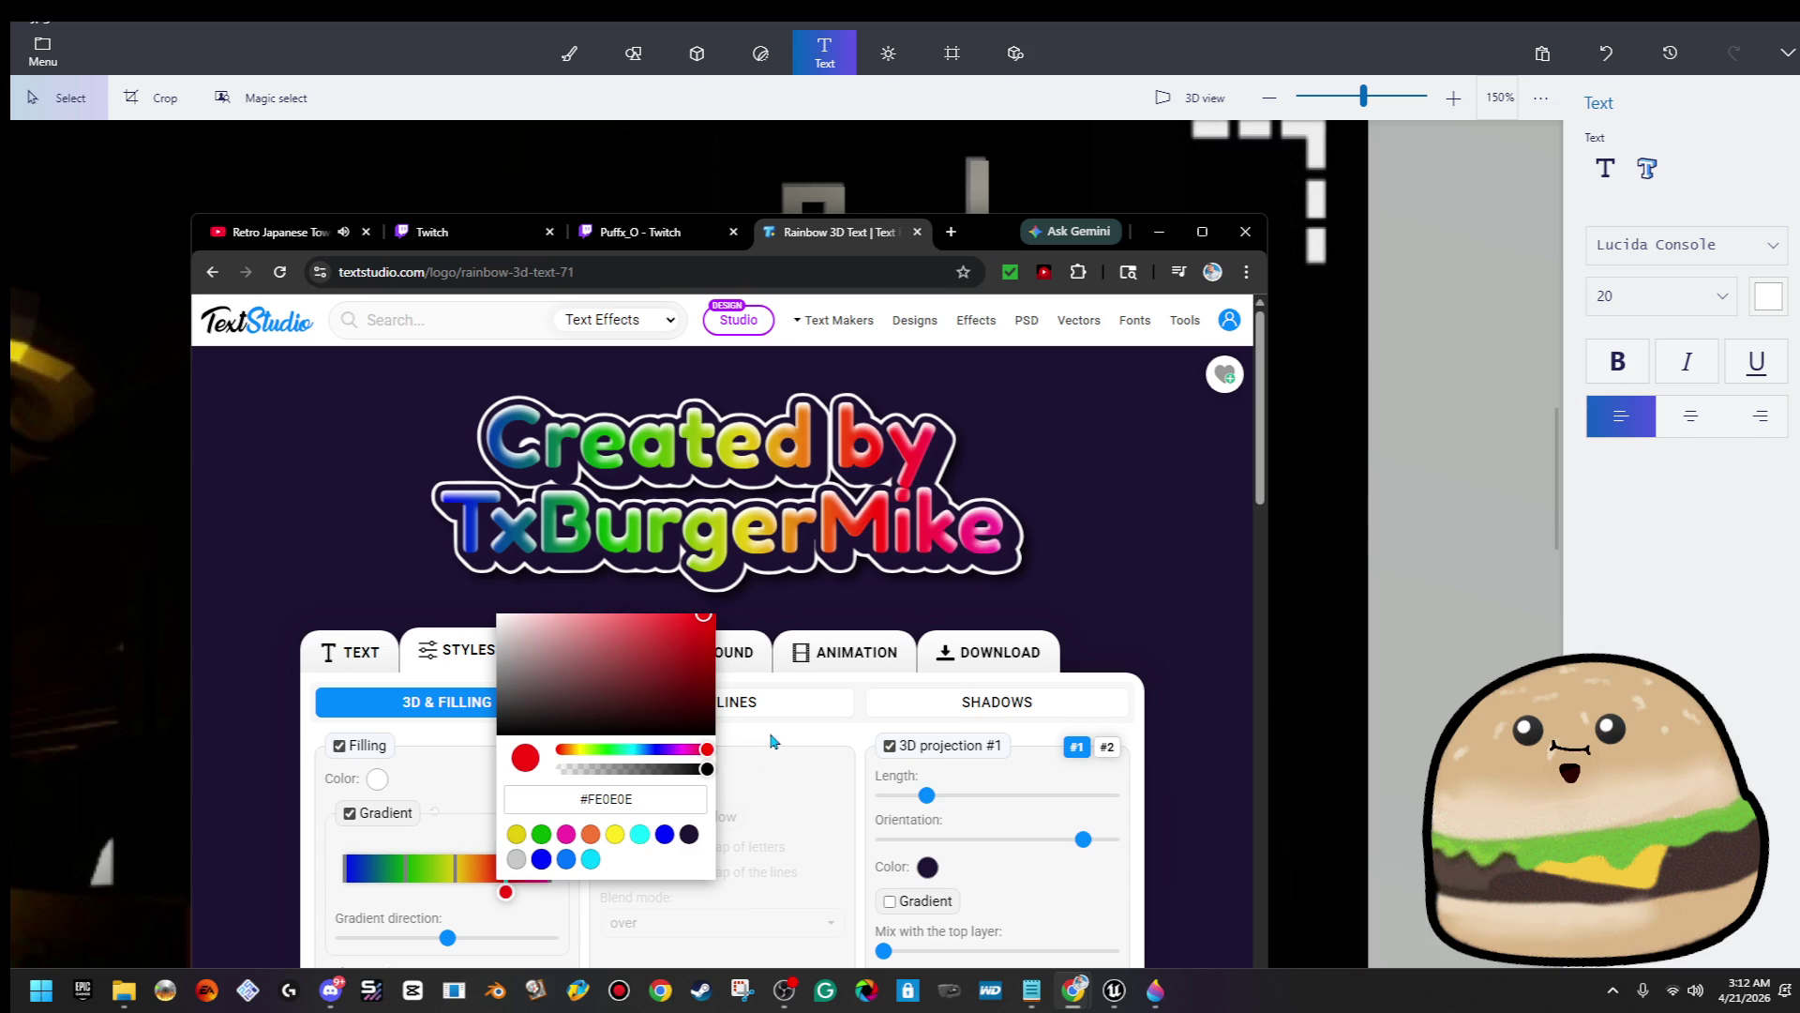
{"action": "left_click", "coordinate": [770, 902]}
{"action": "left_click_drag", "start_coordinate": [505, 890], "coordinate": [549, 892]}
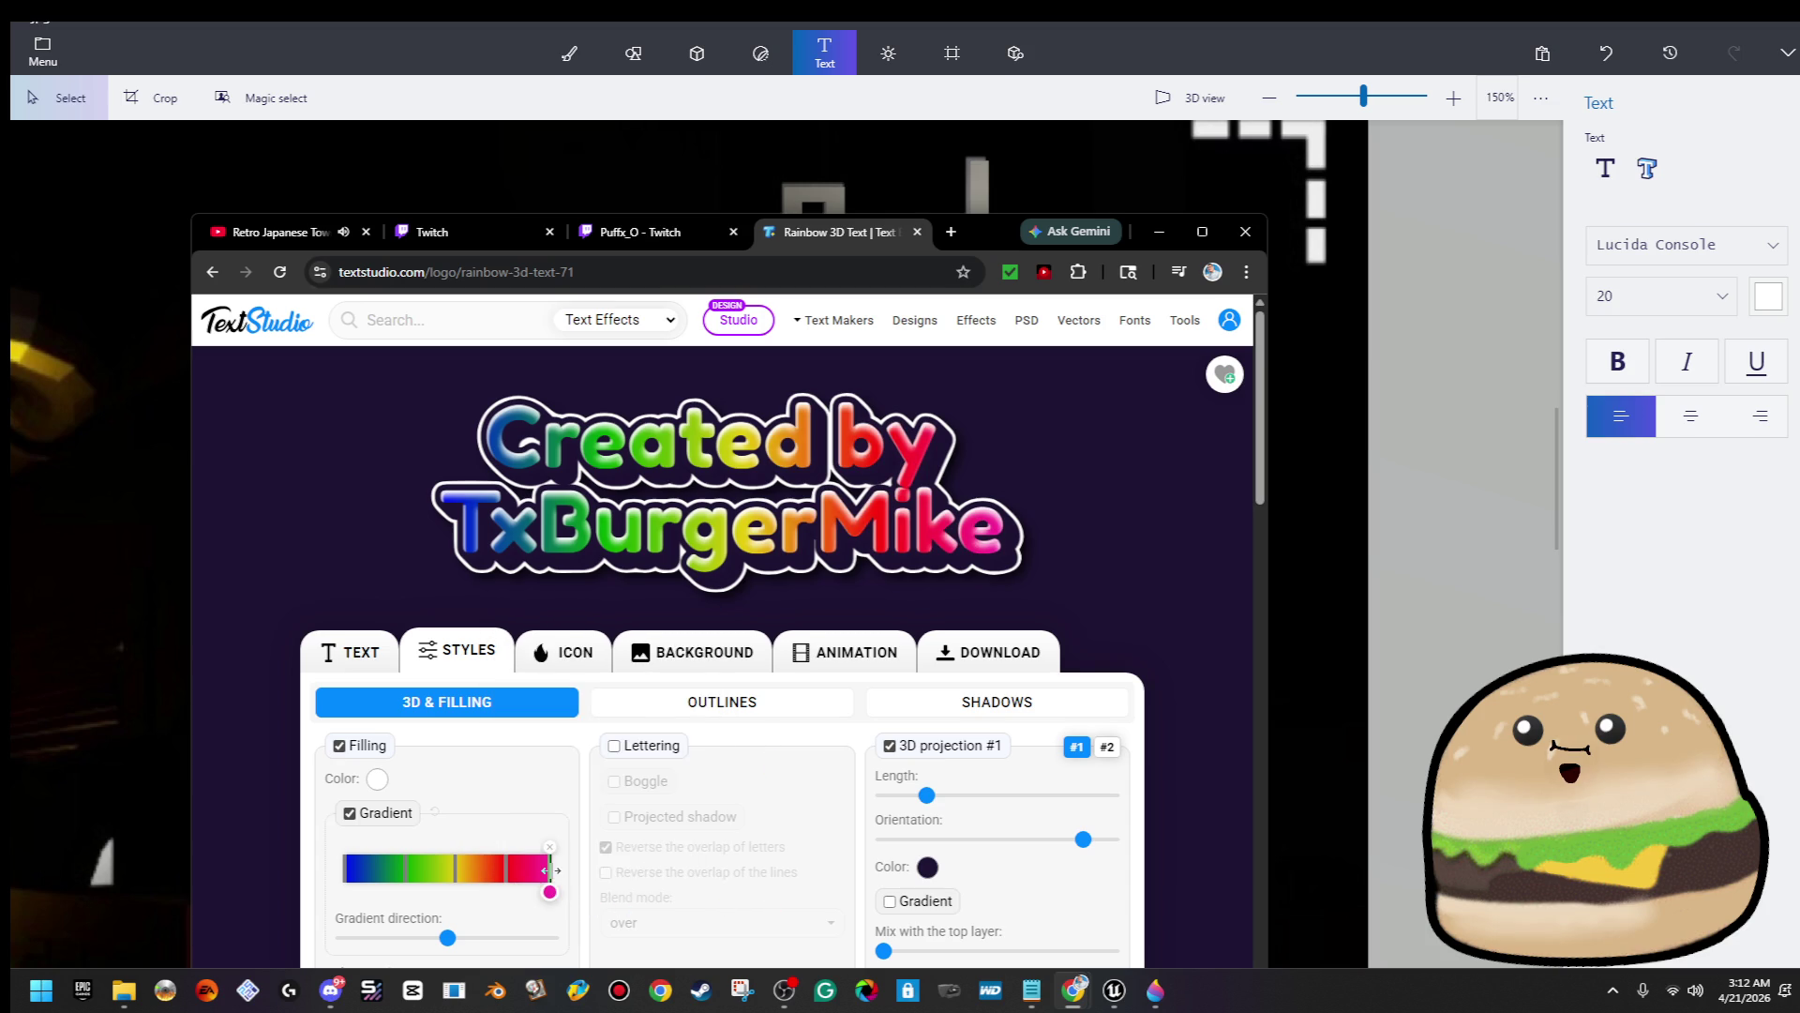
Set the right-end gradient stop to purple #83009C
{"action": "left_click", "coordinate": [551, 896]}
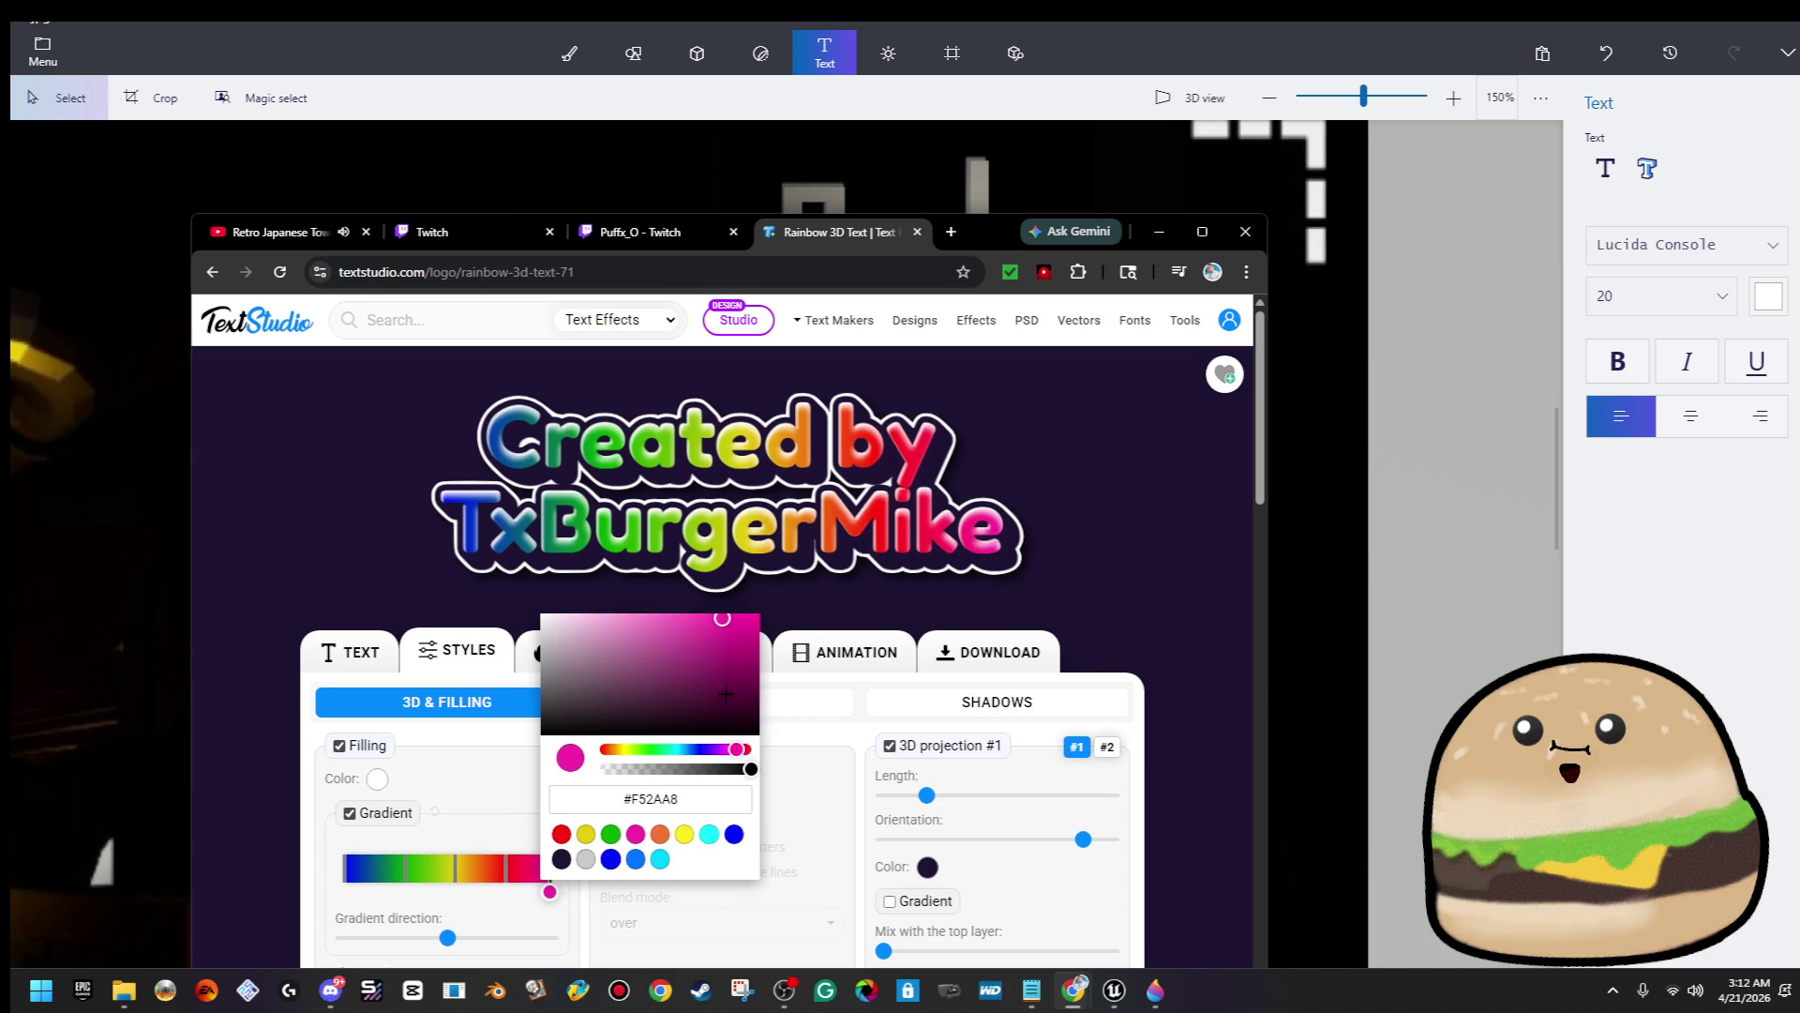
{"action": "left_click", "coordinate": [758, 660]}
{"action": "left_click", "coordinate": [722, 749]}
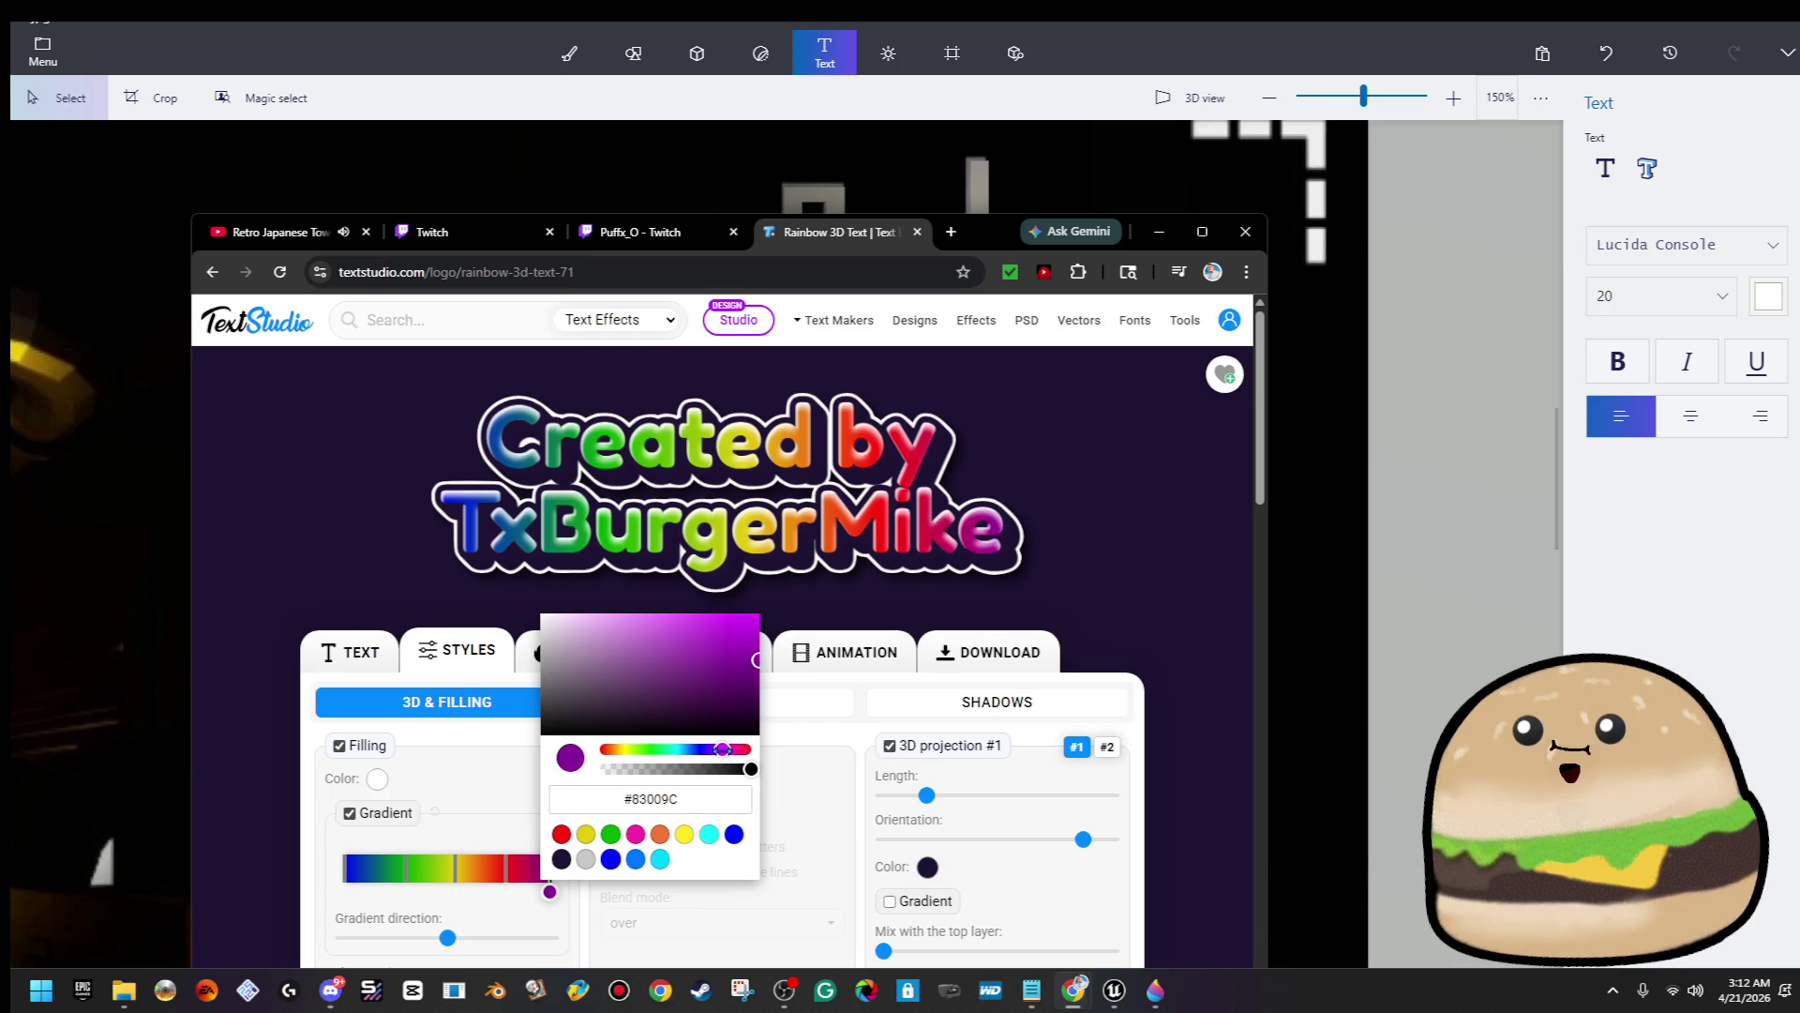
{"action": "left_click", "coordinate": [815, 793]}
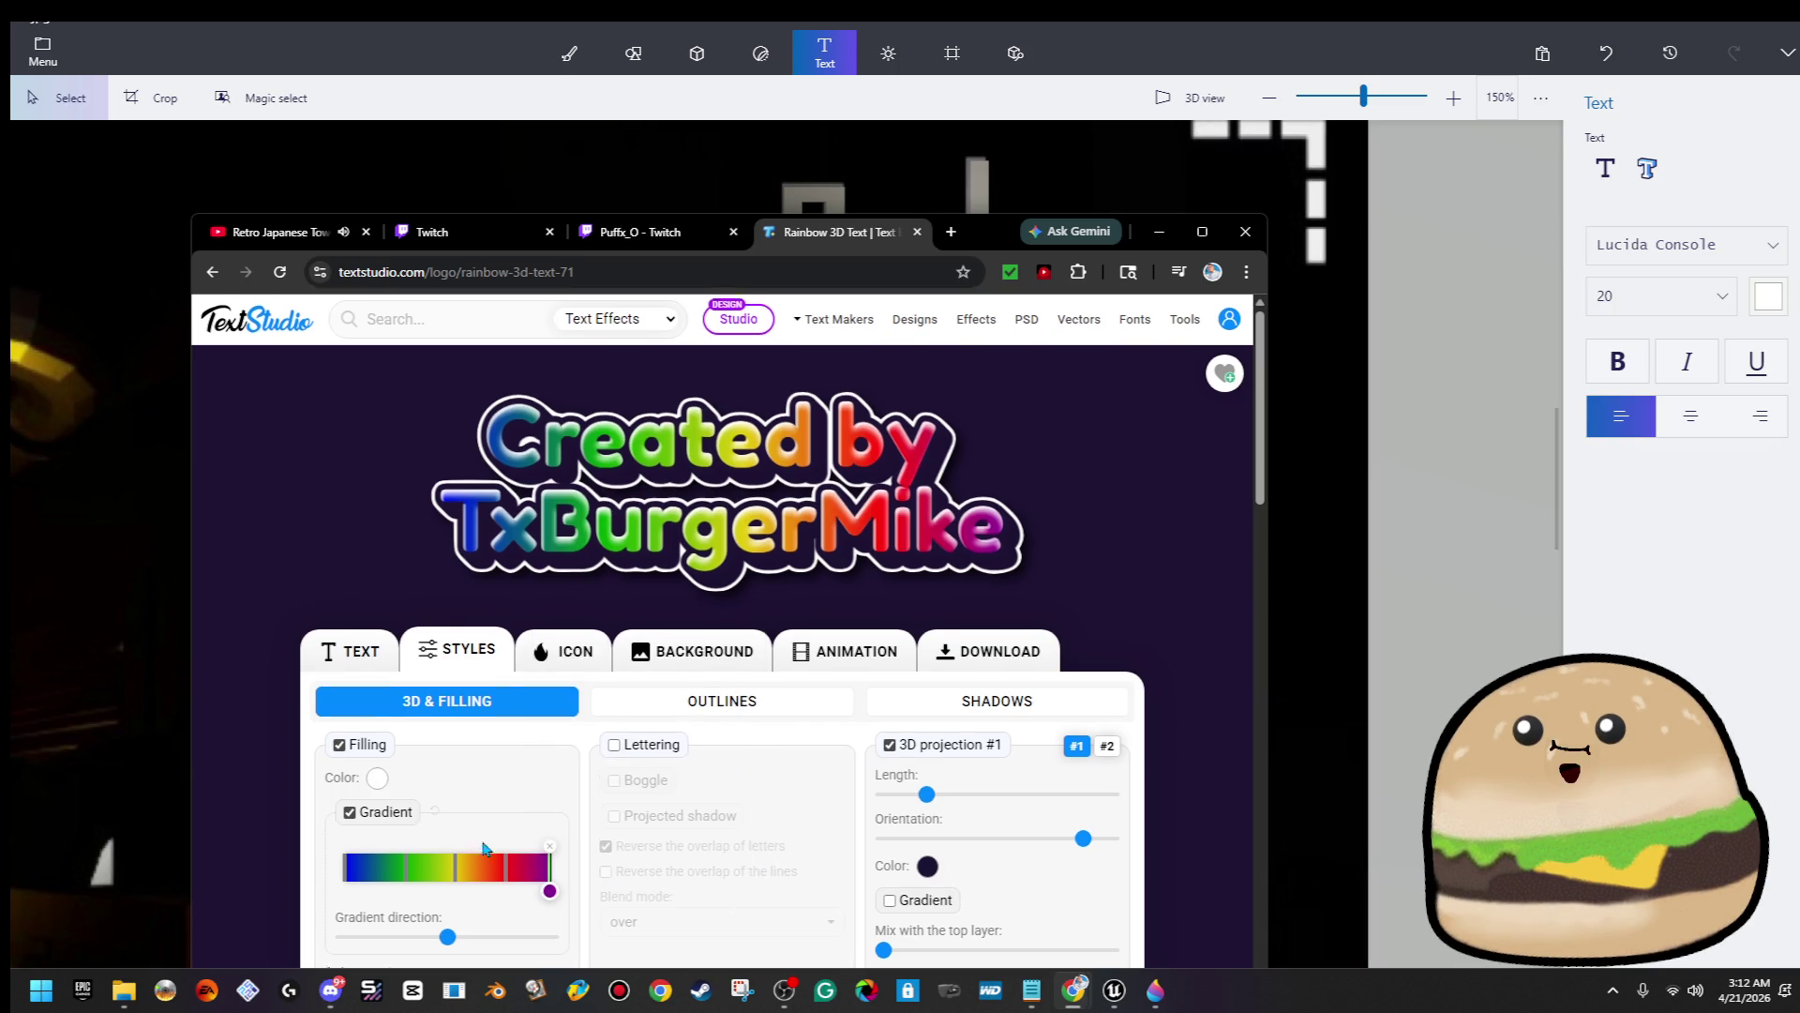
{"action": "scroll", "coordinate": [657, 806], "scroll_direction": "down", "scroll_amount": 3}
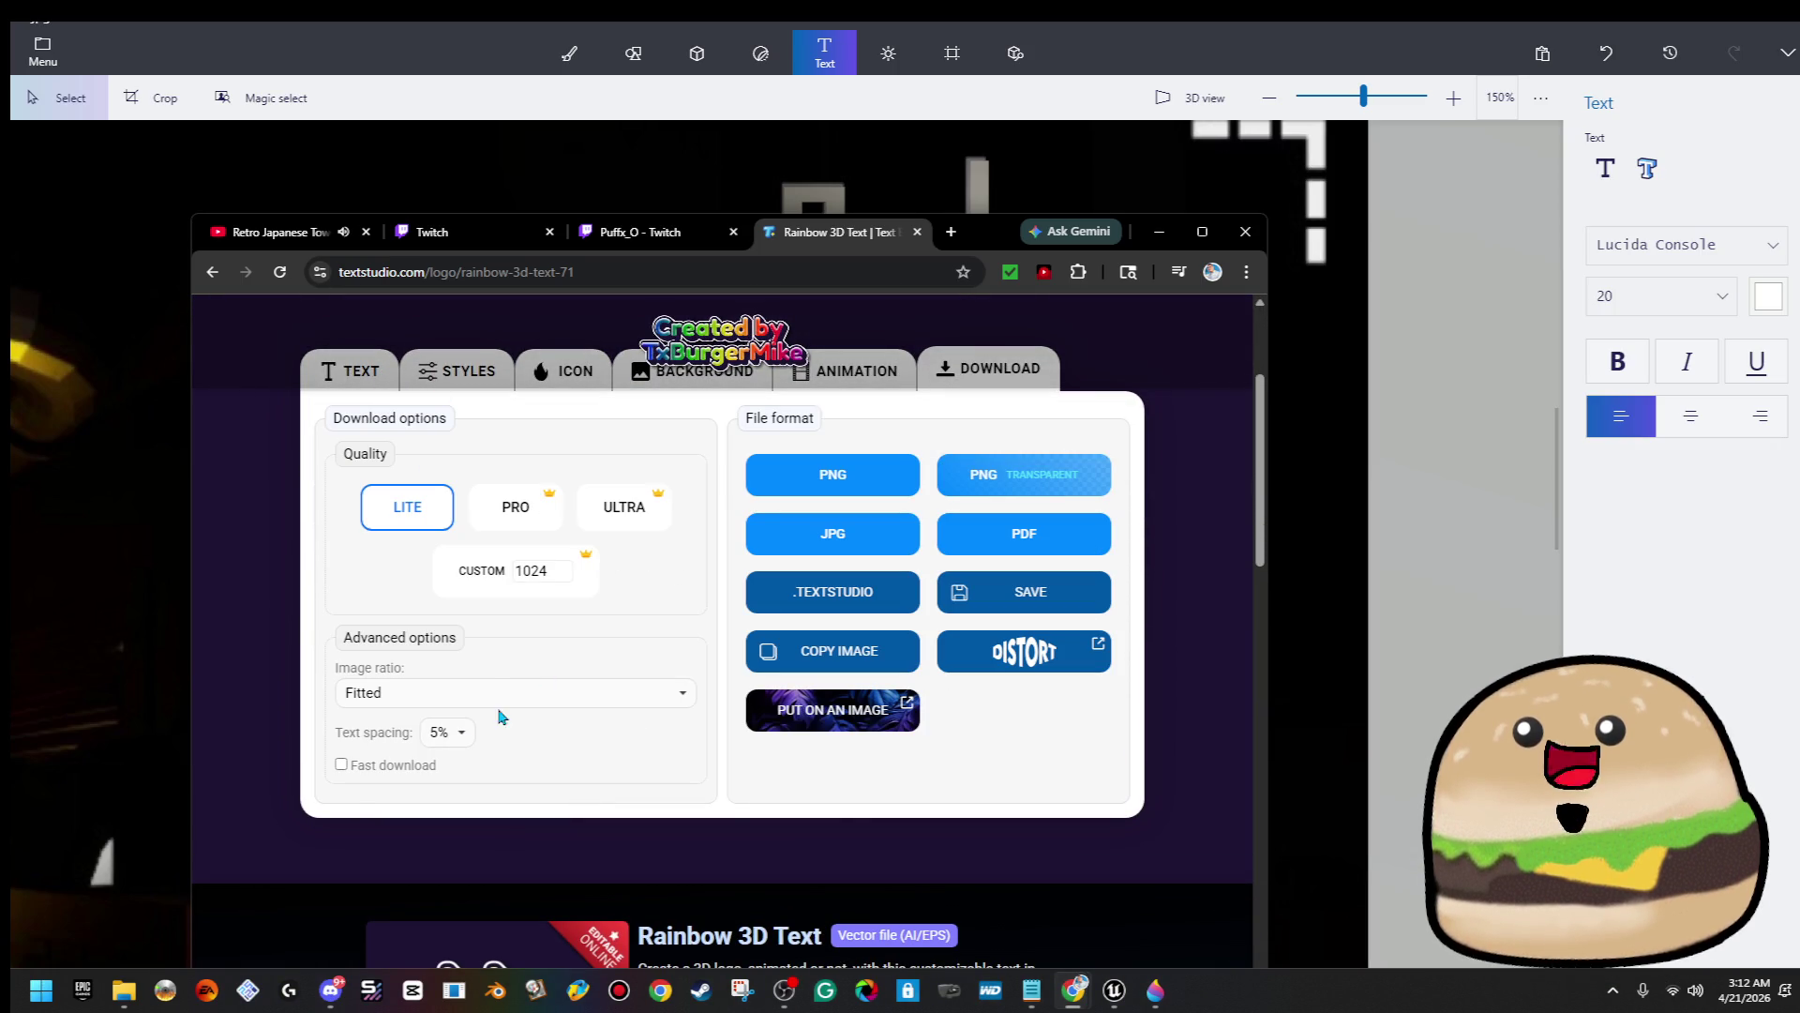
Open the font list from the Text tab and scroll through the available fonts
{"action": "left_click", "coordinate": [481, 393]}
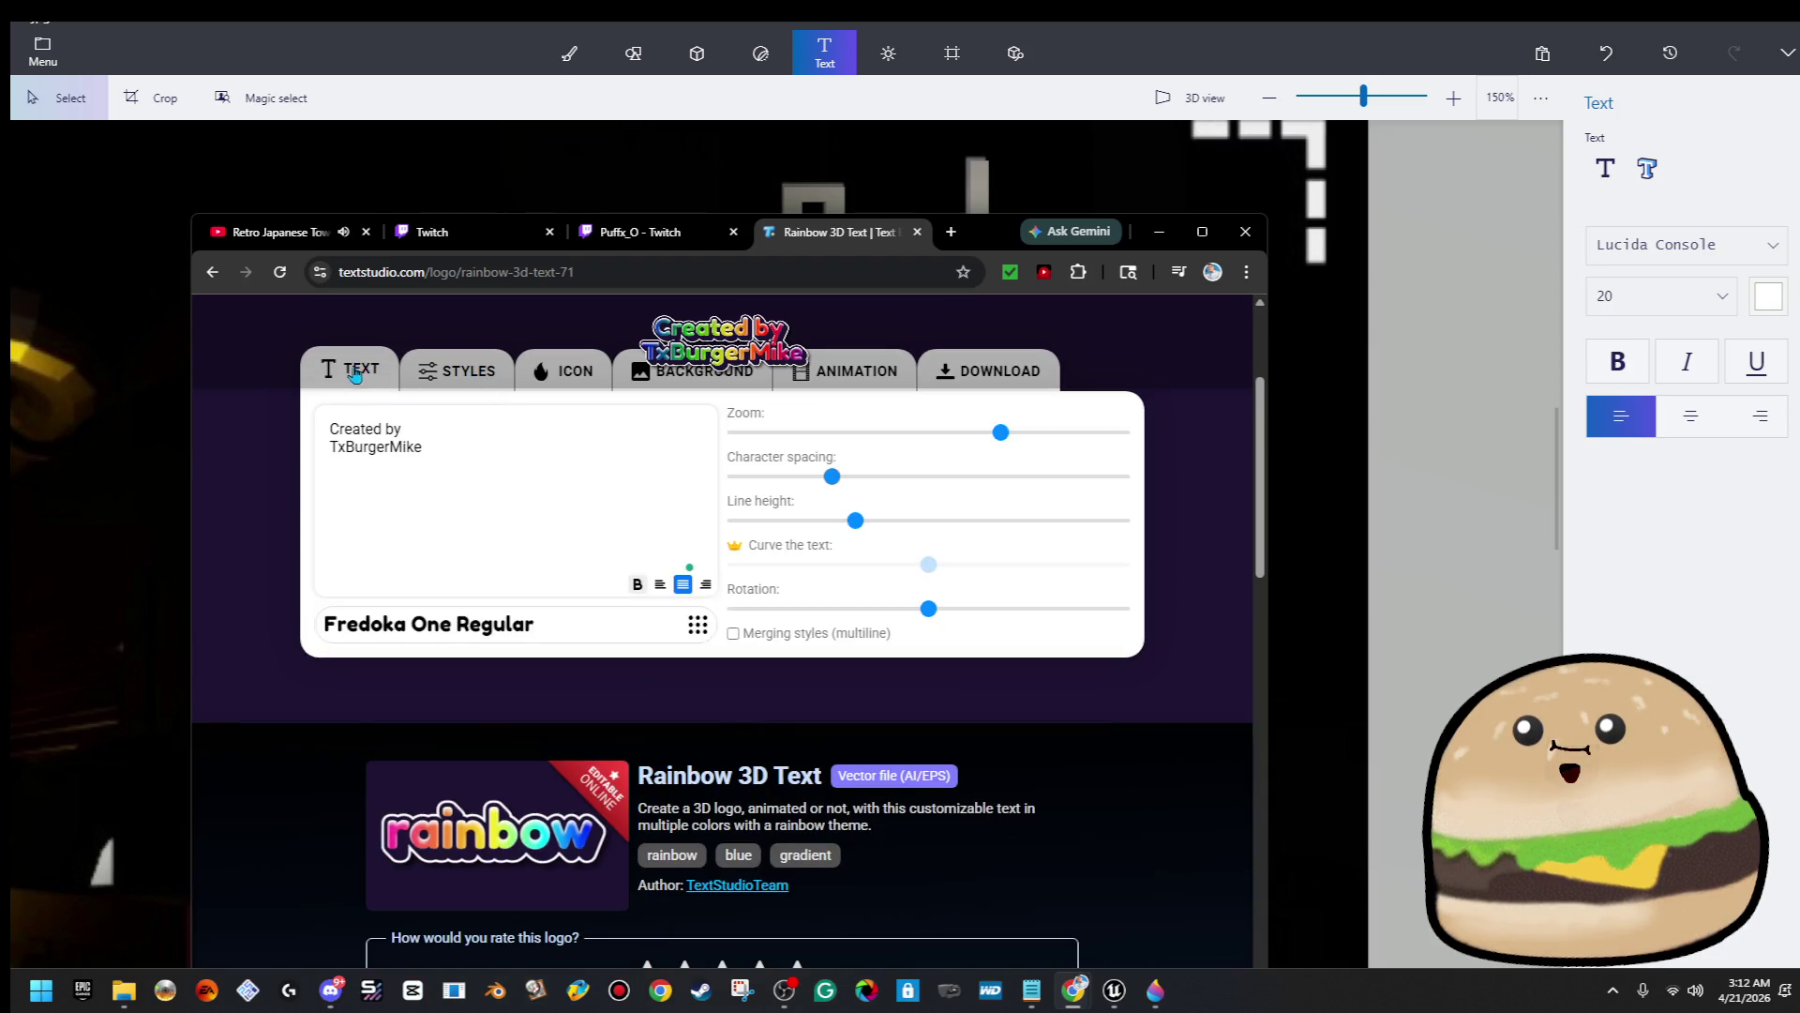
{"action": "left_click", "coordinate": [484, 640]}
{"action": "scroll", "coordinate": [861, 705], "scroll_direction": "down", "scroll_amount": 5}
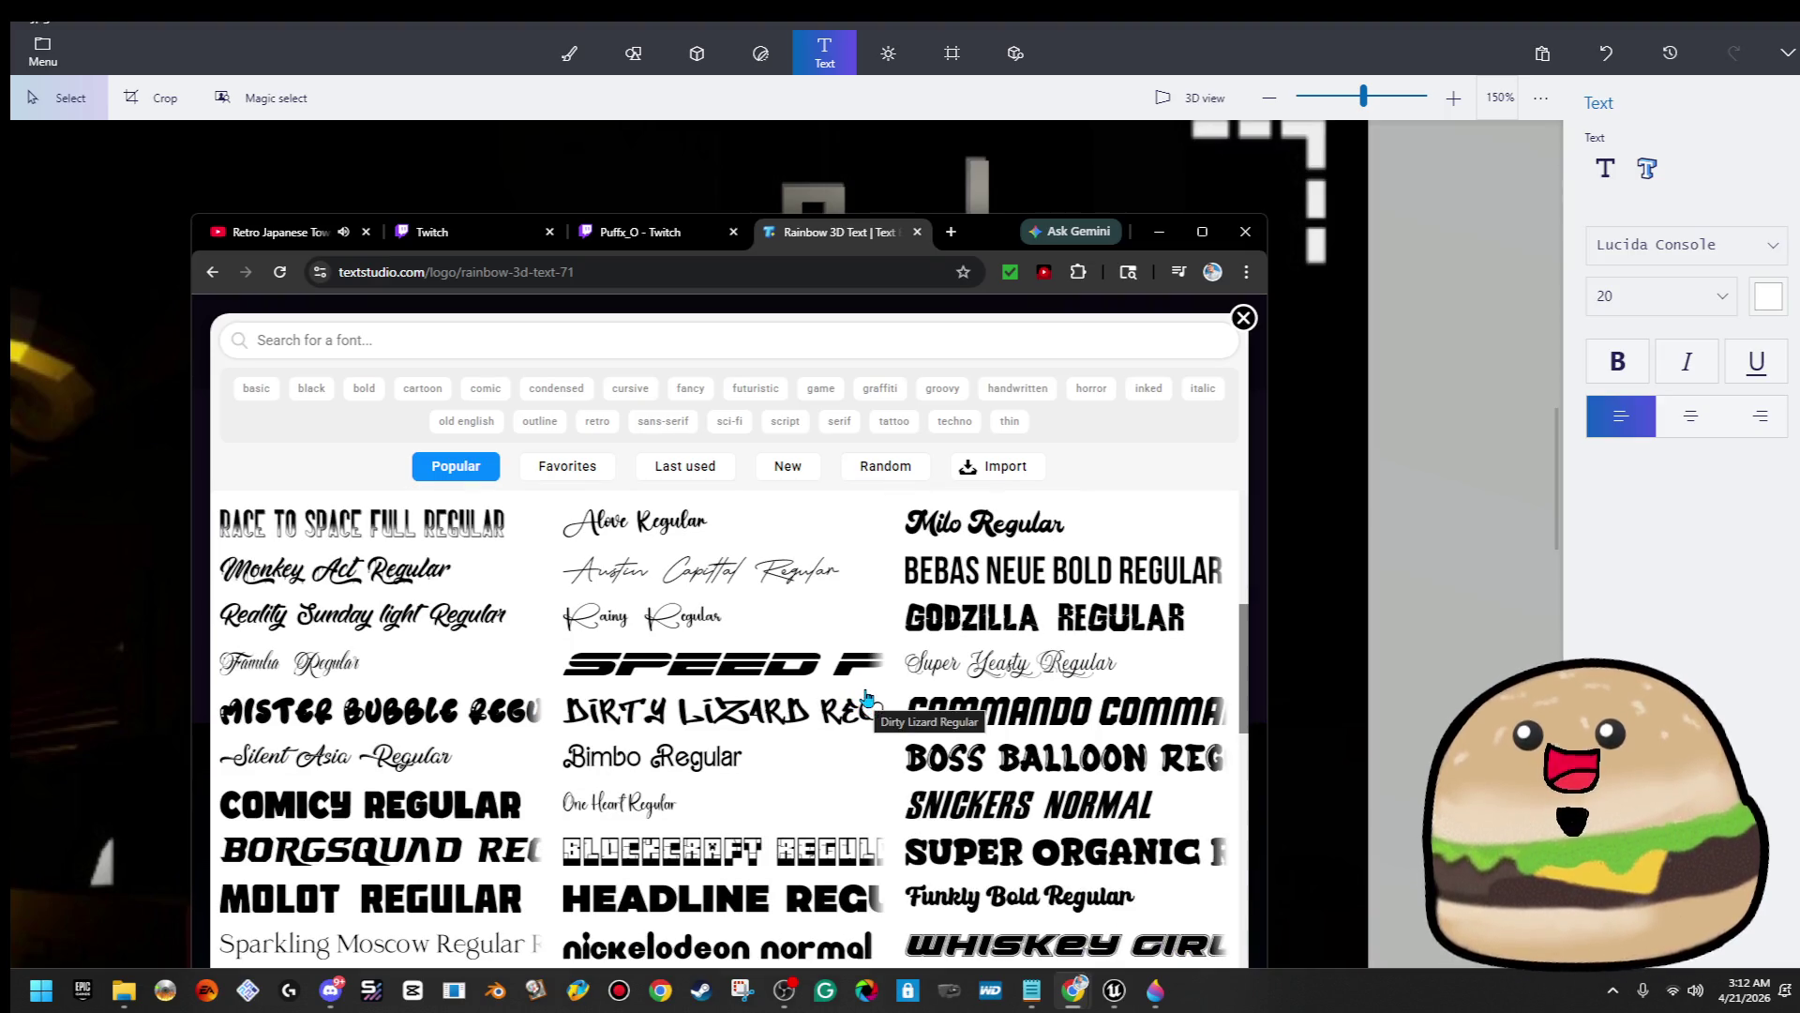
{"action": "scroll", "coordinate": [865, 705], "scroll_direction": "down", "scroll_amount": 4}
{"action": "scroll", "coordinate": [864, 704], "scroll_direction": "down", "scroll_amount": 5}
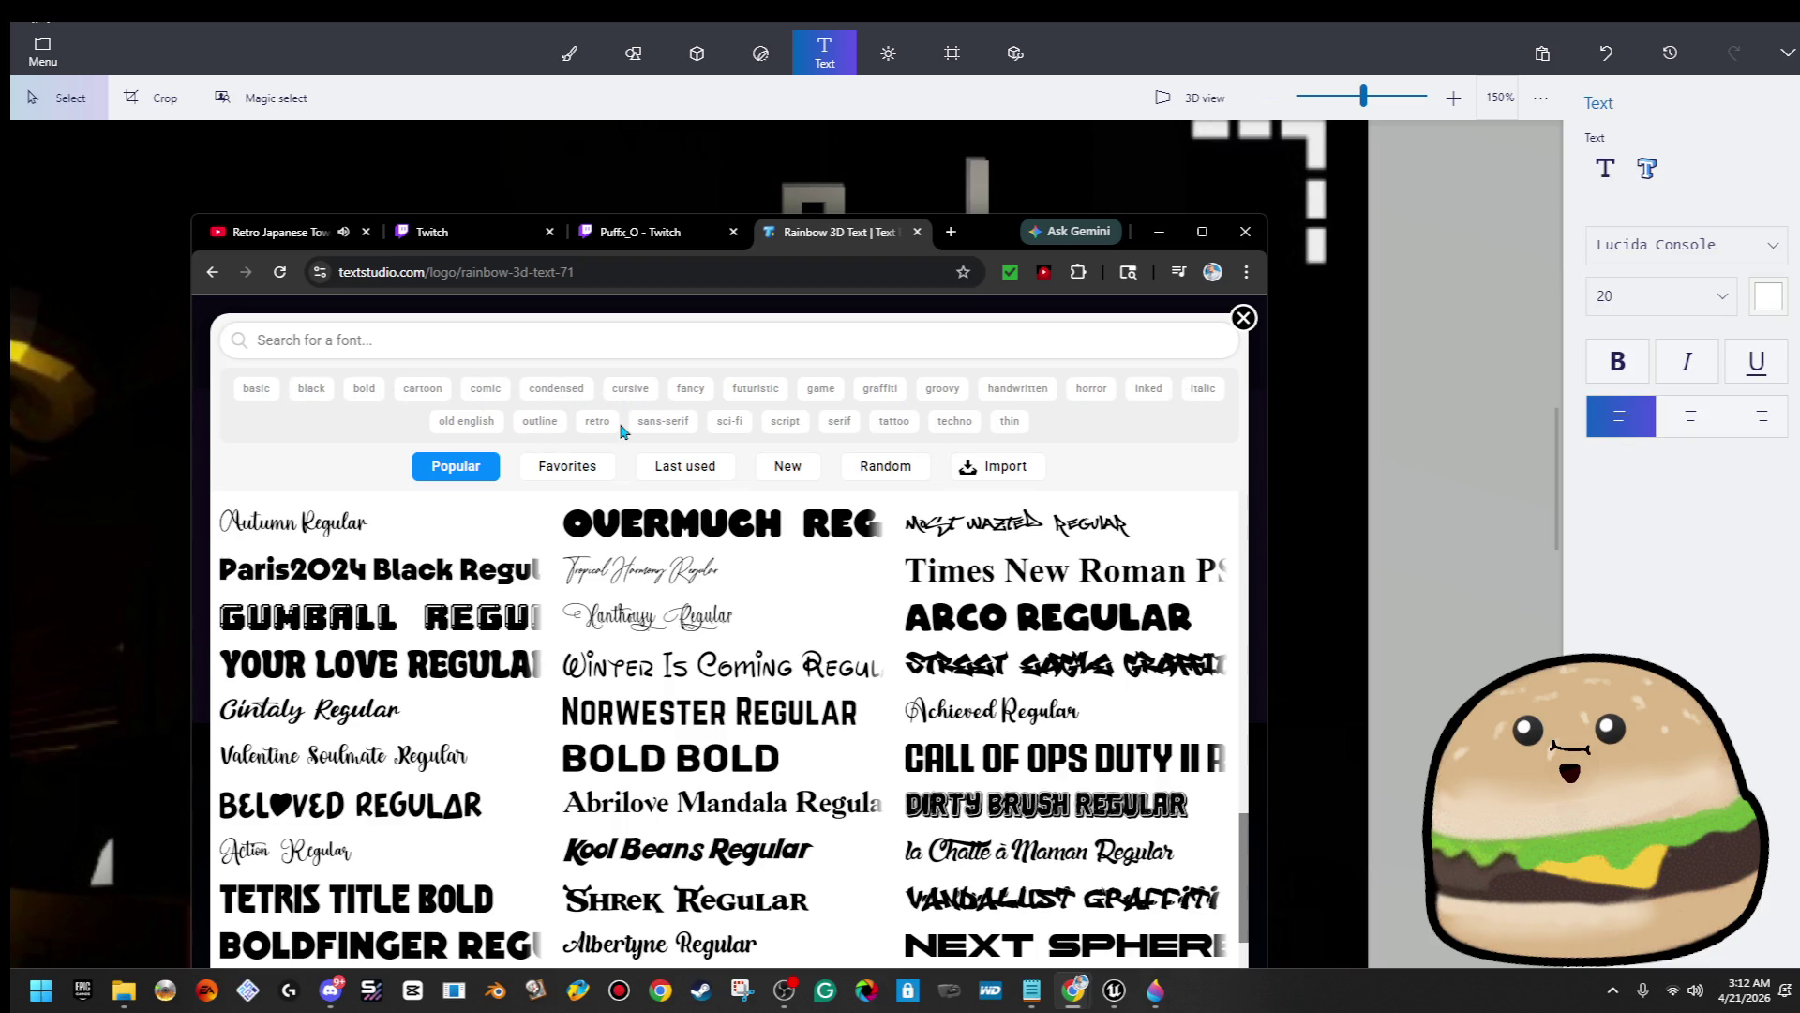
{"action": "scroll", "coordinate": [966, 755], "scroll_direction": "down", "scroll_amount": 5}
{"action": "scroll", "coordinate": [966, 755], "scroll_direction": "down", "scroll_amount": 10}
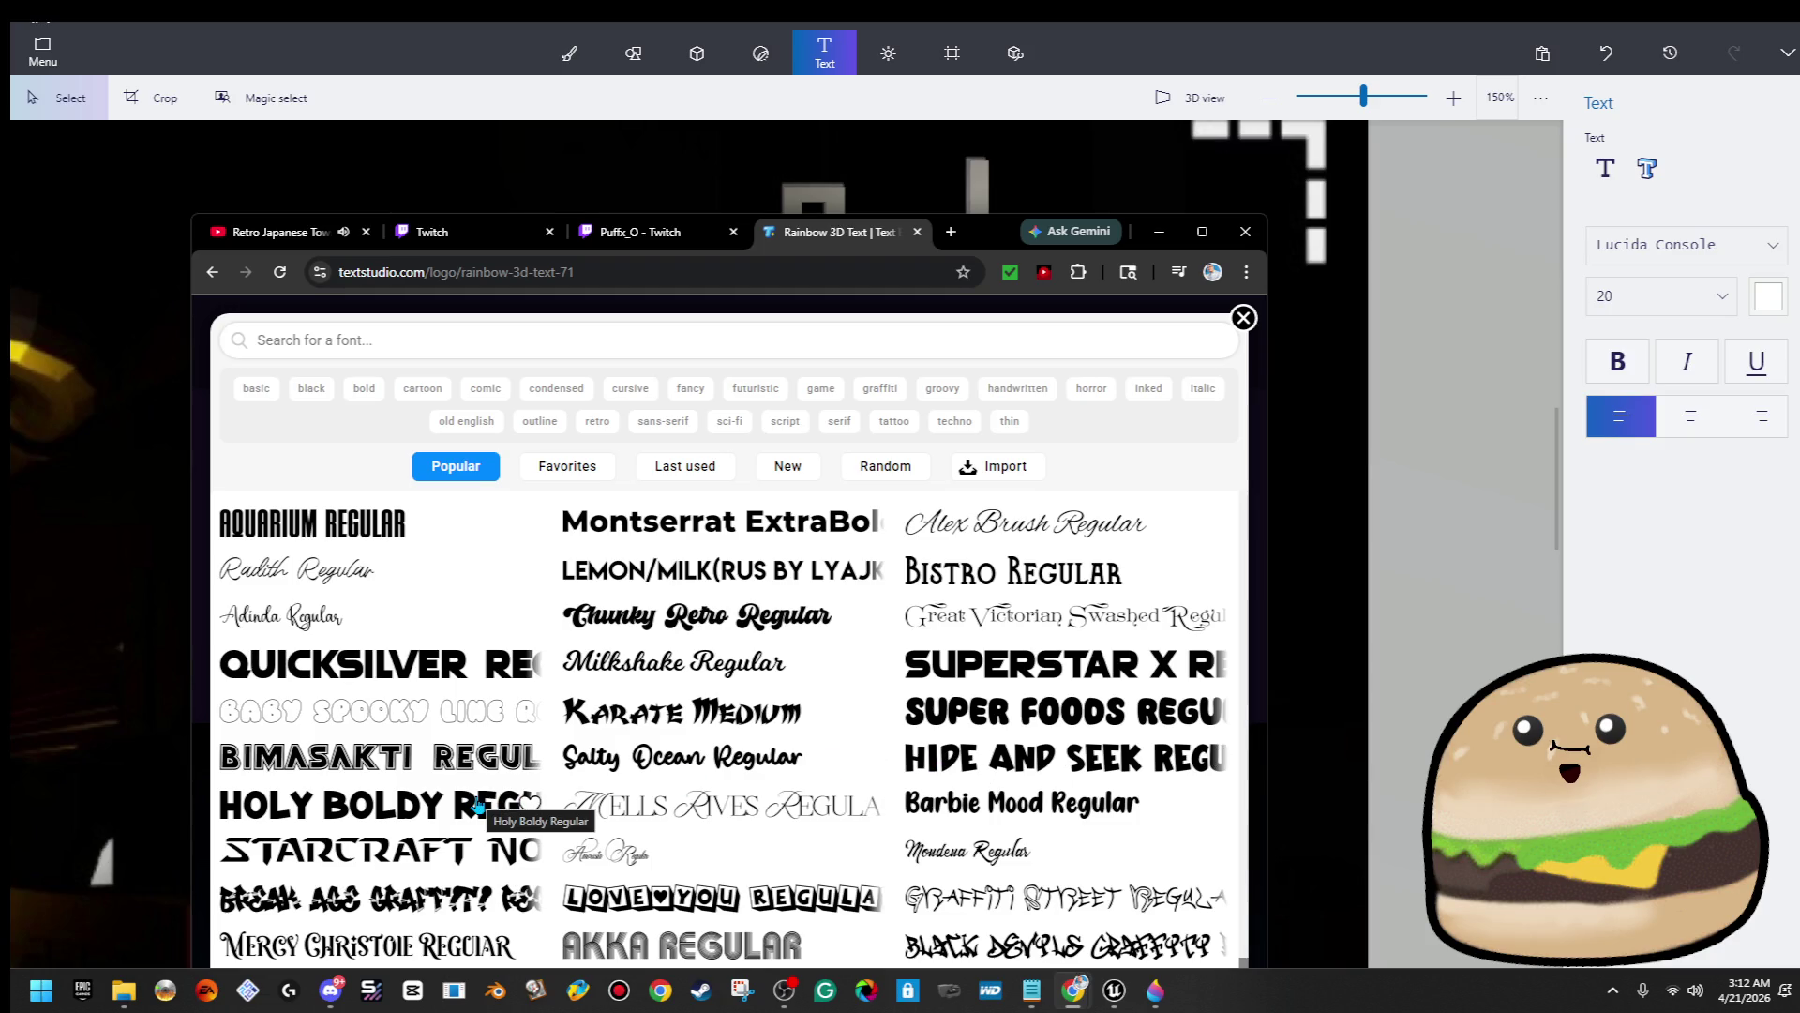
{"action": "scroll", "coordinate": [844, 804], "scroll_direction": "down", "scroll_amount": 5}
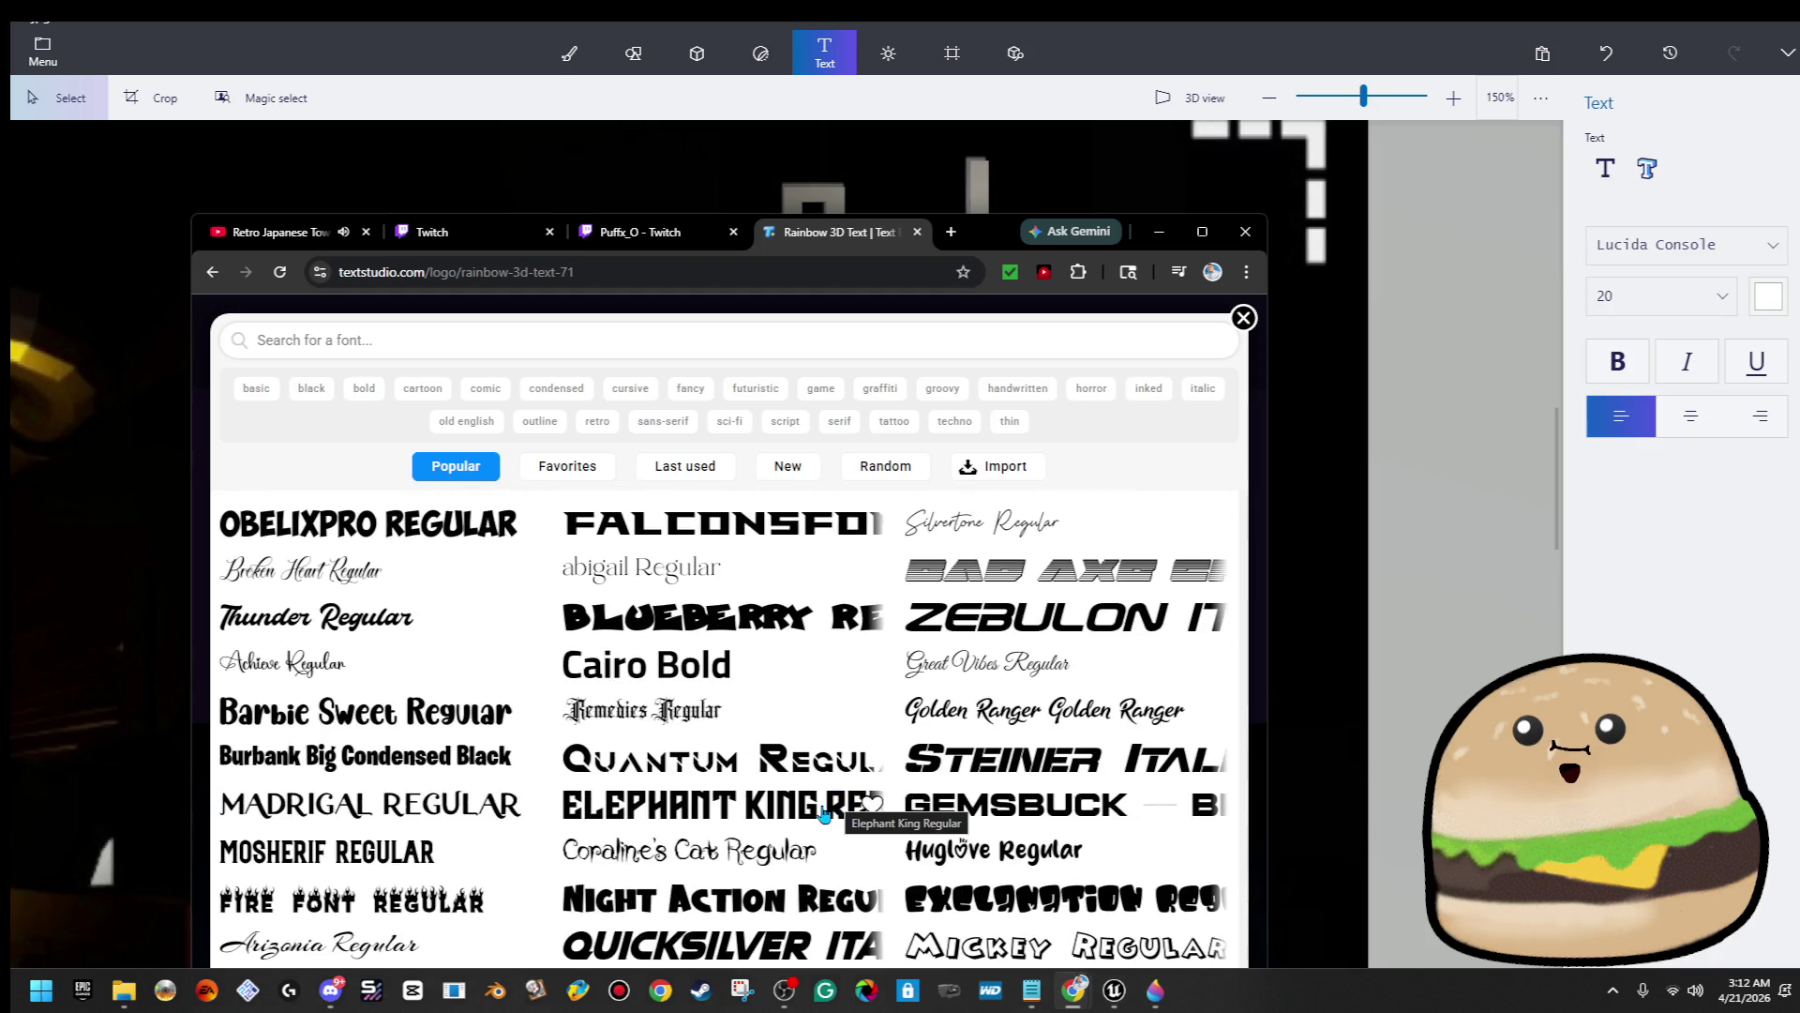
{"action": "scroll", "coordinate": [816, 816], "scroll_direction": "down", "scroll_amount": 5}
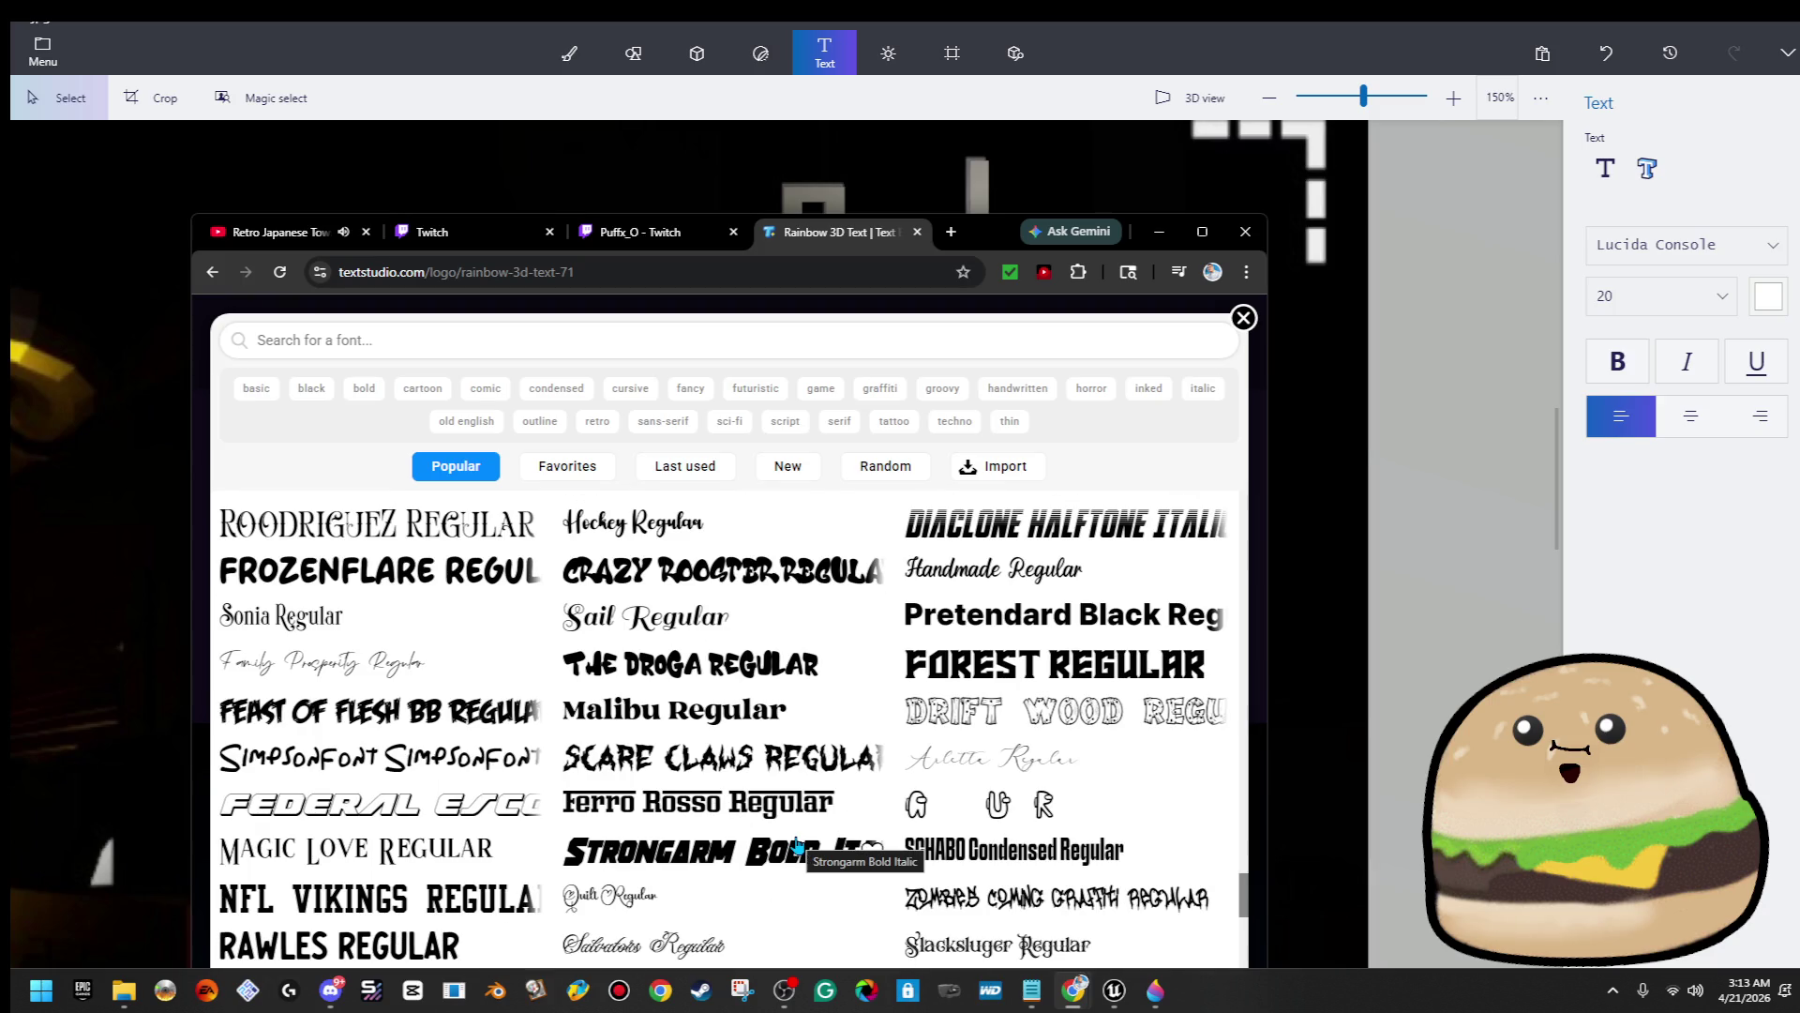
{"action": "scroll", "coordinate": [795, 843], "scroll_direction": "down", "scroll_amount": 2}
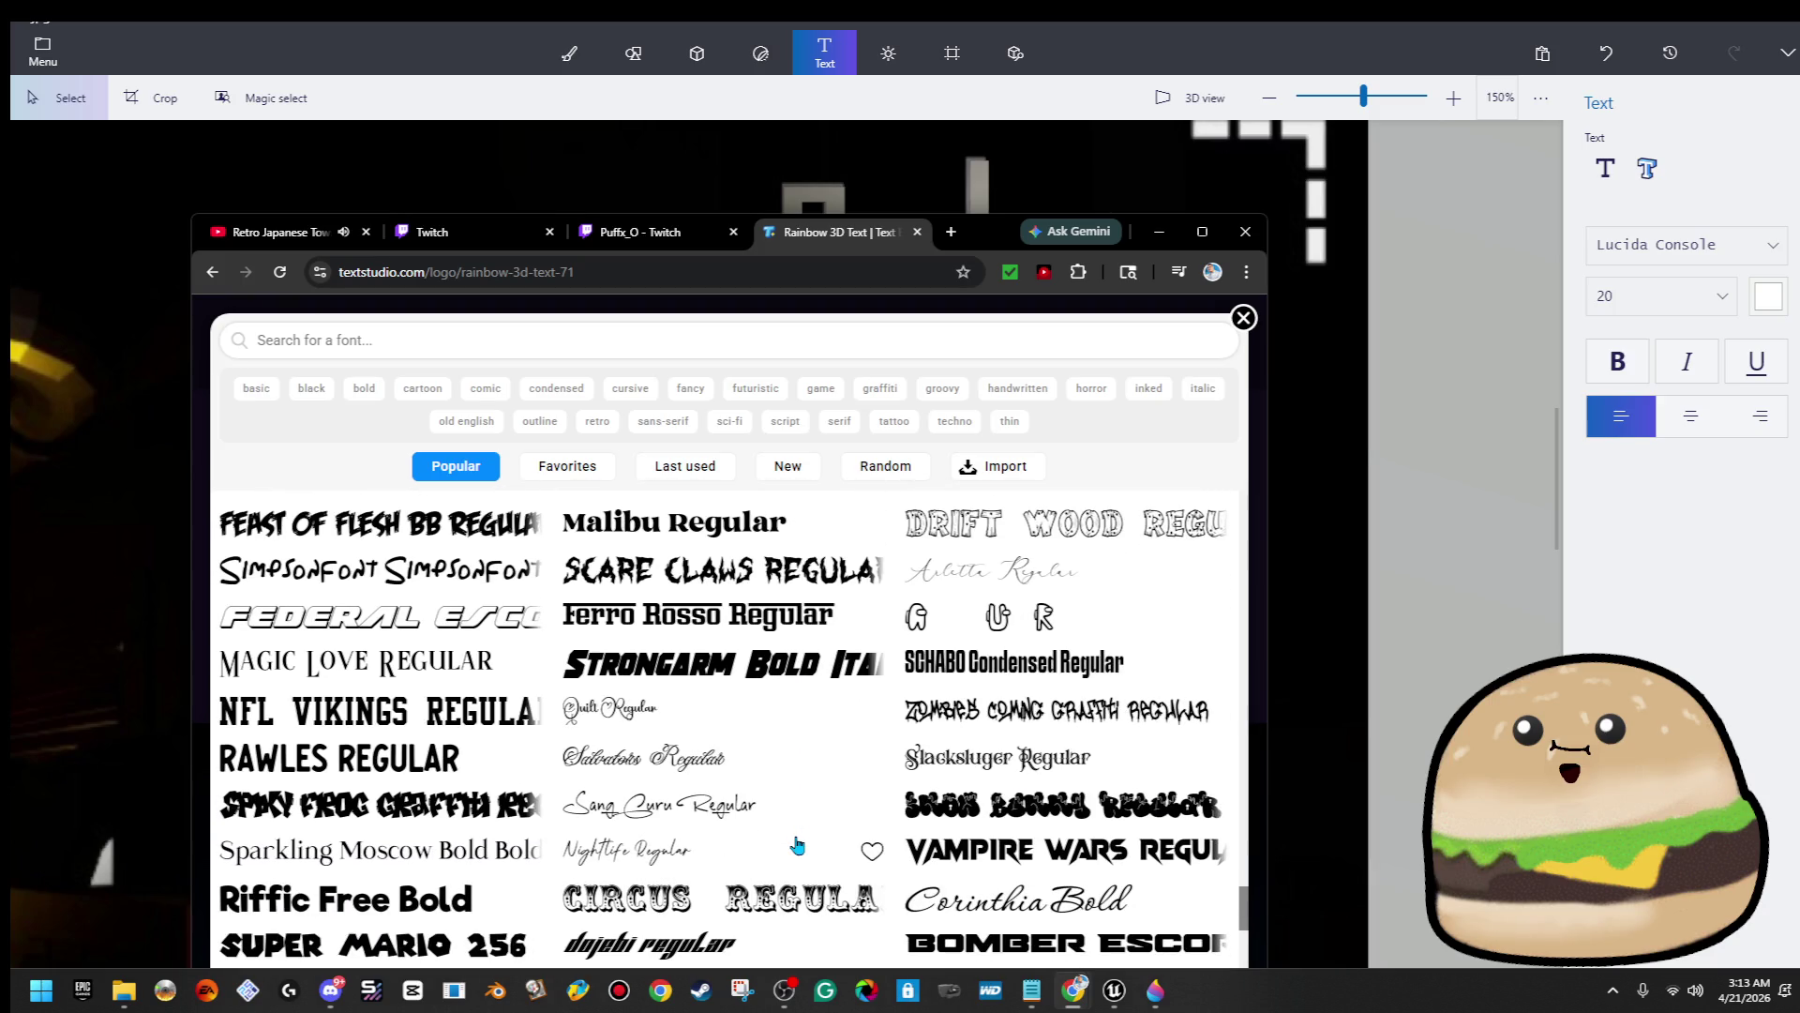
{"action": "scroll", "coordinate": [734, 803], "scroll_direction": "down", "scroll_amount": 4}
{"action": "scroll", "coordinate": [734, 803], "scroll_direction": "down", "scroll_amount": 10}
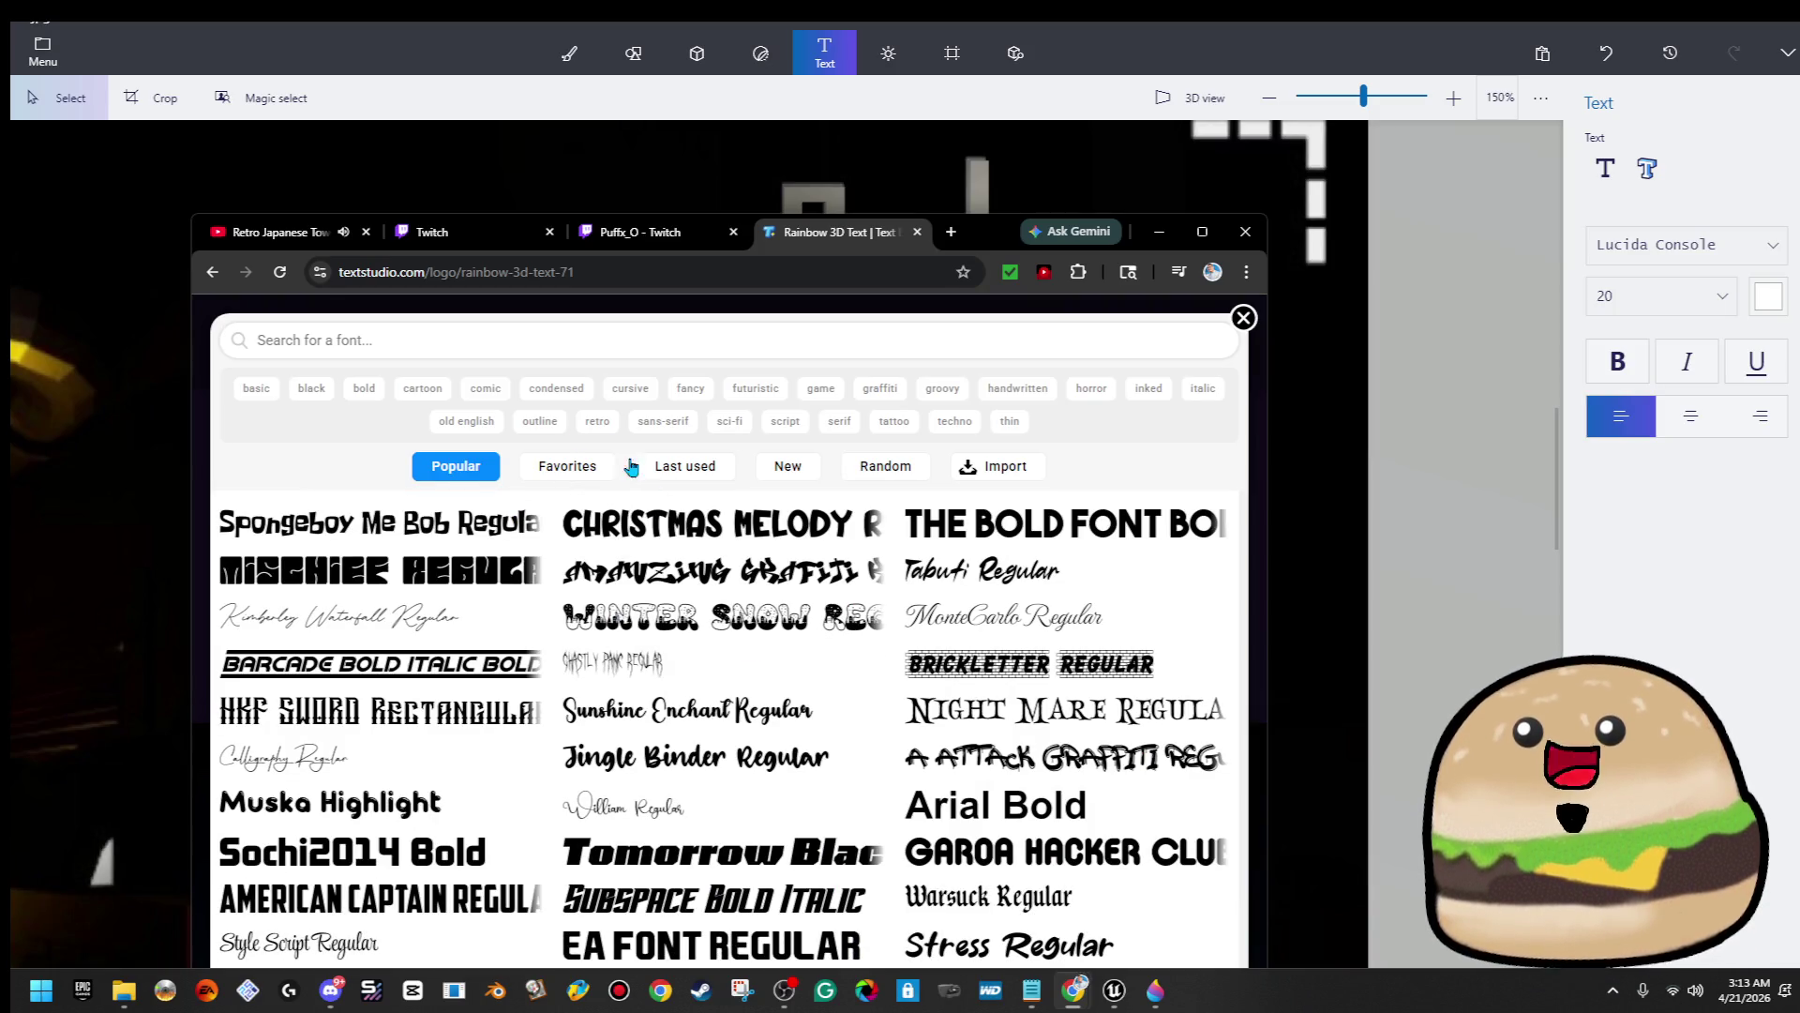
Filter by outline, futuristic, serif and techno tags, then pick Electronica Display Solid
{"action": "left_click", "coordinate": [552, 423]}
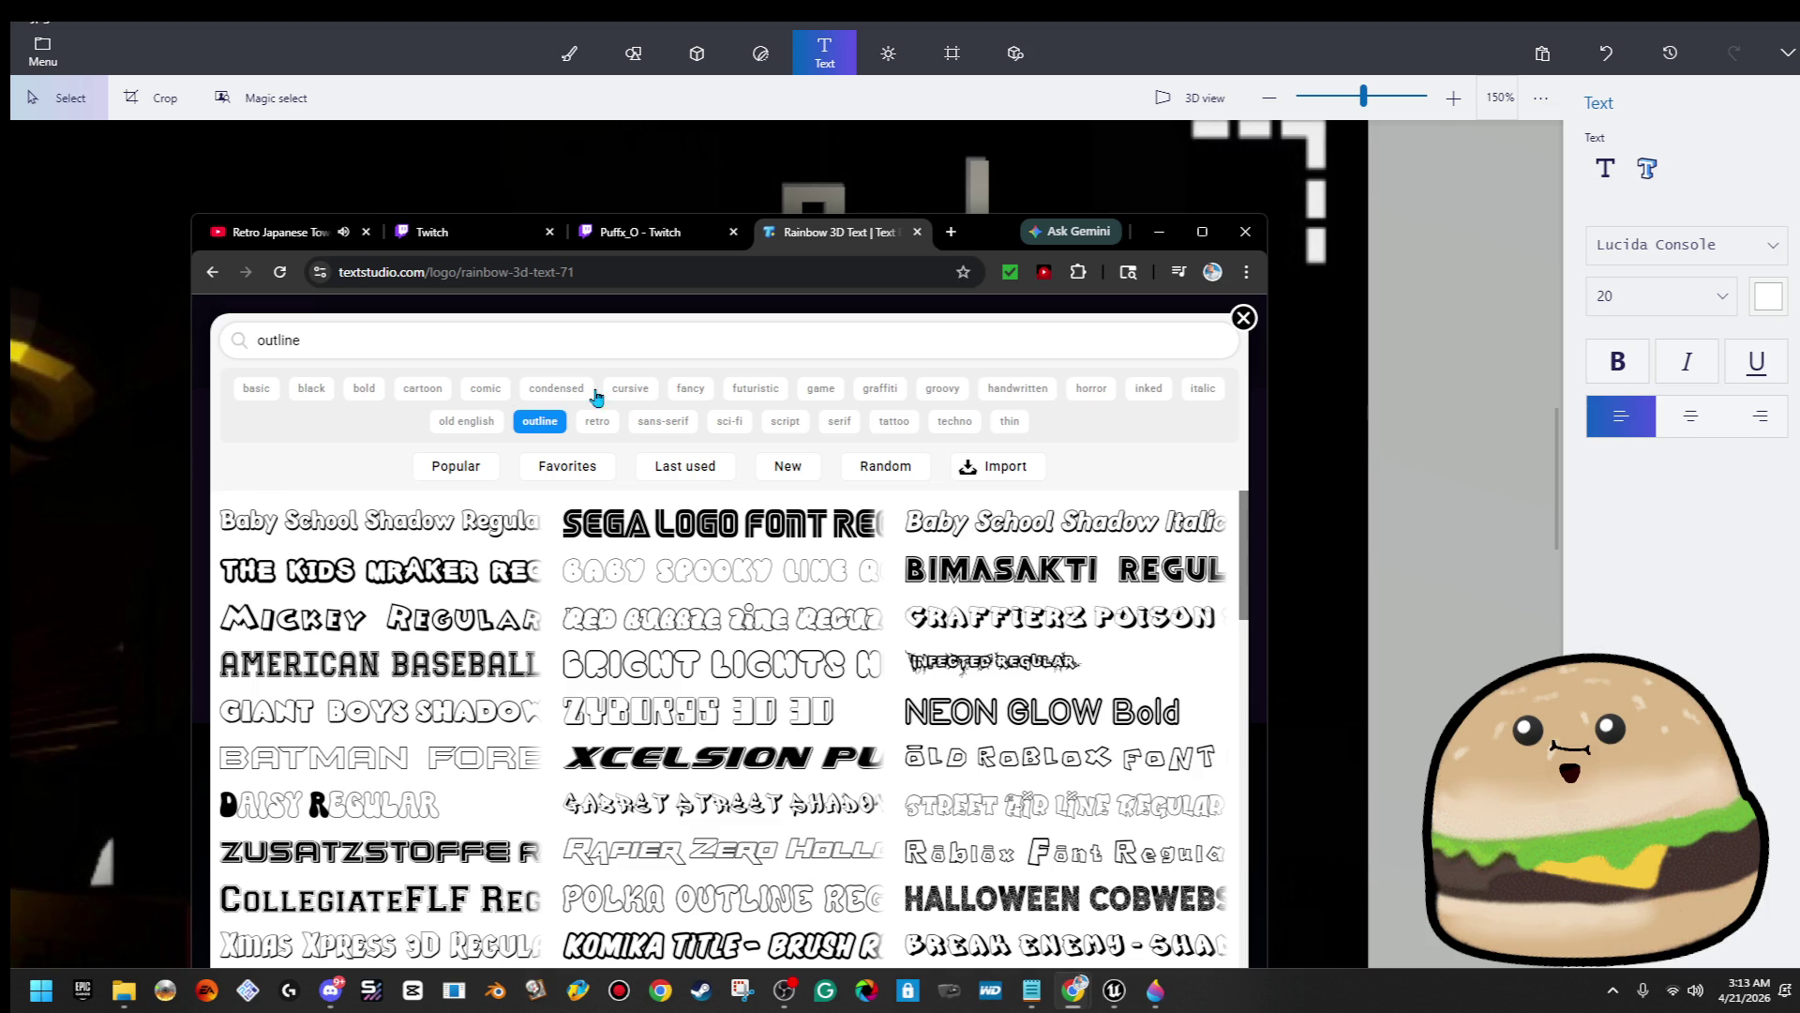
{"action": "left_click", "coordinate": [782, 395]}
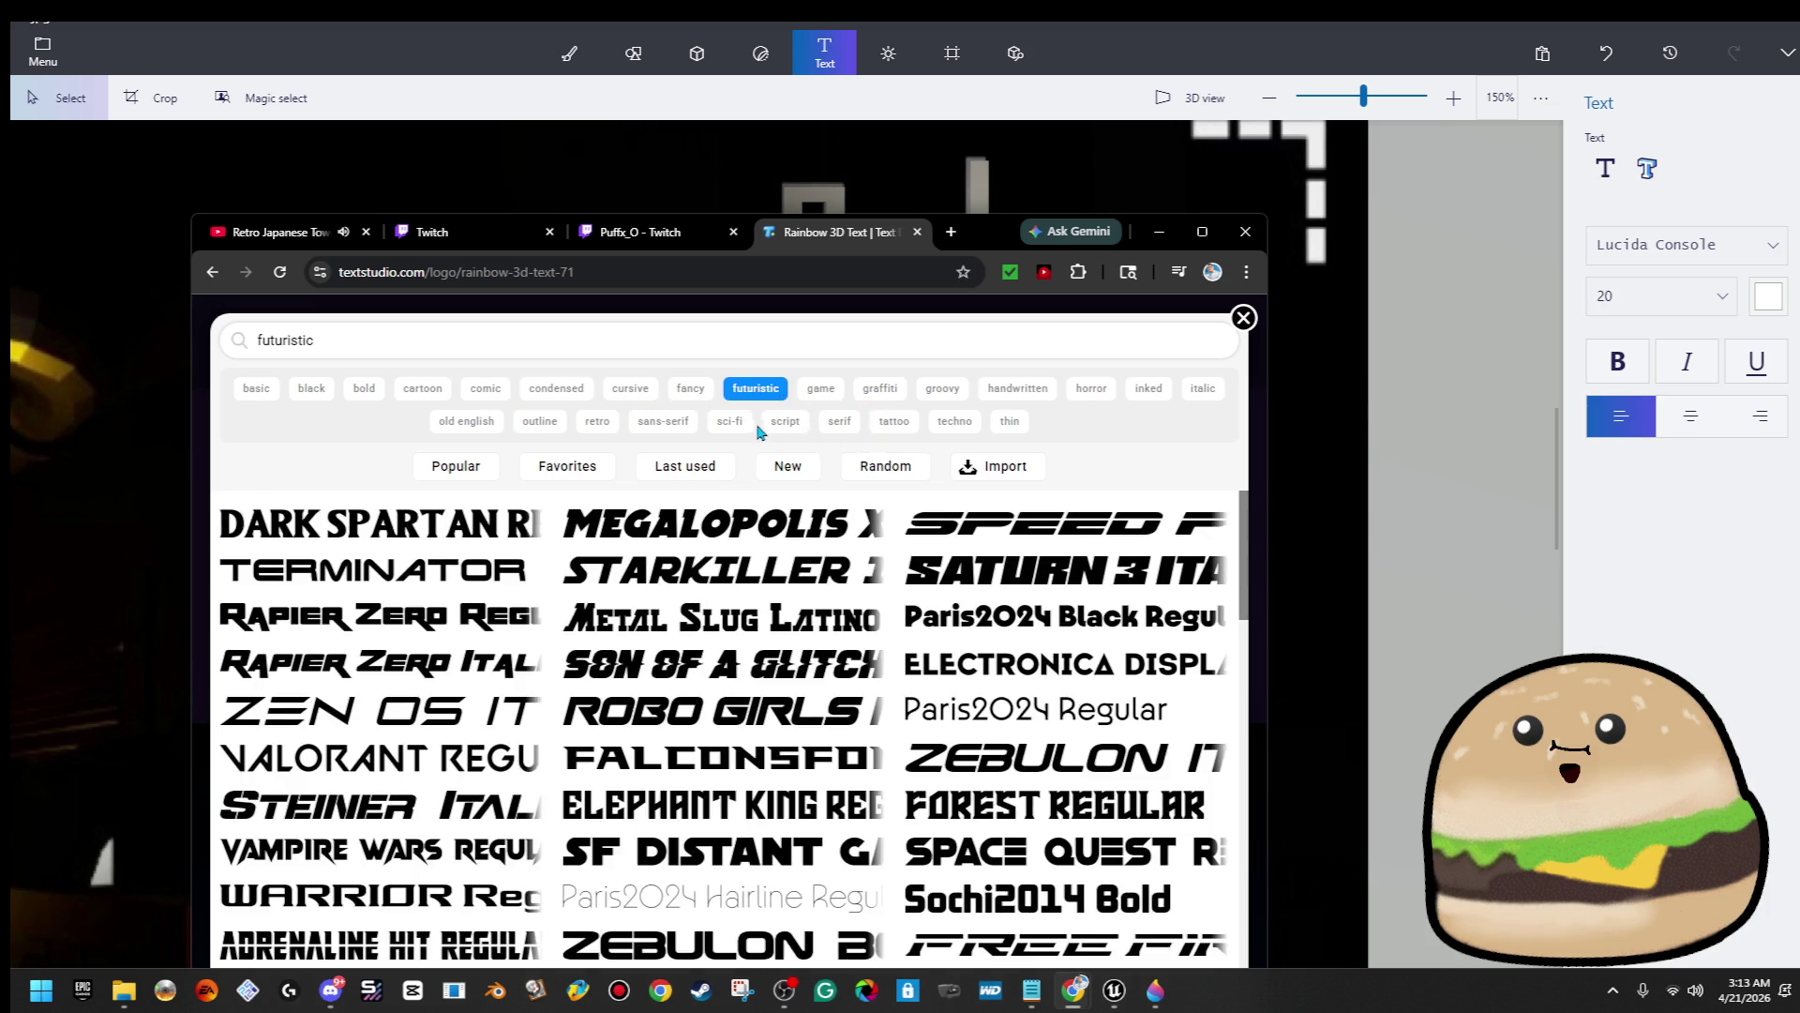
{"action": "left_click", "coordinate": [844, 424]}
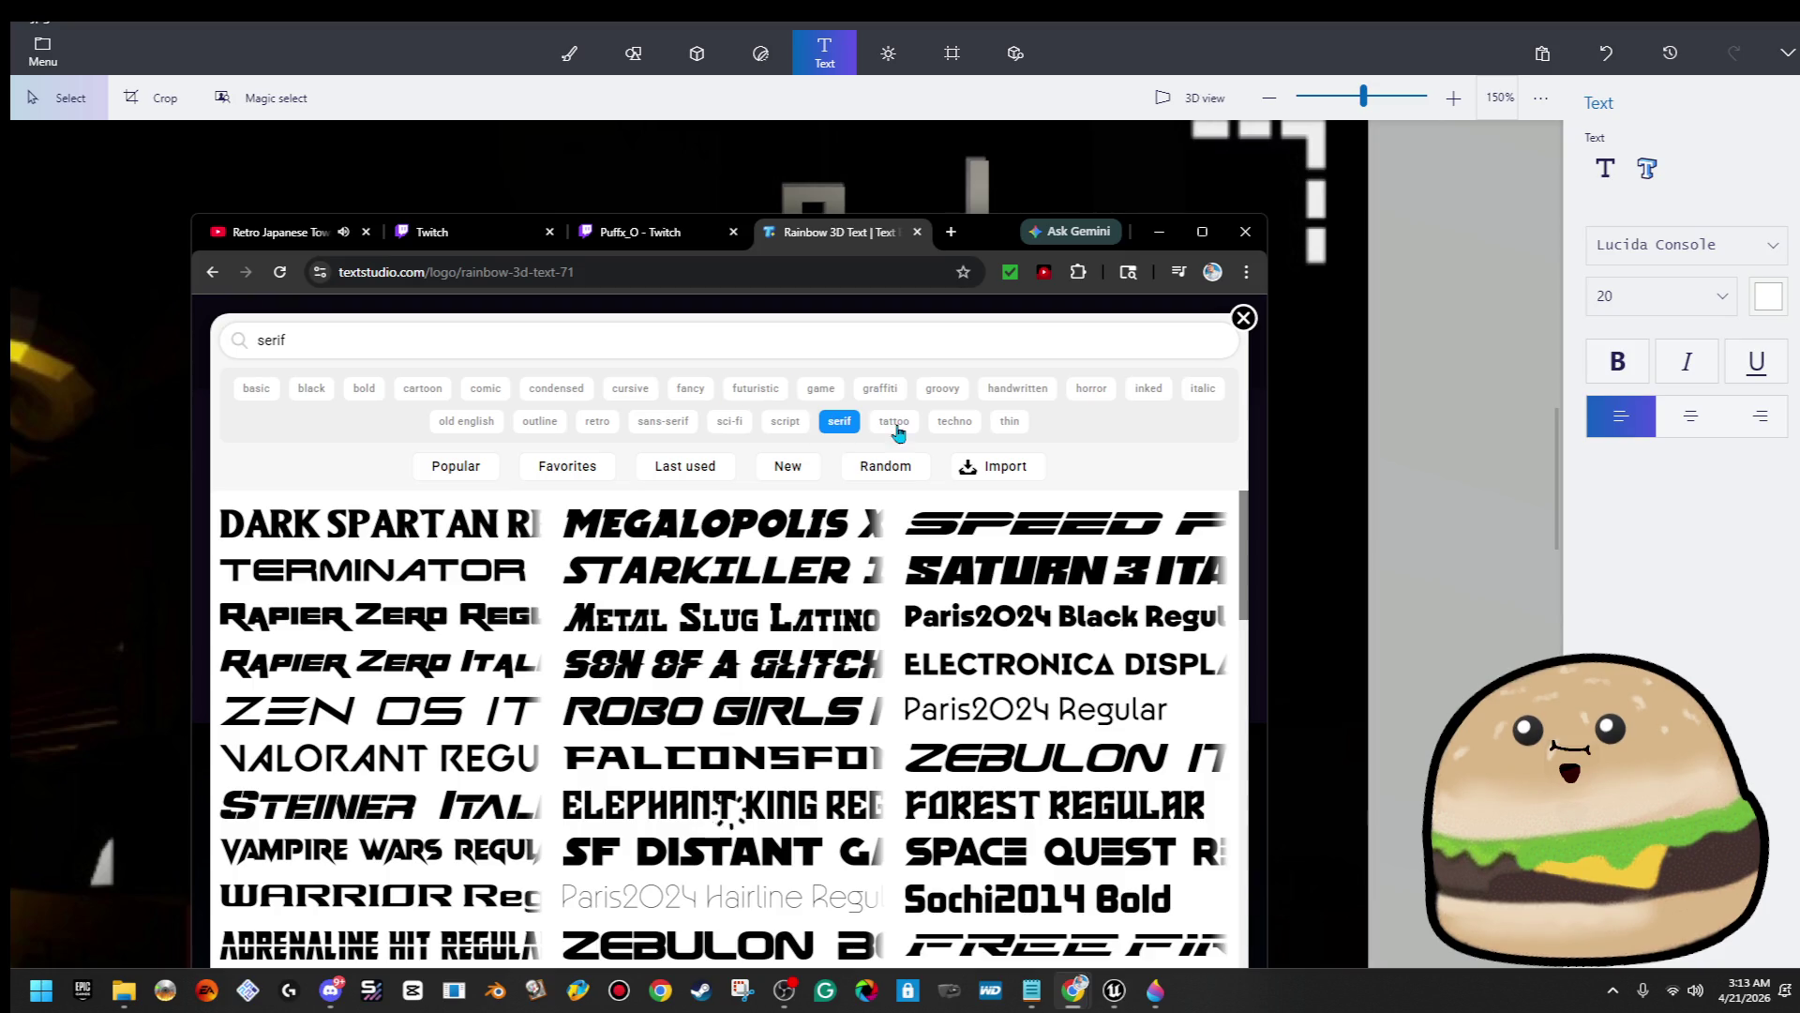
{"action": "left_click", "coordinate": [962, 427]}
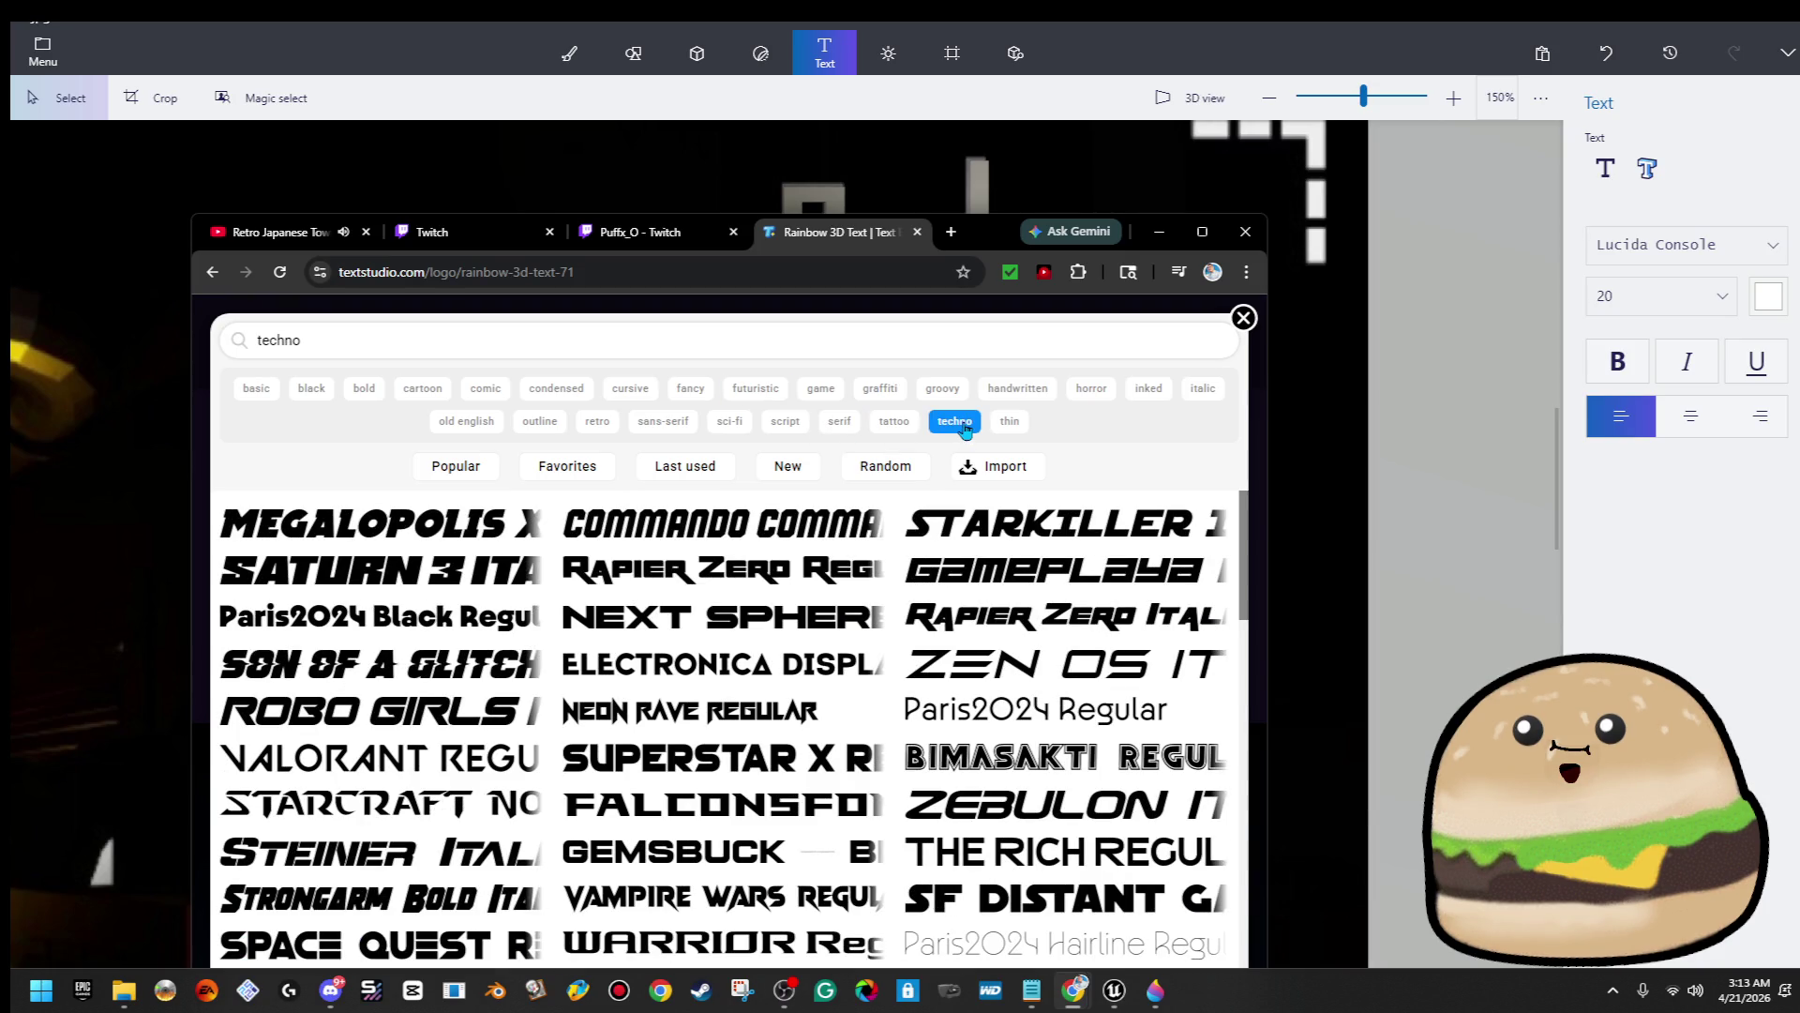
{"action": "left_click", "coordinate": [786, 668]}
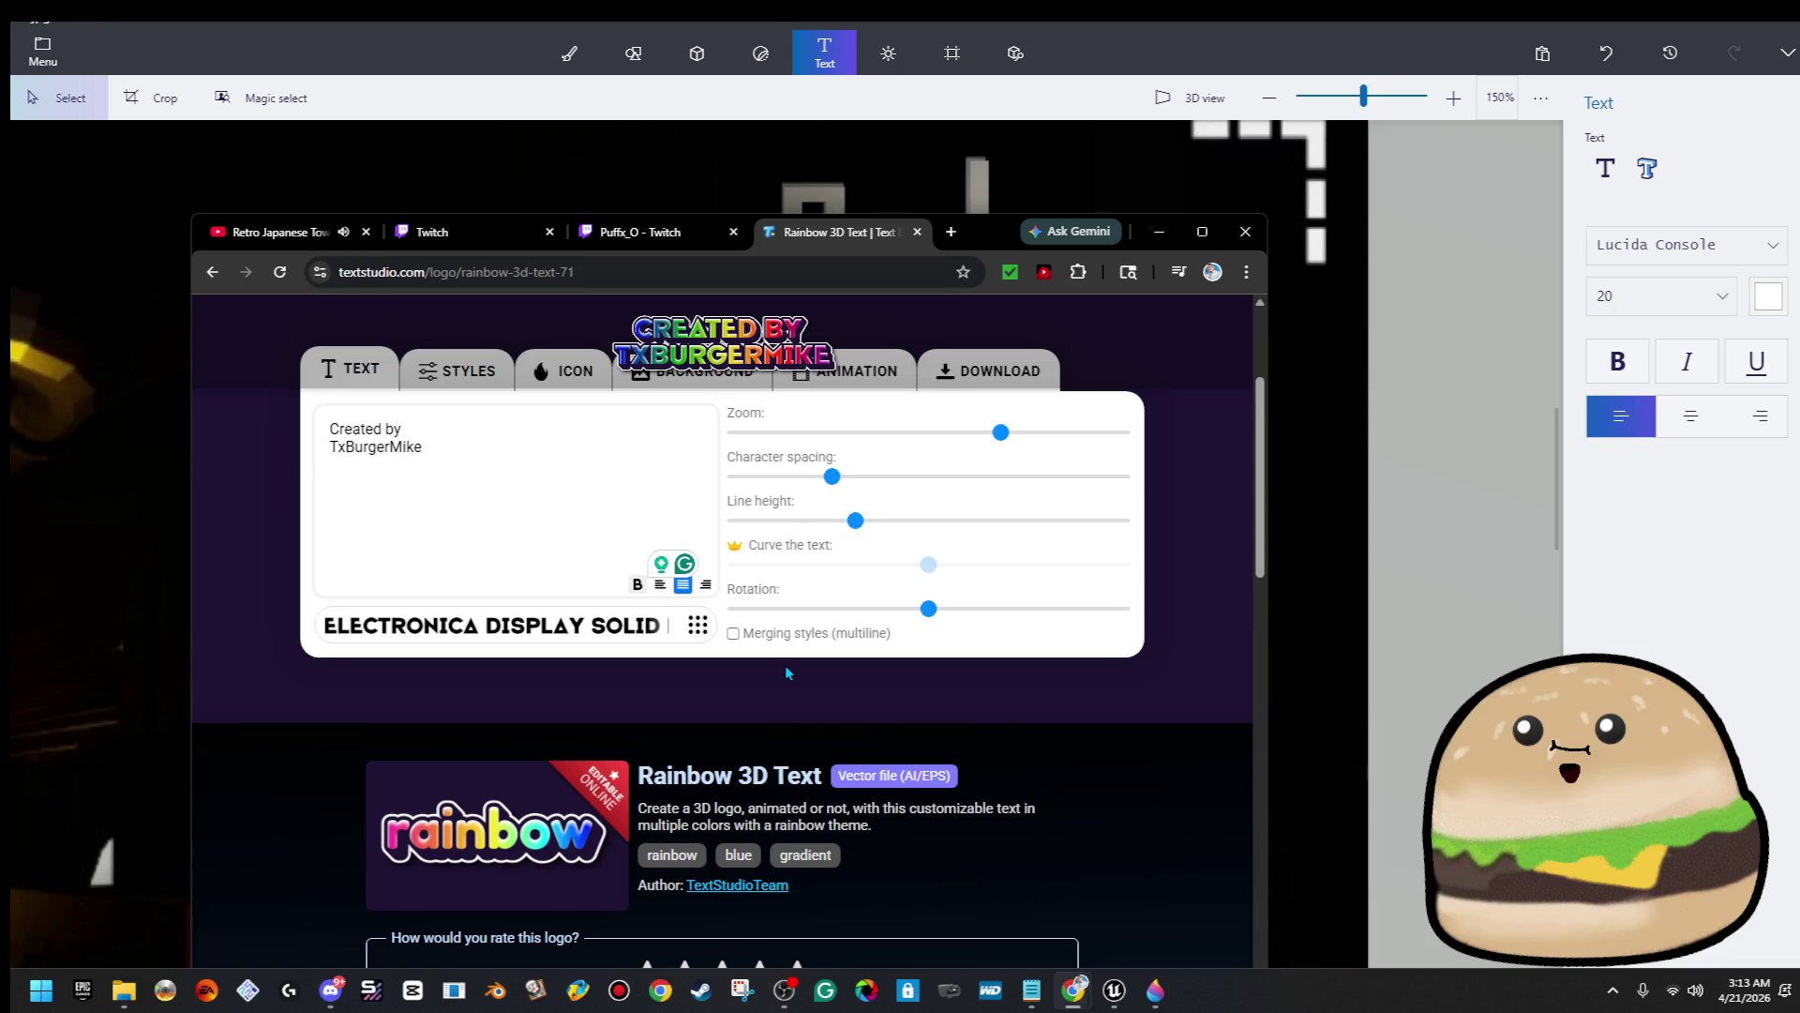
Widen character spacing to 2% and maximise the browser, leaving the text without a 3D contour
{"action": "left_click_drag", "start_coordinate": [832, 478], "coordinate": [849, 476]}
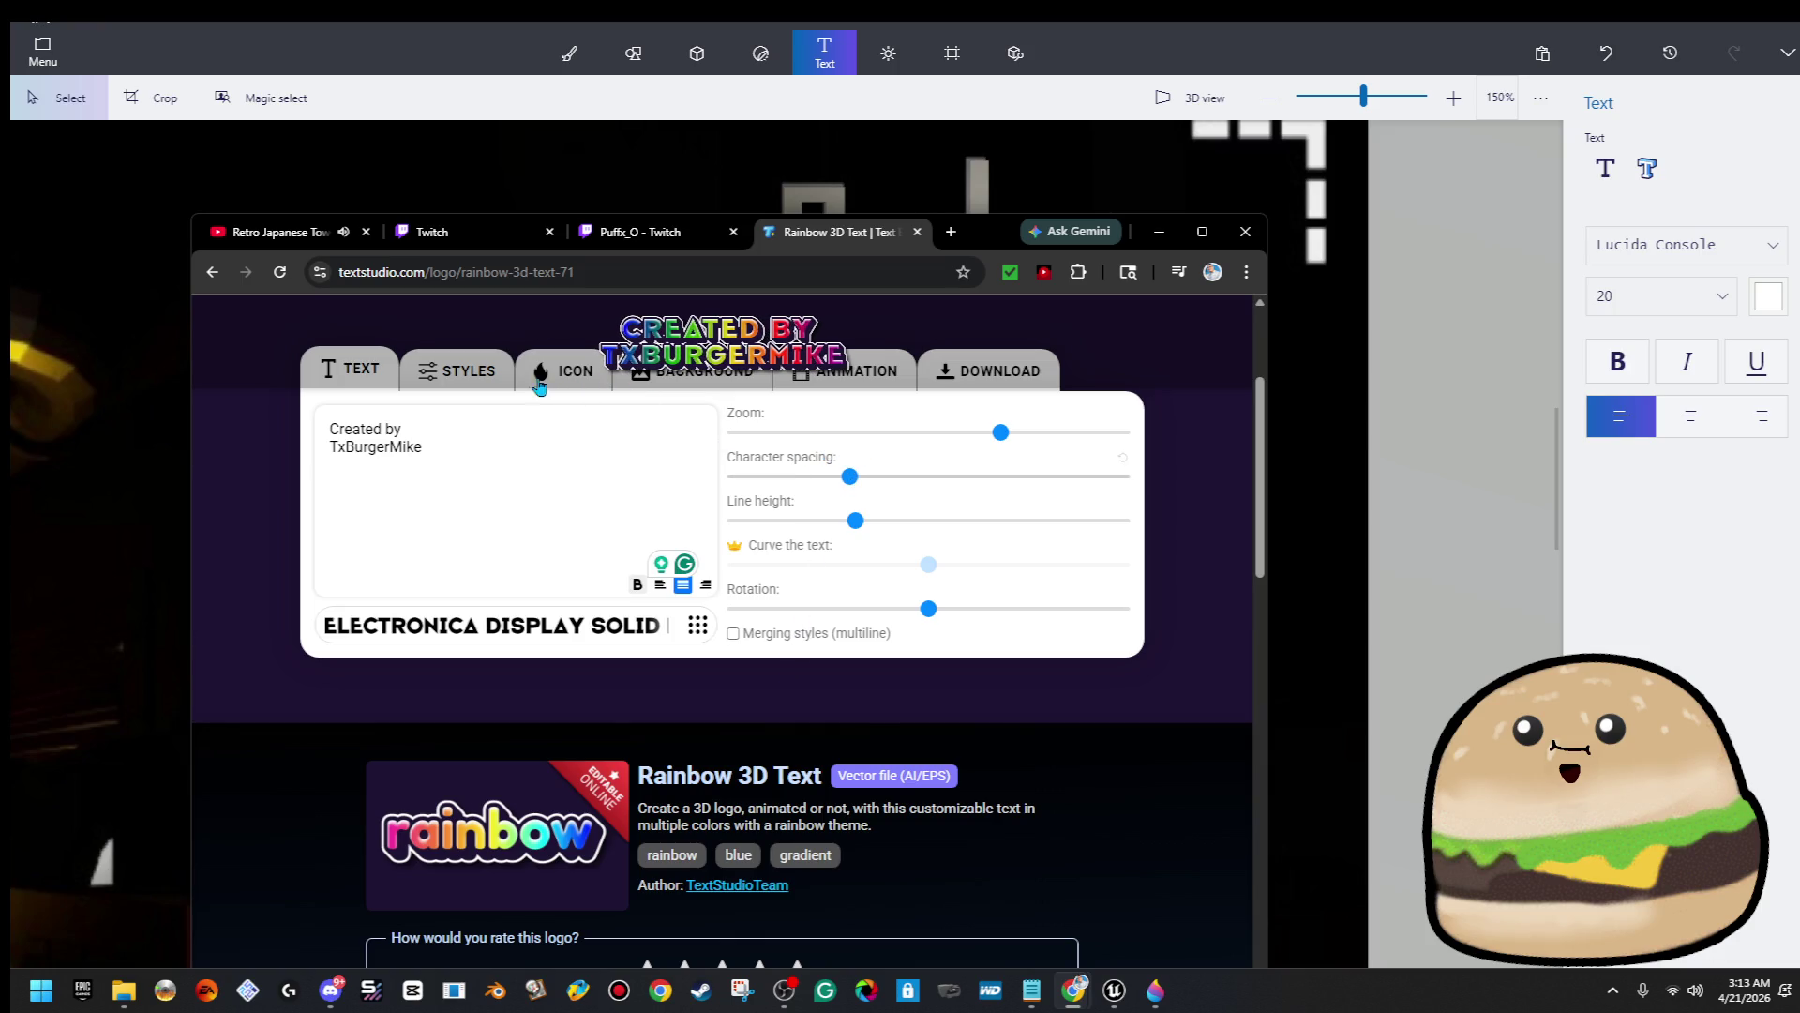
{"action": "left_click", "coordinate": [1189, 236]}
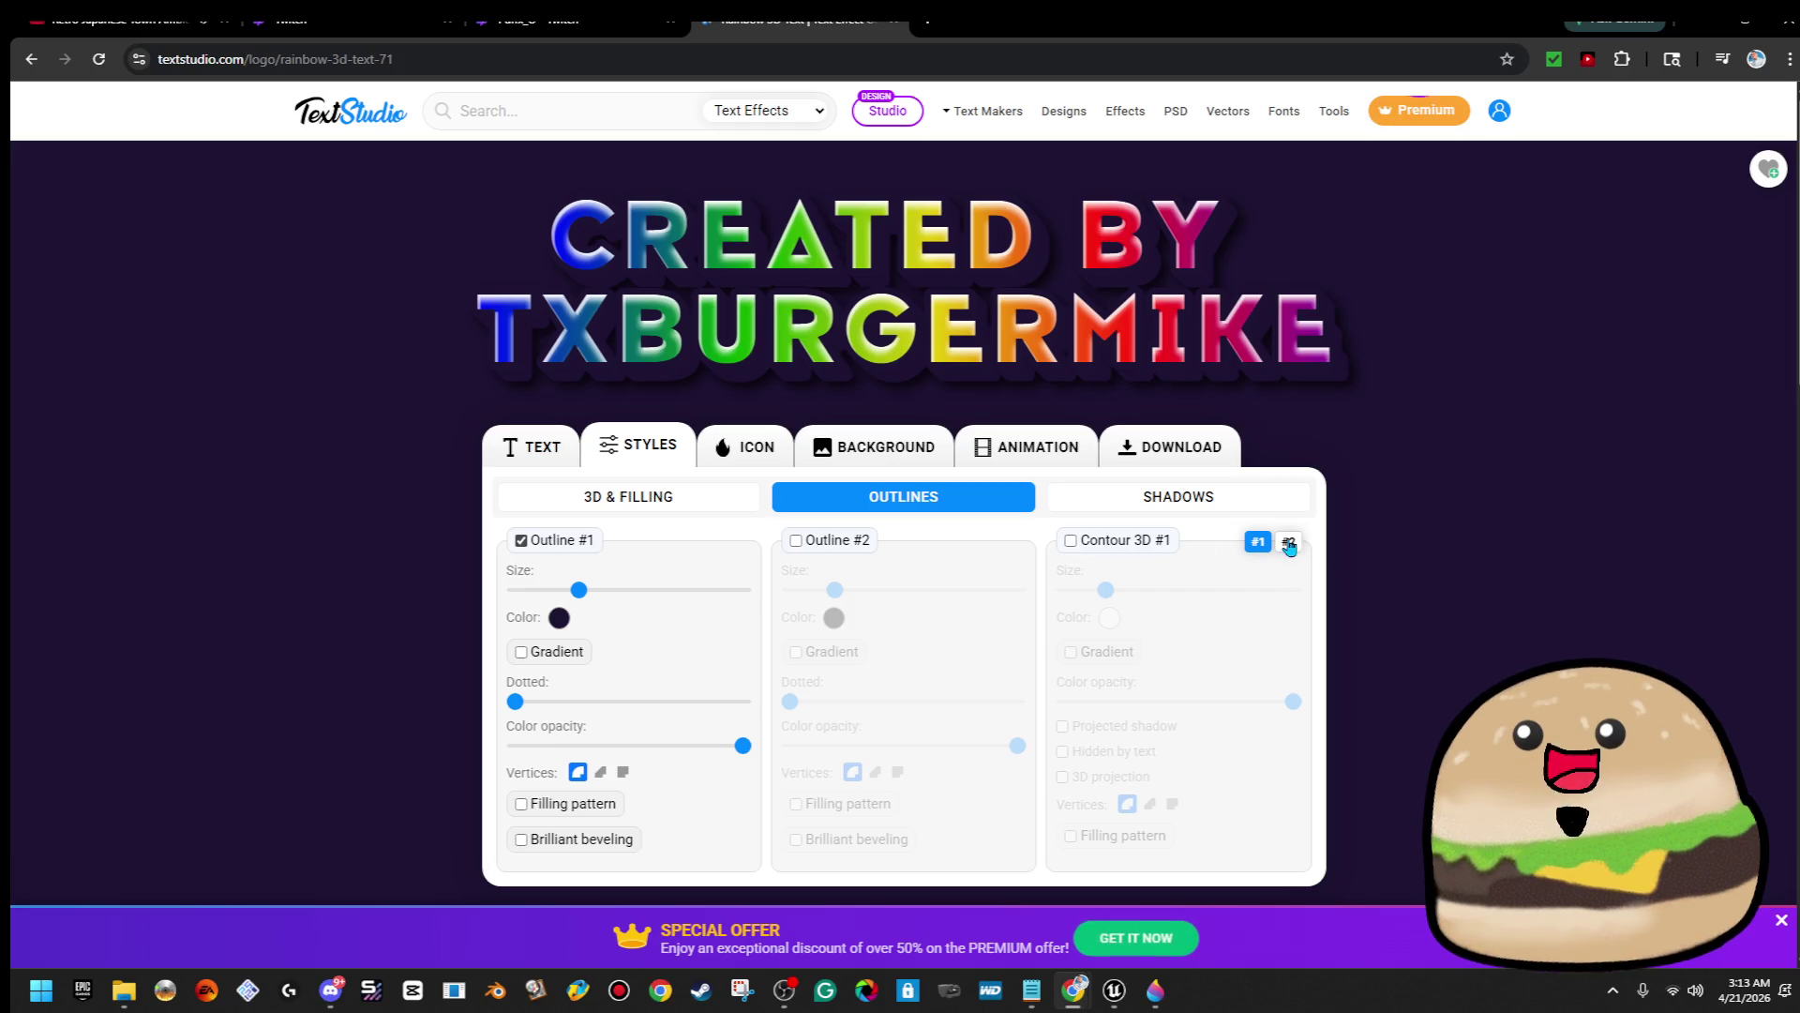
{"action": "left_click", "coordinate": [1288, 541]}
{"action": "left_click", "coordinate": [1071, 540]}
{"action": "left_click", "coordinate": [1071, 540]}
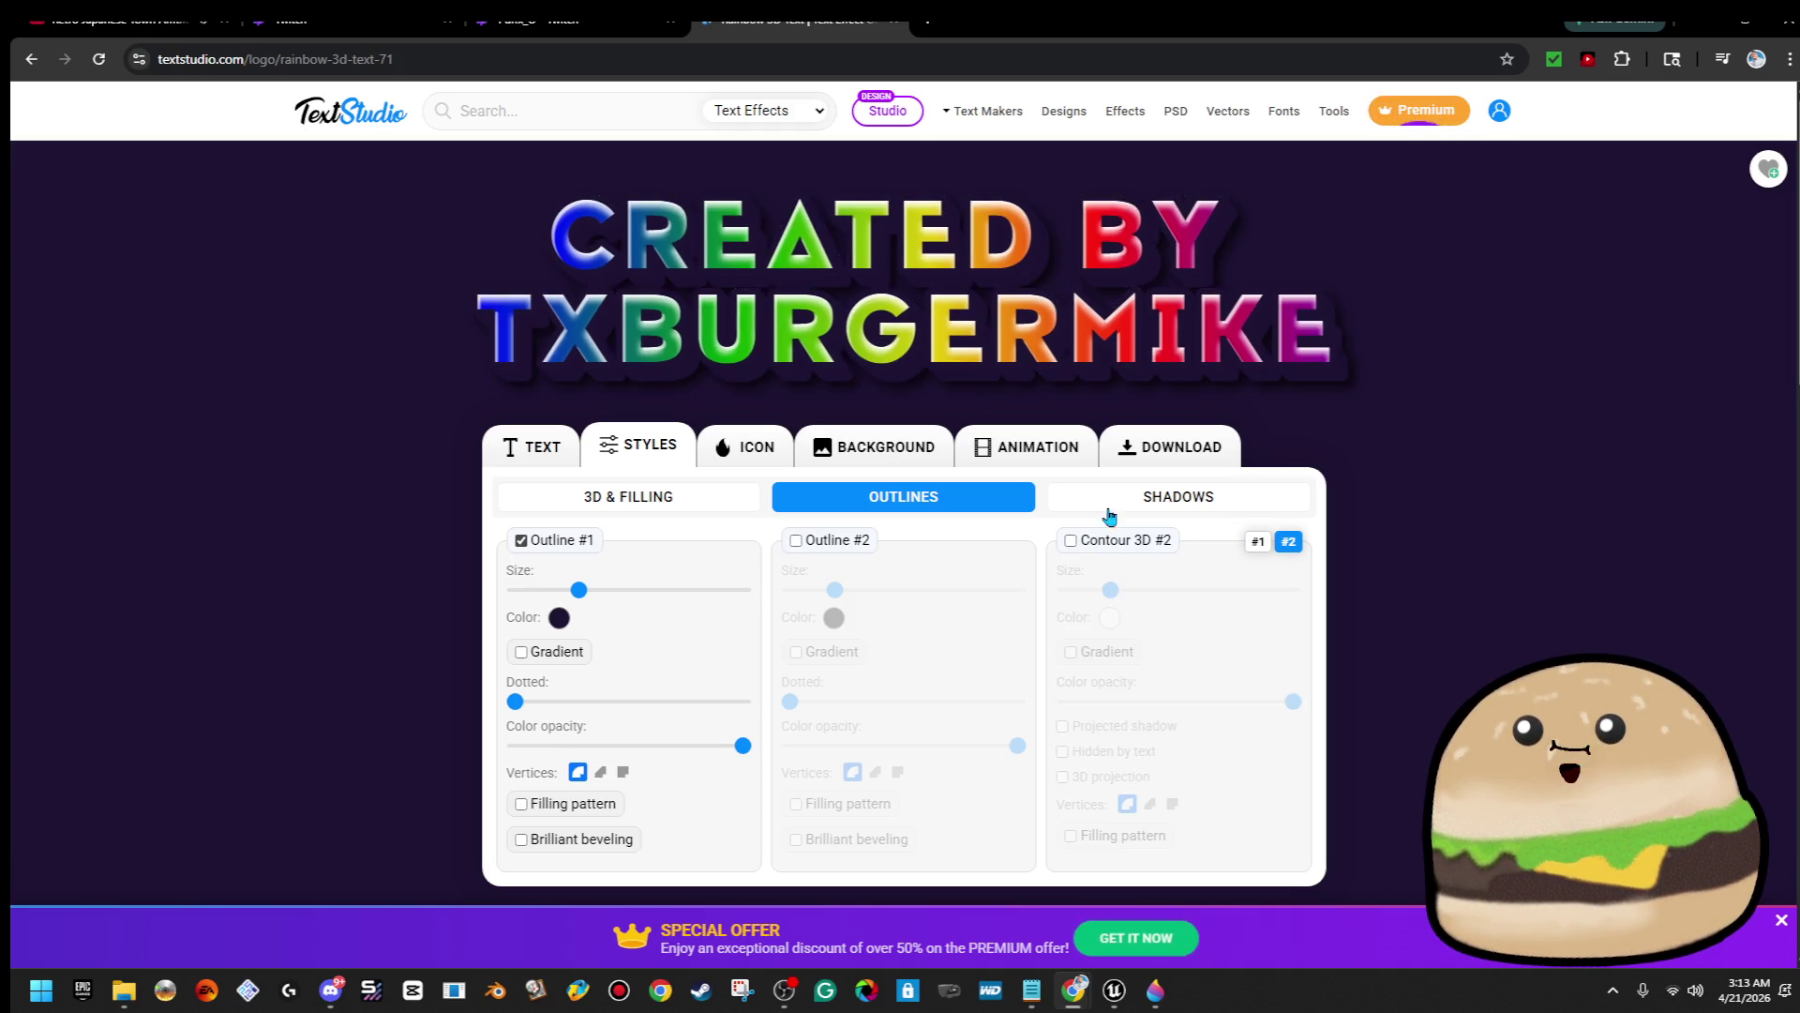
Turn off the outer shadow and inner shadow #1, keeping only inner shadow #2 enabled
{"action": "left_click", "coordinate": [1116, 506]}
{"action": "left_click", "coordinate": [1071, 540]}
{"action": "left_click", "coordinate": [1071, 540]}
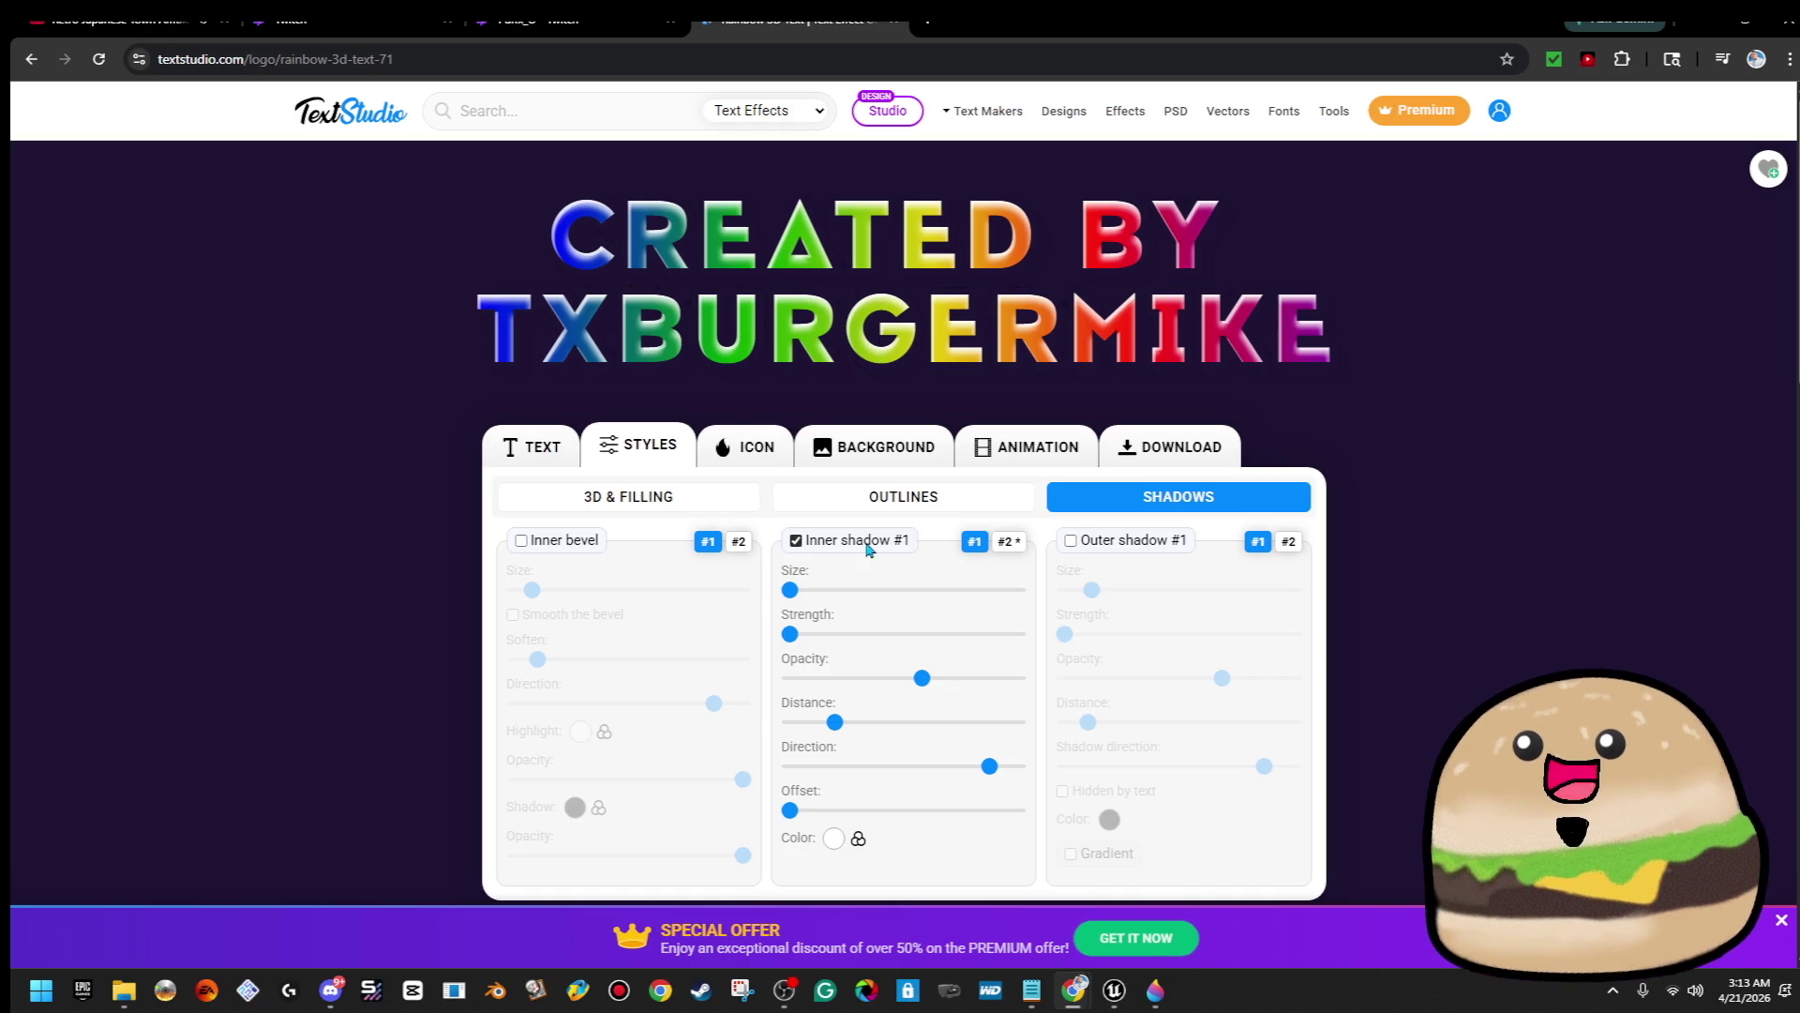
{"action": "left_click", "coordinate": [796, 540]}
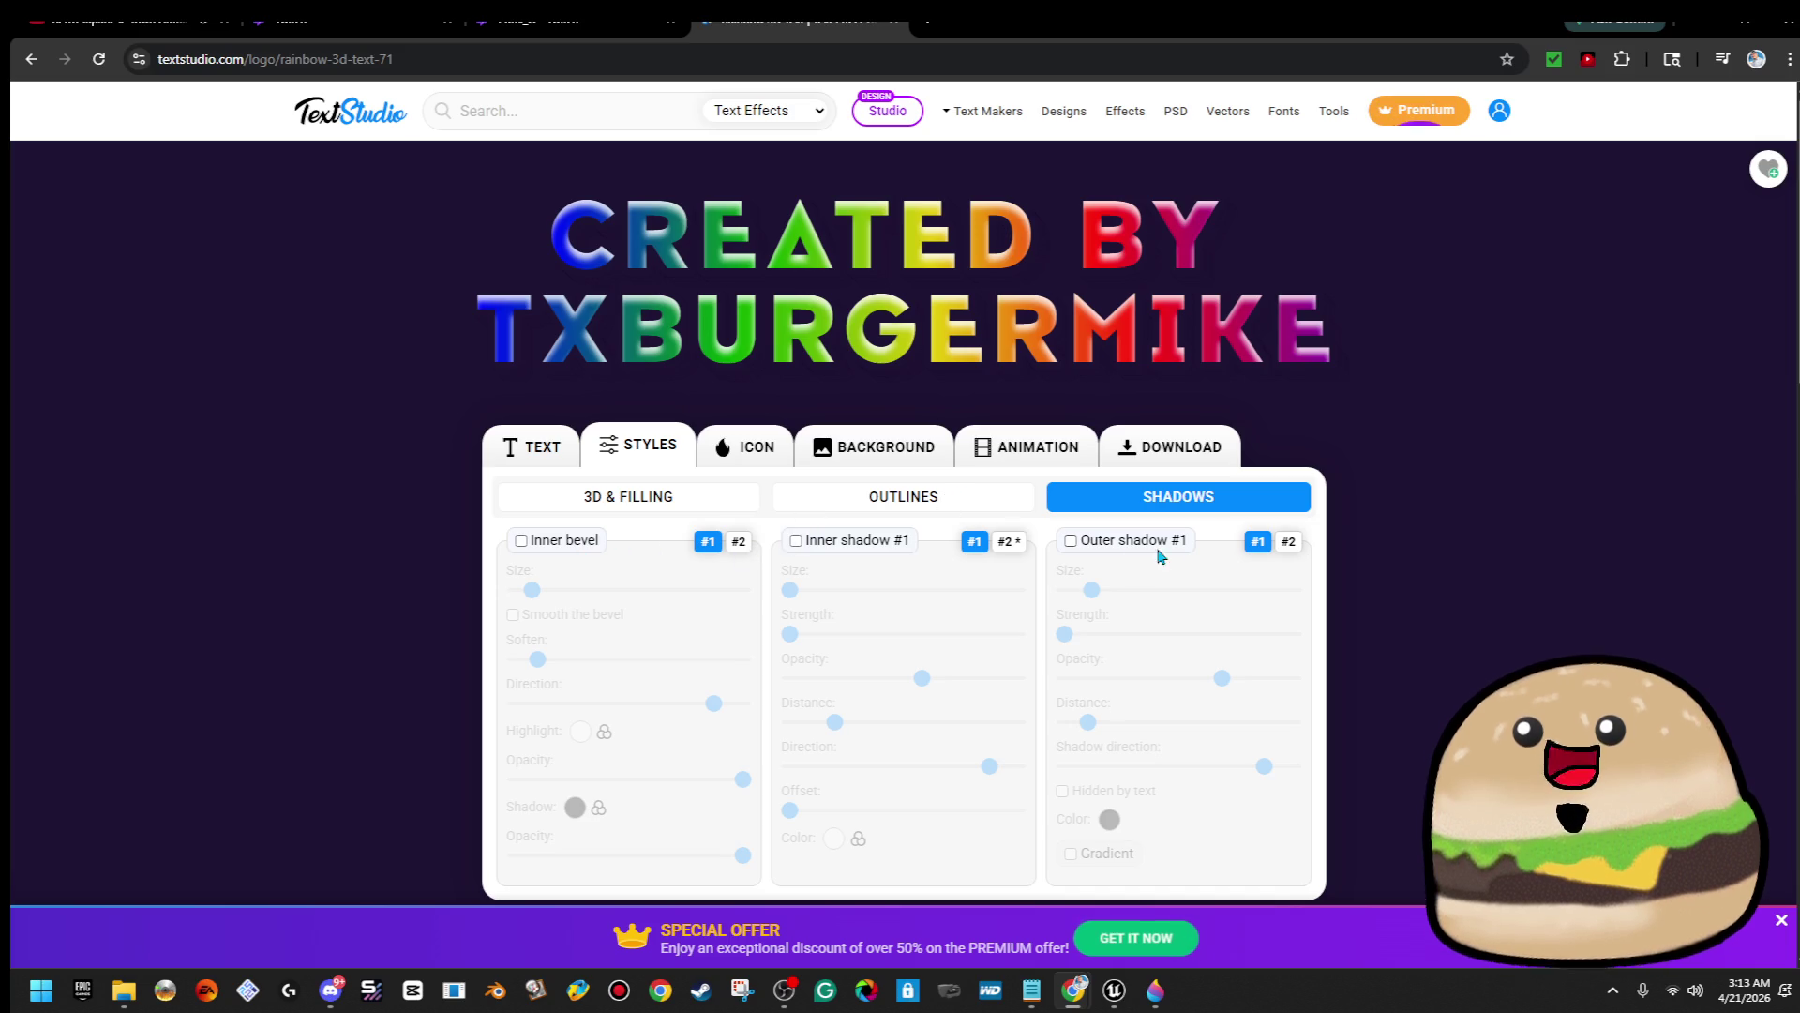
{"action": "left_click", "coordinate": [1010, 542]}
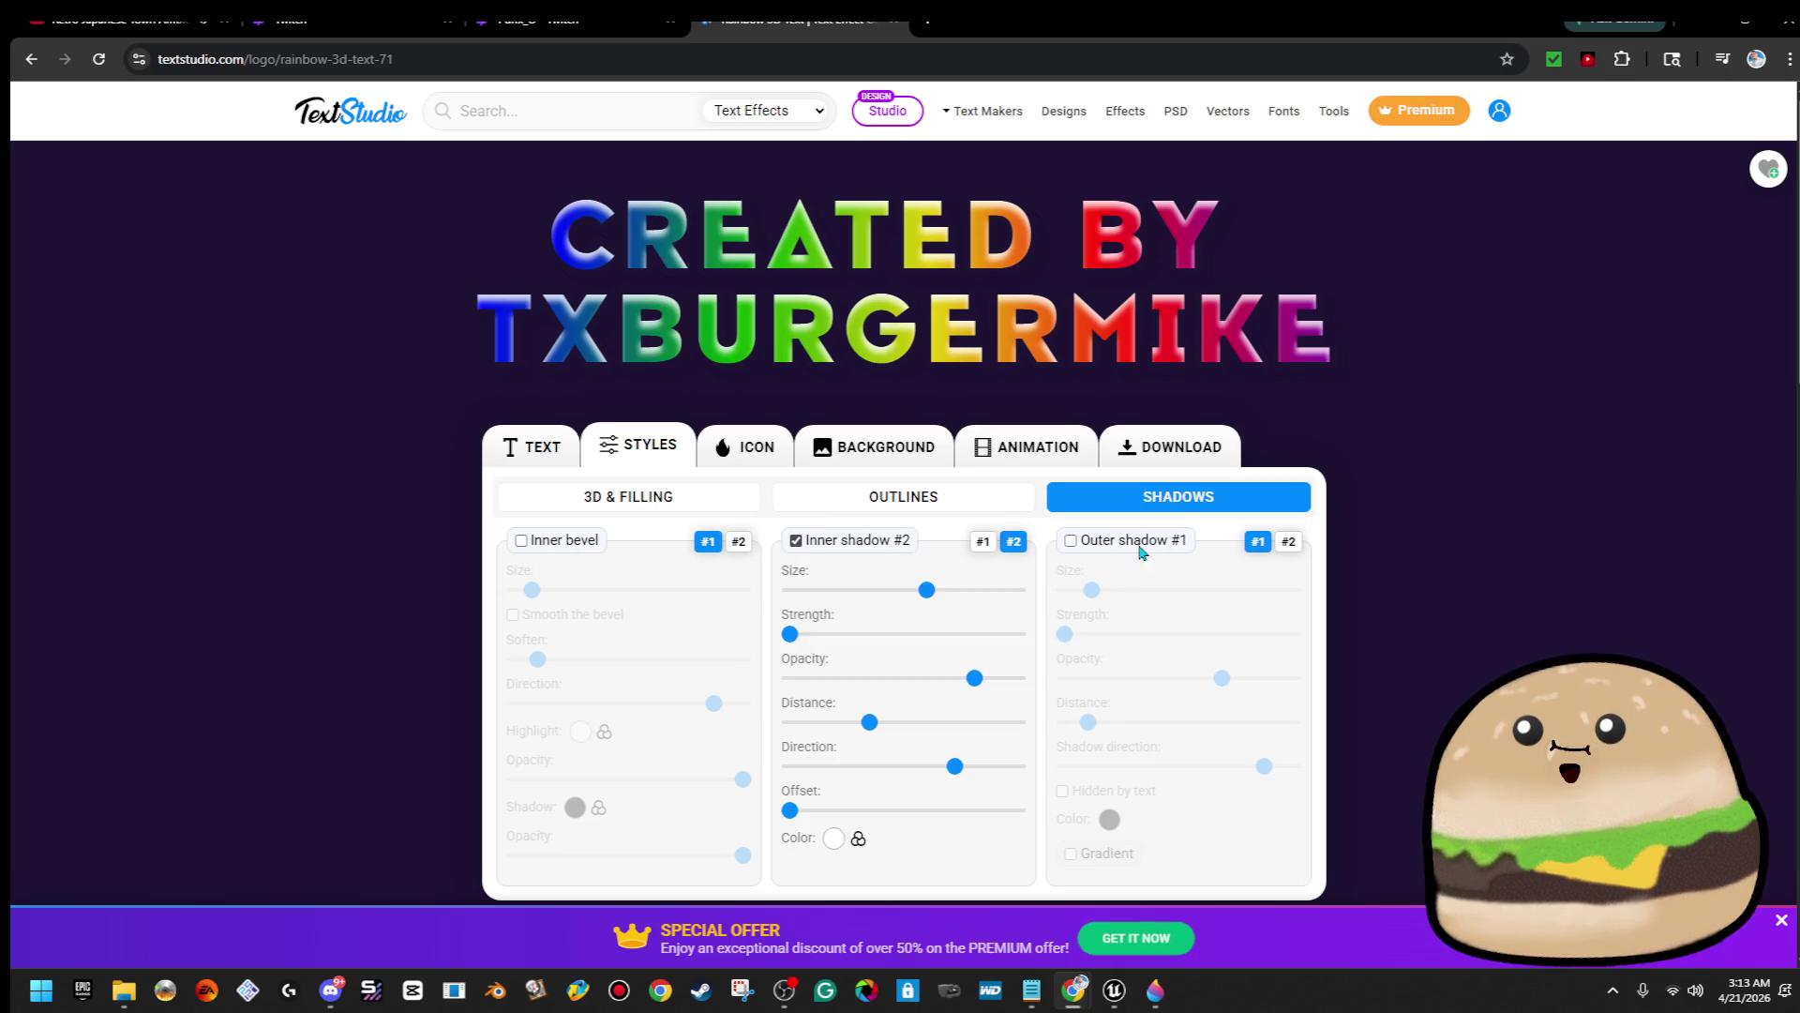
{"action": "left_click", "coordinate": [796, 541]}
{"action": "left_click", "coordinate": [796, 541]}
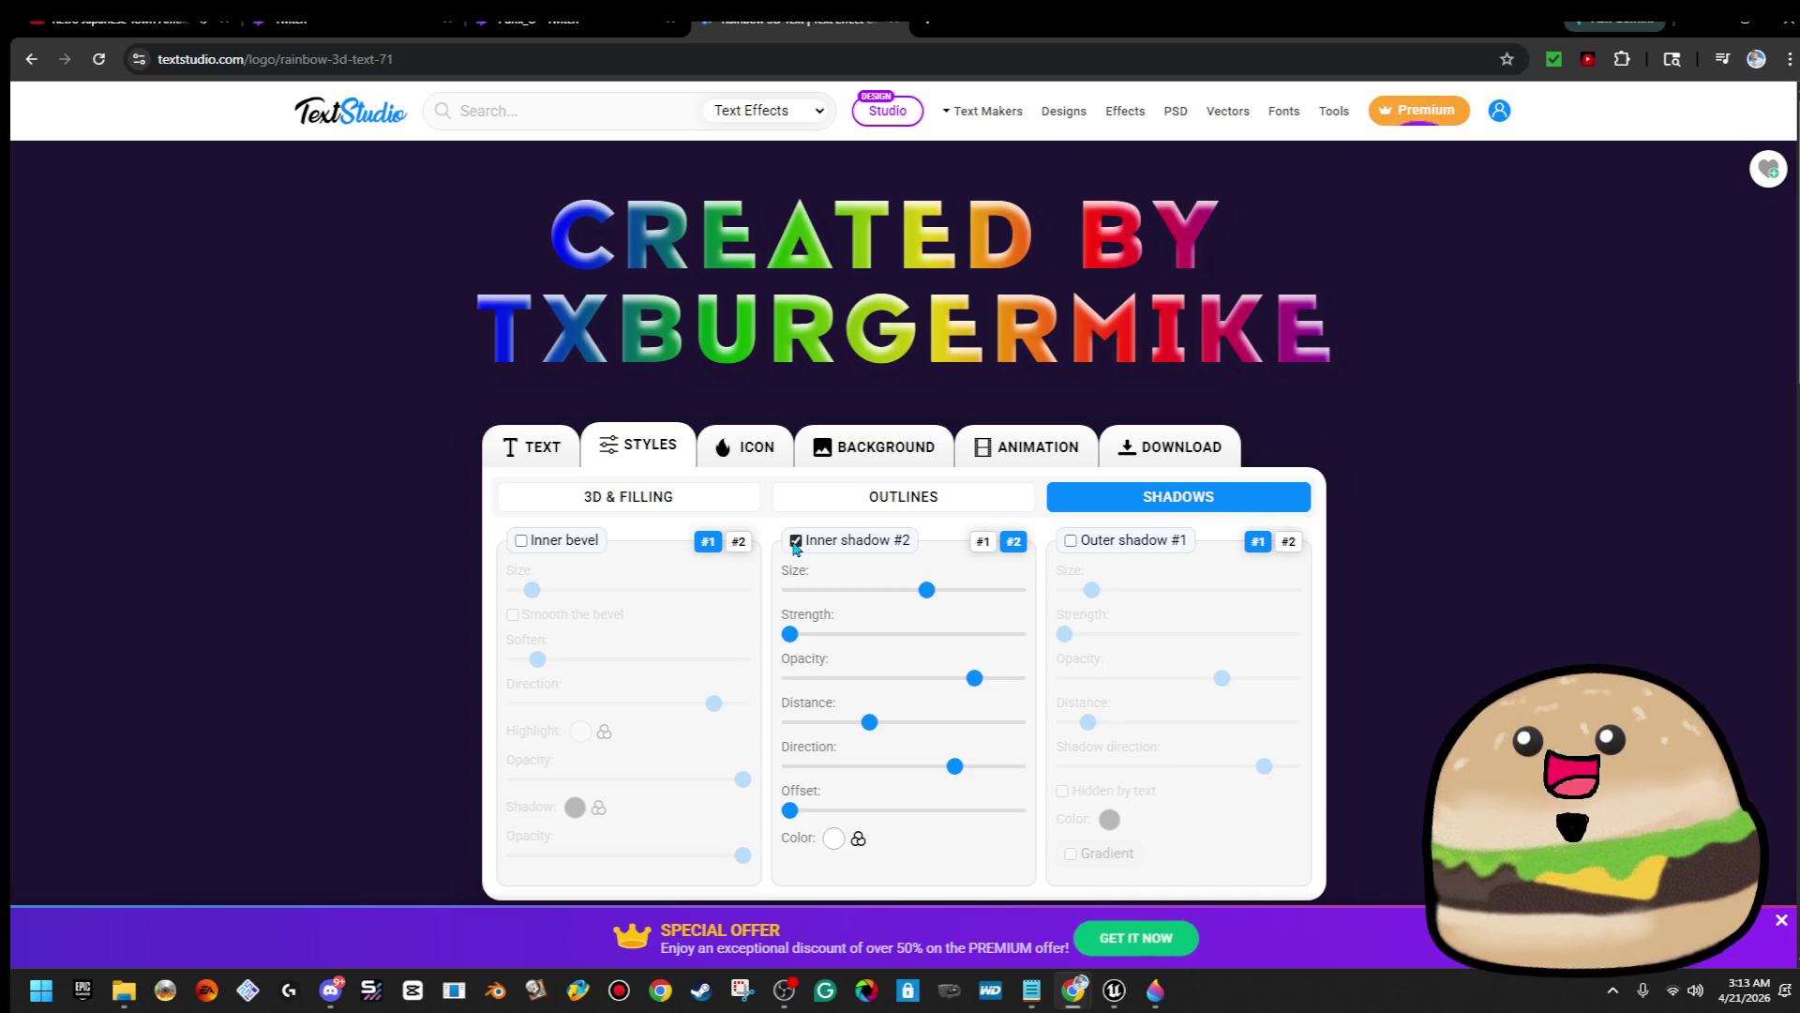
Set inner shadow #2's colour to near-black #220101
{"action": "left_click", "coordinate": [833, 837]}
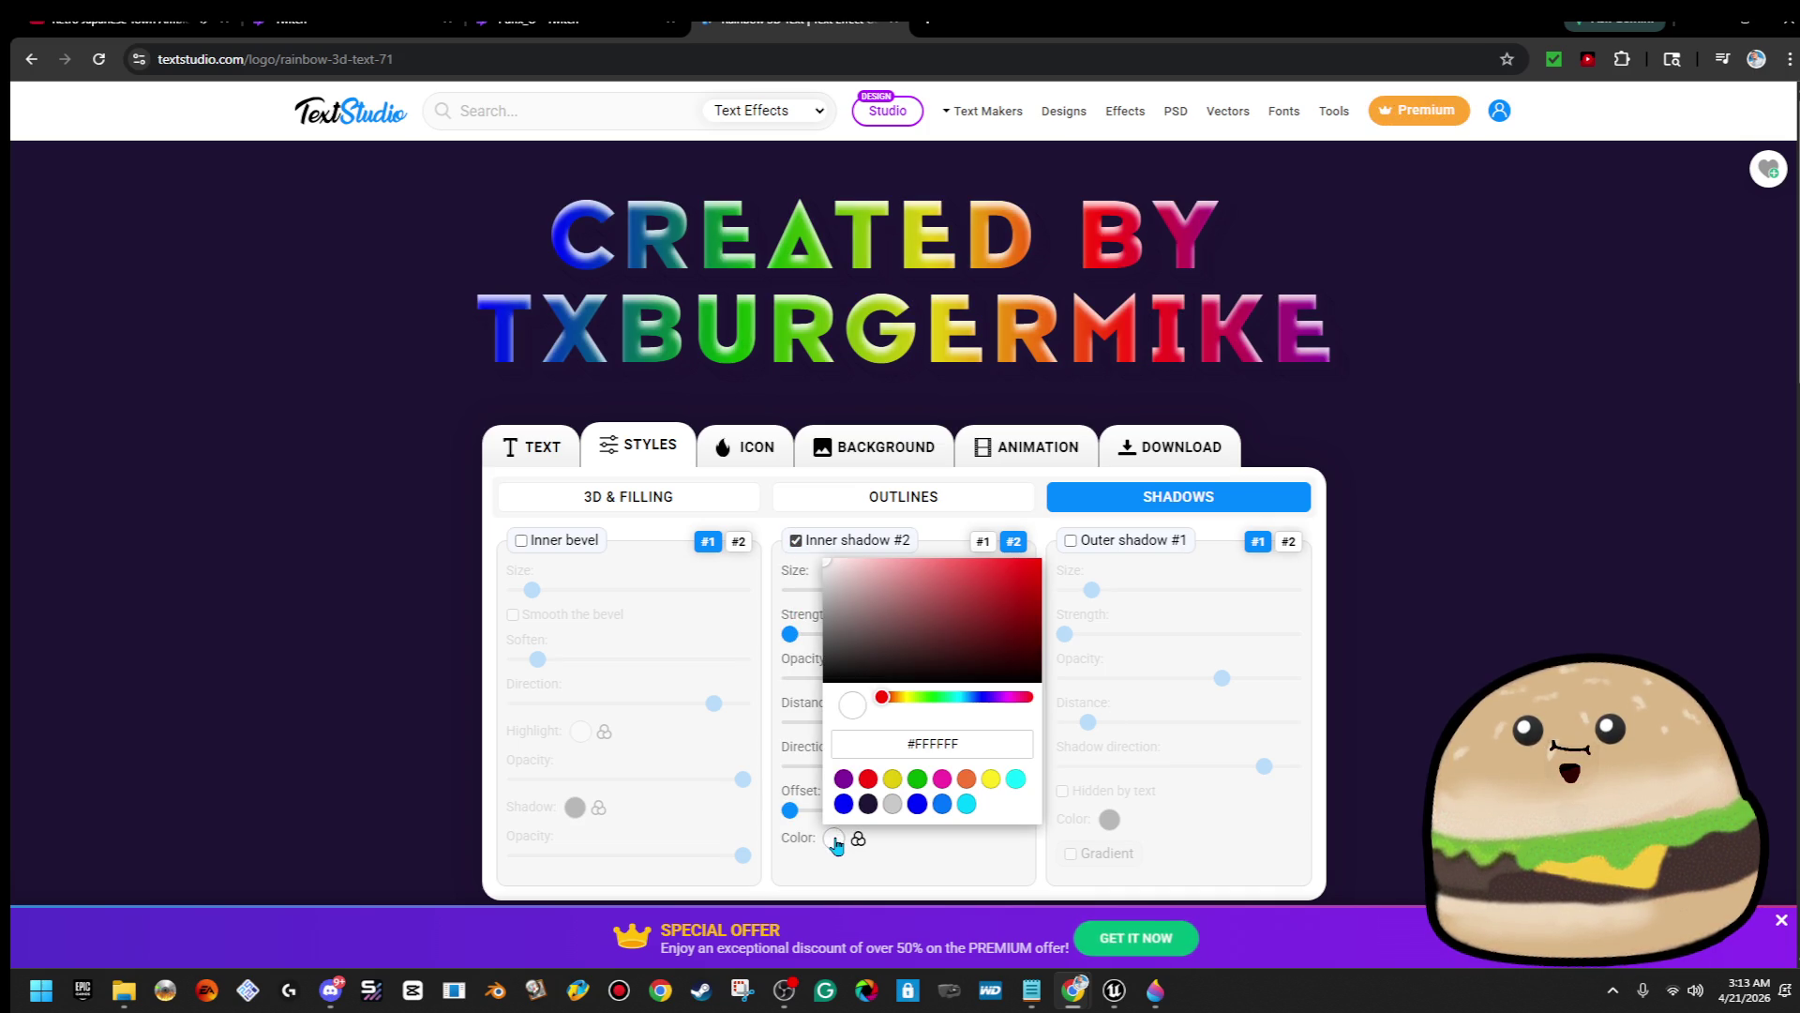
{"action": "left_click", "coordinate": [962, 663]}
{"action": "left_click_drag", "start_coordinate": [1017, 666], "coordinate": [1037, 667]}
{"action": "left_click", "coordinate": [1109, 697]}
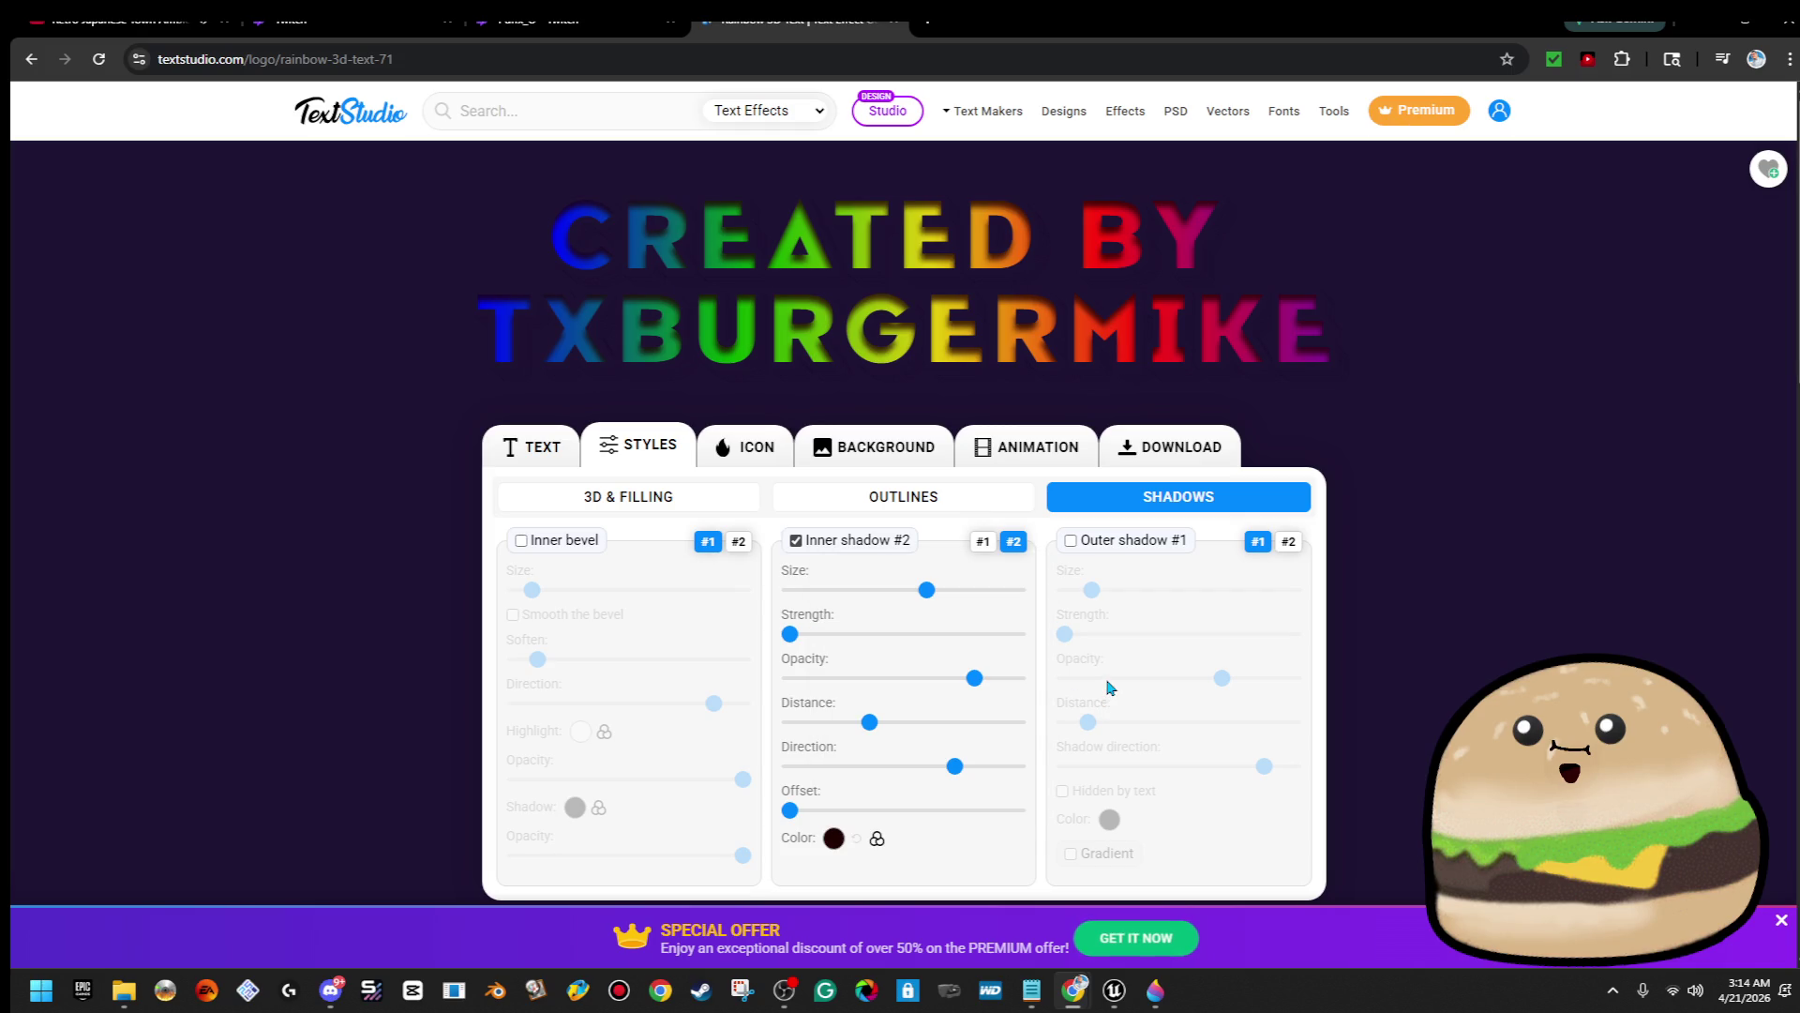
{"action": "left_click", "coordinate": [539, 463]}
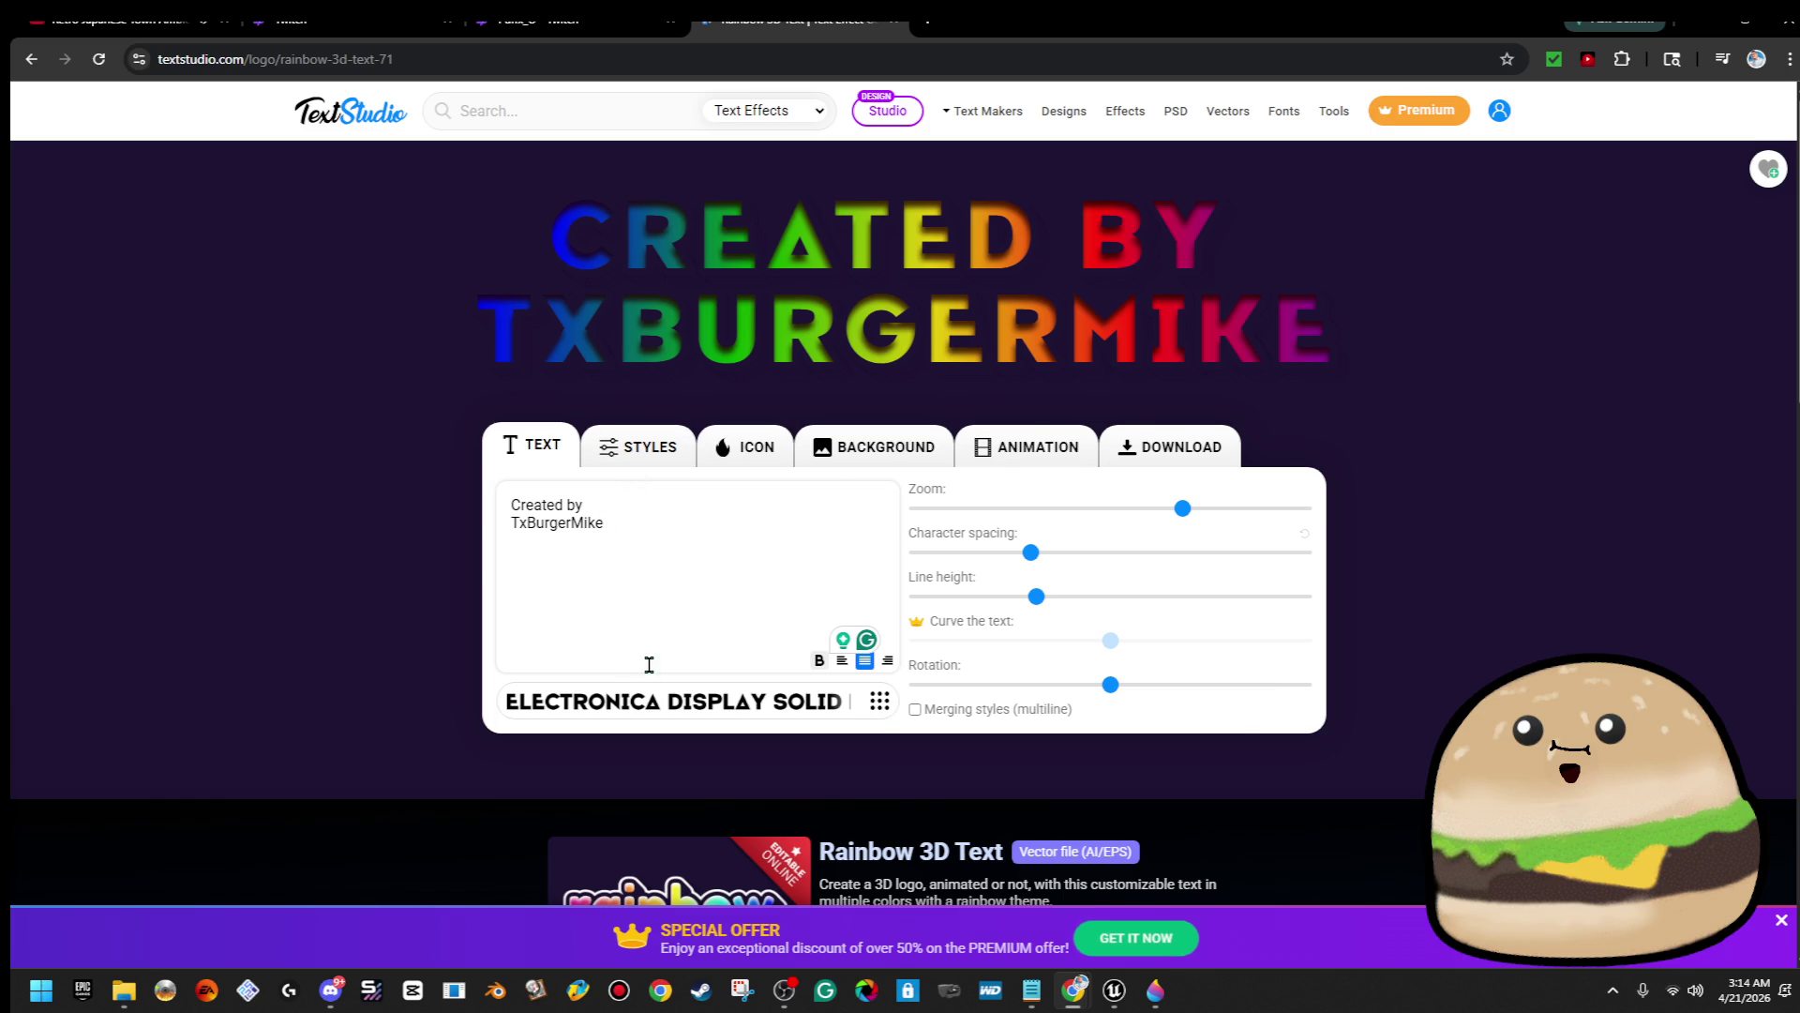
Try Sandbox Regular, then set the credit font to Aldo The Apache Regular
{"action": "left_click", "coordinate": [661, 701]}
{"action": "scroll", "coordinate": [813, 734], "scroll_direction": "down", "scroll_amount": 5}
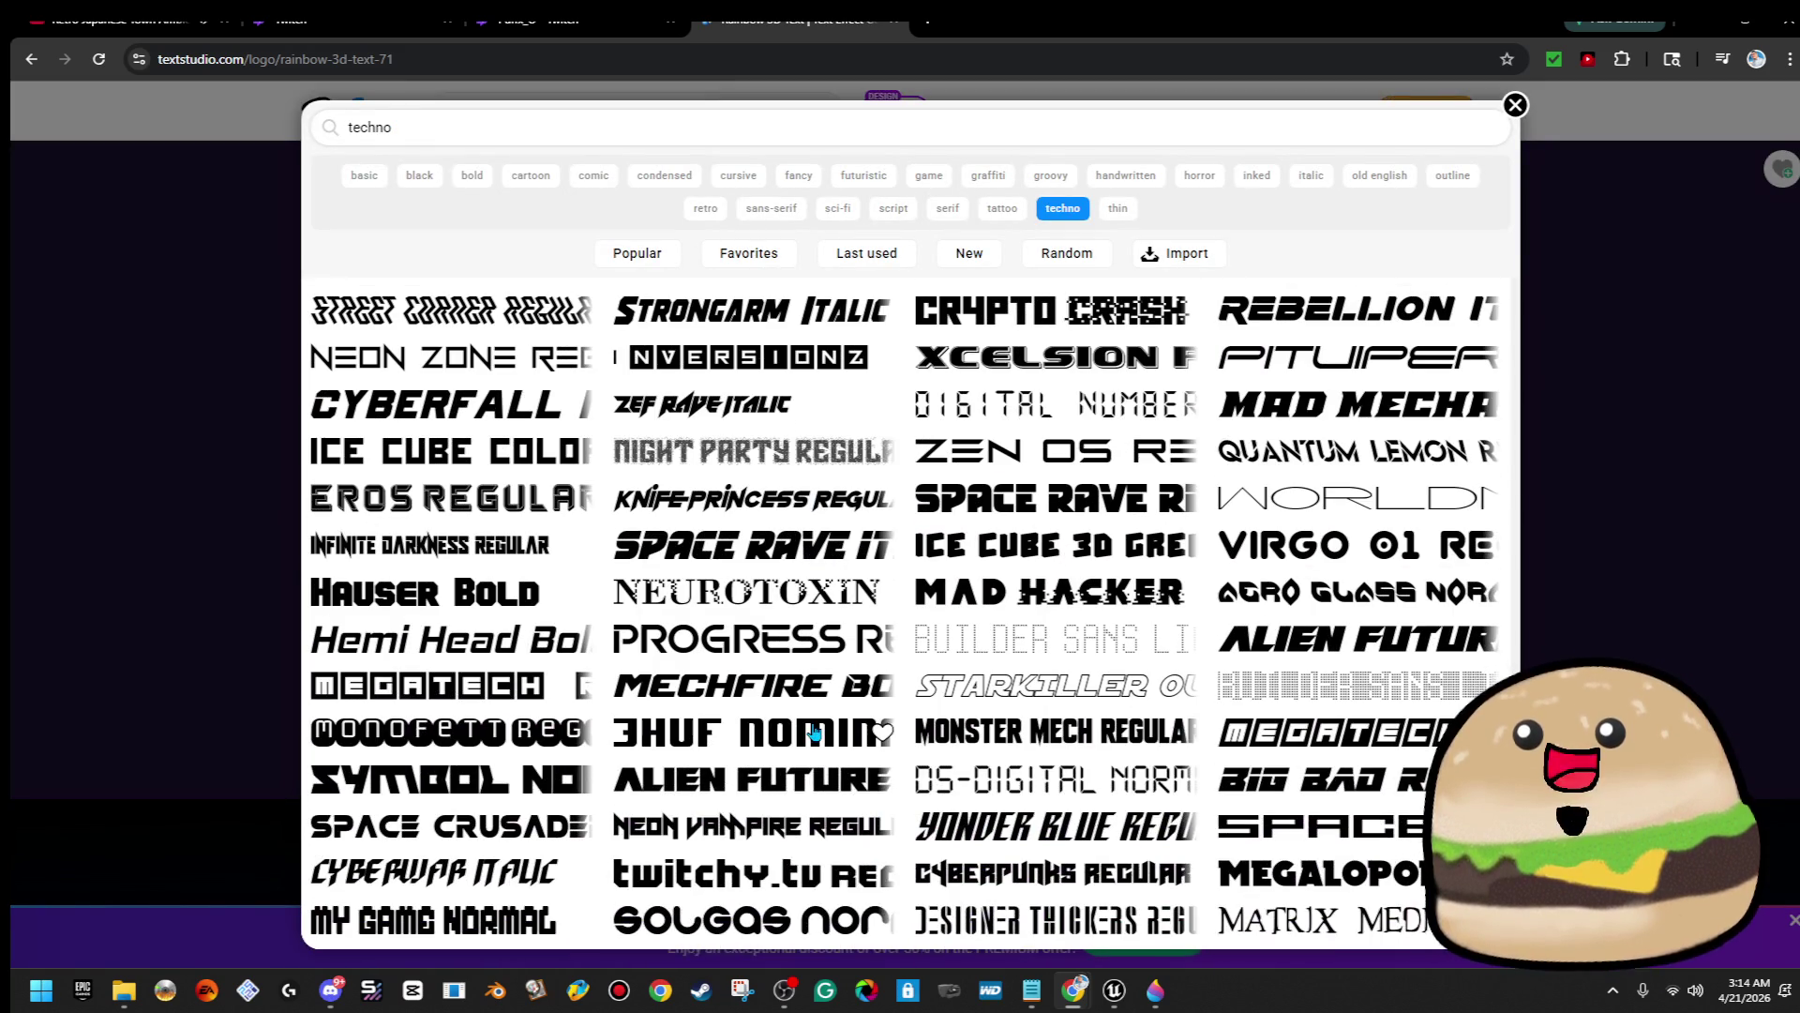
{"action": "scroll", "coordinate": [814, 741], "scroll_direction": "down", "scroll_amount": 3}
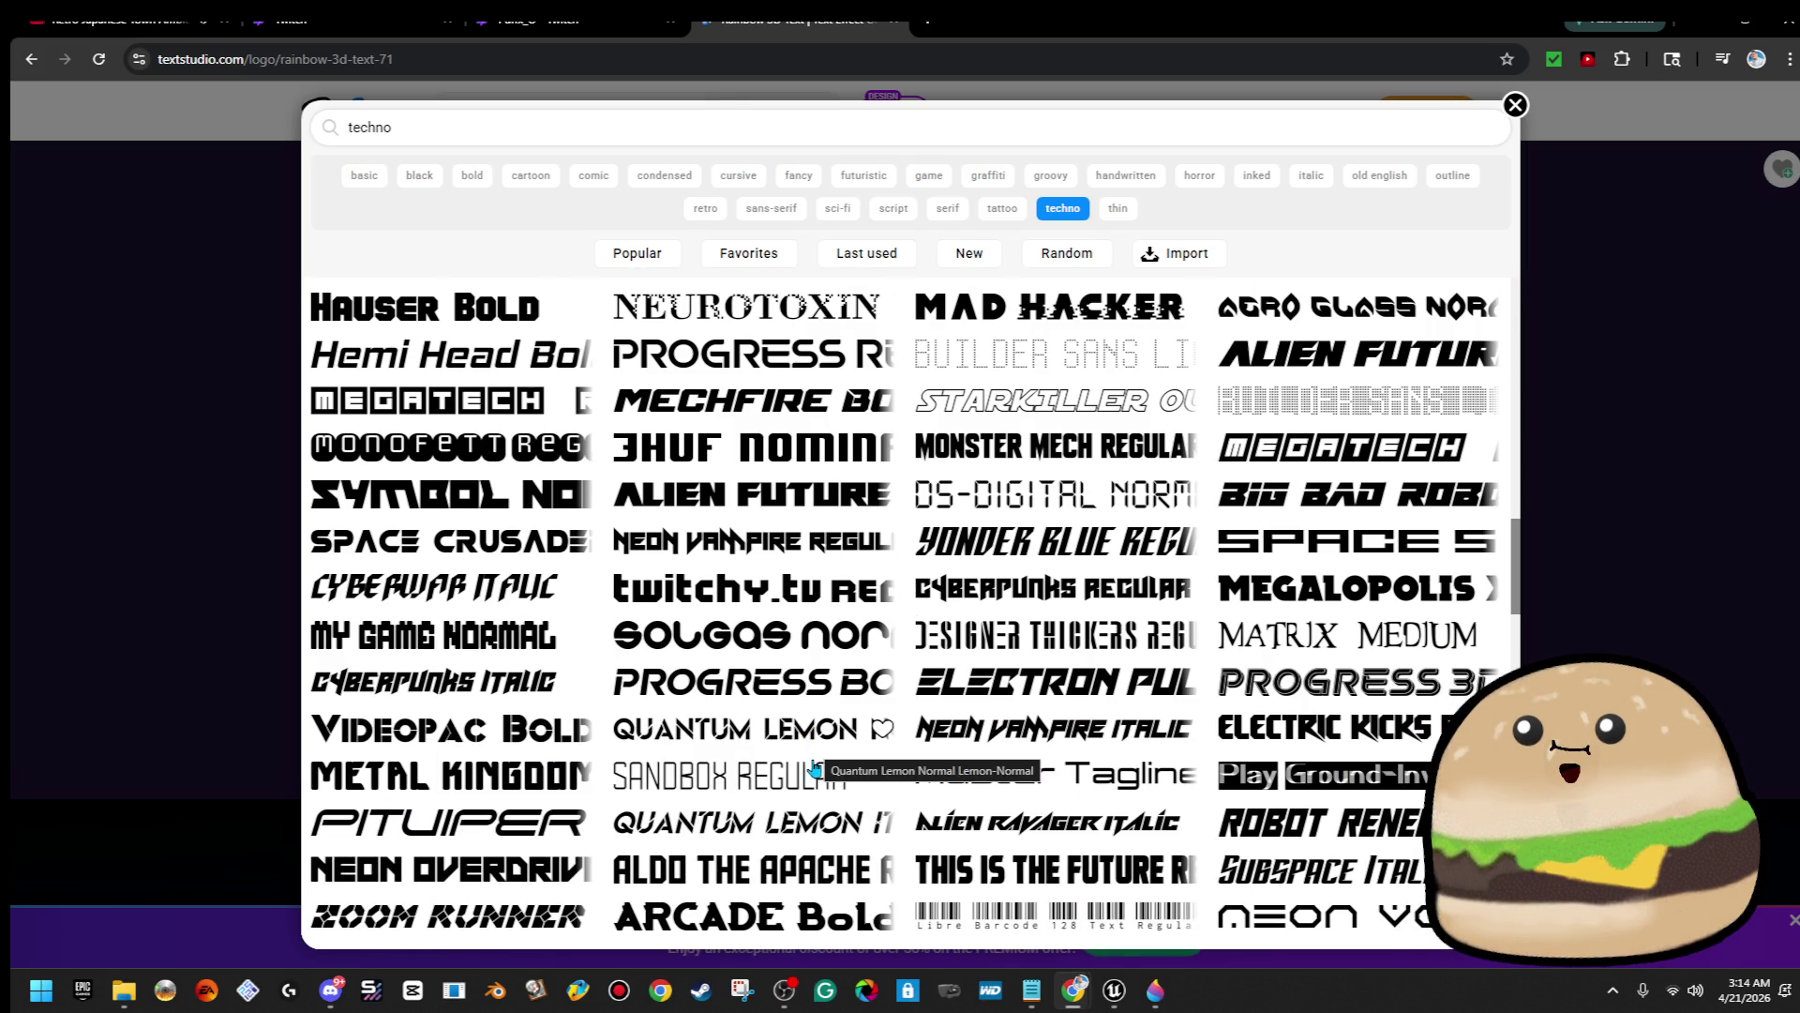
{"action": "scroll", "coordinate": [814, 769], "scroll_direction": "up", "scroll_amount": 2}
{"action": "scroll", "coordinate": [814, 778], "scroll_direction": "down", "scroll_amount": 1}
{"action": "scroll", "coordinate": [812, 835], "scroll_direction": "down", "scroll_amount": 2}
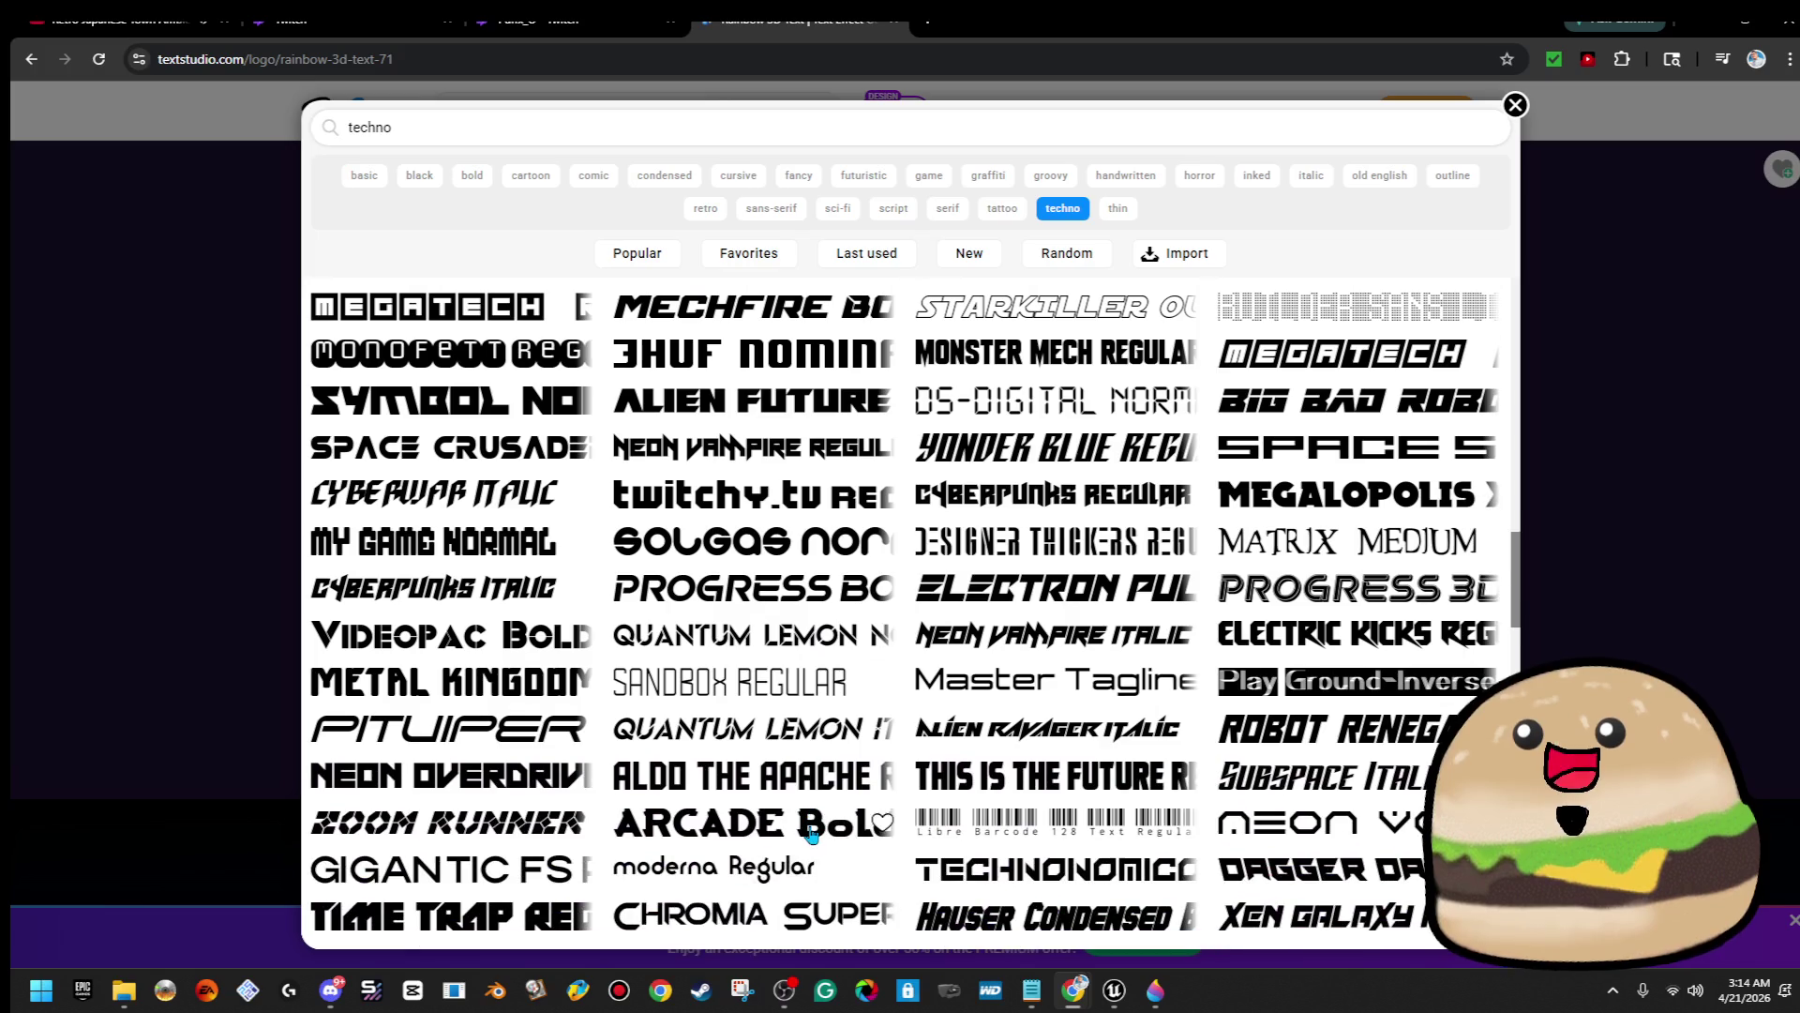
{"action": "left_click", "coordinate": [795, 687]}
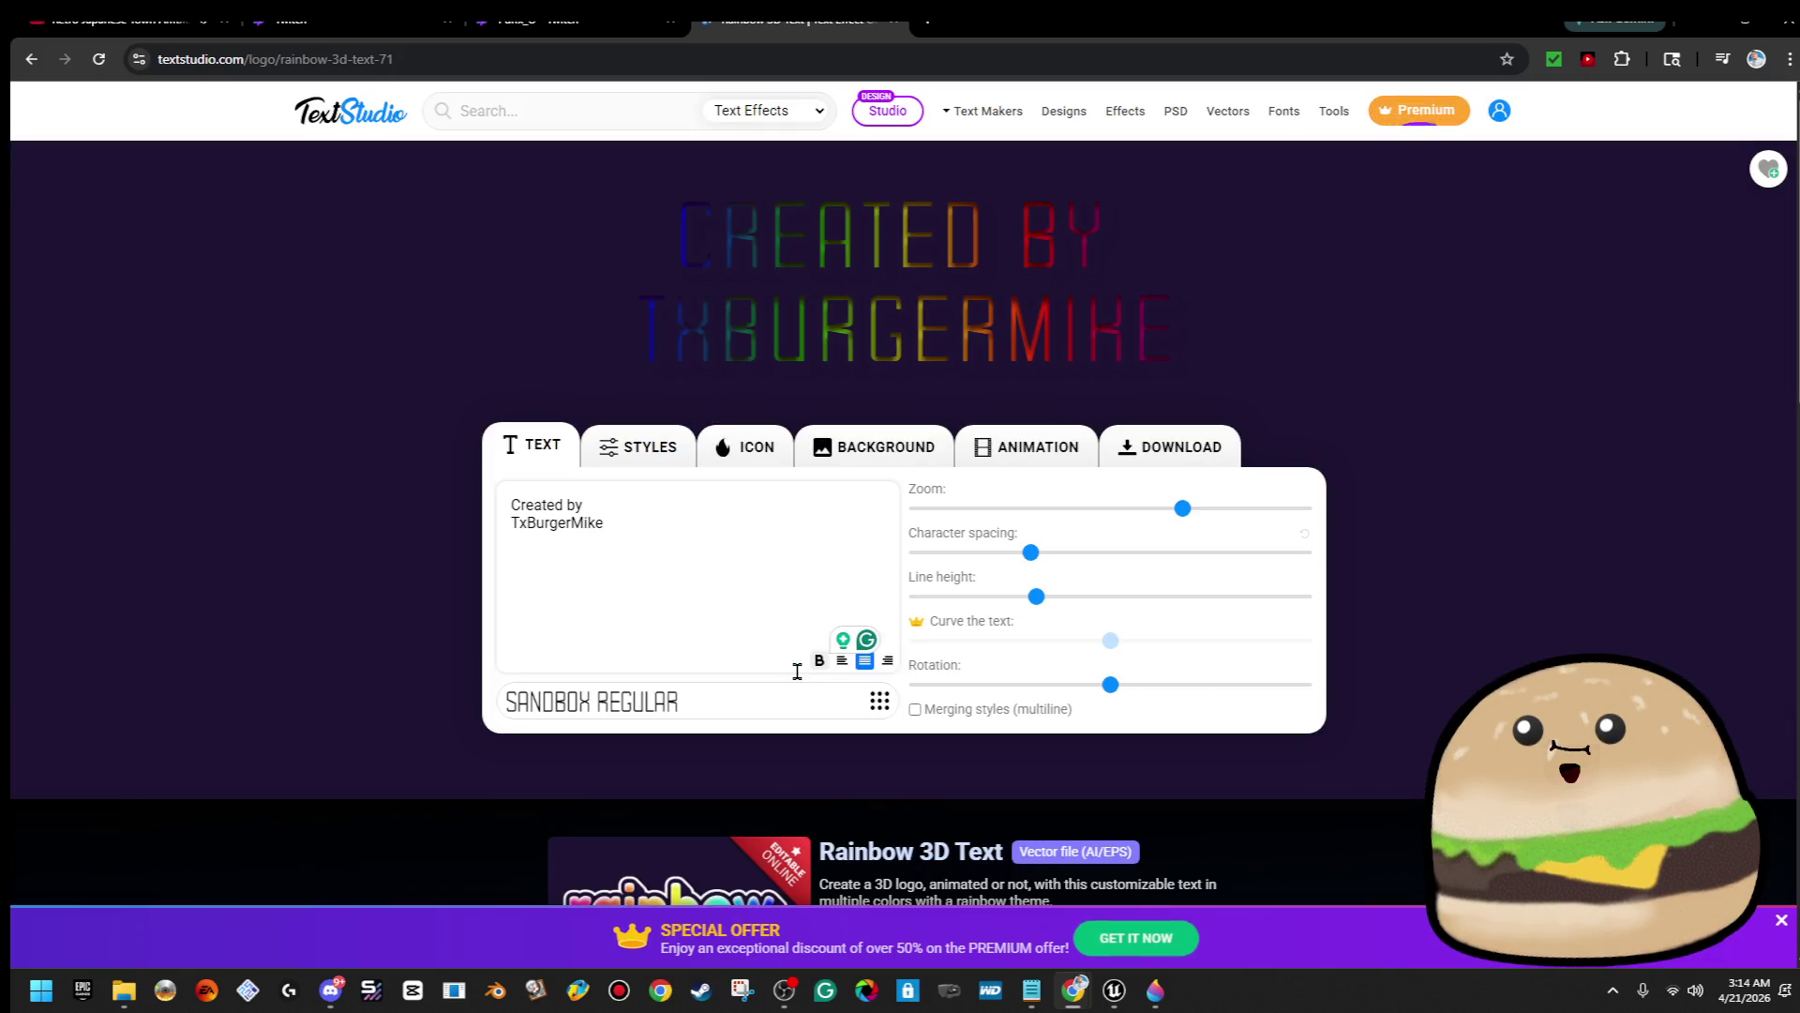
{"action": "left_click", "coordinate": [632, 713]}
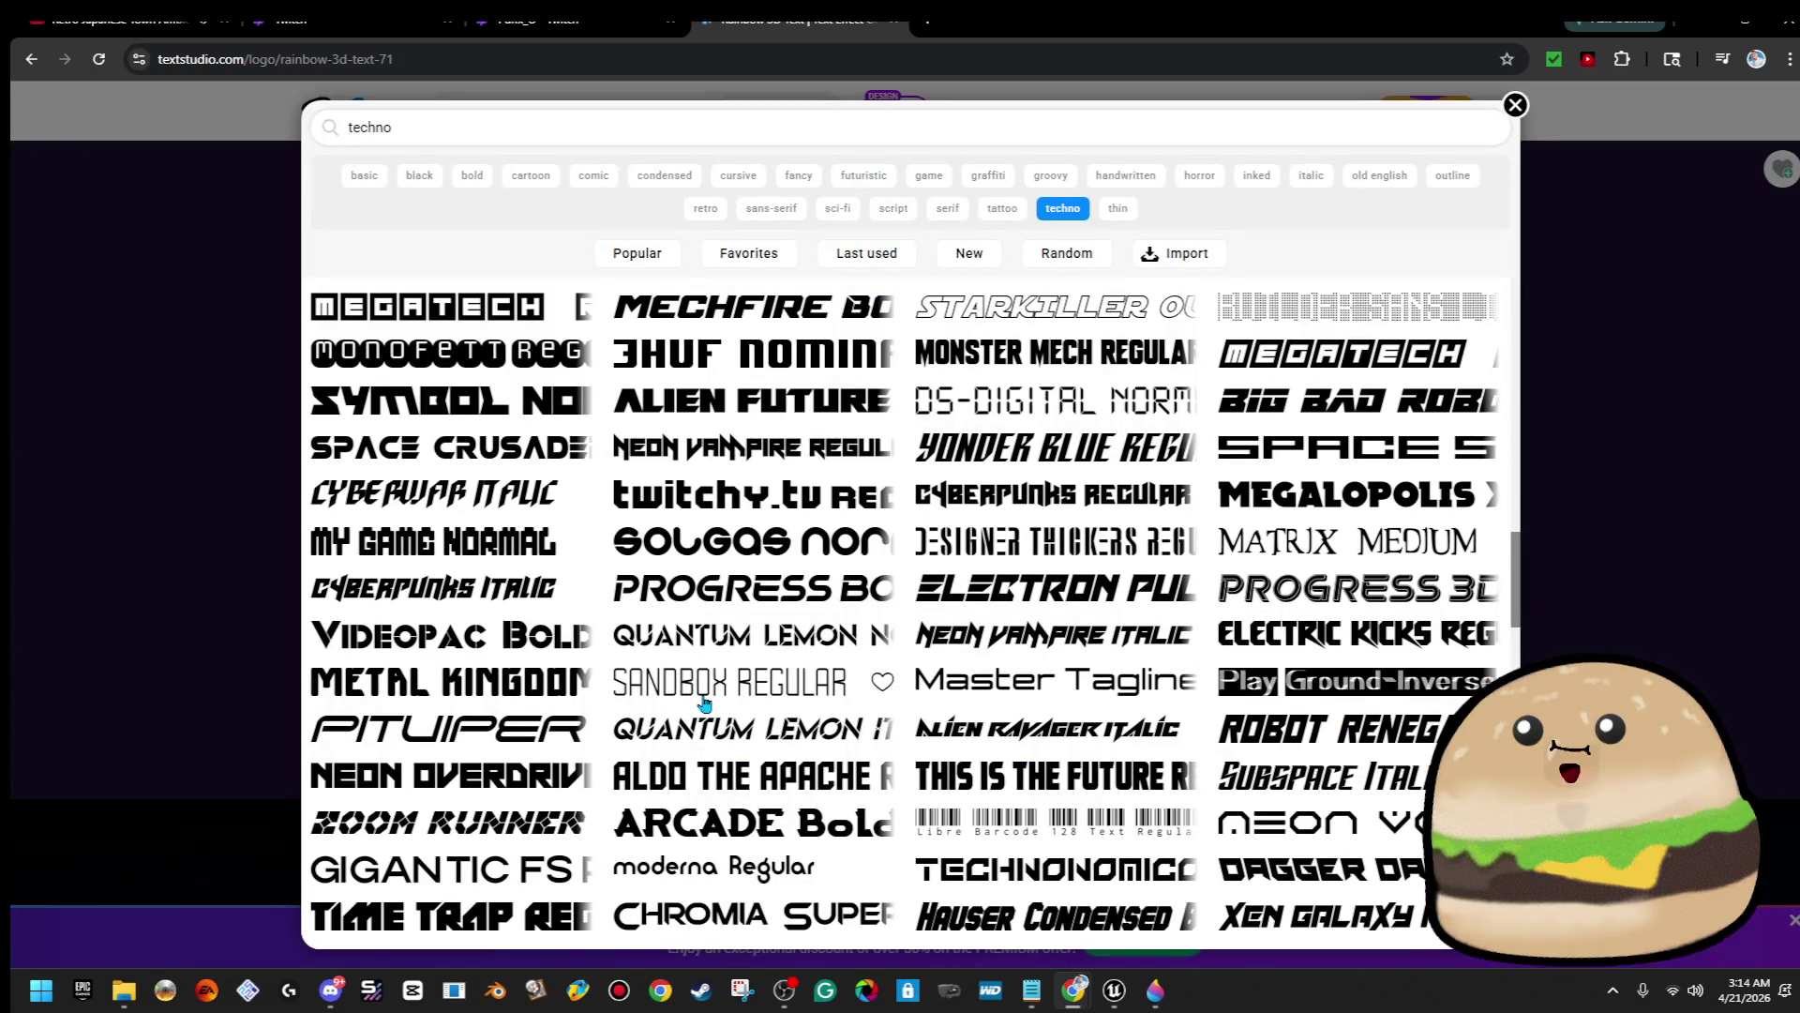
{"action": "left_click", "coordinate": [733, 781]}
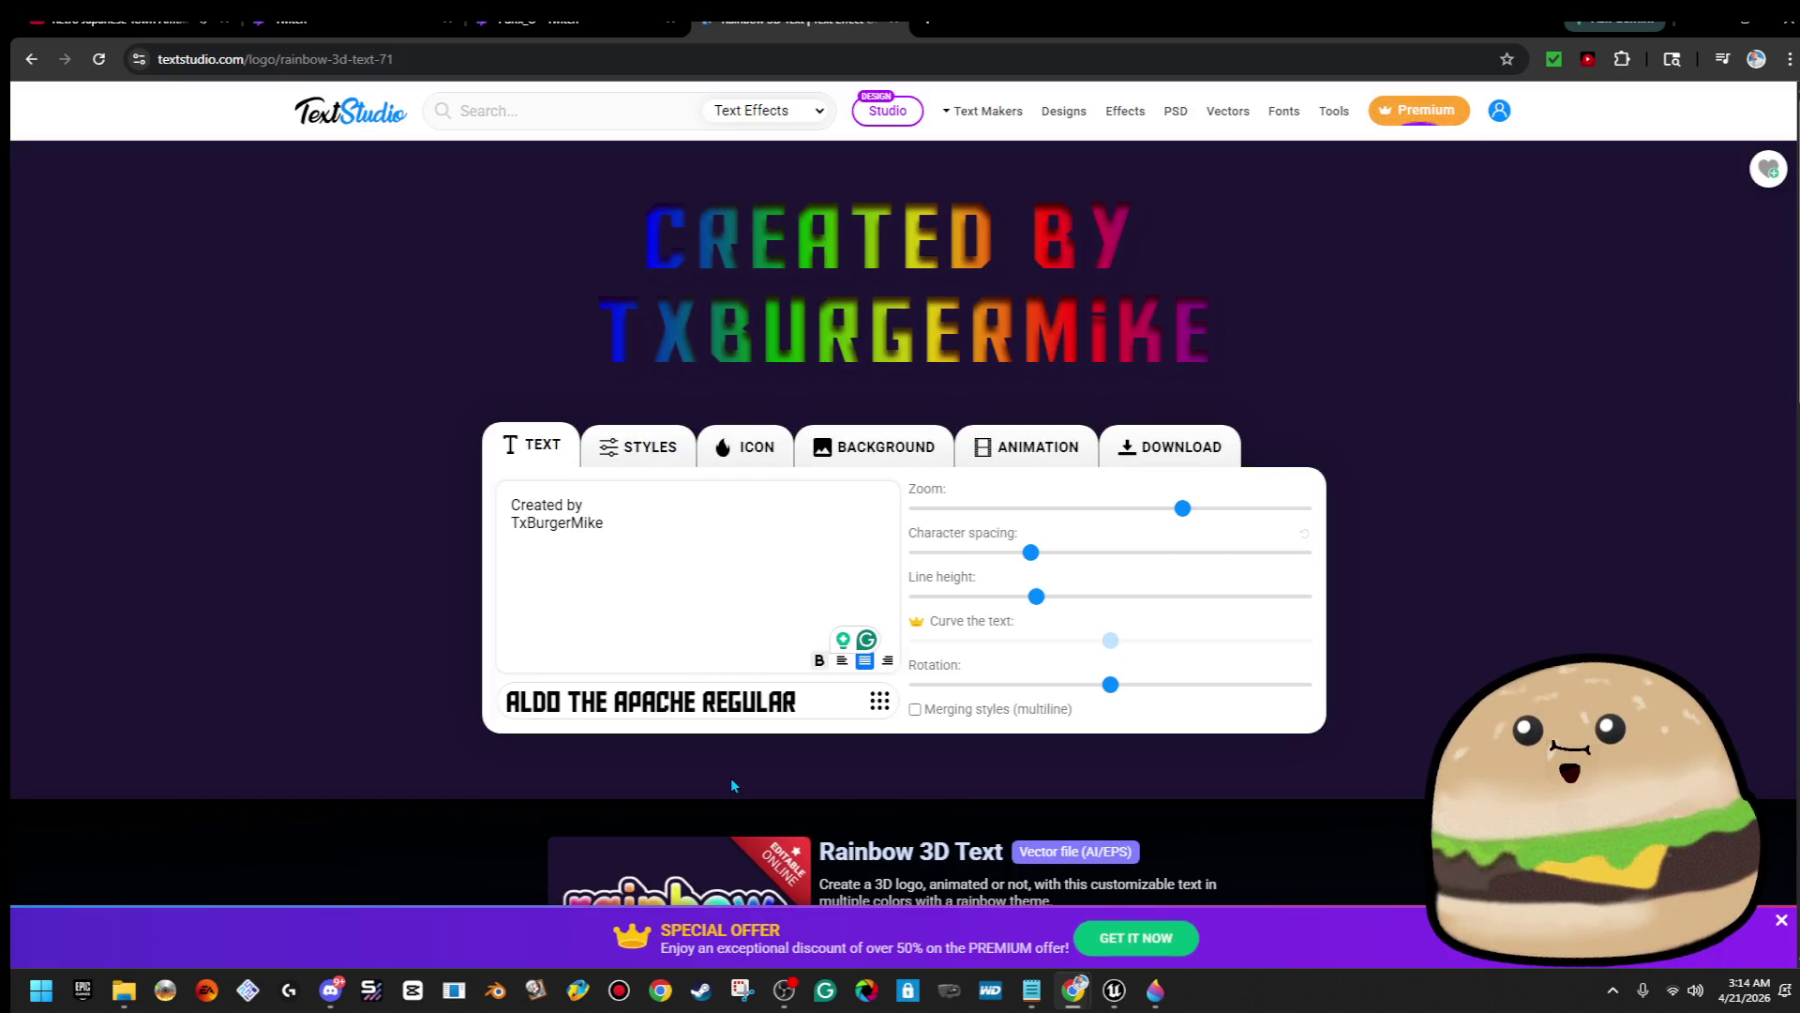
Reopen the font list and filter it to the basic category
{"action": "left_click", "coordinate": [699, 703]}
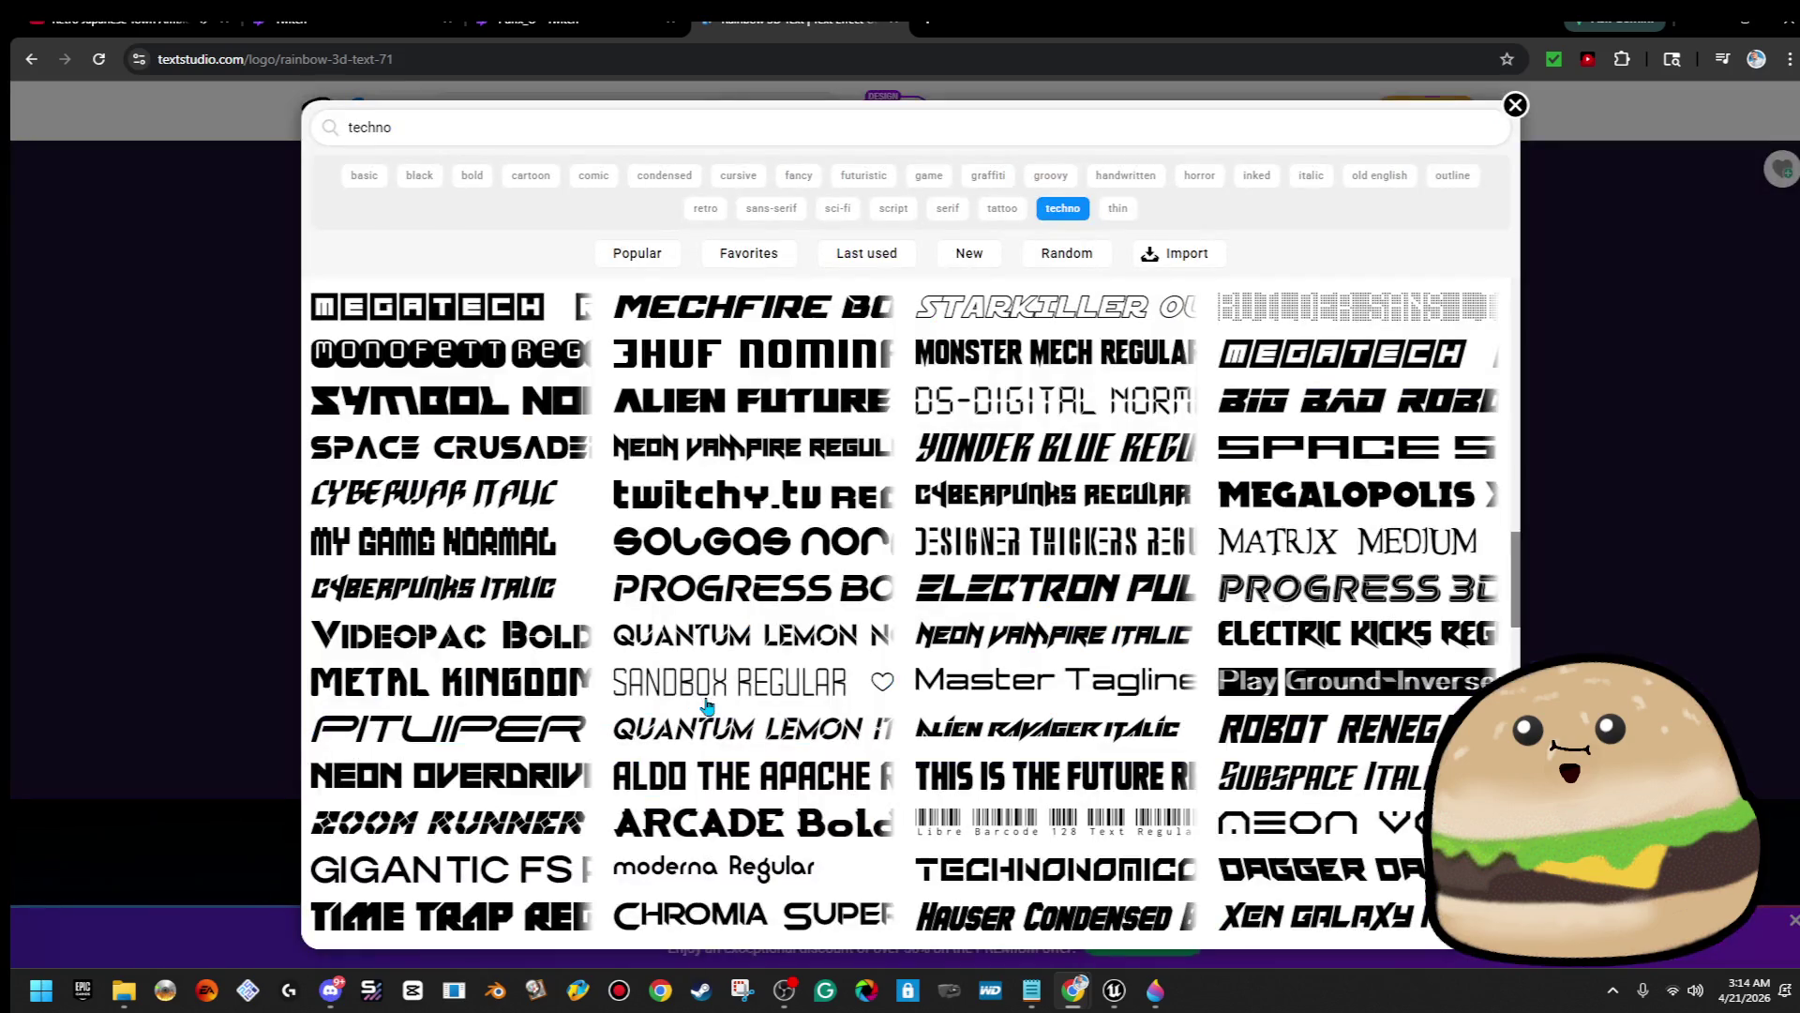
{"action": "scroll", "coordinate": [1078, 769], "scroll_direction": "down", "scroll_amount": 1}
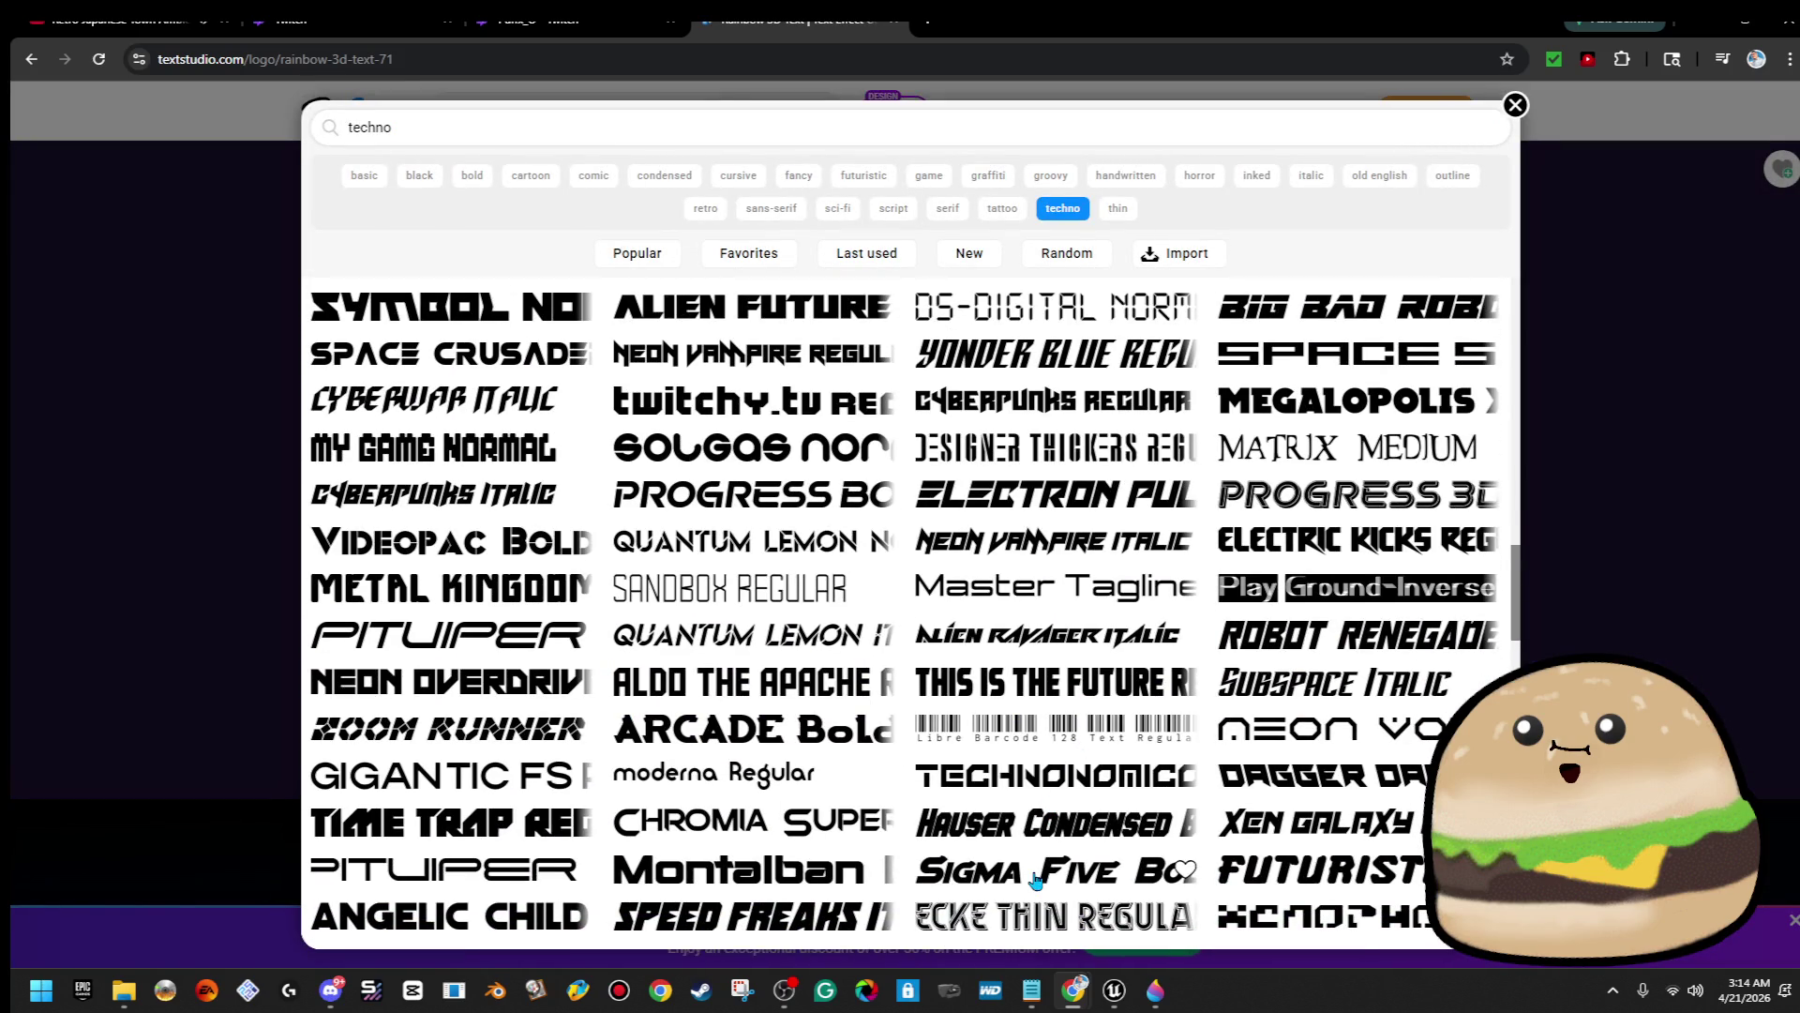
{"action": "scroll", "coordinate": [1189, 779], "scroll_direction": "down", "scroll_amount": 5}
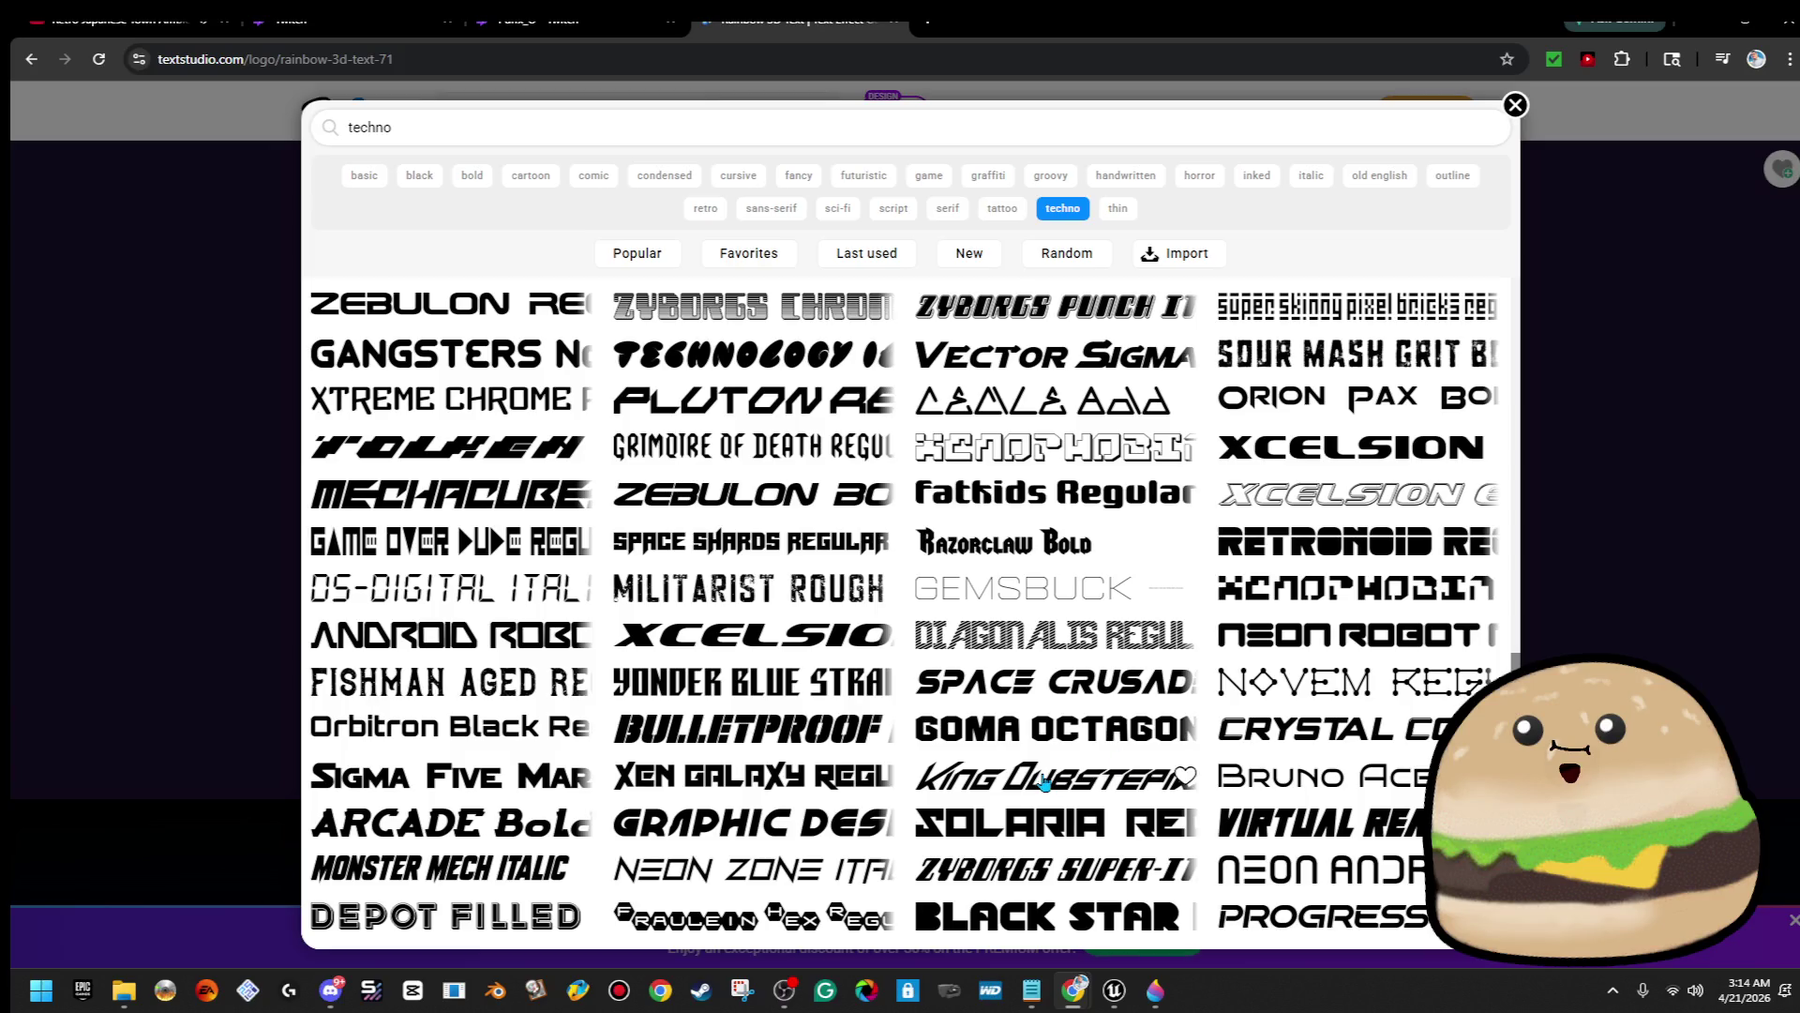
{"action": "left_click", "coordinate": [364, 175]}
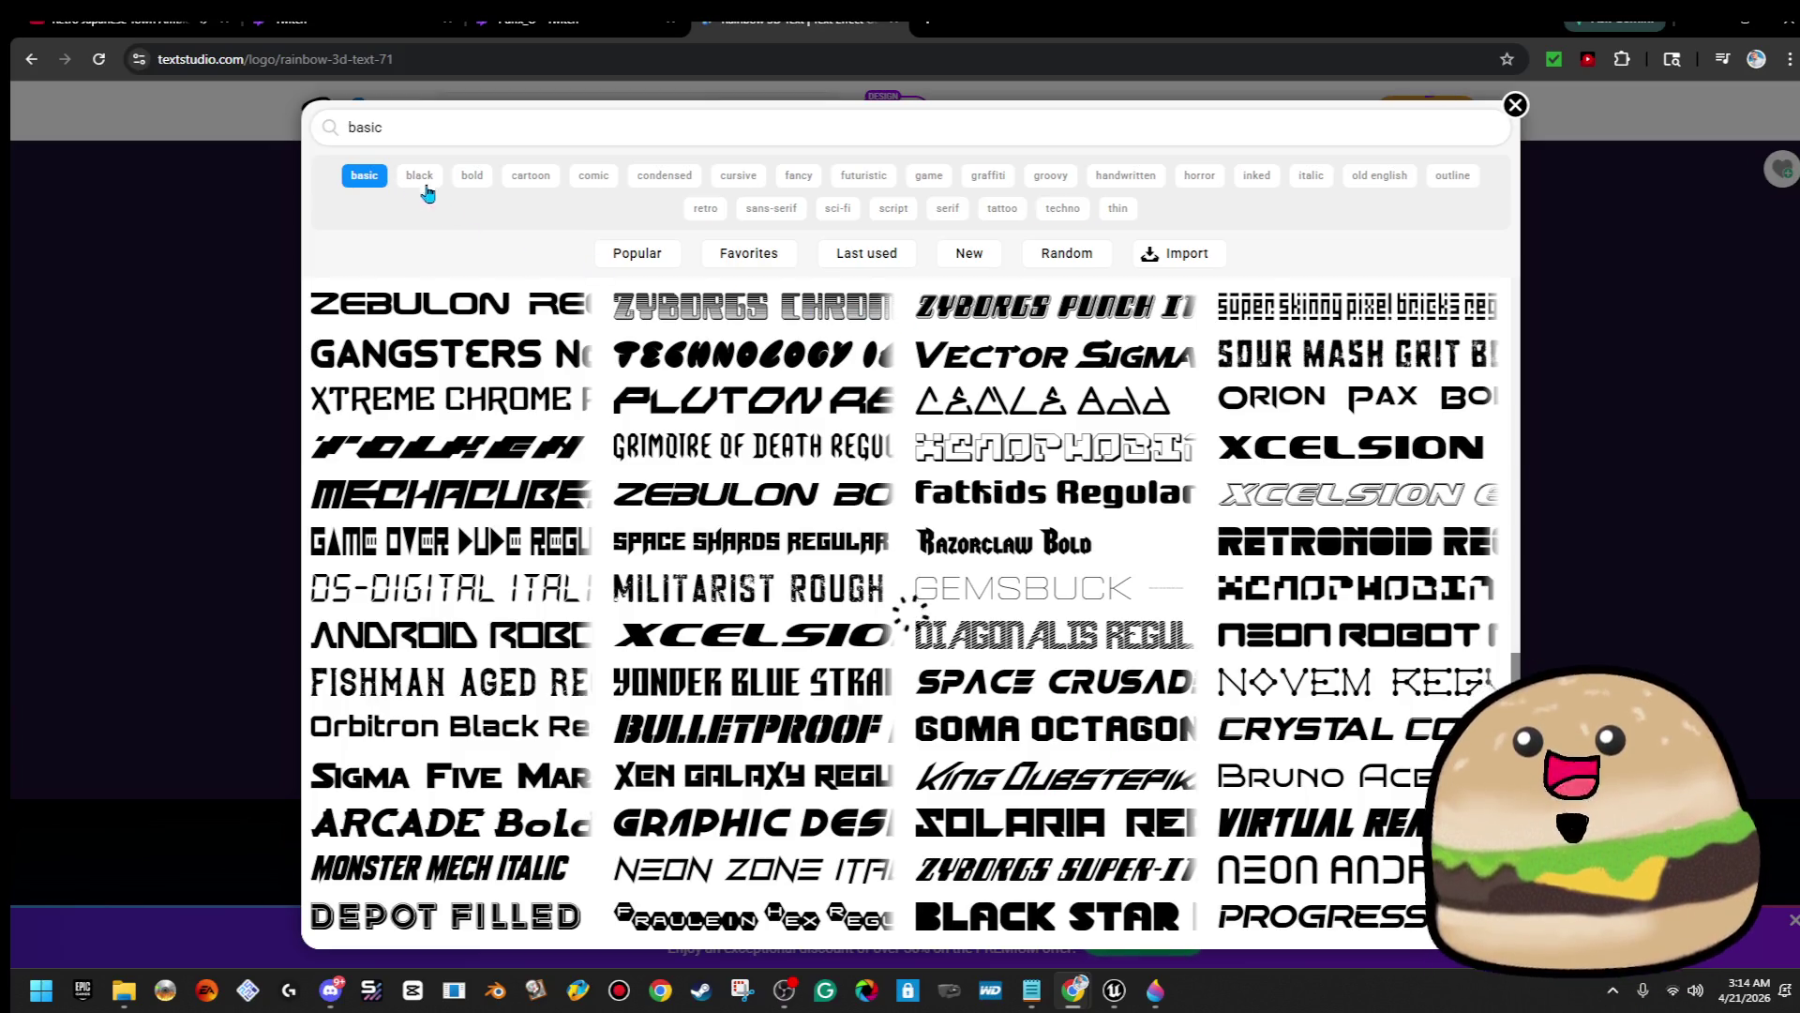
Try Teko Bold, LEMON MILK Pro Regular and Lilita One Regular on the credit text
{"action": "scroll", "coordinate": [839, 642], "scroll_direction": "down", "scroll_amount": 5}
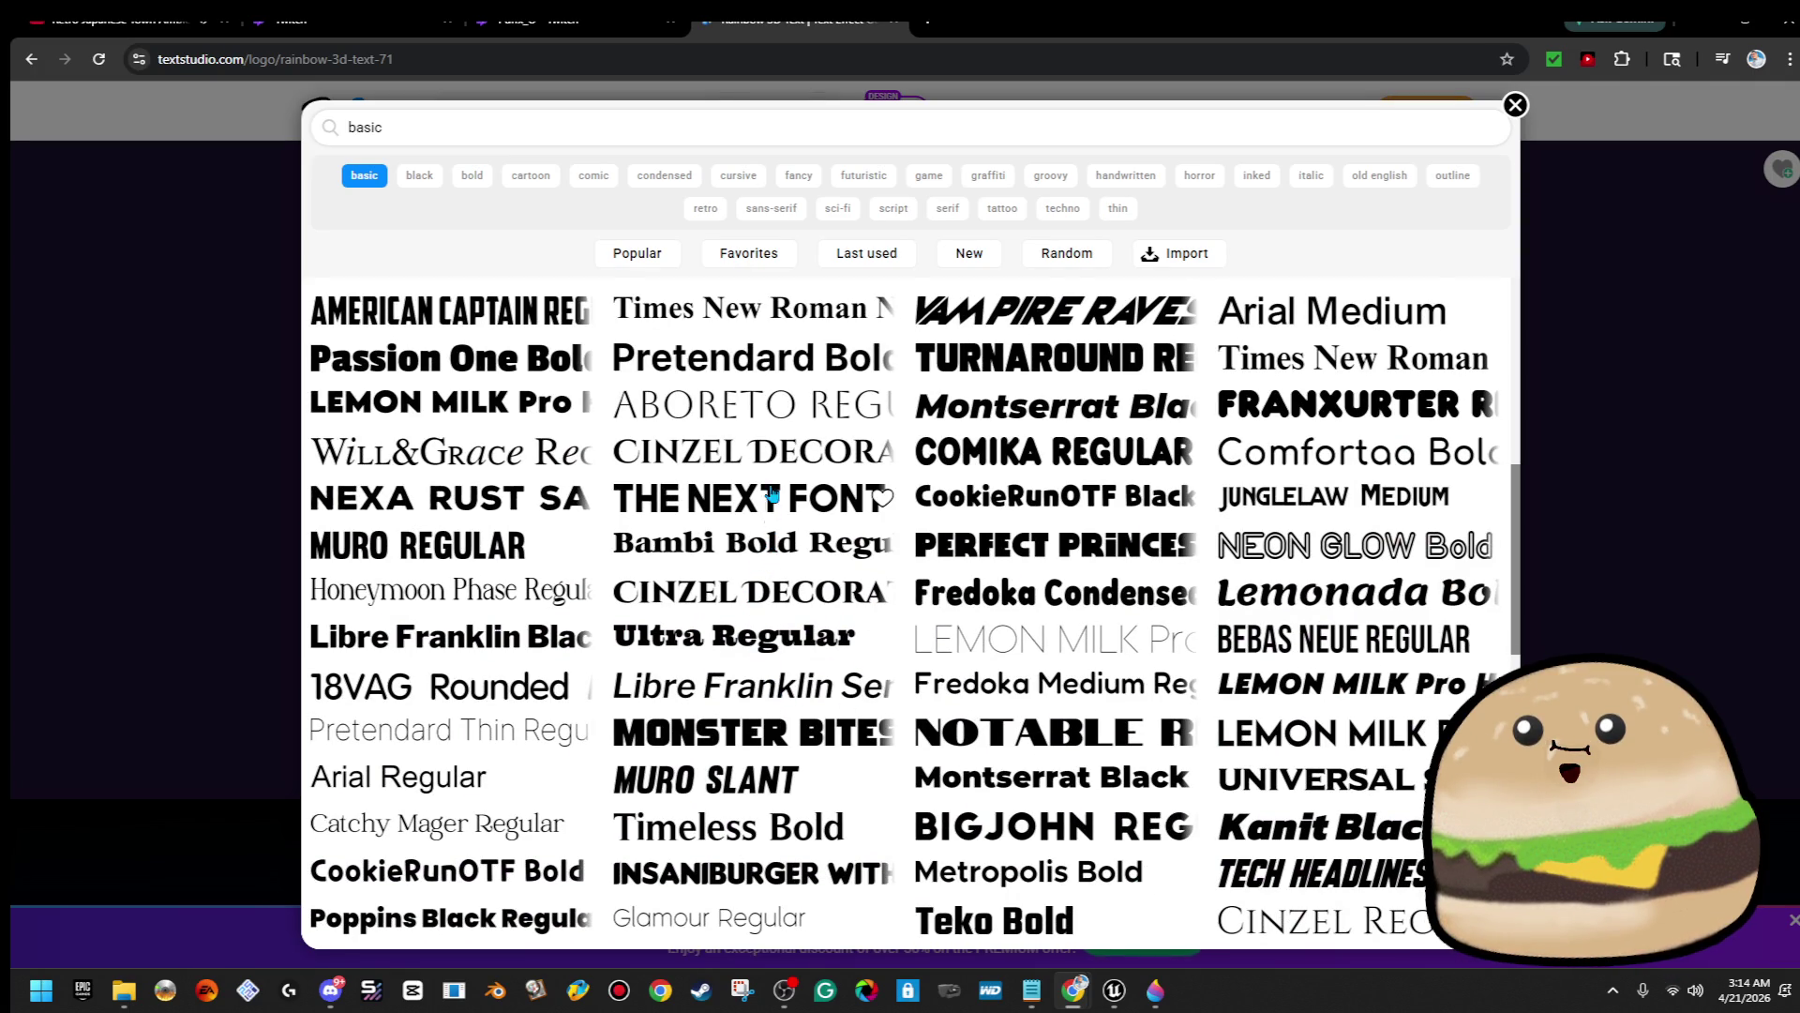
{"action": "scroll", "coordinate": [779, 502], "scroll_direction": "up", "scroll_amount": 4}
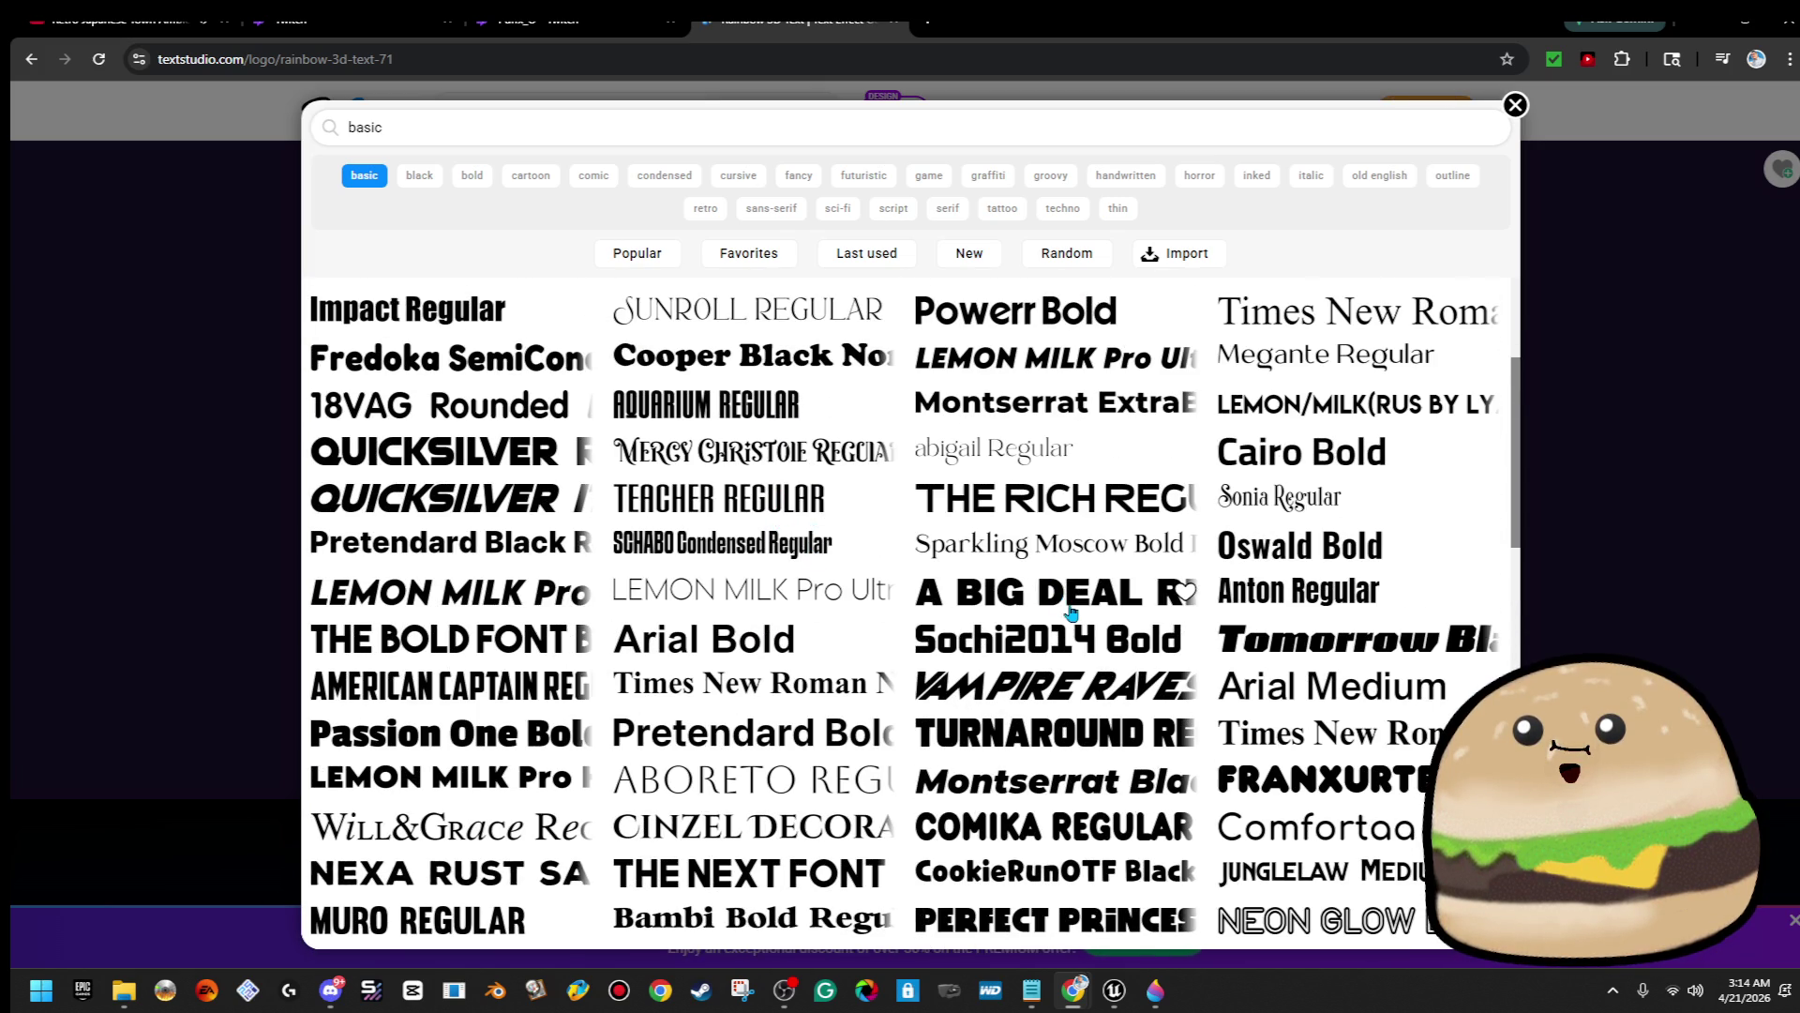
{"action": "scroll", "coordinate": [1072, 613], "scroll_direction": "down", "scroll_amount": 5}
{"action": "left_click", "coordinate": [1034, 643]}
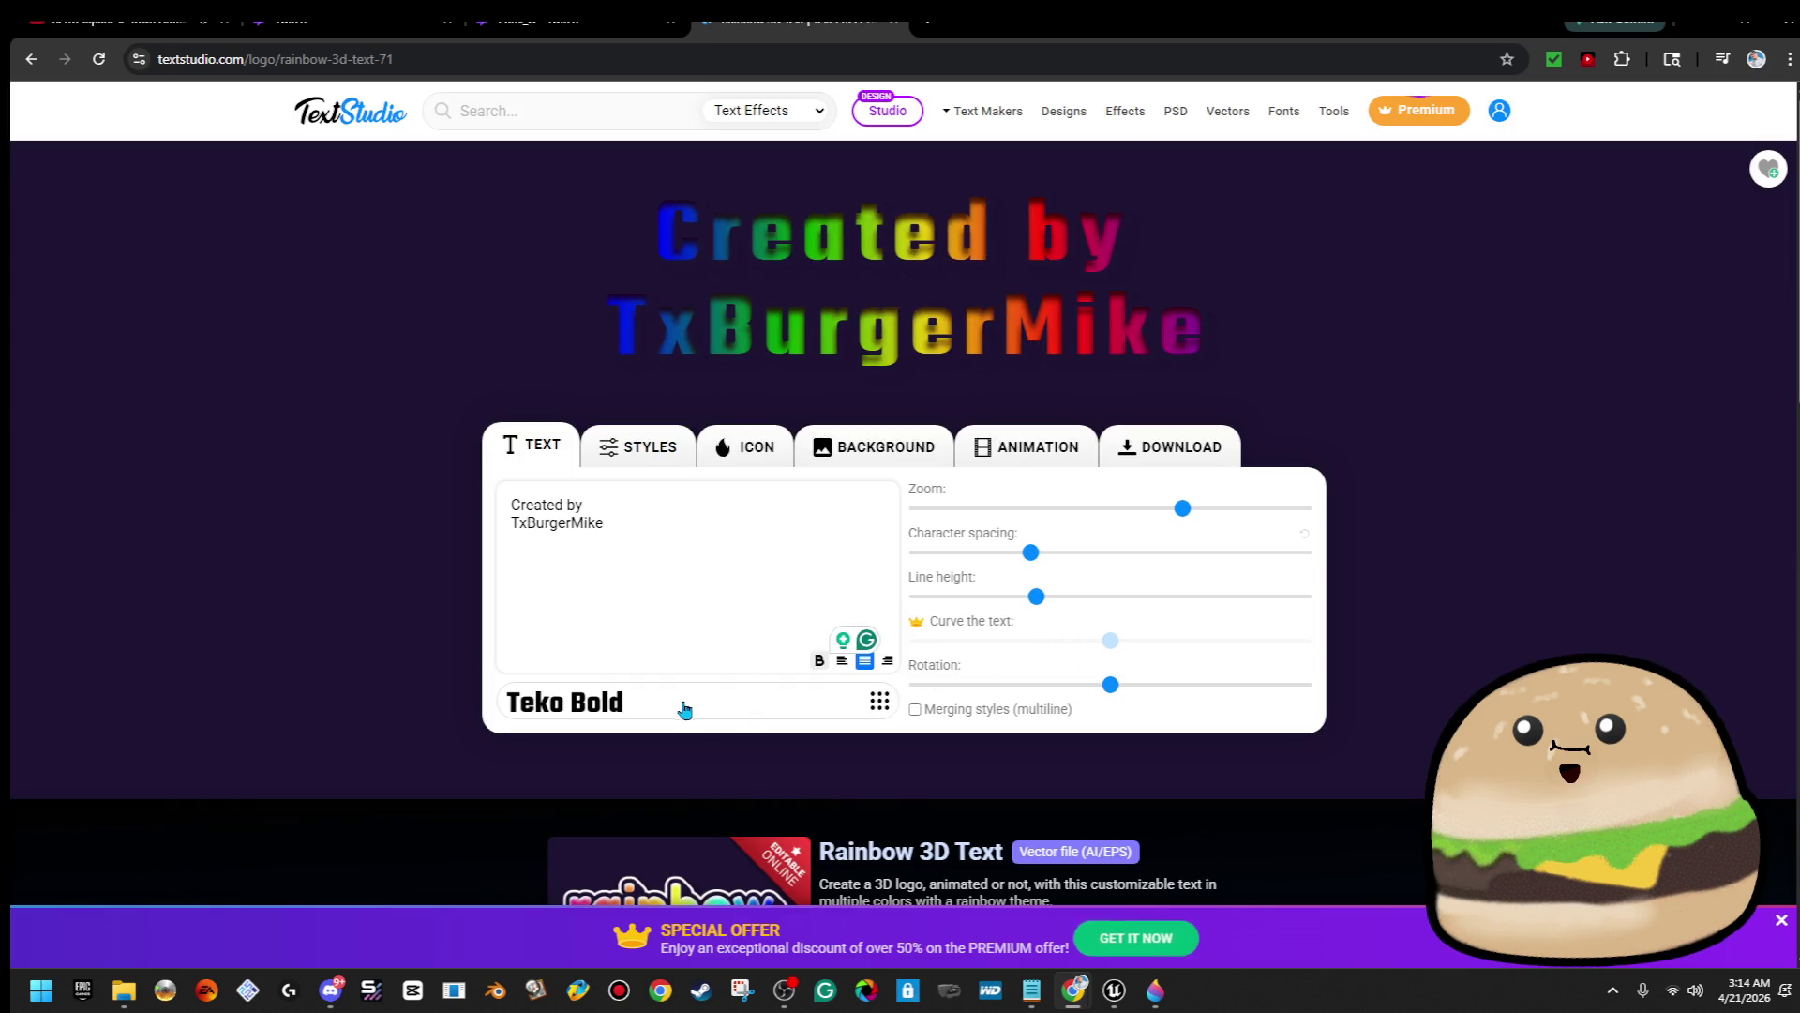
{"action": "left_click", "coordinate": [616, 711]}
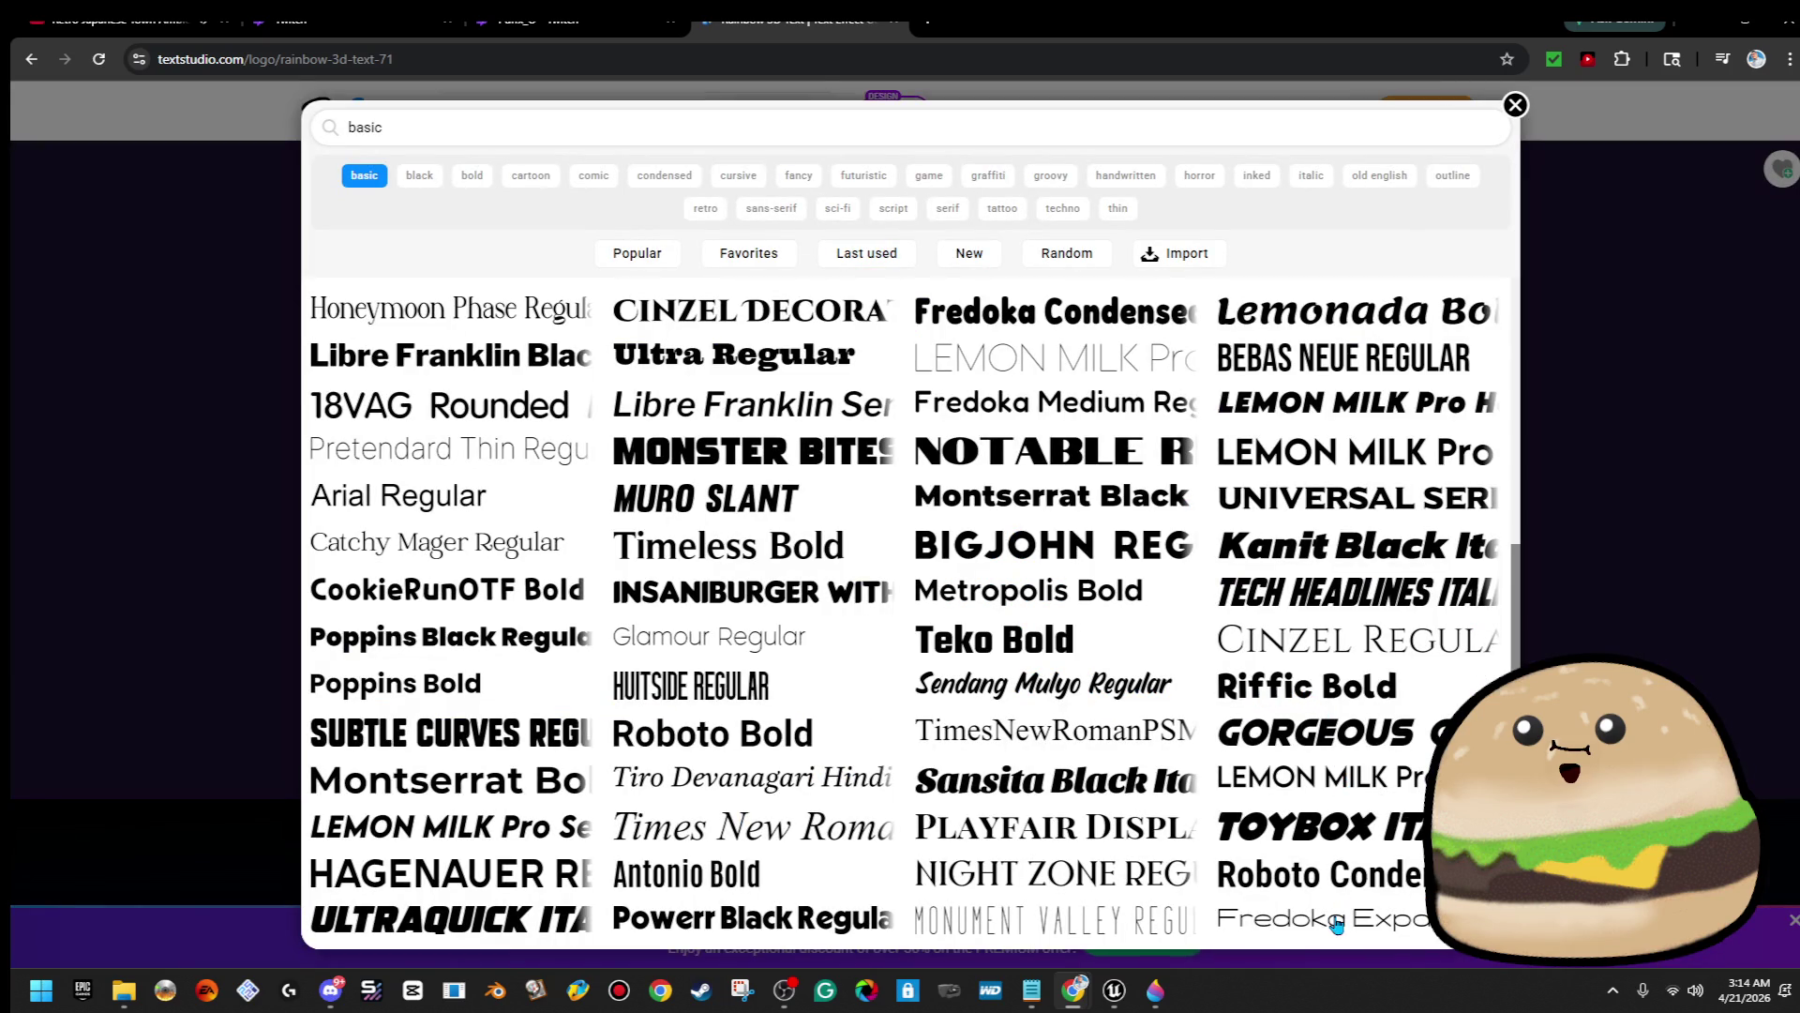
{"action": "left_click", "coordinate": [1339, 795]}
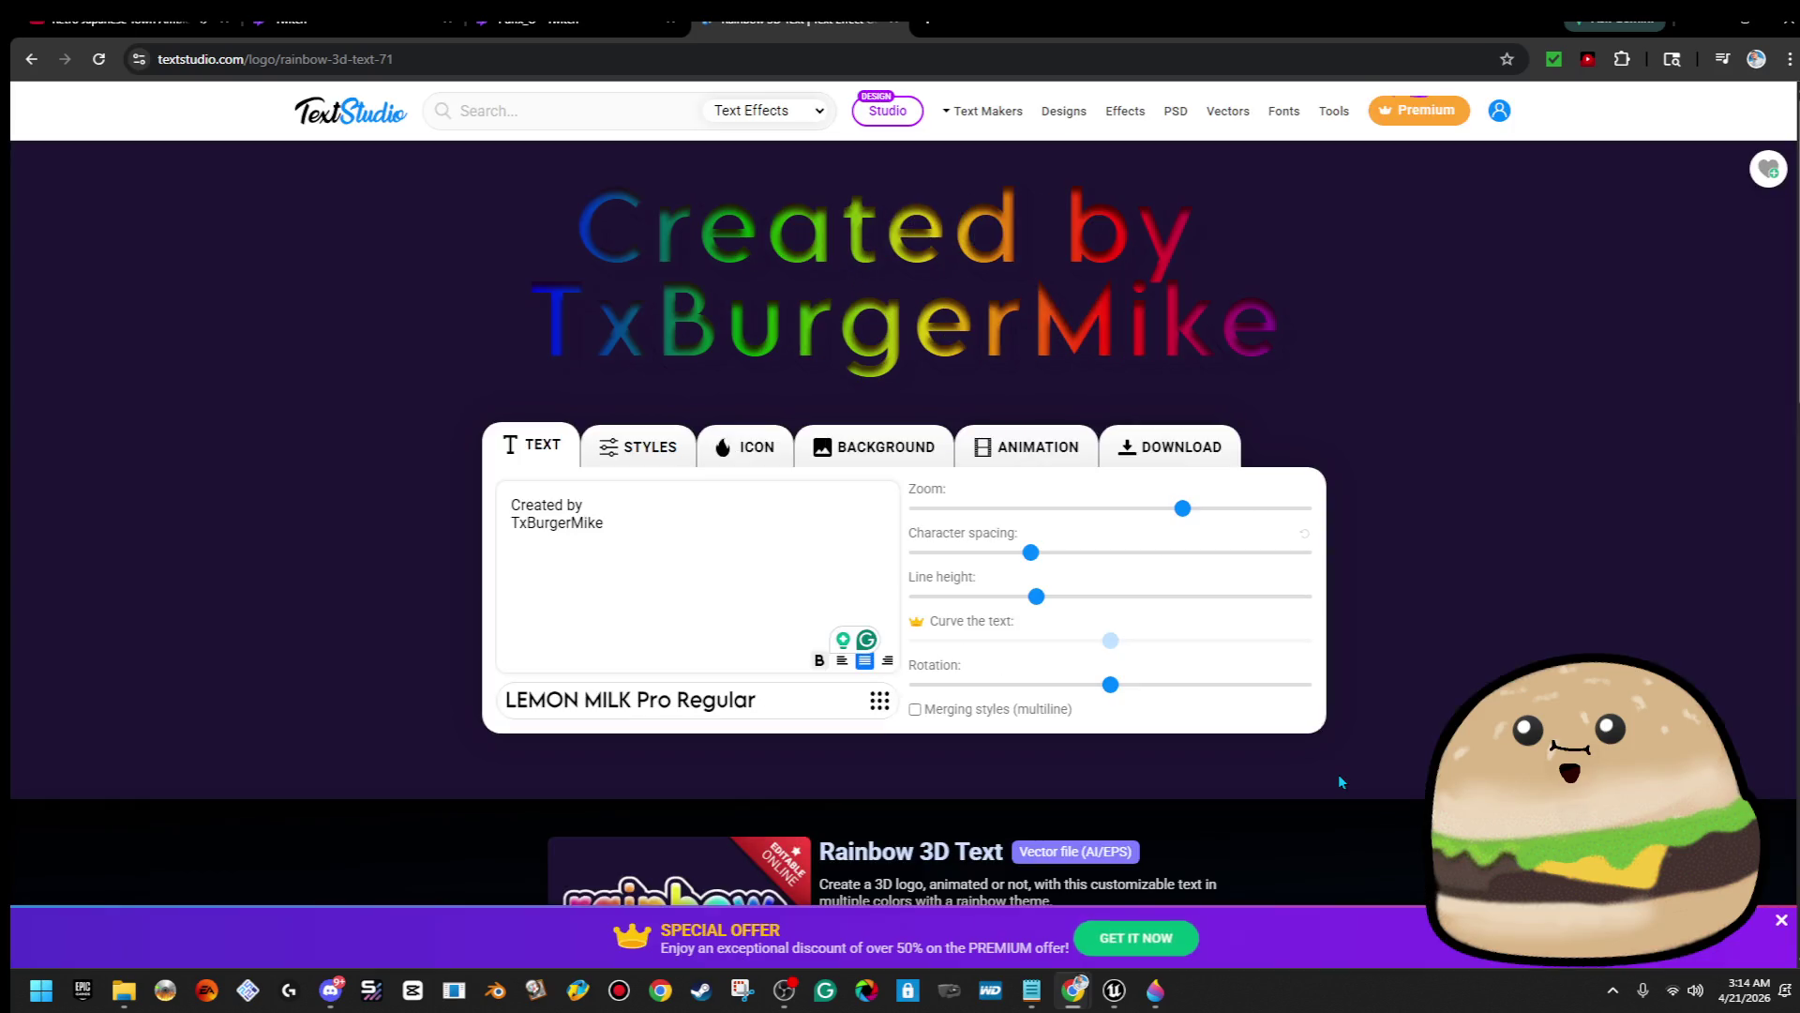
{"action": "left_click", "coordinate": [685, 710]}
{"action": "scroll", "coordinate": [694, 711], "scroll_direction": "down", "scroll_amount": 6}
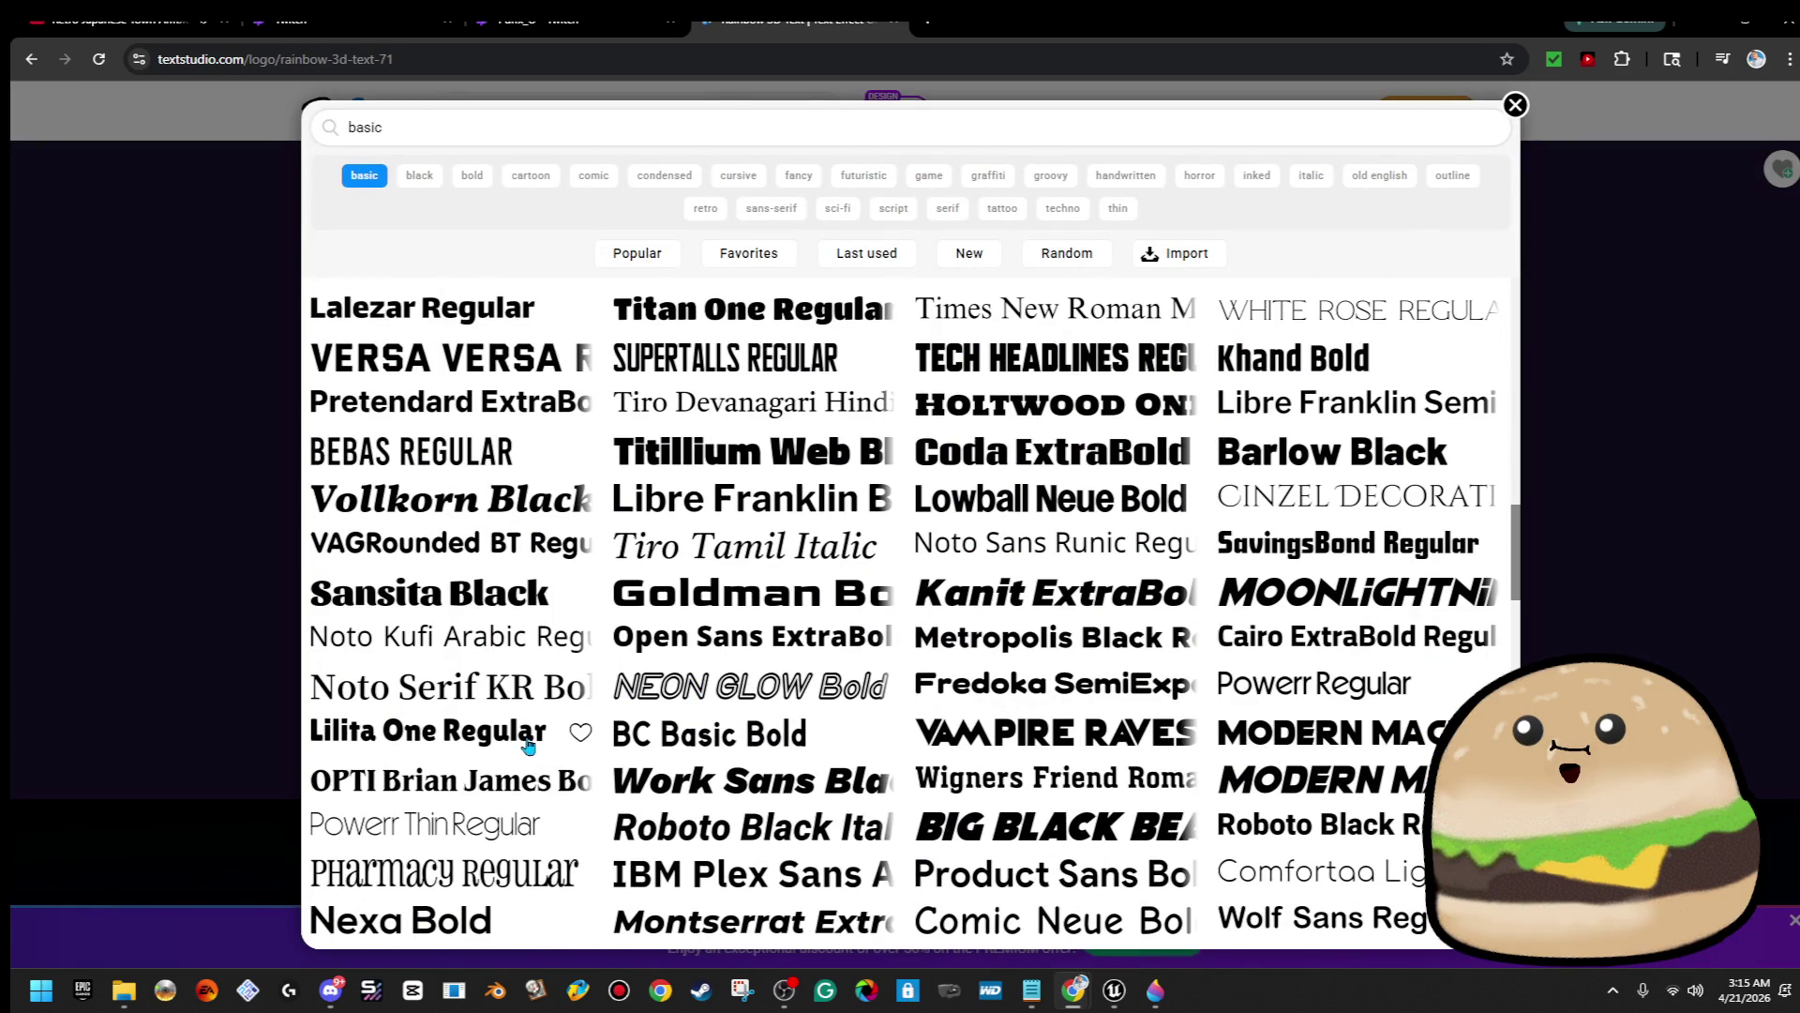
{"action": "left_click", "coordinate": [528, 745]}
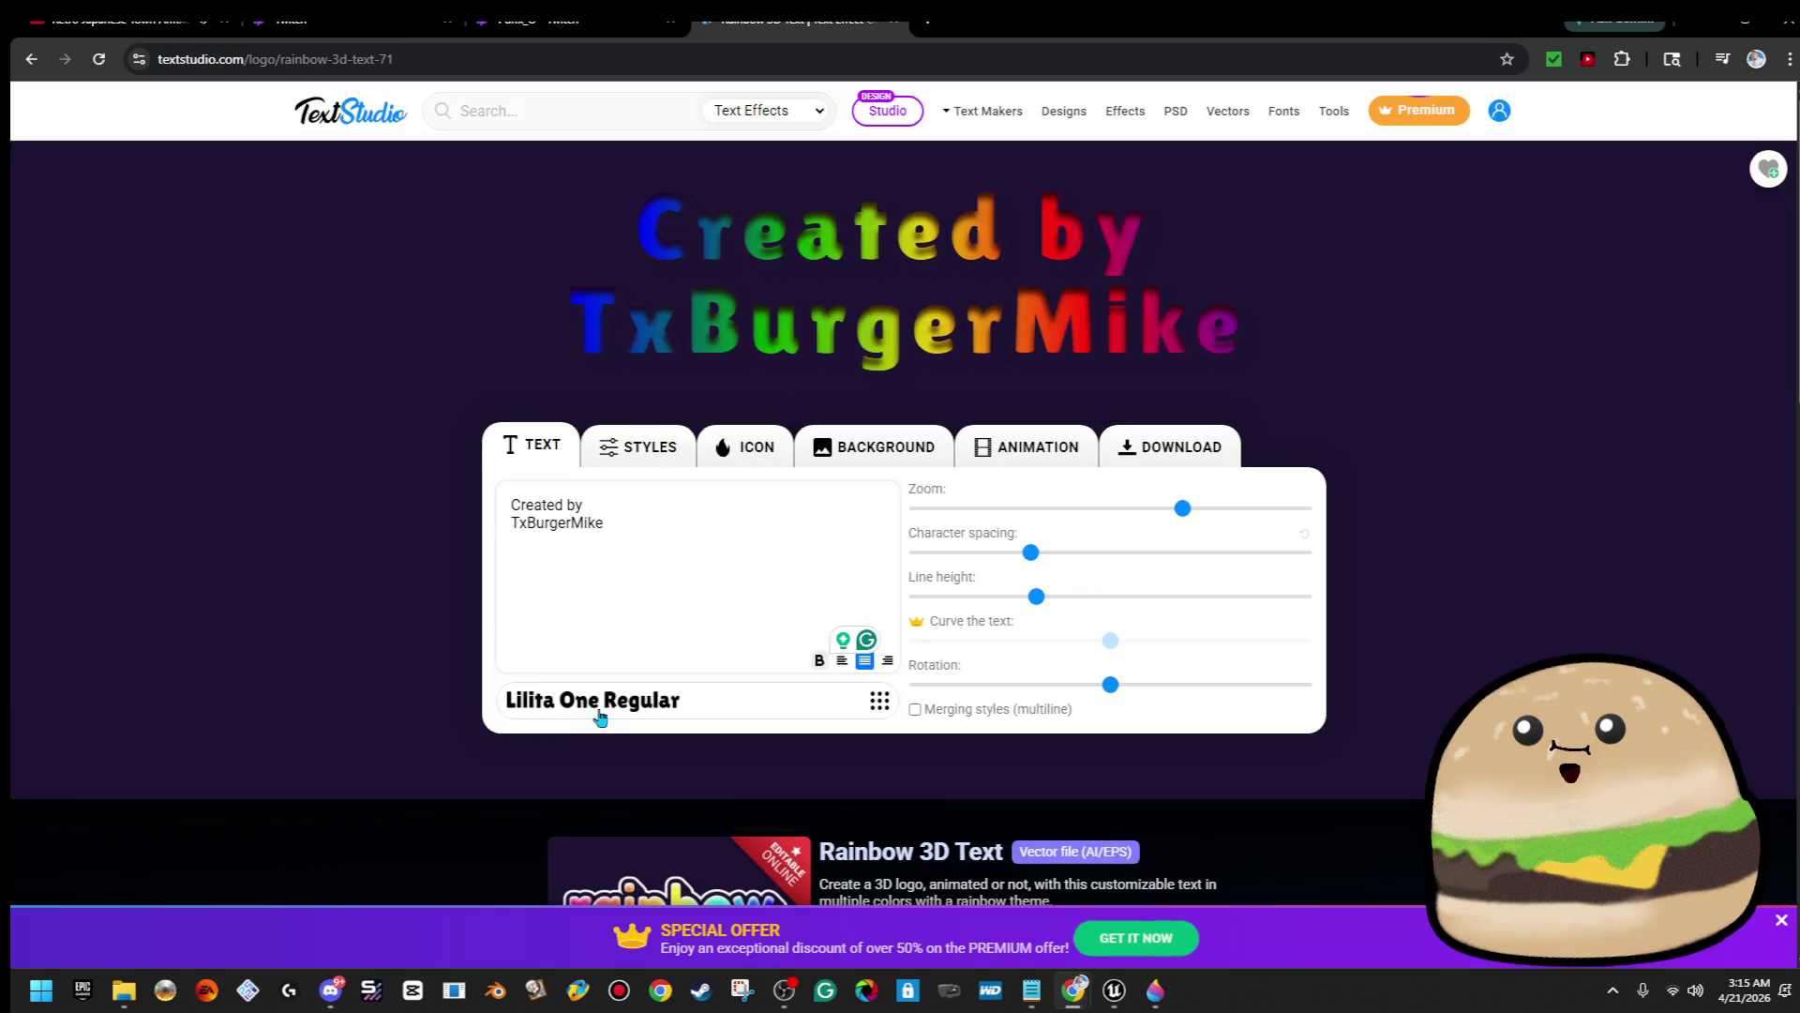
Try Fredoka SemiExpanded, Fredoka One and PROFFESIONAL Normal on the credit text
{"action": "left_click", "coordinate": [607, 705]}
{"action": "scroll", "coordinate": [611, 698], "scroll_direction": "down", "scroll_amount": 5}
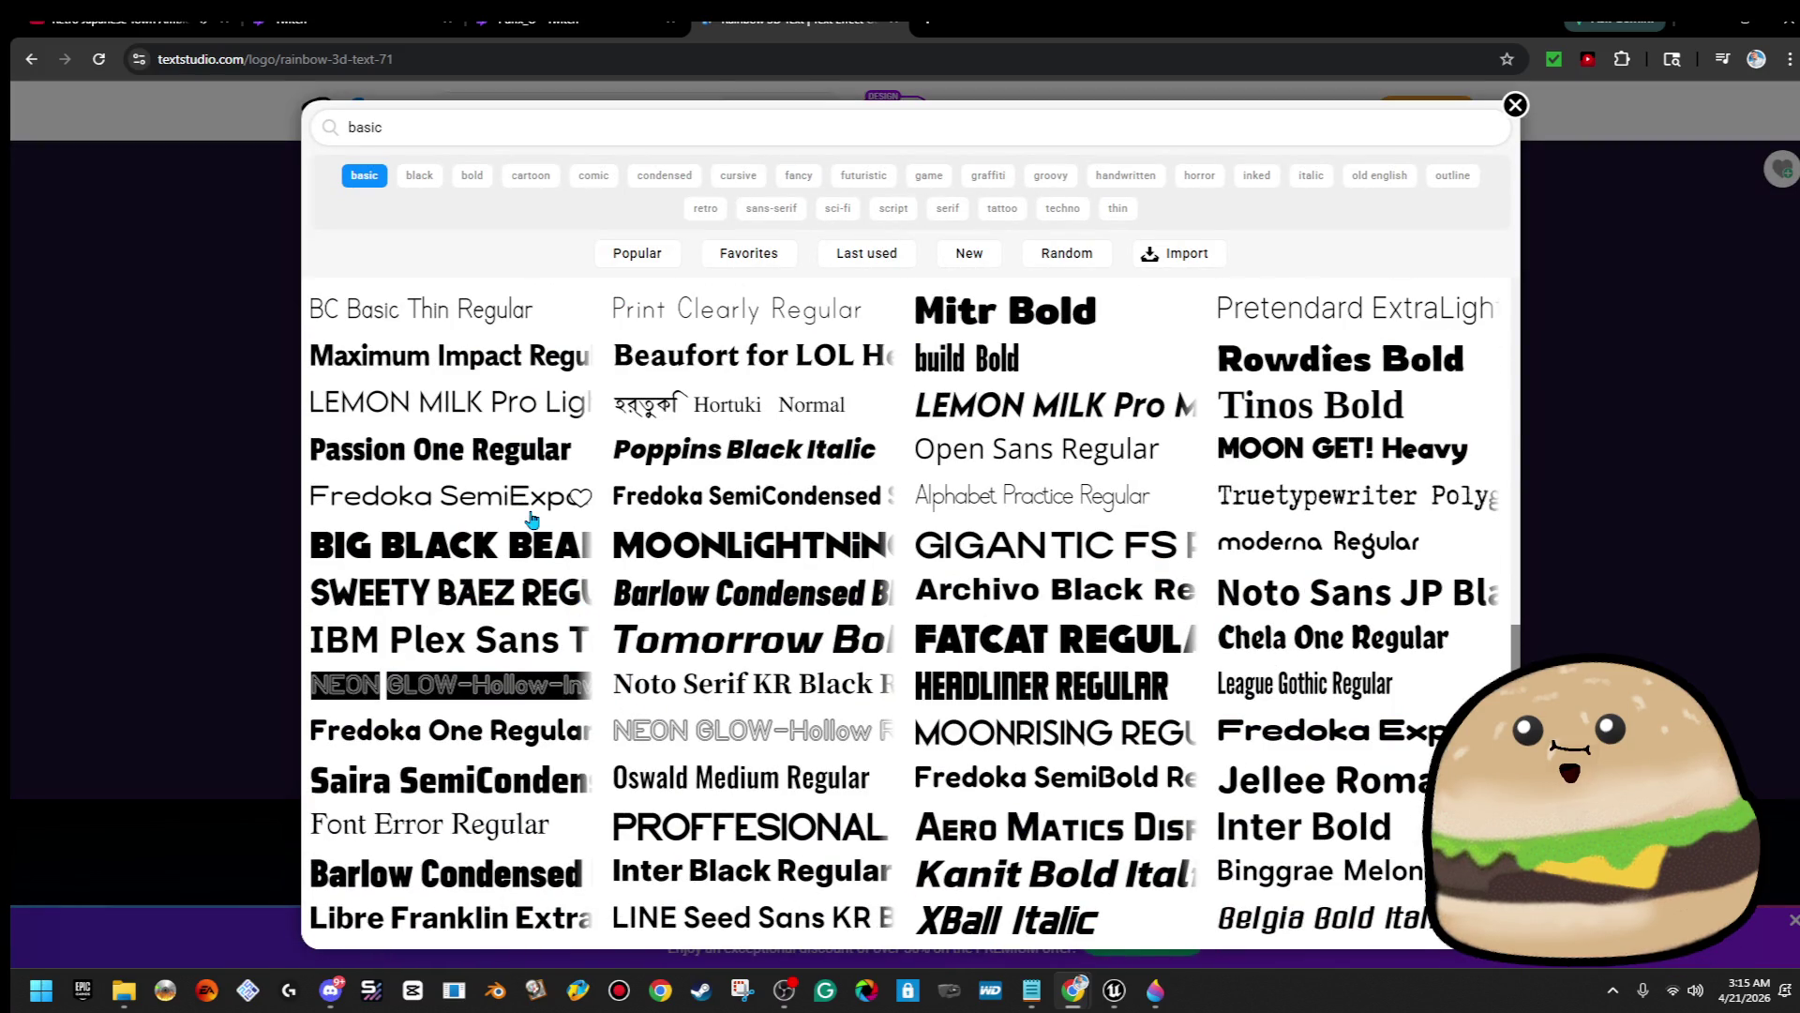
{"action": "left_click", "coordinate": [526, 507]}
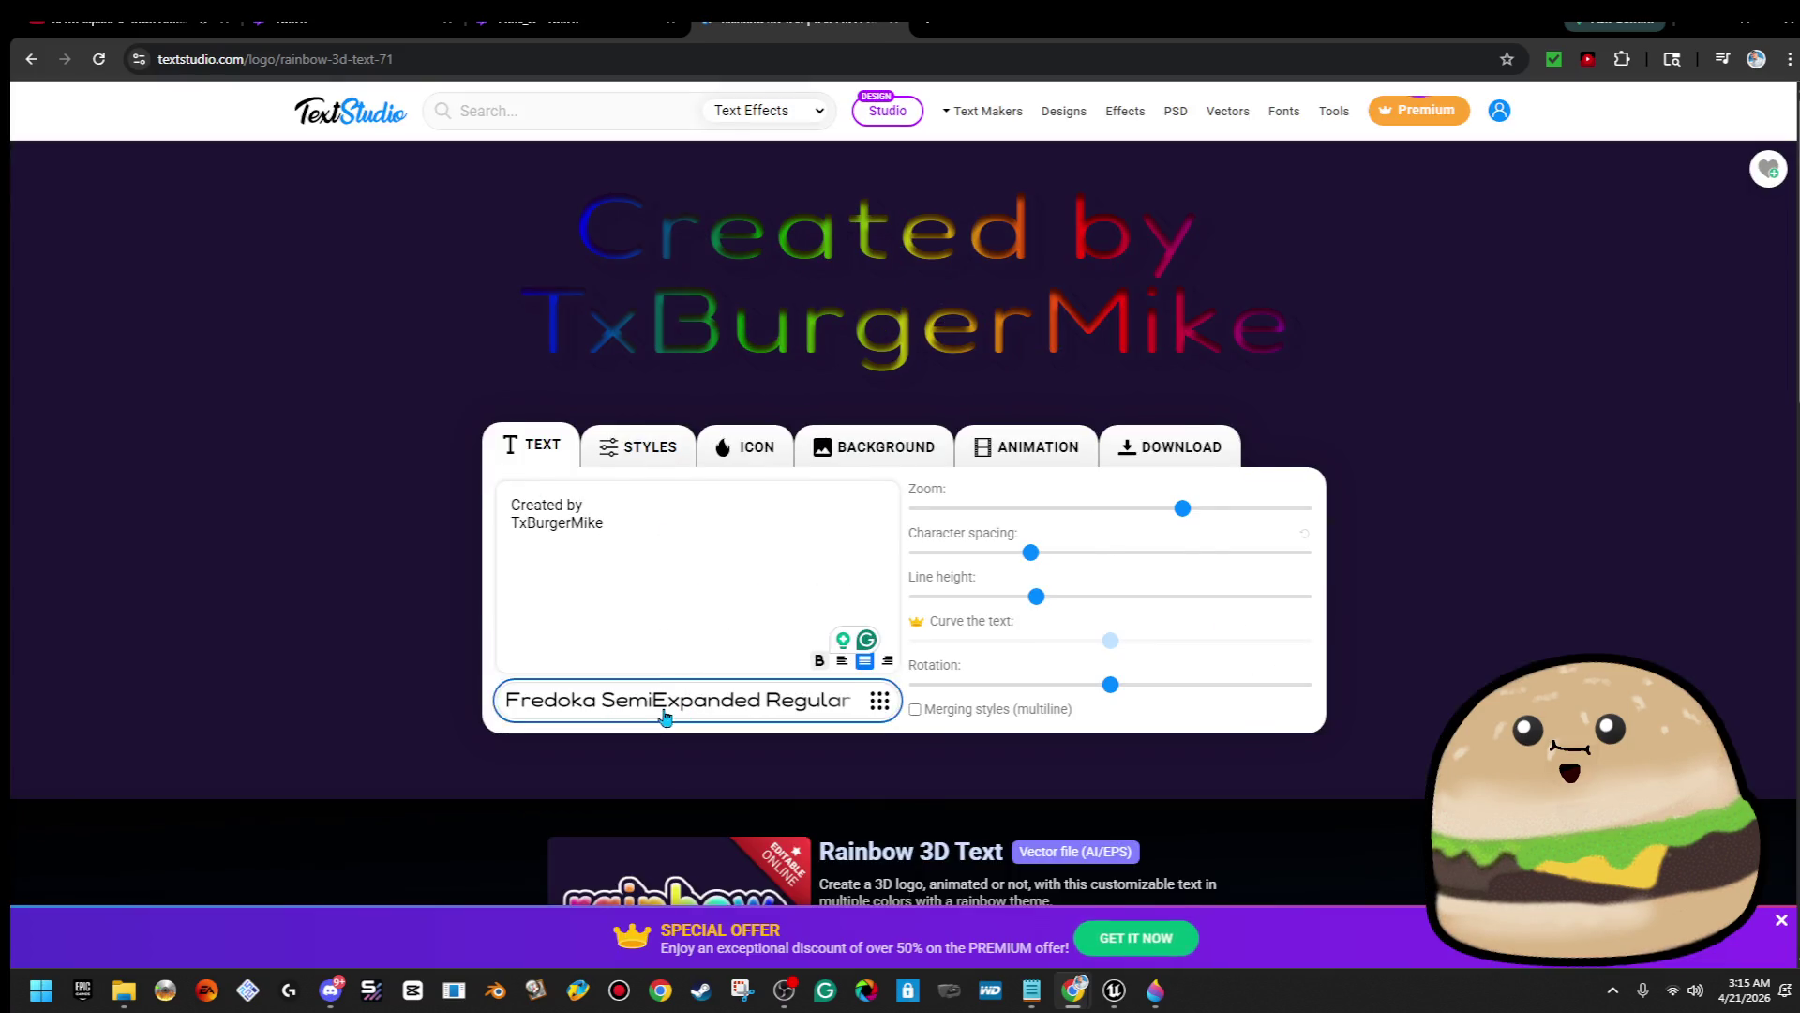
{"action": "left_click", "coordinate": [662, 705]}
{"action": "left_click", "coordinate": [514, 740]}
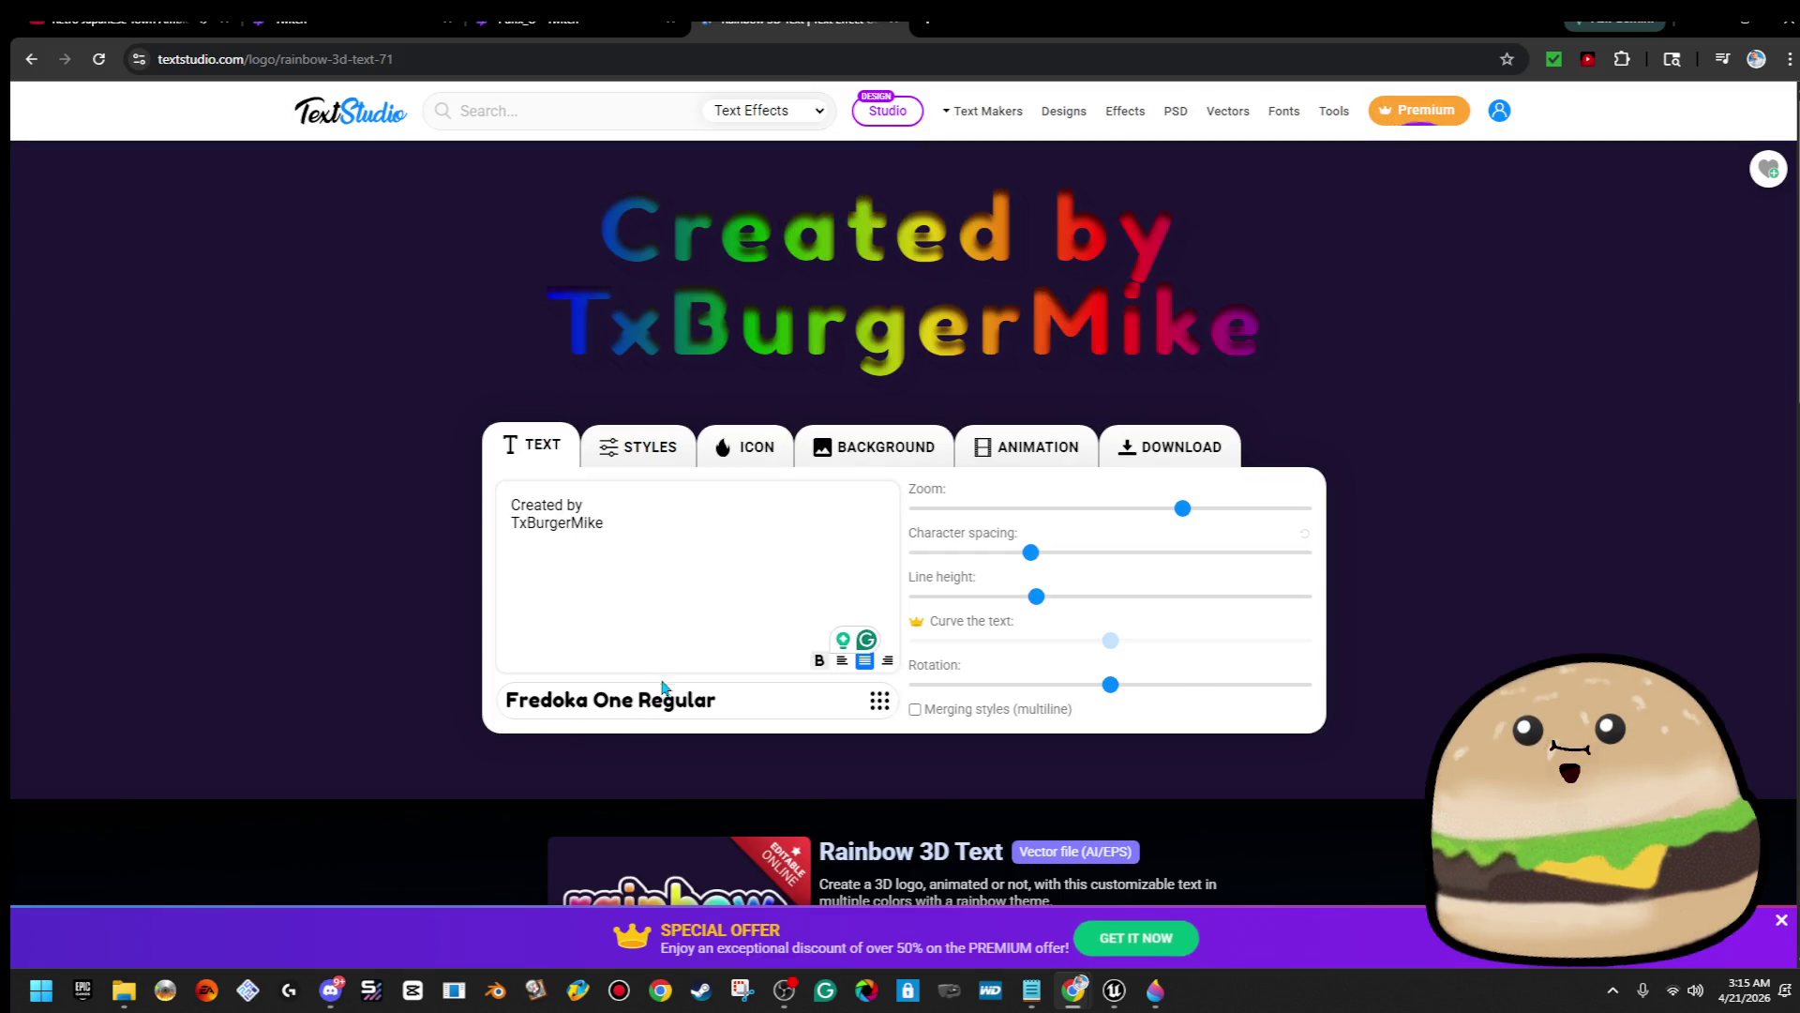
{"action": "left_click", "coordinate": [640, 712]}
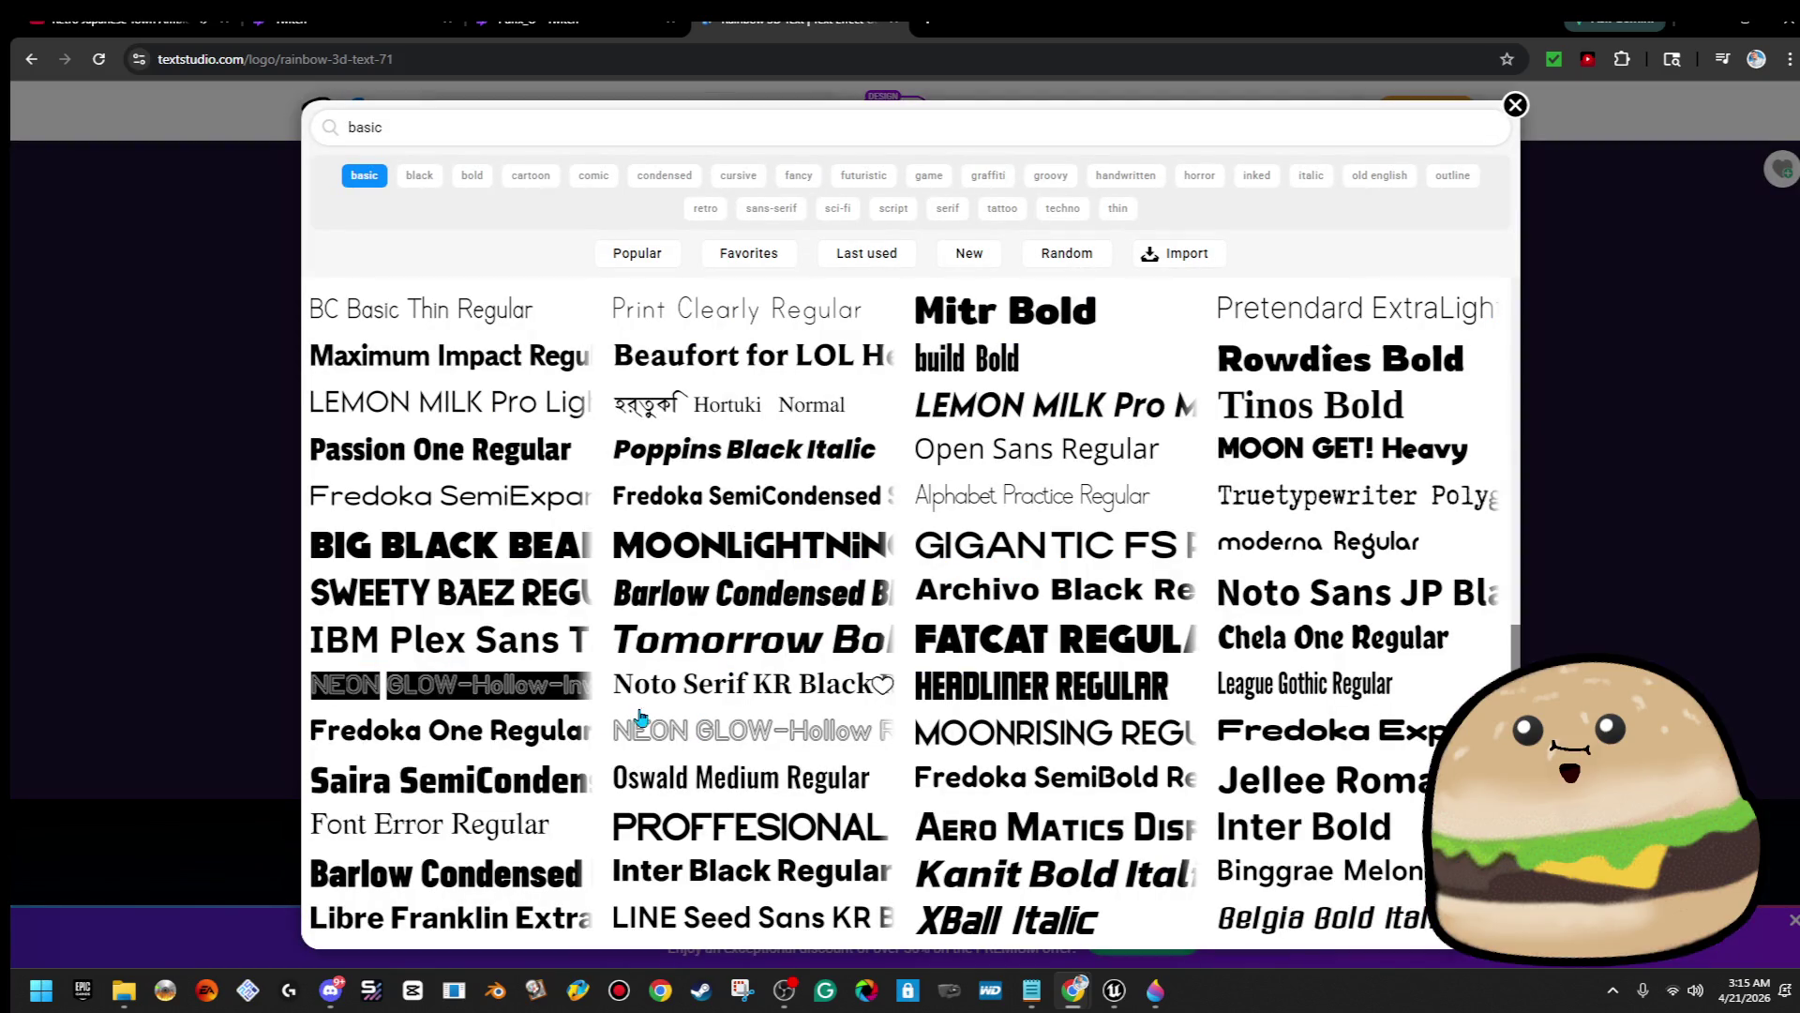
{"action": "left_click", "coordinate": [767, 834]}
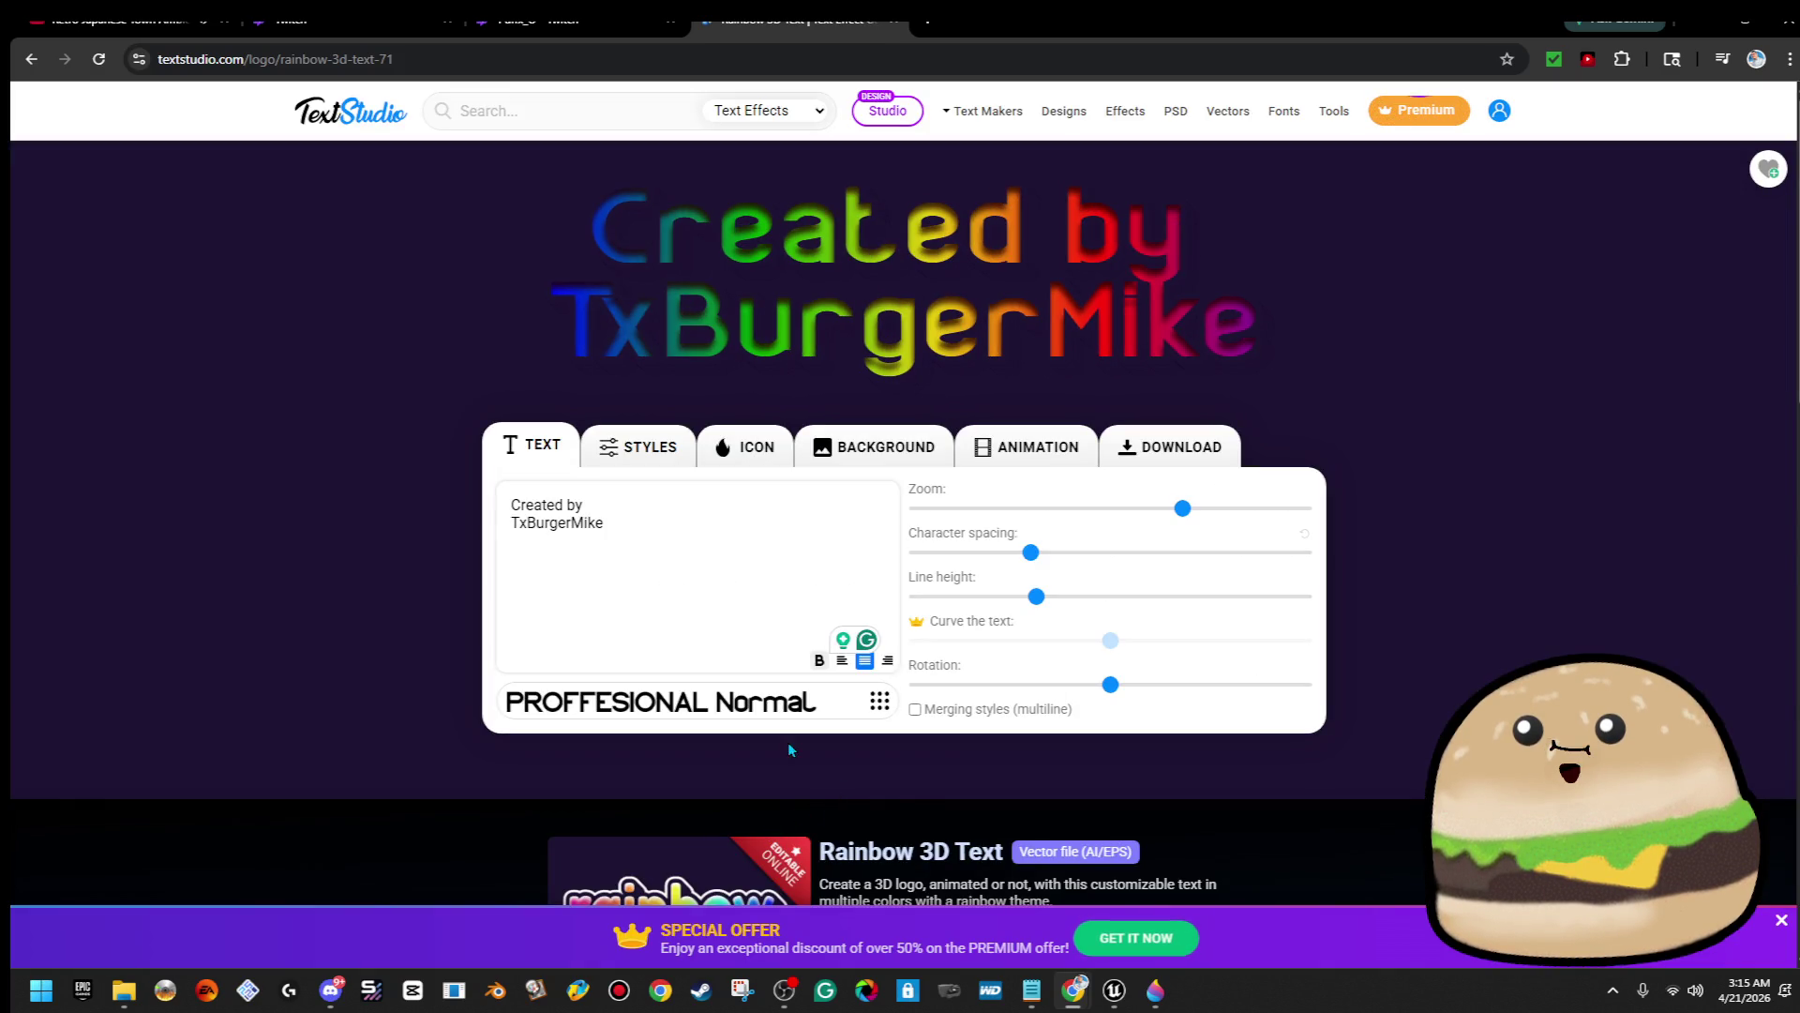
{"action": "left_click", "coordinate": [750, 710]}
{"action": "scroll", "coordinate": [1130, 802], "scroll_direction": "down", "scroll_amount": 3}
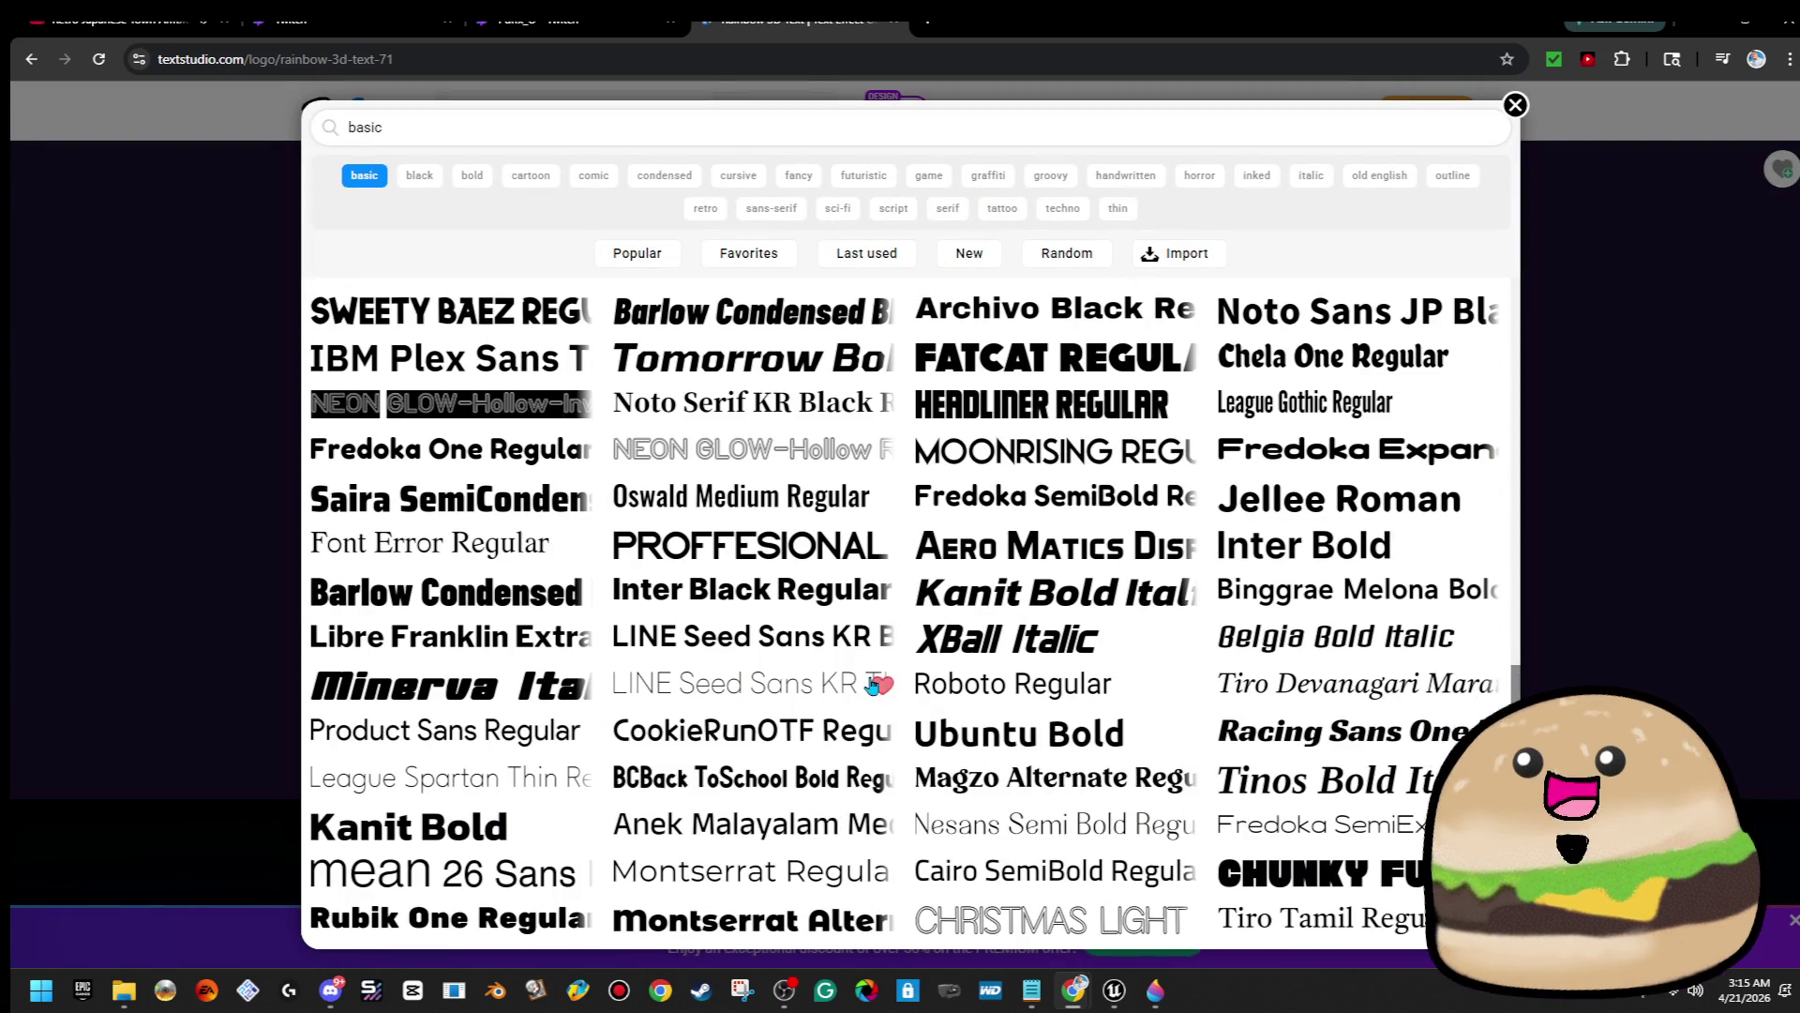
Set the text to LINE Seed Sans KR Bold Regular and retype it as 'CREATED BY'
{"action": "left_click", "coordinate": [795, 638]}
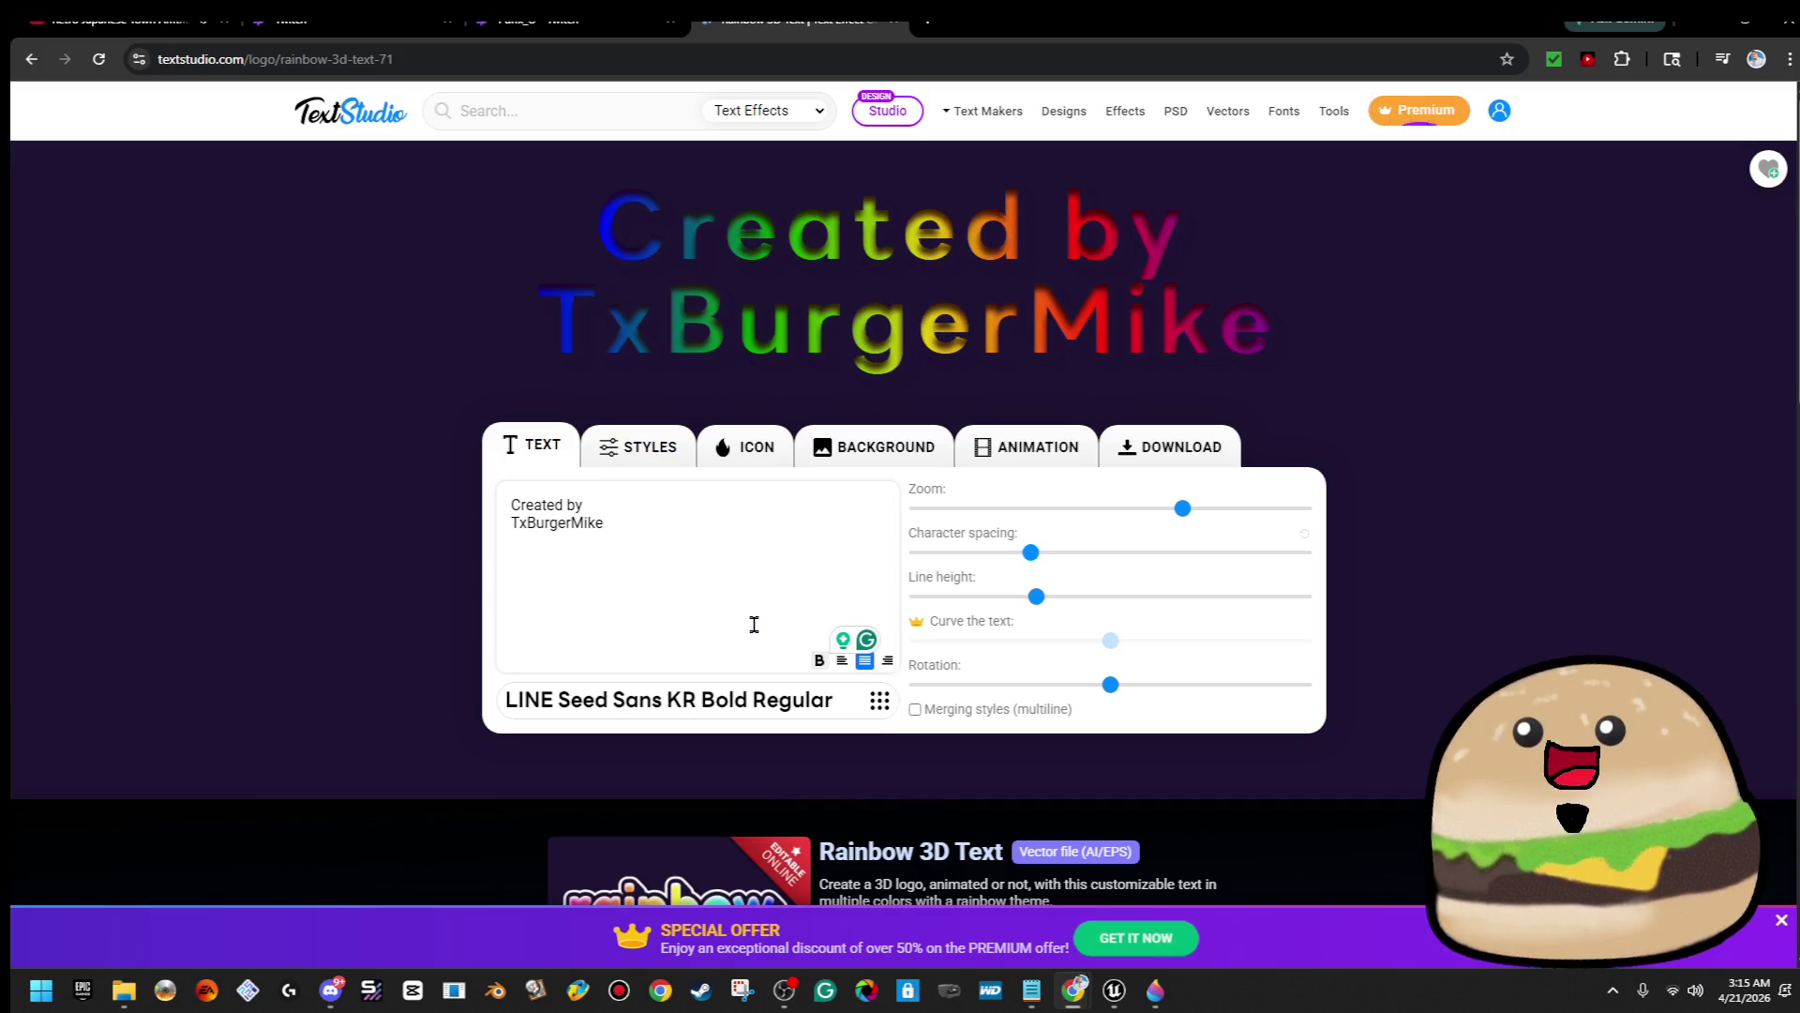
{"action": "left_click", "coordinate": [726, 558]}
{"action": "key", "text": "ctrl+a"}
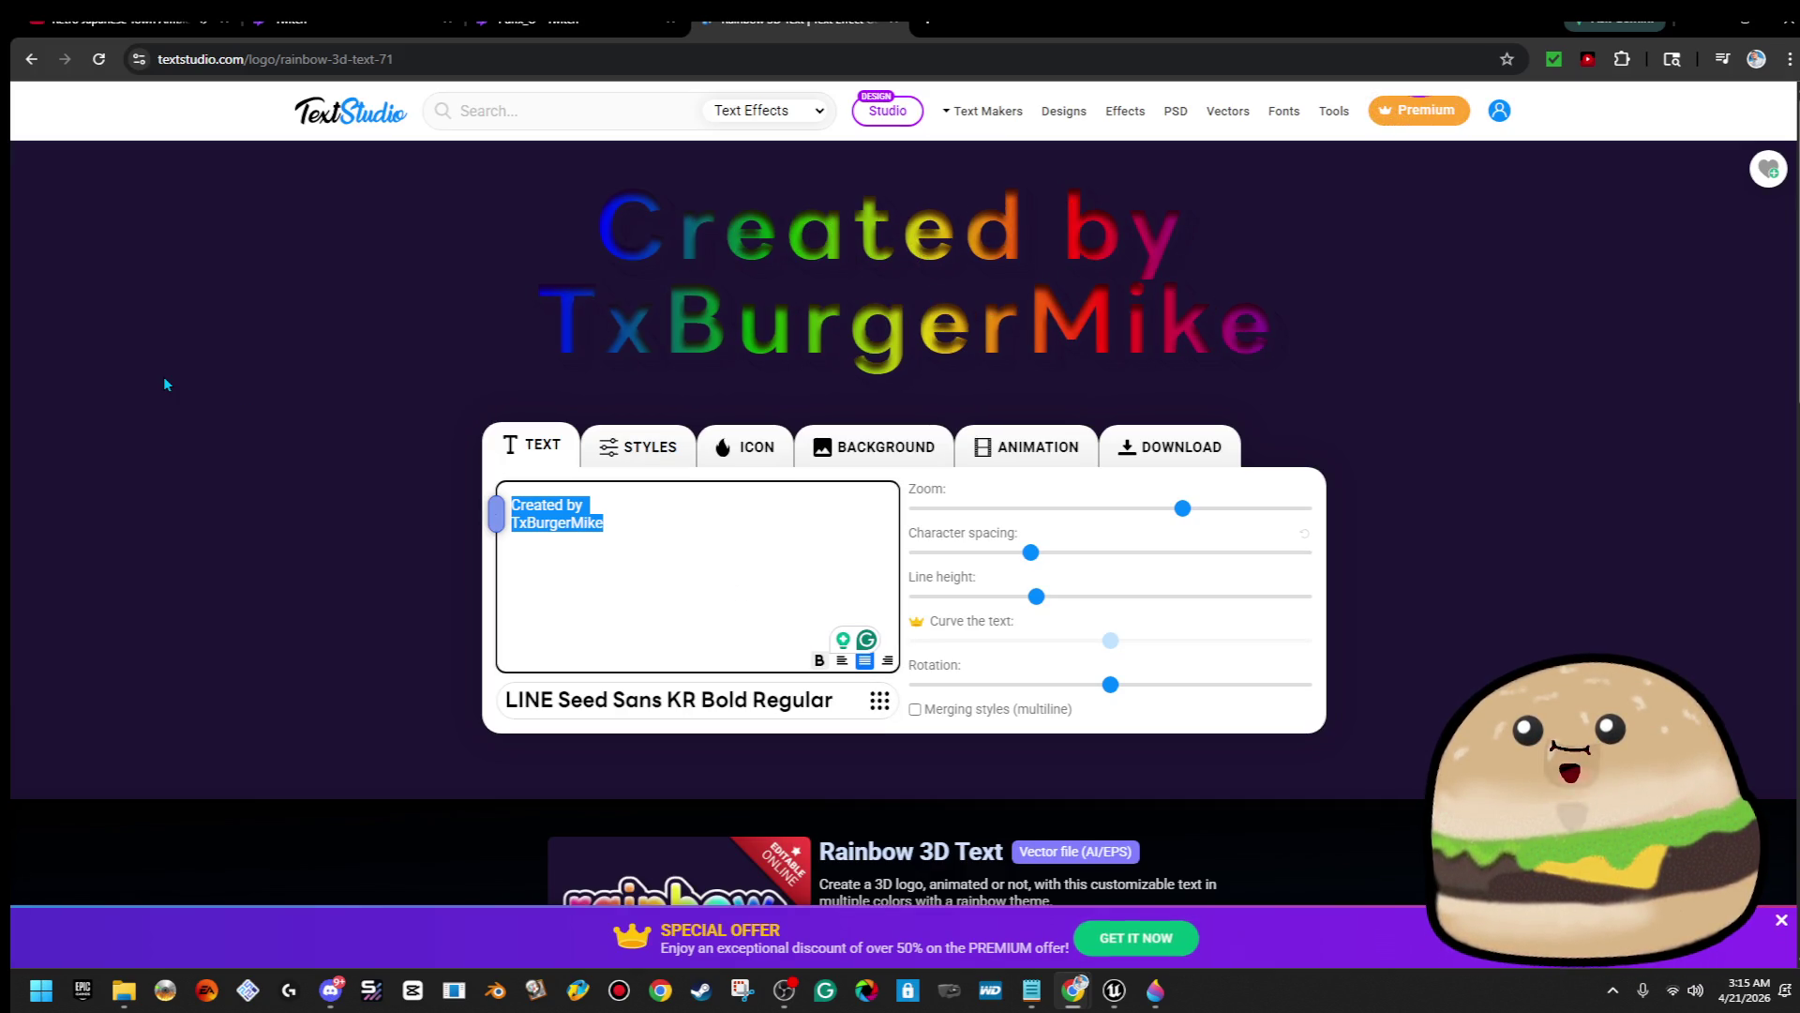
{"action": "type", "text": "CREATED B"}
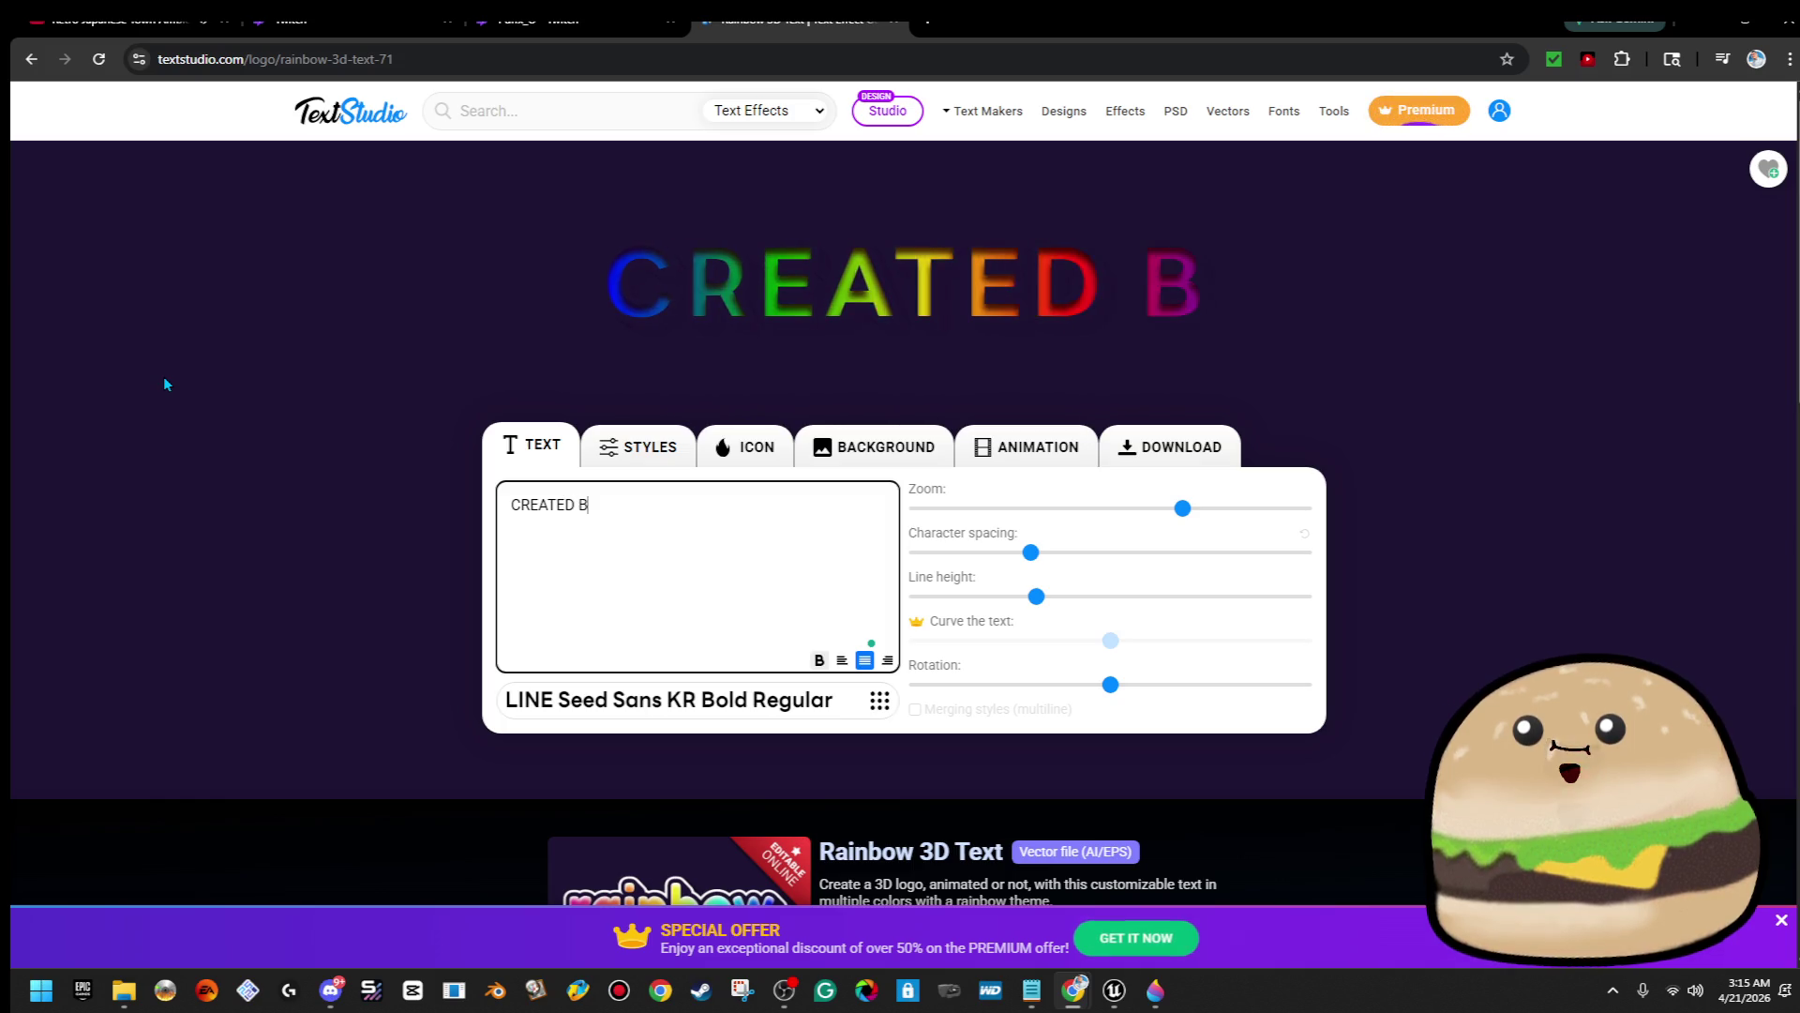
{"action": "type", "text": "Y"}
Add a second line reading '- TxBurgerMike -' under CREATED BY
{"action": "key", "text": "Return"}
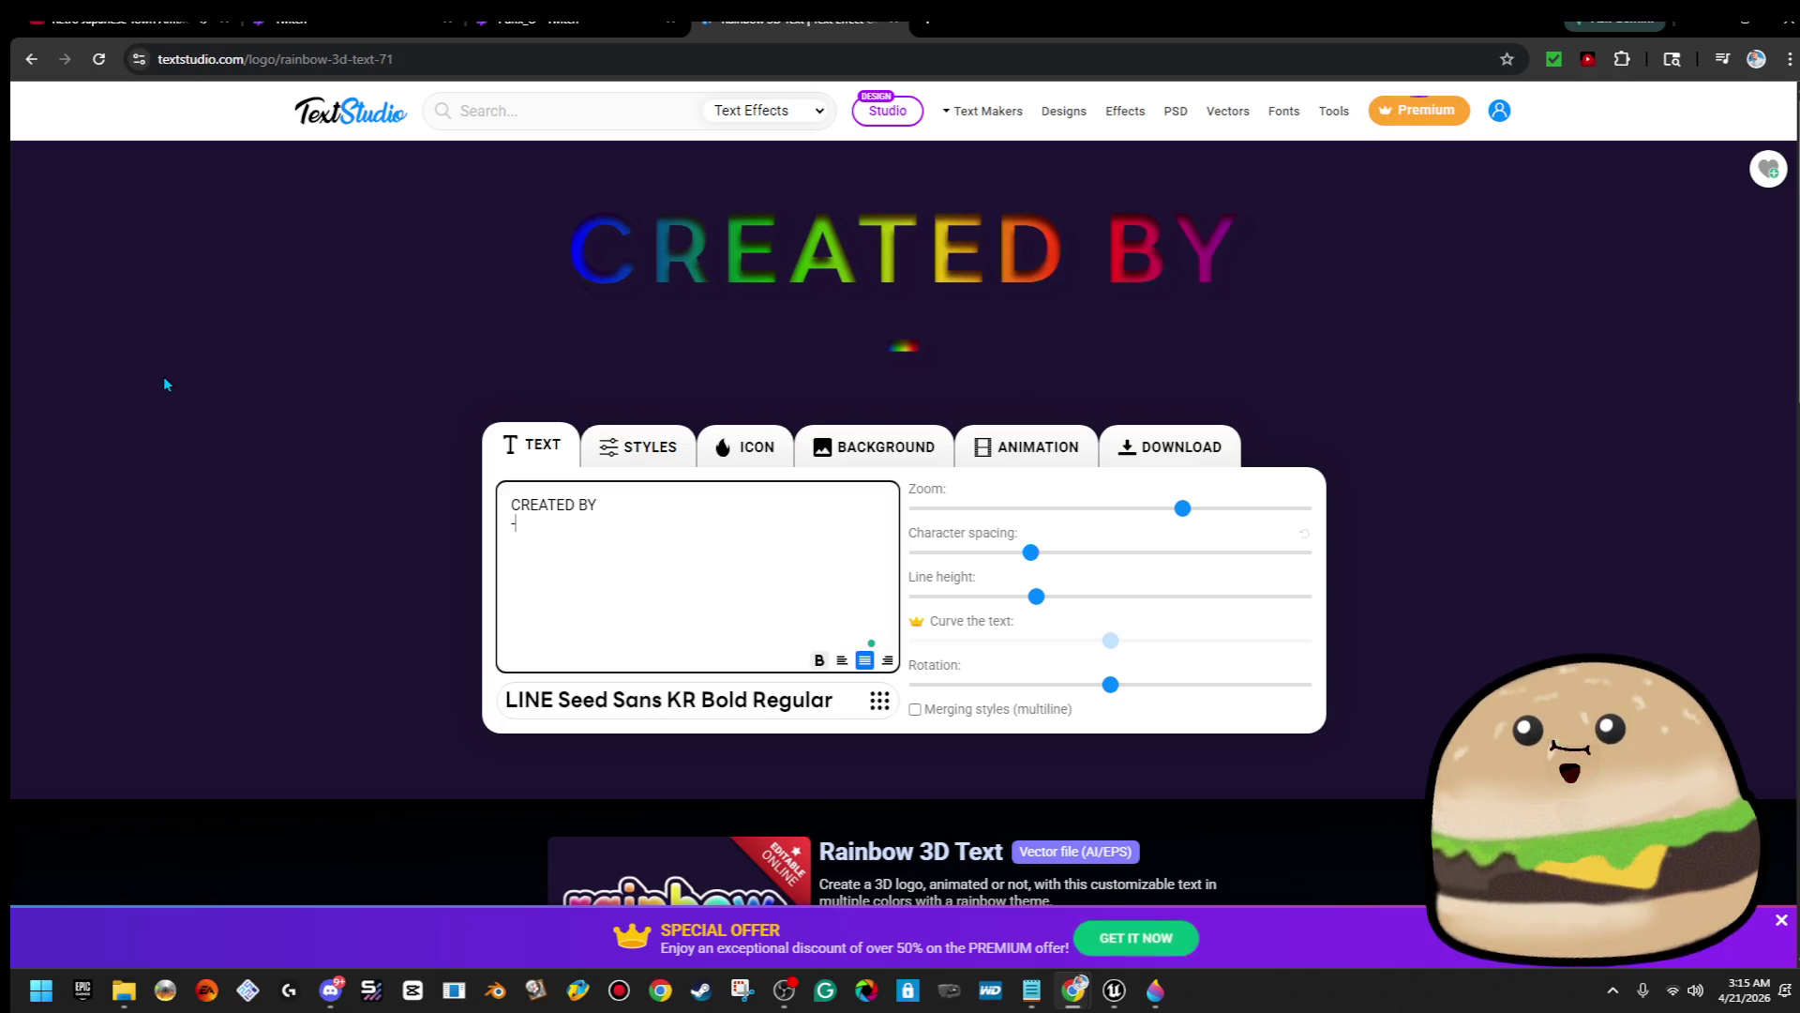
{"action": "type", "text": "- TxBurgermi"}
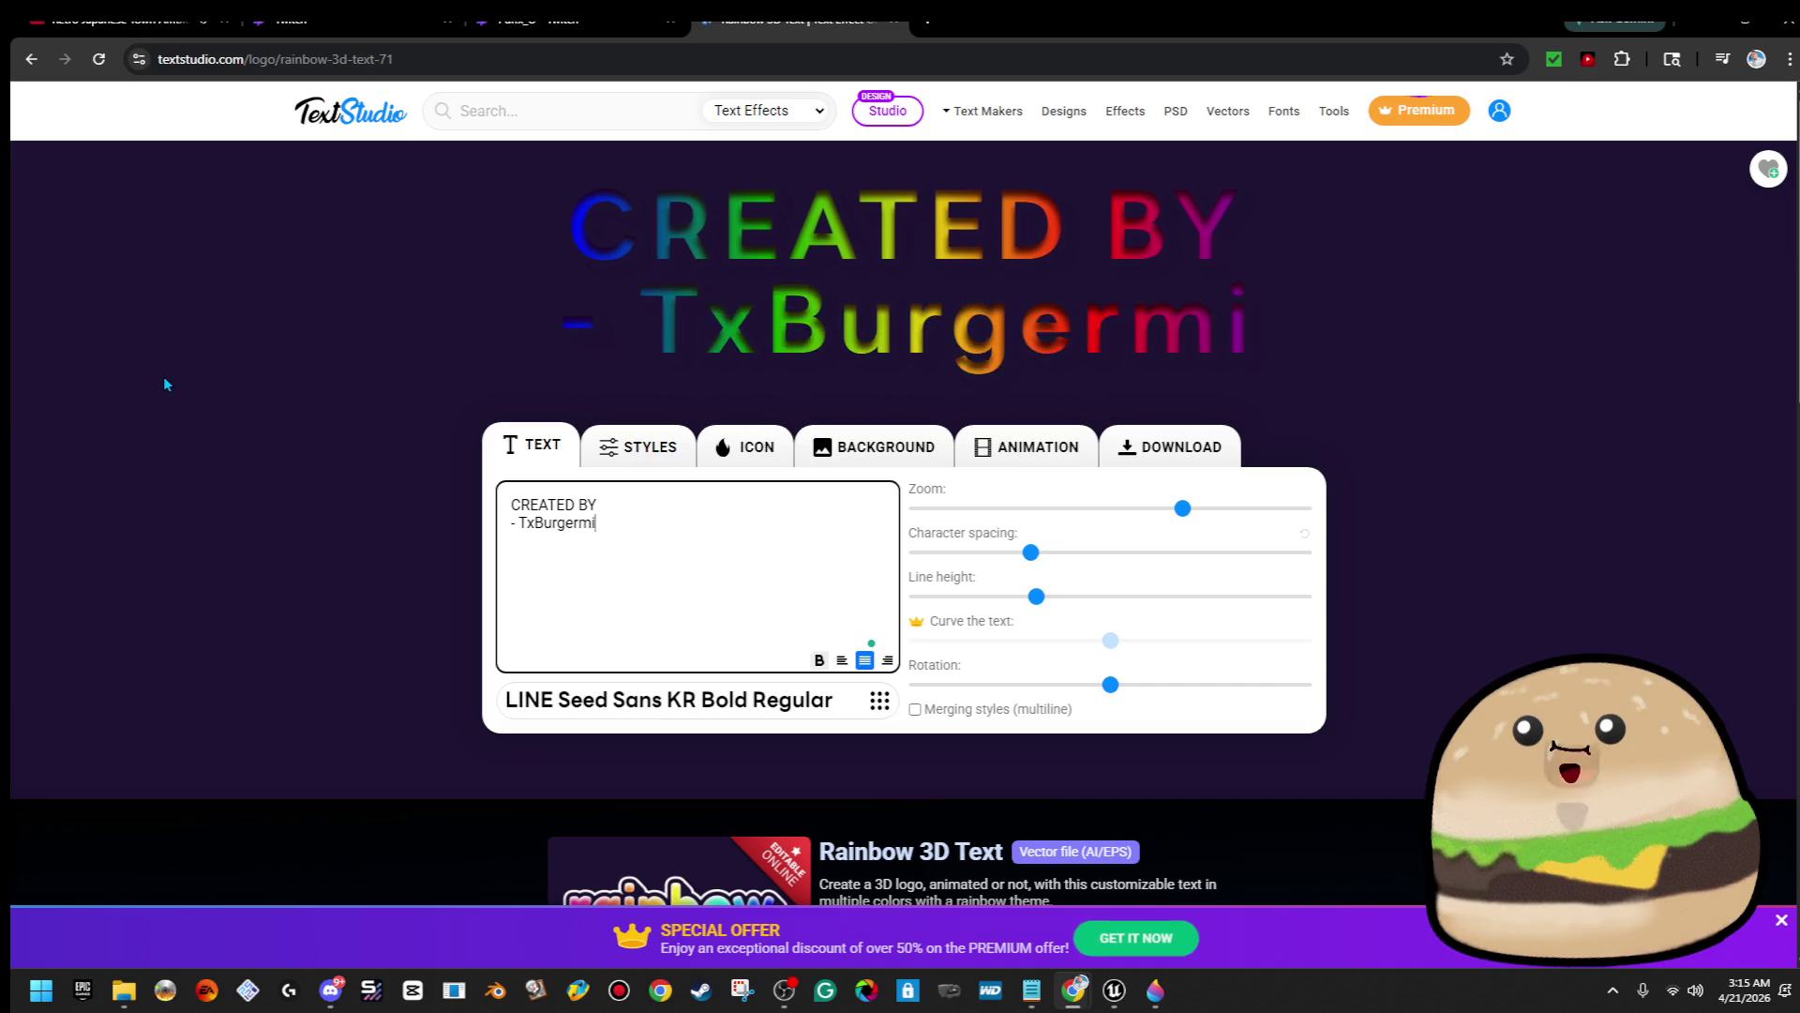
{"action": "key", "text": "BackSpace"}
{"action": "key", "text": "BackSpace"}
{"action": "type", "text": "Mike"}
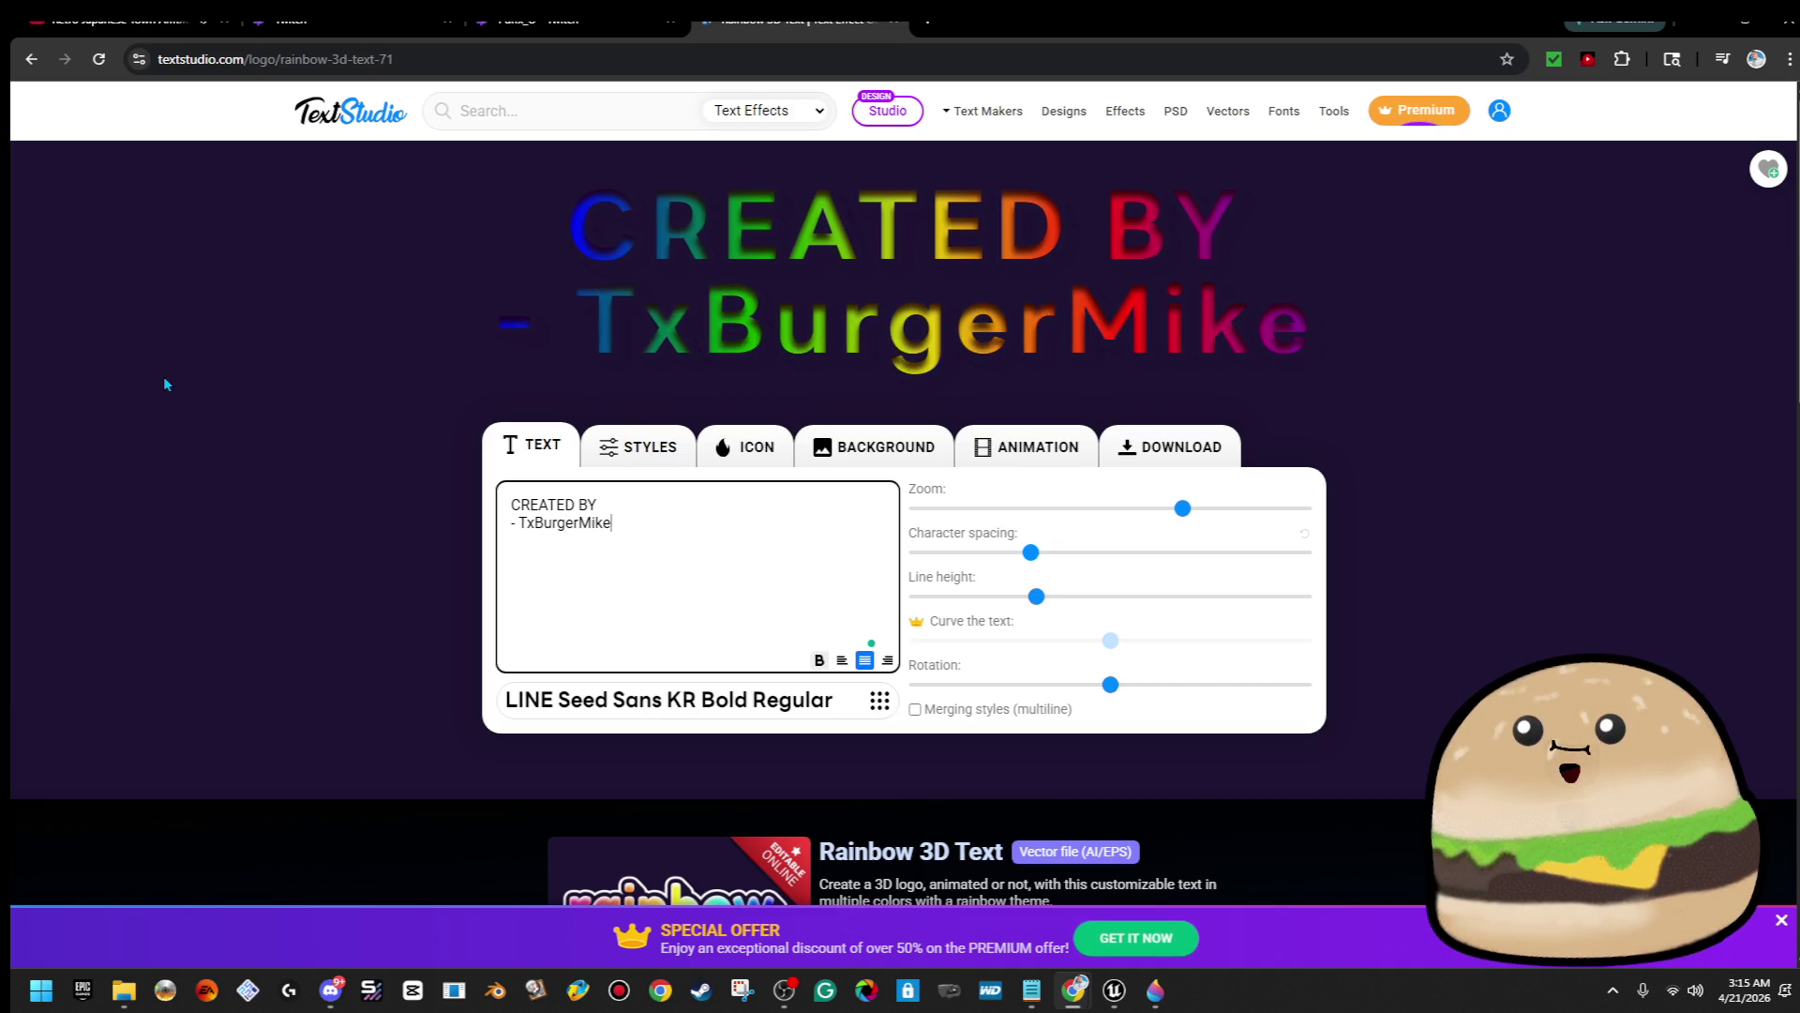
{"action": "type", "text": " -"}
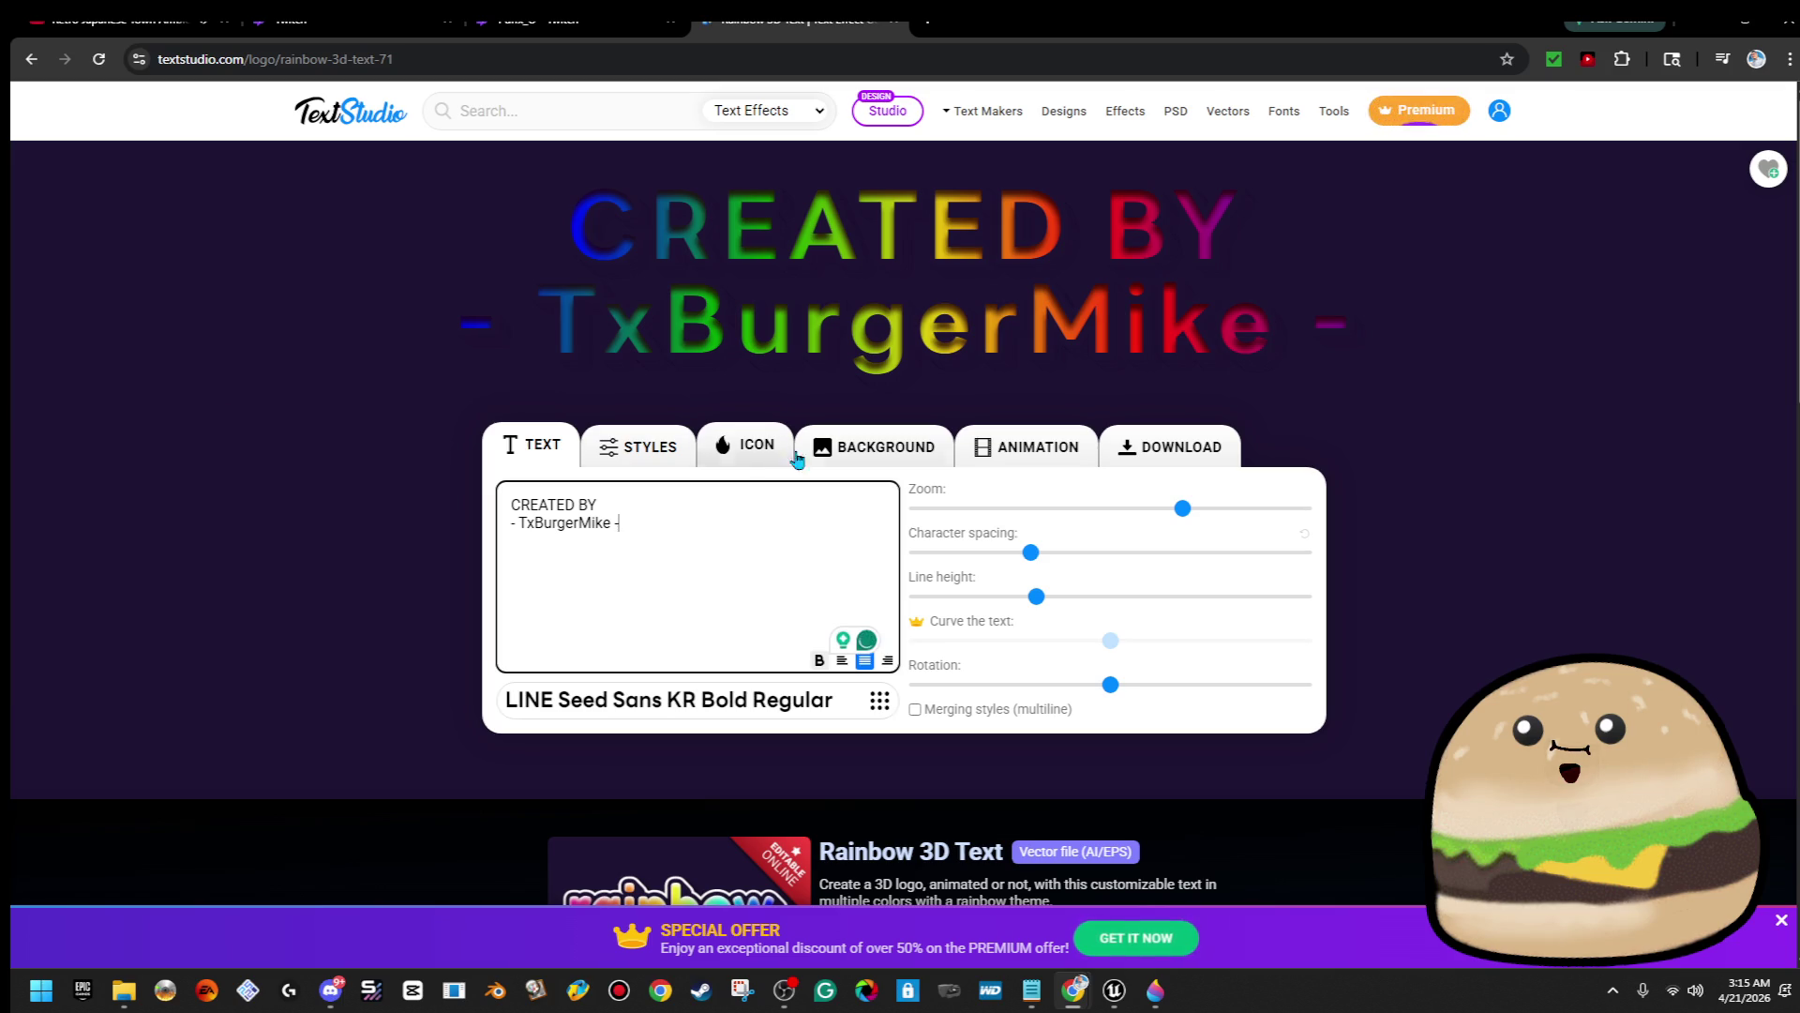
Export the credit as a transparent PNG and copy the image to the clipboard
{"action": "key", "text": "ctrl+s"}
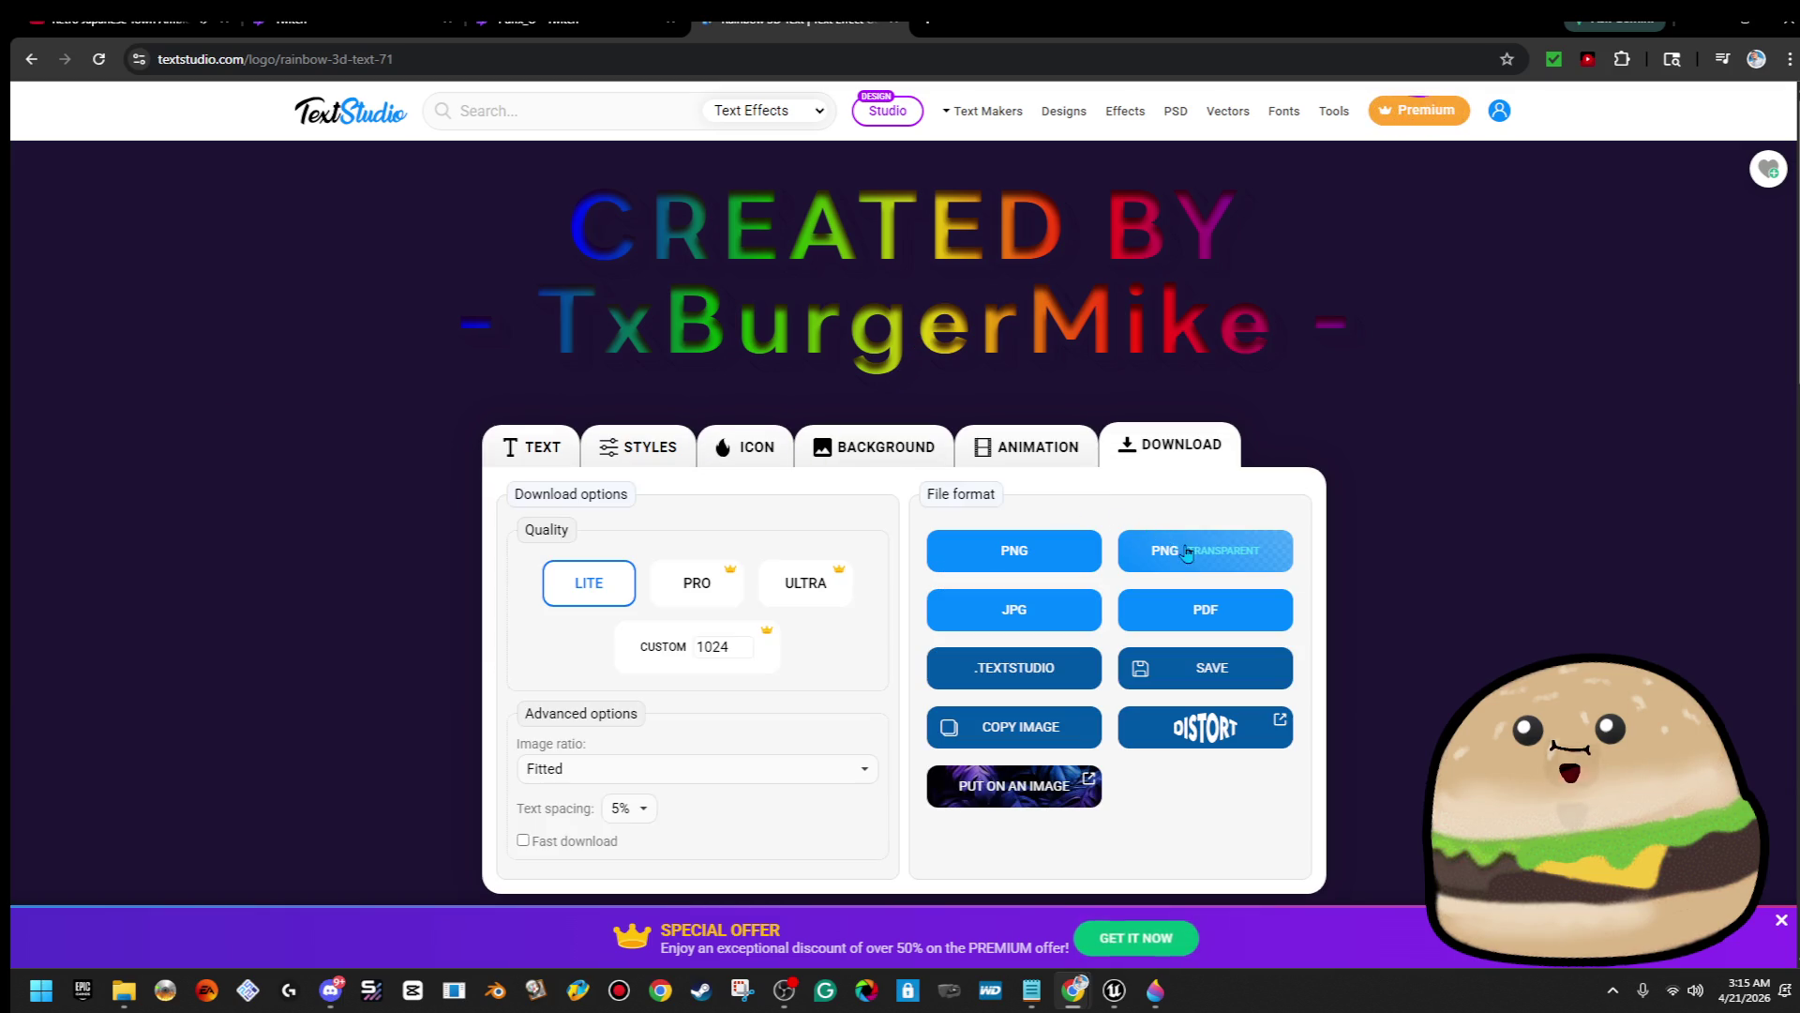
{"action": "left_click", "coordinate": [1187, 551]}
{"action": "right_click", "coordinate": [922, 429]}
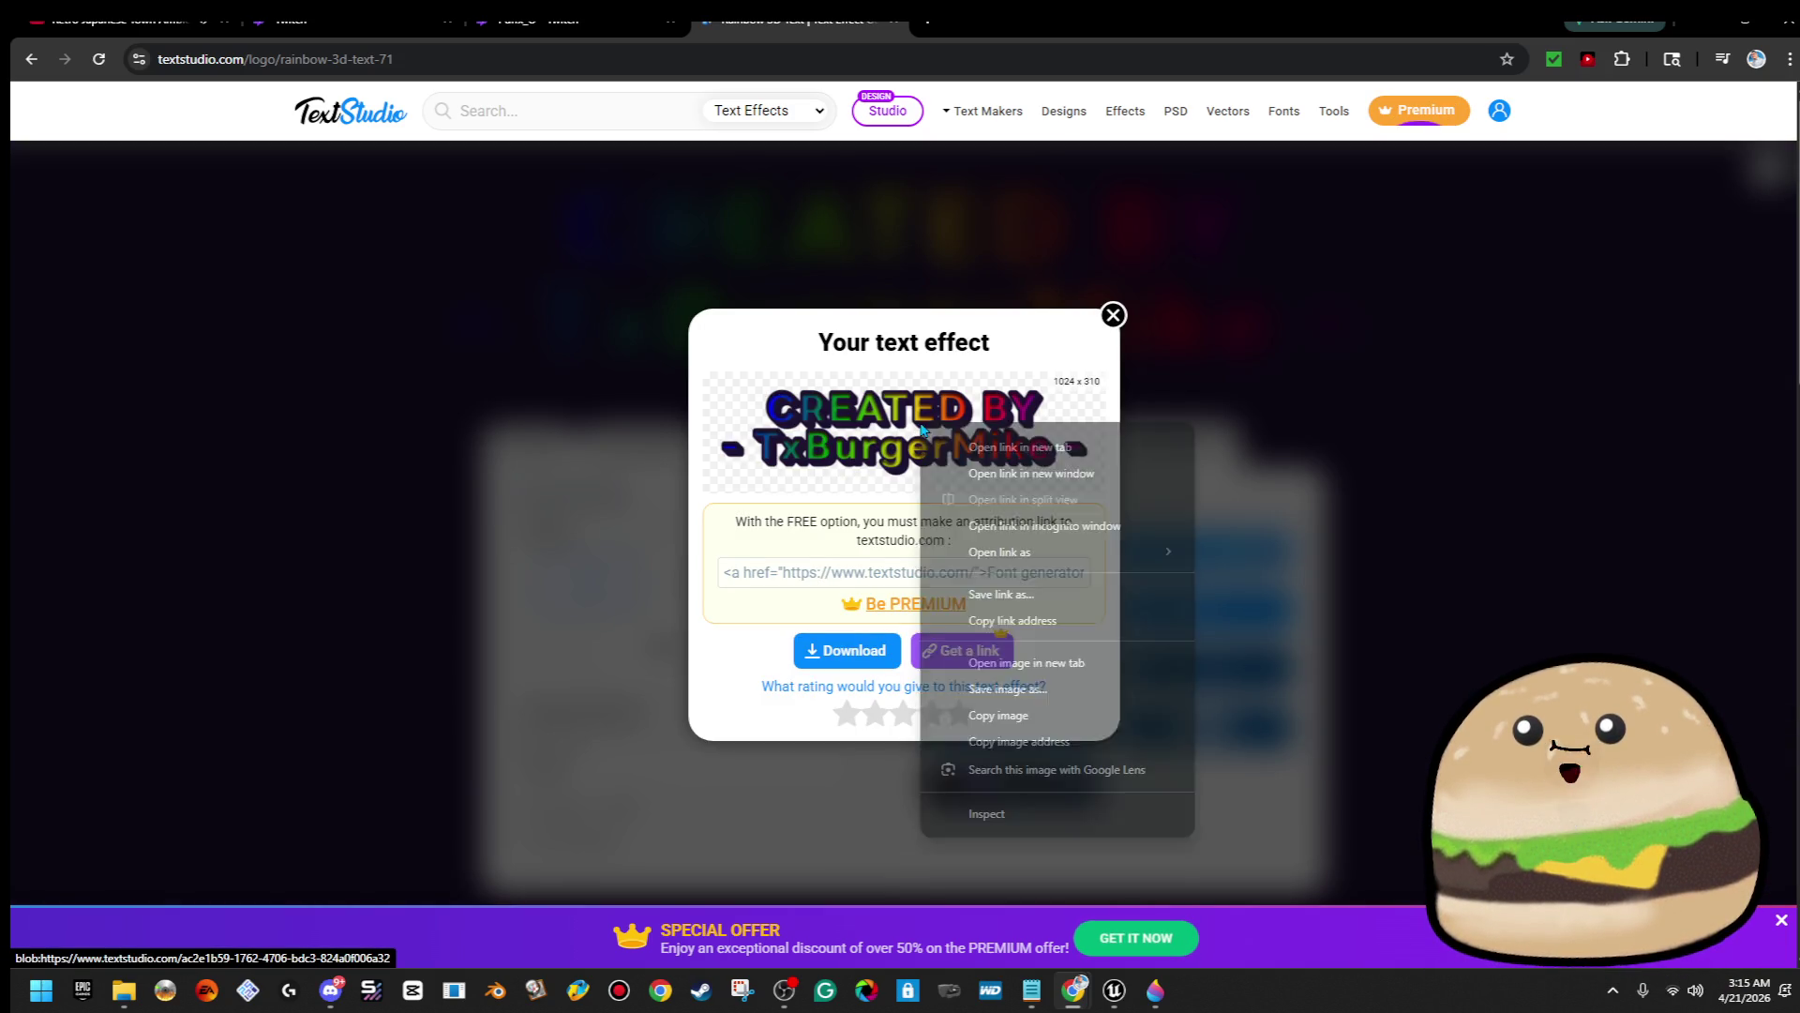
{"action": "left_click", "coordinate": [1031, 715]}
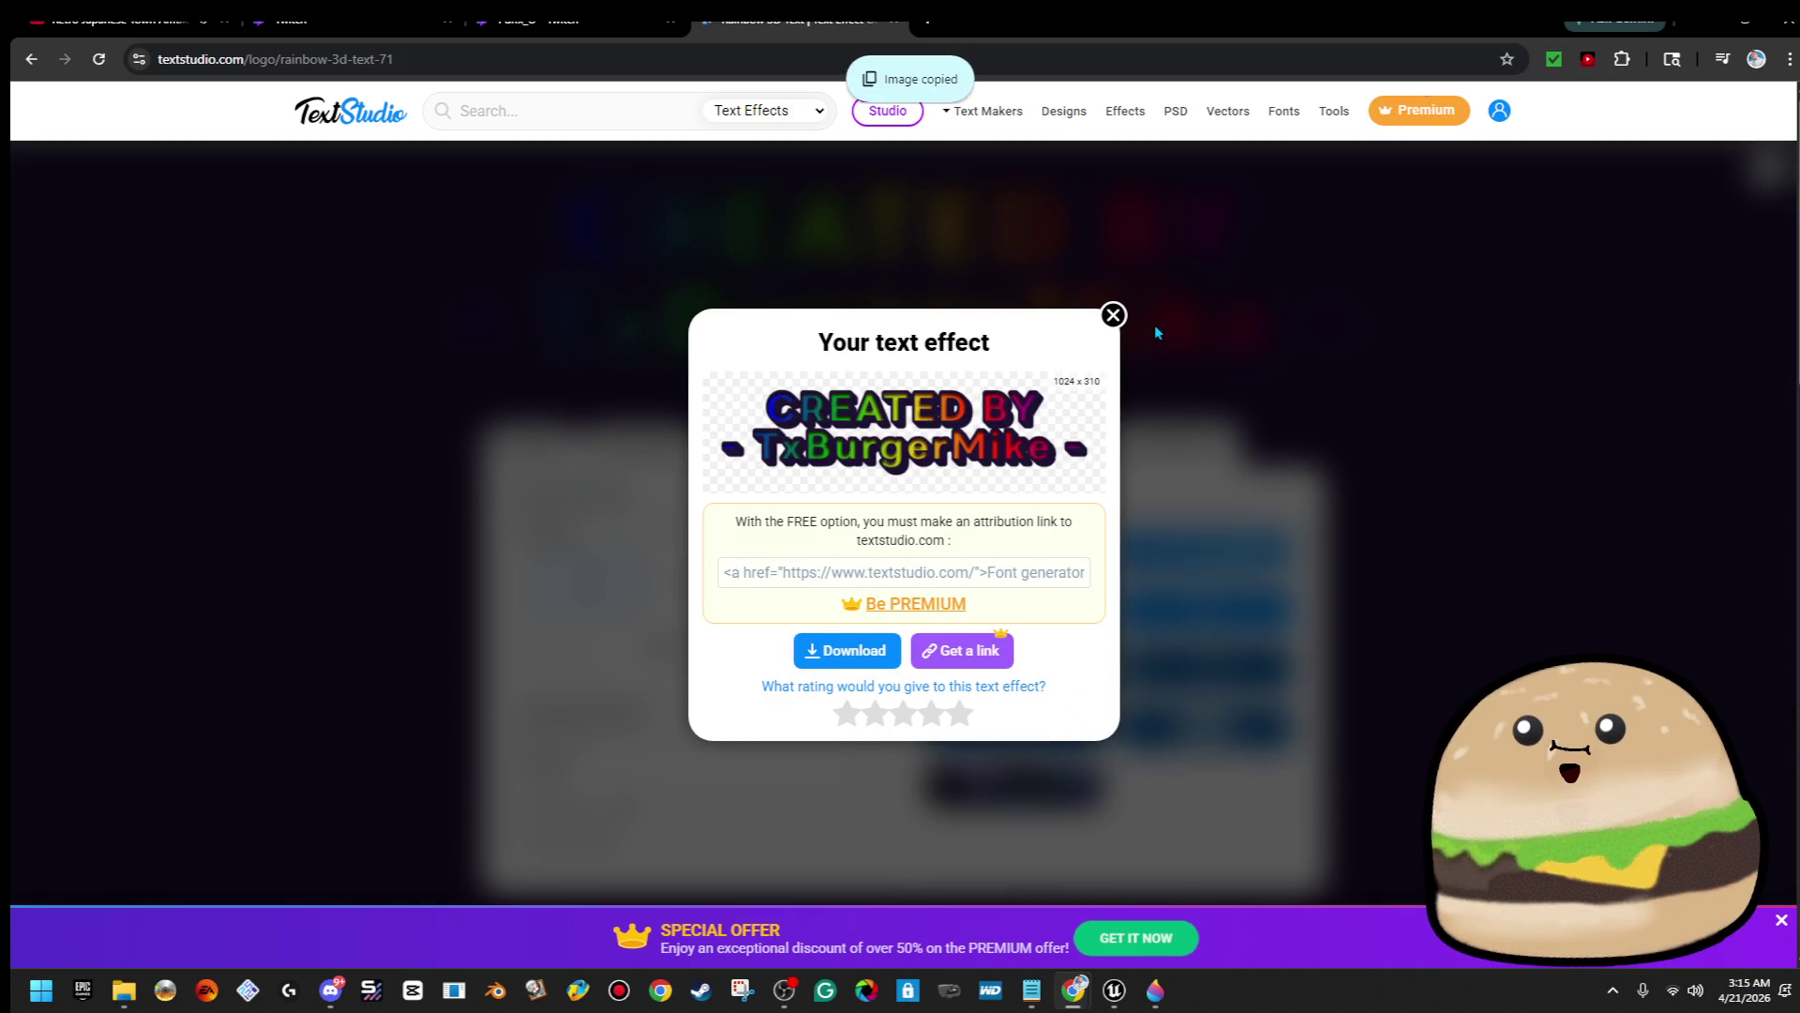
{"action": "left_click", "coordinate": [1113, 315]}
{"action": "left_click", "coordinate": [122, 19]}
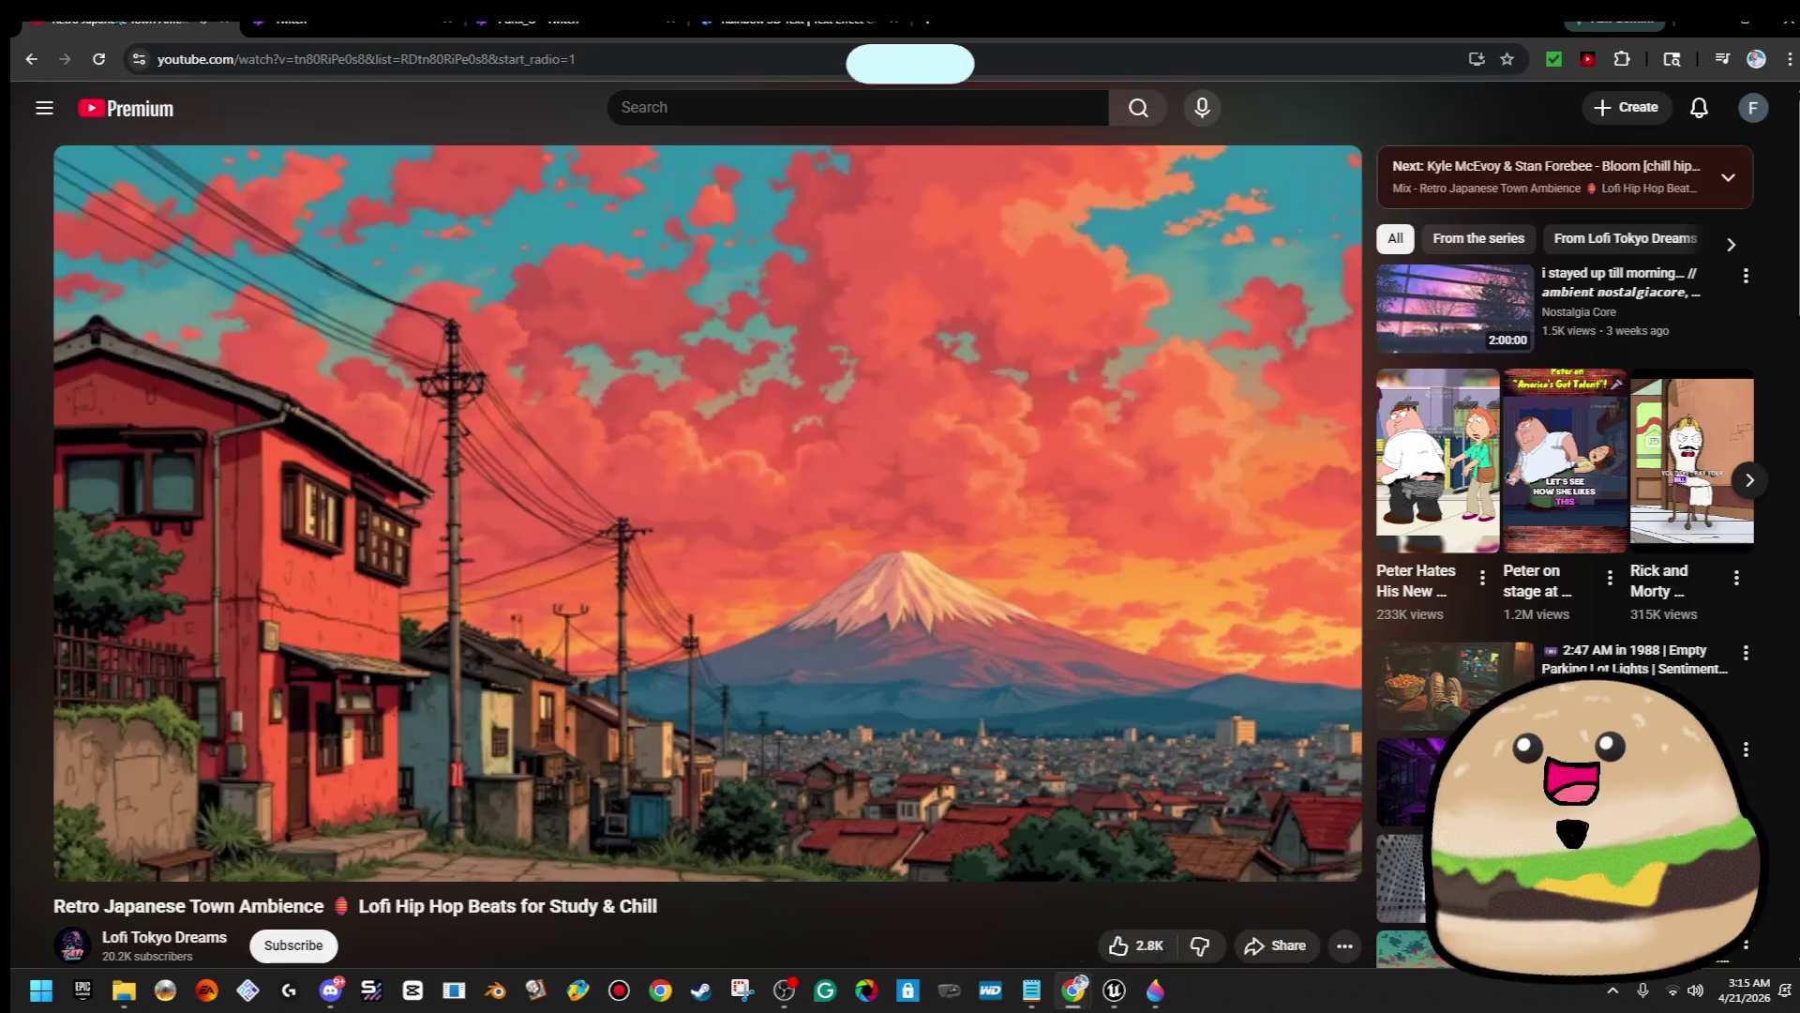
Paste the rainbow CREATED BY graphic into Paint 3D, undo it, and bring TextStudio back
{"action": "left_click", "coordinate": [310, 18]}
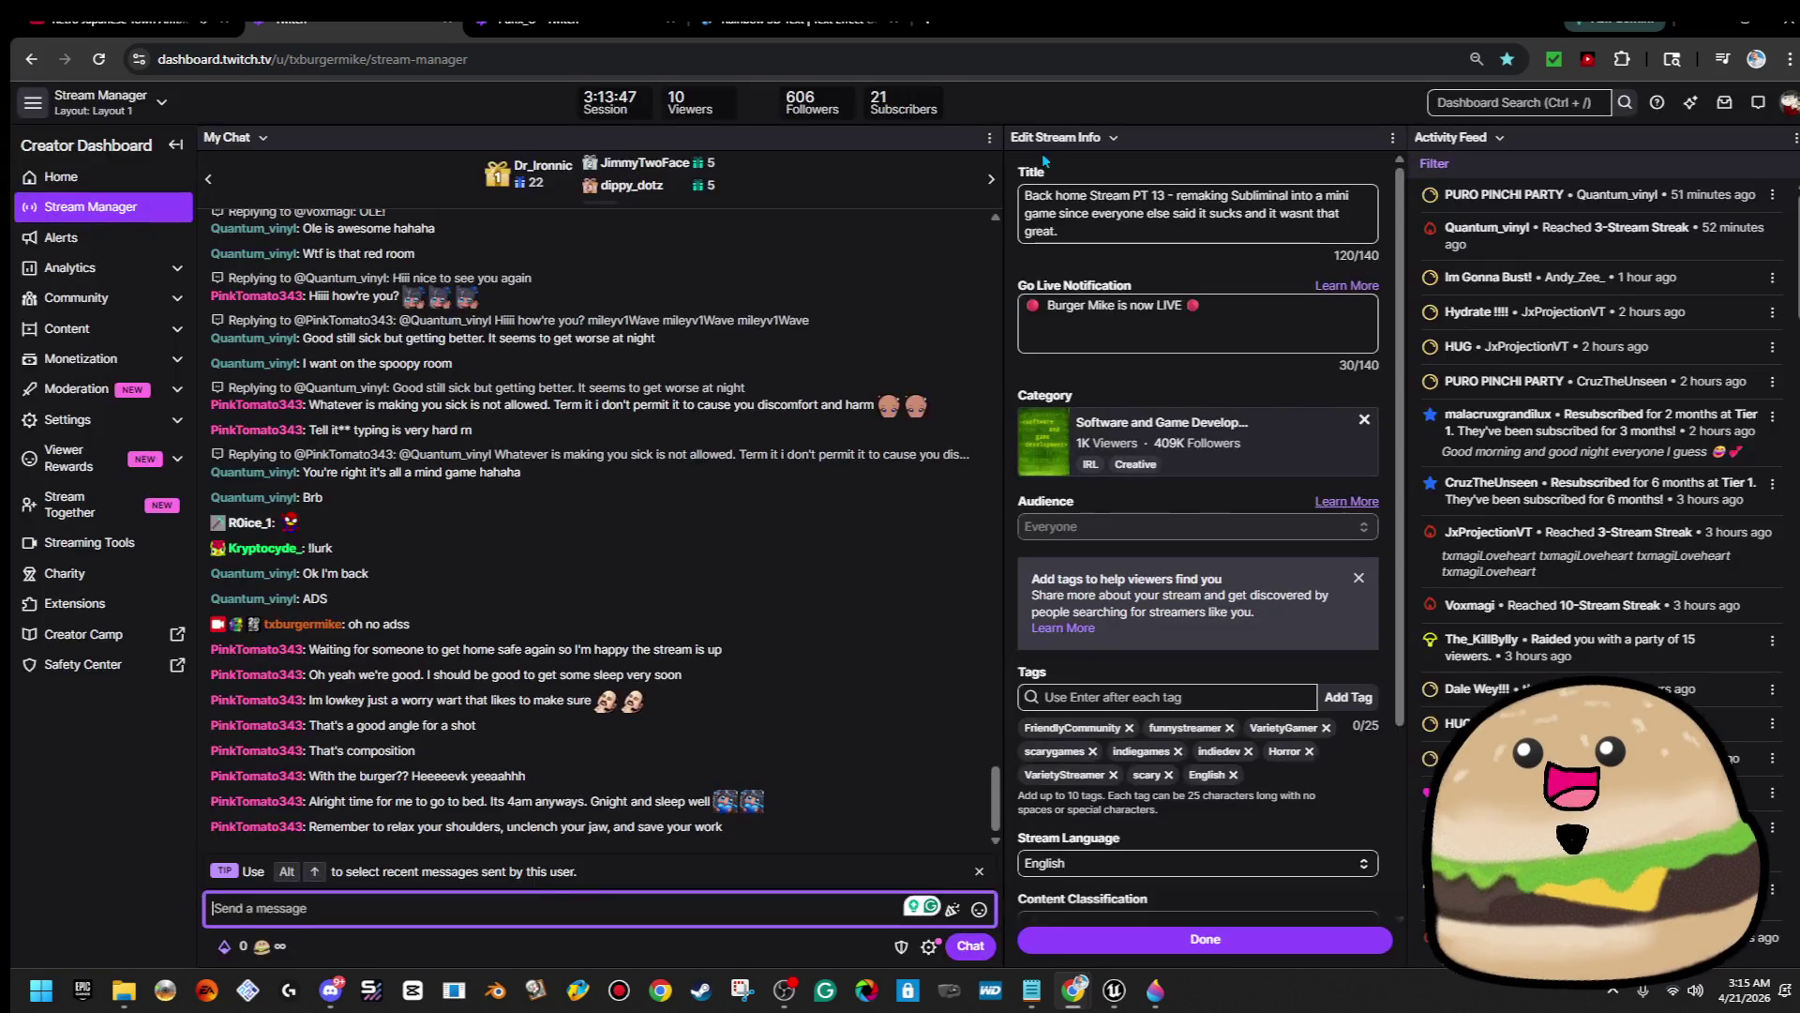
{"action": "key", "text": "alt+Tab"}
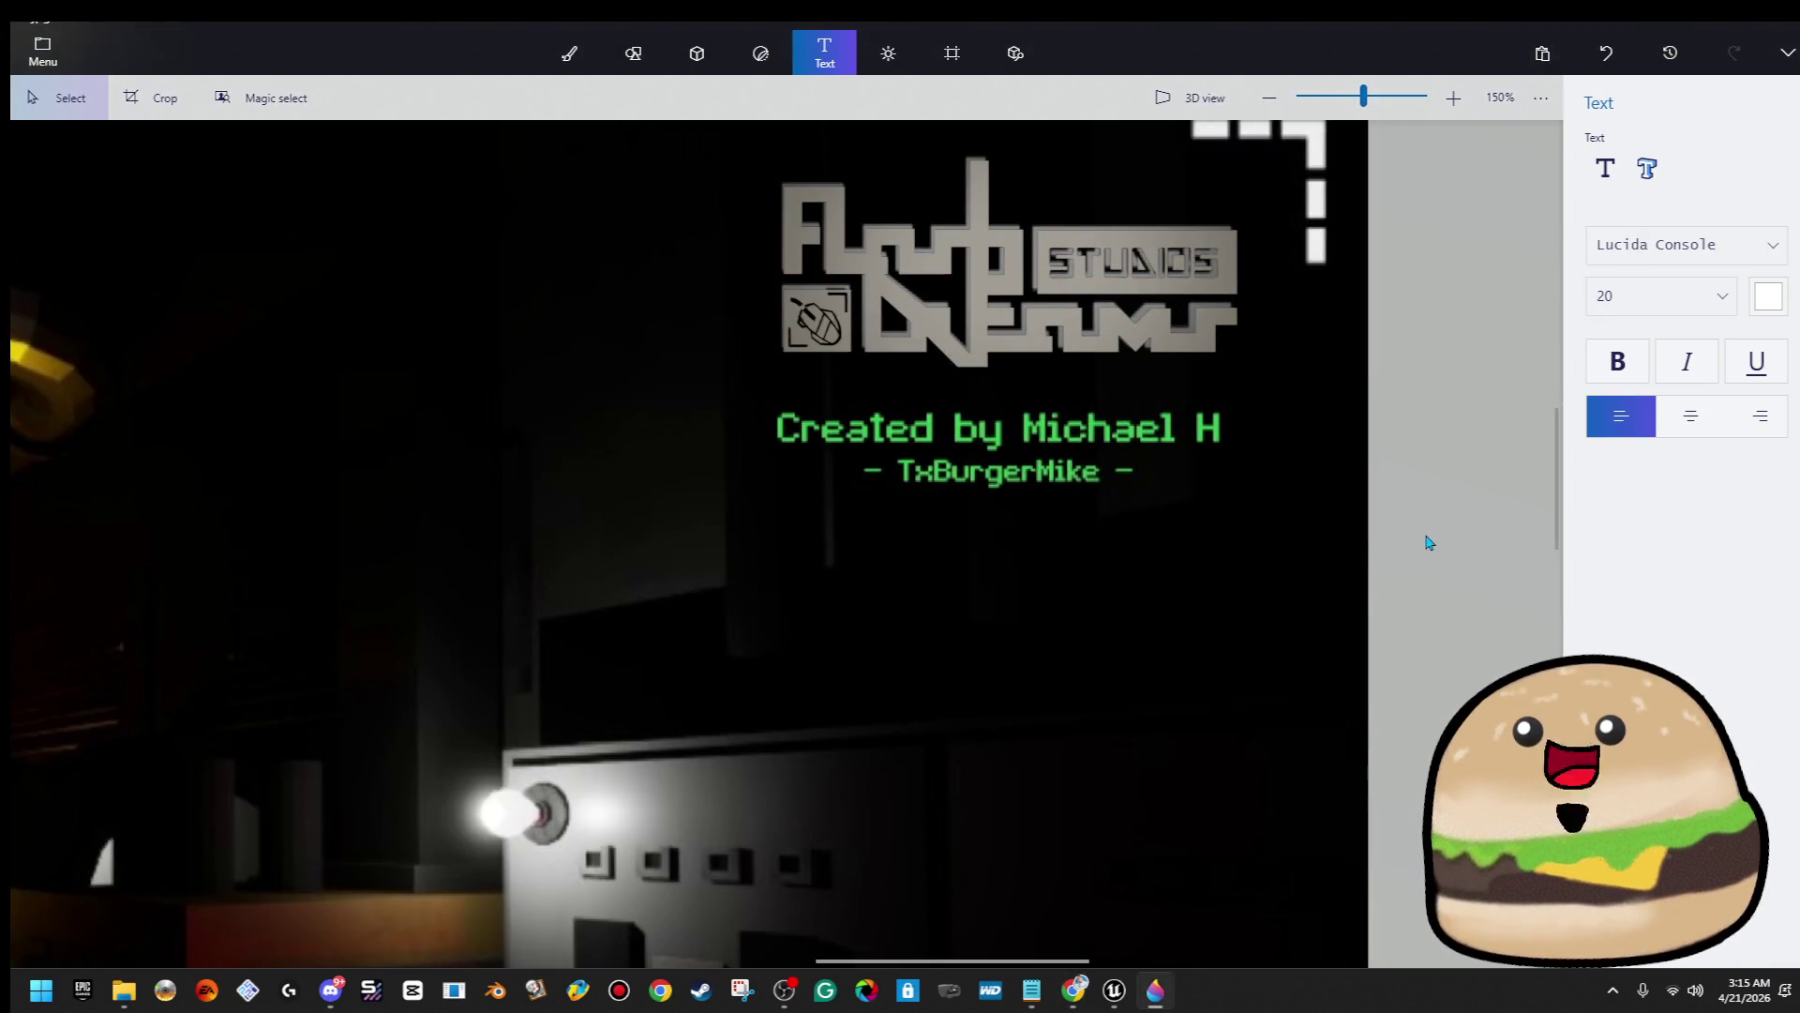
{"action": "key", "text": "ctrl+v"}
{"action": "key", "text": "ctrl+z"}
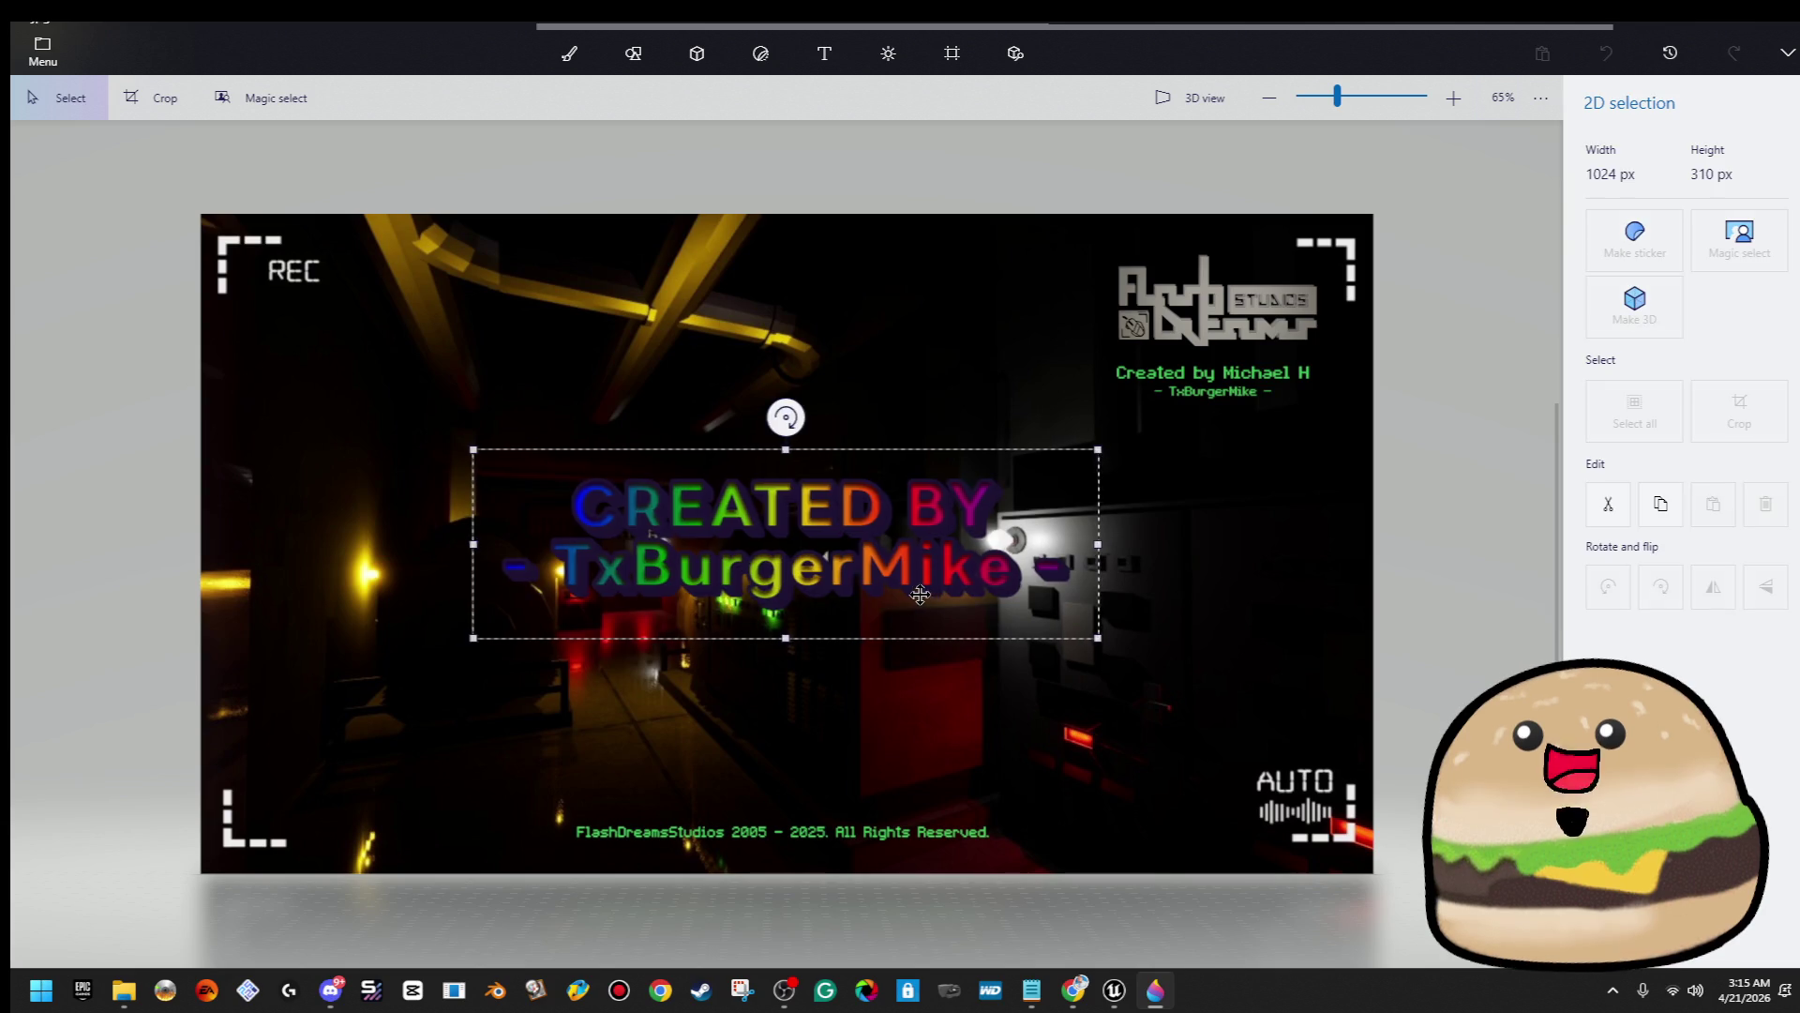
{"action": "key", "text": "ctrl+z"}
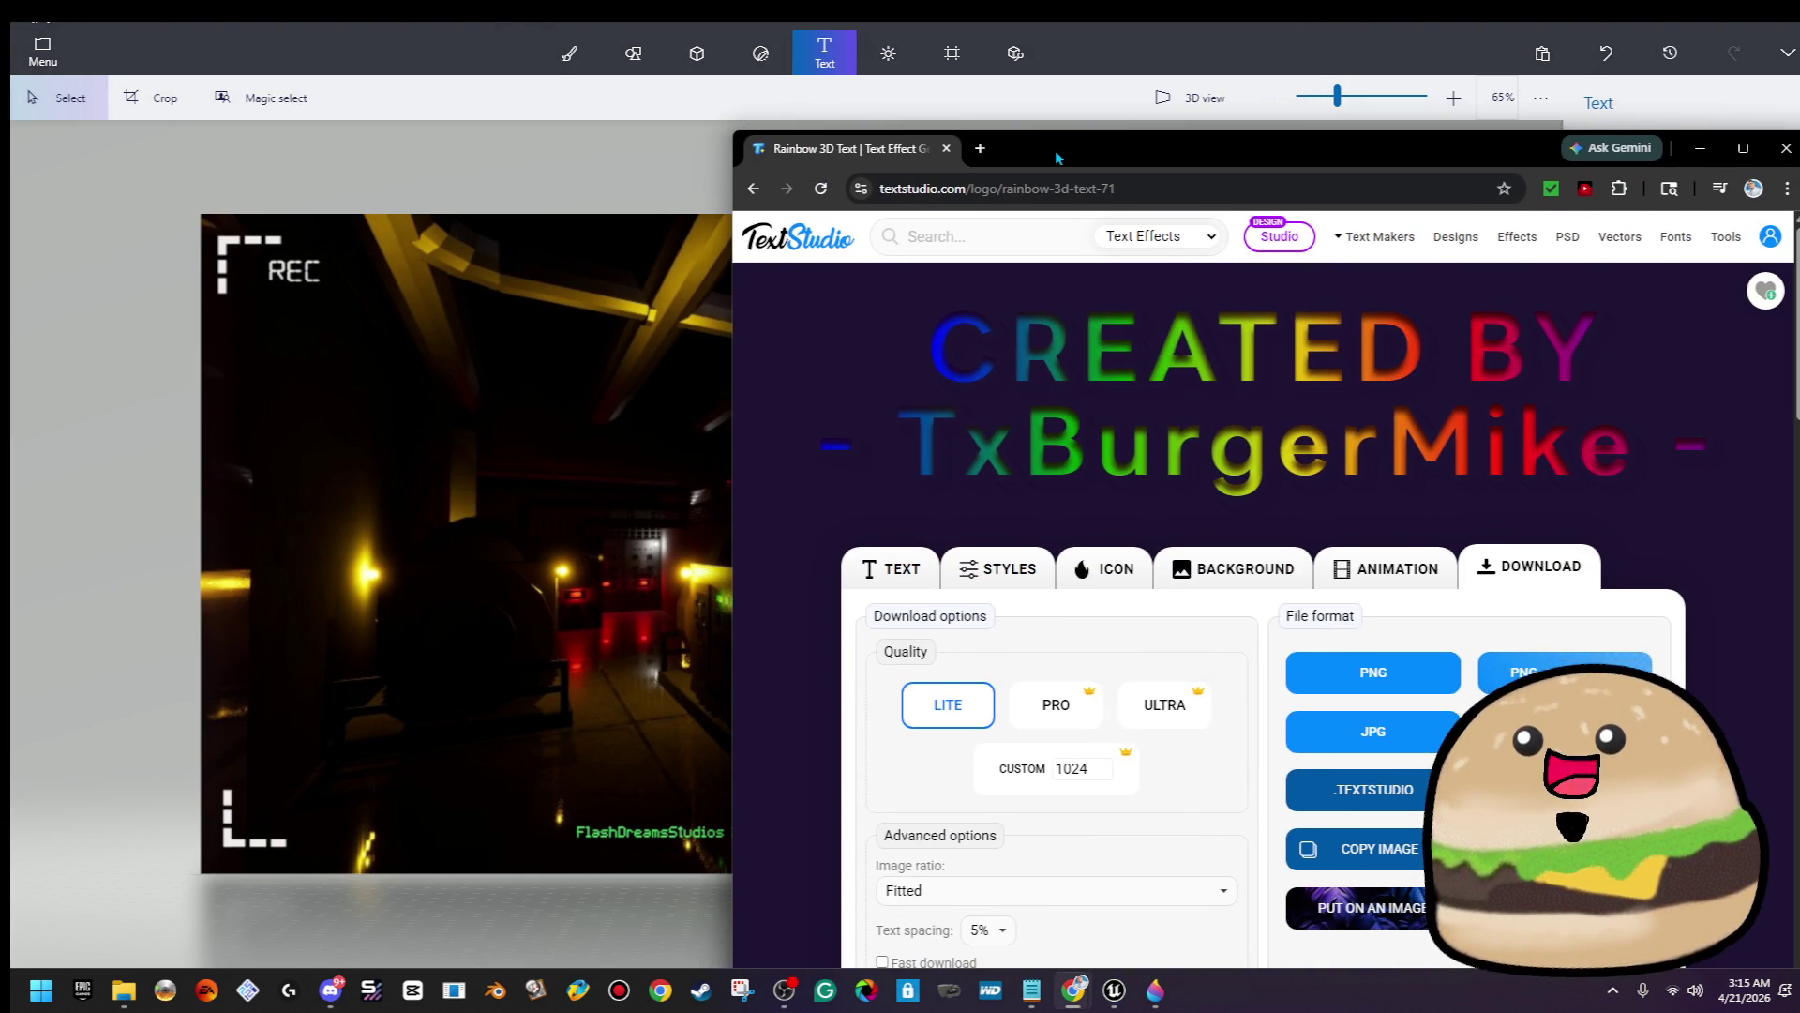
{"action": "double_click", "coordinate": [1055, 159]}
Review the style's shadow and outline settings and turn off the inner shadow
{"action": "left_click", "coordinate": [645, 446]}
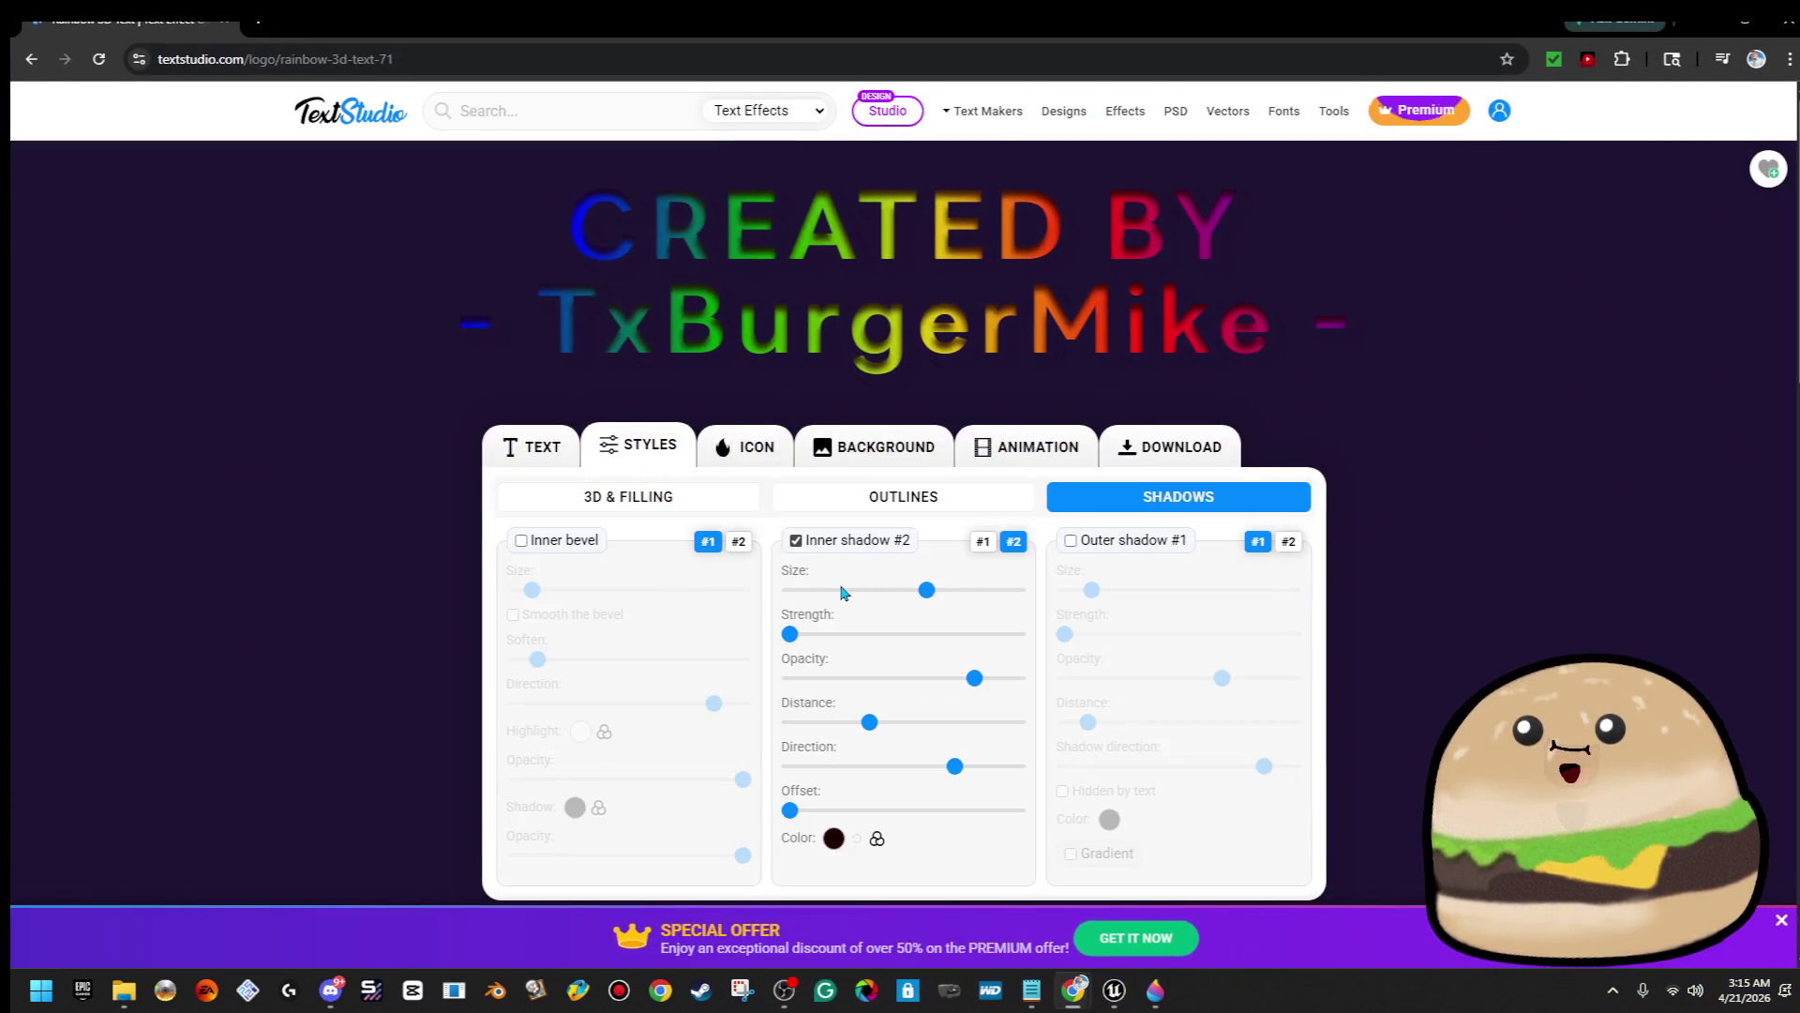
{"action": "left_click", "coordinate": [1289, 544]}
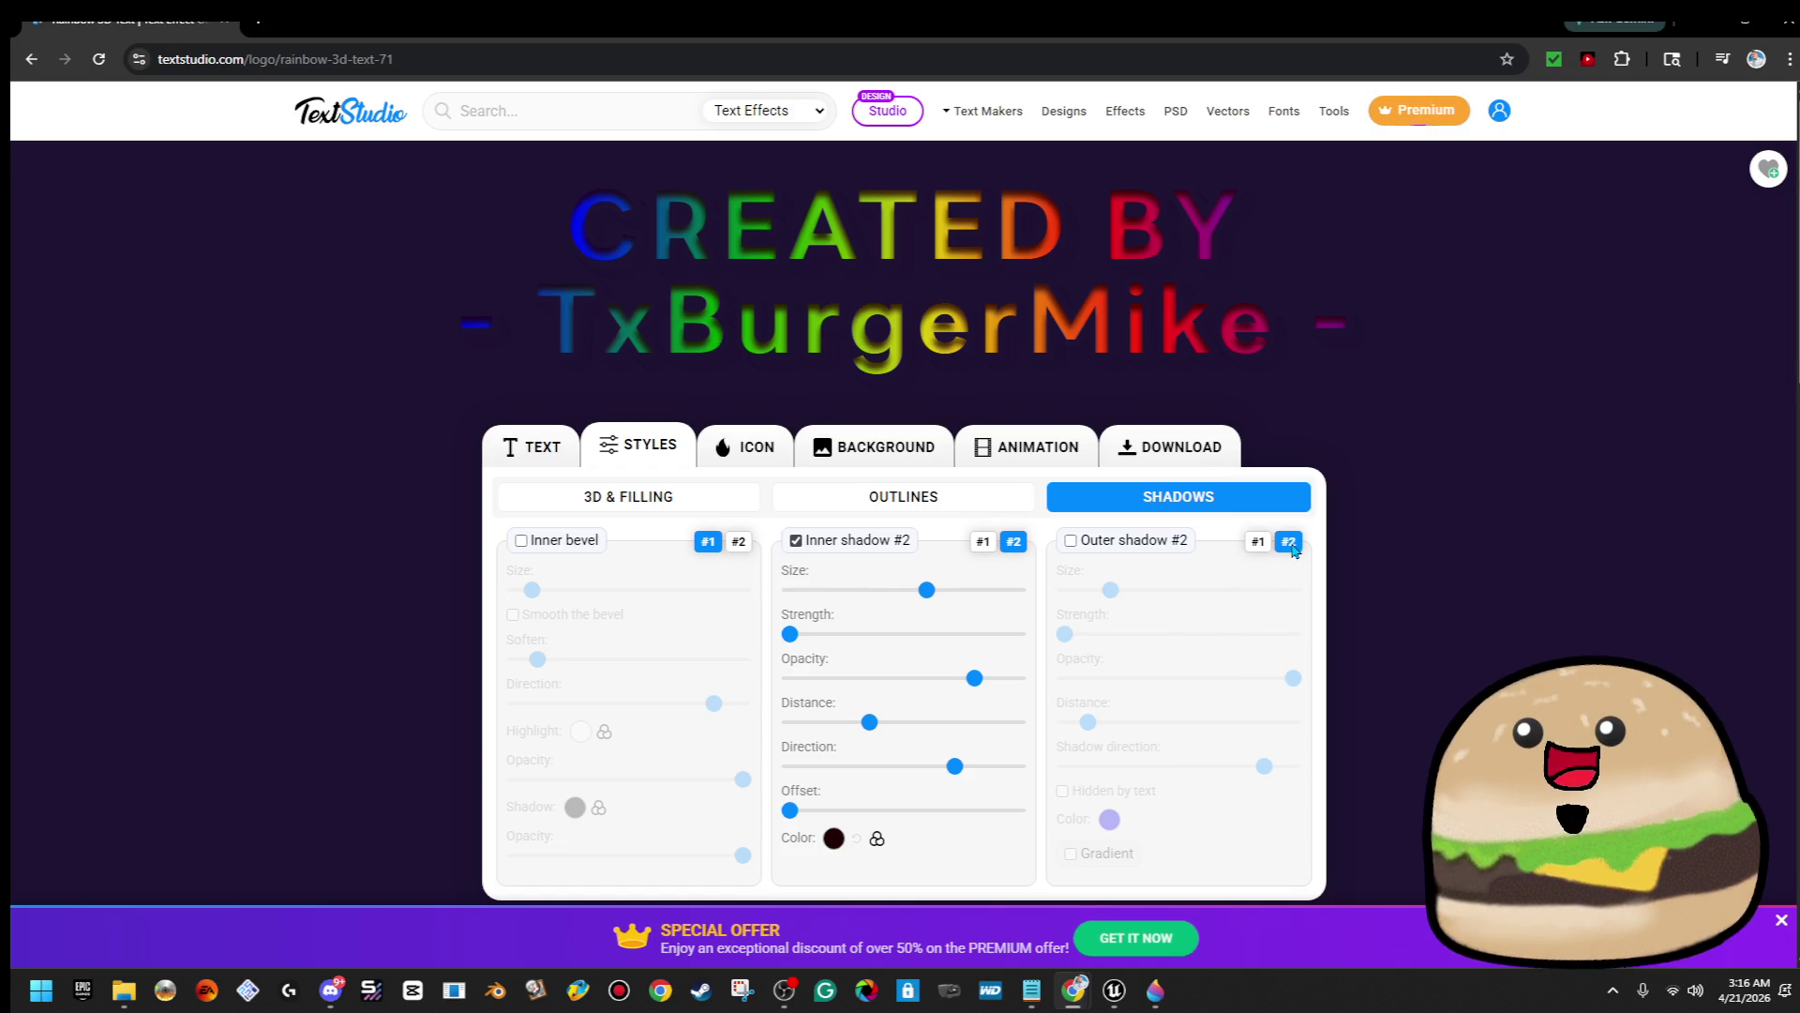
{"action": "left_click", "coordinate": [925, 504]}
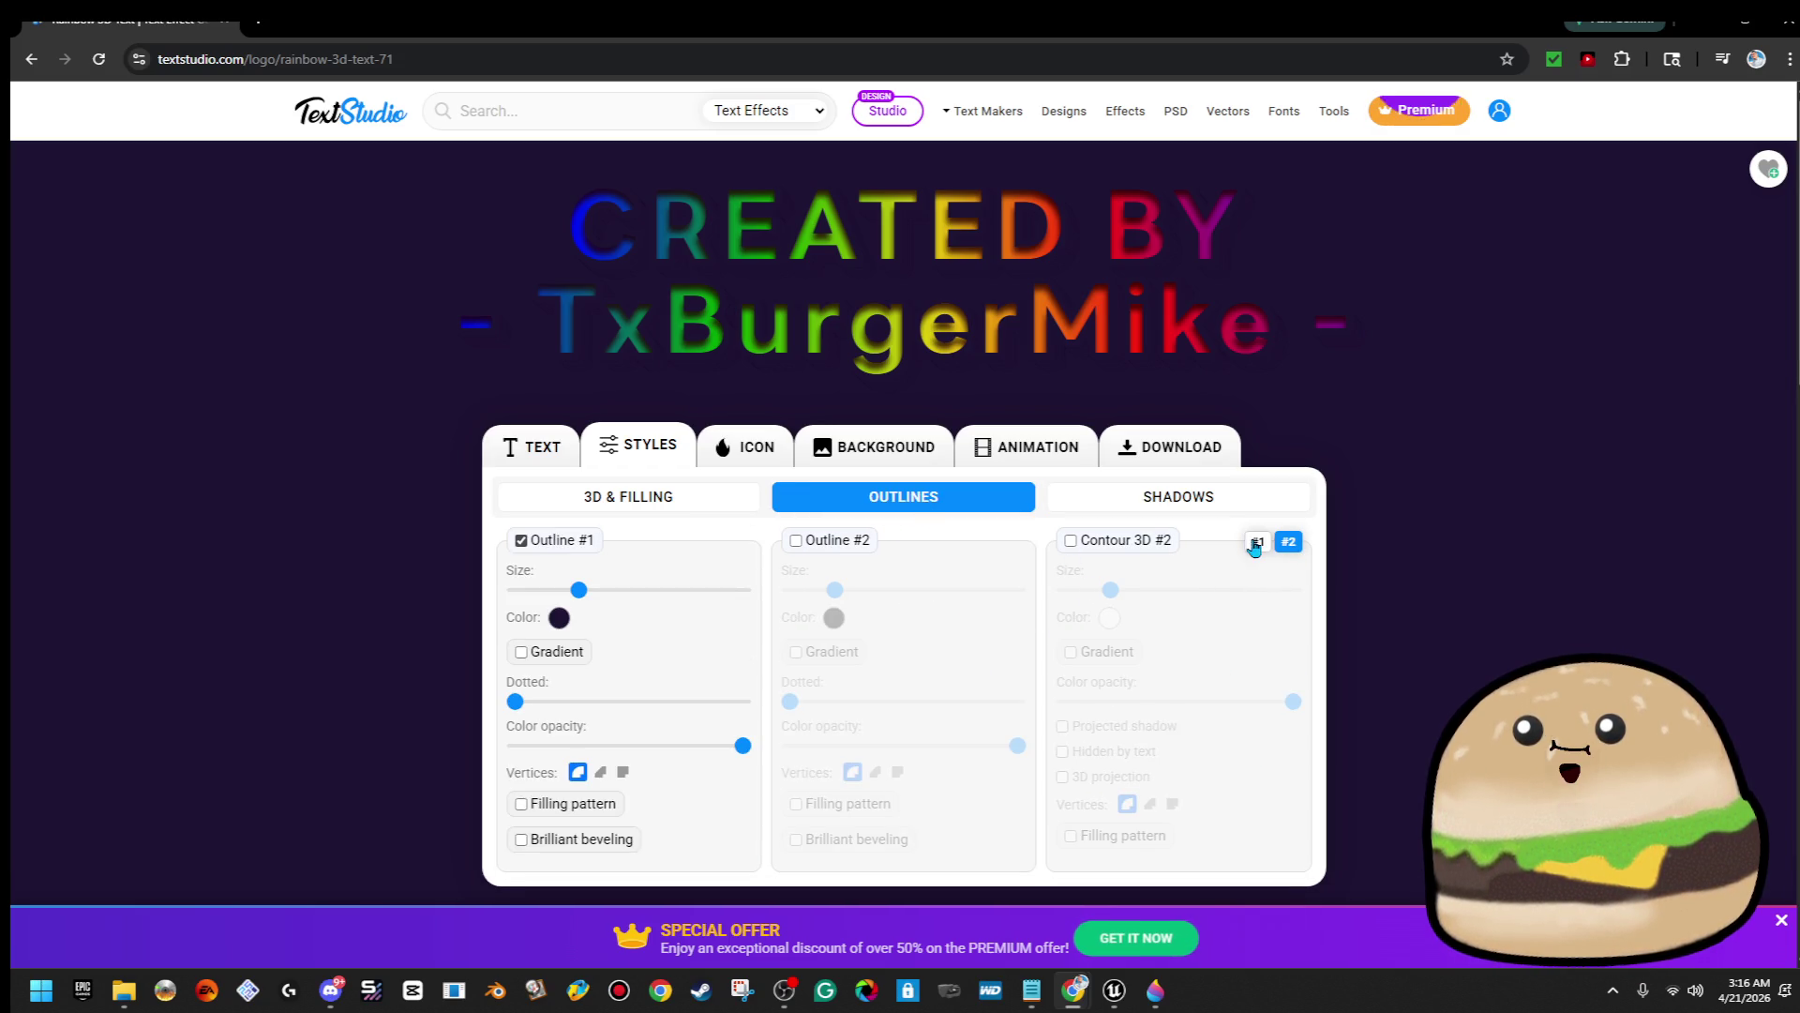
{"action": "left_click", "coordinate": [1257, 542]}
{"action": "left_click", "coordinate": [1207, 504]}
{"action": "left_click", "coordinate": [1257, 543]}
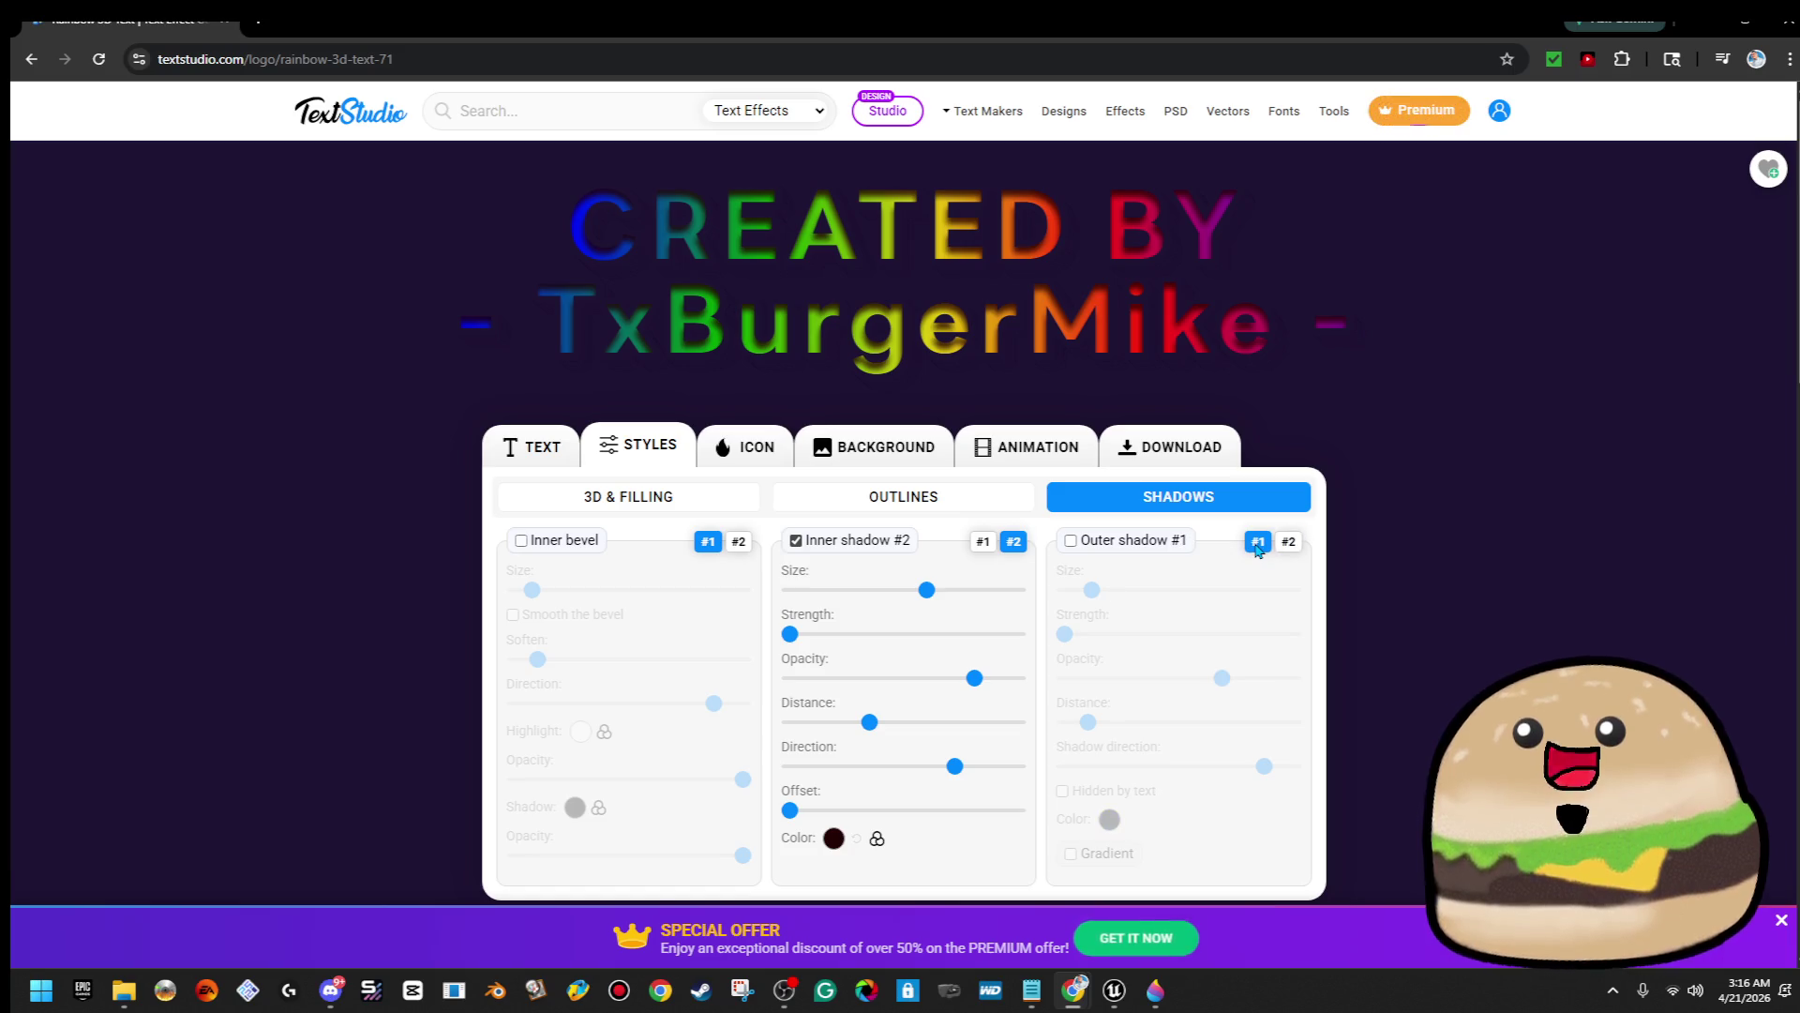
{"action": "left_click", "coordinate": [797, 542]}
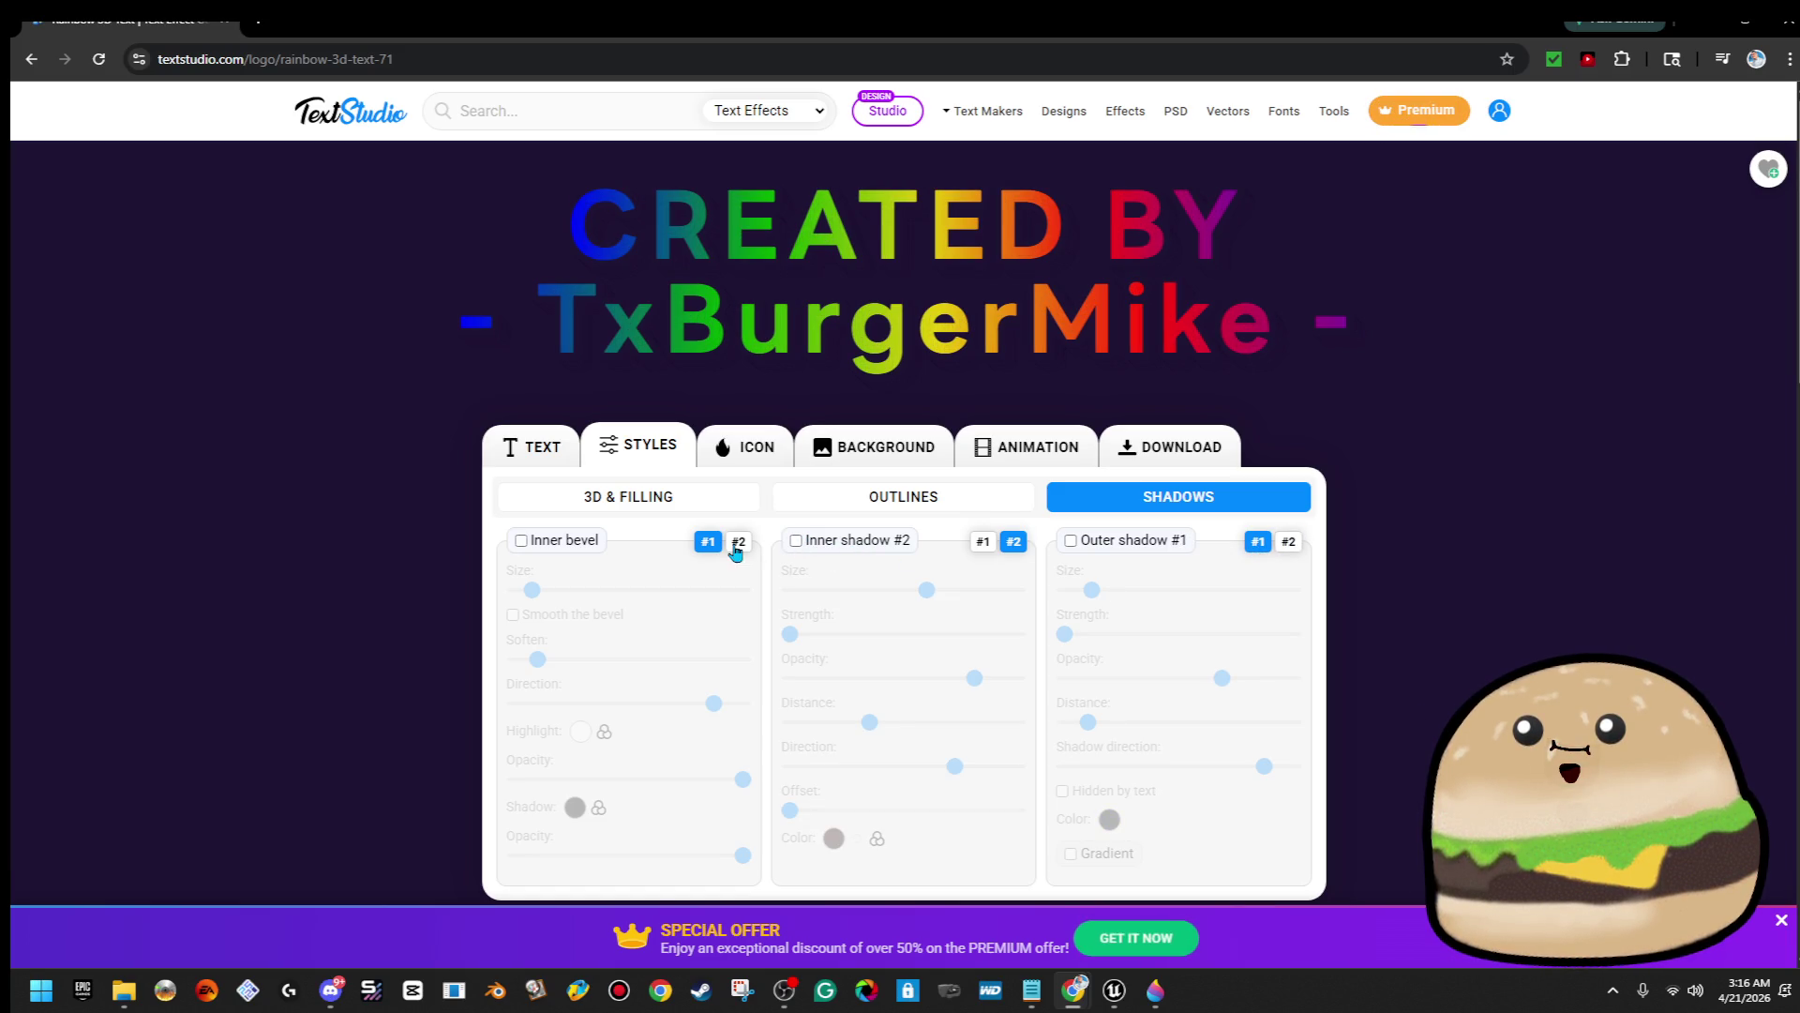
Turn off the 3D projection and remove the dark outline from the credit text
{"action": "left_click", "coordinate": [590, 507]}
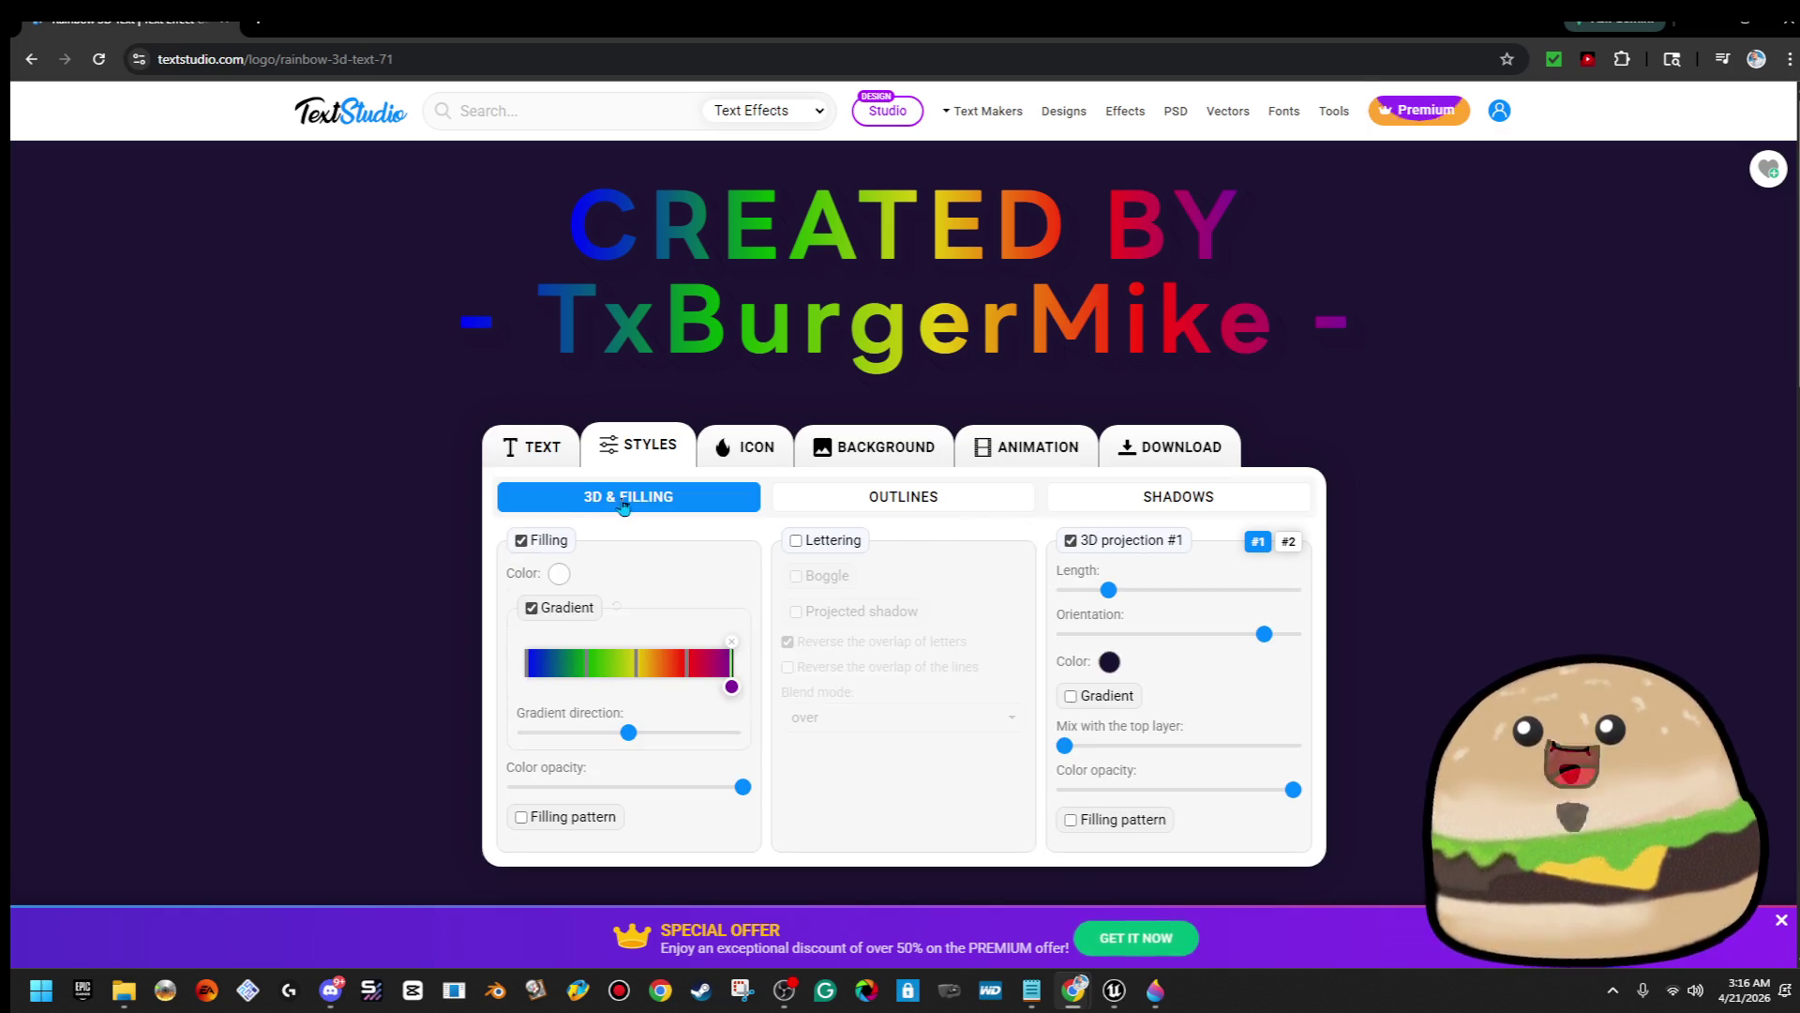
{"action": "left_click", "coordinate": [1072, 542]}
{"action": "left_click", "coordinate": [1072, 542]}
{"action": "left_click", "coordinate": [1072, 542]}
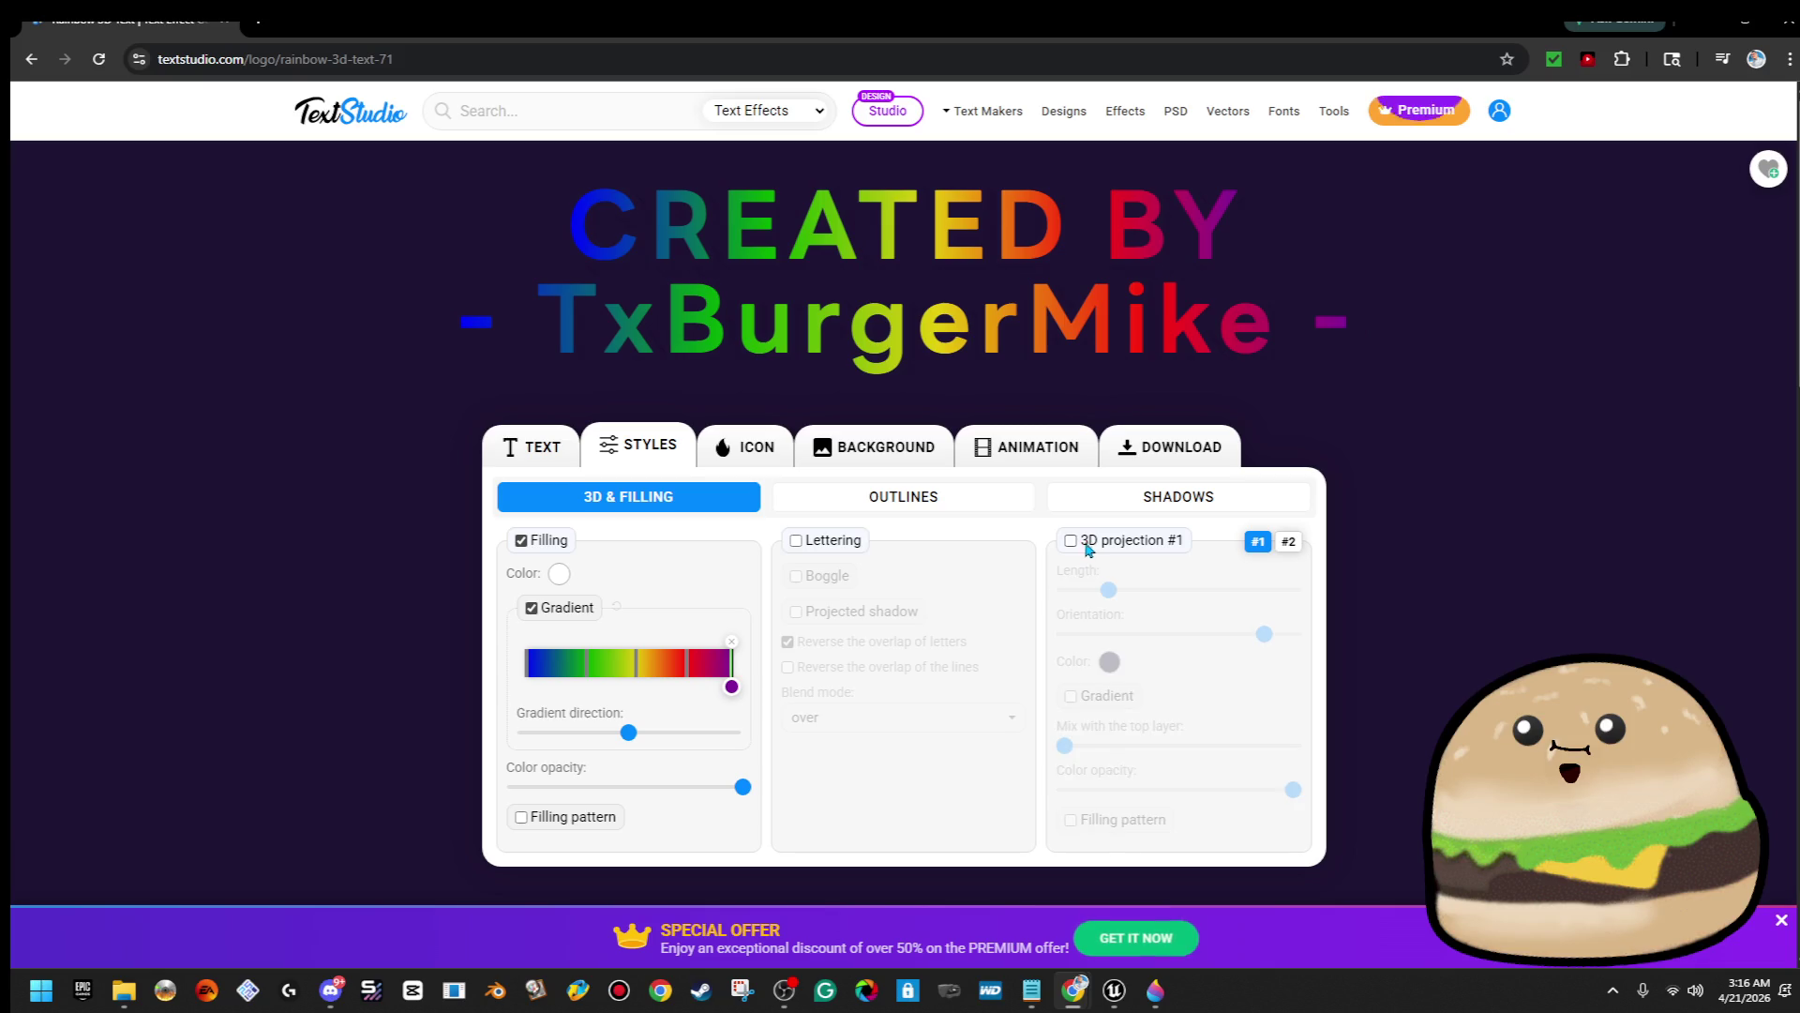
{"action": "left_click", "coordinate": [1291, 546]}
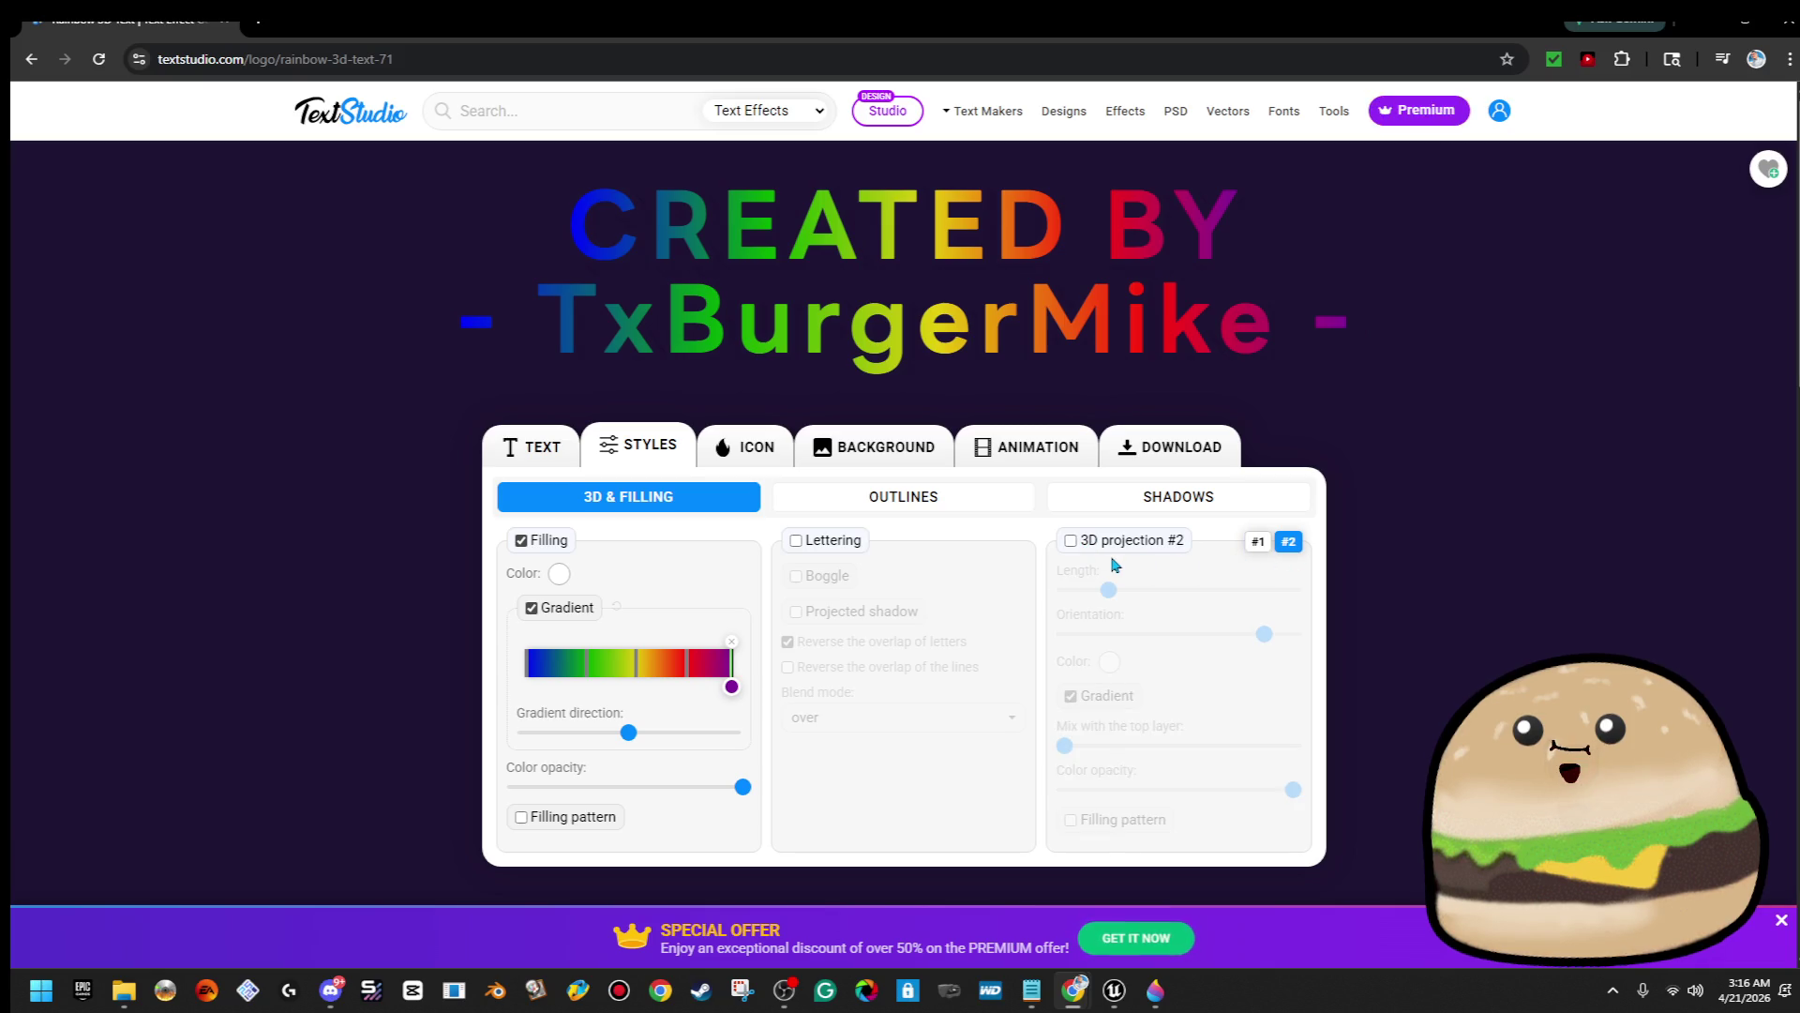
{"action": "left_click", "coordinate": [891, 501]}
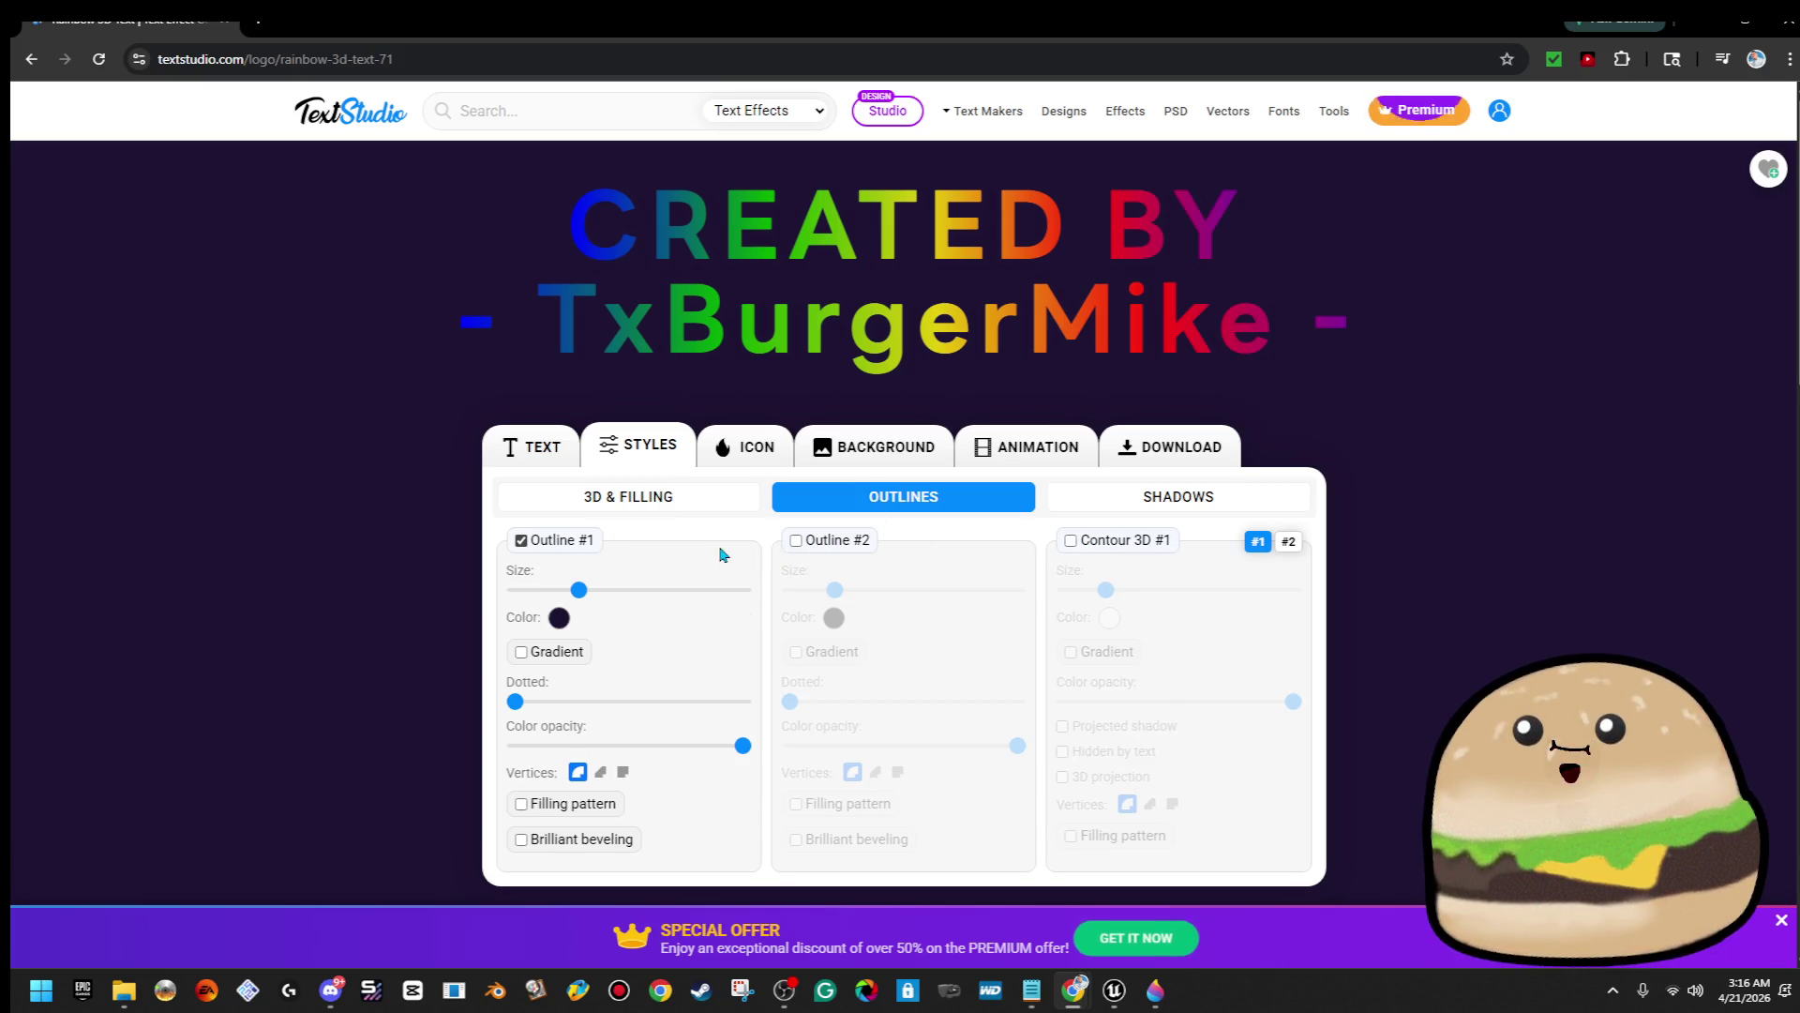
{"action": "left_click", "coordinate": [517, 546]}
{"action": "left_click", "coordinate": [518, 545]}
{"action": "left_click", "coordinate": [517, 546]}
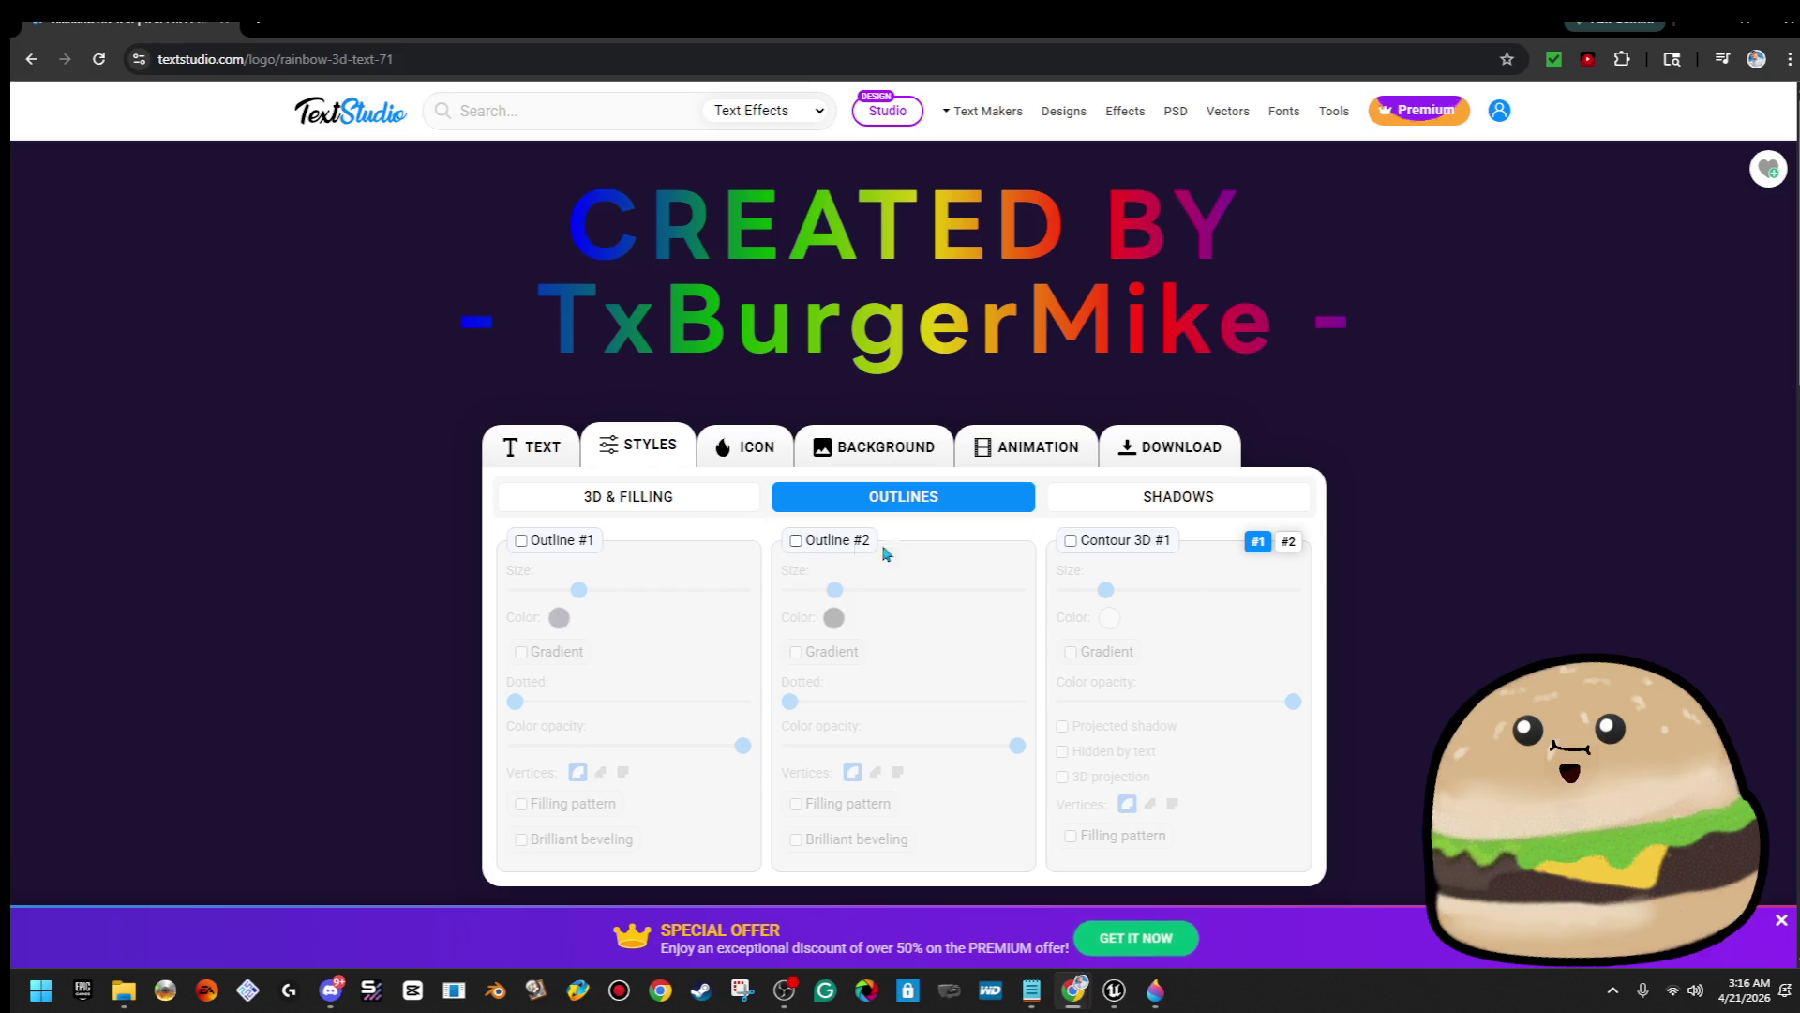
Re-enable the inner shadow at full size with 36% opacity
{"action": "left_click", "coordinate": [1125, 502]}
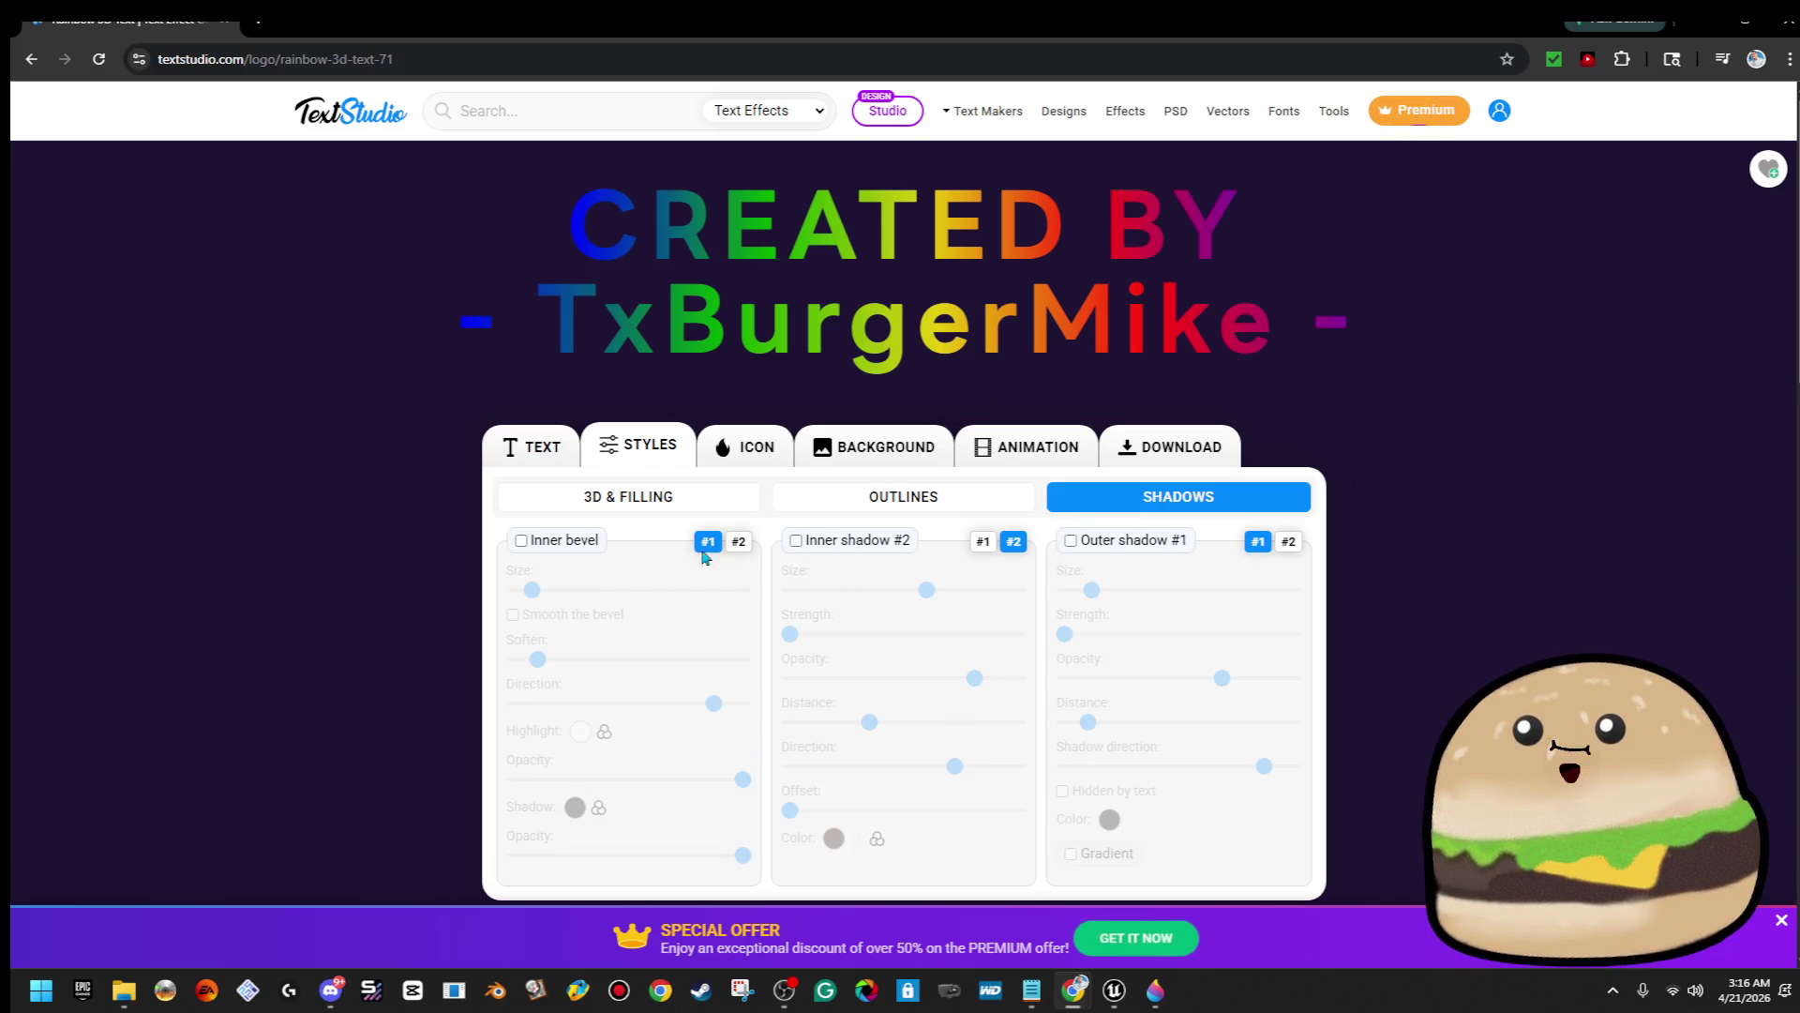
{"action": "left_click", "coordinate": [520, 541]}
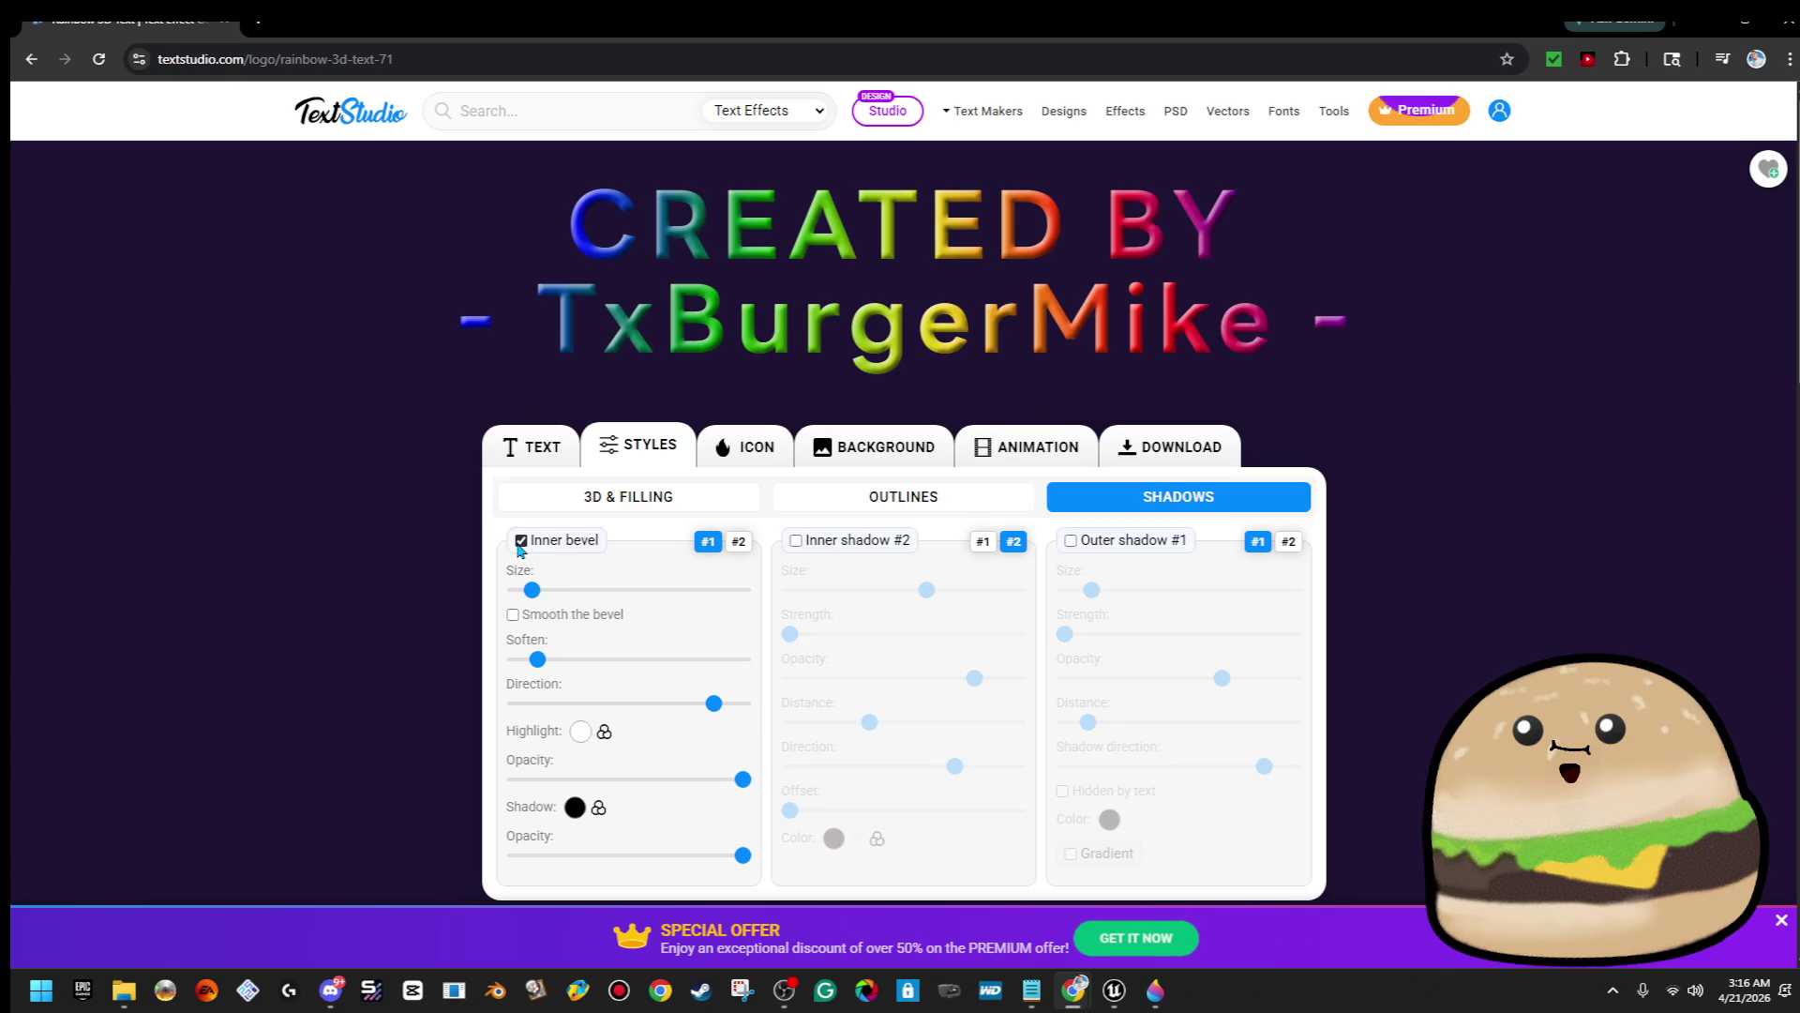
{"action": "left_click", "coordinate": [521, 541]}
{"action": "left_click", "coordinate": [796, 541]}
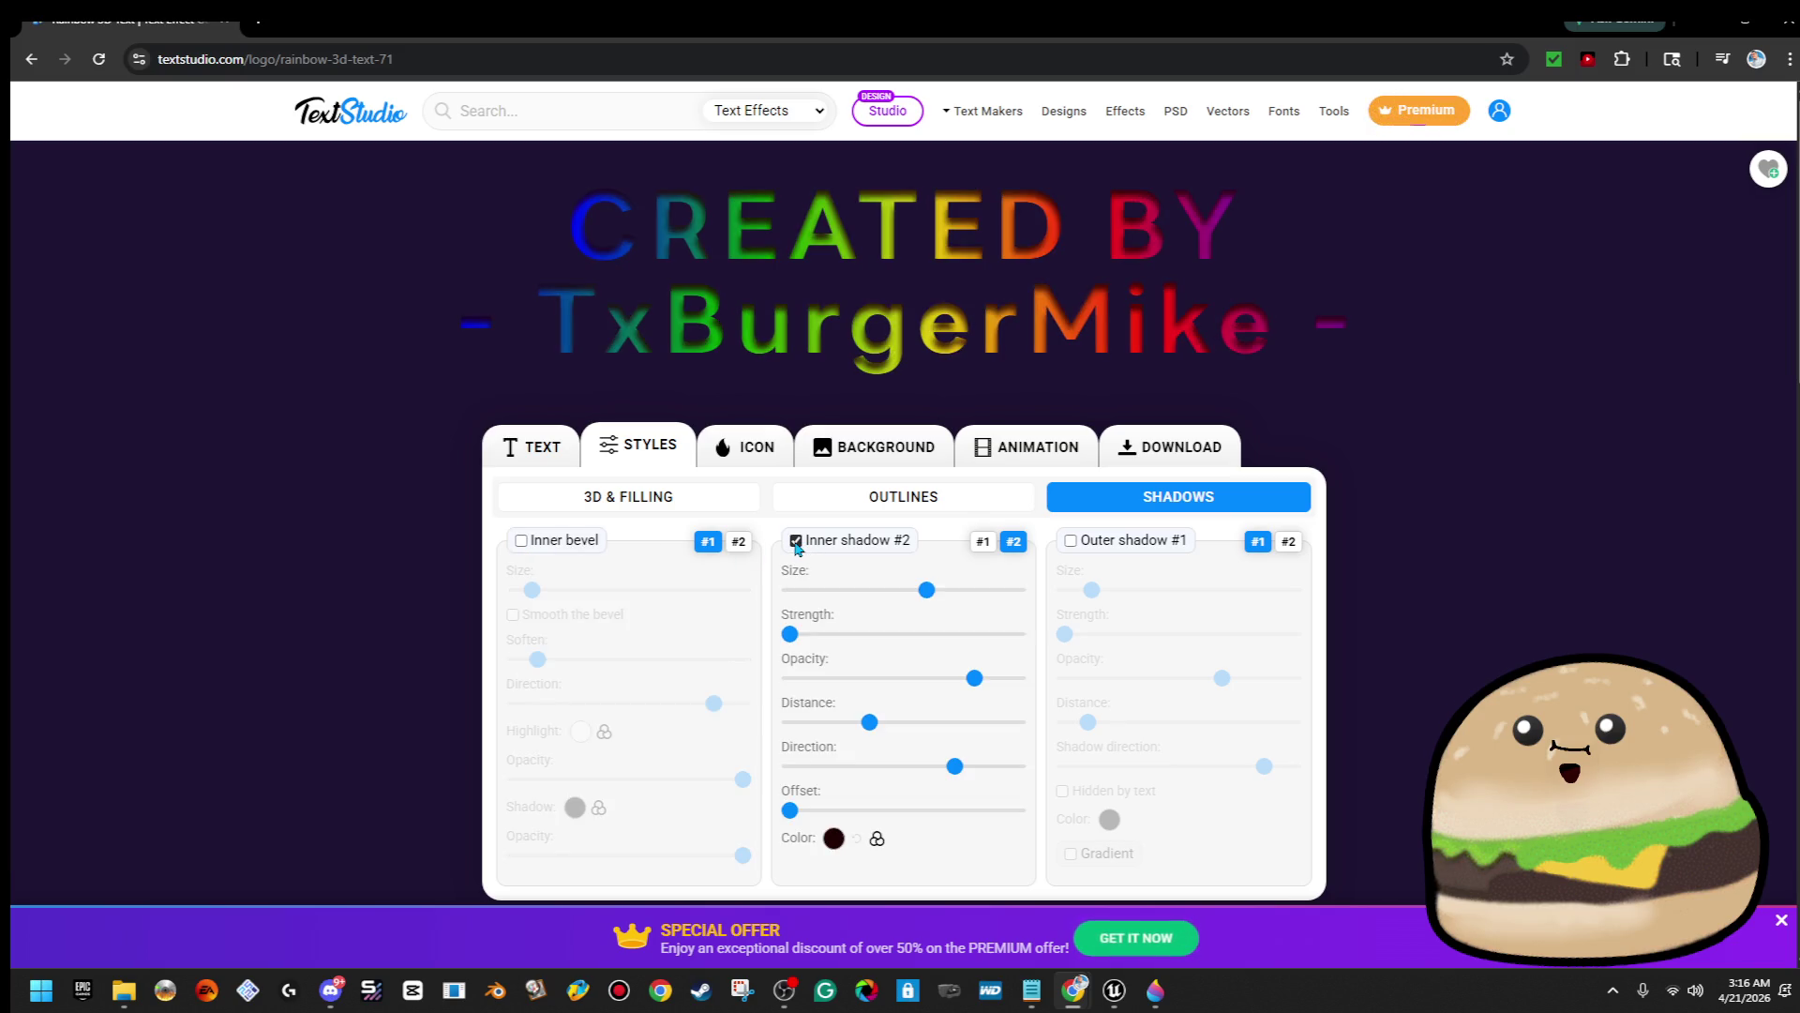
{"action": "mouse_move", "coordinate": [925, 591]}
{"action": "left_mouse_down"}
{"action": "mouse_move", "coordinate": [824, 592]}
{"action": "mouse_move", "coordinate": [1095, 591]}
{"action": "left_mouse_up"}
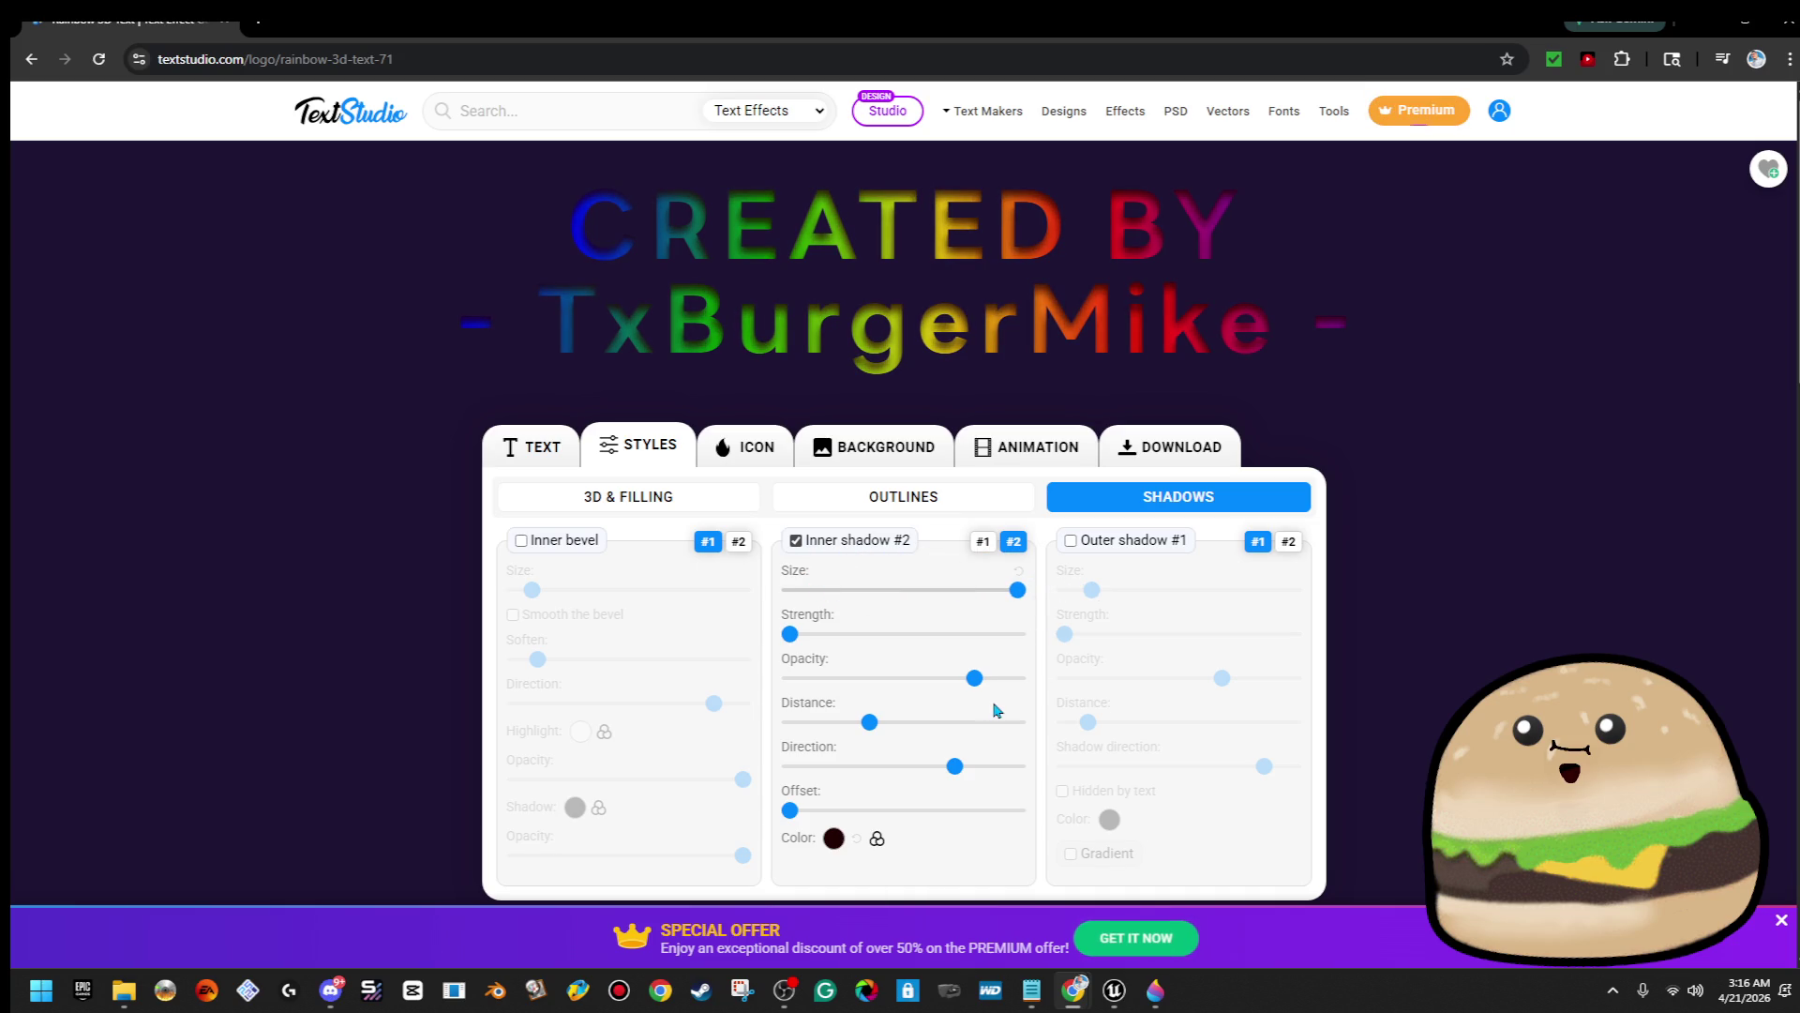
{"action": "mouse_move", "coordinate": [976, 684]}
{"action": "left_mouse_down"}
{"action": "mouse_move", "coordinate": [833, 677]}
{"action": "mouse_move", "coordinate": [869, 678]}
{"action": "left_mouse_up"}
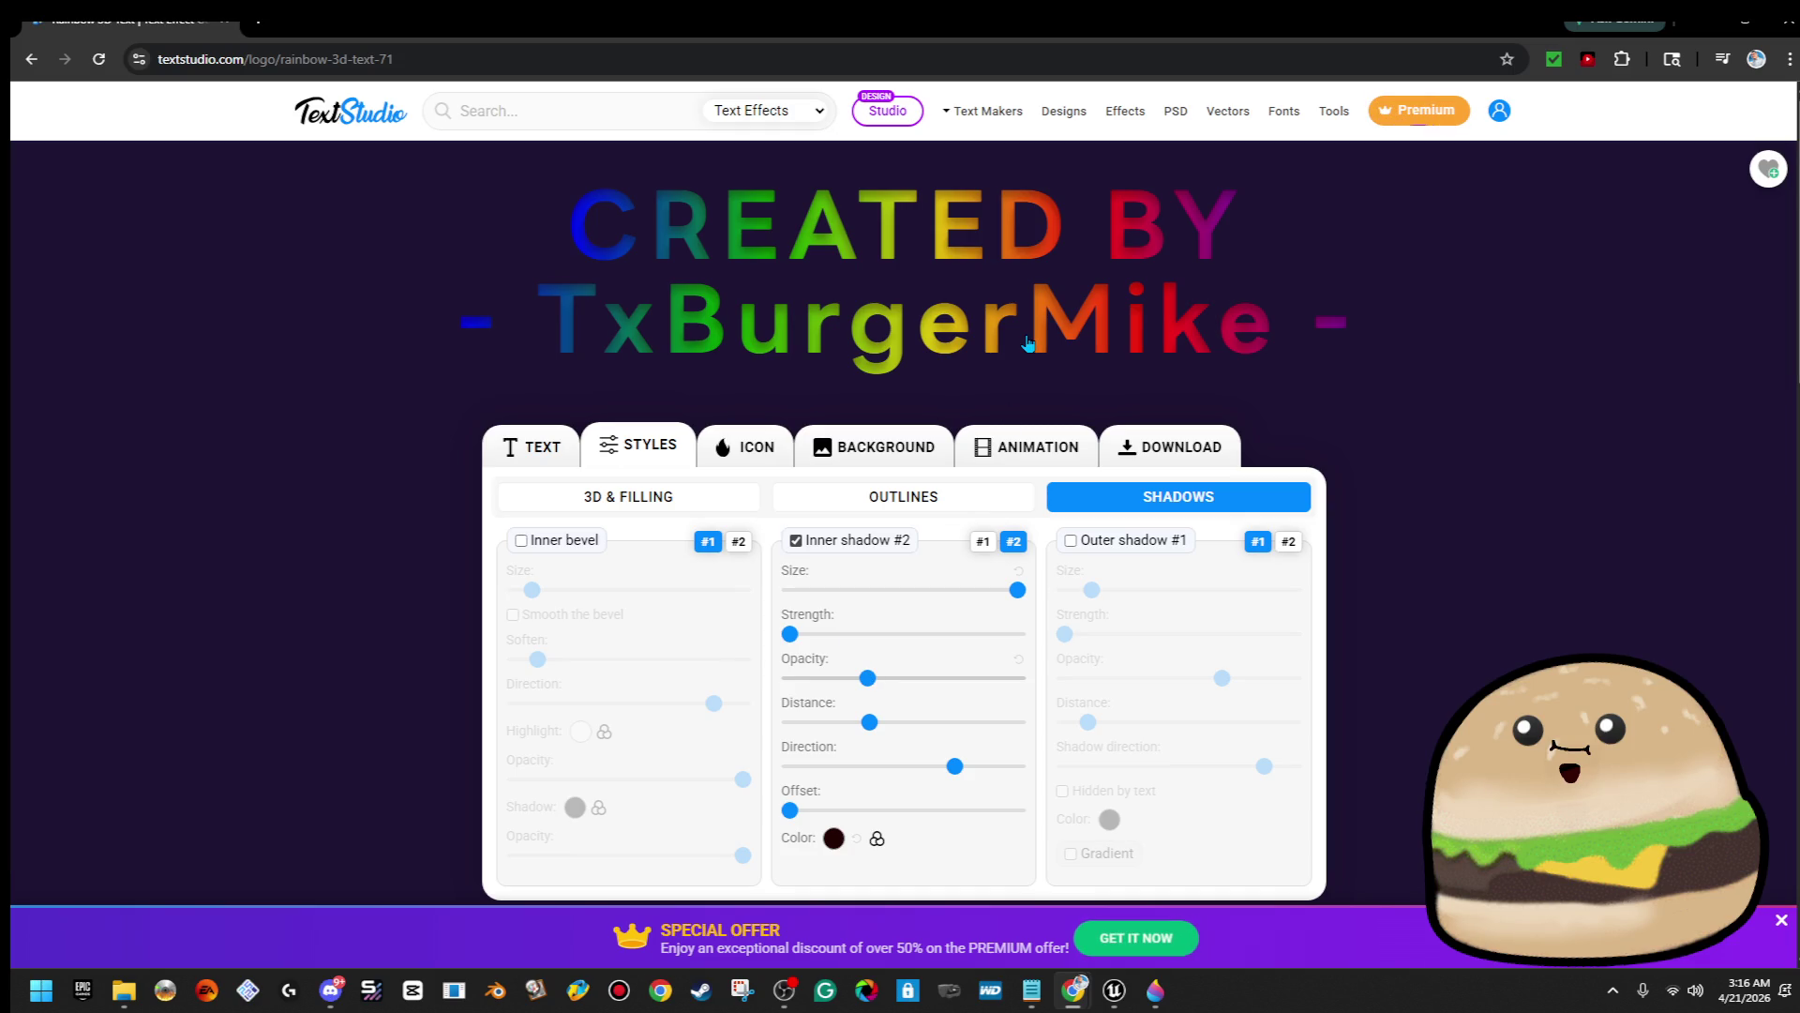
Re-export the flat credit as a transparent PNG and copy the image
{"action": "key", "text": "ctrl+s"}
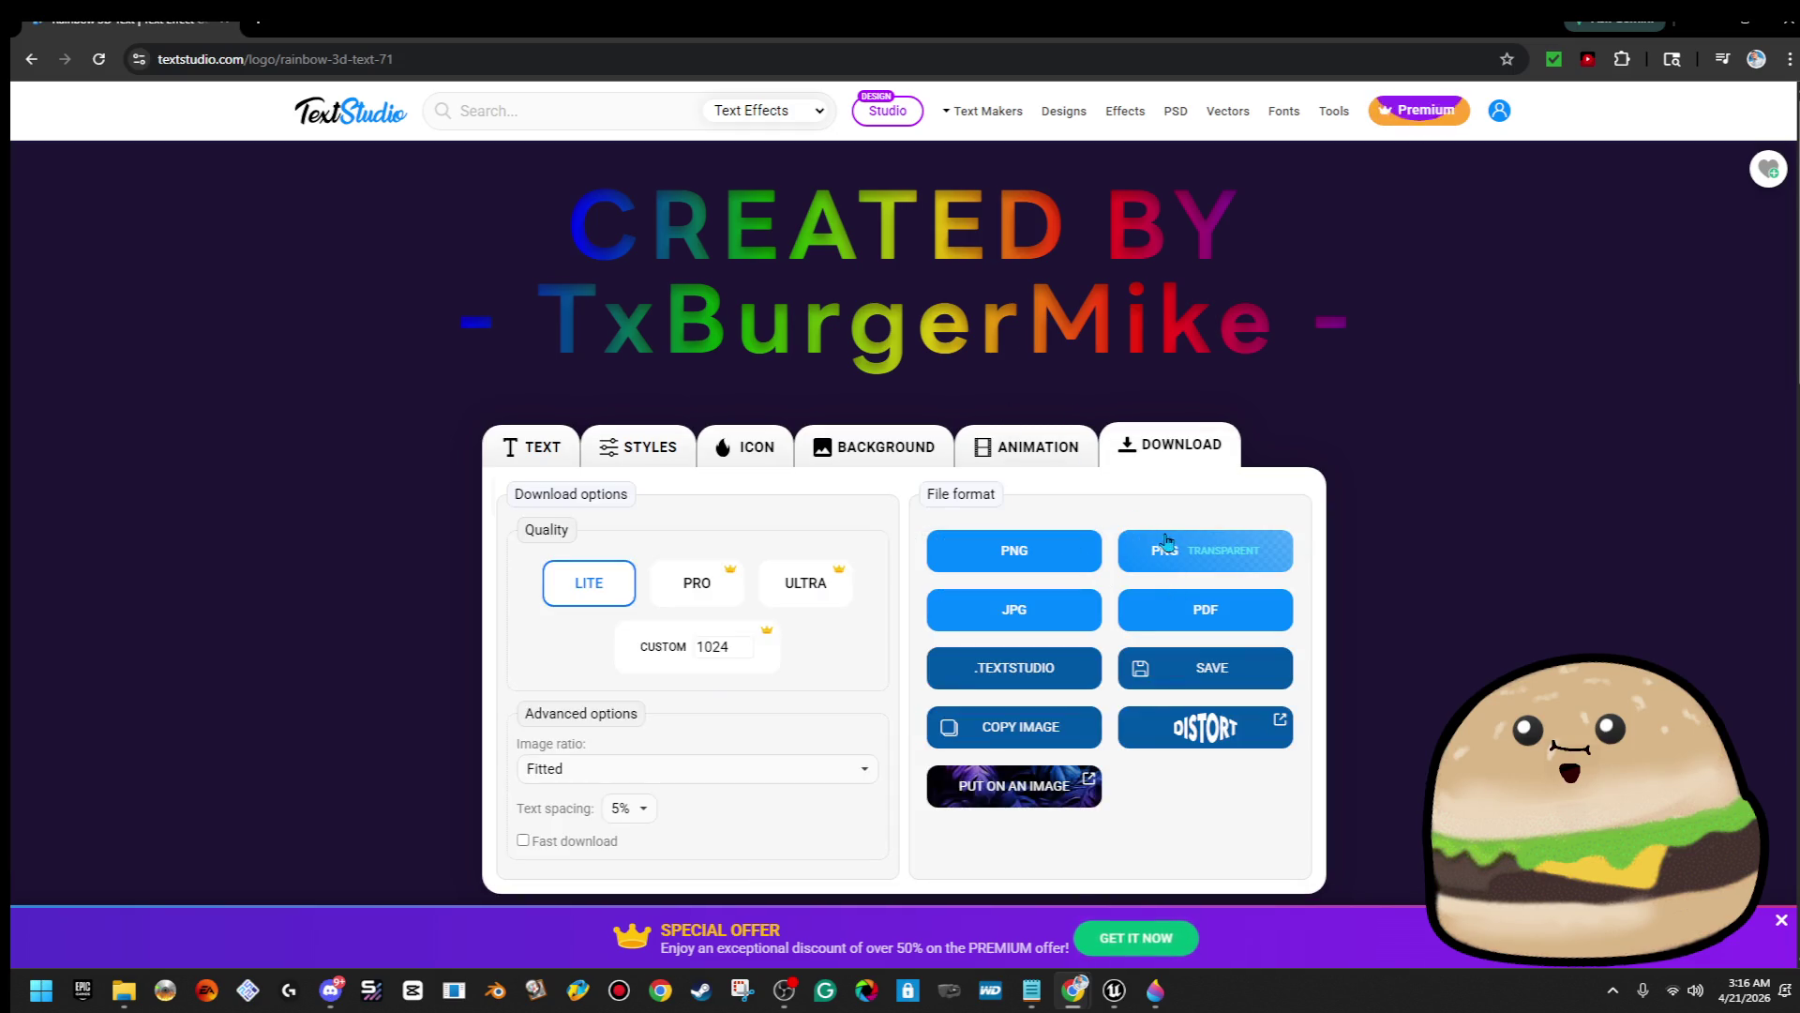
{"action": "left_click", "coordinate": [1174, 538]}
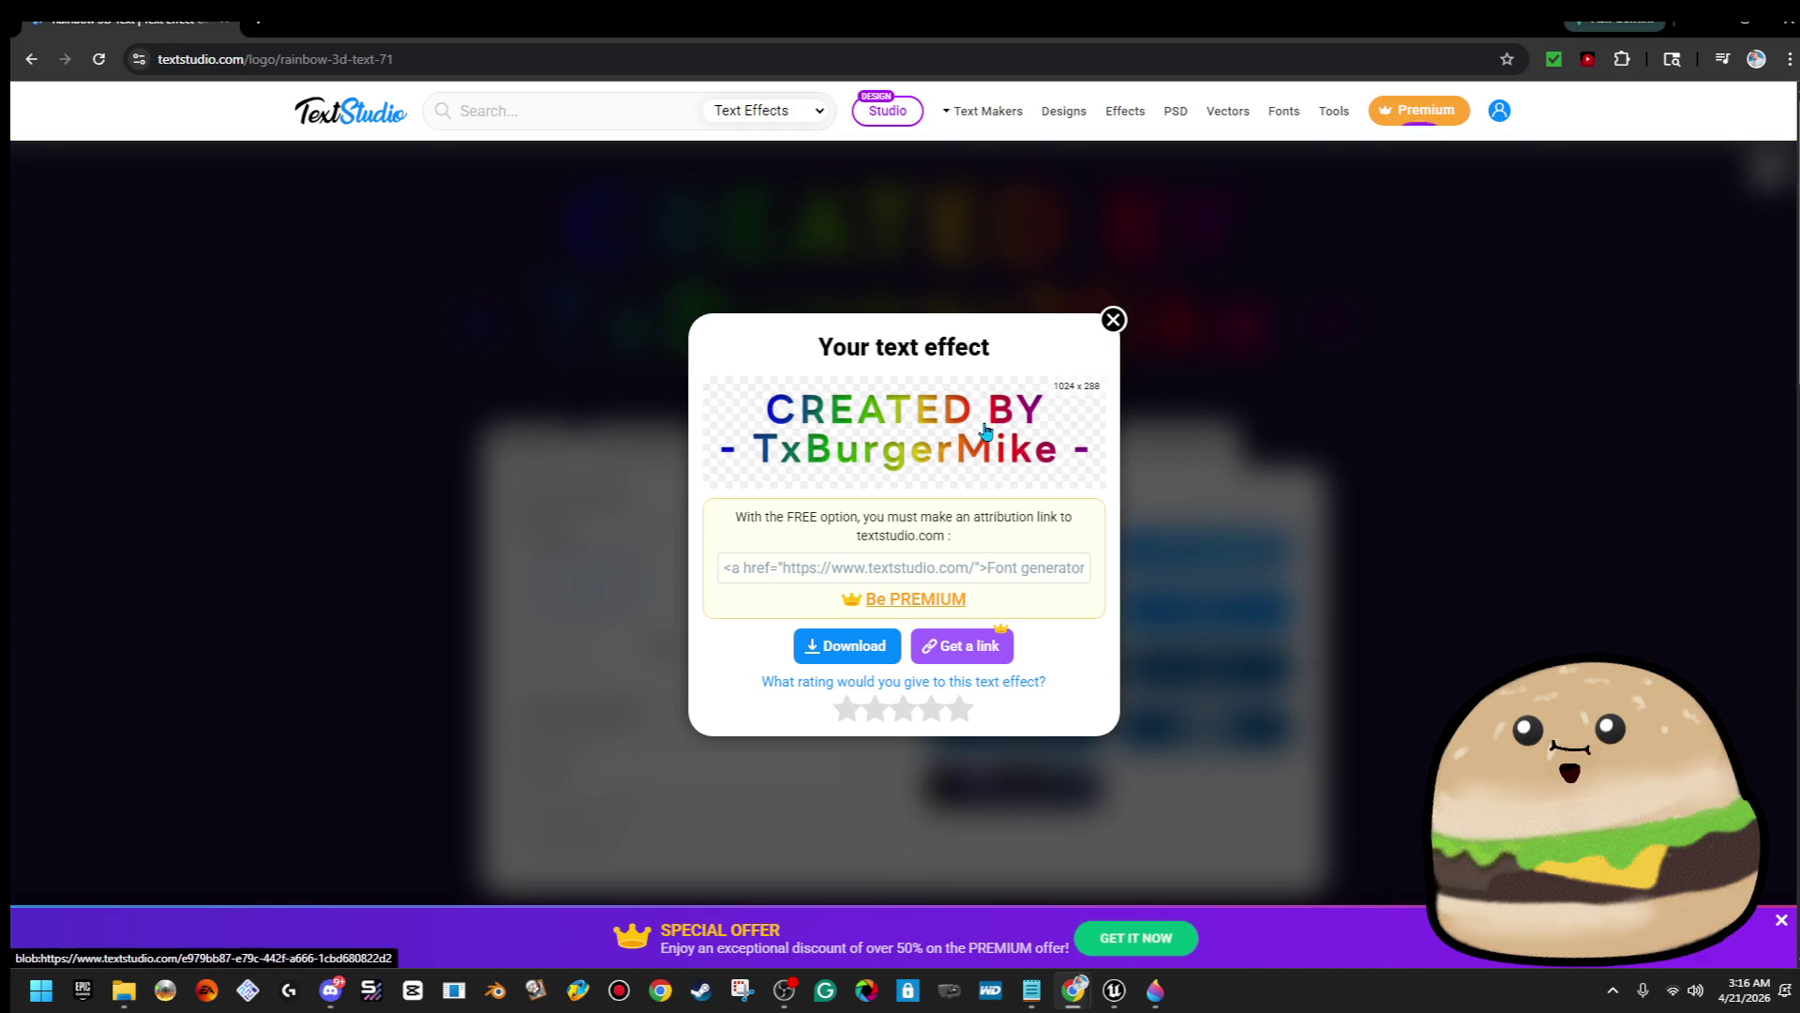
{"action": "right_click", "coordinate": [977, 429]}
{"action": "left_click", "coordinate": [1084, 716]}
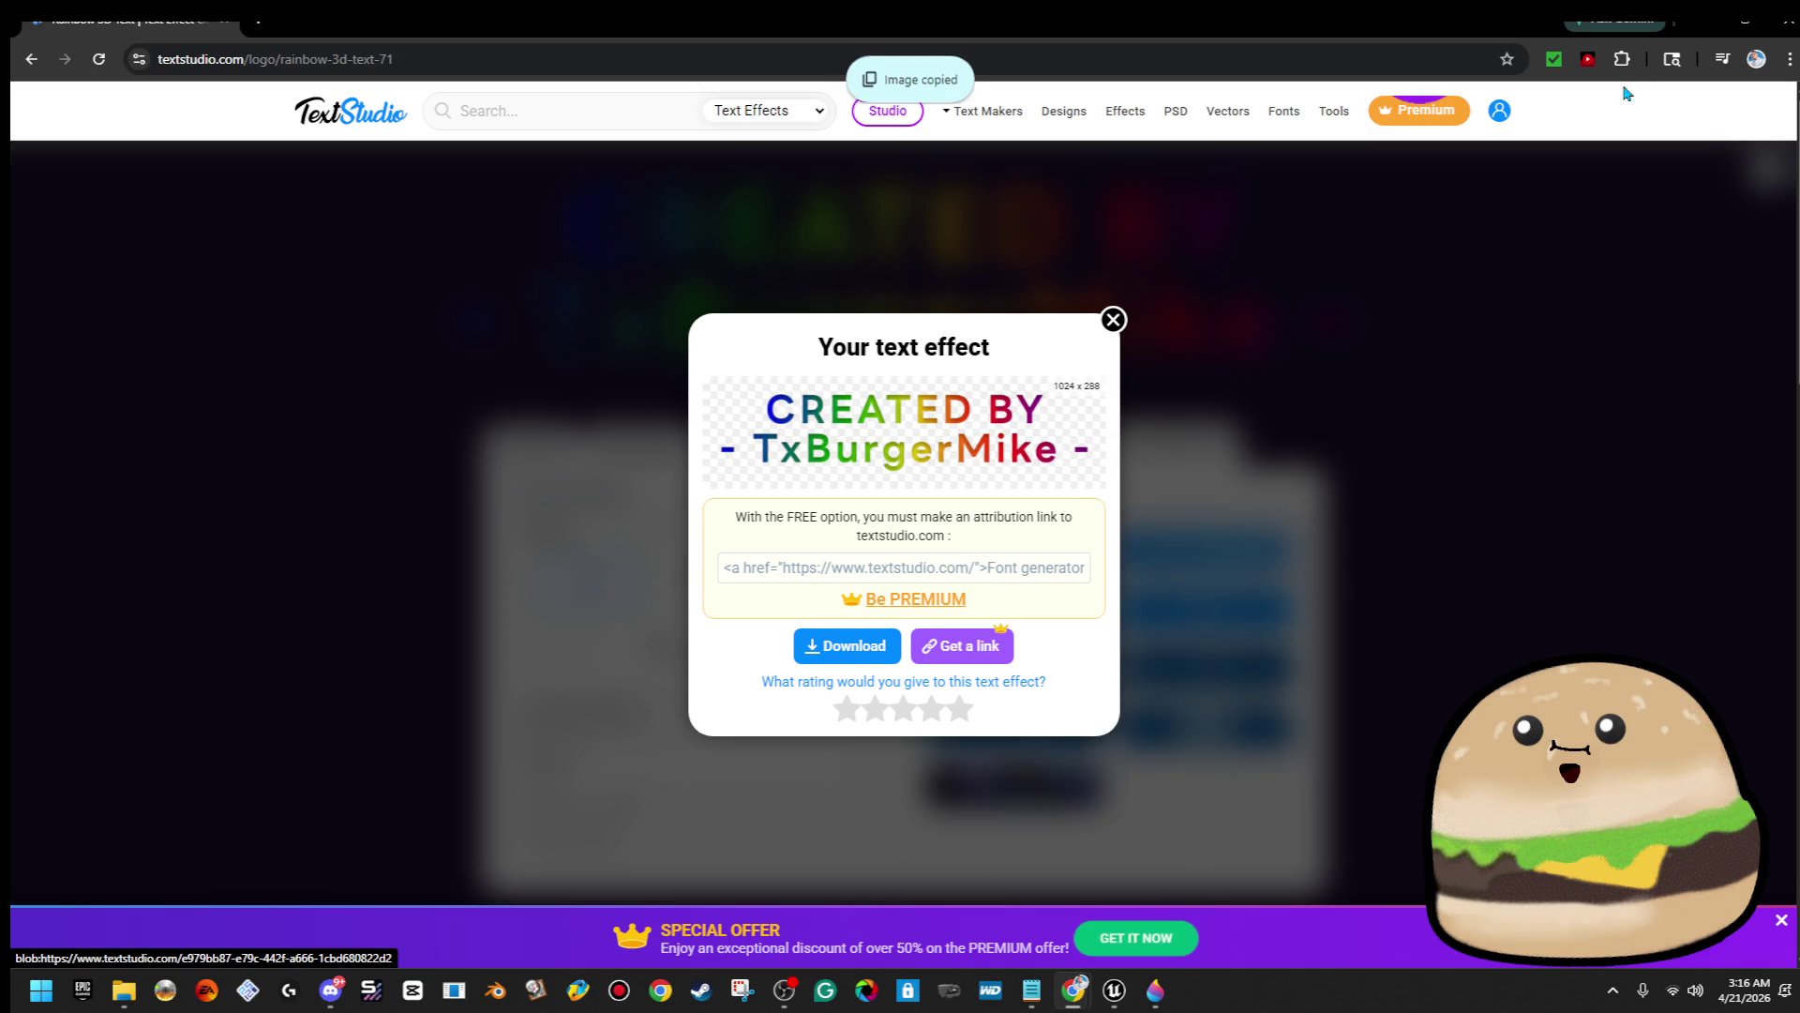
{"action": "left_click", "coordinate": [1694, 31]}
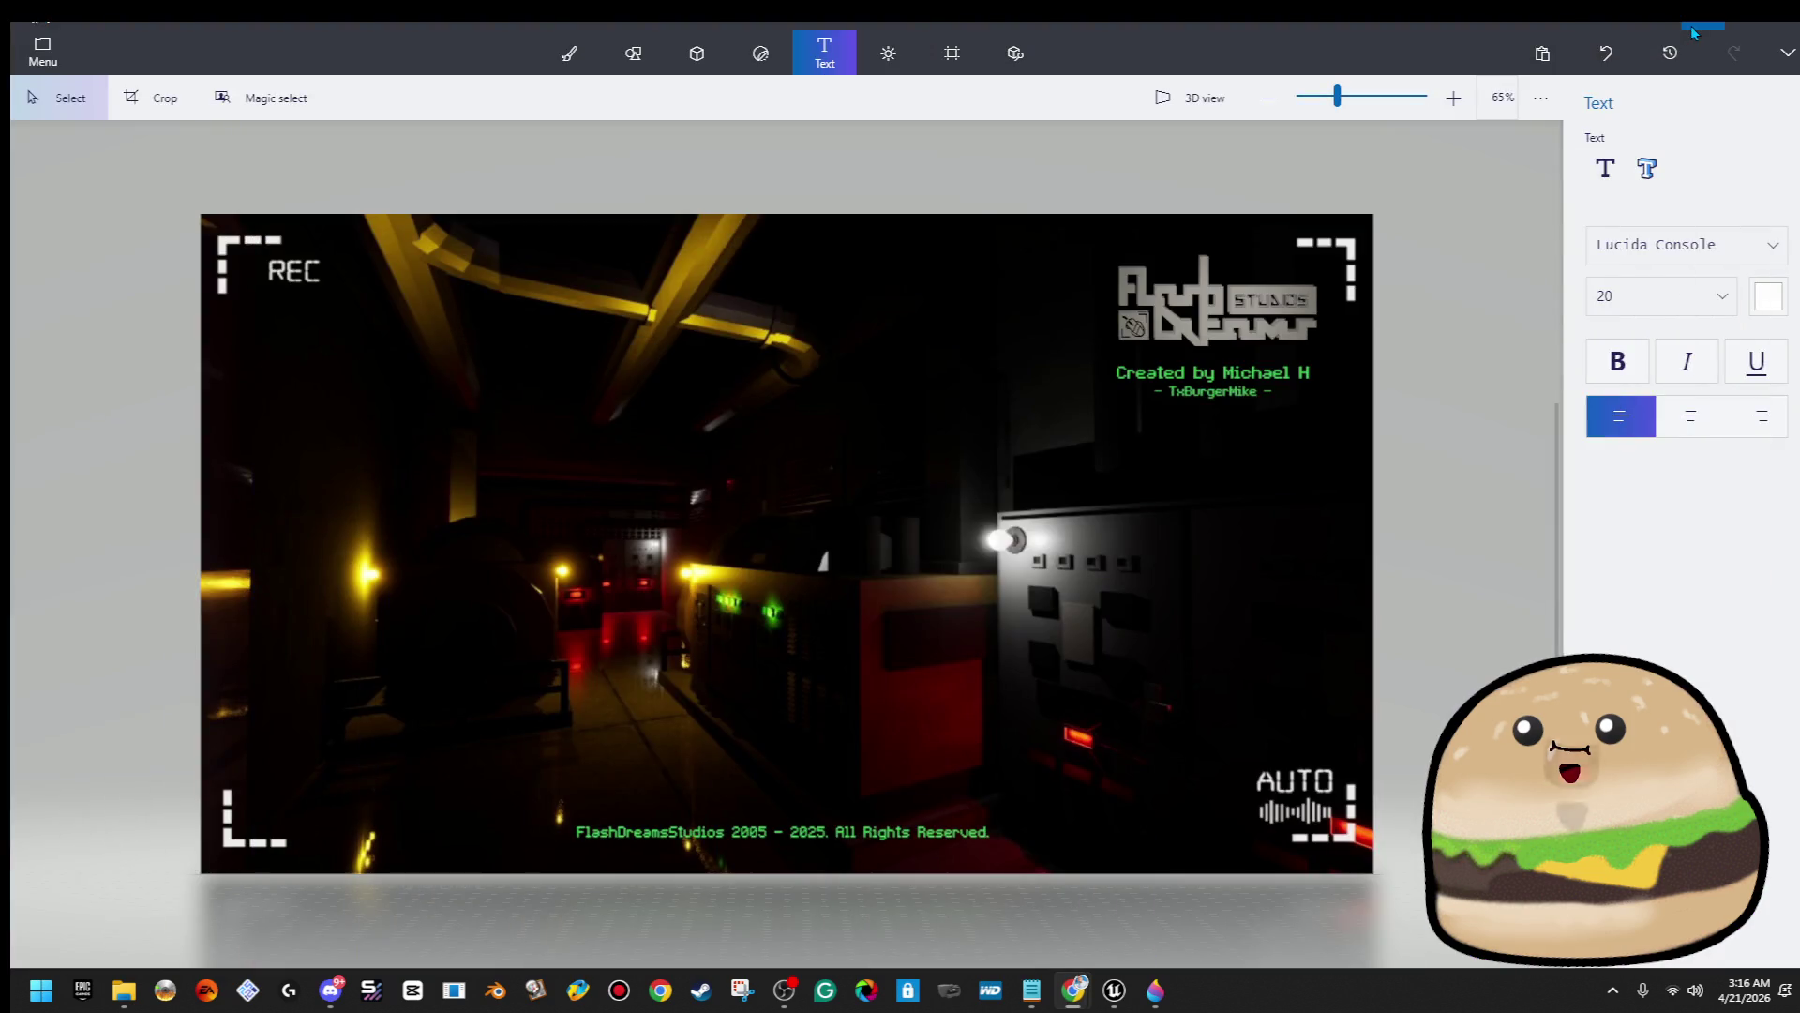
Paste the rainbow graphic, make it 3D, and move it to the upper right over the credits
{"action": "left_click", "coordinate": [1464, 375]}
{"action": "key", "text": "ctrl+v"}
{"action": "left_click", "coordinate": [1634, 307]}
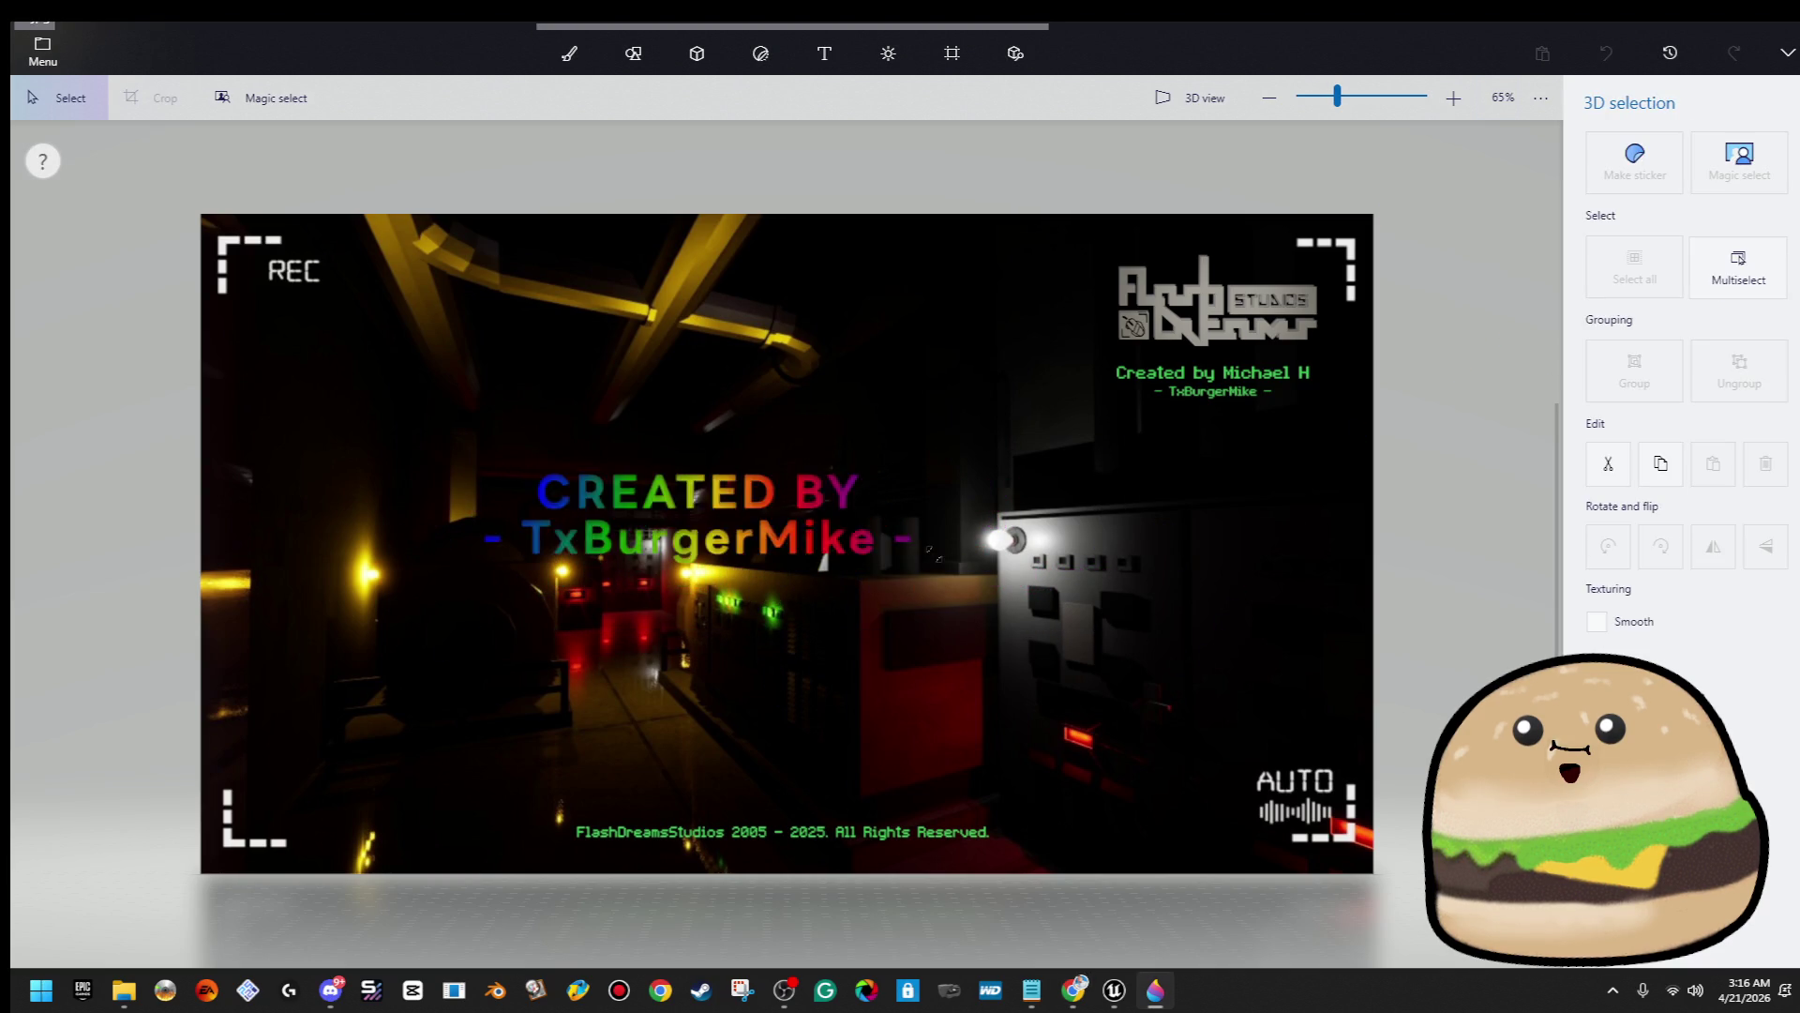
{"action": "mouse_move", "coordinate": [600, 477]}
{"action": "left_mouse_down"}
{"action": "mouse_move", "coordinate": [1253, 391]}
{"action": "mouse_move", "coordinate": [1349, 333]}
{"action": "left_mouse_up"}
{"action": "scroll", "coordinate": [1310, 363], "scroll_direction": "up", "scroll_amount": 1}
Switch to the Text tool and zoom in on the footer copyright
{"action": "key", "text": "t"}
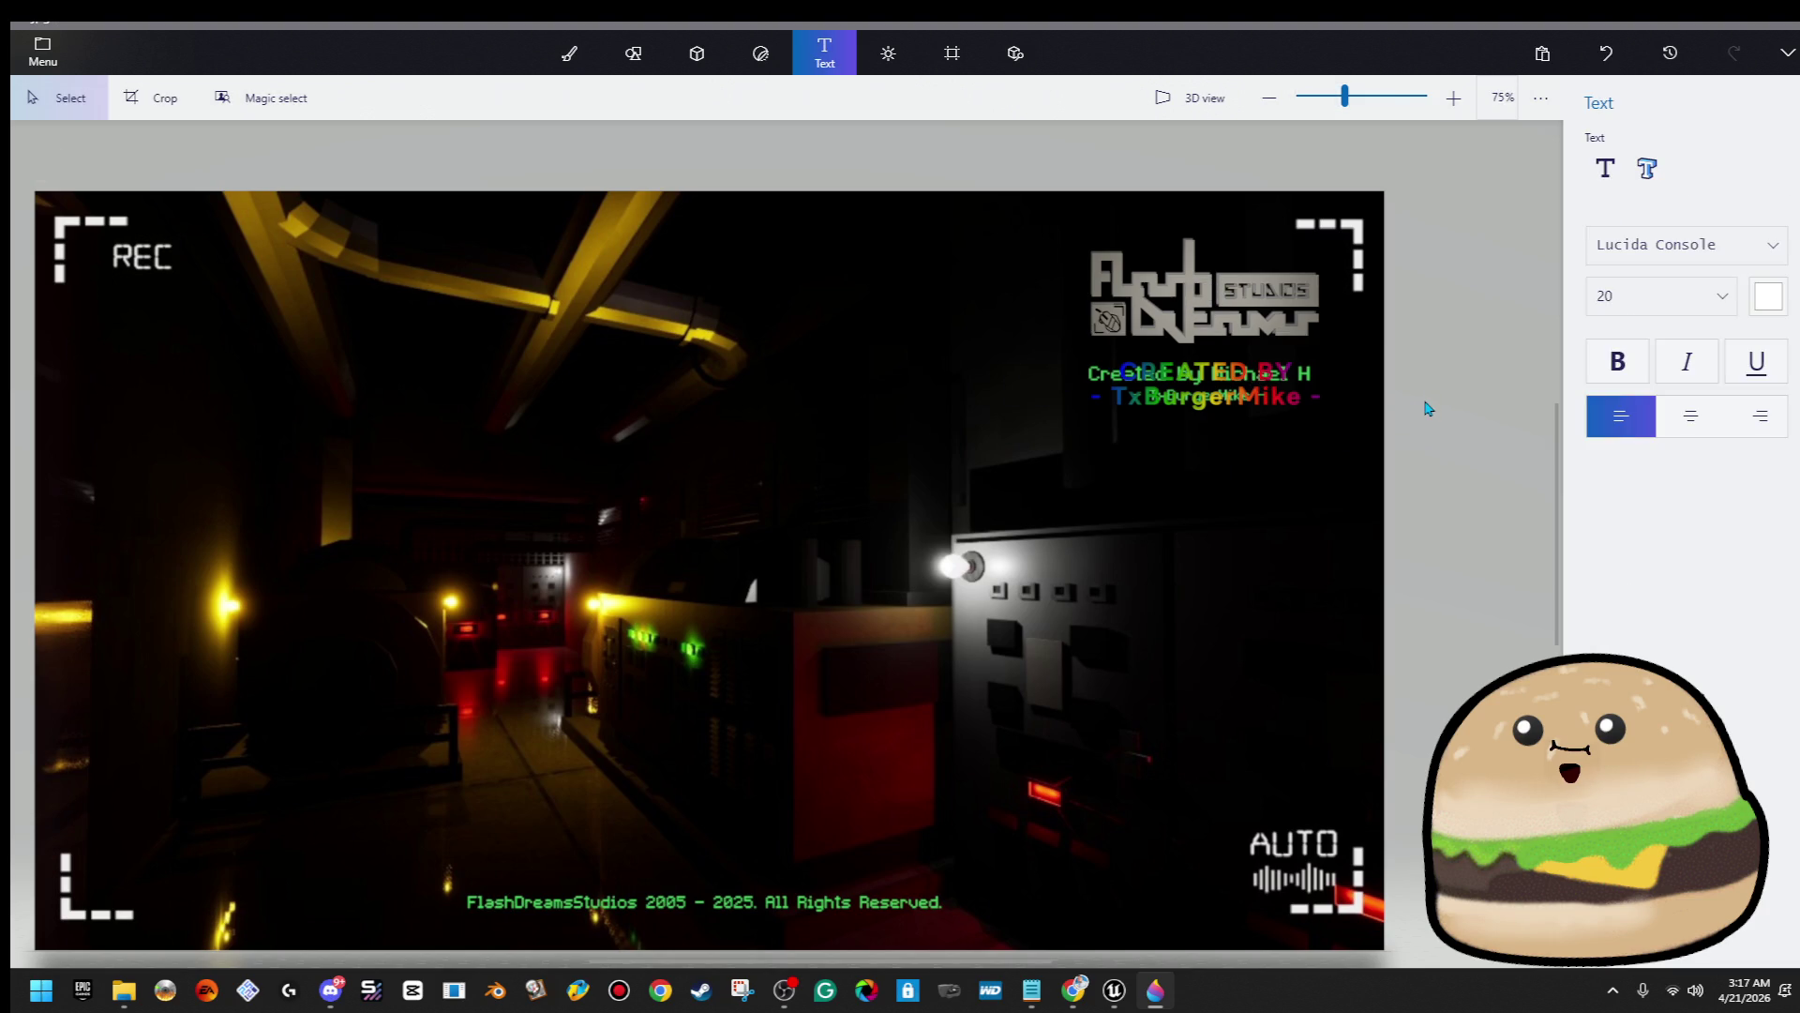
{"action": "scroll", "coordinate": [1427, 408], "scroll_direction": "down", "scroll_amount": 1}
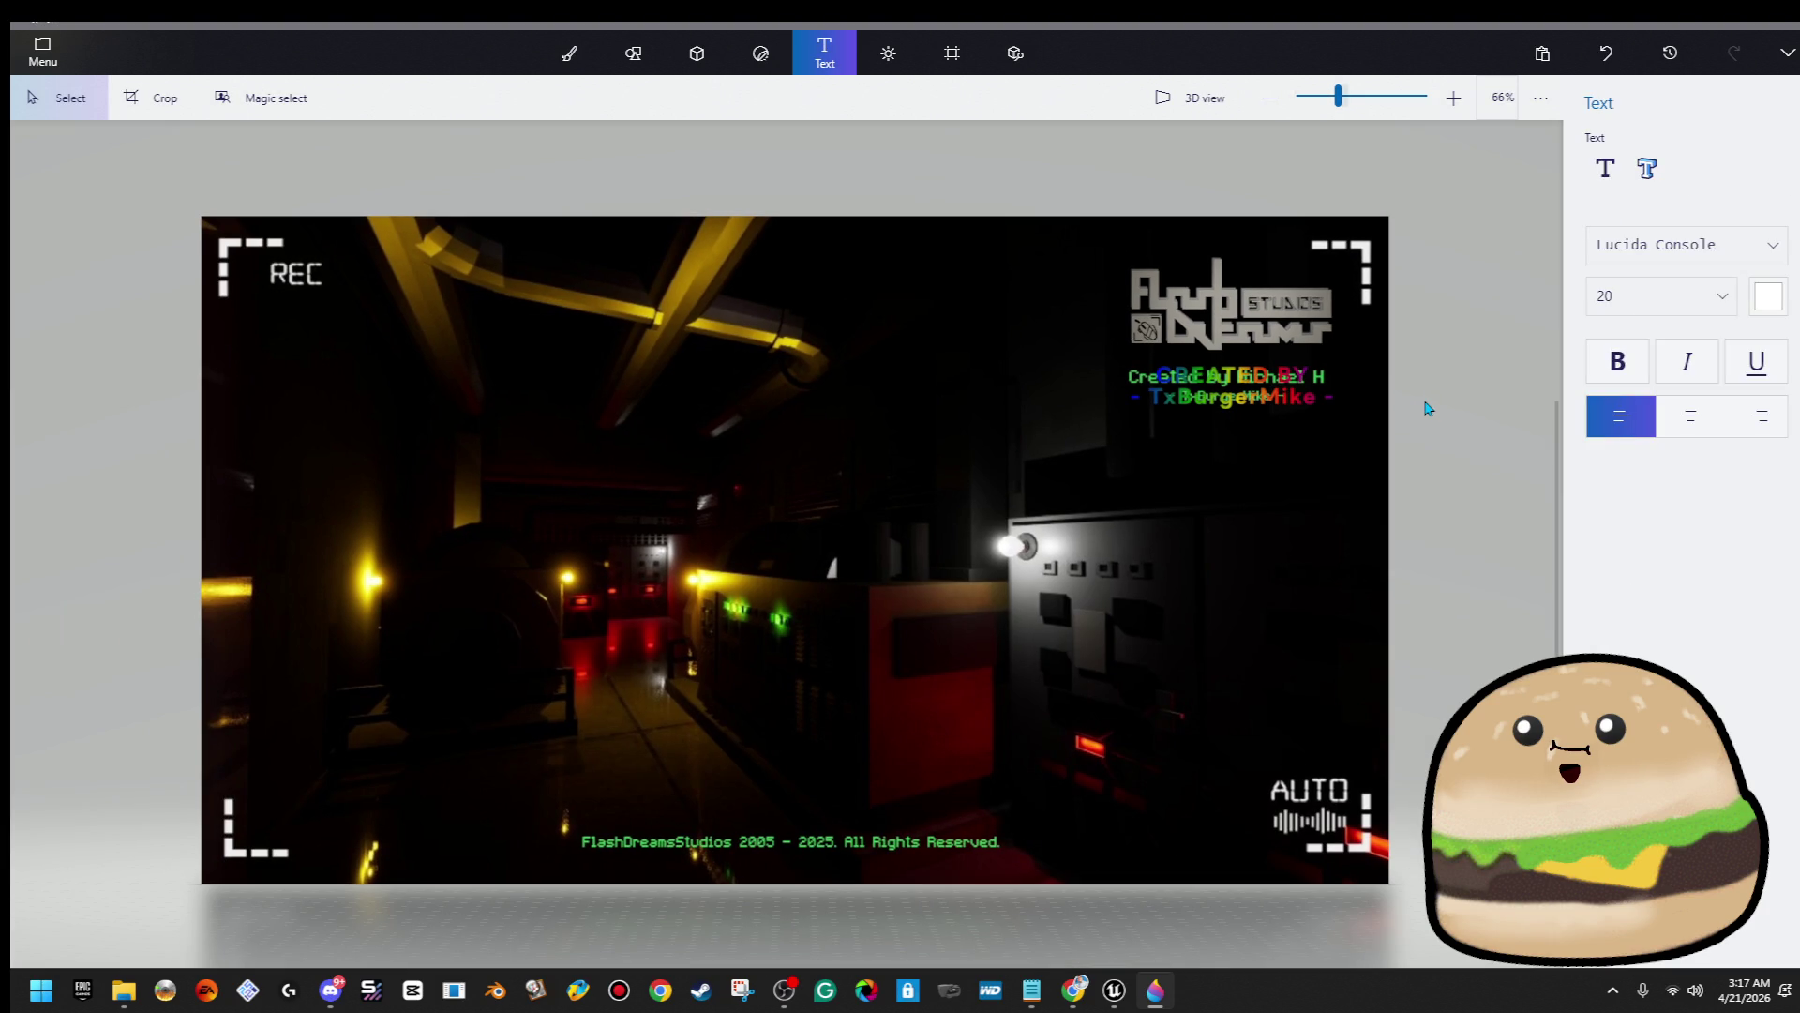
{"action": "scroll", "coordinate": [771, 840], "scroll_direction": "up", "scroll_amount": 5}
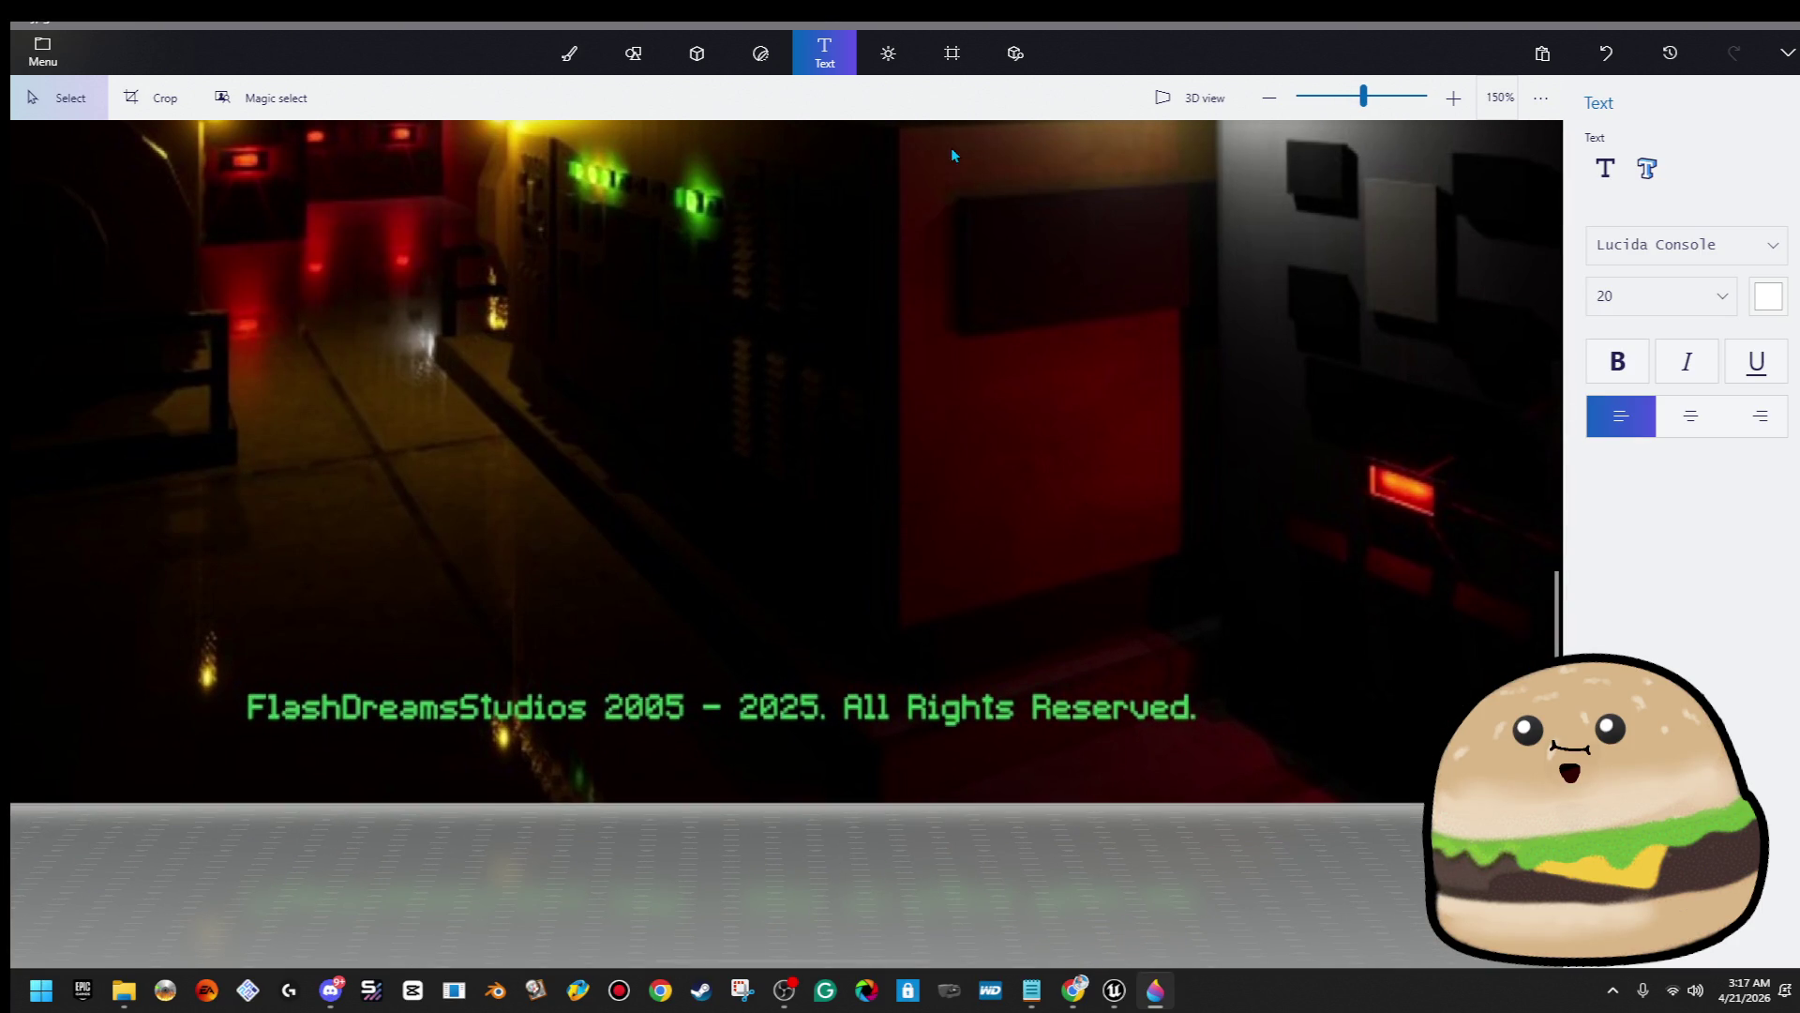
Draw a 3D text box over the footer and begin typing 'FlashDreamsStudios', fixing typos
{"action": "left_click", "coordinate": [1646, 167]}
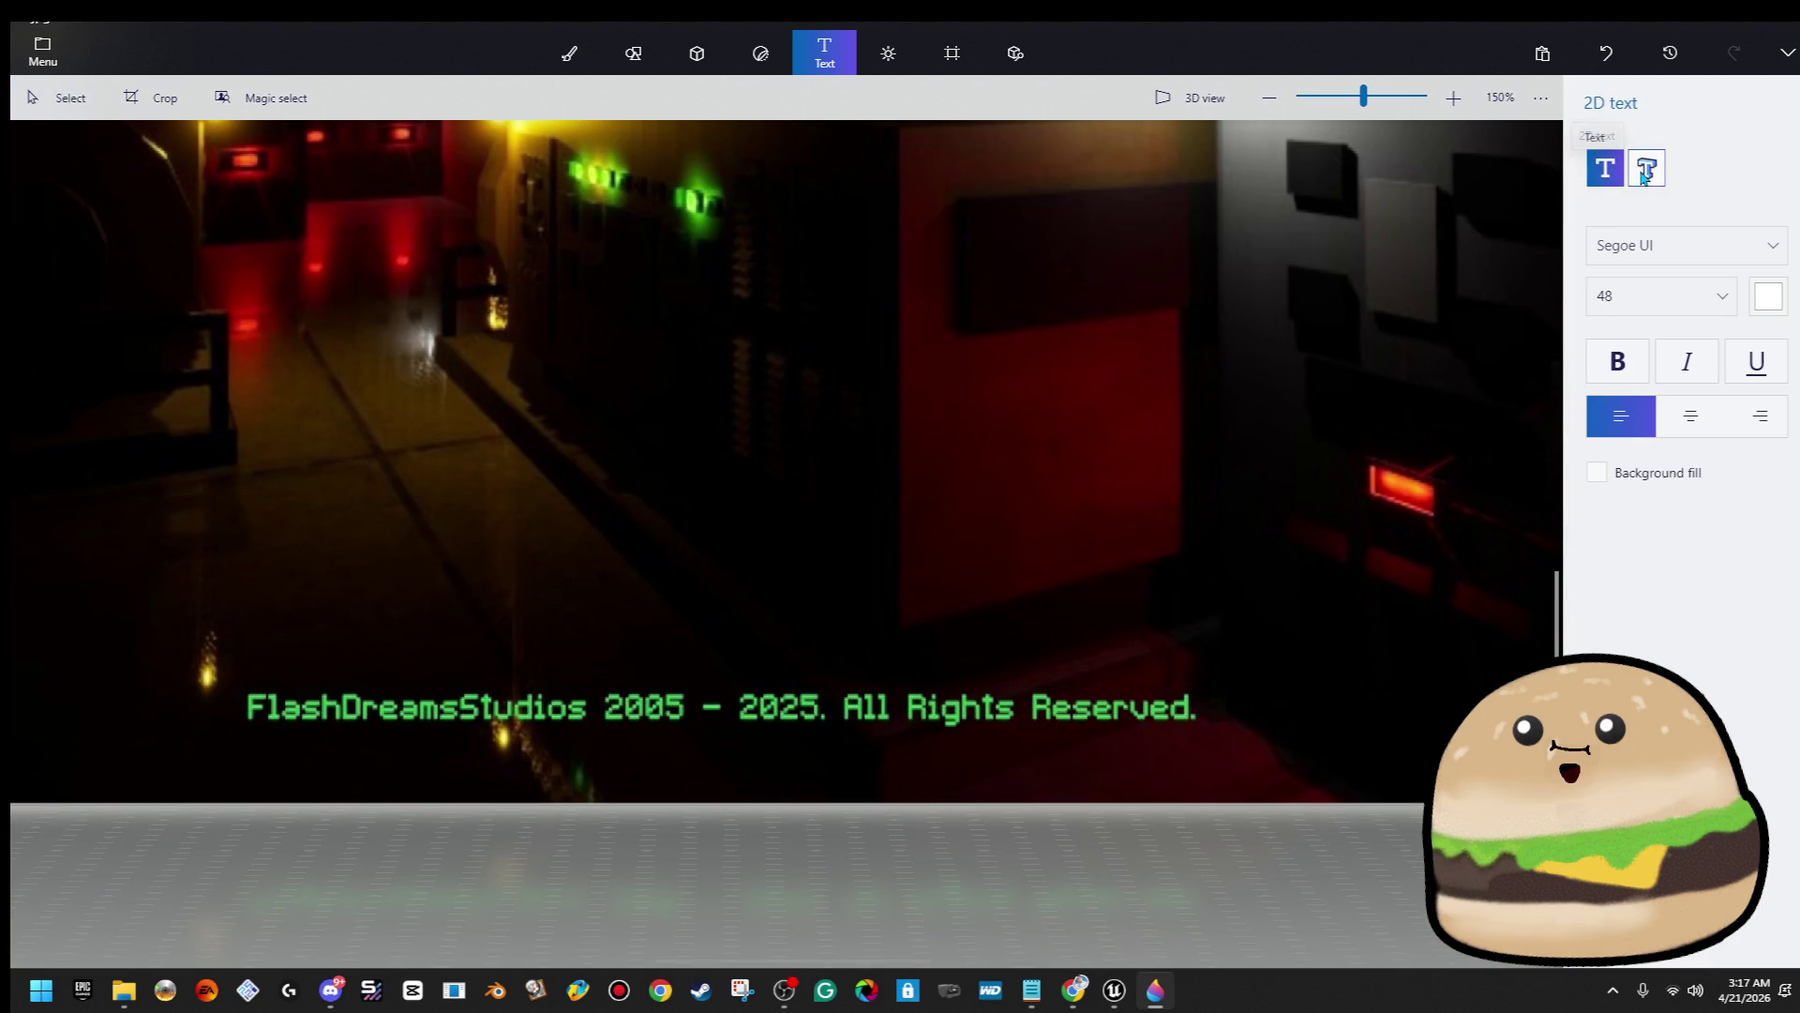
{"action": "mouse_move", "coordinate": [244, 696]}
{"action": "left_mouse_down"}
{"action": "mouse_move", "coordinate": [585, 751]}
{"action": "mouse_move", "coordinate": [1245, 732]}
{"action": "left_mouse_up"}
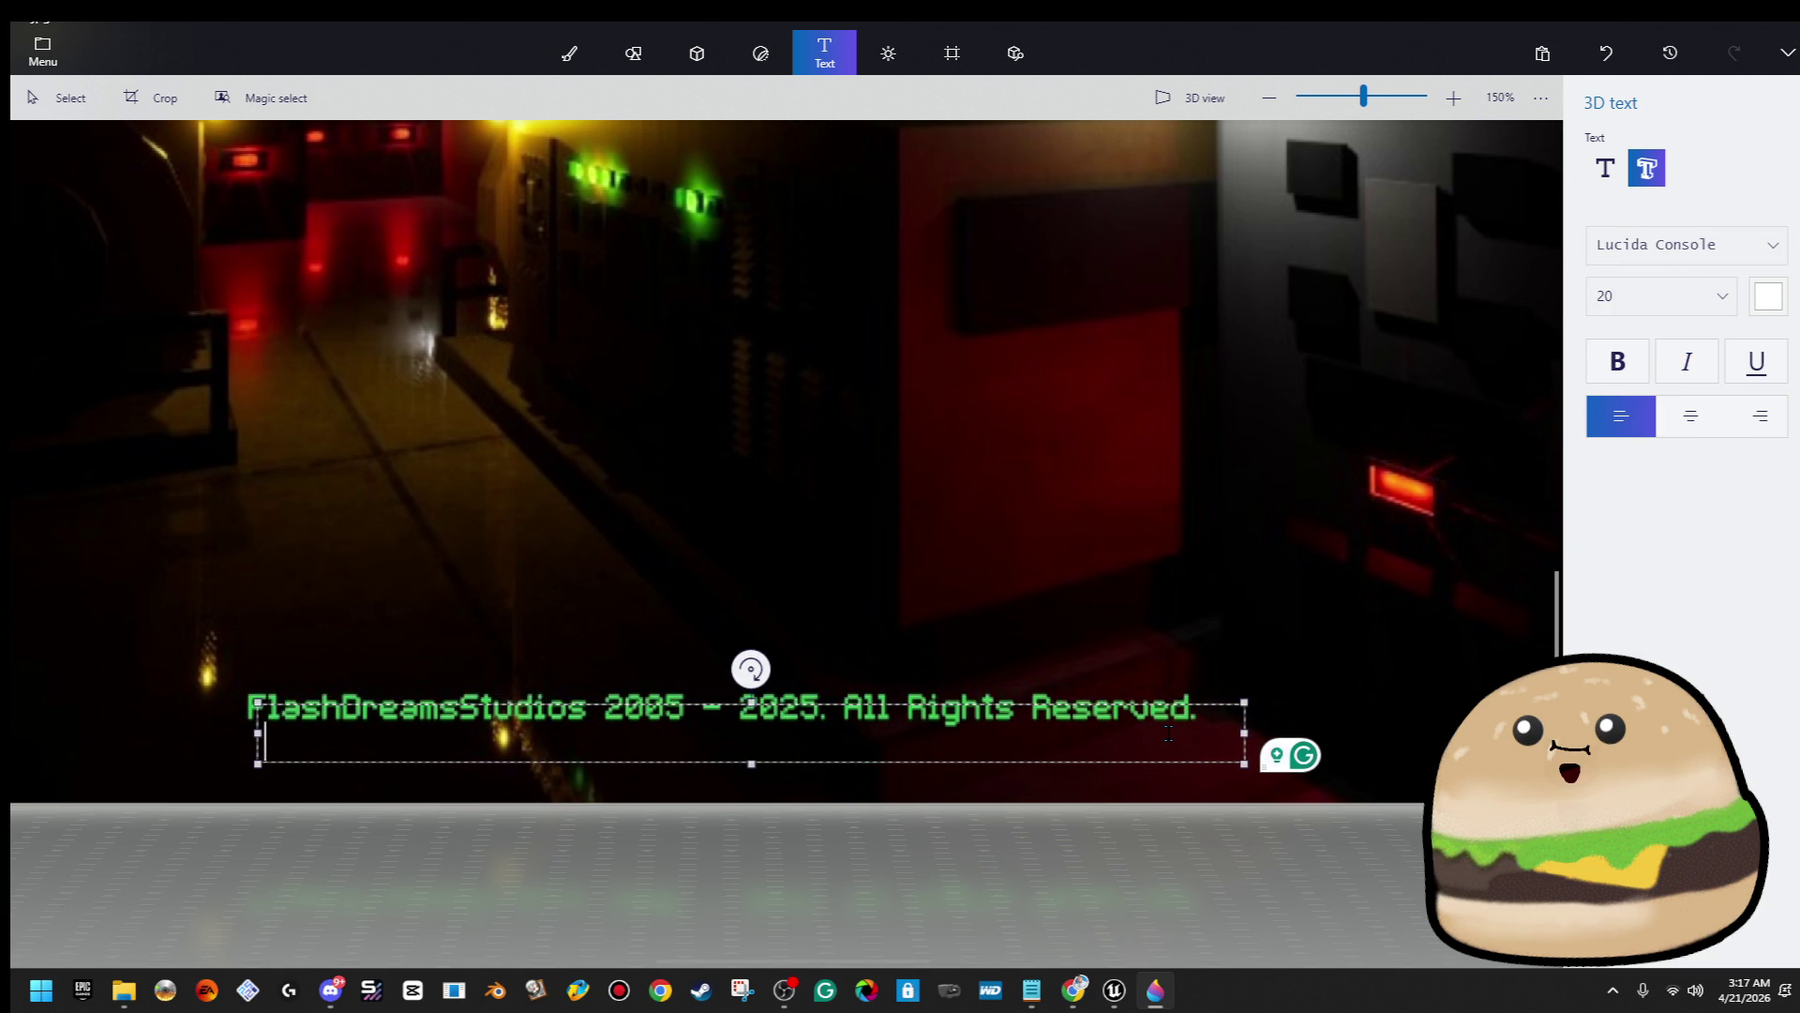
{"action": "type", "text": "FlashDraem"}
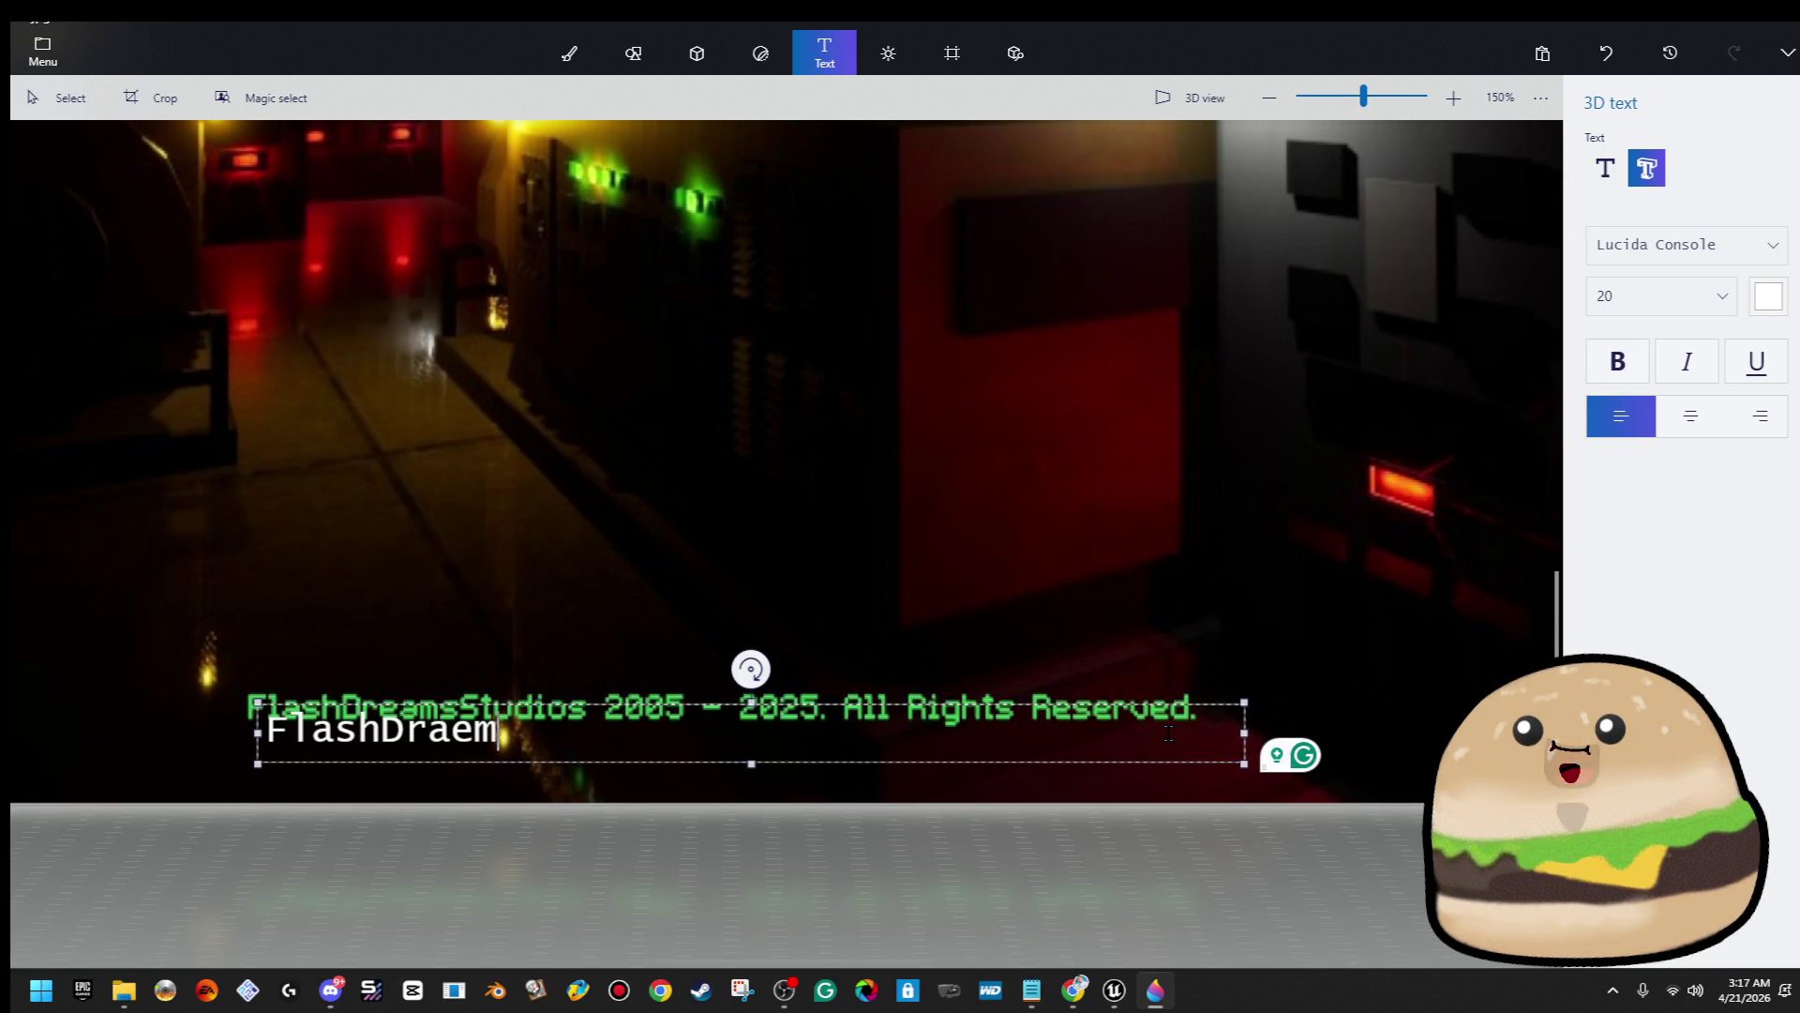
{"action": "key", "text": "BackSpace"}
{"action": "key", "text": "BackSpace"}
{"action": "type", "text": "am"}
{"action": "key", "text": "BackSpace"}
{"action": "key", "text": "BackSpace"}
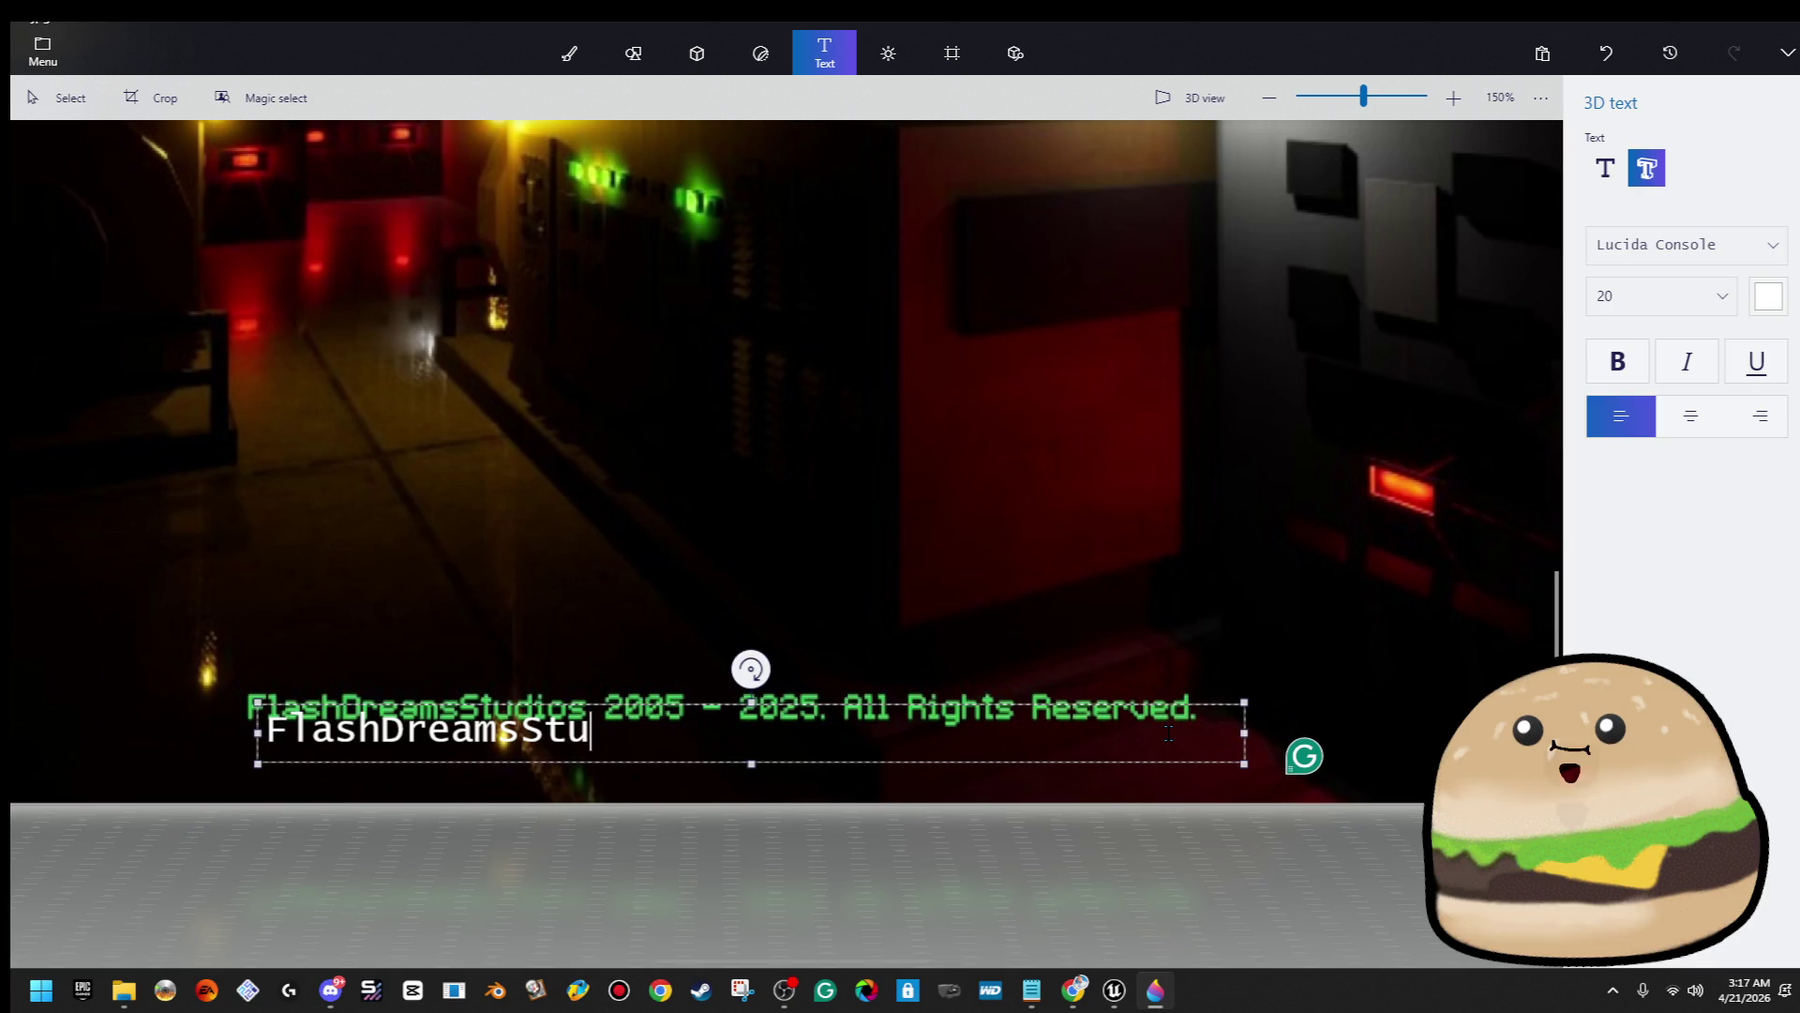
{"action": "type", "text": "dios 2005 - 2026. All Rights Reserved"}
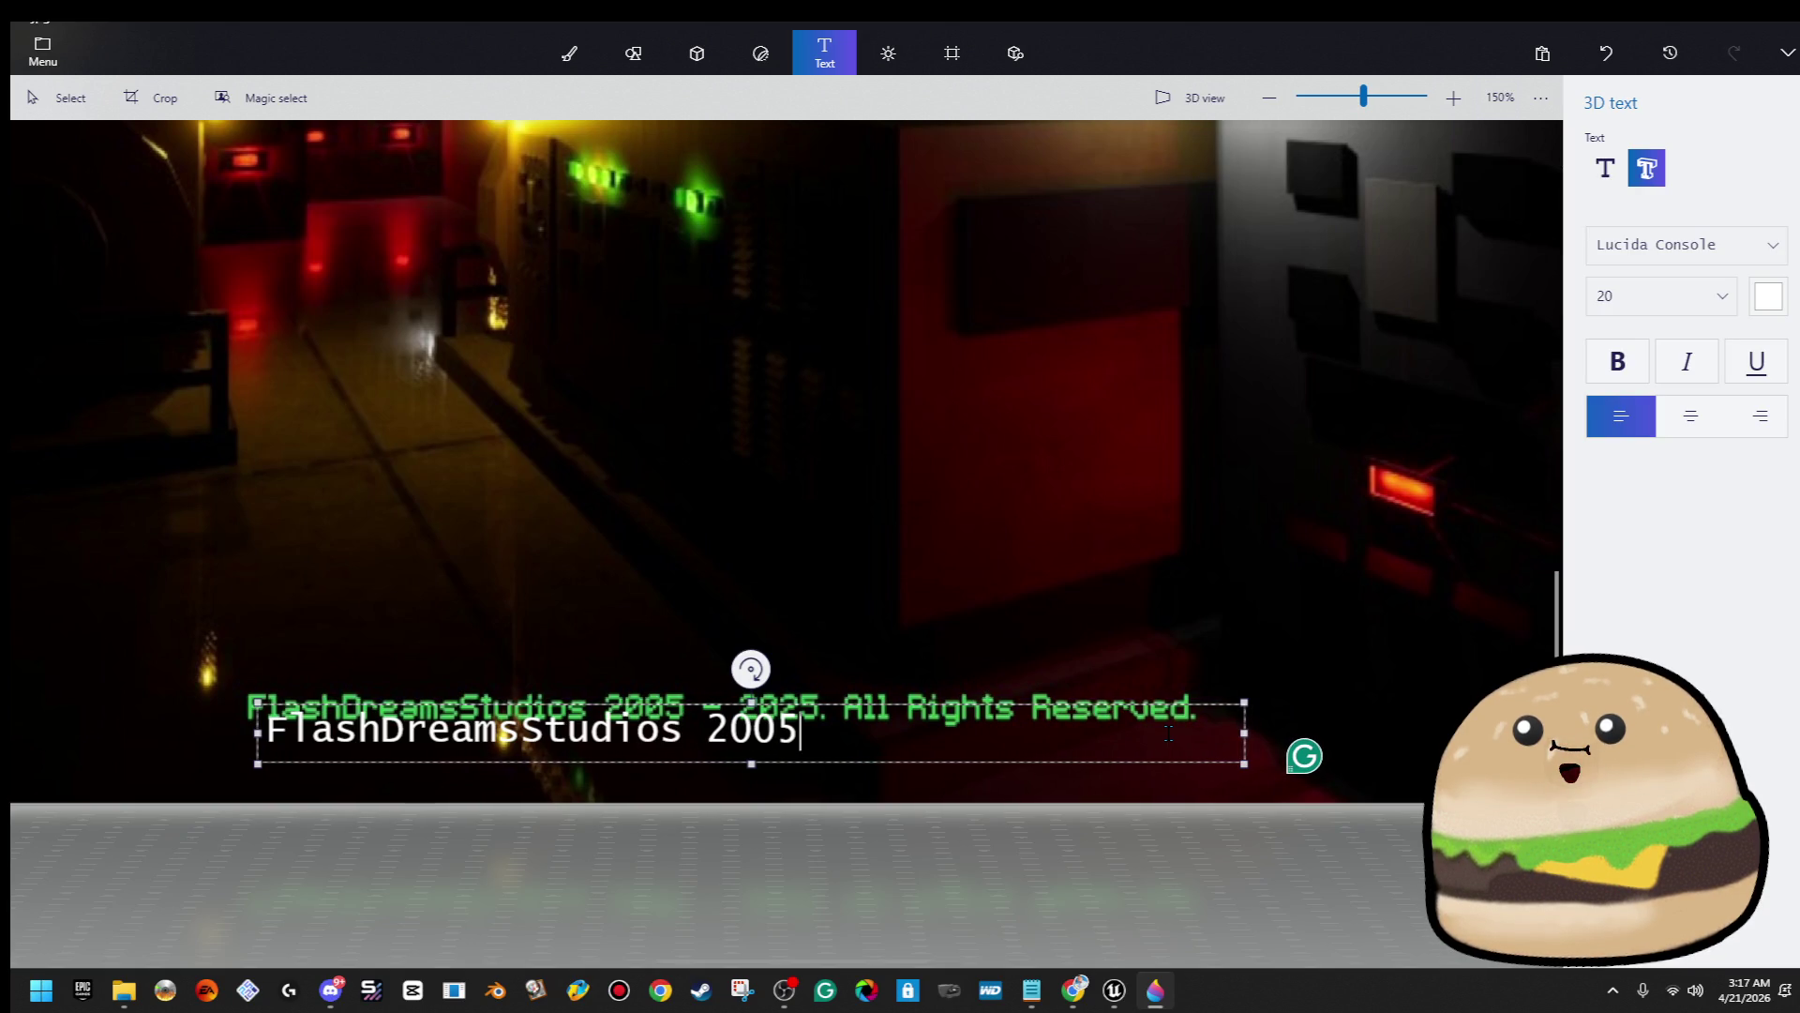
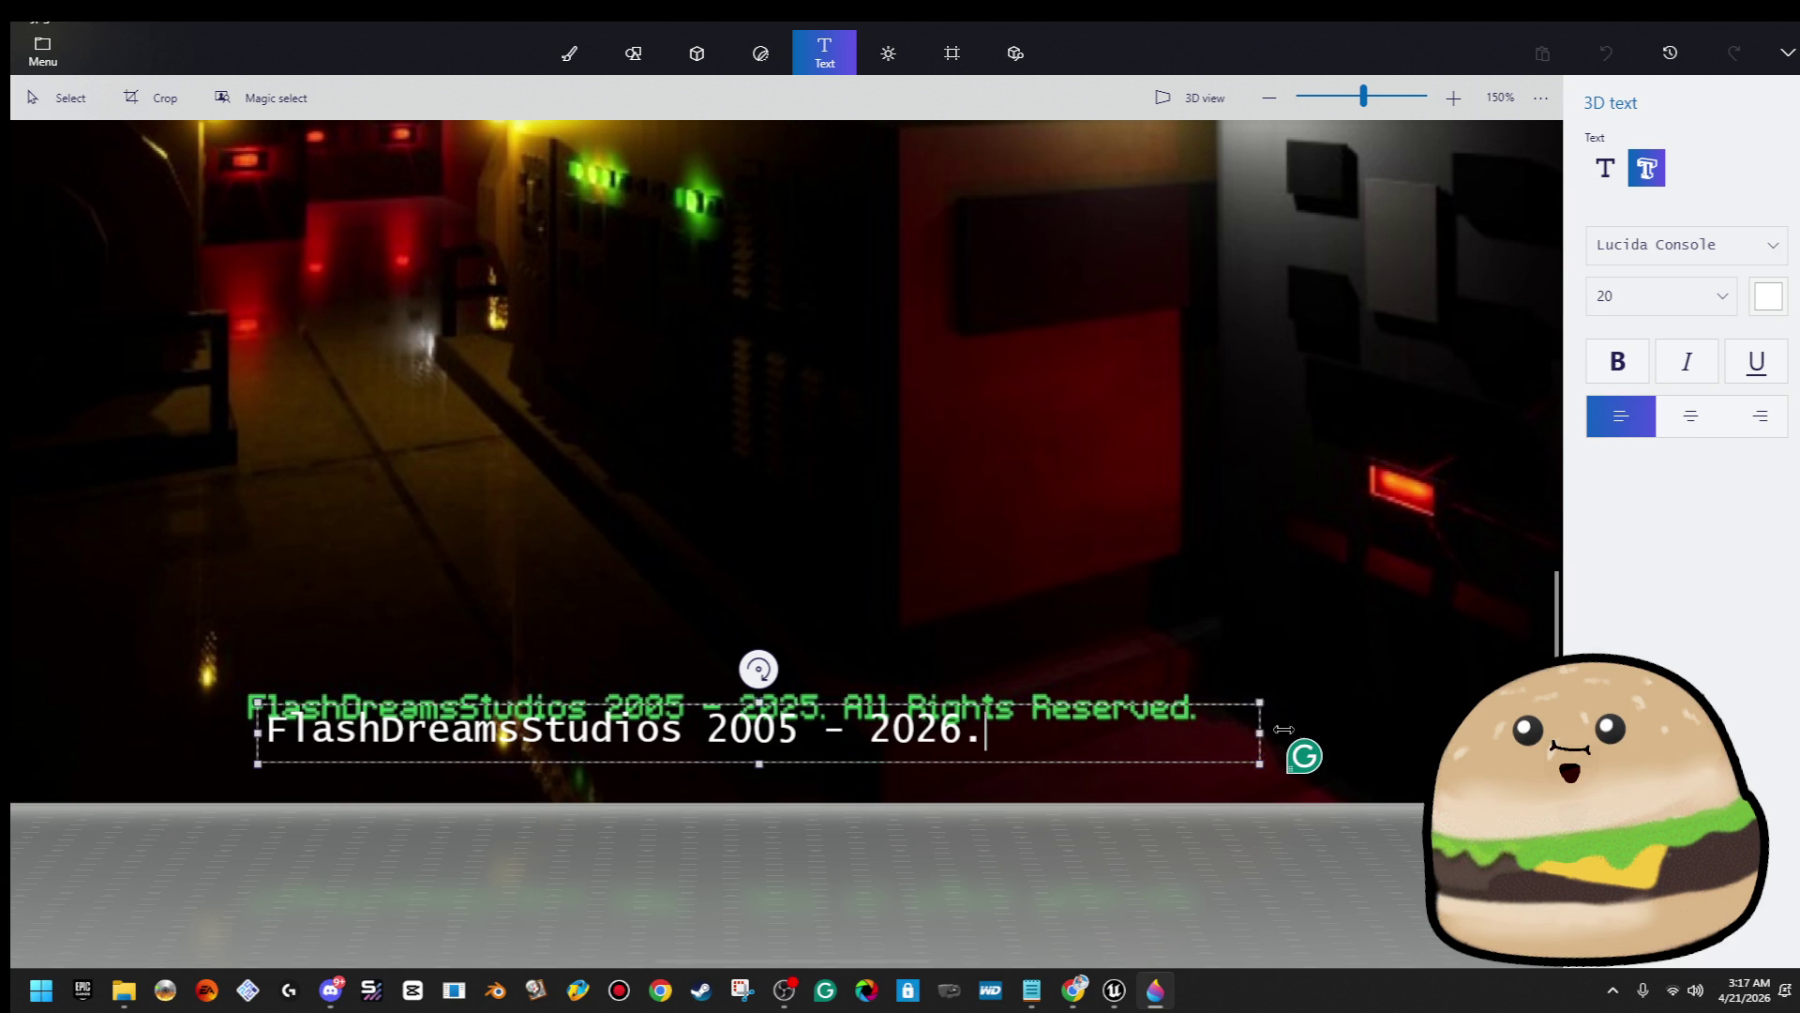
Complete the copyright line with ' All Rights Reserved.' and shrink it toward the screenshot's bottom
{"action": "type", "text": " All"}
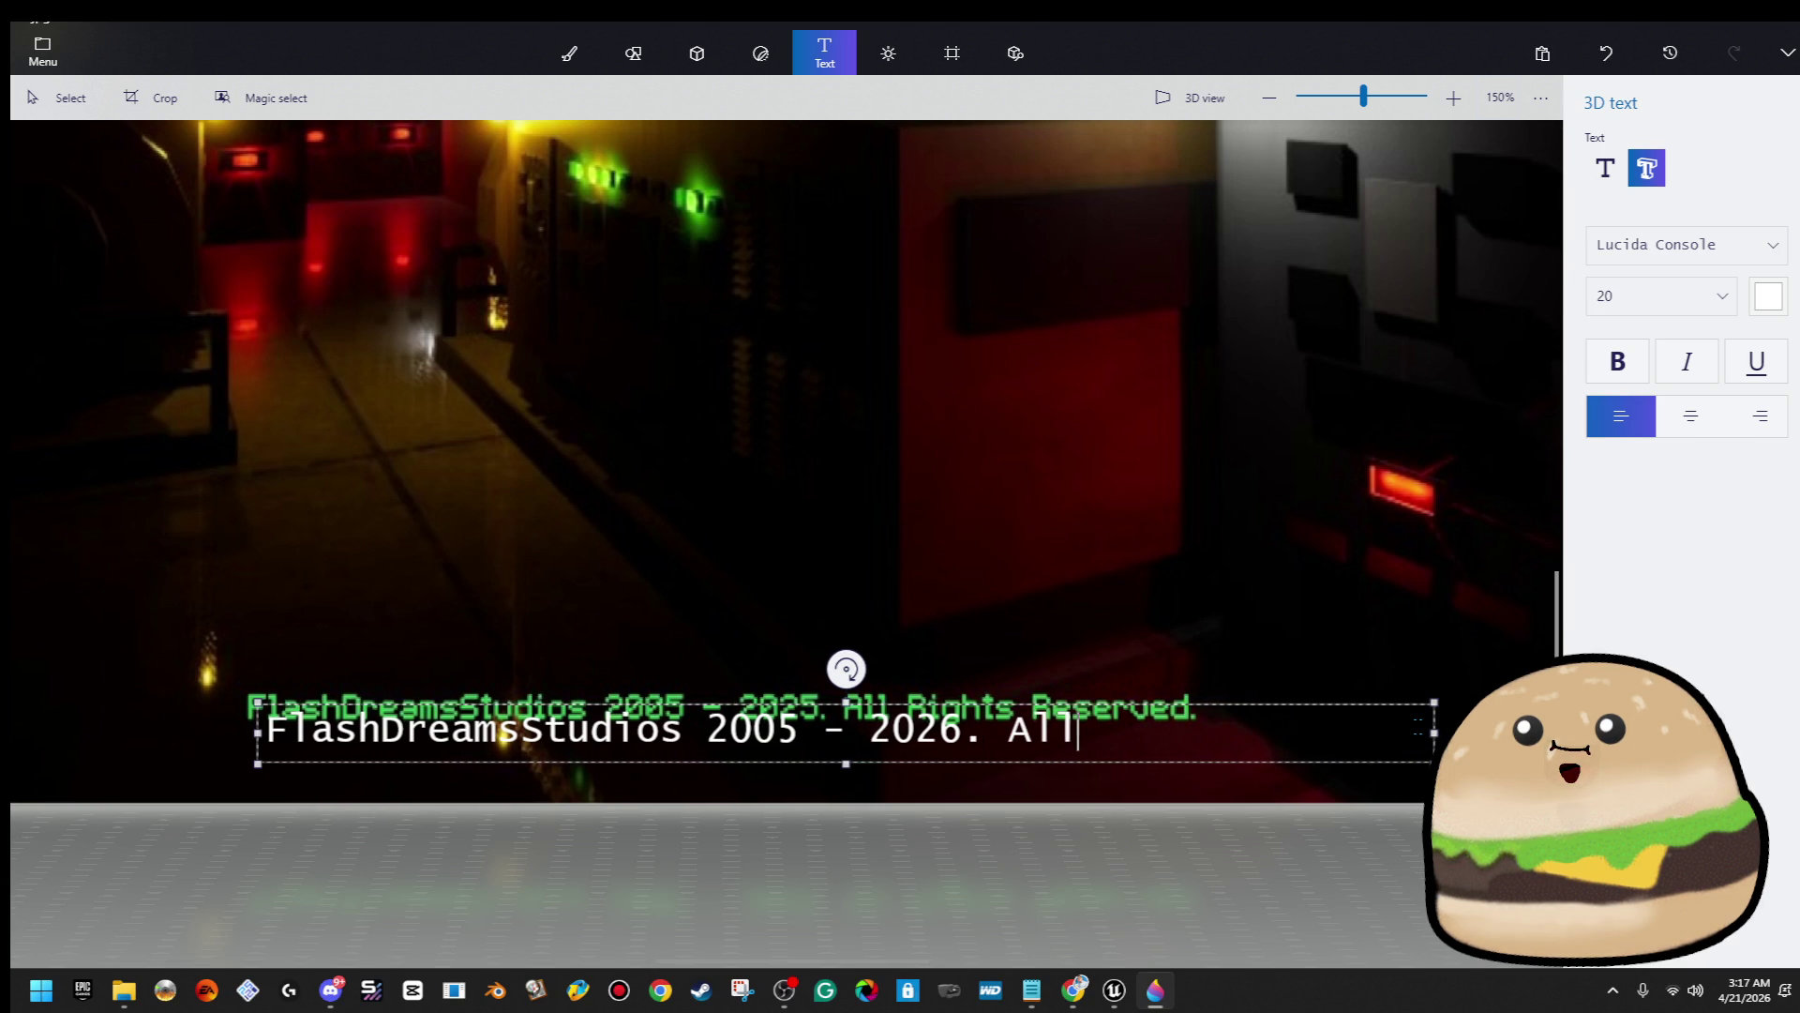
{"action": "type", "text": " Rights Res"}
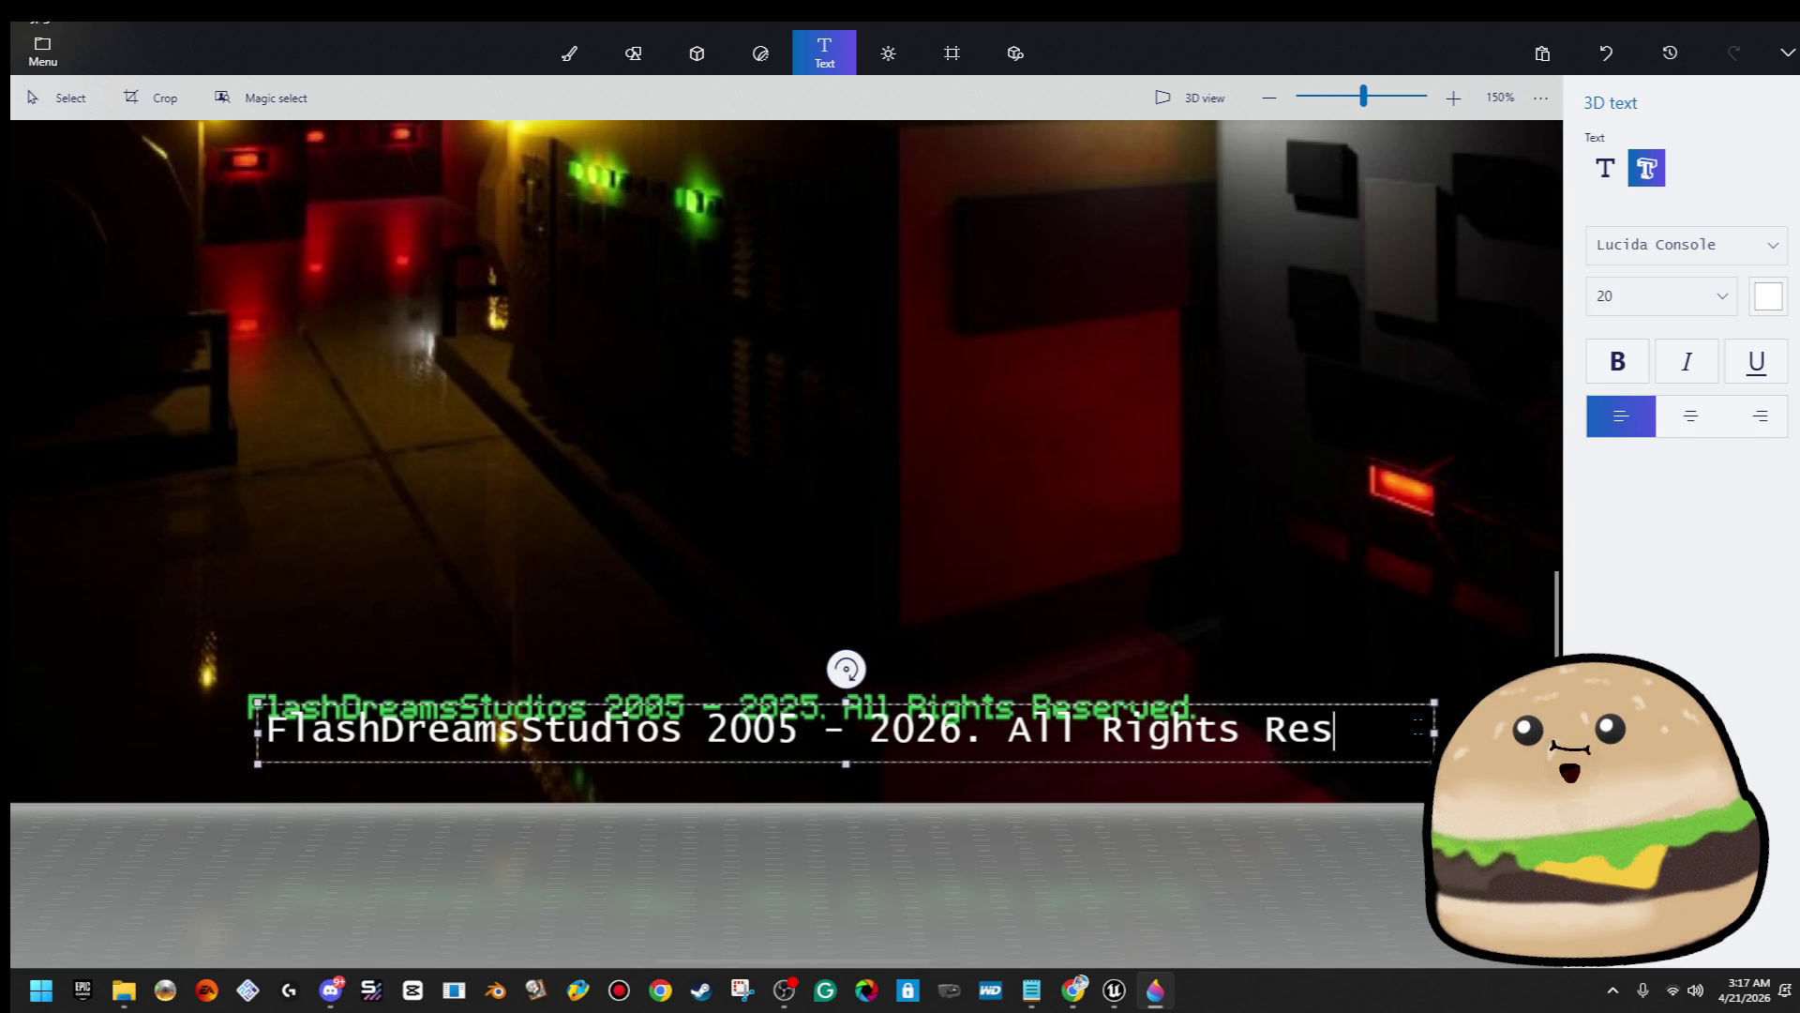
{"action": "type", "text": "erved."}
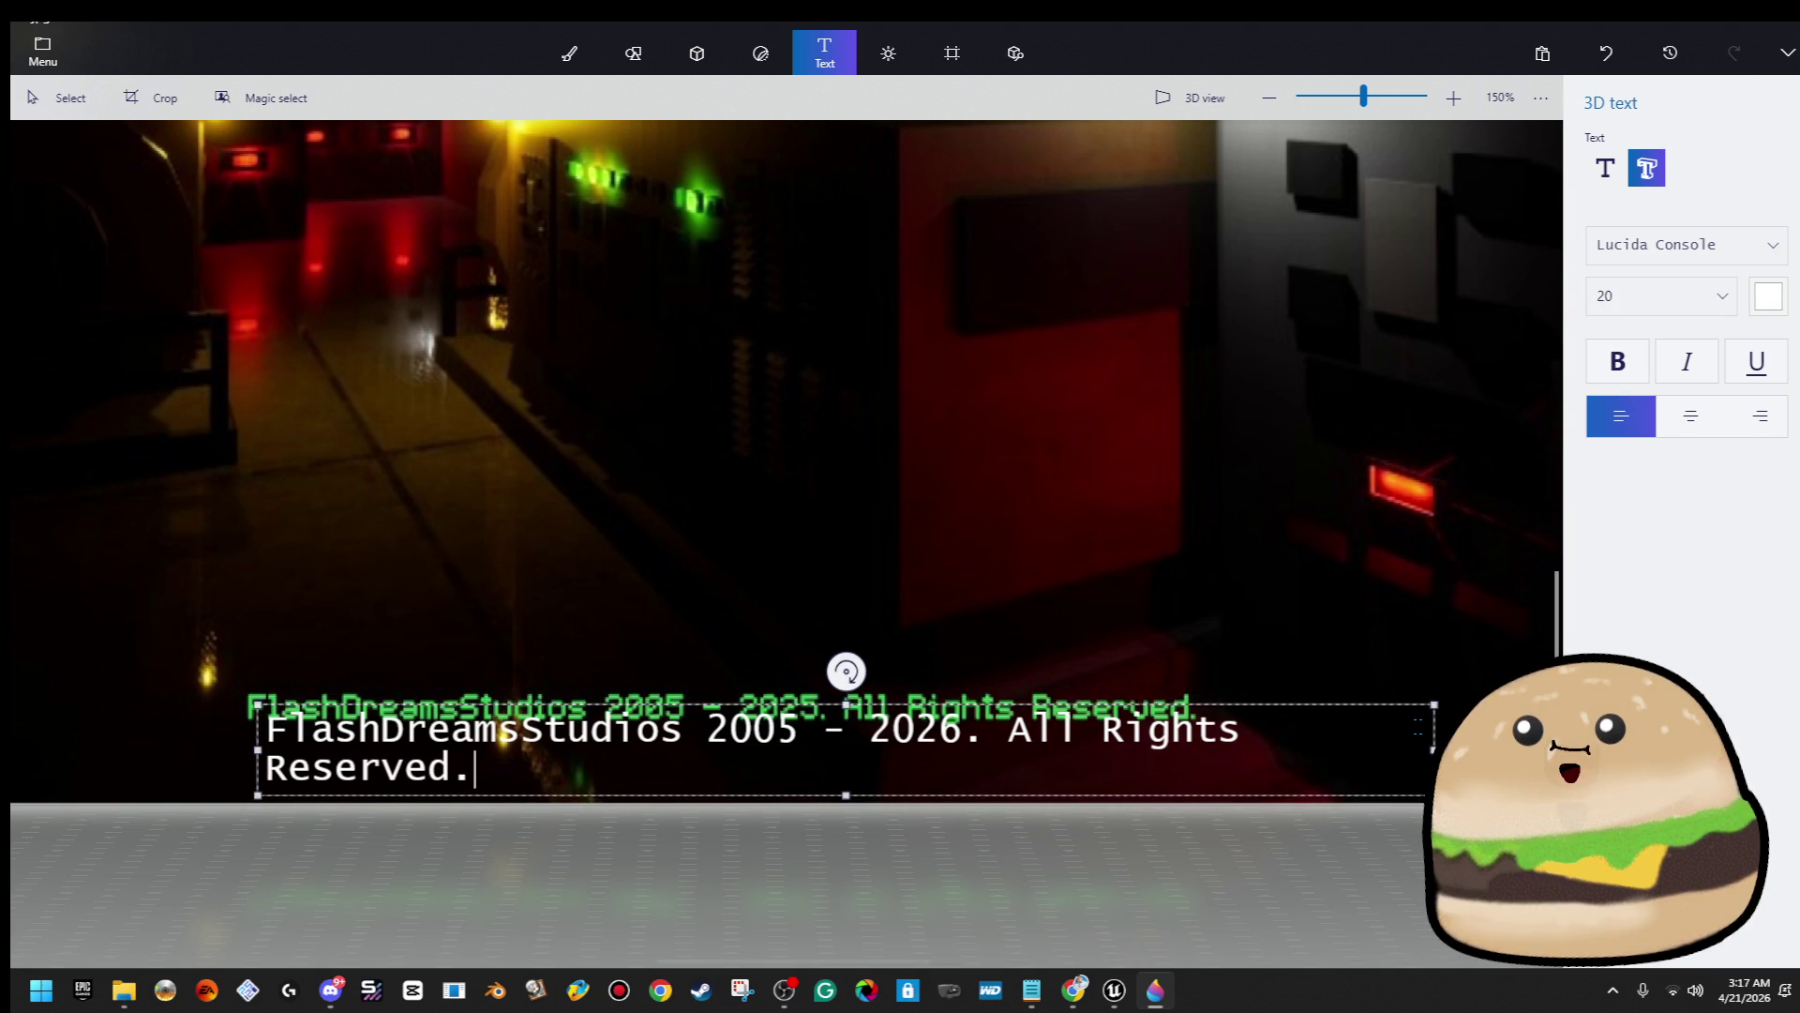
{"action": "left_click", "coordinate": [1230, 825]}
{"action": "left_click", "coordinate": [1230, 742]}
{"action": "mouse_move", "coordinate": [1230, 743]}
{"action": "left_mouse_down"}
{"action": "mouse_move", "coordinate": [1173, 728]}
{"action": "mouse_move", "coordinate": [1197, 727]}
{"action": "left_mouse_up"}
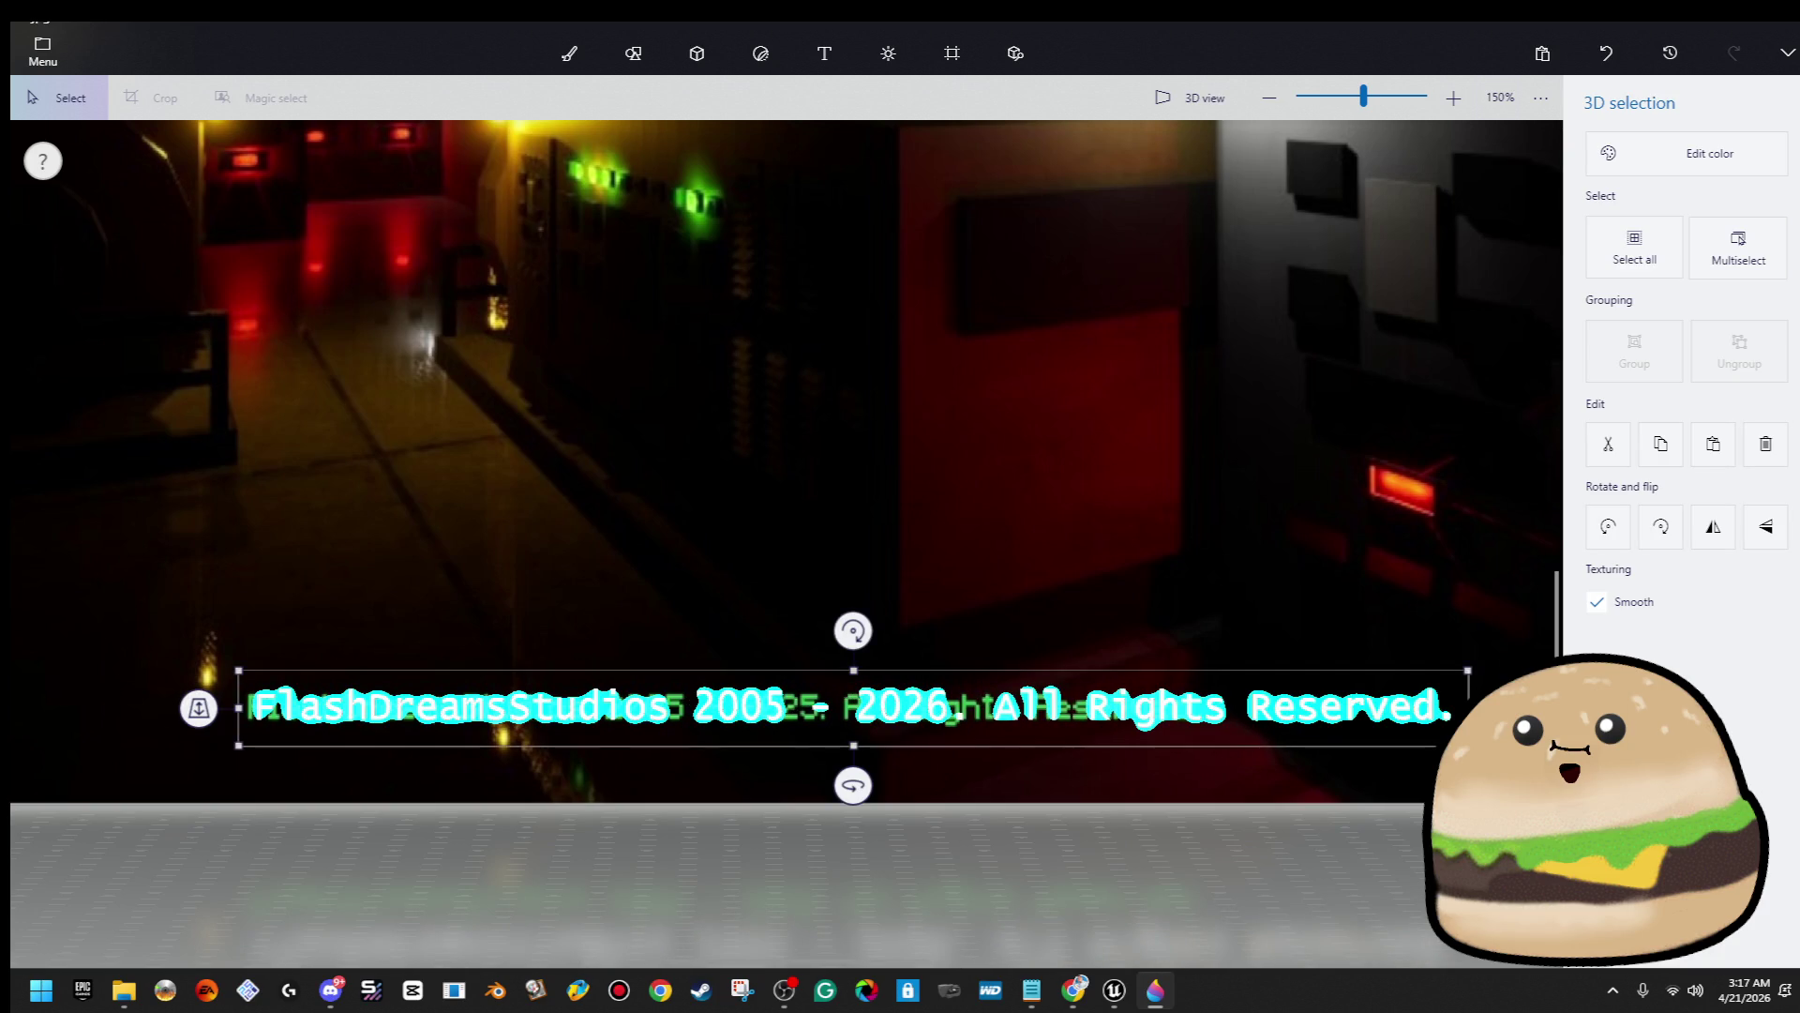
{"action": "mouse_move", "coordinate": [1468, 671]}
{"action": "left_mouse_down"}
{"action": "mouse_move", "coordinate": [1317, 675]}
{"action": "mouse_move", "coordinate": [1275, 716]}
{"action": "mouse_move", "coordinate": [1223, 719]}
{"action": "left_mouse_up"}
{"action": "left_click", "coordinate": [393, 516]}
Fine-tune the copyright line's placement along the bottom edge, then go to the file page
{"action": "left_click", "coordinate": [824, 52]}
{"action": "scroll", "coordinate": [394, 516], "scroll_direction": "down", "scroll_amount": 1}
{"action": "scroll", "coordinate": [405, 522], "scroll_direction": "down", "scroll_amount": 3}
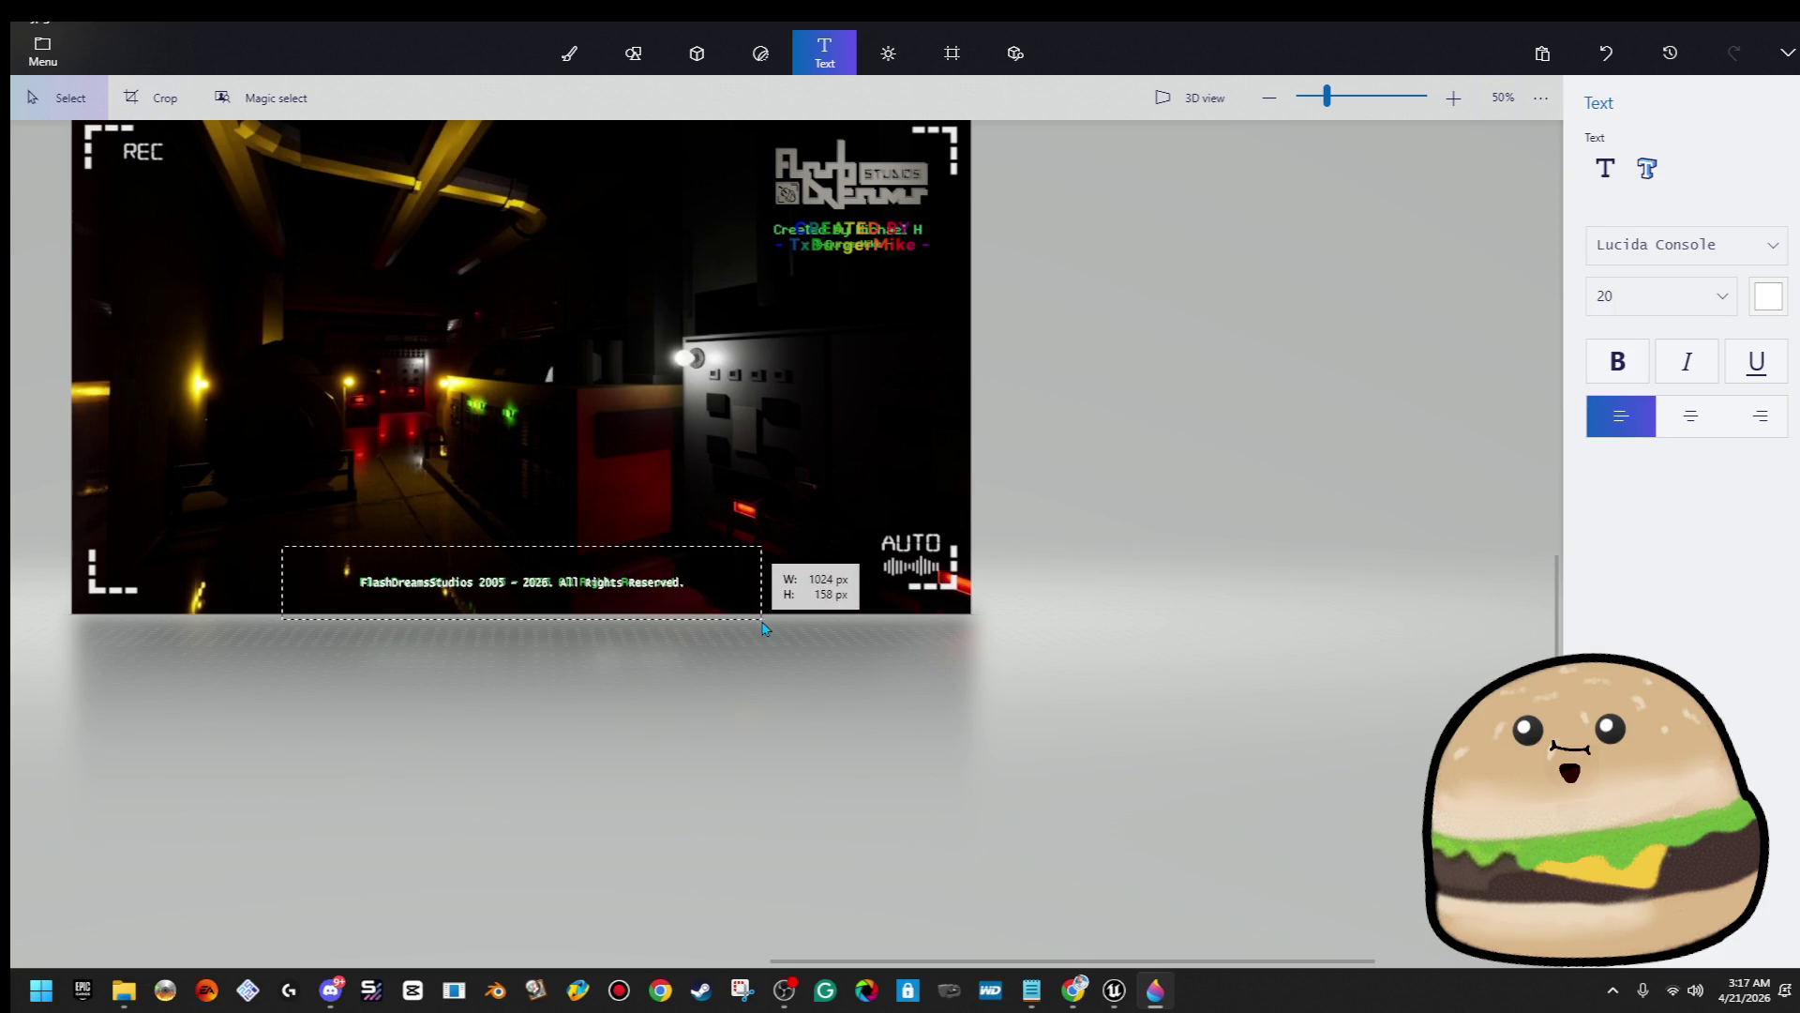
{"action": "left_click", "coordinate": [549, 583]}
{"action": "left_click_drag", "start_coordinate": [525, 615], "coordinate": [526, 607]}
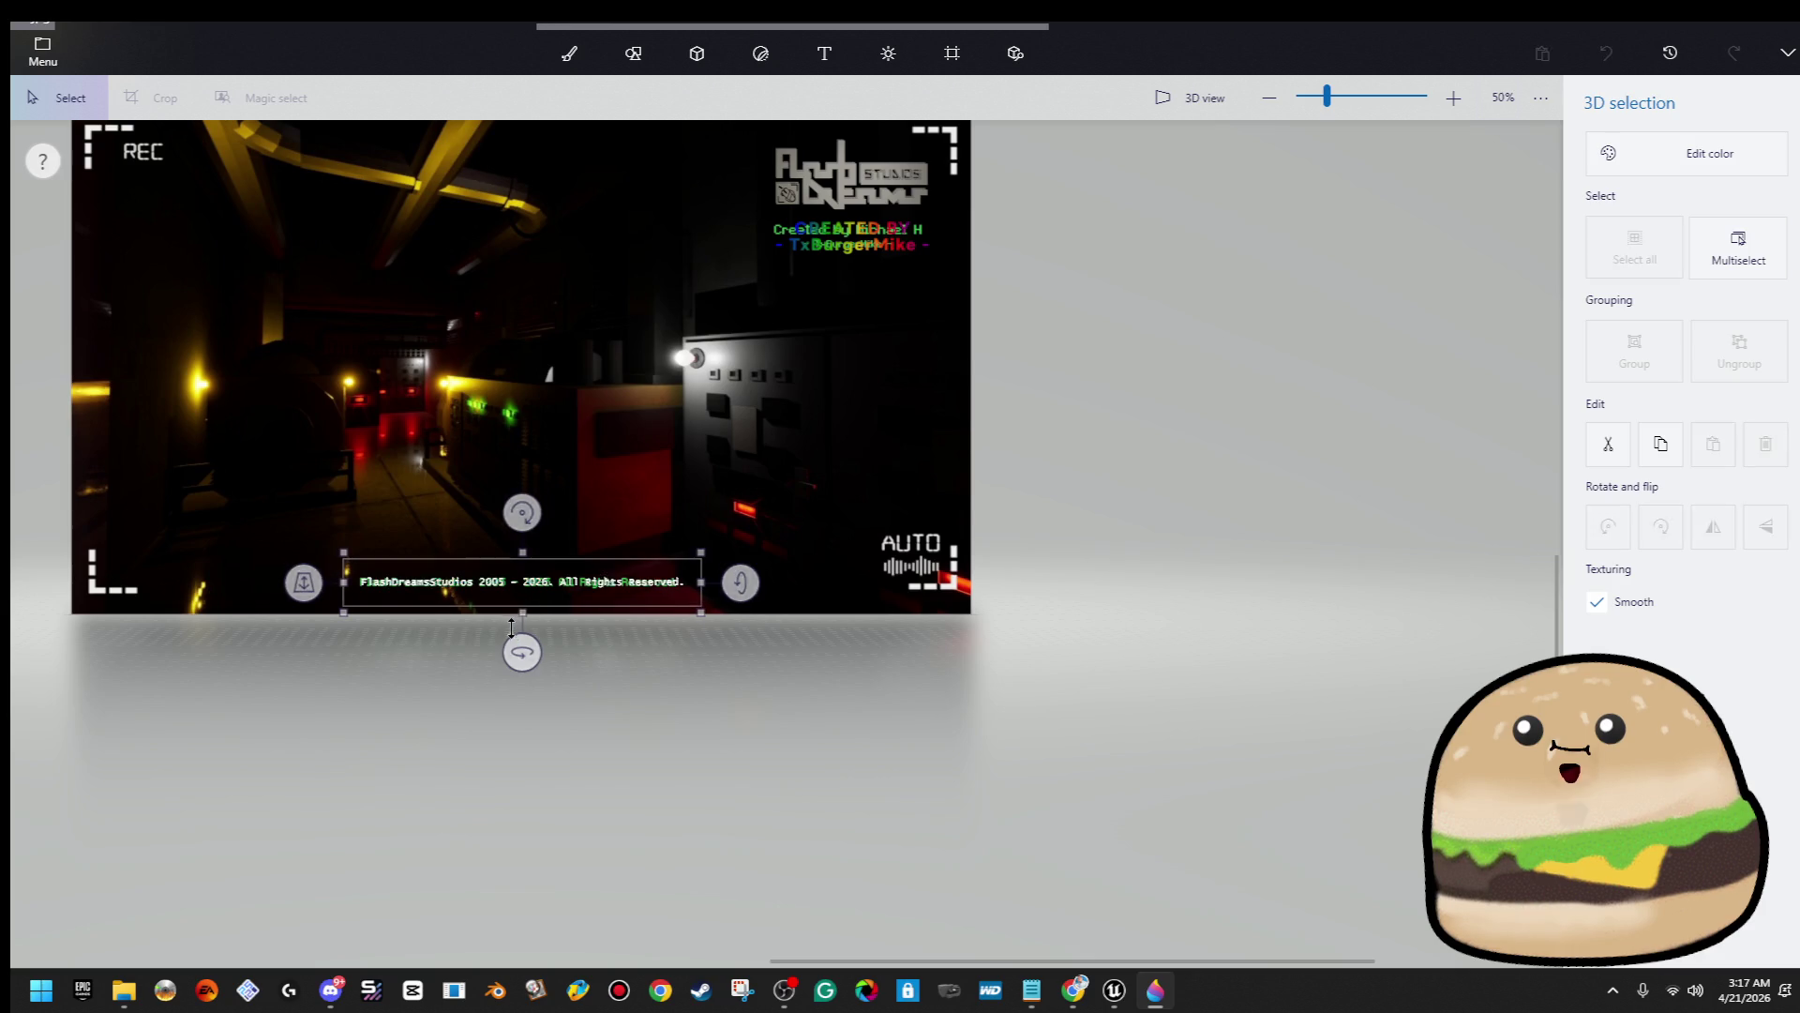
{"action": "double_click", "coordinate": [601, 574]}
{"action": "scroll", "coordinate": [601, 574], "scroll_direction": "up", "scroll_amount": 1}
{"action": "scroll", "coordinate": [609, 602], "scroll_direction": "up", "scroll_amount": 3}
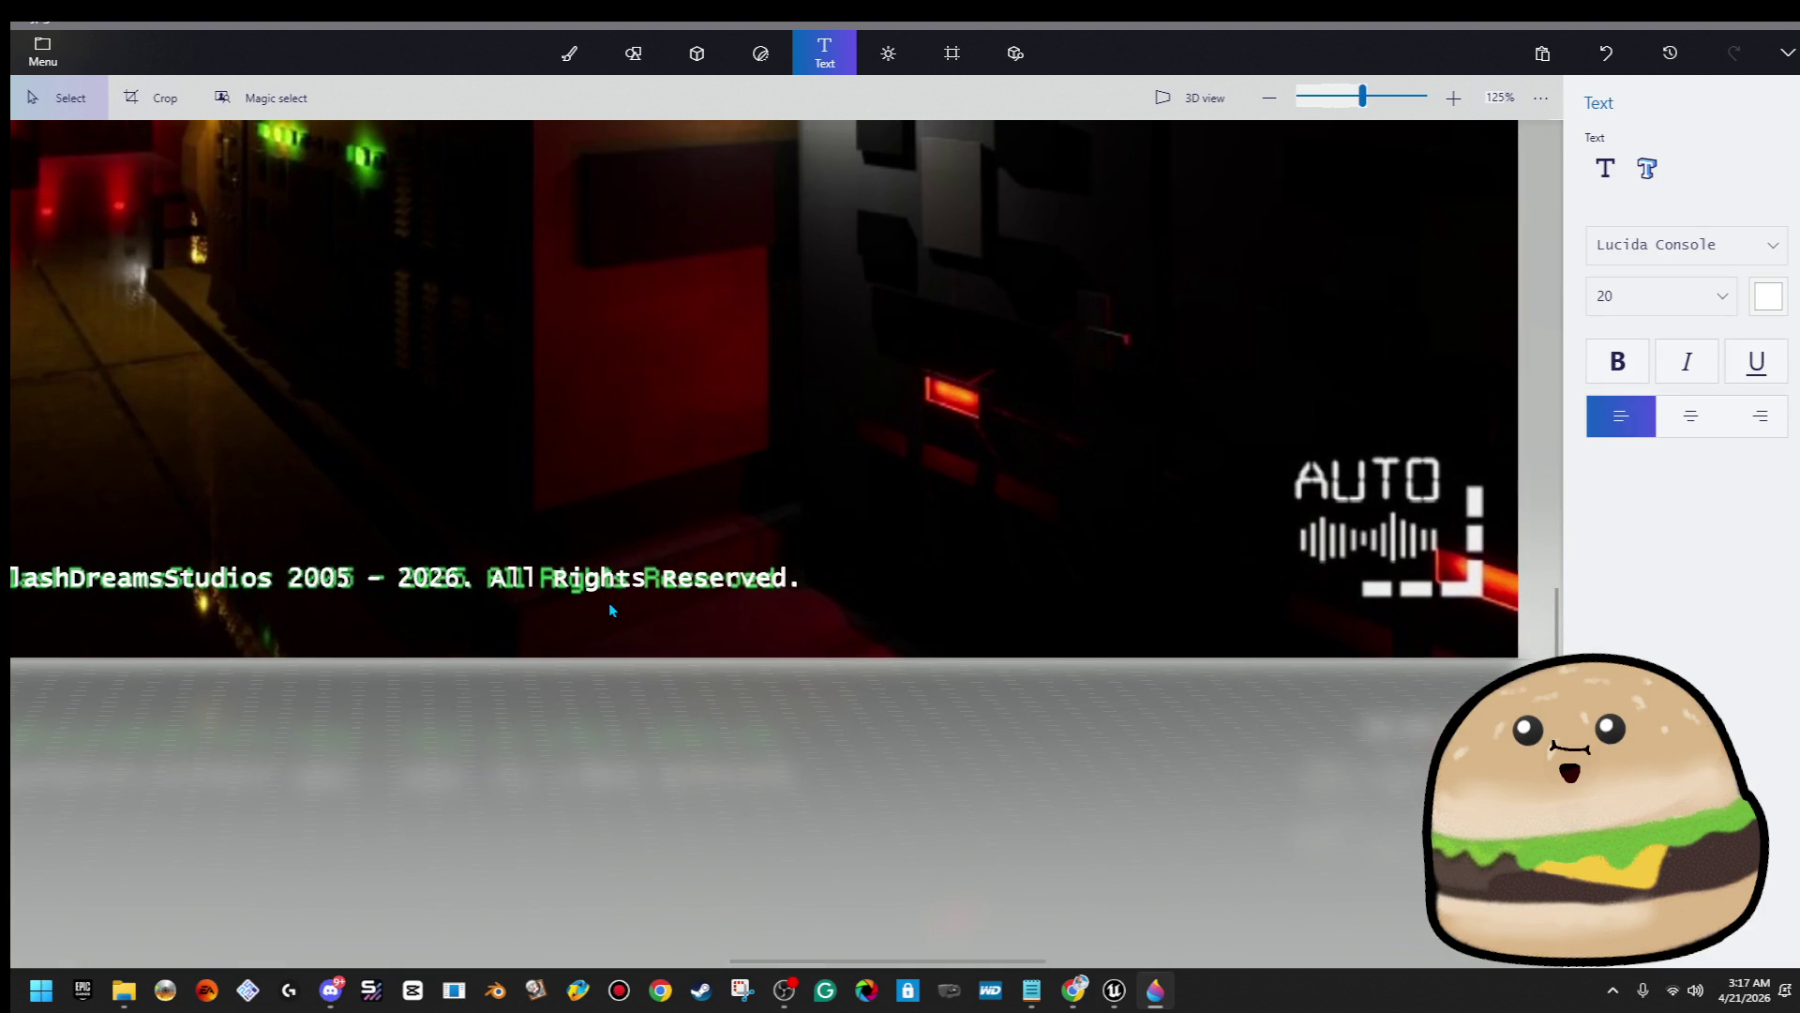
{"action": "scroll", "coordinate": [497, 613], "scroll_direction": "up", "scroll_amount": 2}
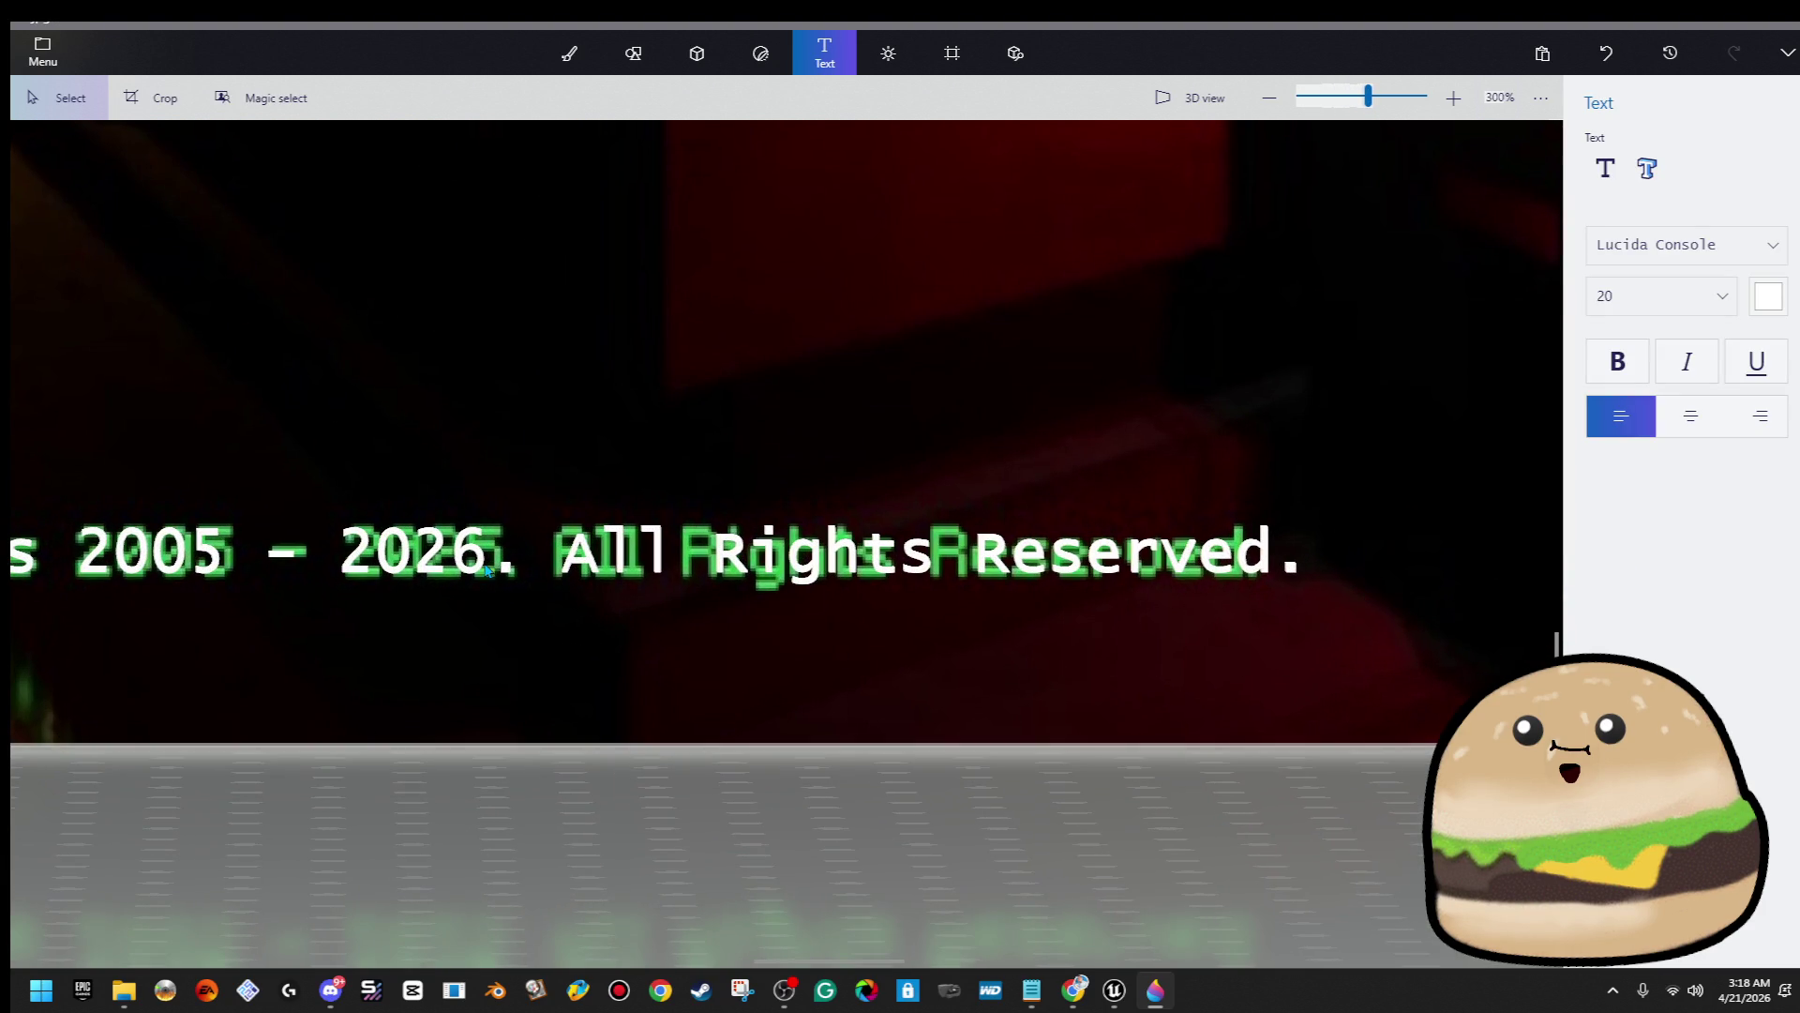
{"action": "scroll", "coordinate": [479, 567], "scroll_direction": "down", "scroll_amount": 5}
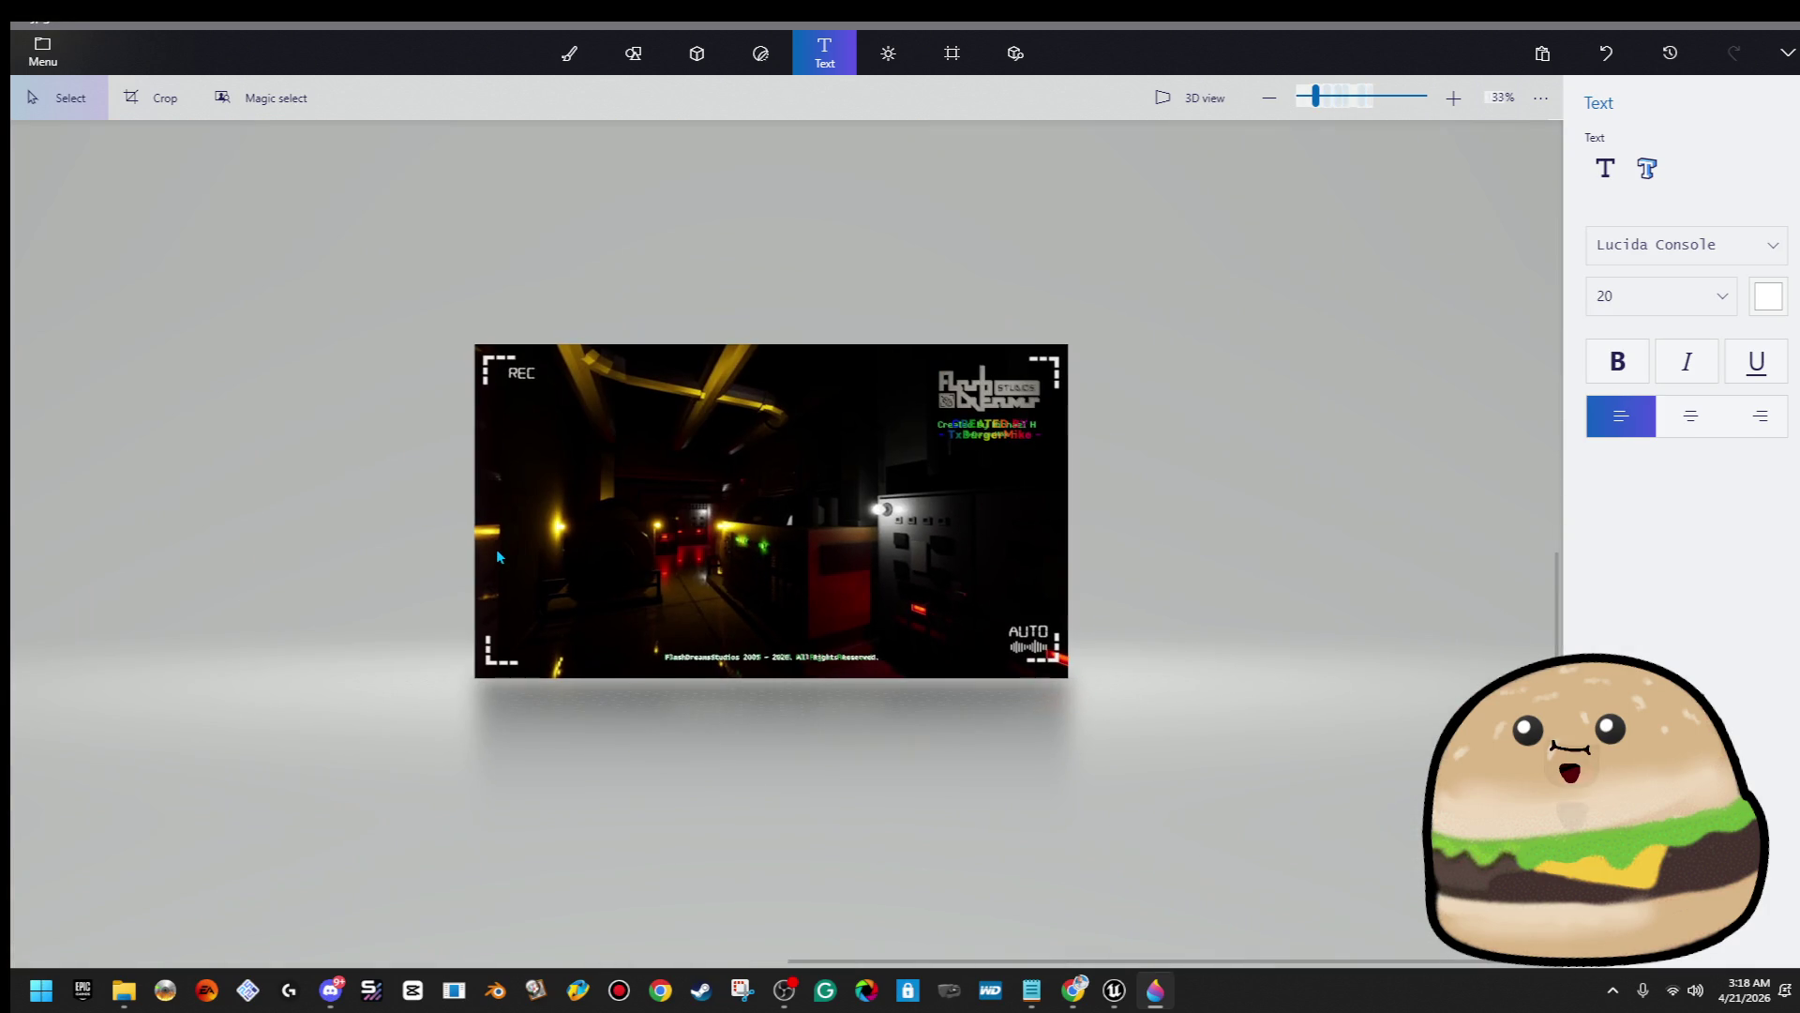
{"action": "left_click", "coordinate": [42, 51]}
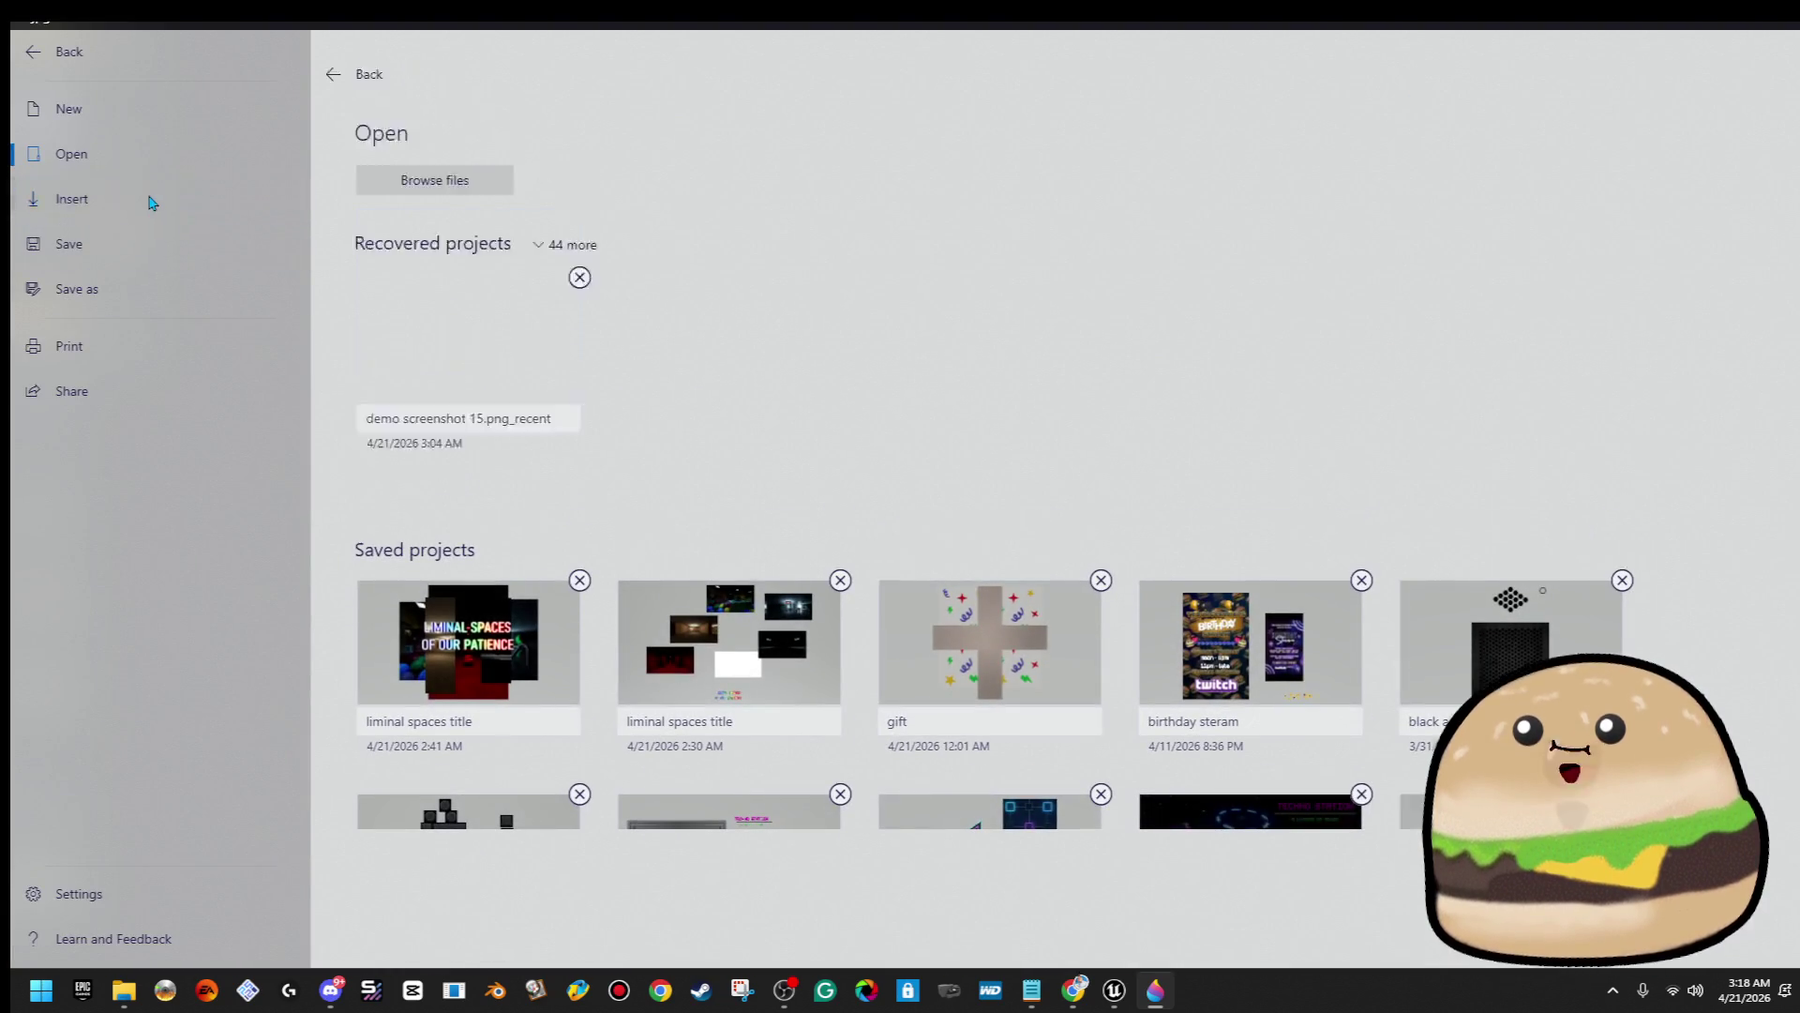
Insert the dark concrete hall screenshot from the Desktop and stretch it to 1936 × 1078 px
{"action": "left_click", "coordinate": [152, 200]}
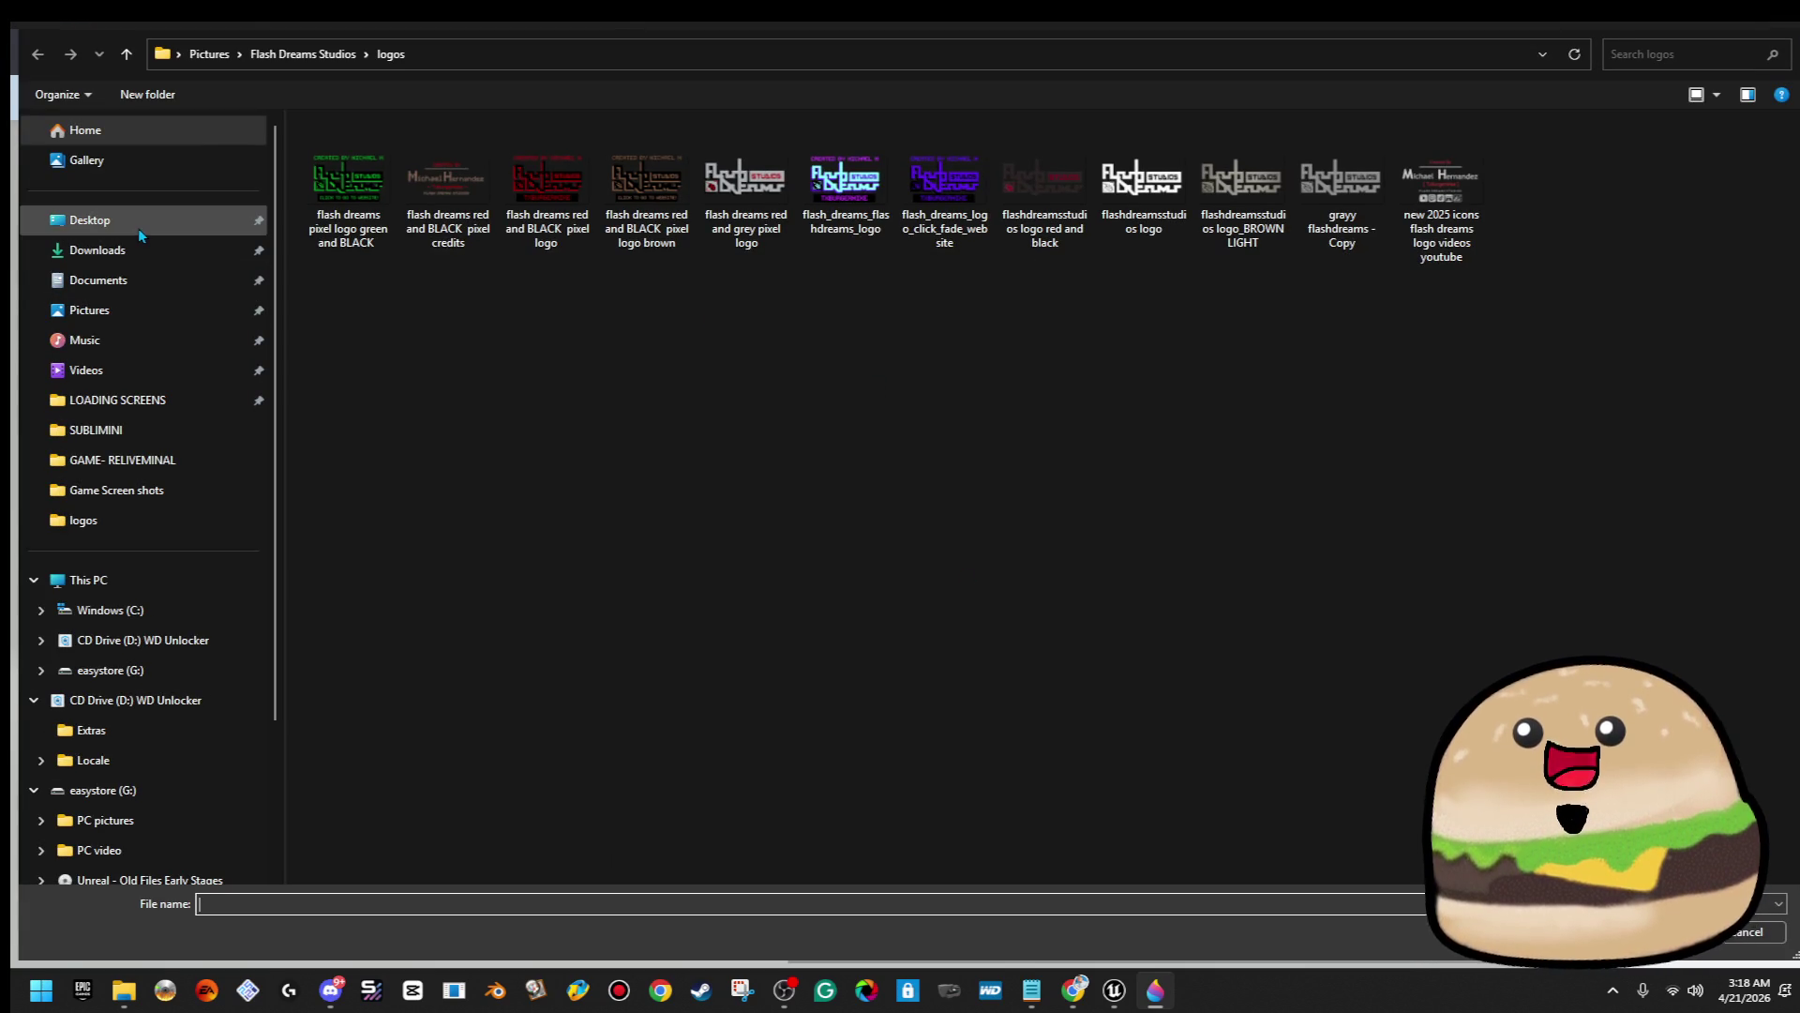
{"action": "left_click", "coordinate": [138, 225]}
{"action": "double_click", "coordinate": [640, 178]}
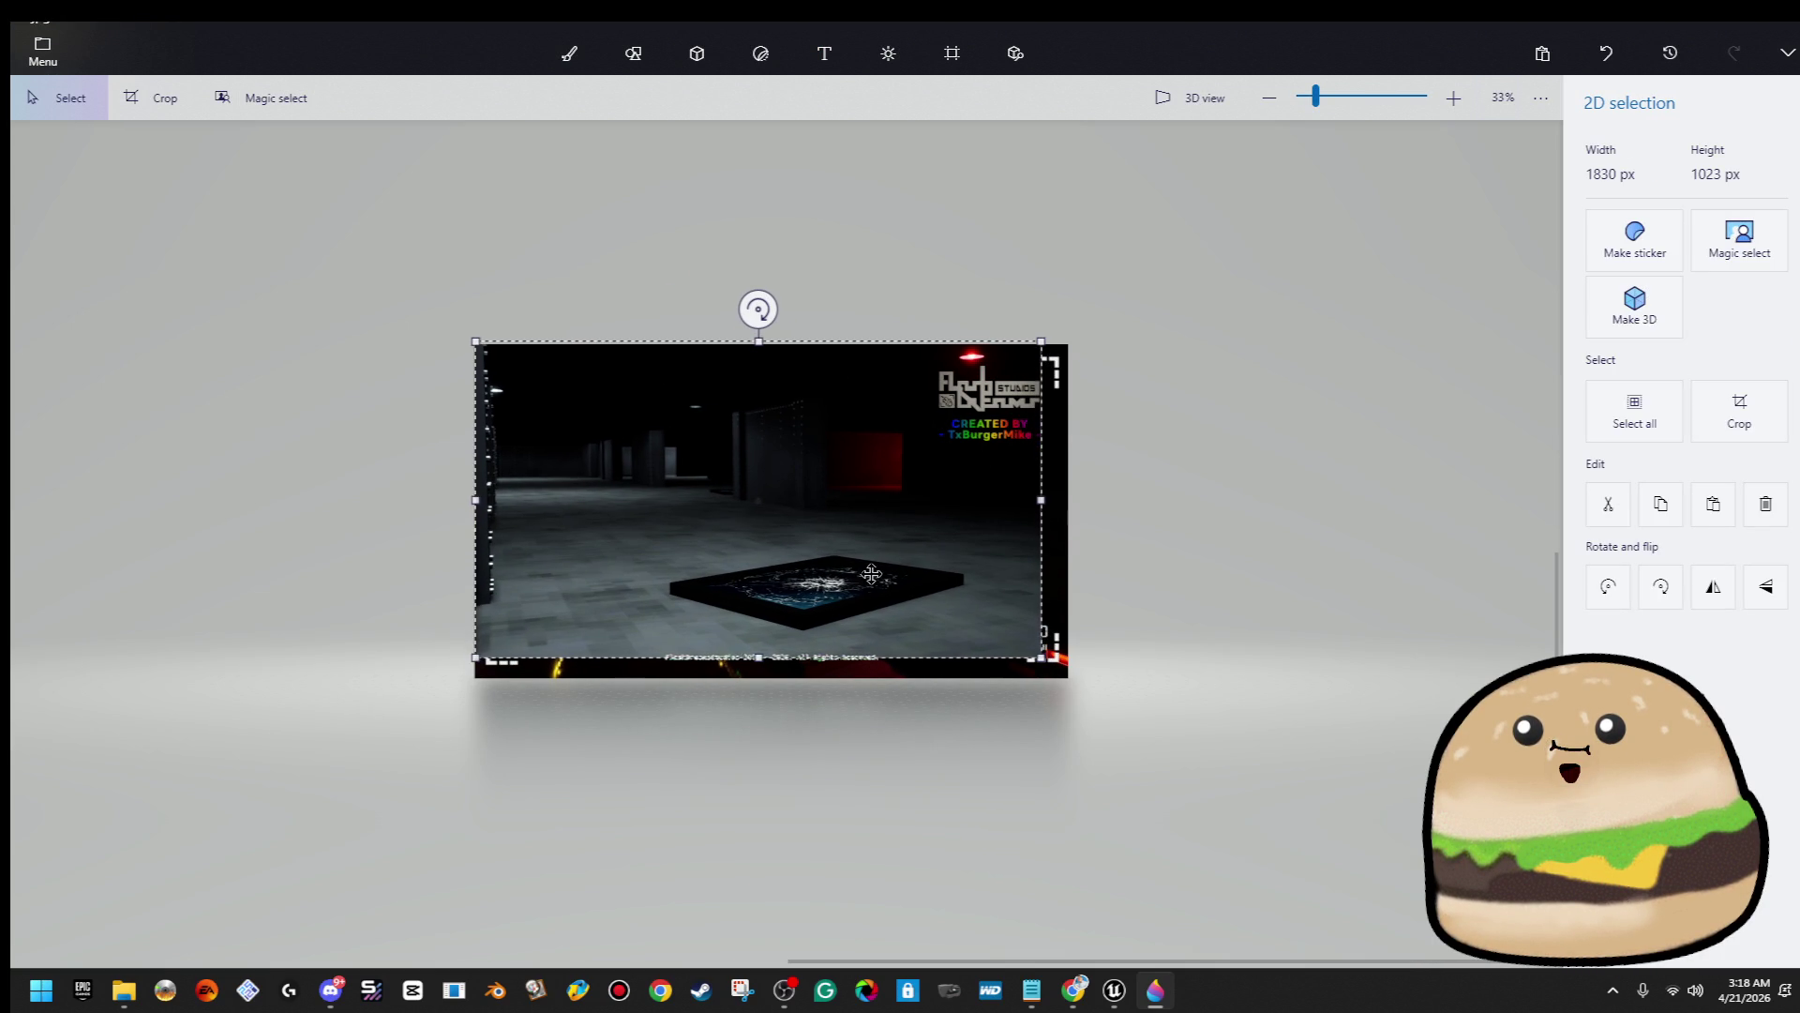
{"action": "left_click_drag", "start_coordinate": [1062, 656], "coordinate": [1070, 677]}
{"action": "scroll", "coordinate": [390, 511], "scroll_direction": "up", "scroll_amount": 2}
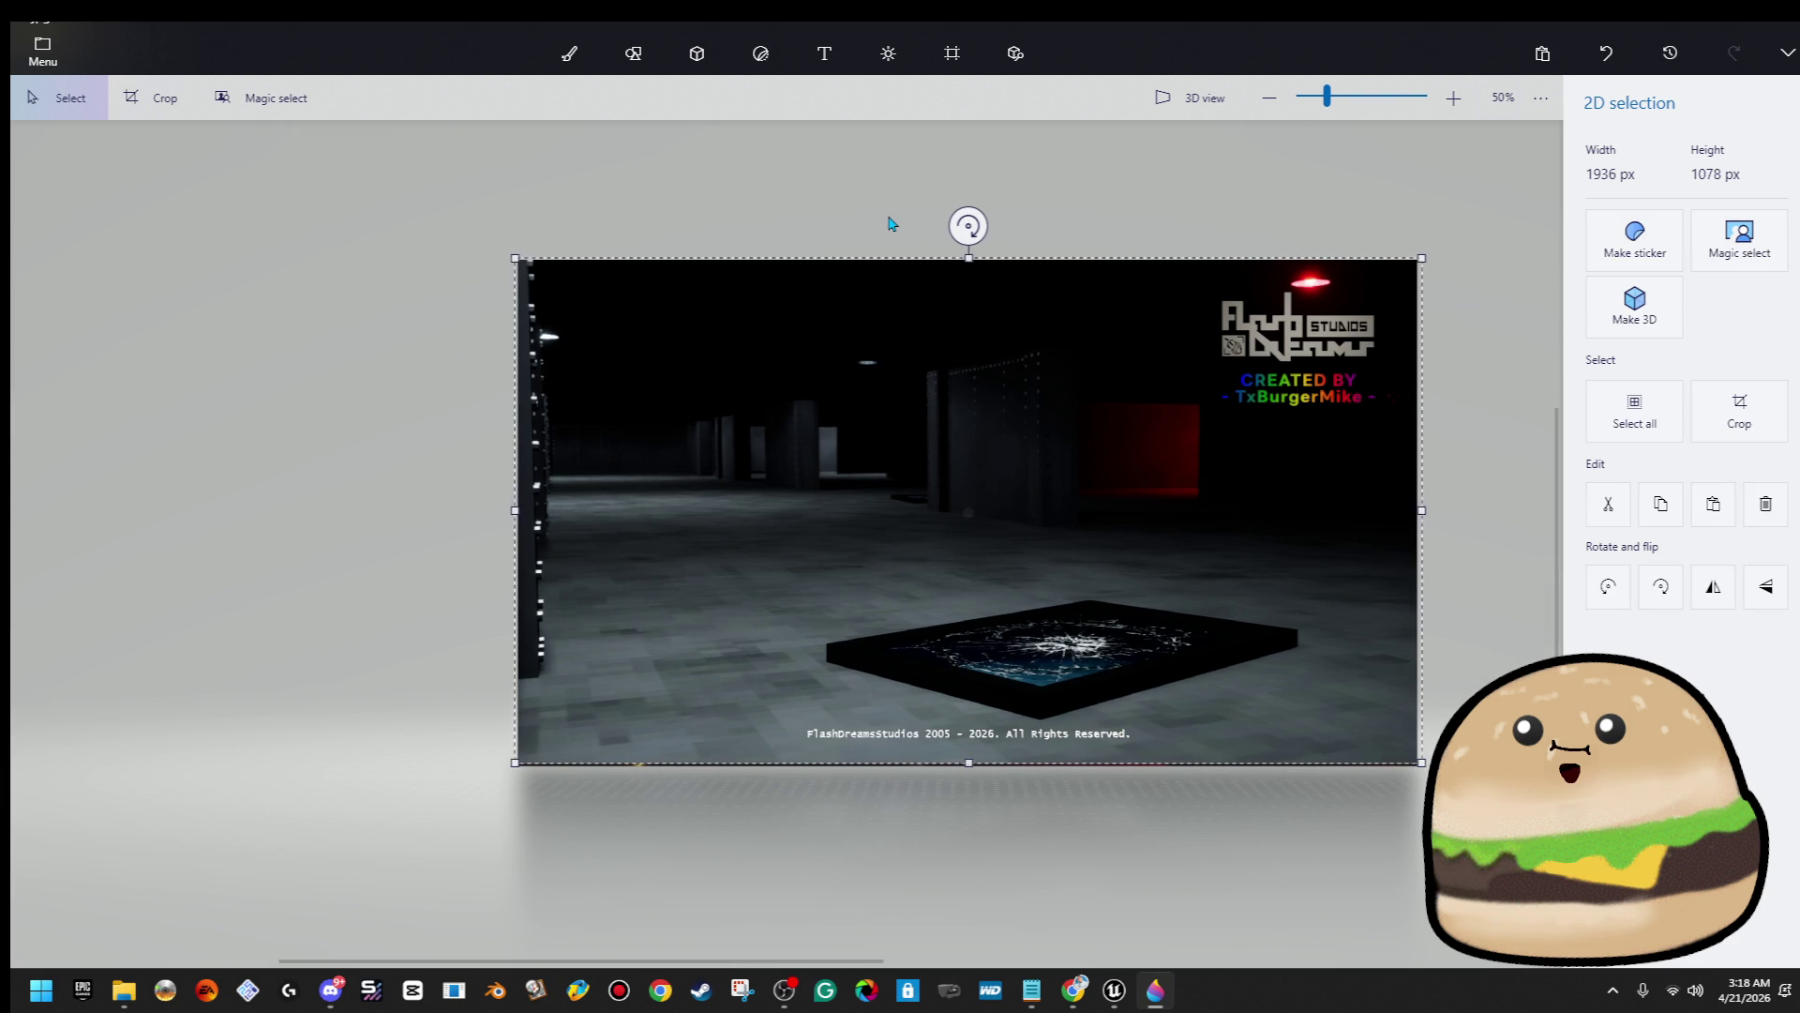
{"action": "key", "text": "t"}
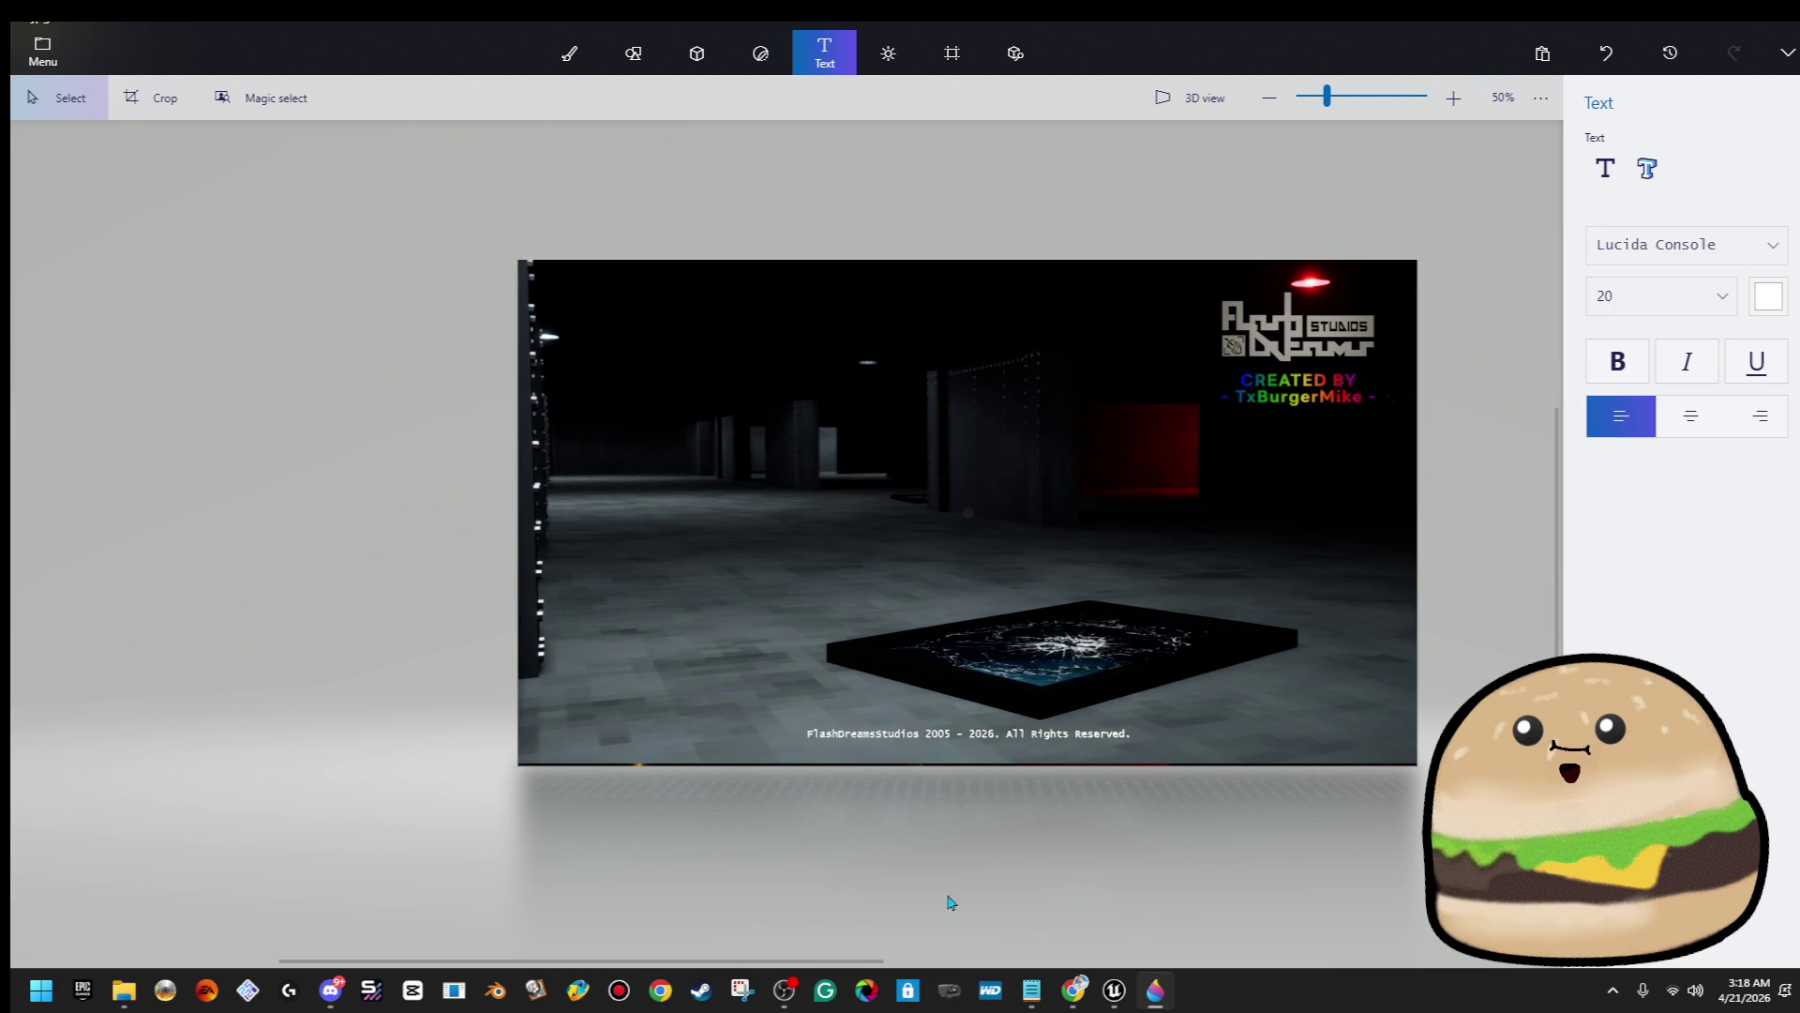
{"action": "scroll", "coordinate": [950, 902], "scroll_direction": "up", "scroll_amount": 5}
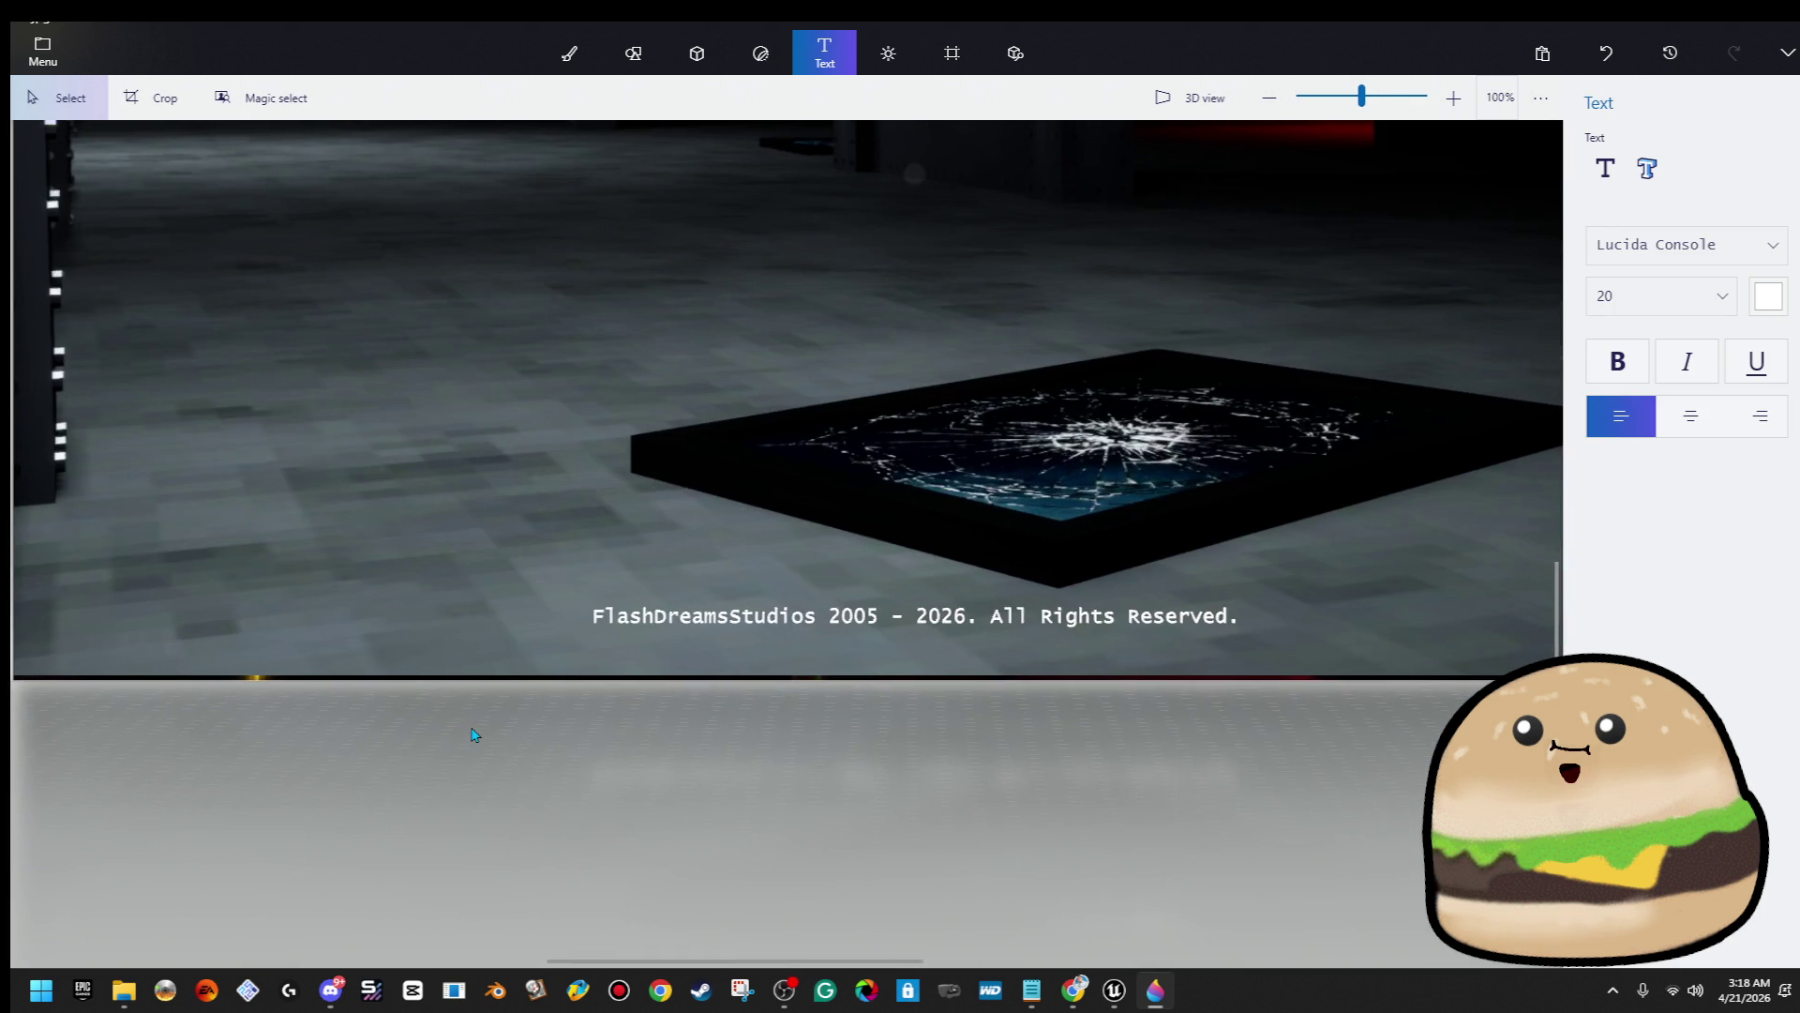
{"action": "scroll", "coordinate": [474, 734], "scroll_direction": "down", "scroll_amount": 2}
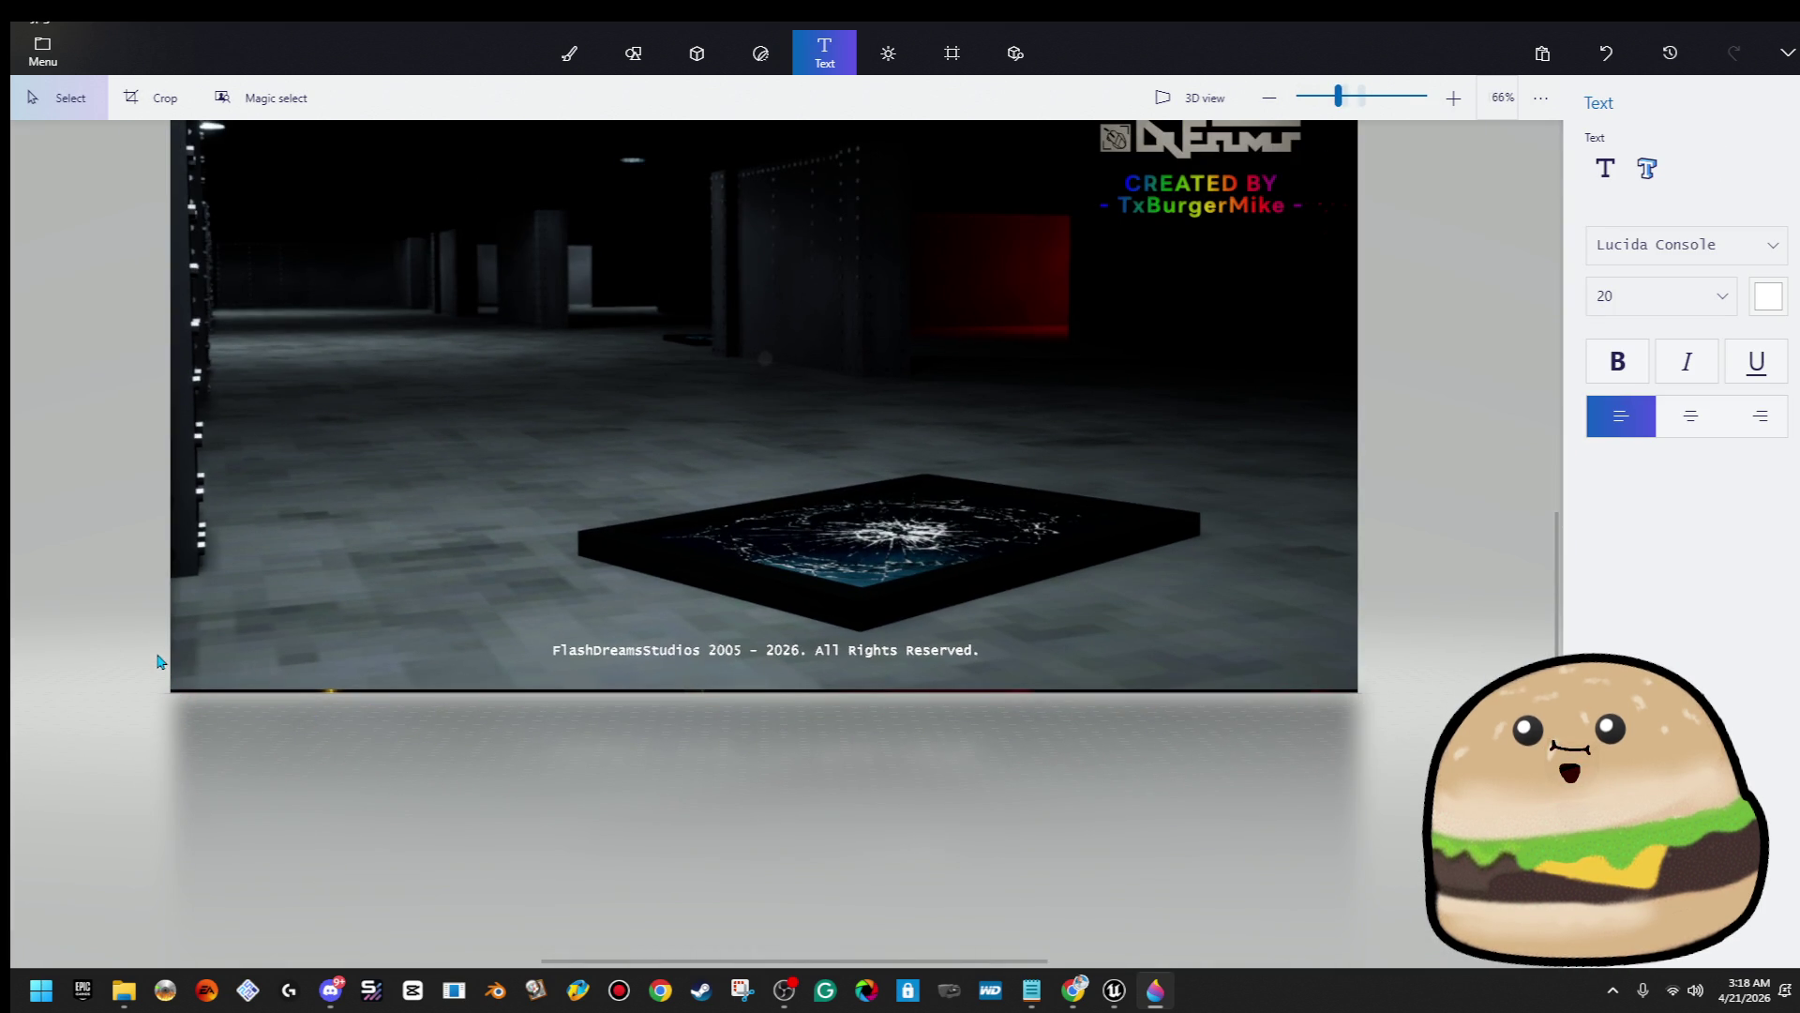
{"action": "left_click", "coordinate": [1435, 706]}
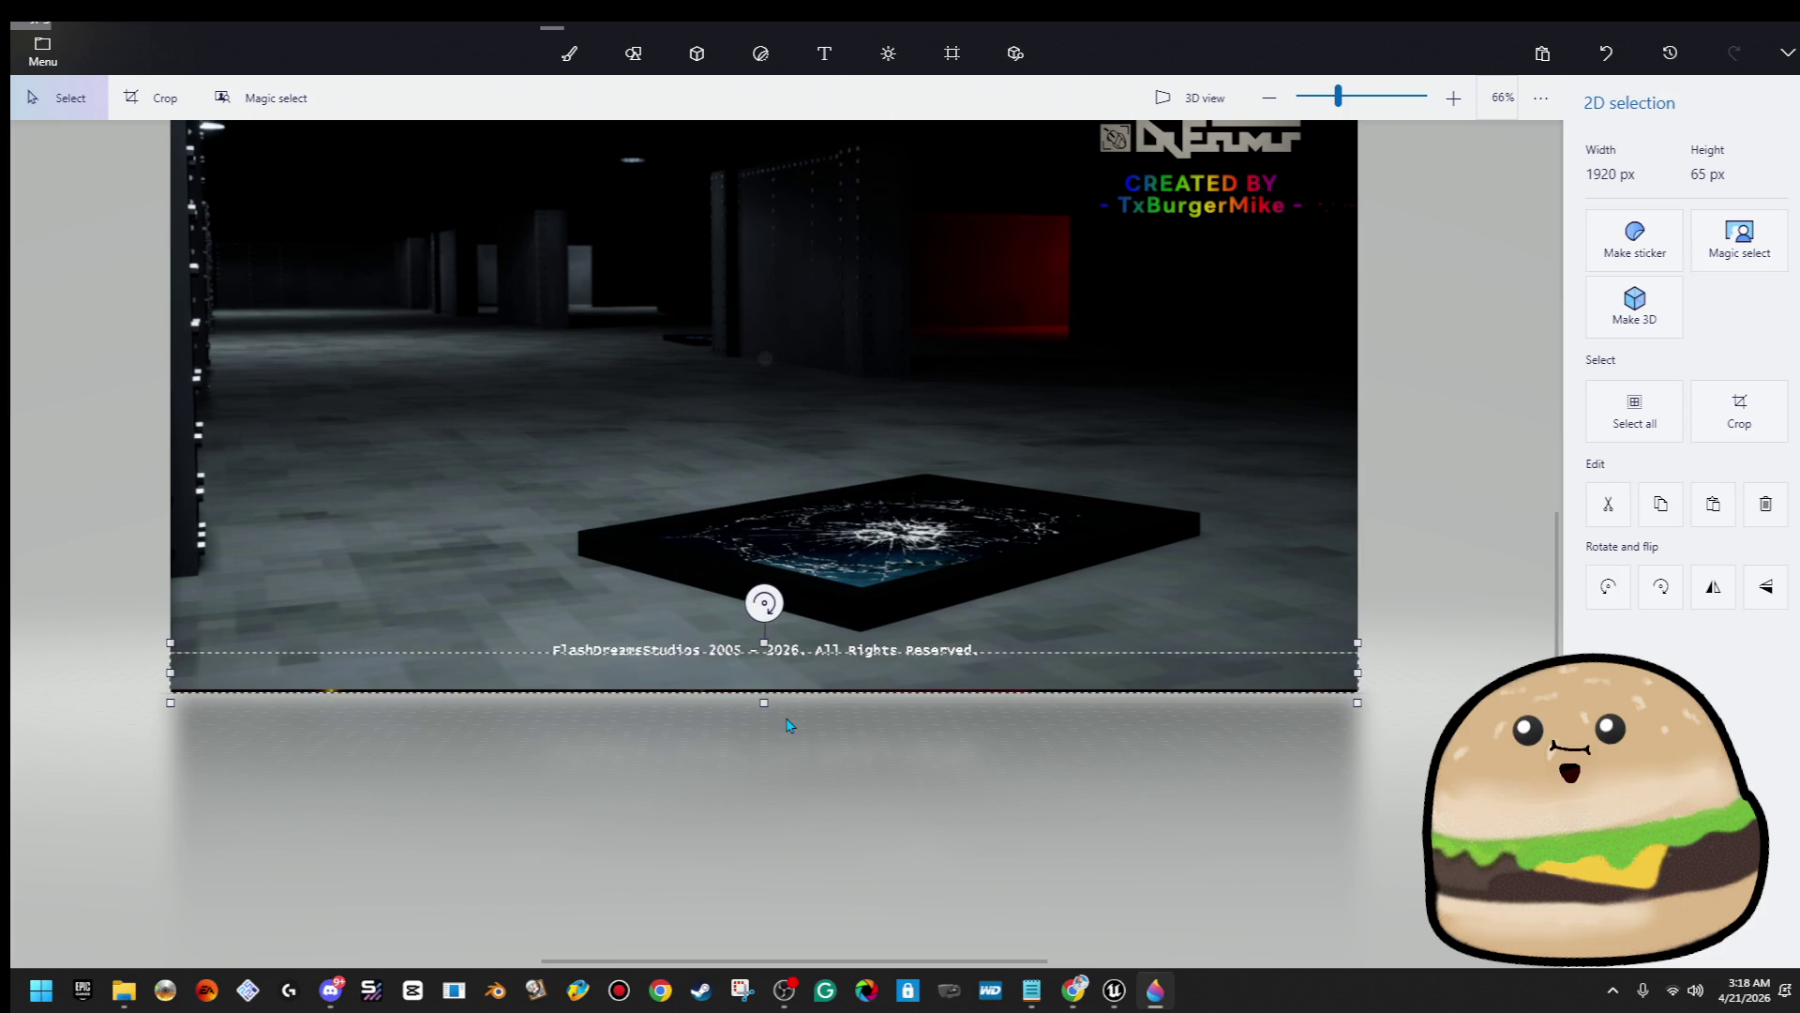
{"action": "left_click", "coordinate": [787, 763]}
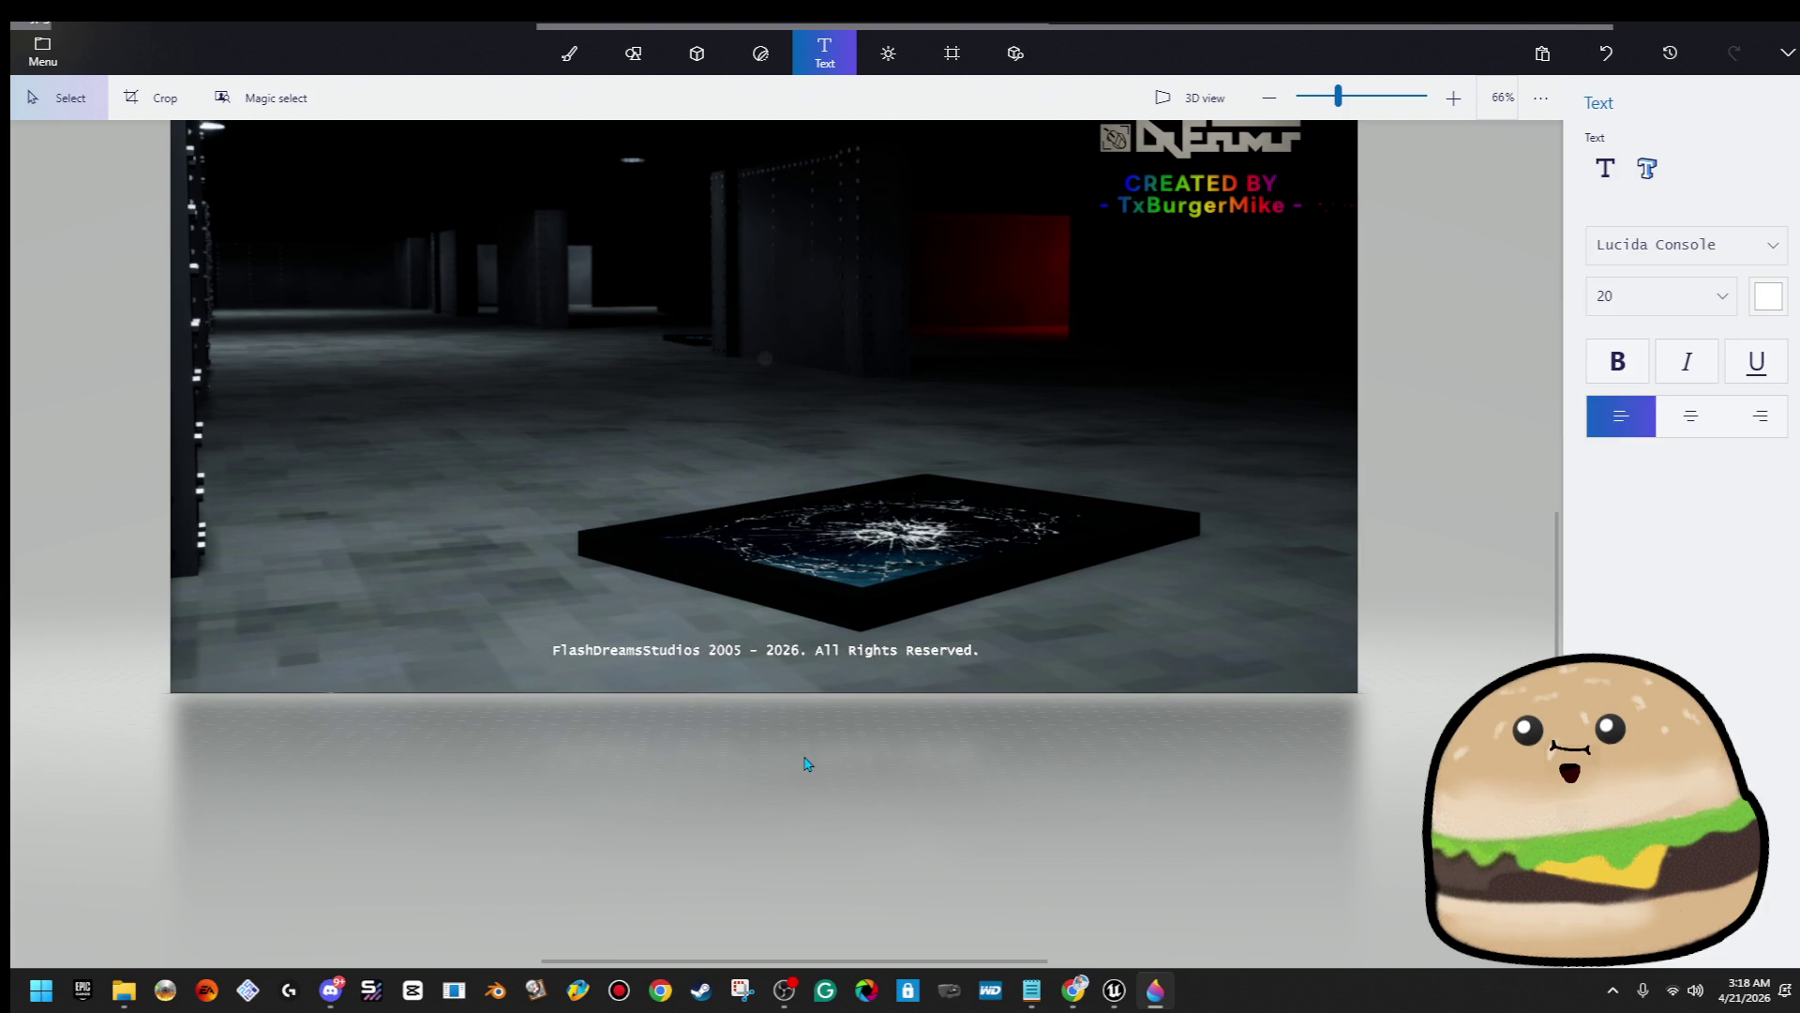
{"action": "scroll", "coordinate": [807, 763], "scroll_direction": "down", "scroll_amount": 2}
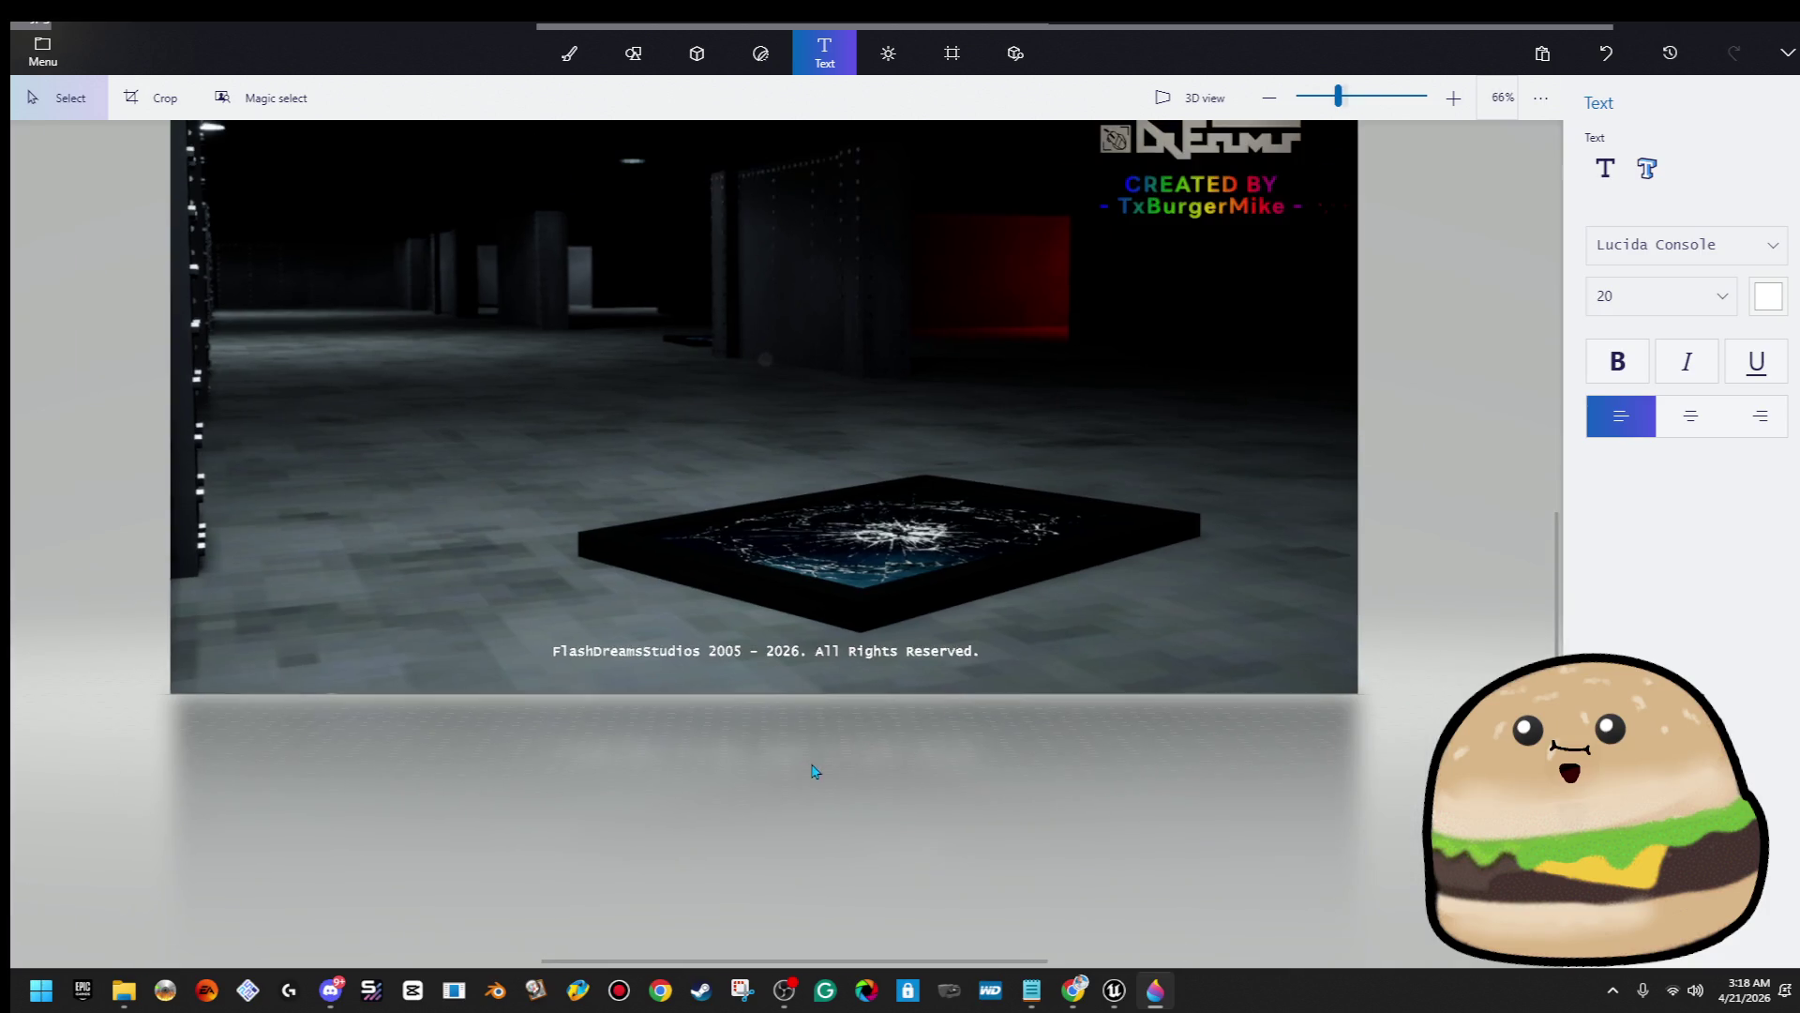
{"action": "scroll", "coordinate": [1099, 455], "scroll_direction": "up", "scroll_amount": 2}
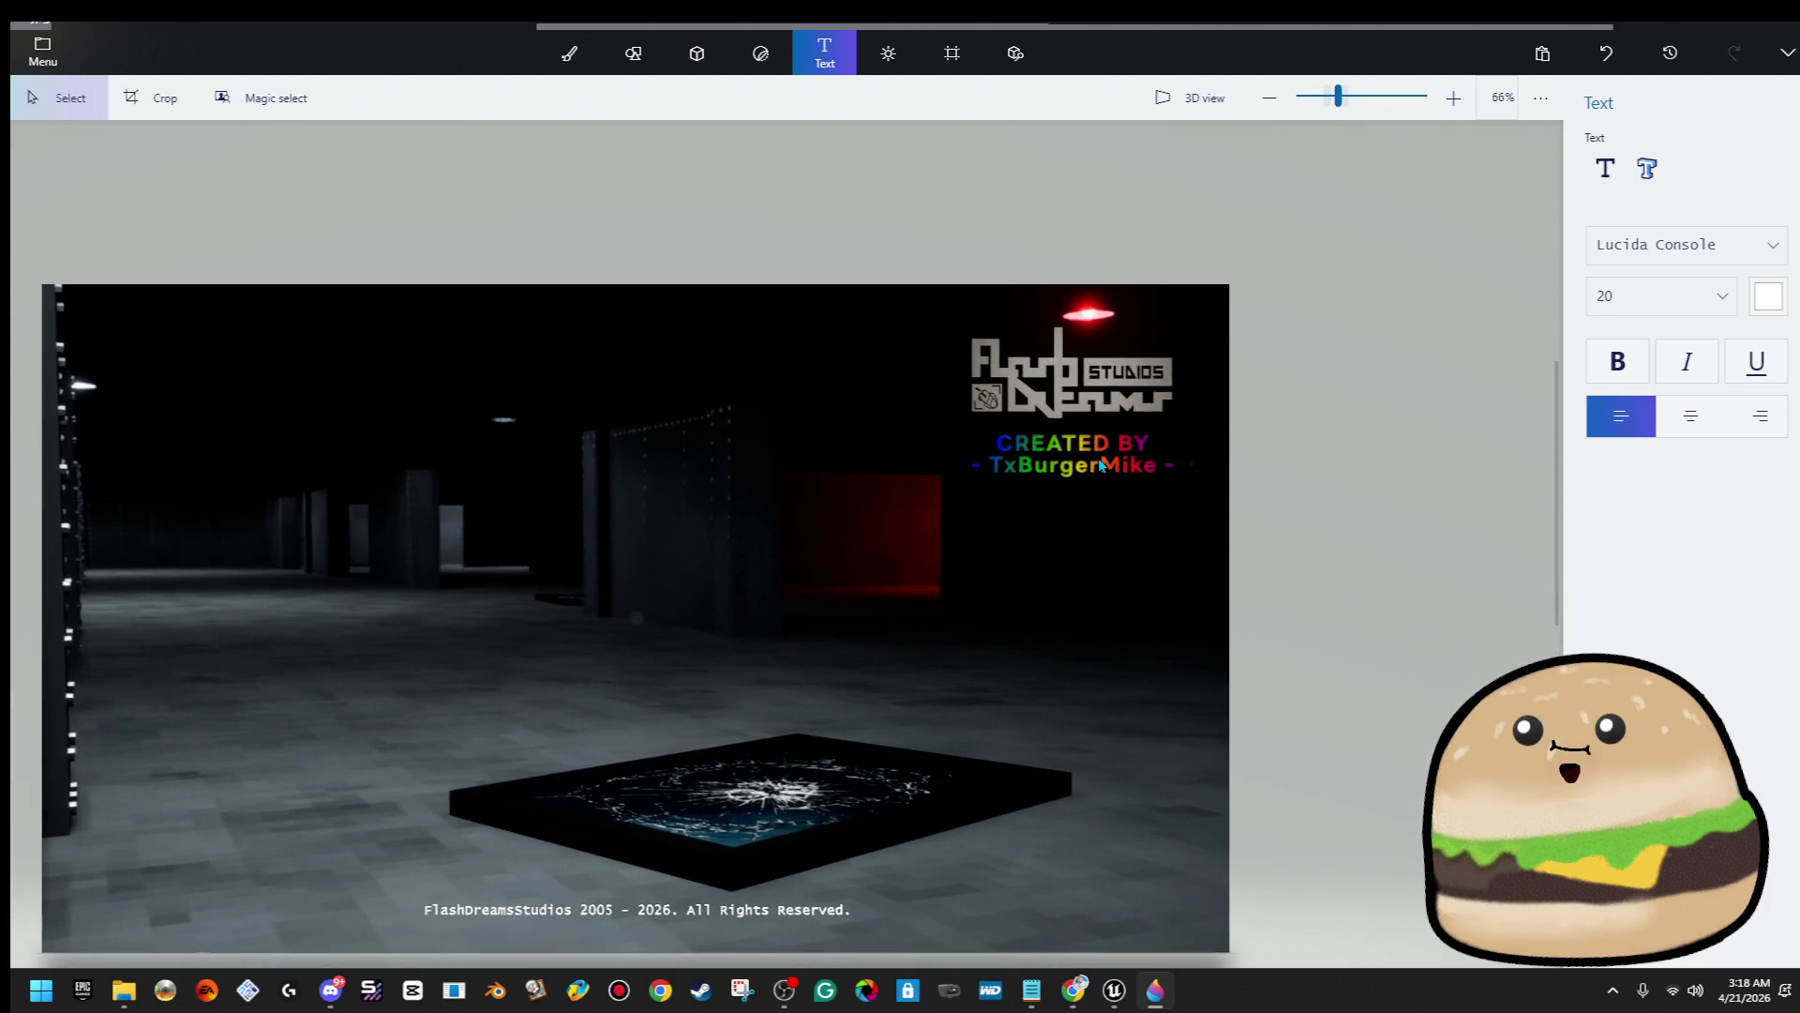
{"action": "left_click", "coordinate": [1113, 469]}
{"action": "left_click_drag", "start_coordinate": [1200, 490], "coordinate": [1185, 494]}
{"action": "left_click_drag", "start_coordinate": [1069, 455], "coordinate": [1075, 459]}
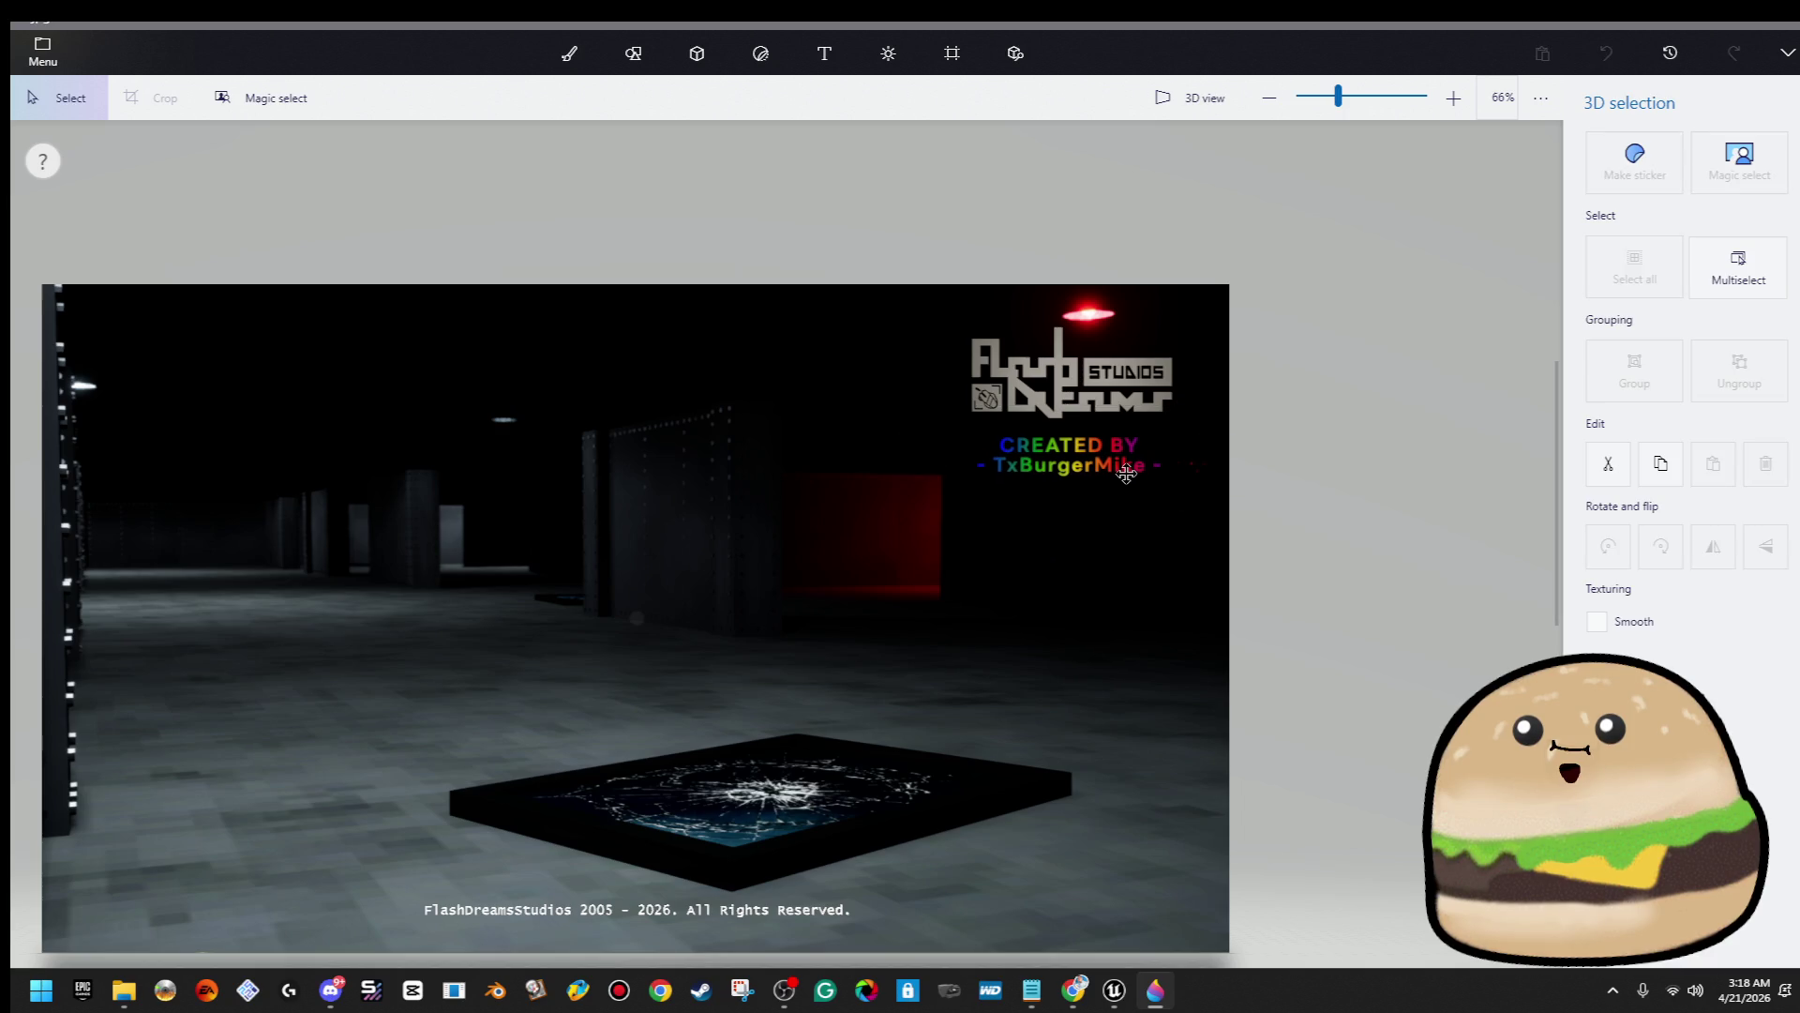
{"action": "left_click", "coordinate": [1119, 389]}
{"action": "left_click", "coordinate": [1327, 436]}
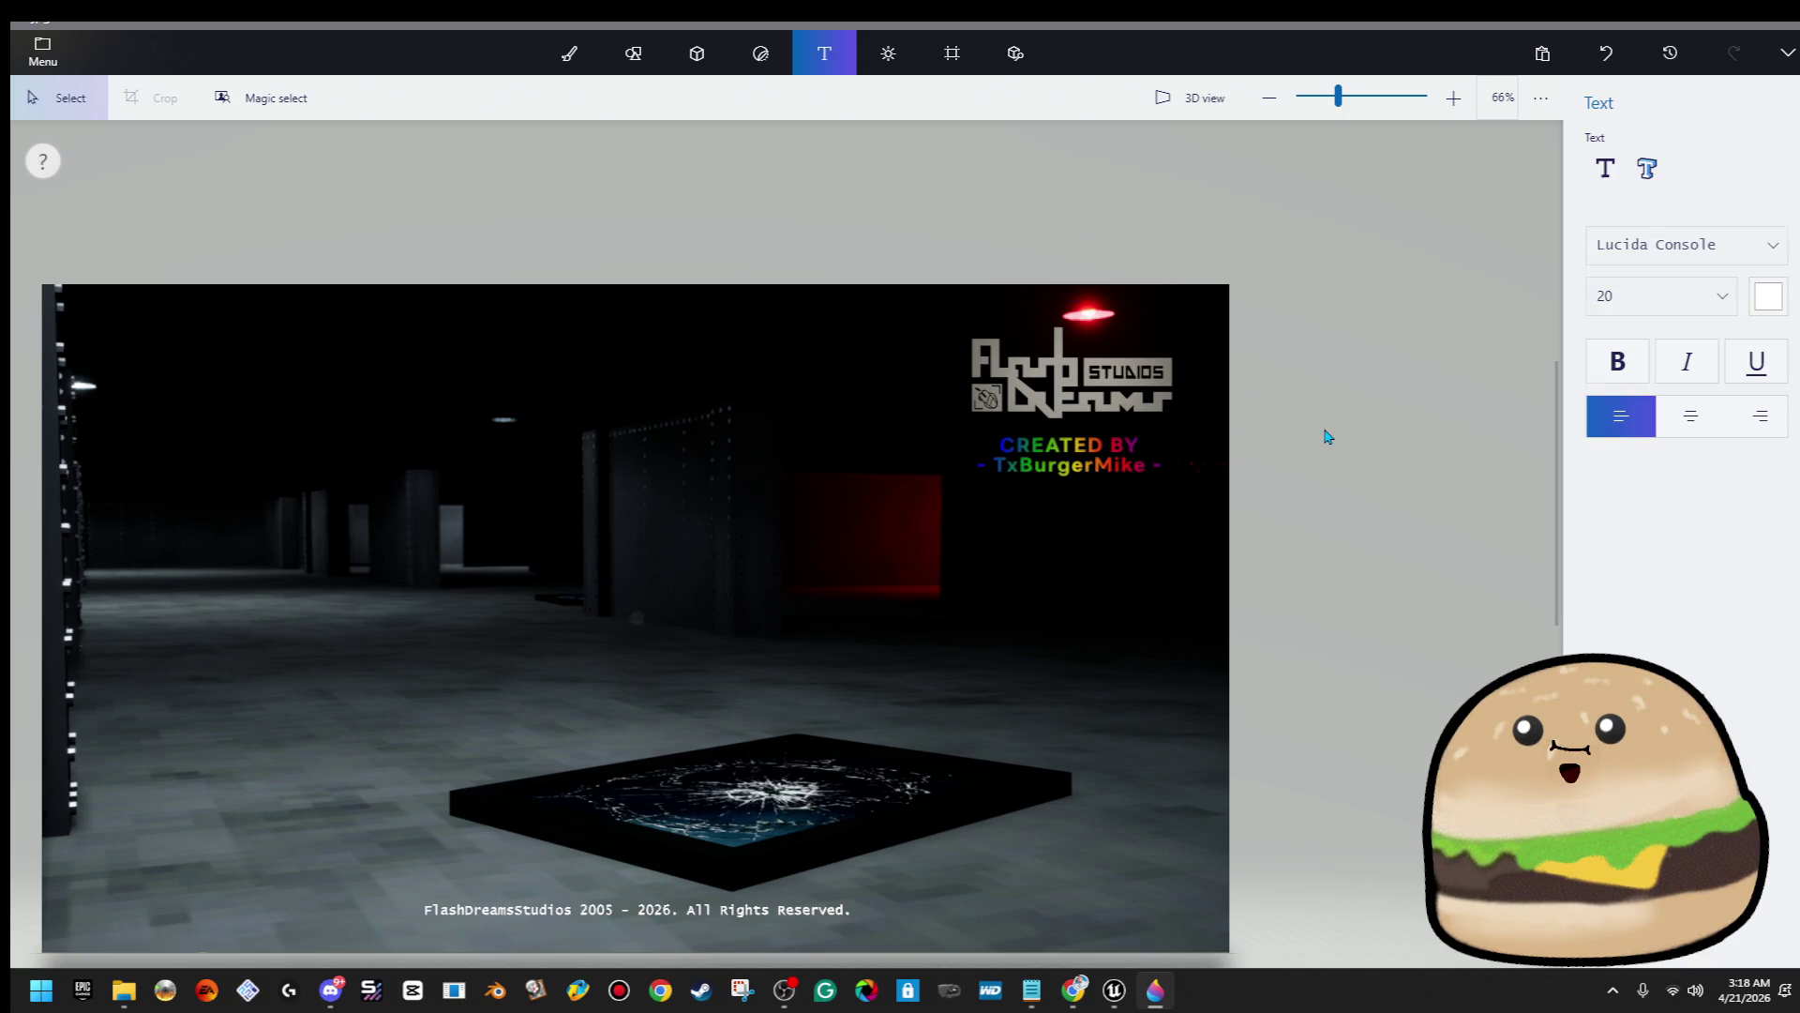
{"action": "scroll", "coordinate": [1288, 584], "scroll_direction": "down", "scroll_amount": 2}
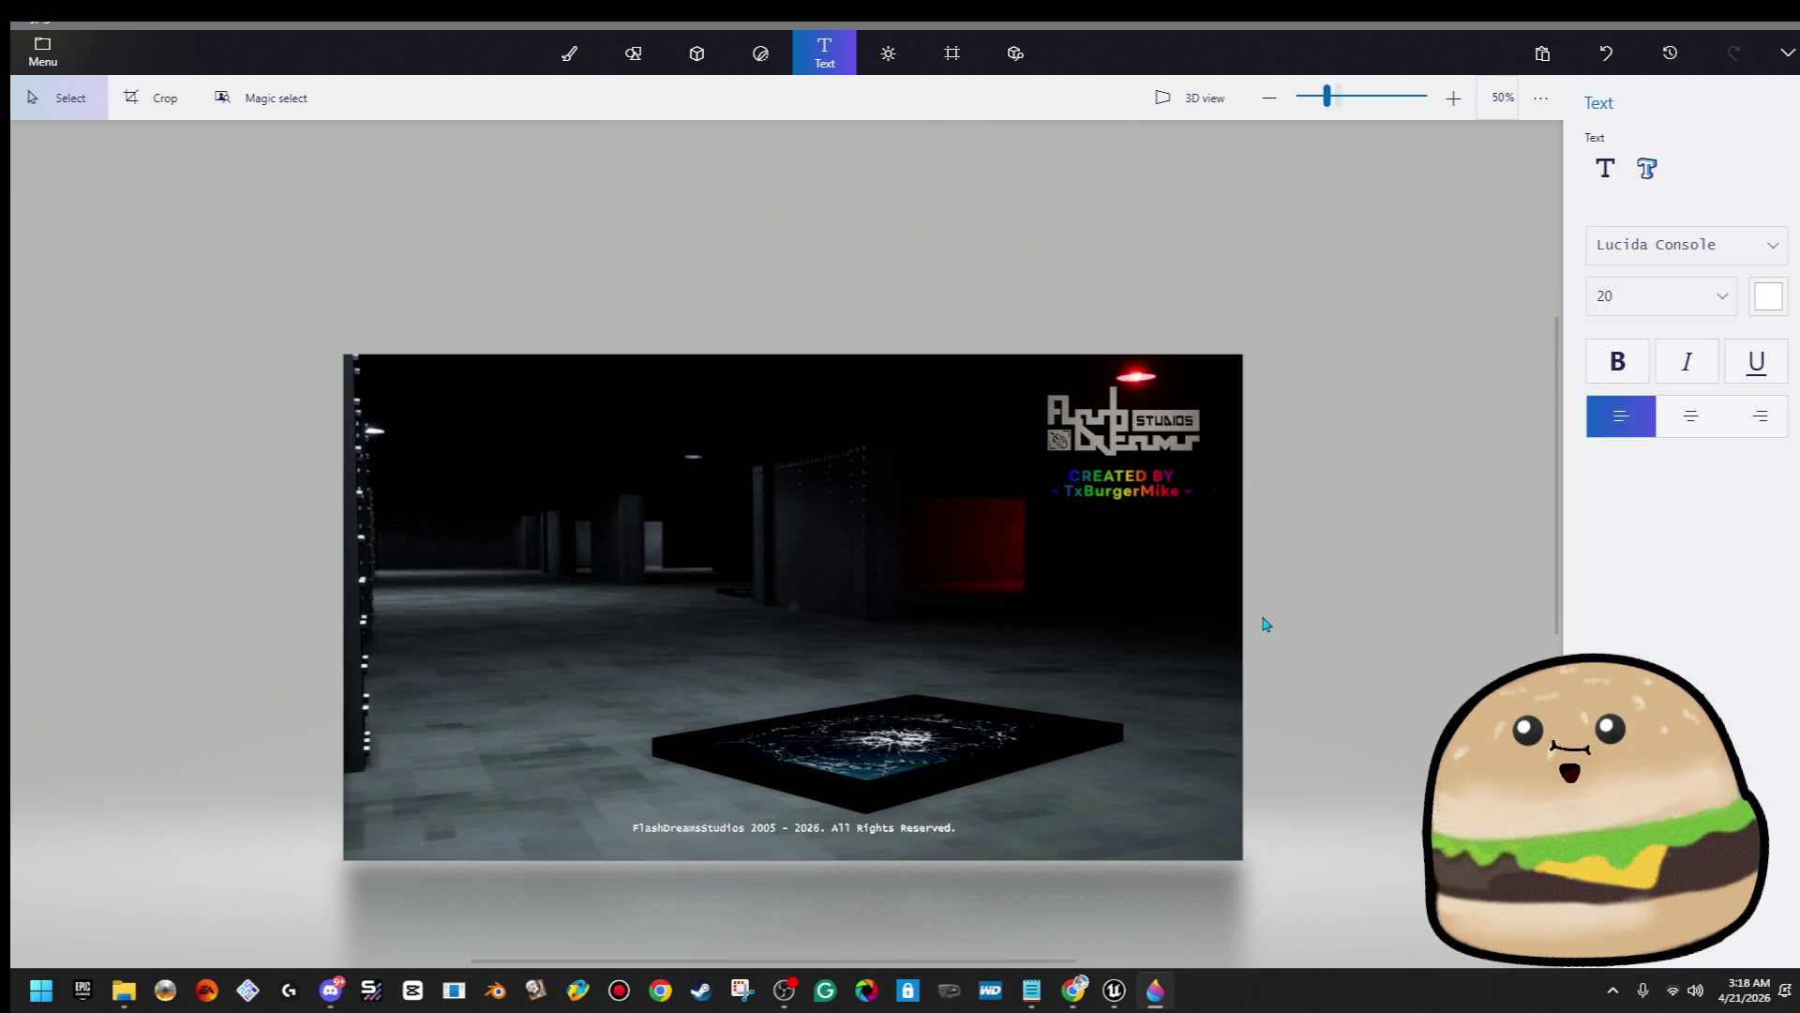
{"action": "left_click_drag", "start_coordinate": [1237, 370], "coordinate": [943, 578]}
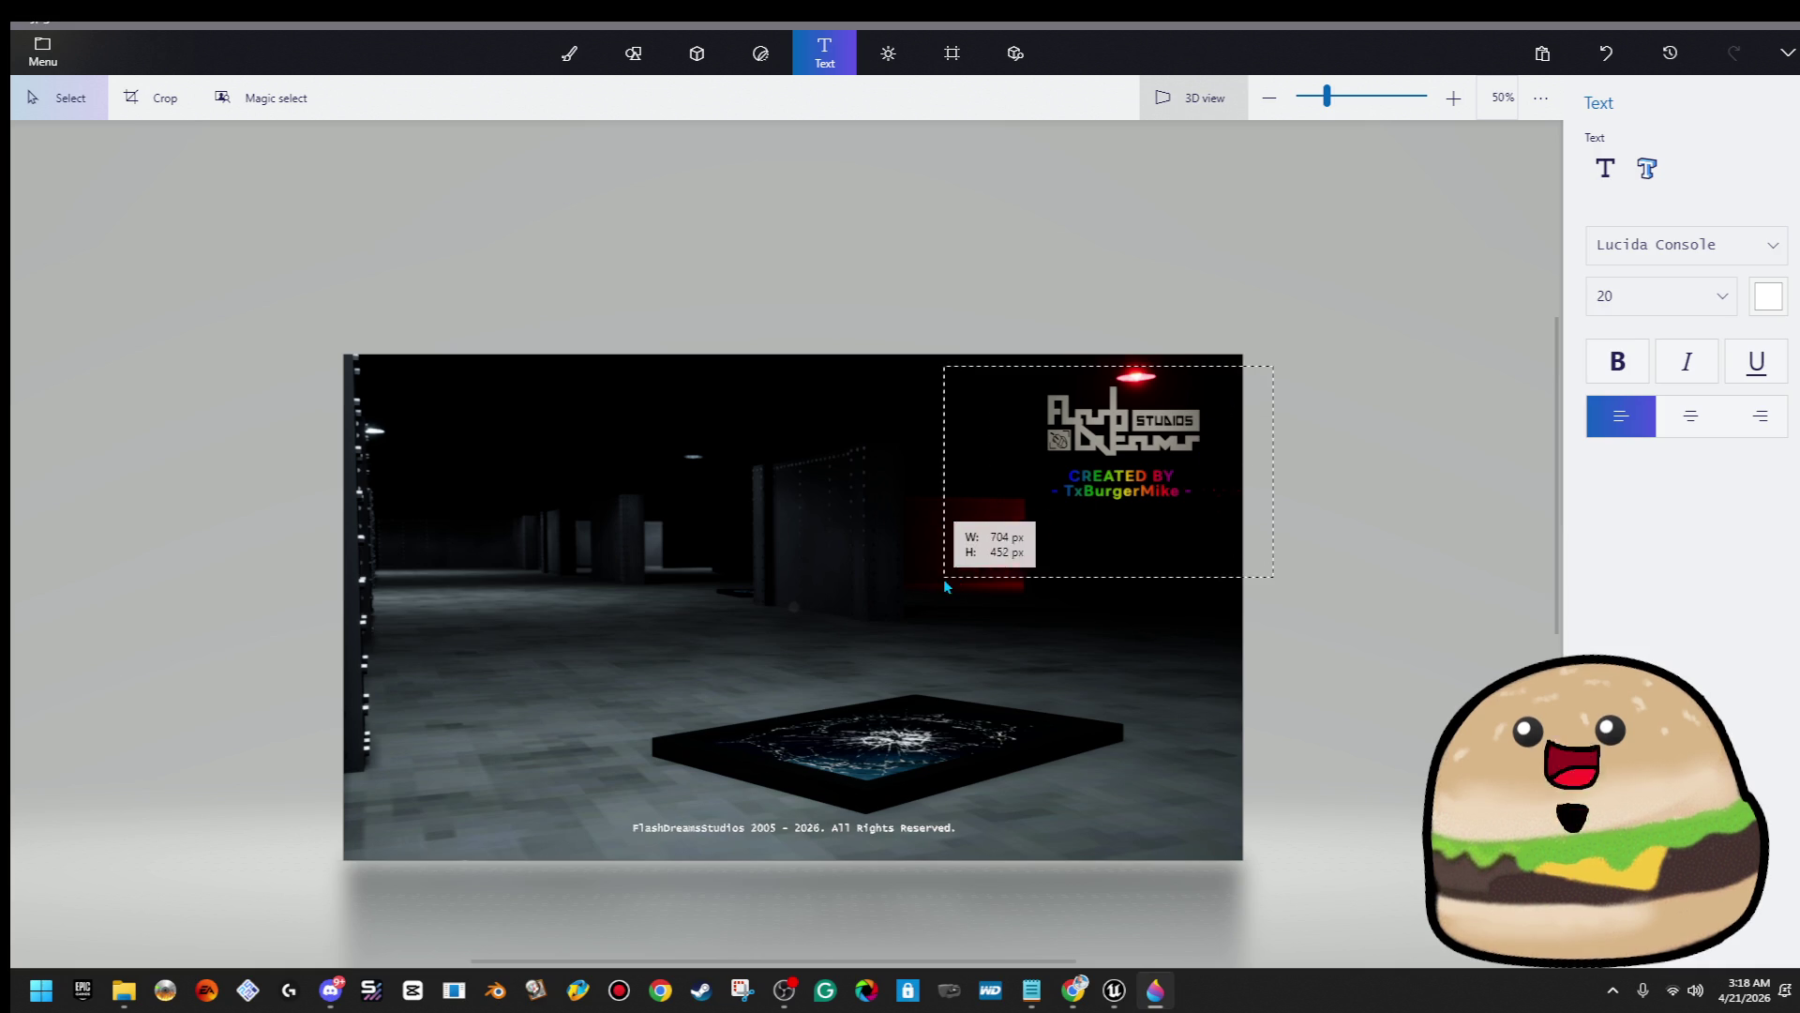
{"action": "left_click", "coordinate": [960, 582]}
{"action": "left_click", "coordinate": [1404, 326]}
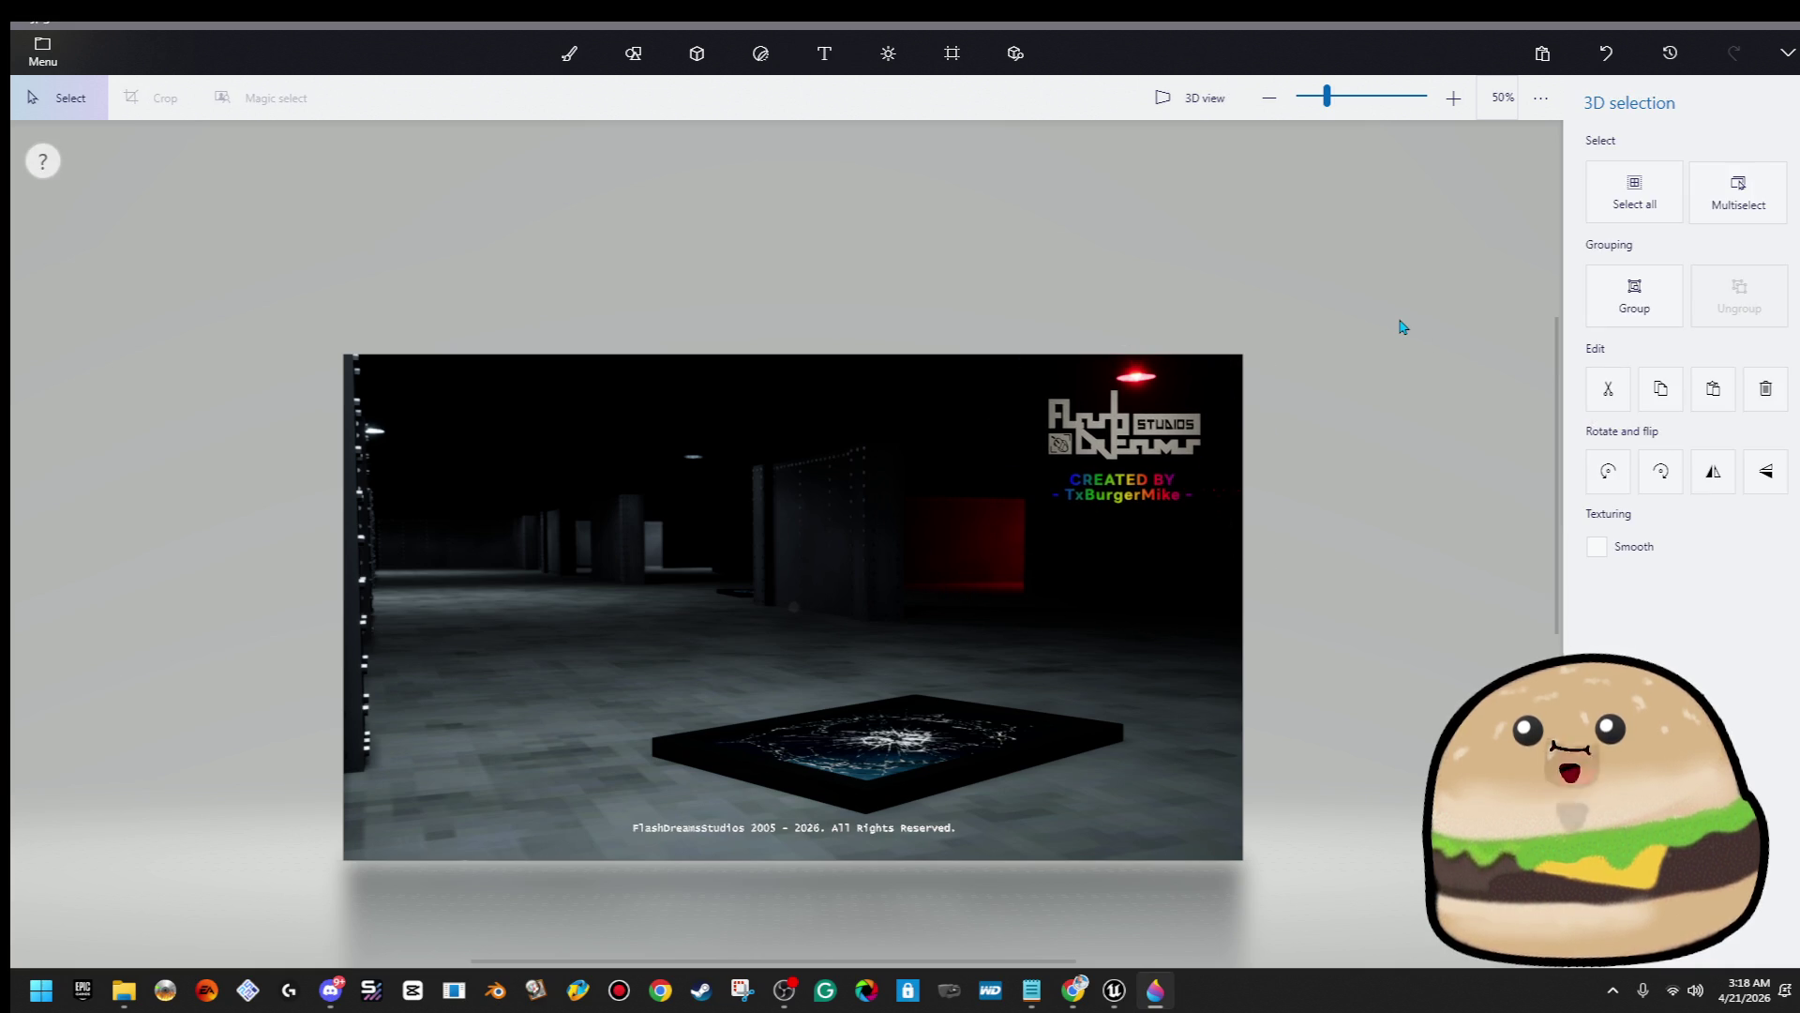
{"action": "scroll", "coordinate": [1131, 446], "scroll_direction": "up", "scroll_amount": 2}
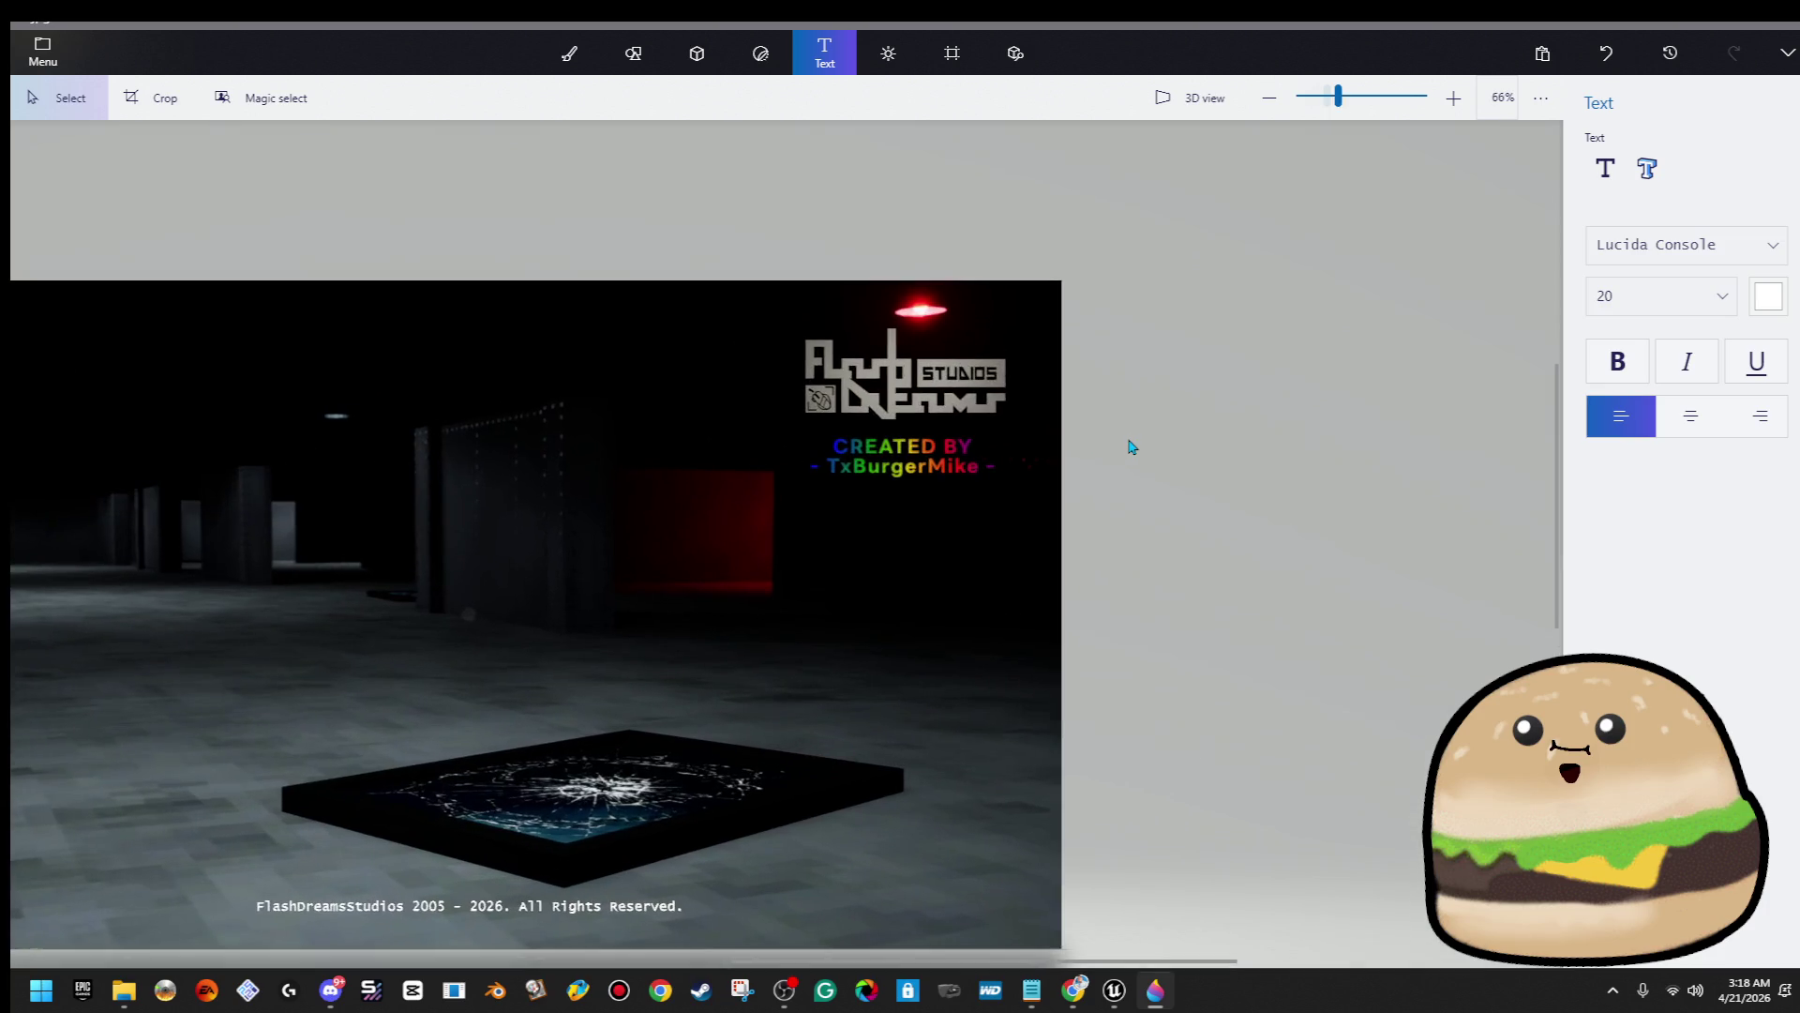
{"action": "scroll", "coordinate": [900, 422], "scroll_direction": "up", "scroll_amount": 1}
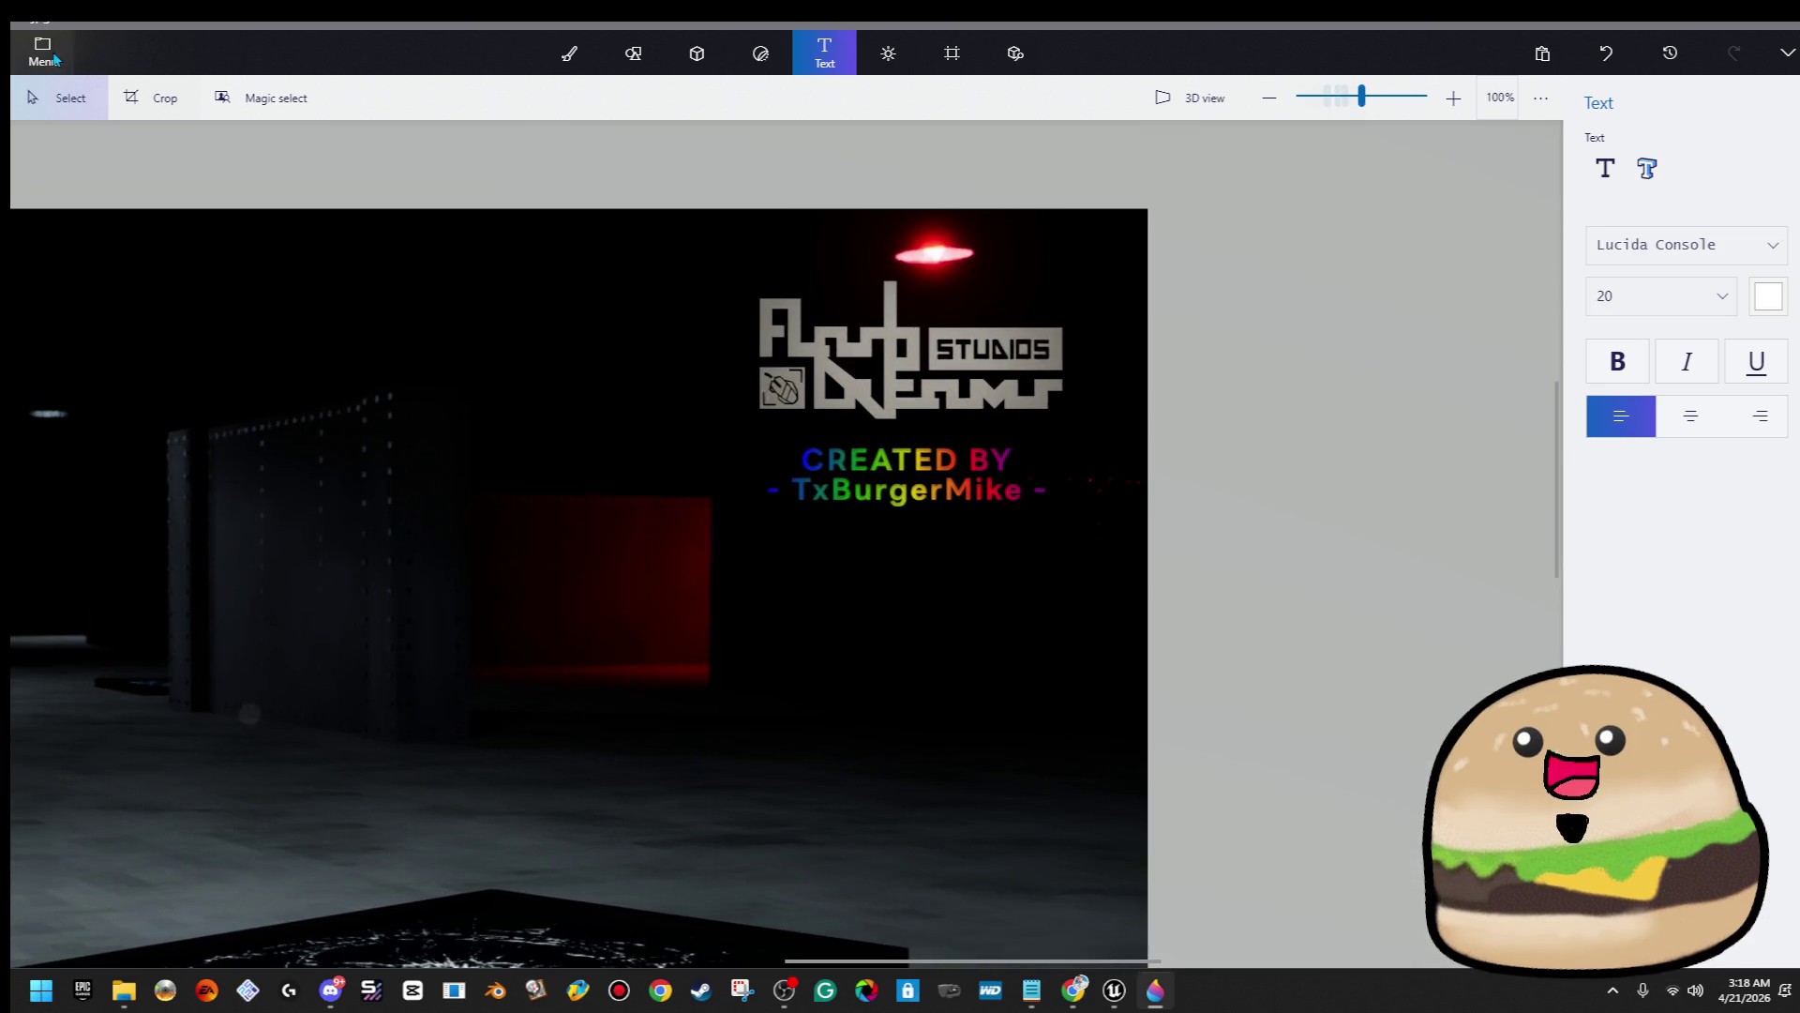
{"action": "left_click", "coordinate": [42, 52]}
Insert the red and grey pixel logo from Pictures > Flash Dreams Studios > logos as 3D
{"action": "left_click", "coordinate": [116, 200]}
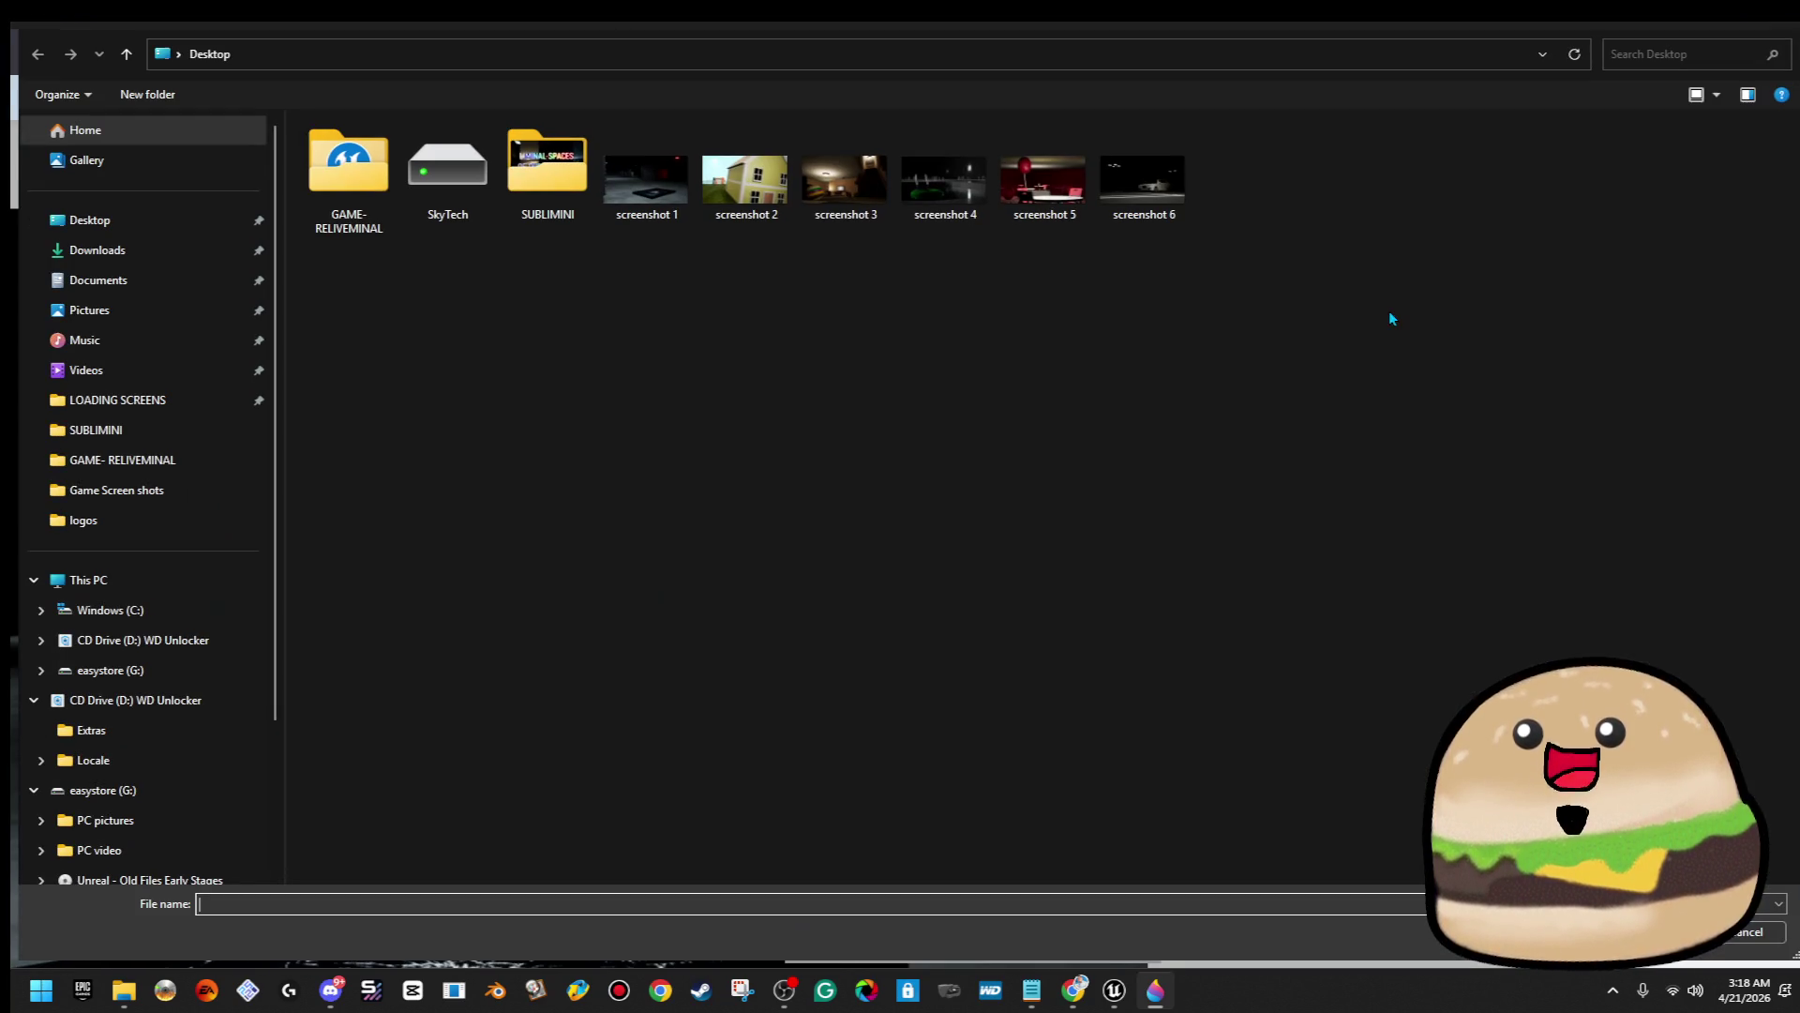
{"action": "left_click", "coordinate": [157, 311]}
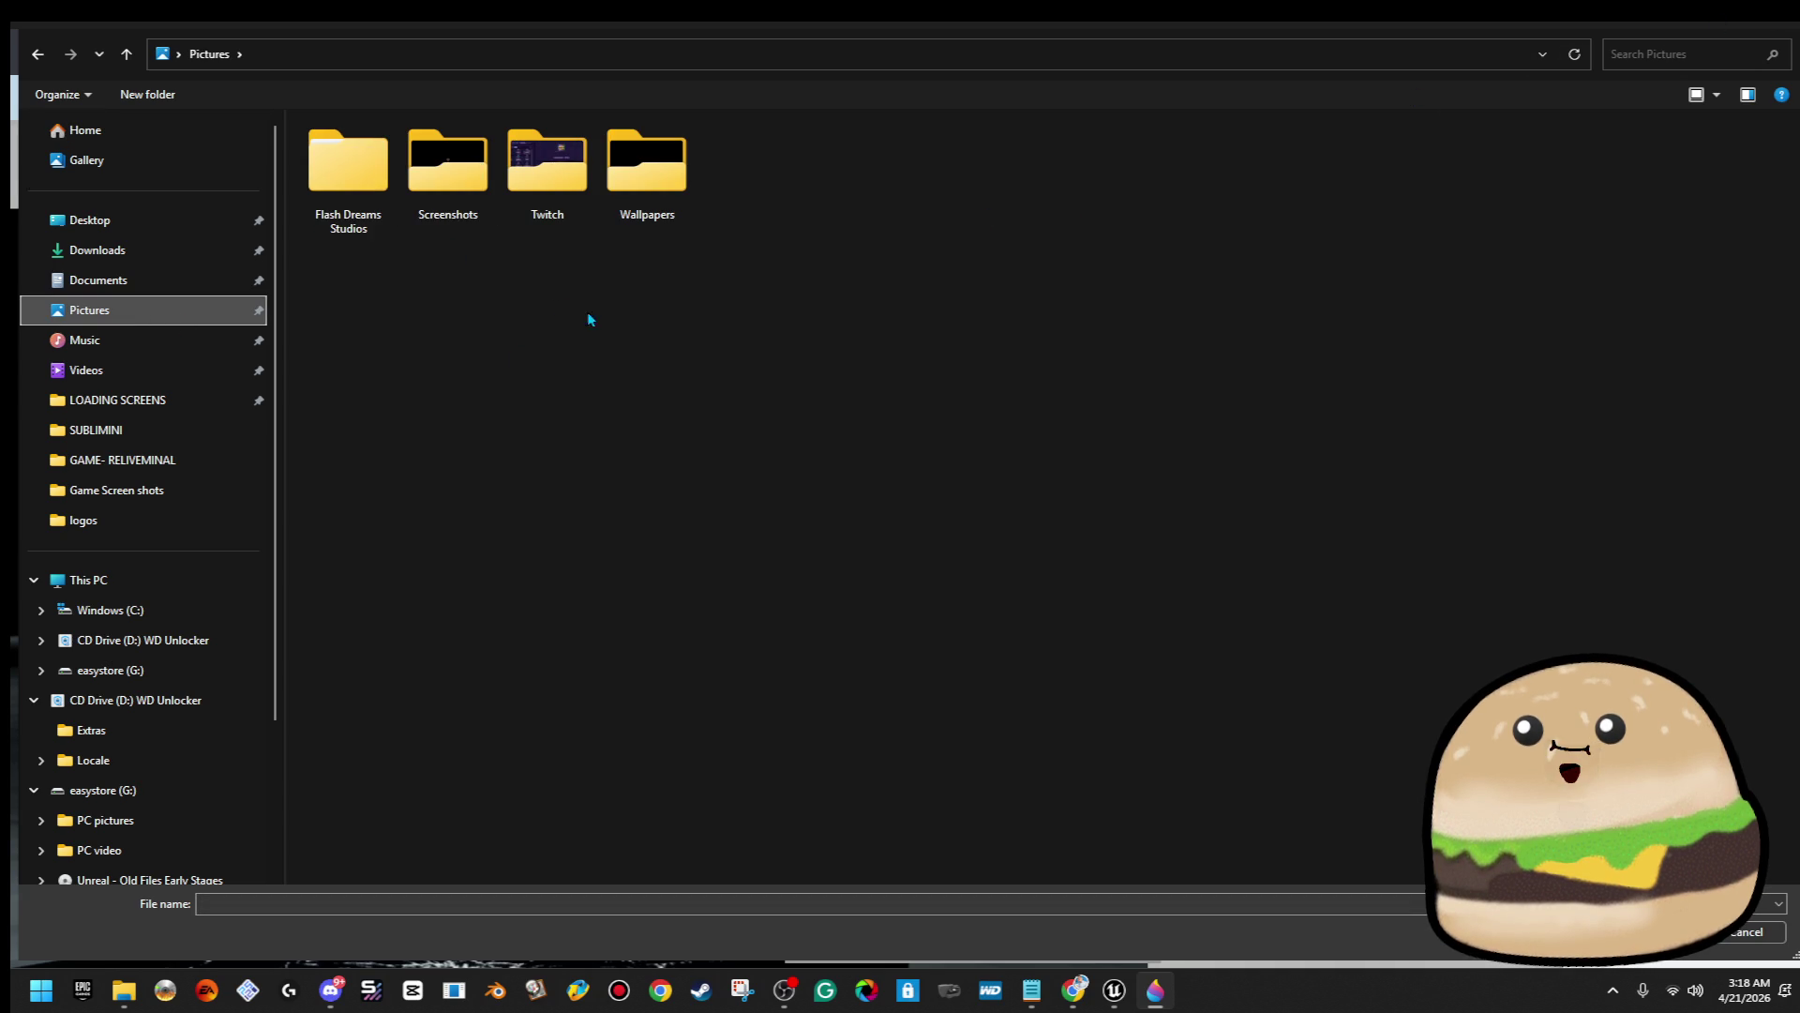
{"action": "left_click", "coordinate": [547, 173]}
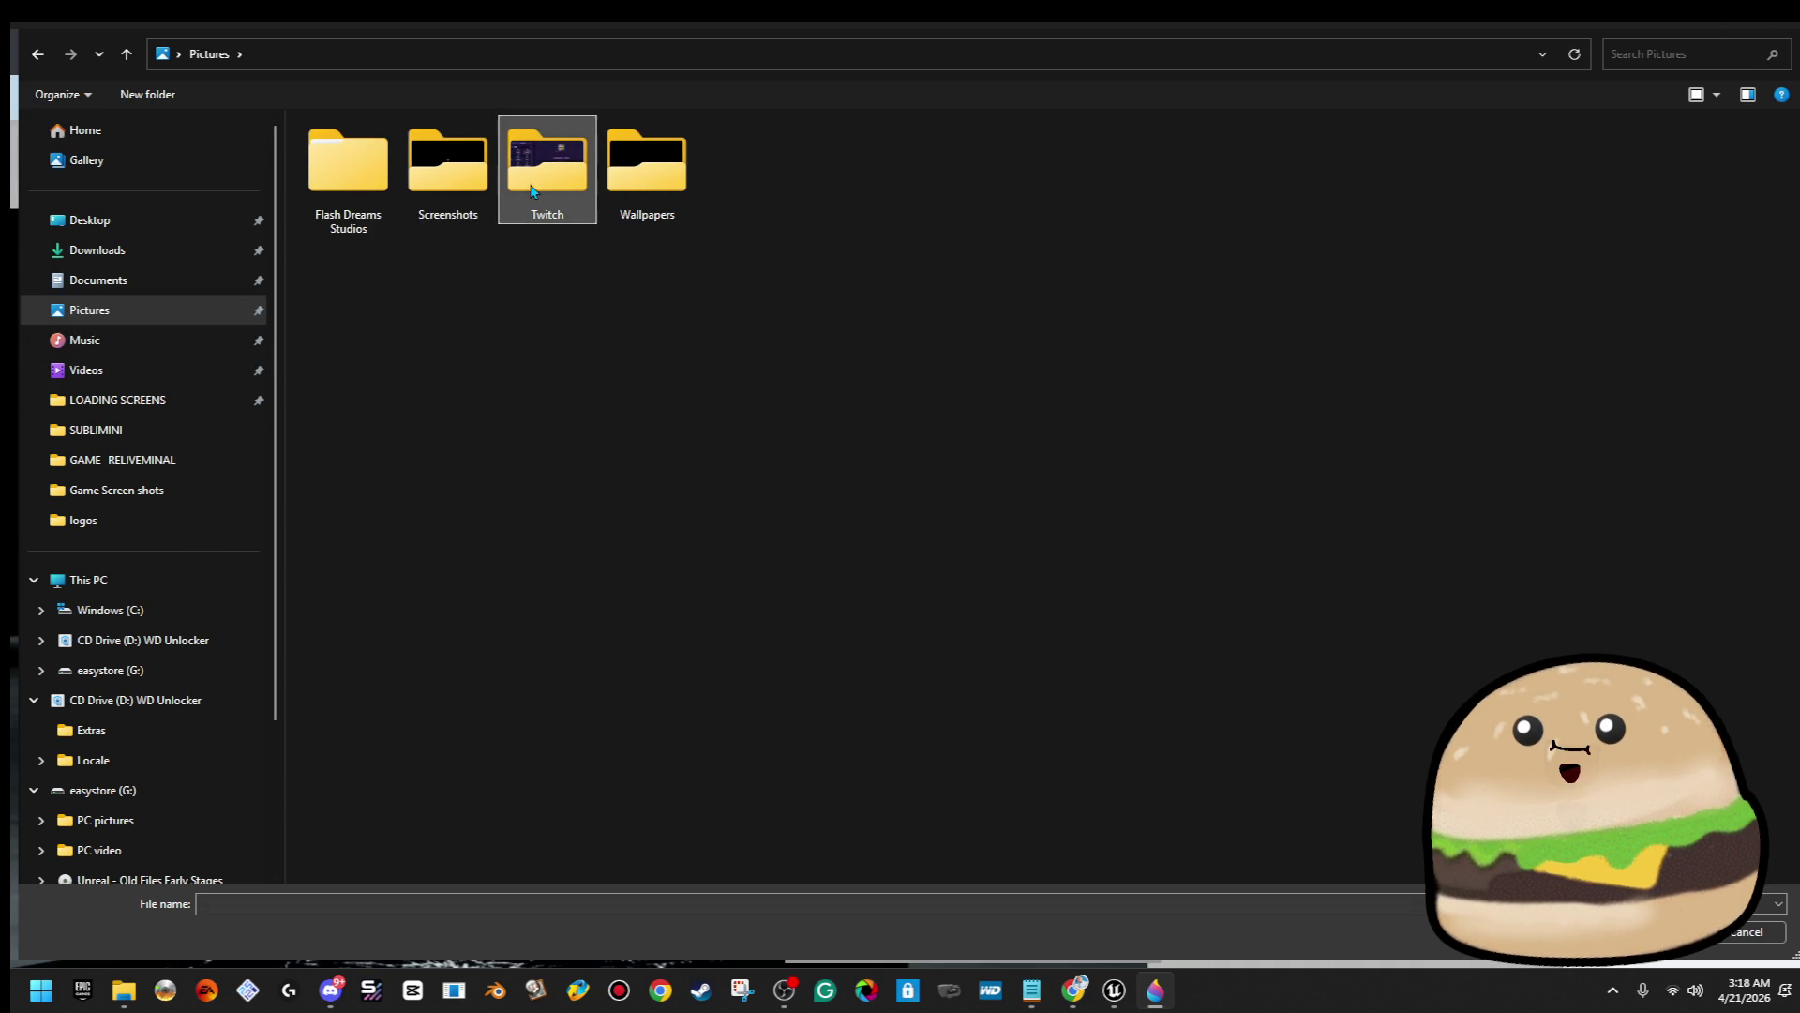
{"action": "double_click", "coordinate": [361, 192]}
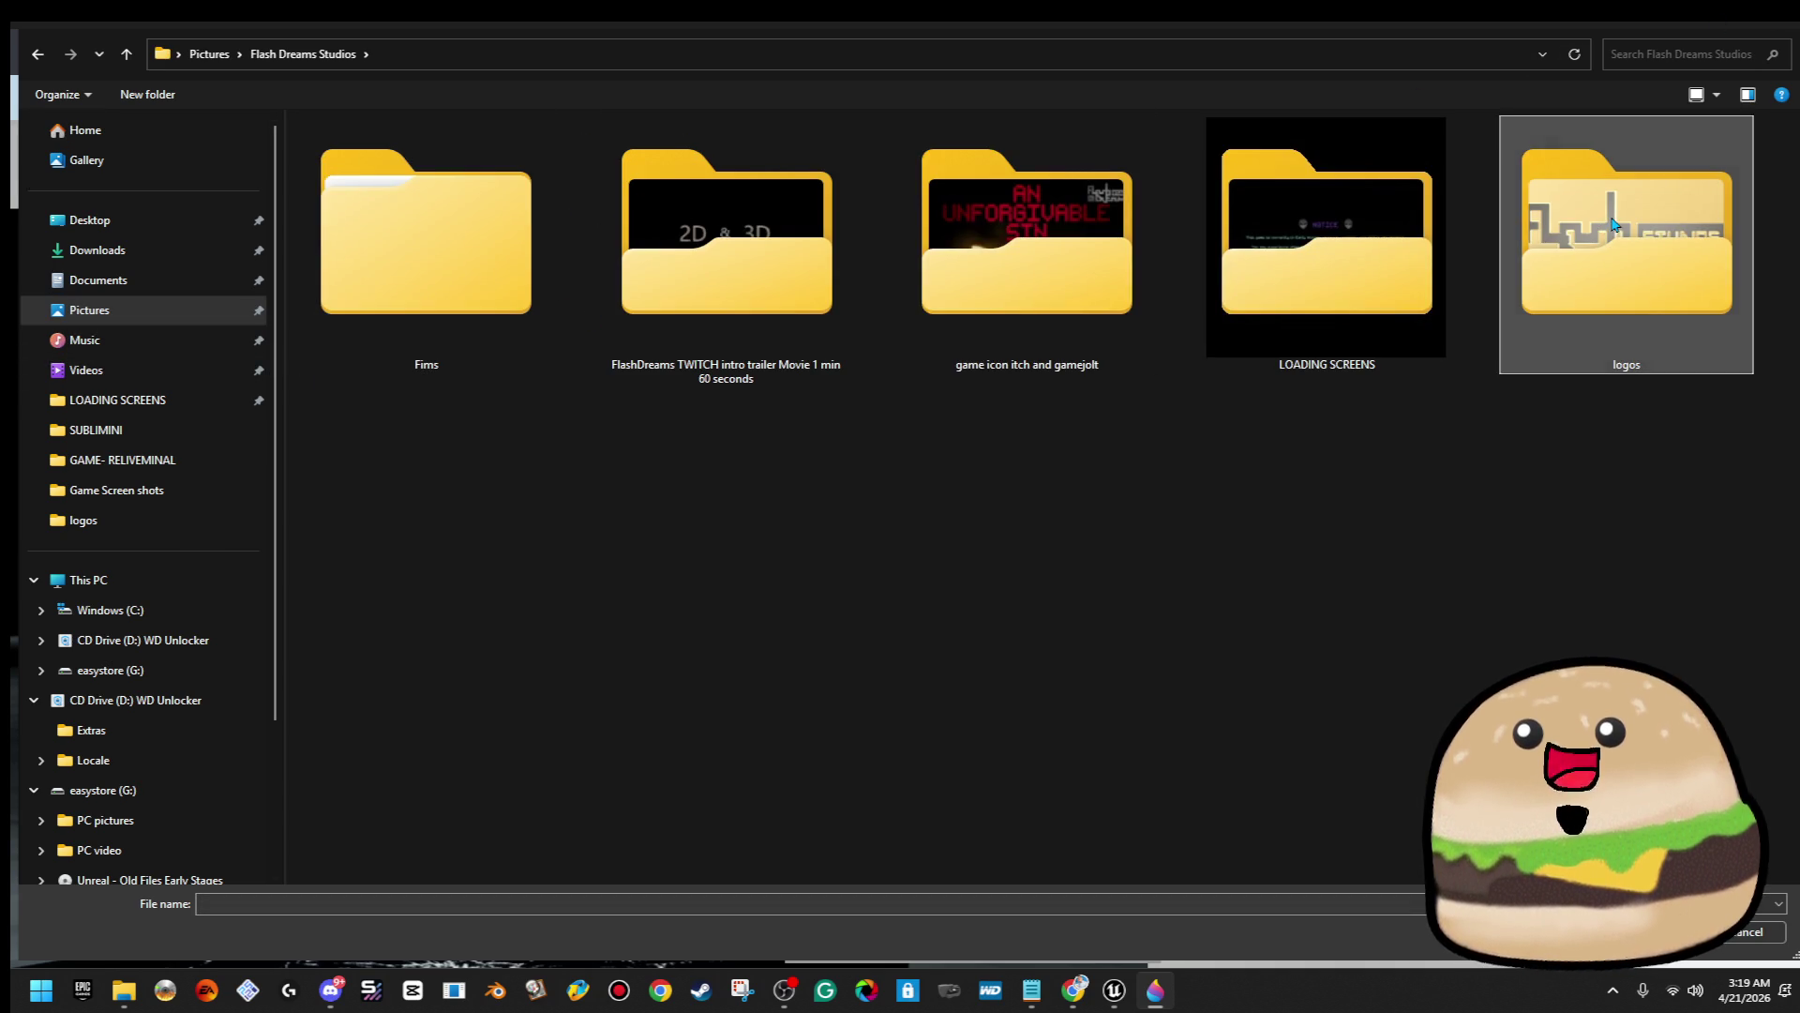
{"action": "double_click", "coordinate": [1605, 230]}
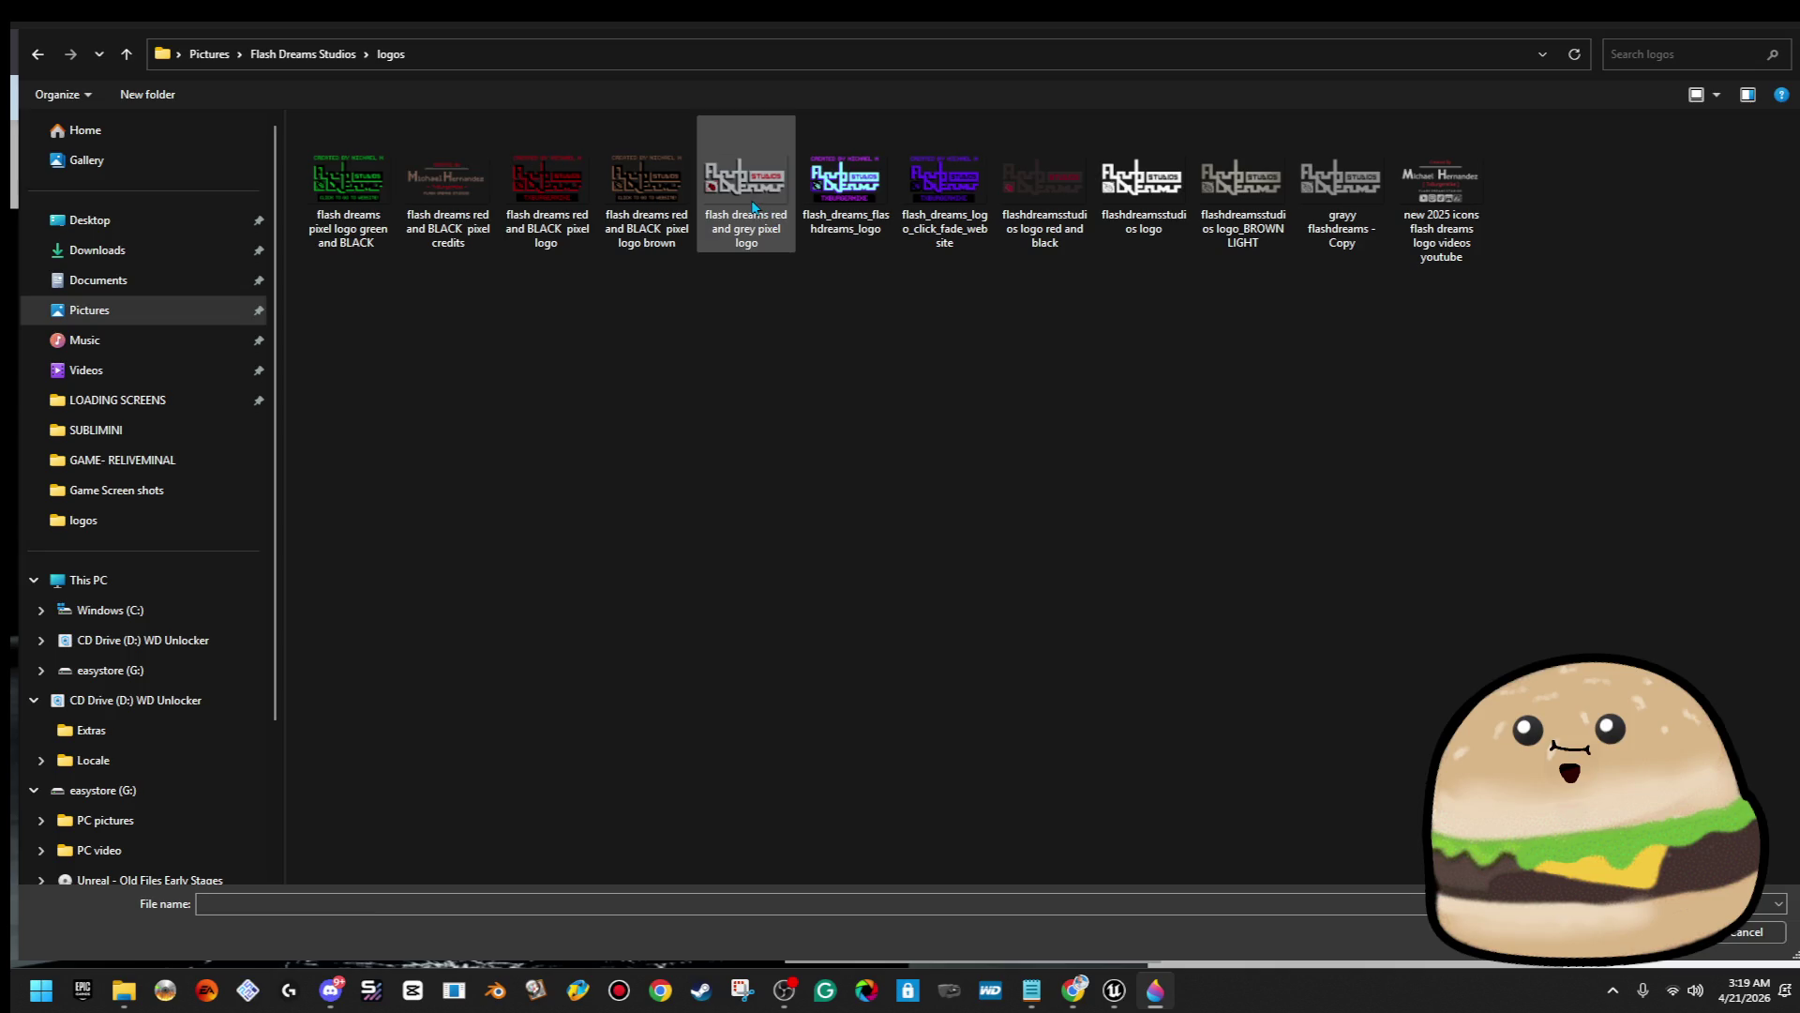
{"action": "double_click", "coordinate": [746, 183]}
{"action": "left_click", "coordinate": [1634, 304]}
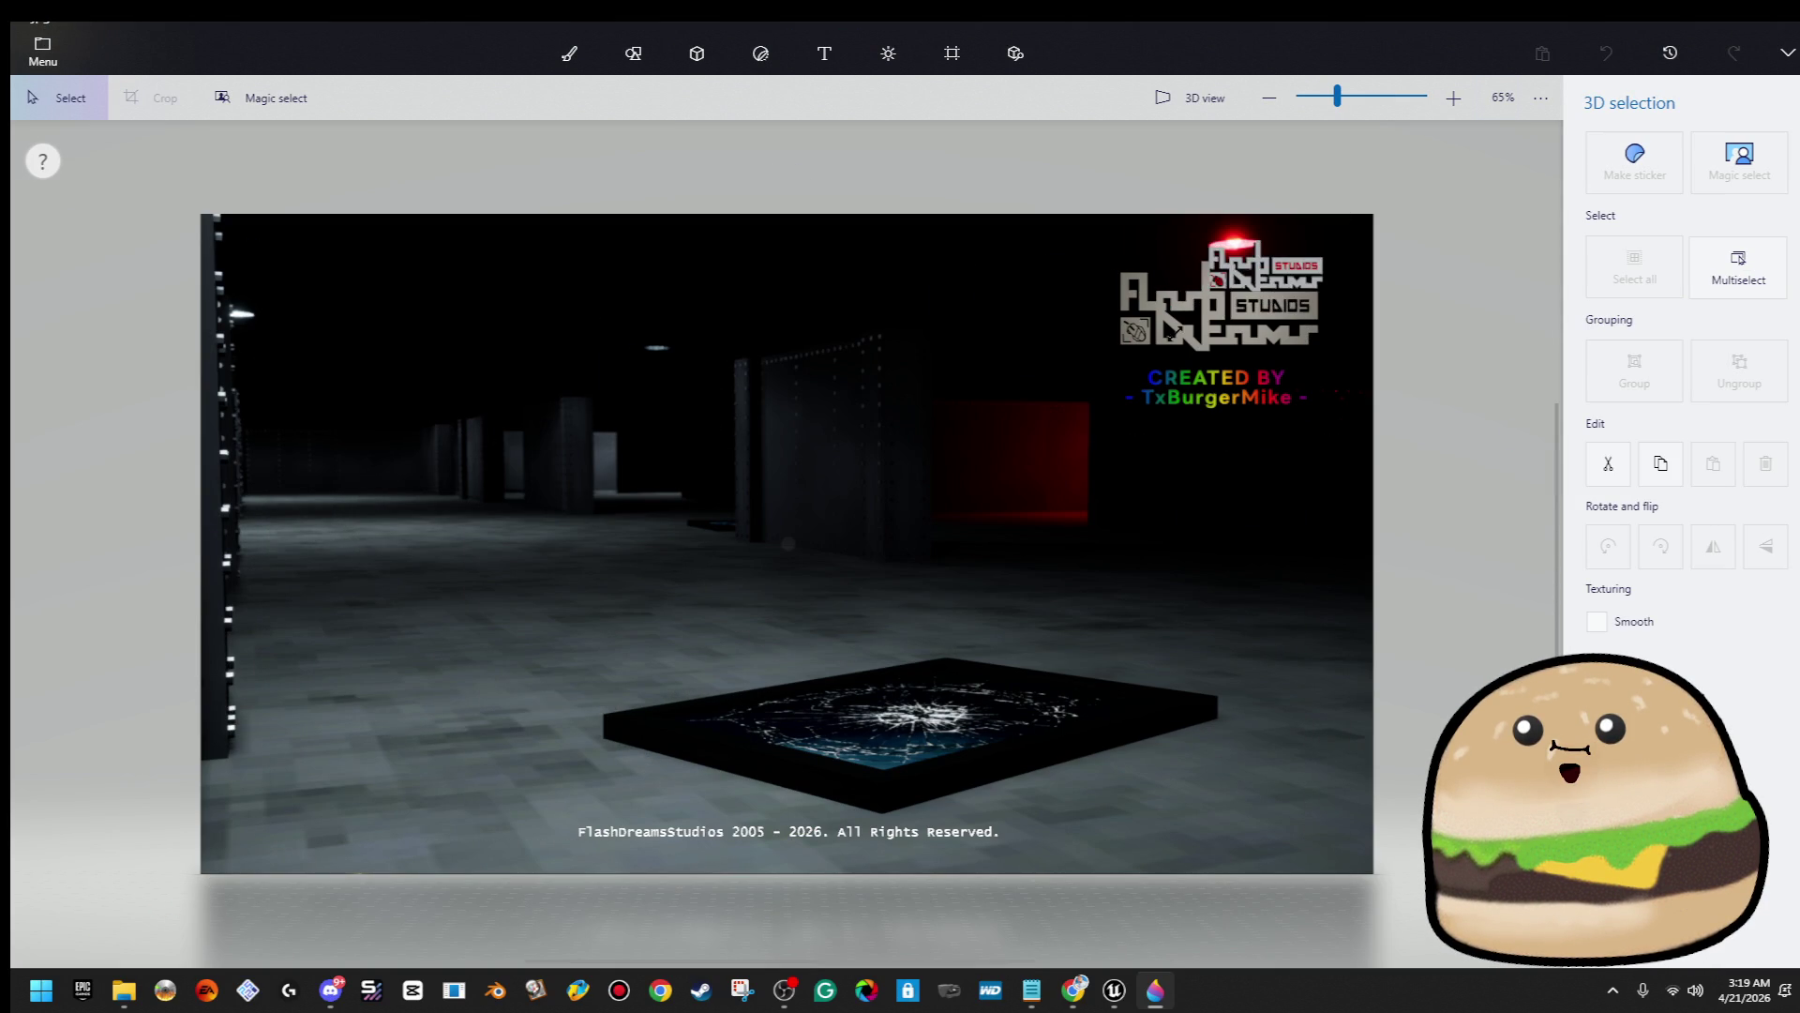
Nudge the red and grey logo down in the top-right corner, then return to the main menu
{"action": "left_click", "coordinate": [1256, 304]}
{"action": "scroll", "coordinate": [1257, 305], "scroll_direction": "up", "scroll_amount": 5}
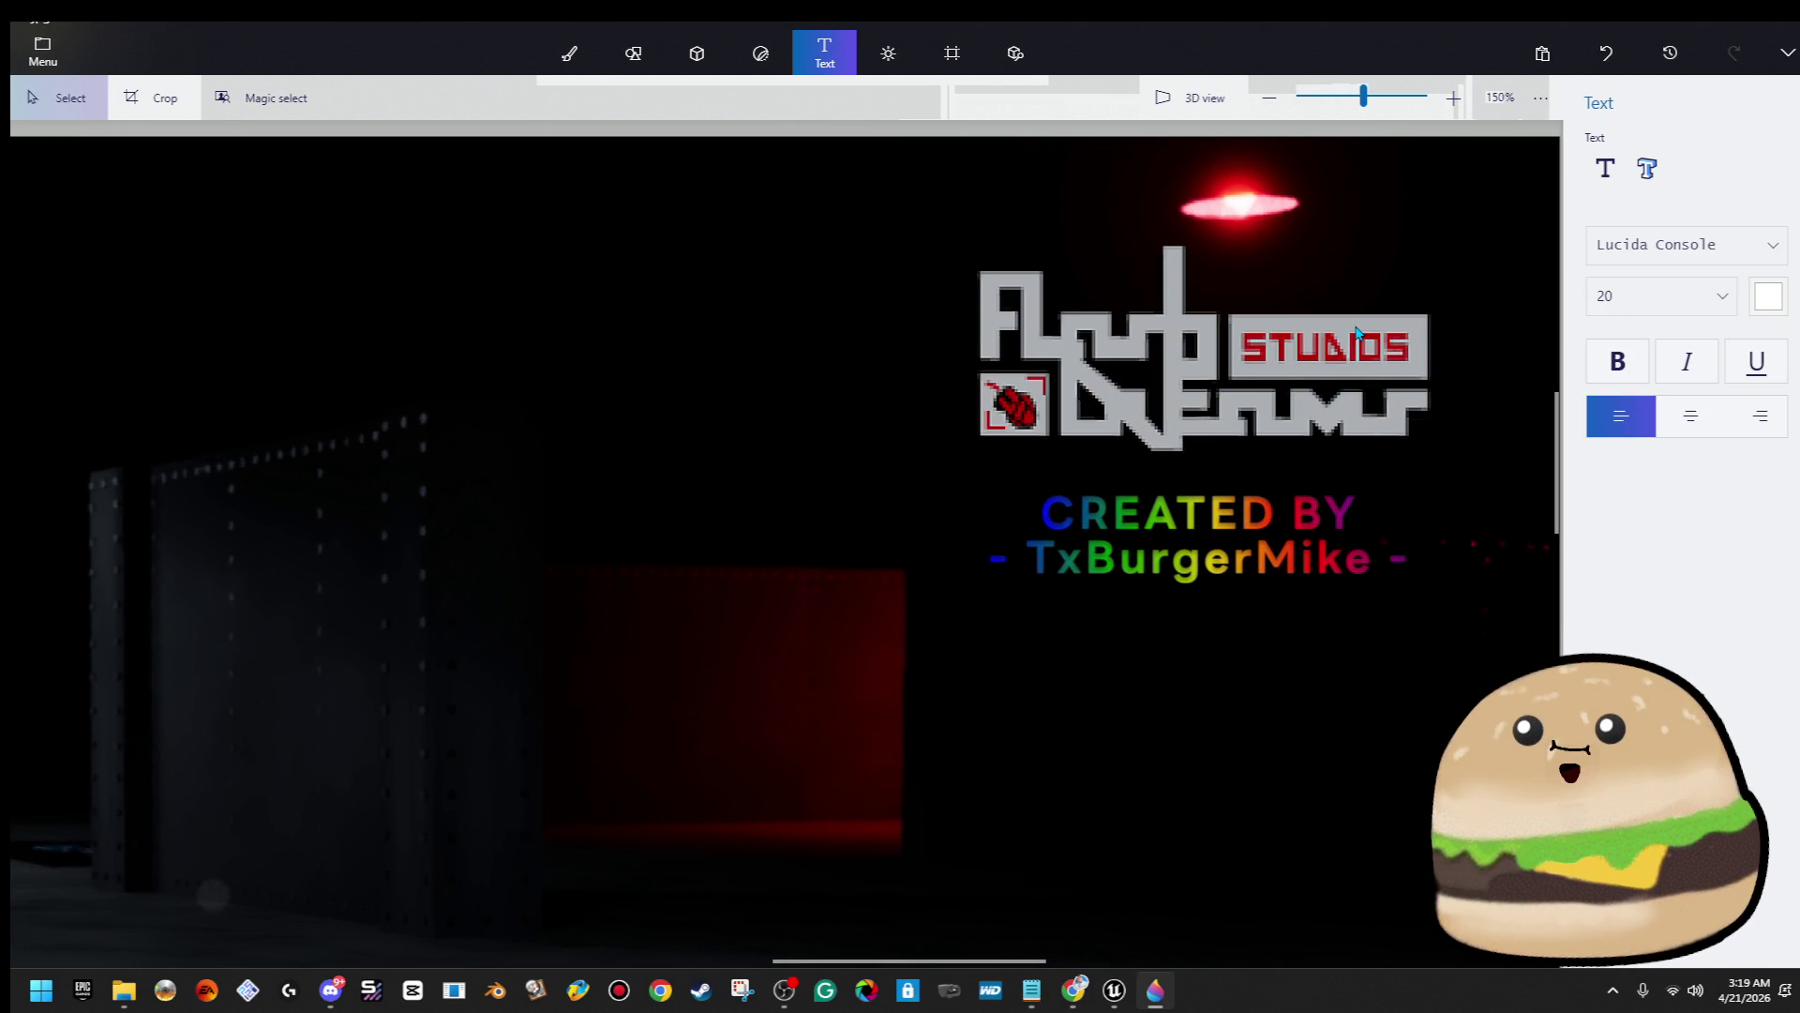
{"action": "scroll", "coordinate": [1352, 351], "scroll_direction": "down", "scroll_amount": 2}
{"action": "left_click", "coordinate": [1352, 361]}
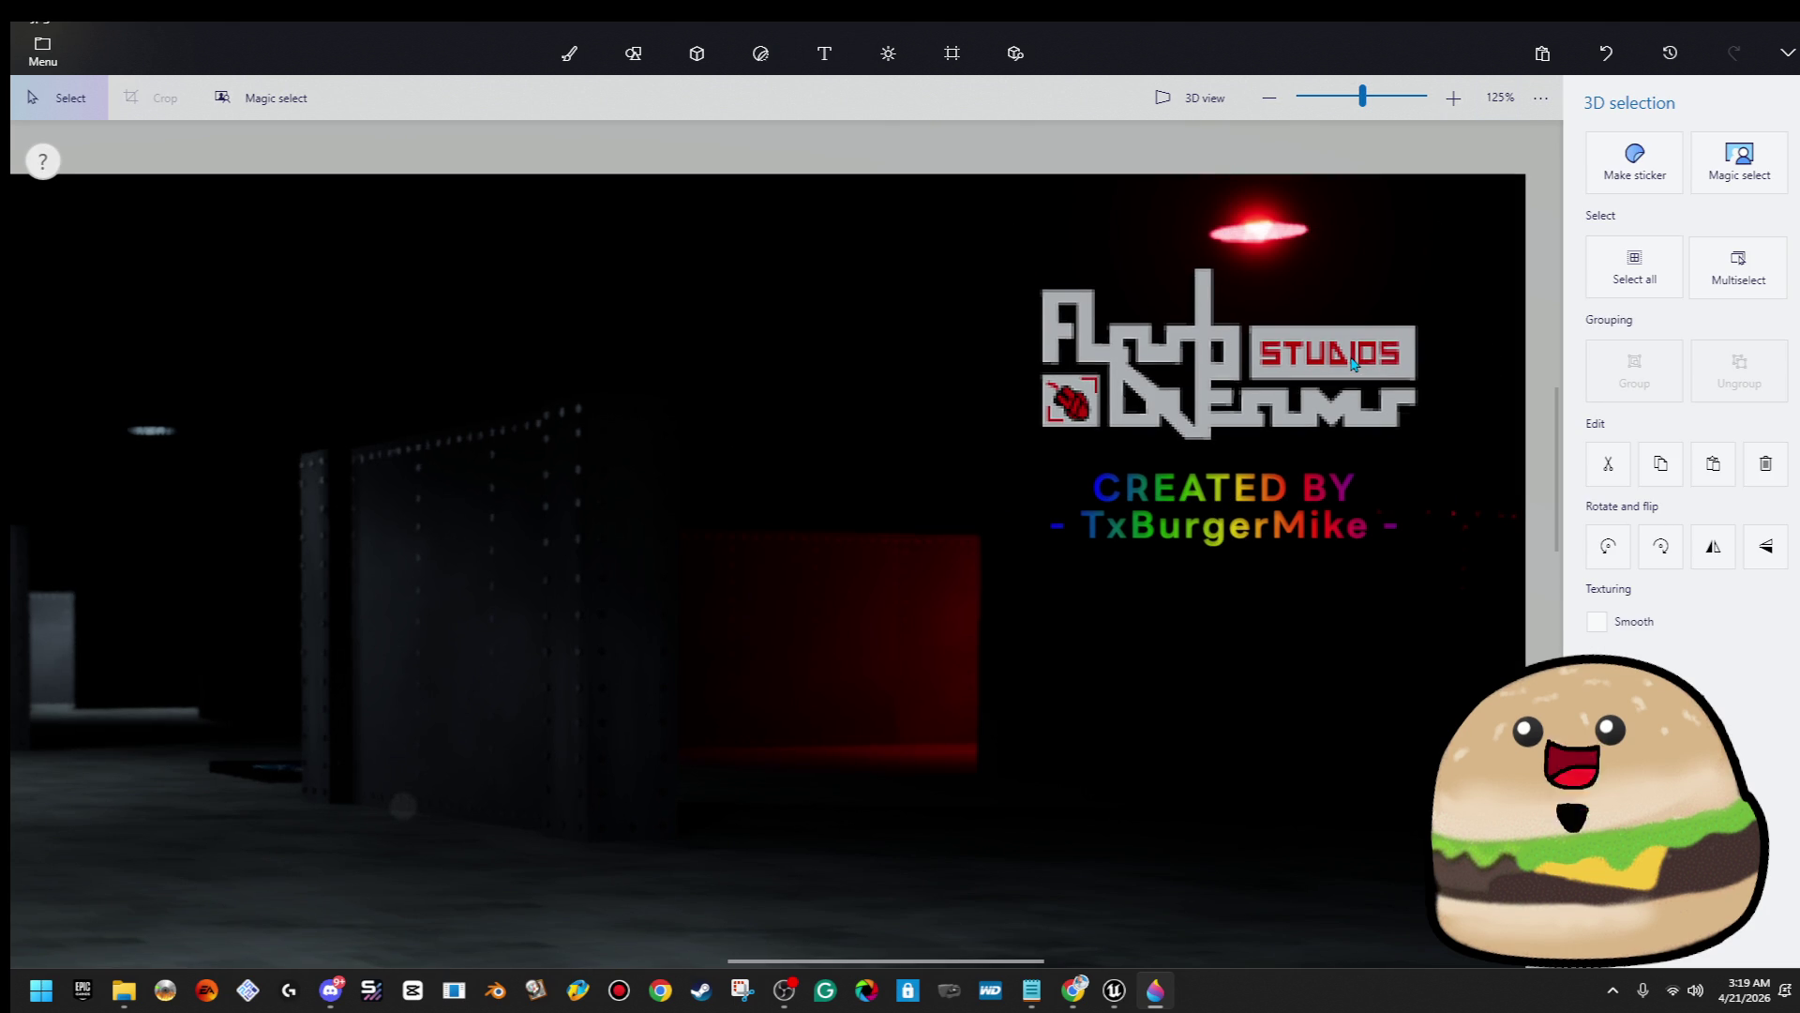
{"action": "scroll", "coordinate": [1352, 363], "scroll_direction": "down", "scroll_amount": 5}
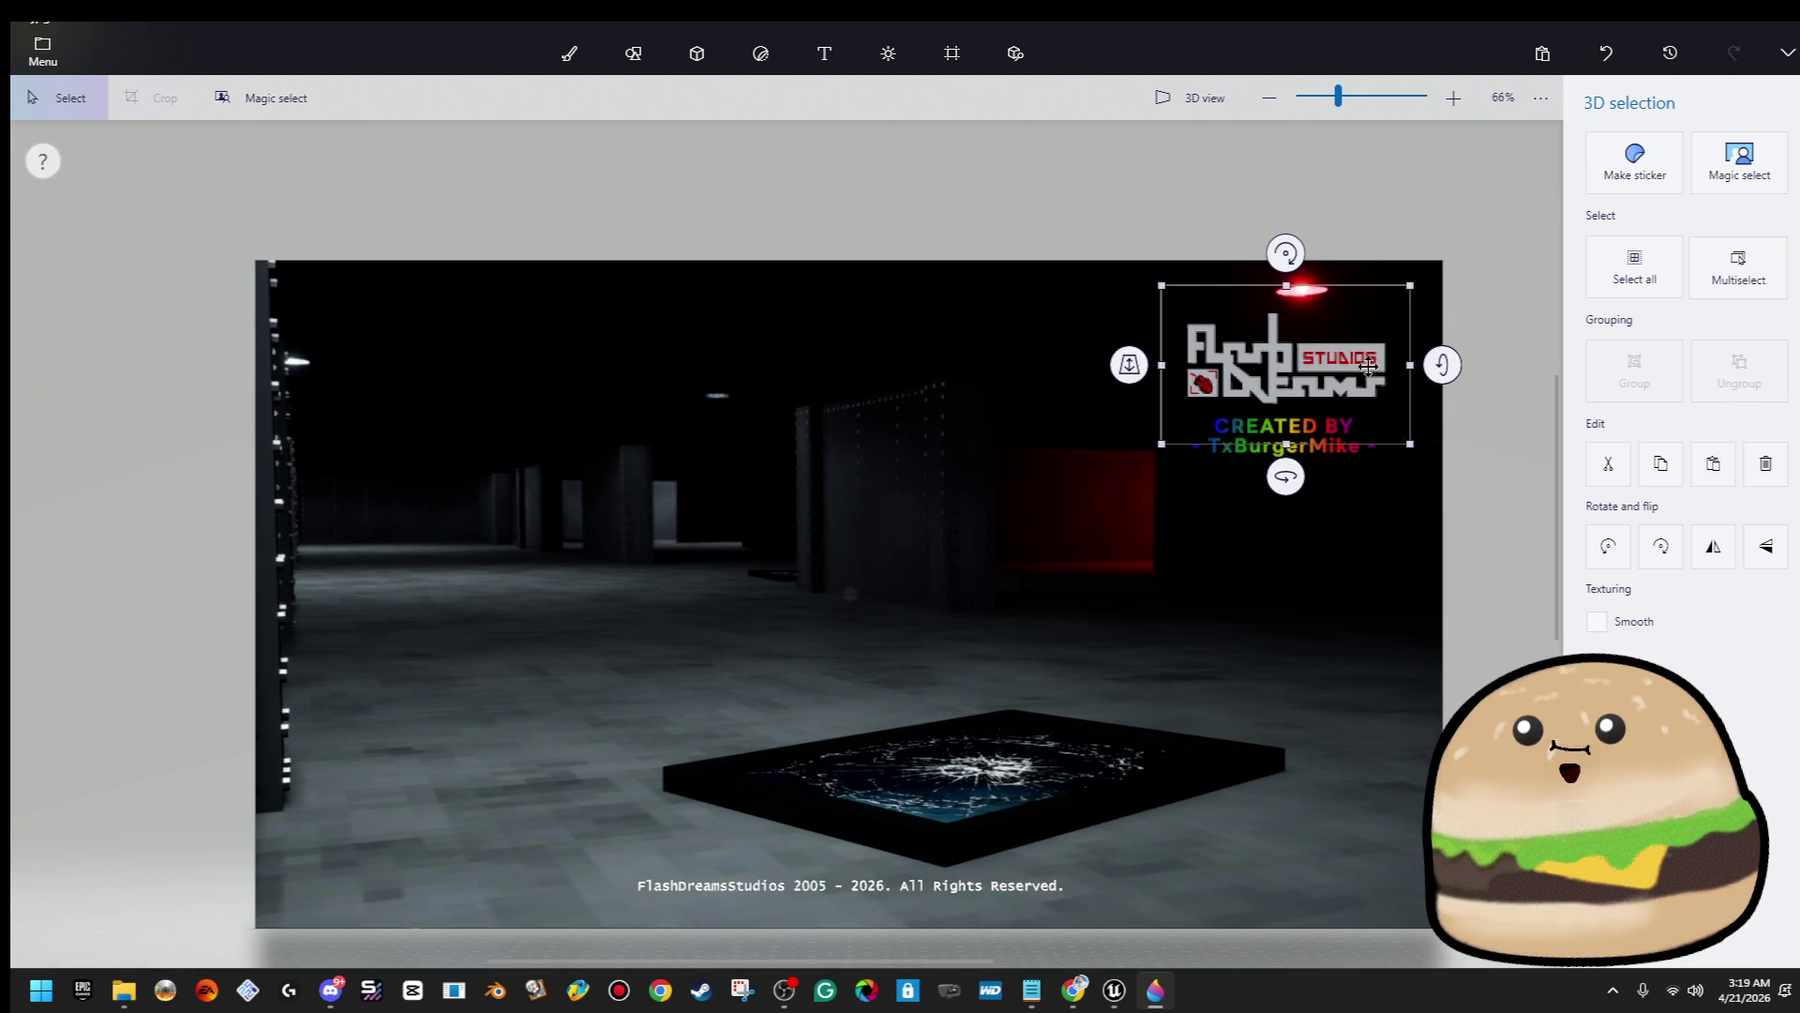
{"action": "left_click", "coordinate": [1459, 528]}
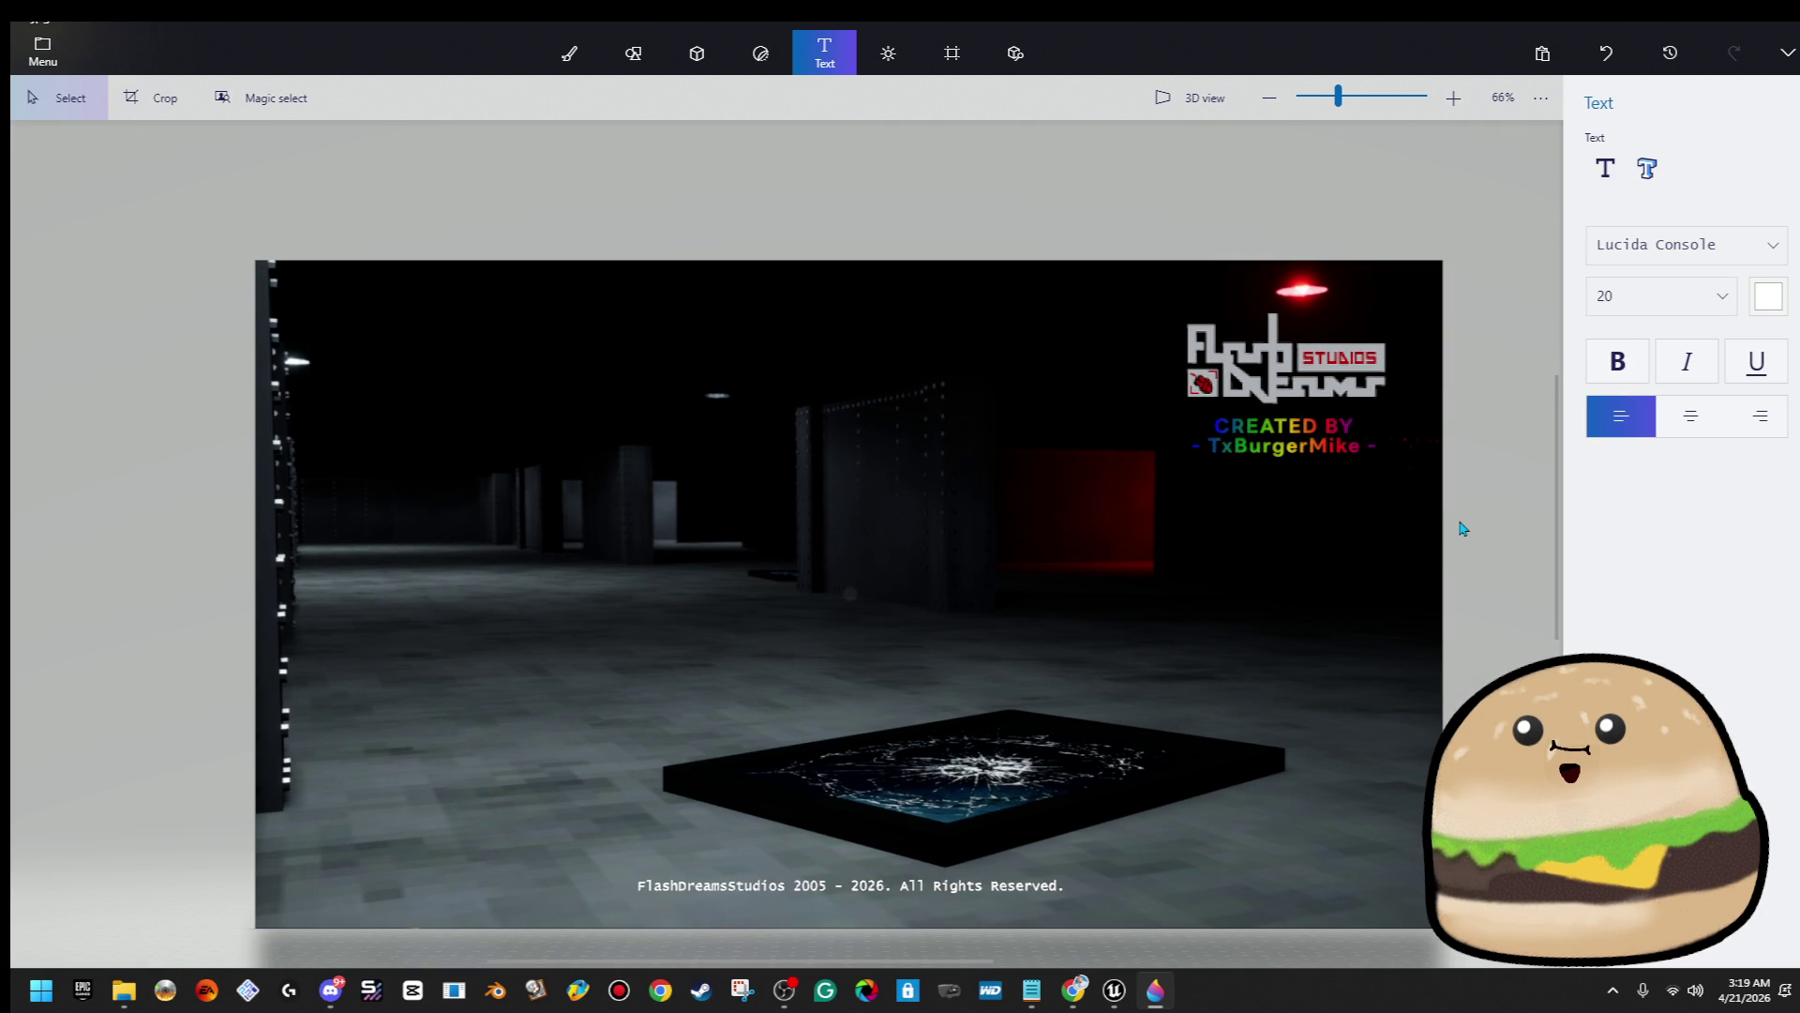
{"action": "scroll", "coordinate": [1459, 527], "scroll_direction": "down", "scroll_amount": 2}
{"action": "scroll", "coordinate": [1466, 531], "scroll_direction": "up", "scroll_amount": 2}
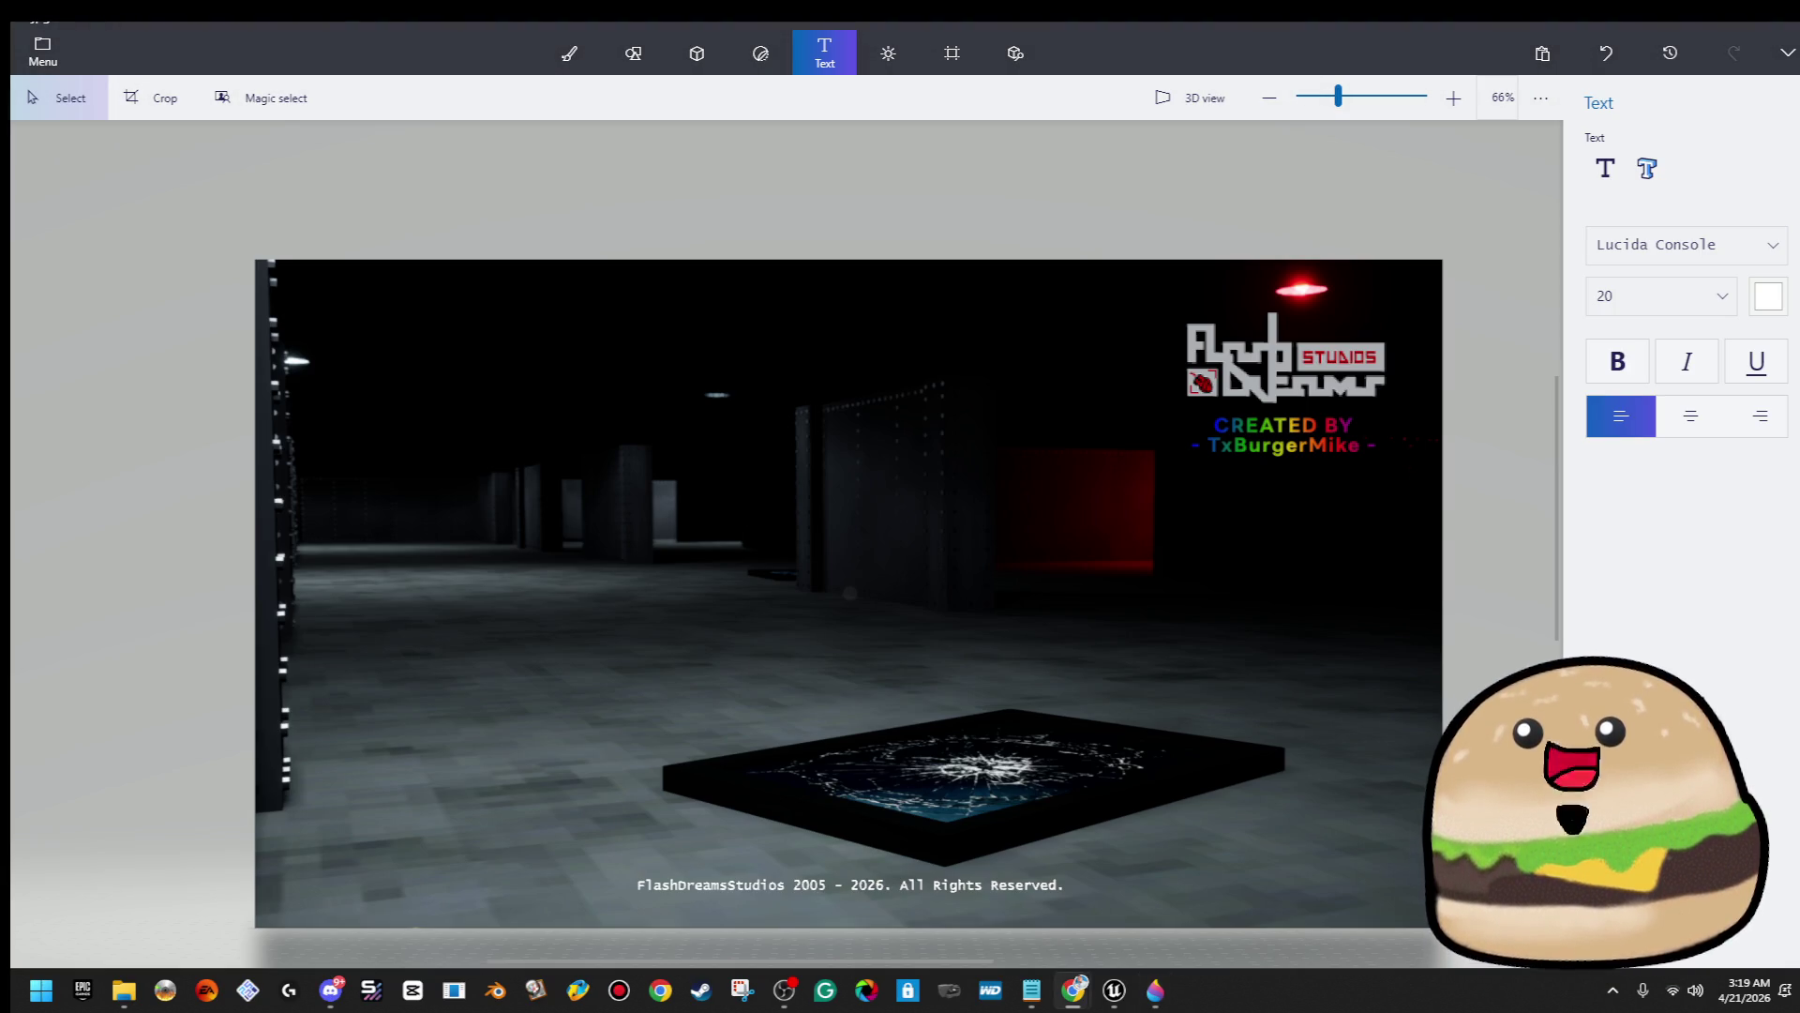
{"action": "left_click", "coordinate": [45, 54]}
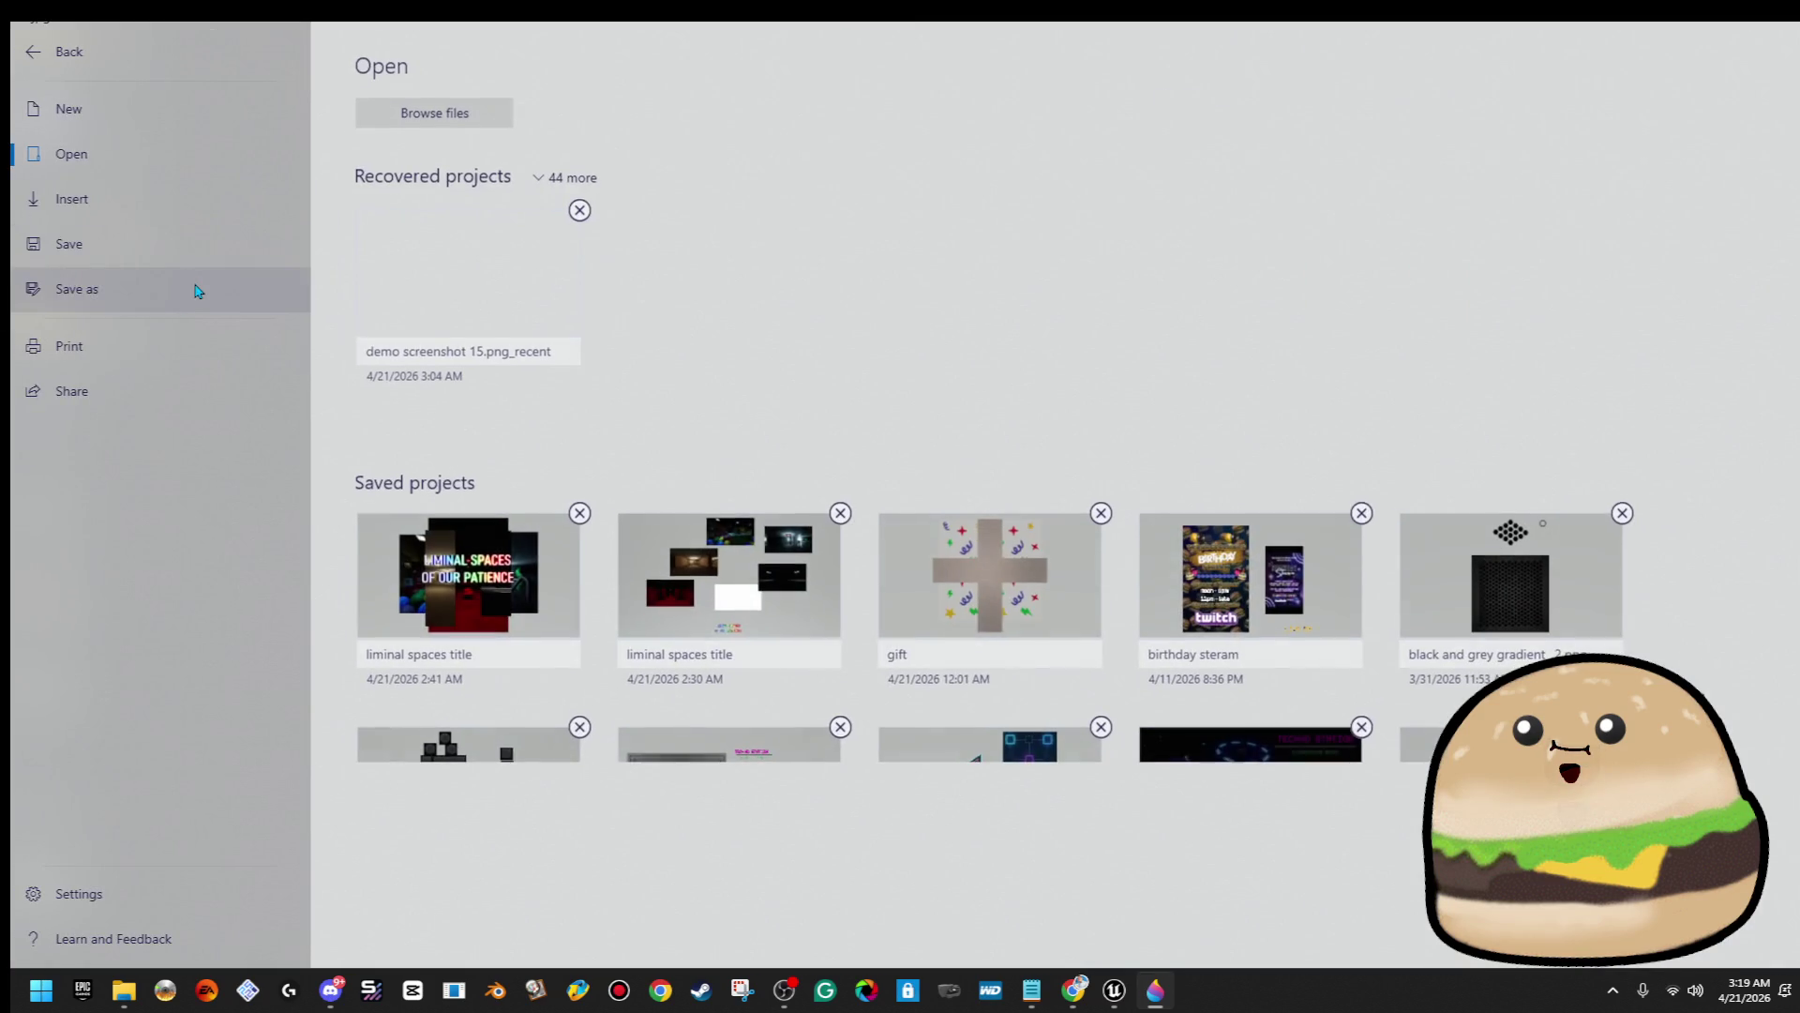
Preview the 1920×1080 JPEG export, cancel it, and return to editing the canvas
{"action": "left_click", "coordinate": [193, 291]}
{"action": "left_click", "coordinate": [381, 190]}
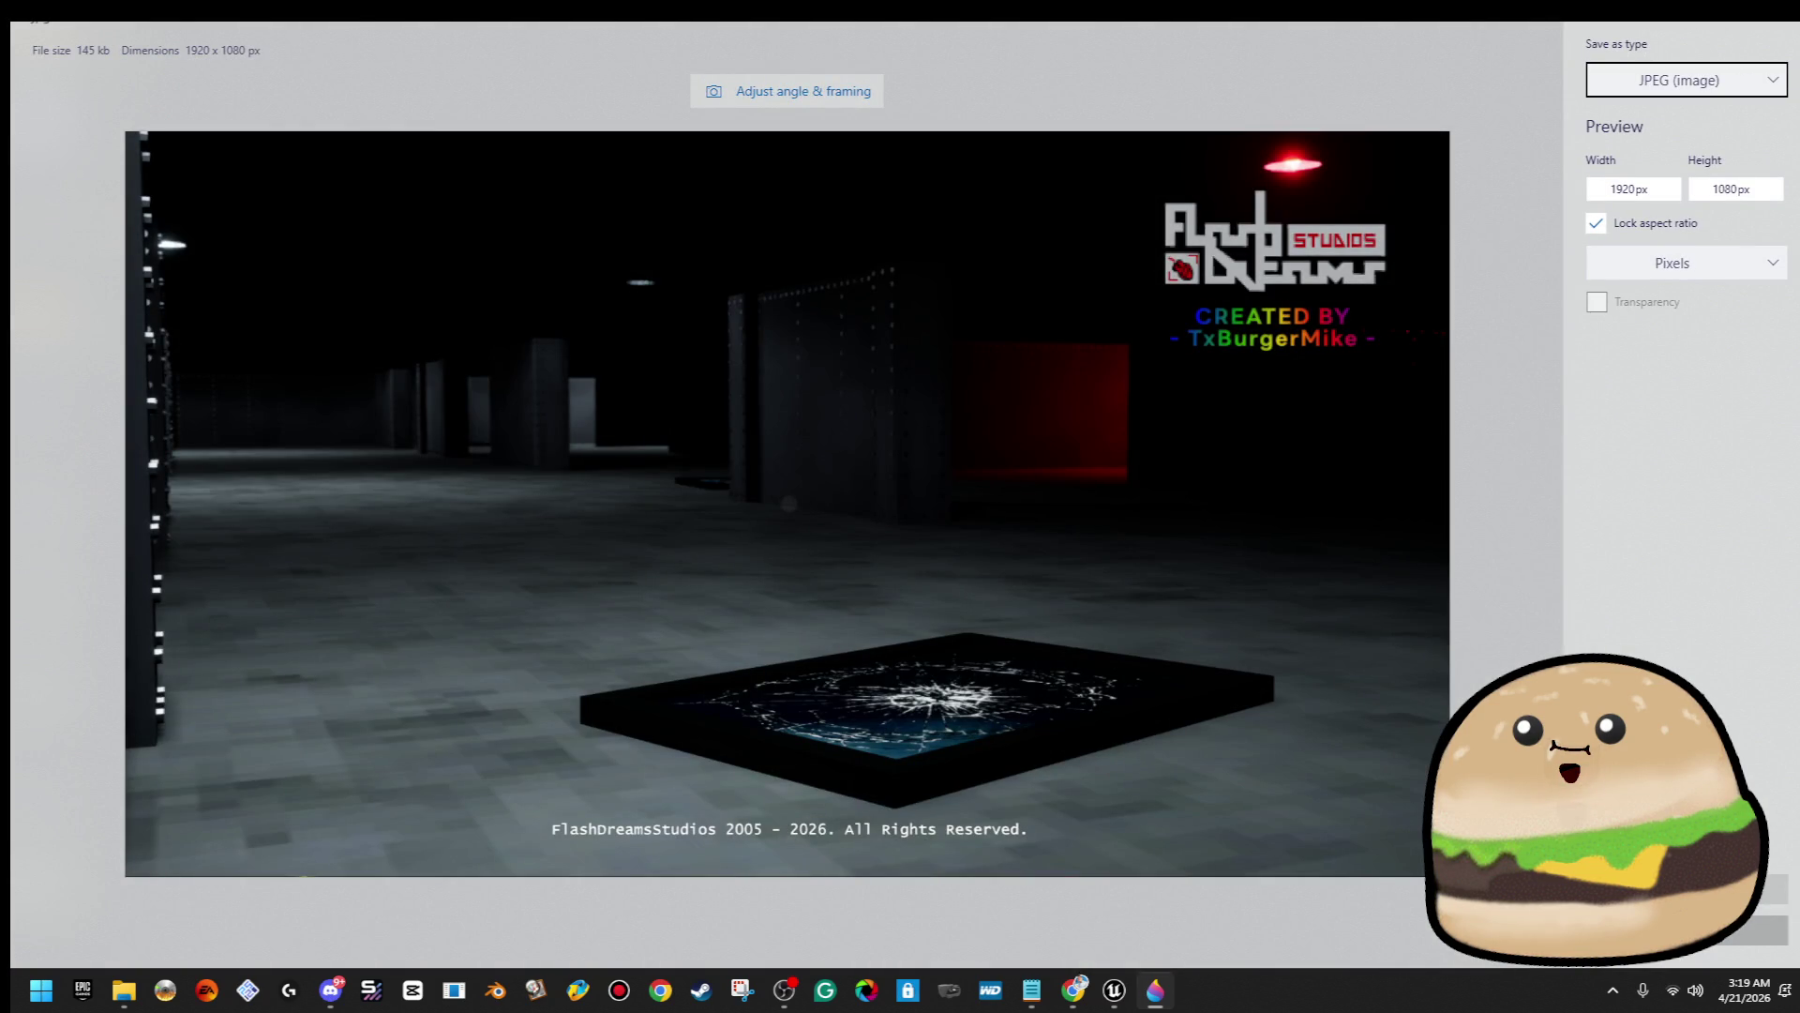
{"action": "left_click", "coordinate": [1753, 928]}
{"action": "mouse_move", "coordinate": [1082, 735]}
{"action": "left_mouse_down"}
{"action": "mouse_move", "coordinate": [679, 869]}
{"action": "mouse_move", "coordinate": [589, 864]}
{"action": "left_mouse_up"}
{"action": "left_click", "coordinate": [522, 662]}
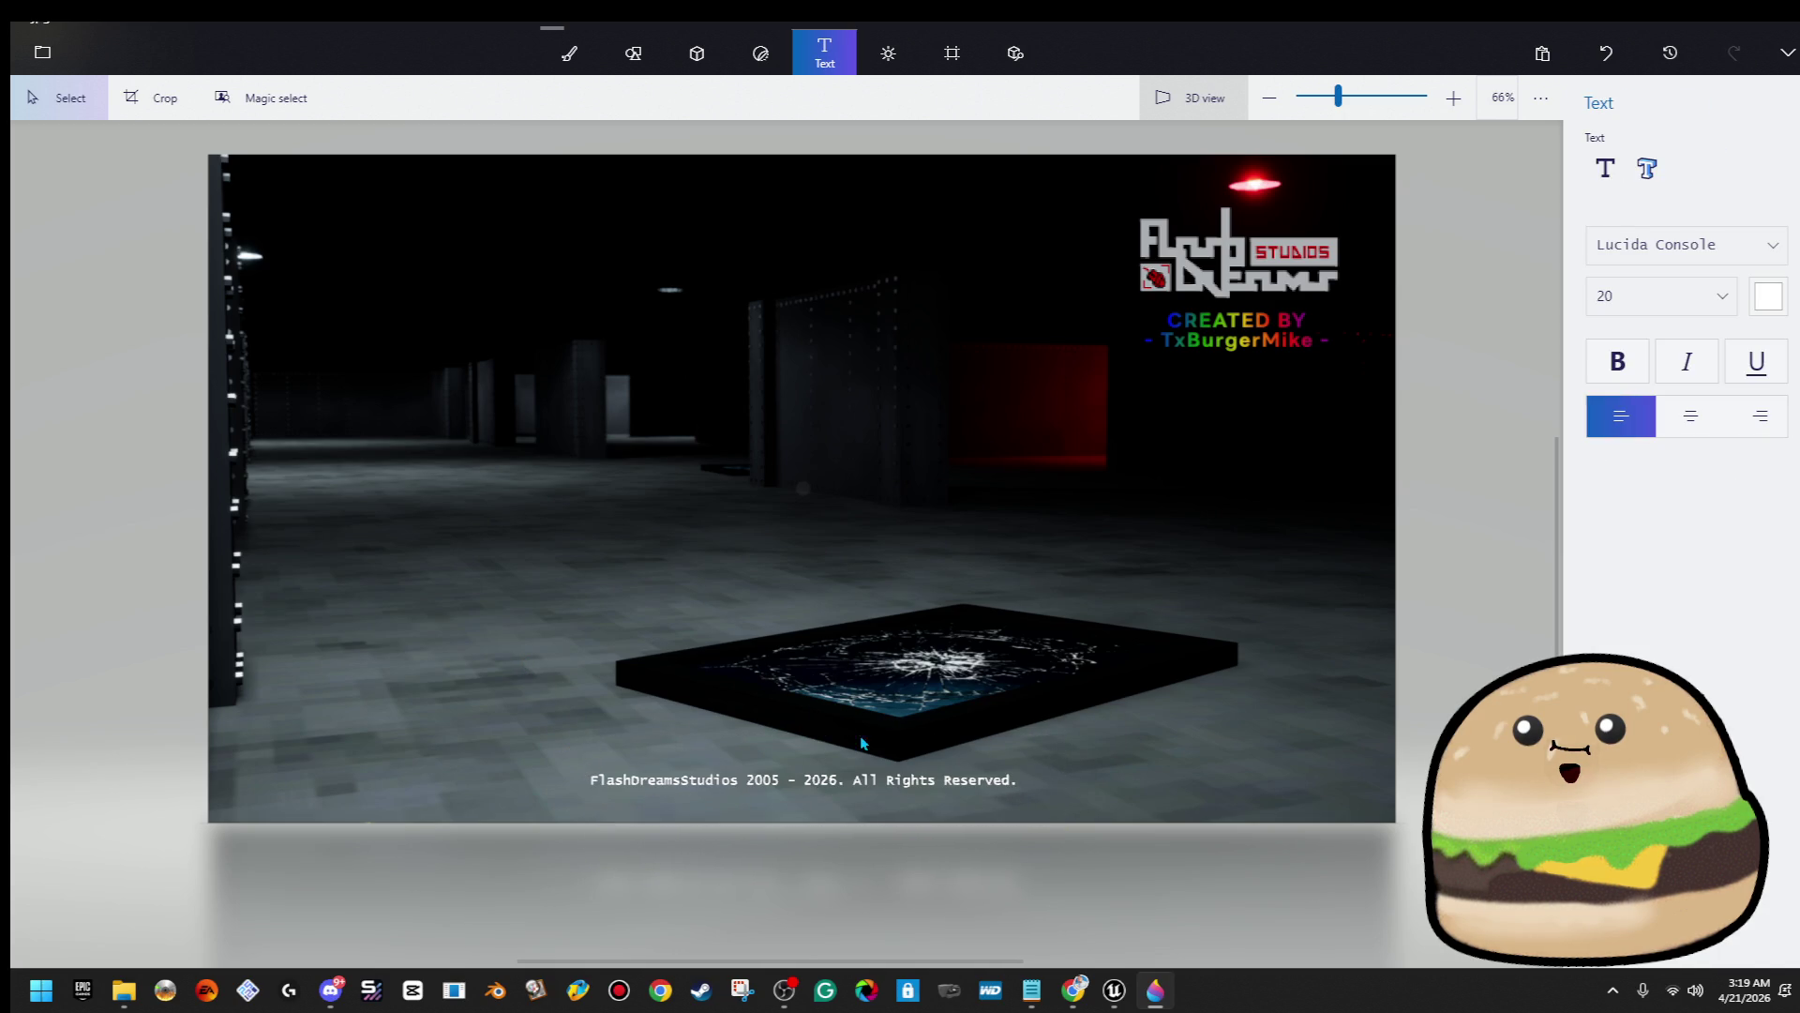
Switch the text tool to 3D text in the Corbel font
{"action": "left_click", "coordinate": [1647, 167]}
{"action": "left_click", "coordinate": [1698, 244]}
{"action": "scroll", "coordinate": [1703, 242], "scroll_direction": "up", "scroll_amount": 10}
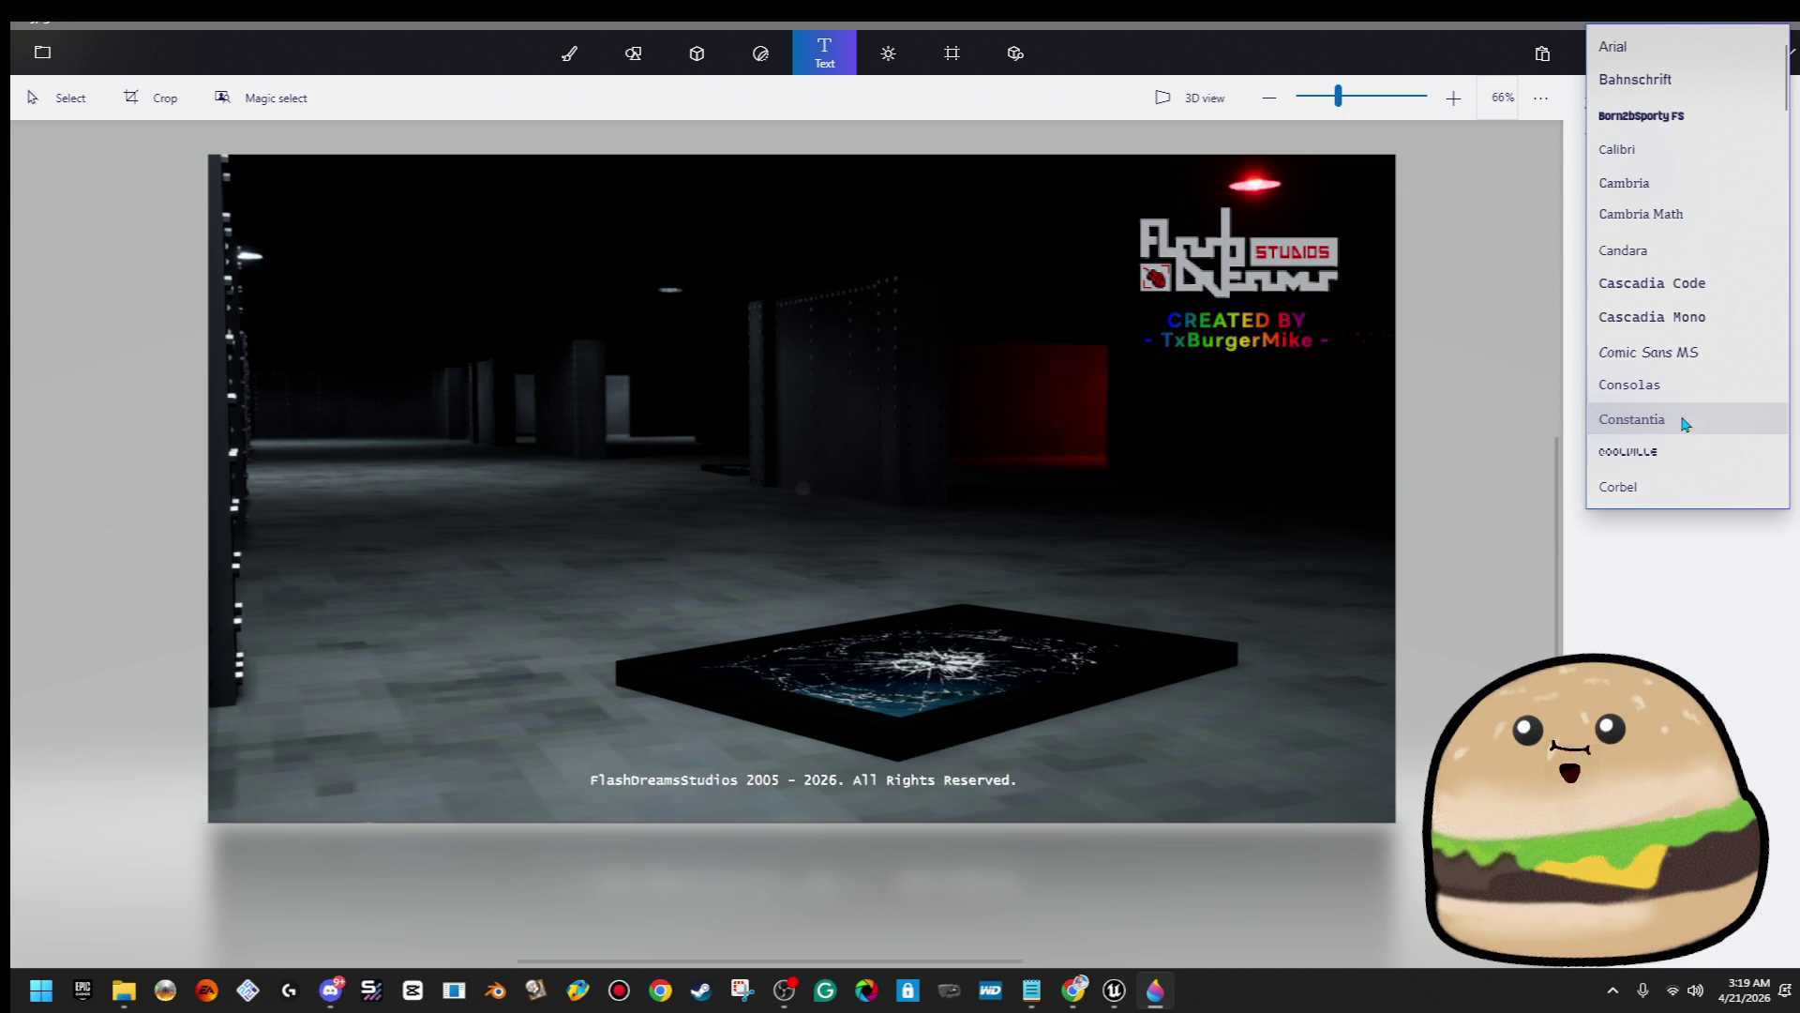
{"action": "scroll", "coordinate": [1681, 437], "scroll_direction": "down", "scroll_amount": 3}
{"action": "scroll", "coordinate": [1683, 437], "scroll_direction": "up", "scroll_amount": 1}
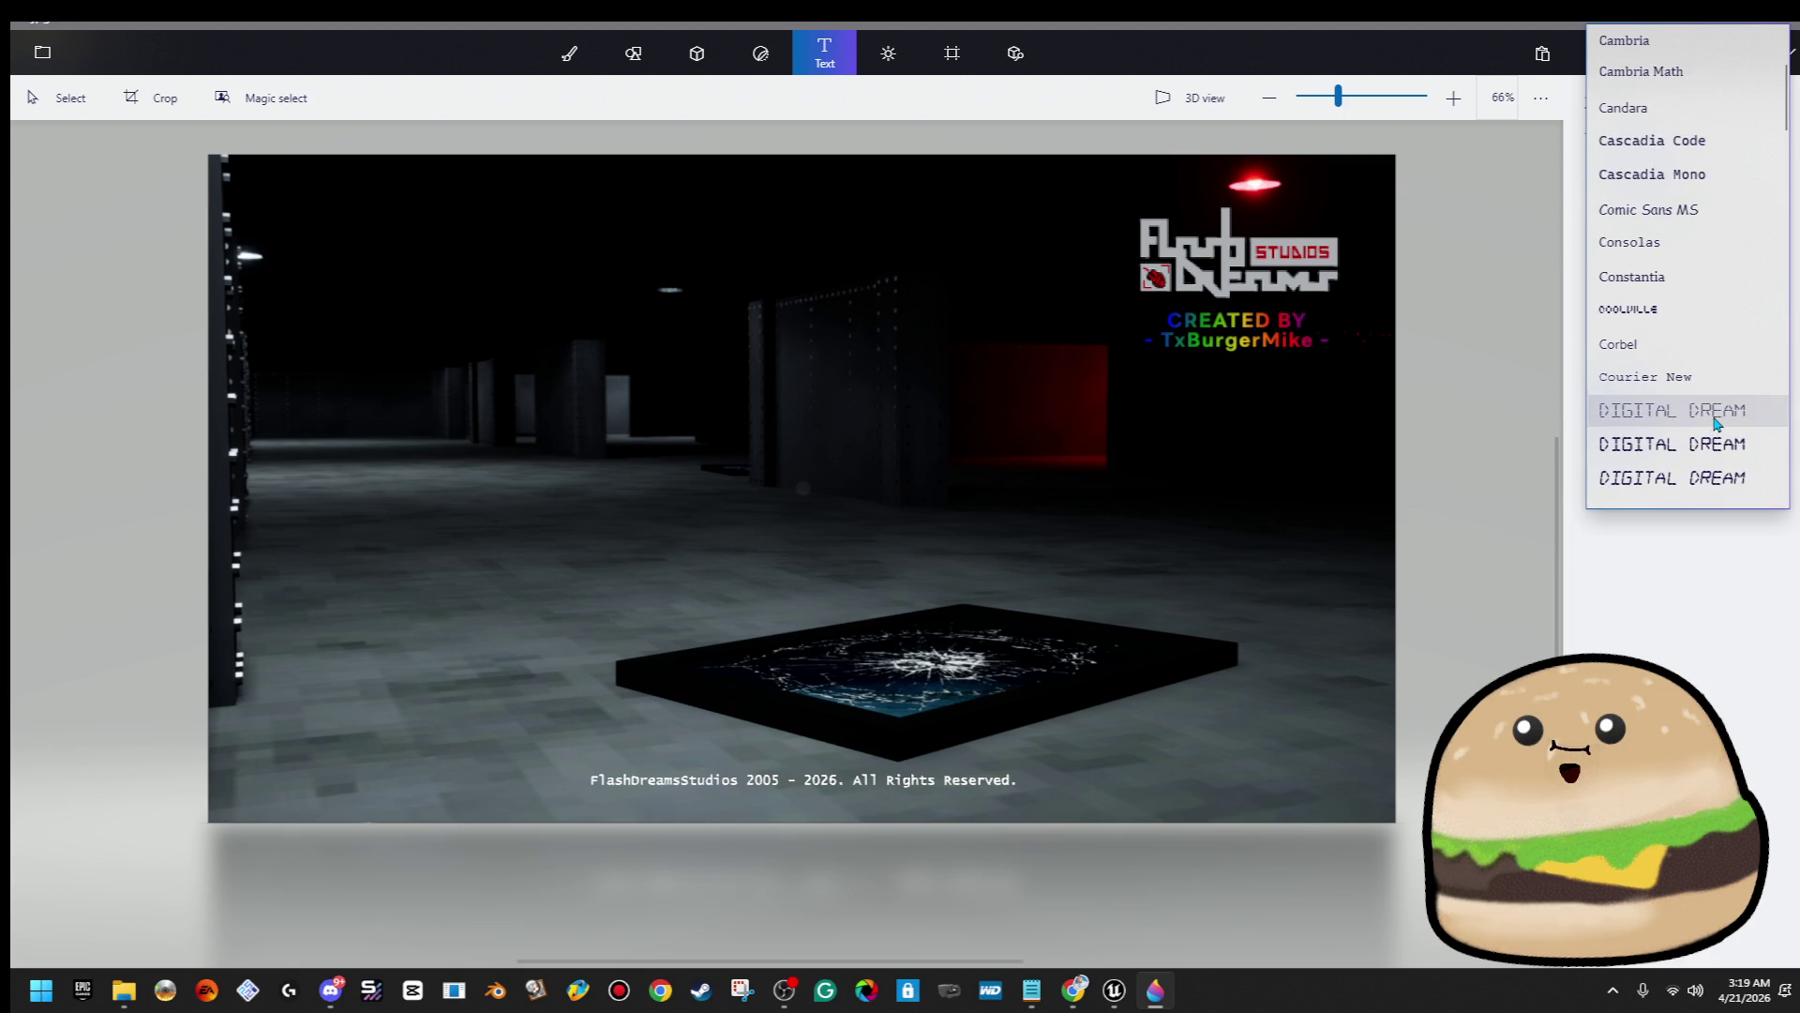
{"action": "left_click", "coordinate": [1736, 364]}
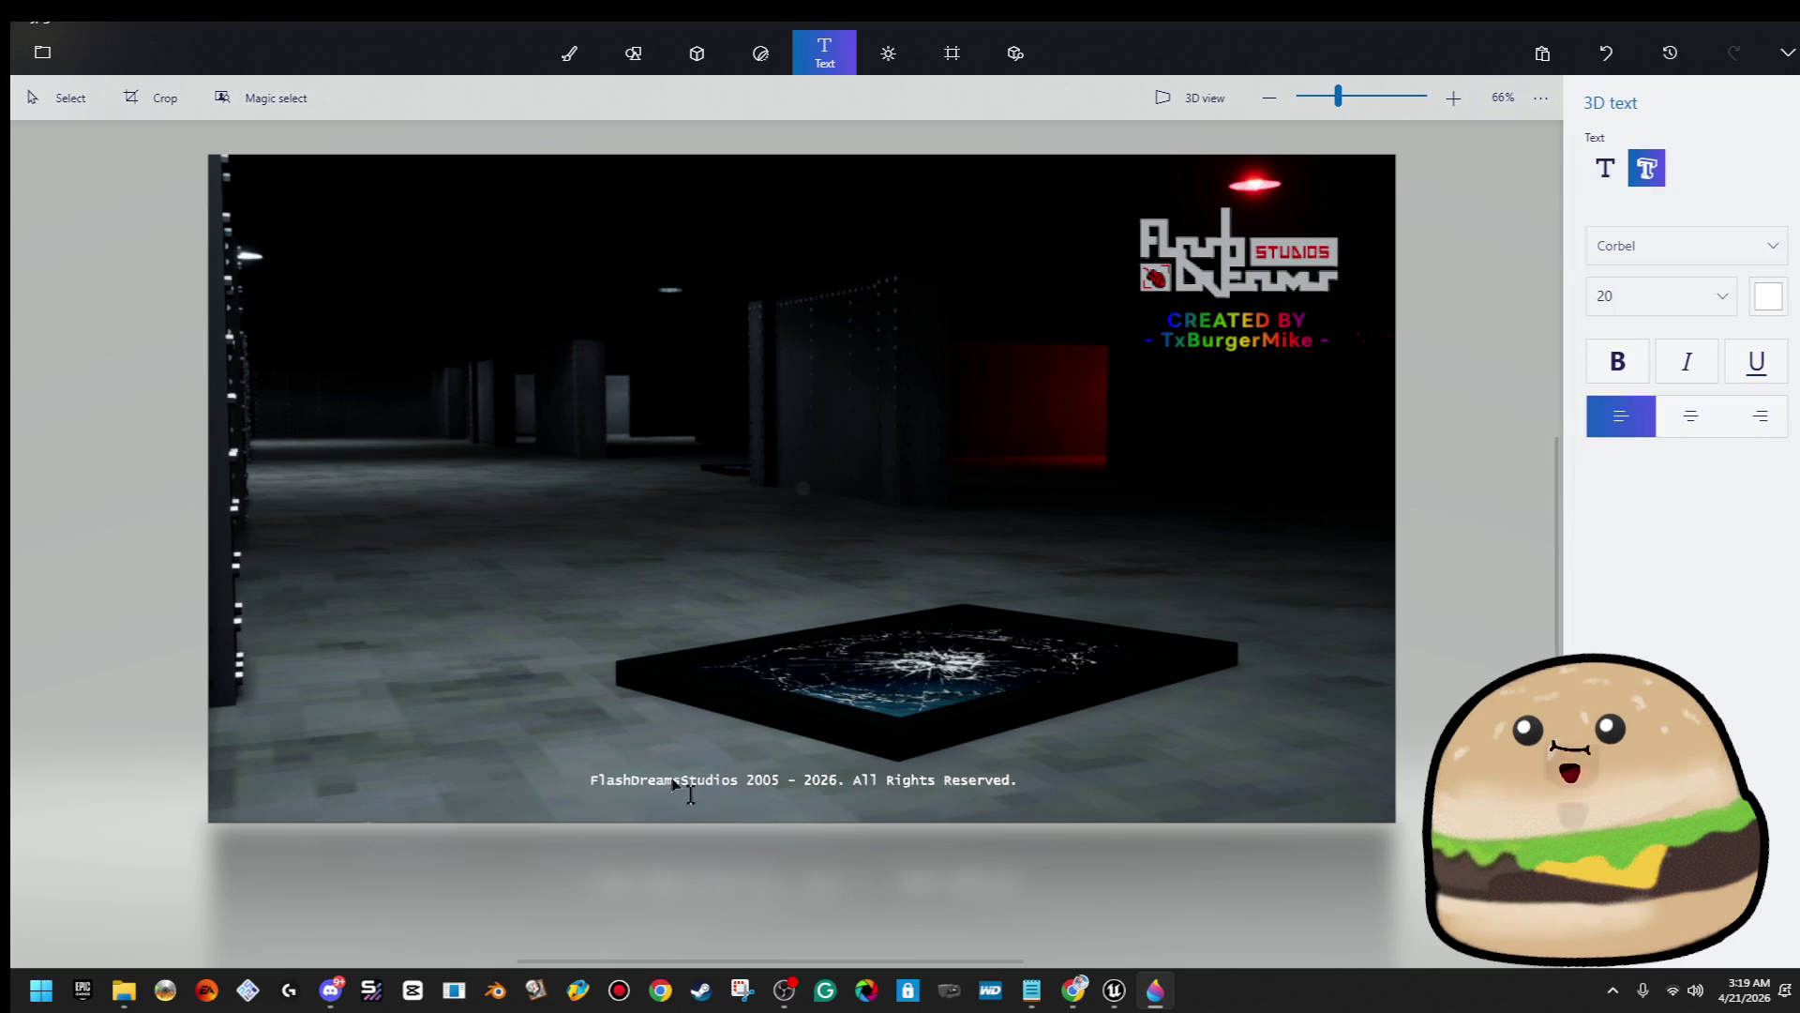
{"action": "scroll", "coordinate": [667, 791], "scroll_direction": "up", "scroll_amount": 3}
Draw a text box, type 'fLASHDREAMSSUDI', delete it, and select the copyright line as 3D
{"action": "left_click", "coordinate": [581, 690]}
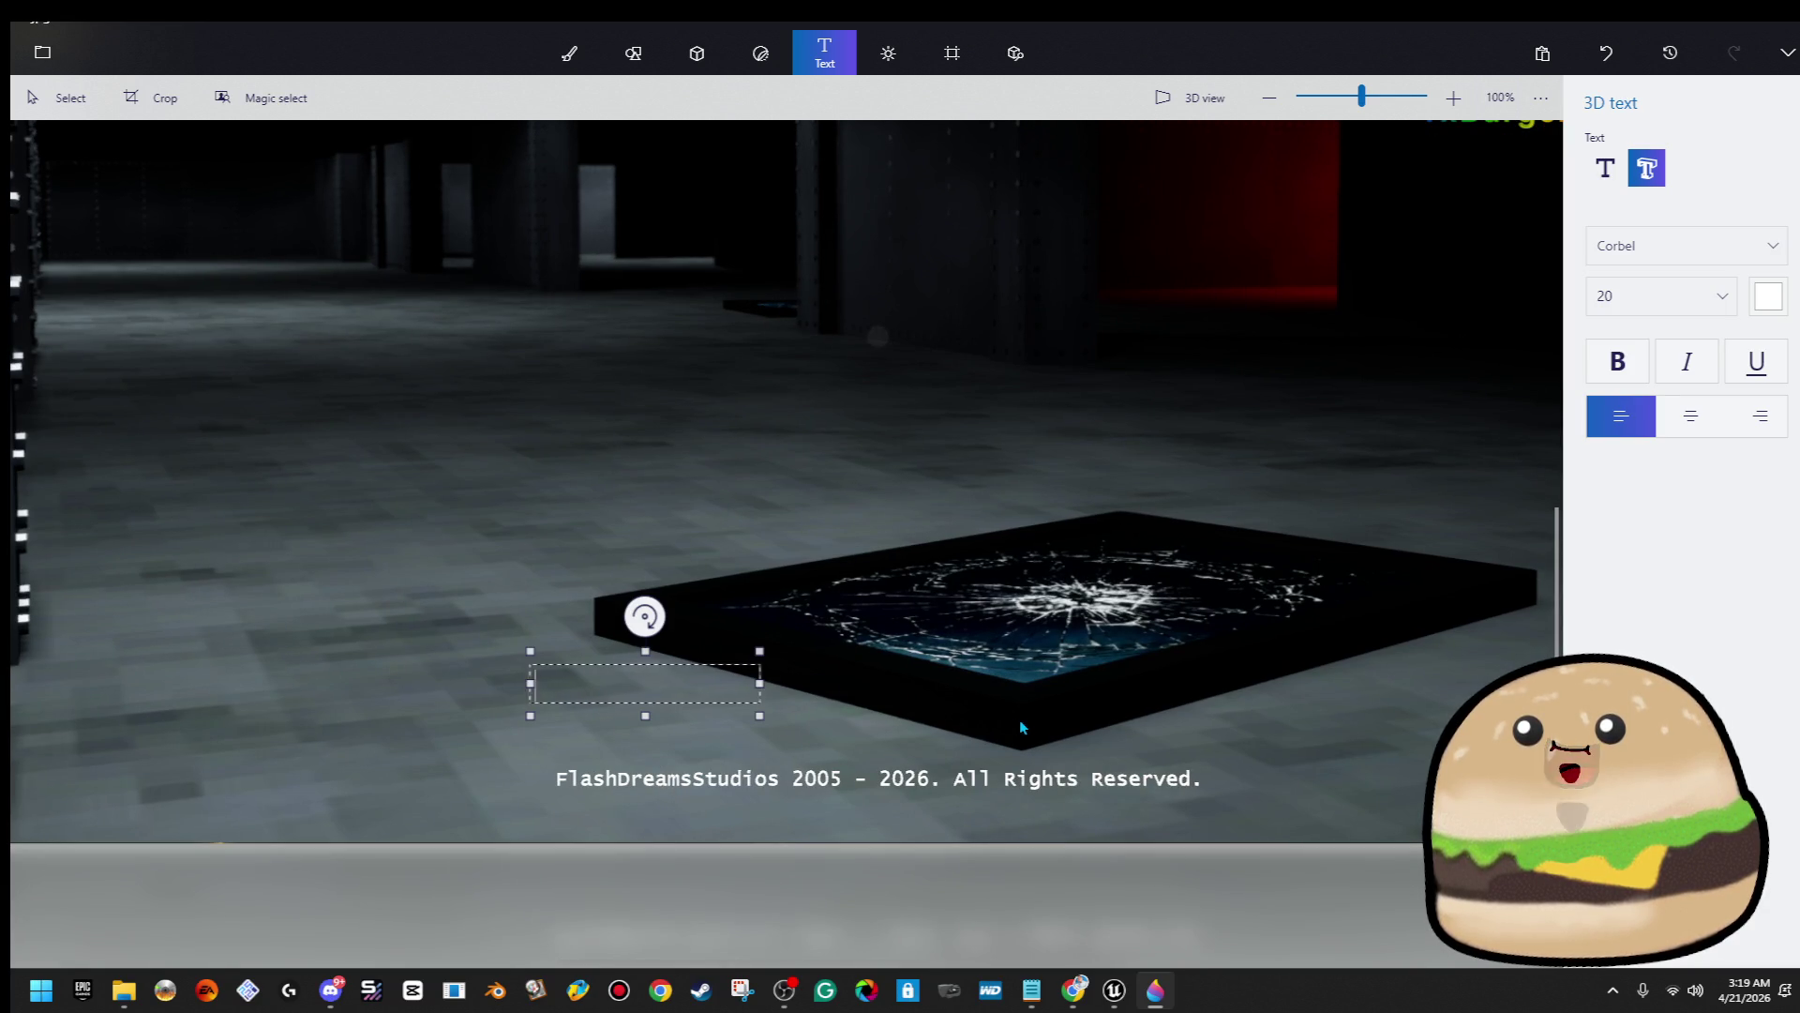
{"action": "left_click_drag", "start_coordinate": [765, 689], "coordinate": [1228, 710]}
{"action": "type", "text": "f"}
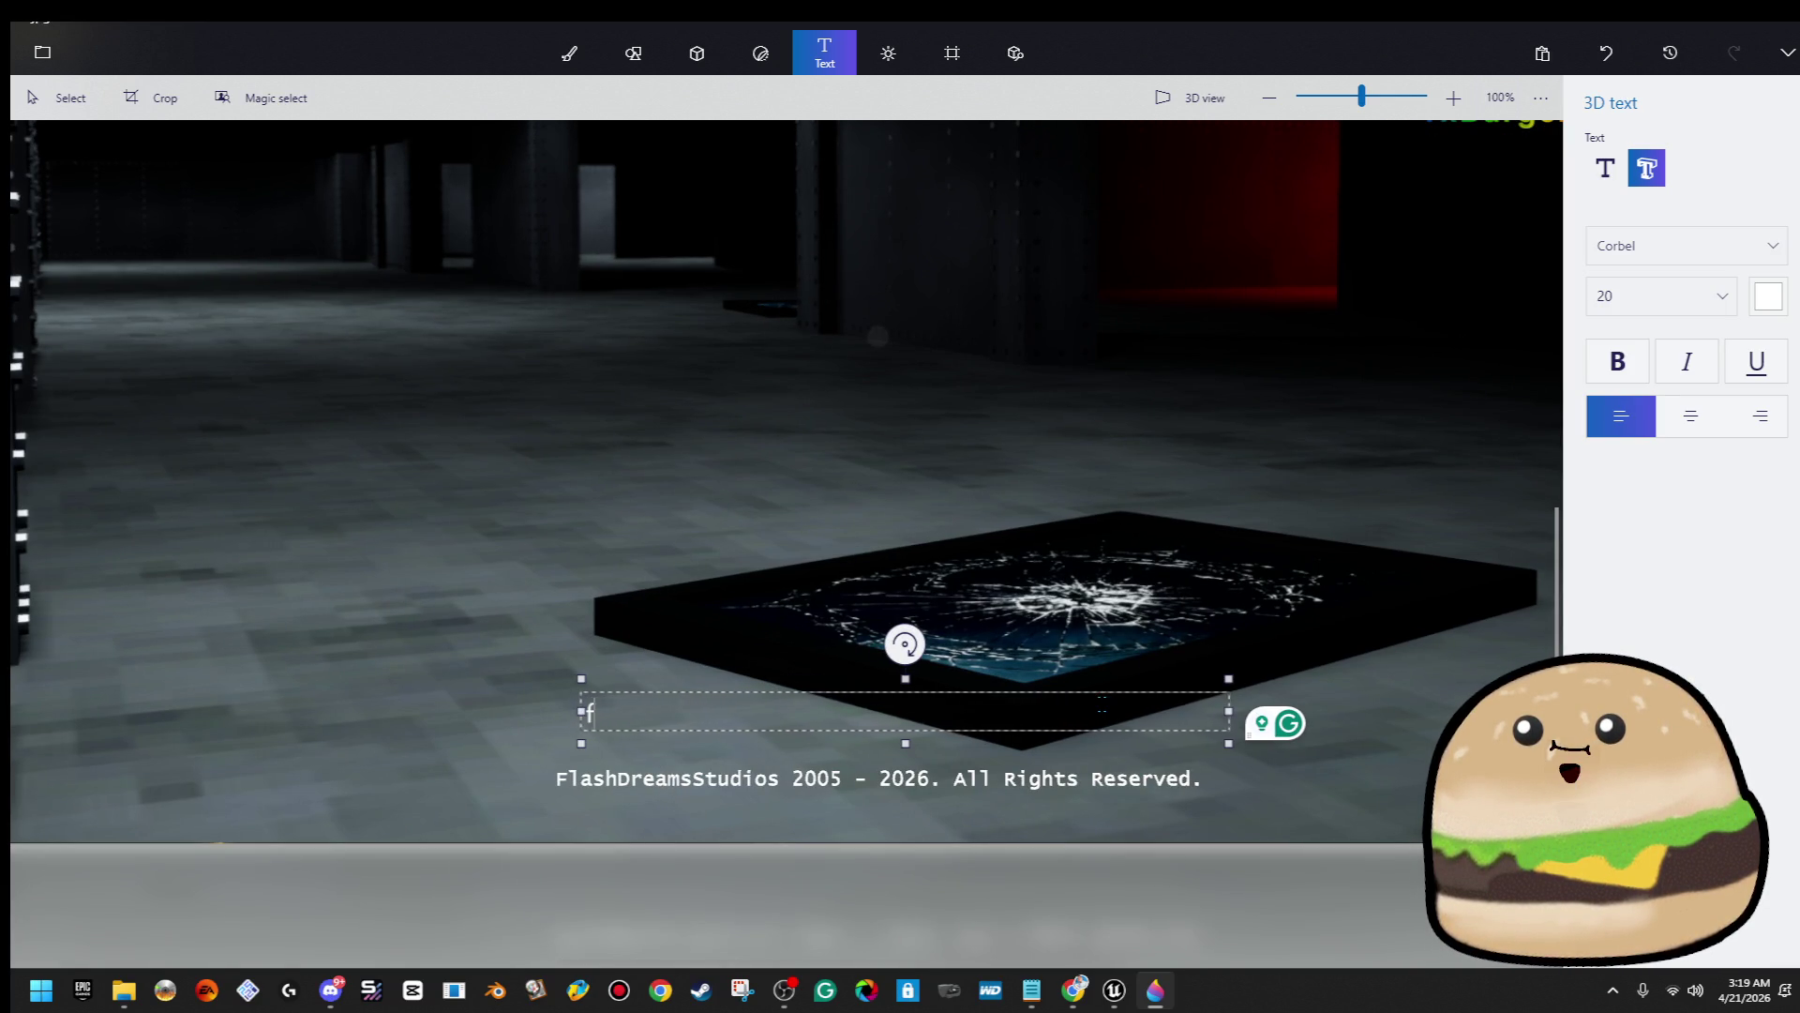
{"action": "type", "text": "LASHDREA"}
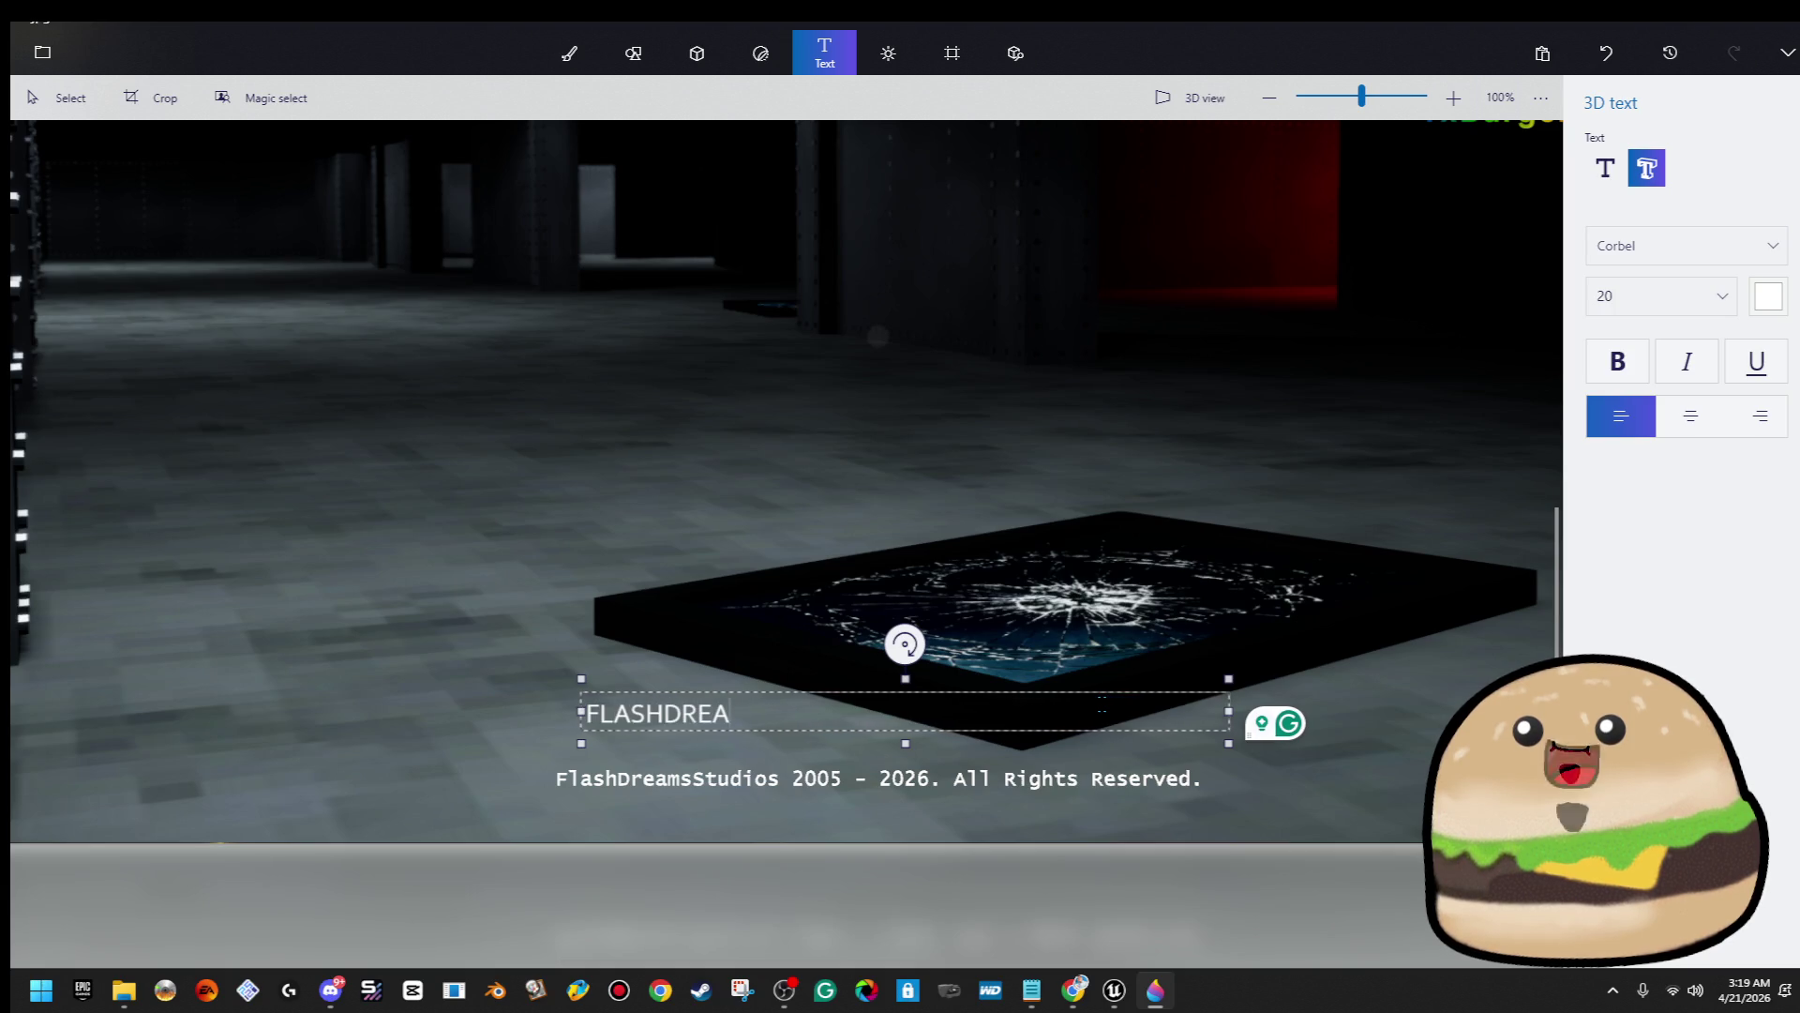
{"action": "type", "text": "MSSUDIOS"}
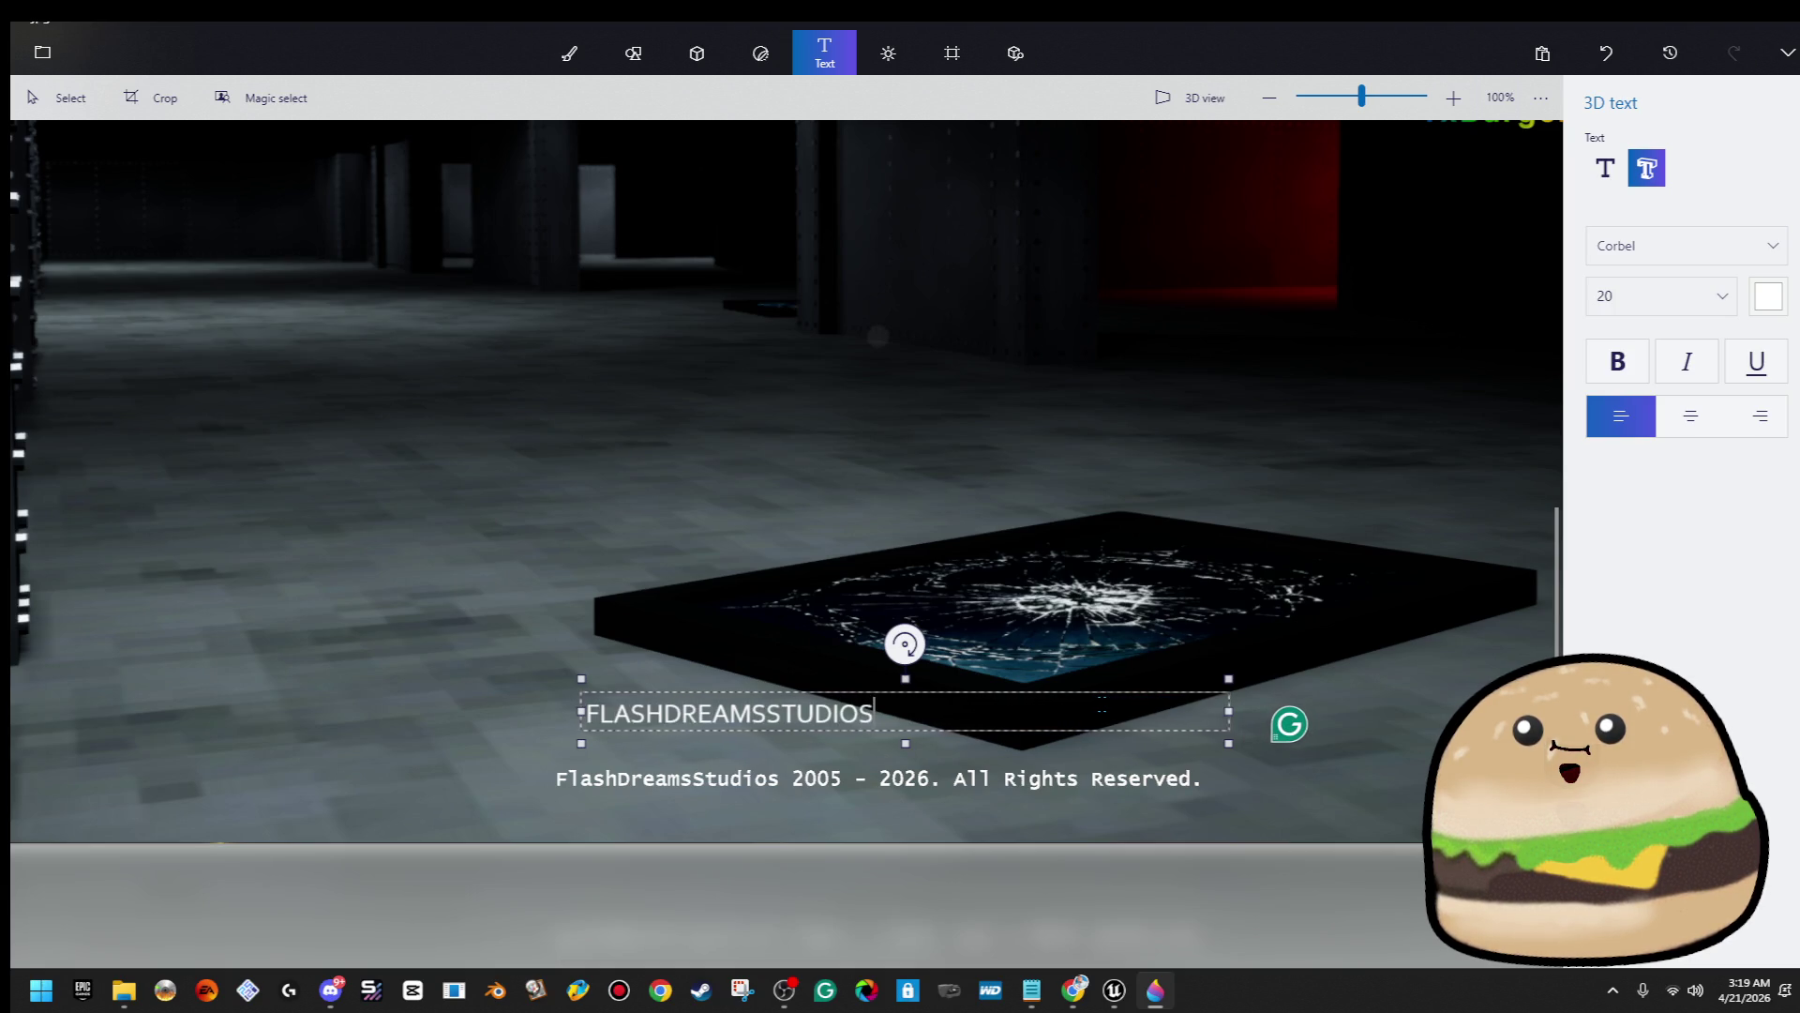
{"action": "left_click", "coordinate": [1263, 521]}
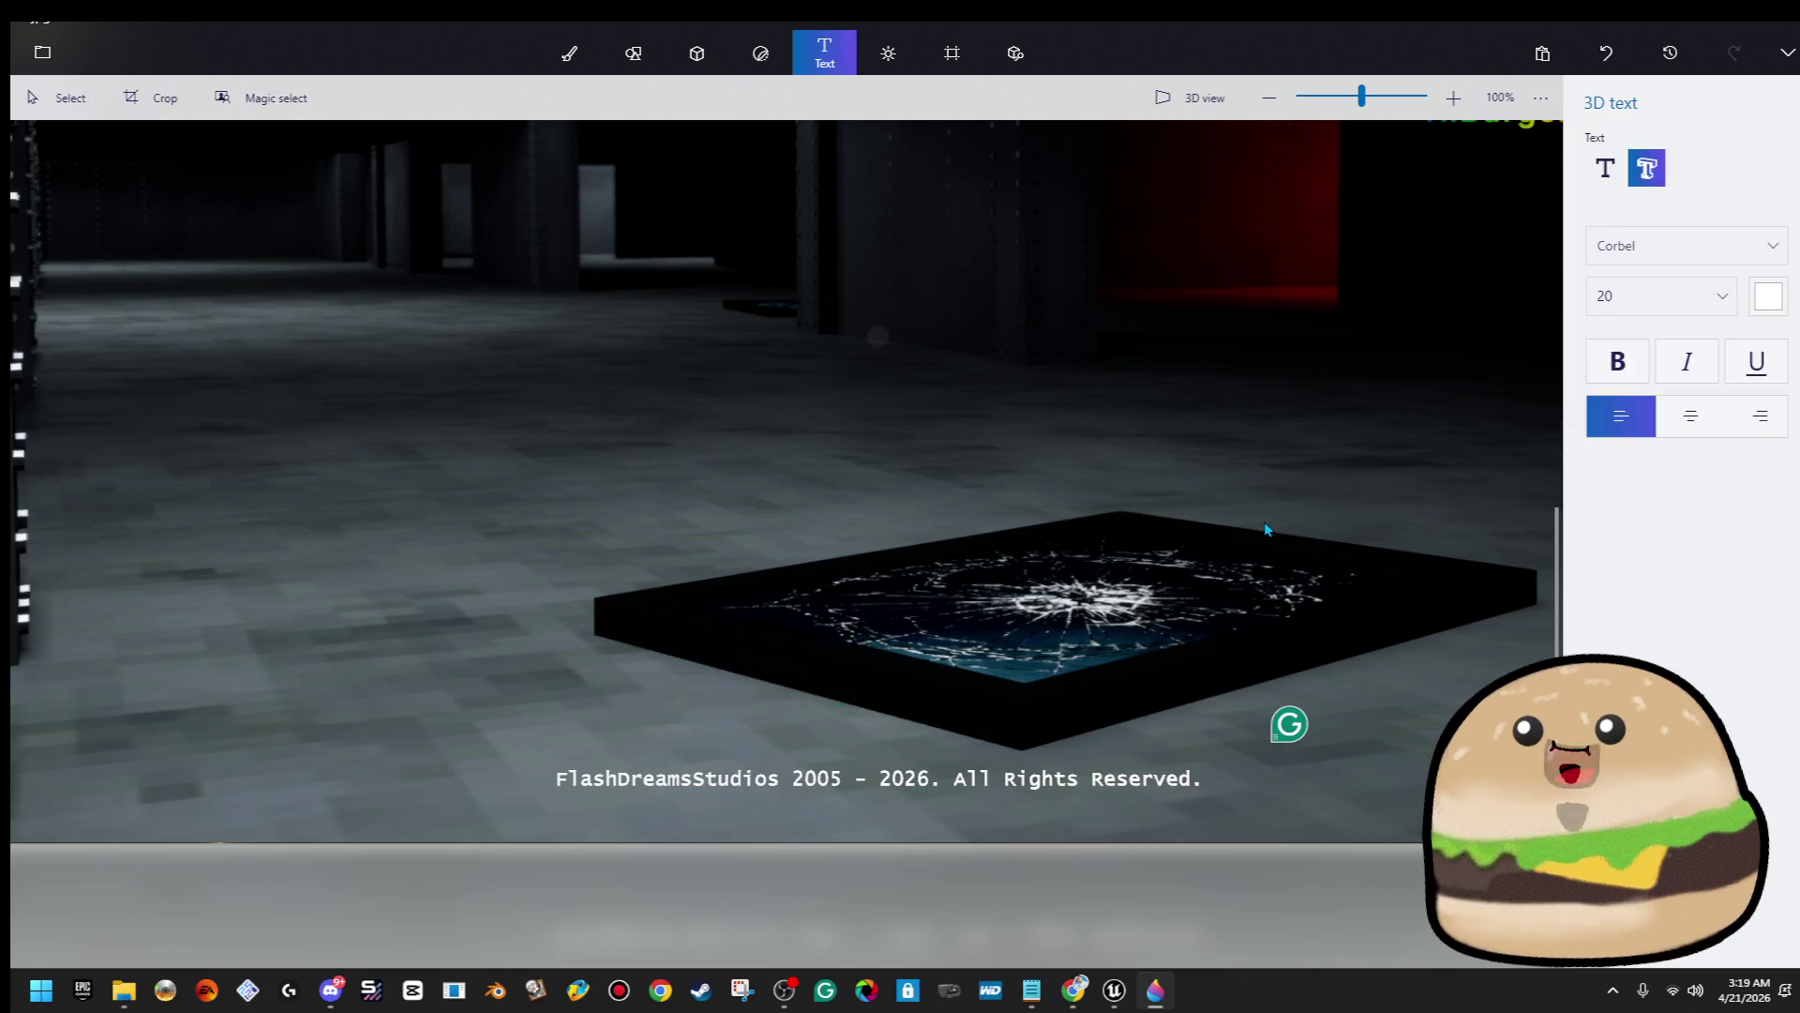
{"action": "key", "text": "Delete"}
{"action": "left_click", "coordinate": [675, 778]}
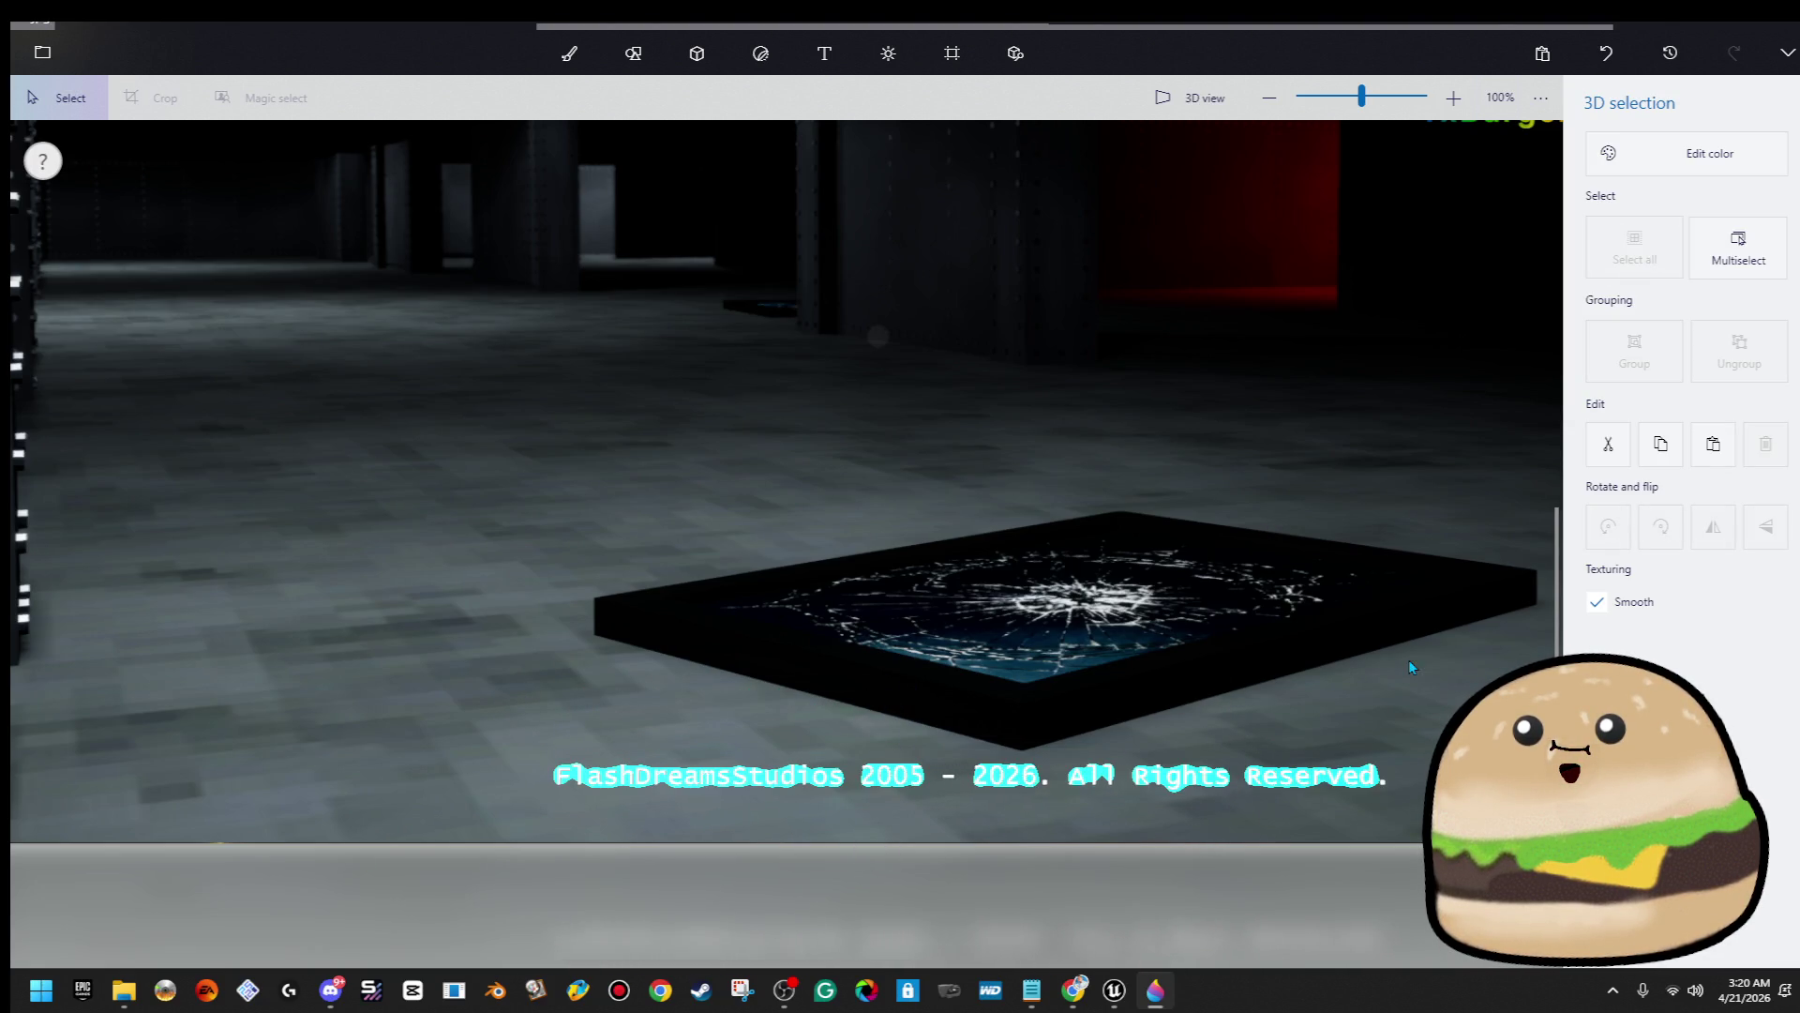
Drop the FLASHDREAMSSTUDIOS text and nudge the copyright line slightly left
{"action": "scroll", "coordinate": [1400, 661], "scroll_direction": "down", "scroll_amount": 3}
{"action": "scroll", "coordinate": [1401, 705], "scroll_direction": "right", "scroll_amount": 5}
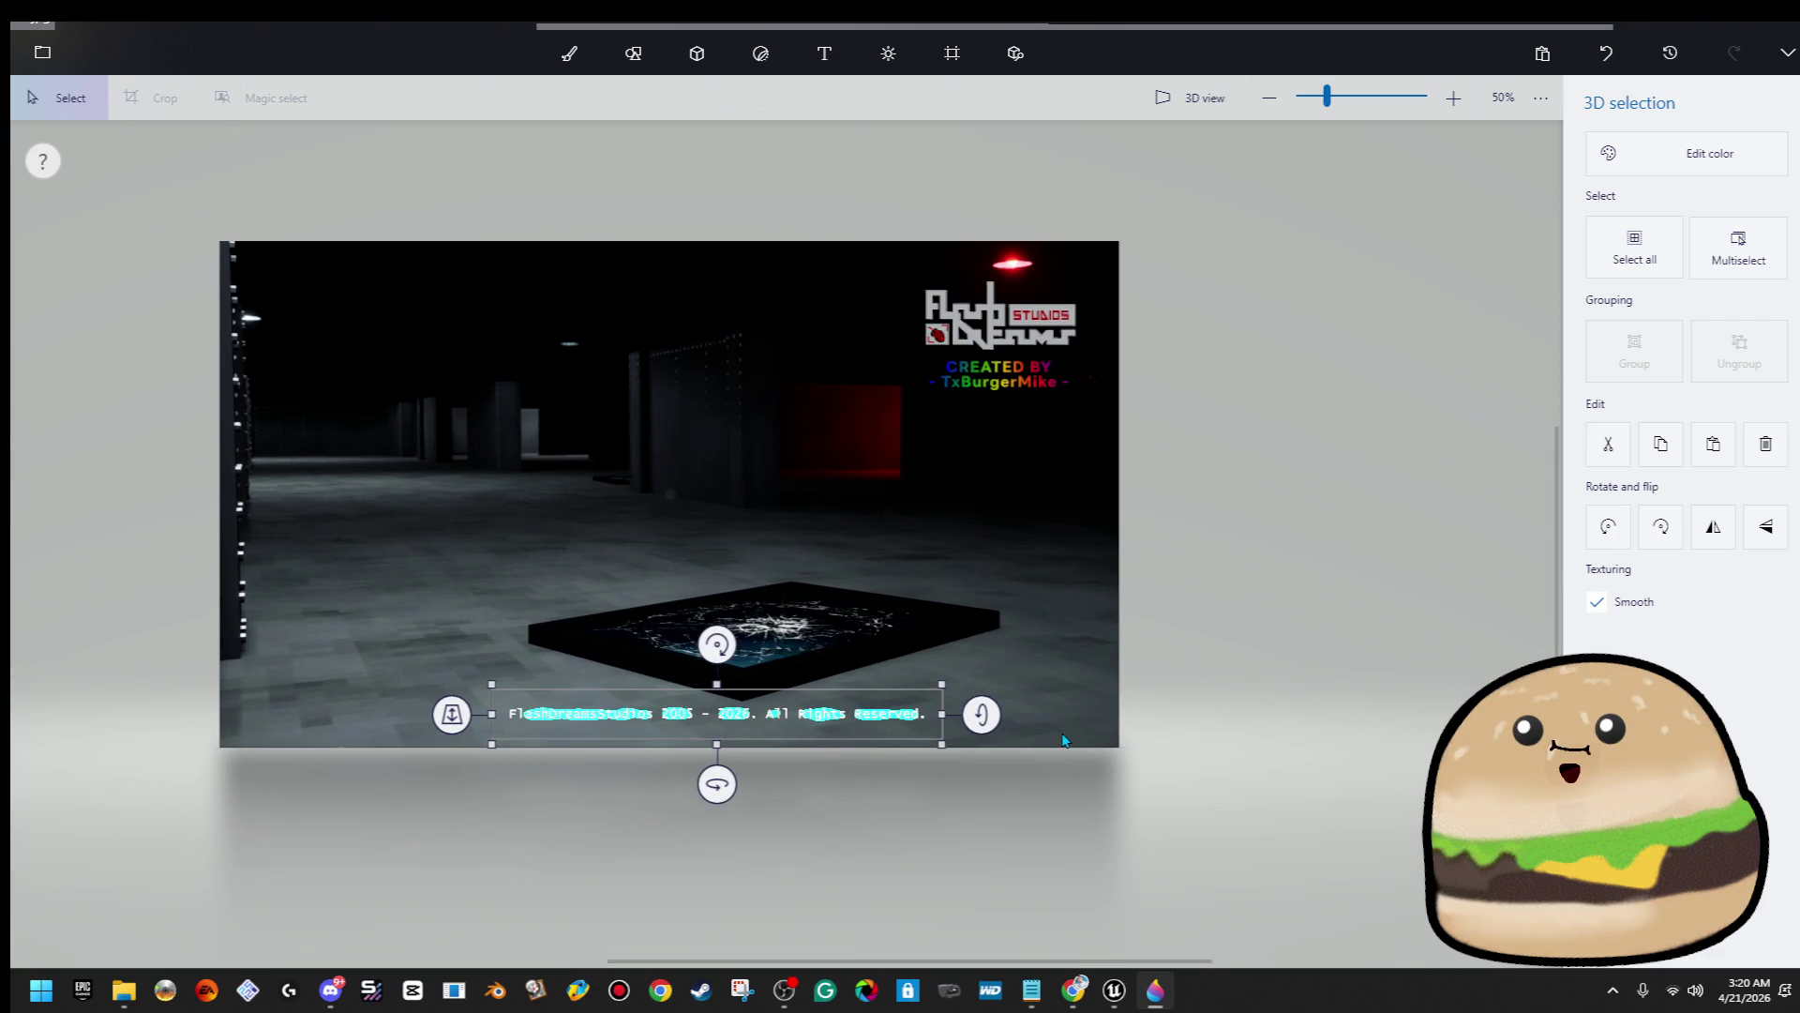
{"action": "key", "text": "ctrl+z"}
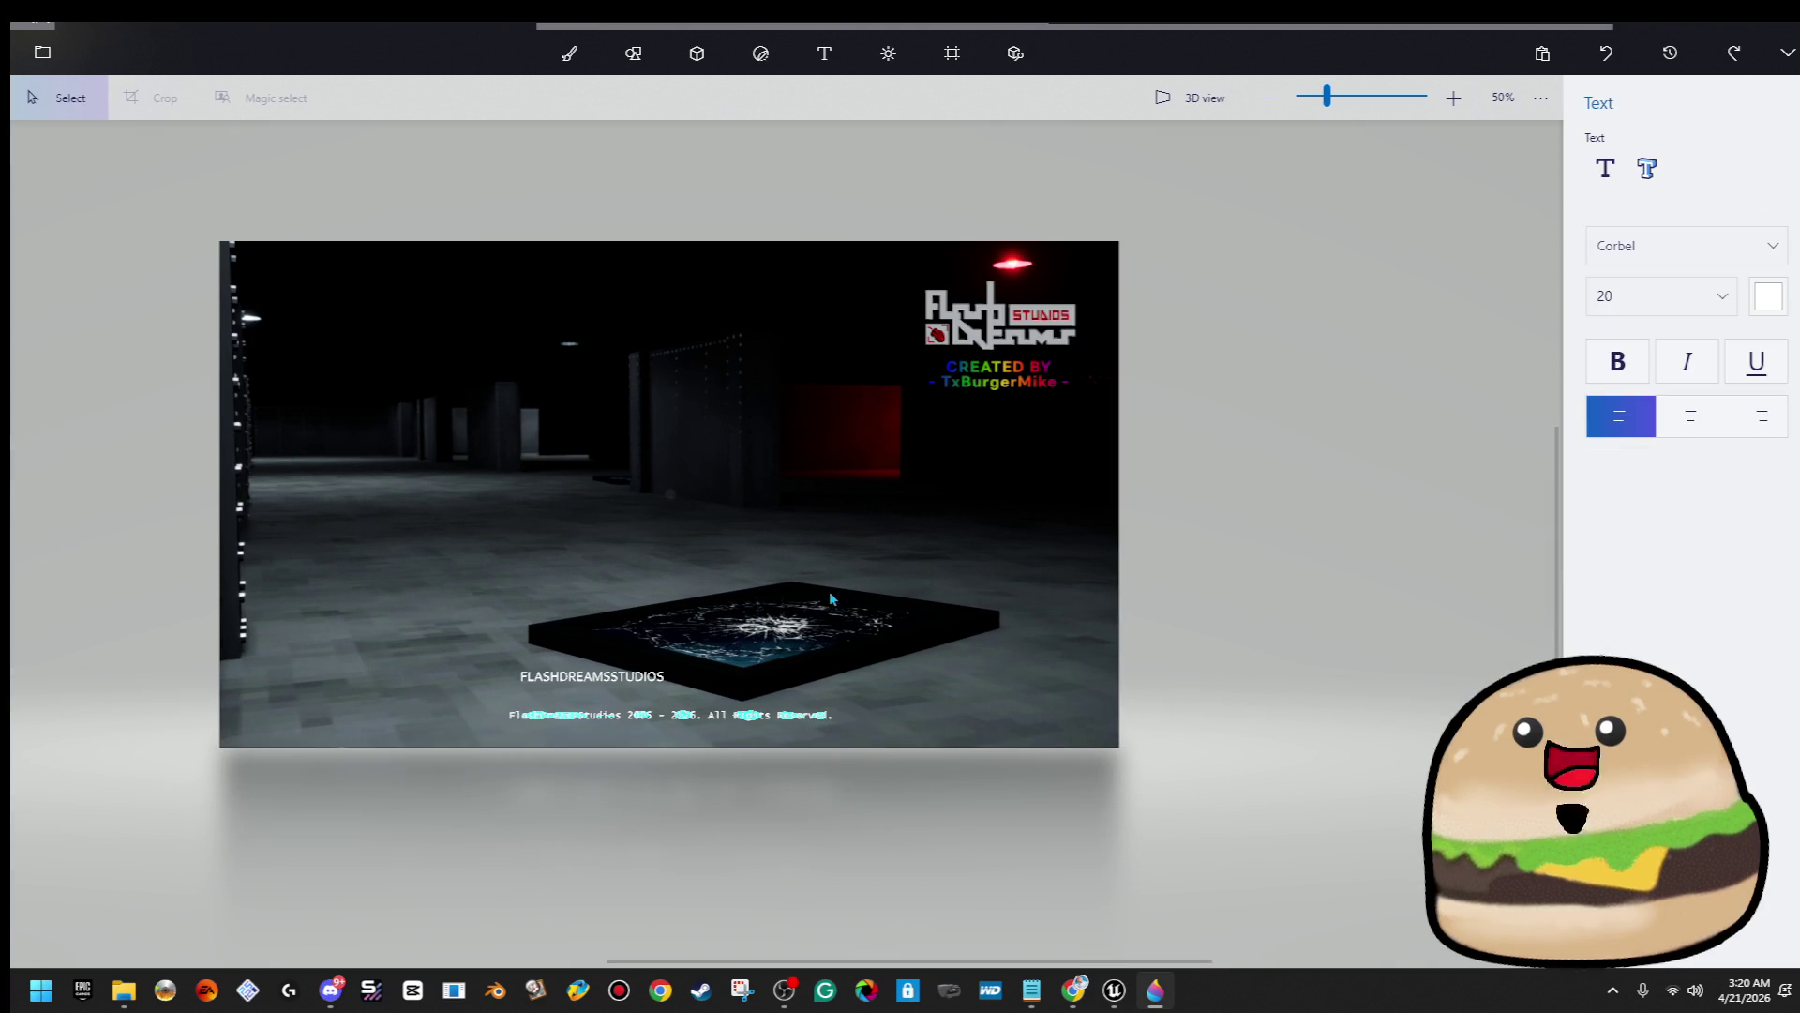
{"action": "left_click", "coordinate": [857, 700]}
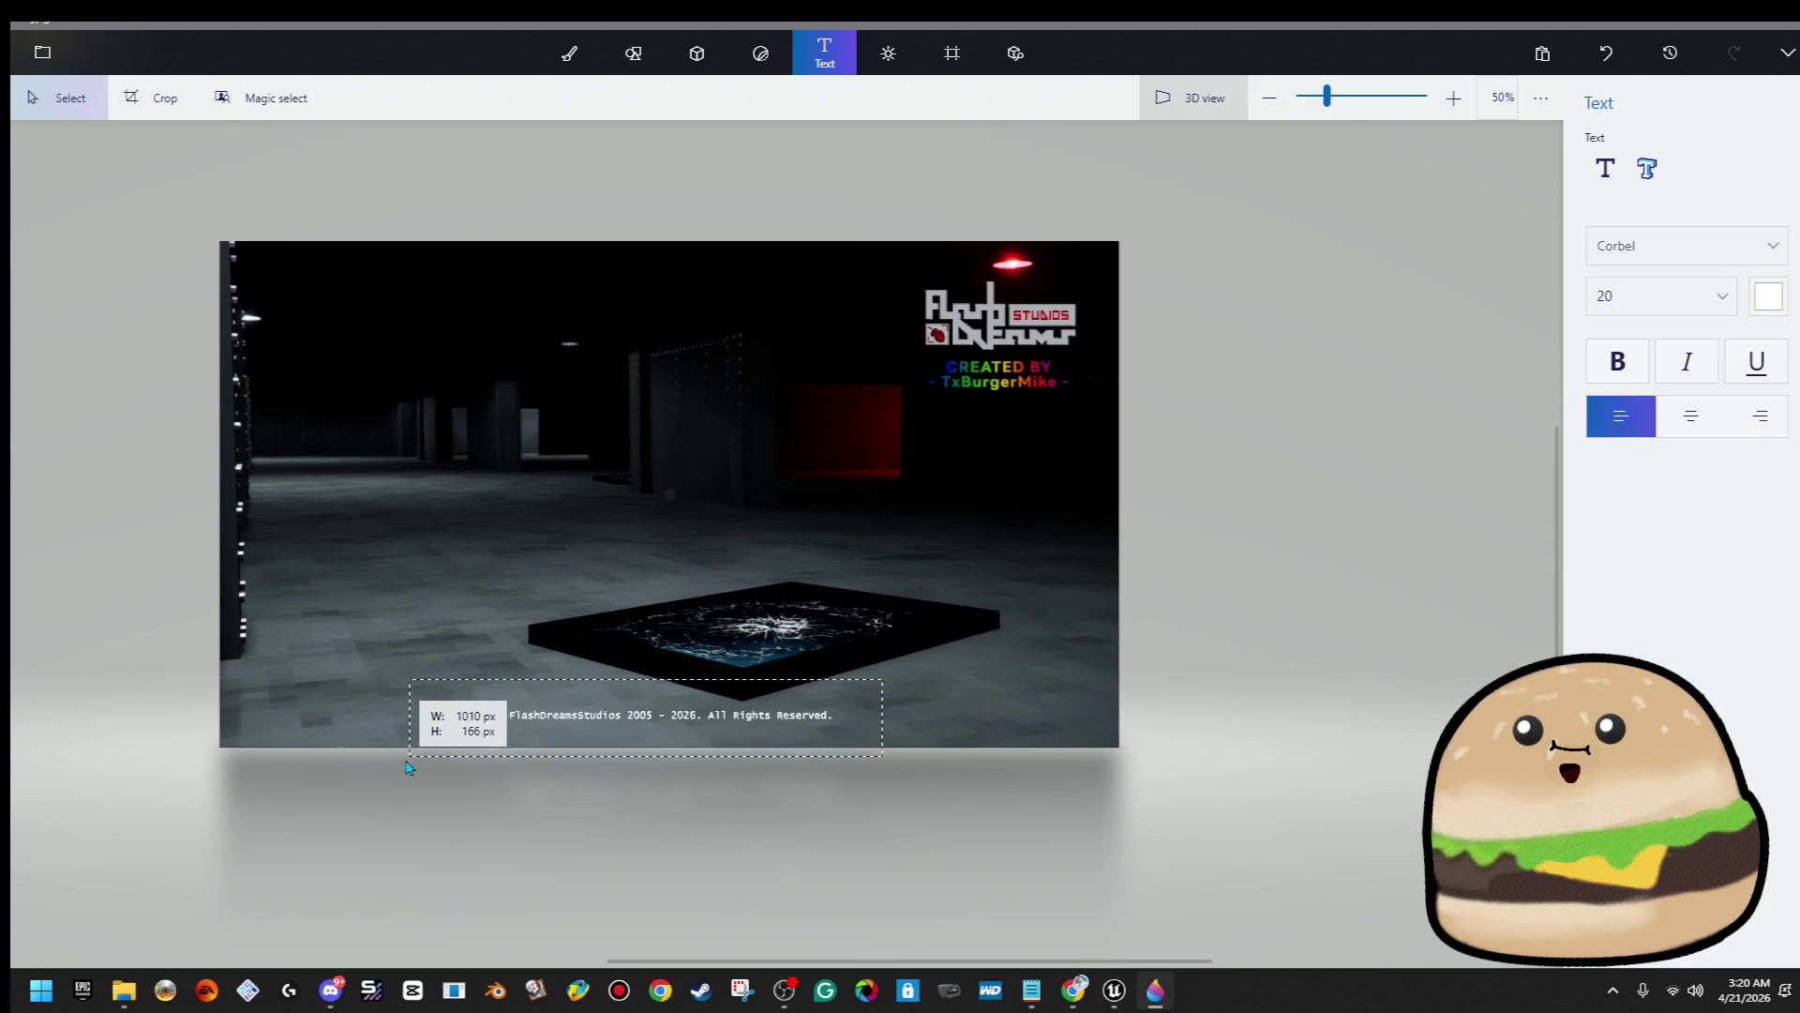
{"action": "left_click_drag", "start_coordinate": [794, 718], "coordinate": [789, 721]}
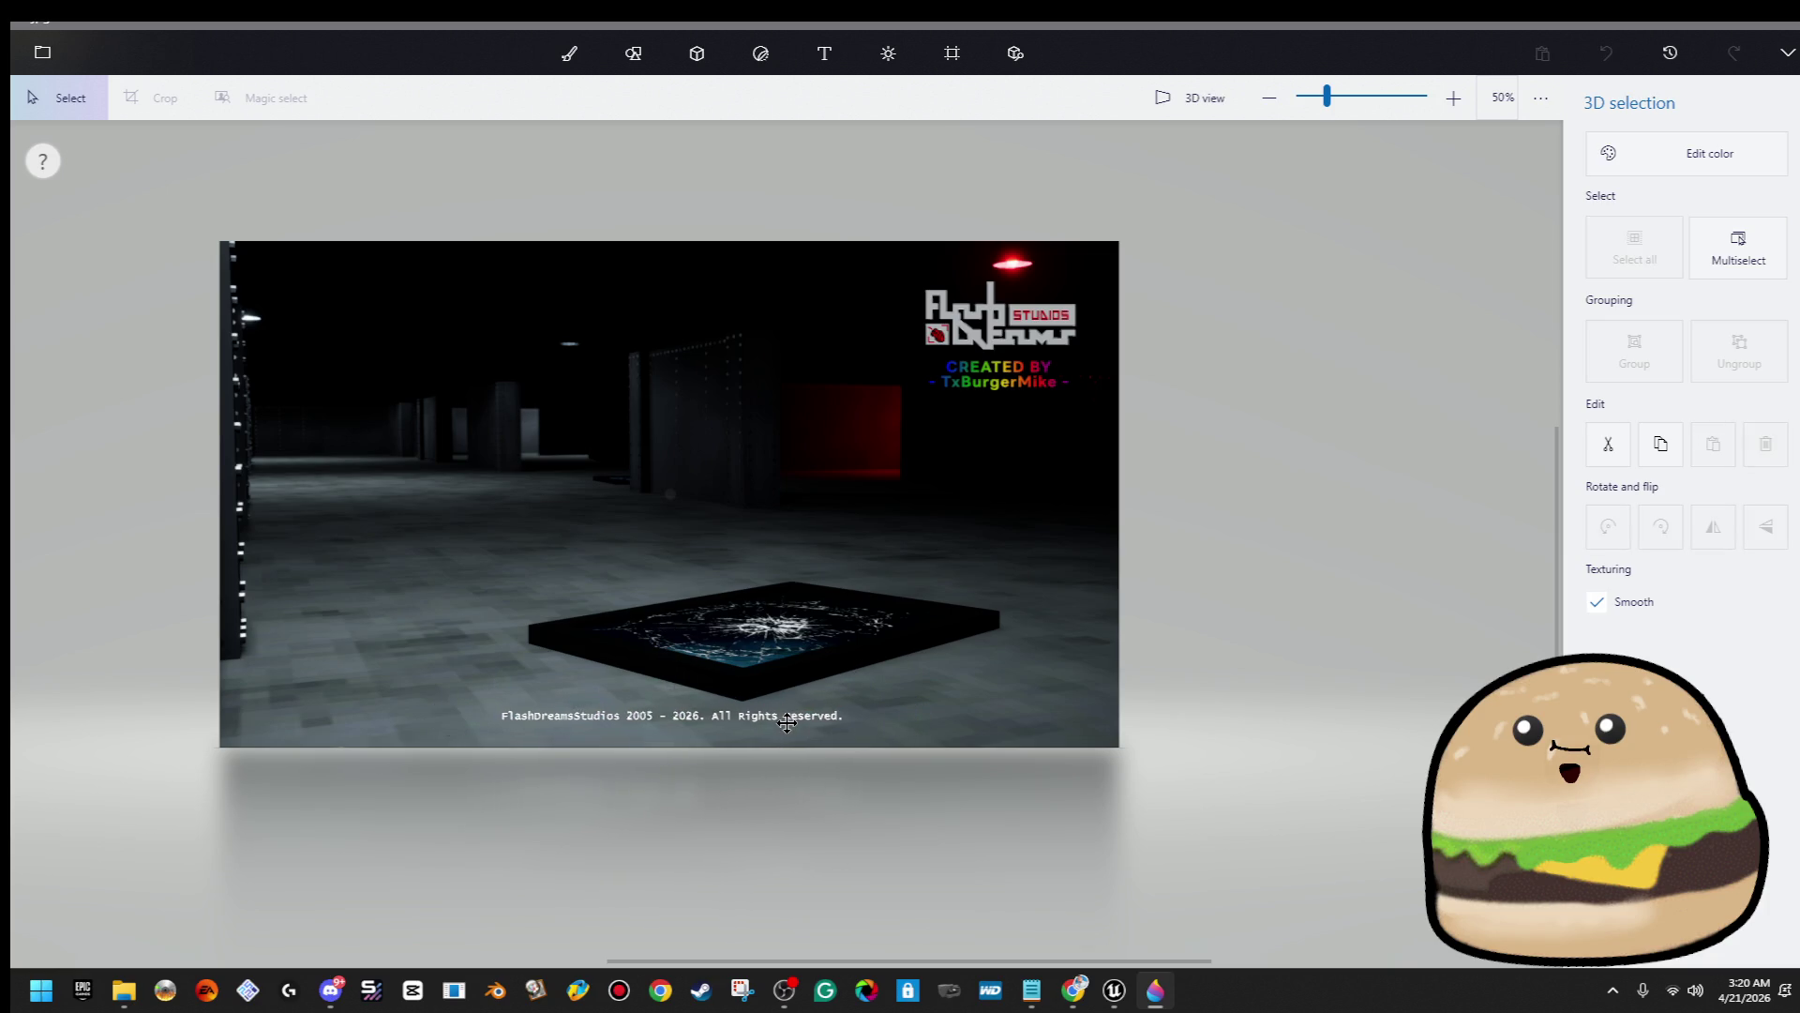
{"action": "left_click", "coordinate": [786, 721]}
{"action": "left_click", "coordinate": [1057, 675]}
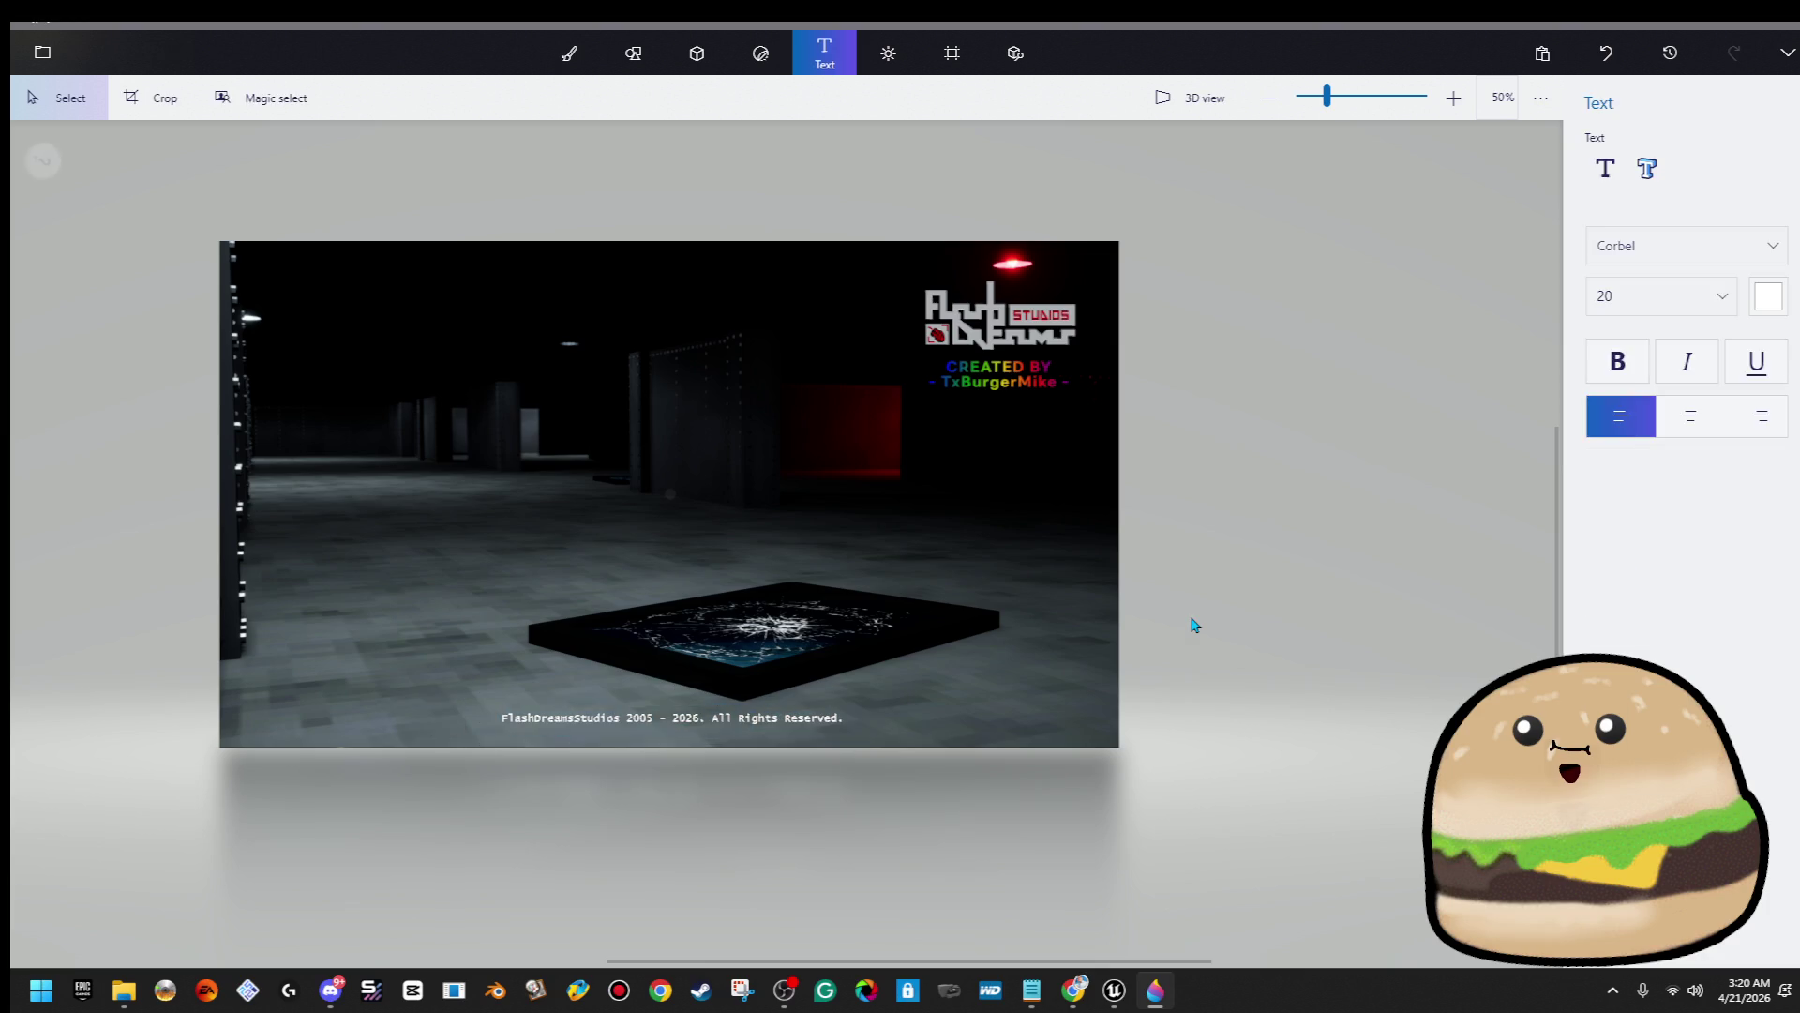
Settle the copyright line along the bottom edge and view the 1920 × 1080 canvas
{"action": "scroll", "coordinate": [320, 571], "scroll_direction": "up", "scroll_amount": 2}
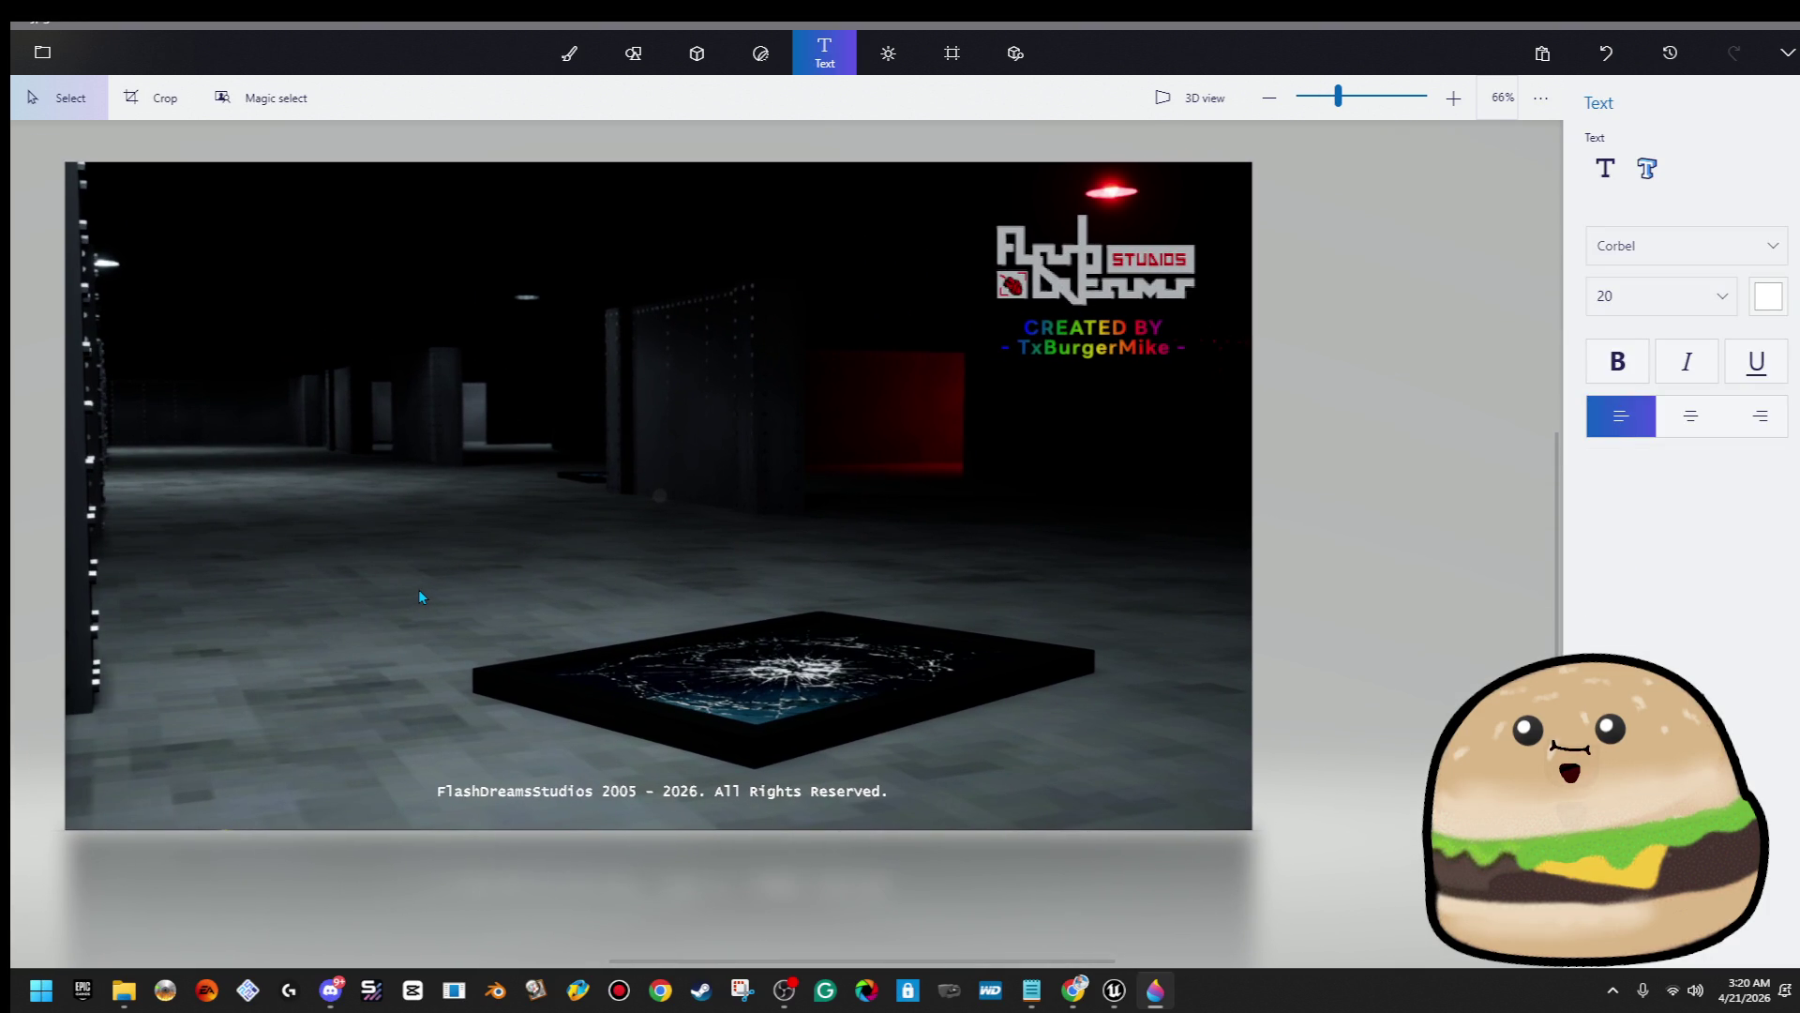
{"action": "left_click_drag", "start_coordinate": [935, 605], "coordinate": [136, 896]}
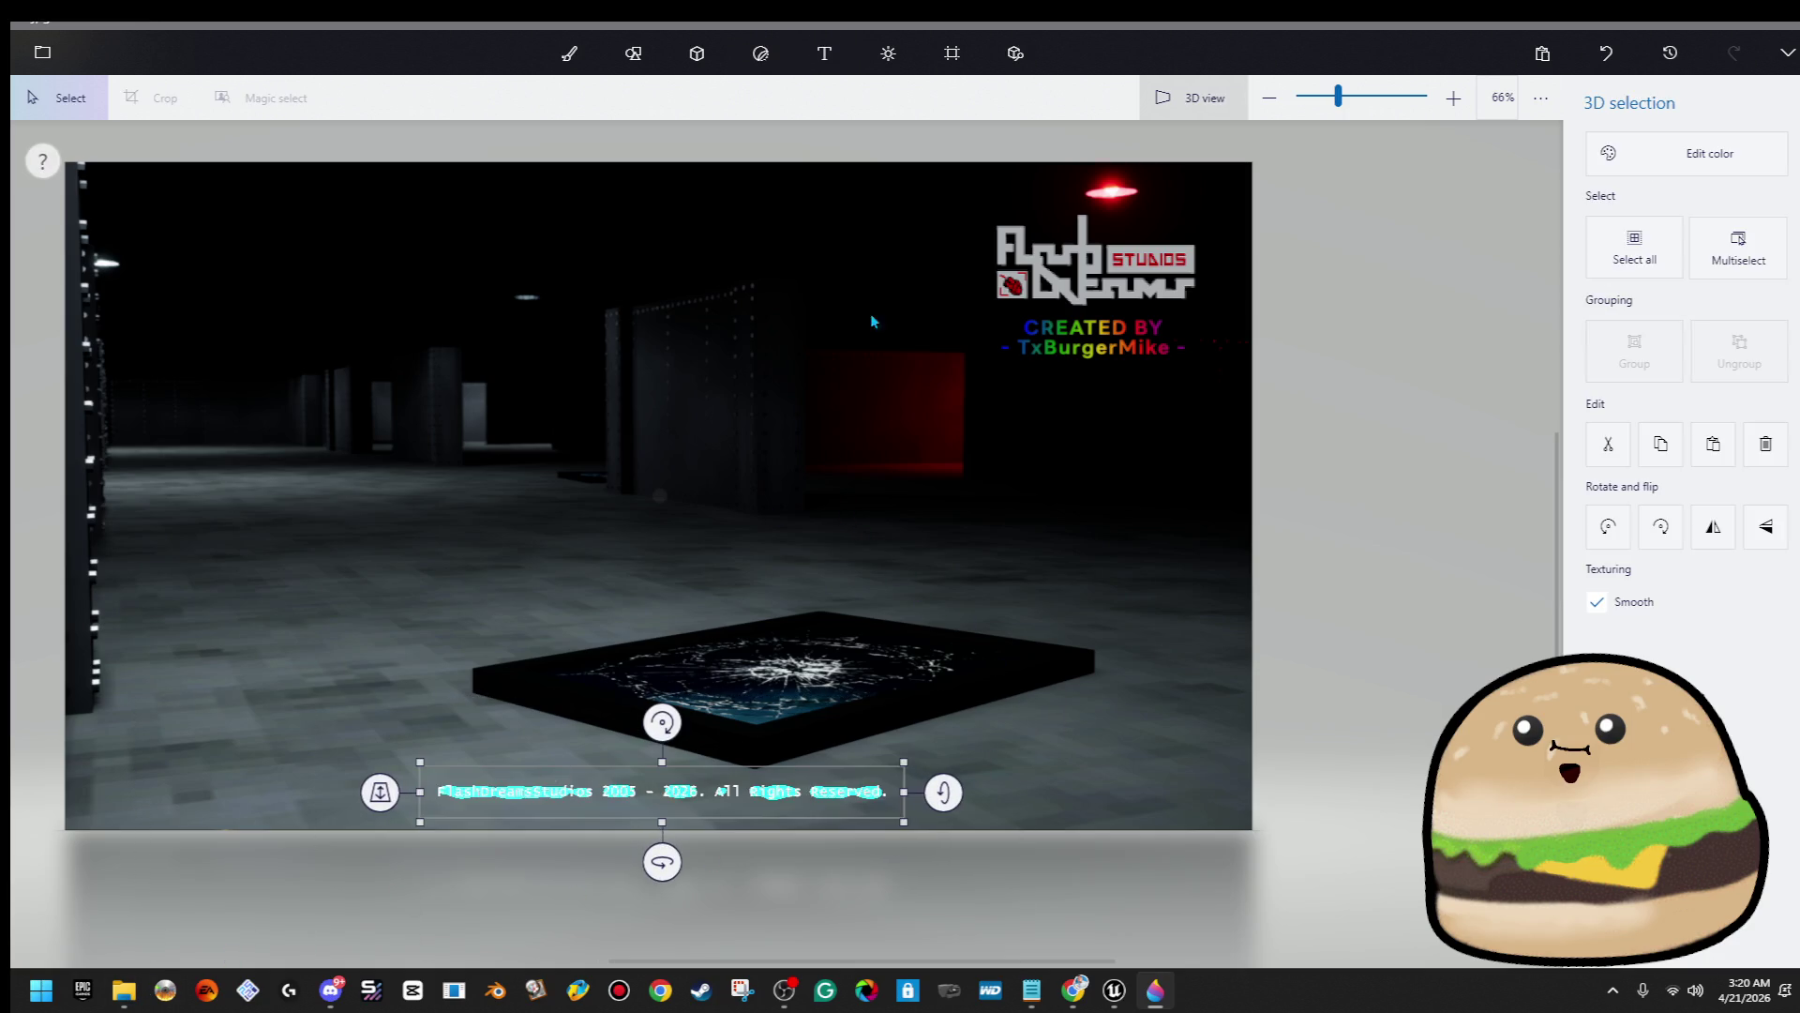
{"action": "left_click", "coordinate": [952, 58]}
{"action": "left_click", "coordinate": [328, 886]}
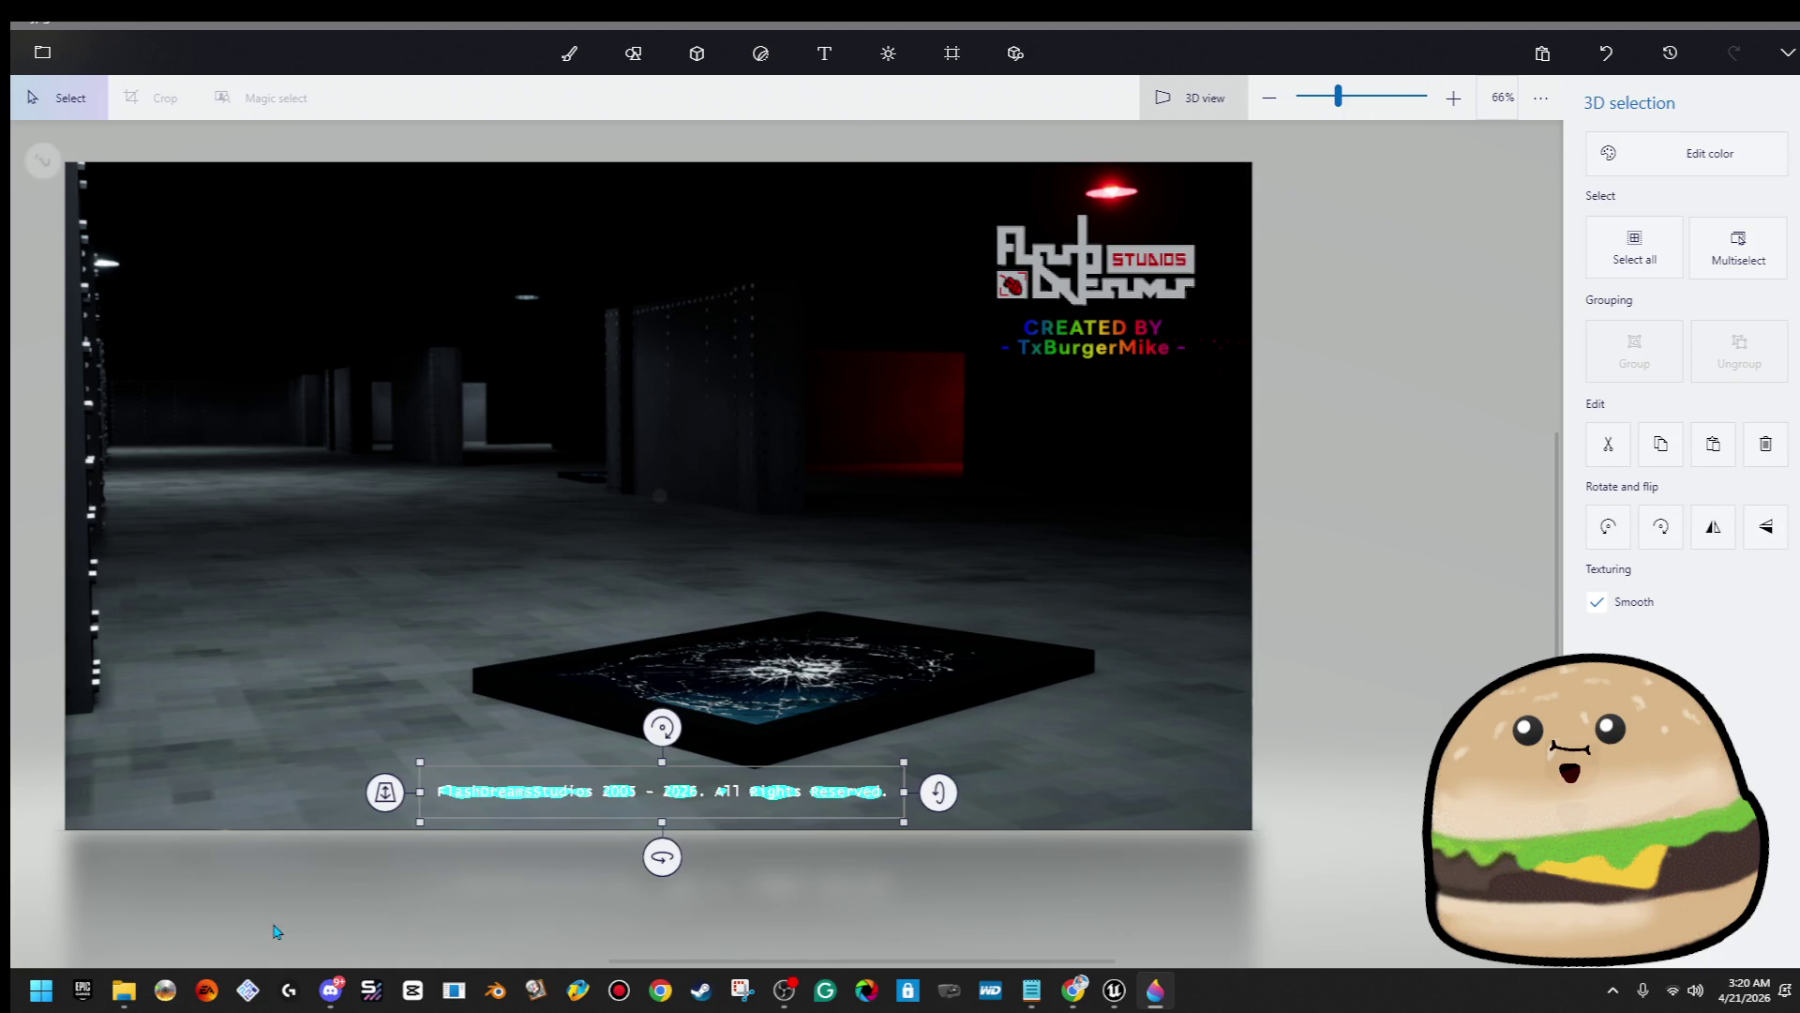
{"action": "left_click", "coordinate": [342, 906]}
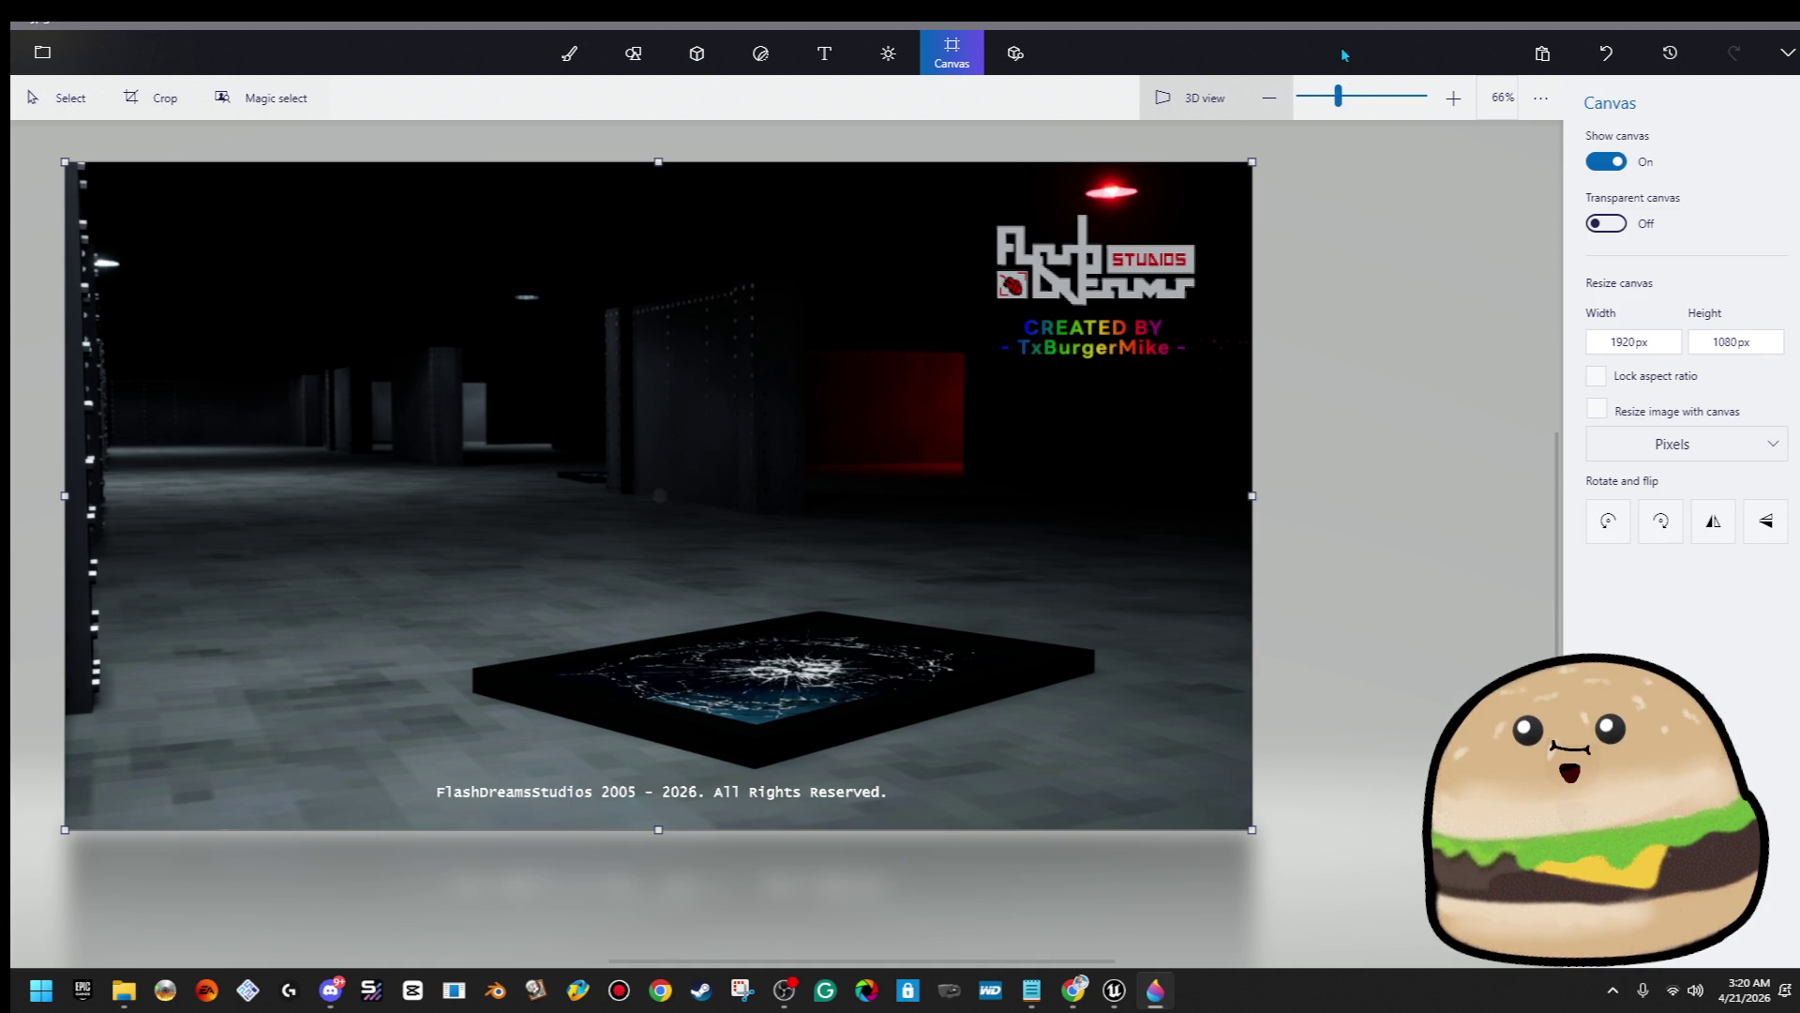
Save the card to the Desktop as PNG 'LIMINAL SCREENSHOT 1', copying the file name first
{"action": "left_click", "coordinate": [42, 52]}
{"action": "left_click", "coordinate": [156, 281]}
{"action": "left_click", "coordinate": [405, 172]}
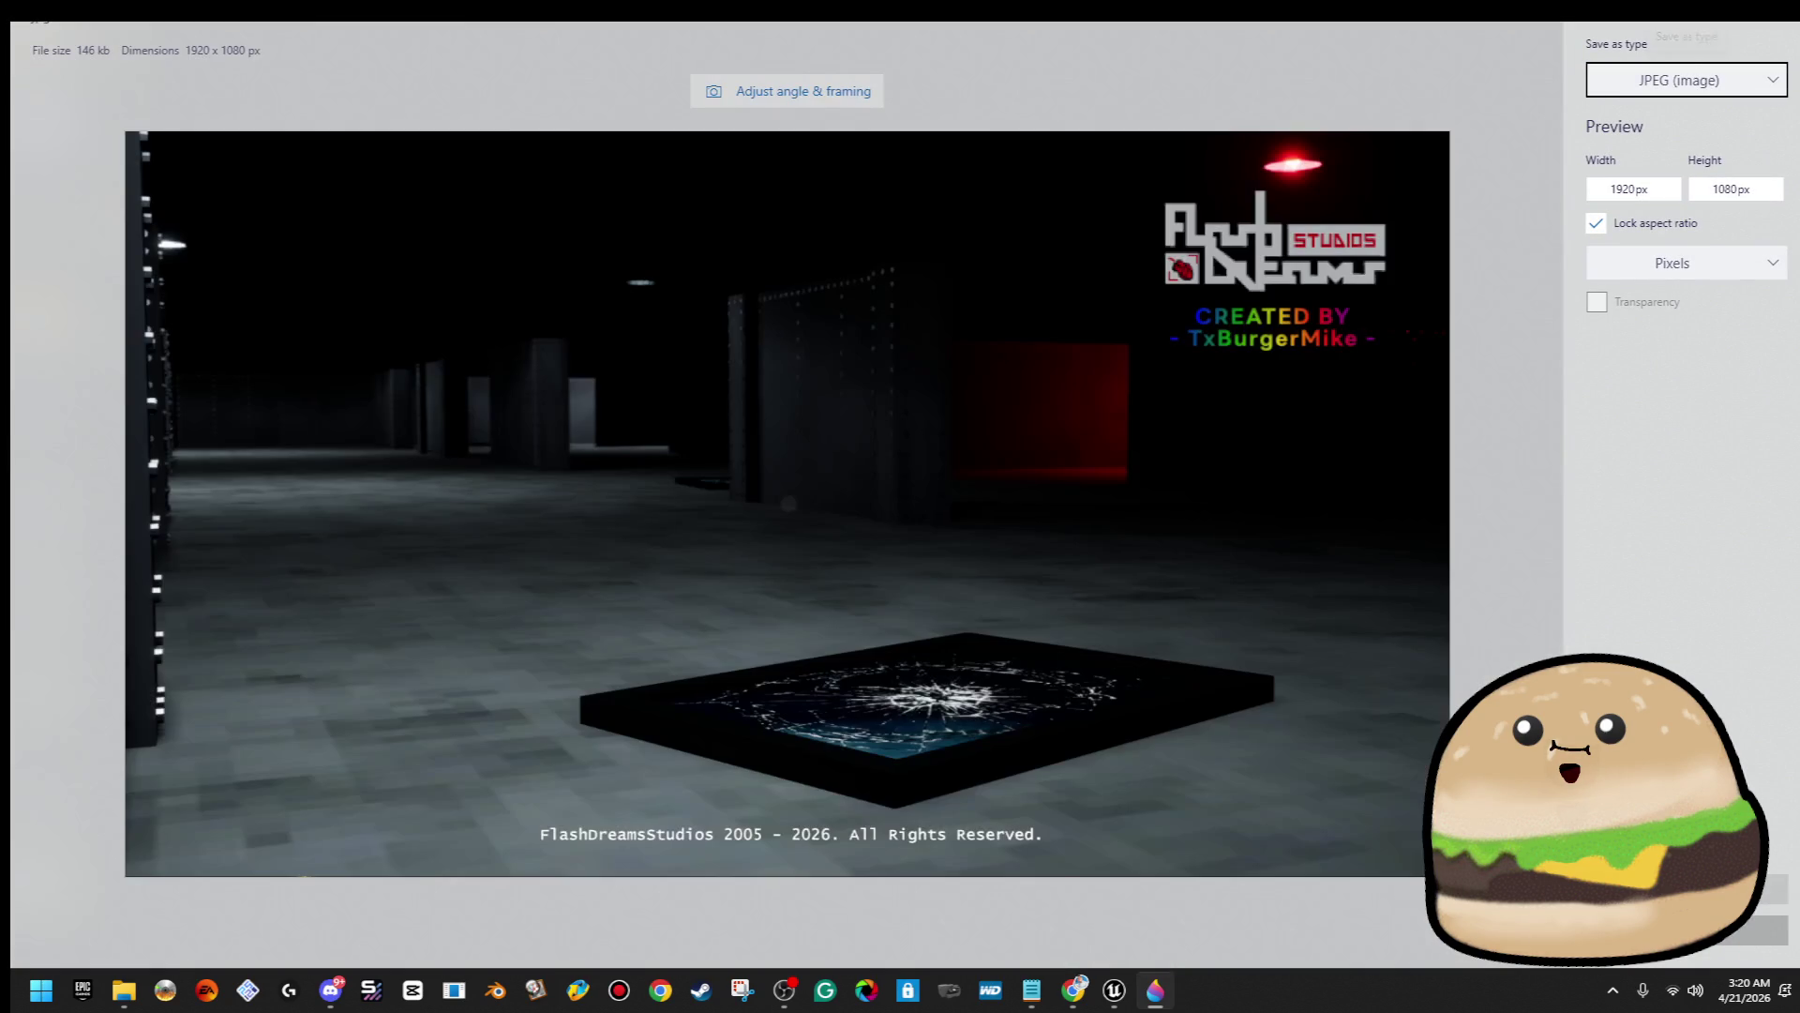
{"action": "key", "text": "Return"}
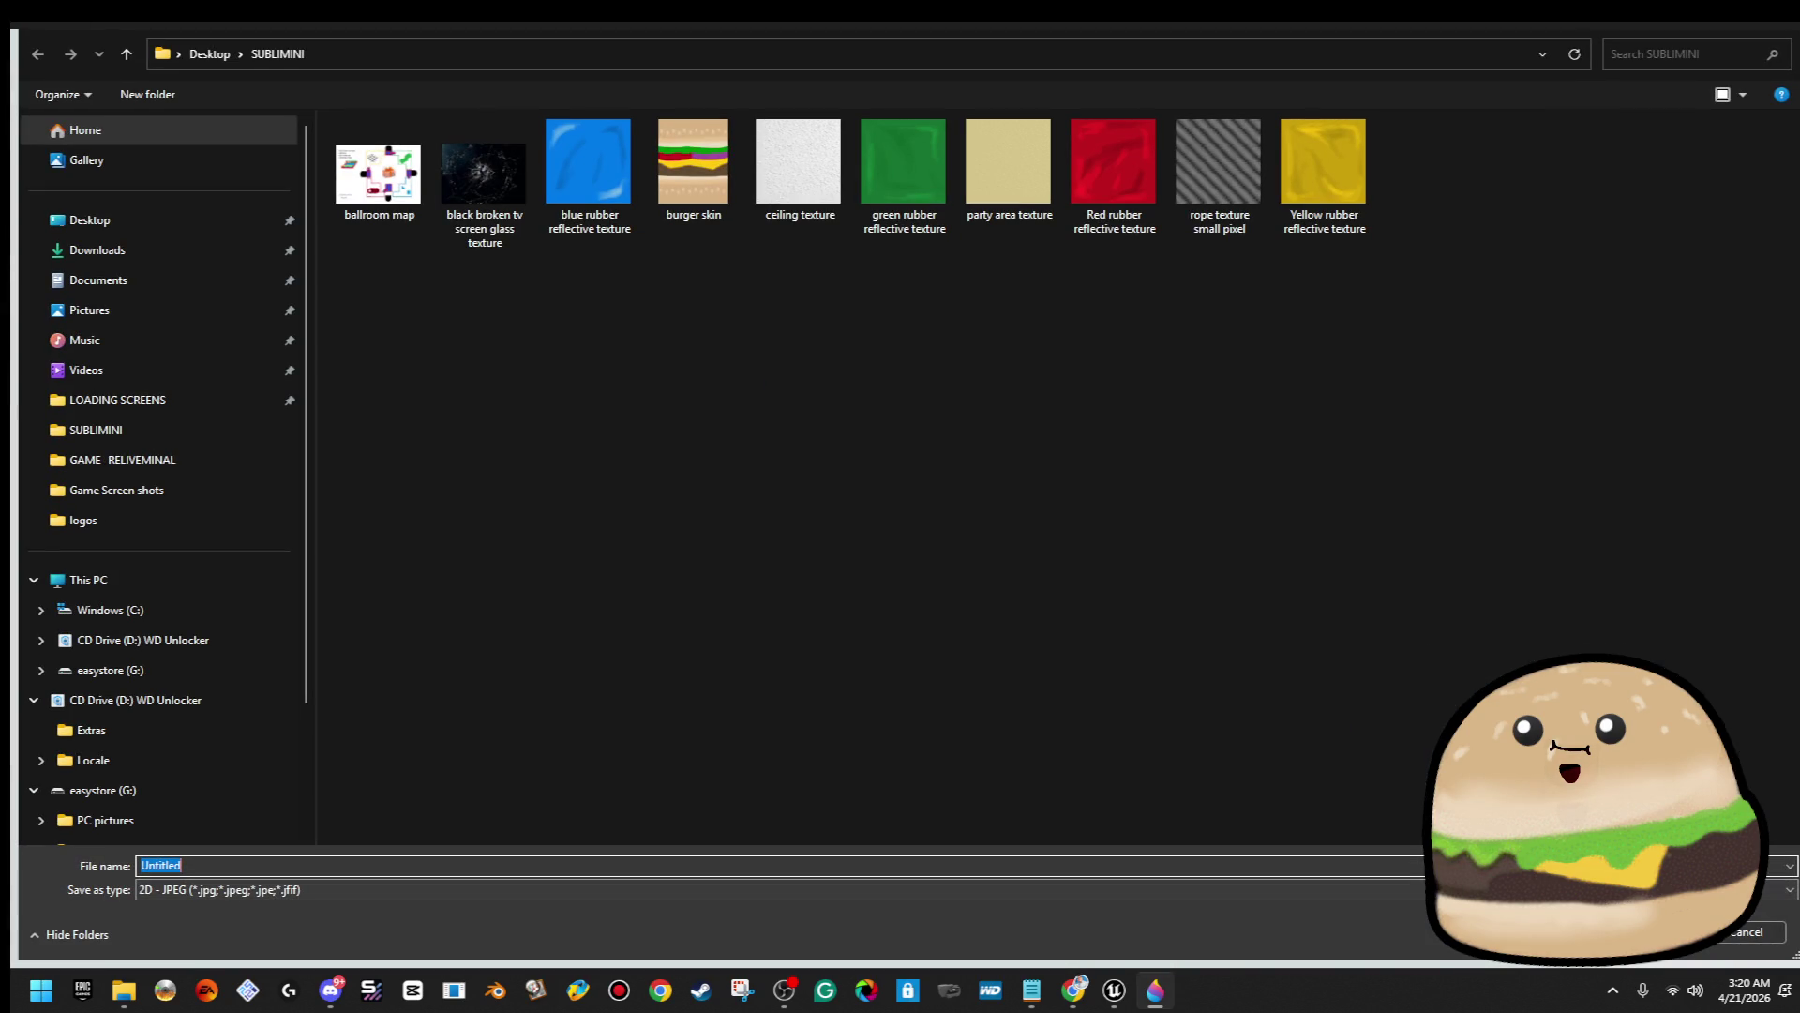
{"action": "left_click", "coordinate": [144, 221]}
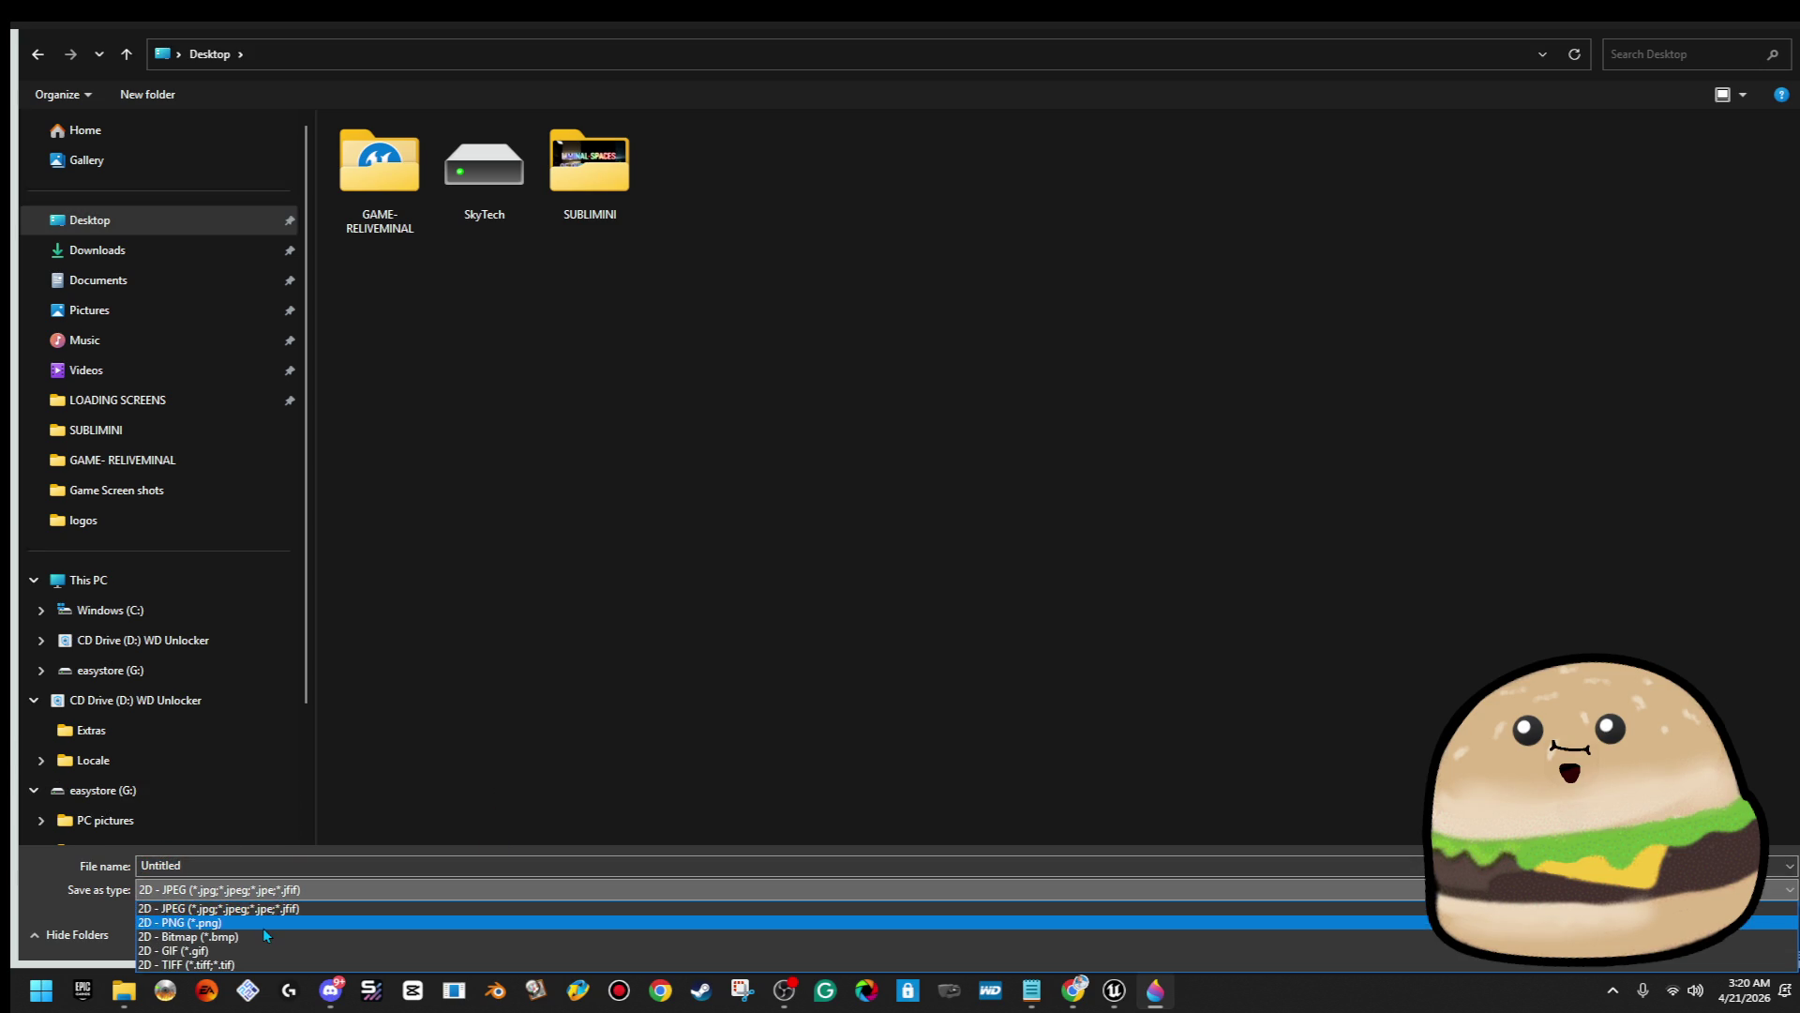
{"action": "left_click", "coordinate": [225, 922]}
{"action": "left_click", "coordinate": [214, 862]}
{"action": "type", "text": "LIMINAL"}
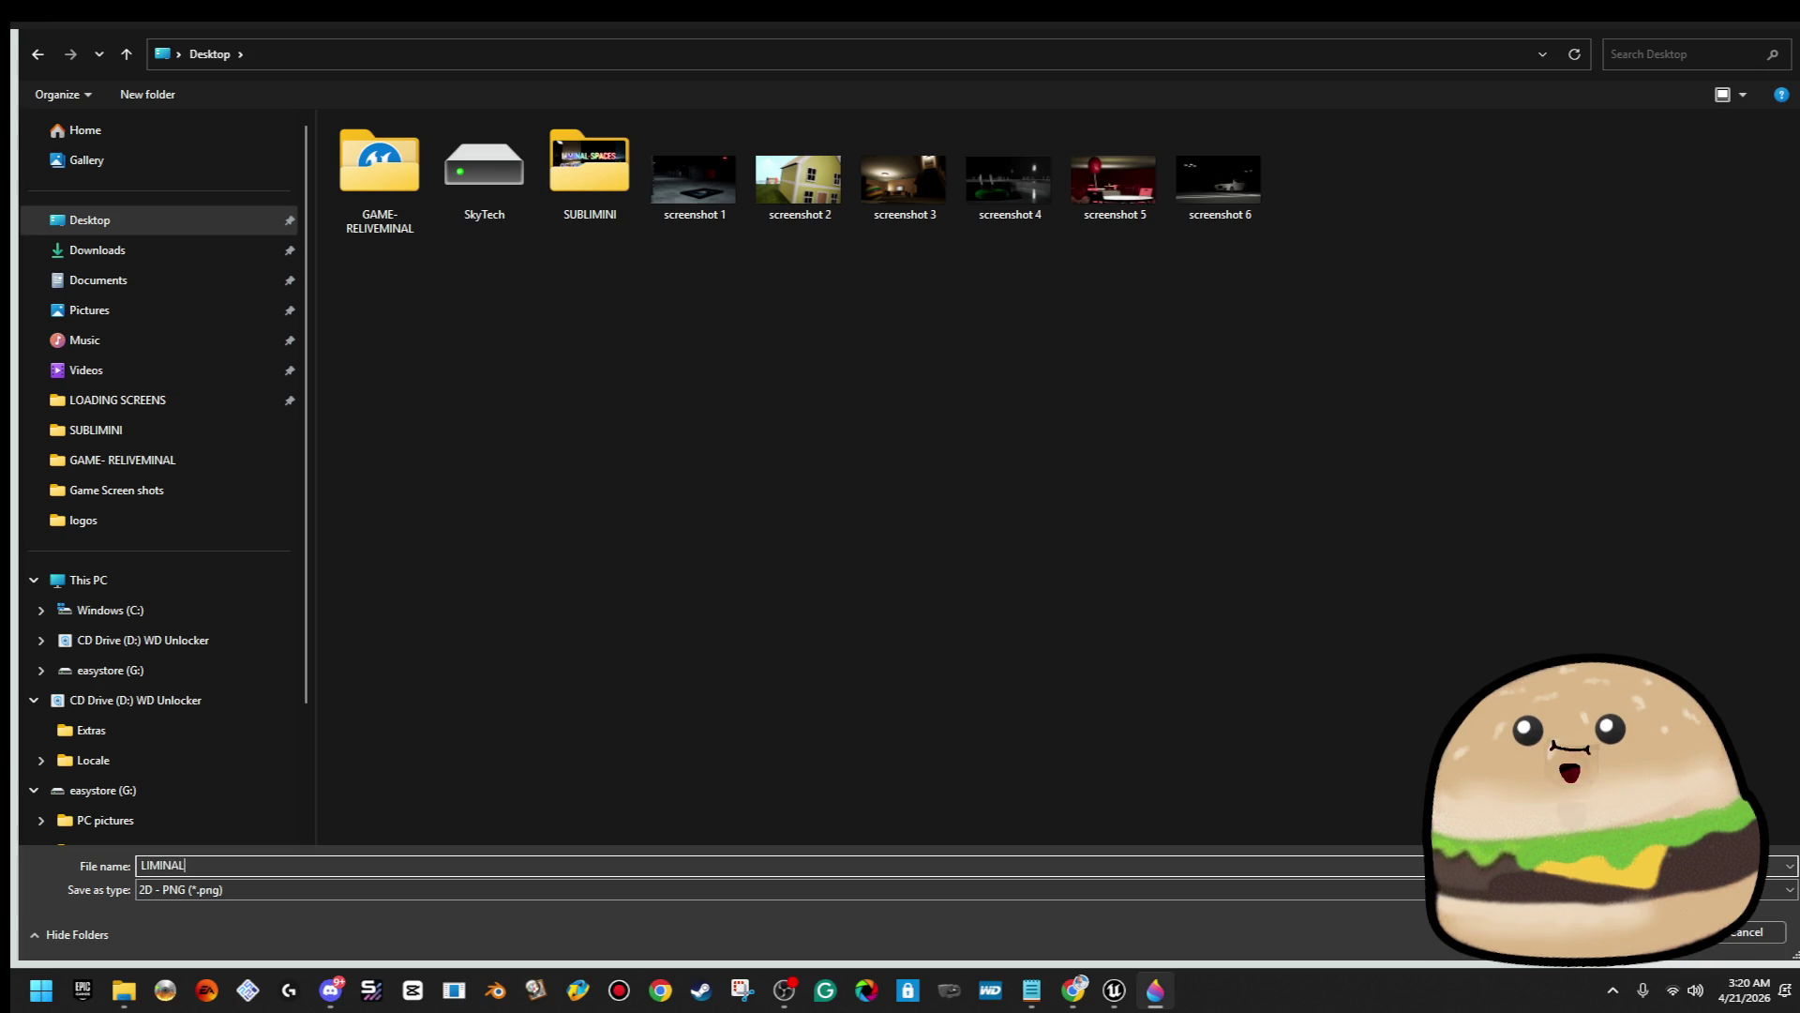
{"action": "type", "text": "SCREENSHOT 1"}
{"action": "key", "text": "ctrl+a"}
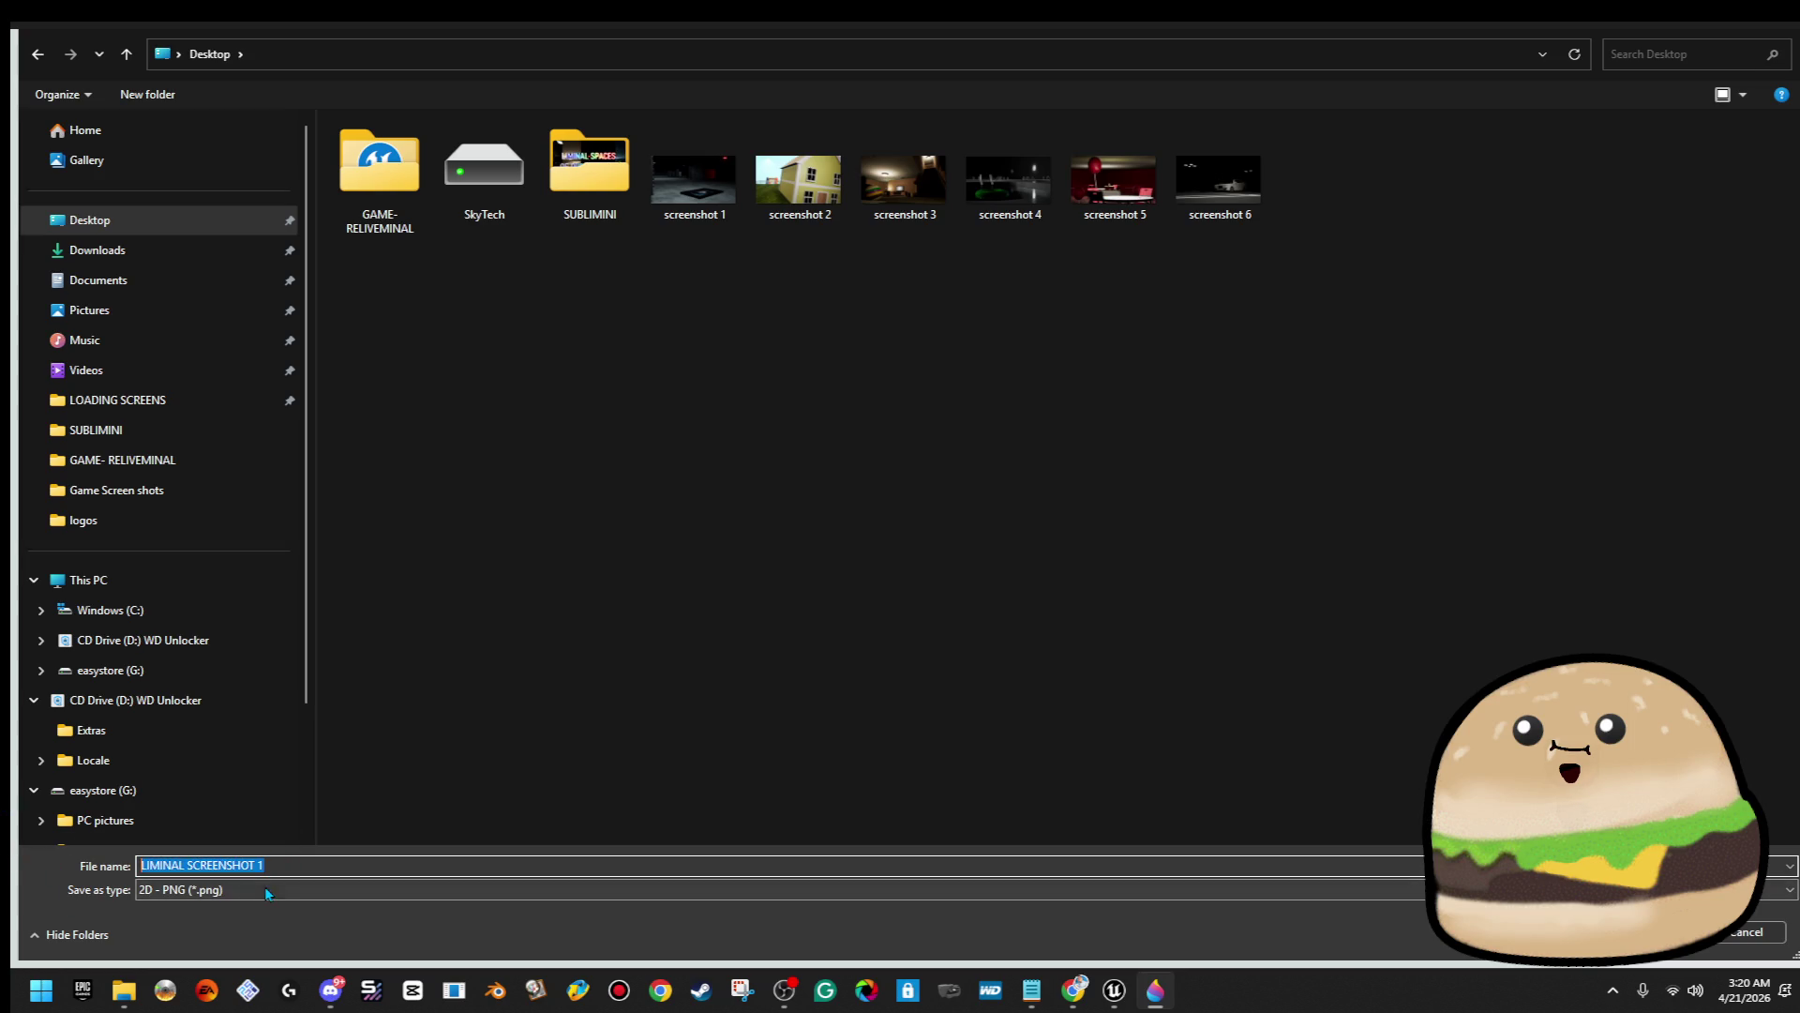
{"action": "right_click", "coordinate": [240, 865]}
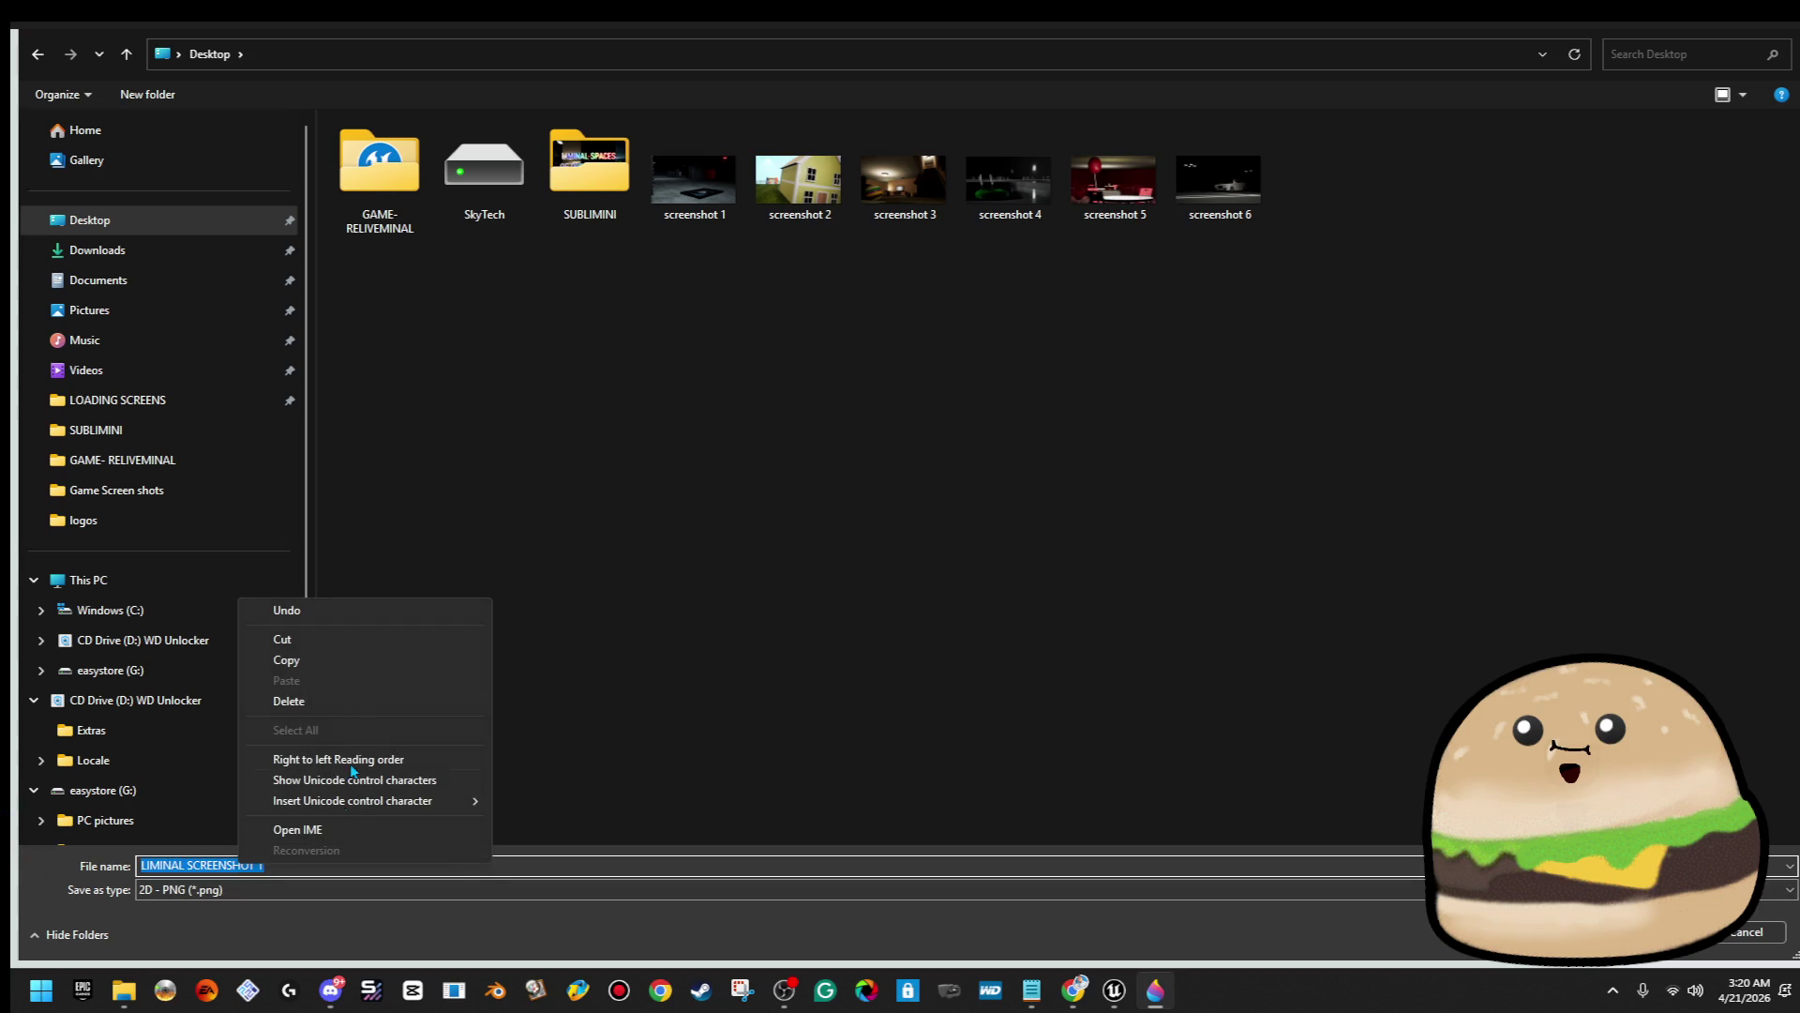
{"action": "left_click", "coordinate": [354, 662]}
{"action": "key", "text": "Return"}
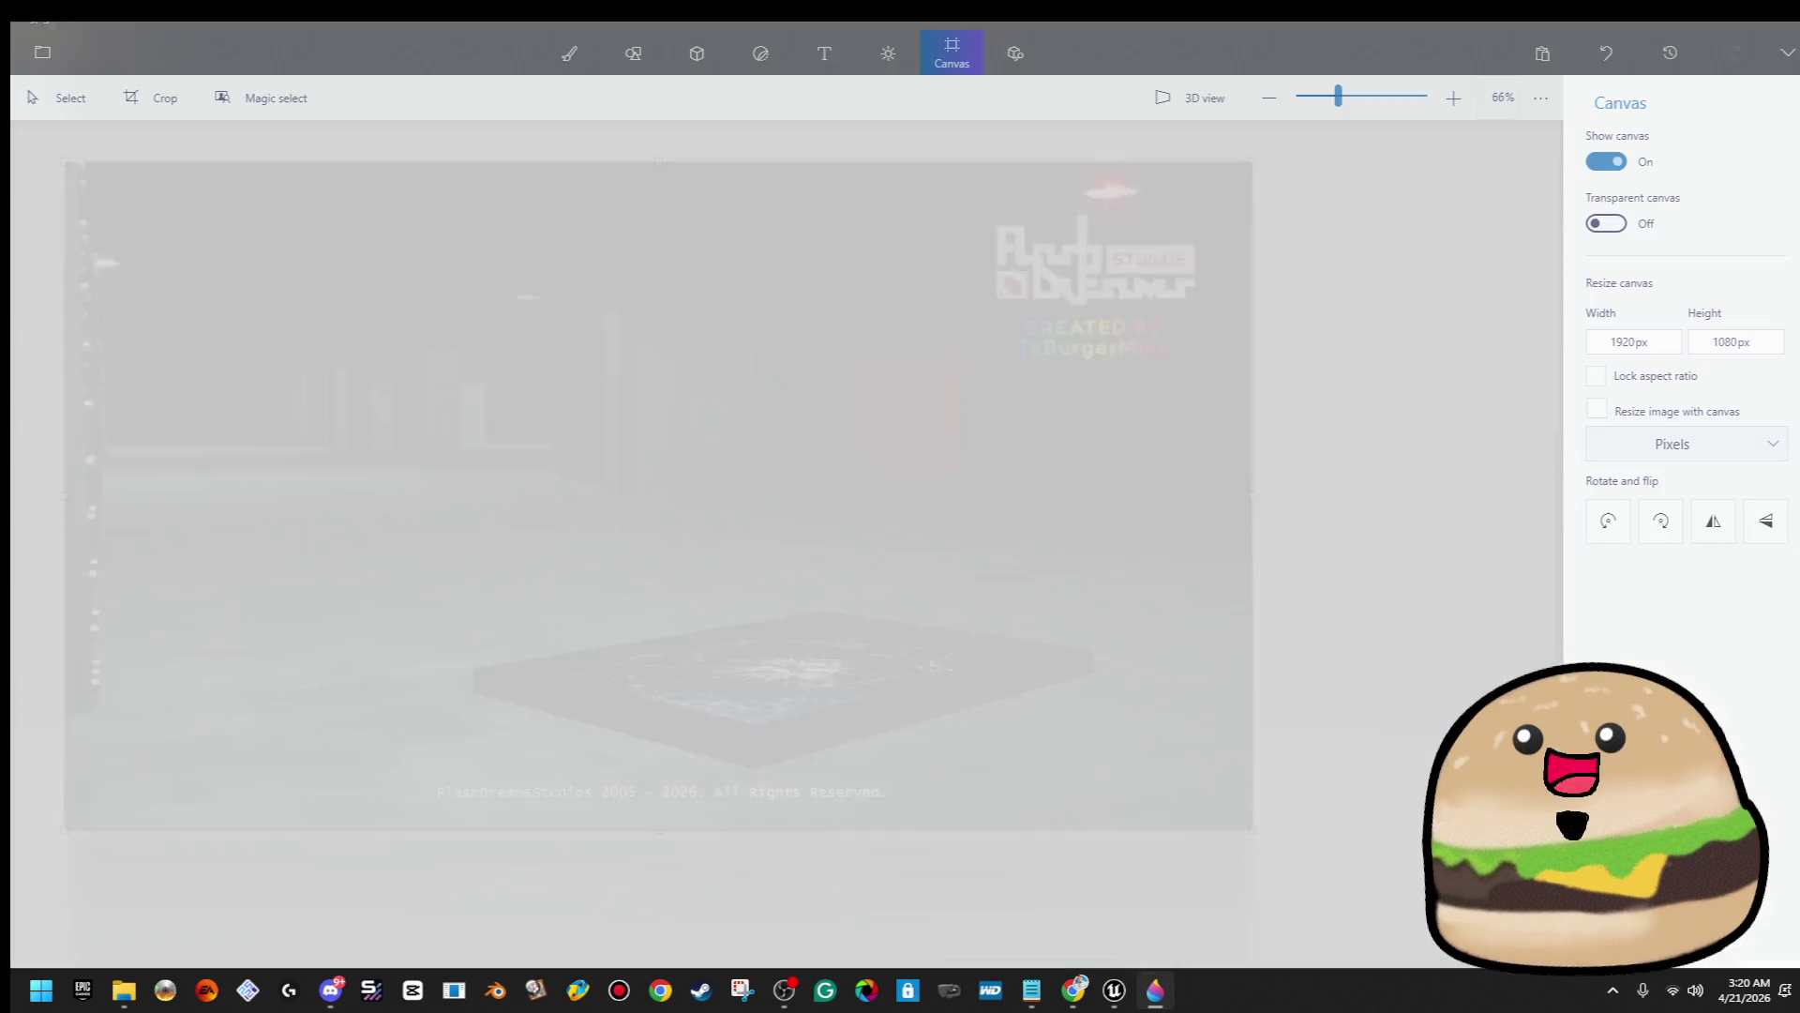
Insert the yellow house screenshot 2 from the Desktop and stretch it to cover the canvas
{"action": "left_click", "coordinate": [44, 66]}
{"action": "left_click", "coordinate": [181, 202]}
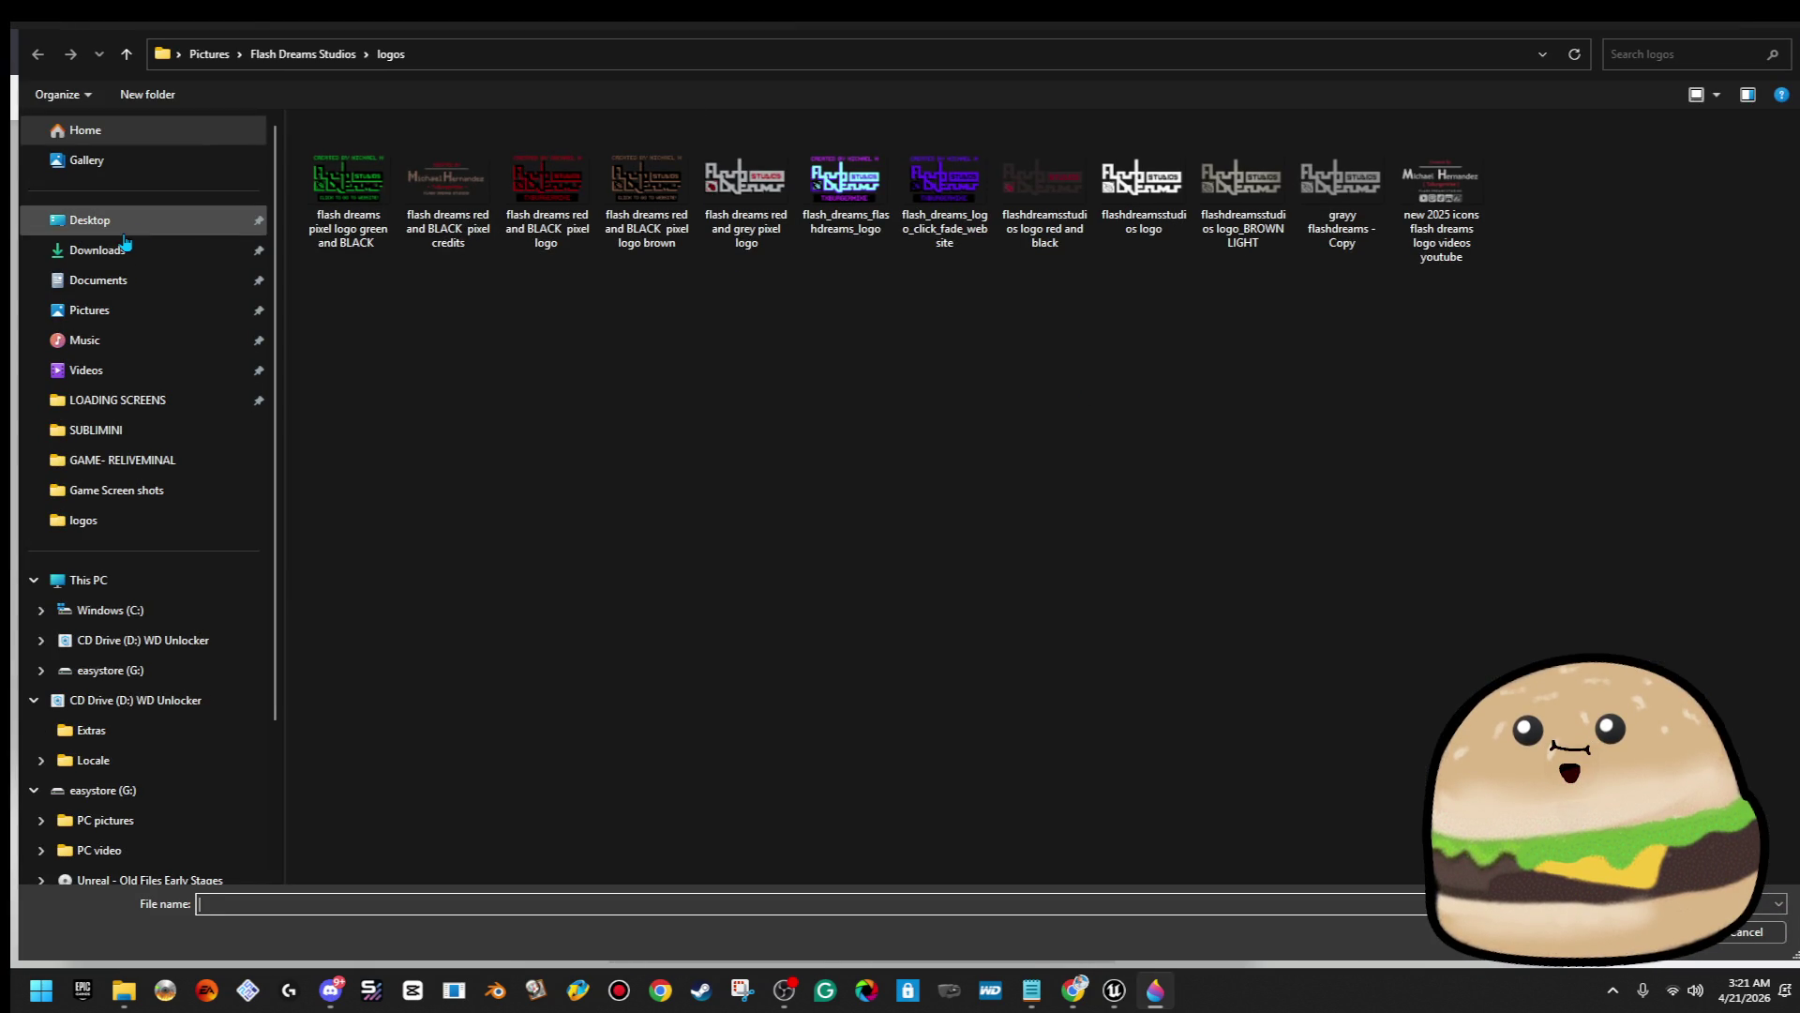
{"action": "left_click", "coordinate": [89, 219]}
{"action": "double_click", "coordinate": [862, 220]}
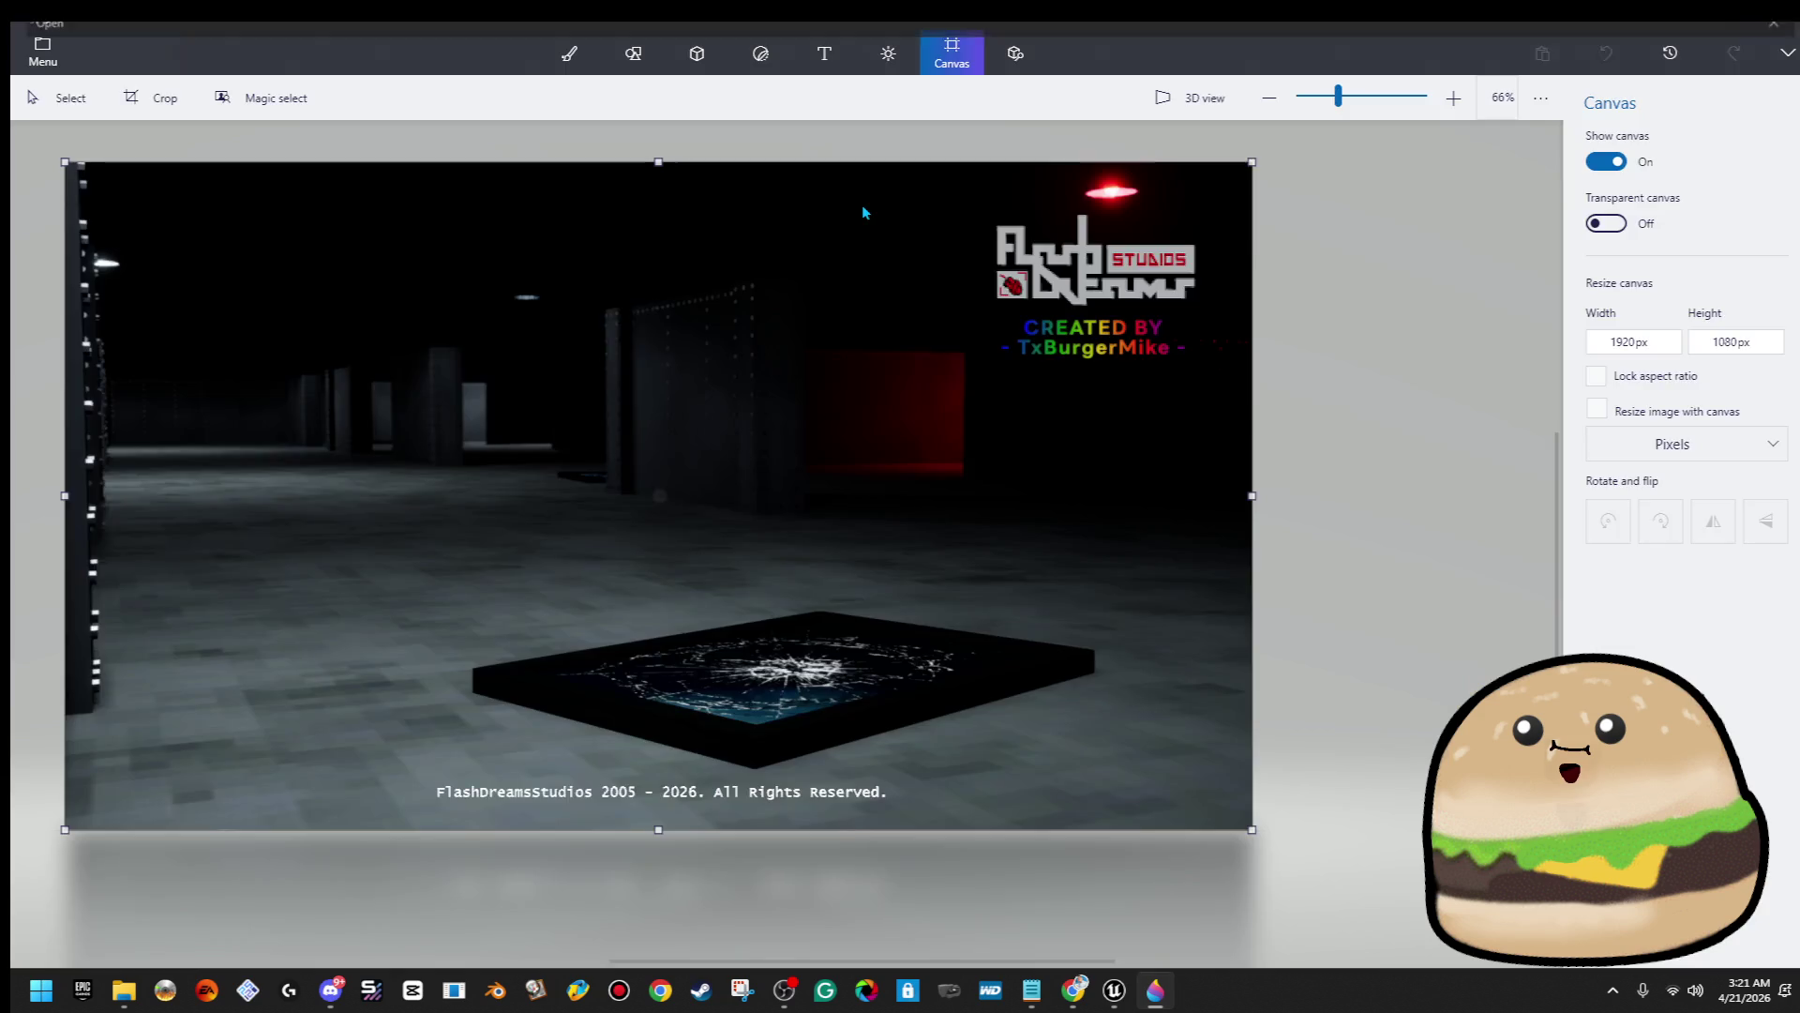
{"action": "left_click_drag", "start_coordinate": [863, 632], "coordinate": [829, 614]}
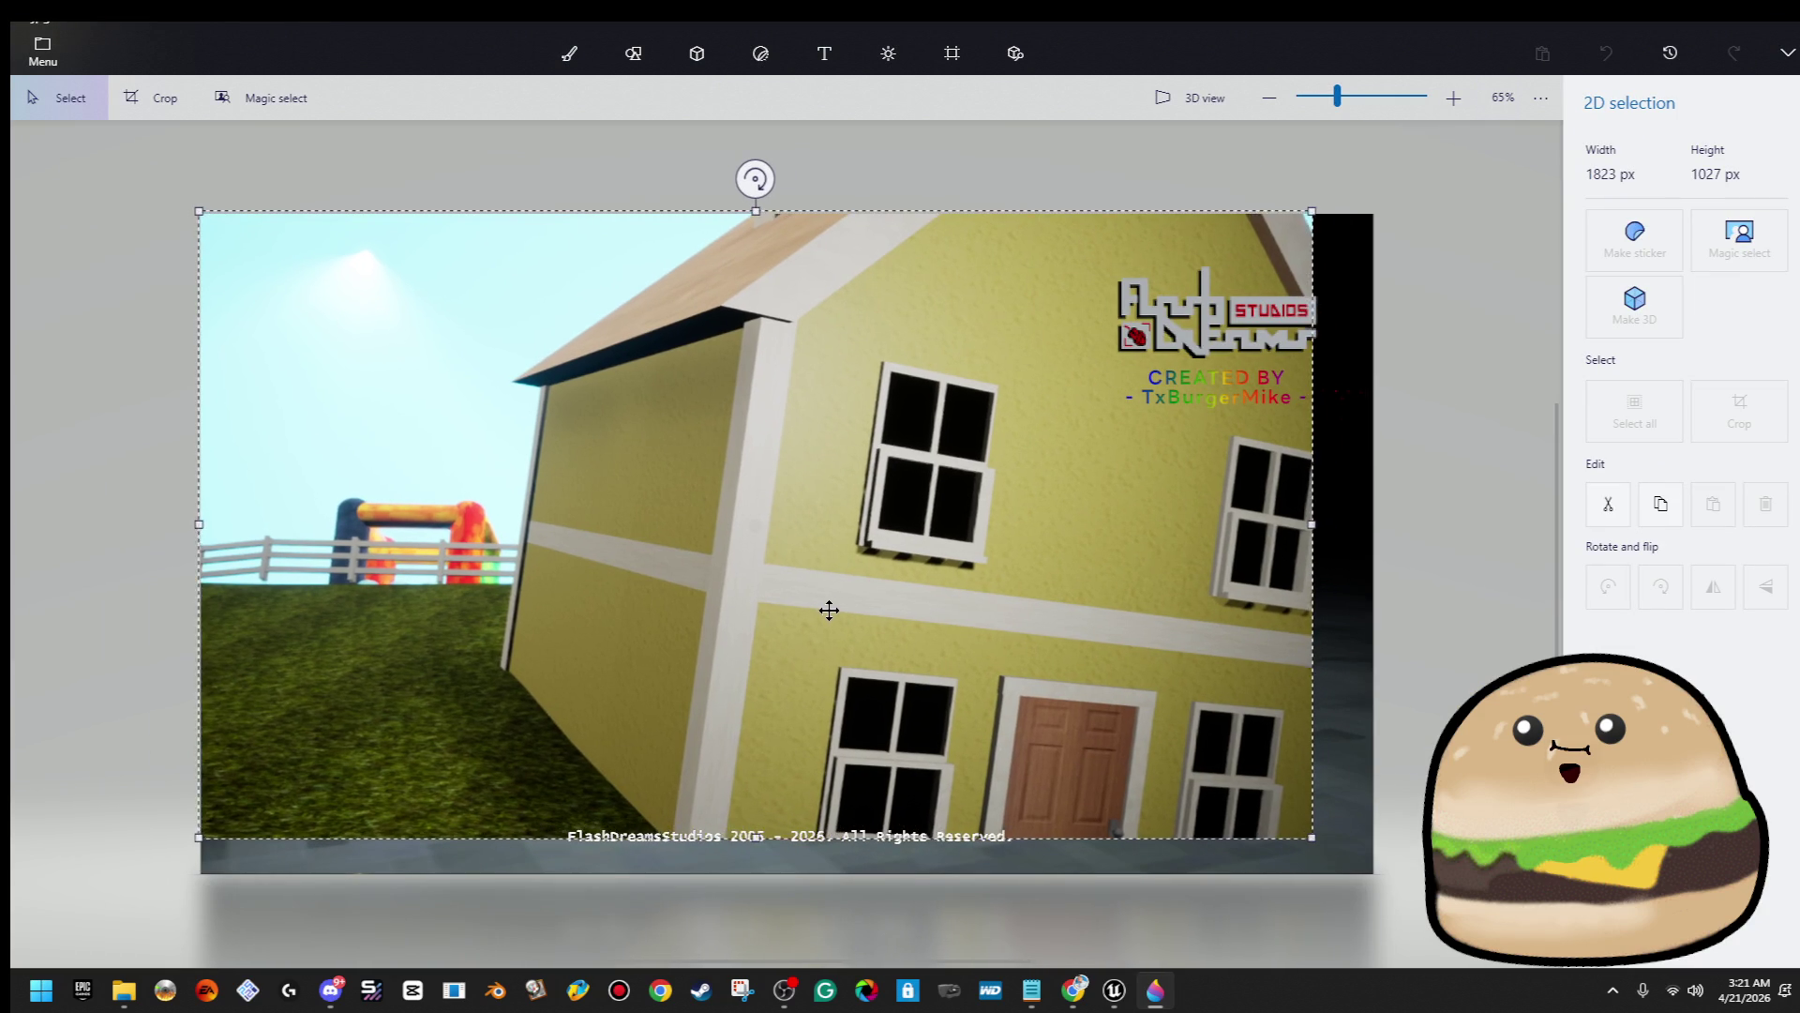
{"action": "left_click_drag", "start_coordinate": [1315, 849], "coordinate": [1385, 872]}
{"action": "left_click", "coordinate": [952, 53]}
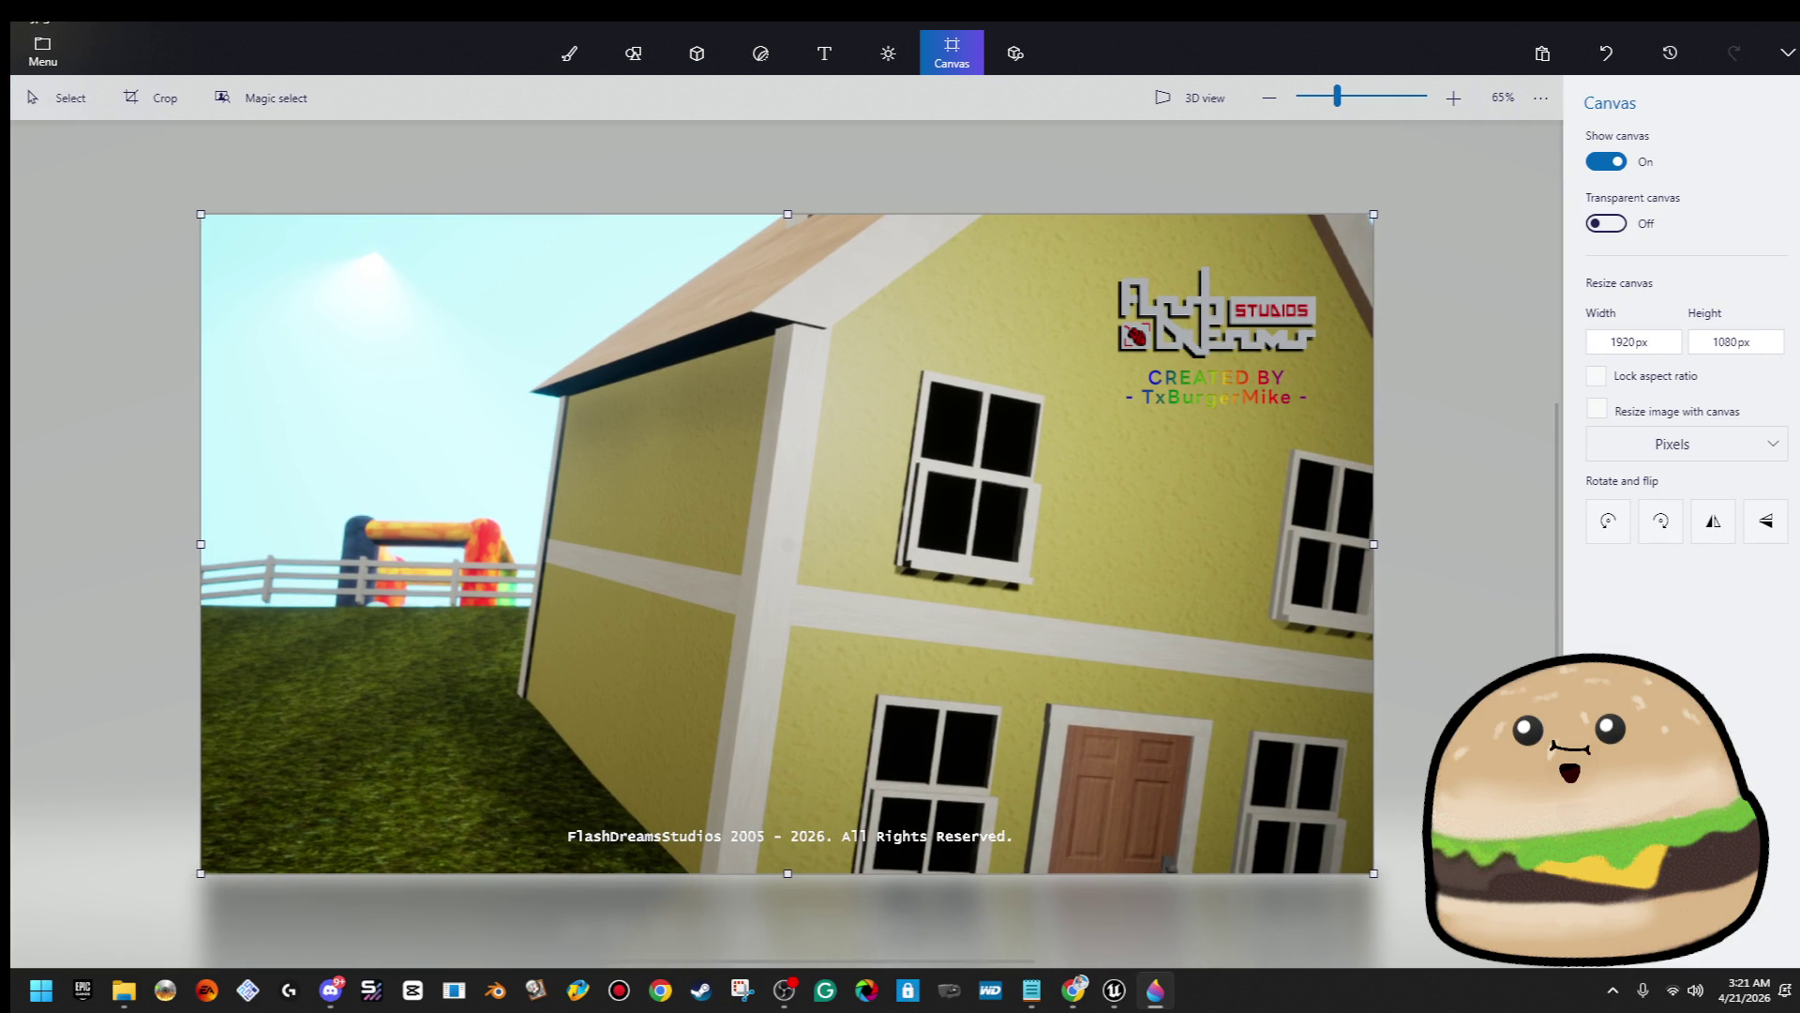
Select the logo and undo its last two position changes
{"action": "left_click", "coordinate": [1347, 283]}
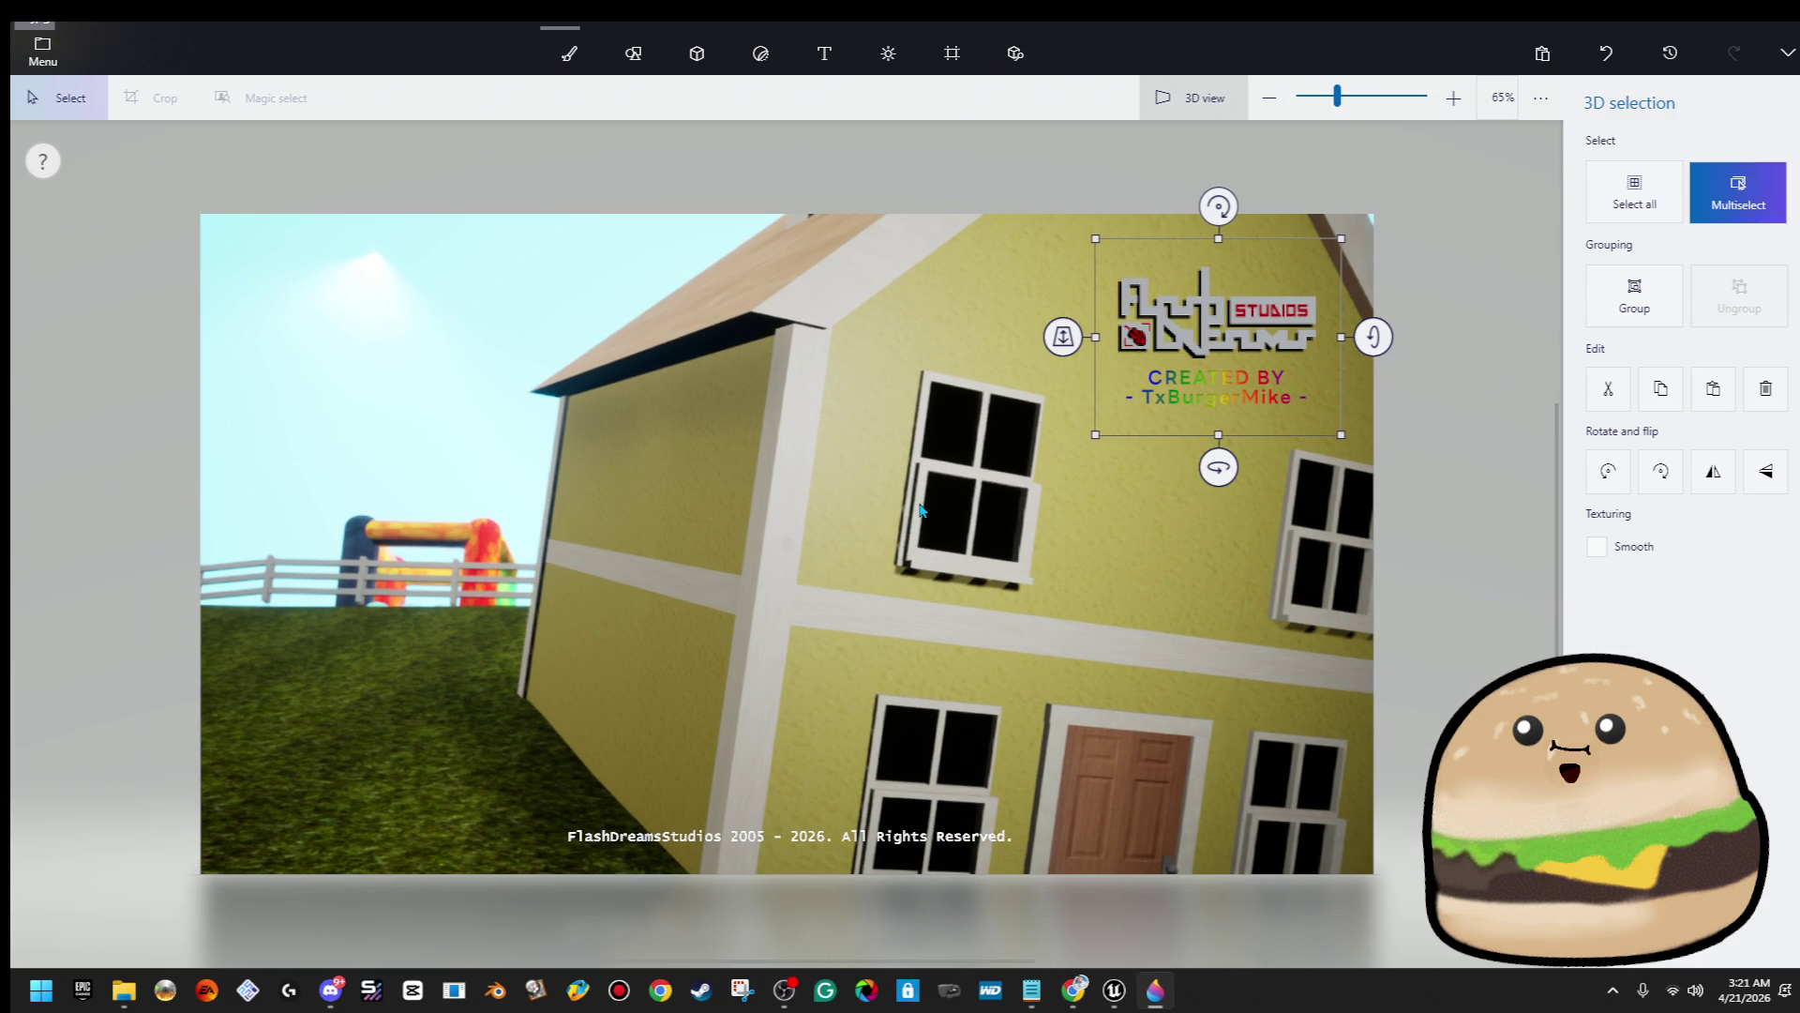
{"action": "left_click", "coordinate": [920, 511]}
{"action": "key", "text": "ctrl+z"}
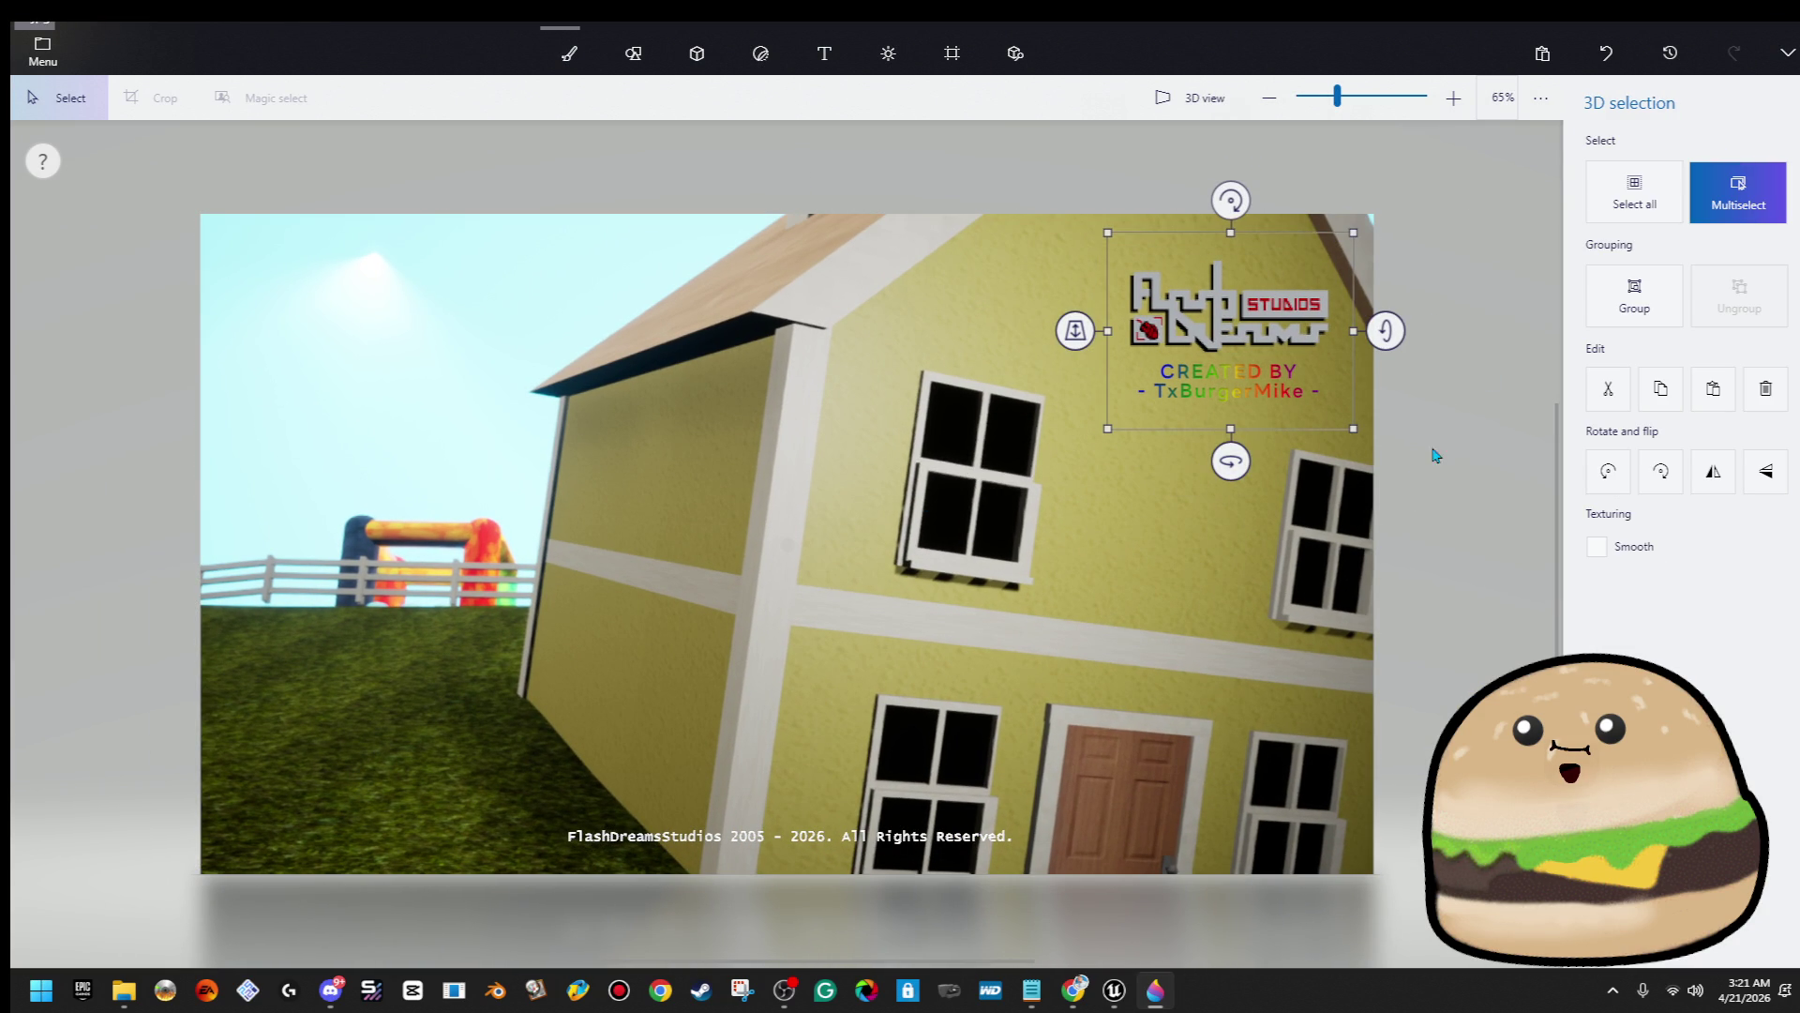
{"action": "key", "text": "ctrl+z"}
{"action": "key", "text": "ctrl+z"}
{"action": "key", "text": "ctrl+z"}
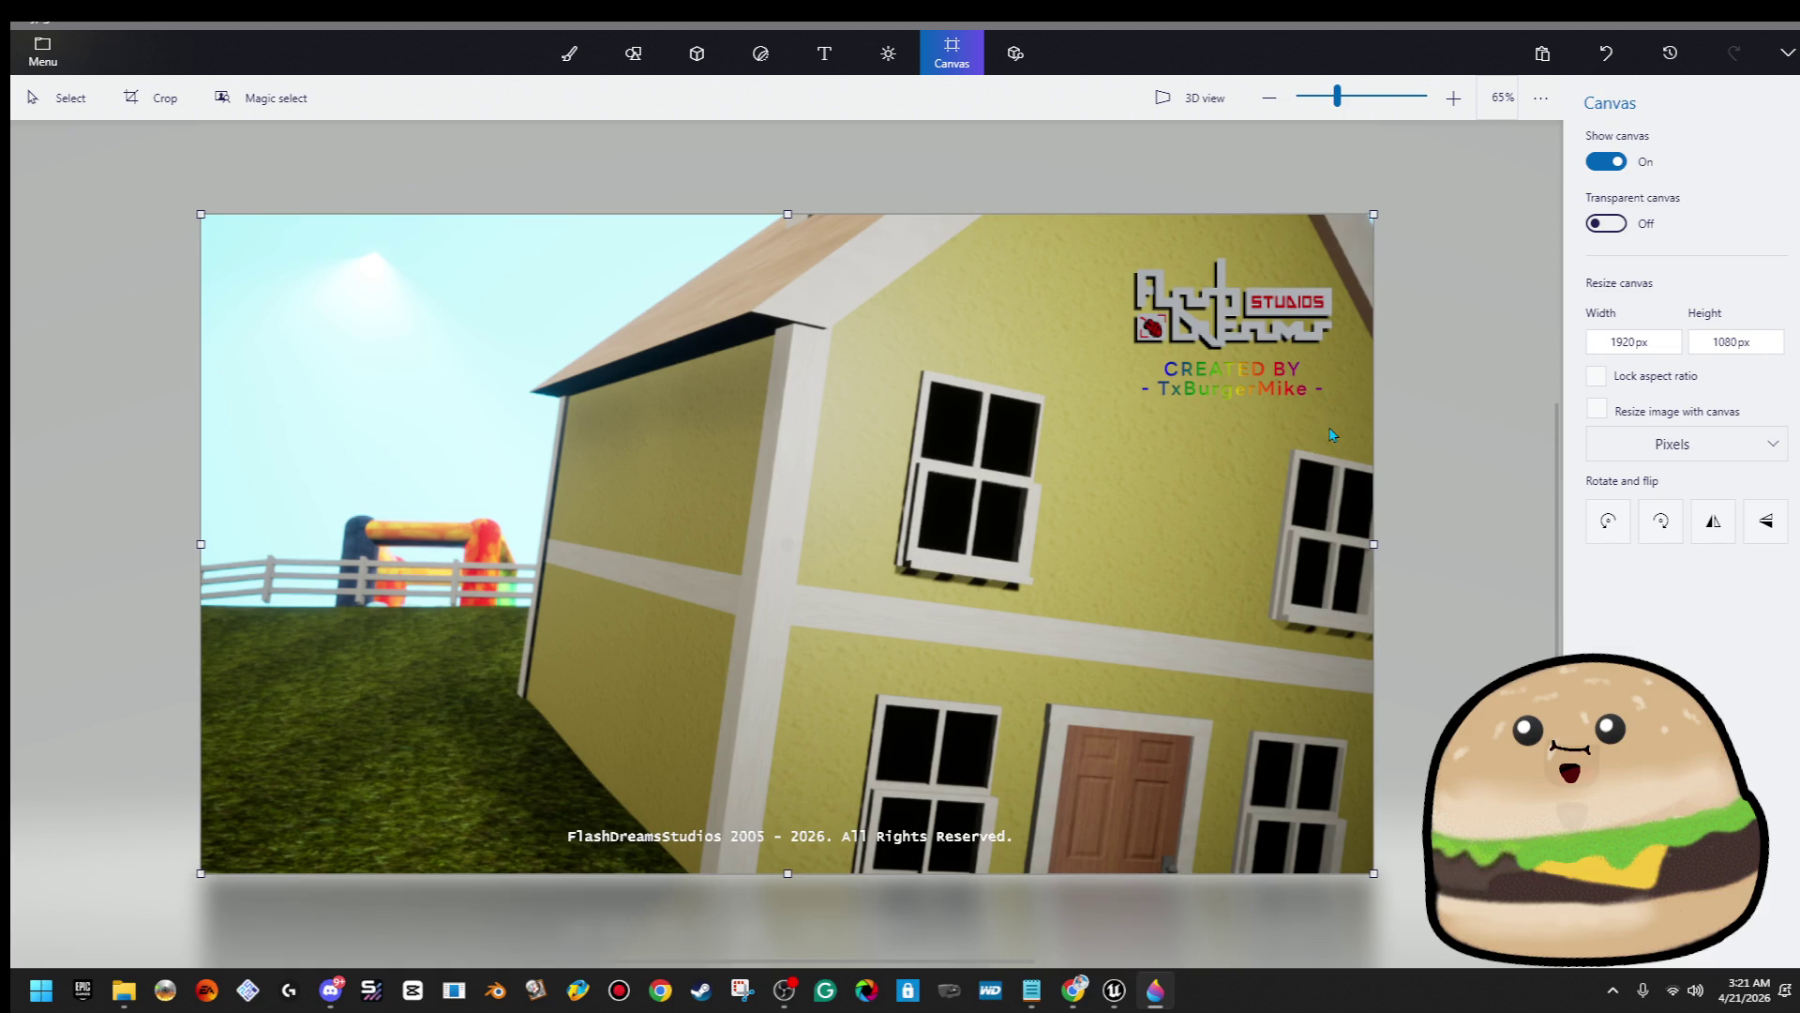
Pull the CREATED BY credit forward in depth and move it up and to the right
{"action": "scroll", "coordinate": [1333, 434], "scroll_direction": "up", "scroll_amount": 10}
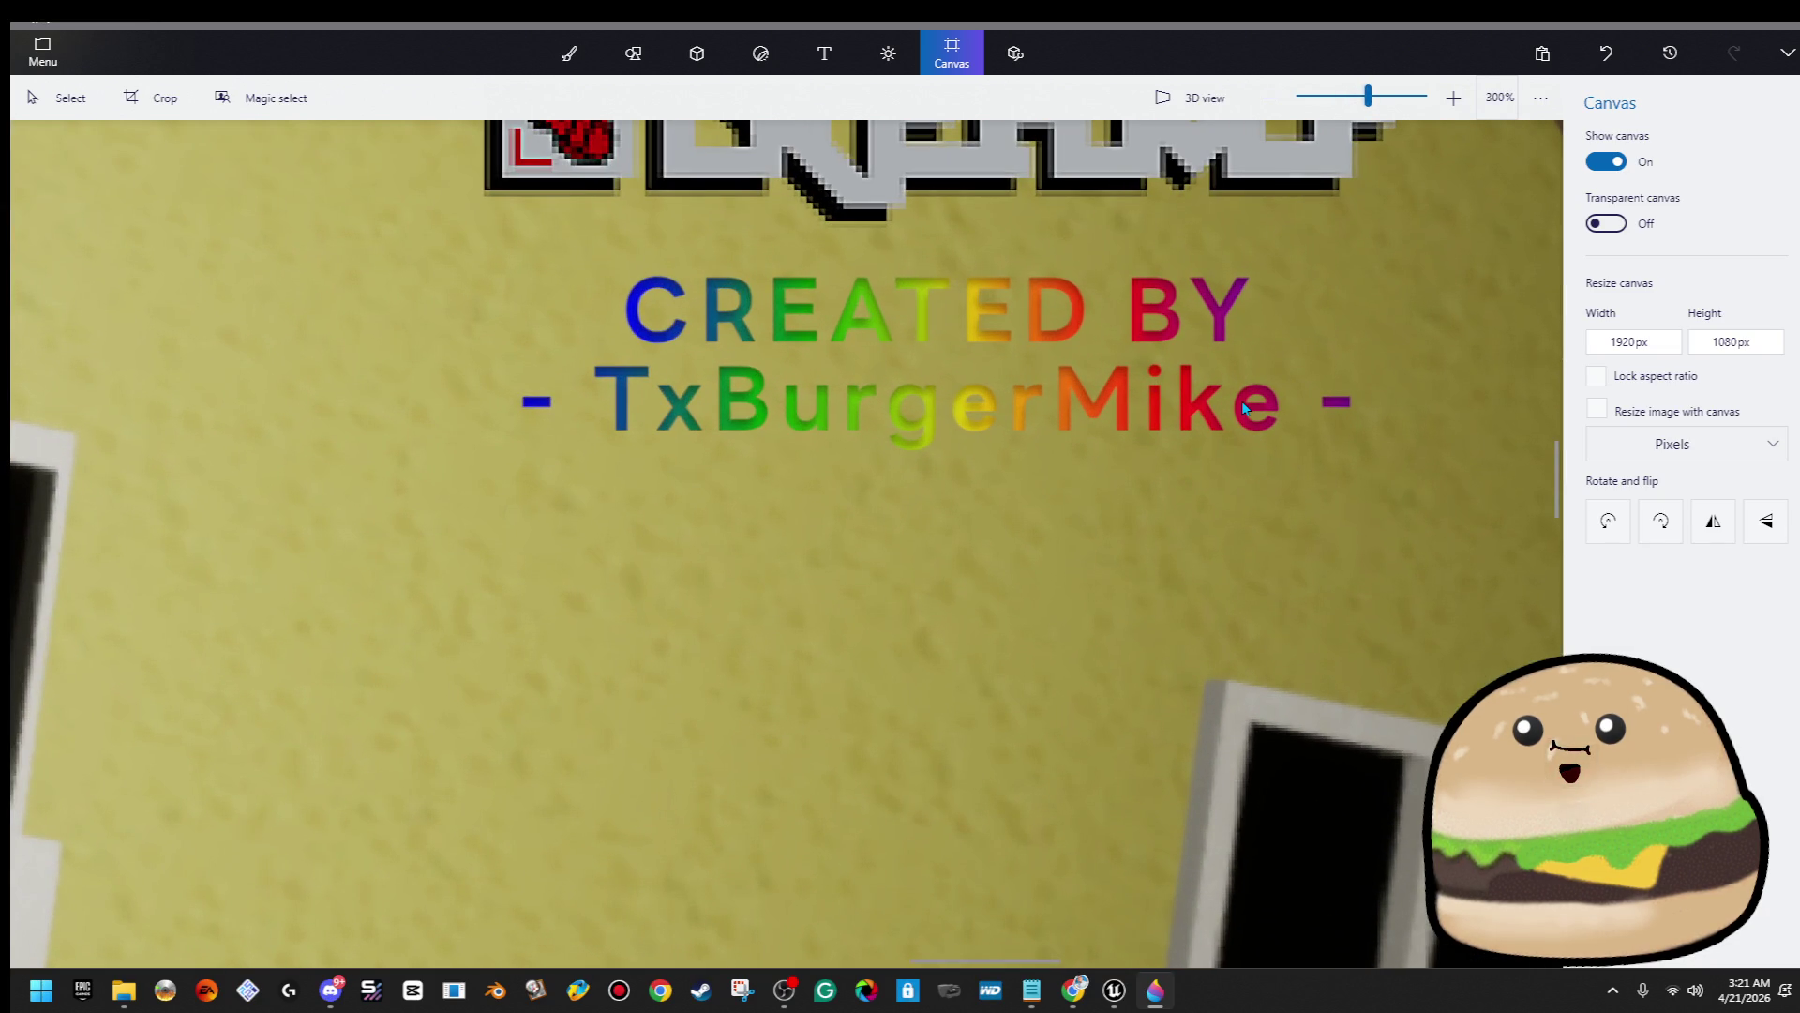
{"action": "left_click", "coordinate": [1242, 401]}
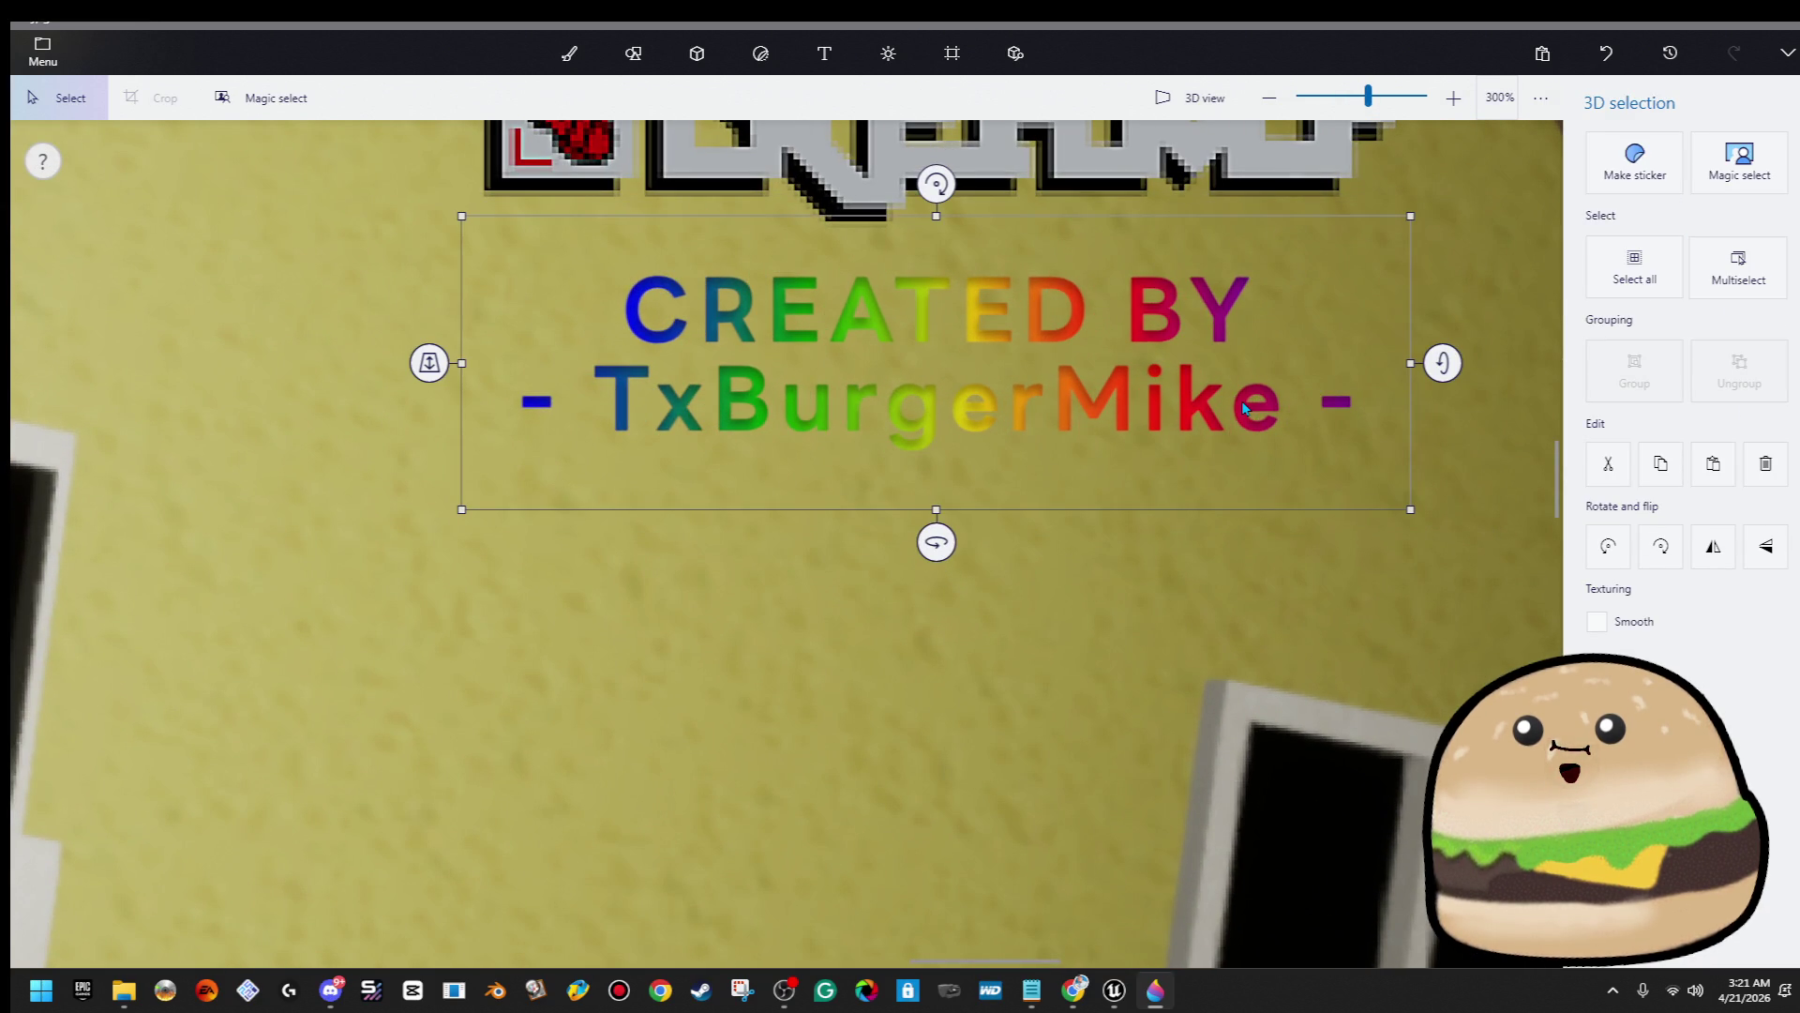
{"action": "left_click_drag", "start_coordinate": [430, 363], "coordinate": [437, 377]}
{"action": "left_click_drag", "start_coordinate": [888, 459], "coordinate": [994, 264]}
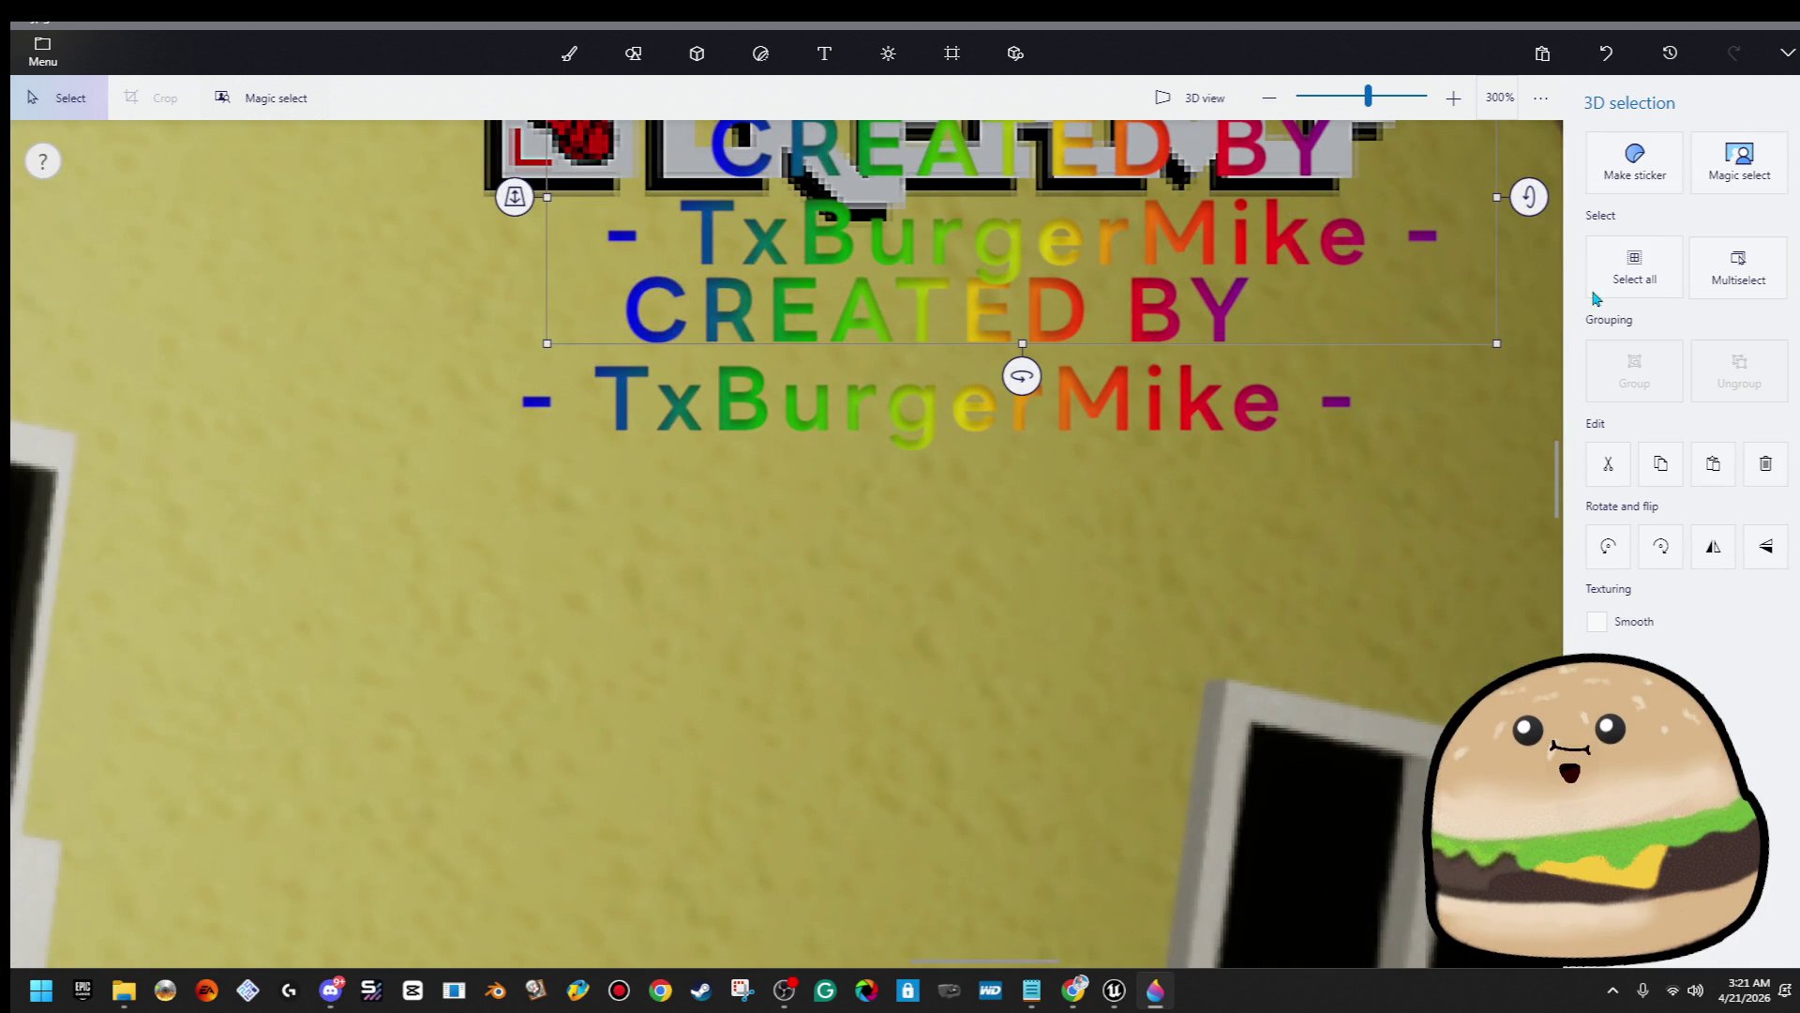
{"action": "left_click", "coordinate": [565, 54]}
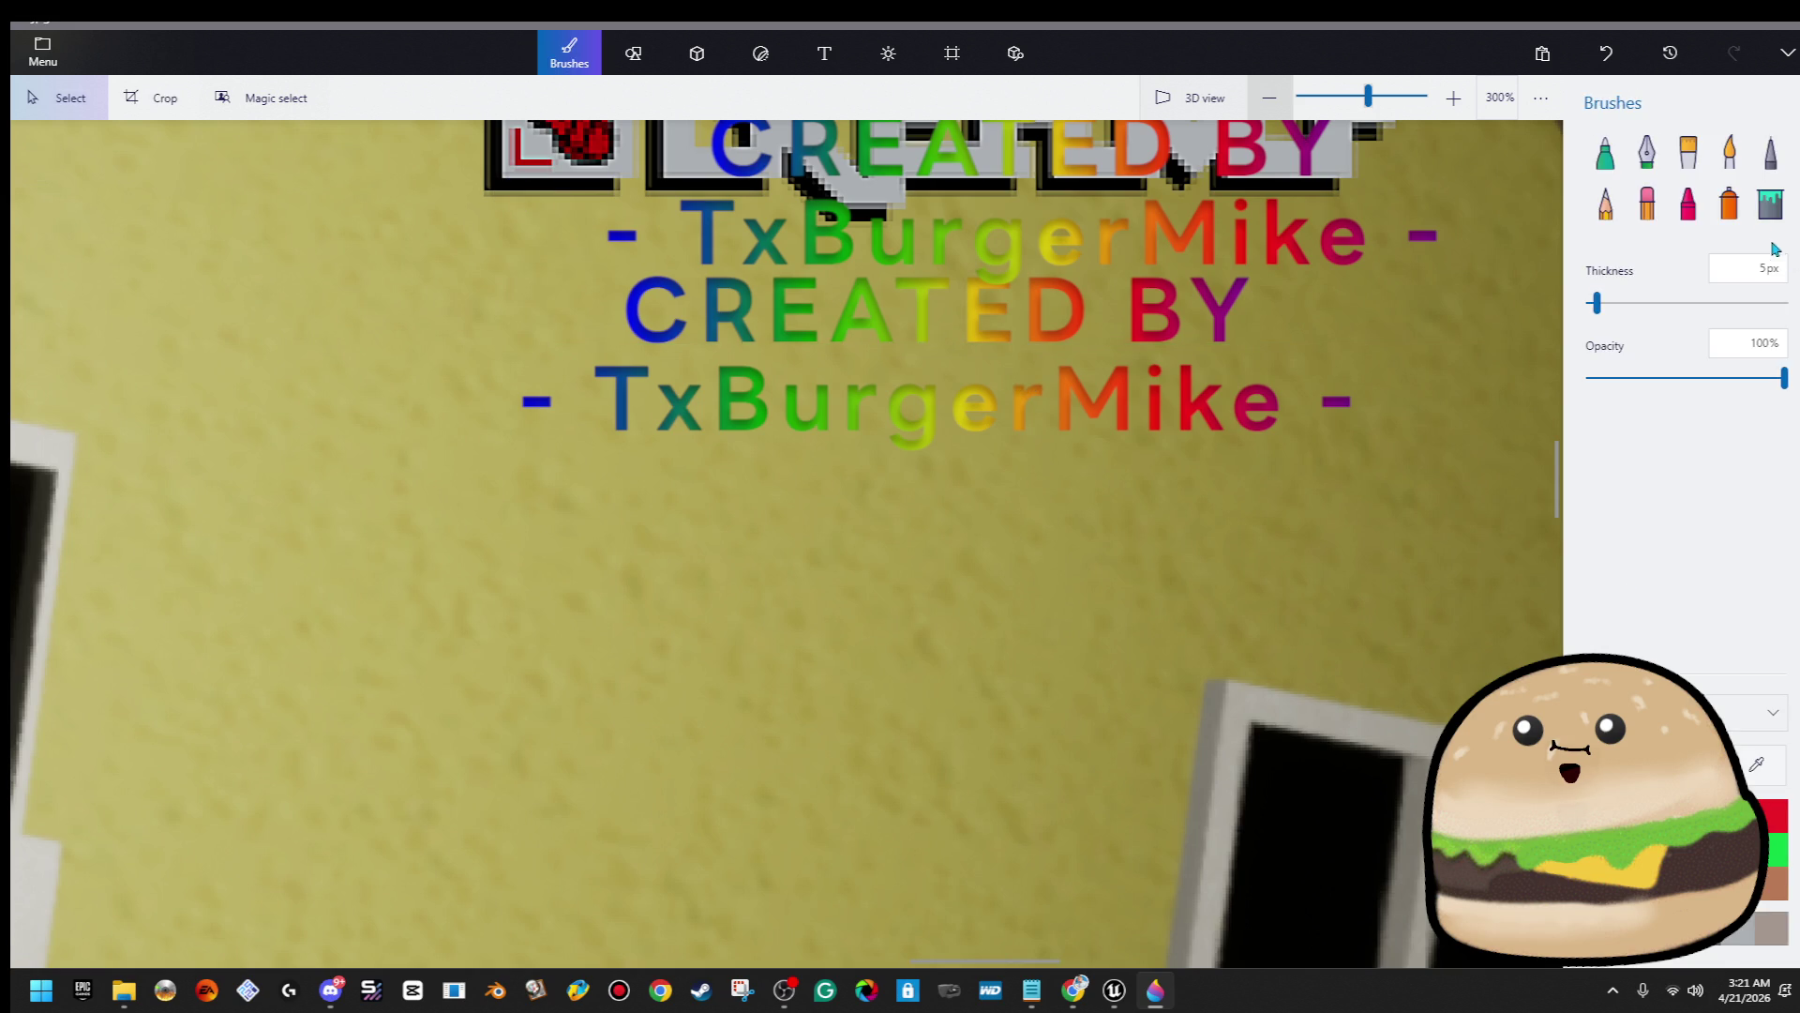
Bucket-fill the stray colours in the TxBurgerMike letters M, e, r, g, u, B, x and T with black
{"action": "left_click", "coordinate": [1771, 204]}
{"action": "scroll", "coordinate": [951, 438], "scroll_direction": "up", "scroll_amount": 1}
{"action": "scroll", "coordinate": [951, 438], "scroll_direction": "up", "scroll_amount": 1}
{"action": "left_click", "coordinate": [1189, 322]}
{"action": "scroll", "coordinate": [1012, 359], "scroll_direction": "up", "scroll_amount": 1}
{"action": "left_click", "coordinate": [947, 384]}
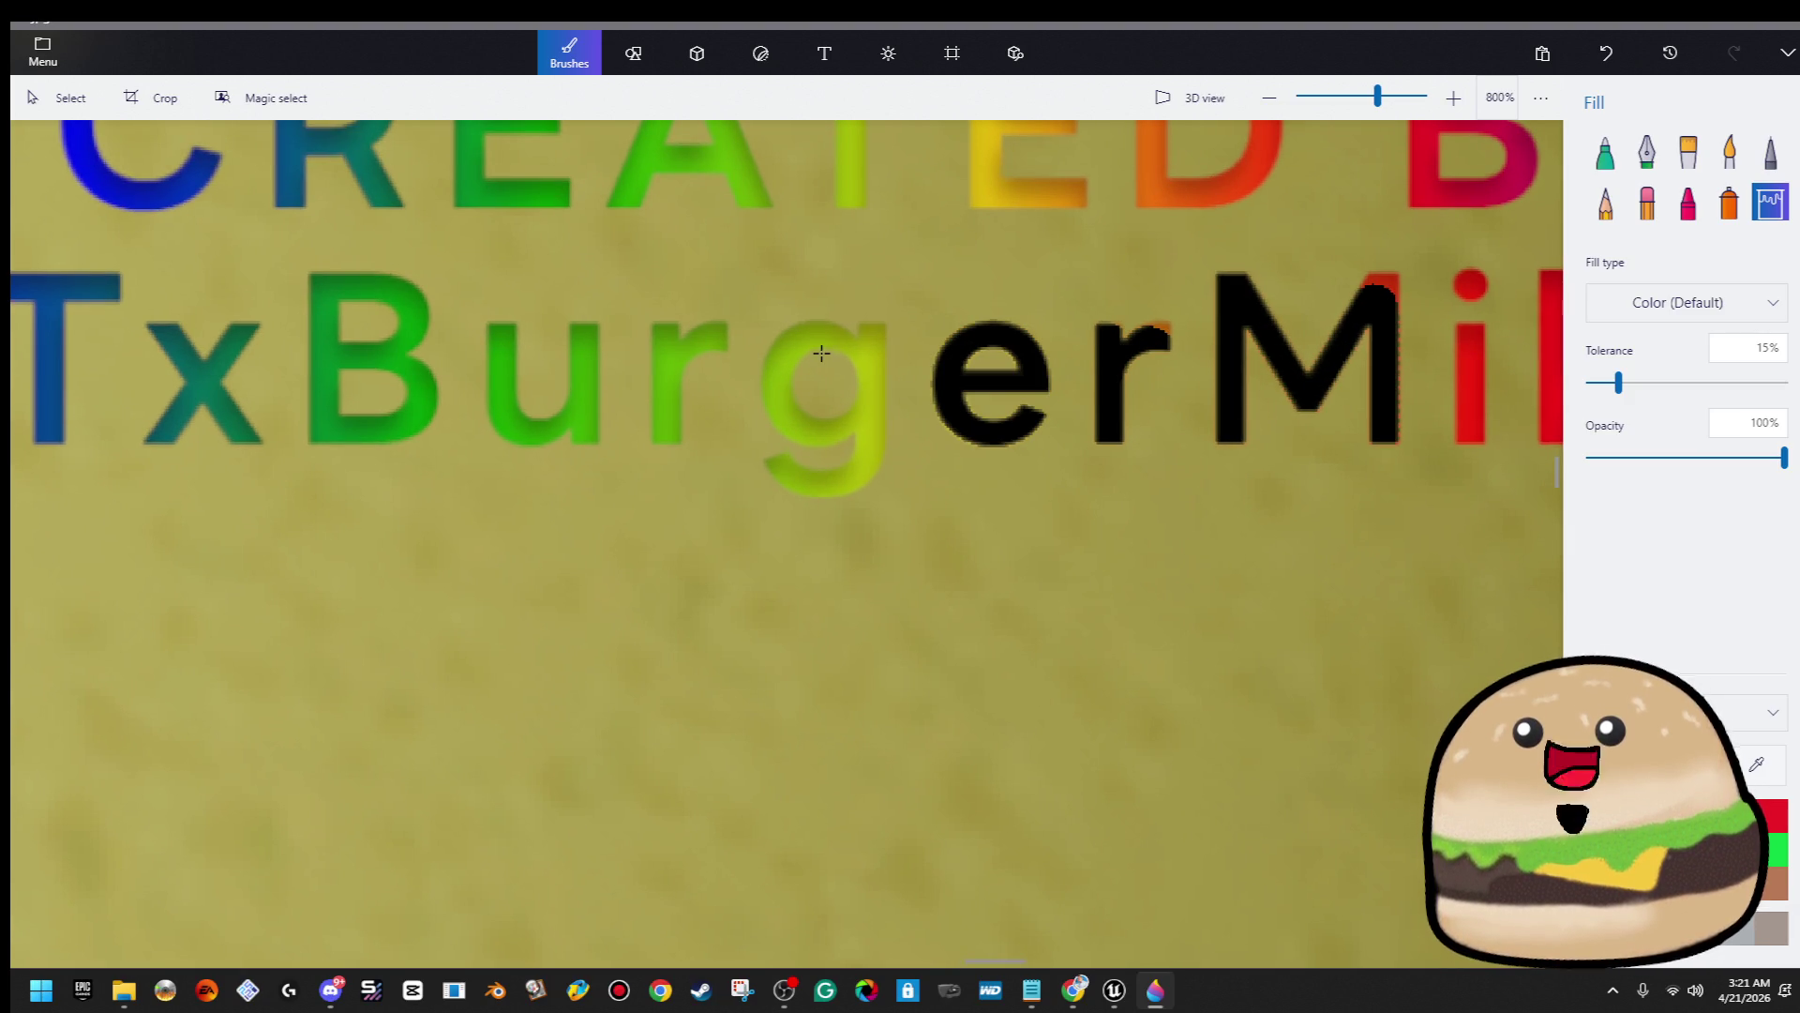
{"action": "left_click", "coordinate": [686, 340]}
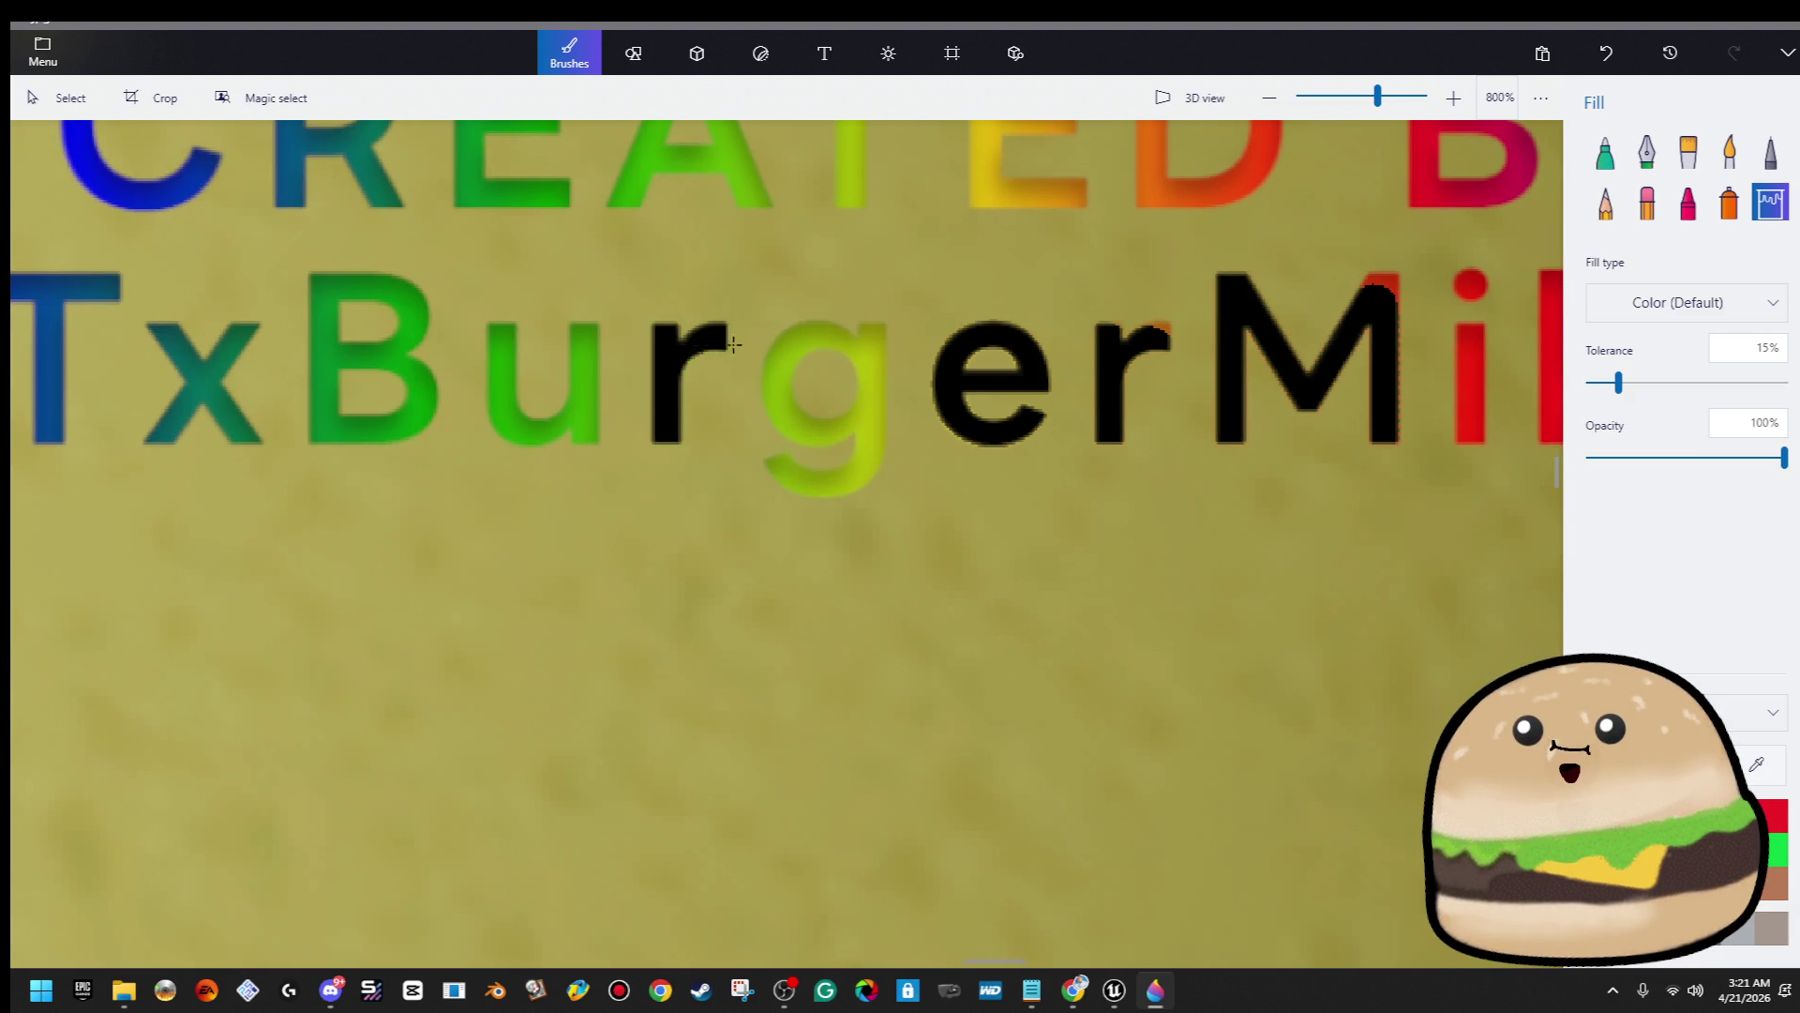
{"action": "left_click", "coordinate": [812, 345]}
{"action": "left_click", "coordinate": [585, 354]}
{"action": "left_click", "coordinate": [389, 361]}
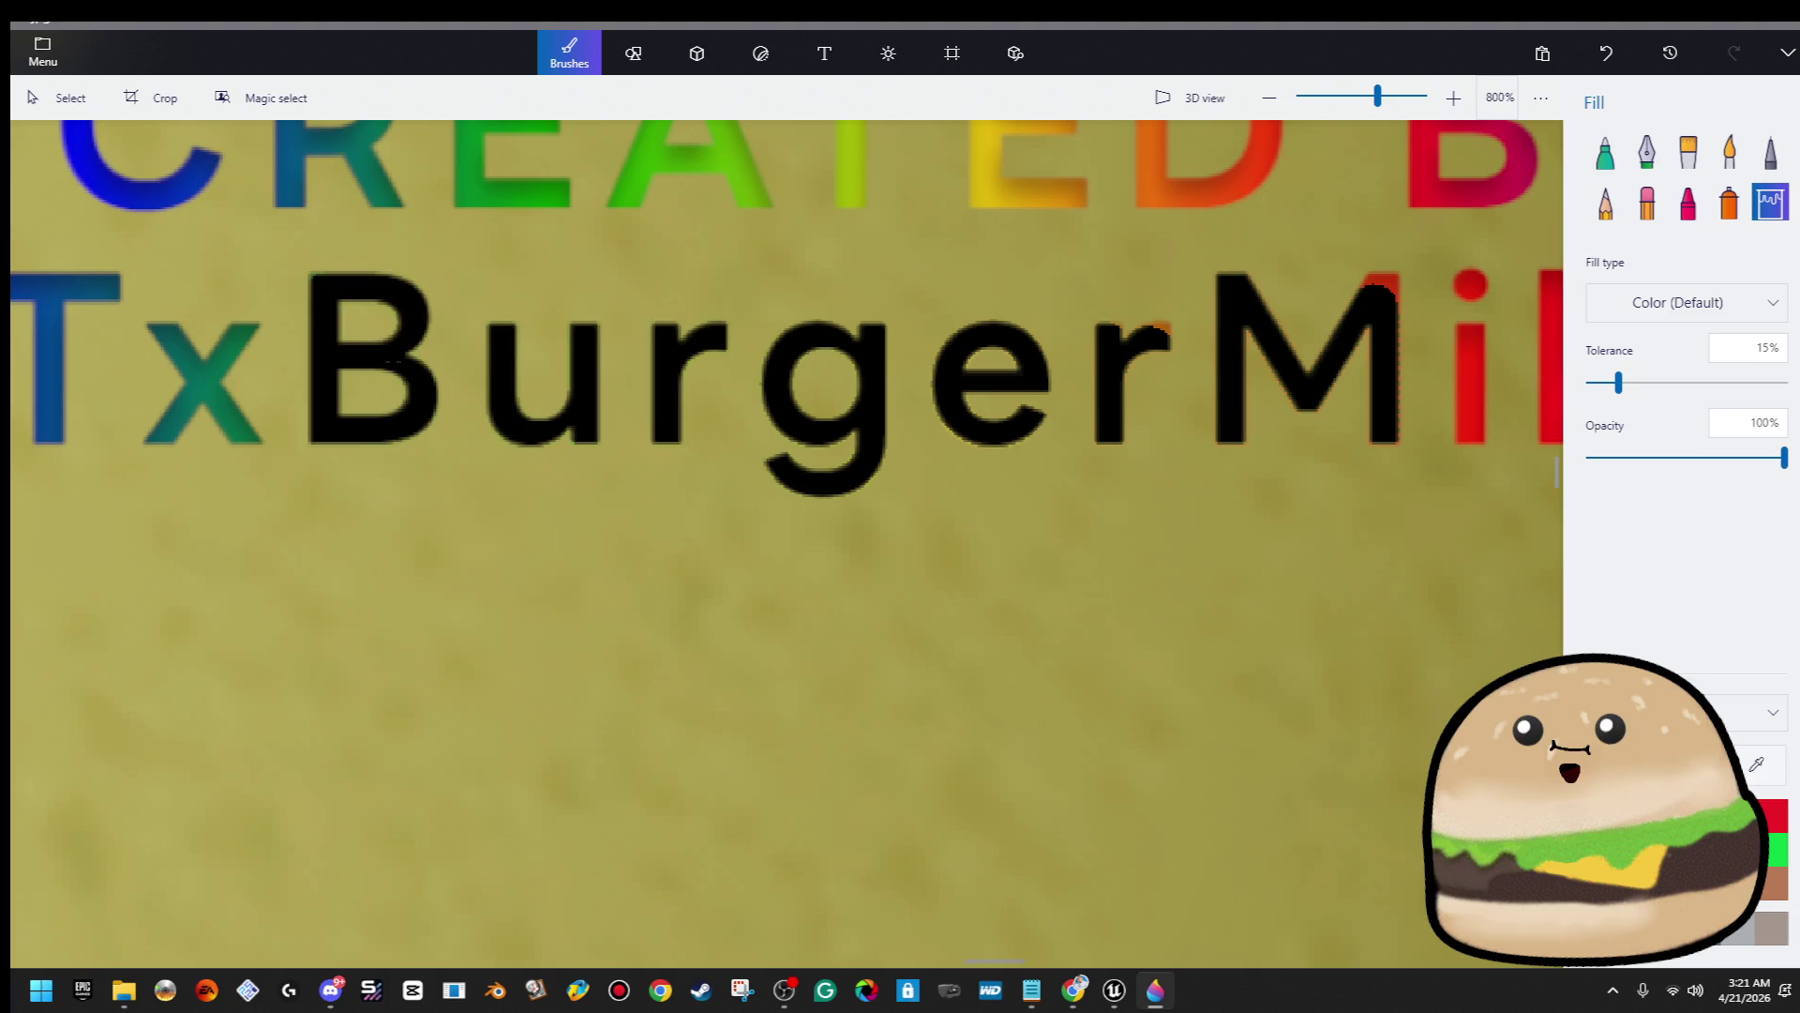
{"action": "left_click", "coordinate": [212, 367]}
{"action": "left_click", "coordinate": [57, 290]}
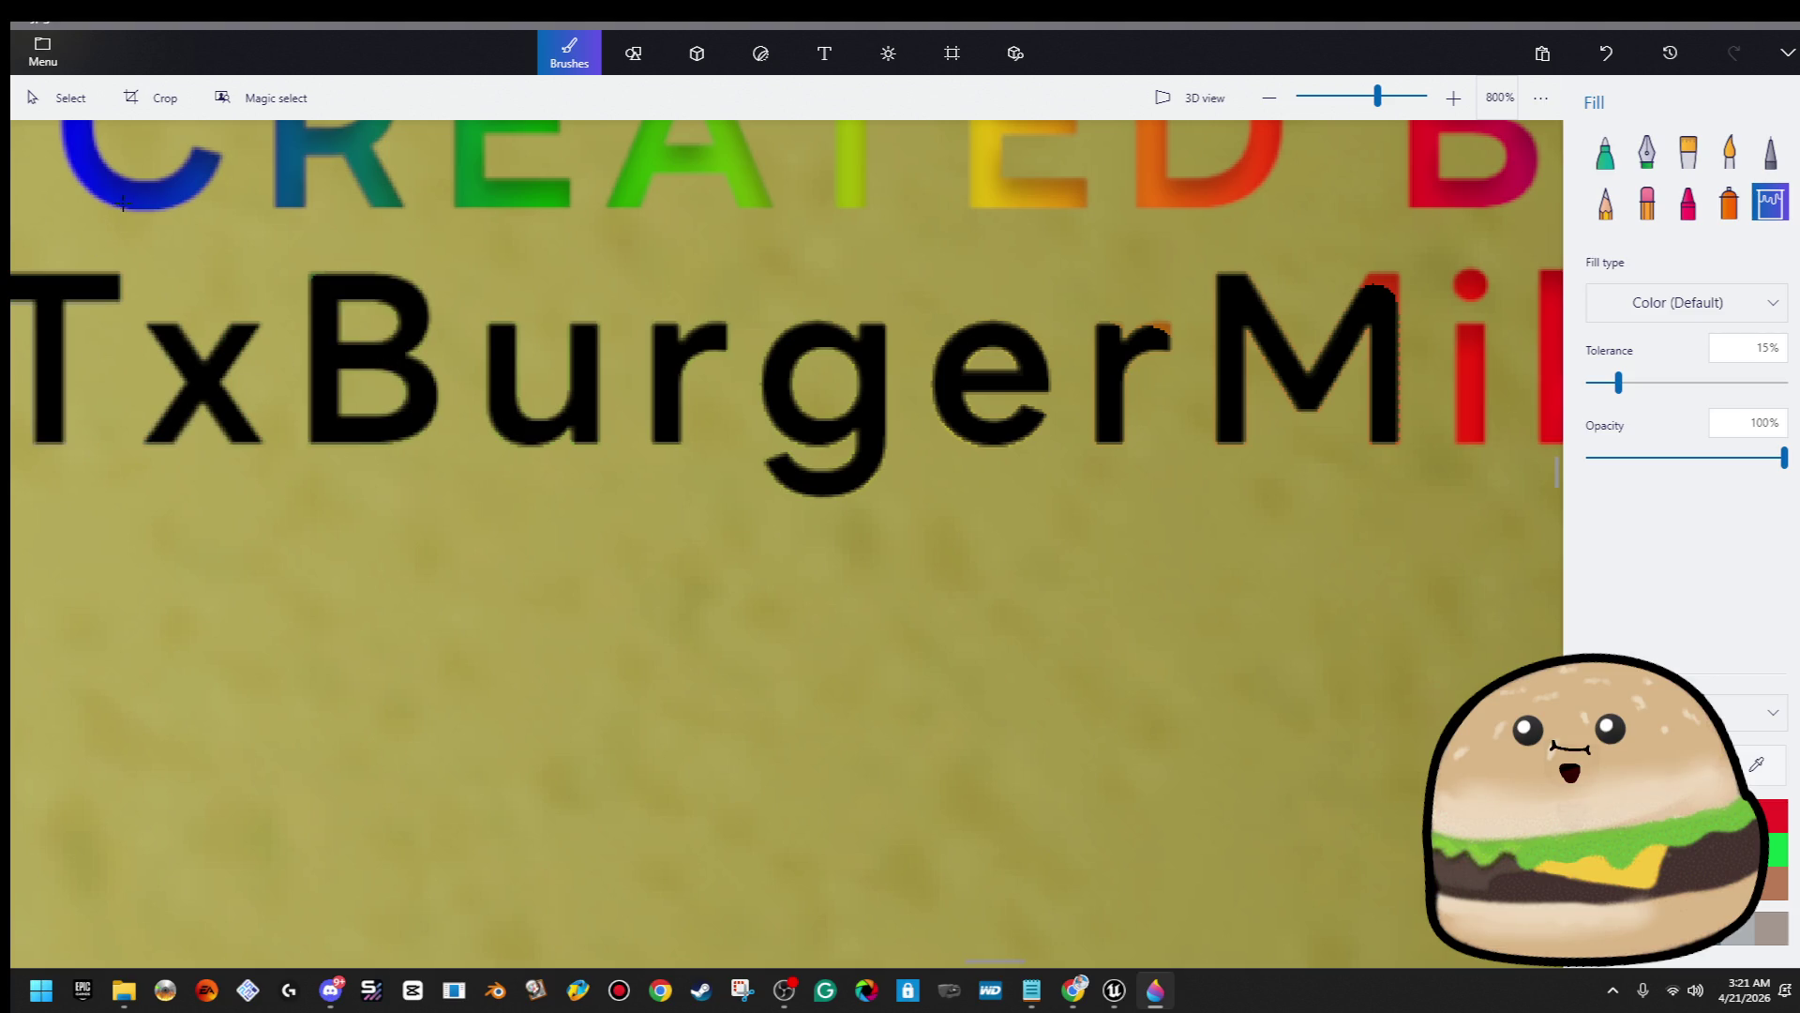
Fill each letter of CREATED black
{"action": "left_click", "coordinate": [122, 197]}
{"action": "left_click", "coordinate": [288, 150]}
{"action": "left_click", "coordinate": [469, 167]}
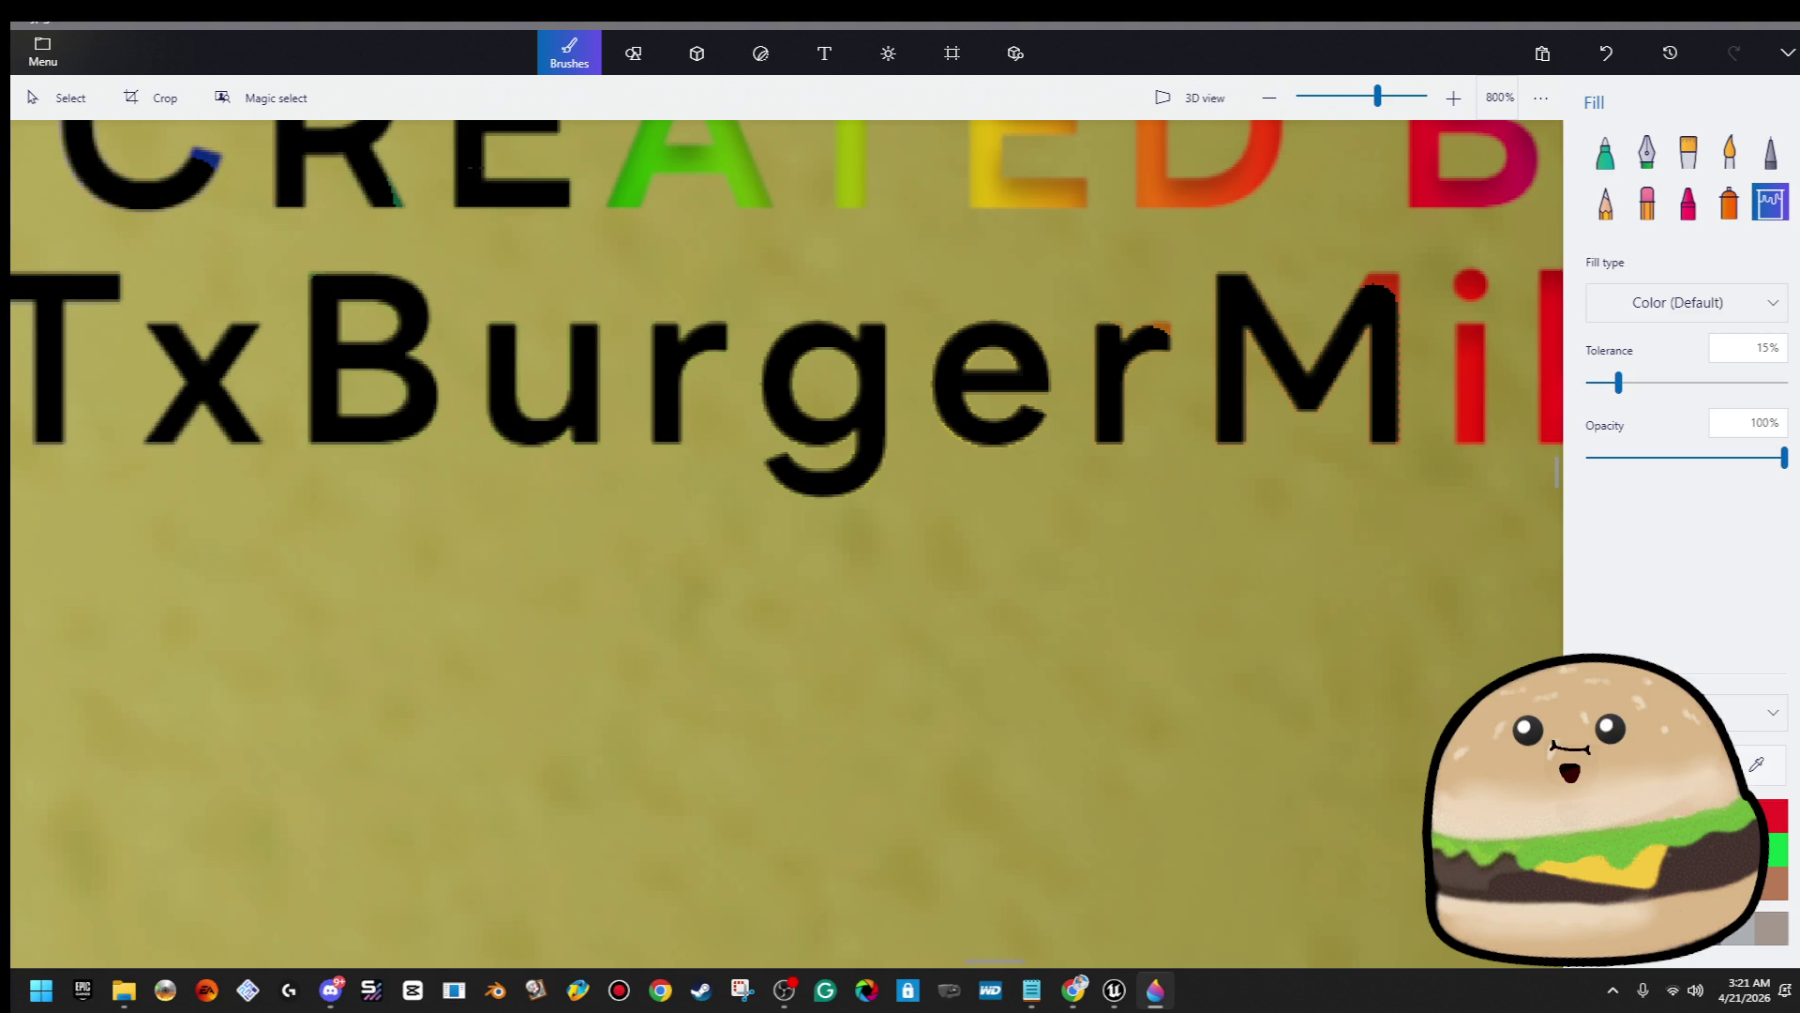
{"action": "left_click", "coordinate": [706, 161]}
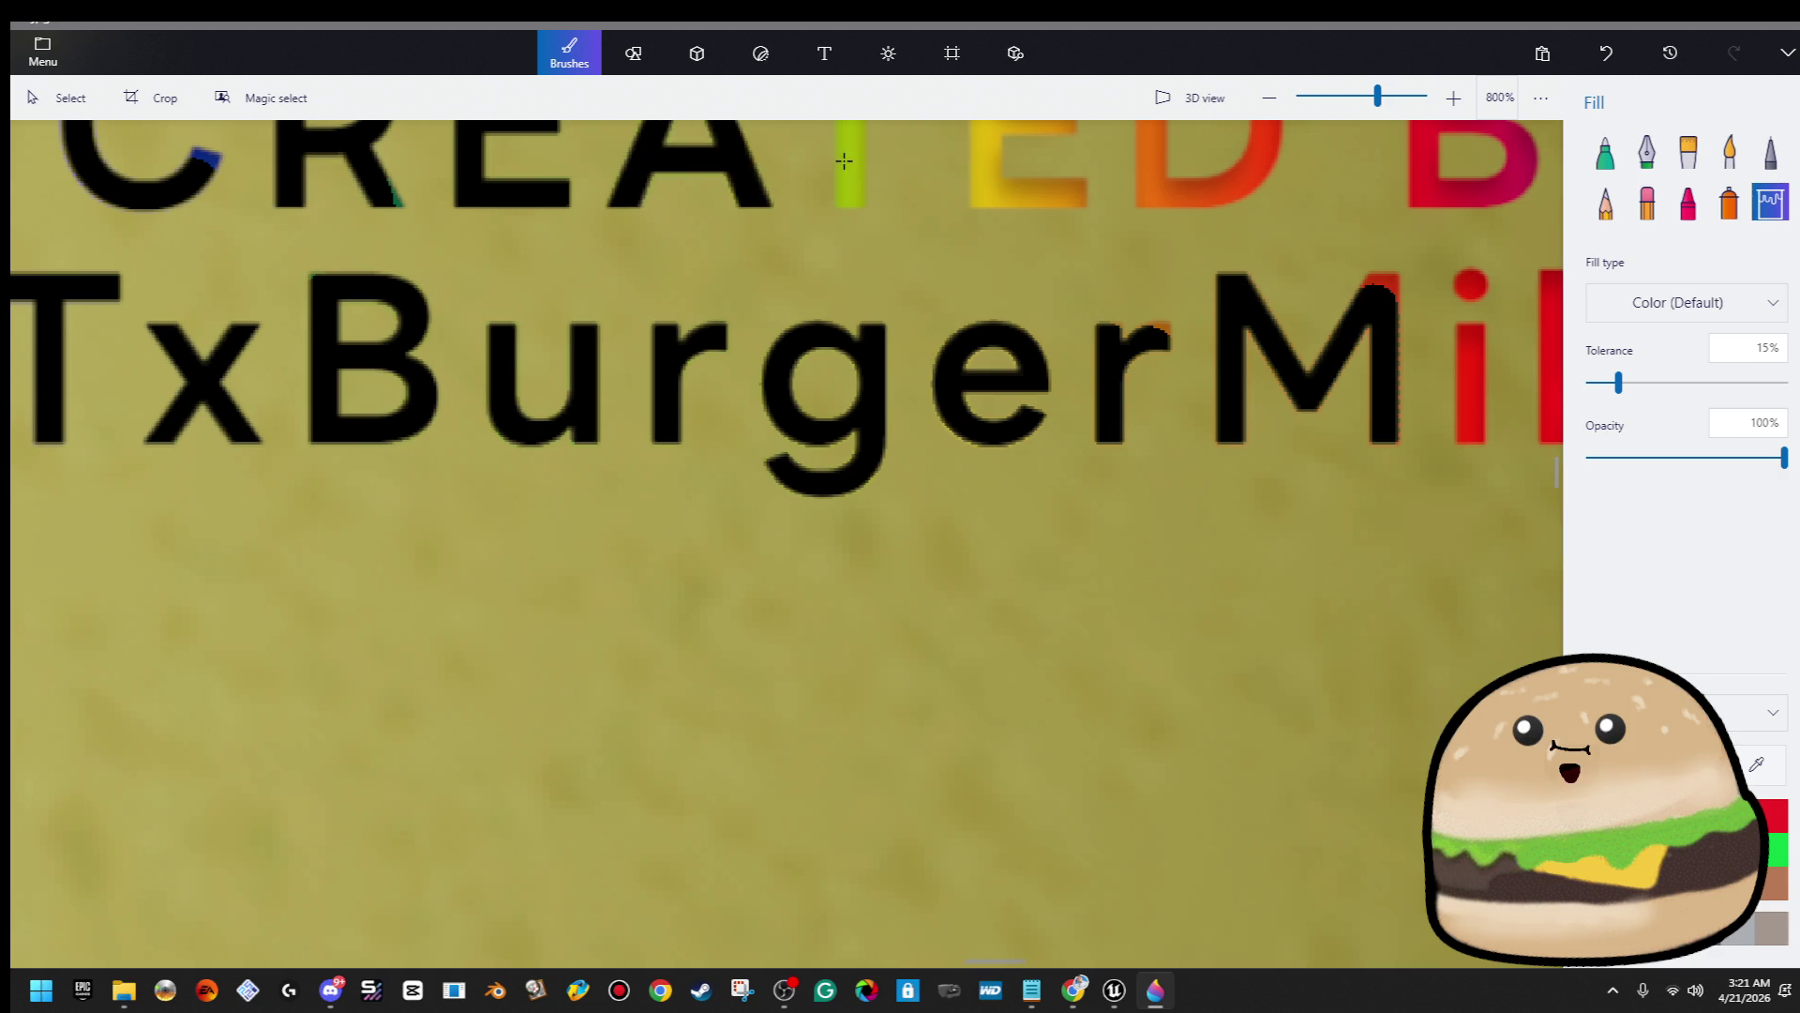
{"action": "left_click", "coordinate": [986, 175]}
{"action": "left_click", "coordinate": [1181, 188]}
Fill B and Y in BY, plus the final e, k and i, black
{"action": "scroll", "coordinate": [807, 273], "scroll_direction": "right", "scroll_amount": 8}
{"action": "scroll", "coordinate": [575, 406], "scroll_direction": "up", "scroll_amount": 3}
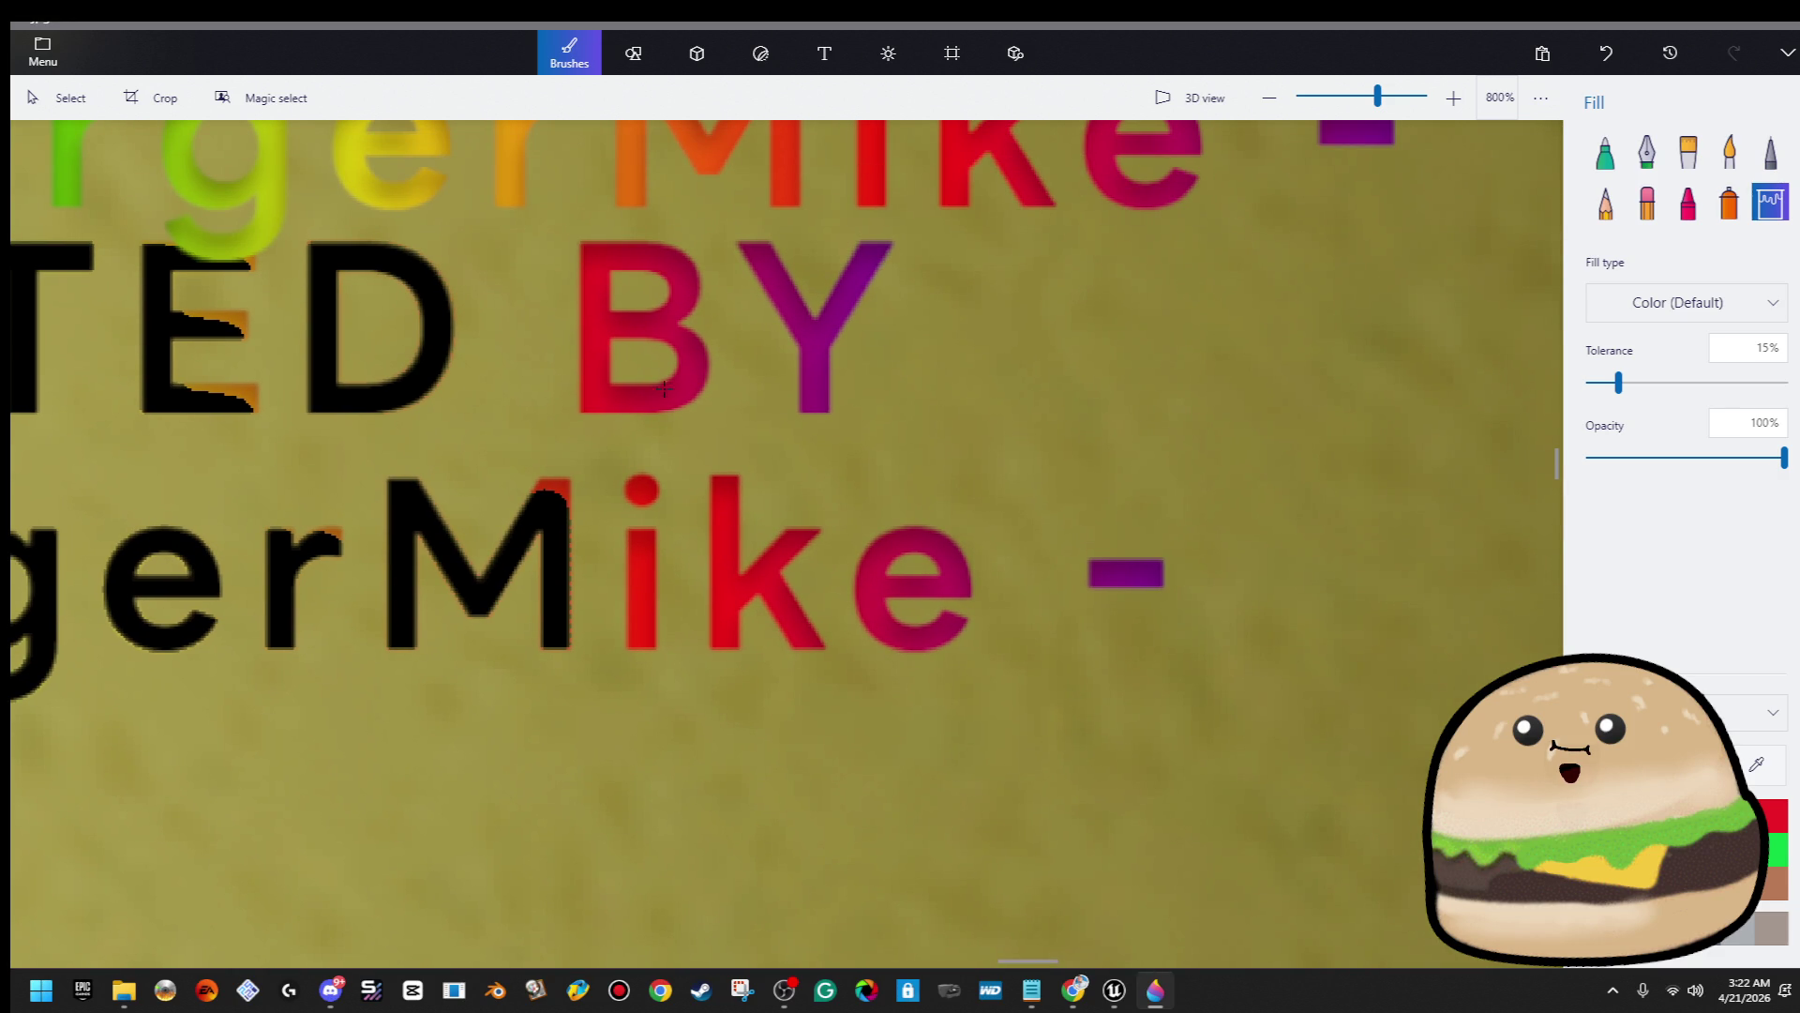
{"action": "left_click", "coordinate": [681, 380]}
{"action": "left_click", "coordinate": [807, 348]}
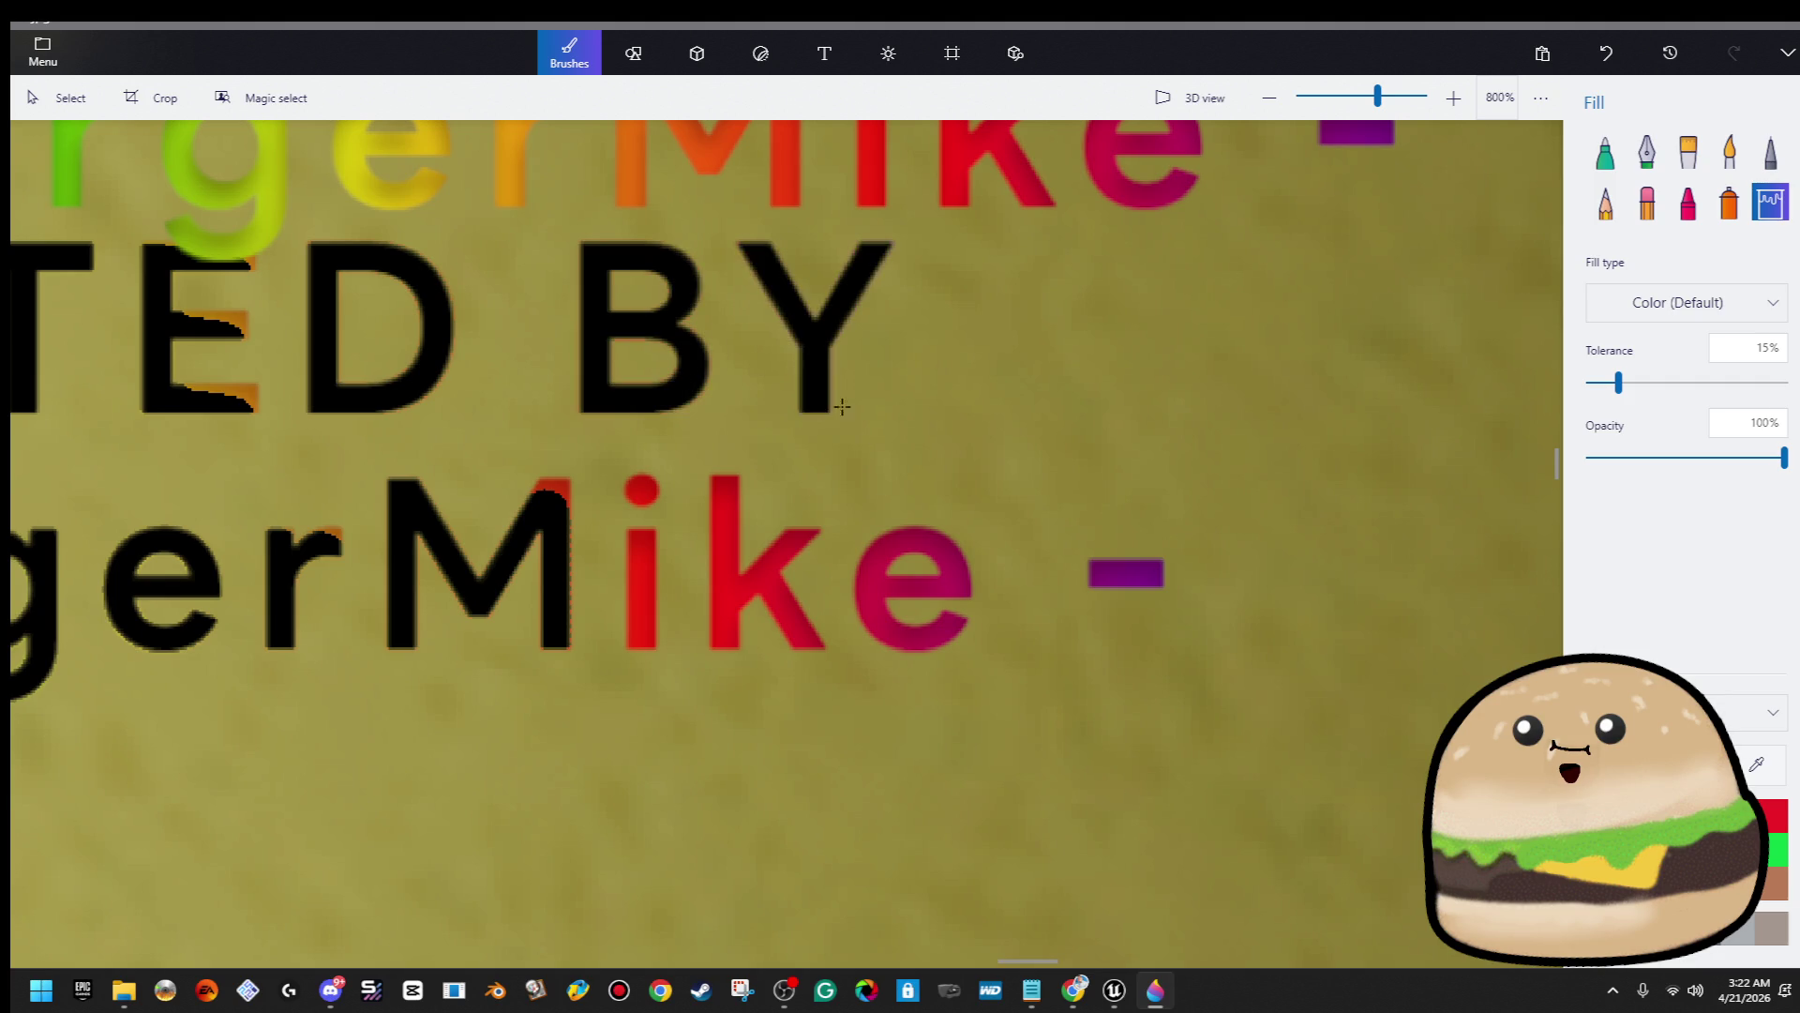
{"action": "left_click", "coordinate": [928, 573]}
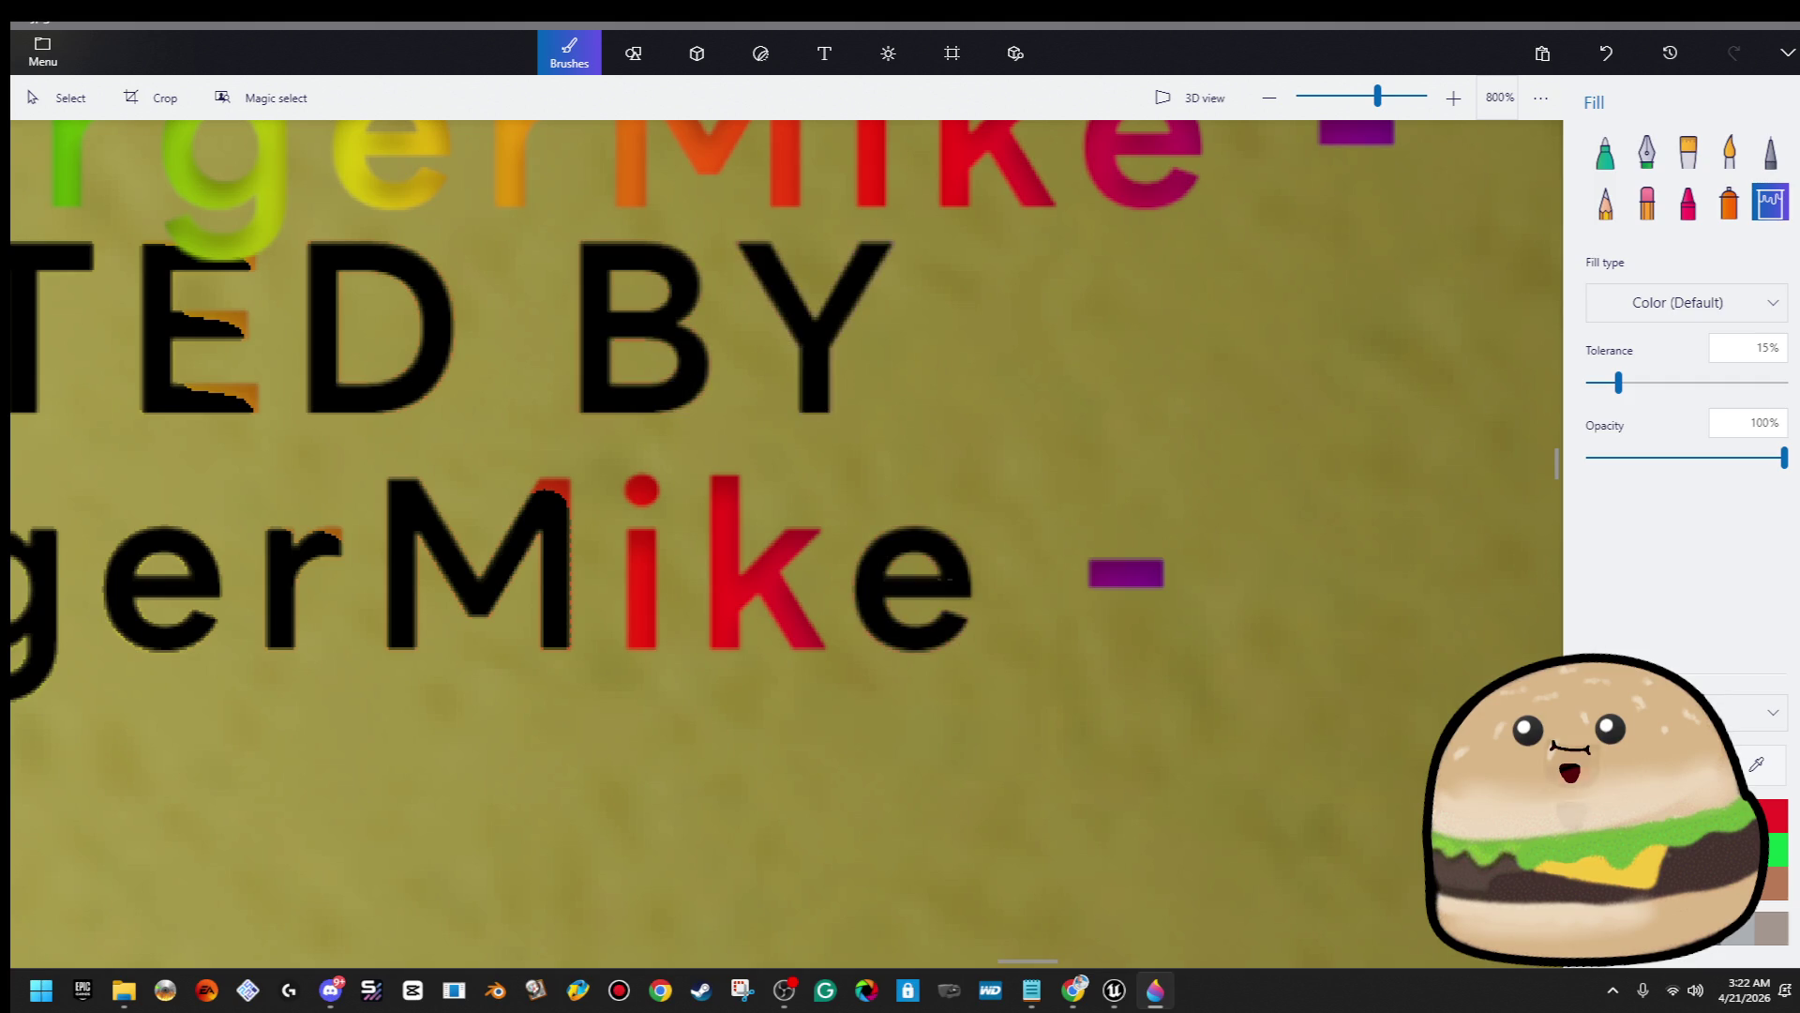
{"action": "left_click", "coordinate": [750, 566]}
{"action": "left_click", "coordinate": [650, 573]}
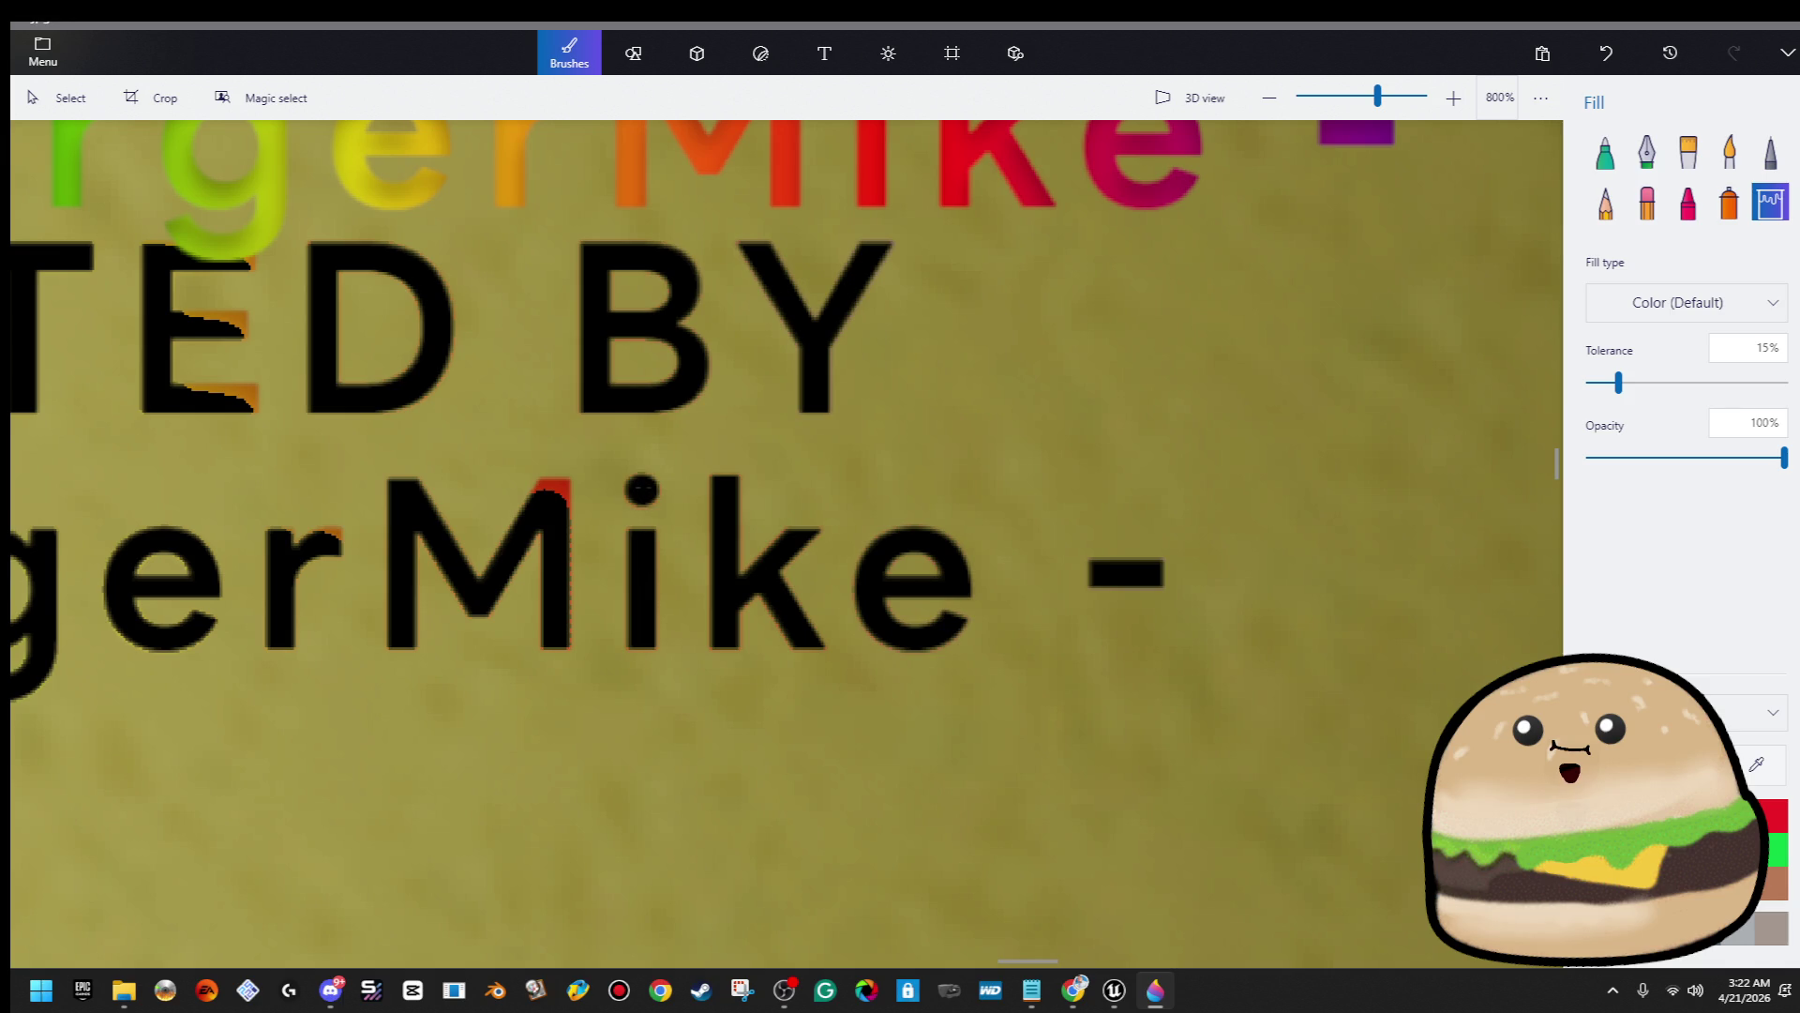
{"action": "scroll", "coordinate": [403, 356], "scroll_direction": "left", "scroll_amount": 10}
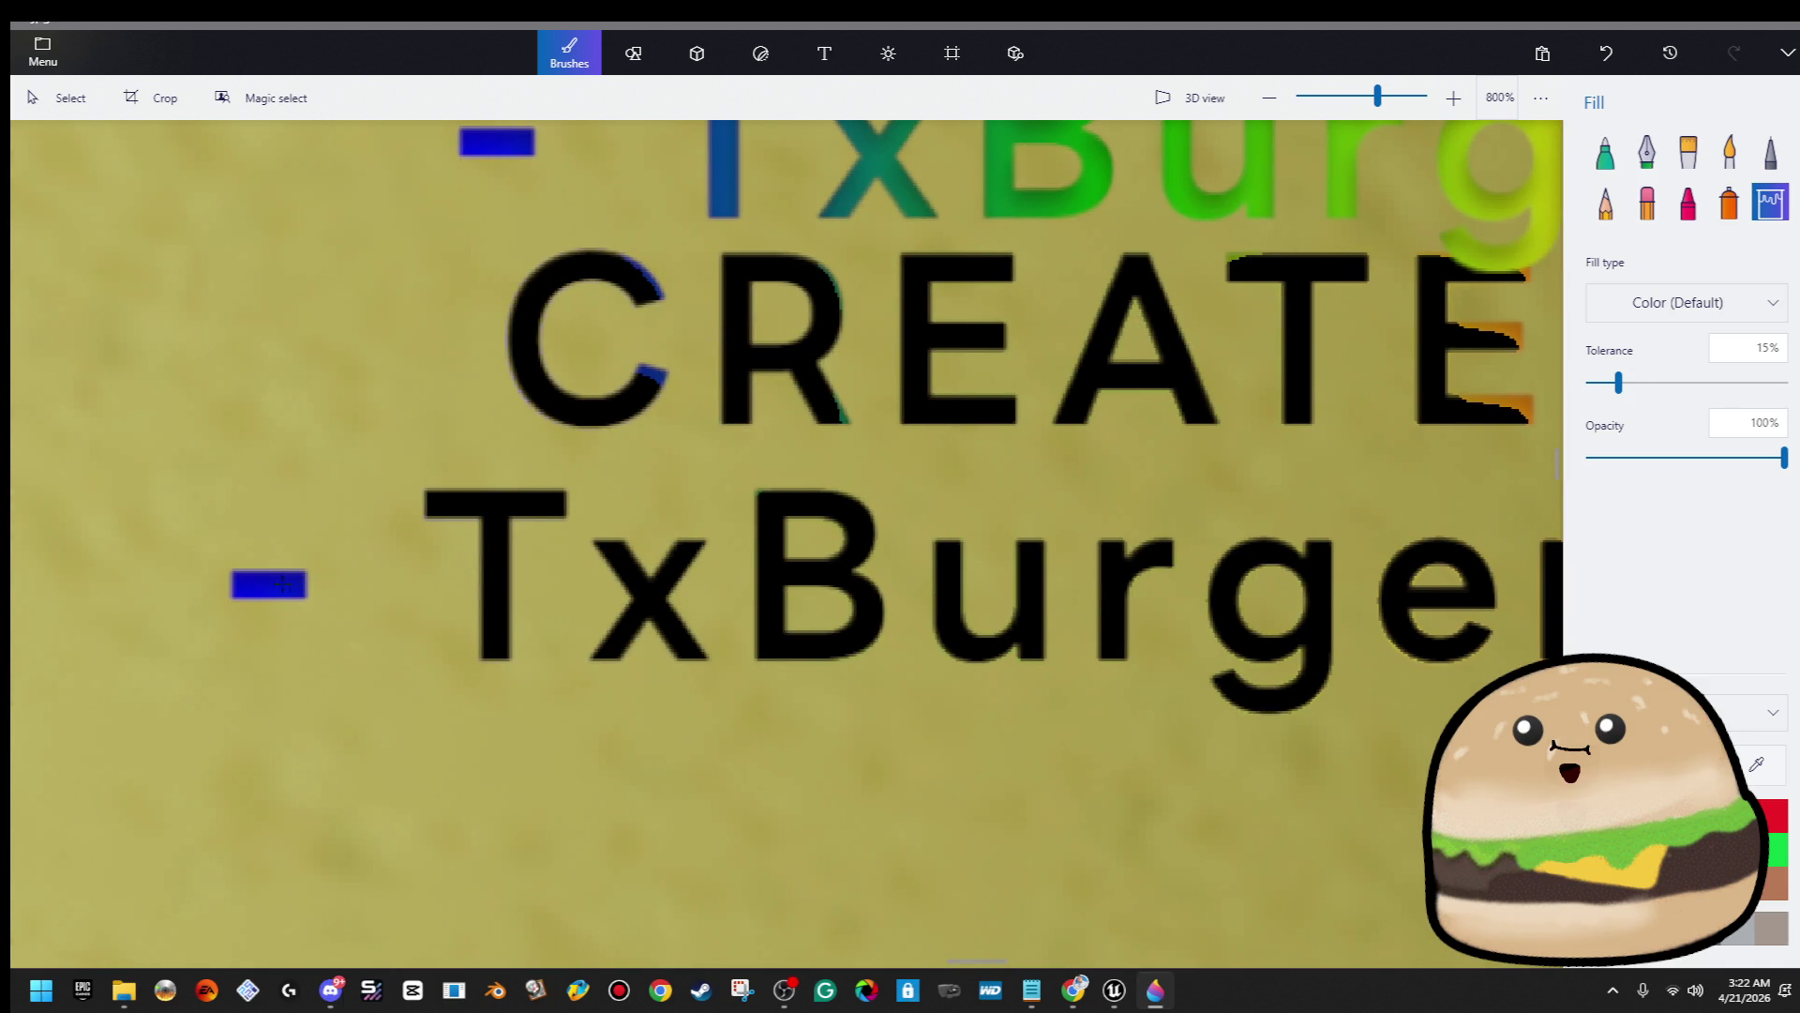
{"action": "scroll", "coordinate": [860, 435], "scroll_direction": "down", "scroll_amount": 5}
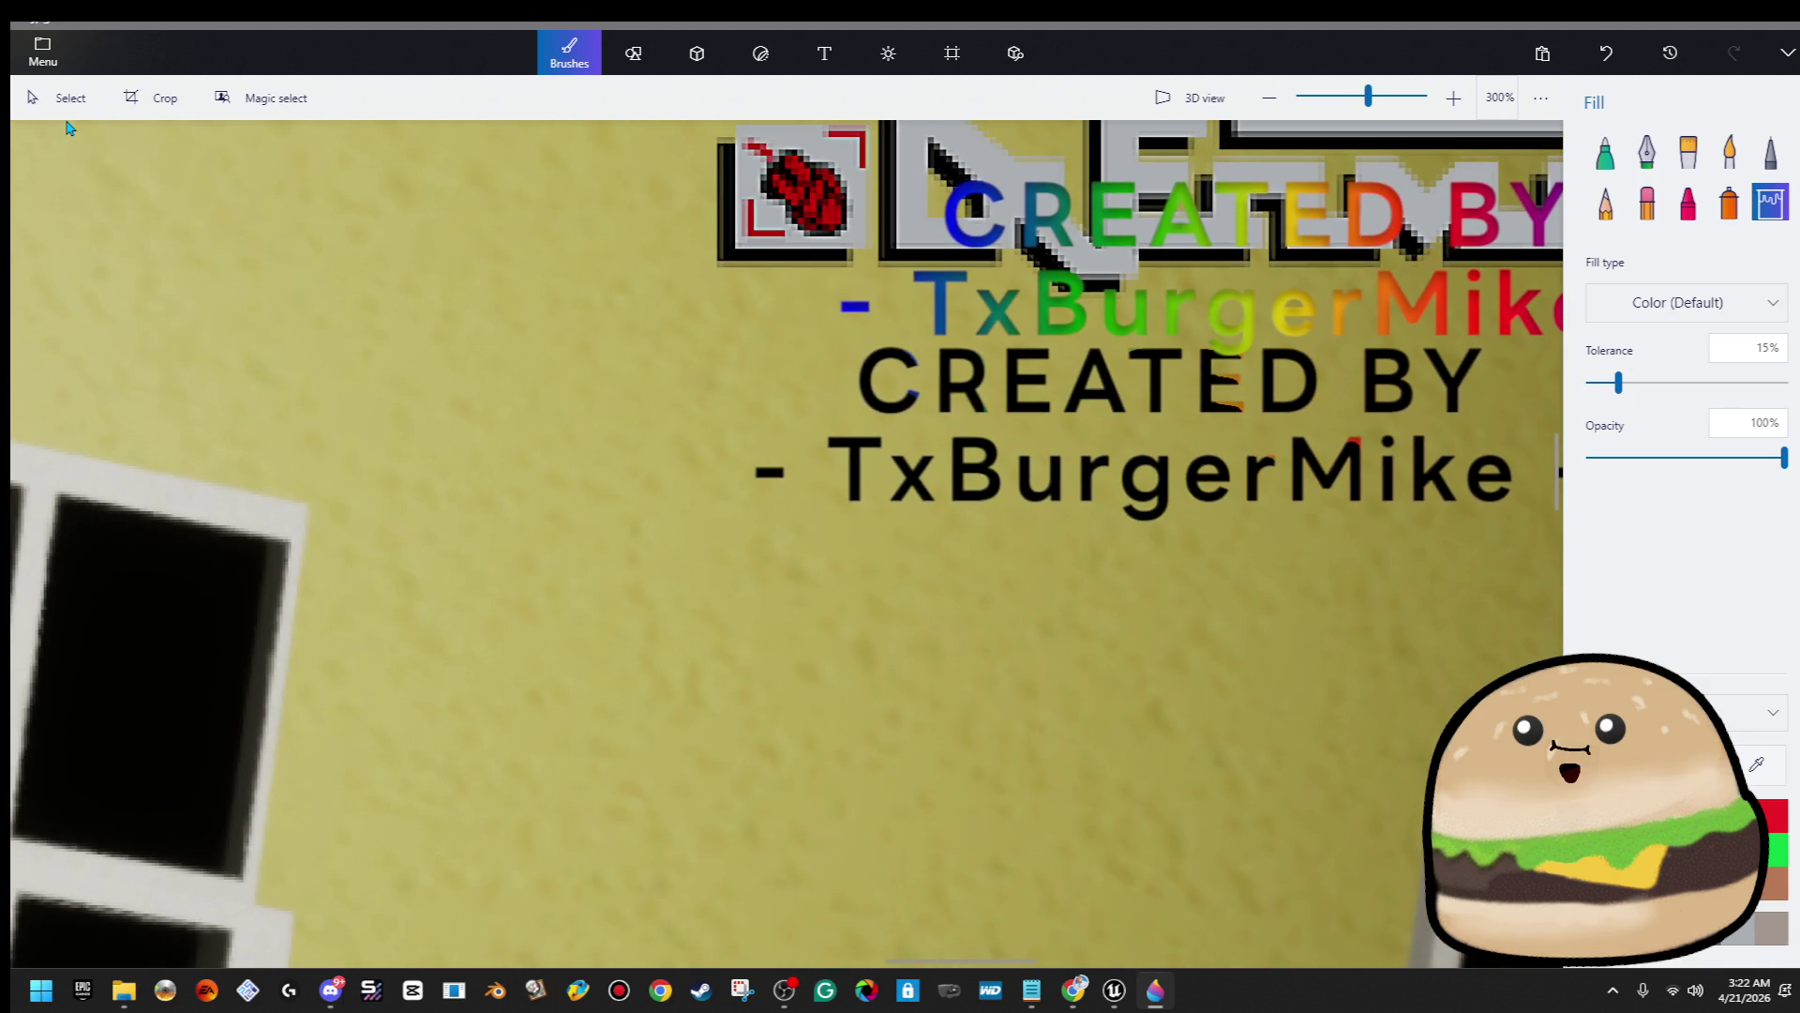
Drag the rainbow credit text down onto the black copy like a drop shadow
{"action": "left_click", "coordinate": [65, 101]}
{"action": "left_click_drag", "start_coordinate": [1060, 237], "coordinate": [975, 384]}
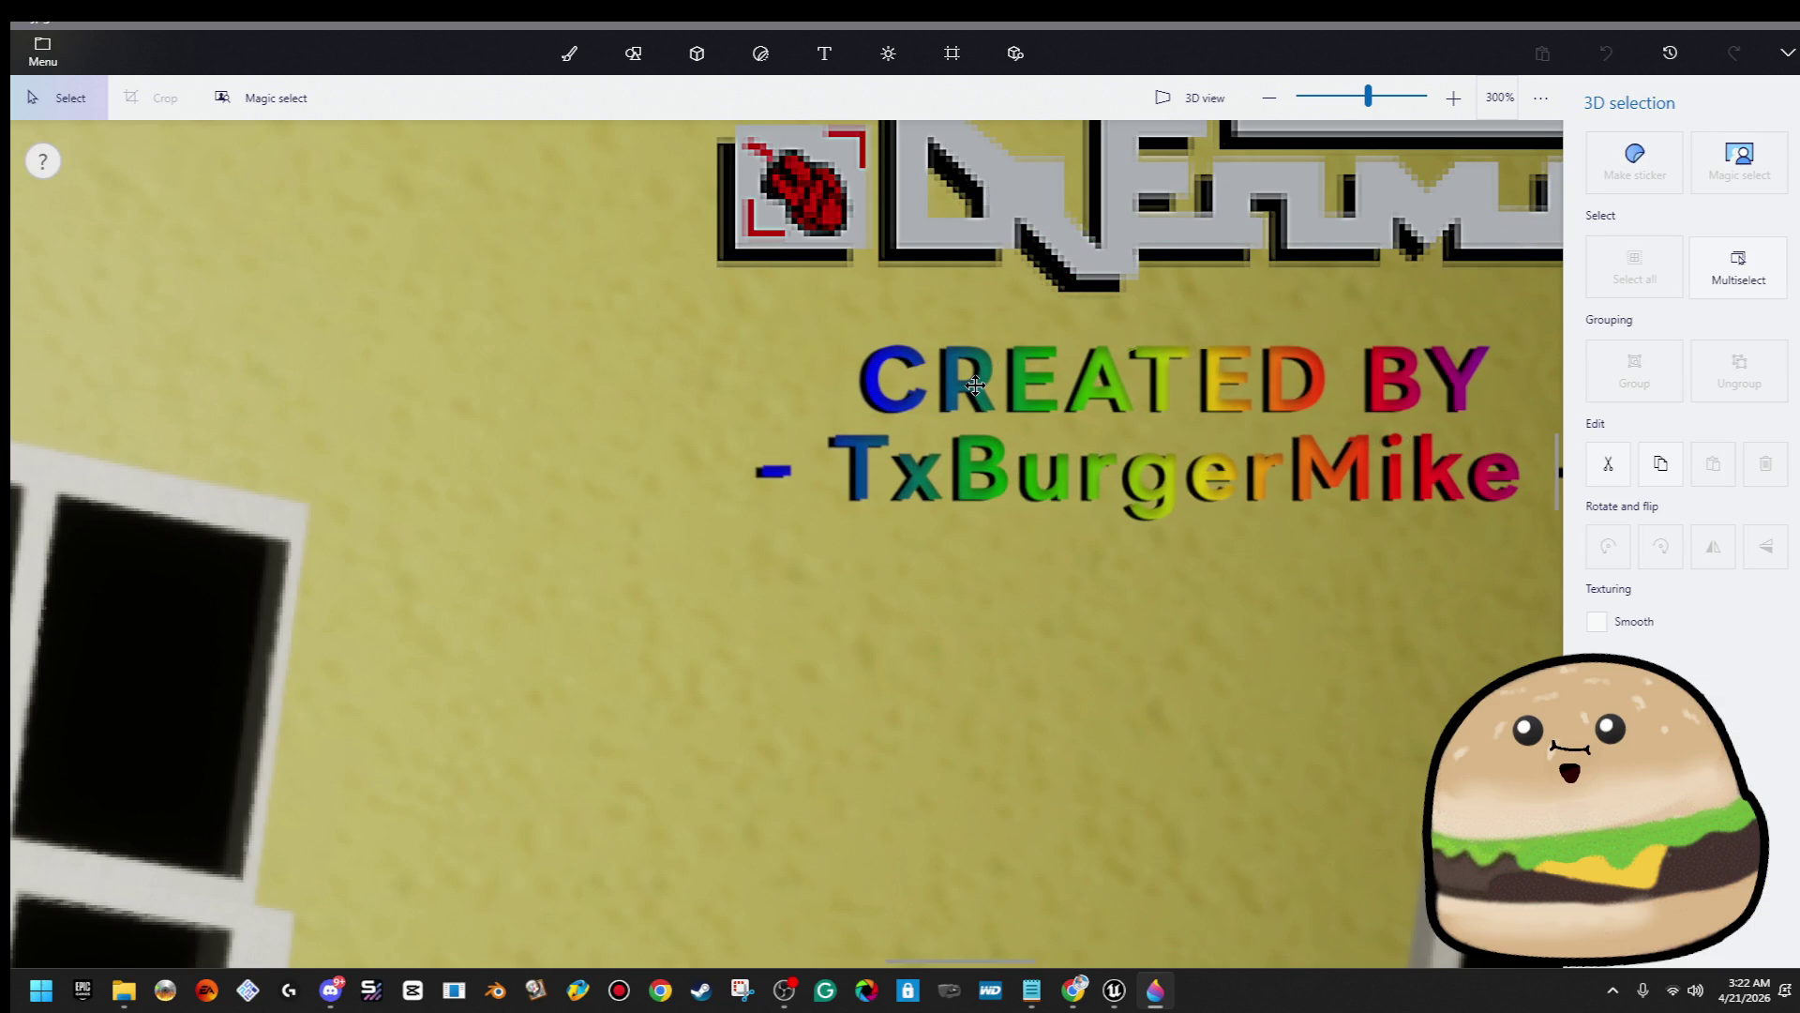
{"action": "scroll", "coordinate": [976, 385], "scroll_direction": "down", "scroll_amount": 5}
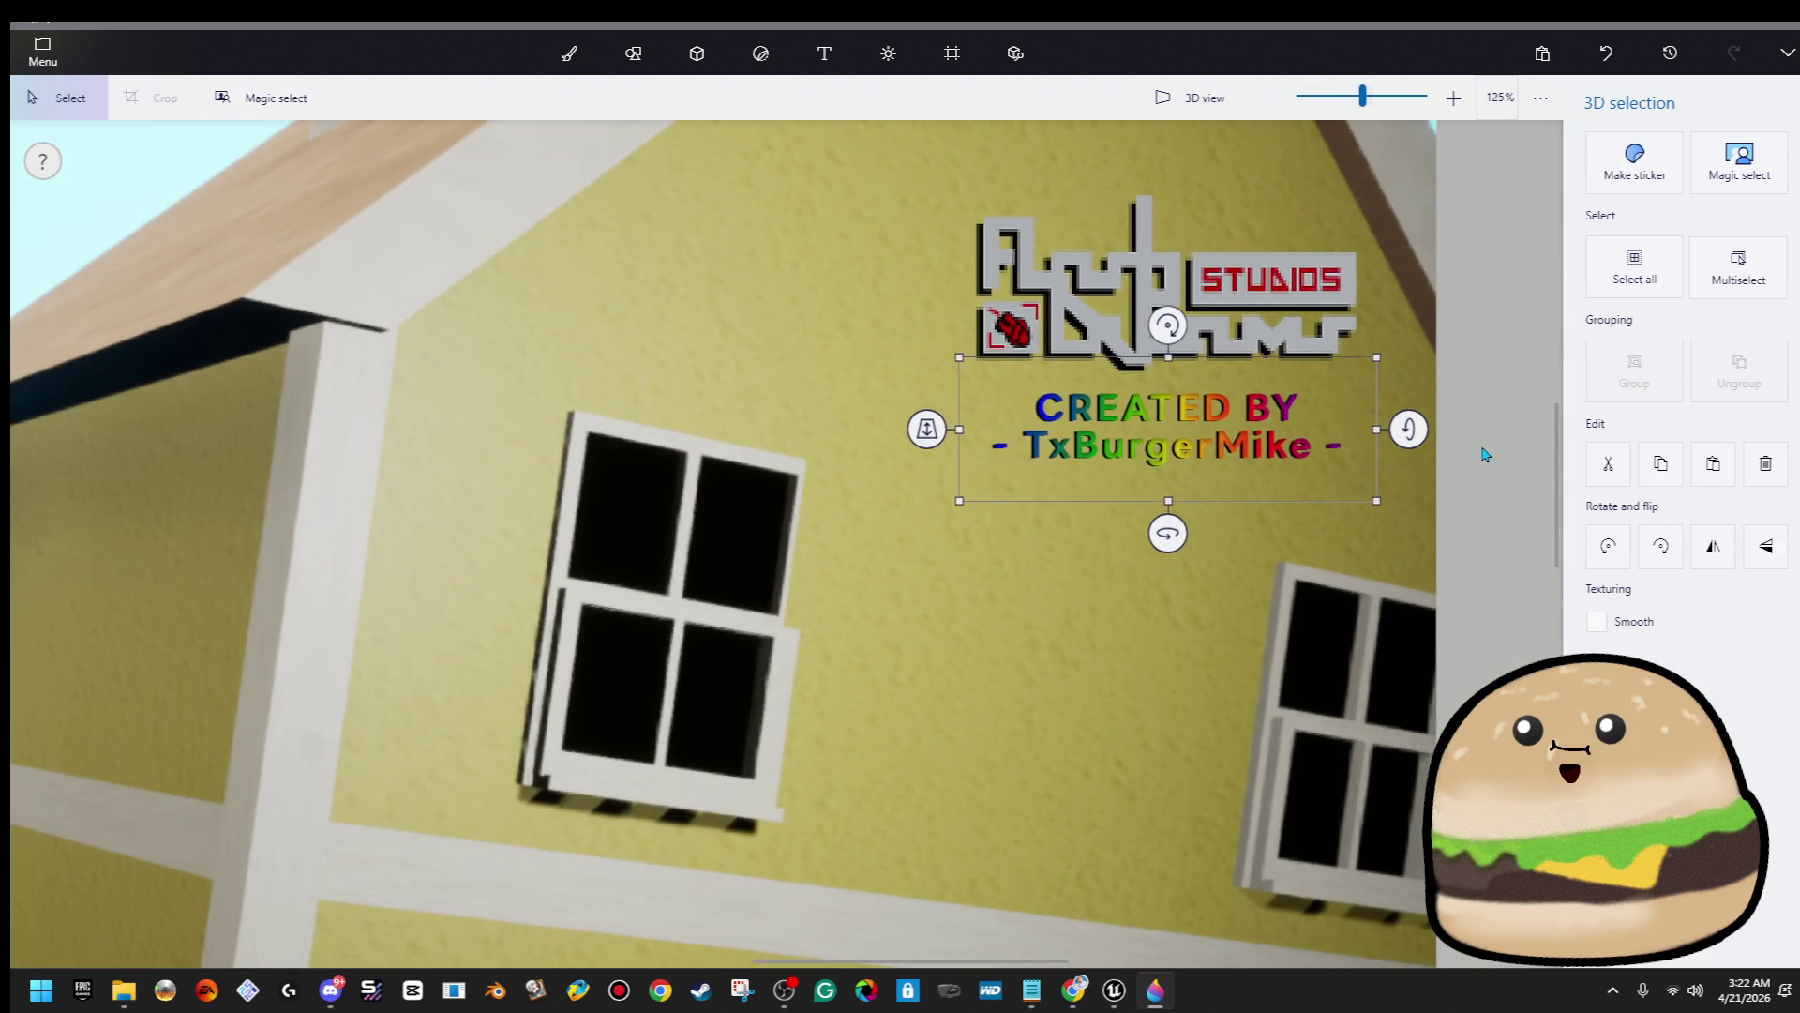
{"action": "key", "text": "b"}
{"action": "scroll", "coordinate": [1484, 454], "scroll_direction": "down", "scroll_amount": 2}
{"action": "scroll", "coordinate": [1473, 457], "scroll_direction": "down", "scroll_amount": 1}
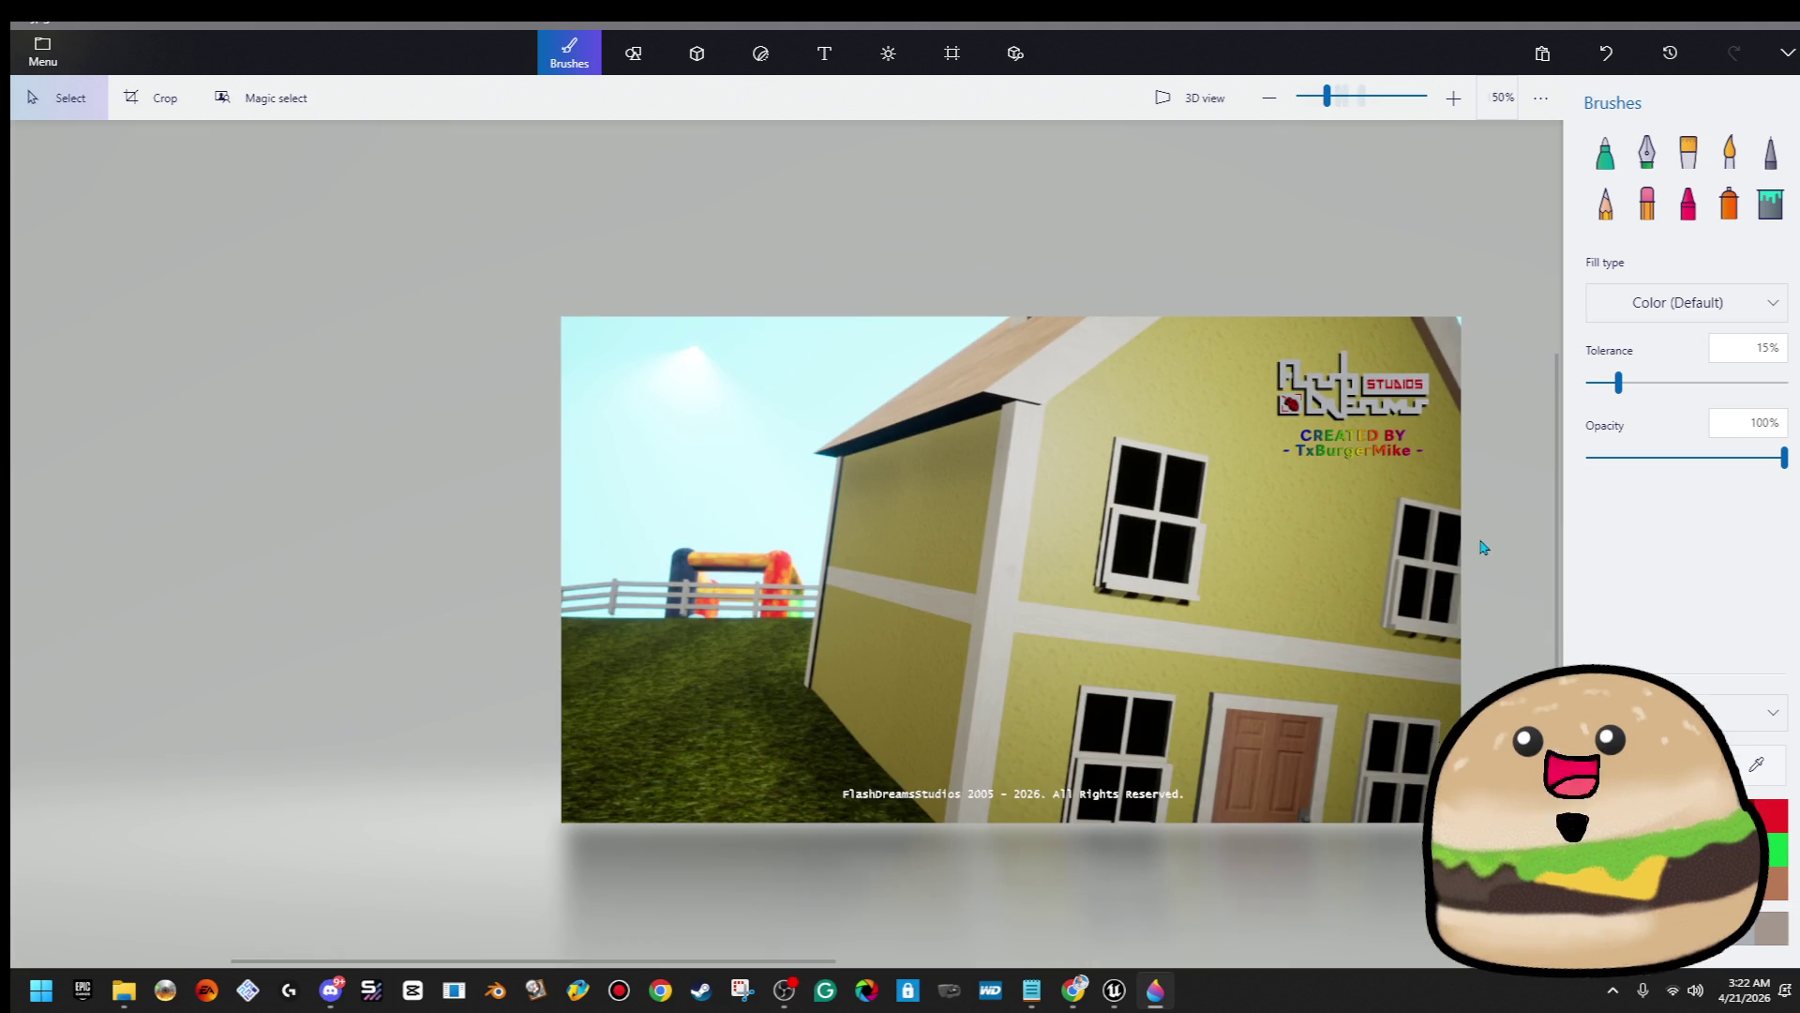
Export the yellow-house card as a PNG on the Desktop named LIMINAL SCREENSHOT 1
{"action": "left_click", "coordinate": [41, 49]}
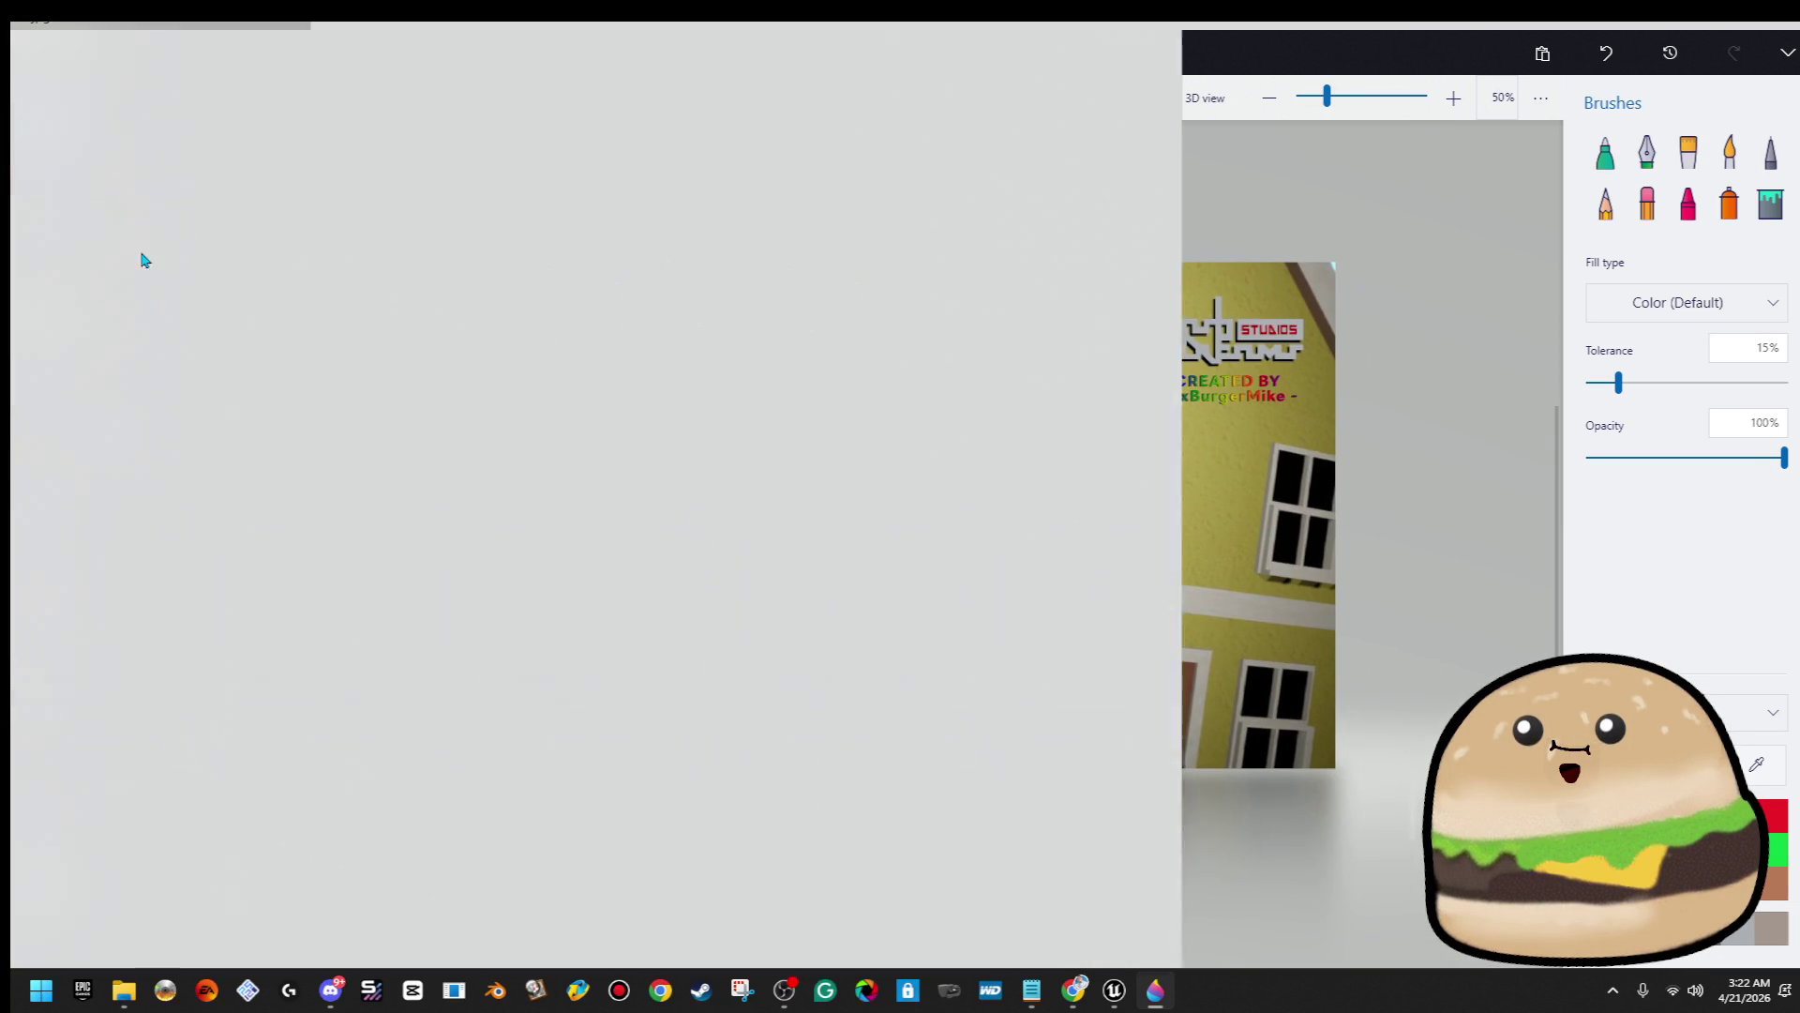
{"action": "left_click", "coordinate": [149, 295]}
{"action": "left_click", "coordinate": [444, 191]}
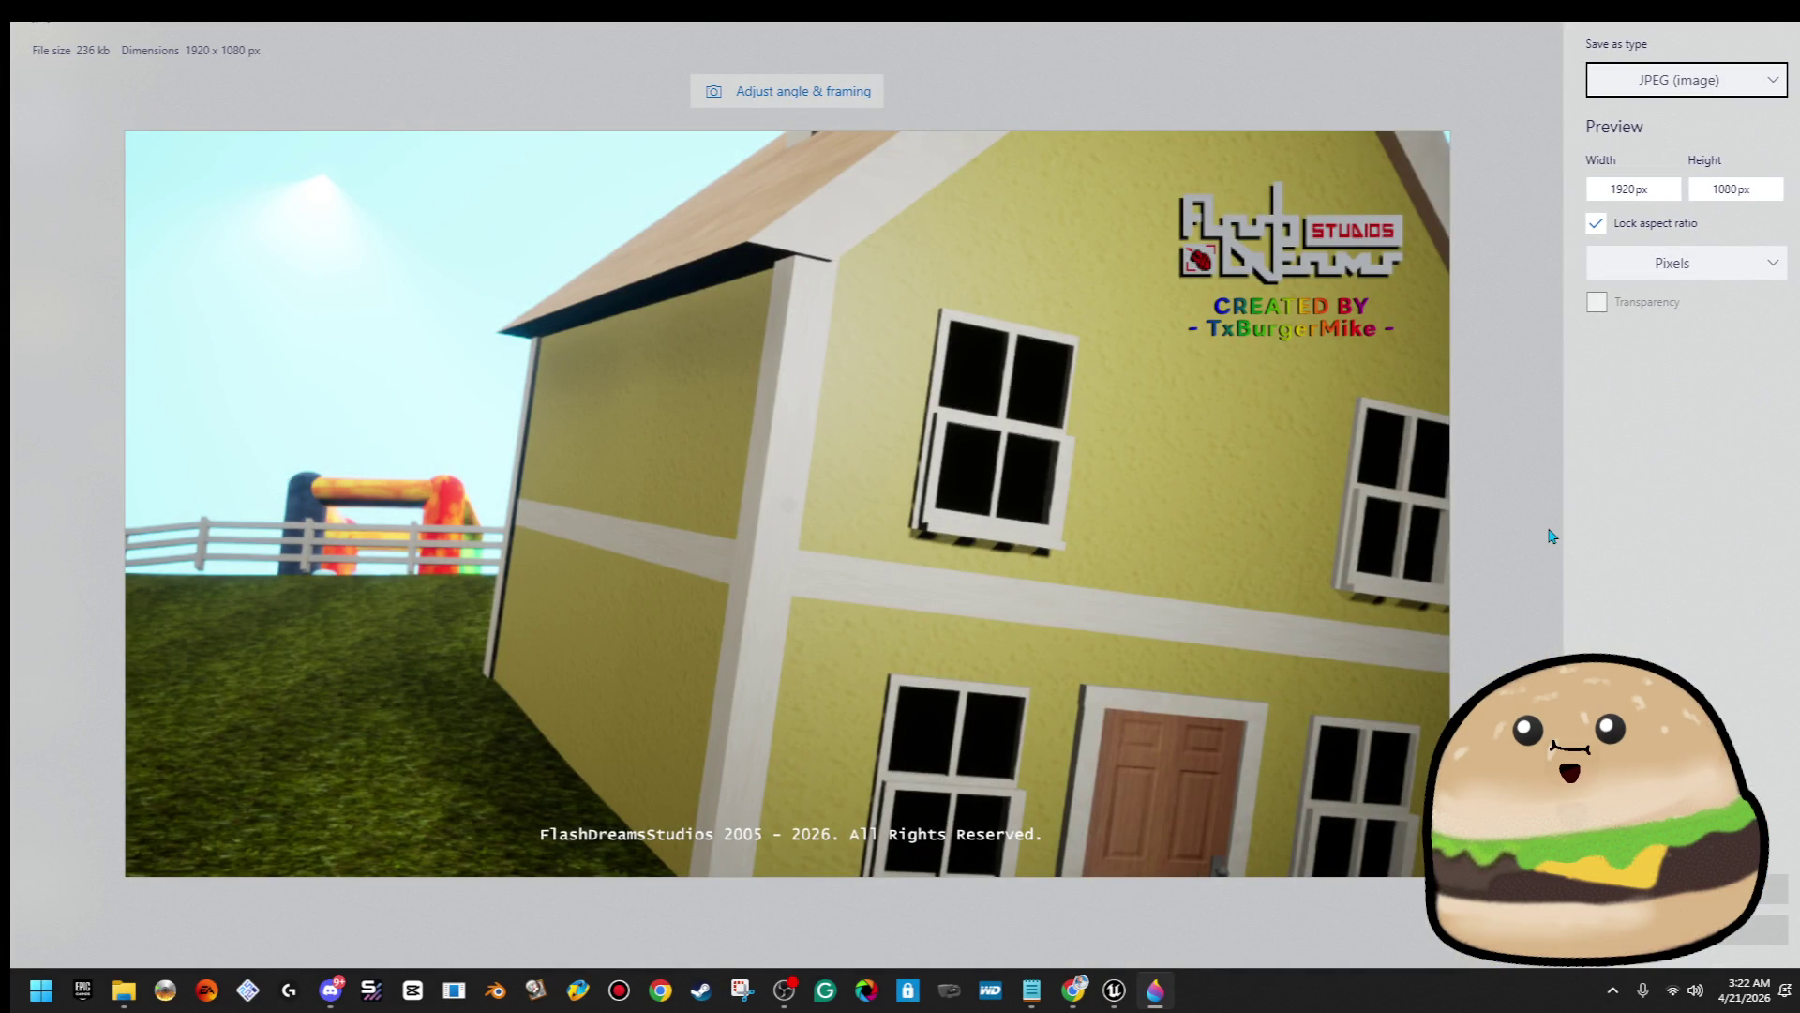
{"action": "left_click", "coordinate": [1678, 889]}
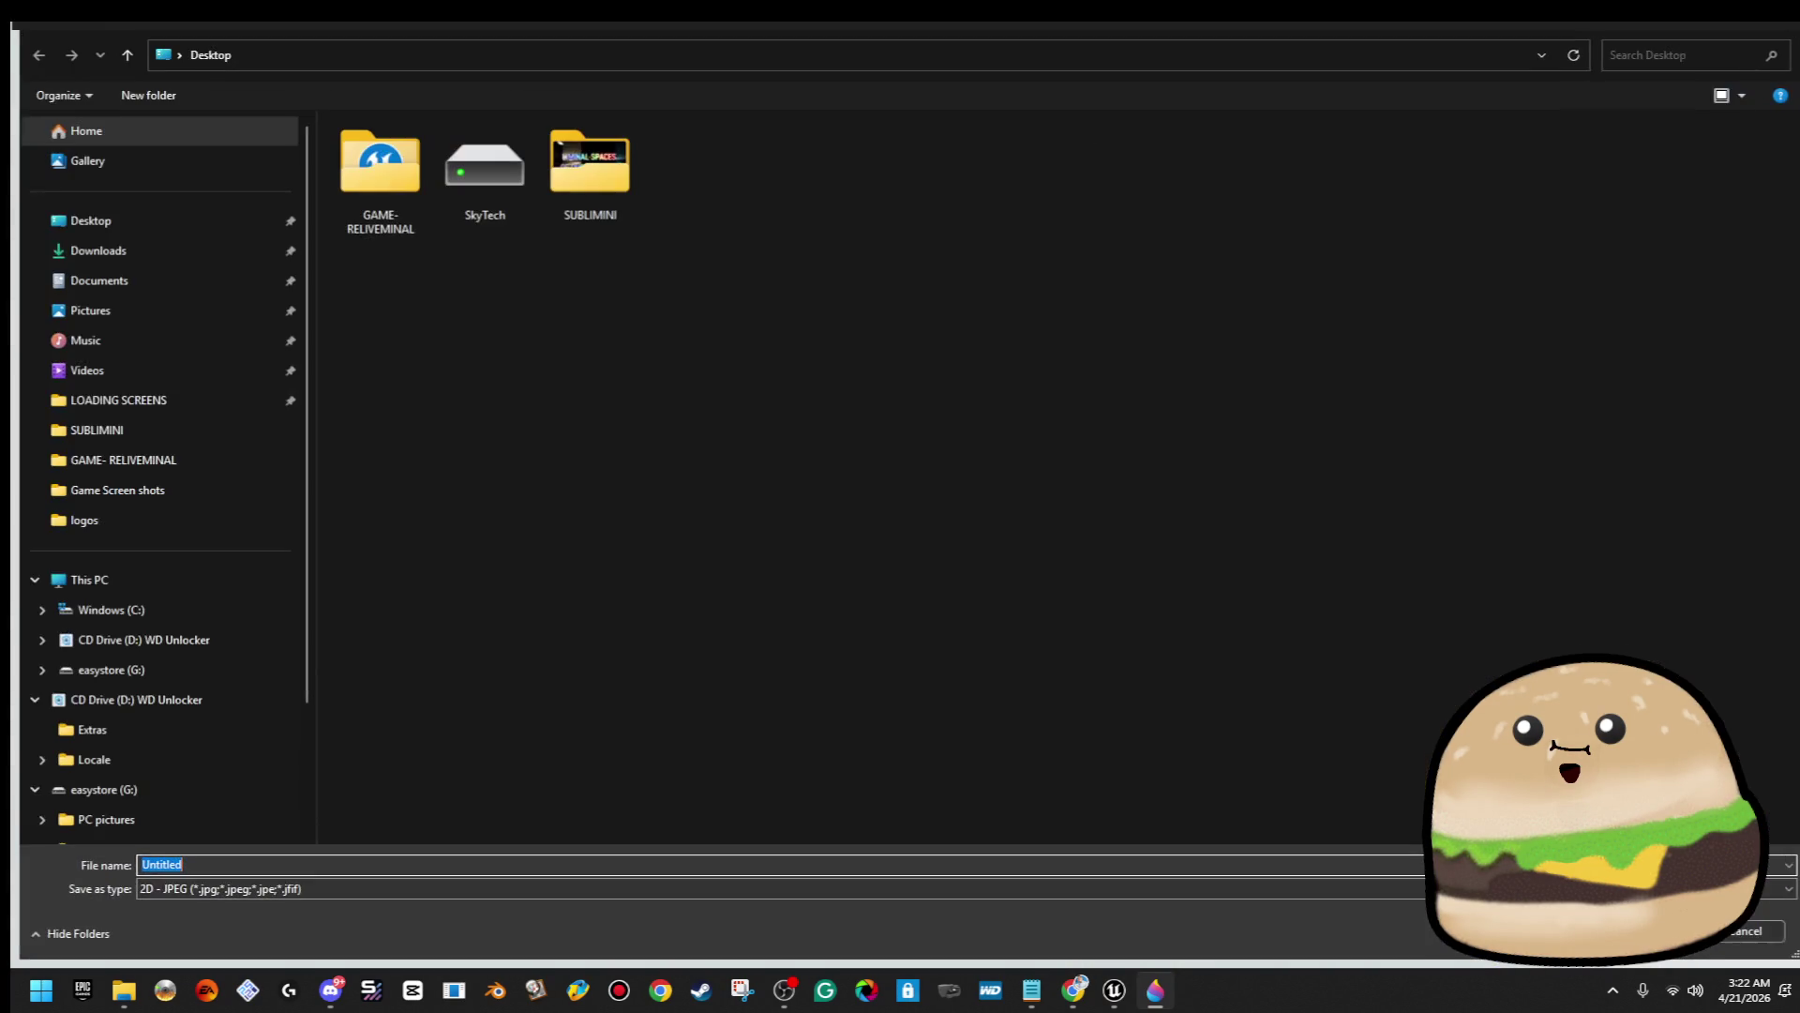
{"action": "left_click", "coordinate": [117, 223]}
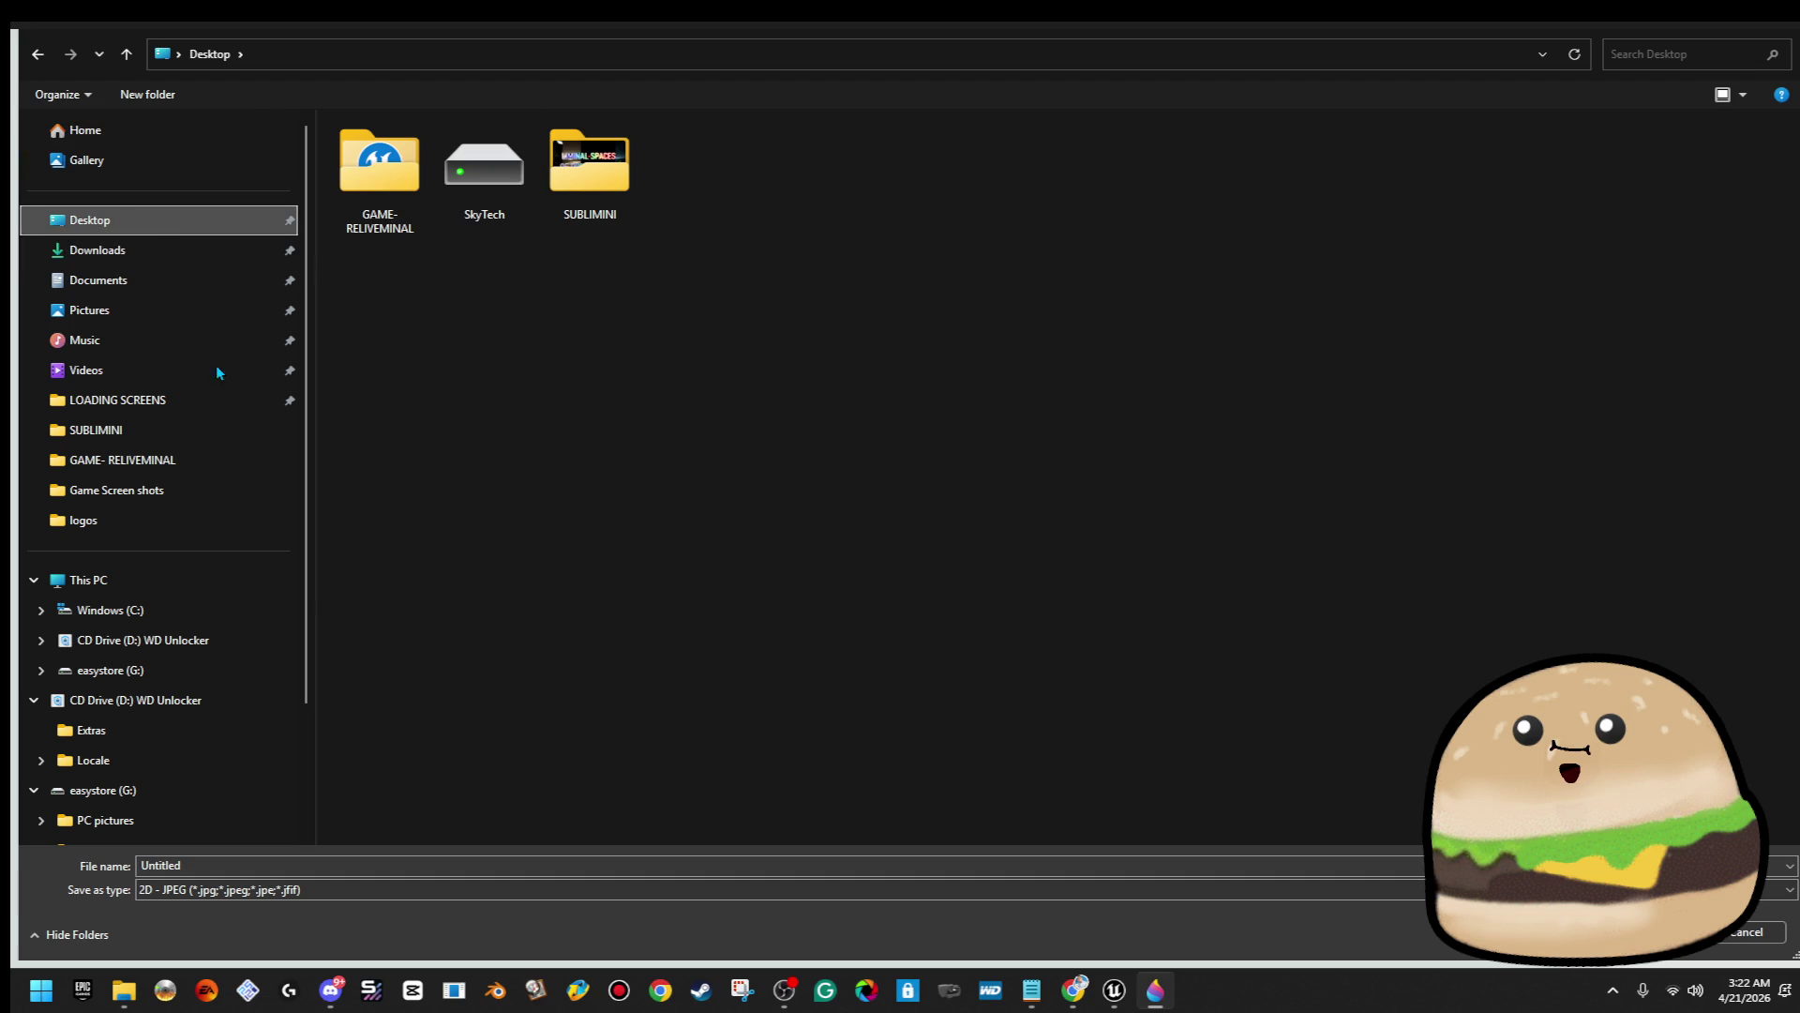
{"action": "left_click", "coordinate": [365, 892]}
{"action": "left_click", "coordinate": [360, 915]}
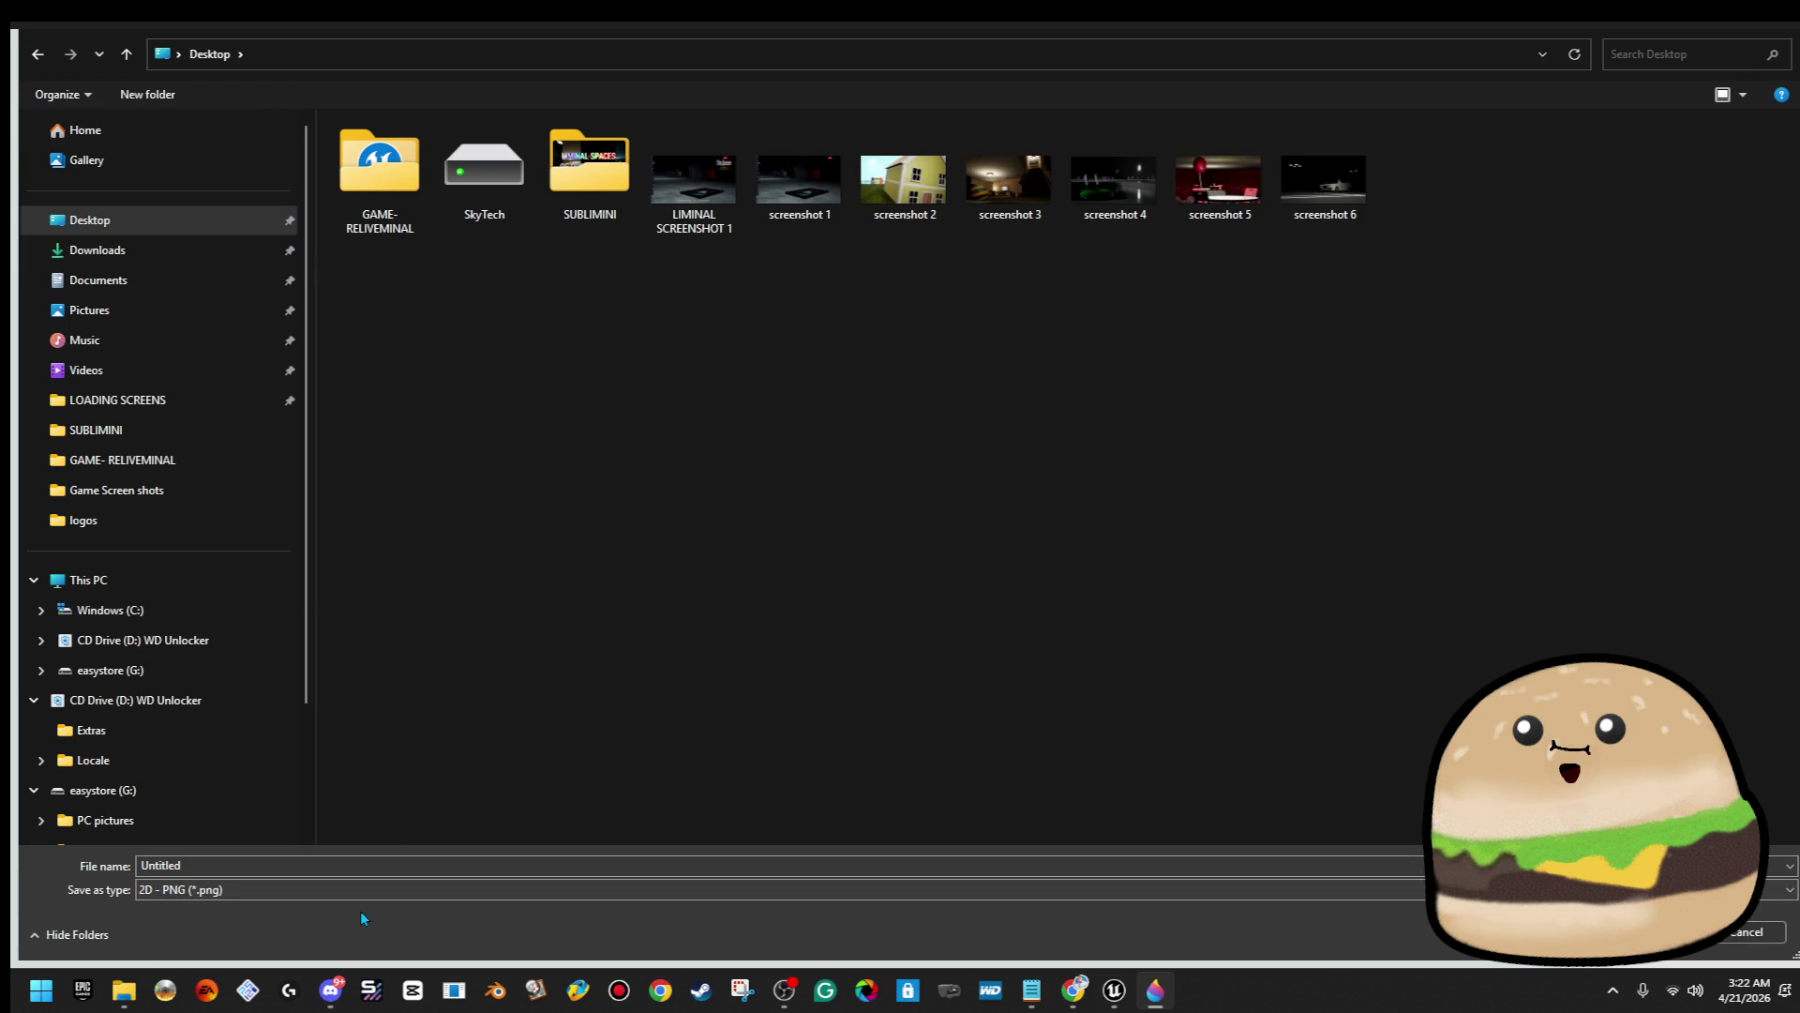
{"action": "left_click", "coordinate": [724, 217]}
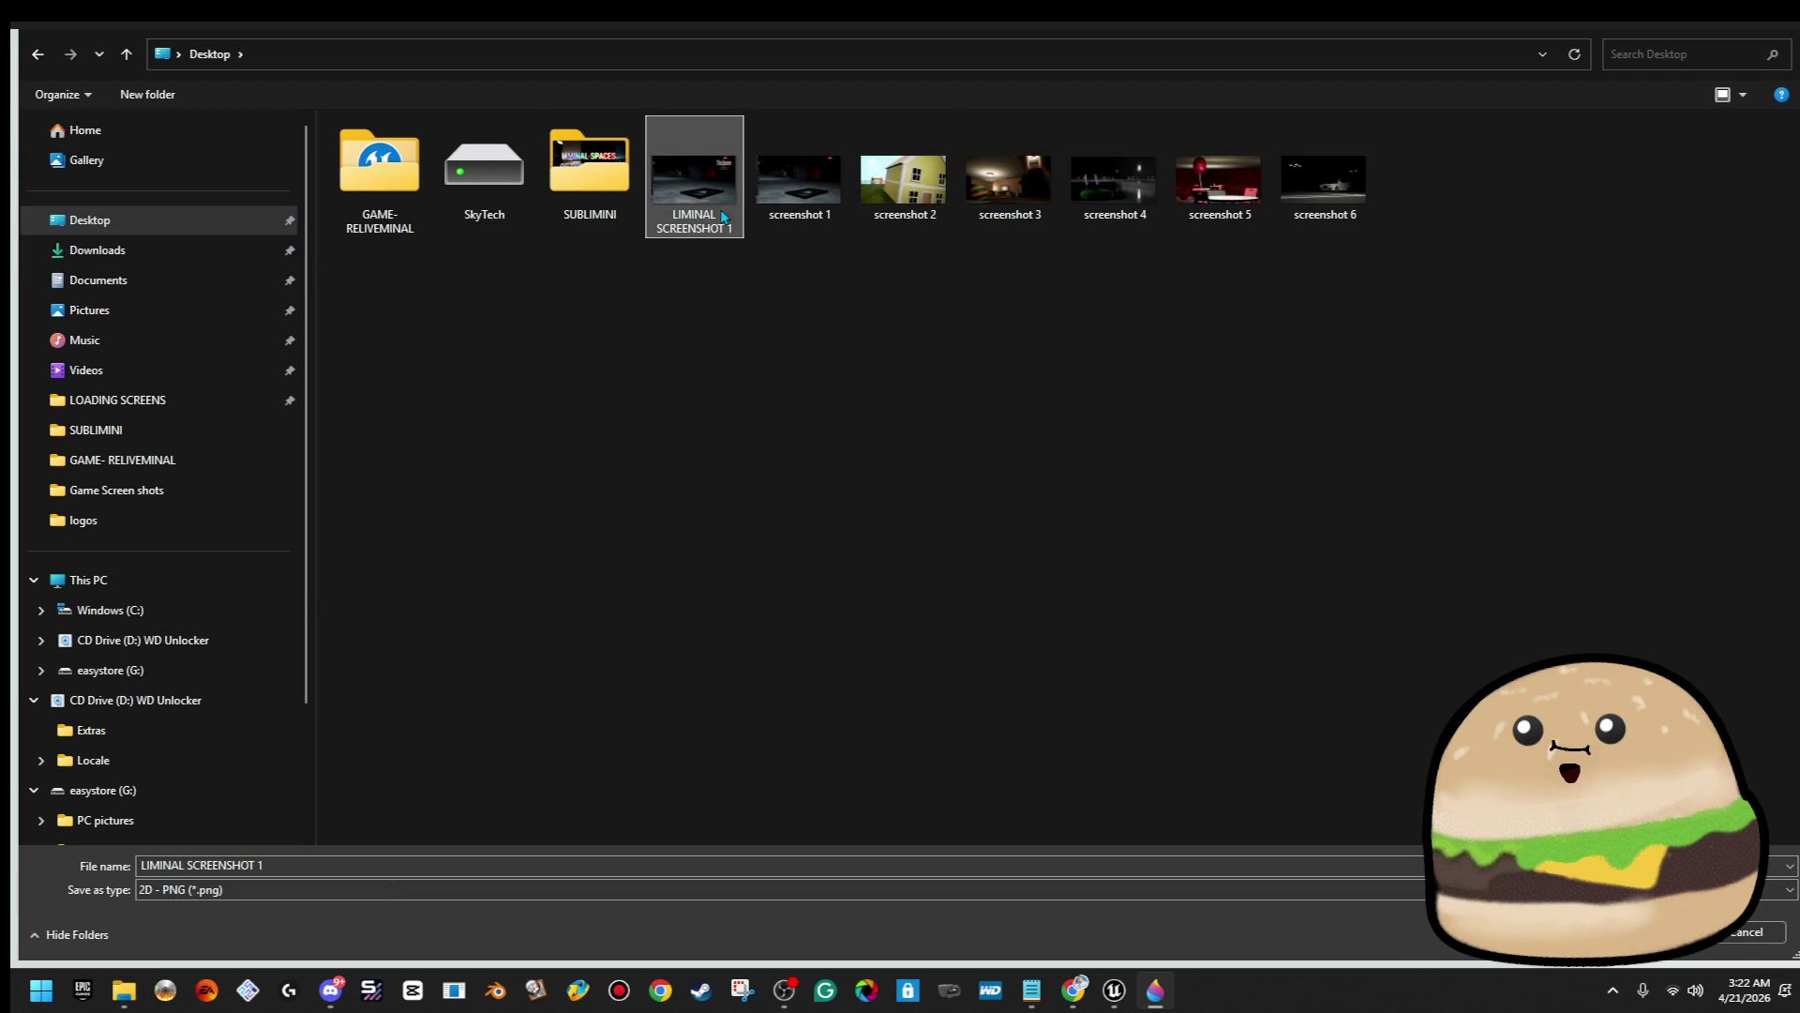
{"action": "left_click", "coordinate": [337, 863]}
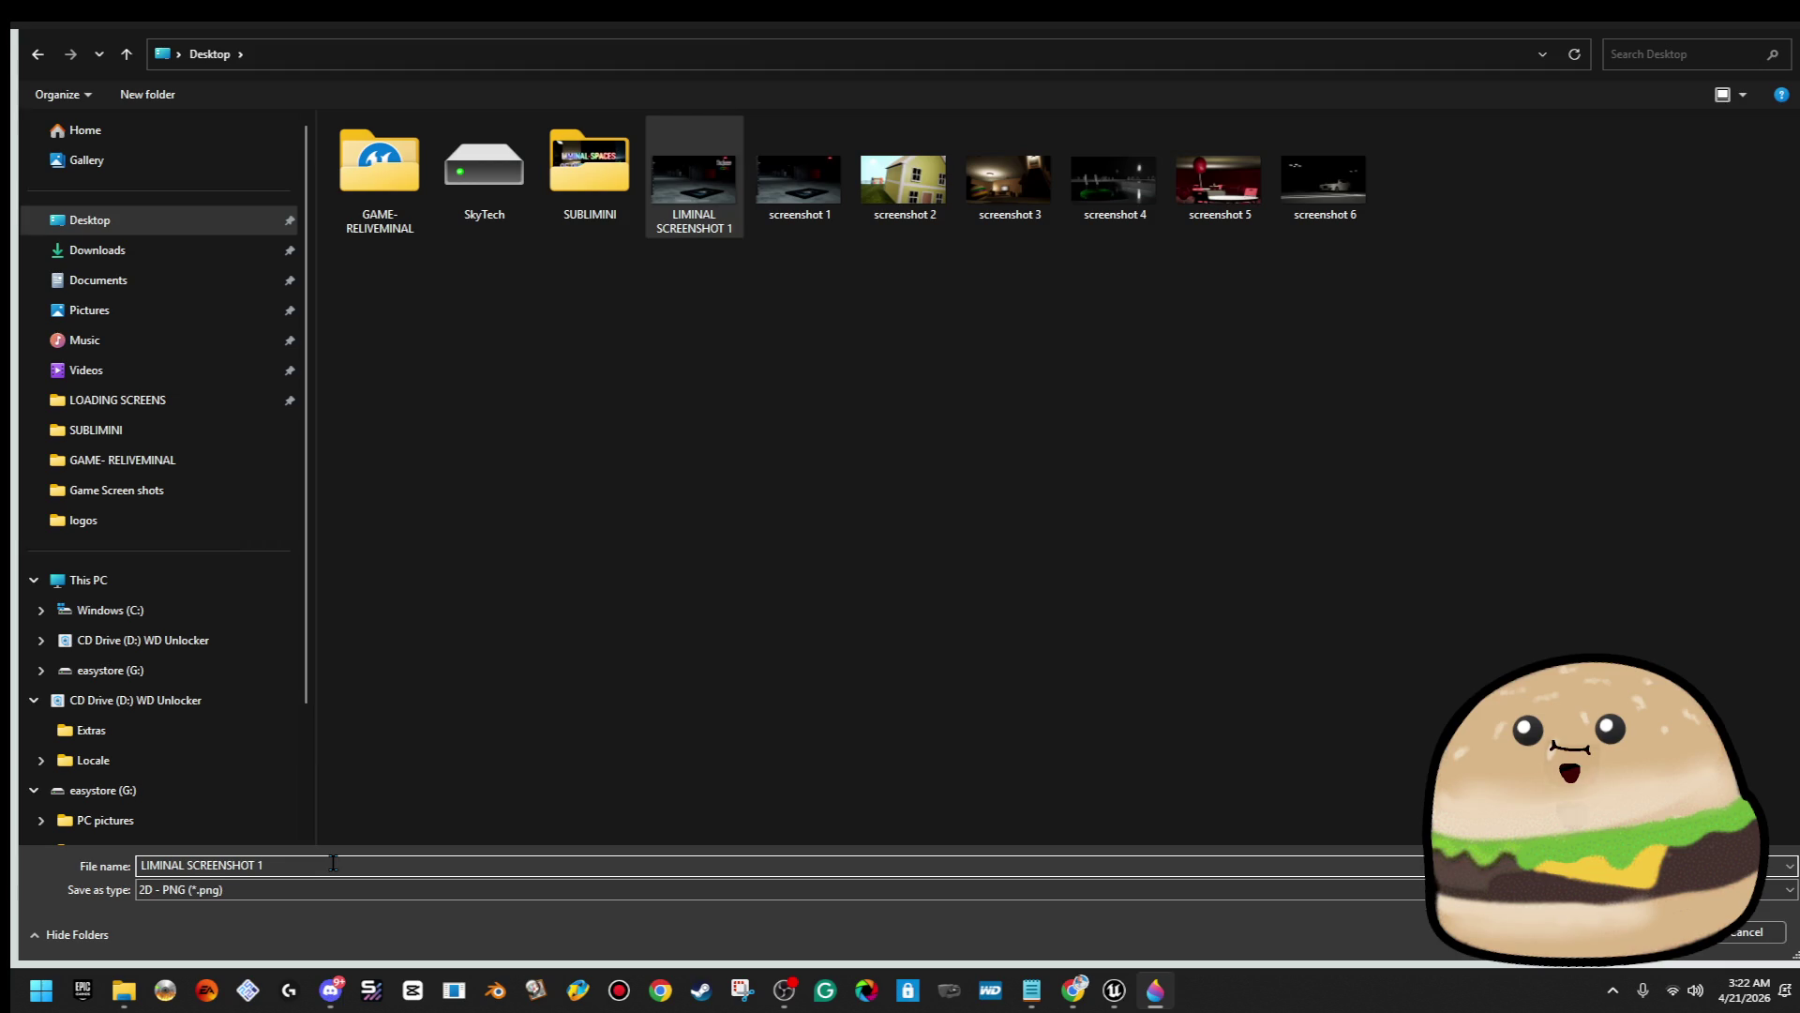
{"action": "type", "text": "2"}
{"action": "key", "text": "Return"}
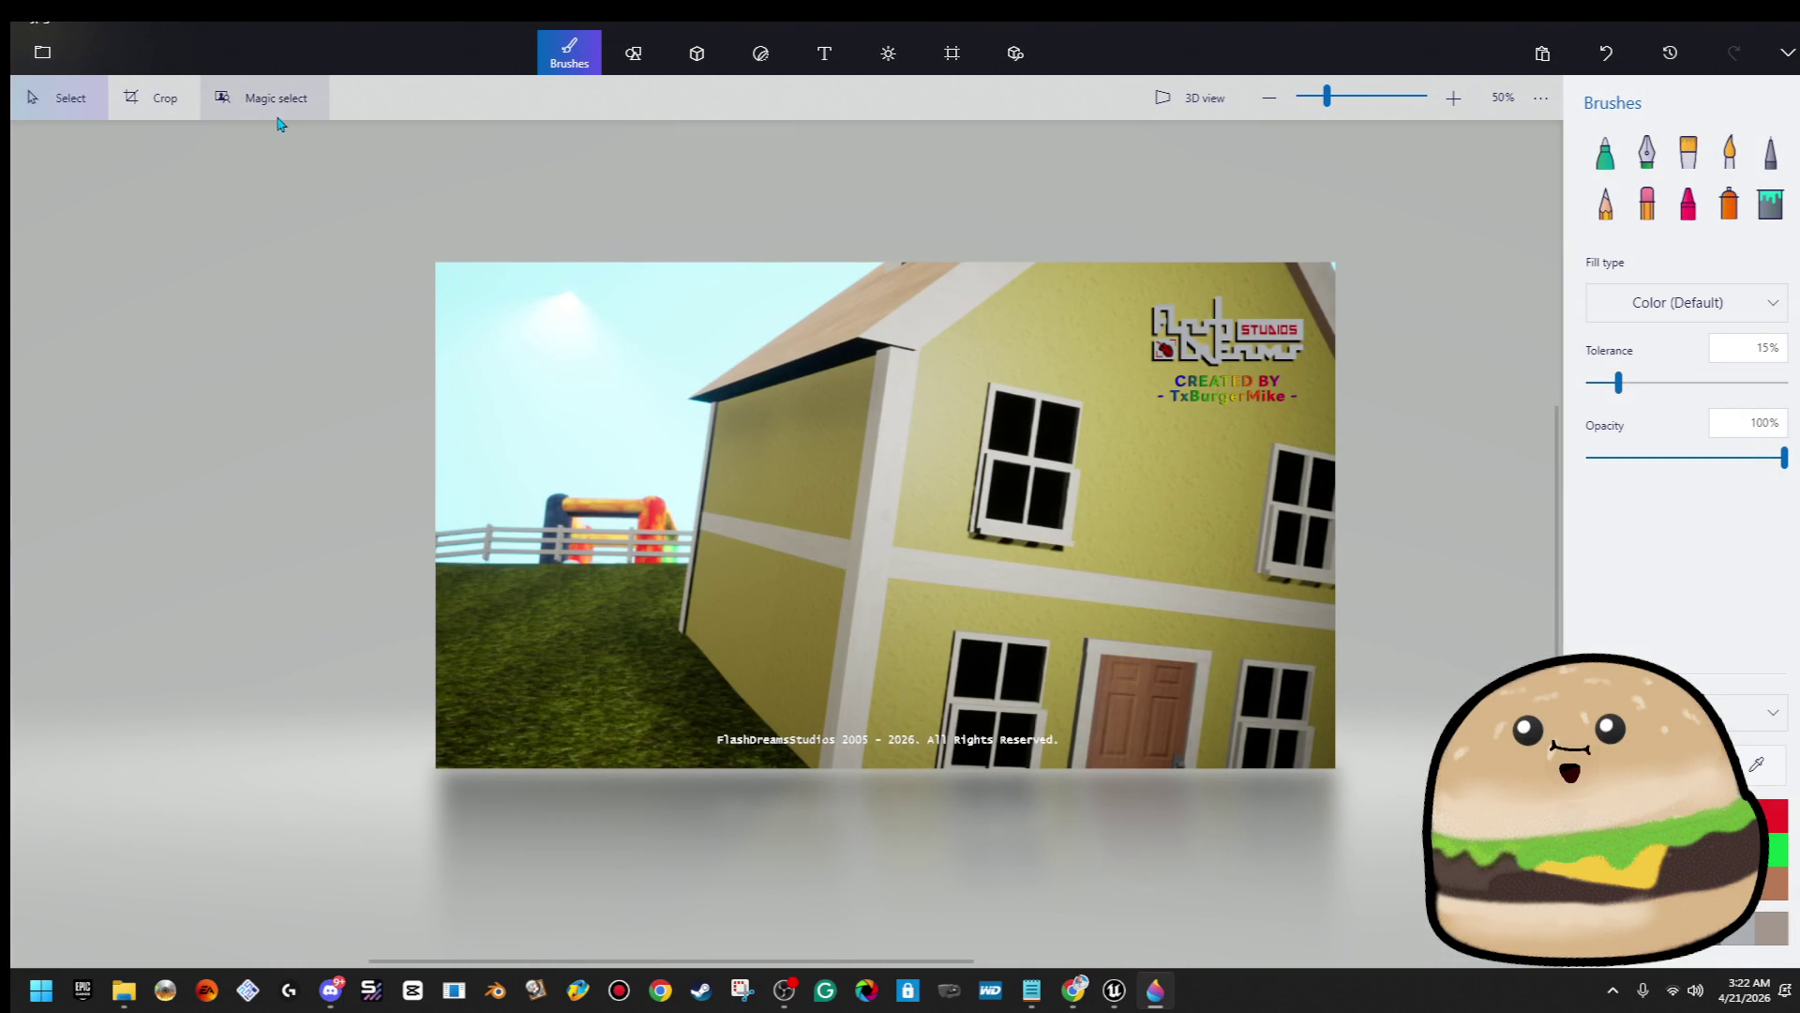
Insert screenshot 3 and enlarge it to cover the whole canvas
{"action": "left_click", "coordinate": [31, 56]}
{"action": "left_click", "coordinate": [61, 193]}
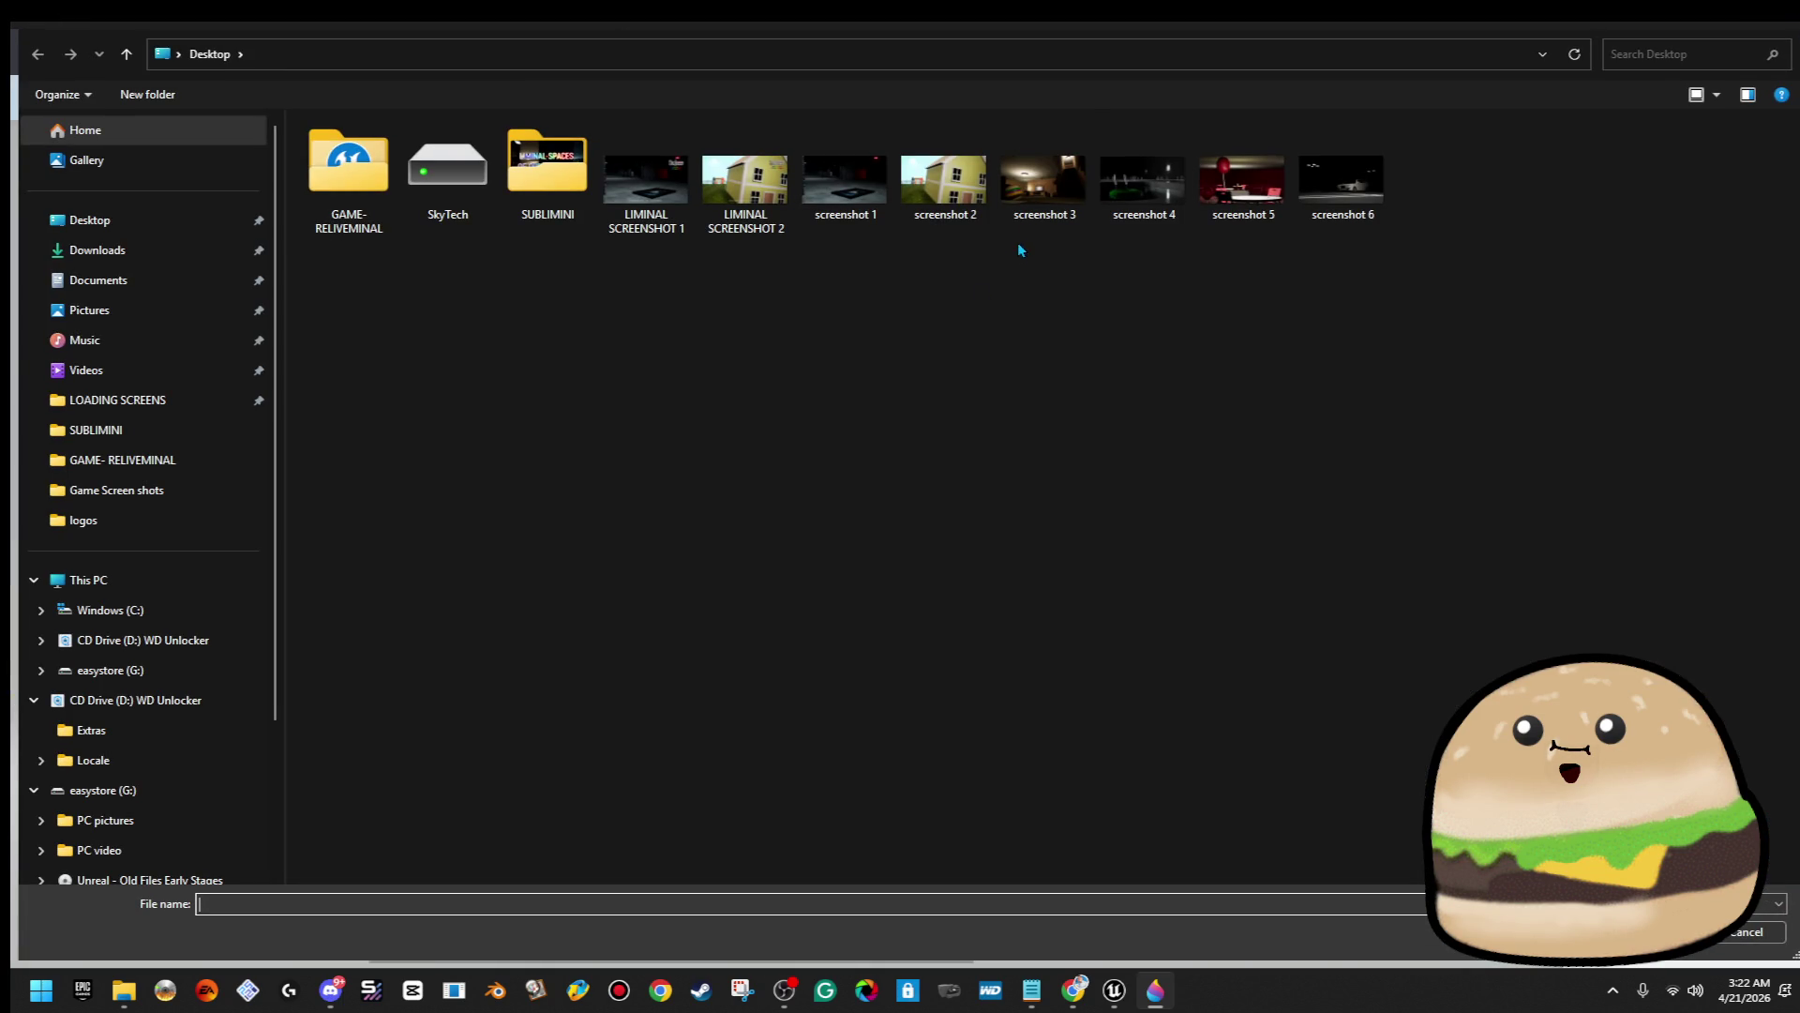
{"action": "double_click", "coordinate": [1041, 178]}
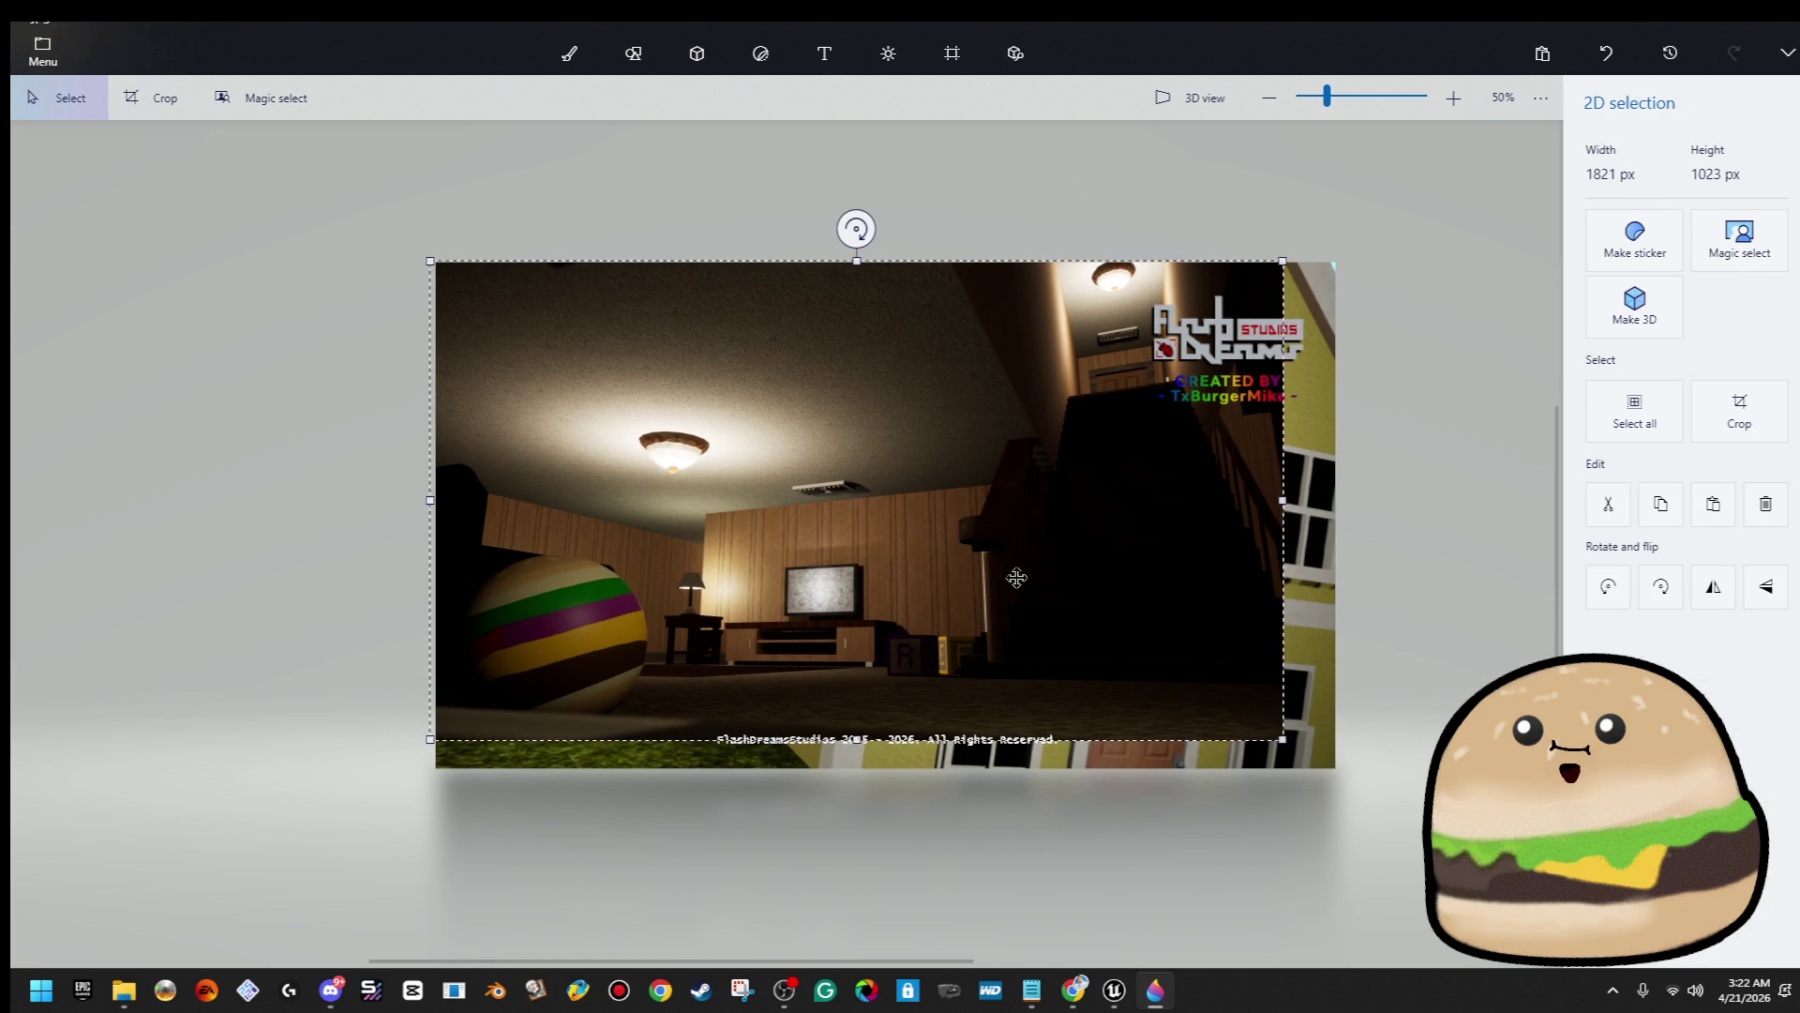
{"action": "left_click_drag", "start_coordinate": [1283, 739], "coordinate": [1338, 770]}
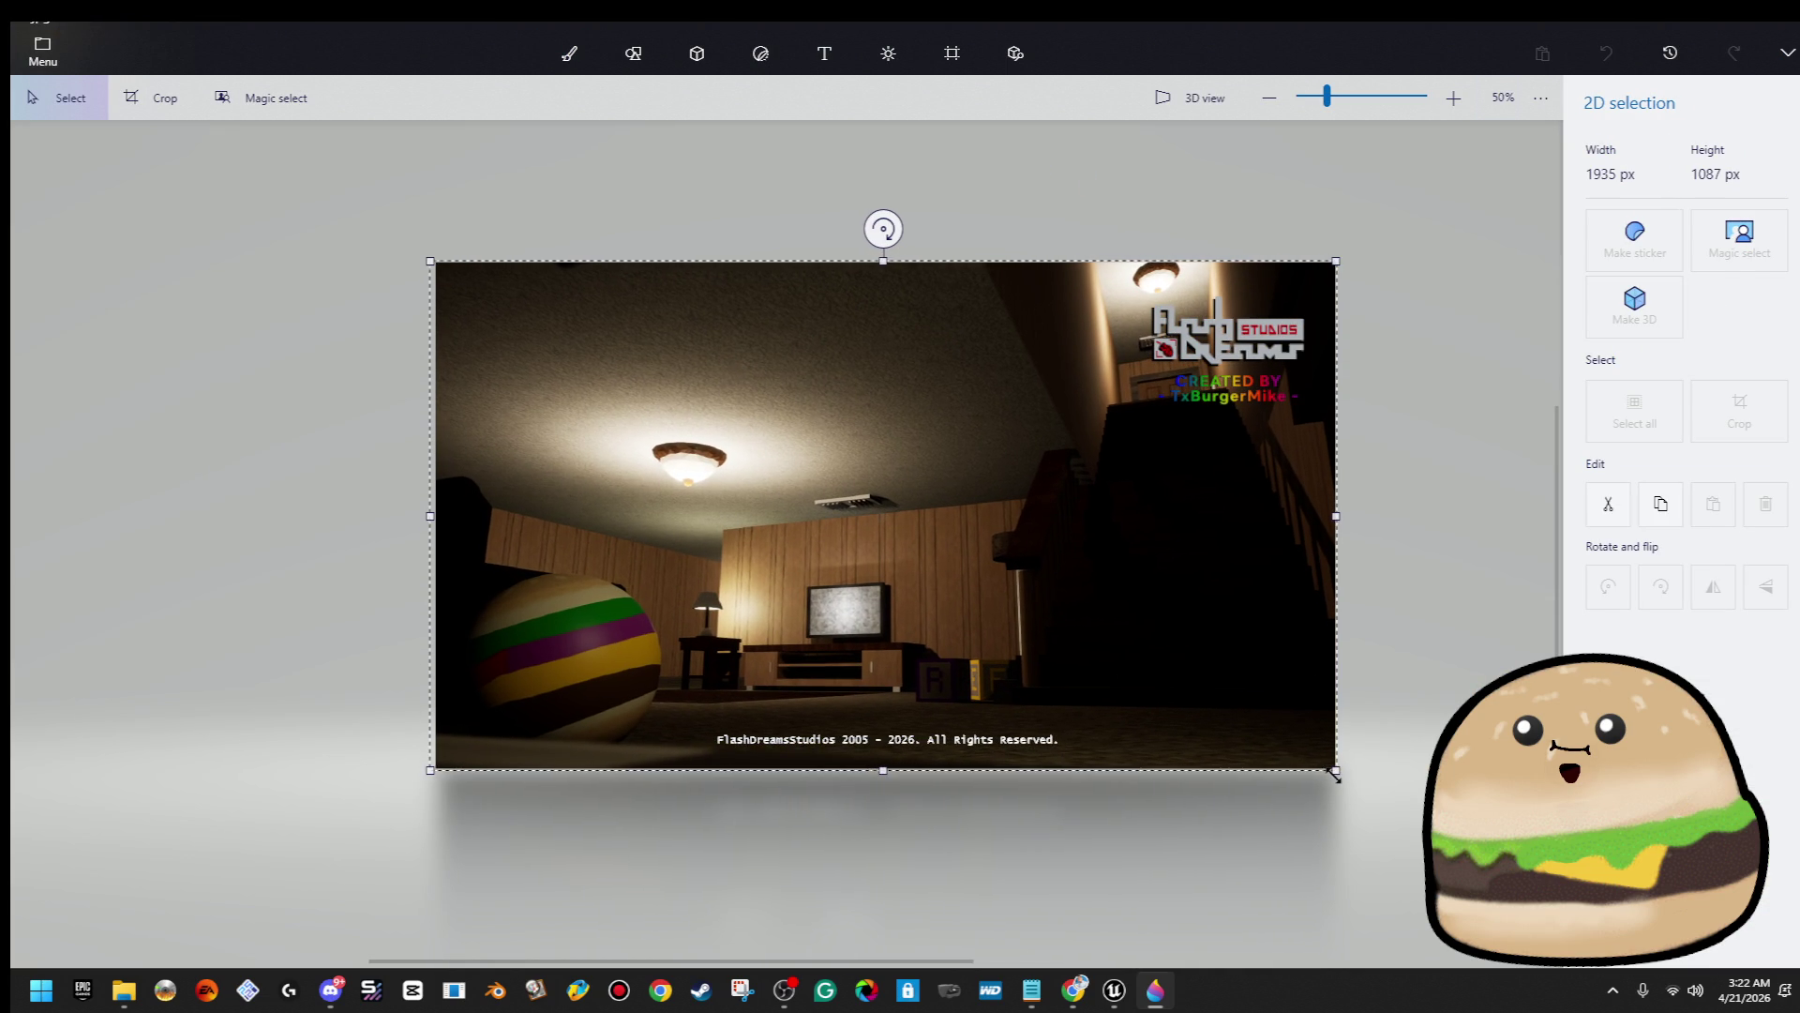
{"action": "left_click", "coordinate": [1428, 659]}
Move the Flash Dreams logo and credit into the top-left corner
{"action": "left_click", "coordinate": [1247, 347]}
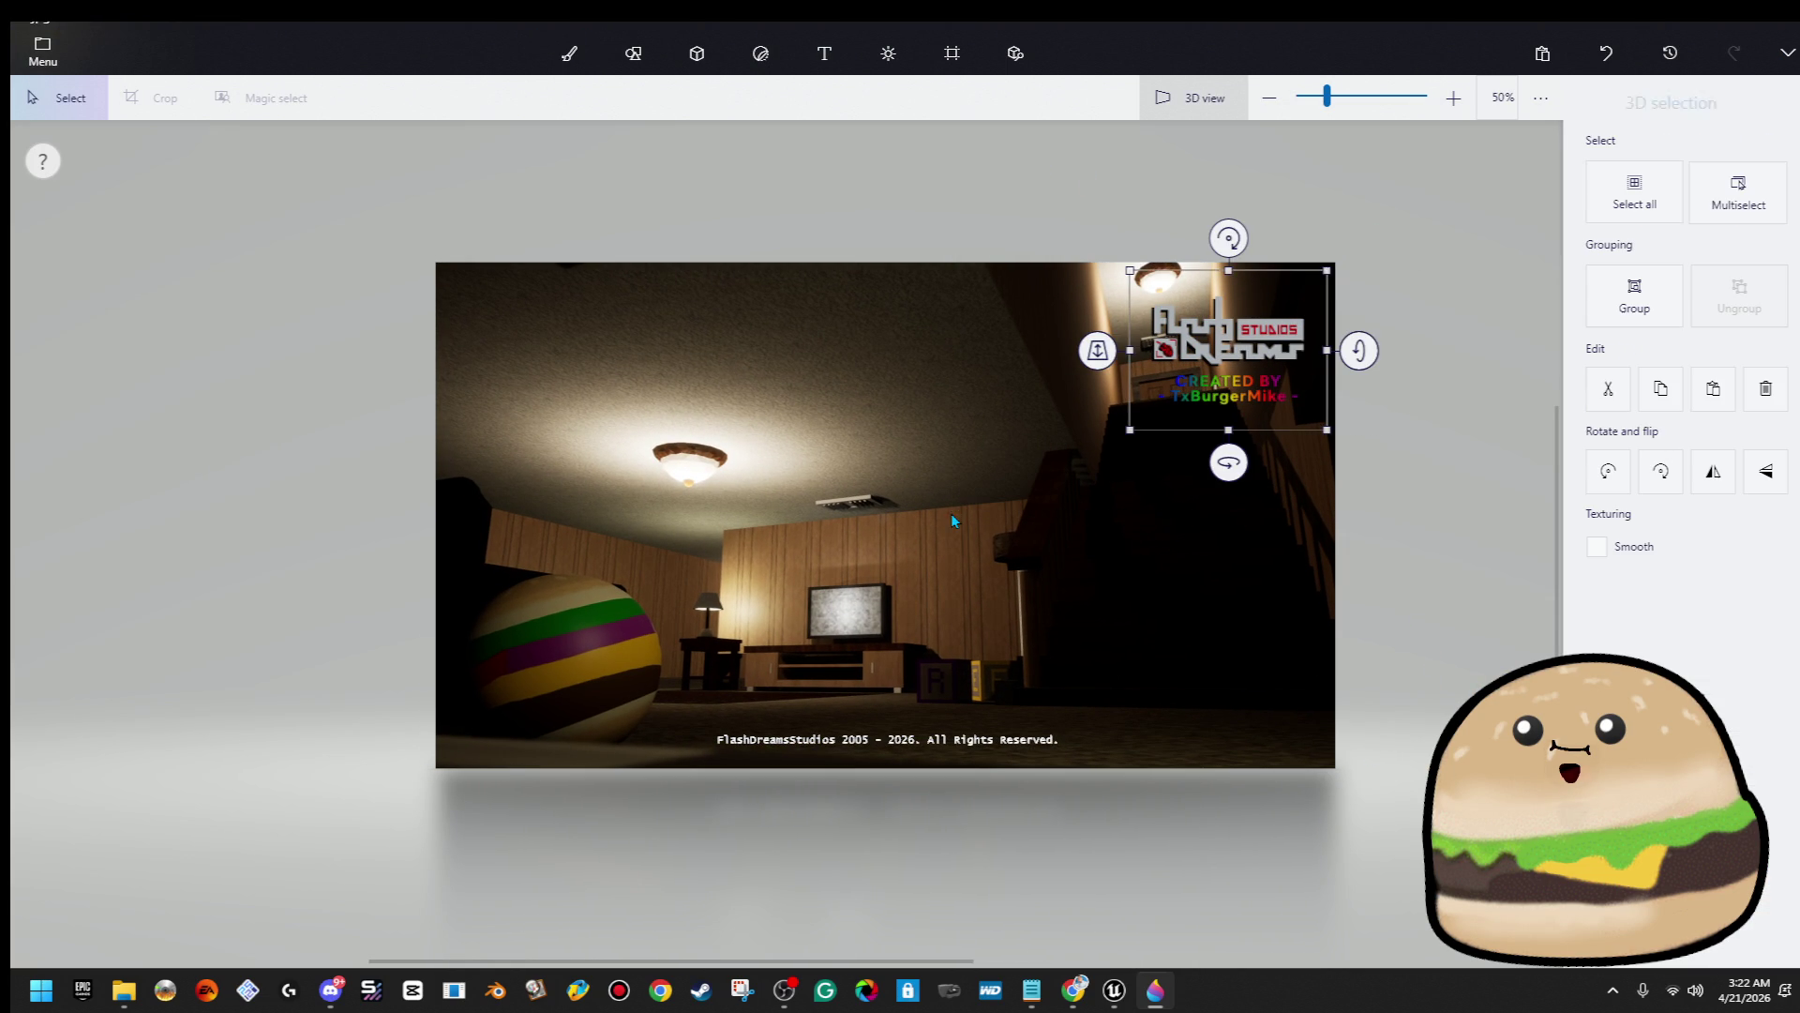
{"action": "key", "text": "Left"}
{"action": "key", "text": "Left"}
{"action": "key", "text": "Left"}
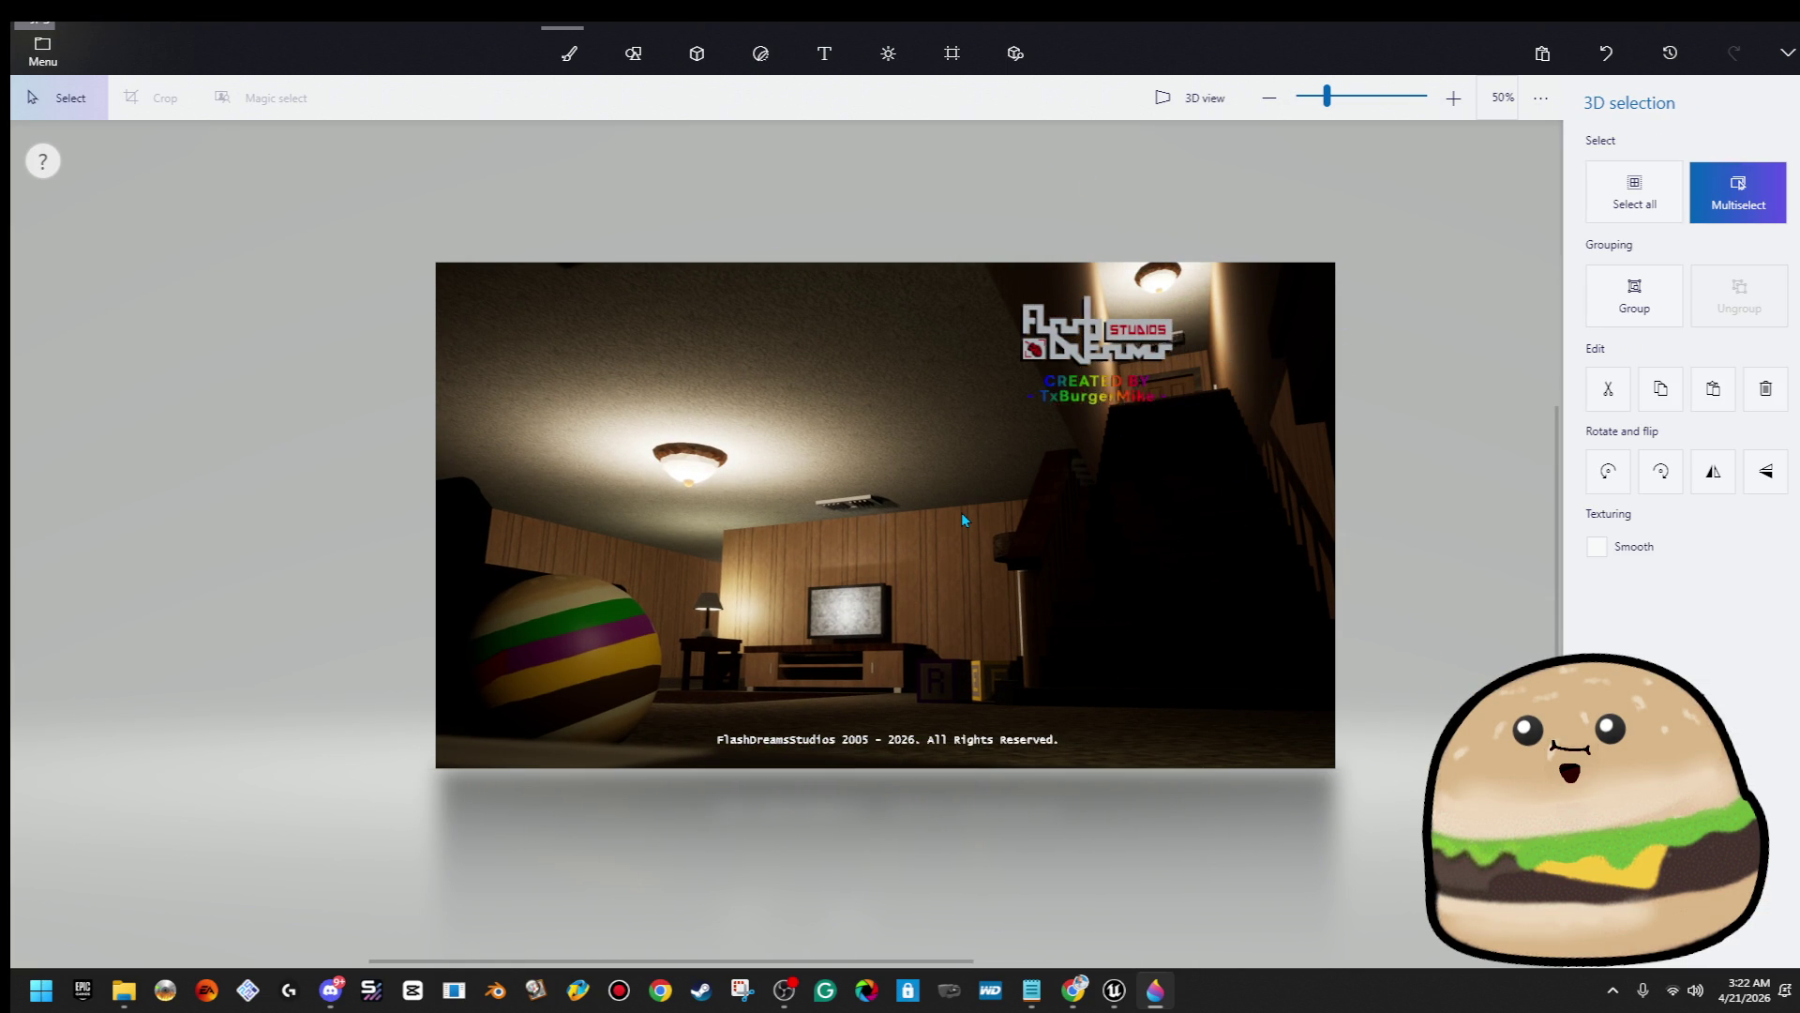
{"action": "key", "text": "Left"}
{"action": "key", "text": "Left"}
{"action": "key", "text": "Left"}
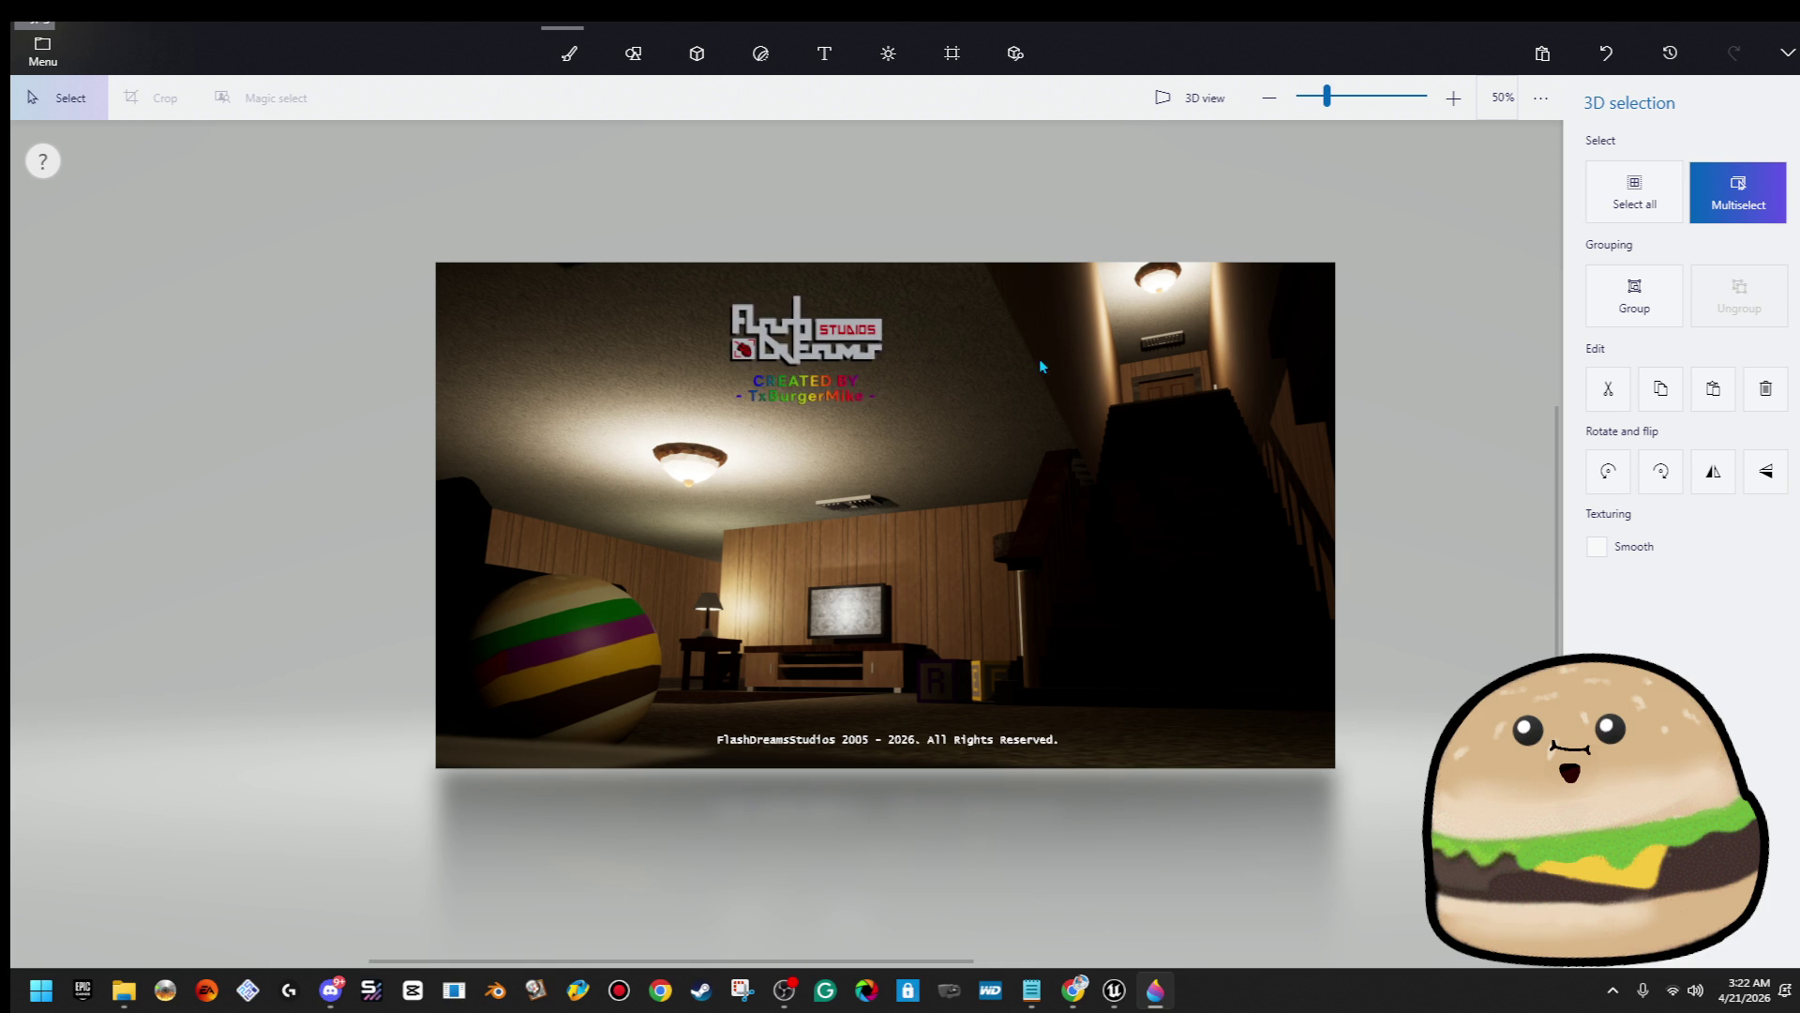
{"action": "key", "text": "Left"}
{"action": "key", "text": "Left"}
{"action": "key", "text": "Left"}
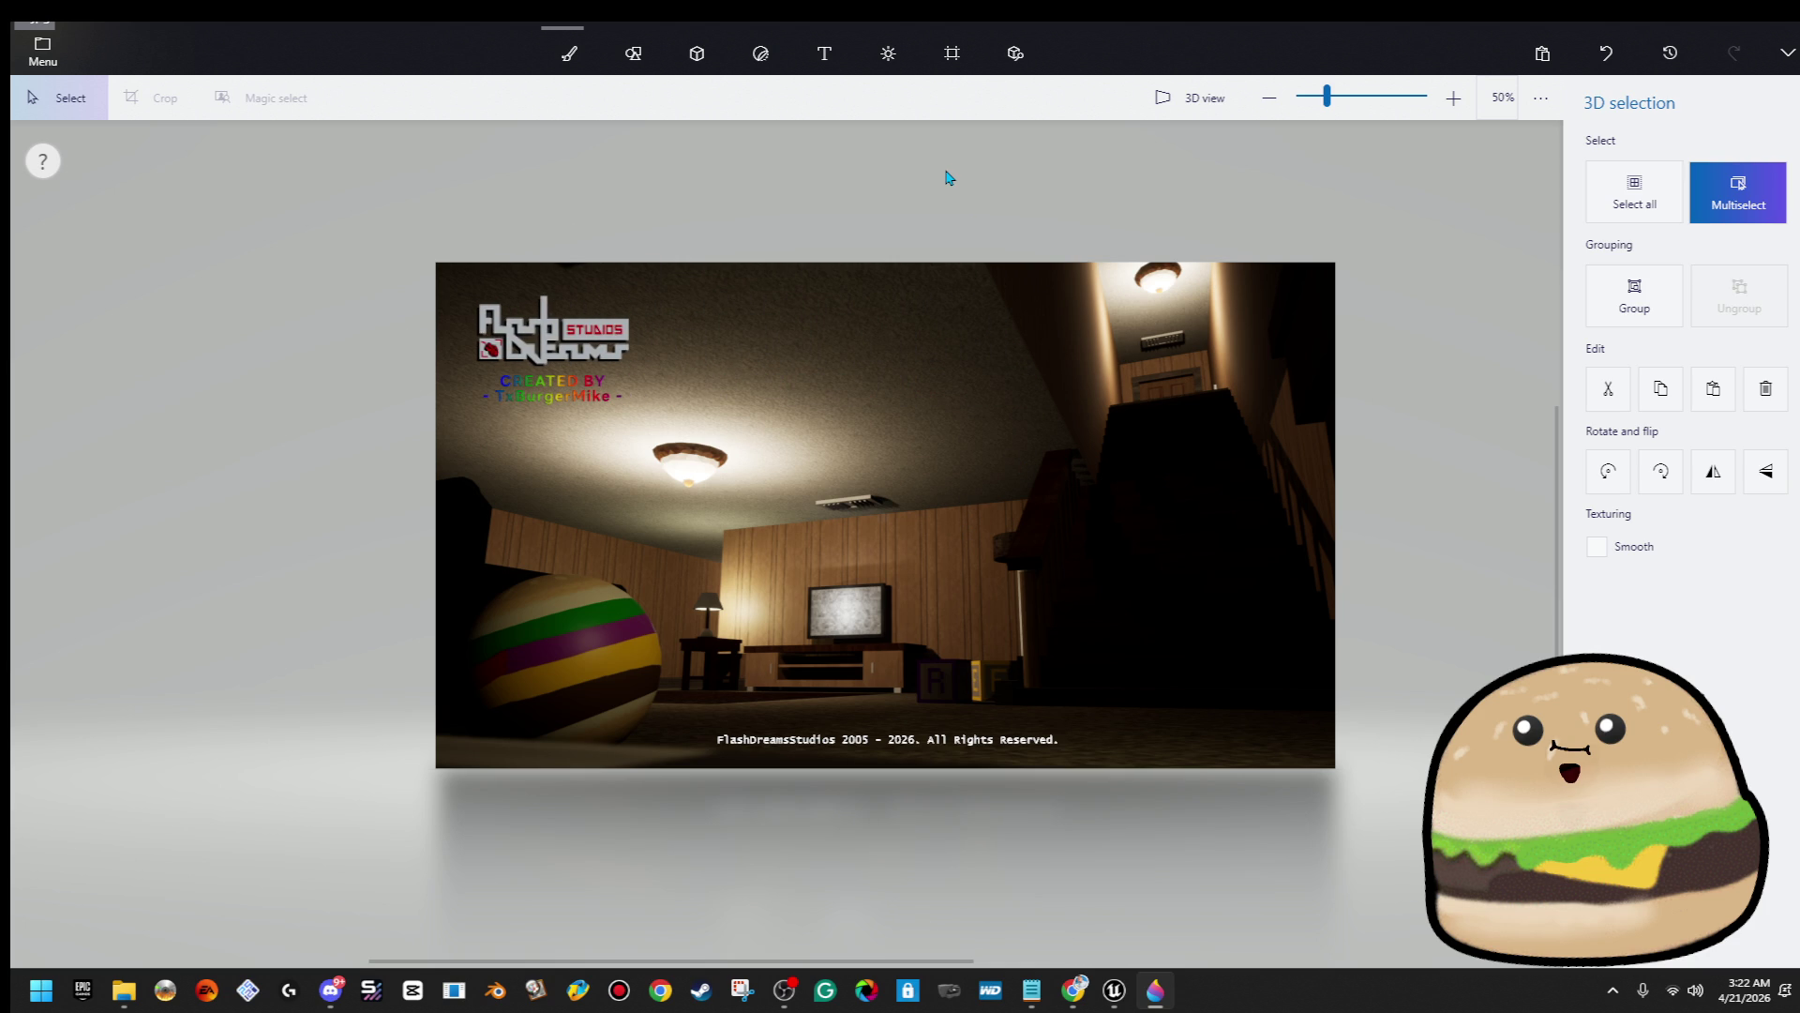
{"action": "left_click", "coordinate": [948, 179]}
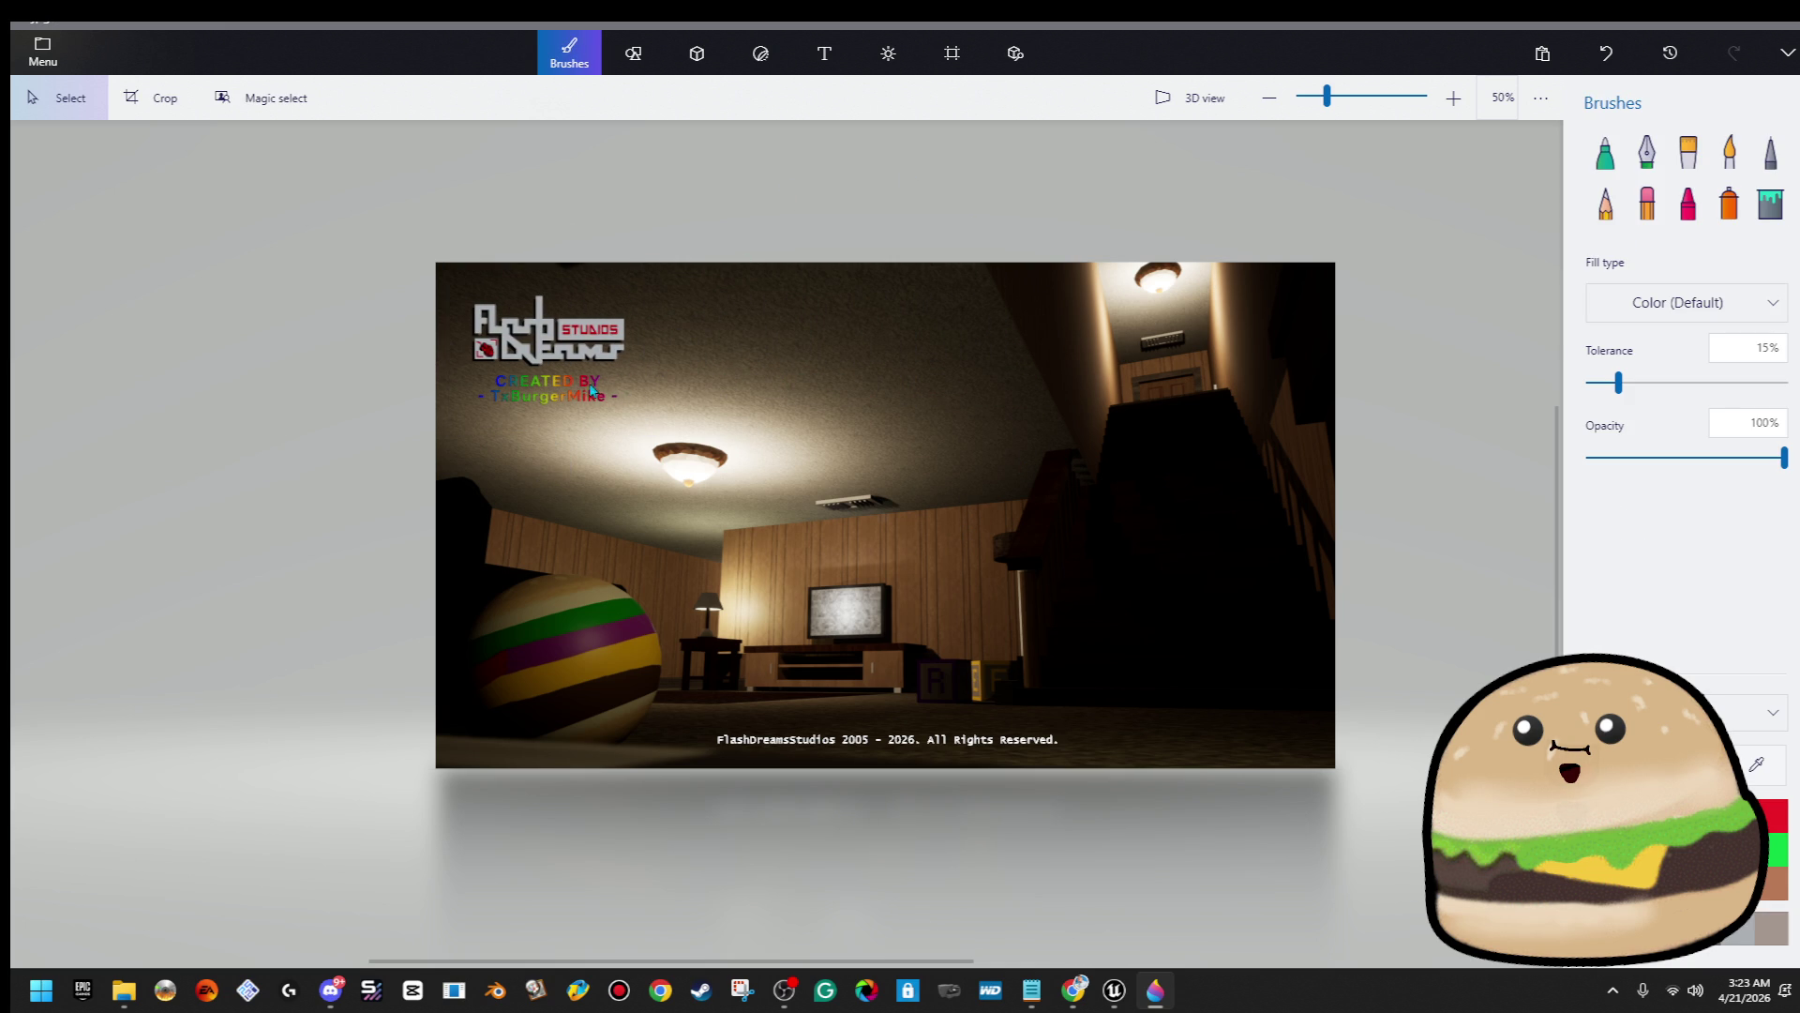
Nudge the TxBurgerMike credit text slightly down
{"action": "scroll", "coordinate": [589, 390], "scroll_direction": "up", "scroll_amount": 10}
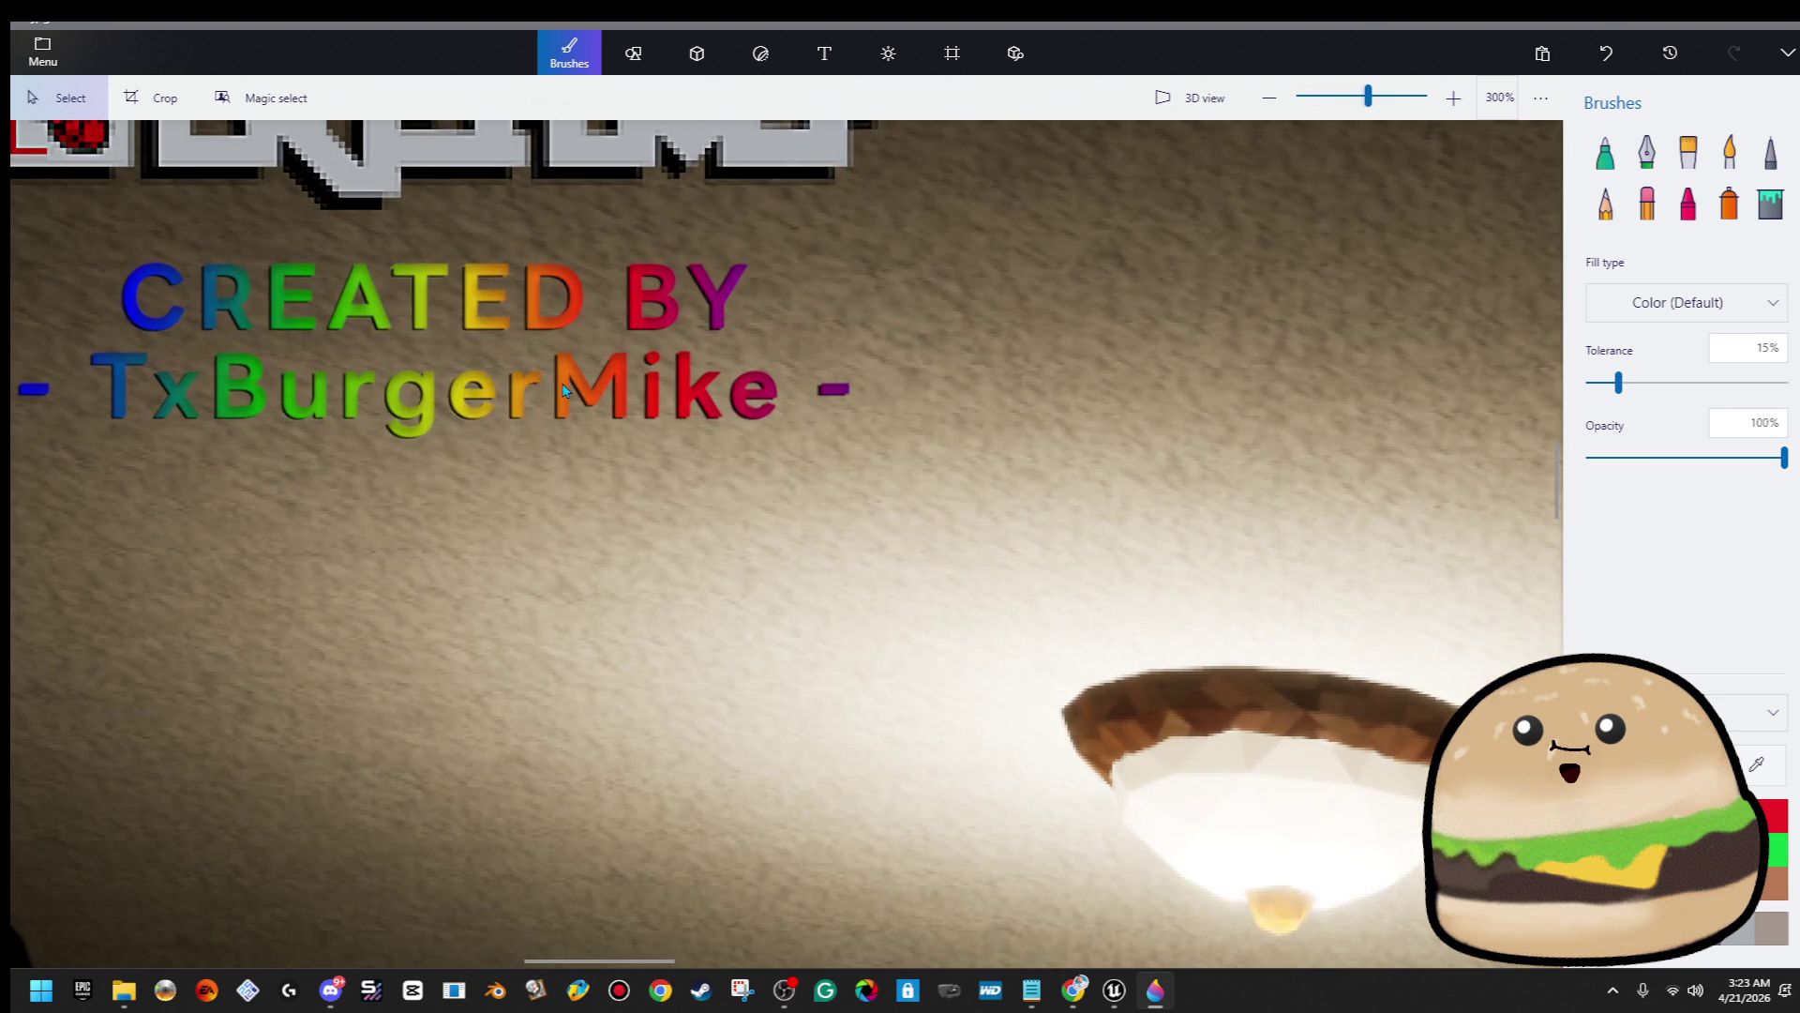
{"action": "left_click", "coordinate": [563, 390]}
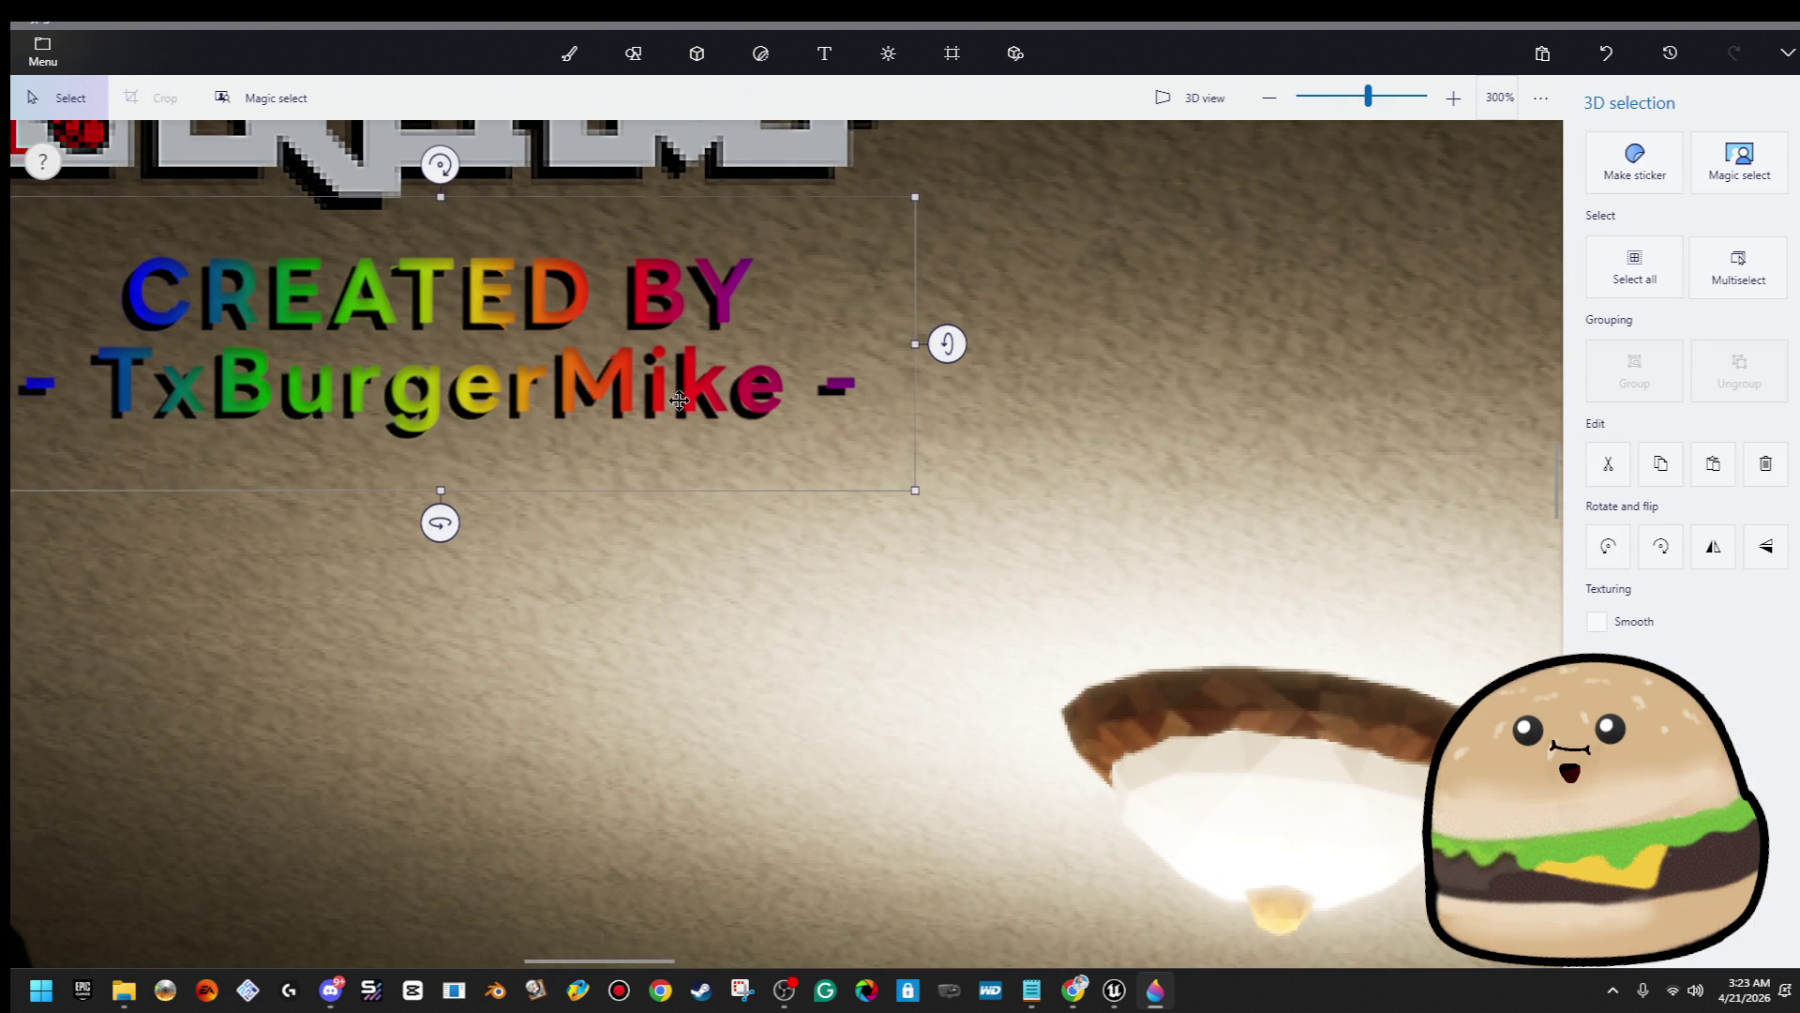
{"action": "key", "text": "Down"}
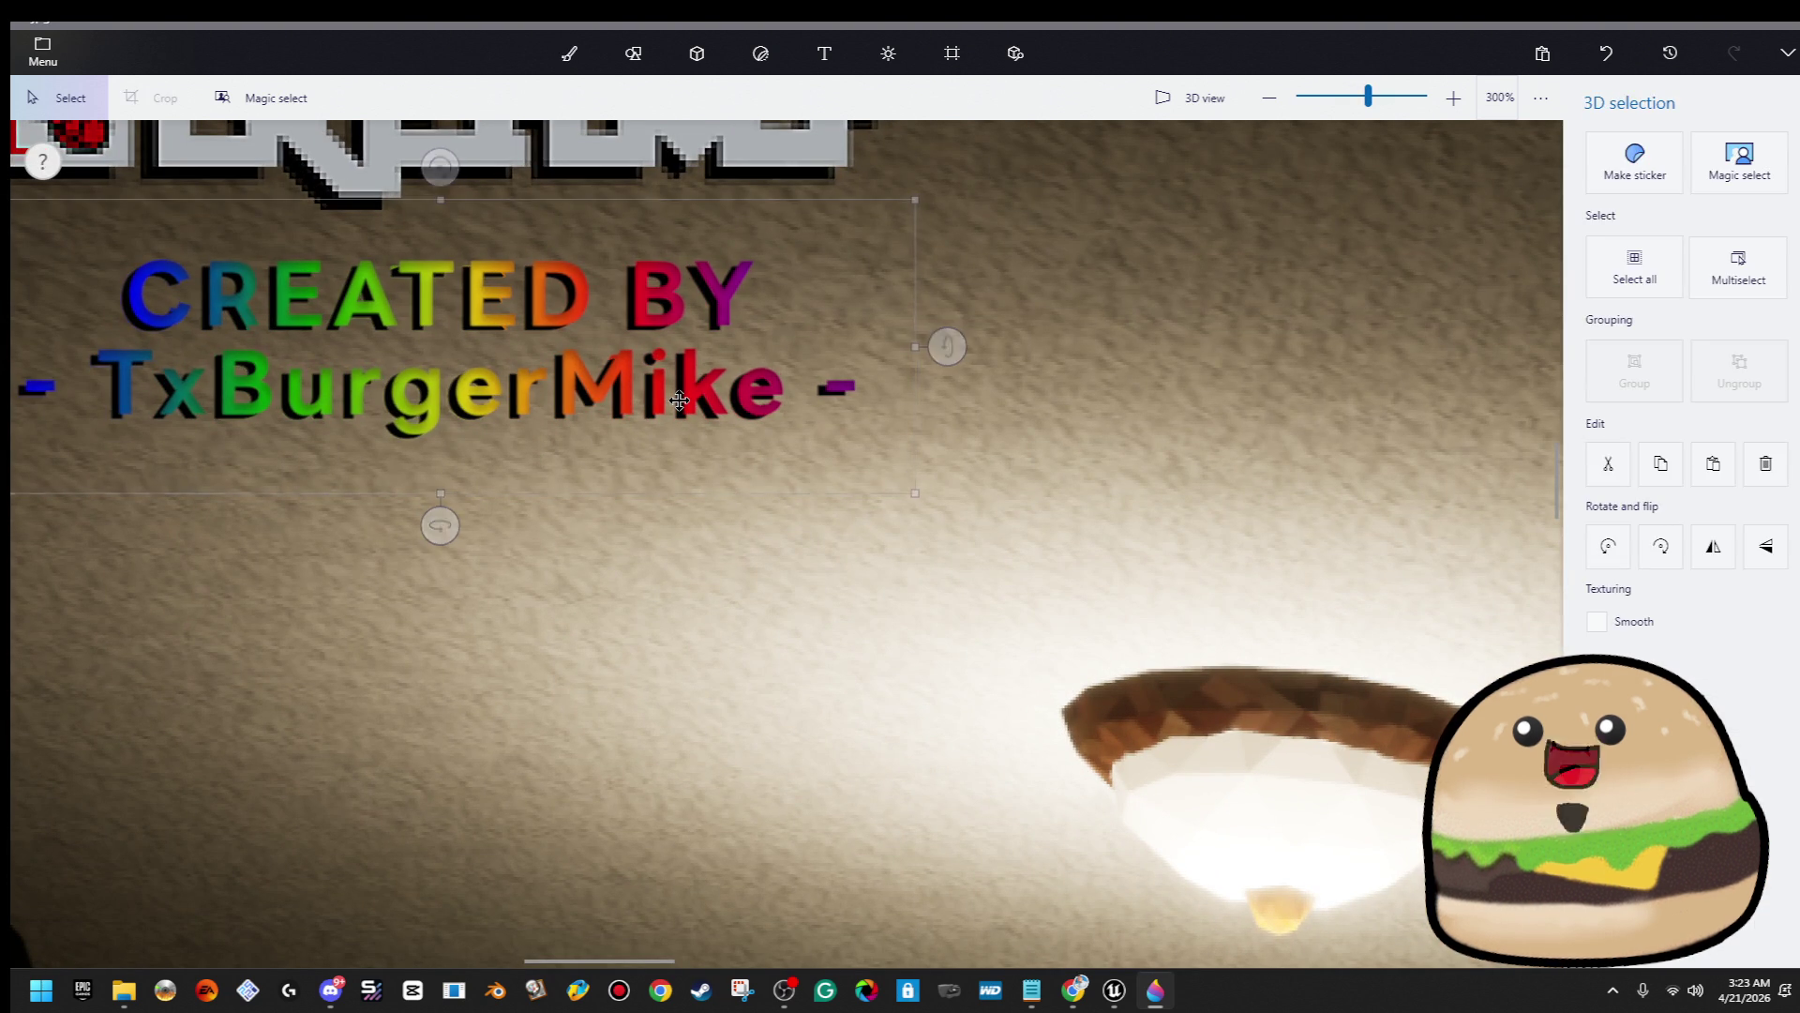
{"action": "scroll", "coordinate": [679, 400], "scroll_direction": "down", "scroll_amount": 8}
{"action": "key", "text": "b"}
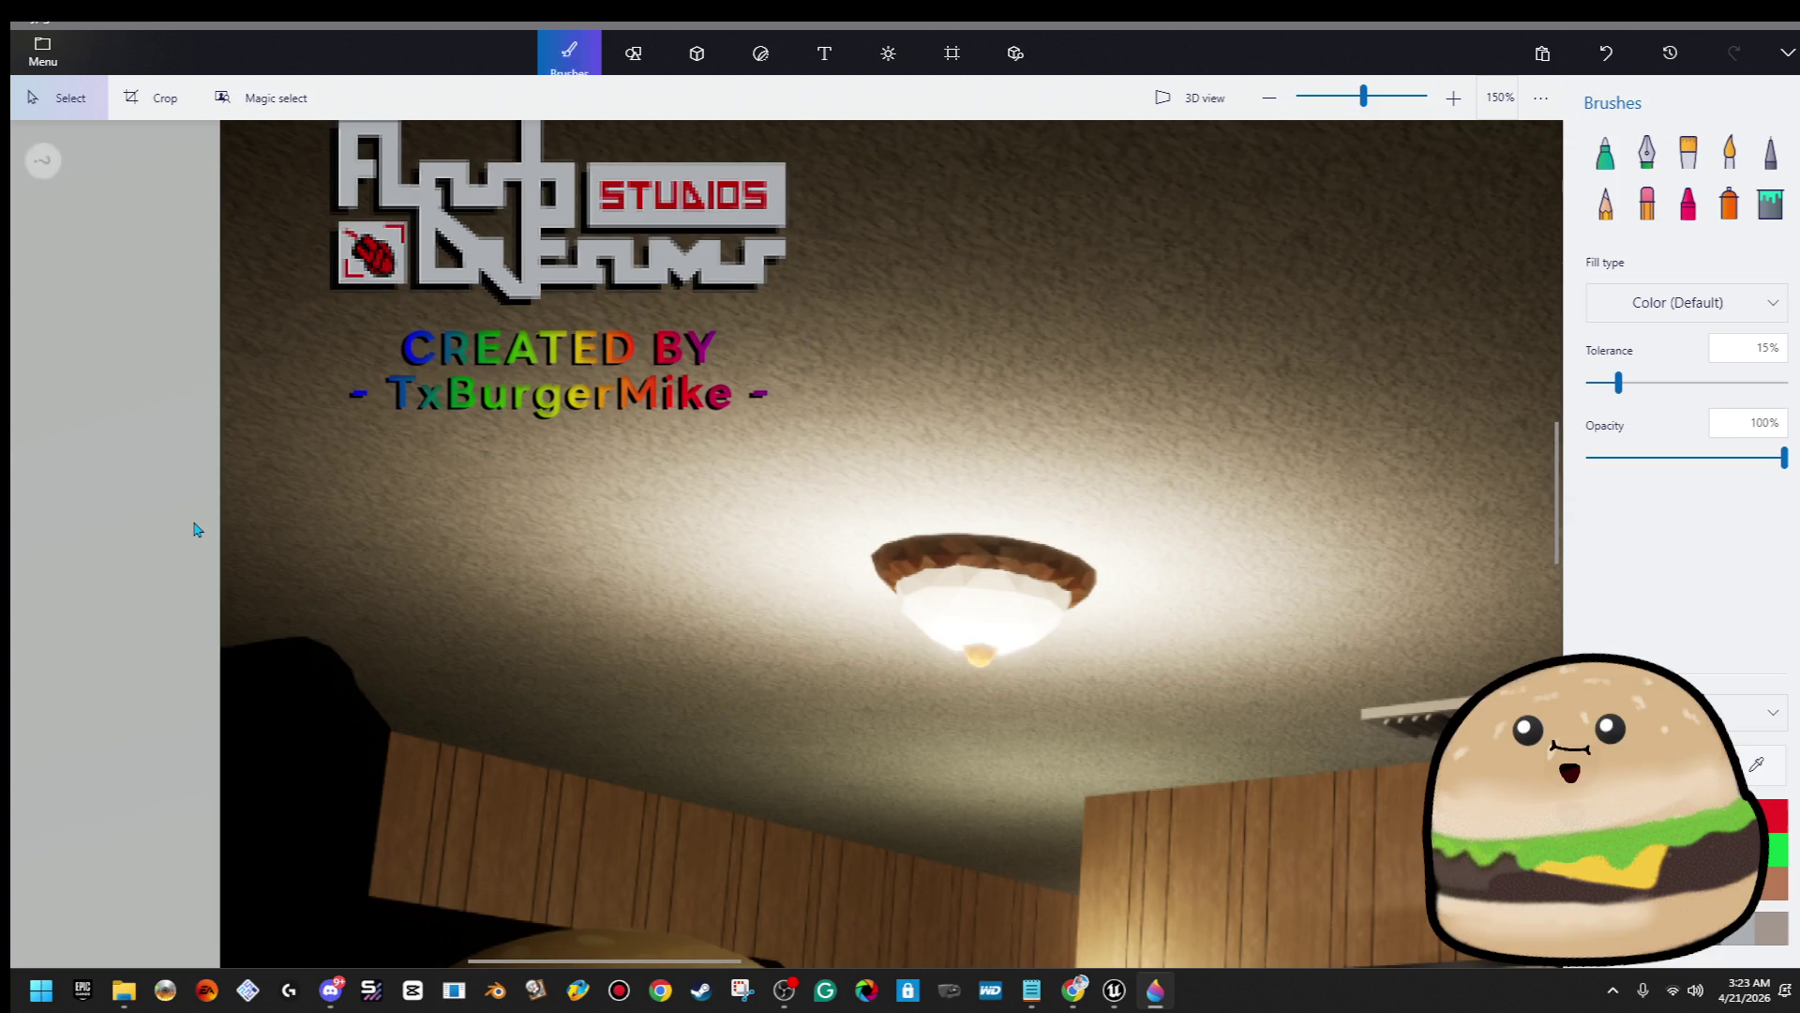
{"action": "scroll", "coordinate": [514, 522], "scroll_direction": "down", "scroll_amount": 5}
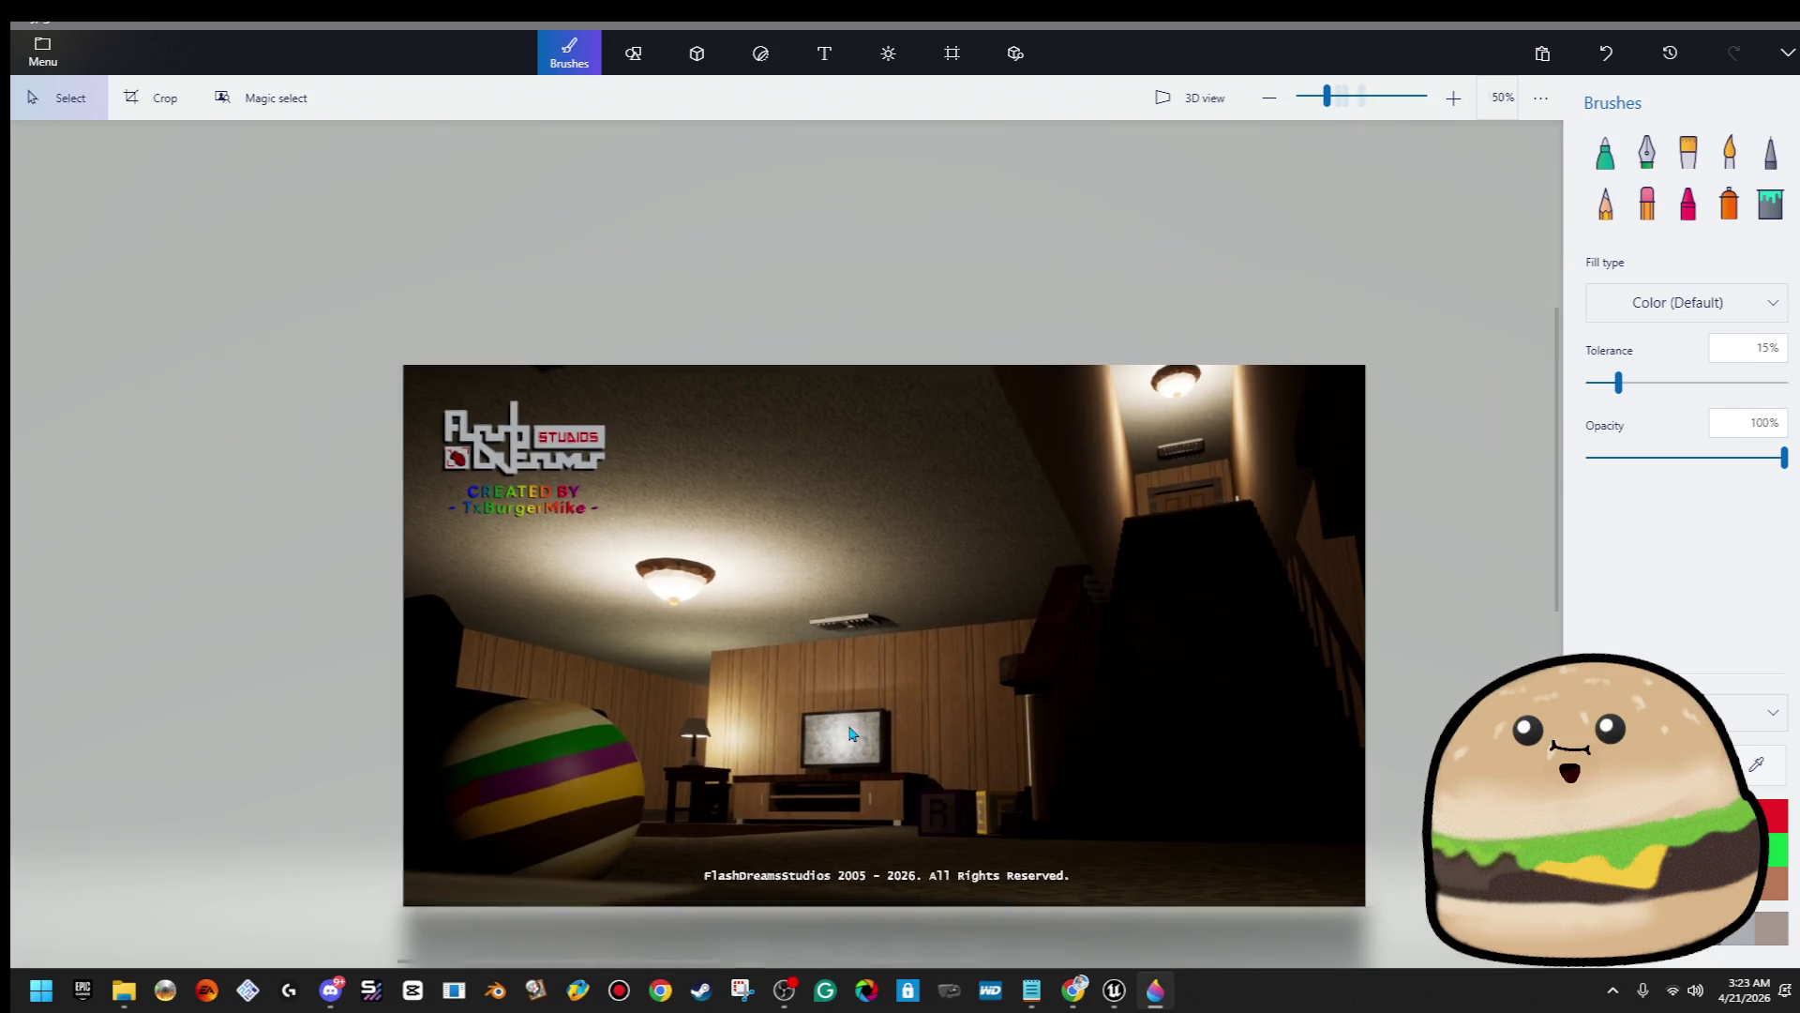
{"action": "scroll", "coordinate": [996, 859], "scroll_direction": "up", "scroll_amount": 2}
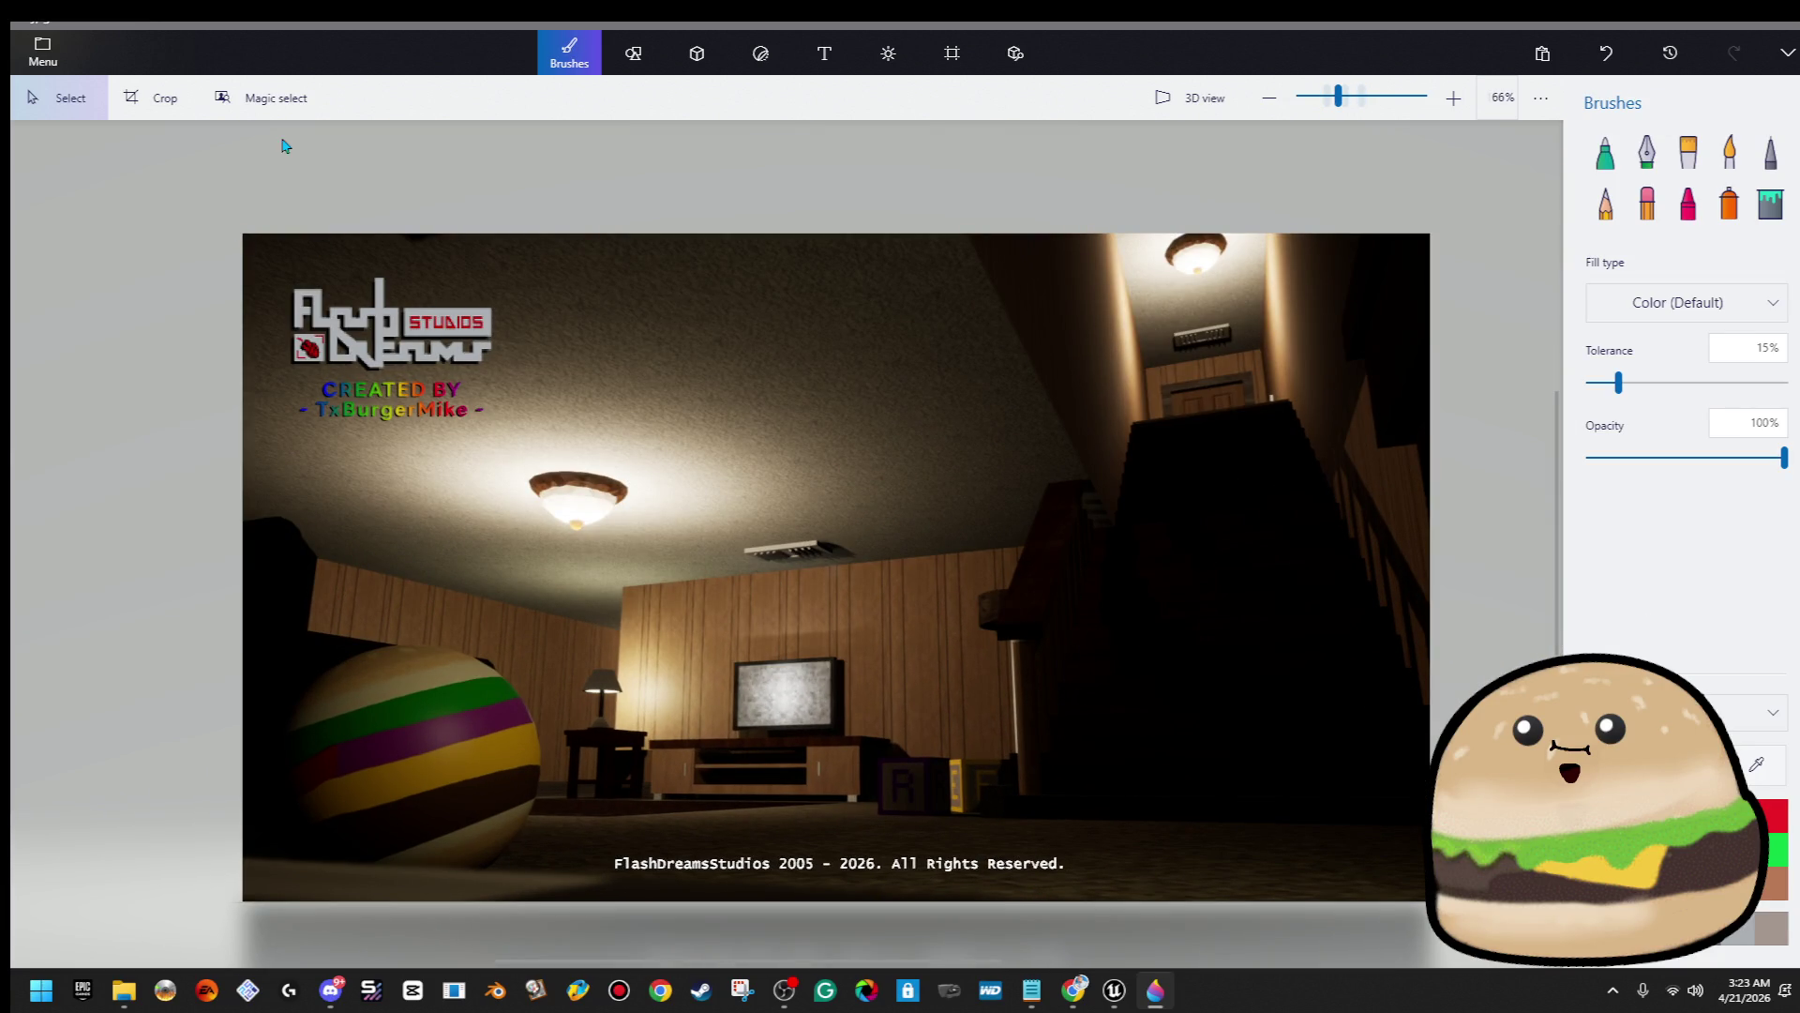
Export the basement card as a PNG named LIMINAL SCREENSHOT 3
{"action": "left_click", "coordinate": [47, 64]}
{"action": "left_click", "coordinate": [193, 291]}
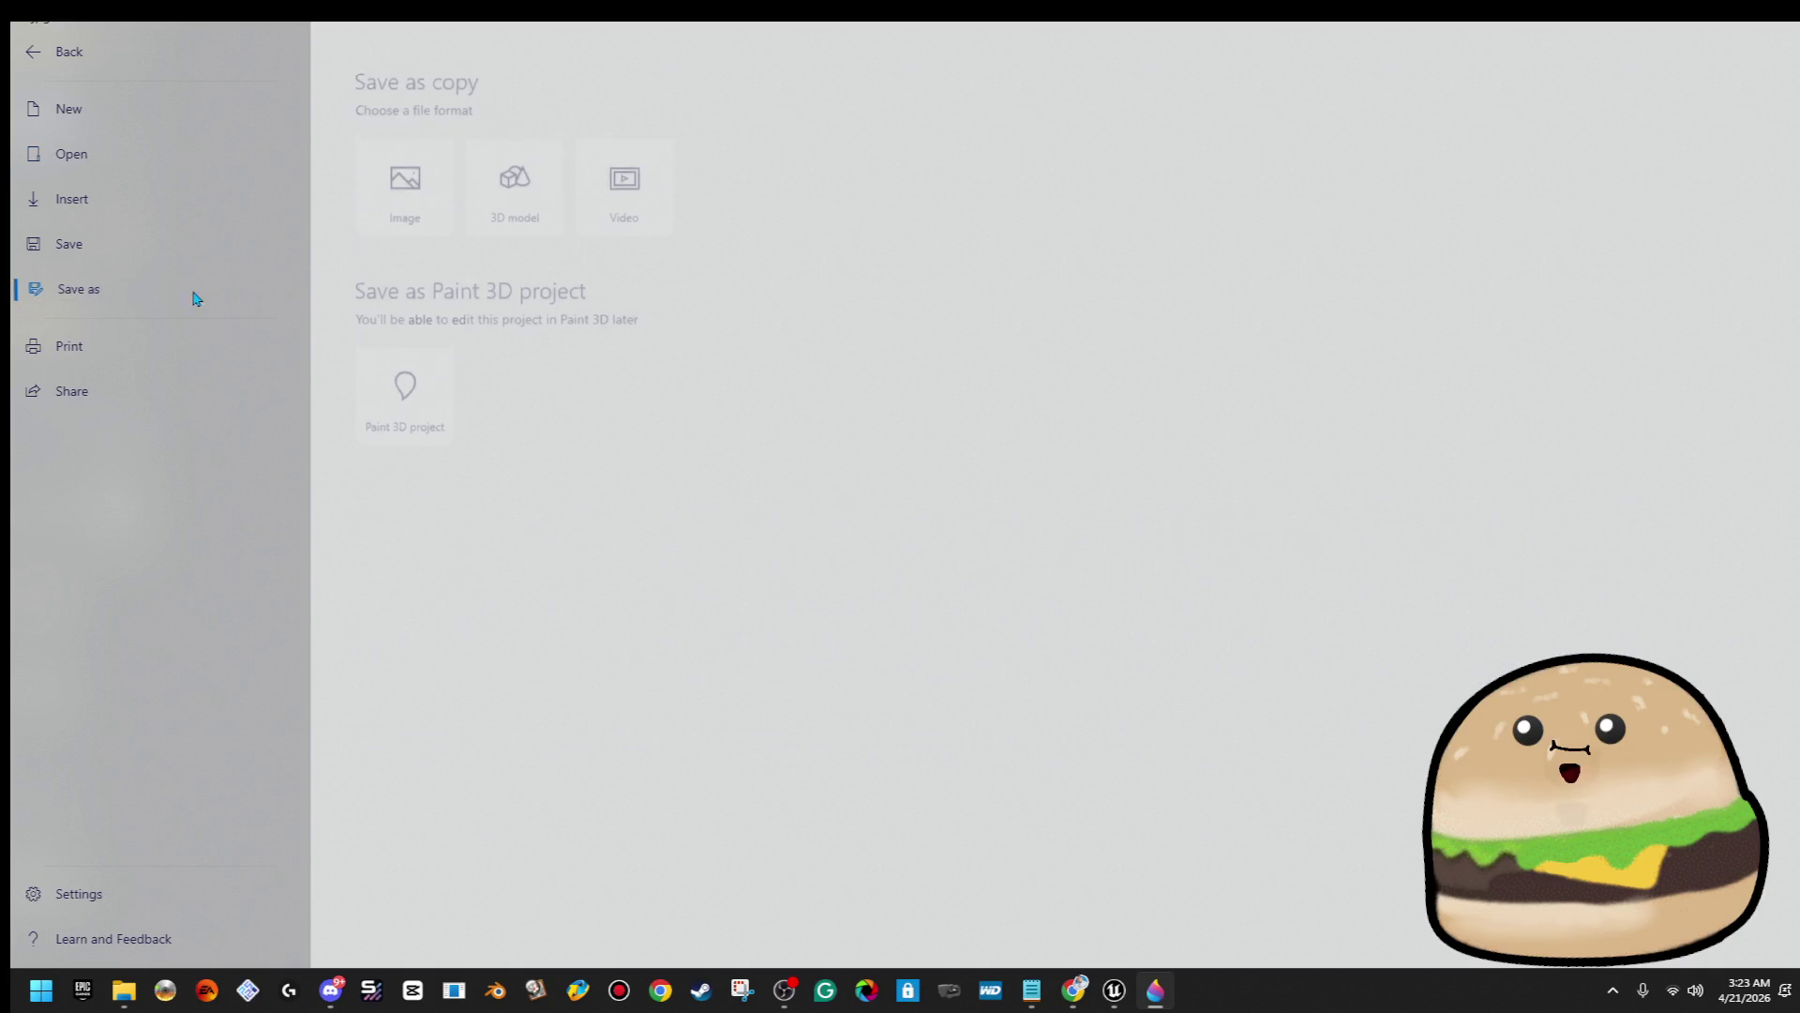
{"action": "left_click", "coordinate": [403, 169]}
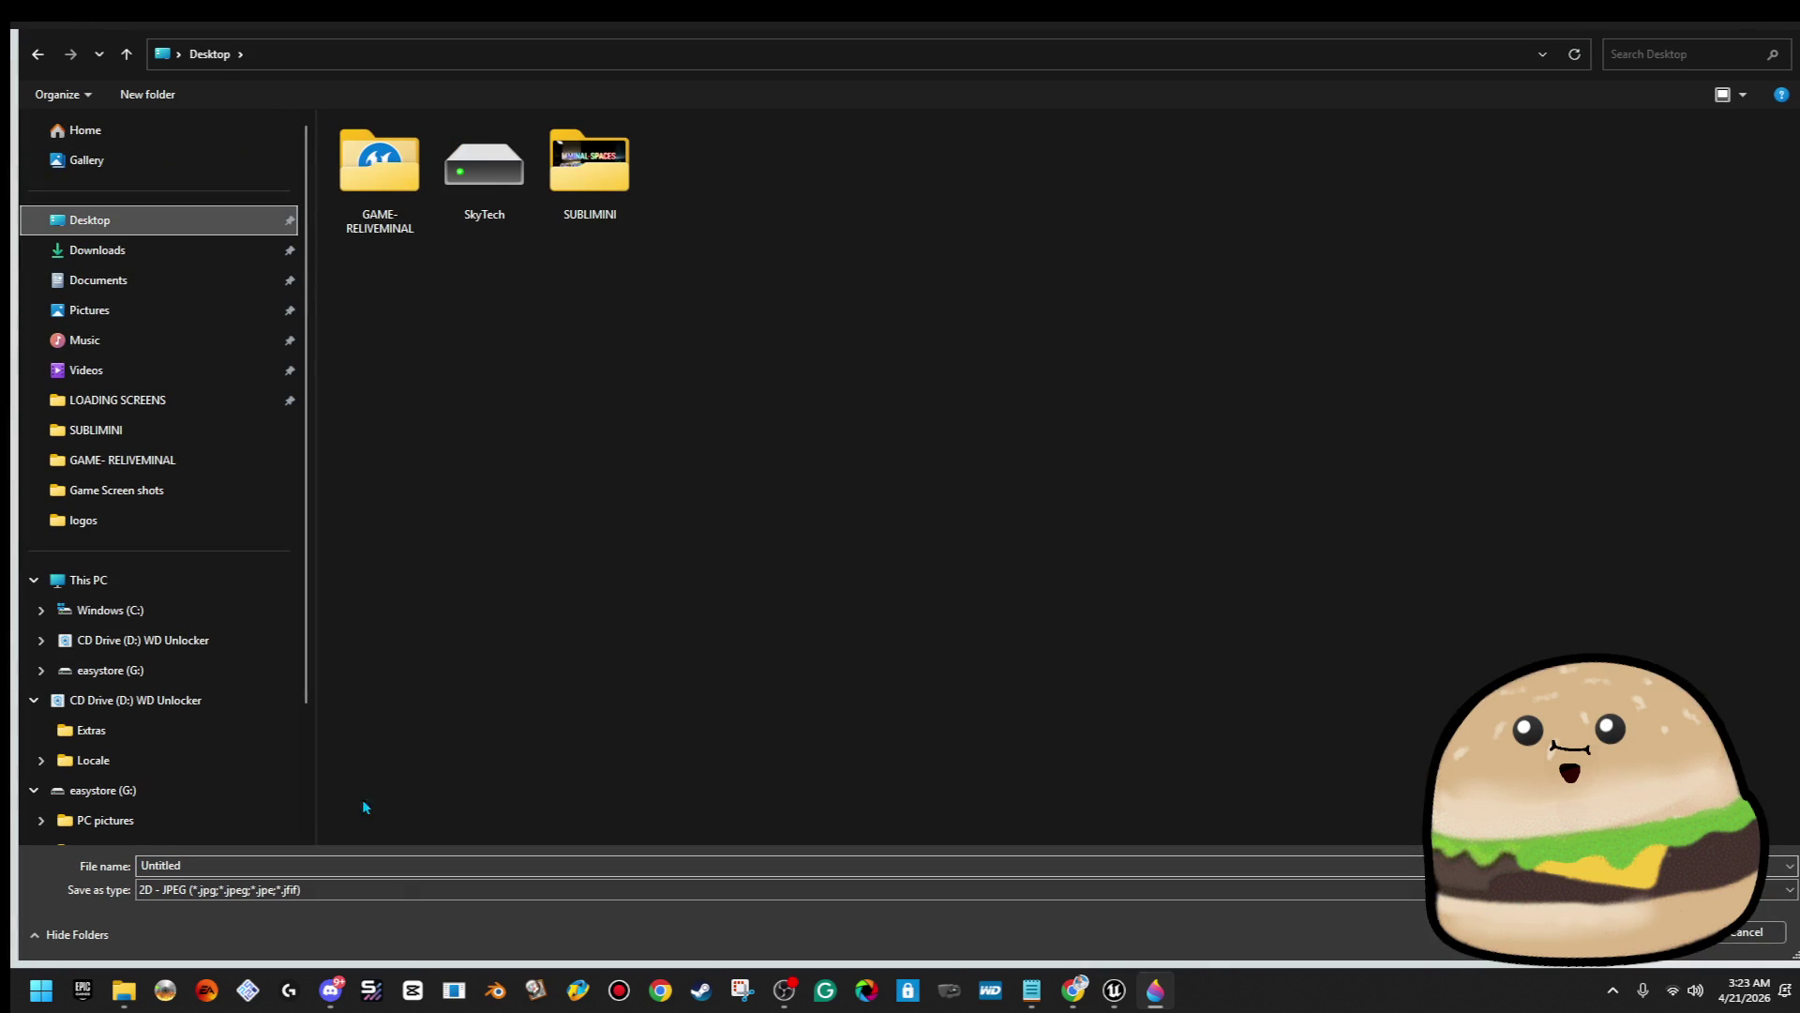
{"action": "left_click", "coordinate": [408, 896]}
{"action": "left_click", "coordinate": [401, 924]}
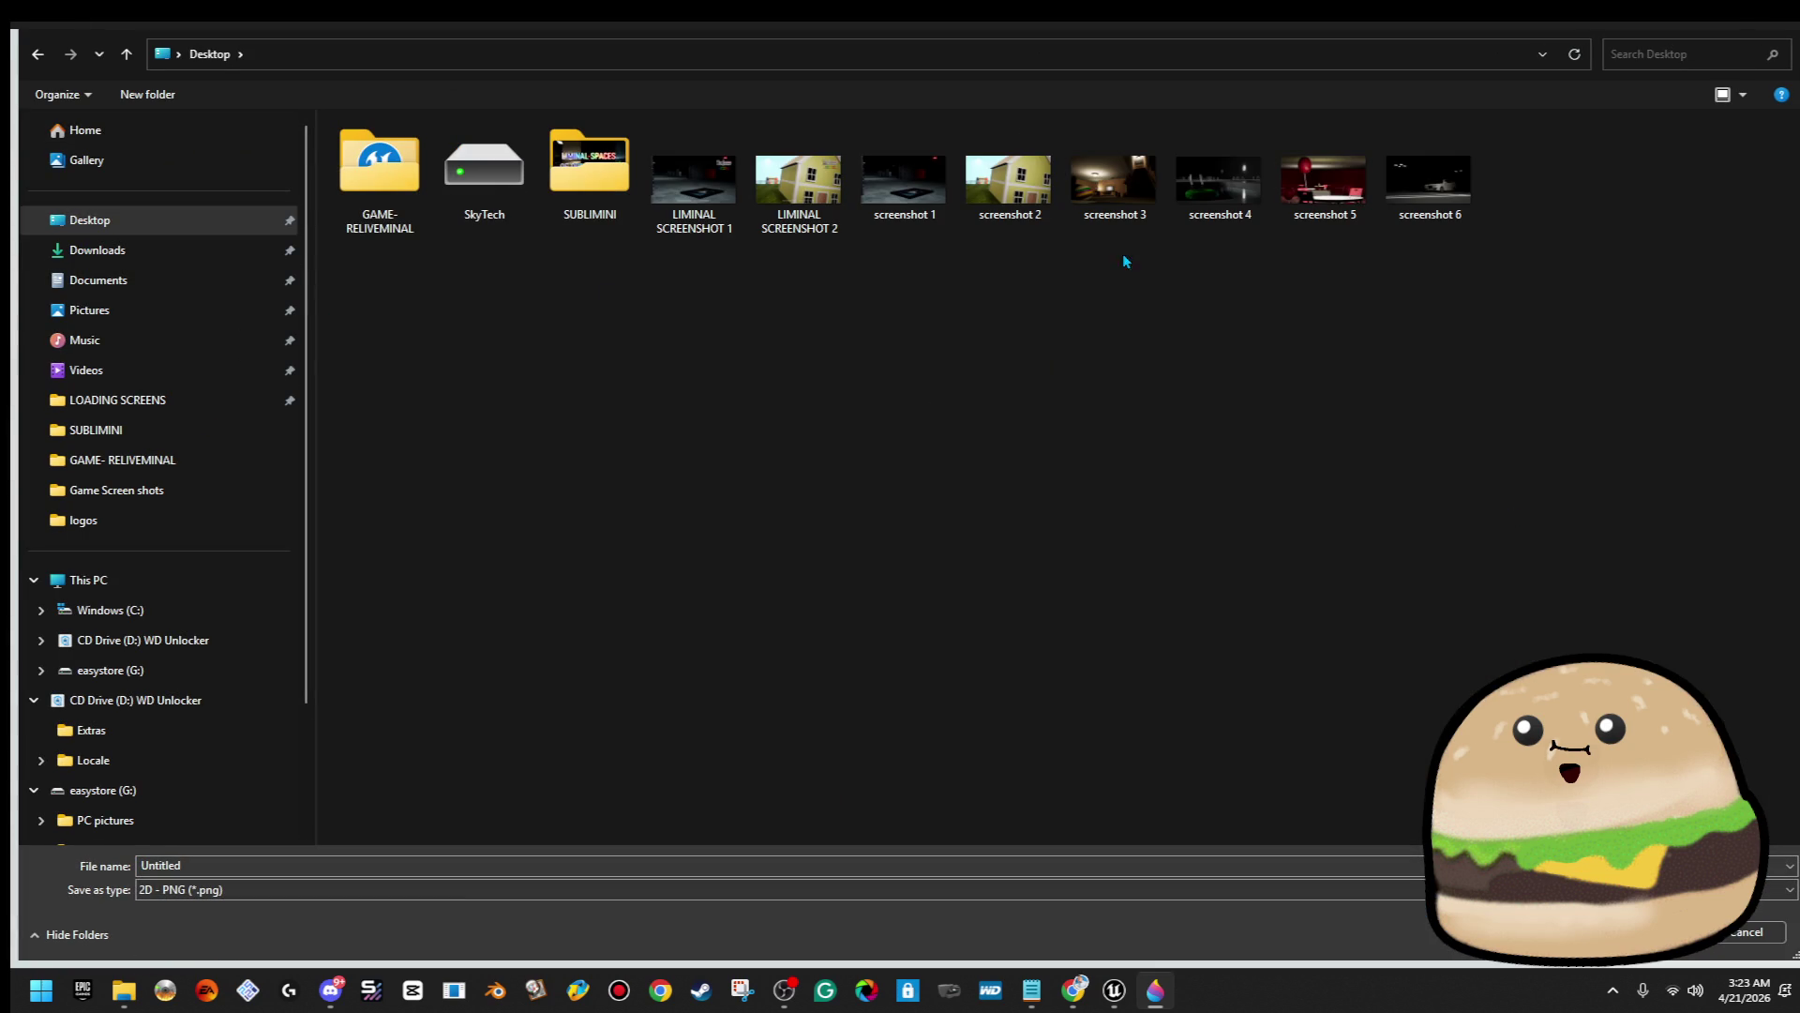
{"action": "left_click", "coordinate": [1118, 193]}
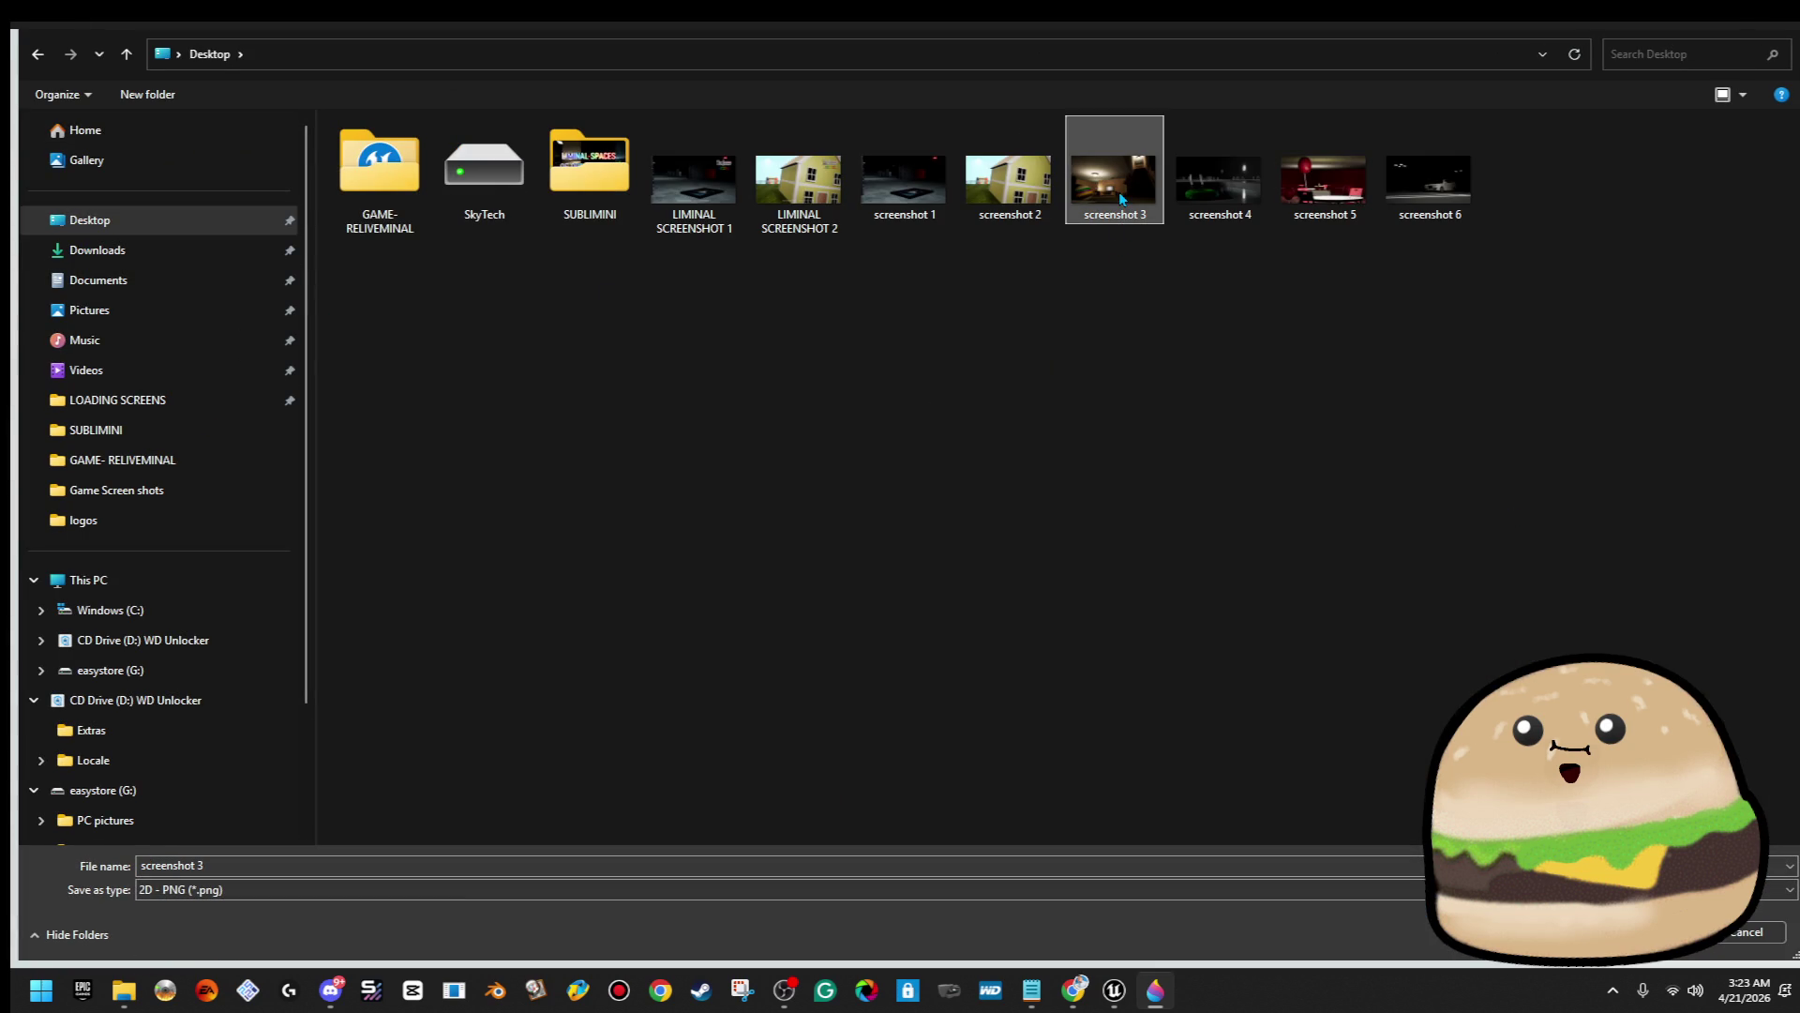
{"action": "left_click", "coordinate": [799, 183]}
{"action": "left_click", "coordinate": [336, 868]}
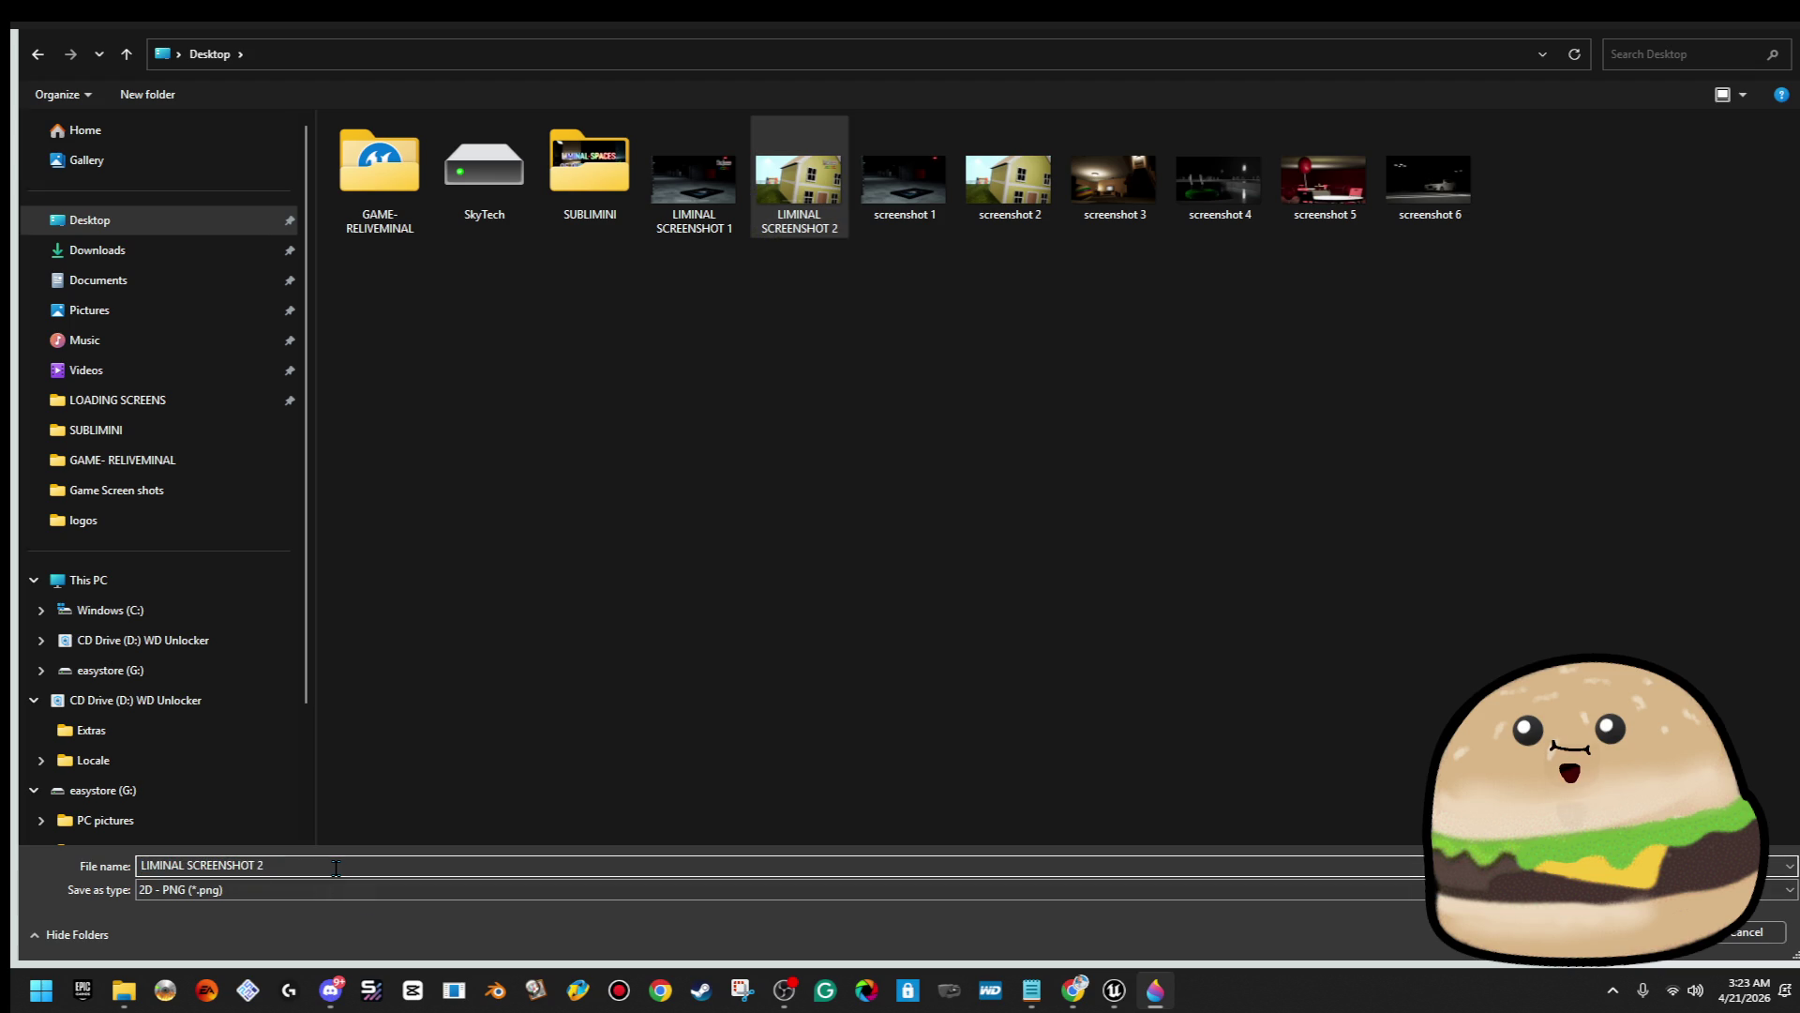
{"action": "key", "text": "BackSpace"}
{"action": "type", "text": "3"}
{"action": "key", "text": "Return"}
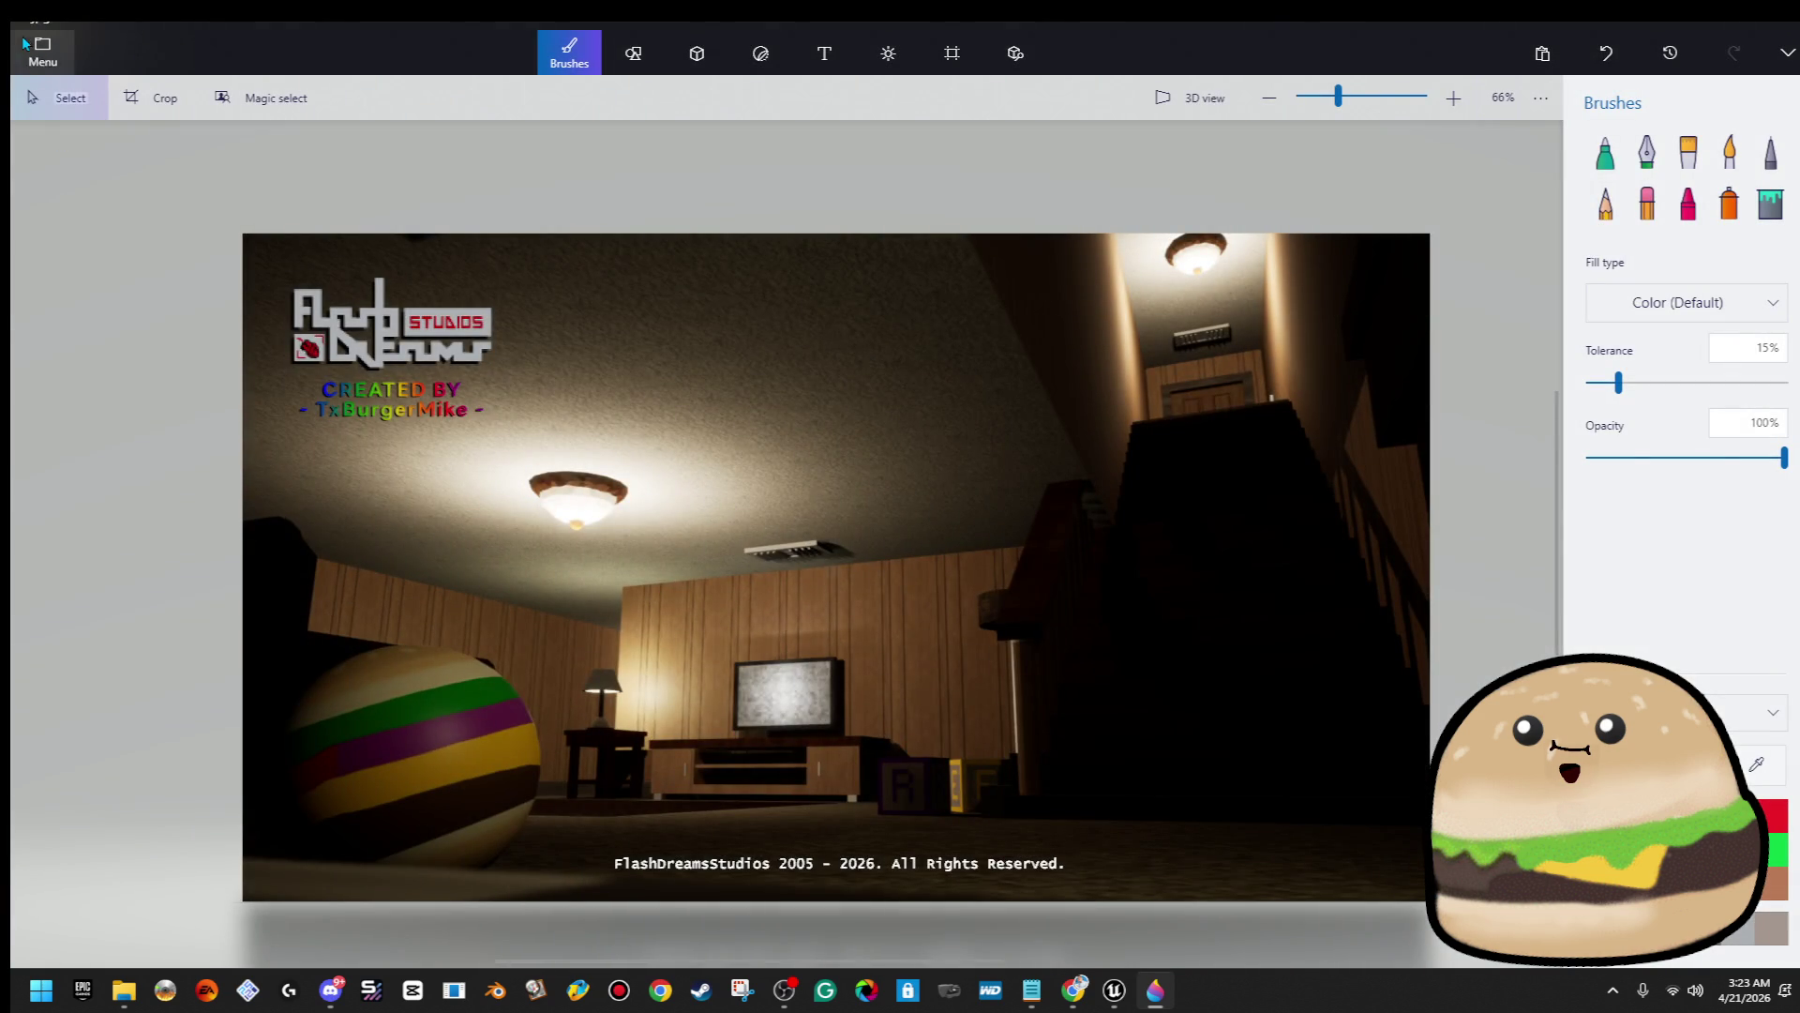
Insert screenshot 4, the pool image, and stretch it to fill the canvas
{"action": "left_click", "coordinate": [26, 43]}
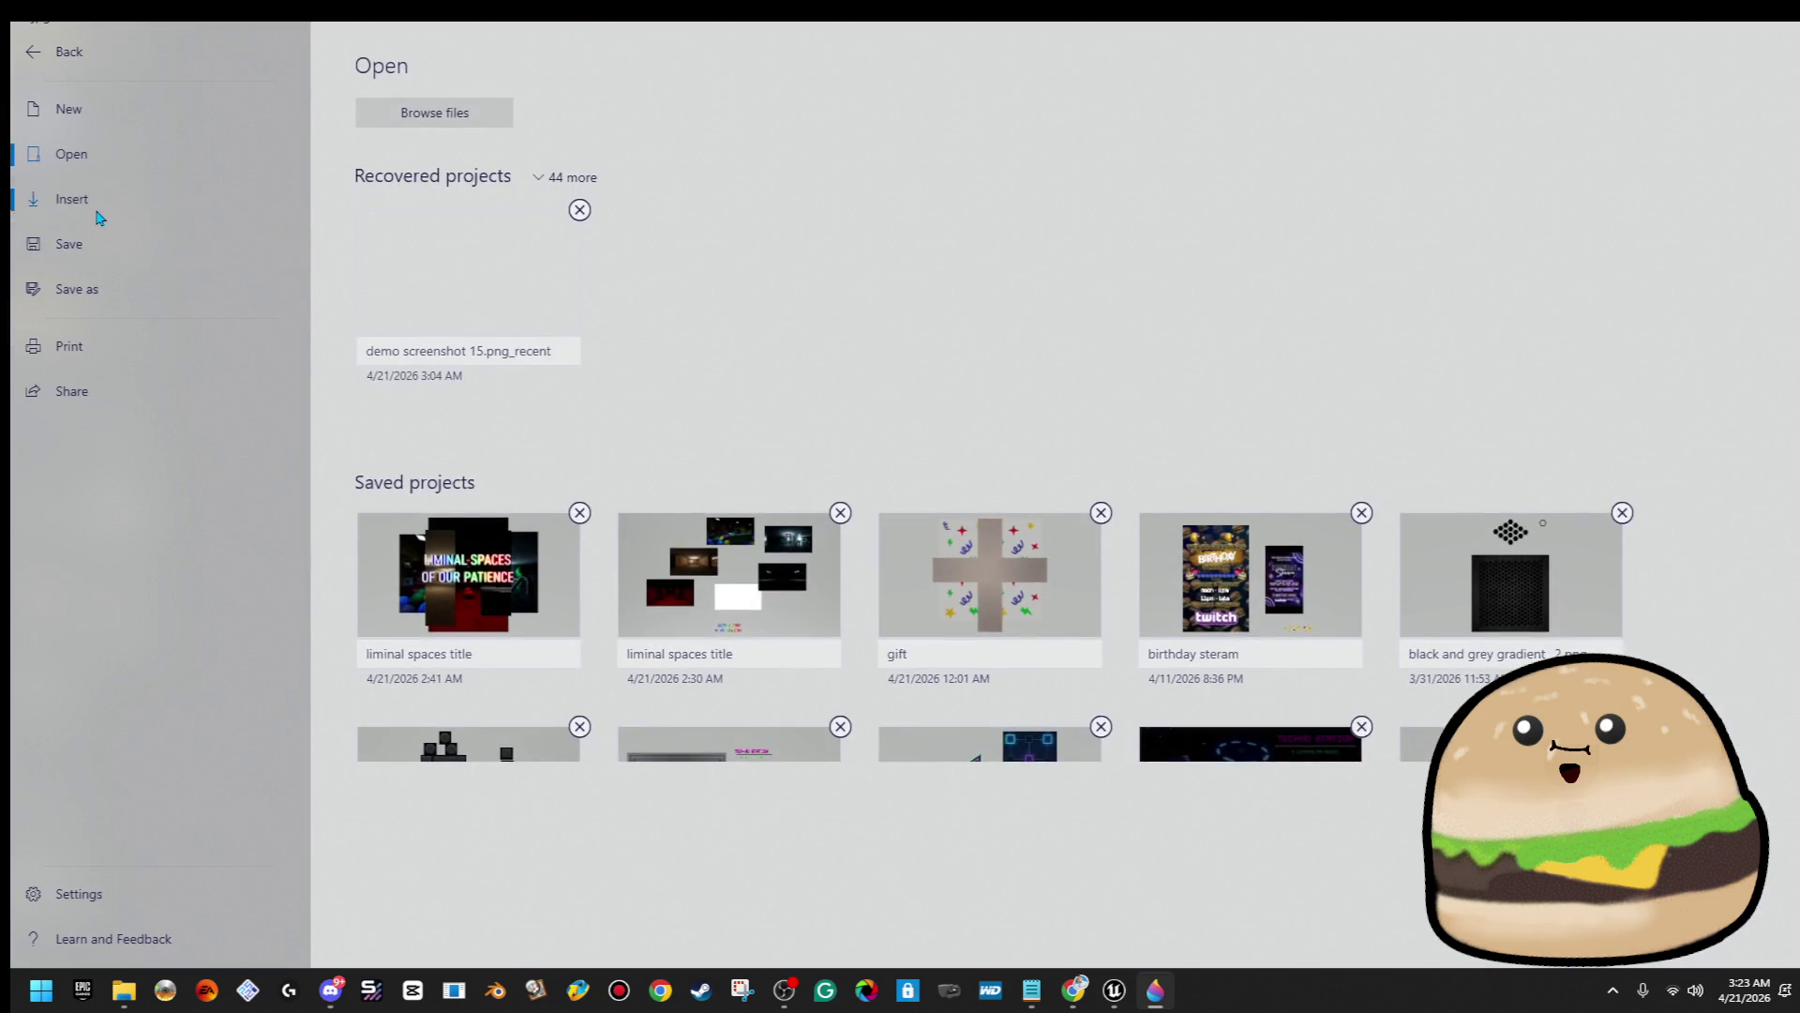
{"action": "left_click", "coordinate": [94, 204]}
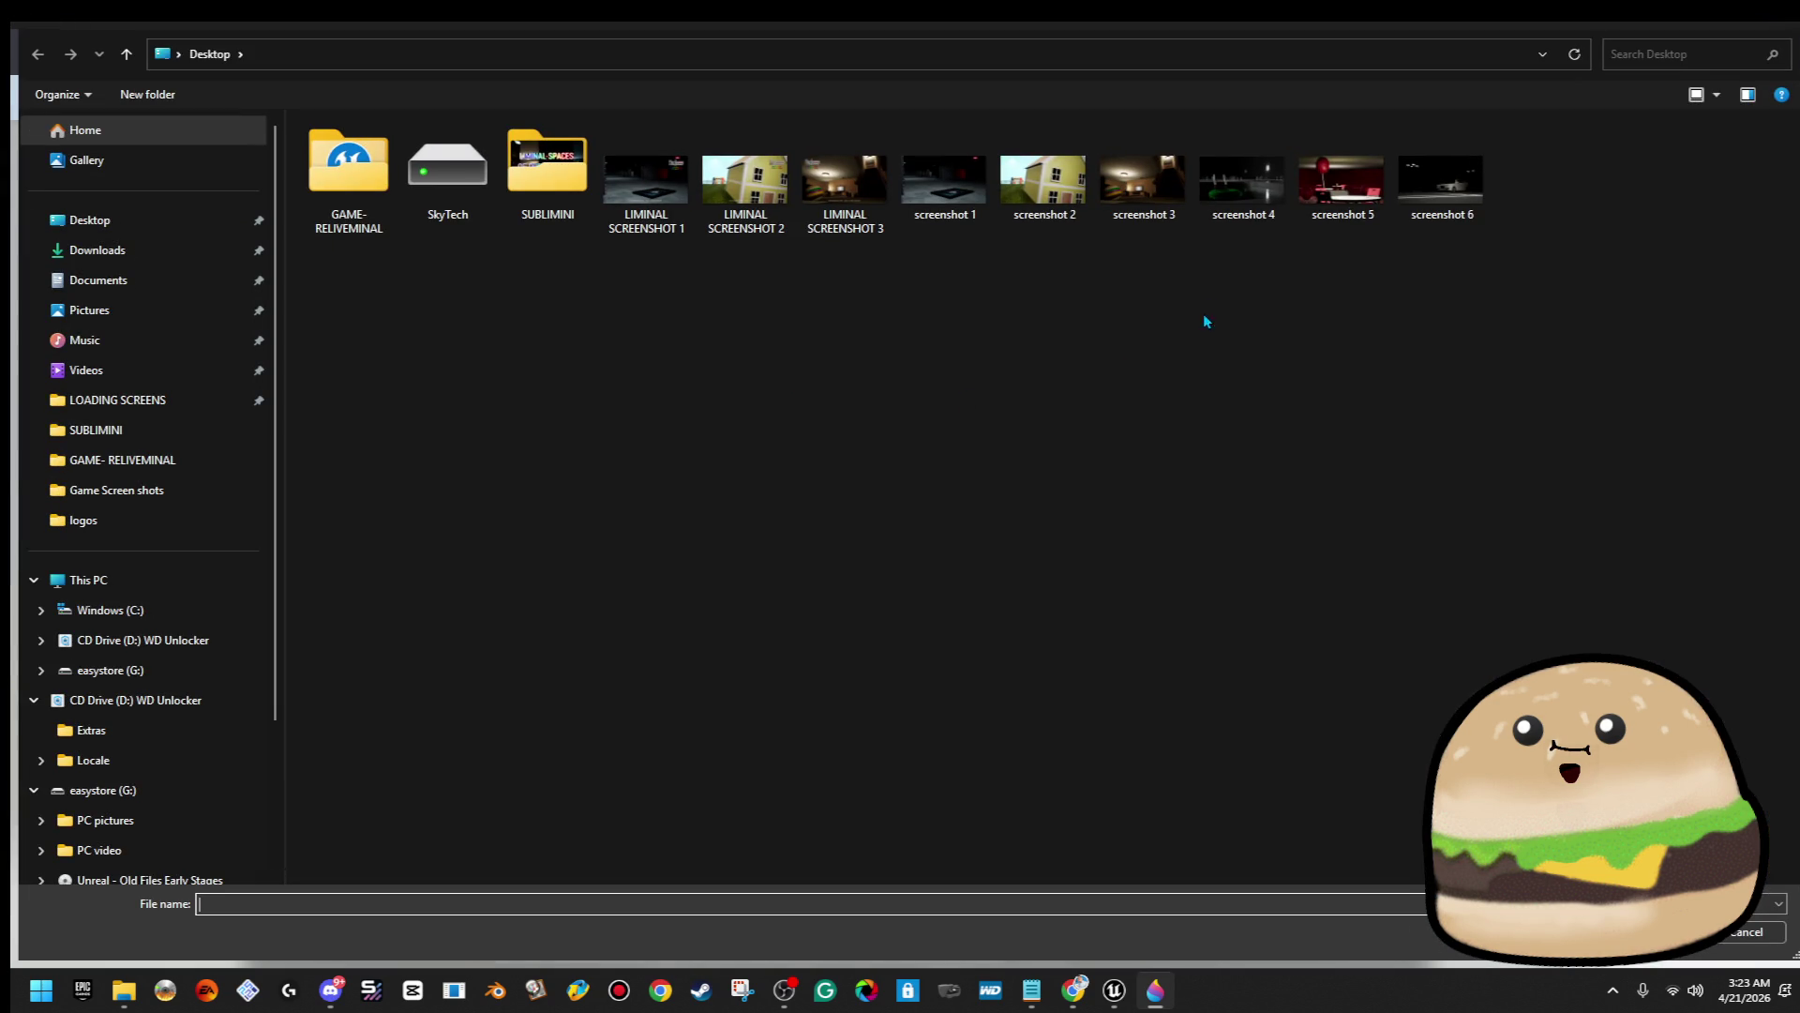
{"action": "double_click", "coordinate": [1240, 180]}
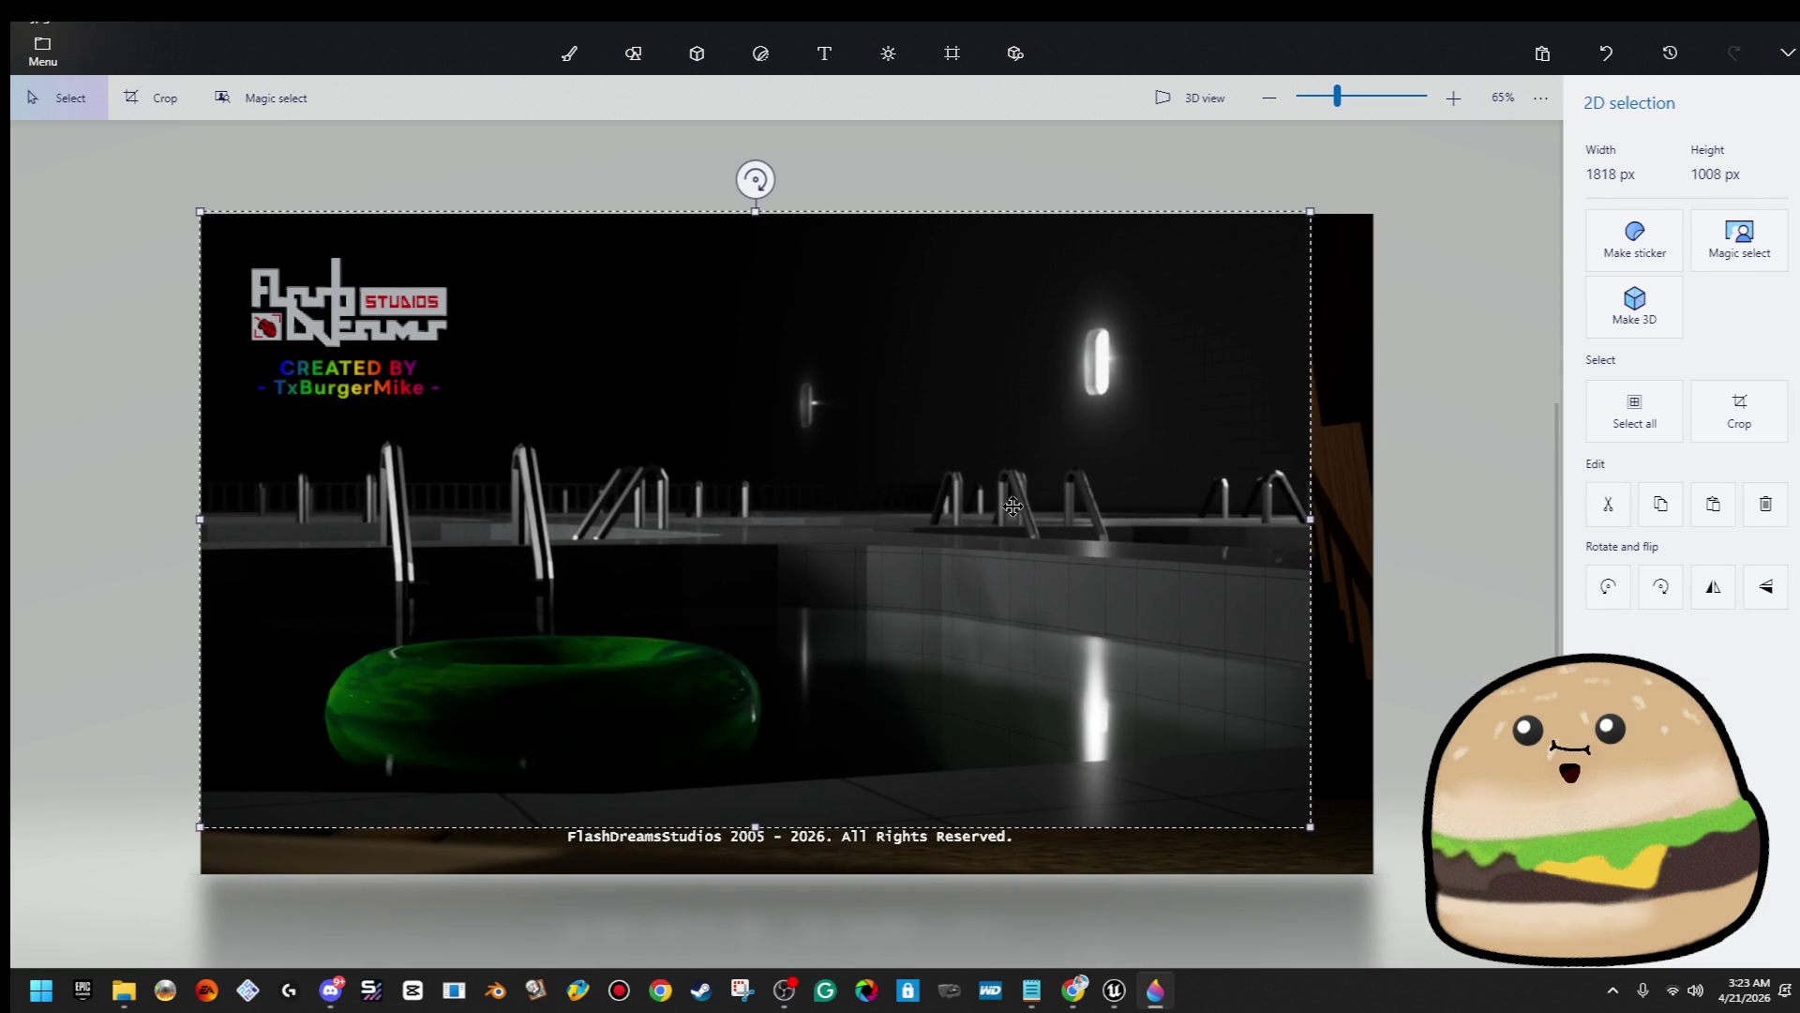
{"action": "left_click_drag", "start_coordinate": [1310, 826], "coordinate": [1367, 876]}
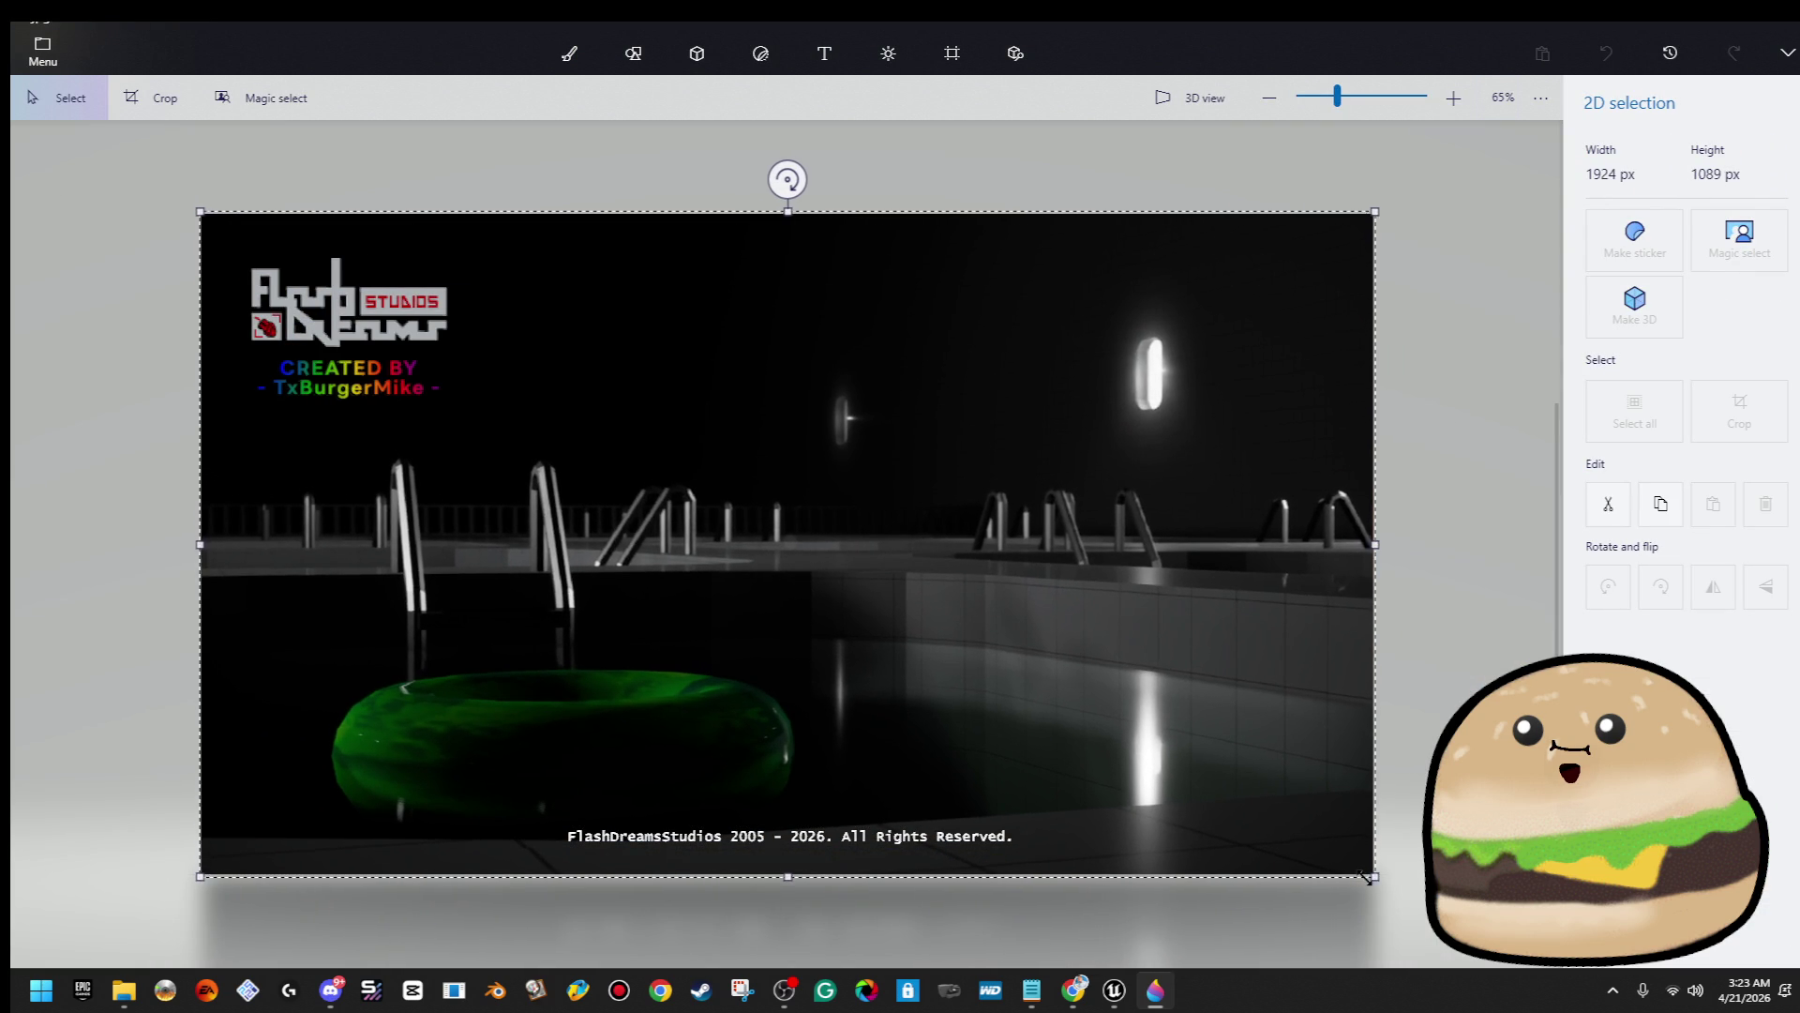
{"action": "left_click", "coordinate": [569, 53]}
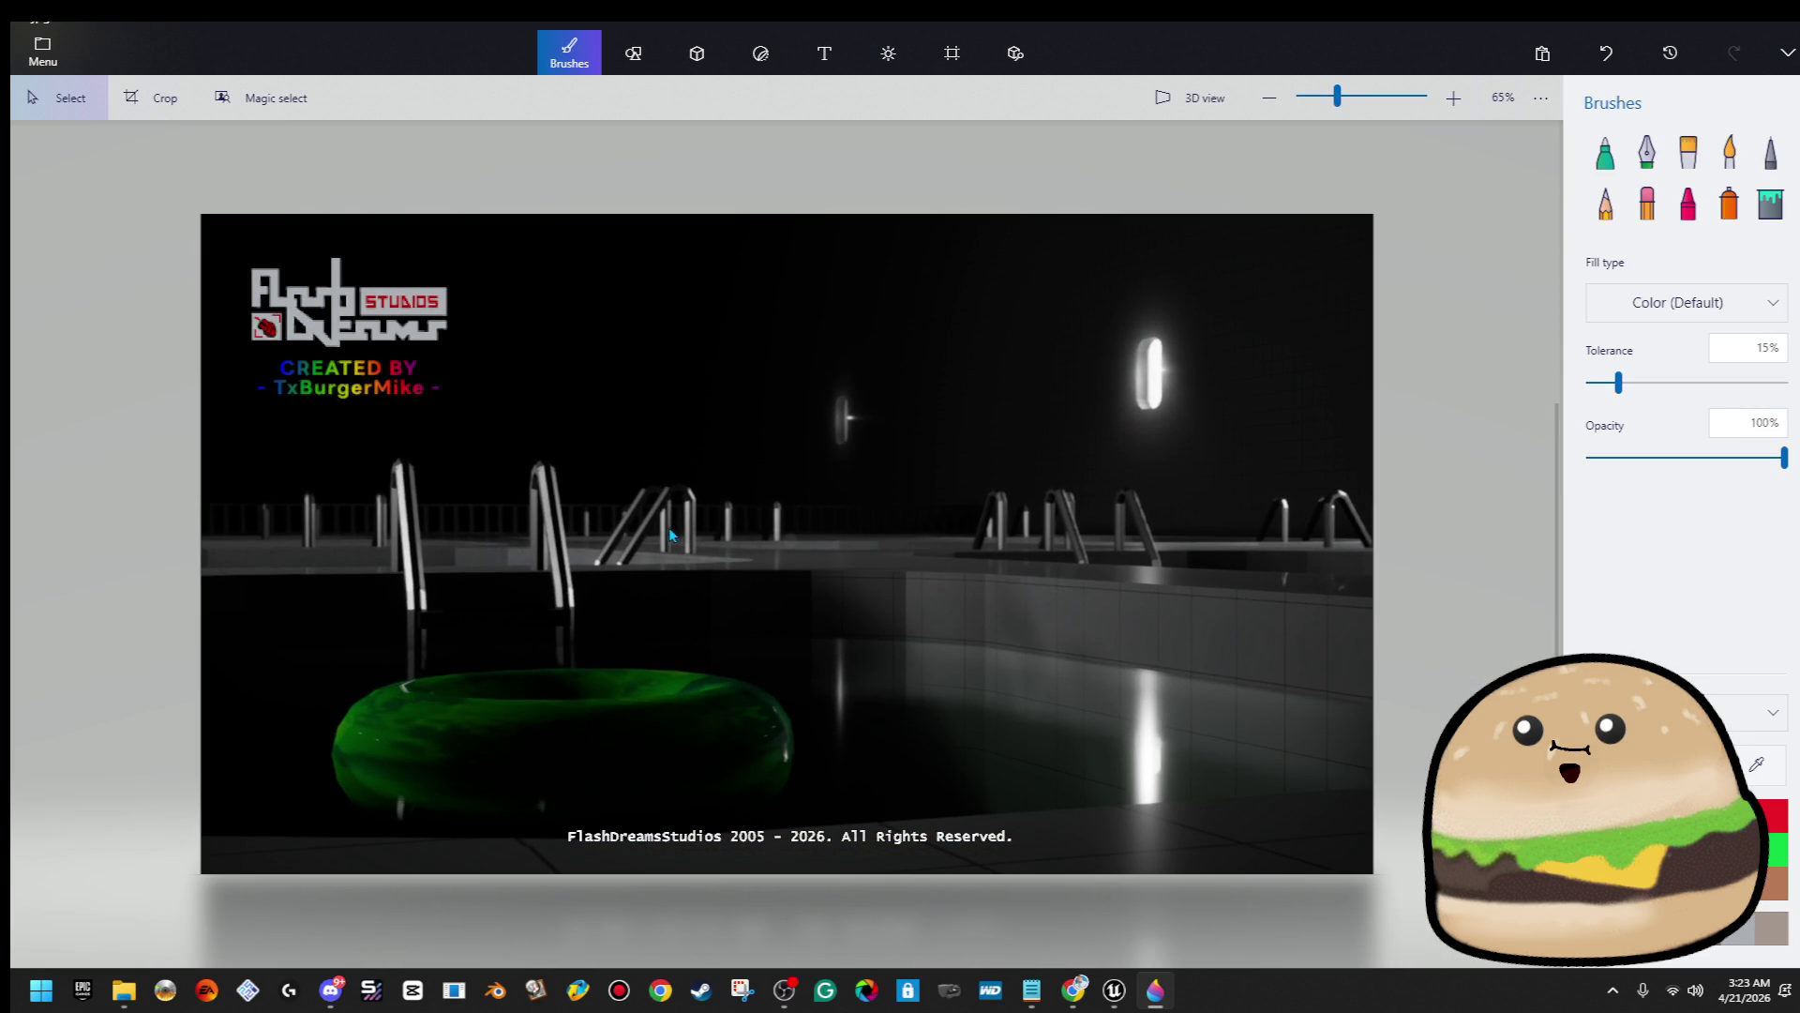
Save the pool card as a PNG on the Desktop named LIMINAL SCREENSHOT 4
{"action": "left_click", "coordinate": [33, 63]}
{"action": "left_click", "coordinate": [161, 300]}
{"action": "left_click", "coordinate": [405, 197]}
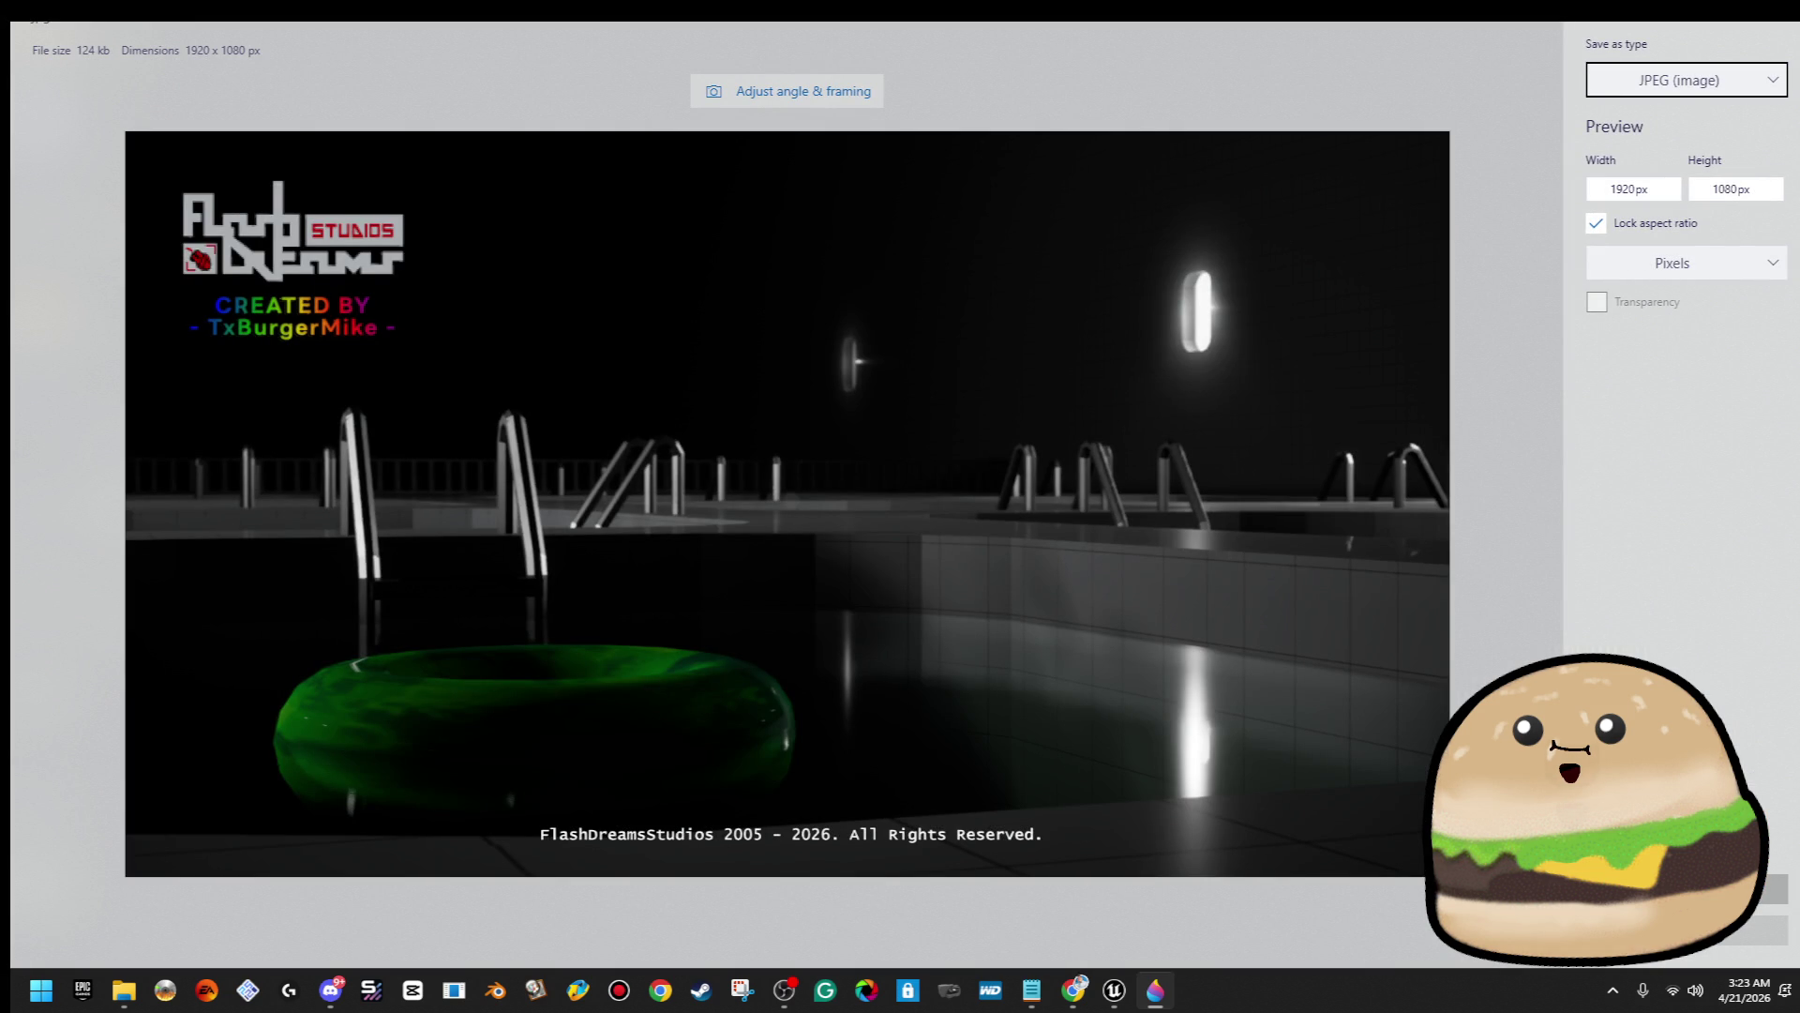
{"action": "left_click", "coordinate": [1688, 888]}
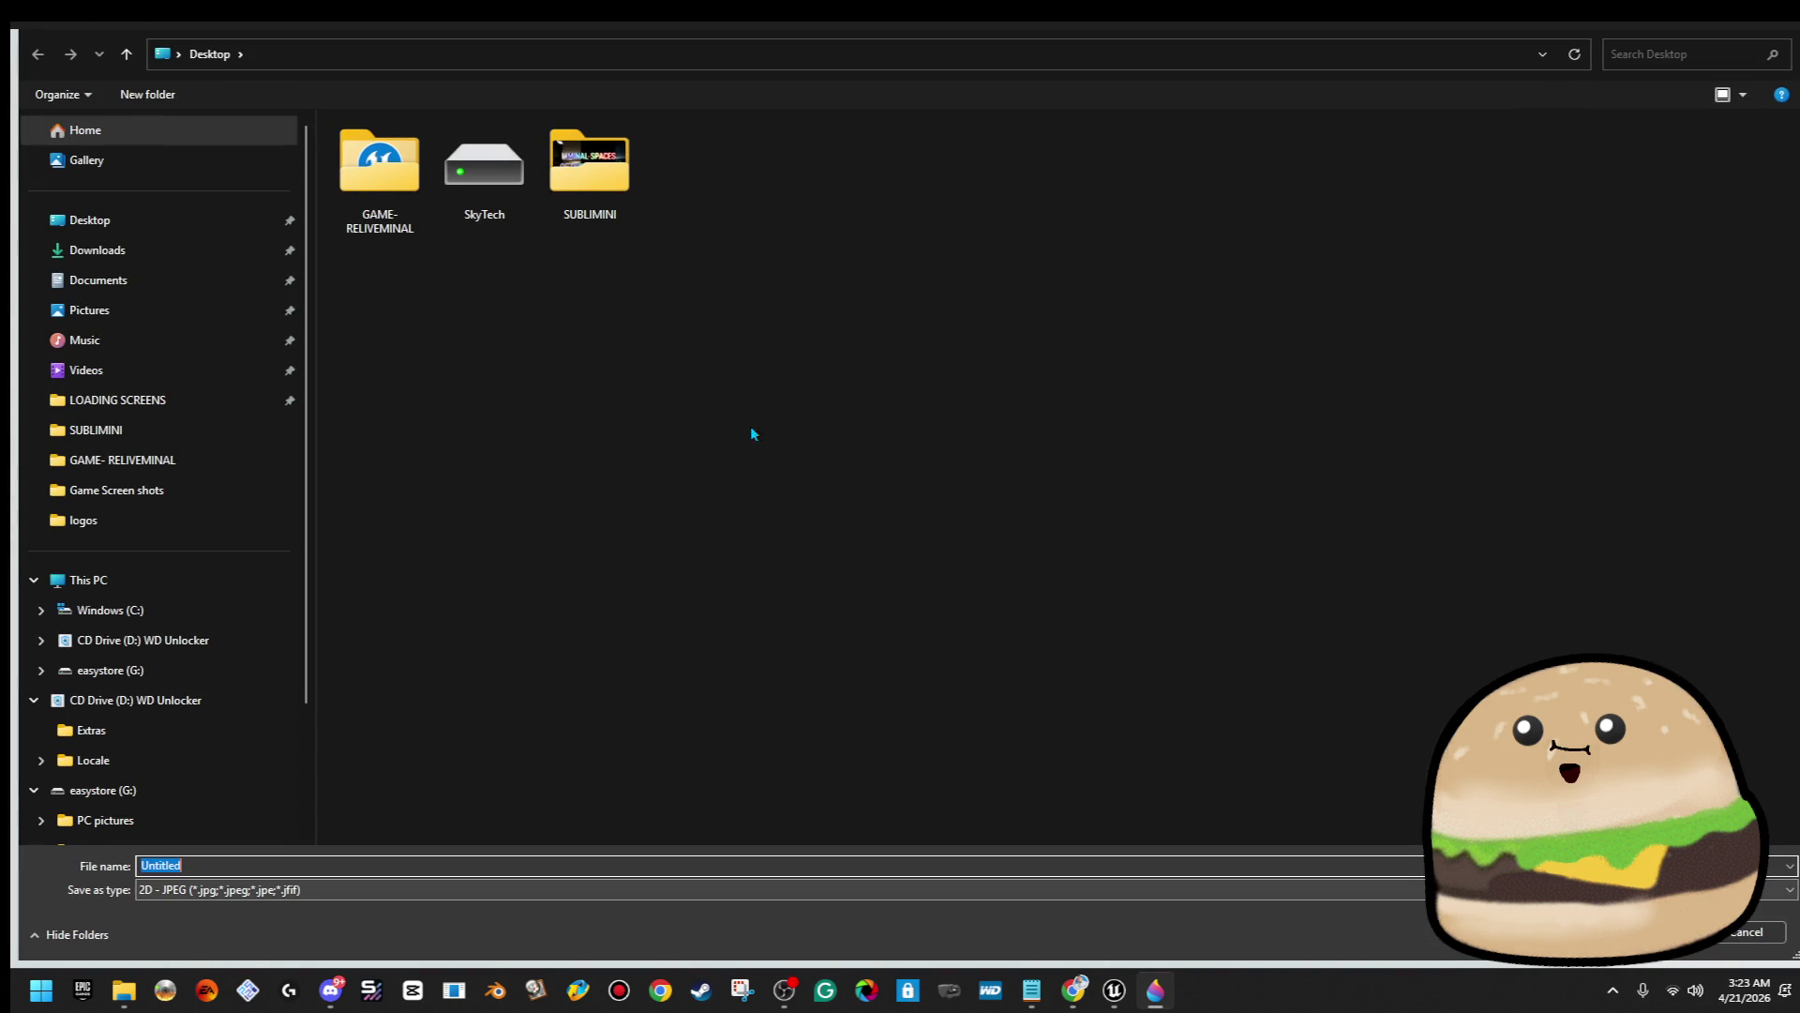
{"action": "left_click", "coordinate": [143, 224]}
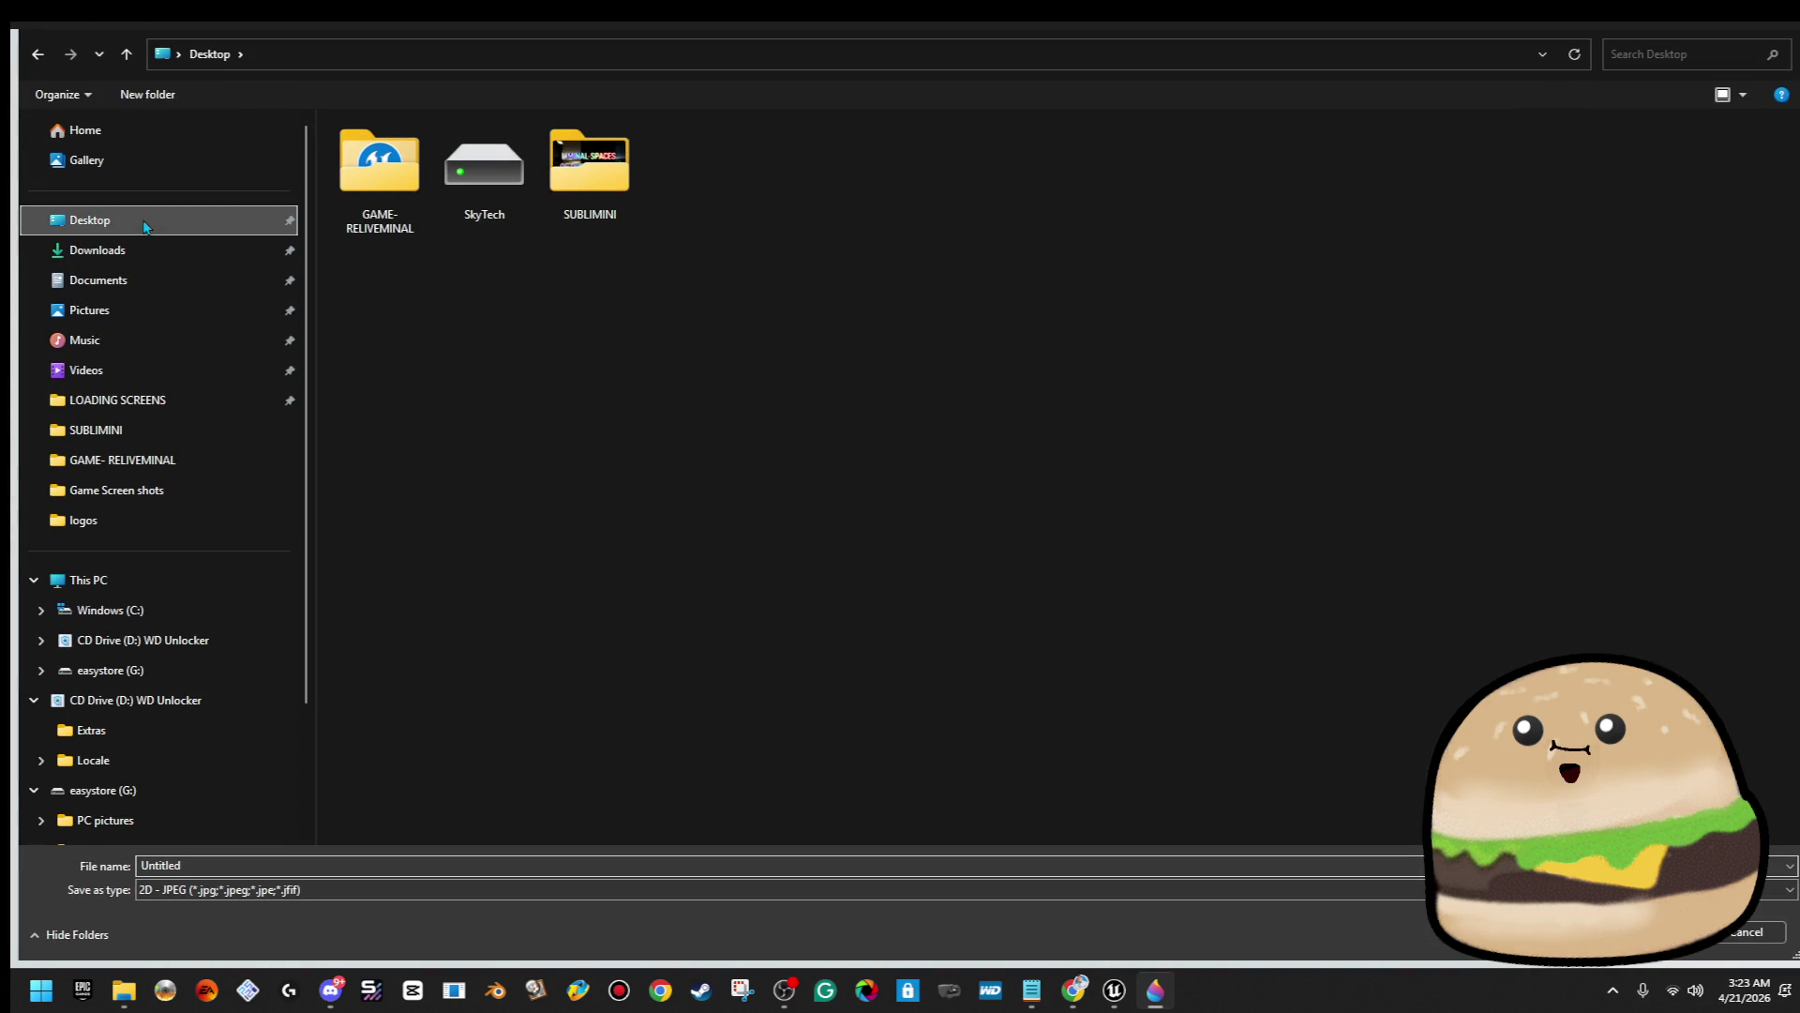
{"action": "double_click", "coordinate": [607, 168]}
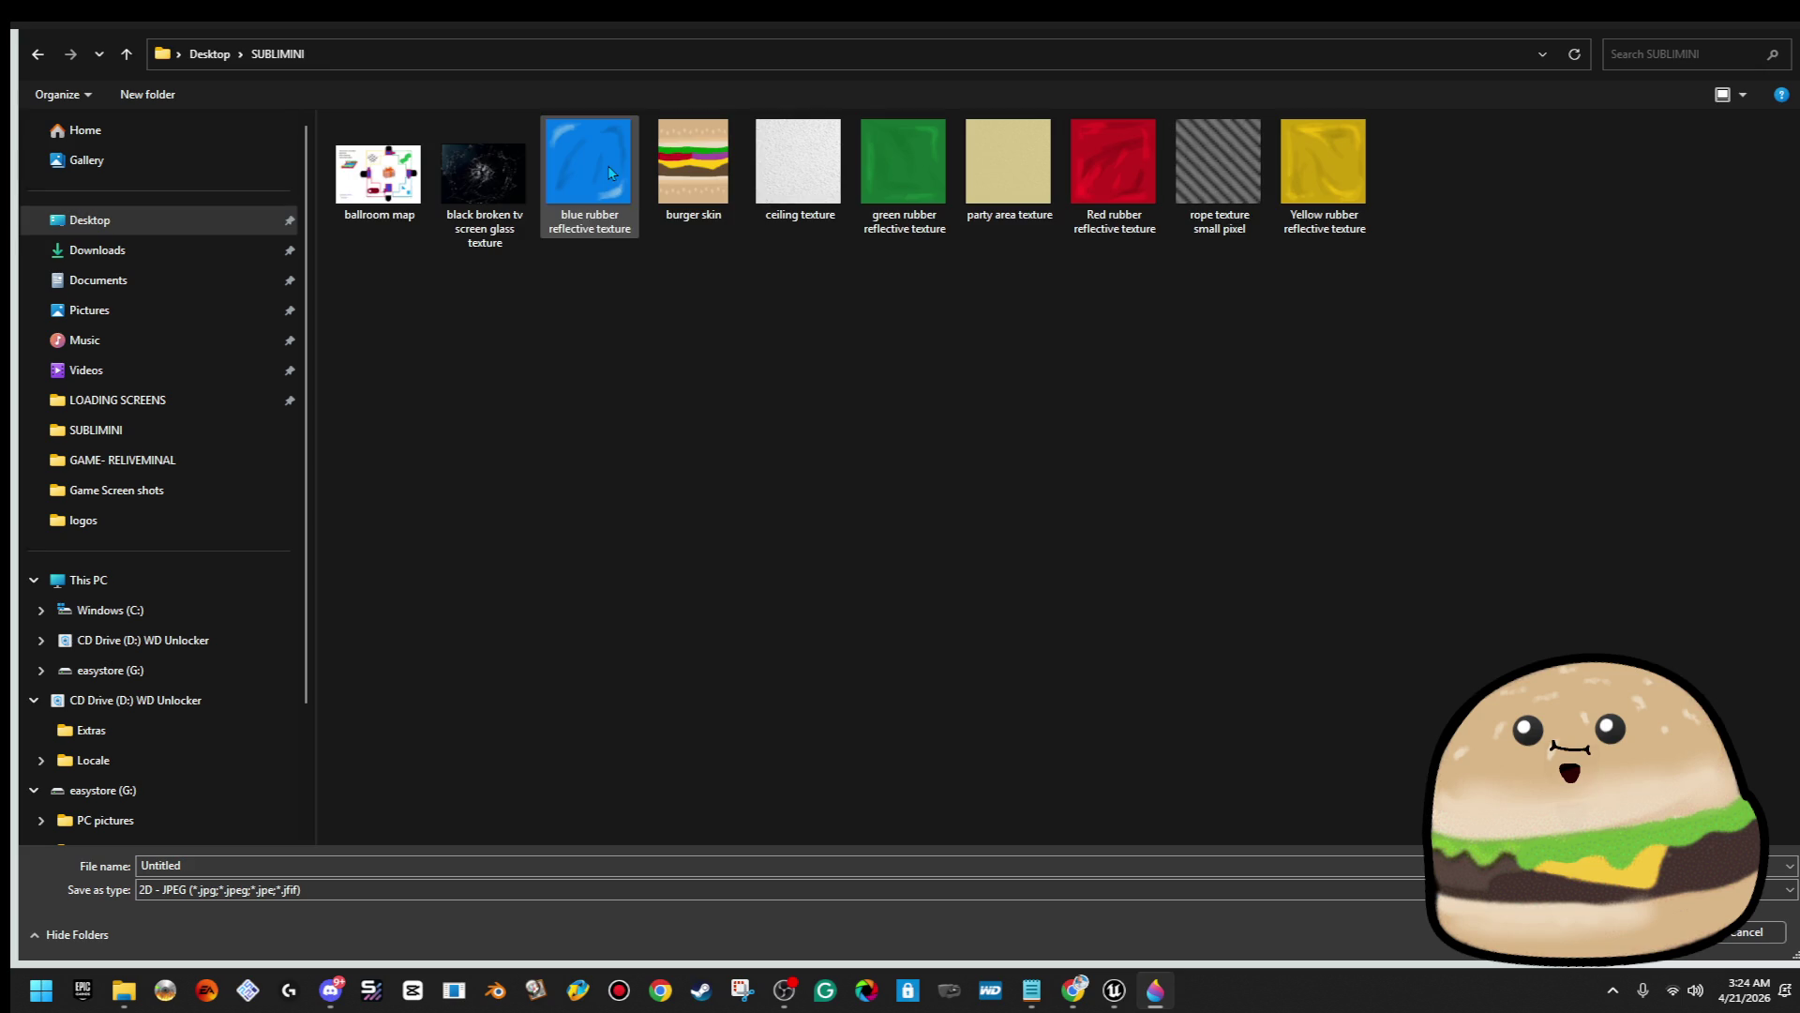
{"action": "left_click", "coordinate": [401, 888]}
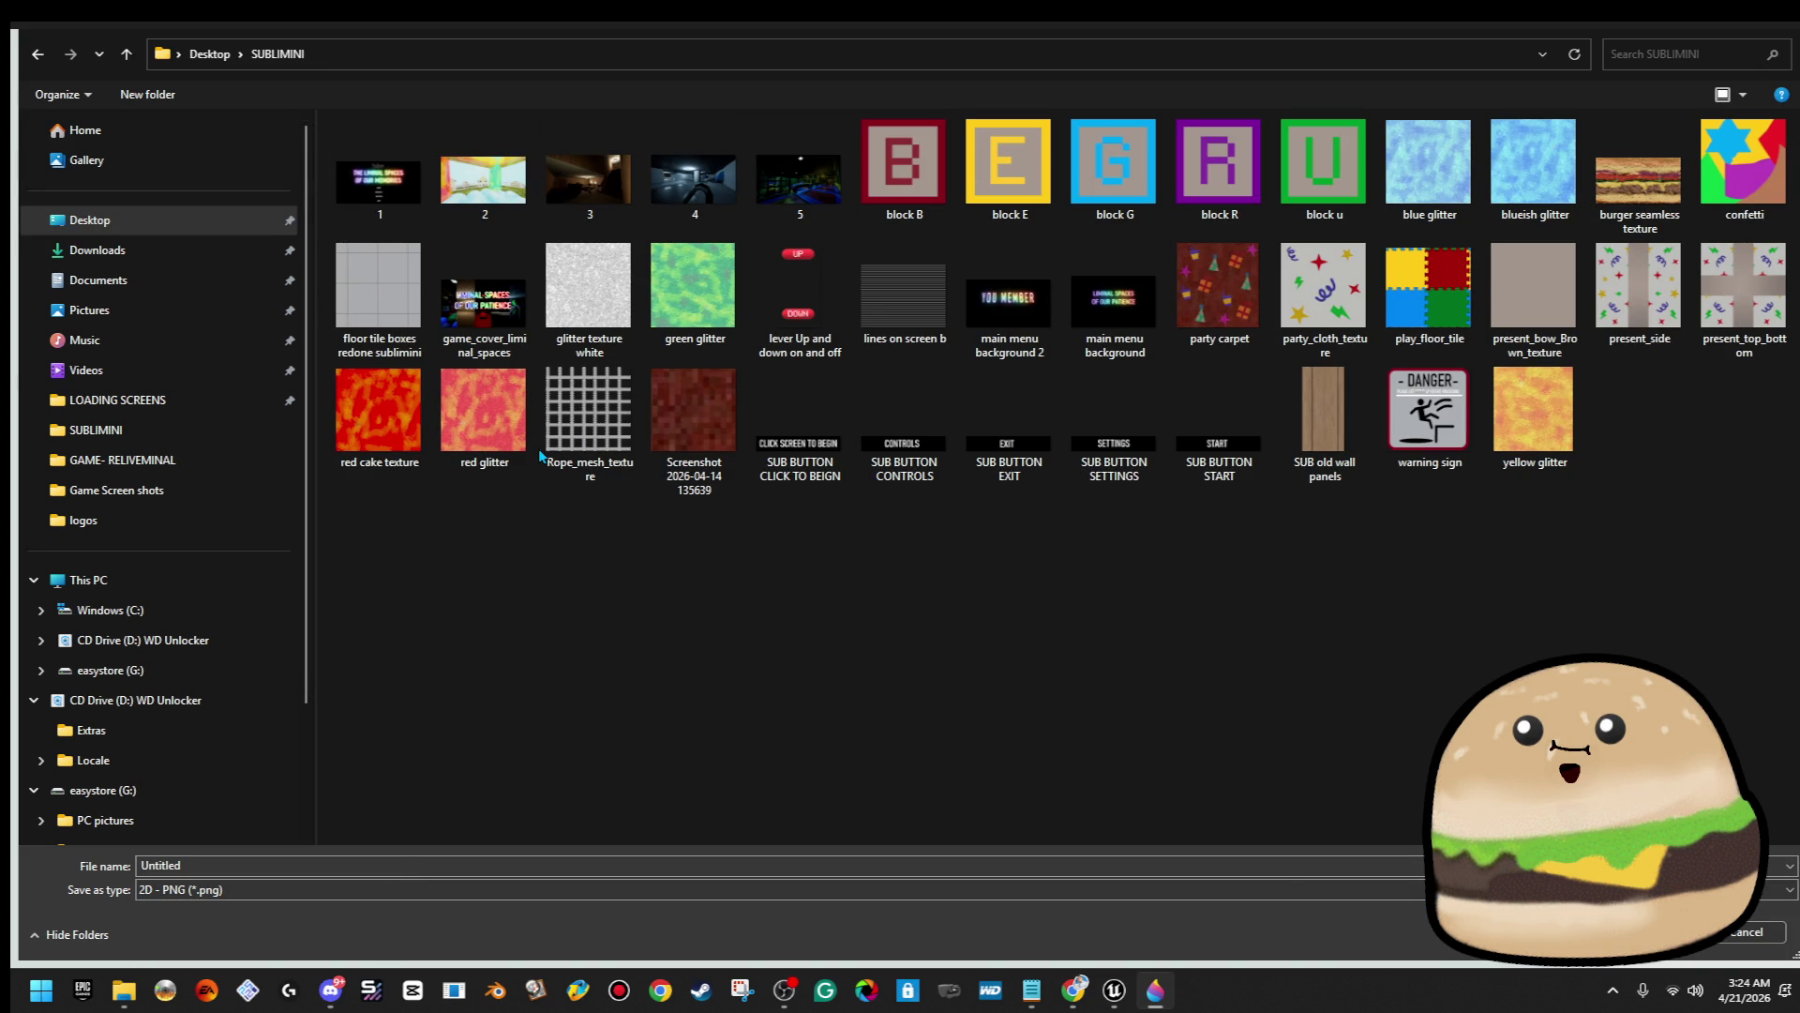
{"action": "left_click", "coordinate": [90, 225]}
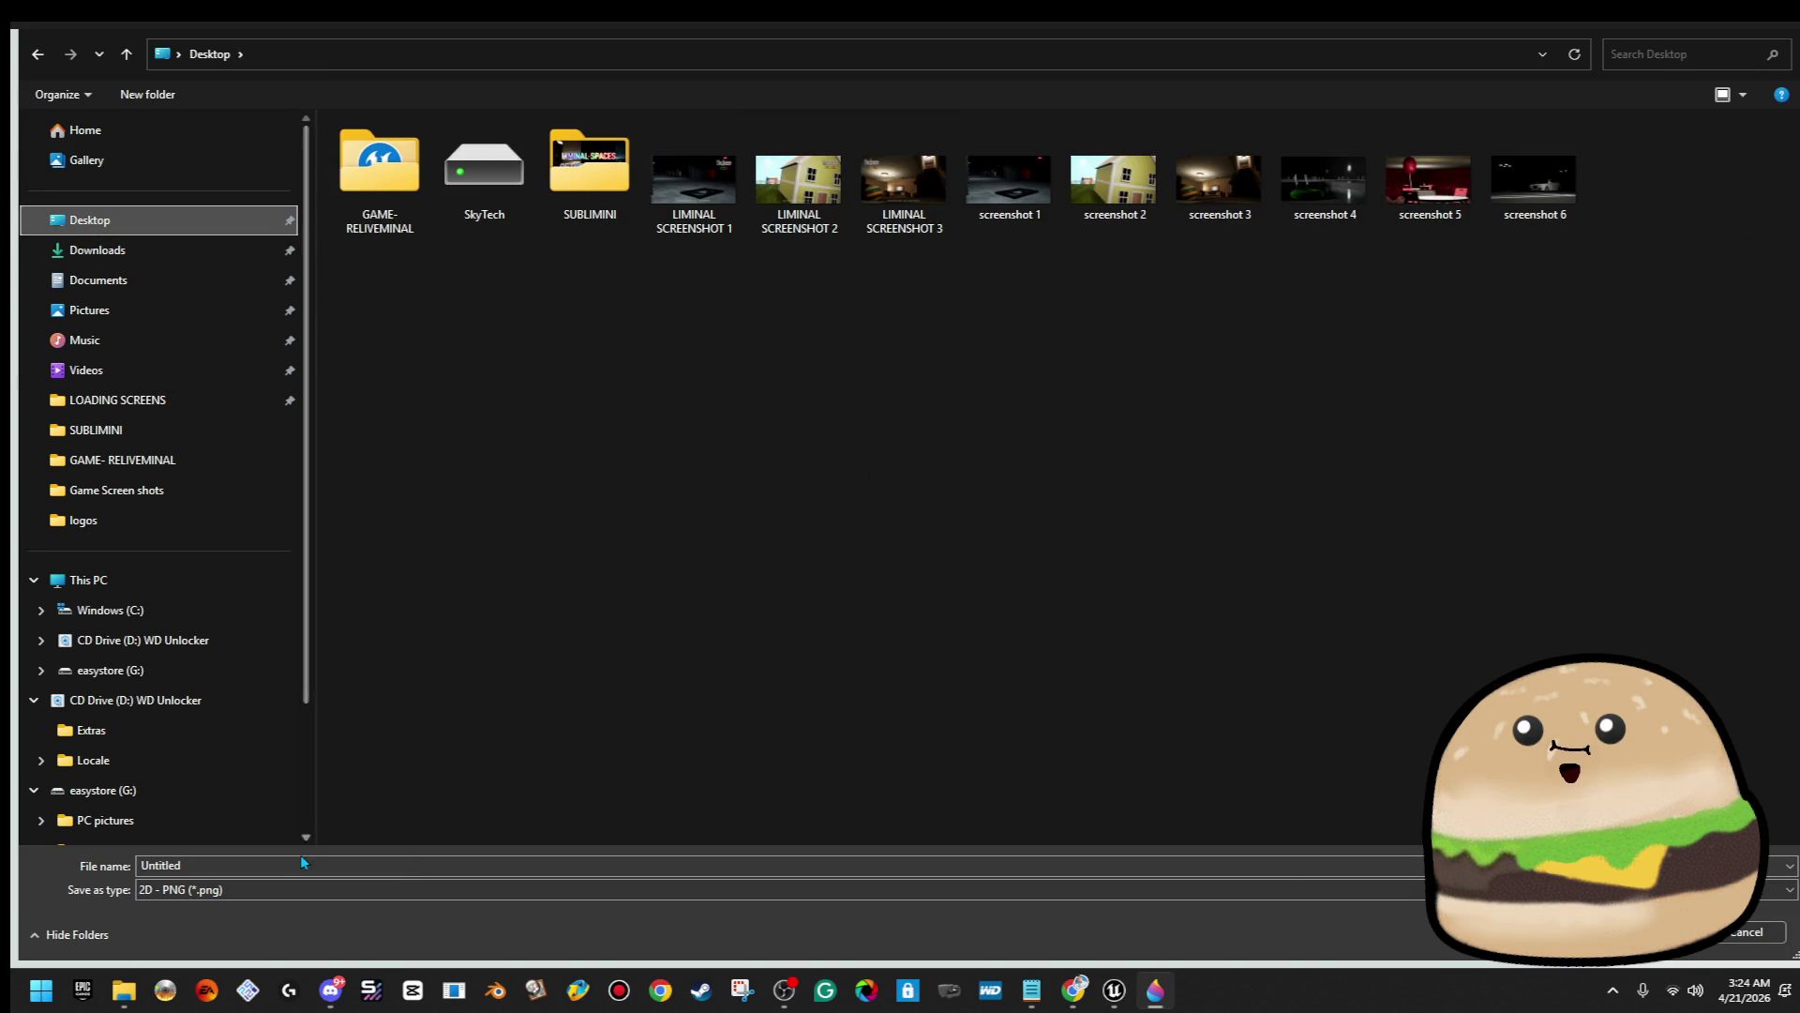
{"action": "left_click", "coordinate": [294, 890]}
{"action": "left_click", "coordinate": [294, 891]}
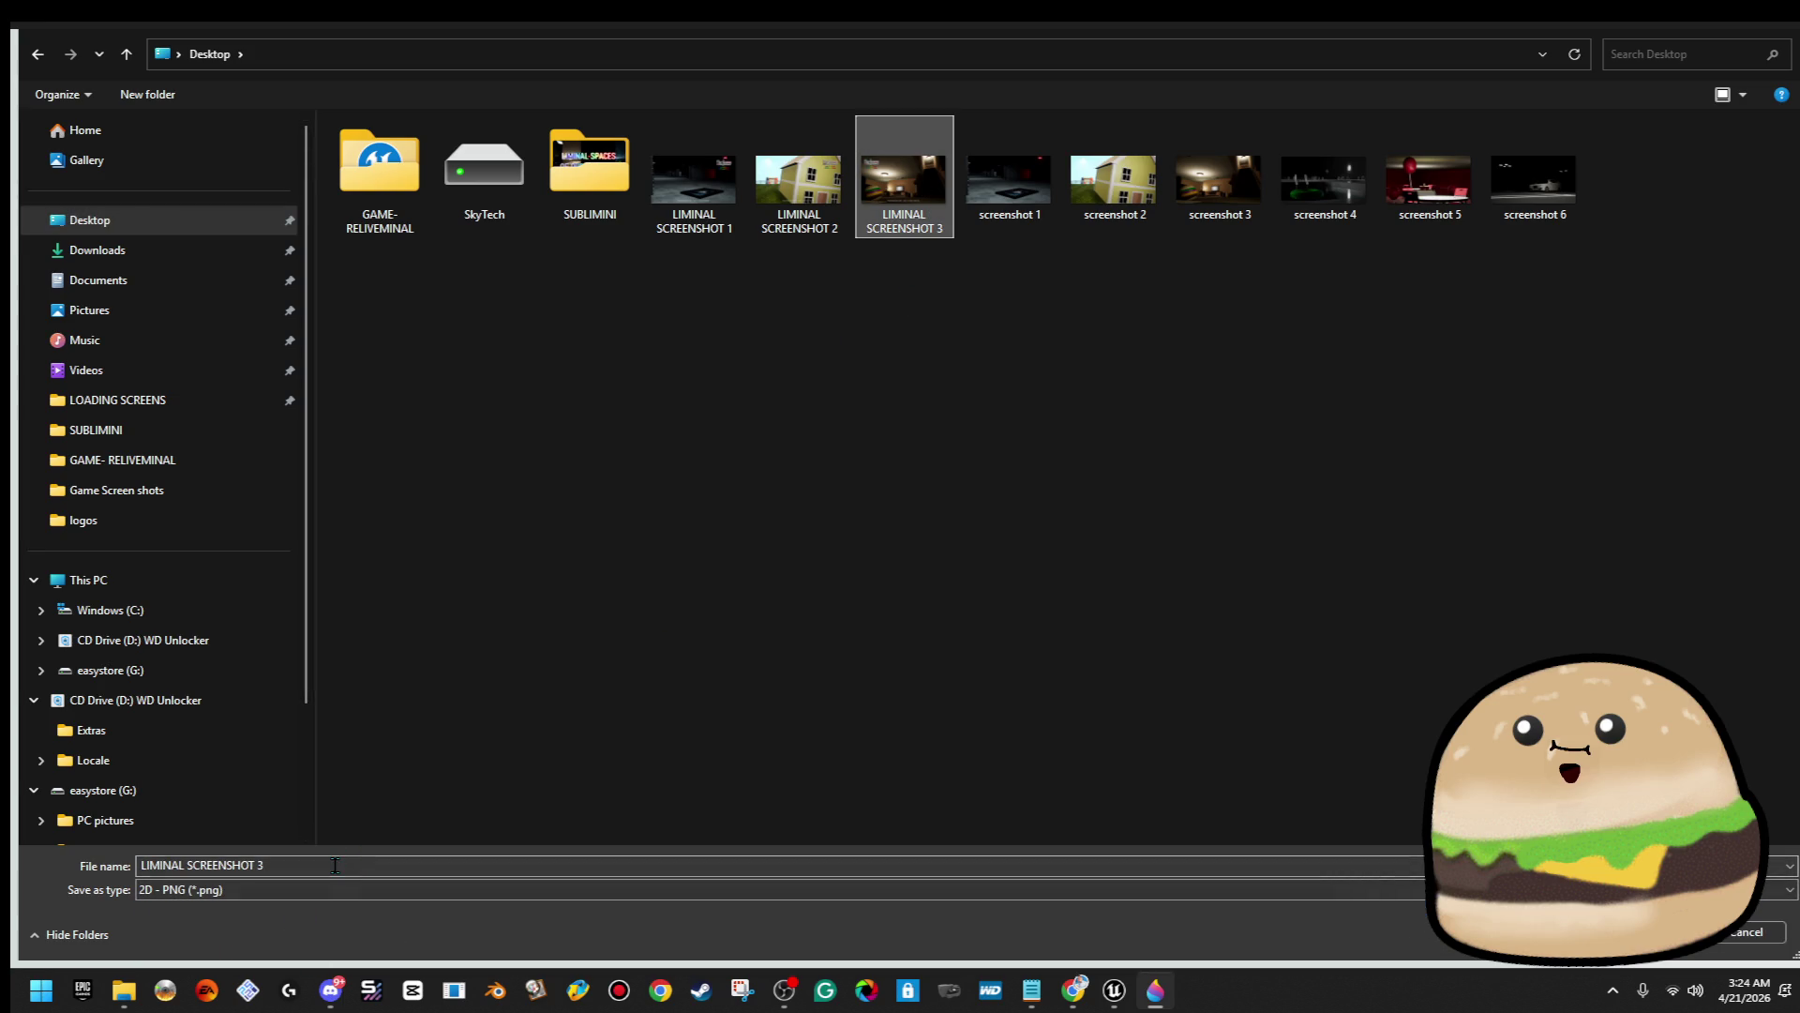
{"action": "key", "text": "Return"}
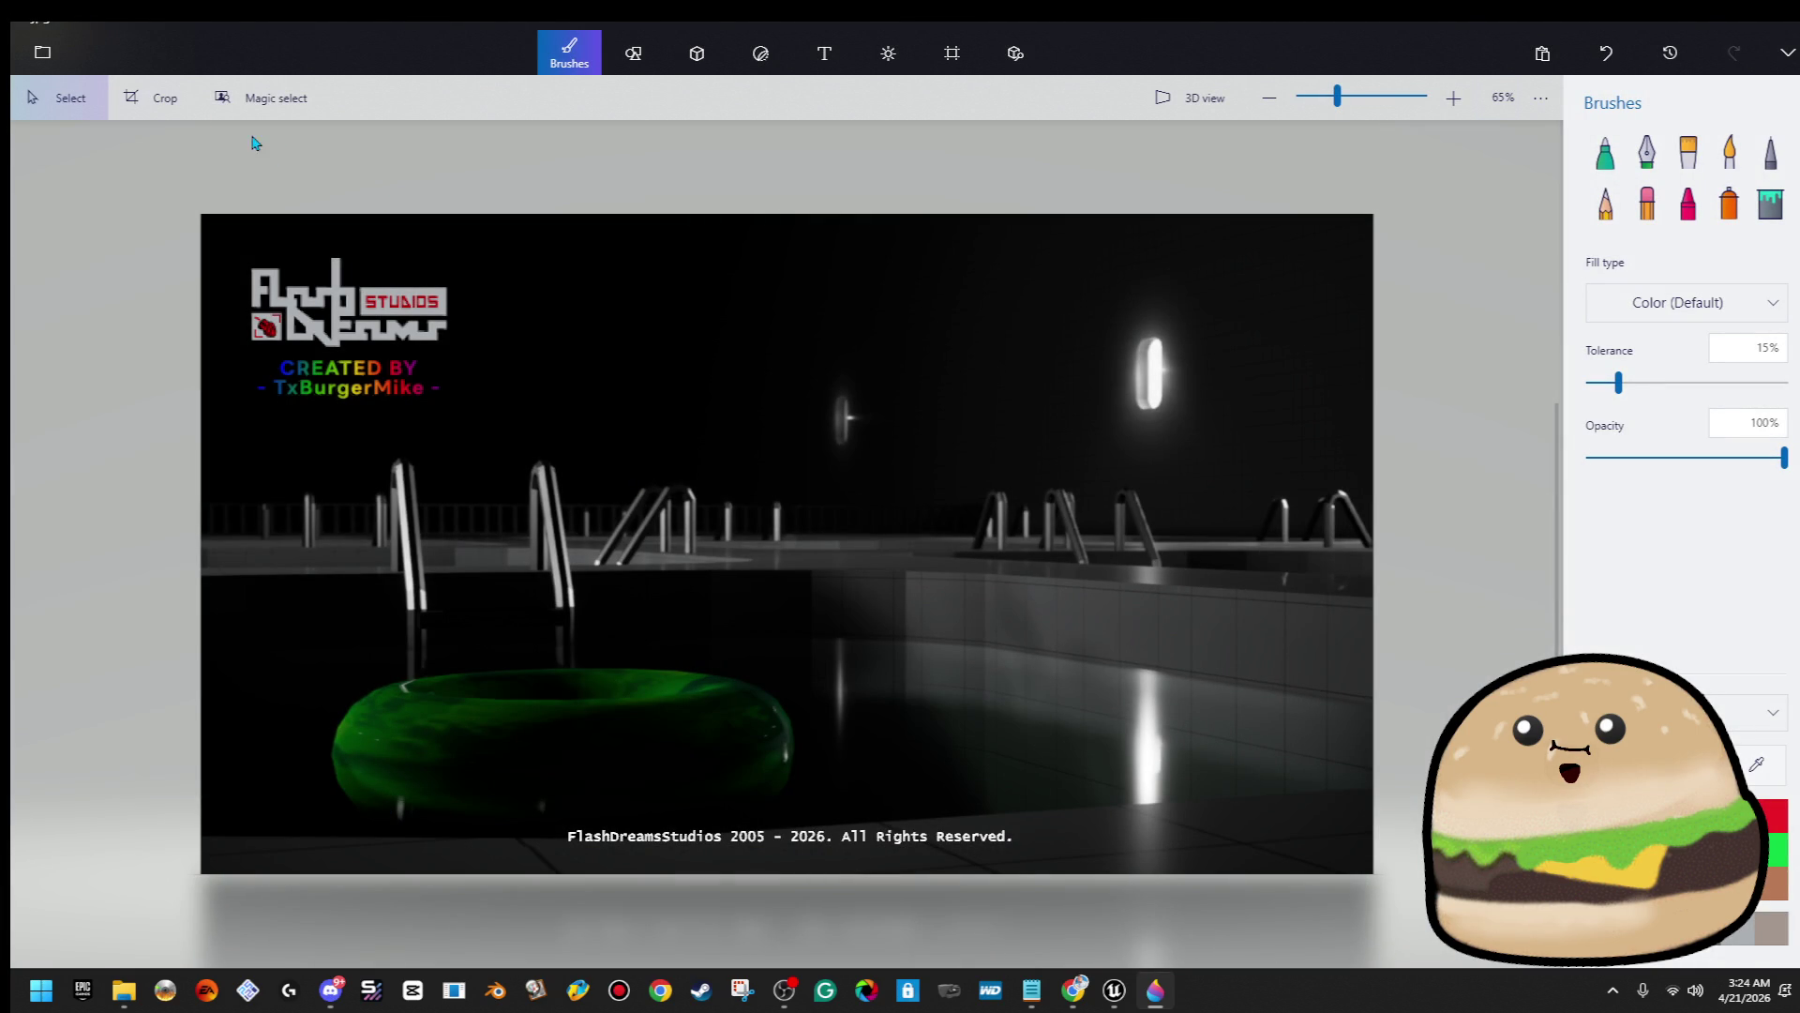
{"action": "left_click", "coordinate": [43, 52]}
Insert screenshot 5, mirror it horizontally, and stretch it over the canvas
{"action": "left_click", "coordinate": [149, 199]}
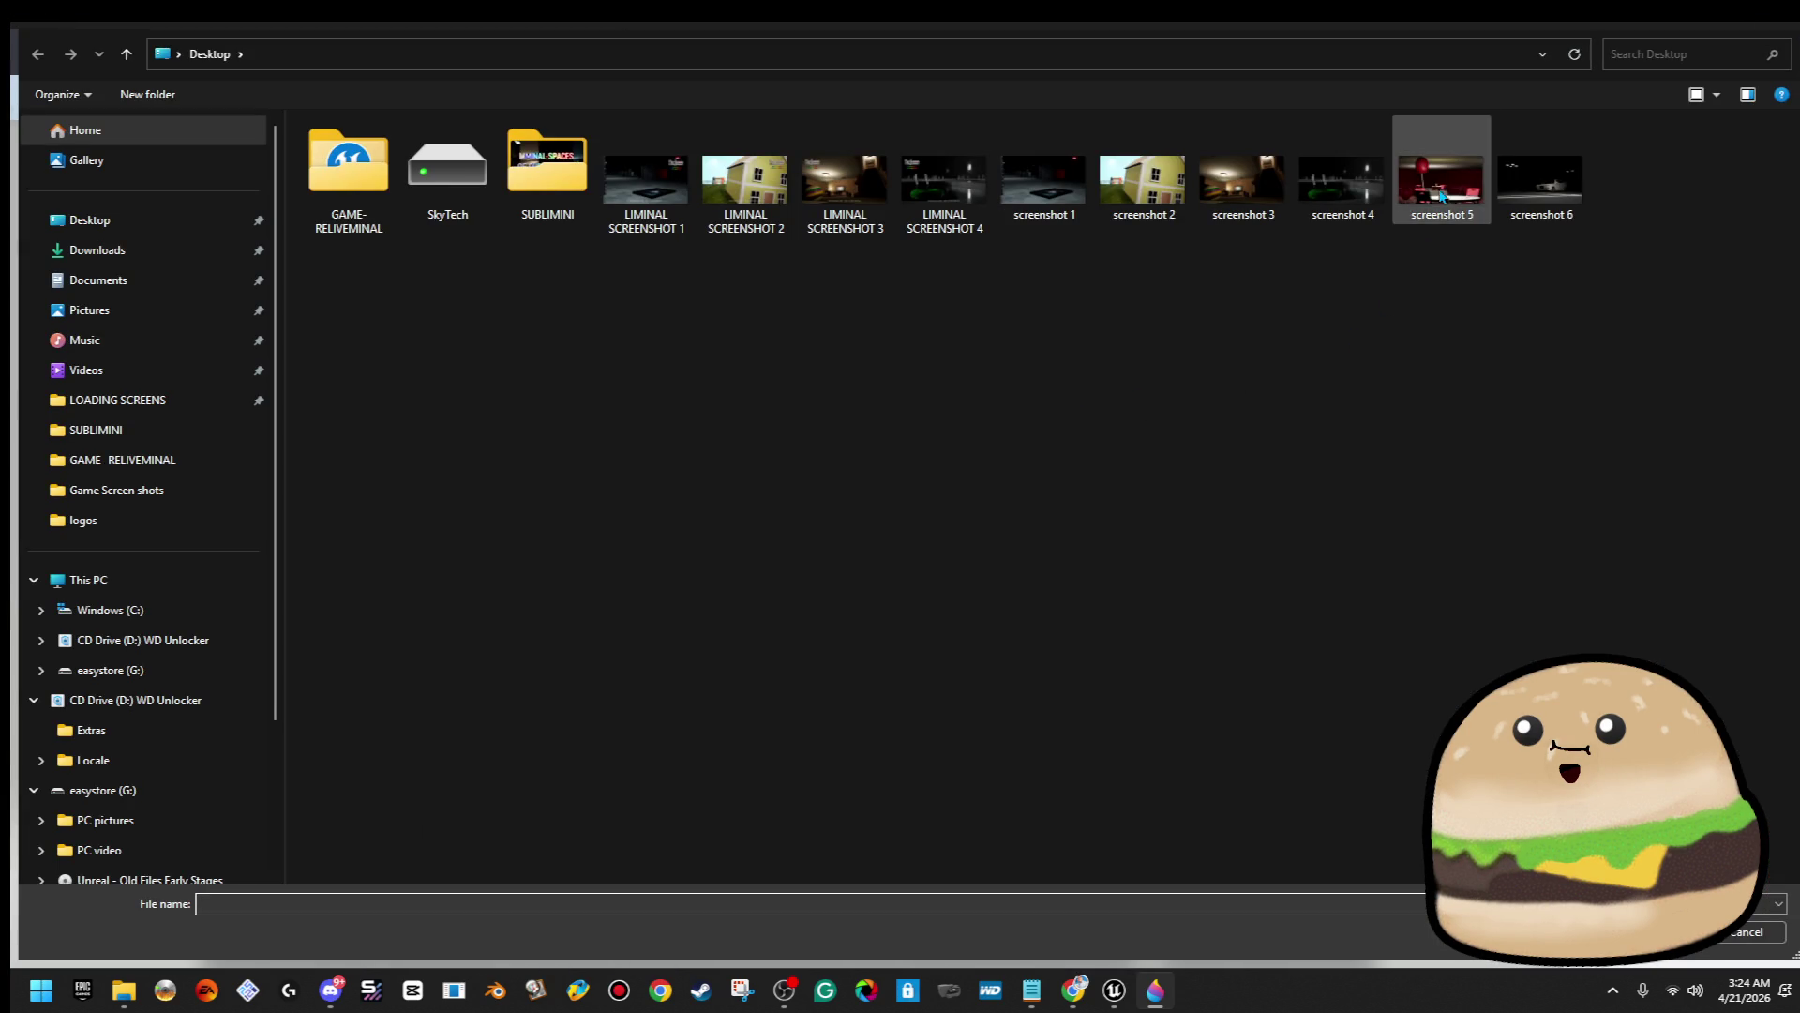
{"action": "double_click", "coordinate": [1442, 194]}
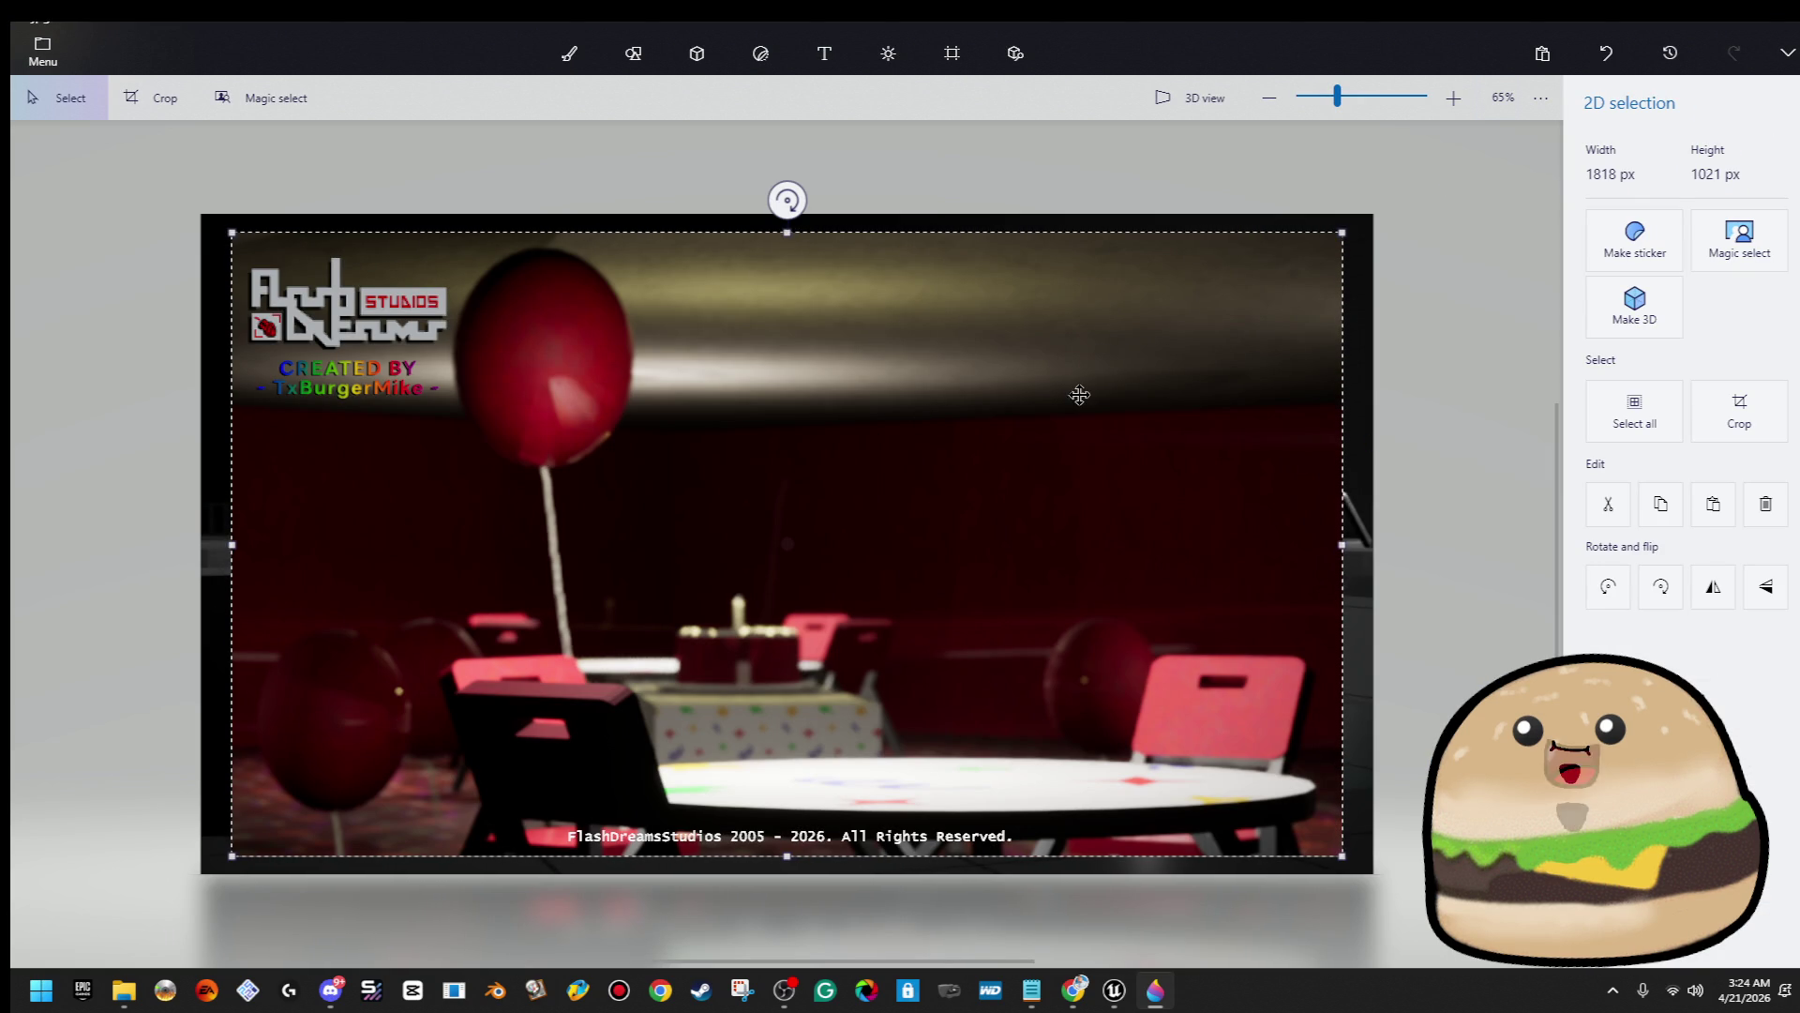
{"action": "right_click", "coordinate": [1078, 394]}
{"action": "mouse_move", "coordinate": [1214, 762]}
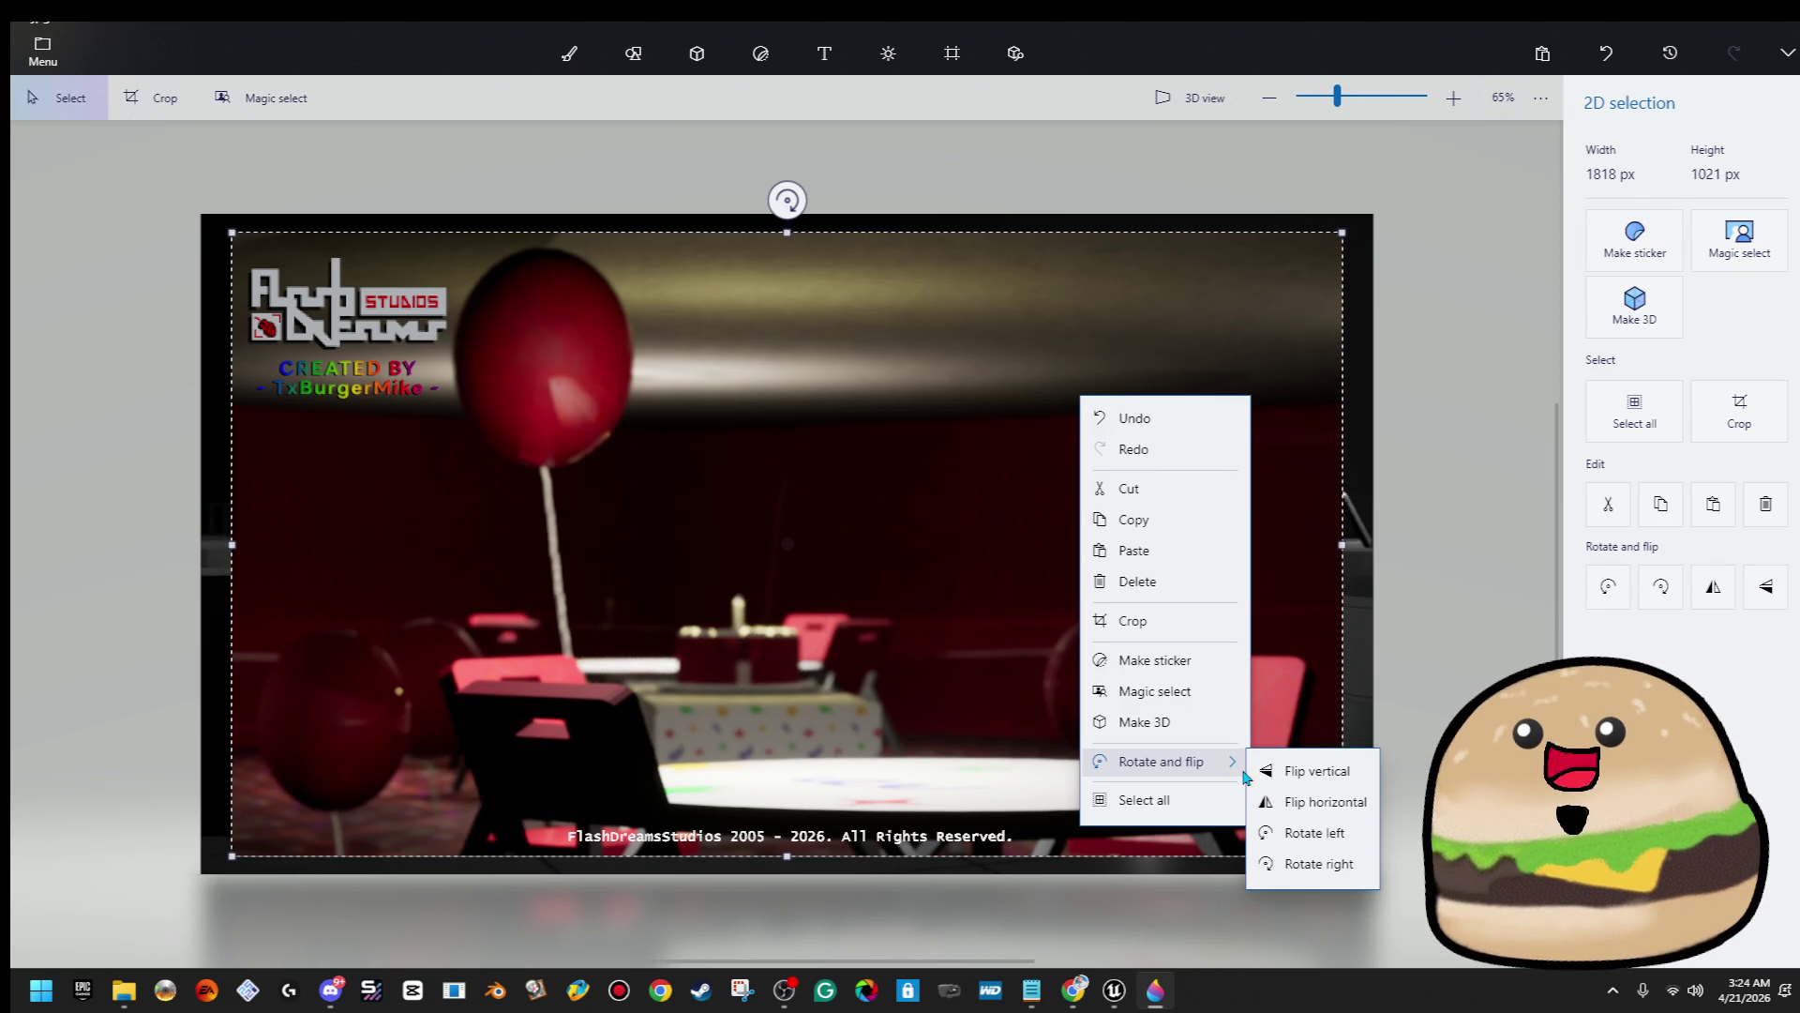
{"action": "left_click", "coordinate": [1364, 806]}
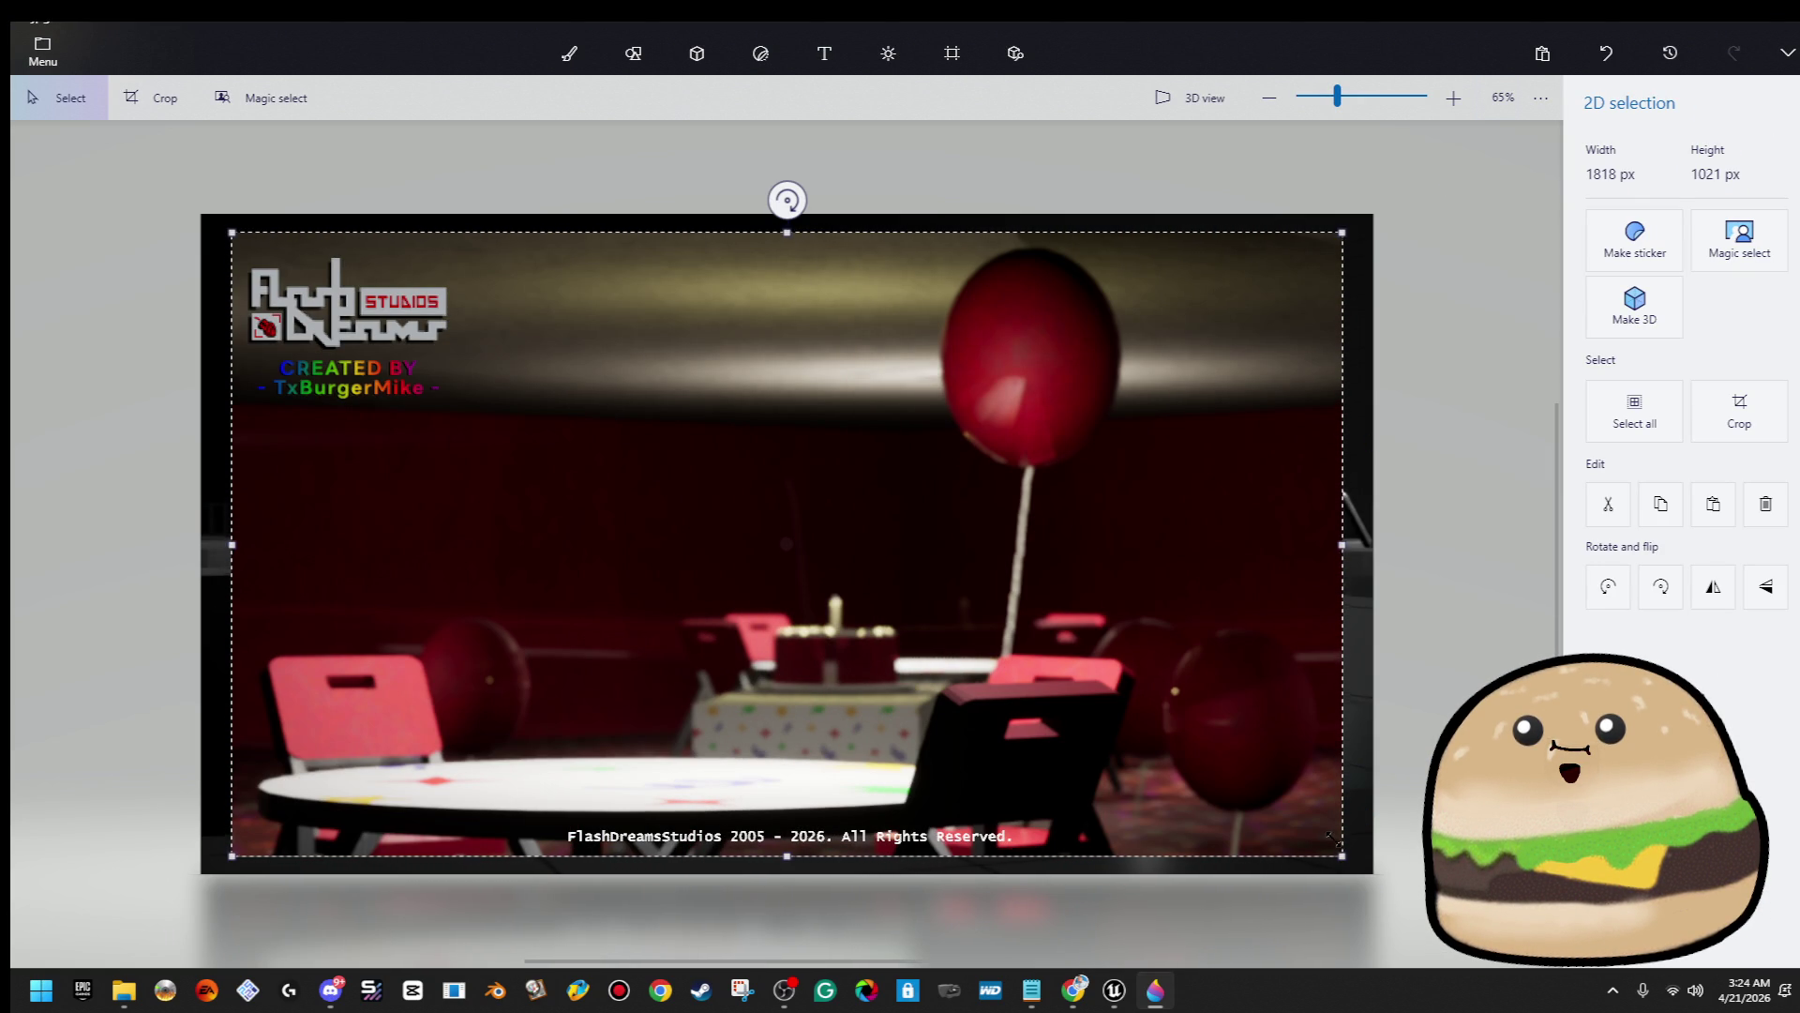
{"action": "left_click_drag", "start_coordinate": [1331, 850], "coordinate": [1367, 867]}
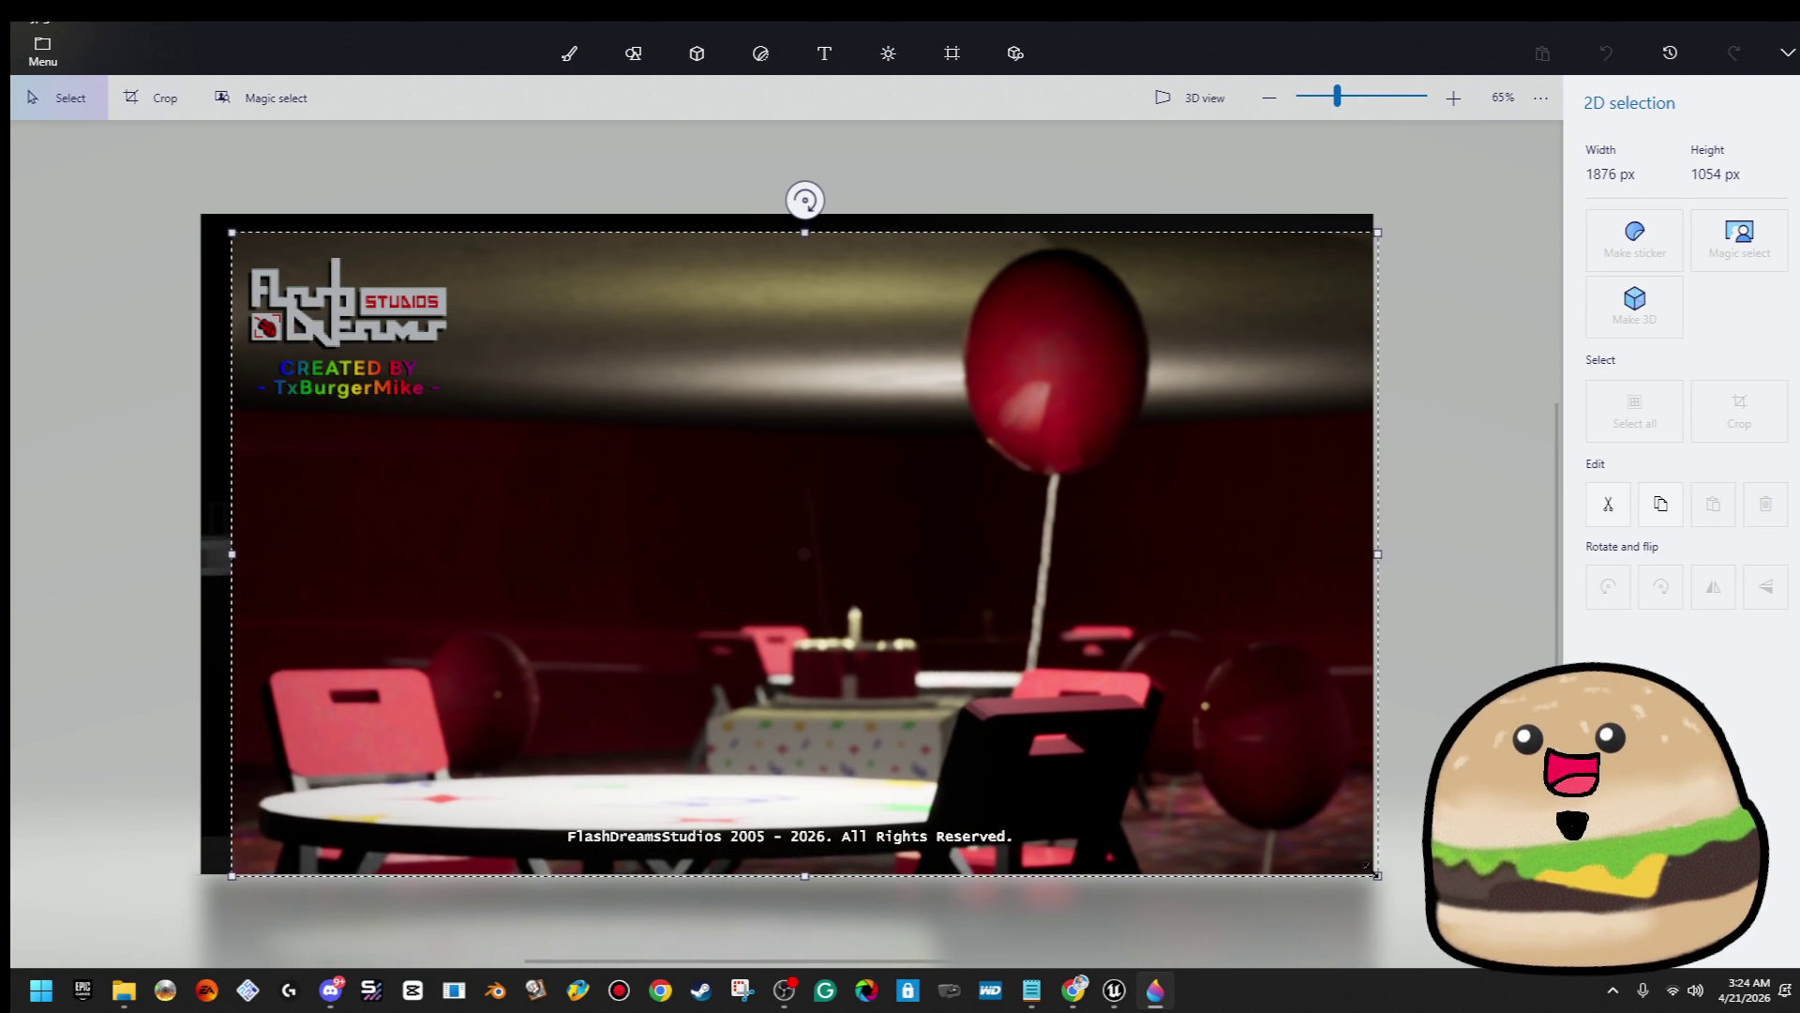
{"action": "left_click_drag", "start_coordinate": [232, 232], "coordinate": [193, 209]}
{"action": "key", "text": "b"}
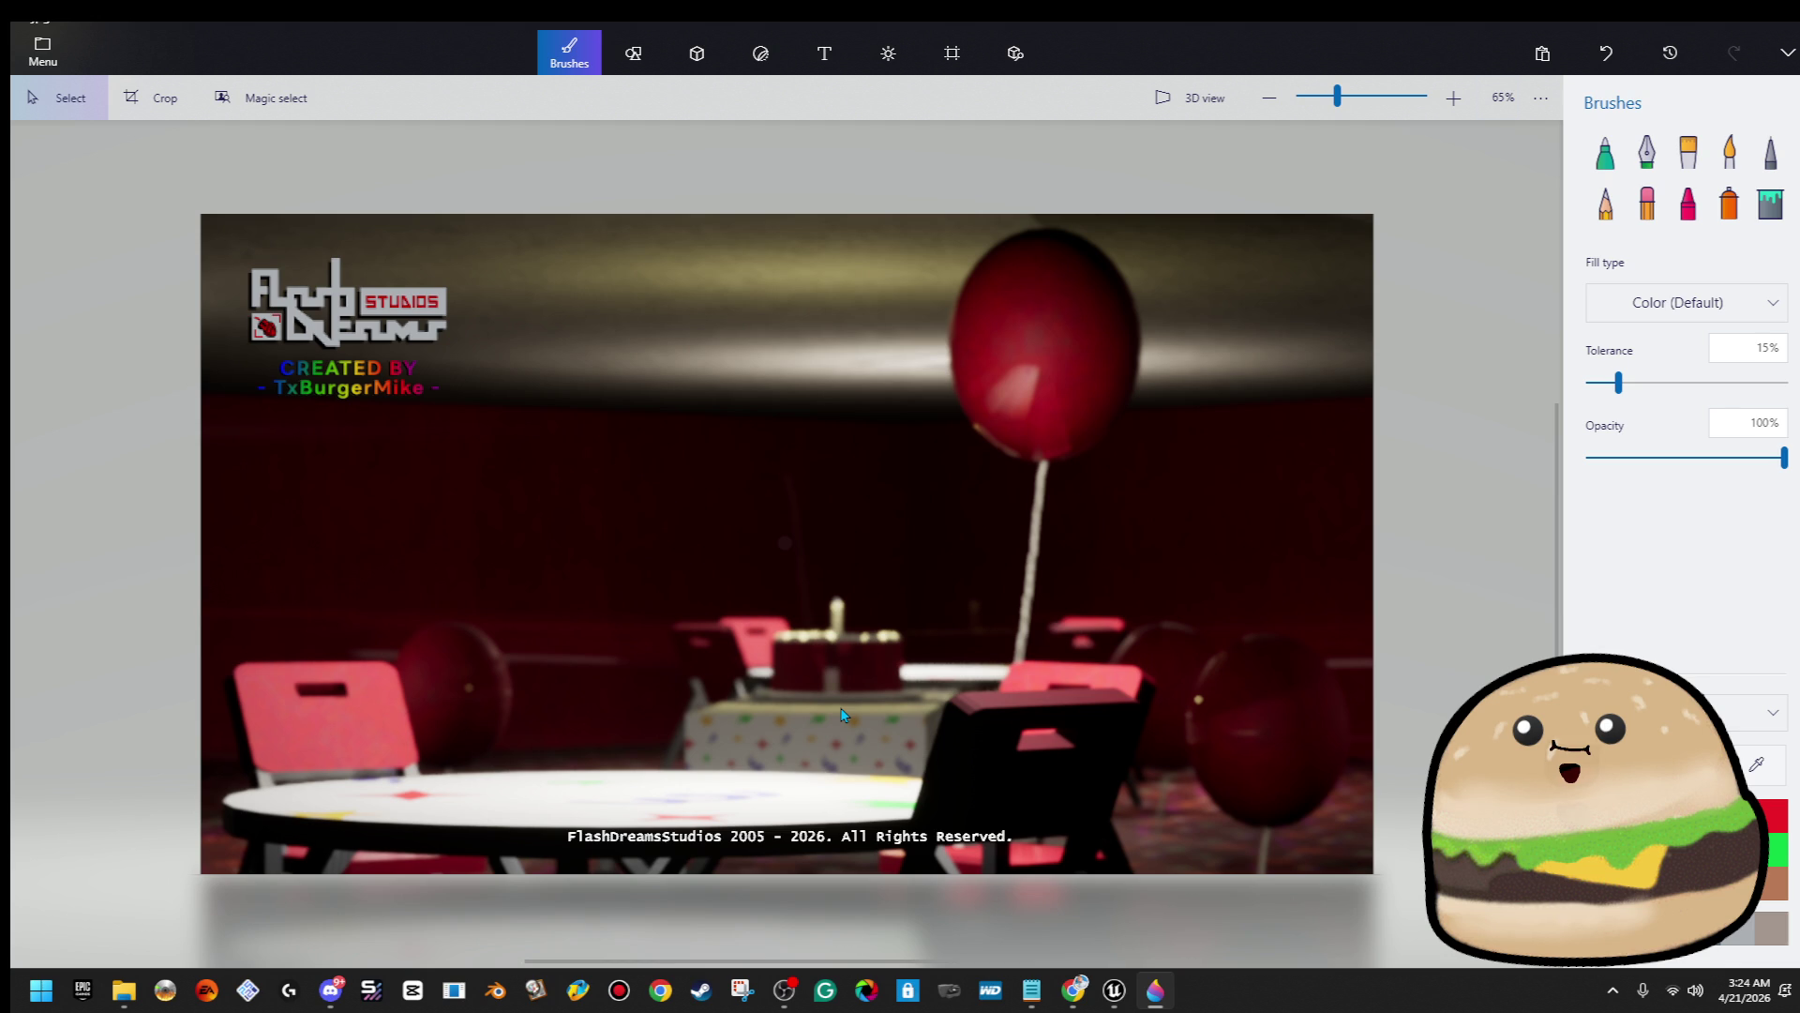
Undo the party-room image back to the pool scene and reopen Insert
{"action": "key", "text": "ctrl+z"}
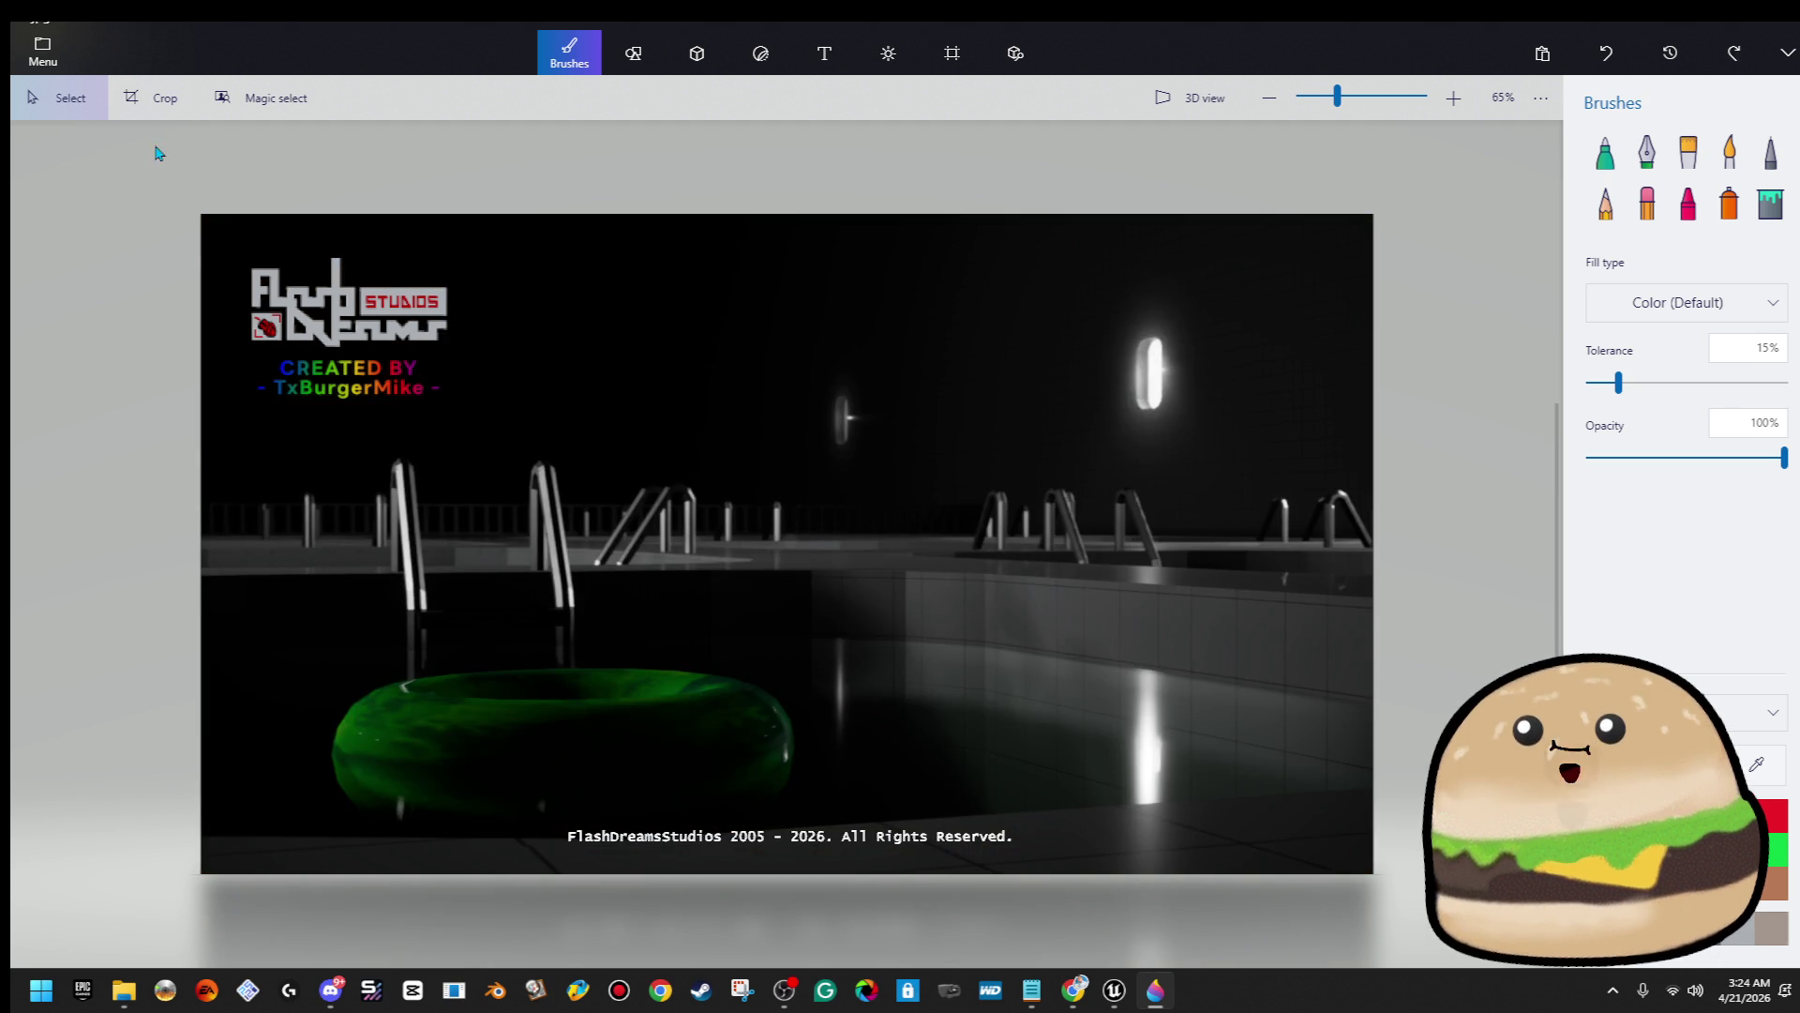
{"action": "left_click", "coordinate": [42, 51]}
{"action": "left_click", "coordinate": [99, 198]}
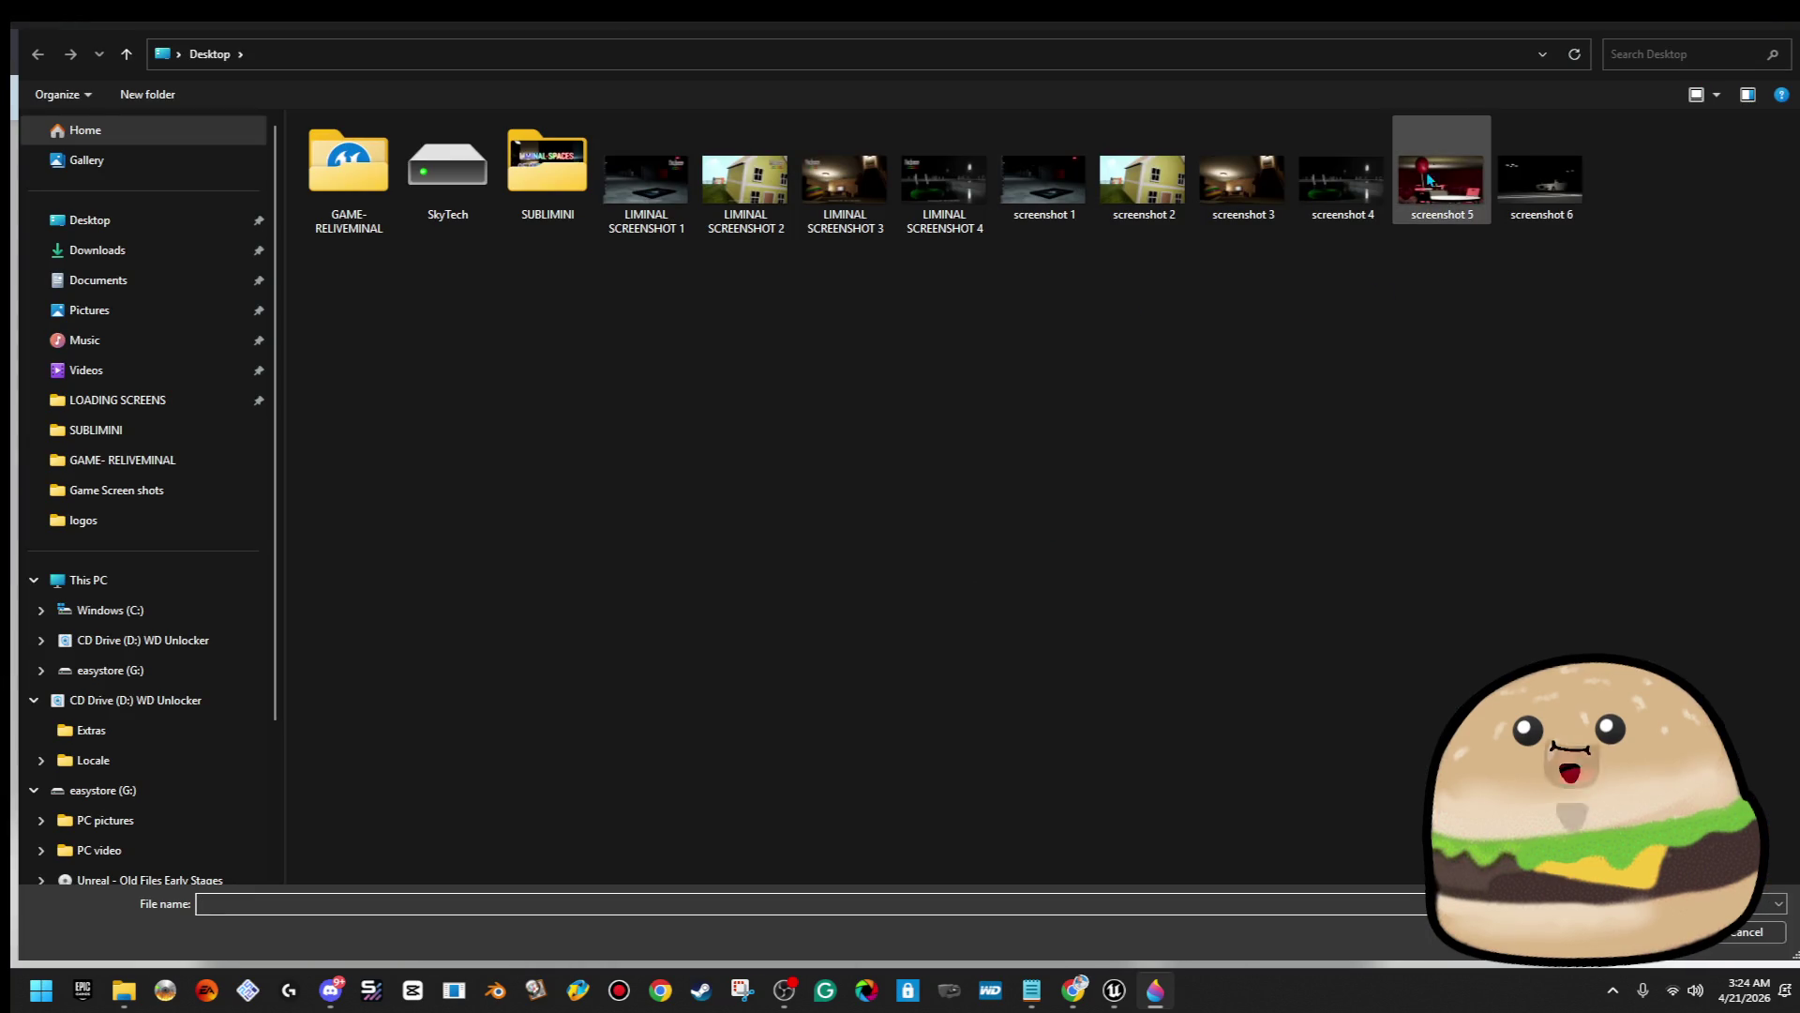
Place and enlarge the party-room screenshot, then undo back to the pool scene
{"action": "double_click", "coordinate": [1443, 167]}
{"action": "left_click_drag", "start_coordinate": [969, 487], "coordinate": [916, 475]}
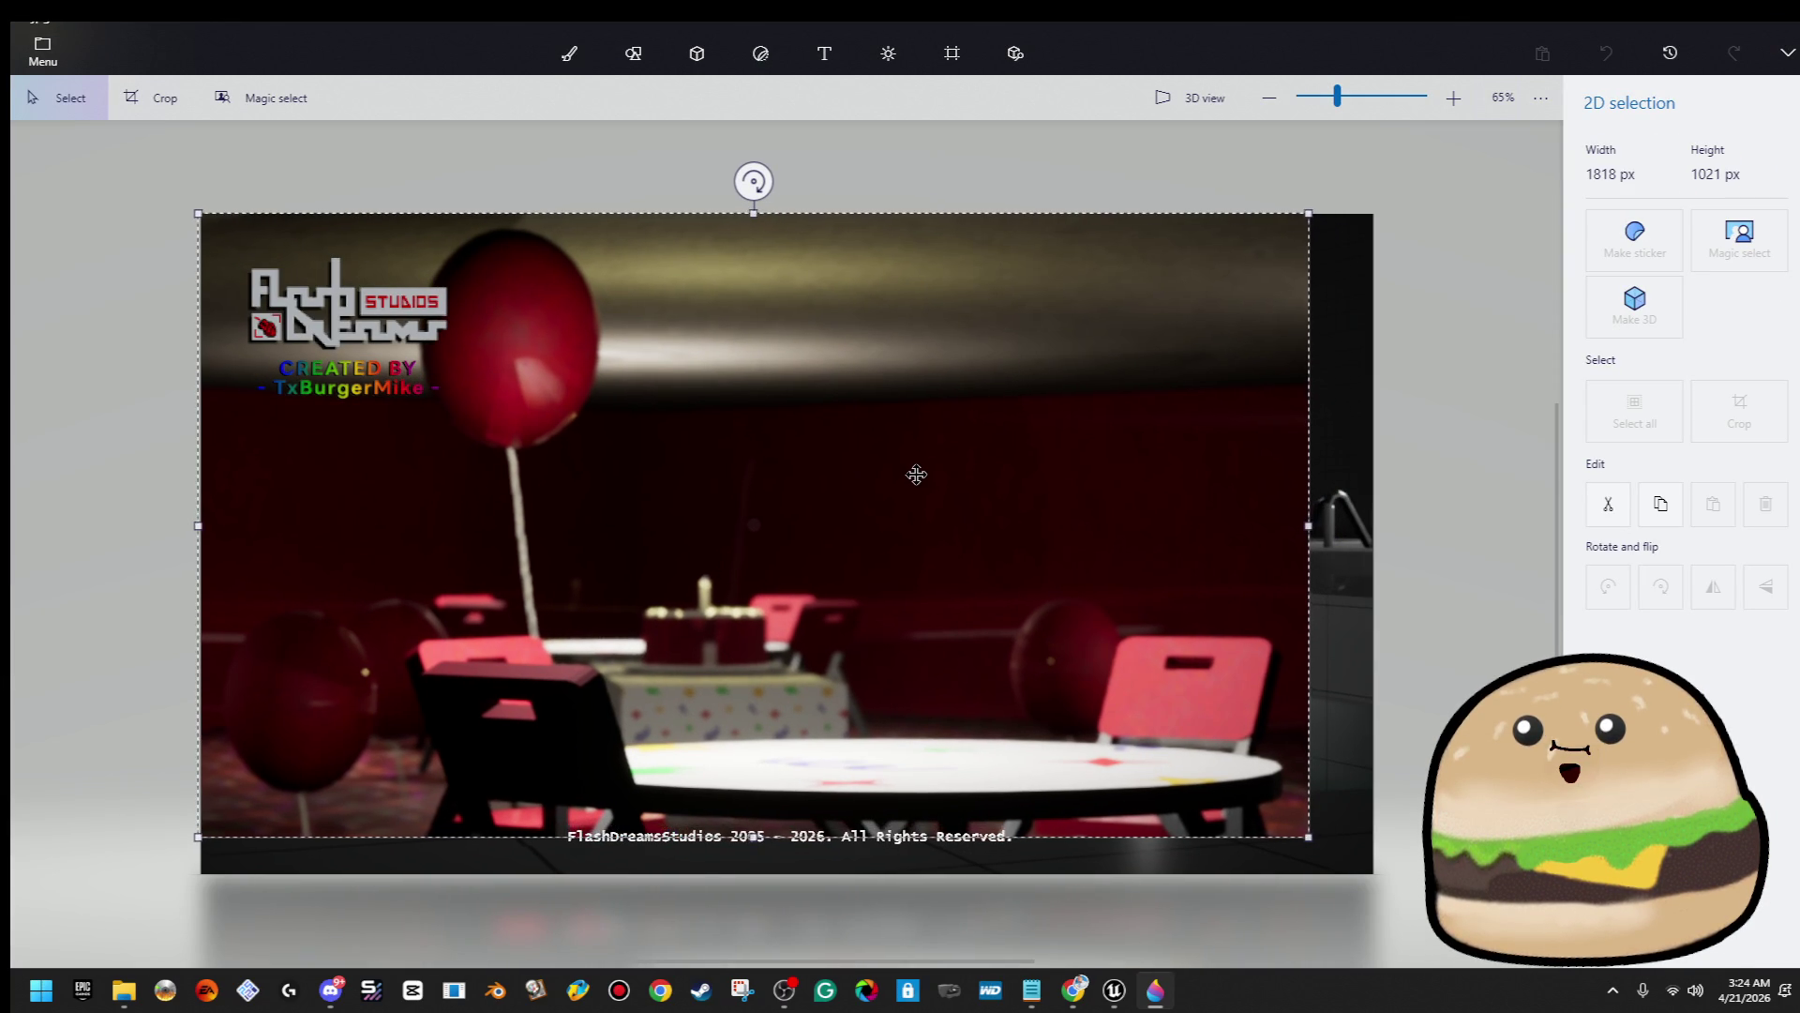
{"action": "left_click_drag", "start_coordinate": [1308, 836], "coordinate": [1374, 874]}
{"action": "left_click", "coordinate": [570, 53]}
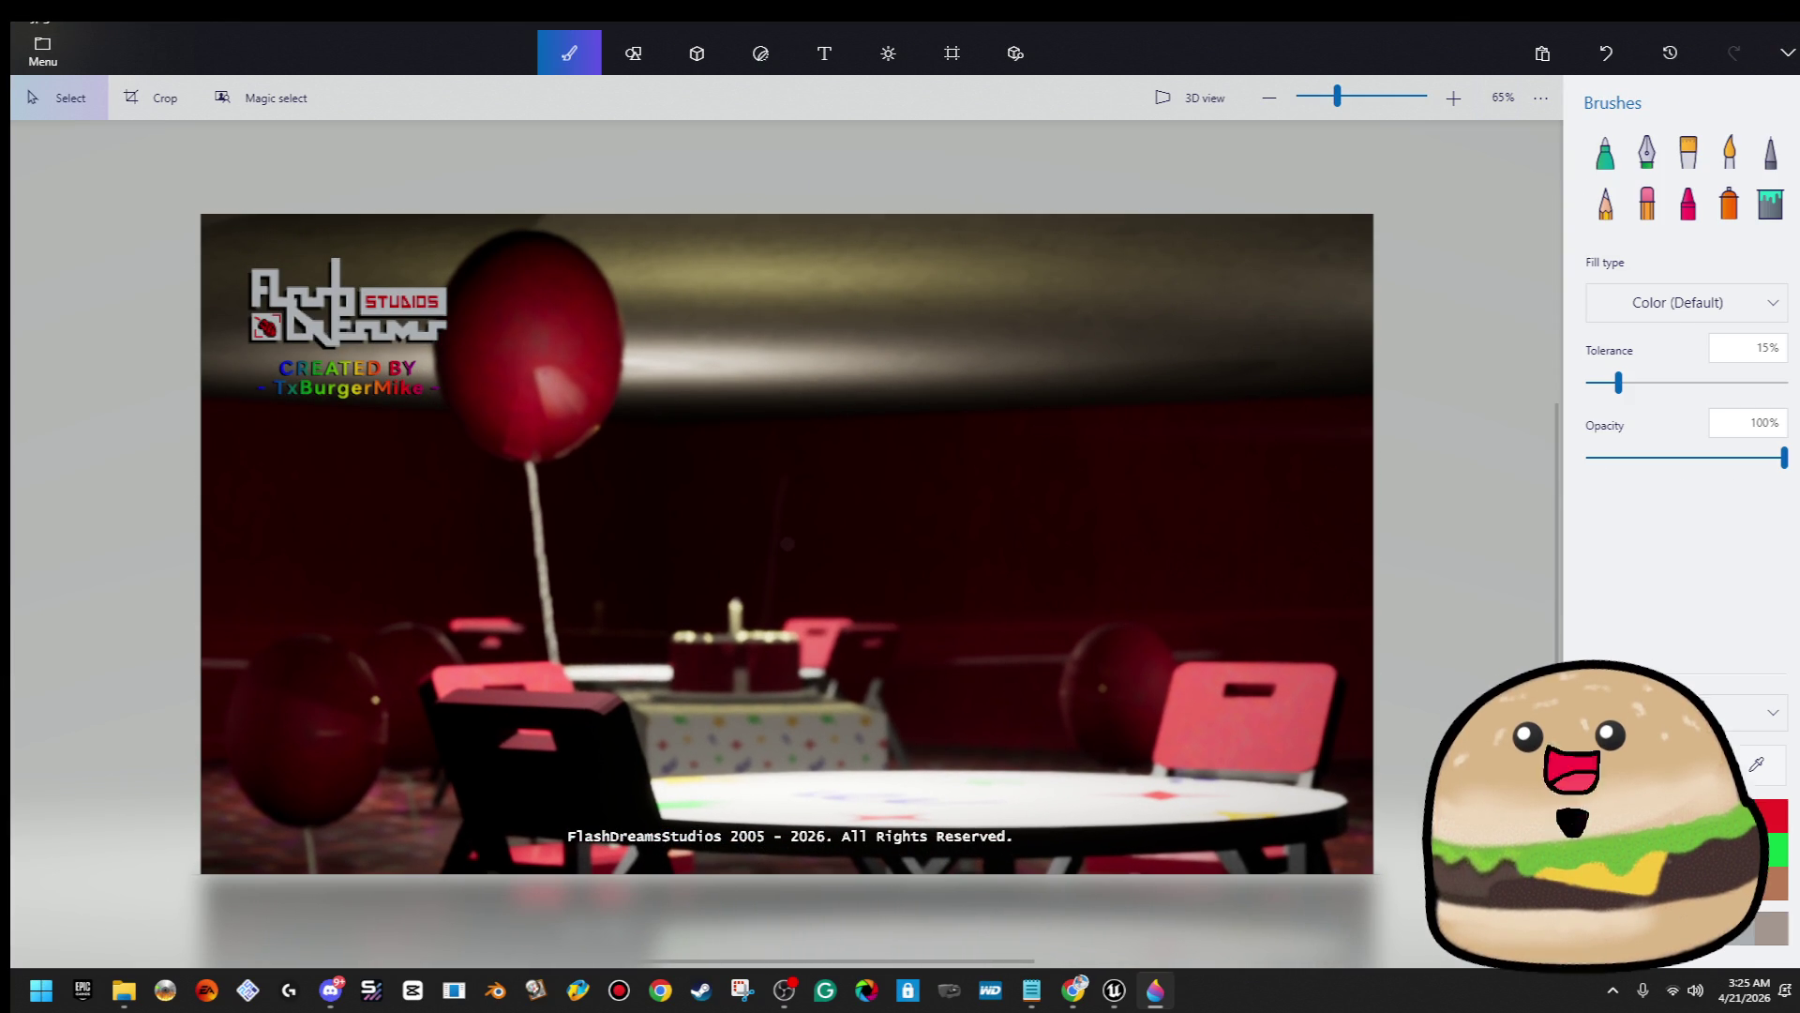
{"action": "left_click_drag", "start_coordinate": [594, 209], "coordinate": [123, 493]}
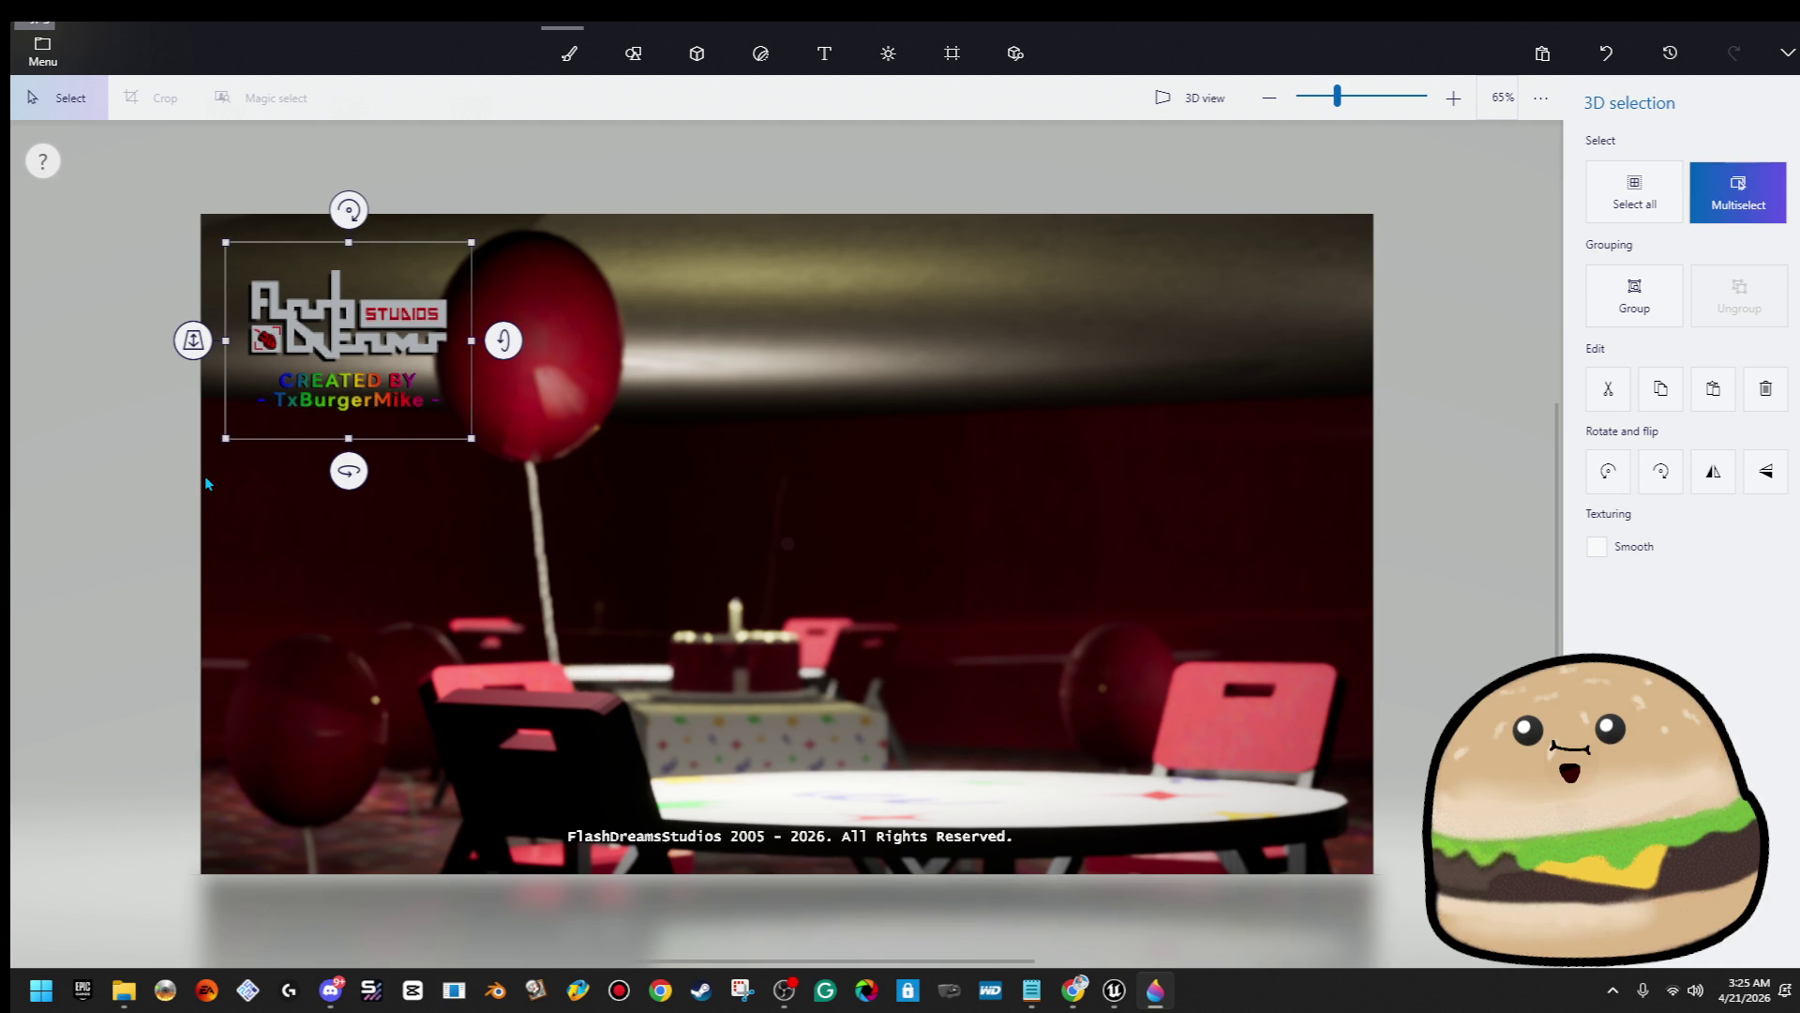
{"action": "key", "text": "ctrl+z"}
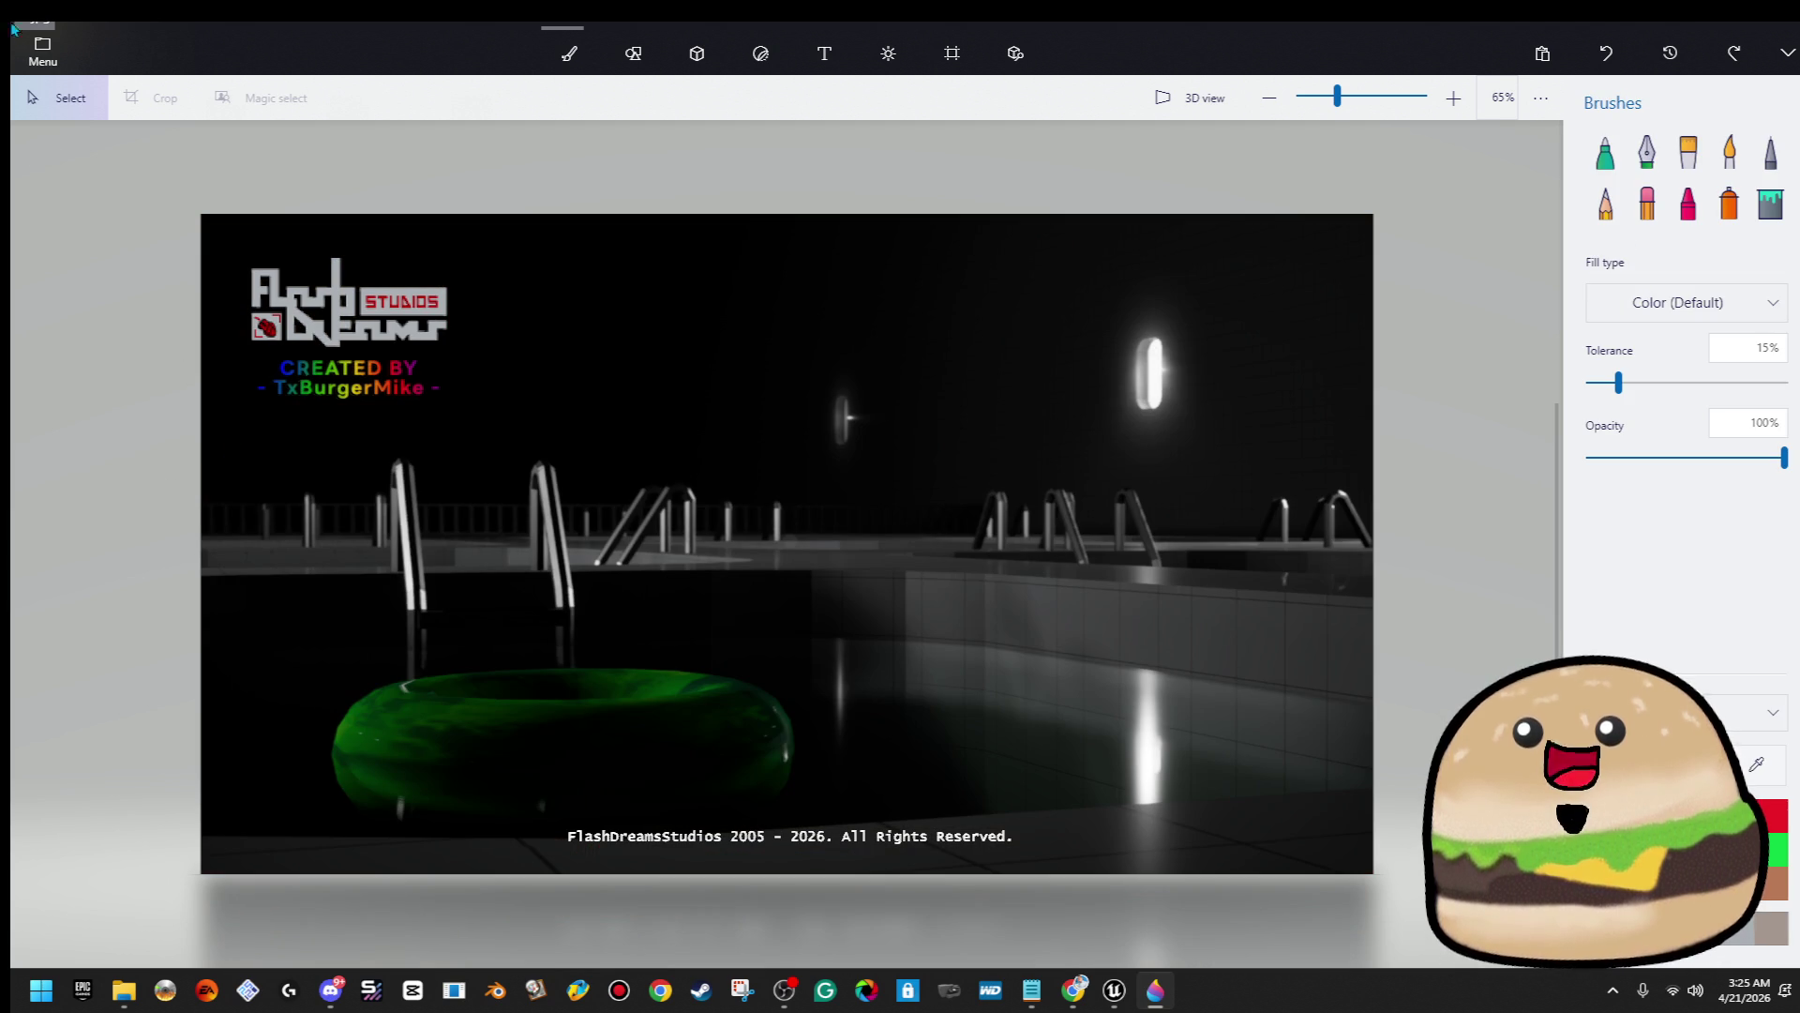
Re-insert screenshot 5, stretch it to cover the canvas, and select the studio logo
{"action": "left_click", "coordinate": [42, 51]}
{"action": "left_click", "coordinate": [137, 199]}
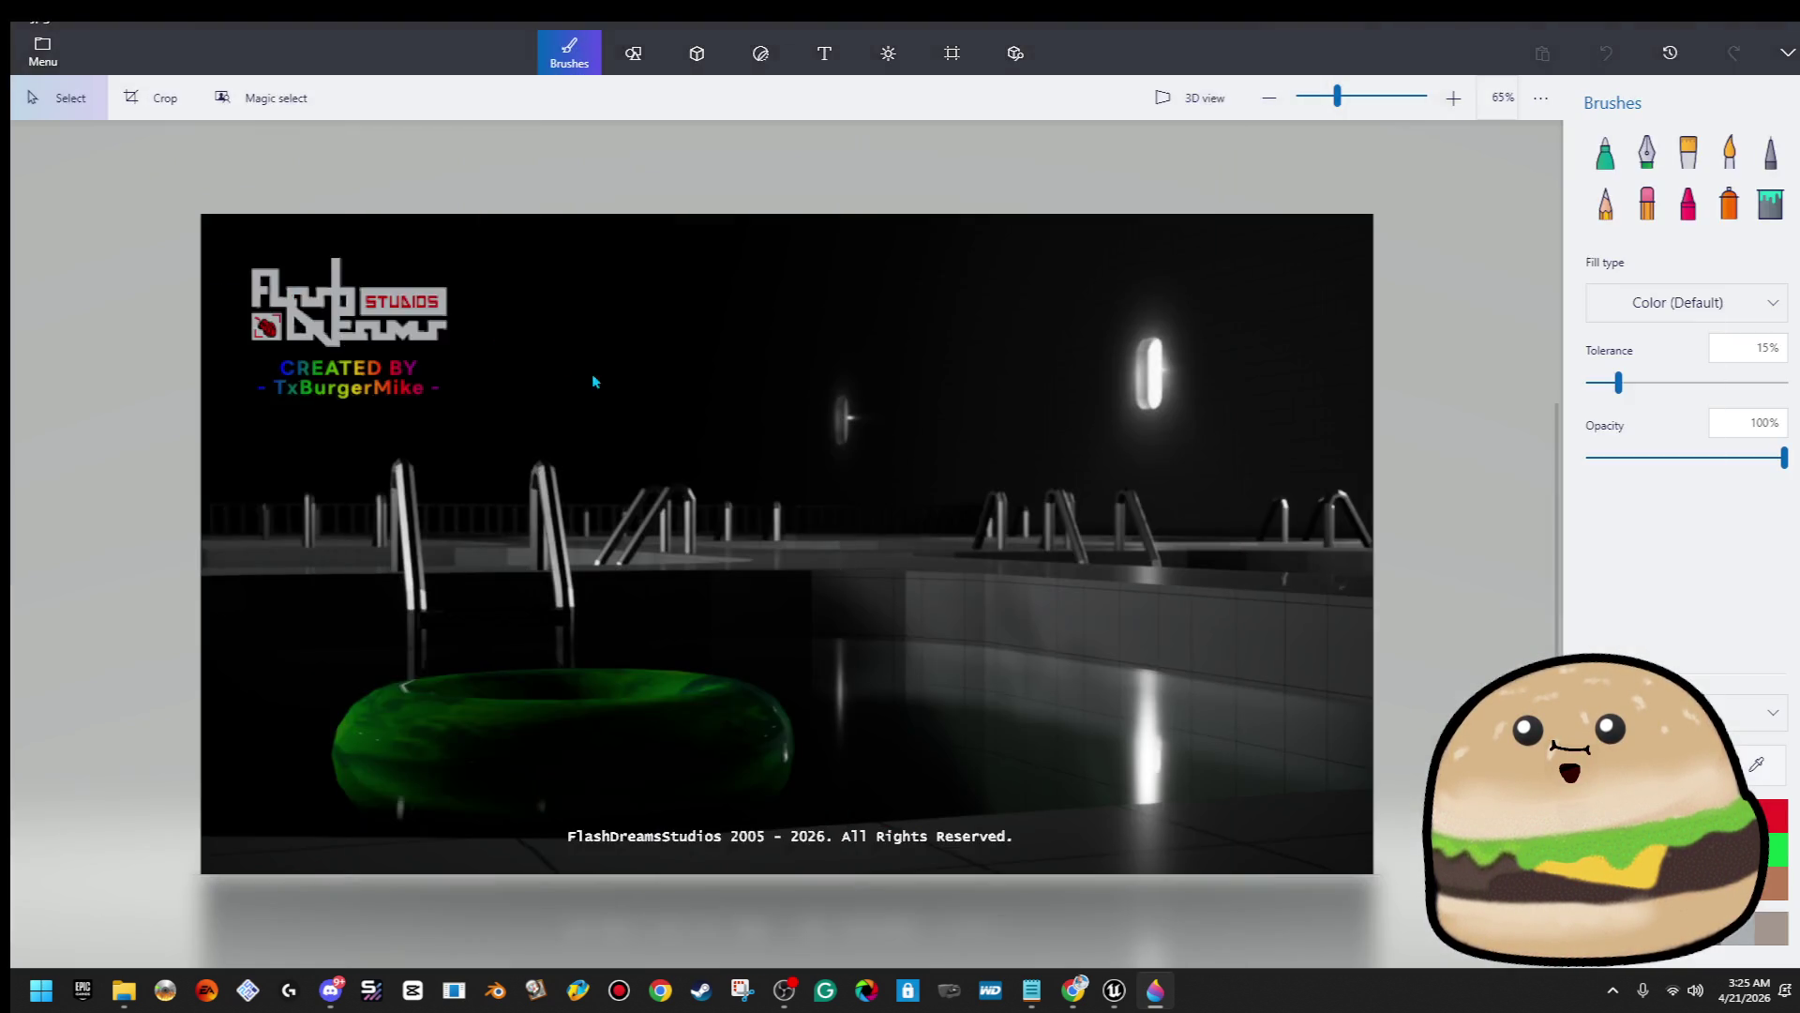
{"action": "double_click", "coordinate": [1399, 200]}
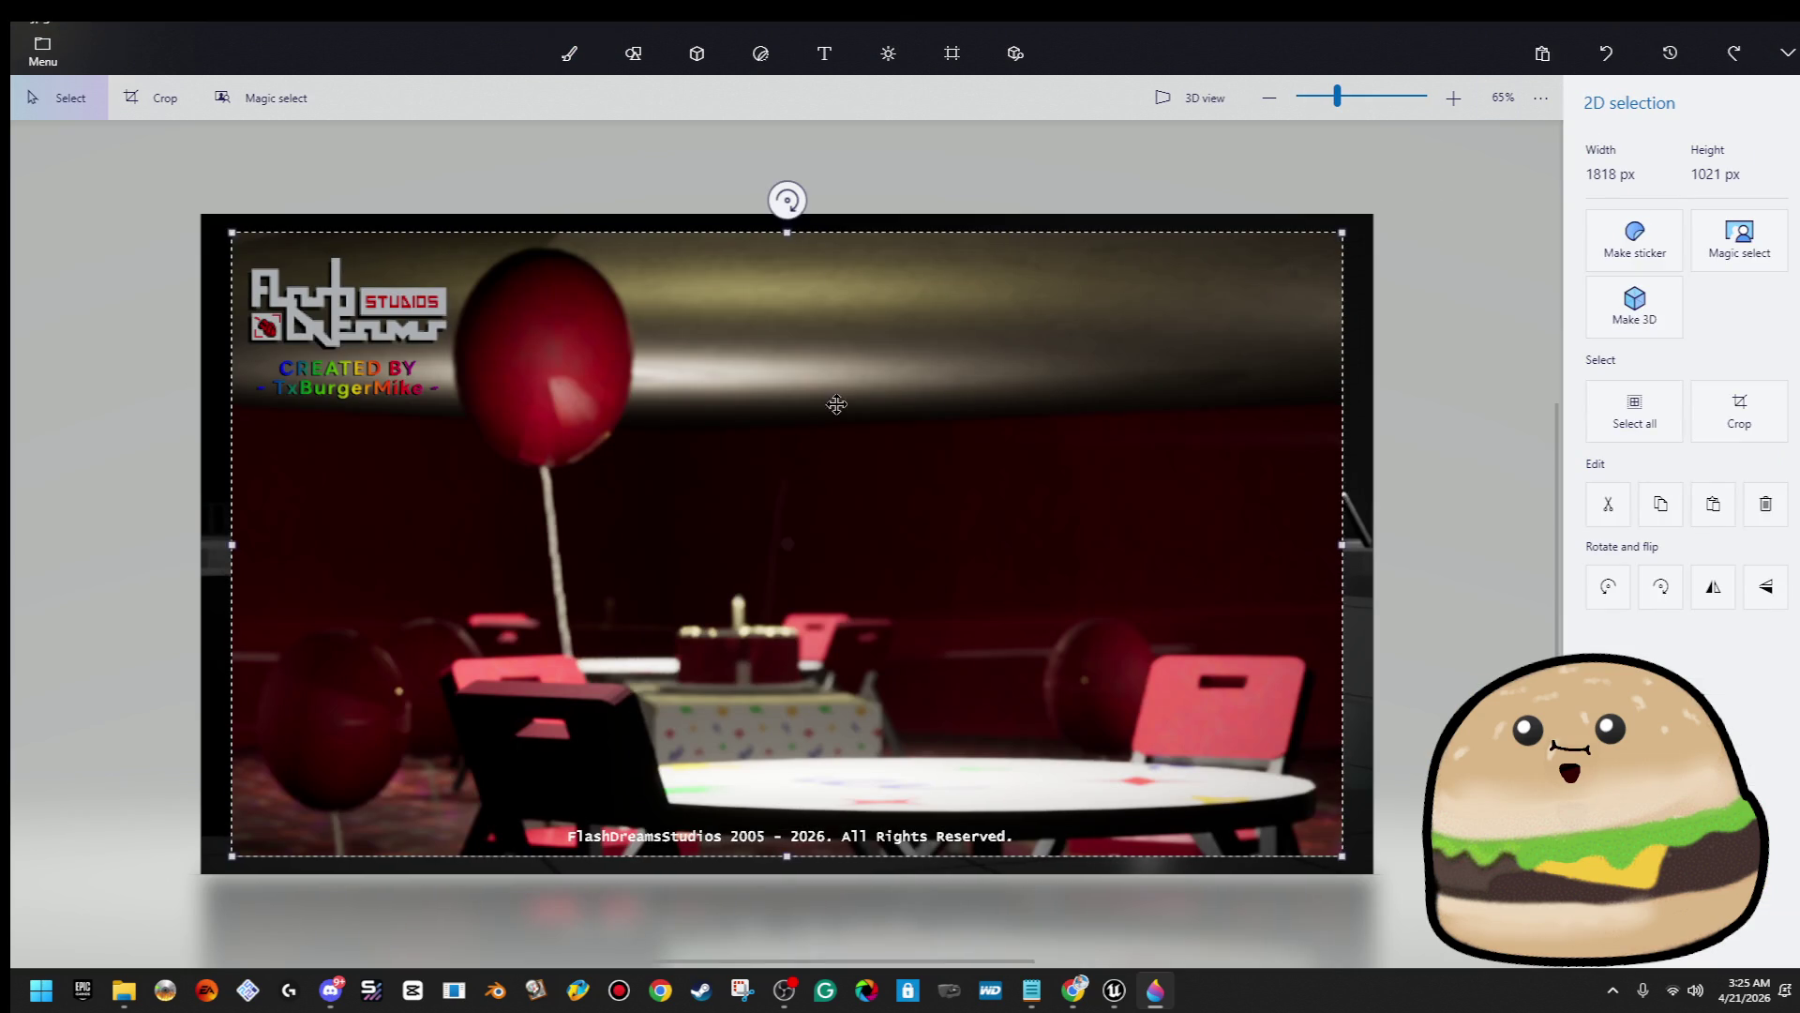
{"action": "left_click_drag", "start_coordinate": [810, 448], "coordinate": [803, 449]}
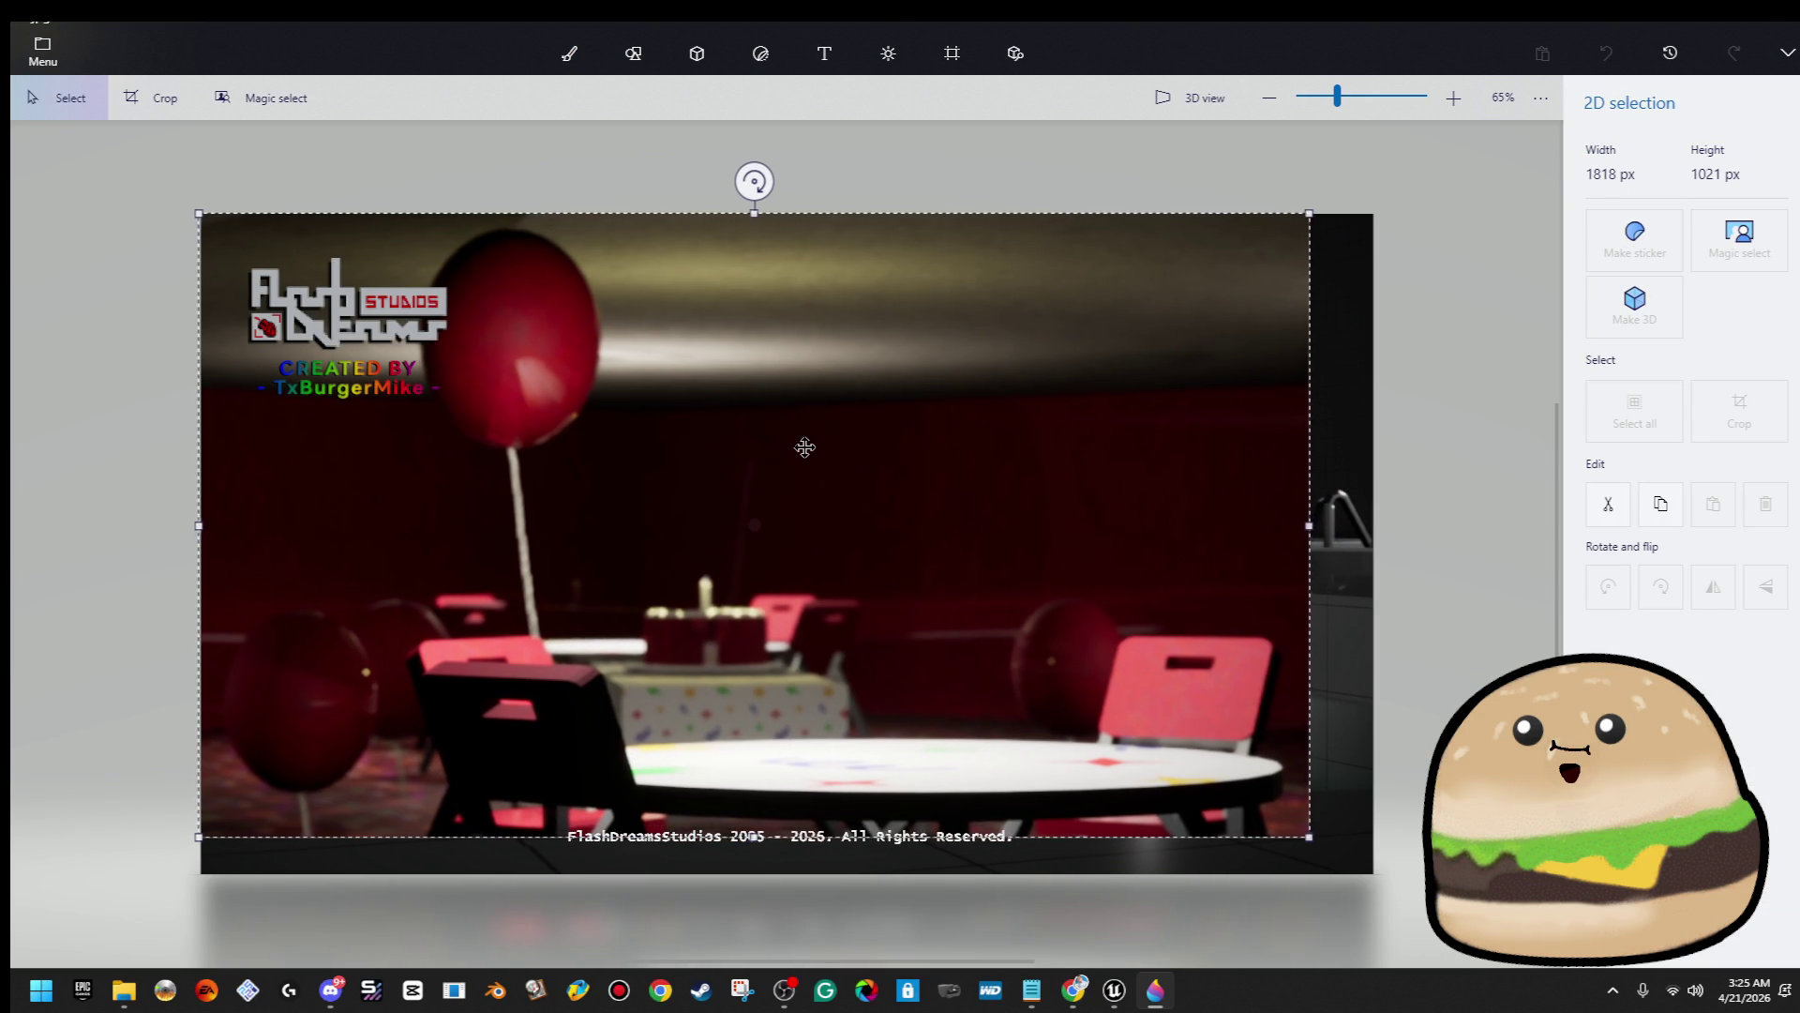
{"action": "left_click_drag", "start_coordinate": [1310, 836], "coordinate": [1376, 872]}
{"action": "key", "text": "ctrl+b"}
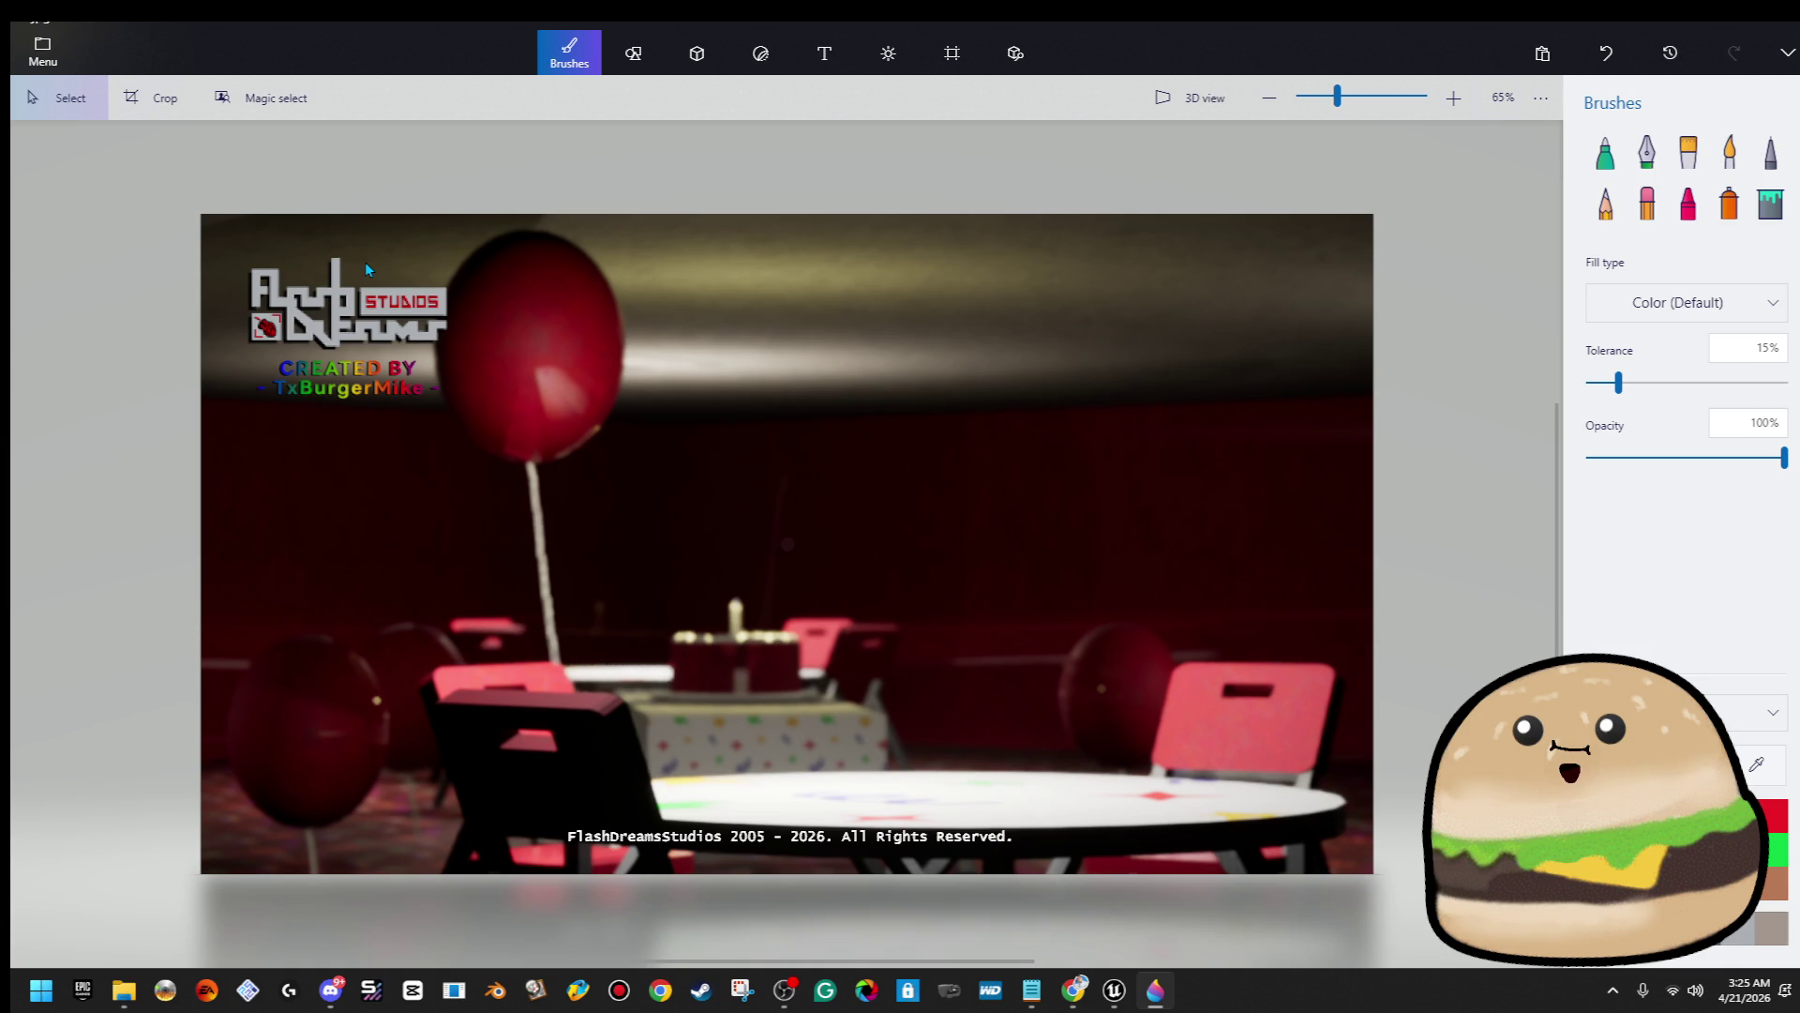
{"action": "left_click_drag", "start_coordinate": [153, 241], "coordinate": [645, 527]}
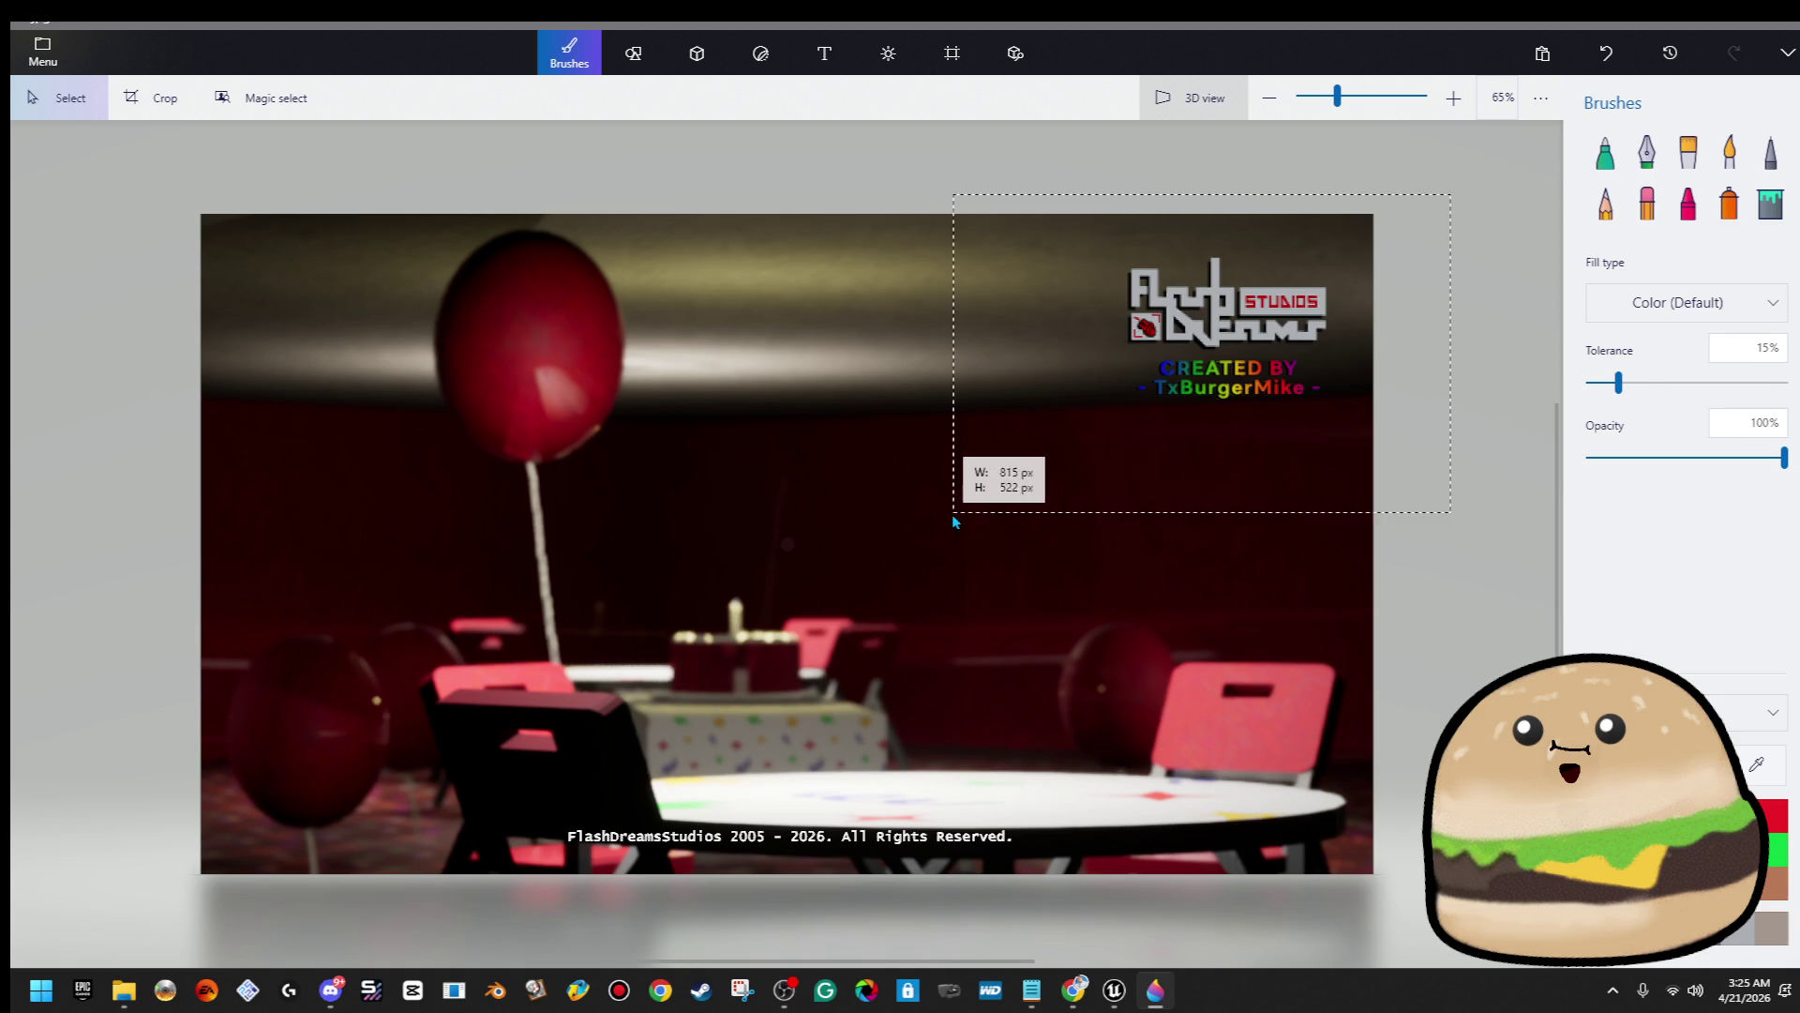
Move the studio logo to the top-right corner, leaving the copyright line in place
{"action": "left_click_drag", "start_coordinate": [952, 514], "coordinate": [954, 511]}
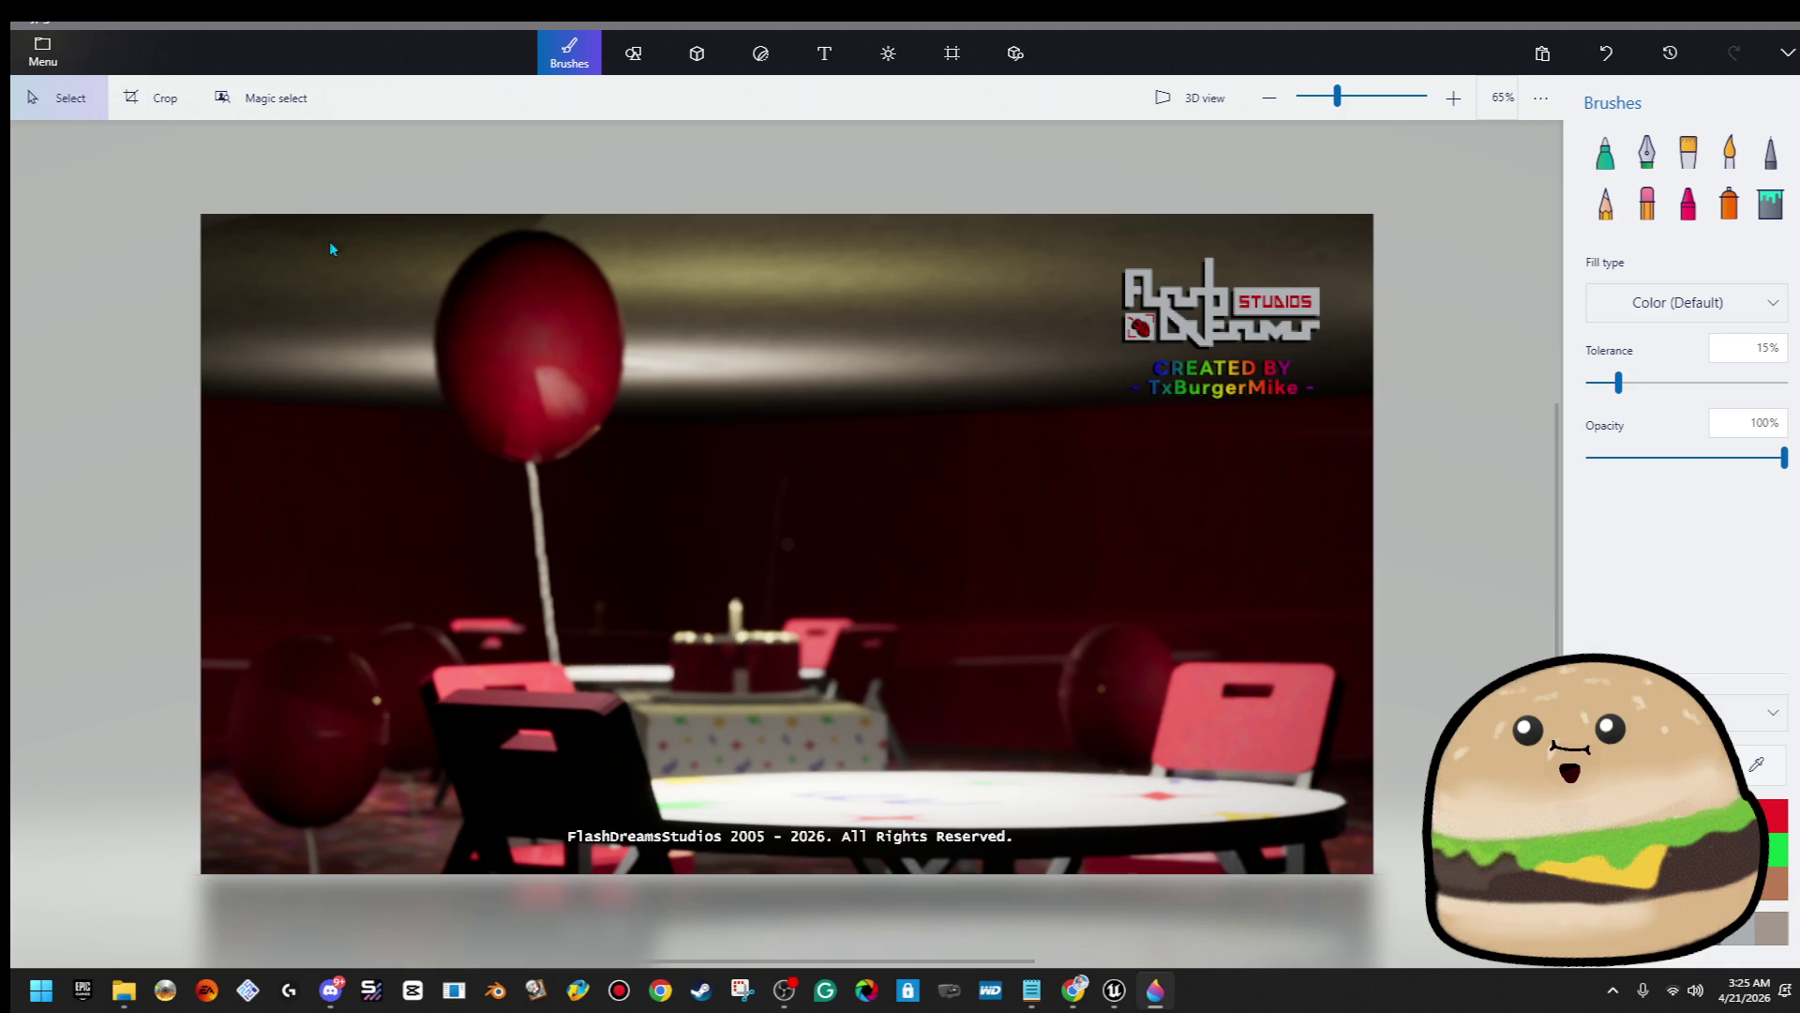
{"action": "mouse_move", "coordinate": [1127, 753]}
{"action": "left_mouse_down"}
{"action": "mouse_move", "coordinate": [717, 820]}
{"action": "mouse_move", "coordinate": [374, 942]}
{"action": "left_mouse_up"}
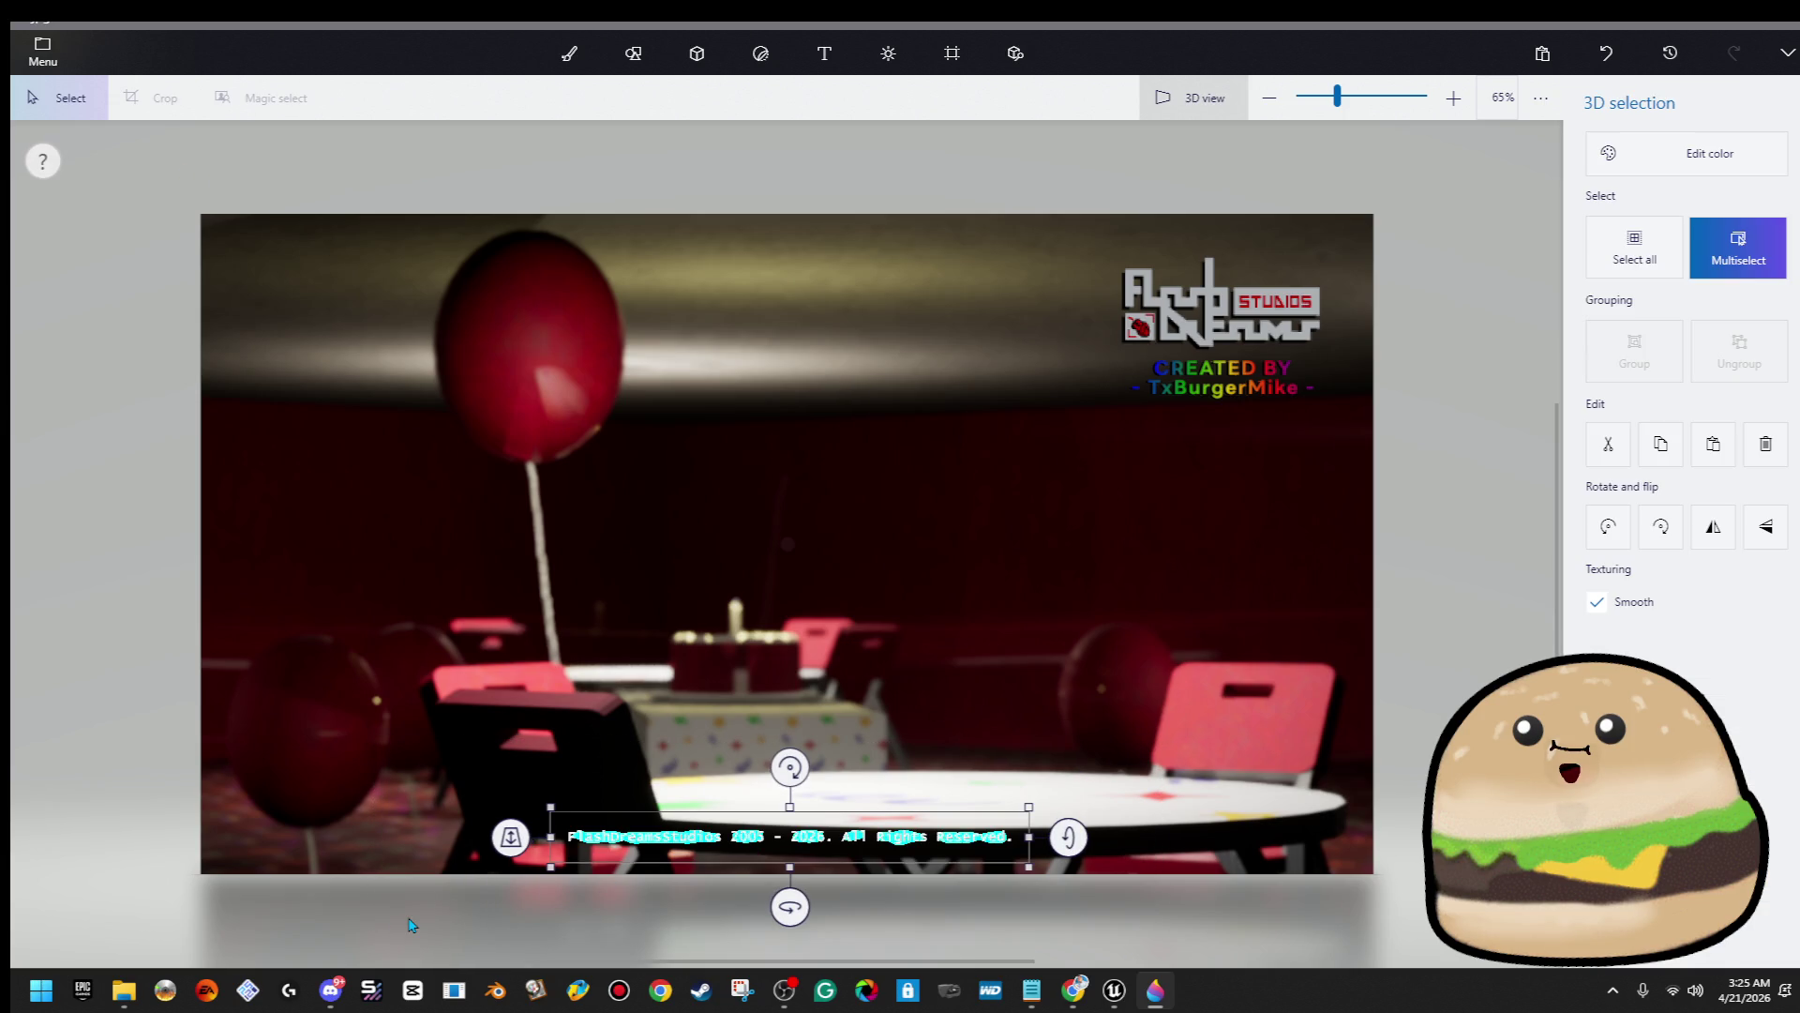
{"action": "left_click", "coordinate": [1404, 634]}
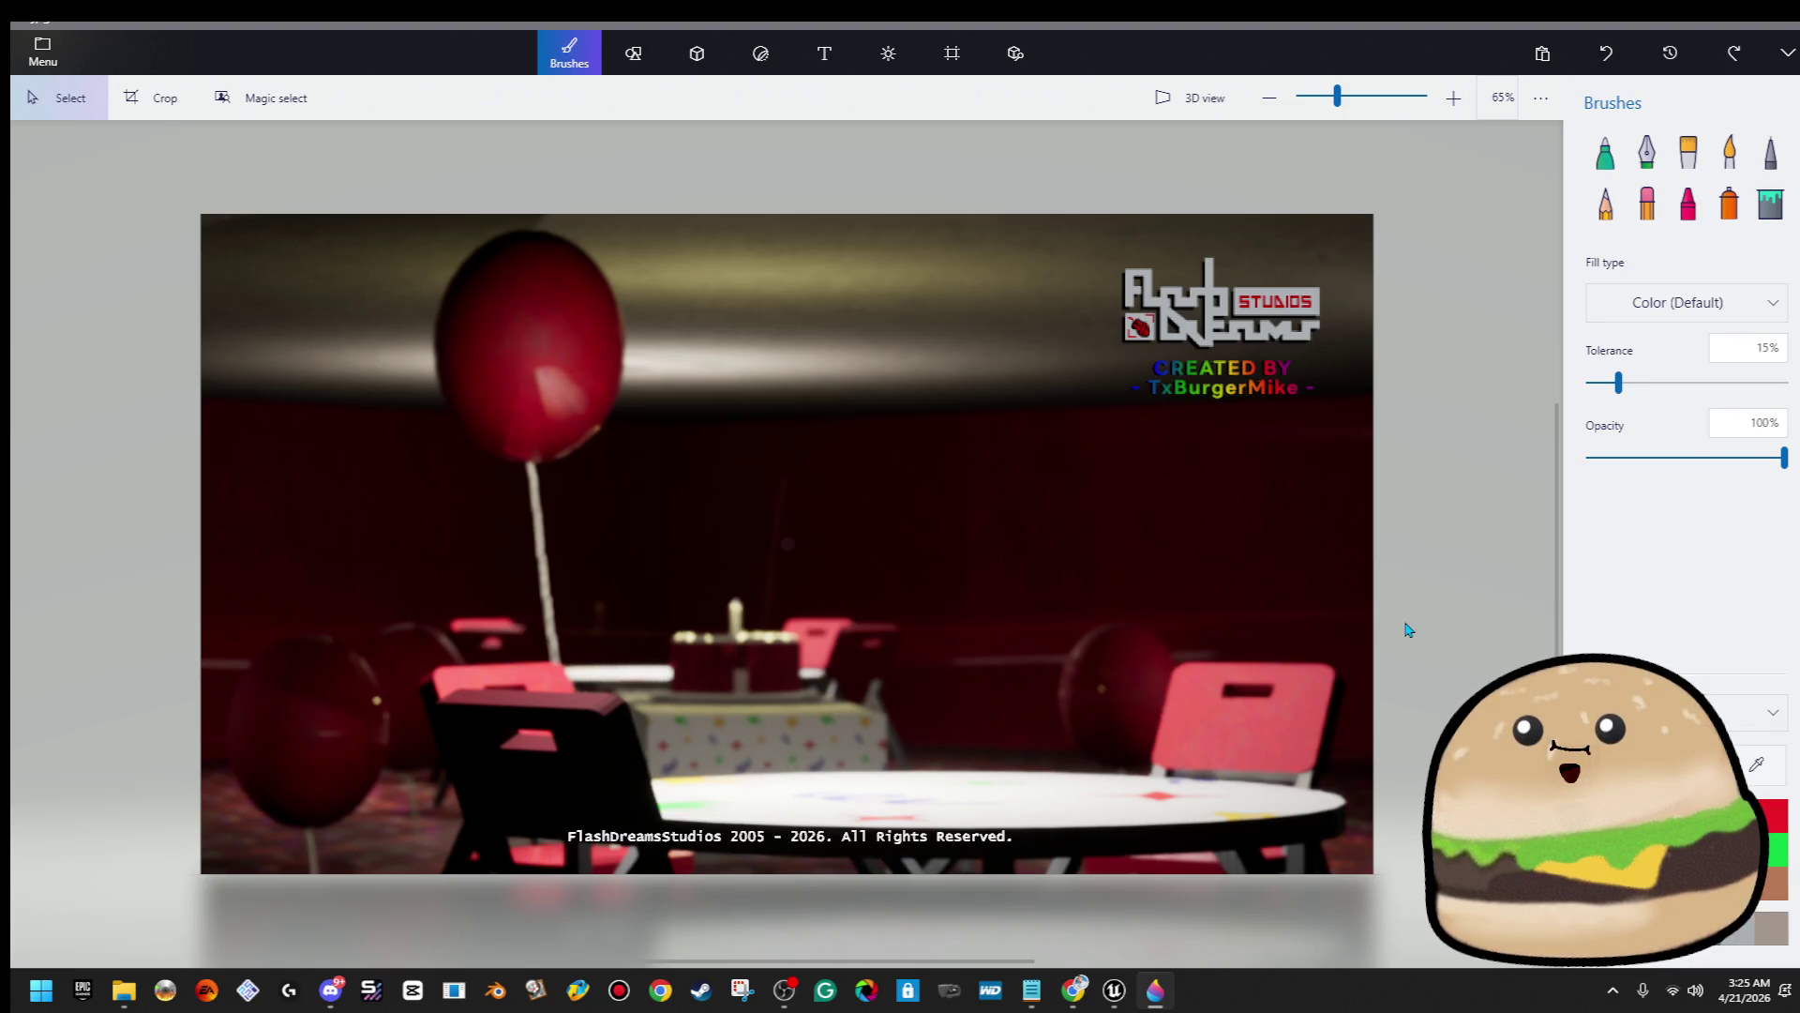
Start saving a copy of the party-room card as an image file
{"action": "left_click", "coordinate": [58, 66]}
{"action": "left_click", "coordinate": [149, 290]}
{"action": "left_click", "coordinate": [446, 189]}
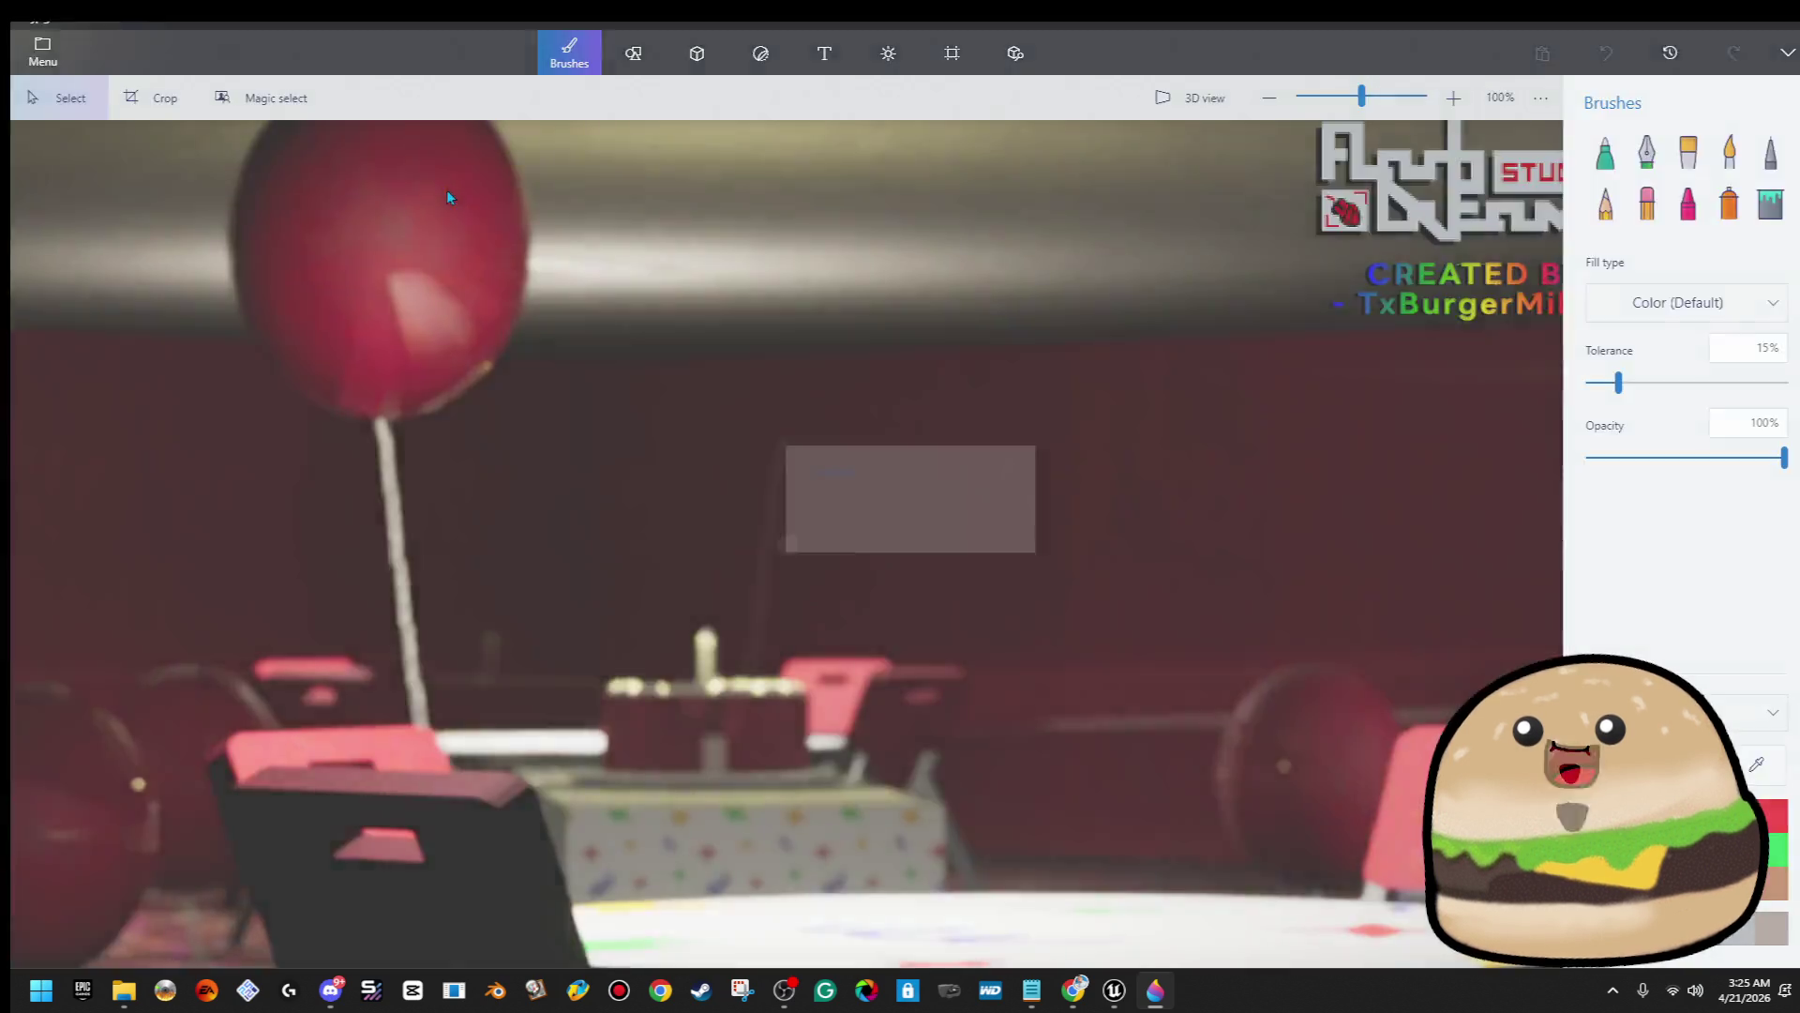
{"action": "key", "text": "Return"}
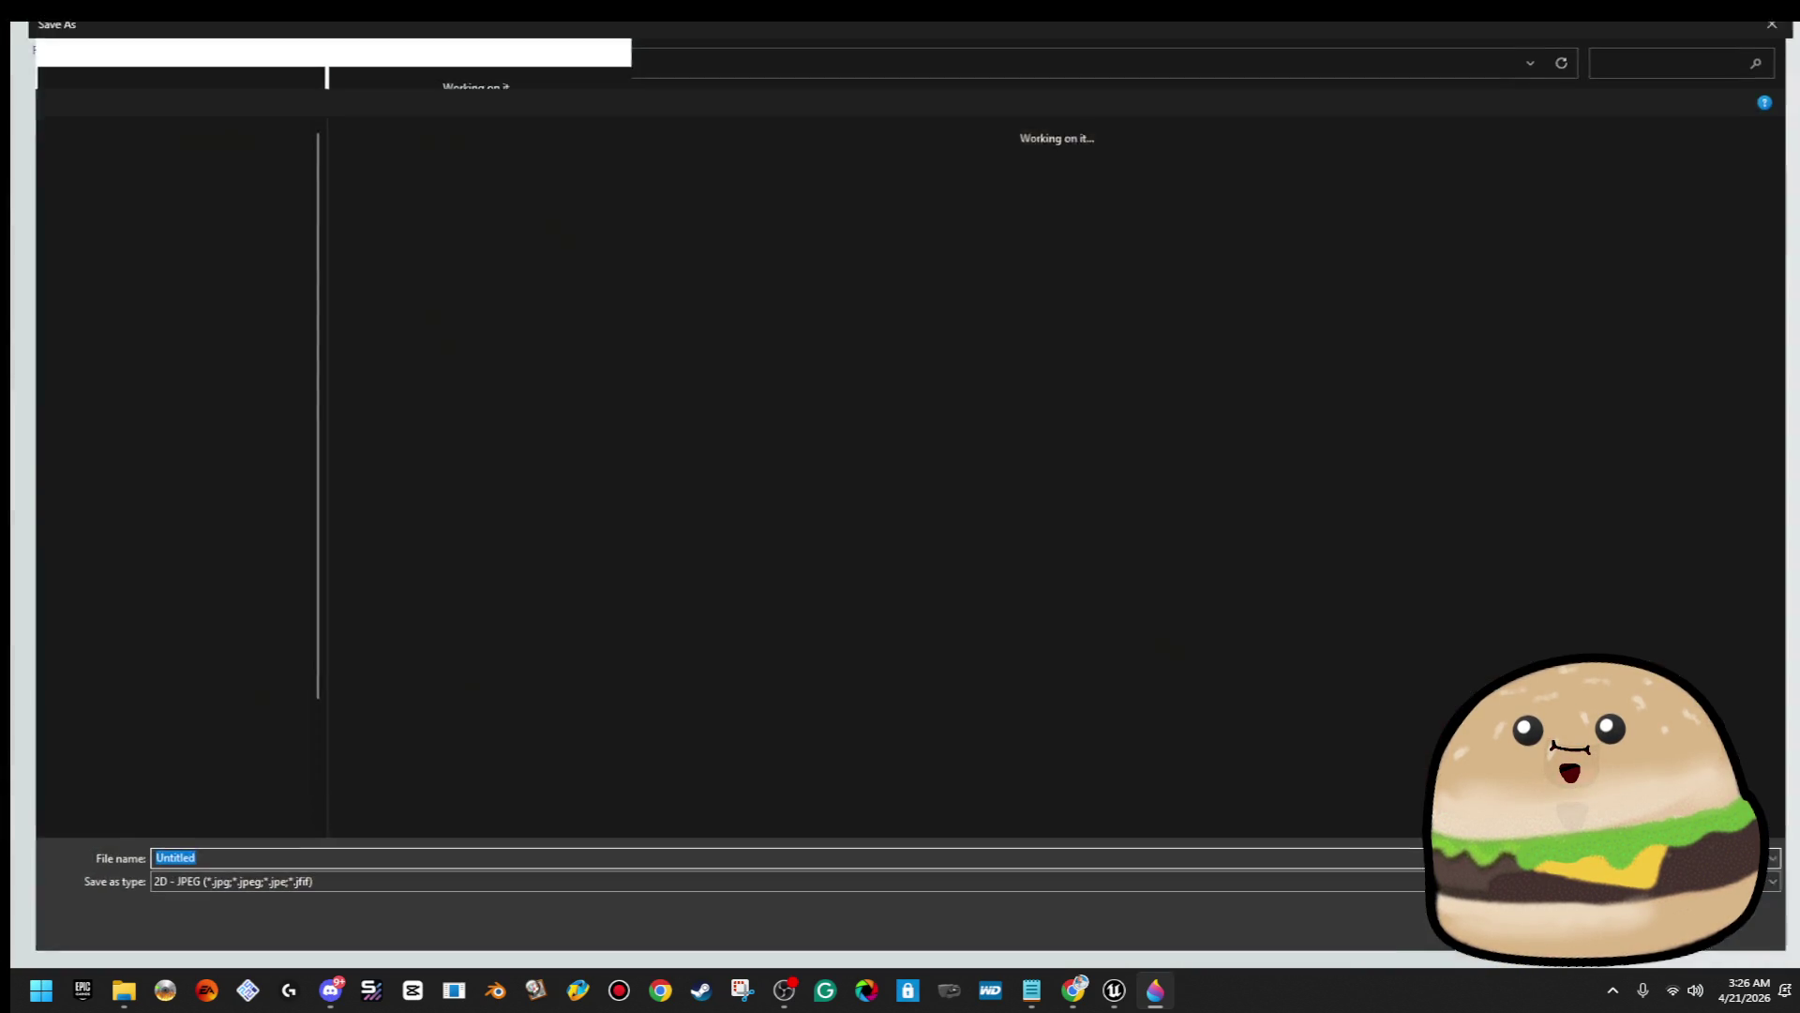
Save the party-room card to the Desktop as PNG named LIMINAL SCREENSHOT 5
{"action": "left_click", "coordinate": [178, 220]}
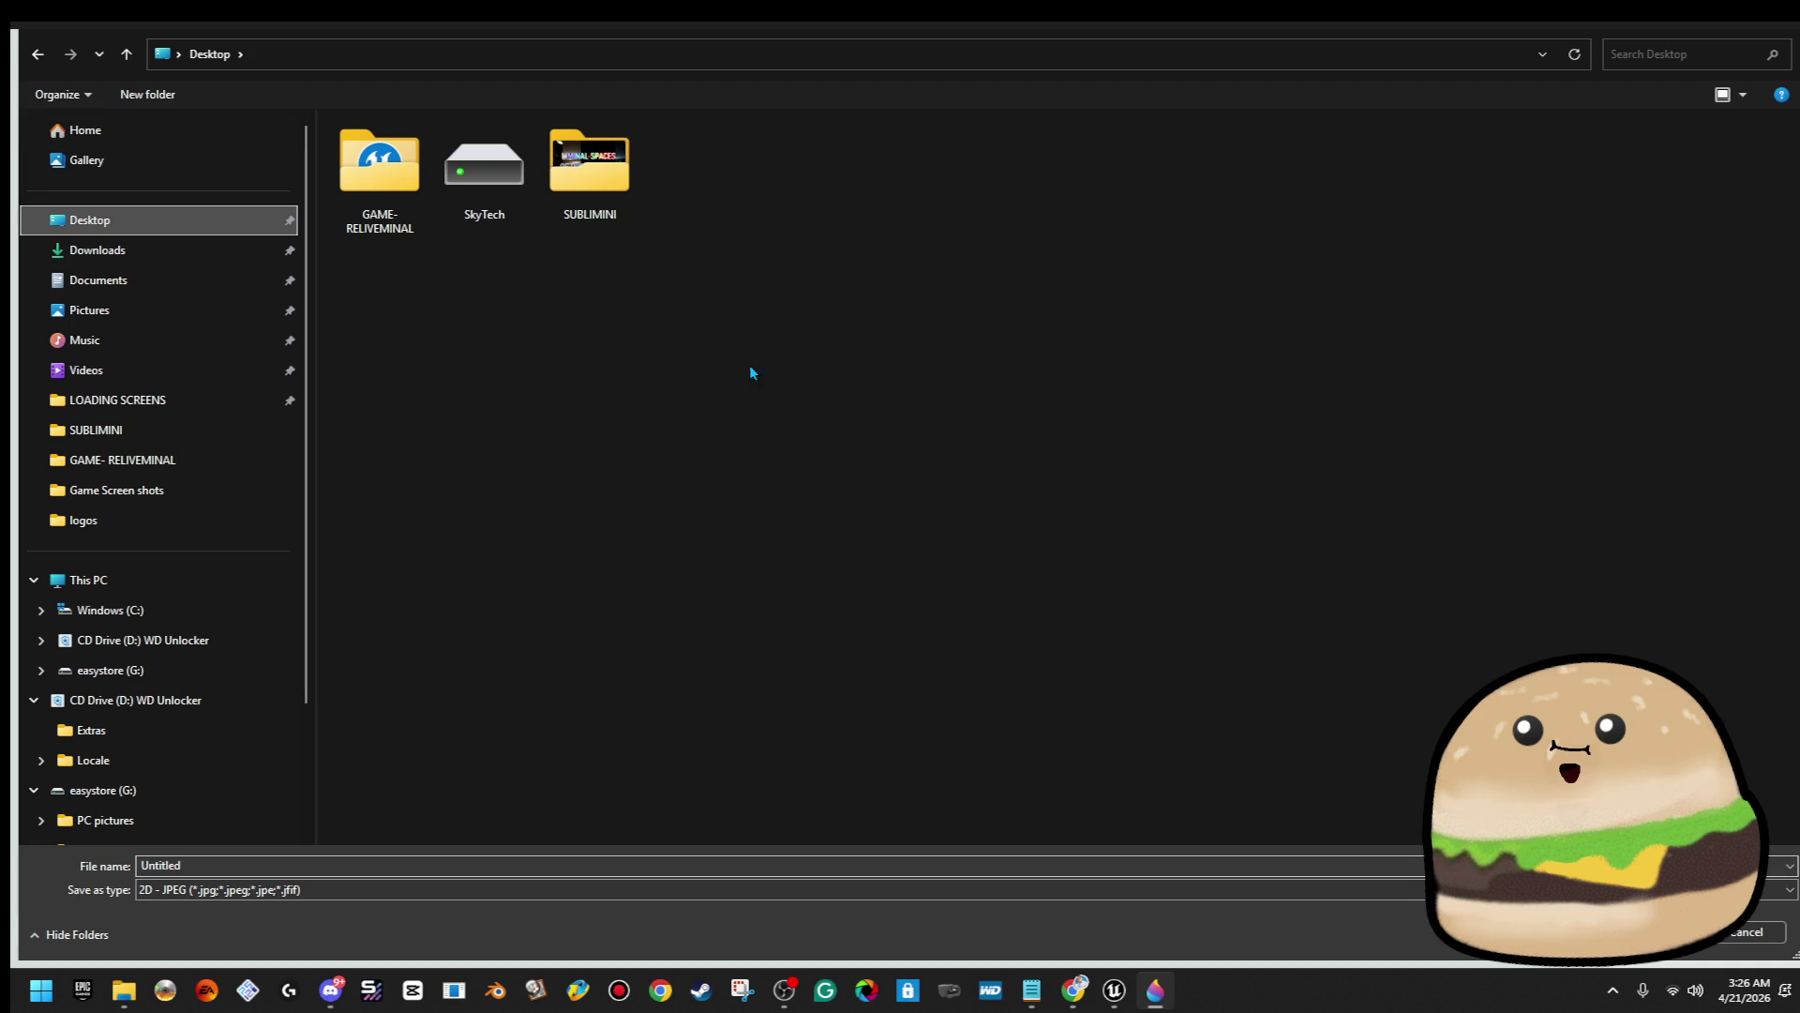
{"action": "left_click", "coordinate": [311, 887]}
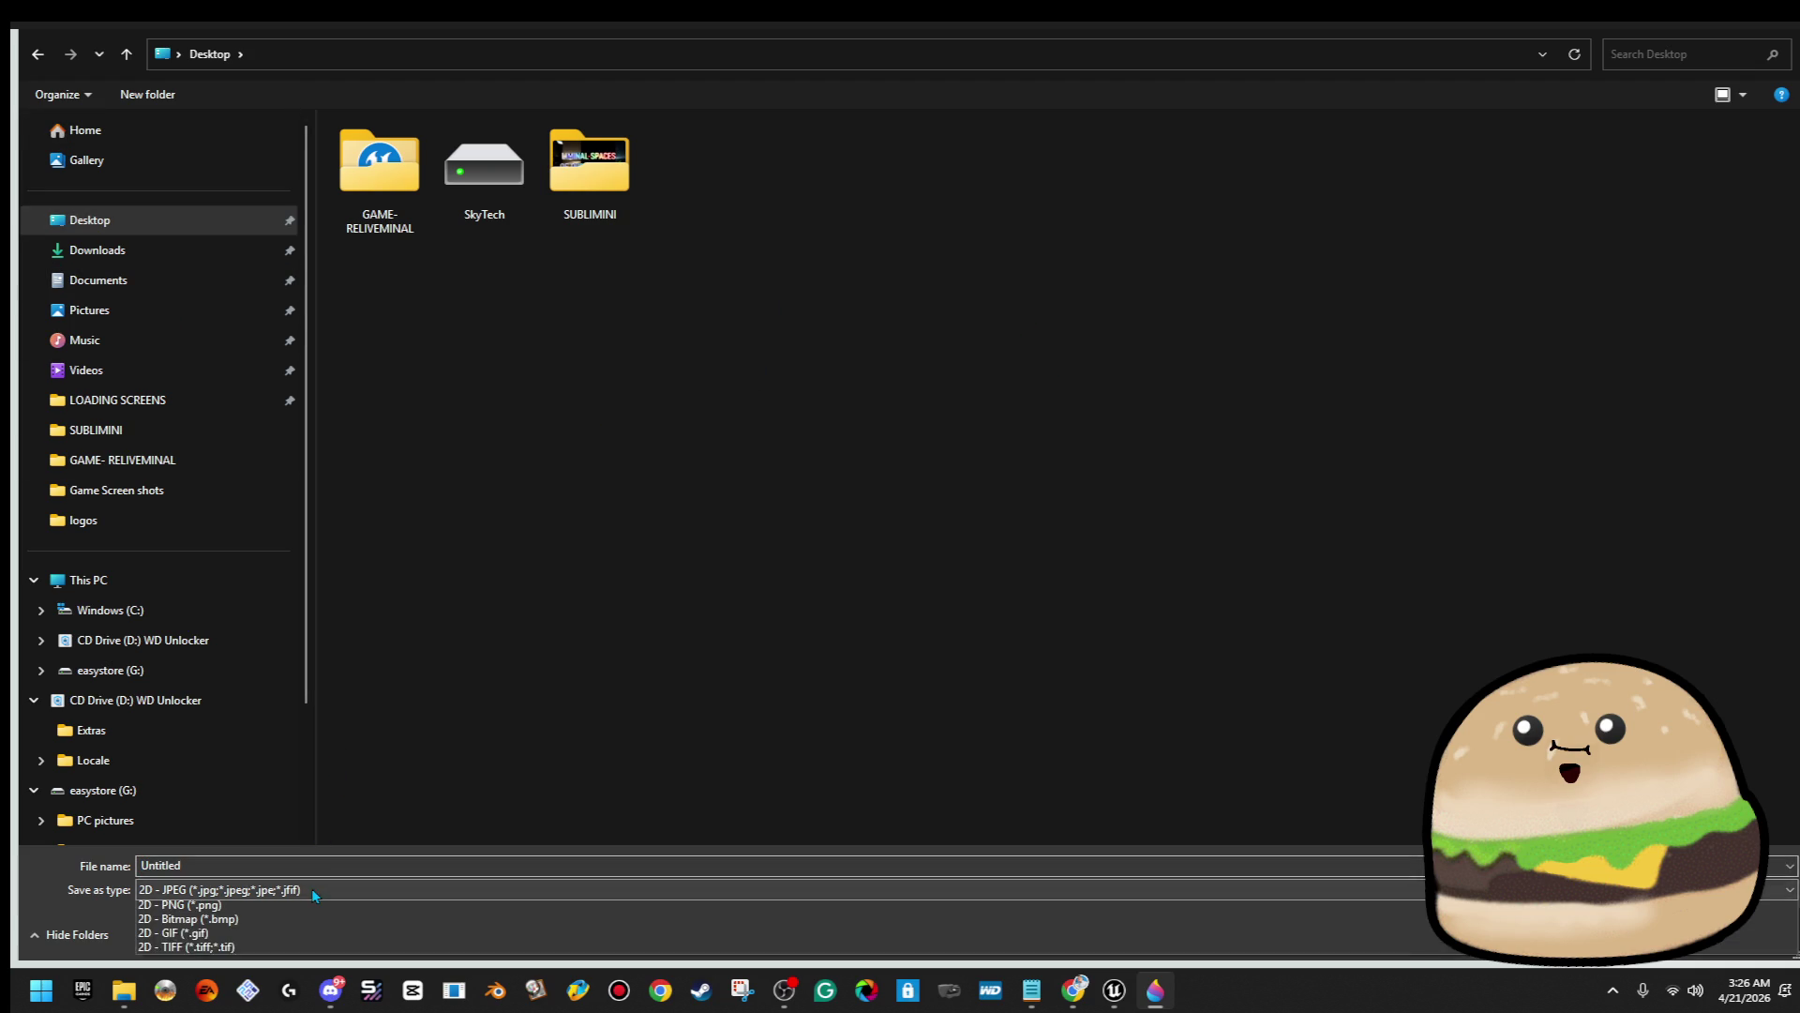
{"action": "left_click", "coordinate": [306, 920]}
{"action": "left_click", "coordinate": [1008, 180]}
{"action": "left_click", "coordinate": [337, 864]}
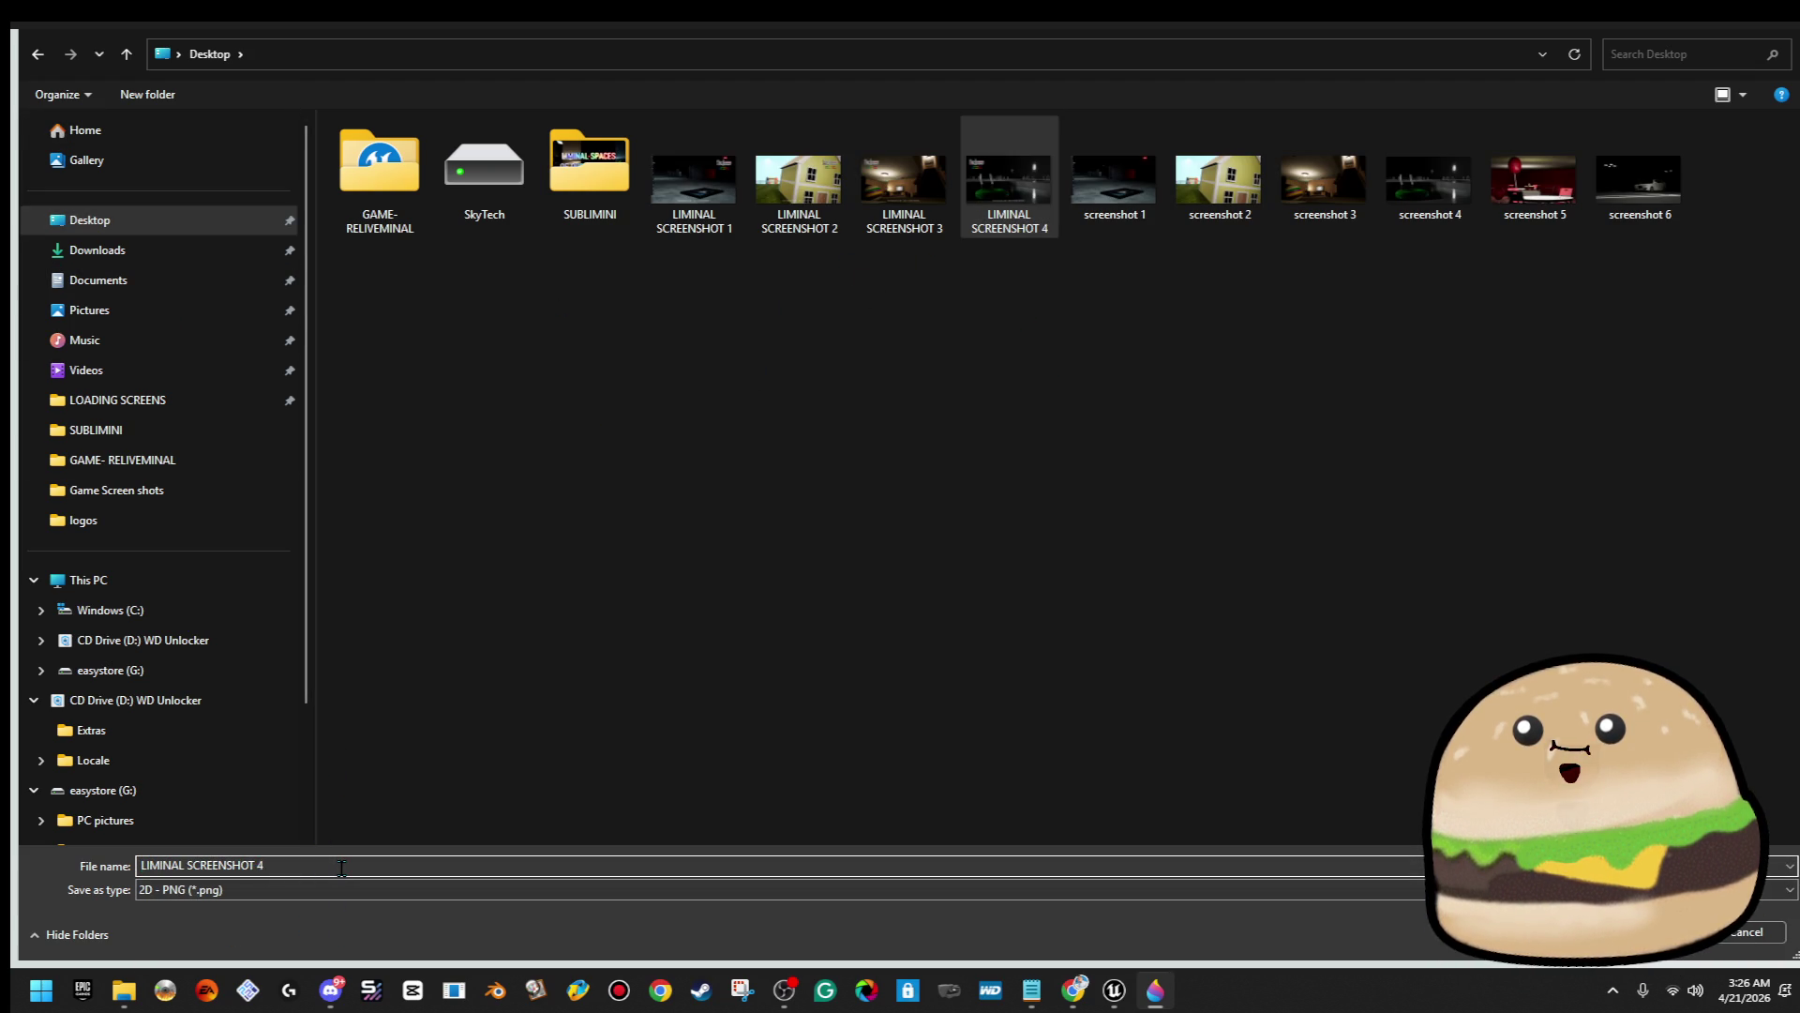
{"action": "key", "text": "BackSpace"}
{"action": "type", "text": "5"}
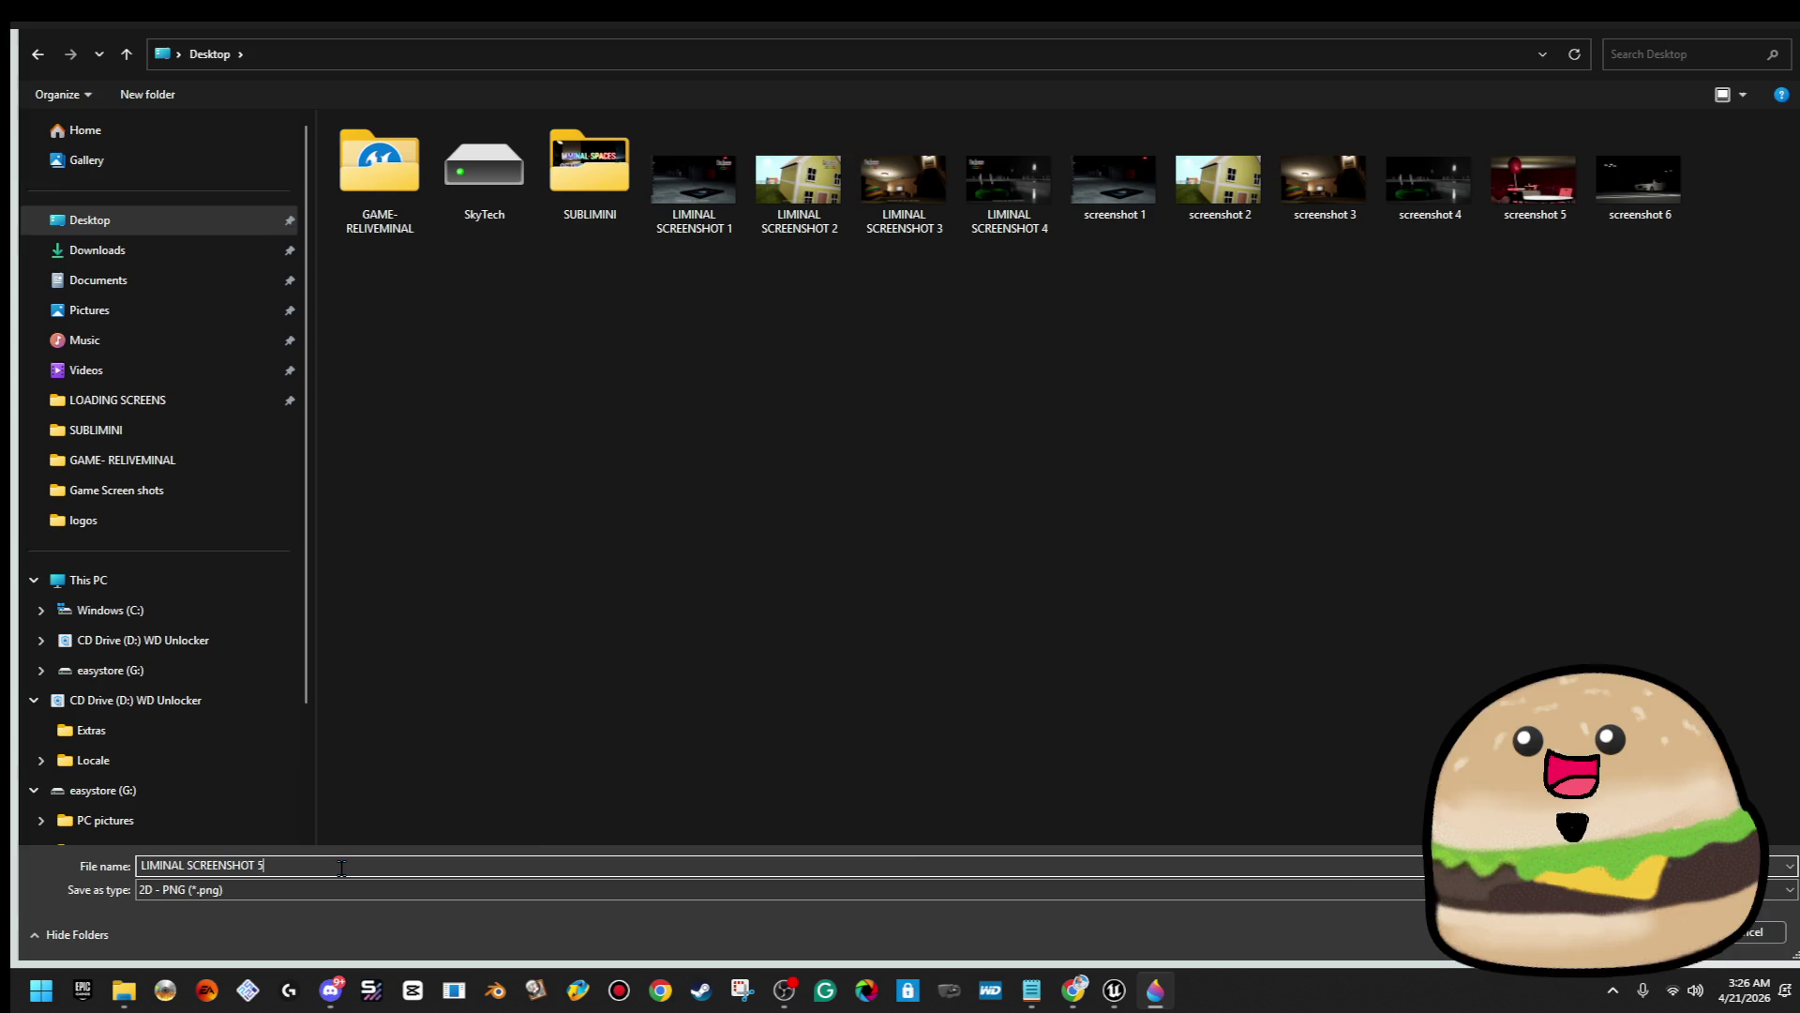
{"action": "key", "text": "Return"}
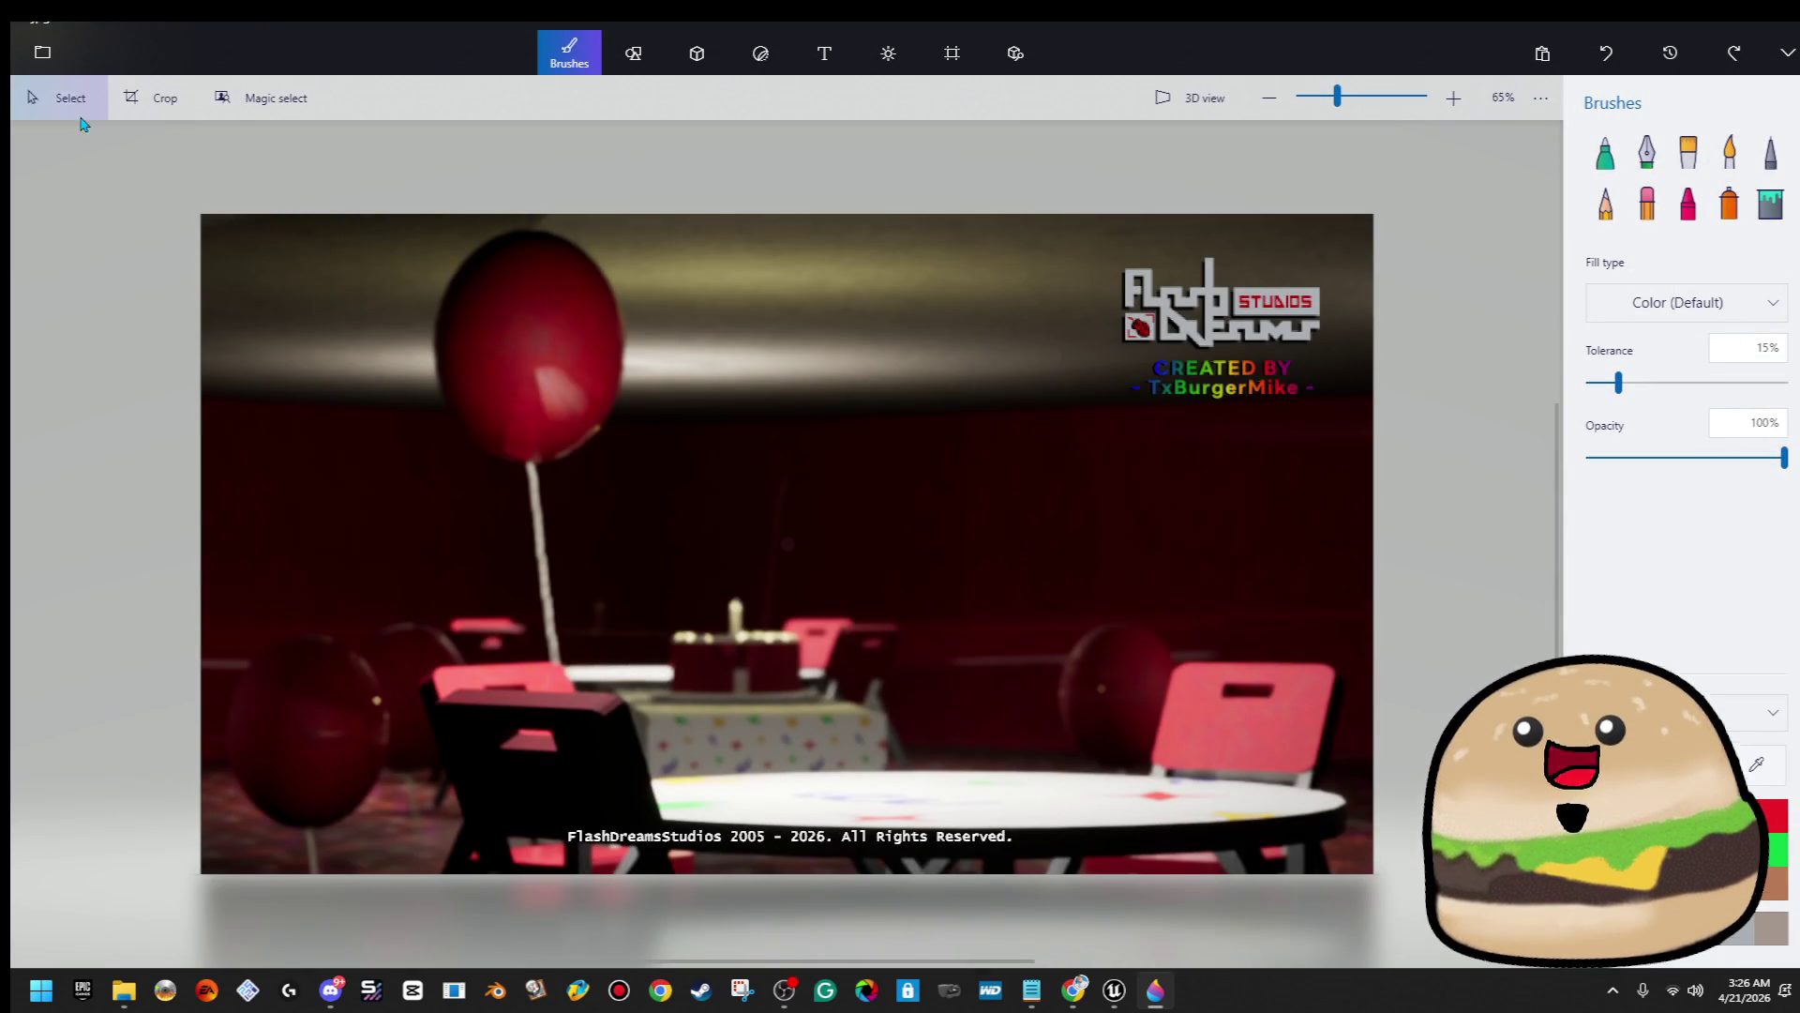
{"action": "left_click", "coordinate": [42, 52]}
{"action": "left_click", "coordinate": [113, 193]}
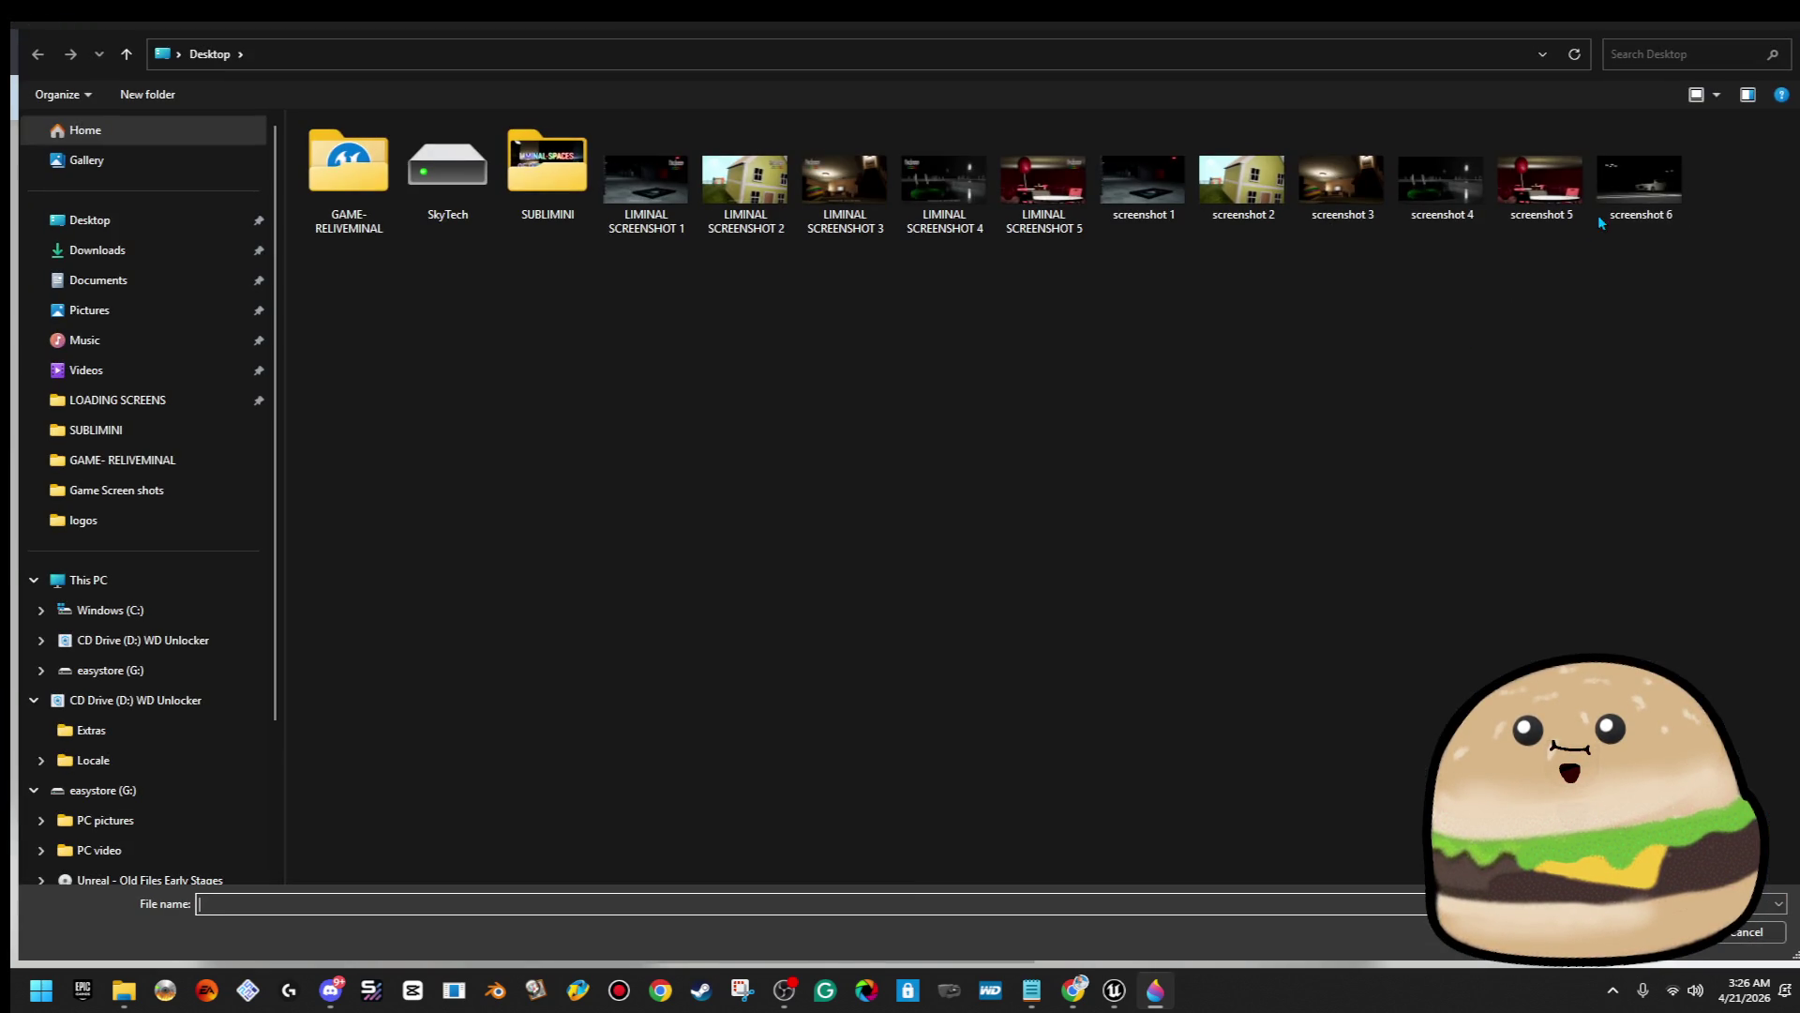
Insert the night-time car screenshot and stretch it to cover the whole canvas
{"action": "double_click", "coordinate": [1670, 197]}
{"action": "left_click_drag", "start_coordinate": [901, 560], "coordinate": [836, 549]}
{"action": "left_click_drag", "start_coordinate": [1300, 833], "coordinate": [1447, 916]}
{"action": "left_click_drag", "start_coordinate": [1265, 791], "coordinate": [1215, 784]}
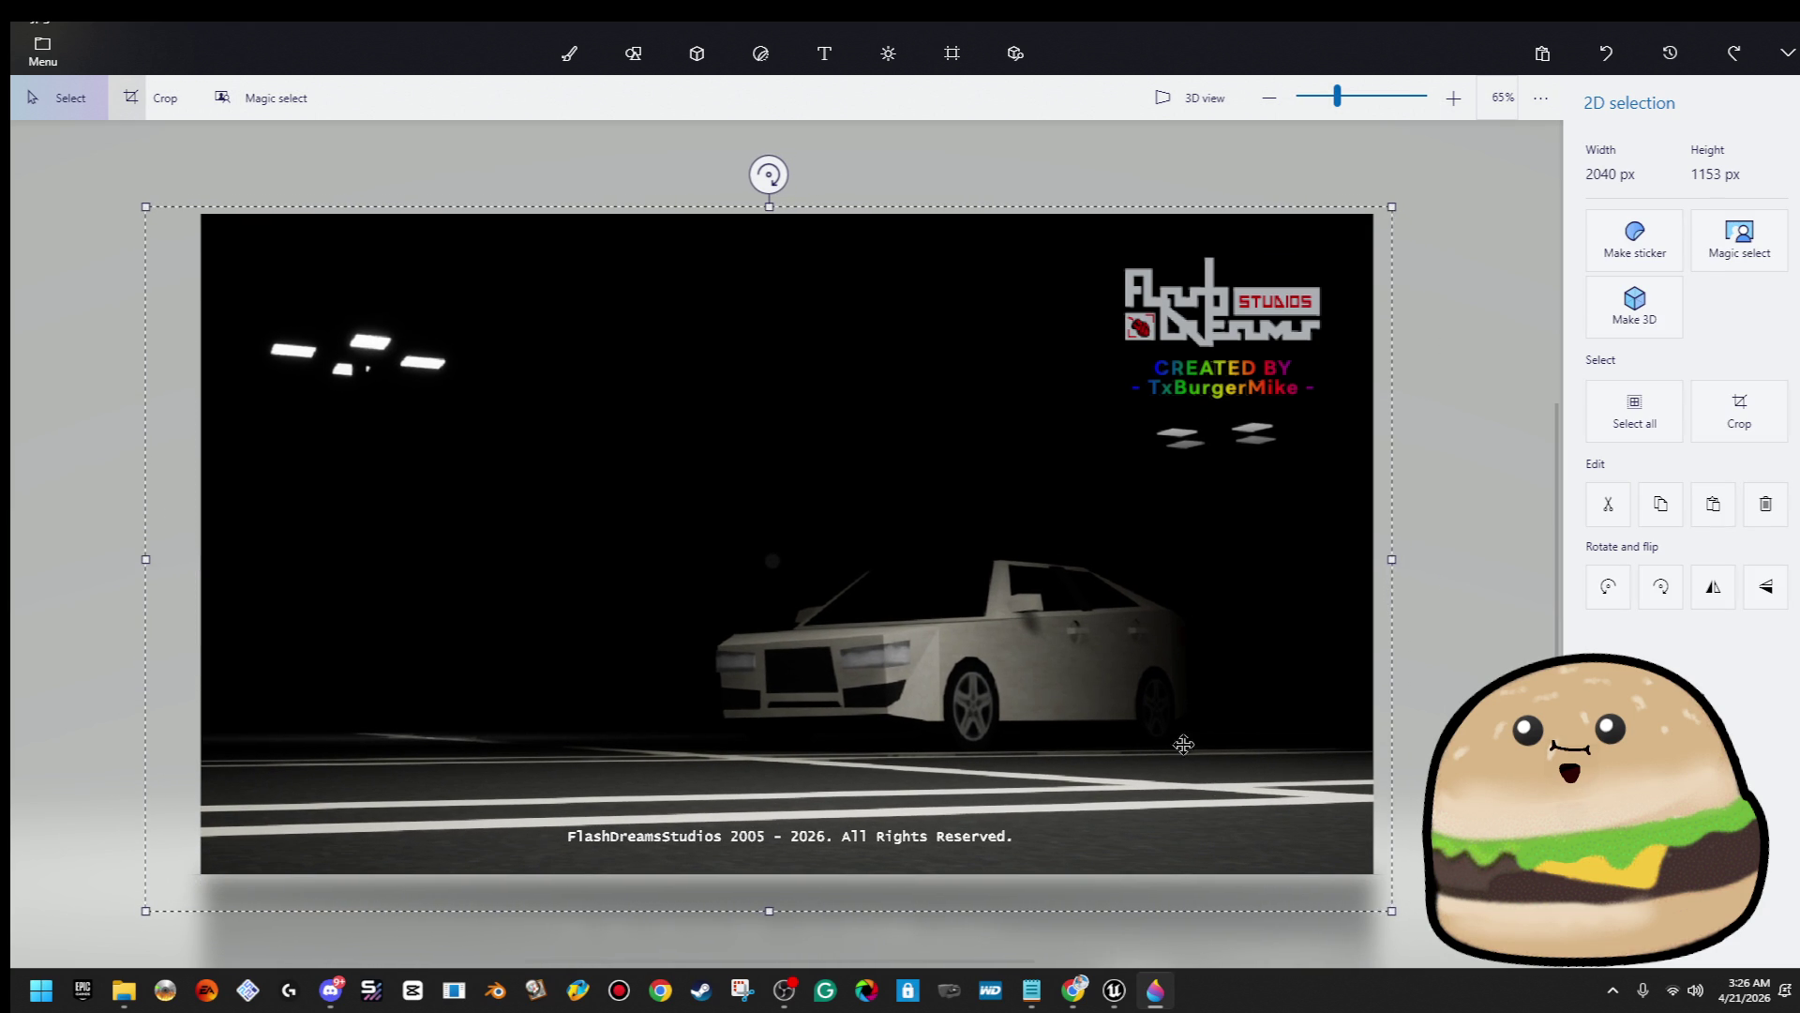
{"action": "mouse_move", "coordinate": [769, 207]}
{"action": "left_mouse_down"}
{"action": "mouse_move", "coordinate": [790, 183]}
{"action": "mouse_move", "coordinate": [797, 208]}
{"action": "left_mouse_up"}
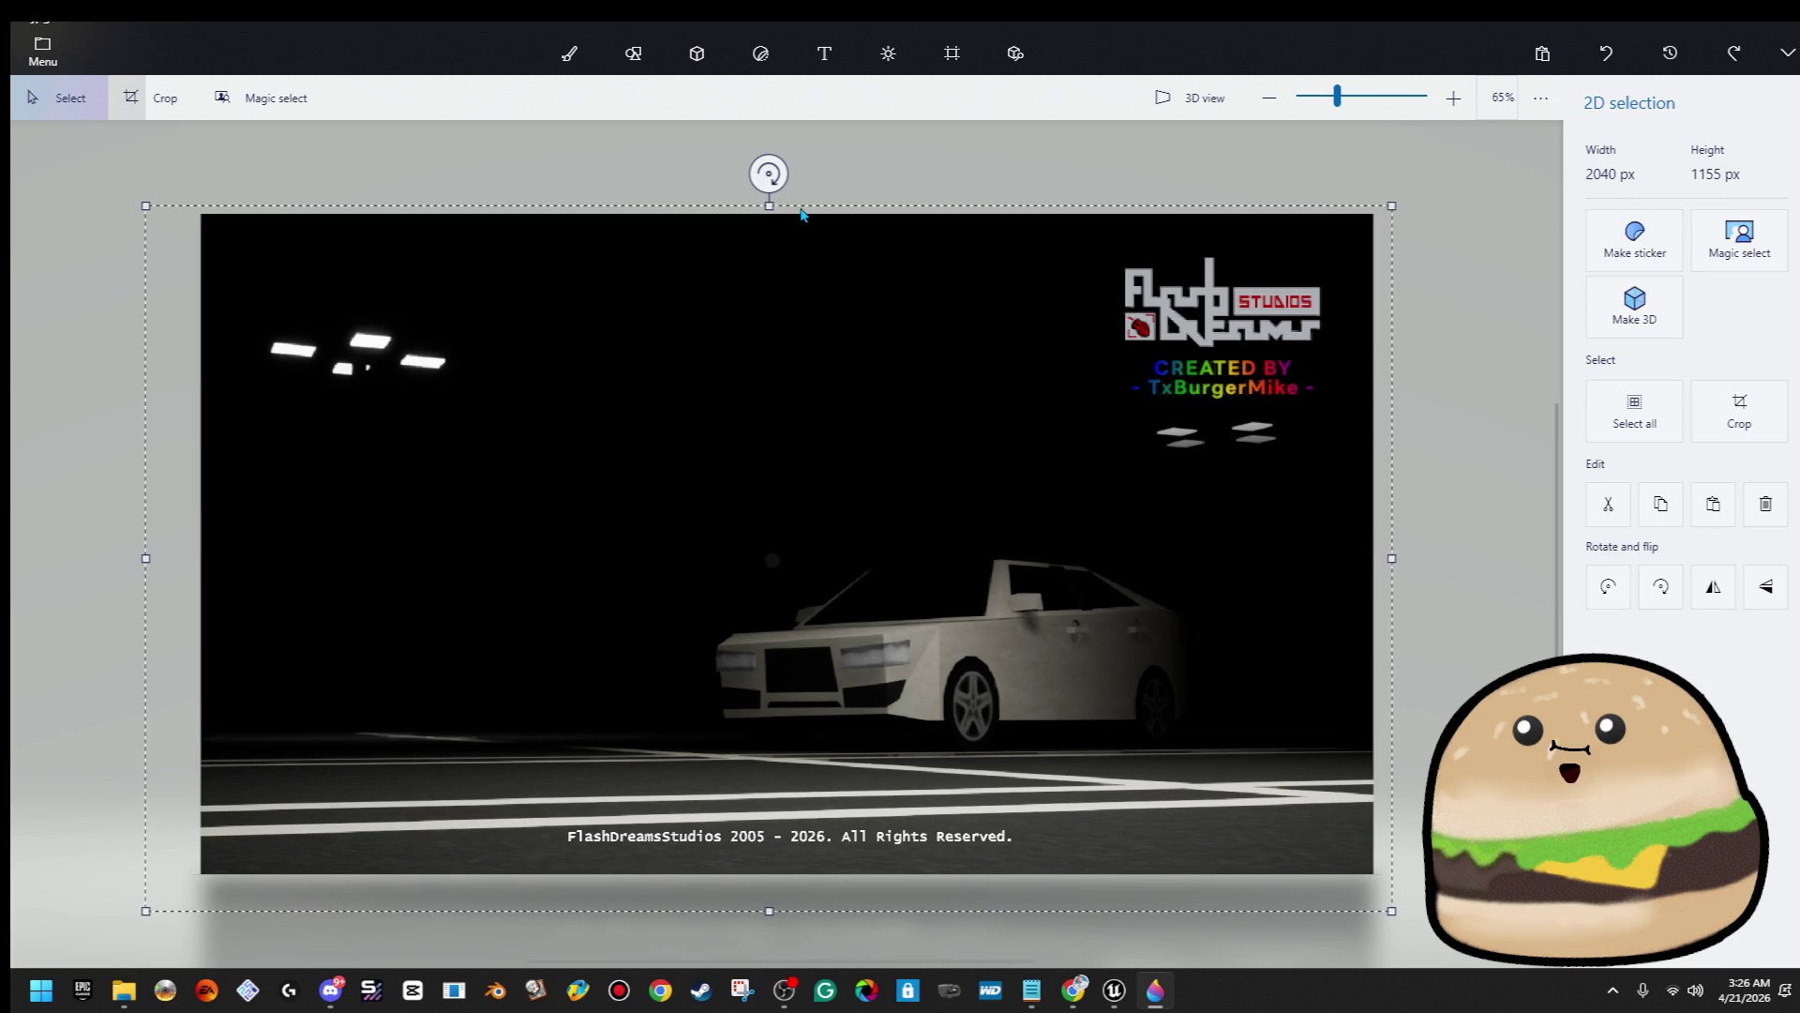
{"action": "left_click", "coordinate": [1462, 500]}
Enlarge the top-left ceiling lights and raise them slightly
{"action": "mouse_move", "coordinate": [232, 303]}
{"action": "left_mouse_down"}
{"action": "mouse_move", "coordinate": [685, 549]}
{"action": "mouse_move", "coordinate": [654, 524]}
{"action": "left_mouse_up"}
{"action": "left_click_drag", "start_coordinate": [518, 445], "coordinate": [519, 394]}
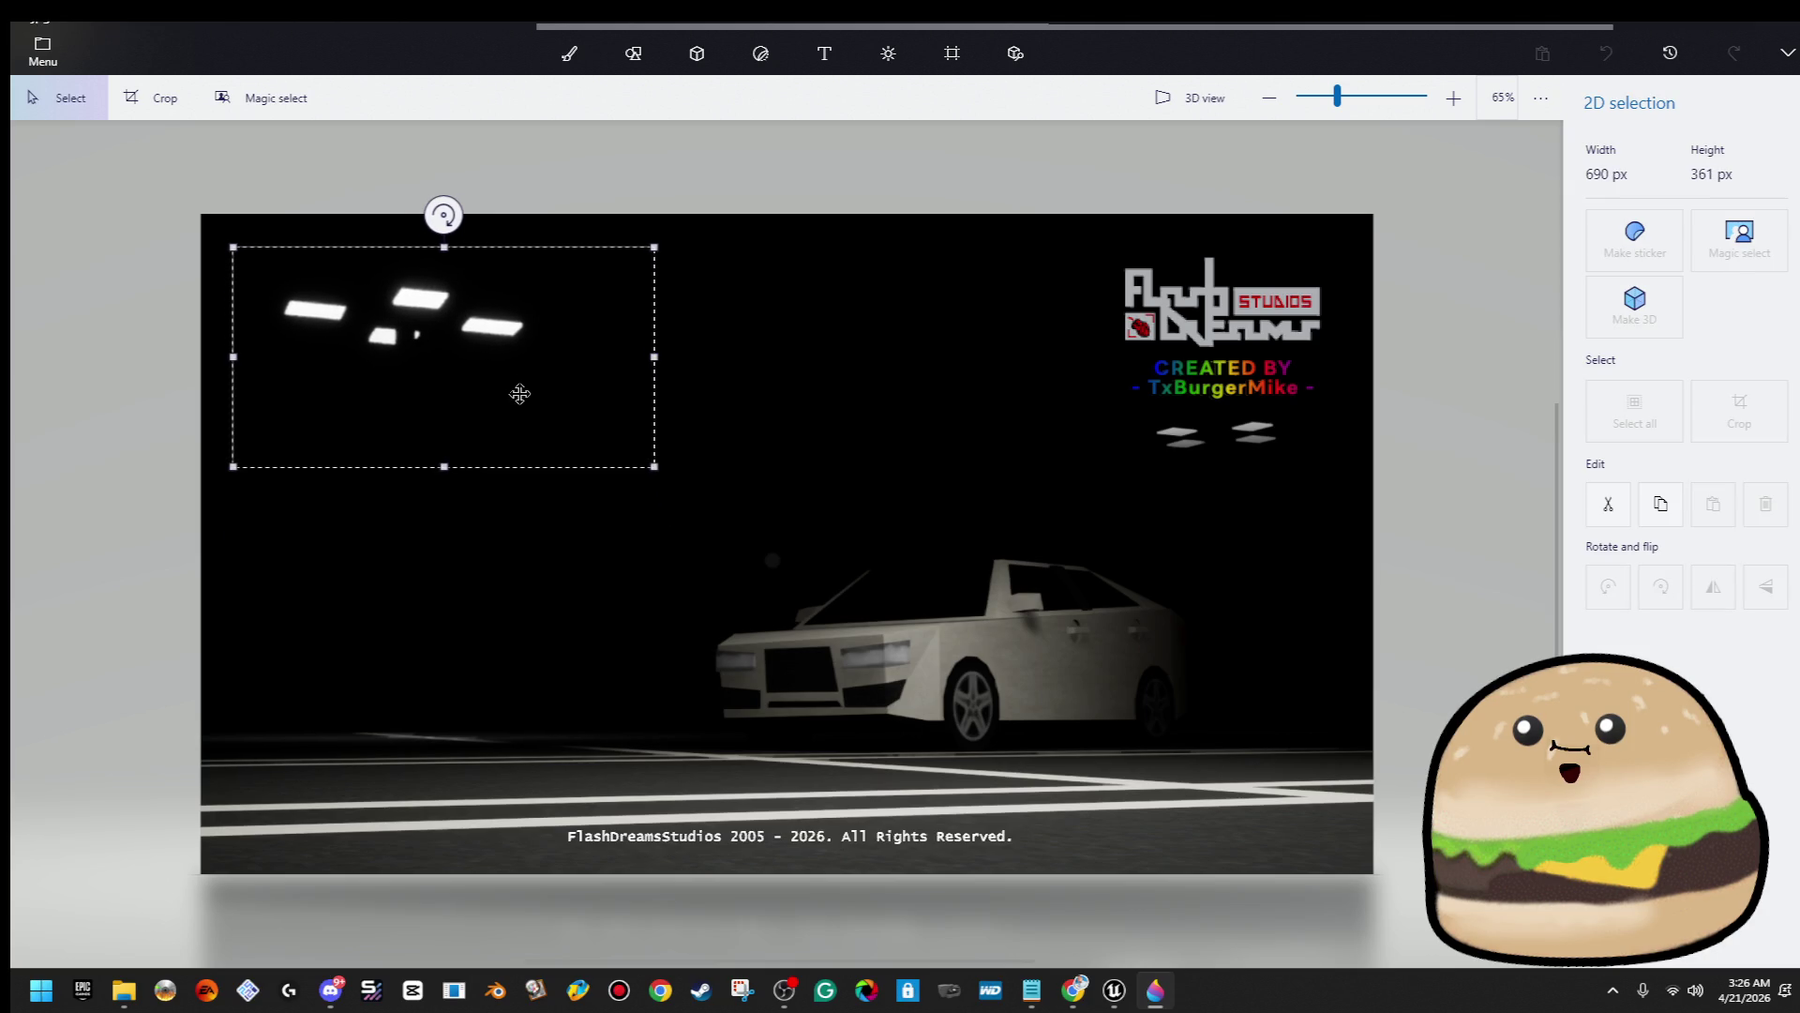
{"action": "left_click", "coordinate": [755, 351]}
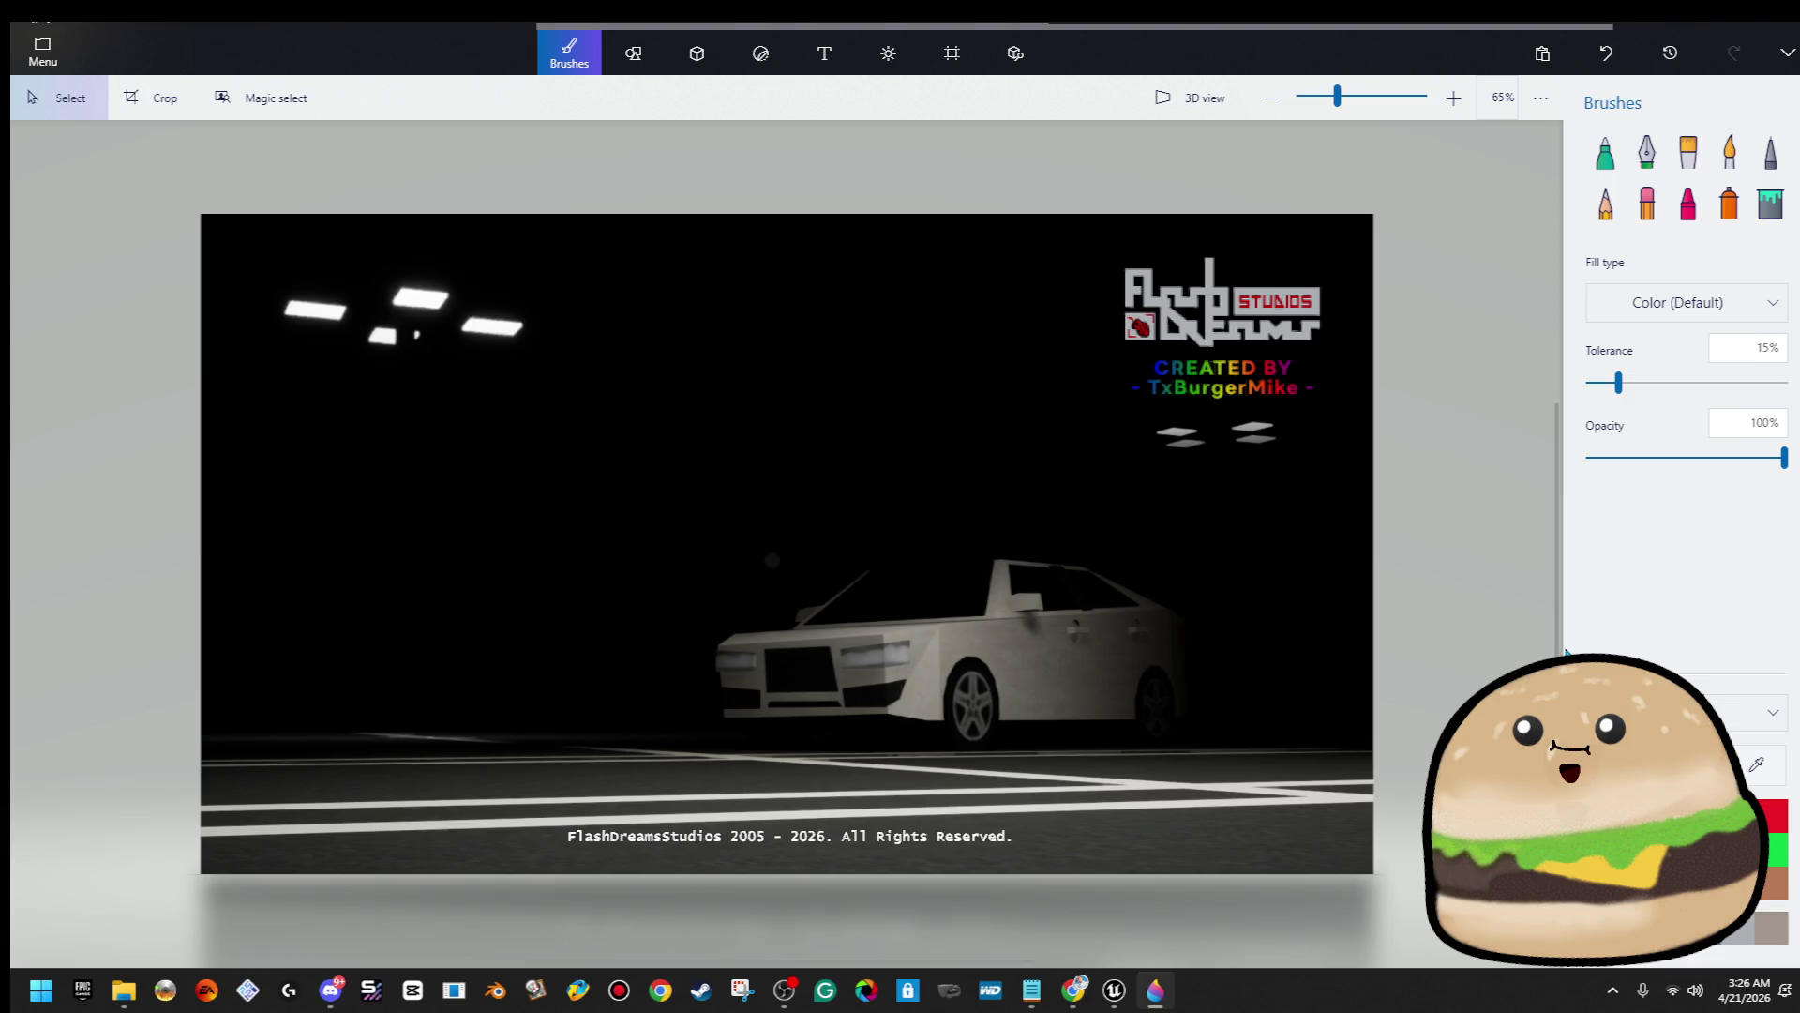
Move the small lights below CREATED BY lower and stretch a black patch over the white gap
{"action": "mouse_move", "coordinate": [1310, 422]}
{"action": "left_mouse_down"}
{"action": "mouse_move", "coordinate": [1065, 470]}
{"action": "mouse_move", "coordinate": [1063, 488]}
{"action": "mouse_move", "coordinate": [1097, 479]}
{"action": "left_mouse_up"}
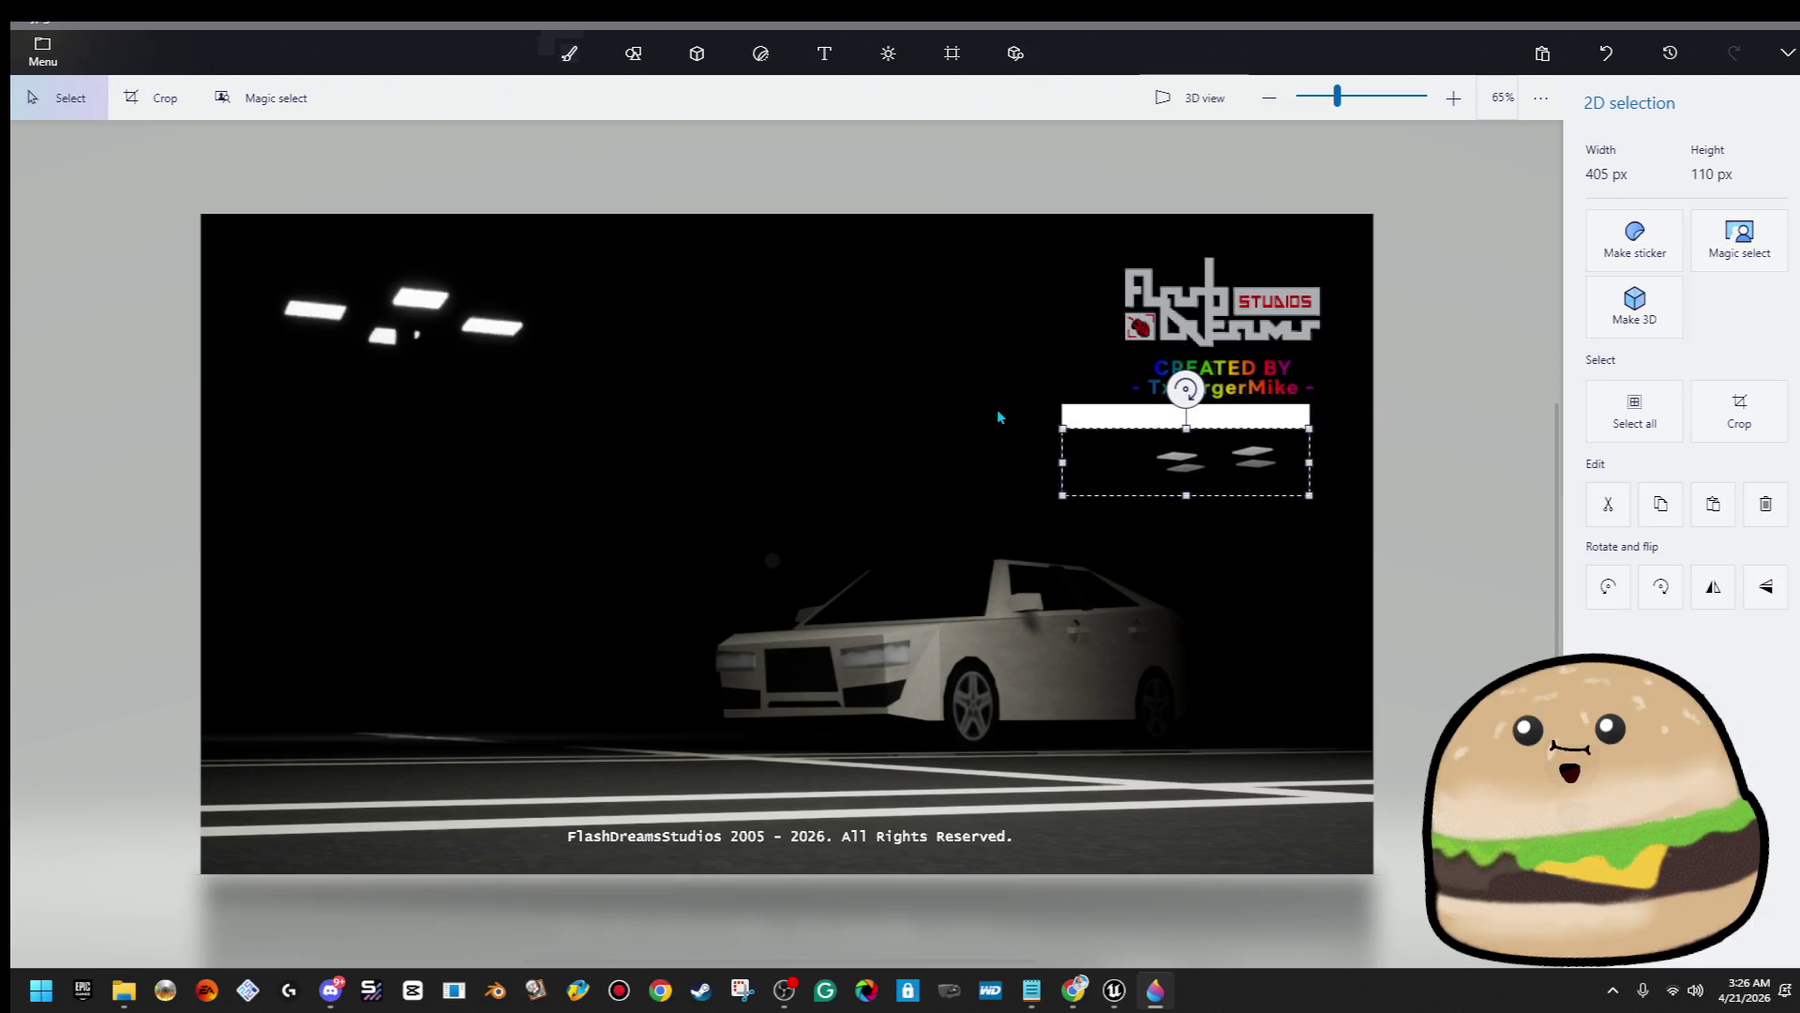
{"action": "left_click_drag", "start_coordinate": [1044, 394], "coordinate": [971, 453]}
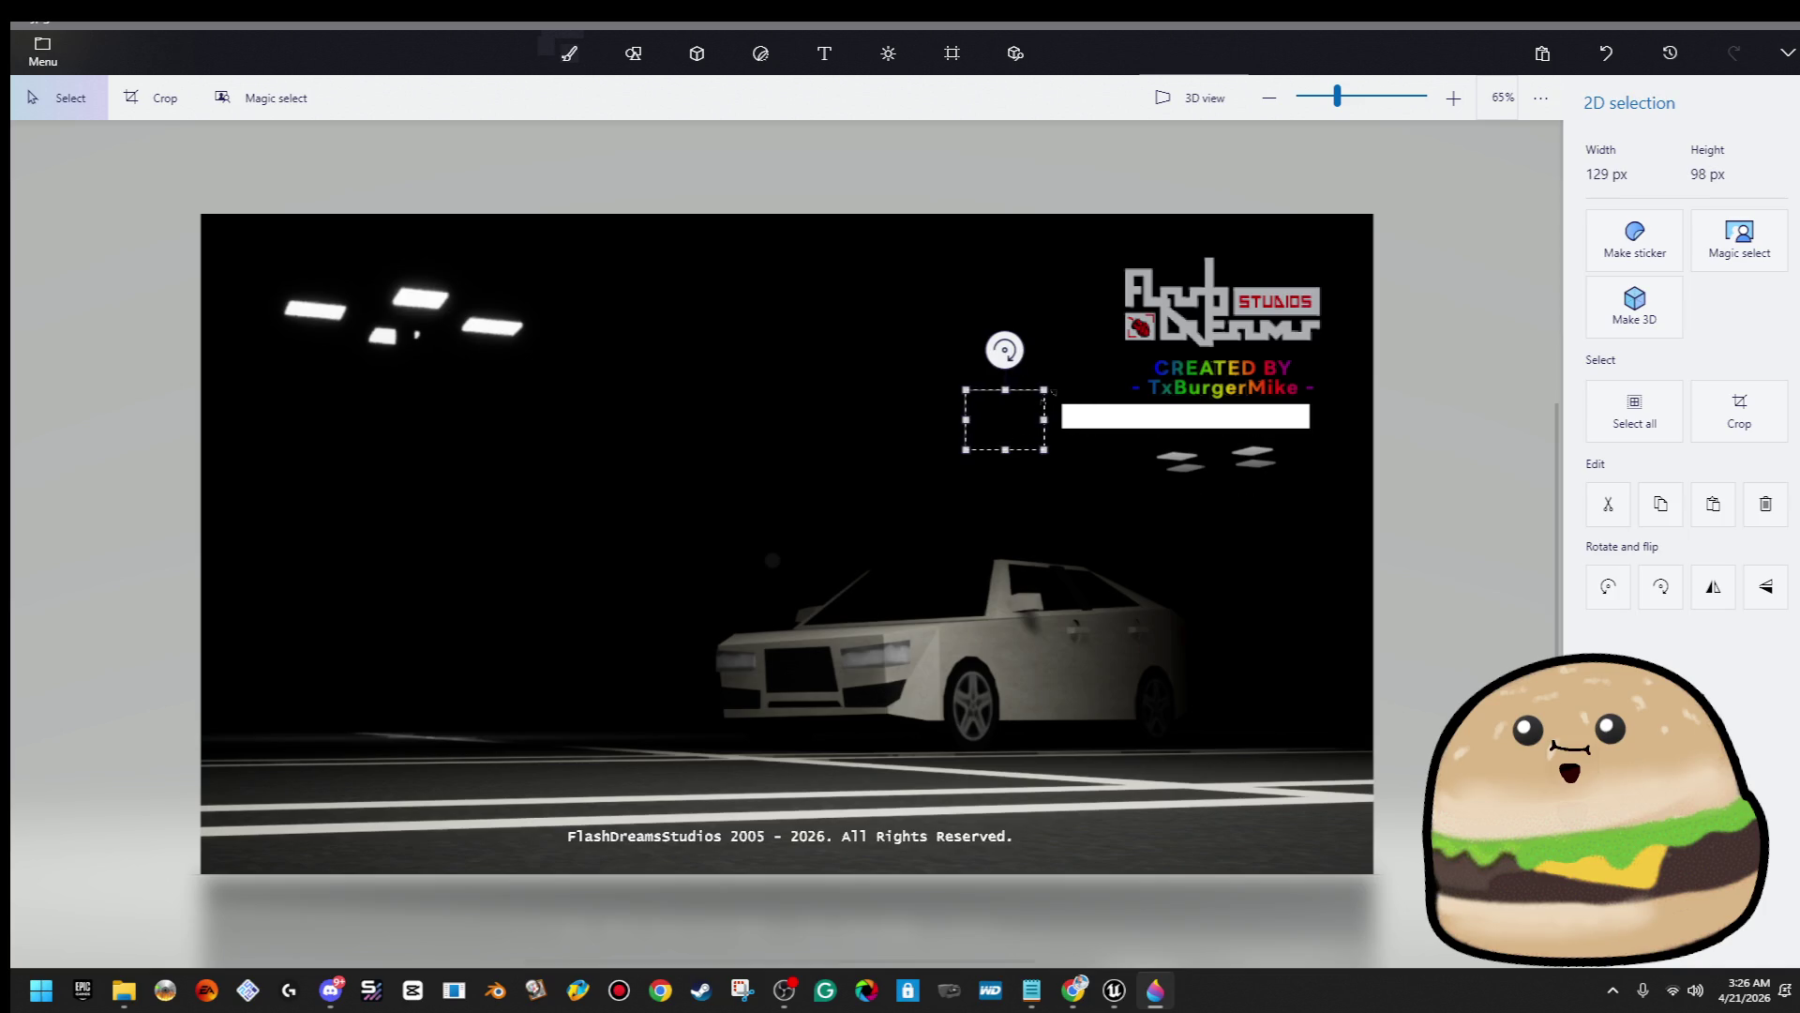
{"action": "left_click_drag", "start_coordinate": [1050, 369], "coordinate": [952, 401]}
{"action": "left_click_drag", "start_coordinate": [1076, 401], "coordinate": [1361, 424]}
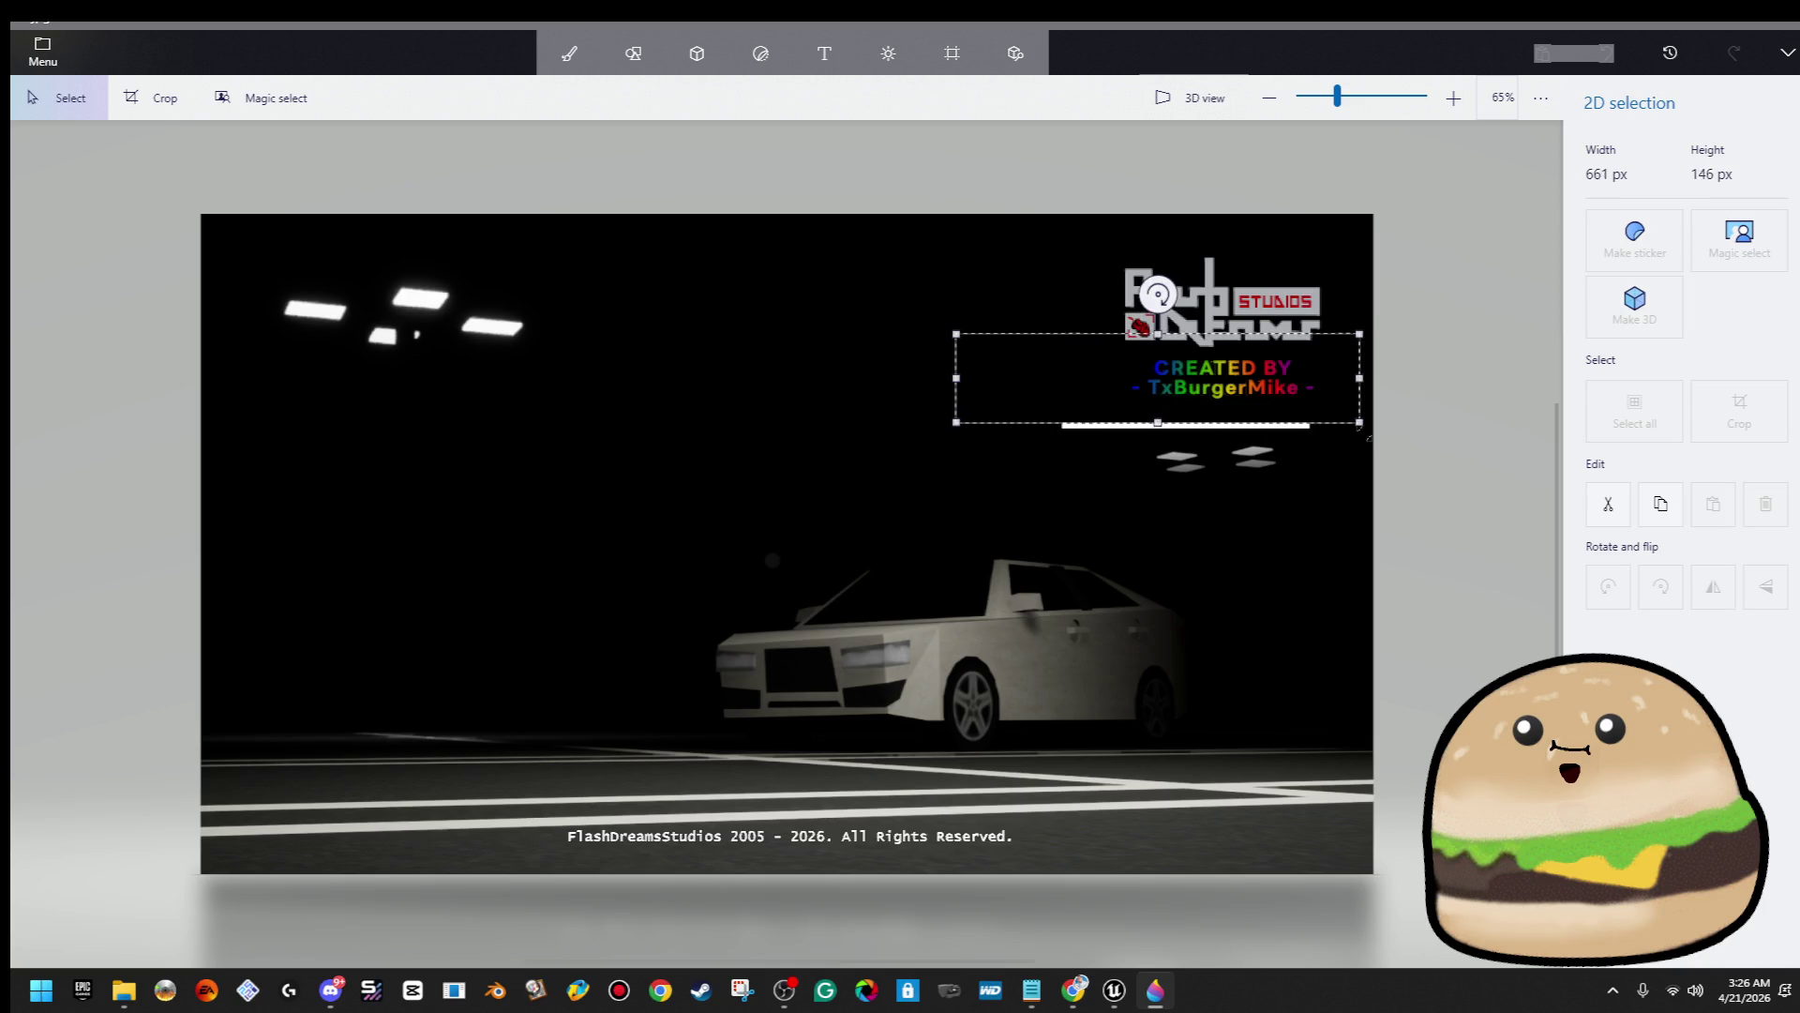
{"action": "key", "text": "ctrl+b"}
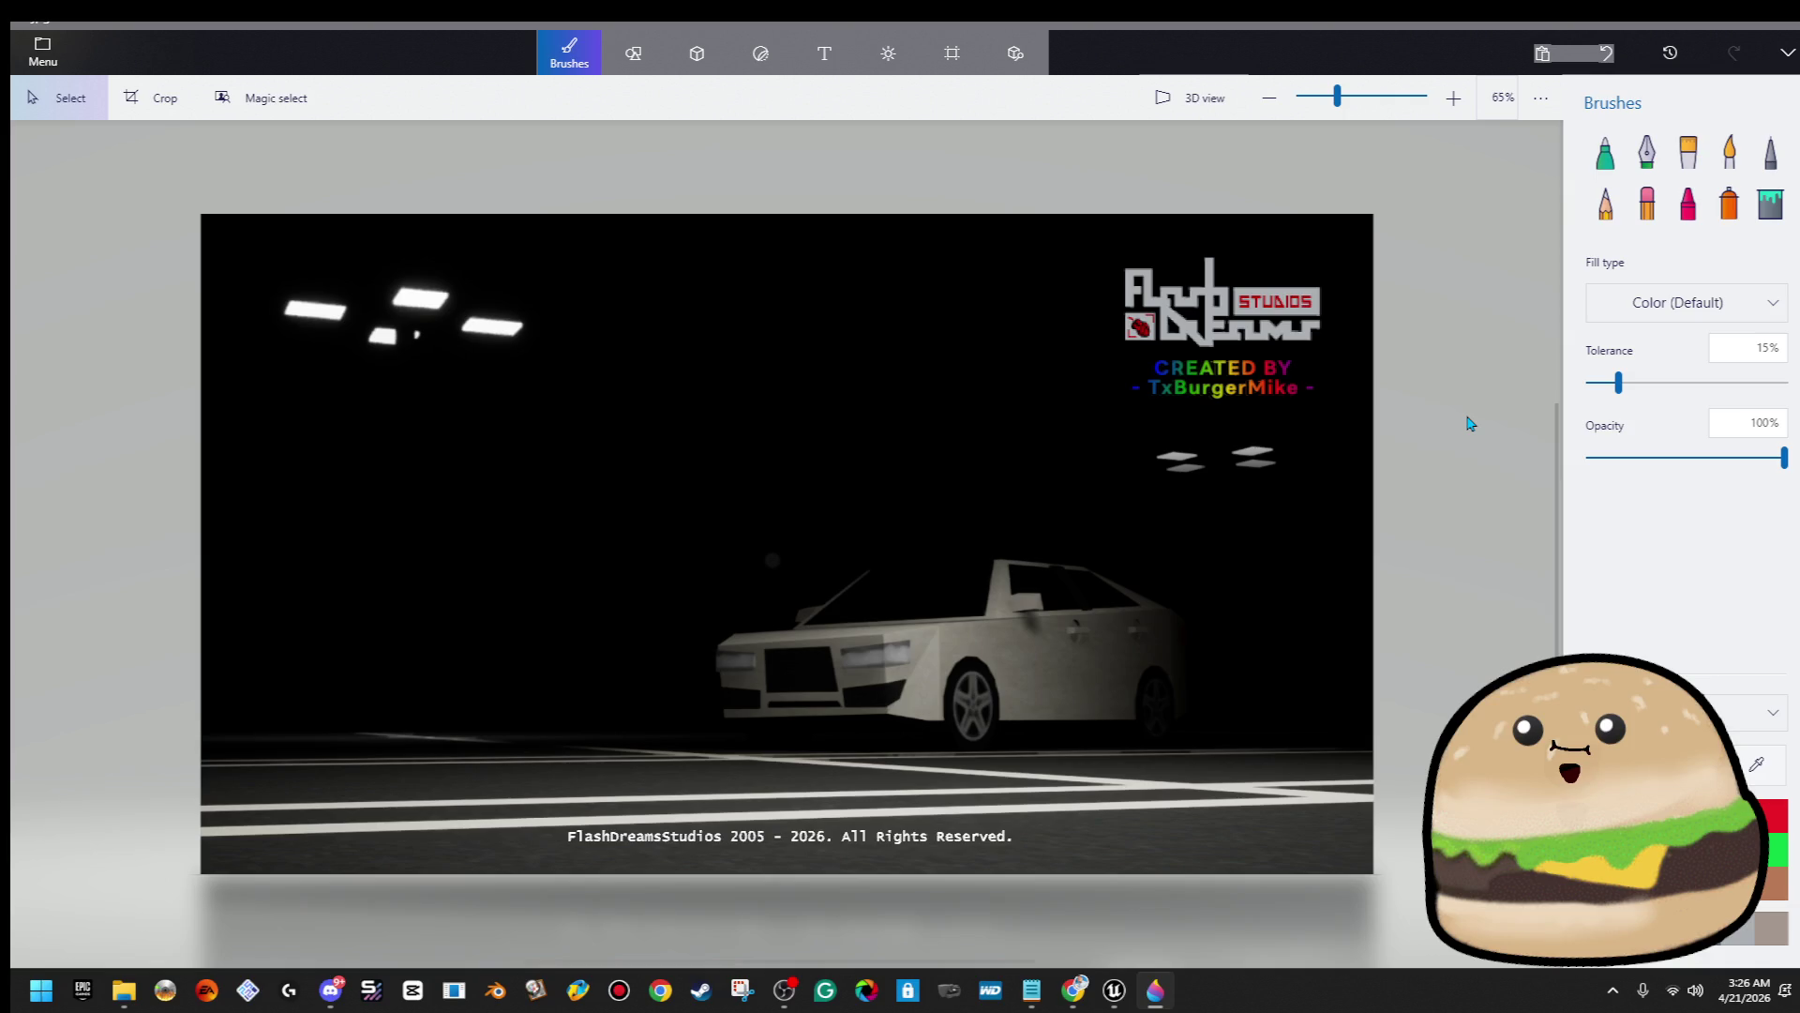
Cover the stray dot with a patch of black background
{"action": "key", "text": "m"}
{"action": "mouse_move", "coordinate": [672, 515]}
{"action": "left_mouse_down"}
{"action": "mouse_move", "coordinate": [713, 603]}
{"action": "mouse_move", "coordinate": [766, 615]}
{"action": "left_mouse_up"}
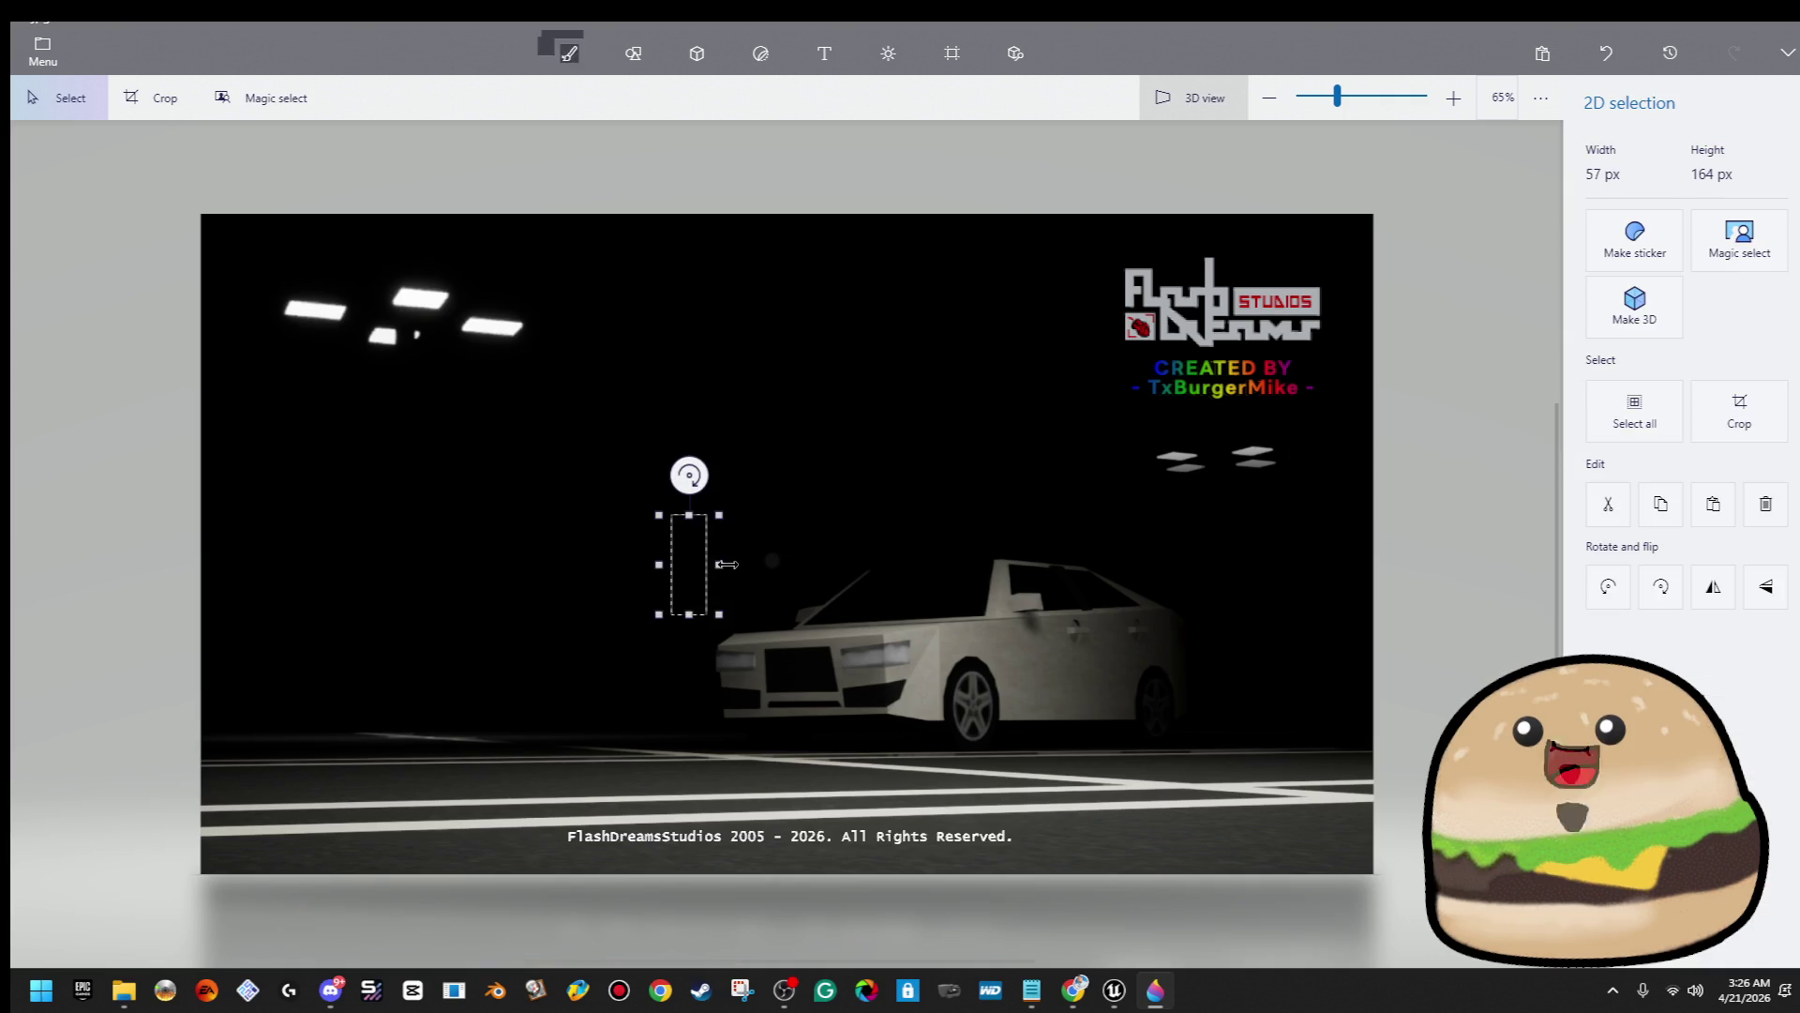
{"action": "key", "text": "ctrl+b"}
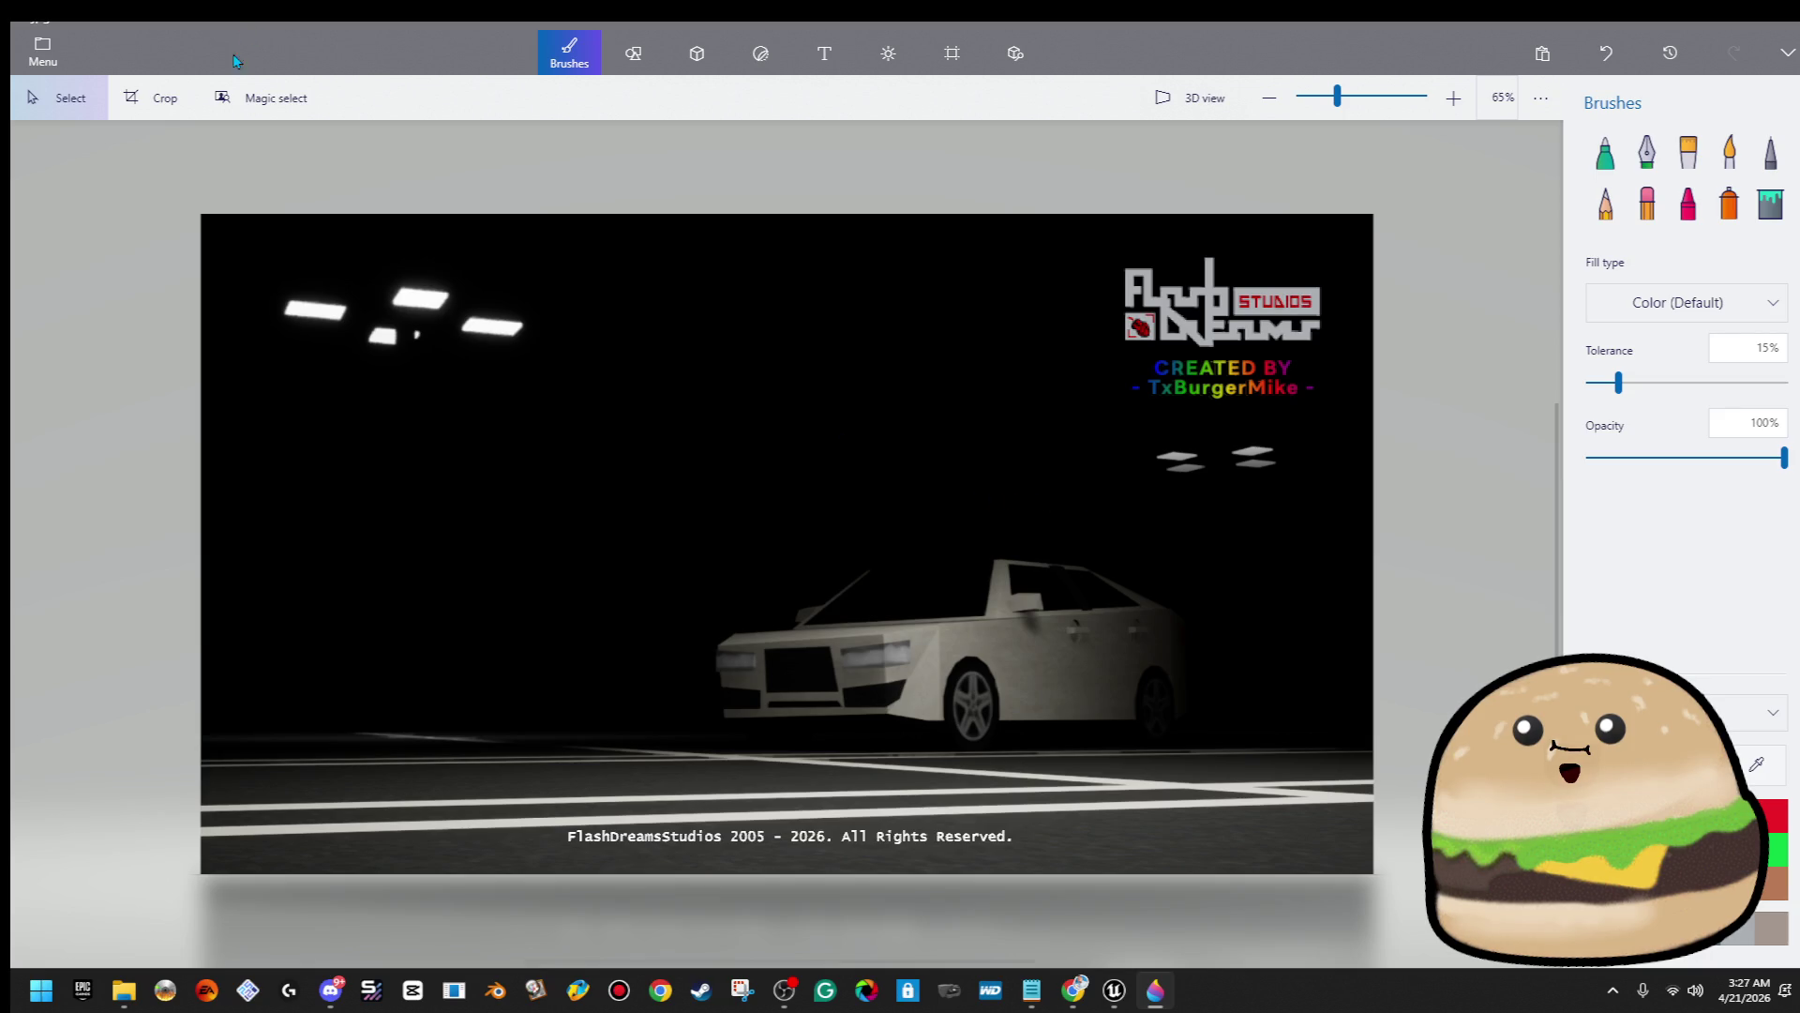
Save a PNG copy of the title card on the Desktop, named after LIMINAL SCREENSHOT 5
{"action": "left_click", "coordinate": [32, 56]}
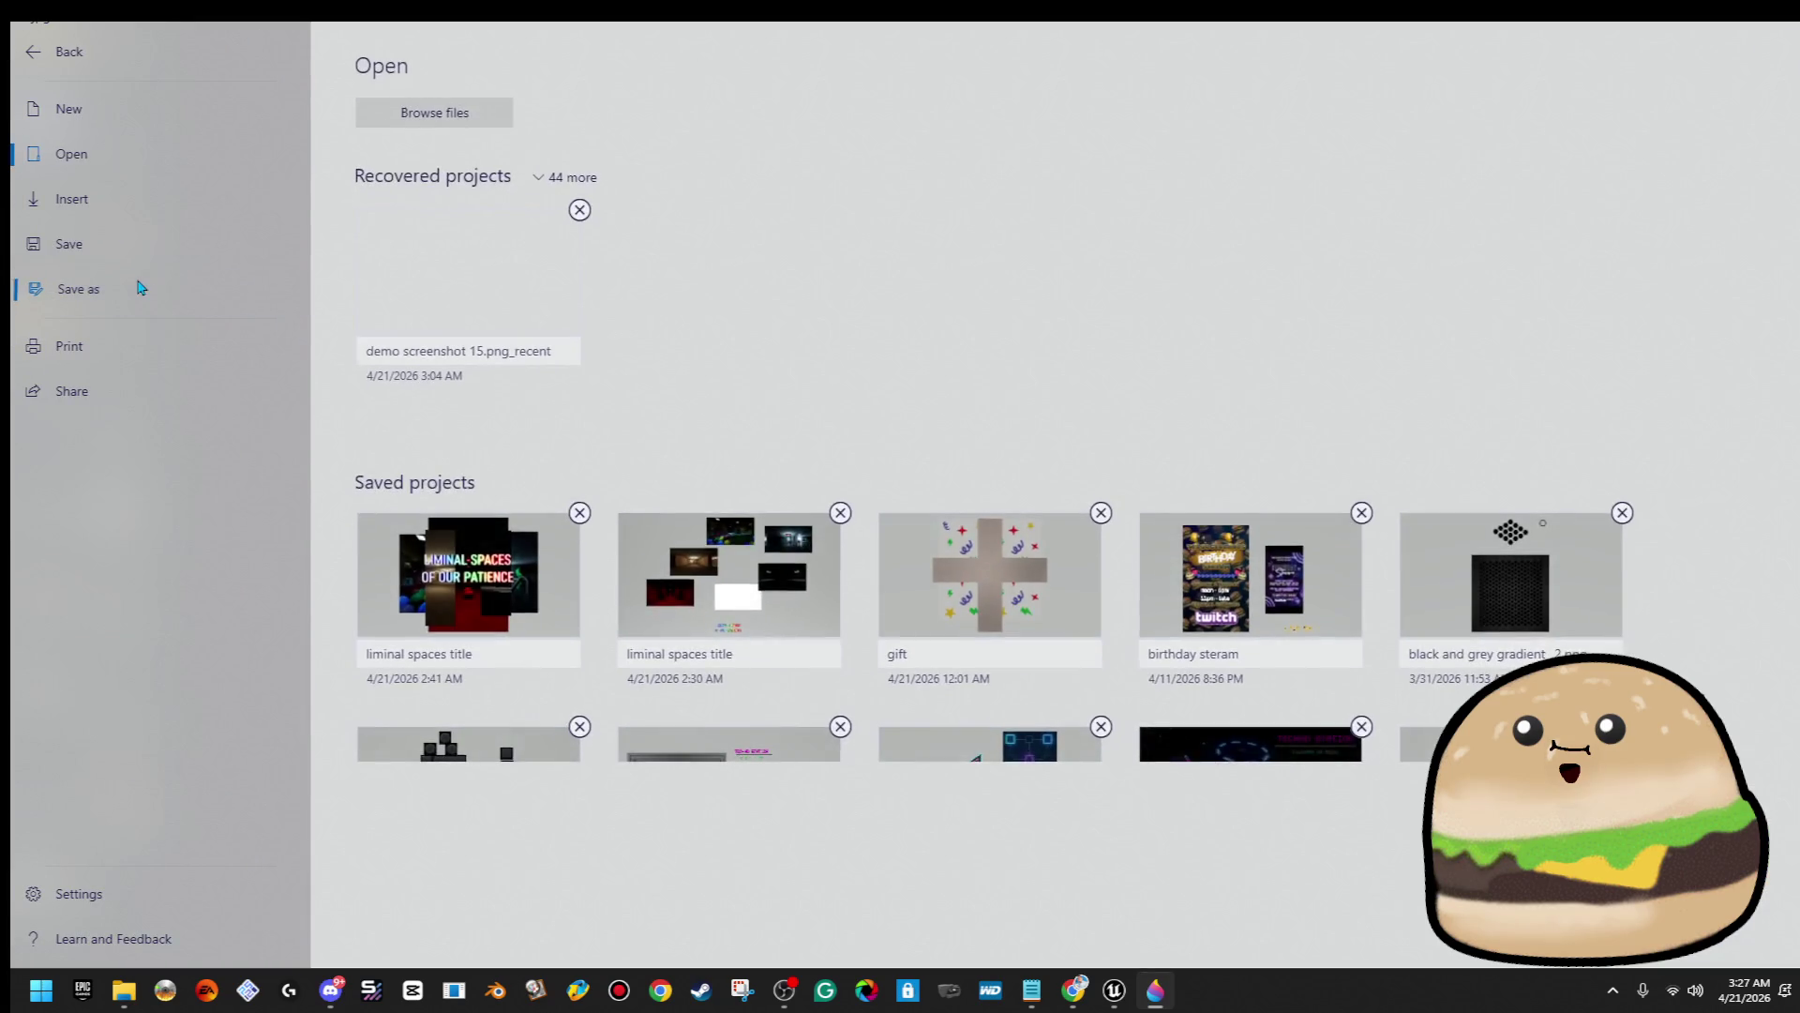
{"action": "left_click", "coordinate": [137, 285]}
{"action": "left_click", "coordinate": [402, 169]}
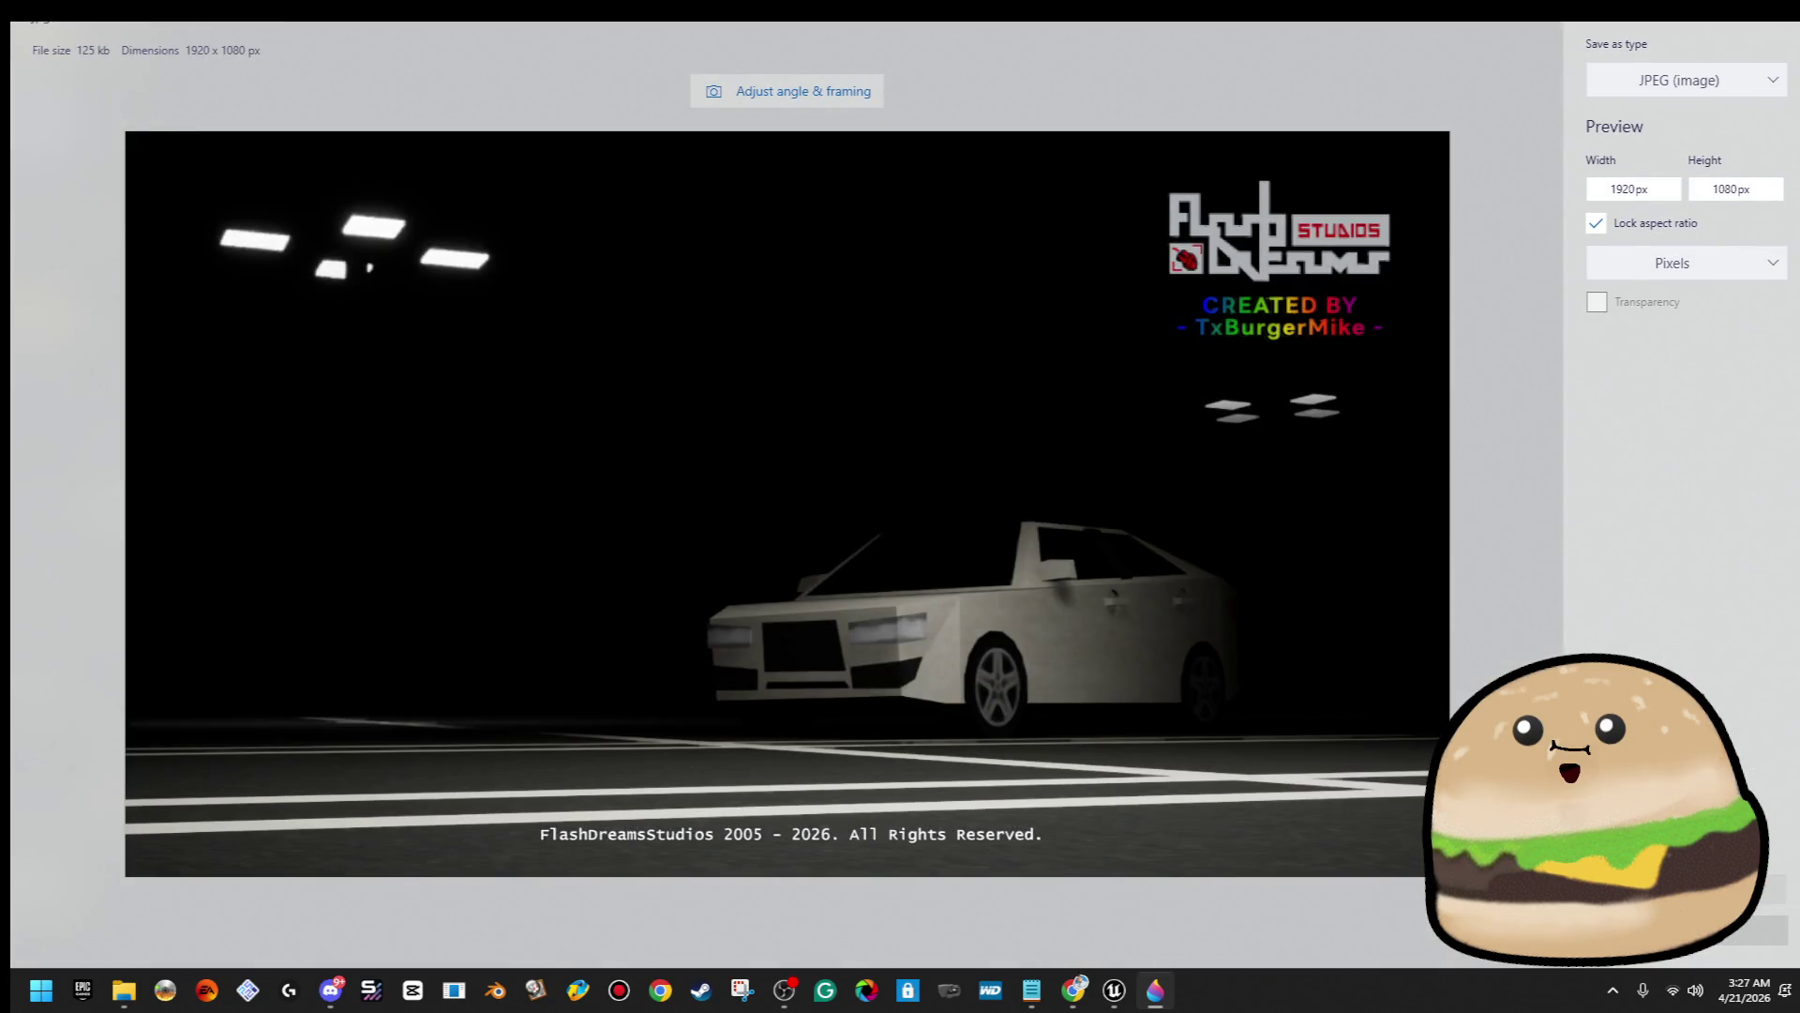
{"action": "key", "text": "Return"}
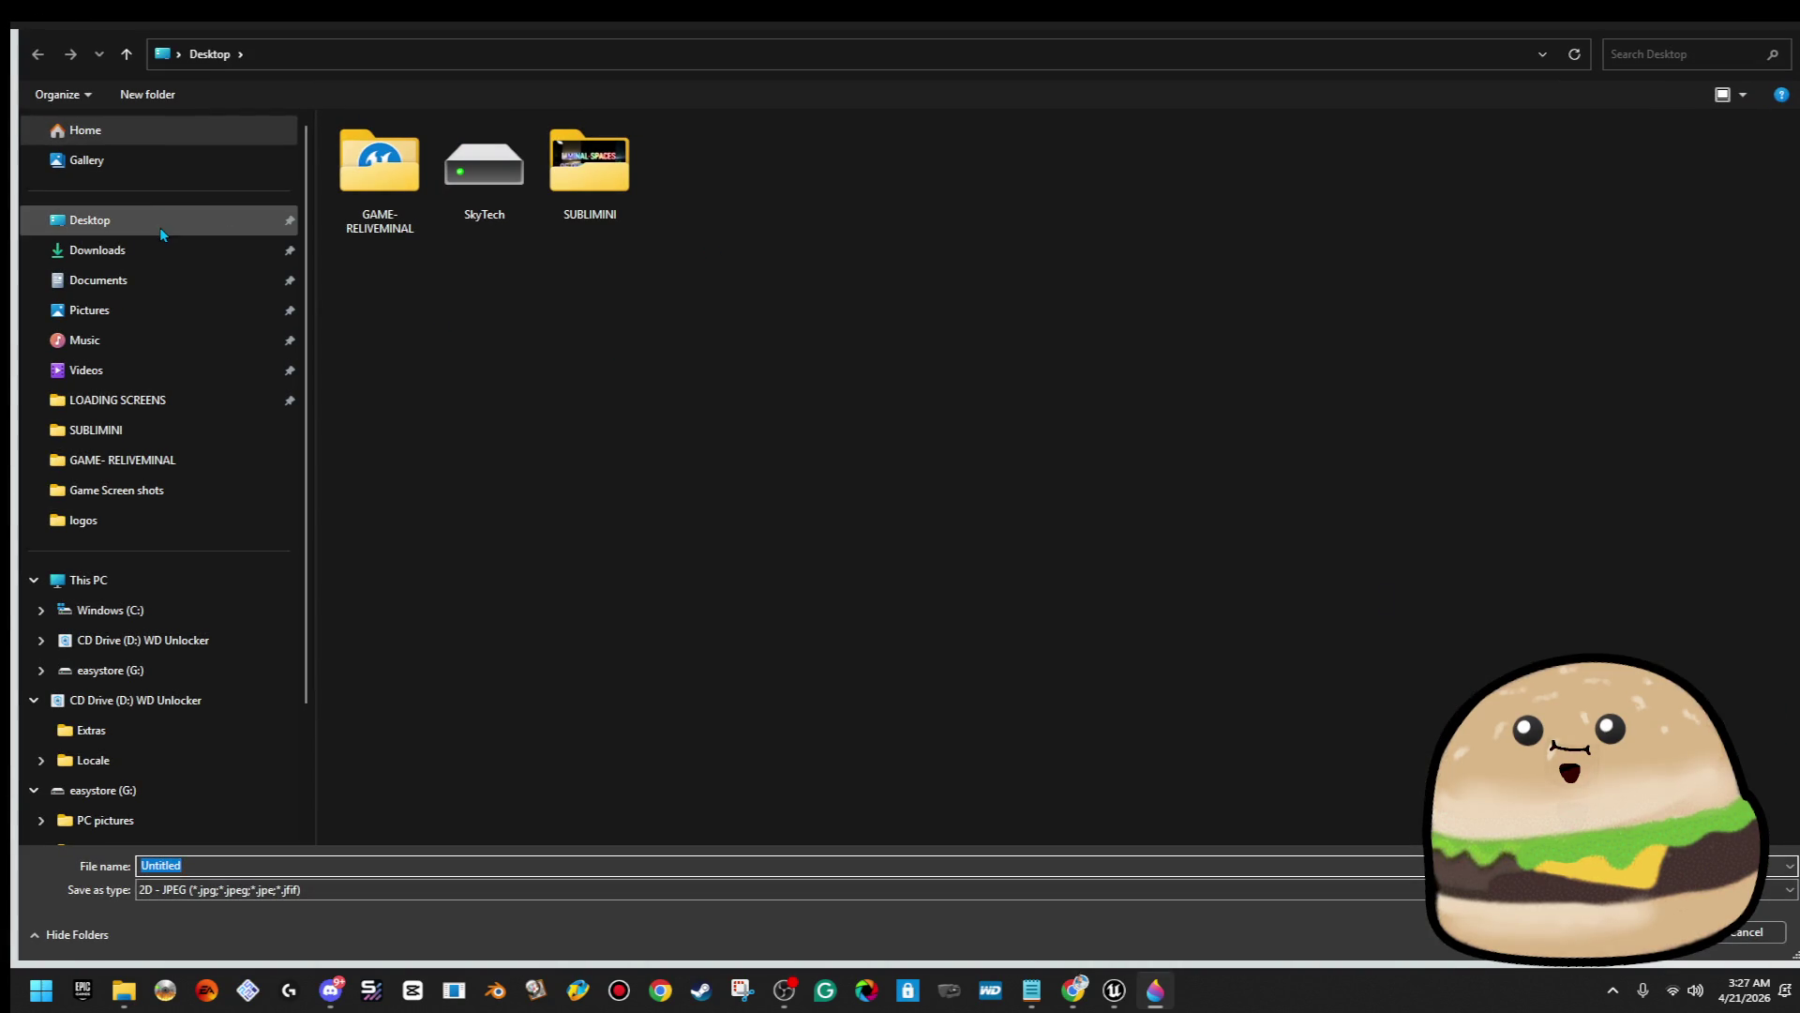
{"action": "left_click", "coordinate": [159, 224]}
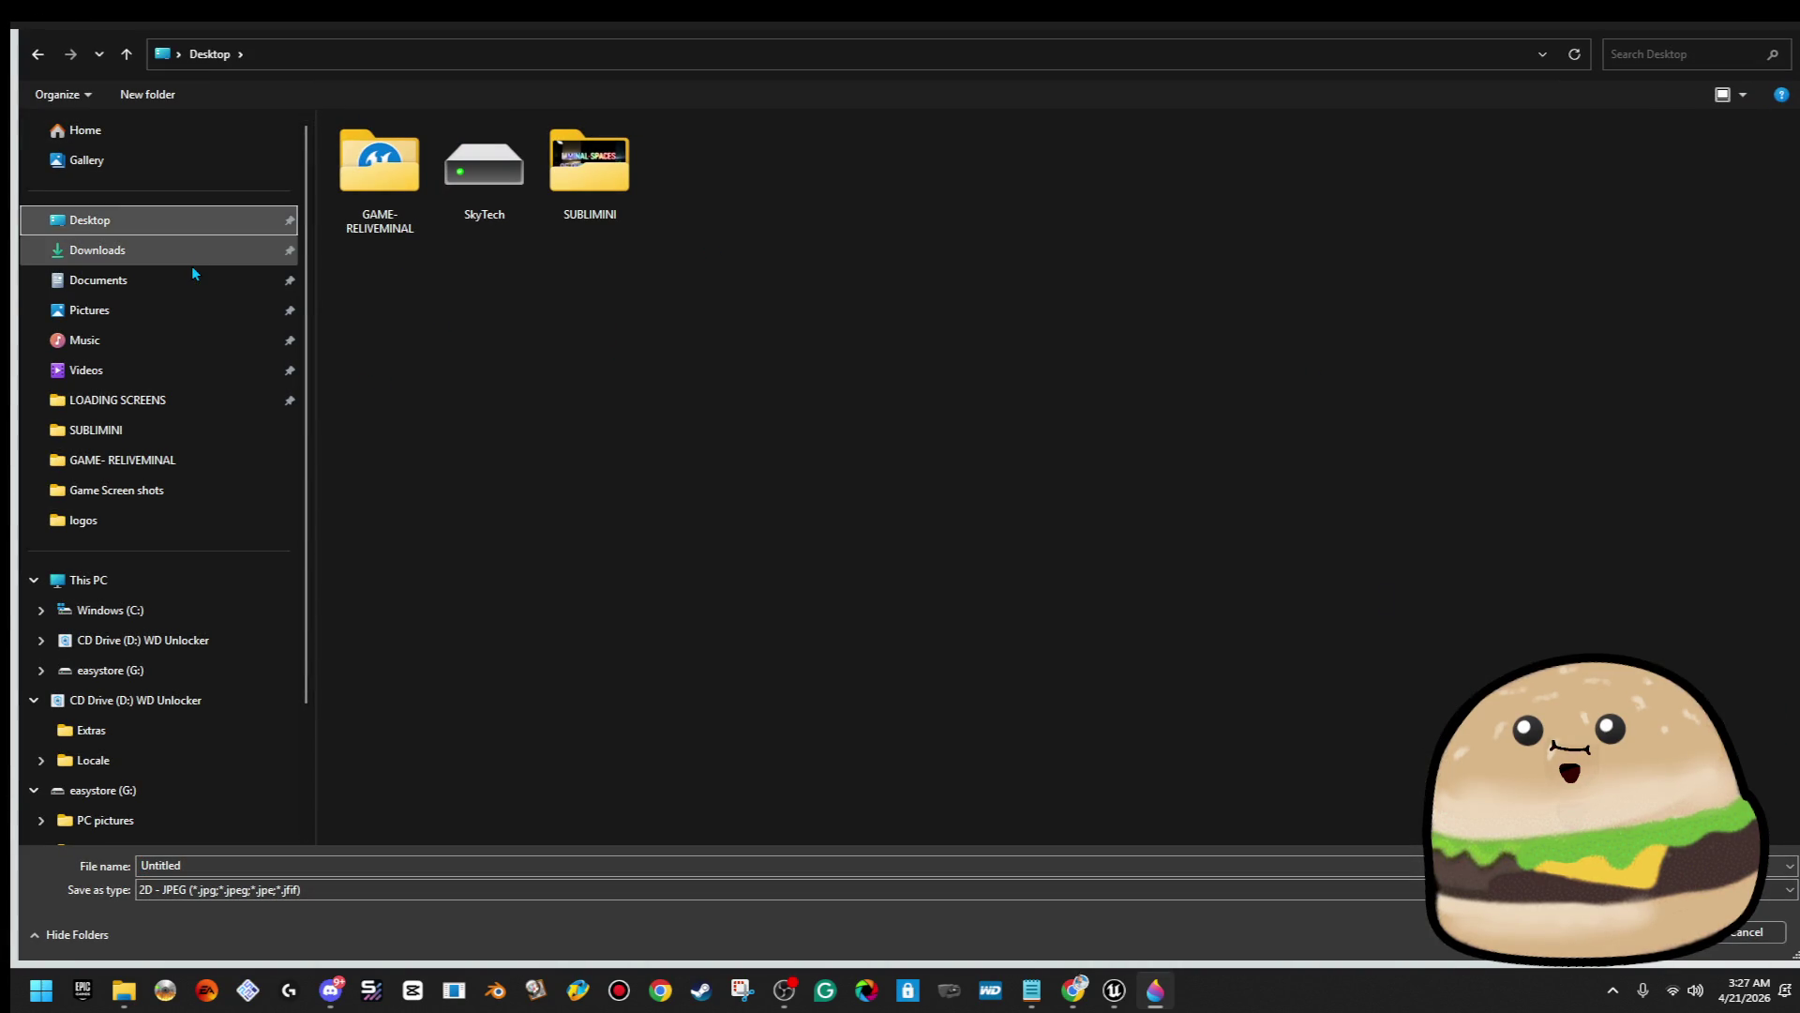
{"action": "left_click", "coordinate": [403, 892]}
{"action": "key", "text": "Down"}
{"action": "key", "text": "Return"}
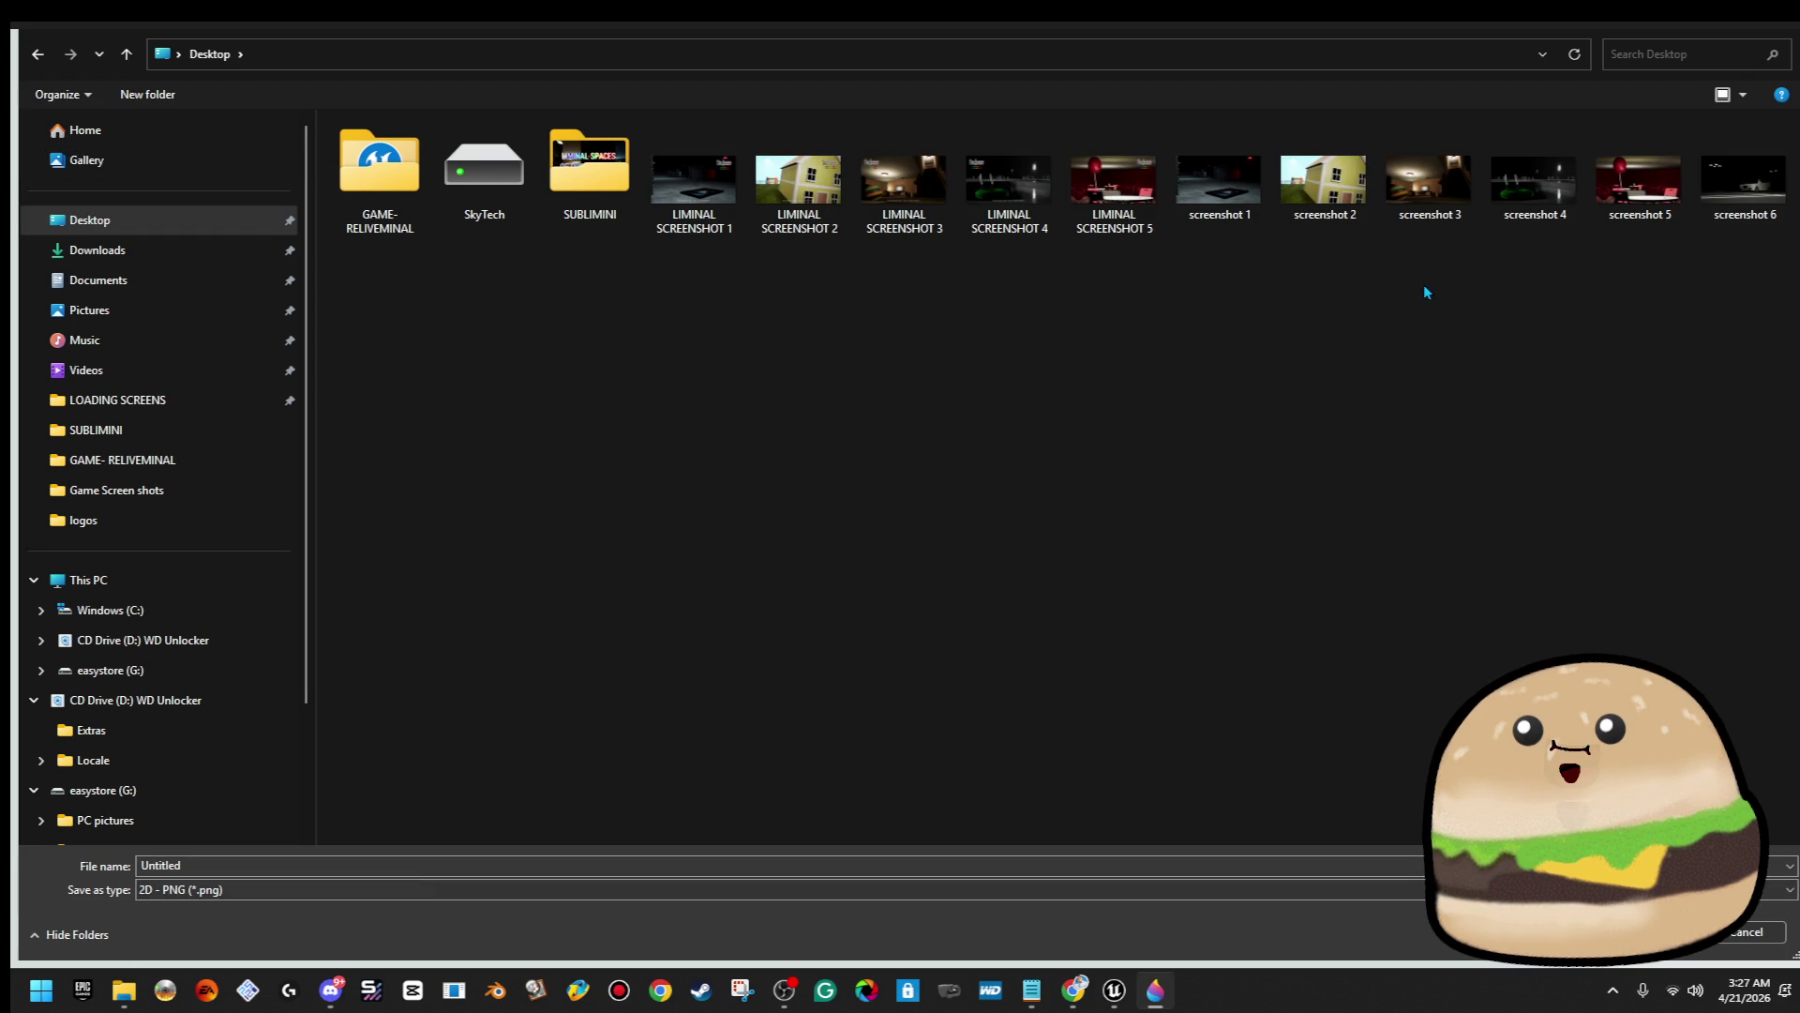
{"action": "left_click", "coordinate": [1114, 183]}
{"action": "left_click", "coordinate": [394, 866]}
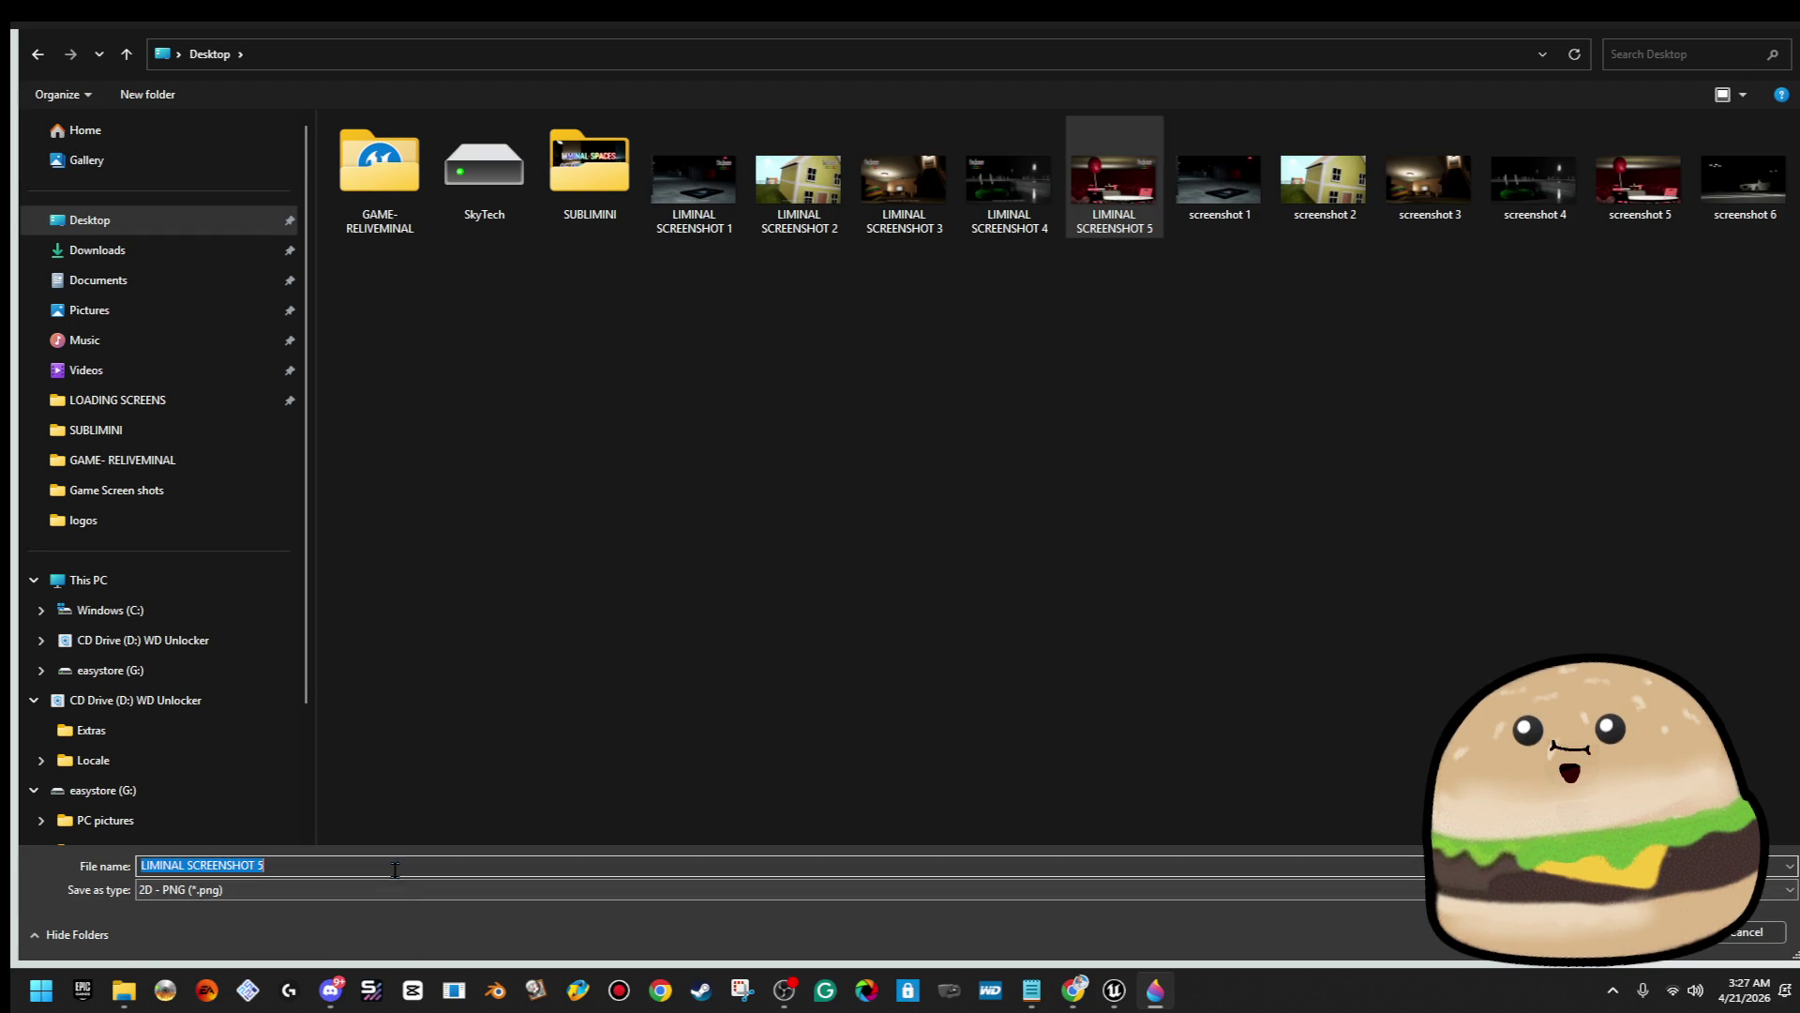
{"action": "key", "text": "Return"}
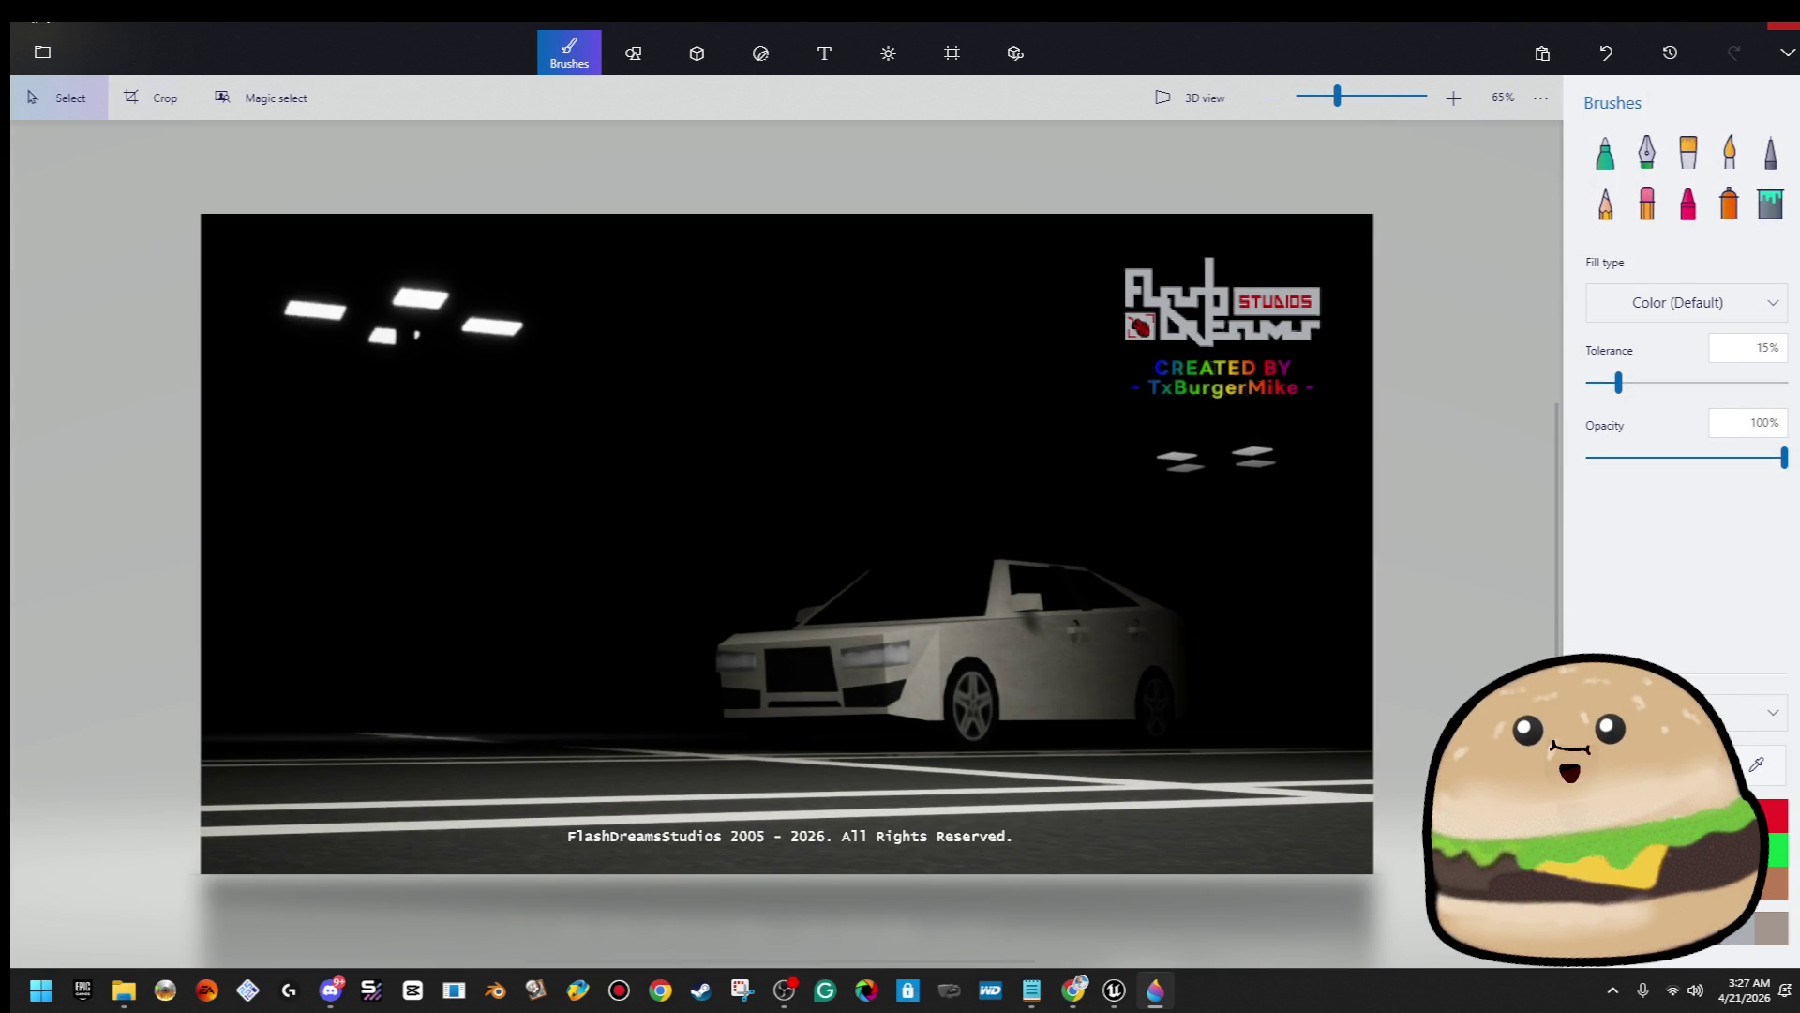
Close Paint 3D, keeping the work as a project named with 'SCROT'
{"action": "left_click", "coordinate": [1781, 24]}
{"action": "left_click", "coordinate": [778, 538]}
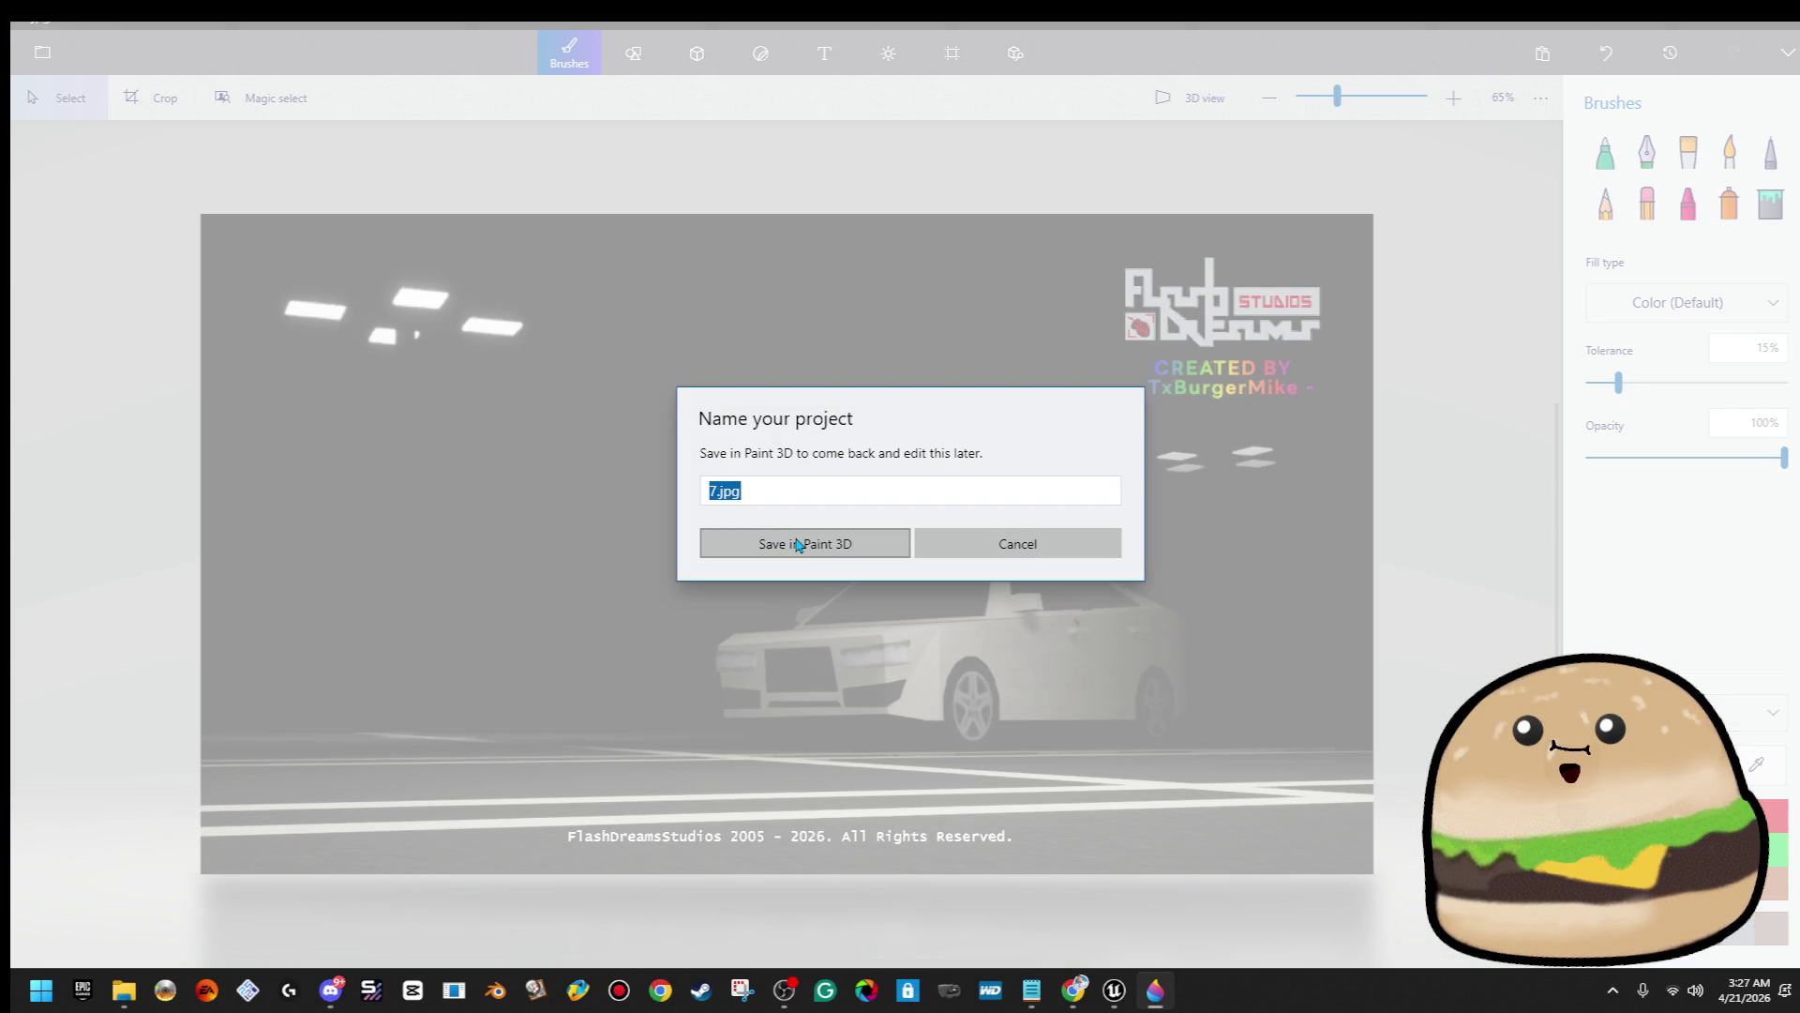
{"action": "type", "text": "SCR"}
{"action": "type", "text": "OT"}
{"action": "left_click", "coordinate": [797, 544]}
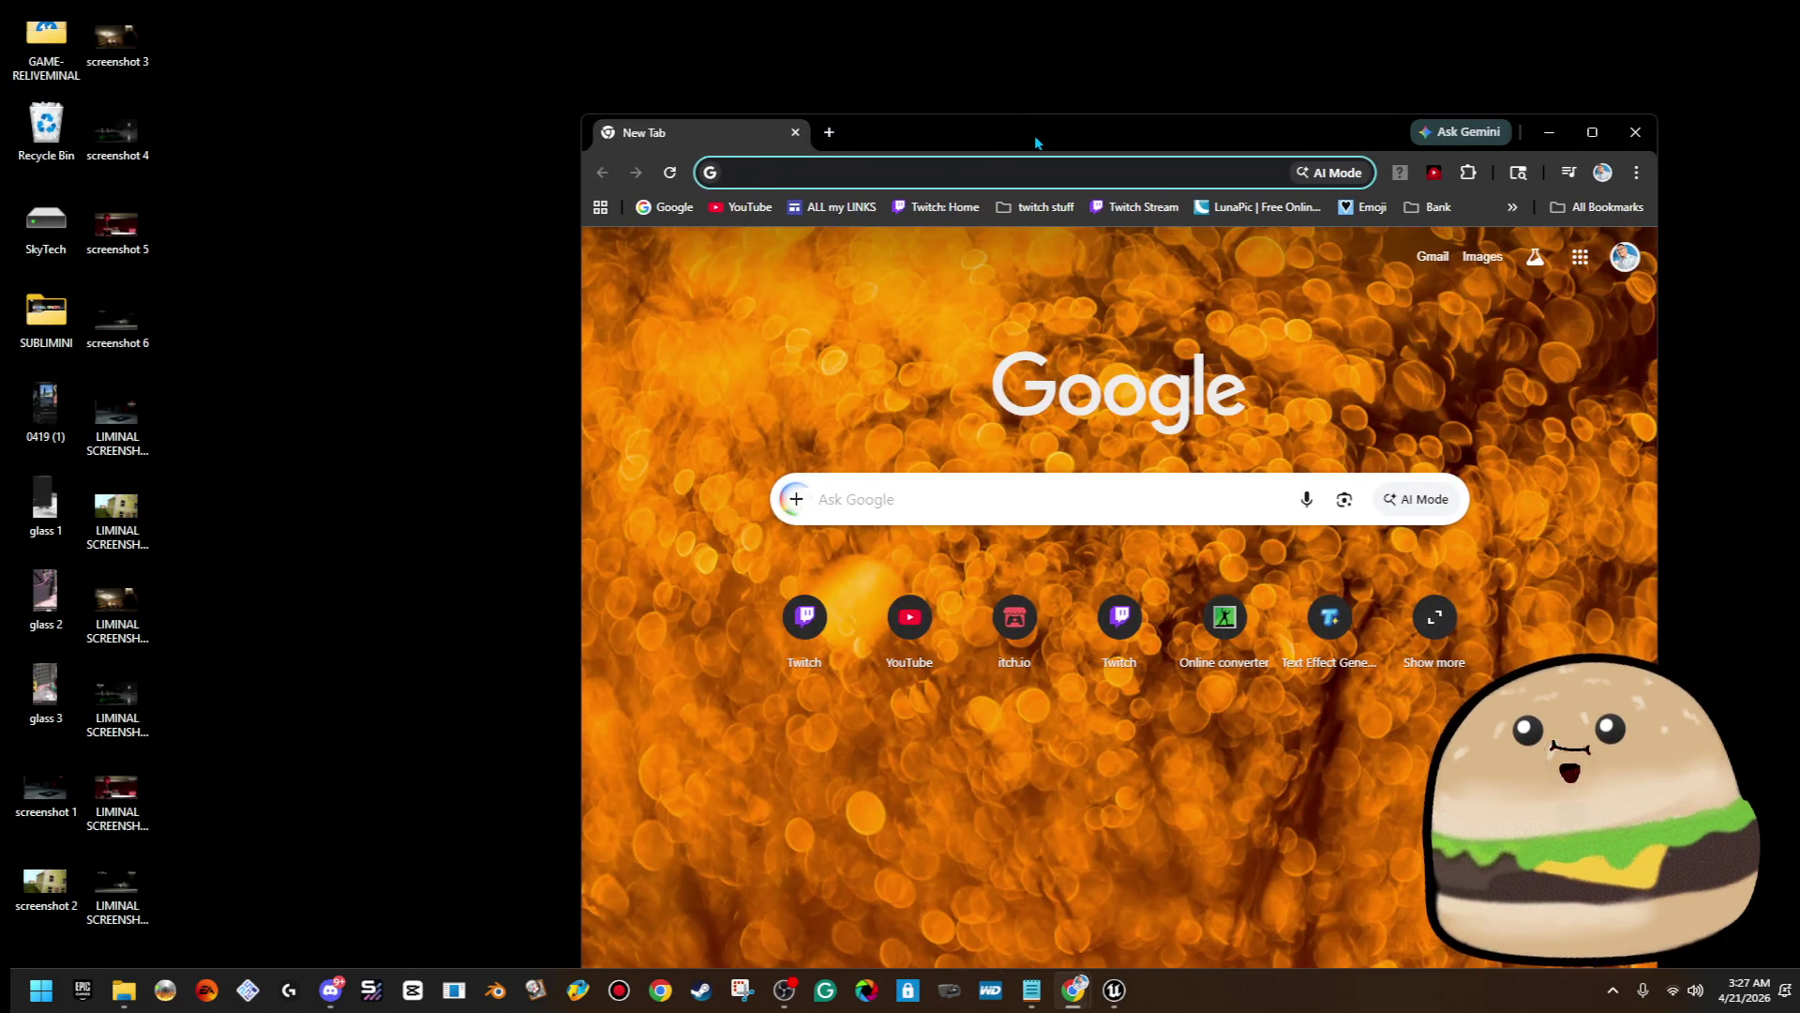
Launch Chrome, go to itch.io, and look through the profile and account settings pages
{"action": "double_click", "coordinate": [1033, 135]}
{"action": "type", "text": "i"}
{"action": "key", "text": "Return"}
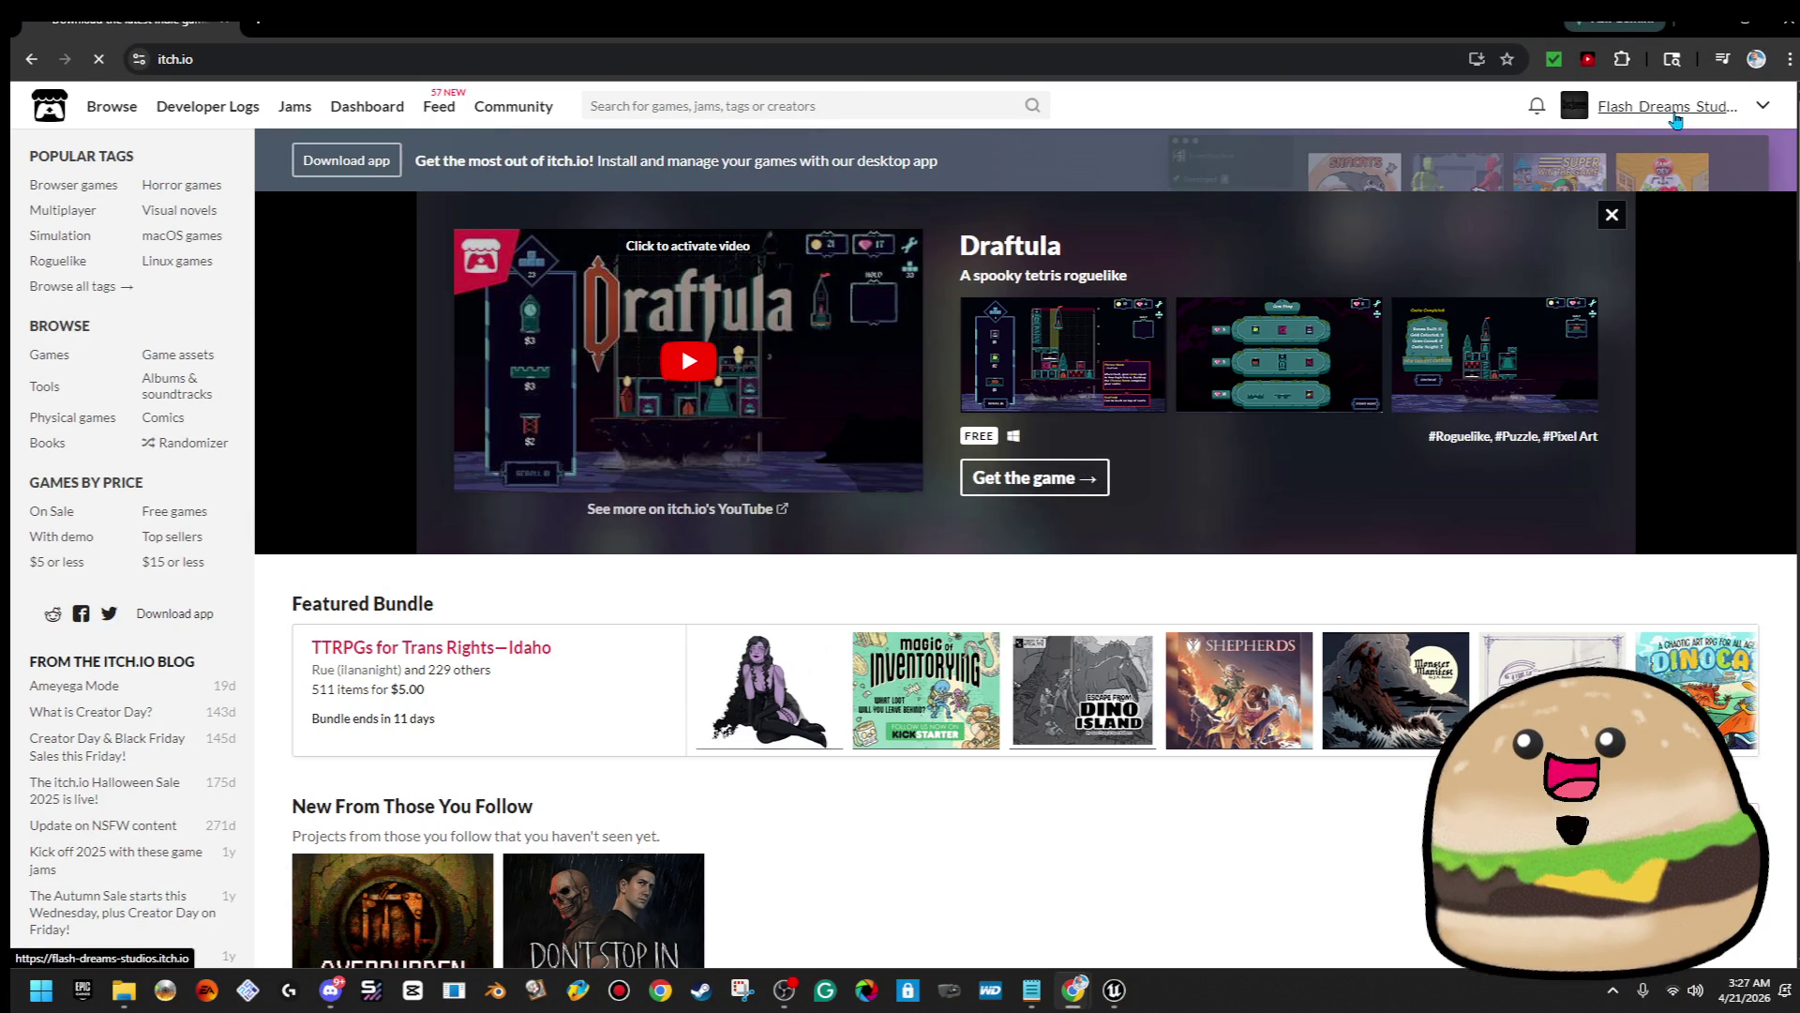
{"action": "left_click", "coordinate": [1674, 109]}
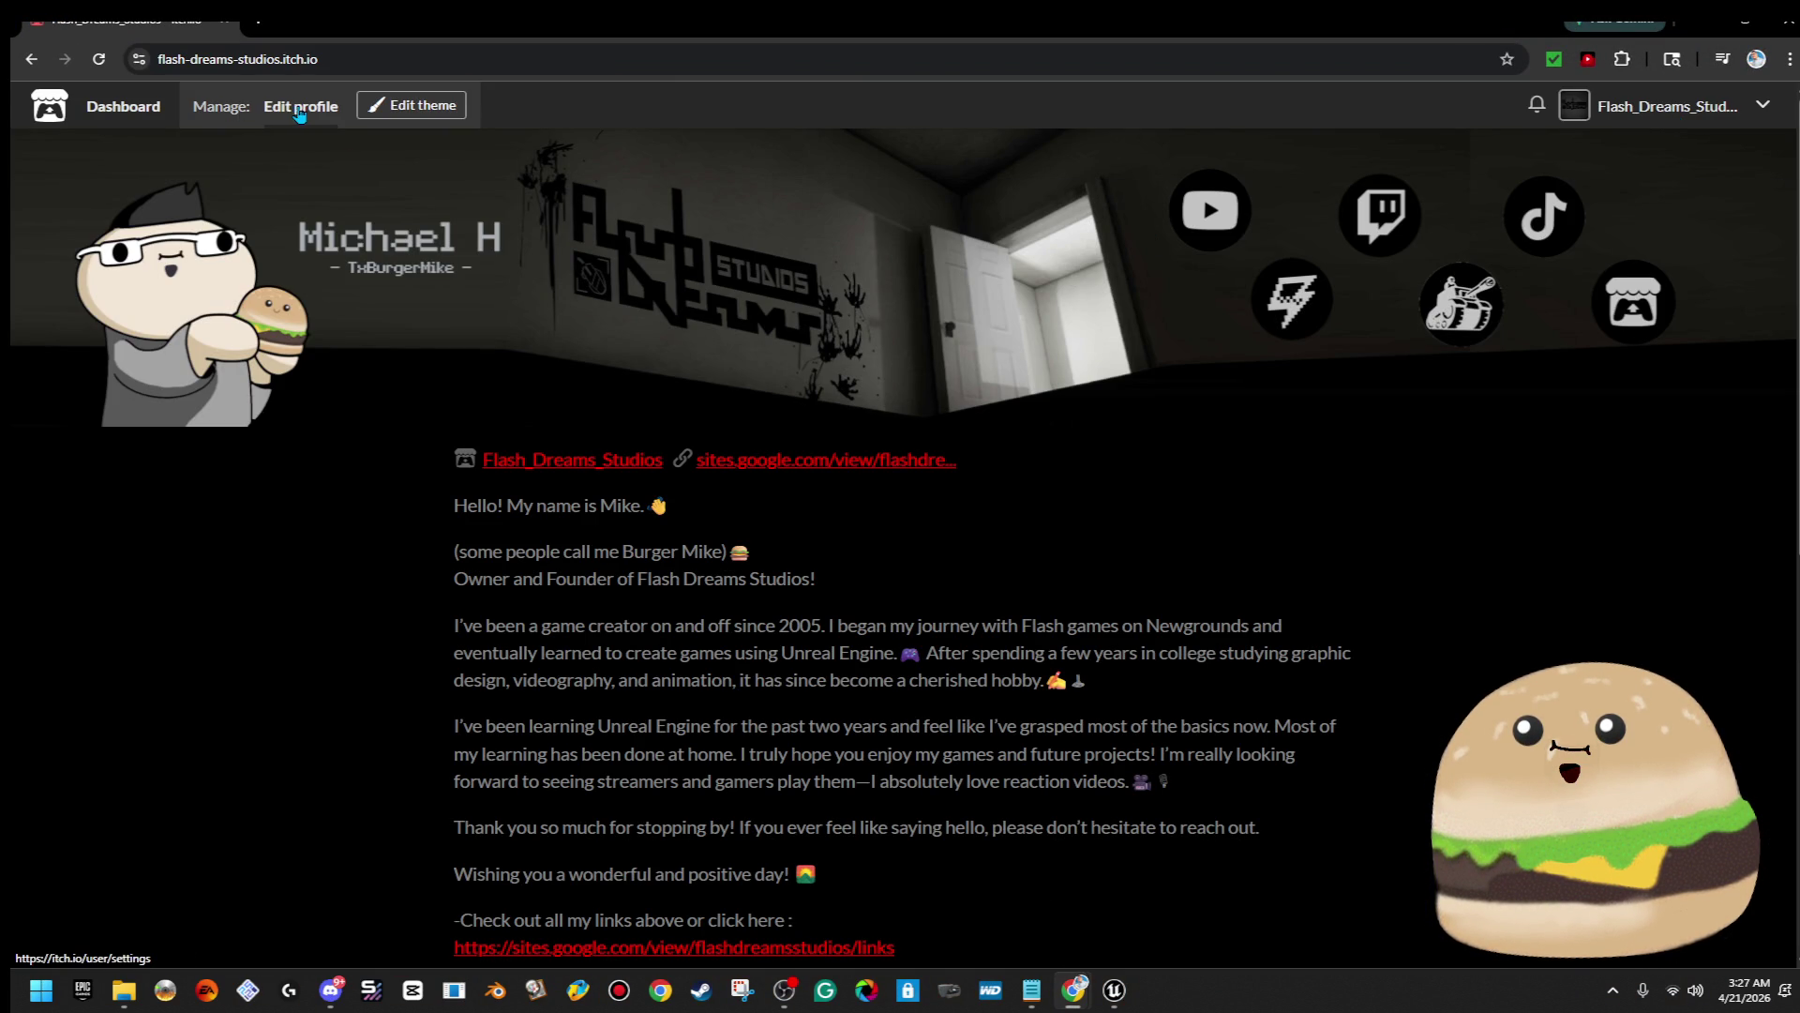
{"action": "left_click", "coordinate": [300, 107]}
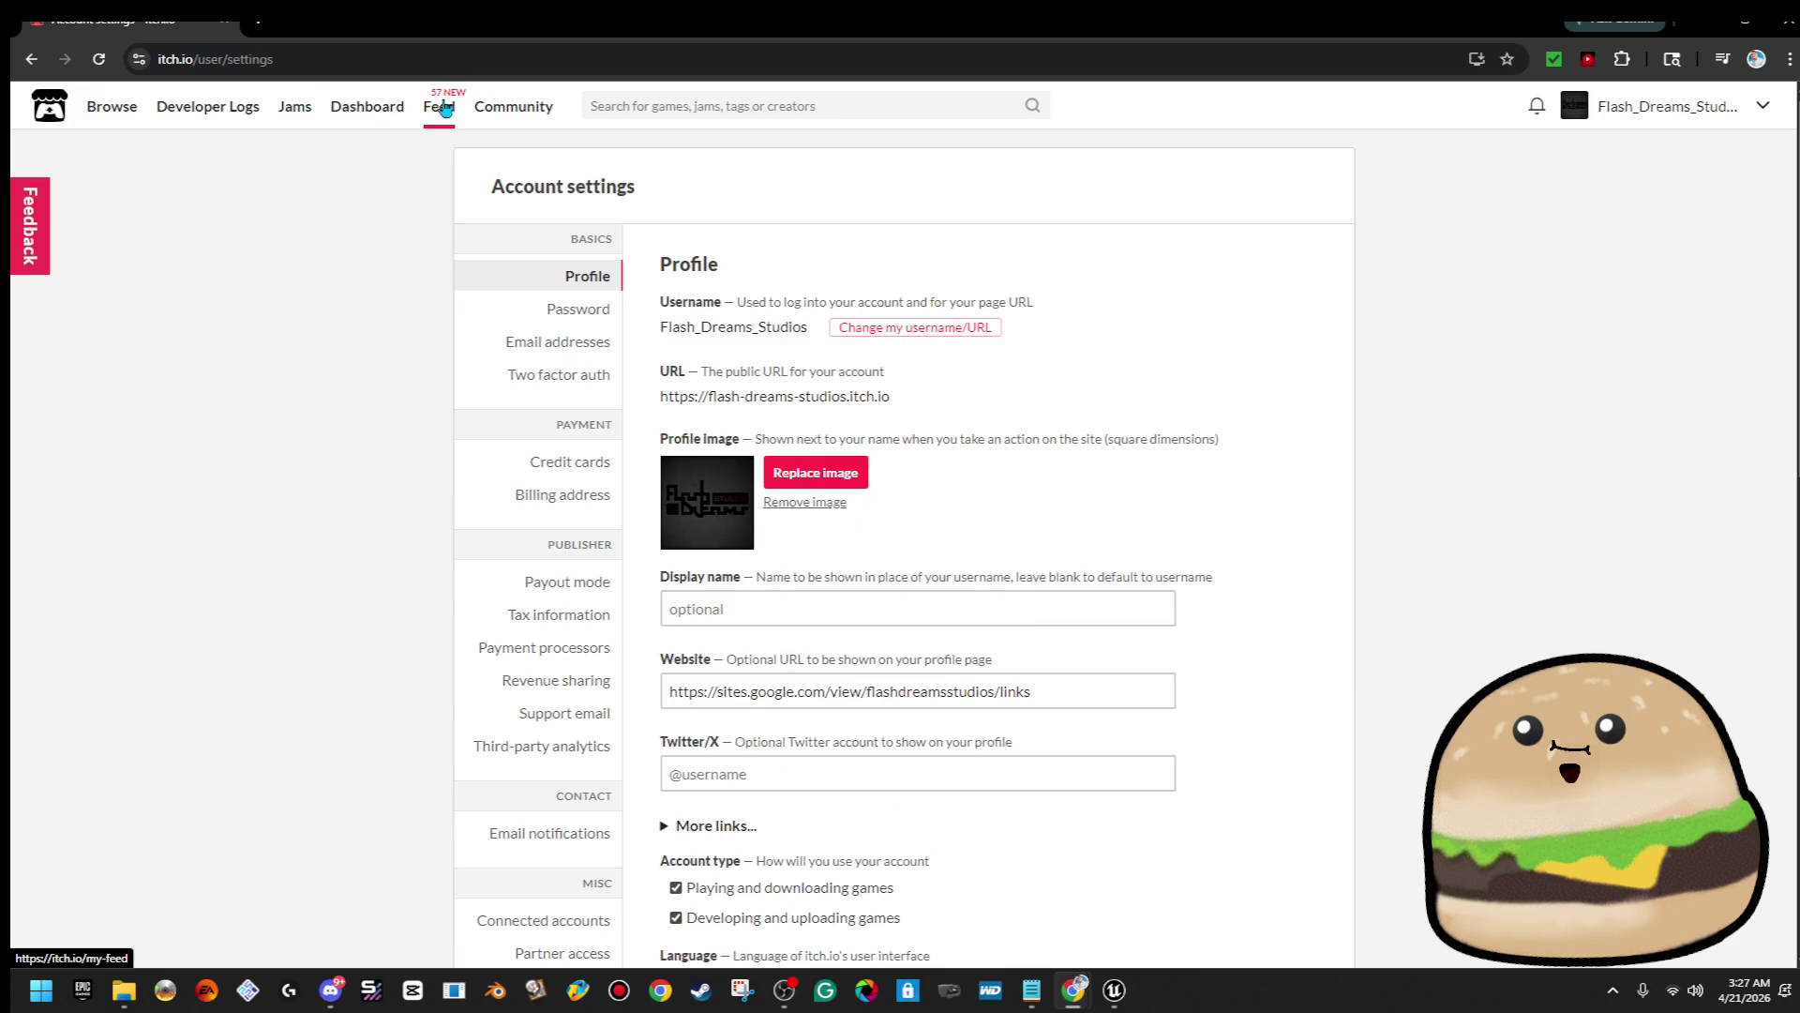
{"action": "left_click", "coordinate": [1572, 110]}
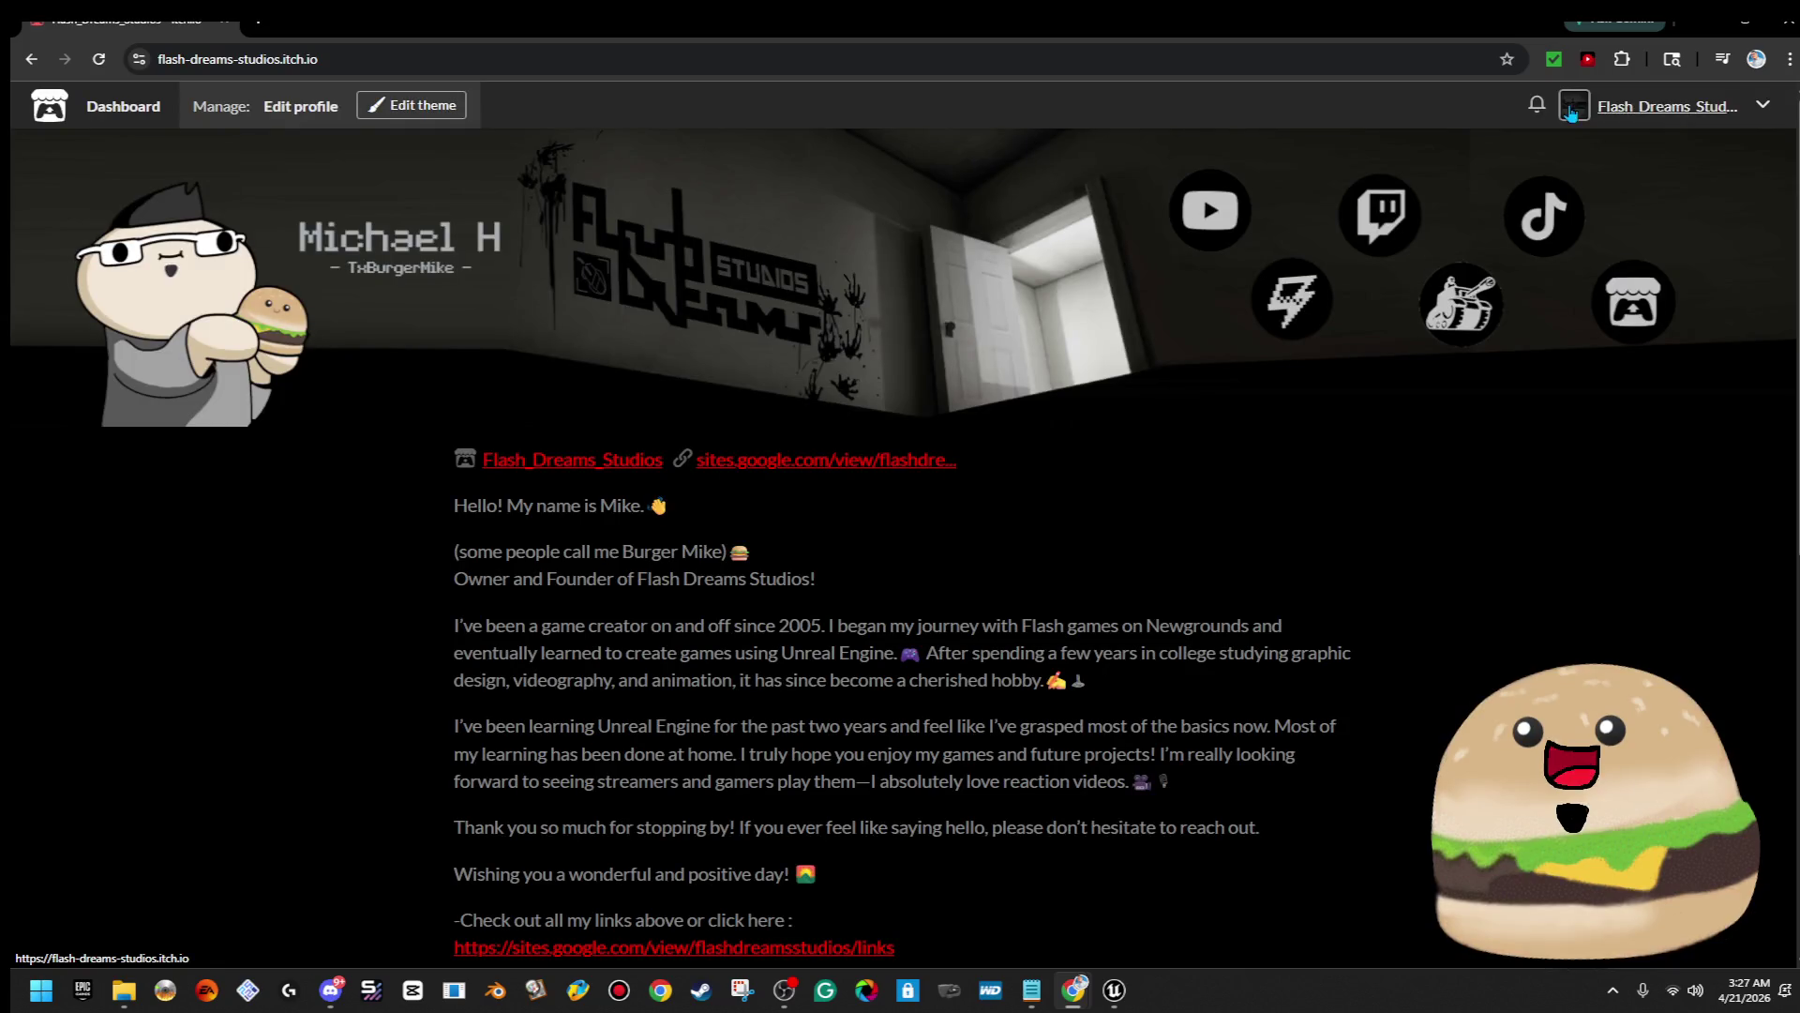
{"action": "scroll", "coordinate": [1067, 521], "scroll_direction": "down", "scroll_amount": 6}
{"action": "scroll", "coordinate": [938, 405], "scroll_direction": "up", "scroll_amount": 5}
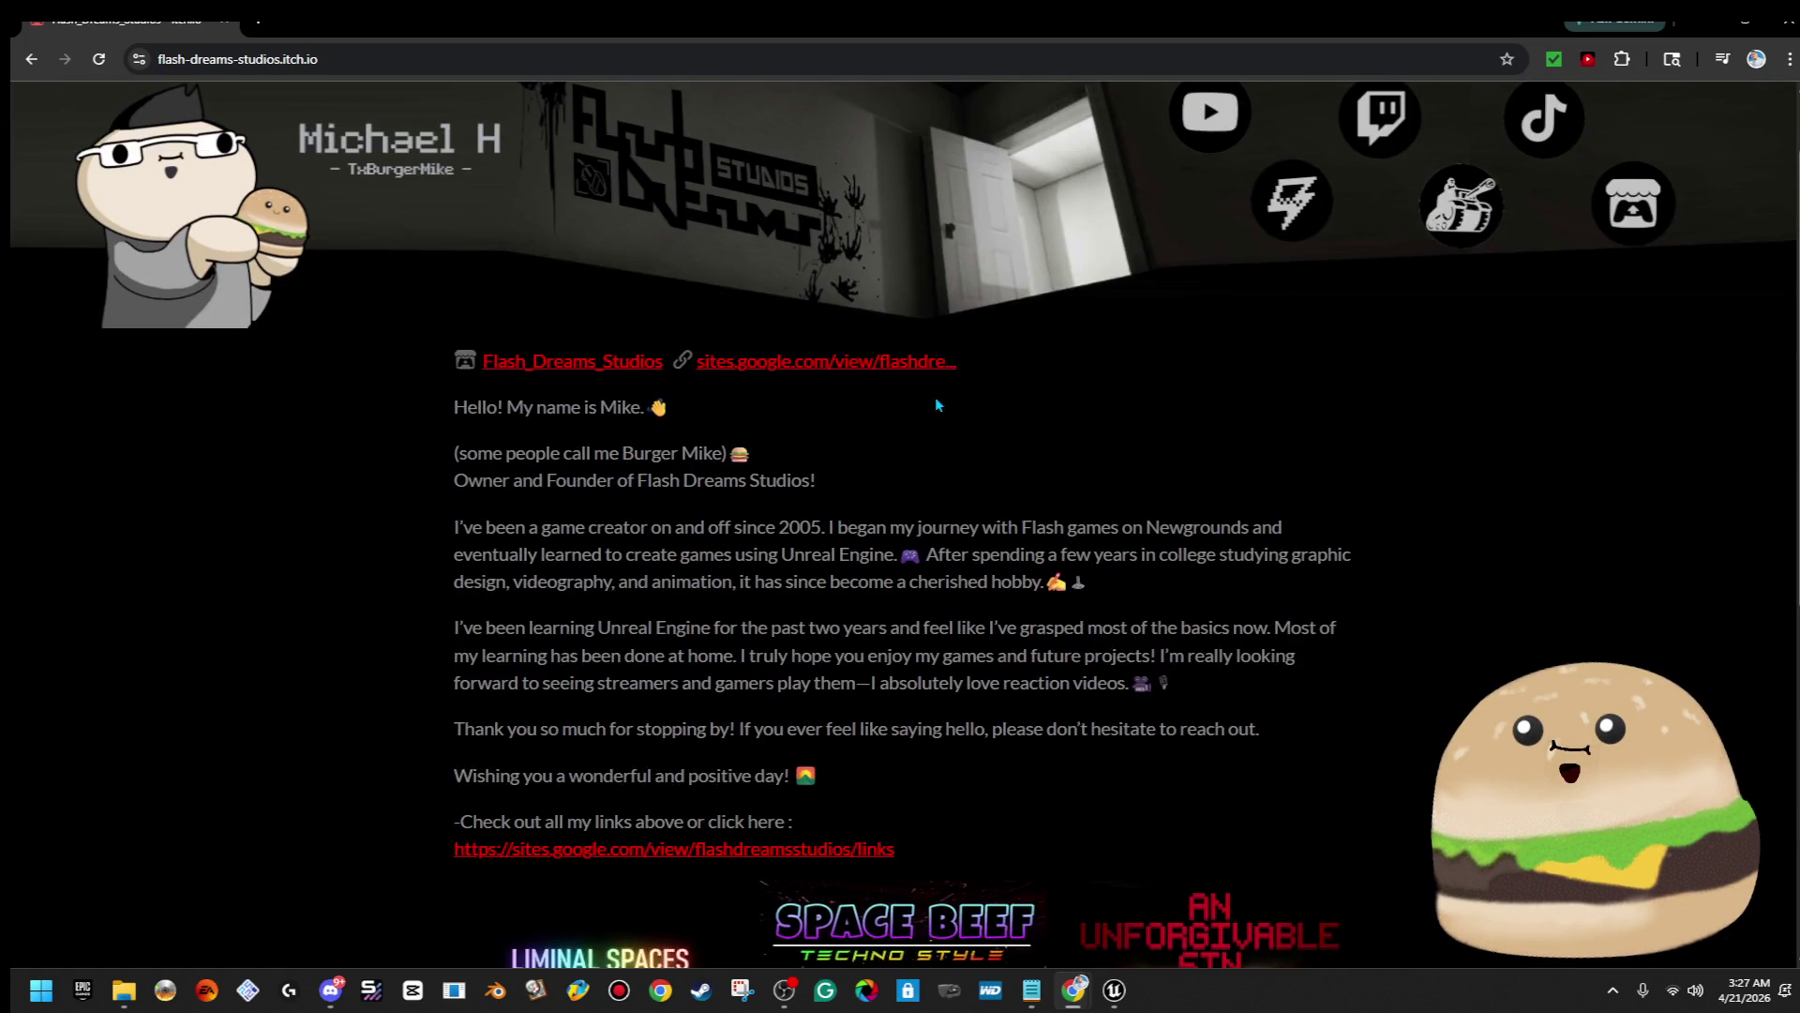
{"action": "scroll", "coordinate": [352, 158], "scroll_direction": "up", "scroll_amount": 1}
{"action": "left_click", "coordinate": [283, 117]}
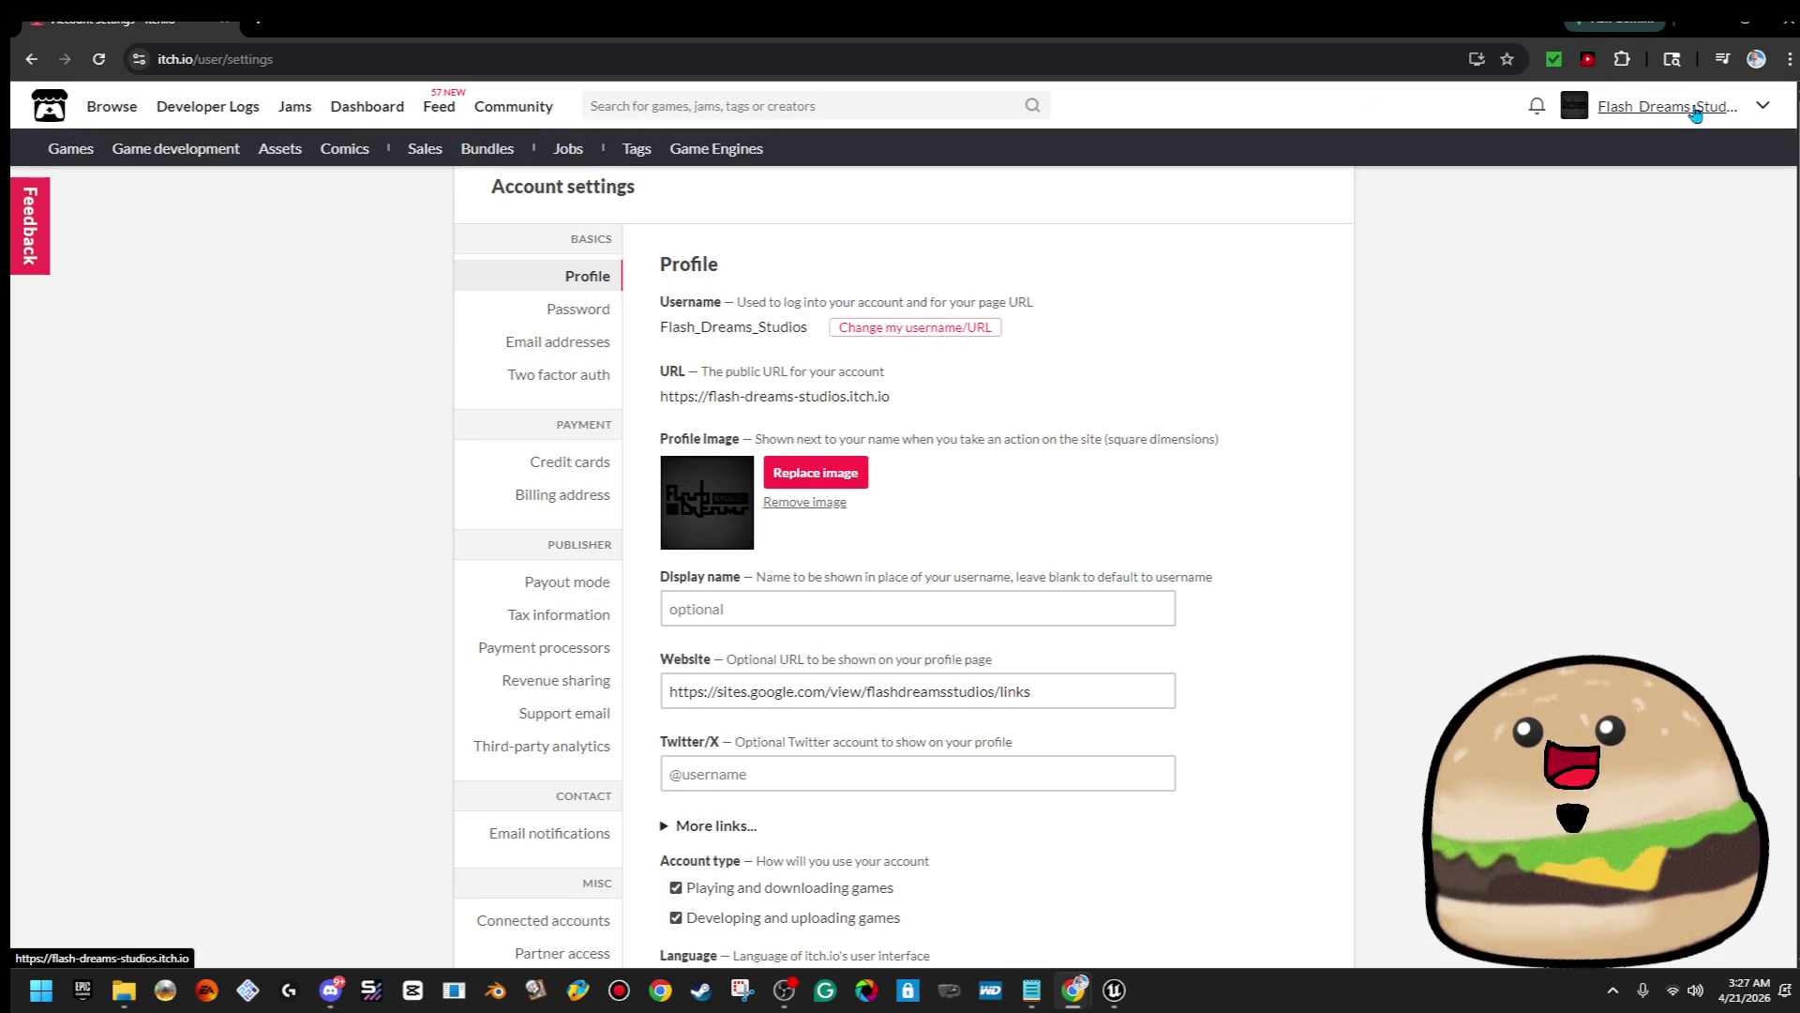
From the Dashboard, open Liminal Spaces of our Patience and start editing its page
{"action": "left_click", "coordinate": [1696, 110]}
{"action": "left_click", "coordinate": [1697, 108]}
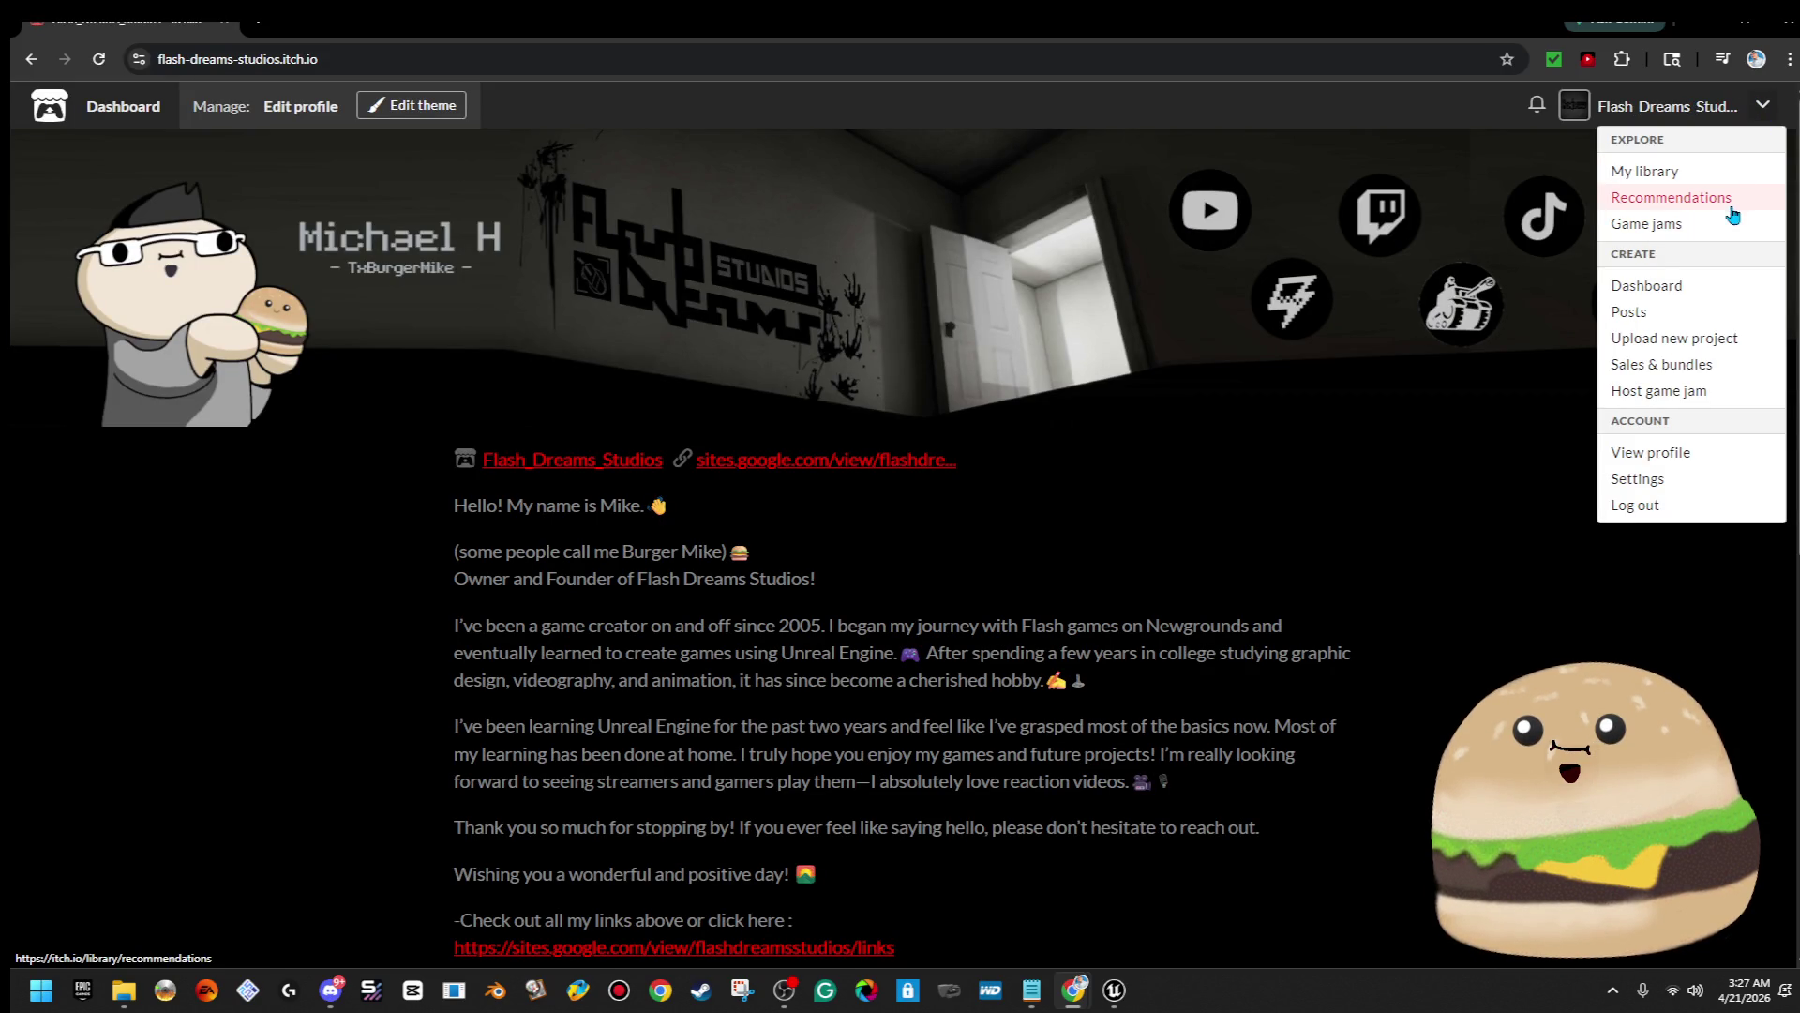
{"action": "left_click", "coordinate": [1720, 285]}
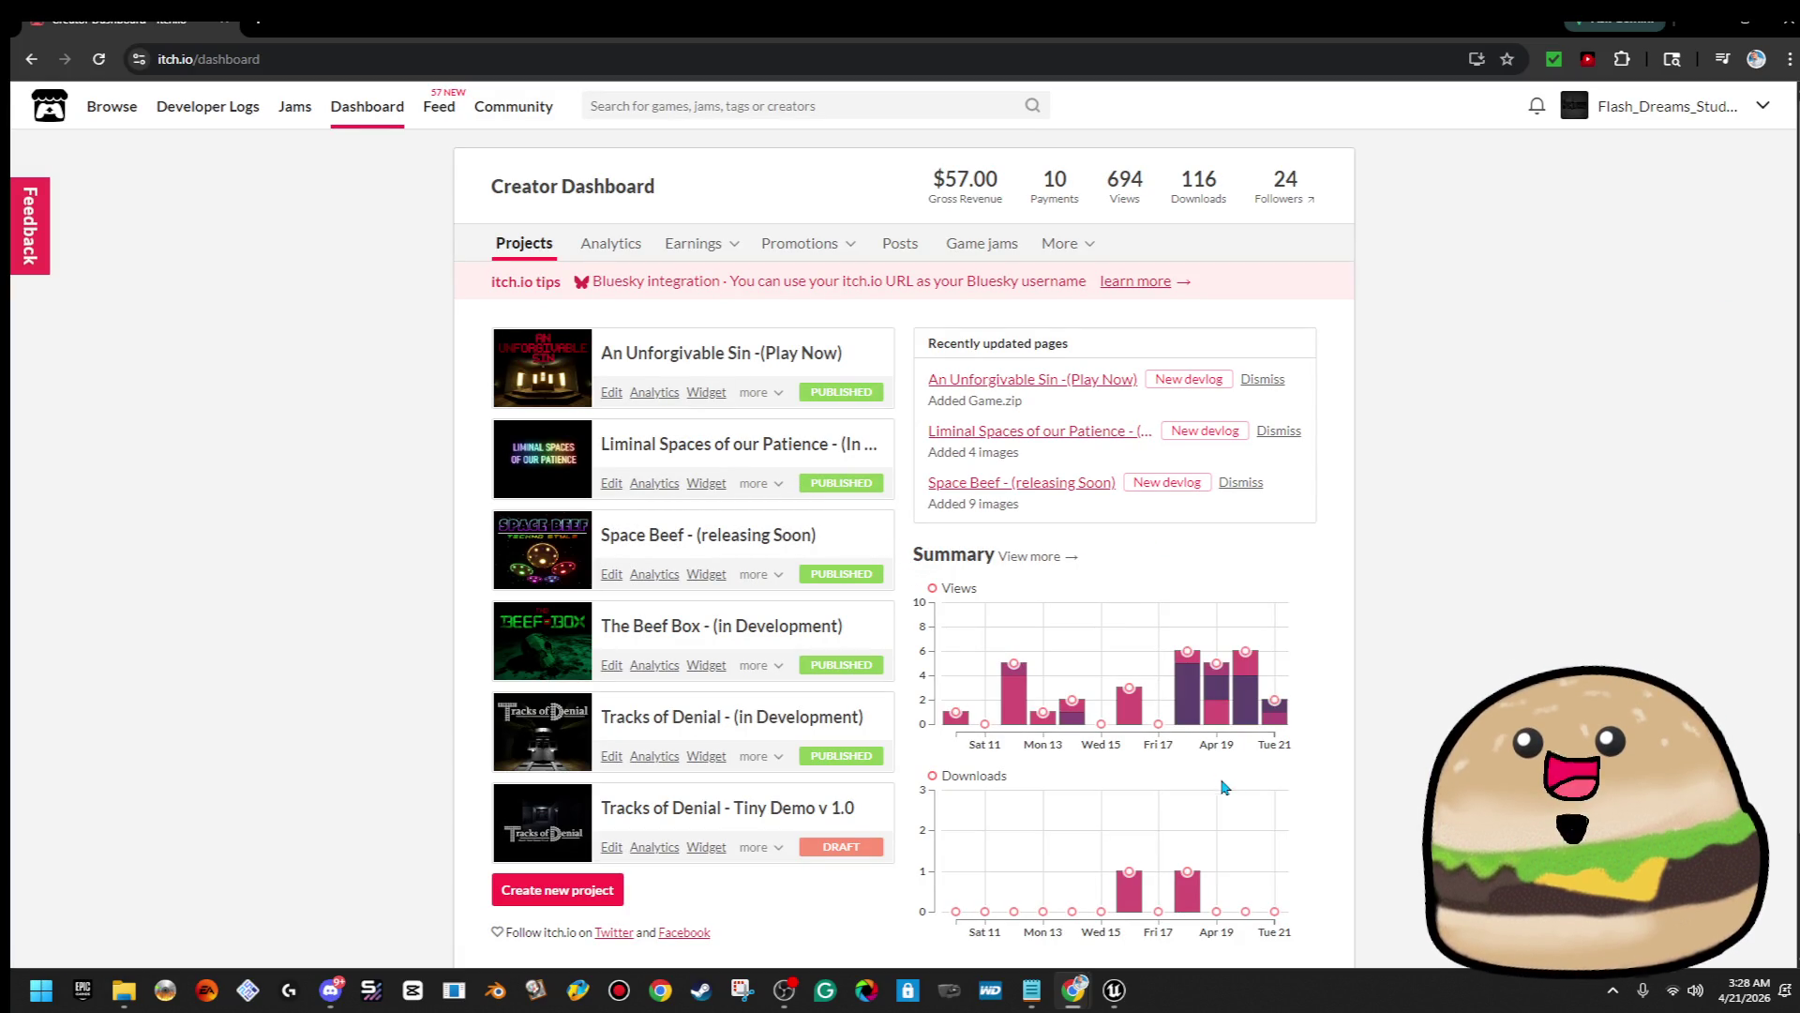
{"action": "mouse_move", "coordinate": [1237, 699]}
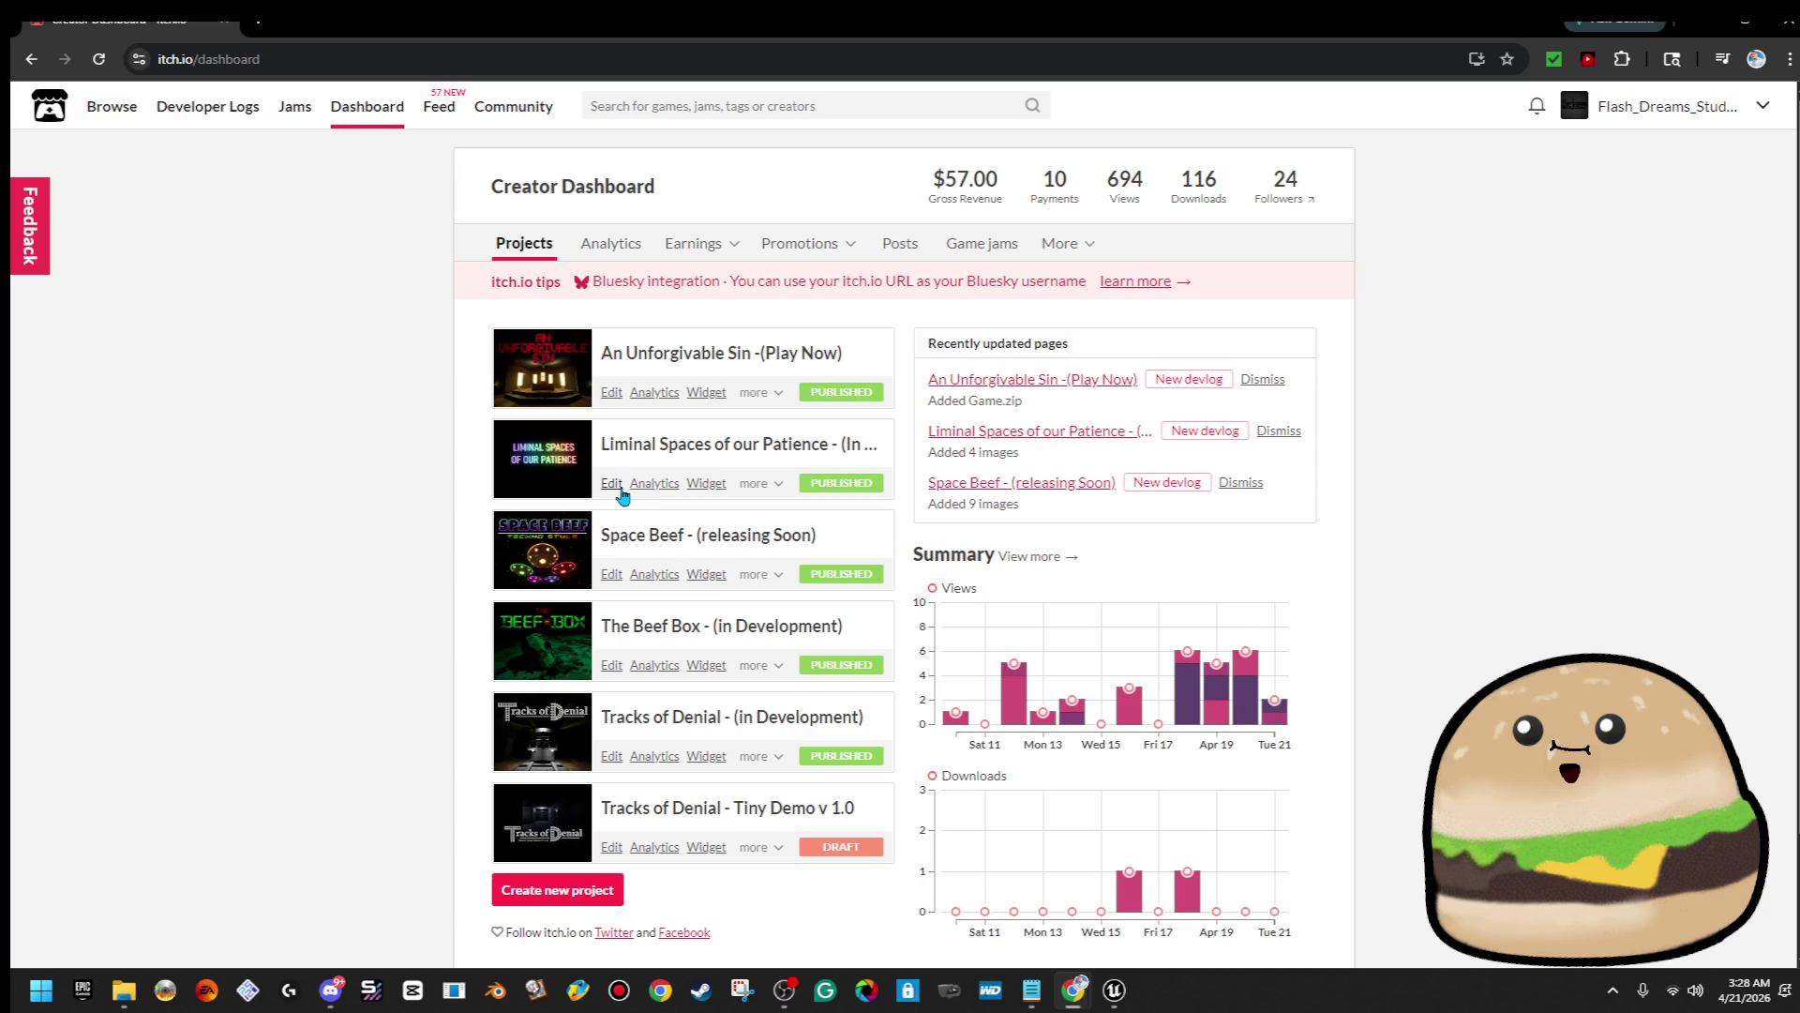
{"action": "left_click", "coordinate": [647, 447]}
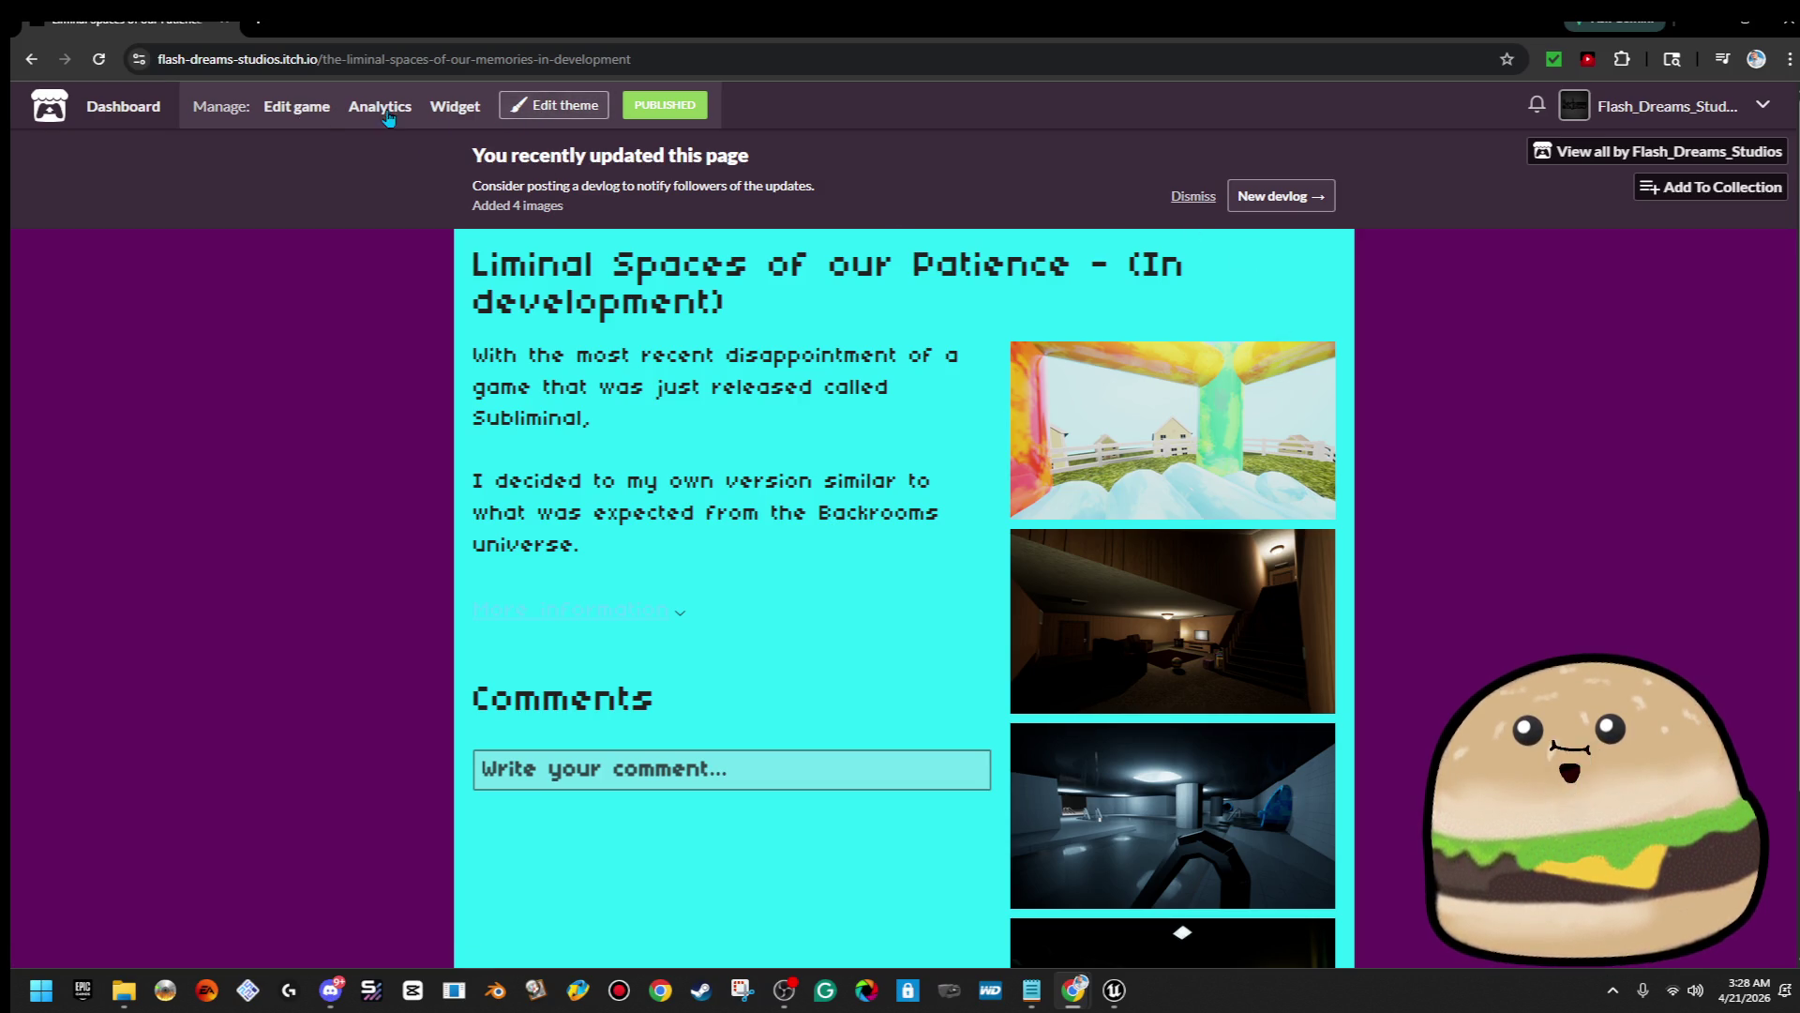
{"action": "left_click", "coordinate": [297, 106]}
Replace the cover with game_cover_liminal_spaces from the SUBLIMINI folder
{"action": "mouse_move", "coordinate": [1262, 427]}
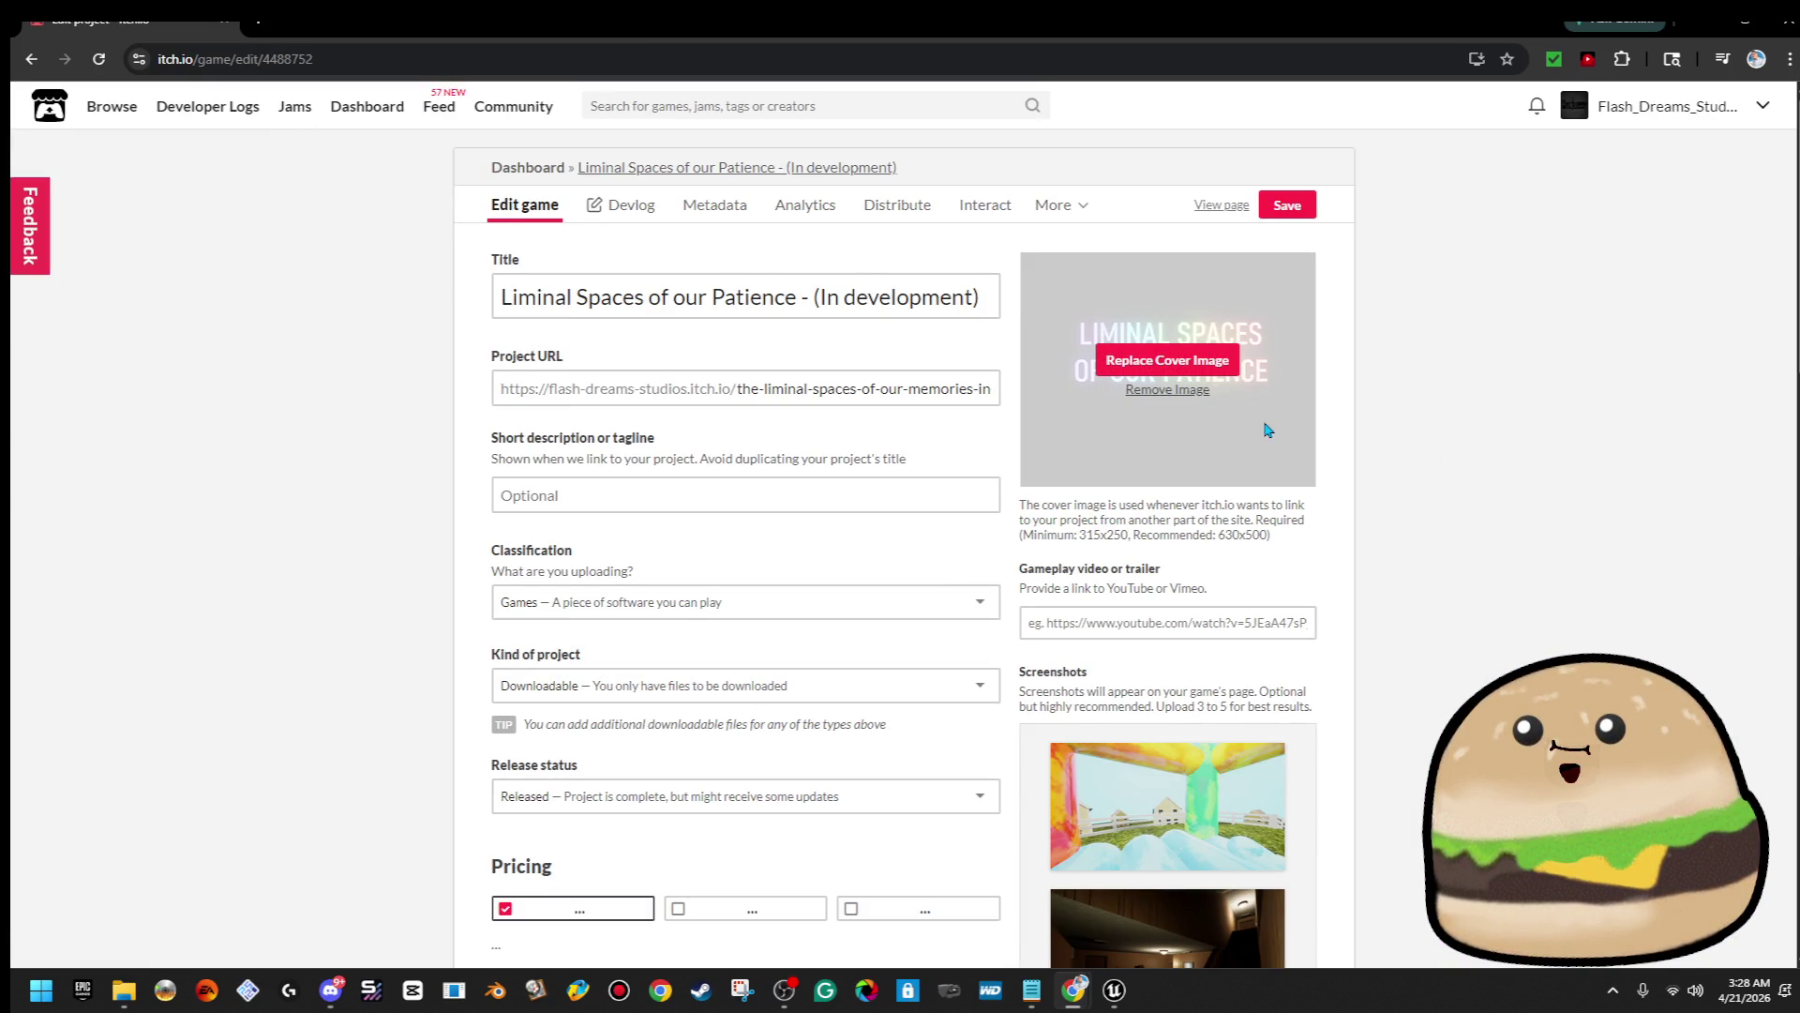
{"action": "left_click", "coordinate": [1198, 374]}
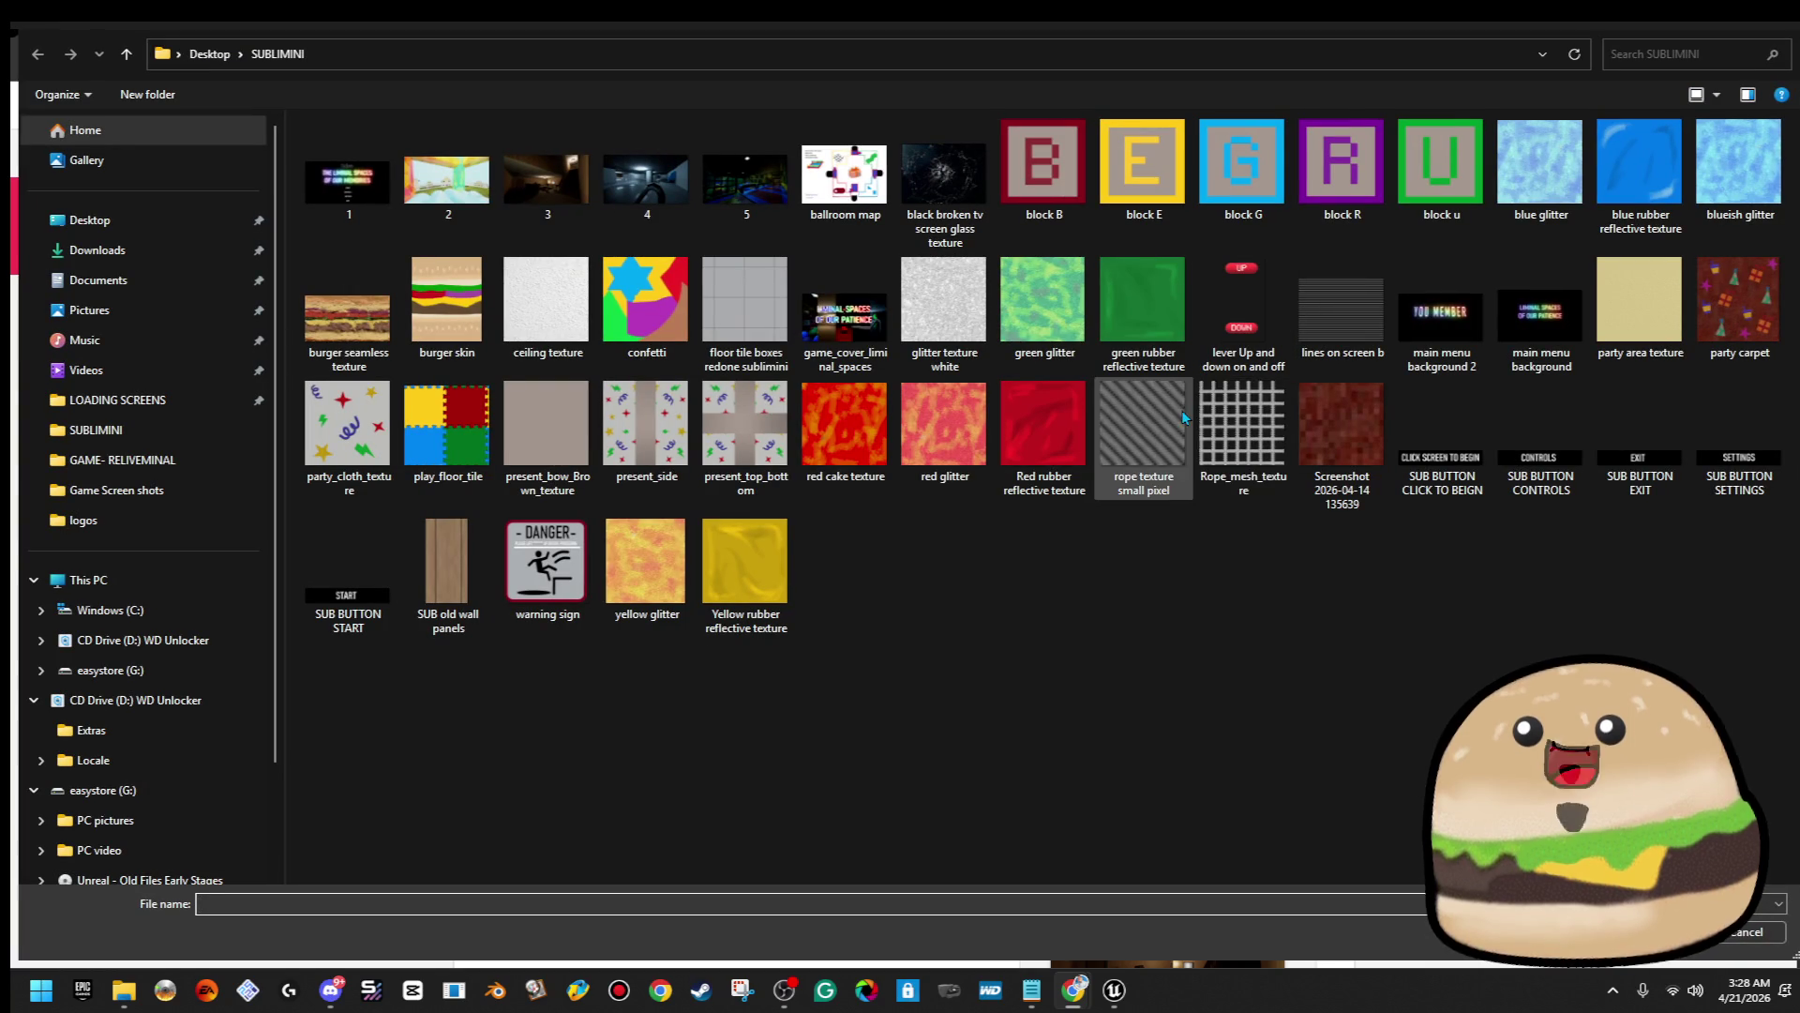
{"action": "double_click", "coordinate": [844, 317]}
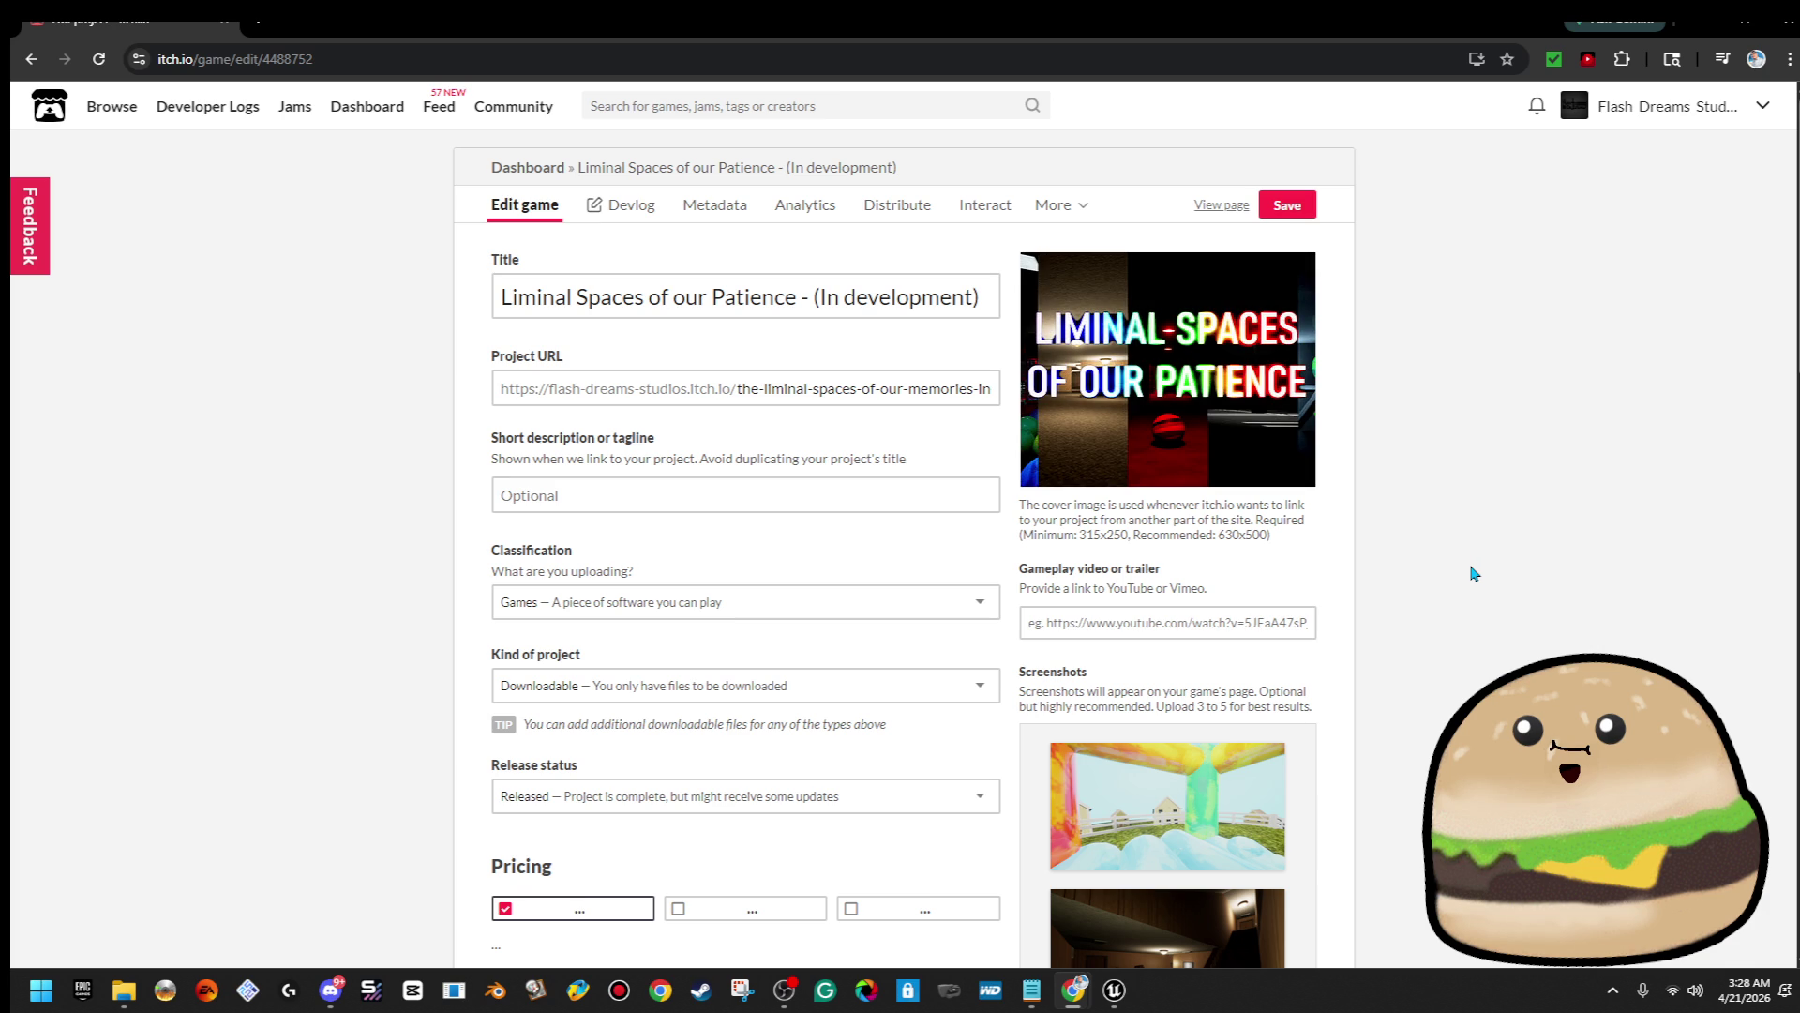
{"action": "scroll", "coordinate": [1472, 572], "scroll_direction": "down", "scroll_amount": 5}
Delete all four old gameplay screenshots, confirming each deletion
{"action": "mouse_move", "coordinate": [1214, 360]}
{"action": "left_click", "coordinate": [1234, 316]}
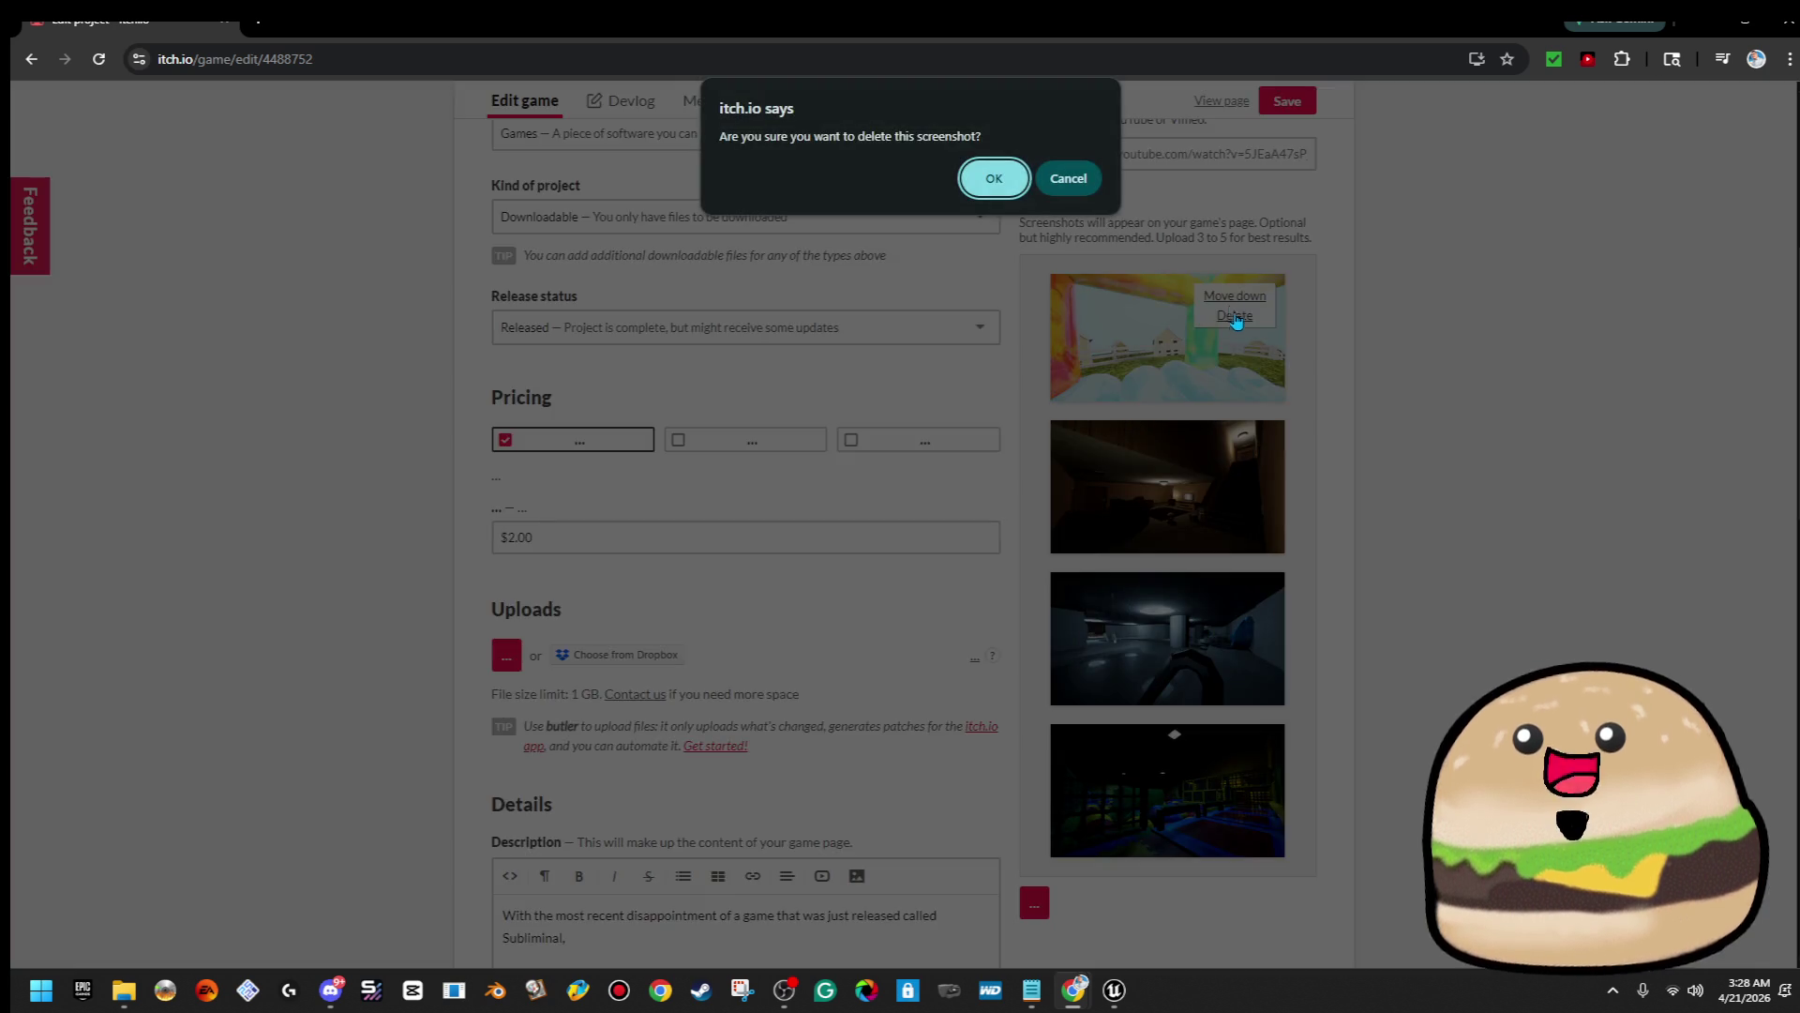
{"action": "left_click", "coordinate": [994, 182]}
{"action": "left_click", "coordinate": [1234, 315]}
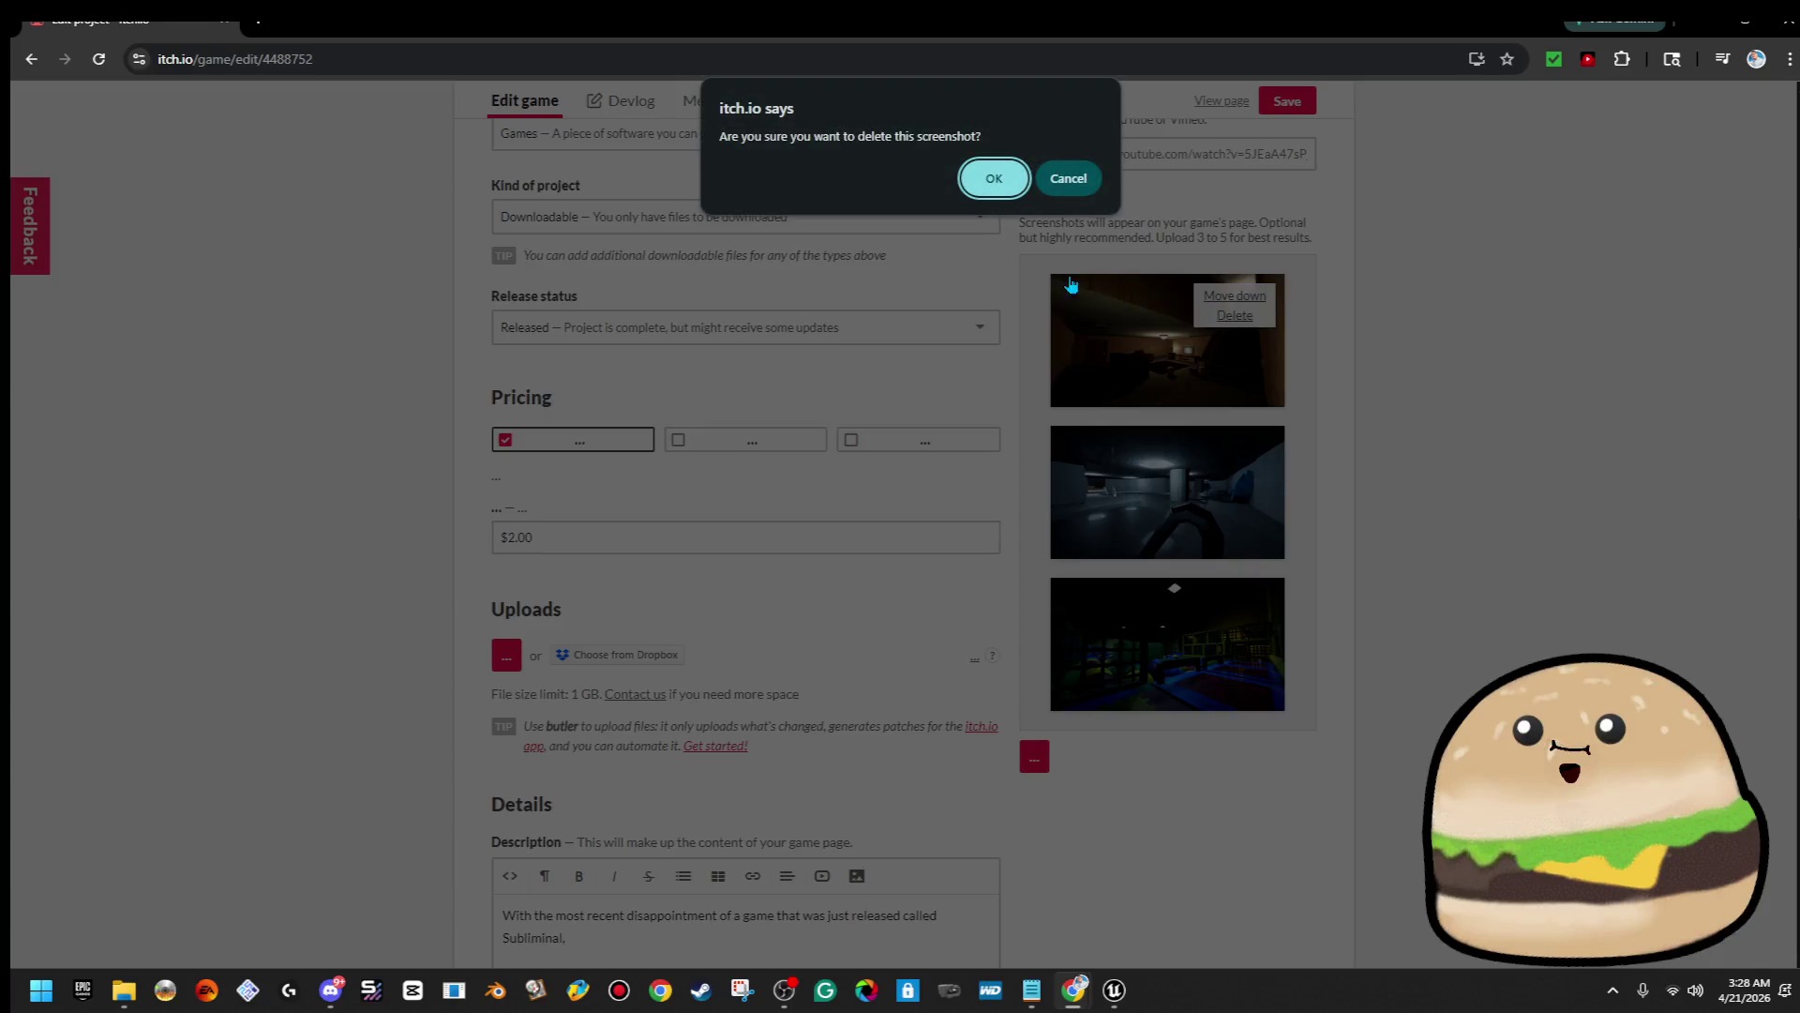
{"action": "left_click", "coordinate": [994, 179]}
{"action": "left_click", "coordinate": [1235, 316]}
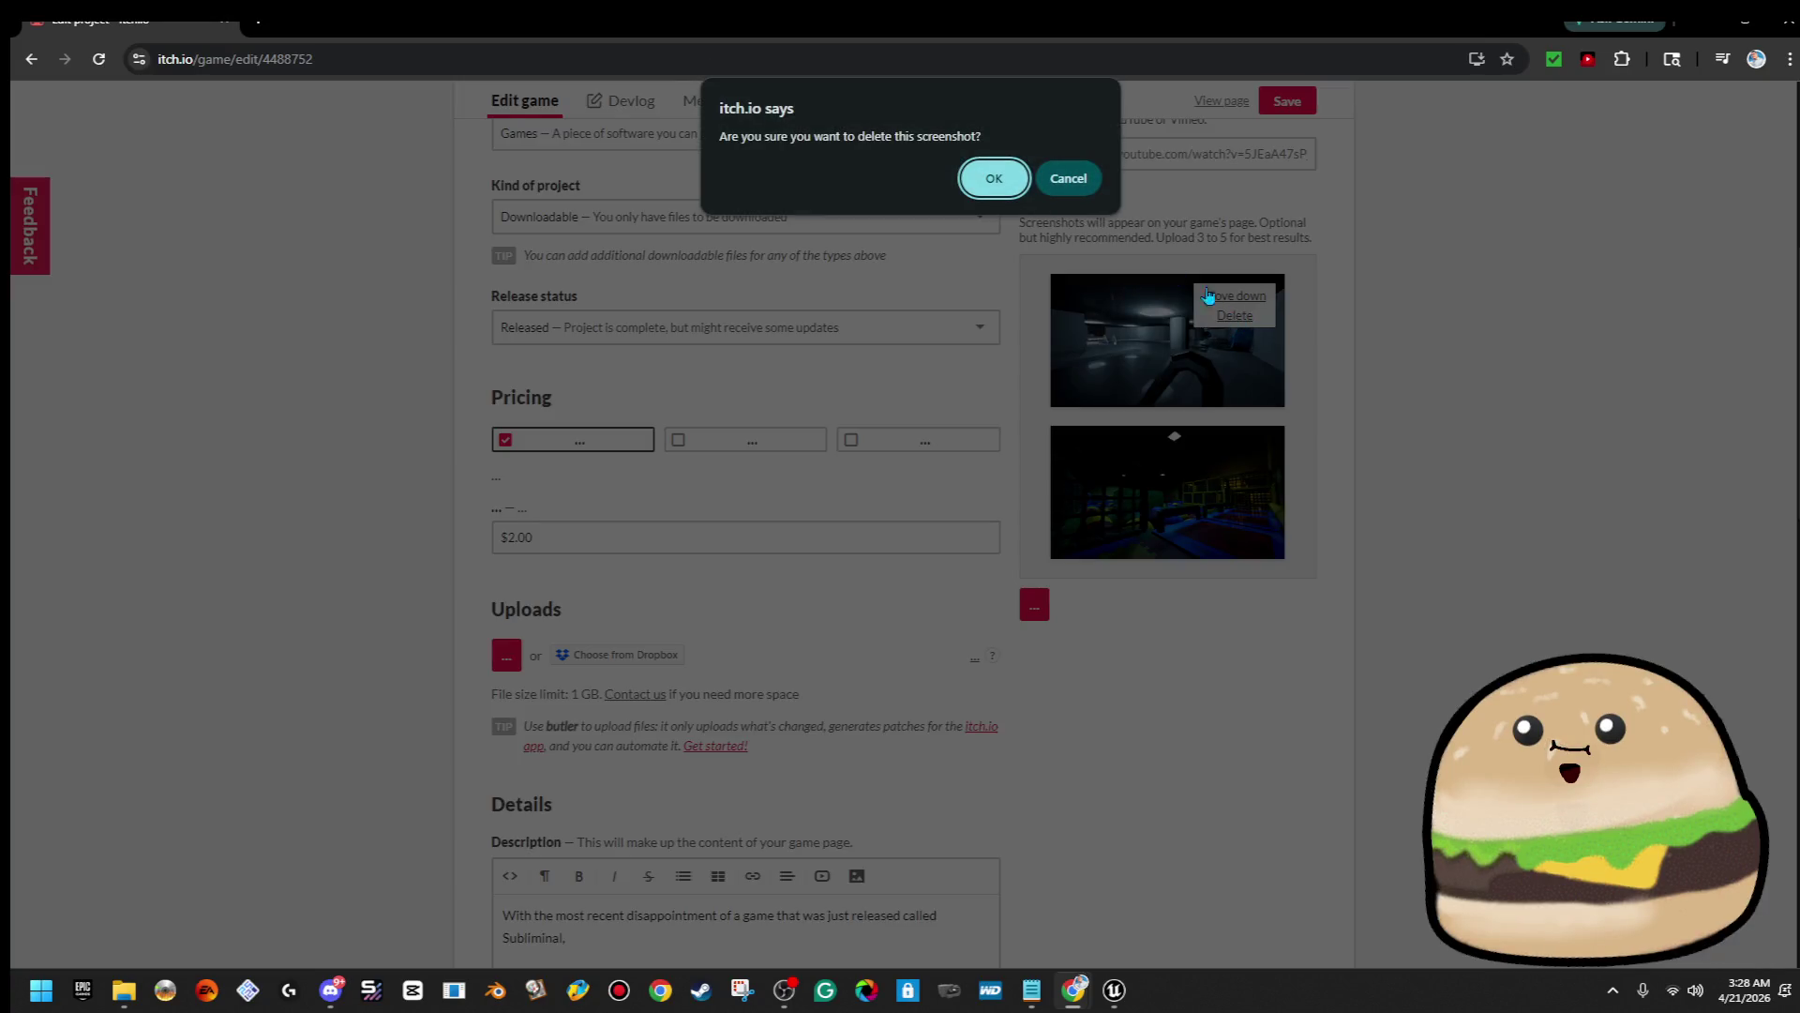
{"action": "left_click", "coordinate": [994, 181]}
{"action": "left_click", "coordinate": [1243, 308]}
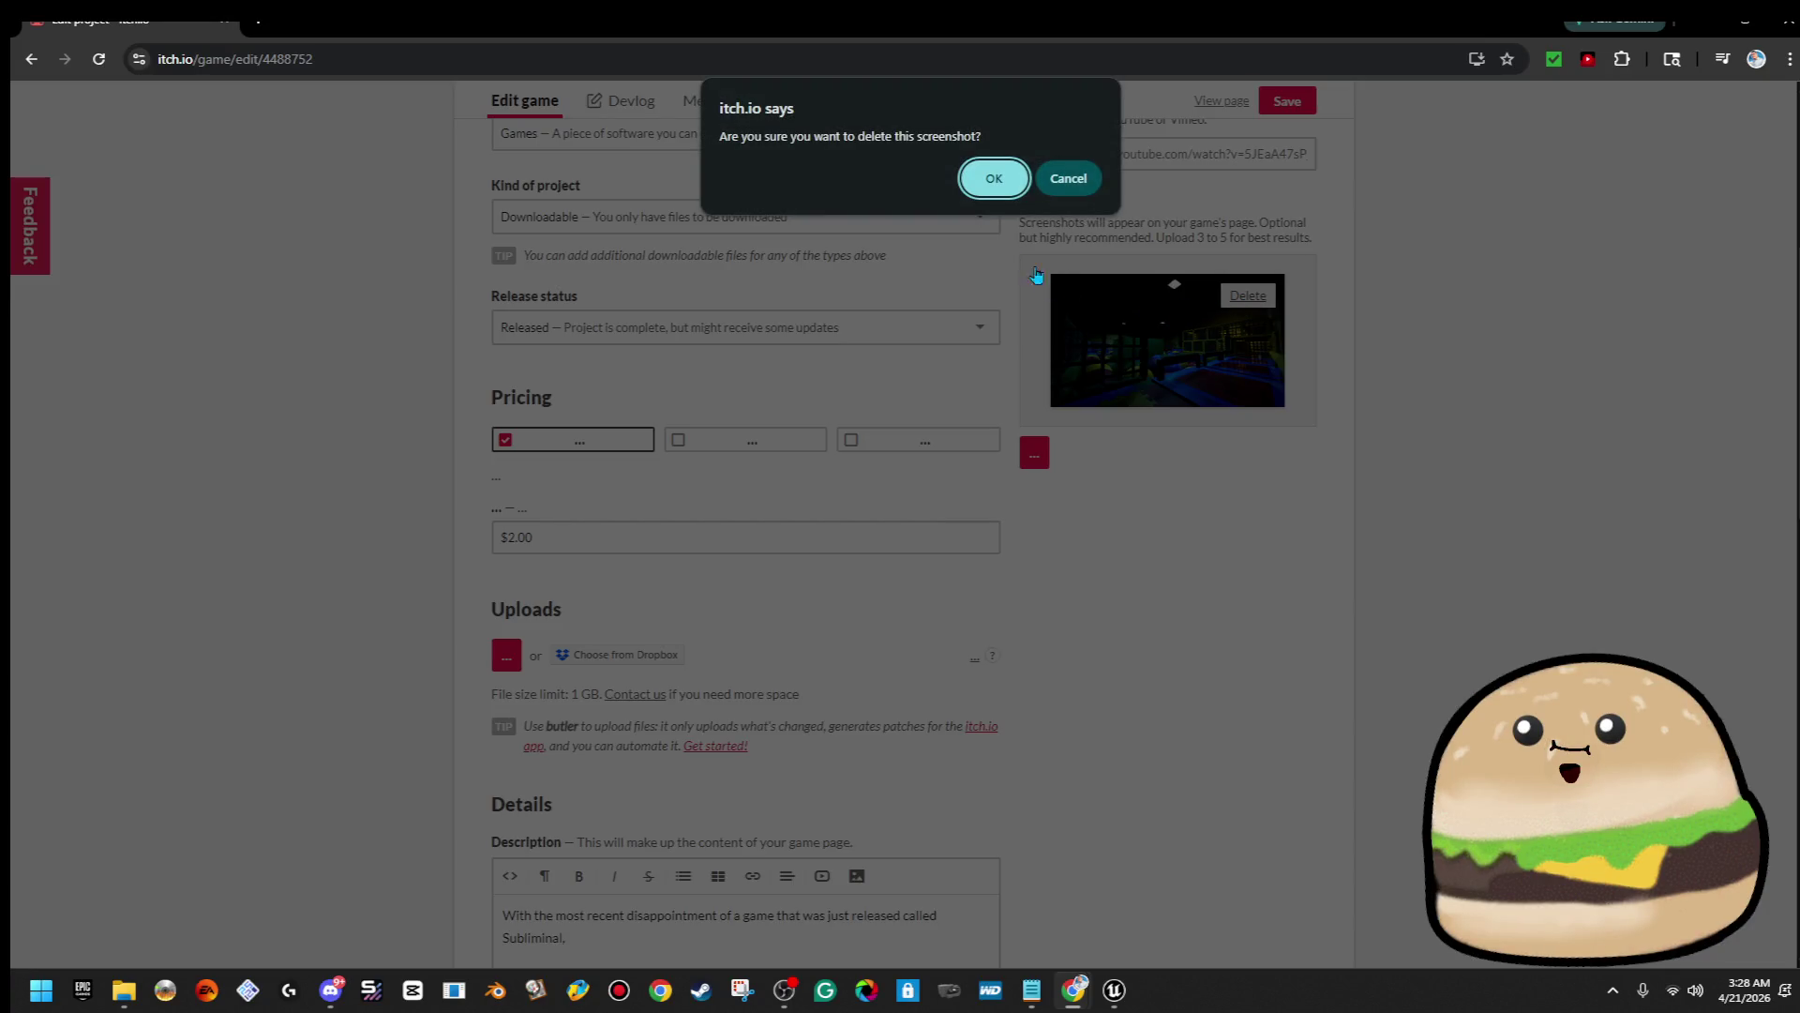
{"action": "left_click", "coordinate": [994, 179]}
Upload LIMINAL SCREENSHOT 1–6 from the Desktop as the new screenshots
{"action": "left_click", "coordinate": [1034, 267]}
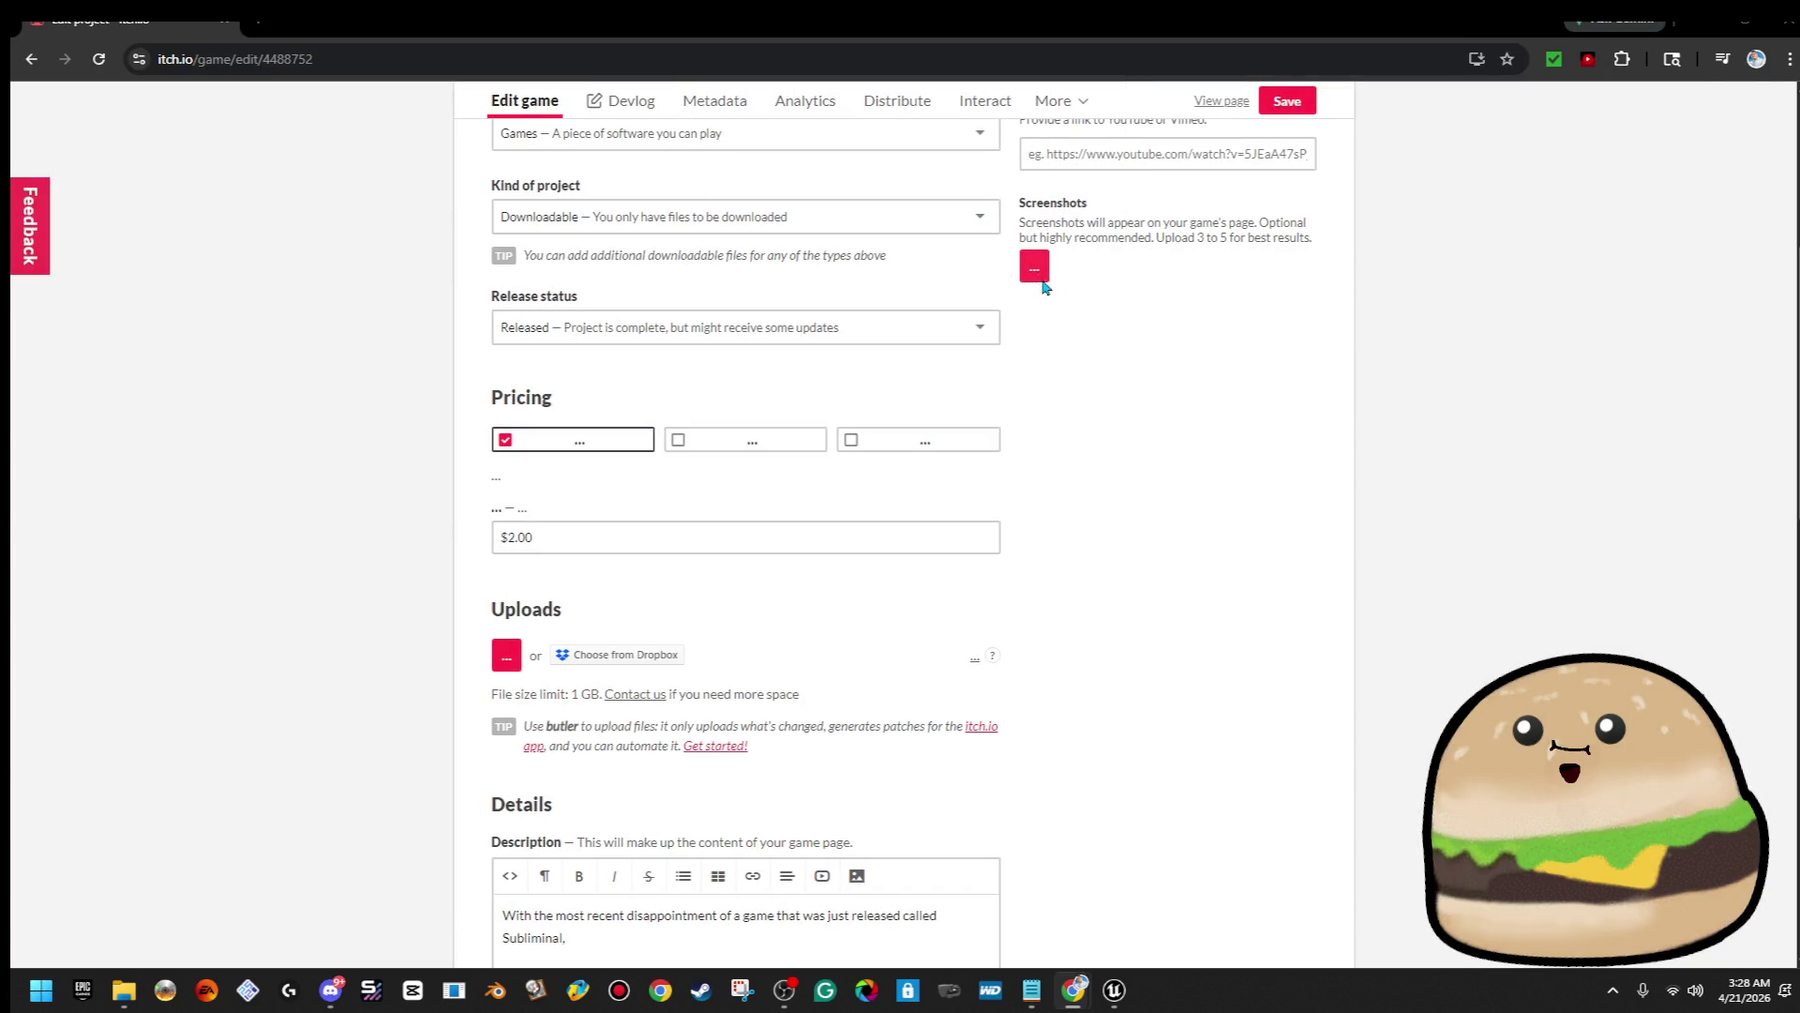
{"action": "left_click", "coordinate": [141, 246]}
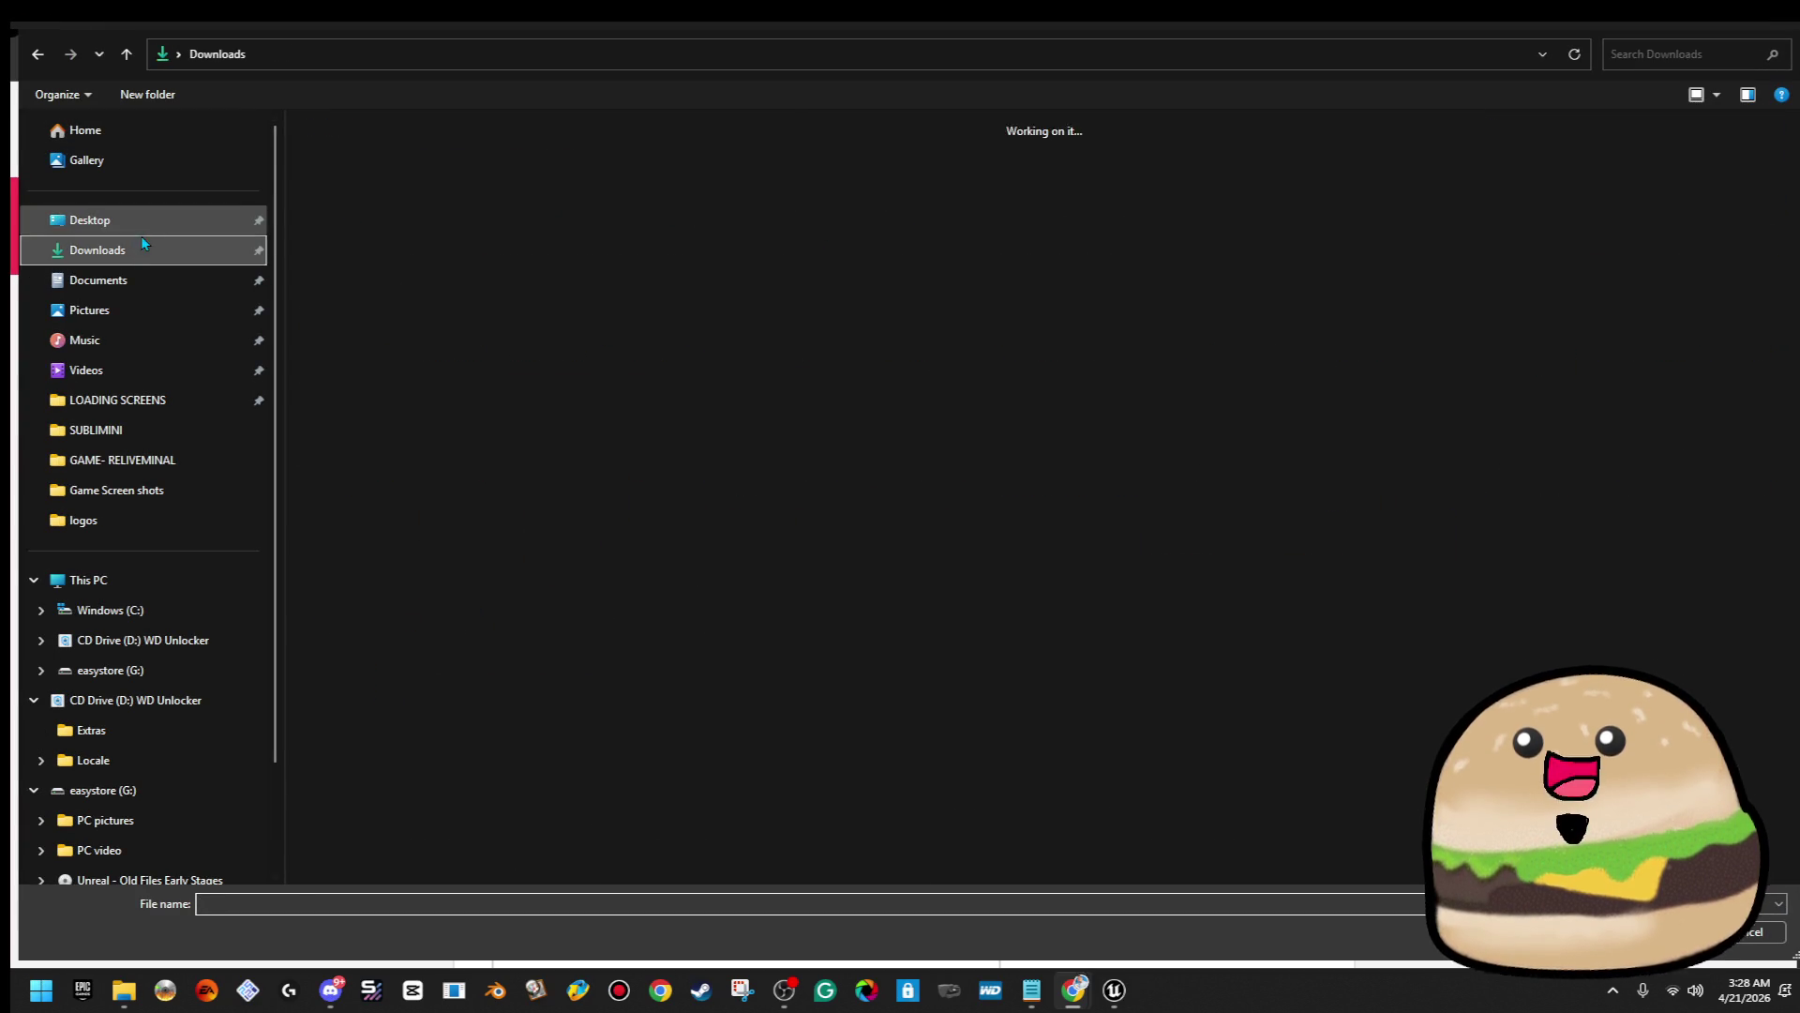
{"action": "left_click", "coordinate": [178, 225]}
{"action": "left_click", "coordinate": [690, 227]}
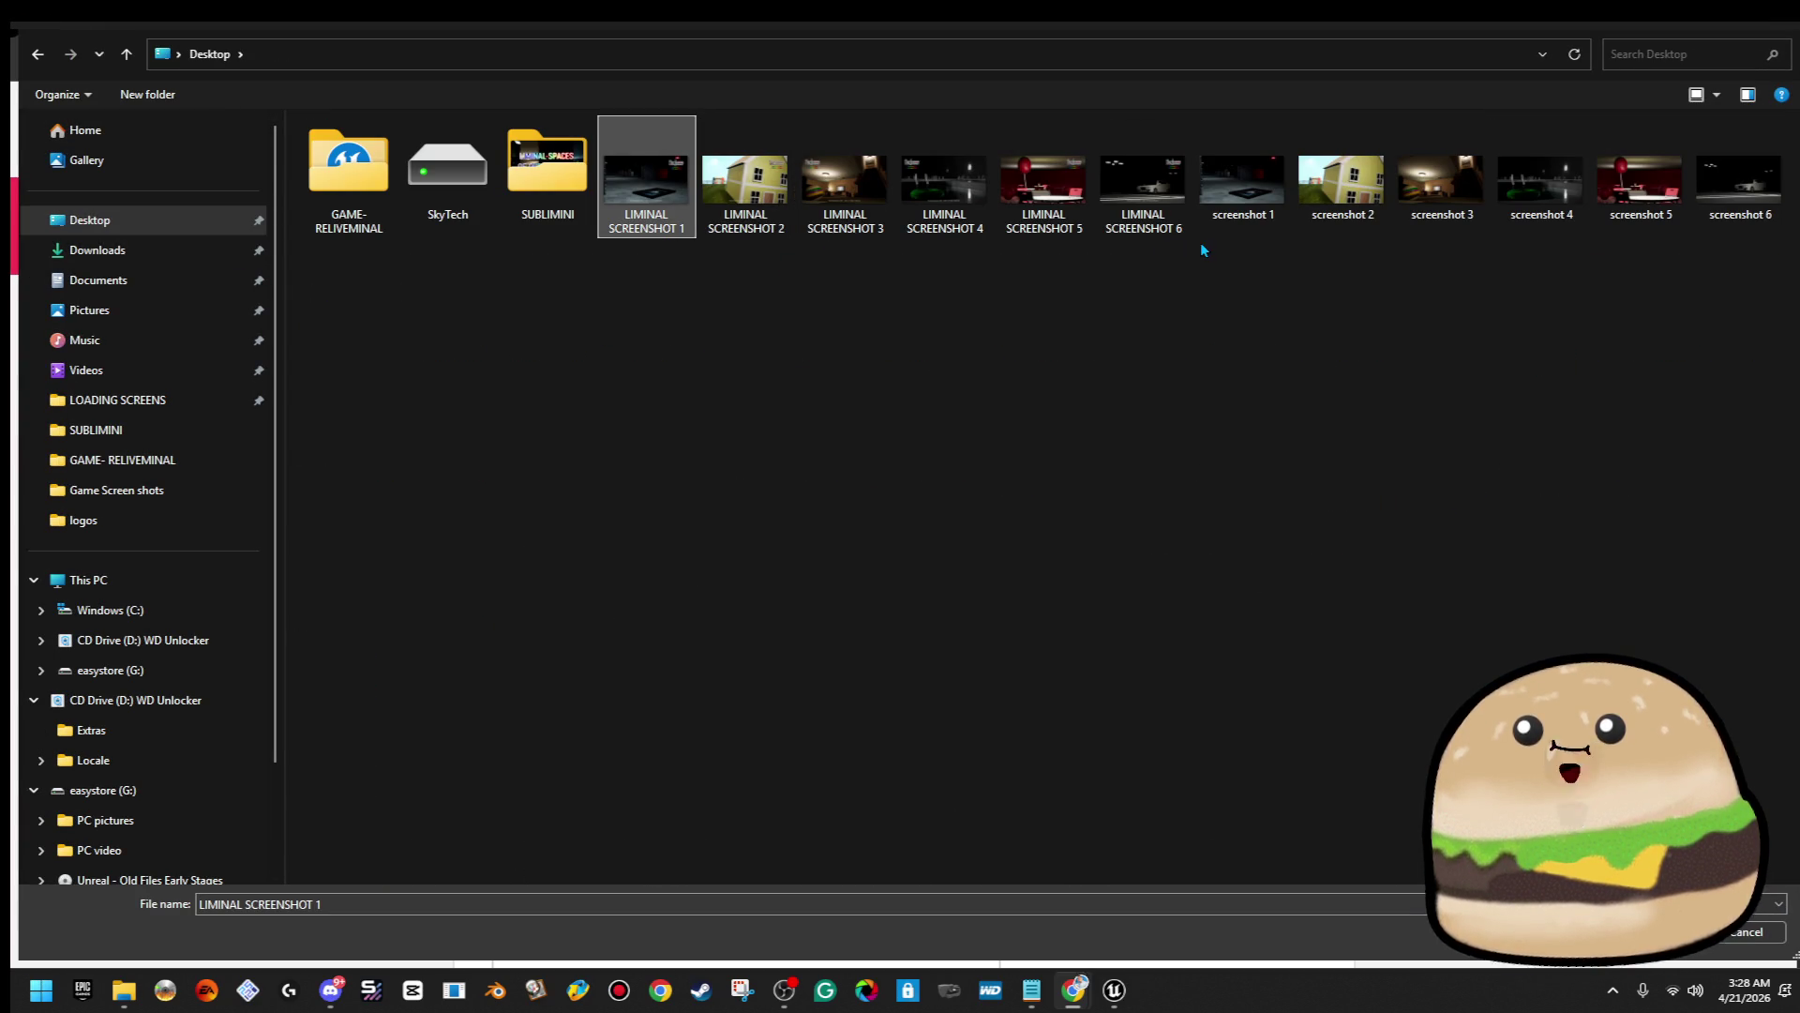
{"action": "left_click", "coordinate": [1146, 216], "text": "shift"}
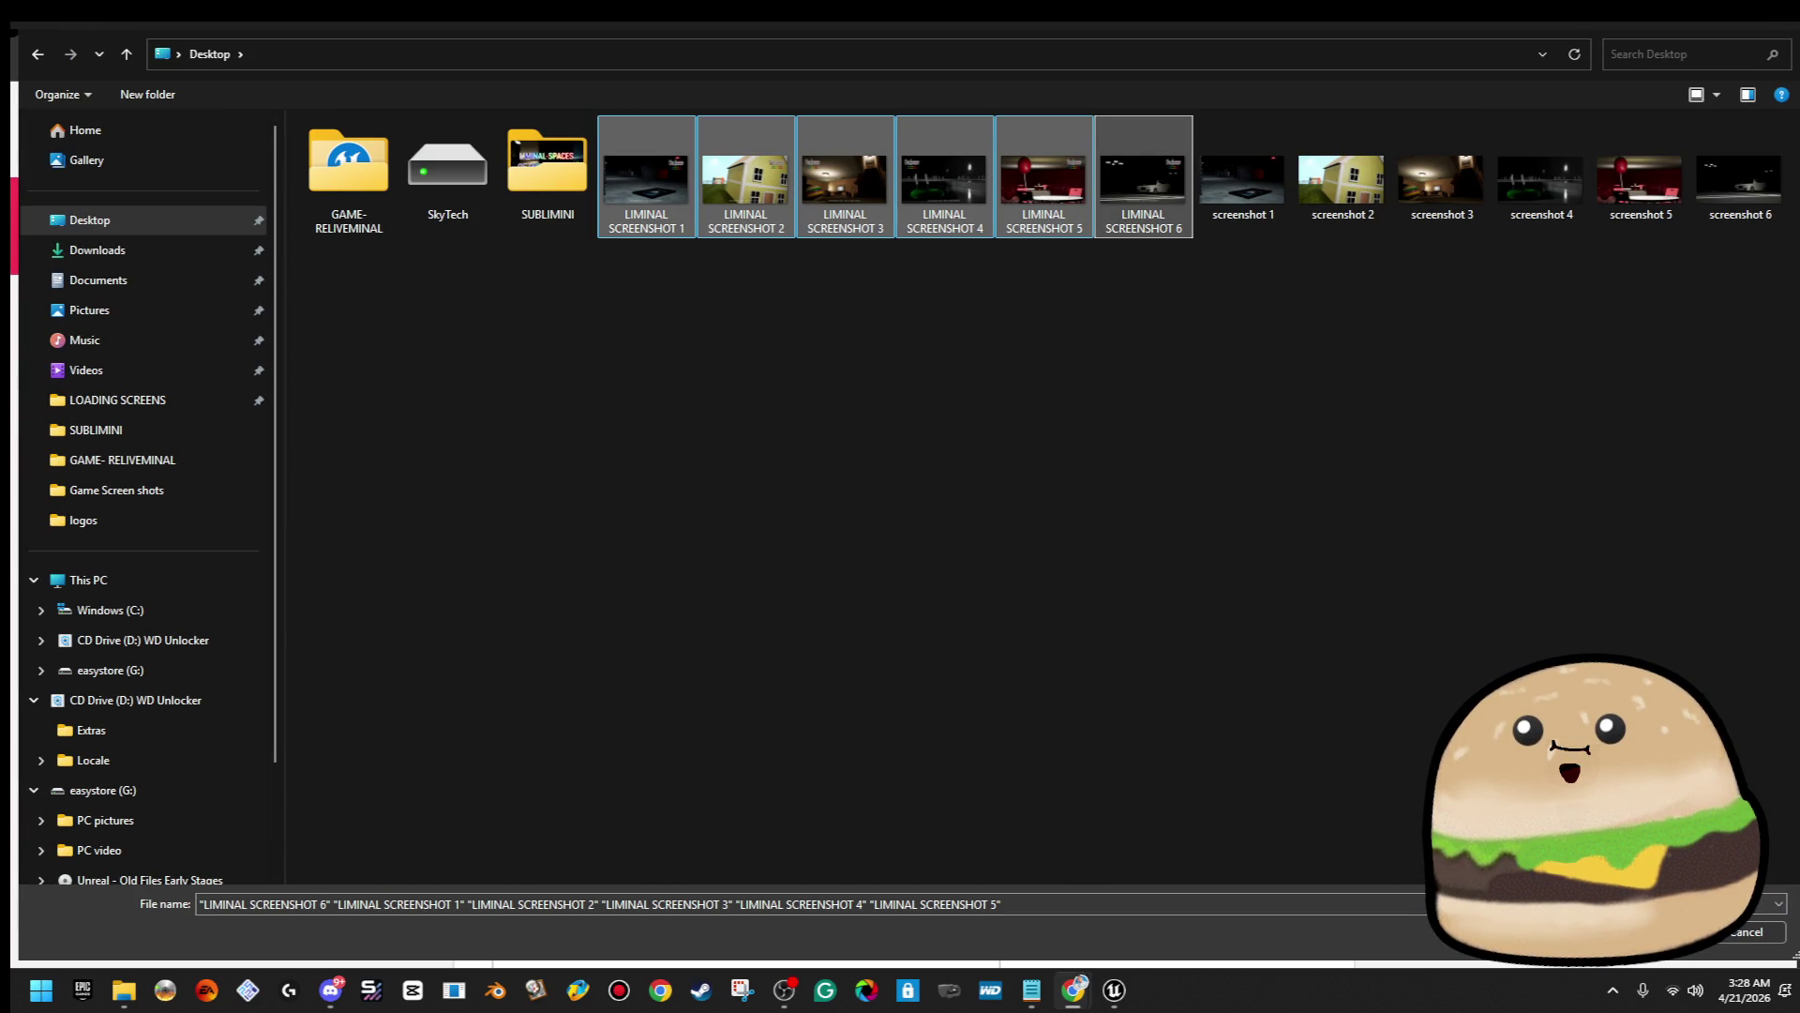
{"action": "key", "text": "Return"}
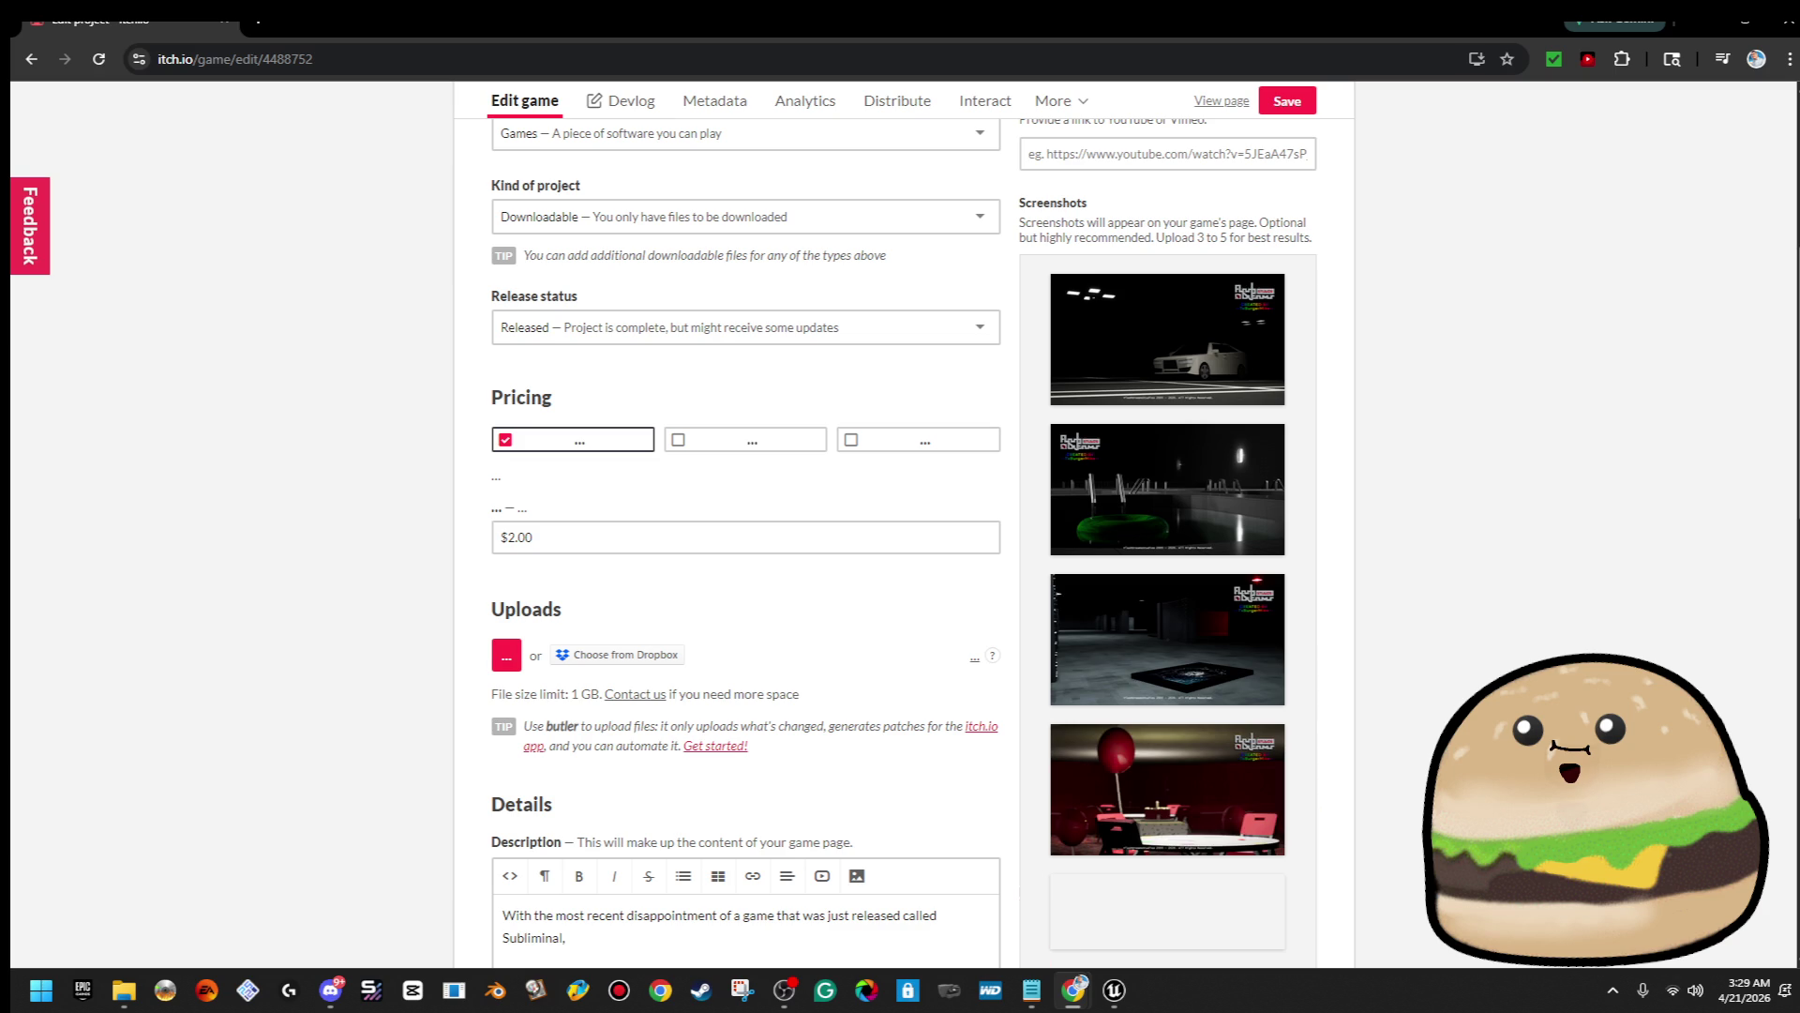
Move the house screenshot up to first place
{"action": "scroll", "coordinate": [903, 543], "scroll_direction": "down", "scroll_amount": 3}
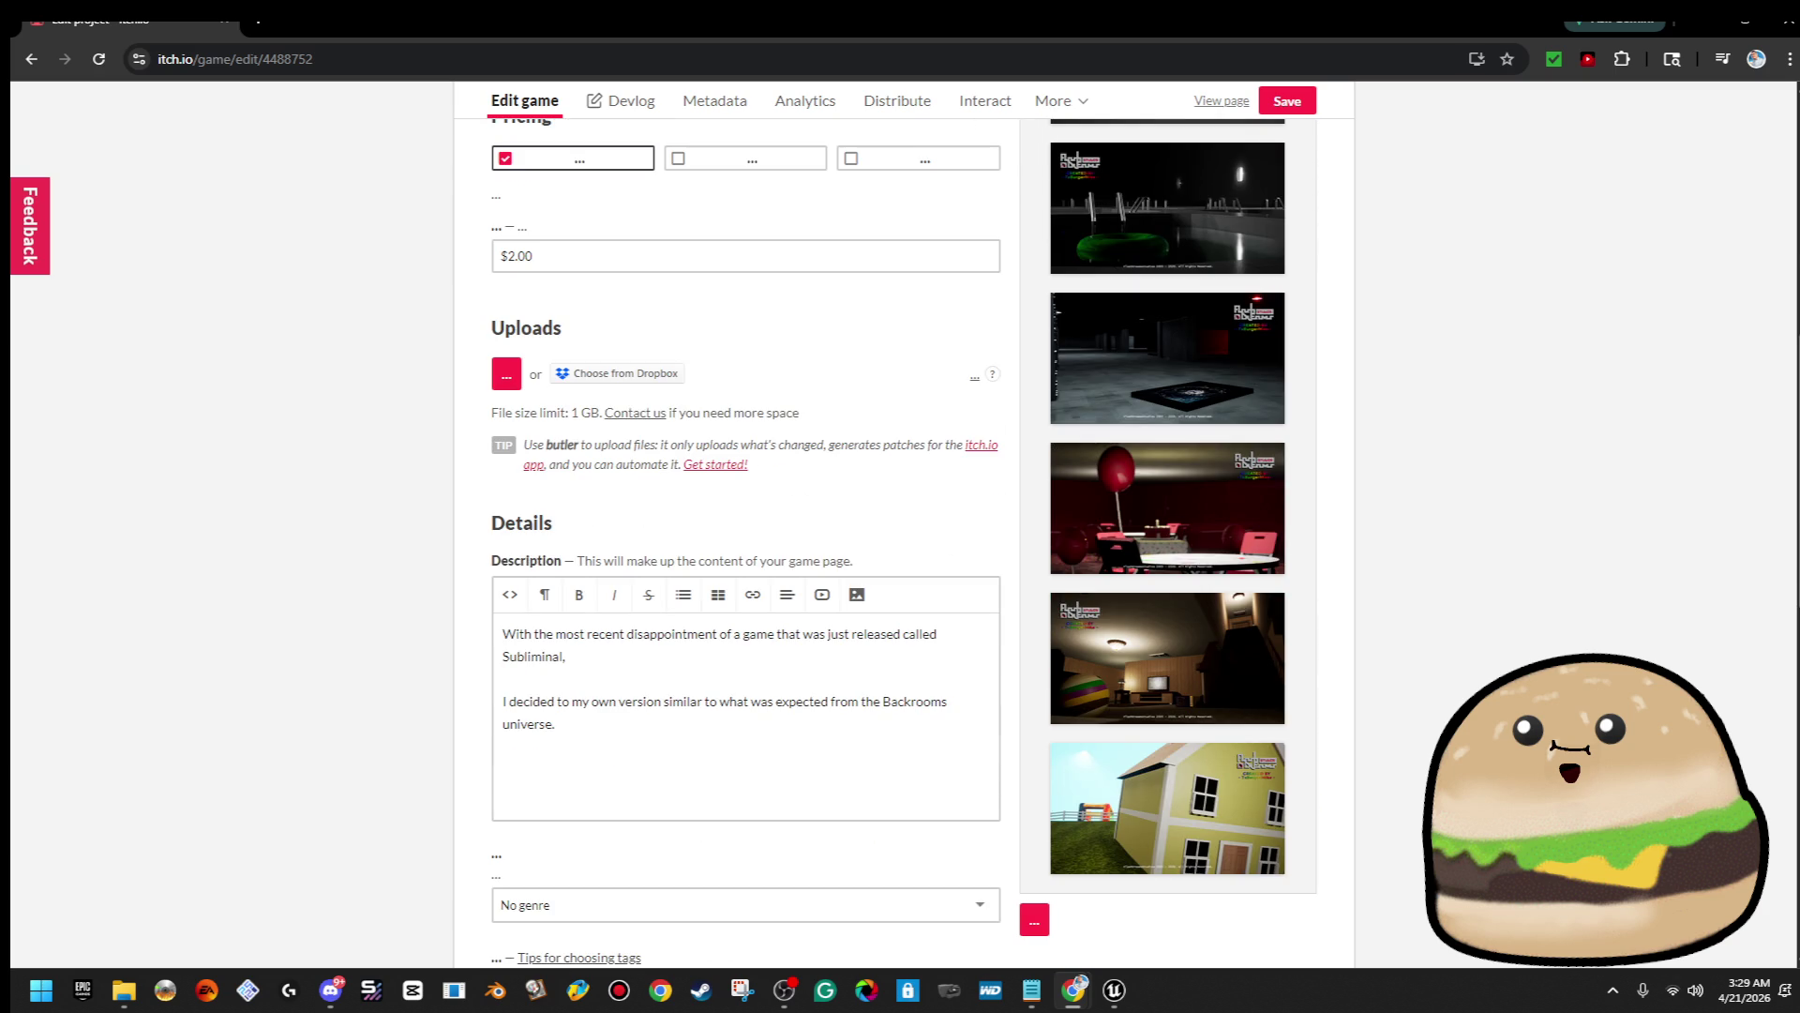
{"action": "scroll", "coordinate": [903, 542], "scroll_direction": "up", "scroll_amount": 1}
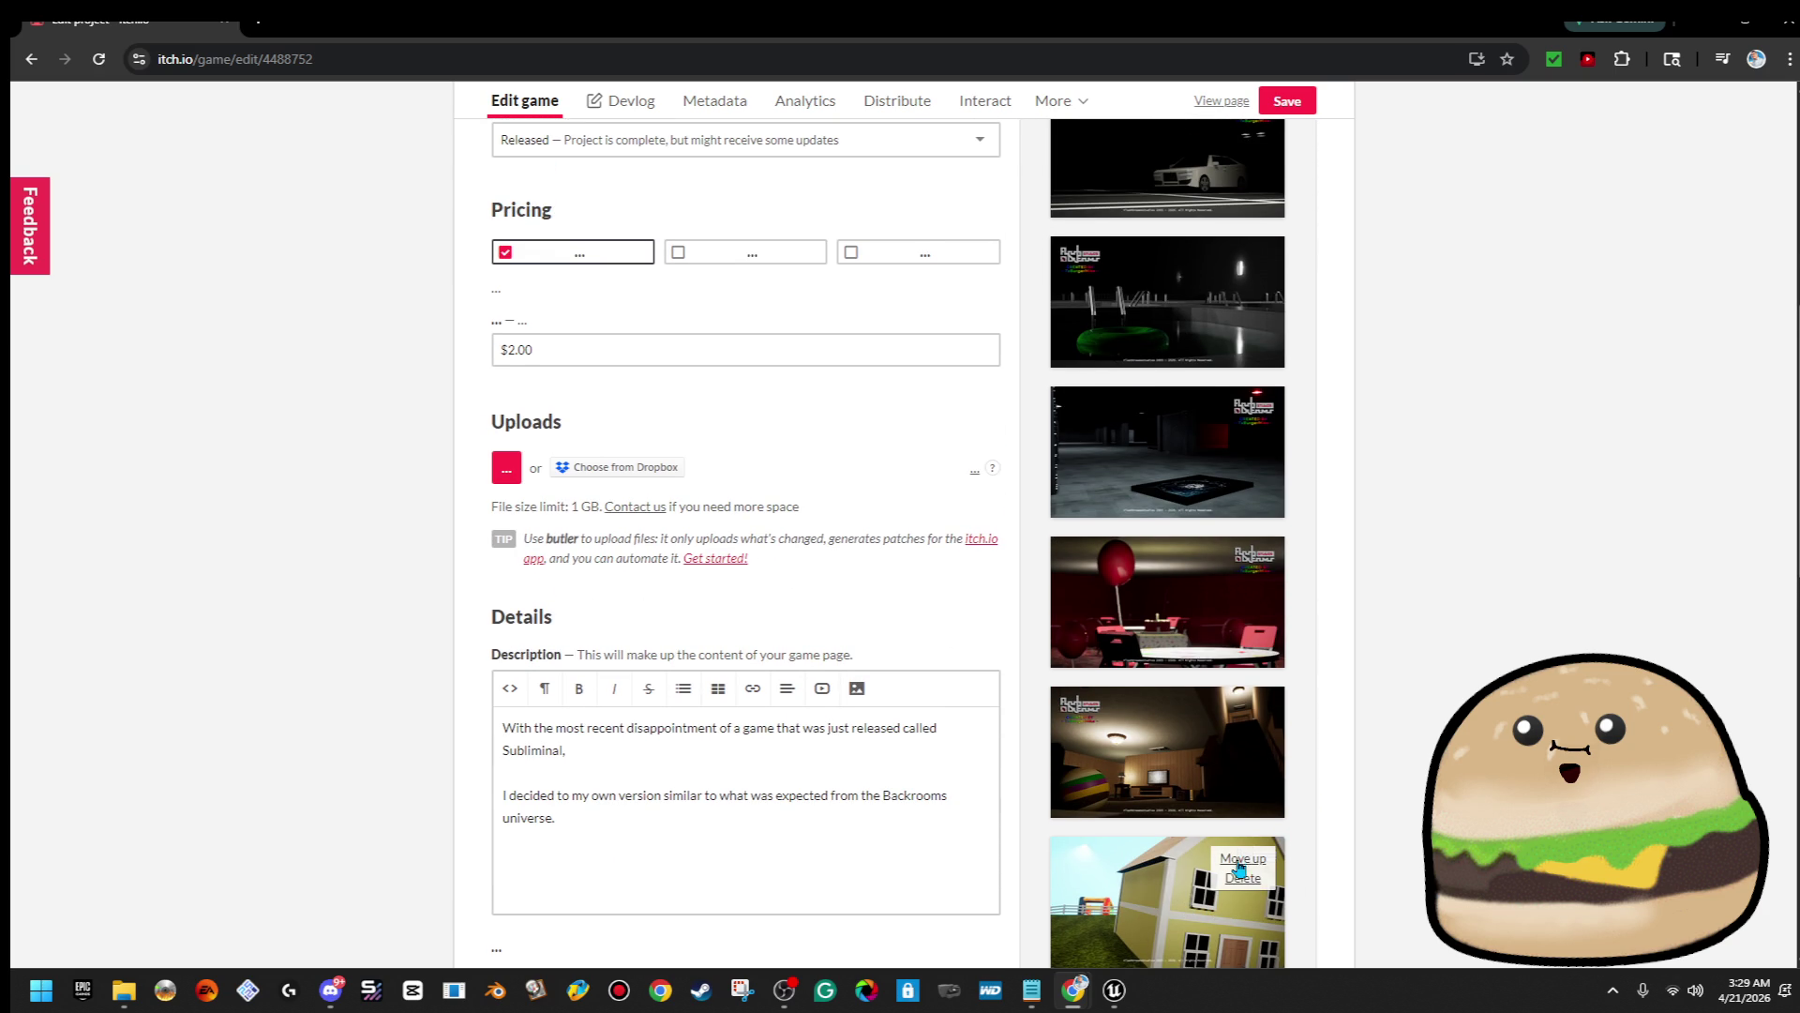
{"action": "left_click", "coordinate": [1249, 862]}
{"action": "left_click", "coordinate": [1247, 711]}
{"action": "left_click", "coordinate": [1235, 560]}
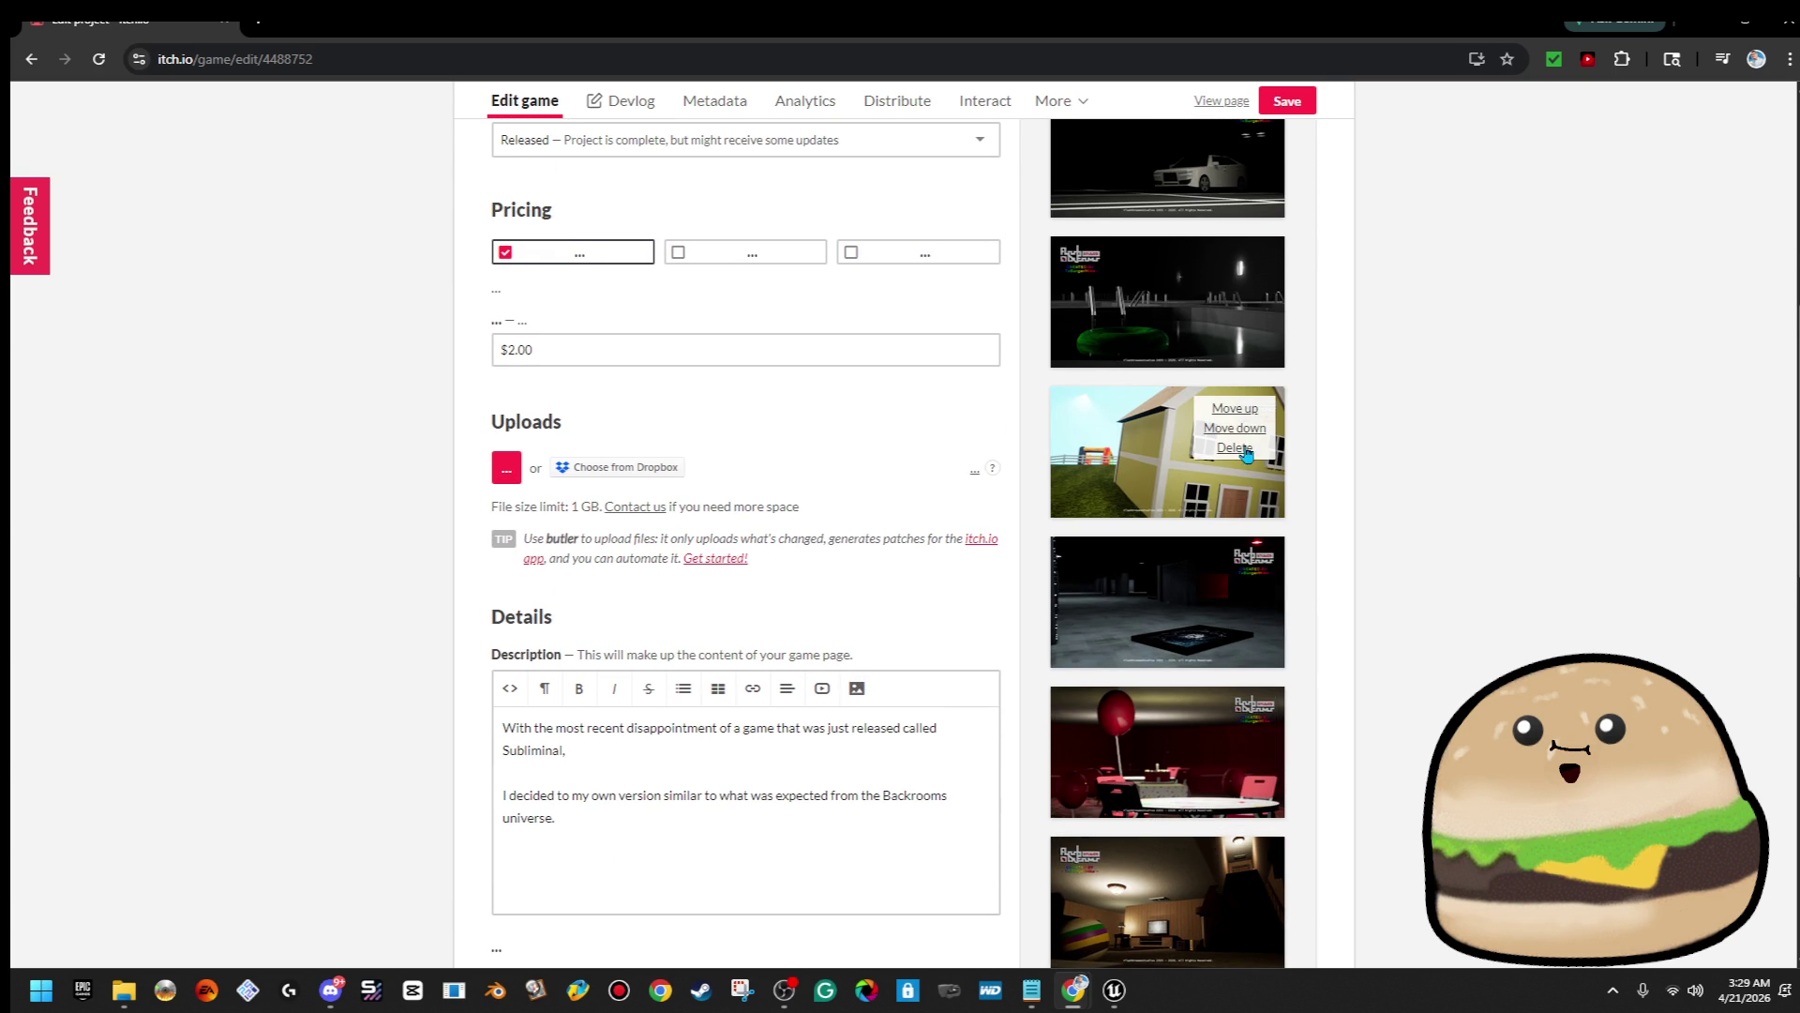
{"action": "left_click", "coordinate": [1249, 411]}
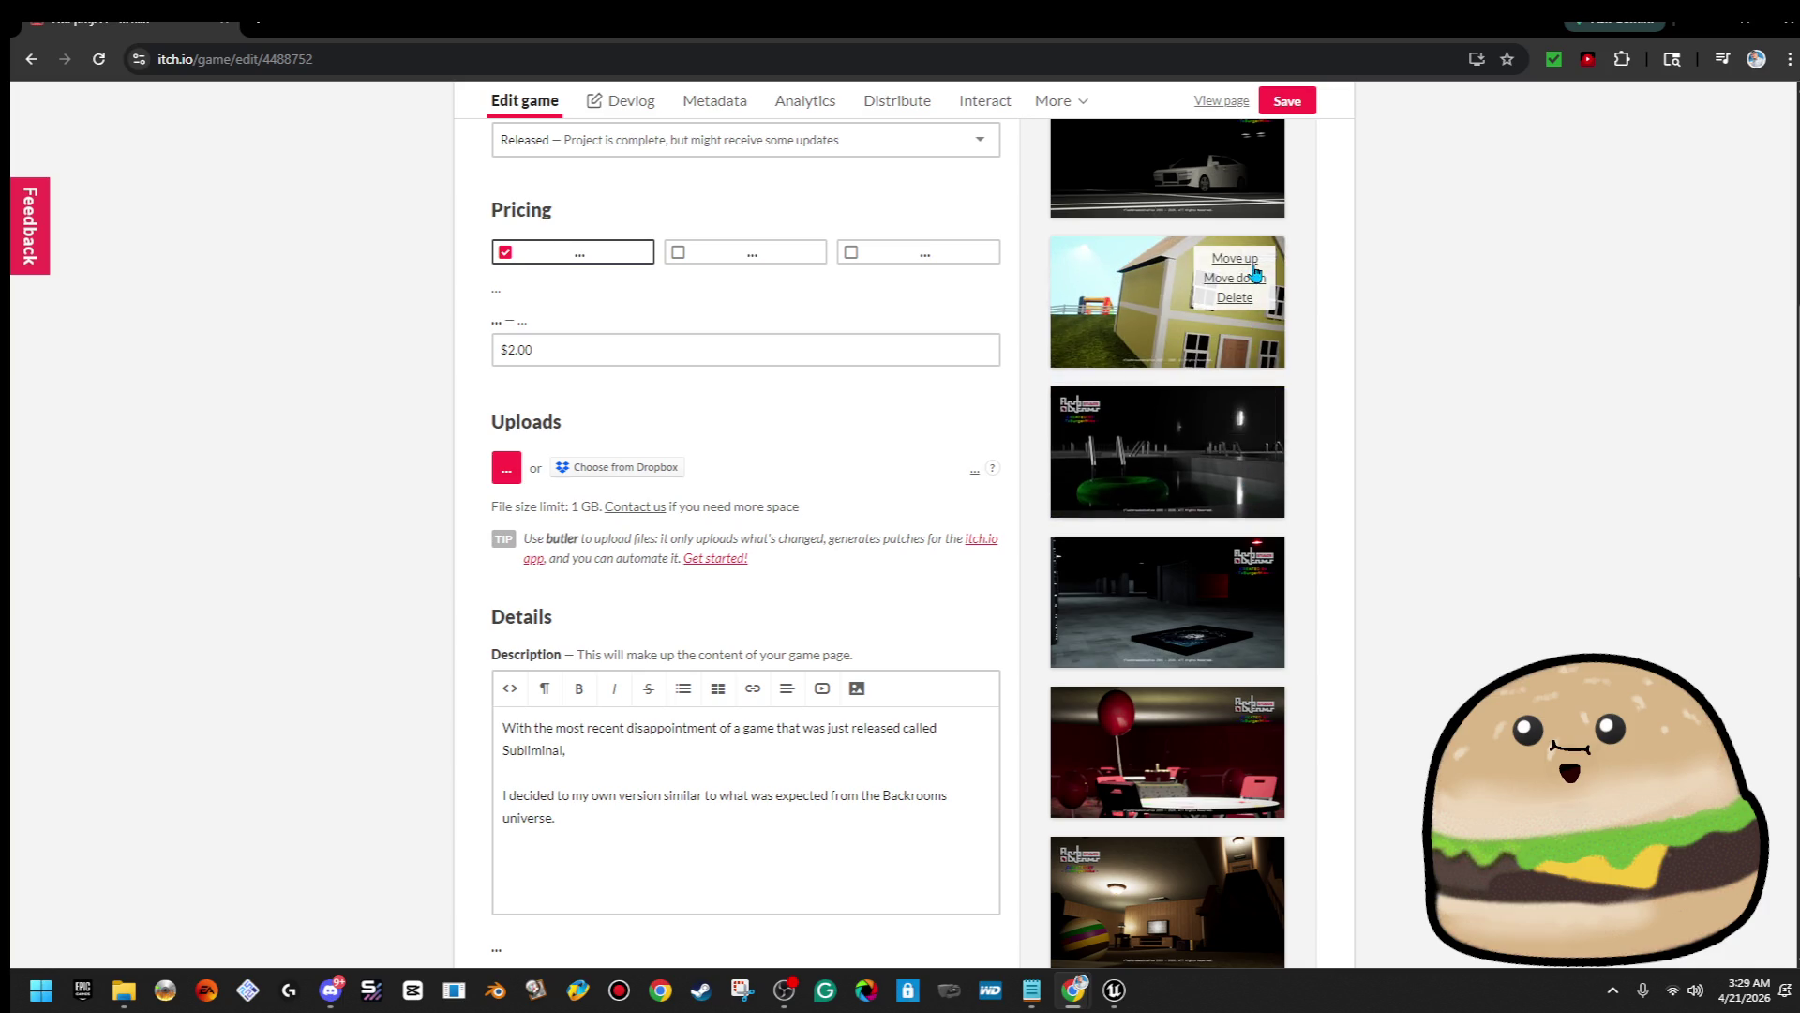
{"action": "left_click", "coordinate": [1250, 261]}
Push the night car screenshot down to last place
{"action": "scroll", "coordinate": [1303, 346], "scroll_direction": "up", "scroll_amount": 2}
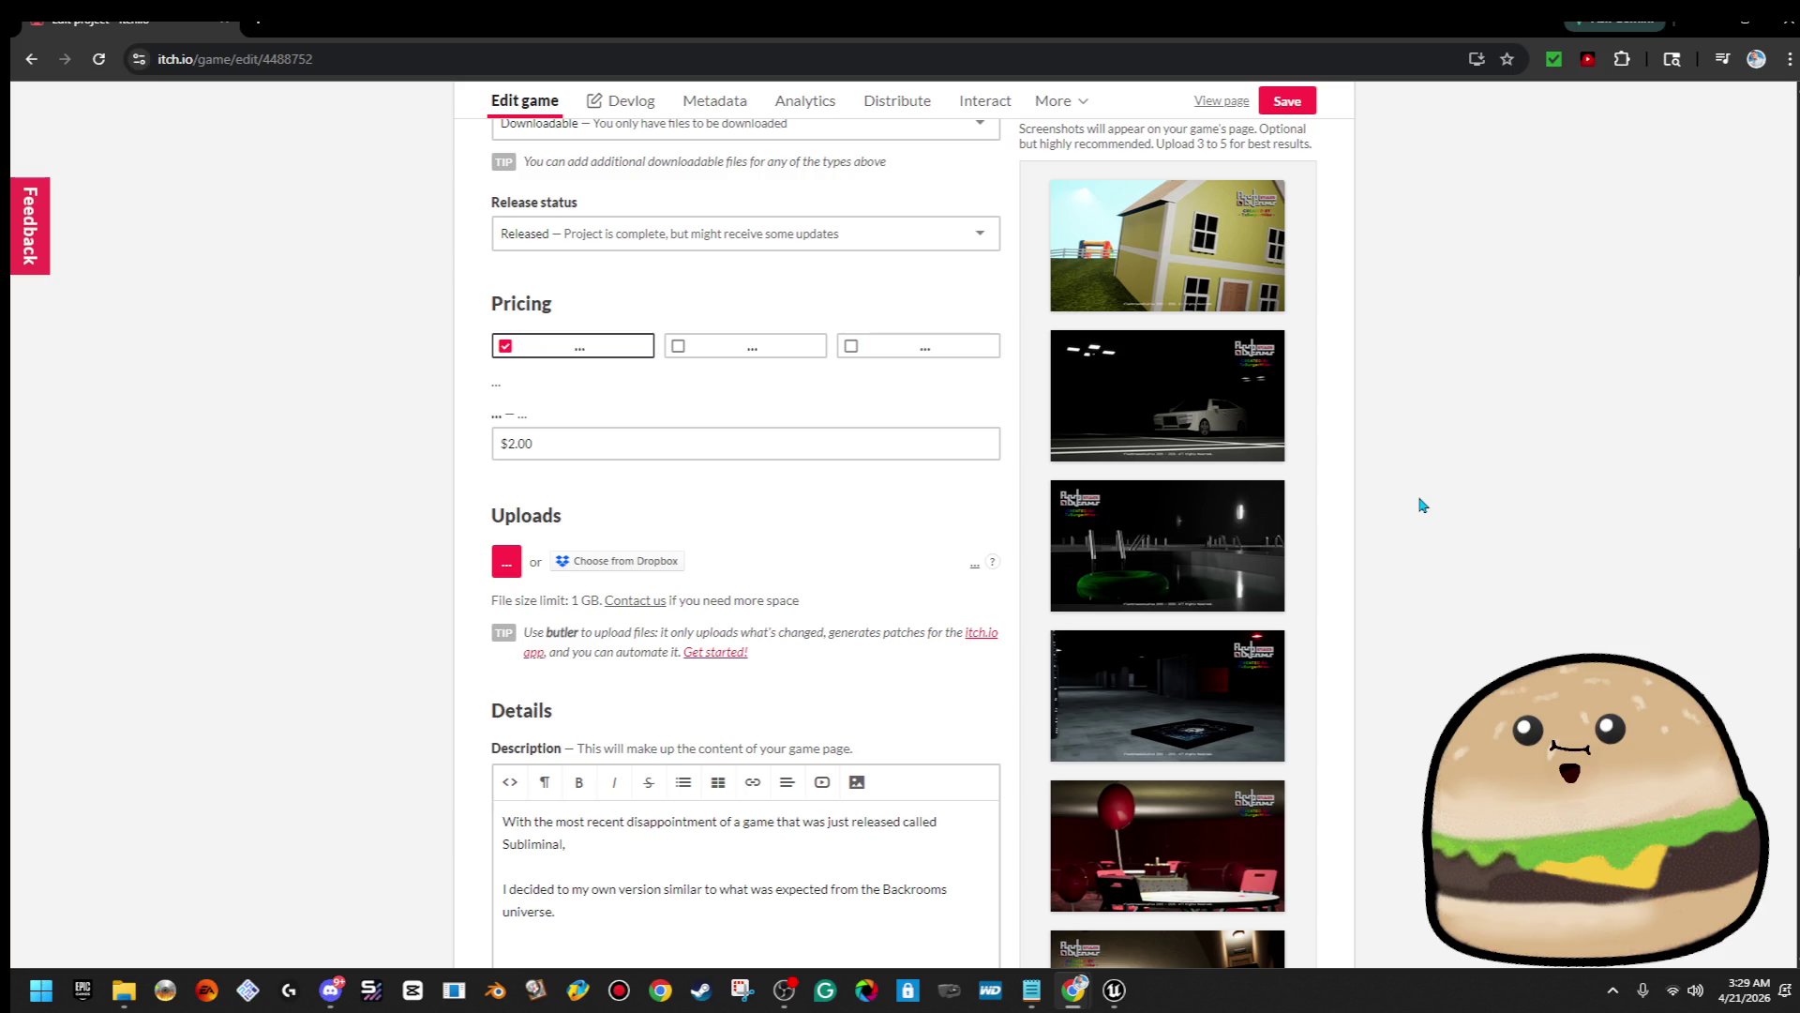
{"action": "scroll", "coordinate": [1421, 505], "scroll_direction": "down", "scroll_amount": 1}
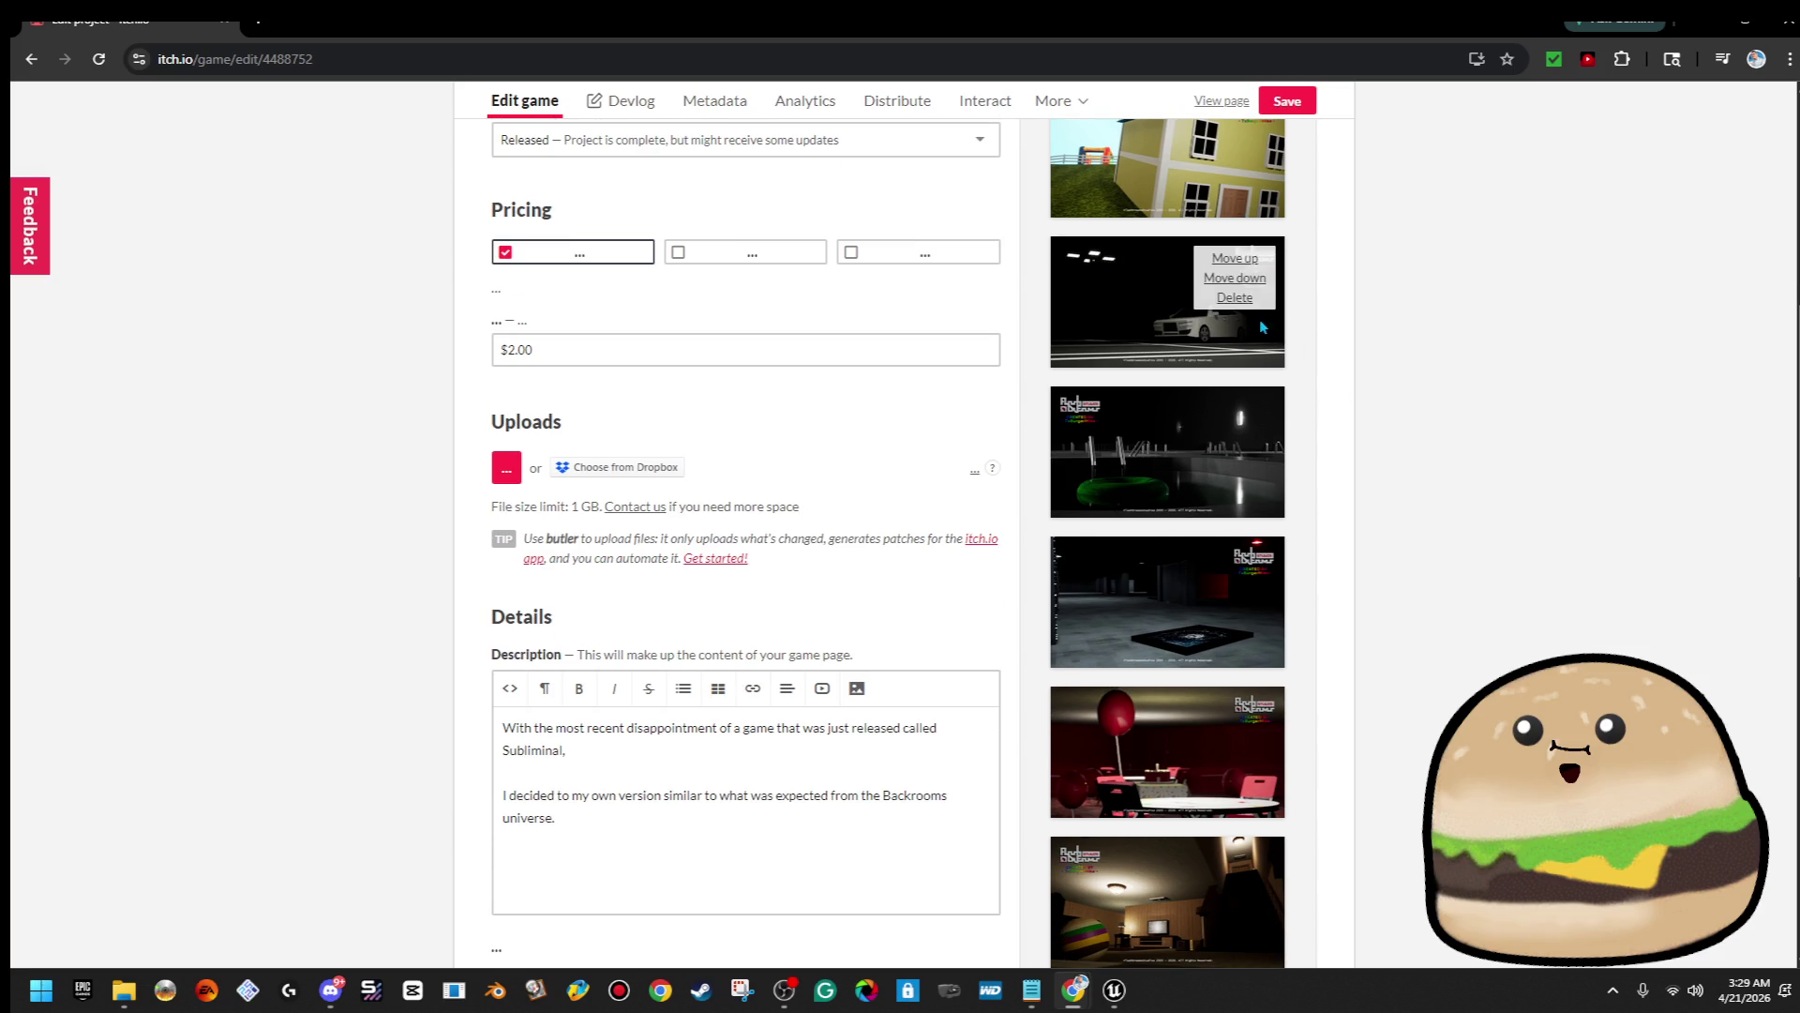
{"action": "left_click", "coordinate": [1244, 278]}
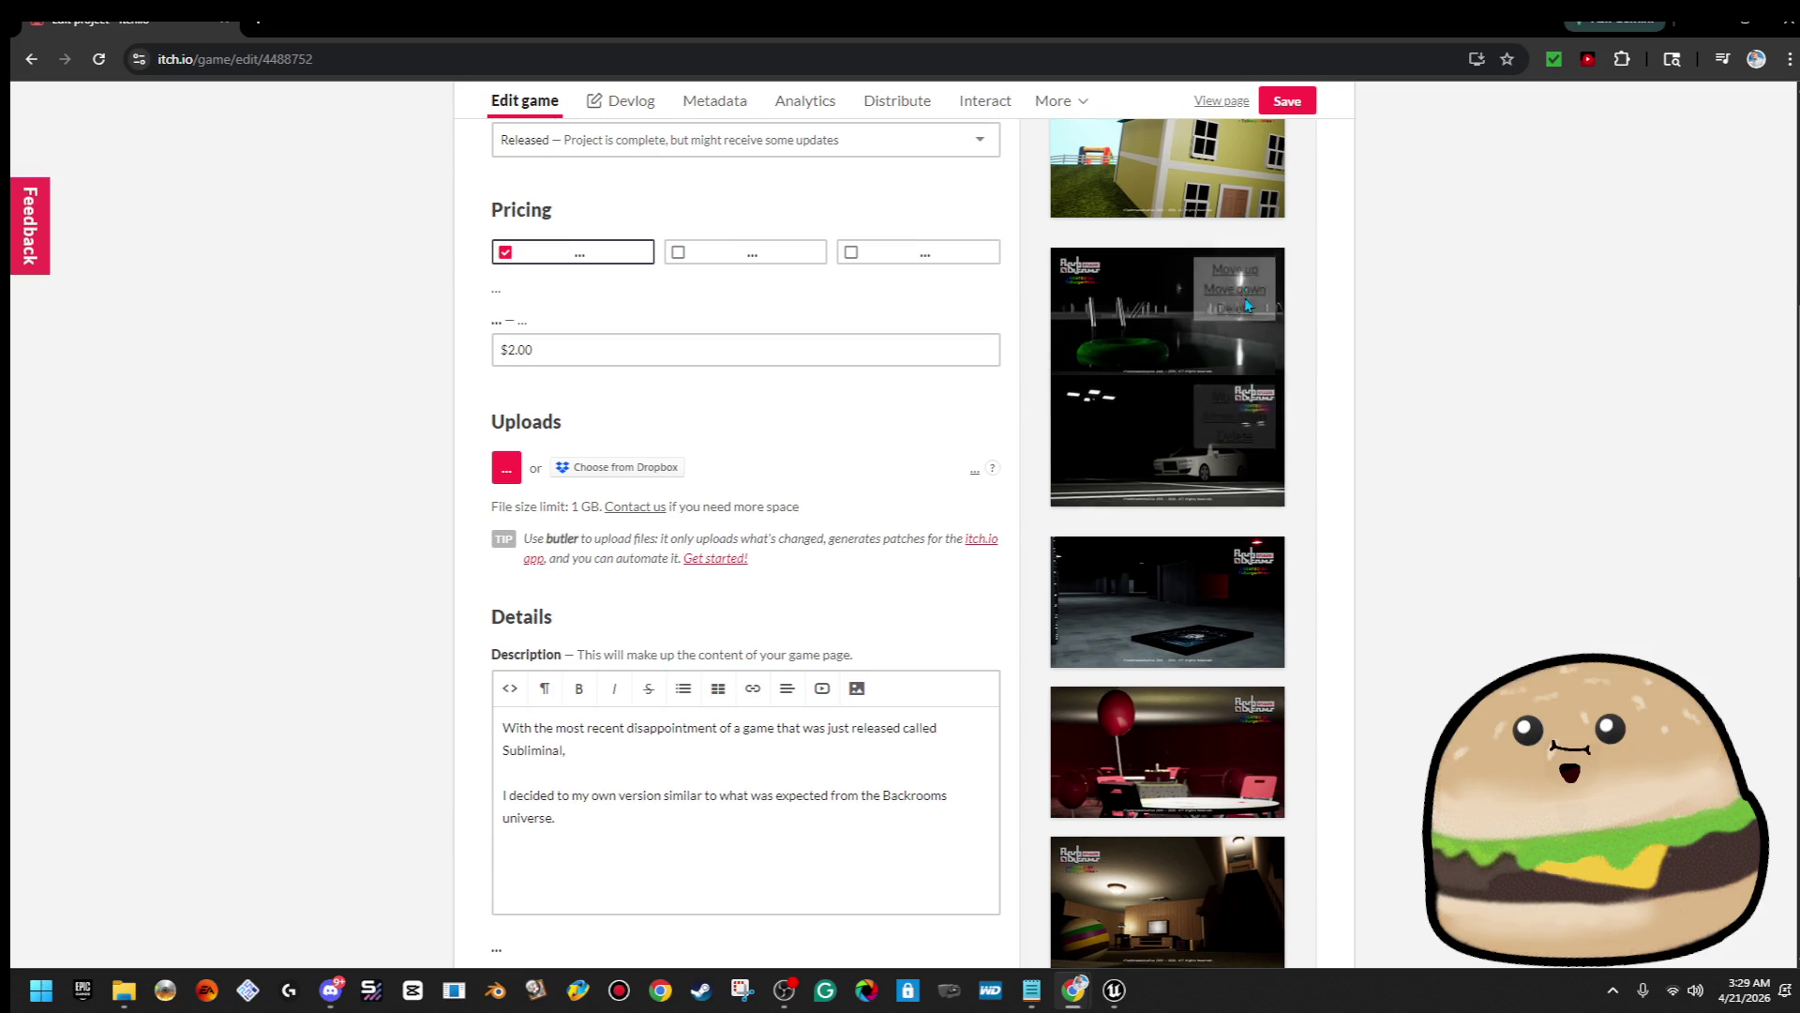
{"action": "left_click", "coordinate": [1263, 433]}
{"action": "left_click", "coordinate": [1254, 581]}
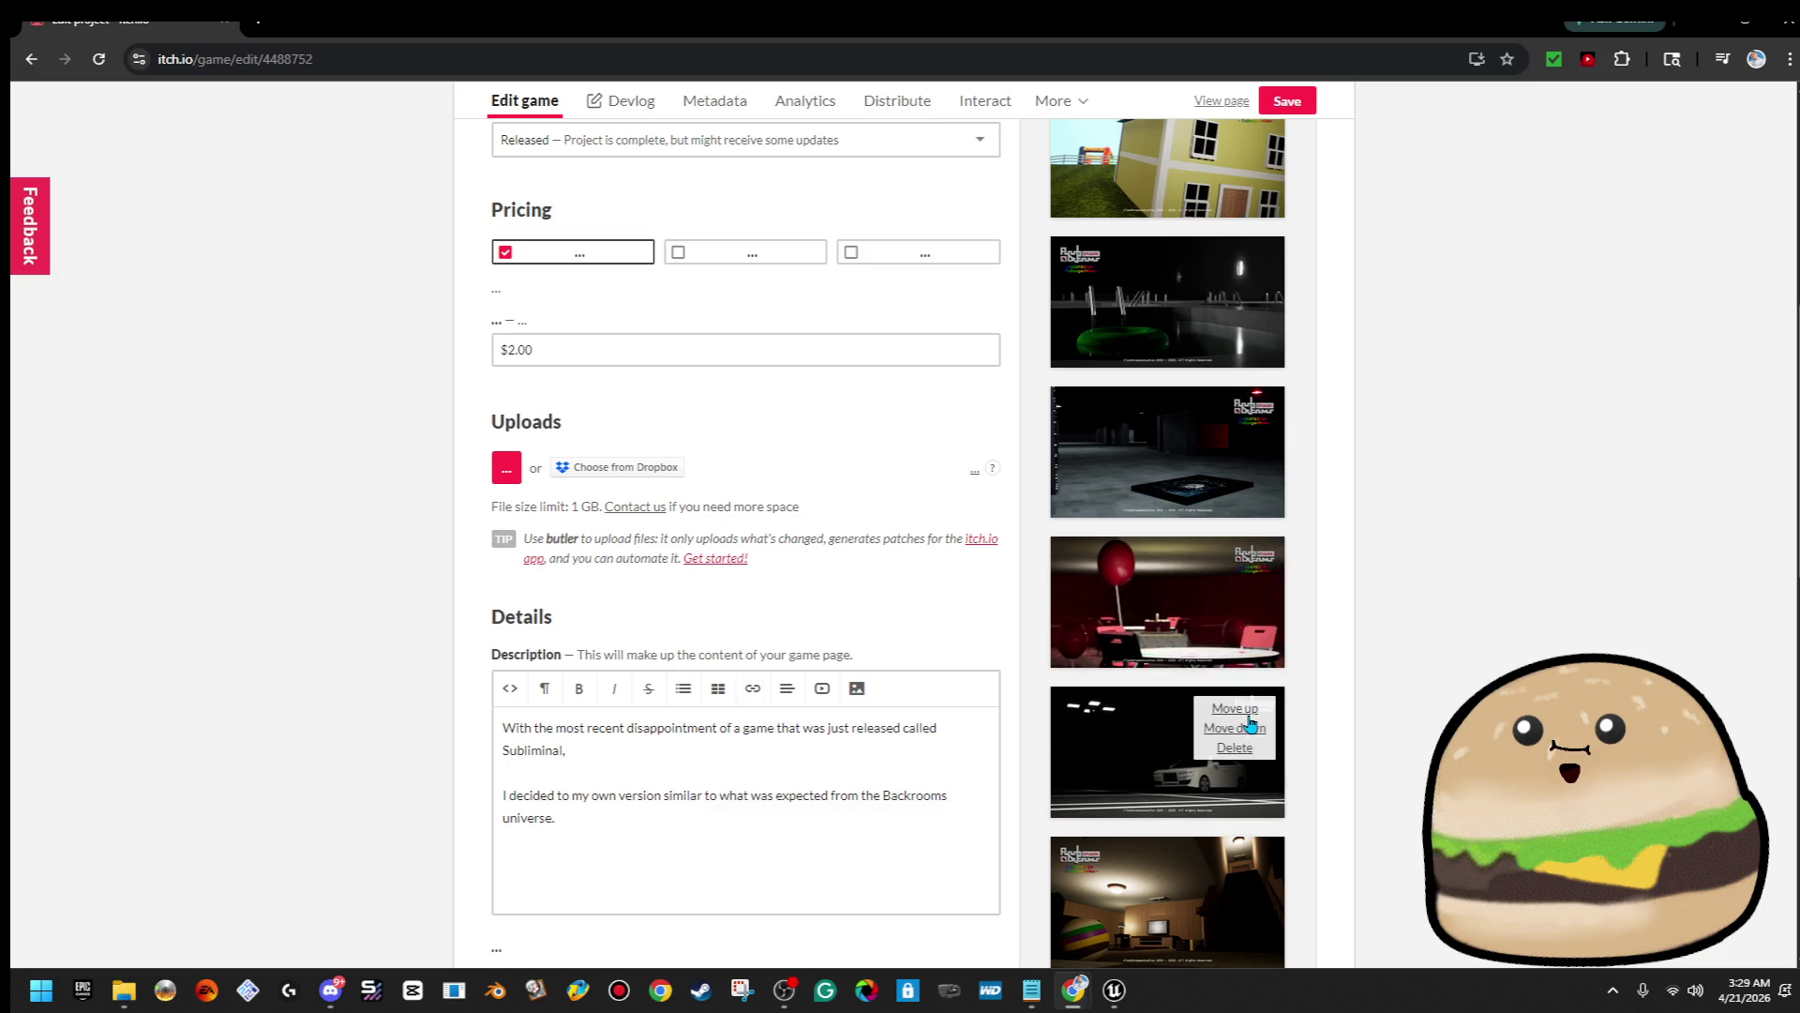
{"action": "left_click", "coordinate": [1250, 729]}
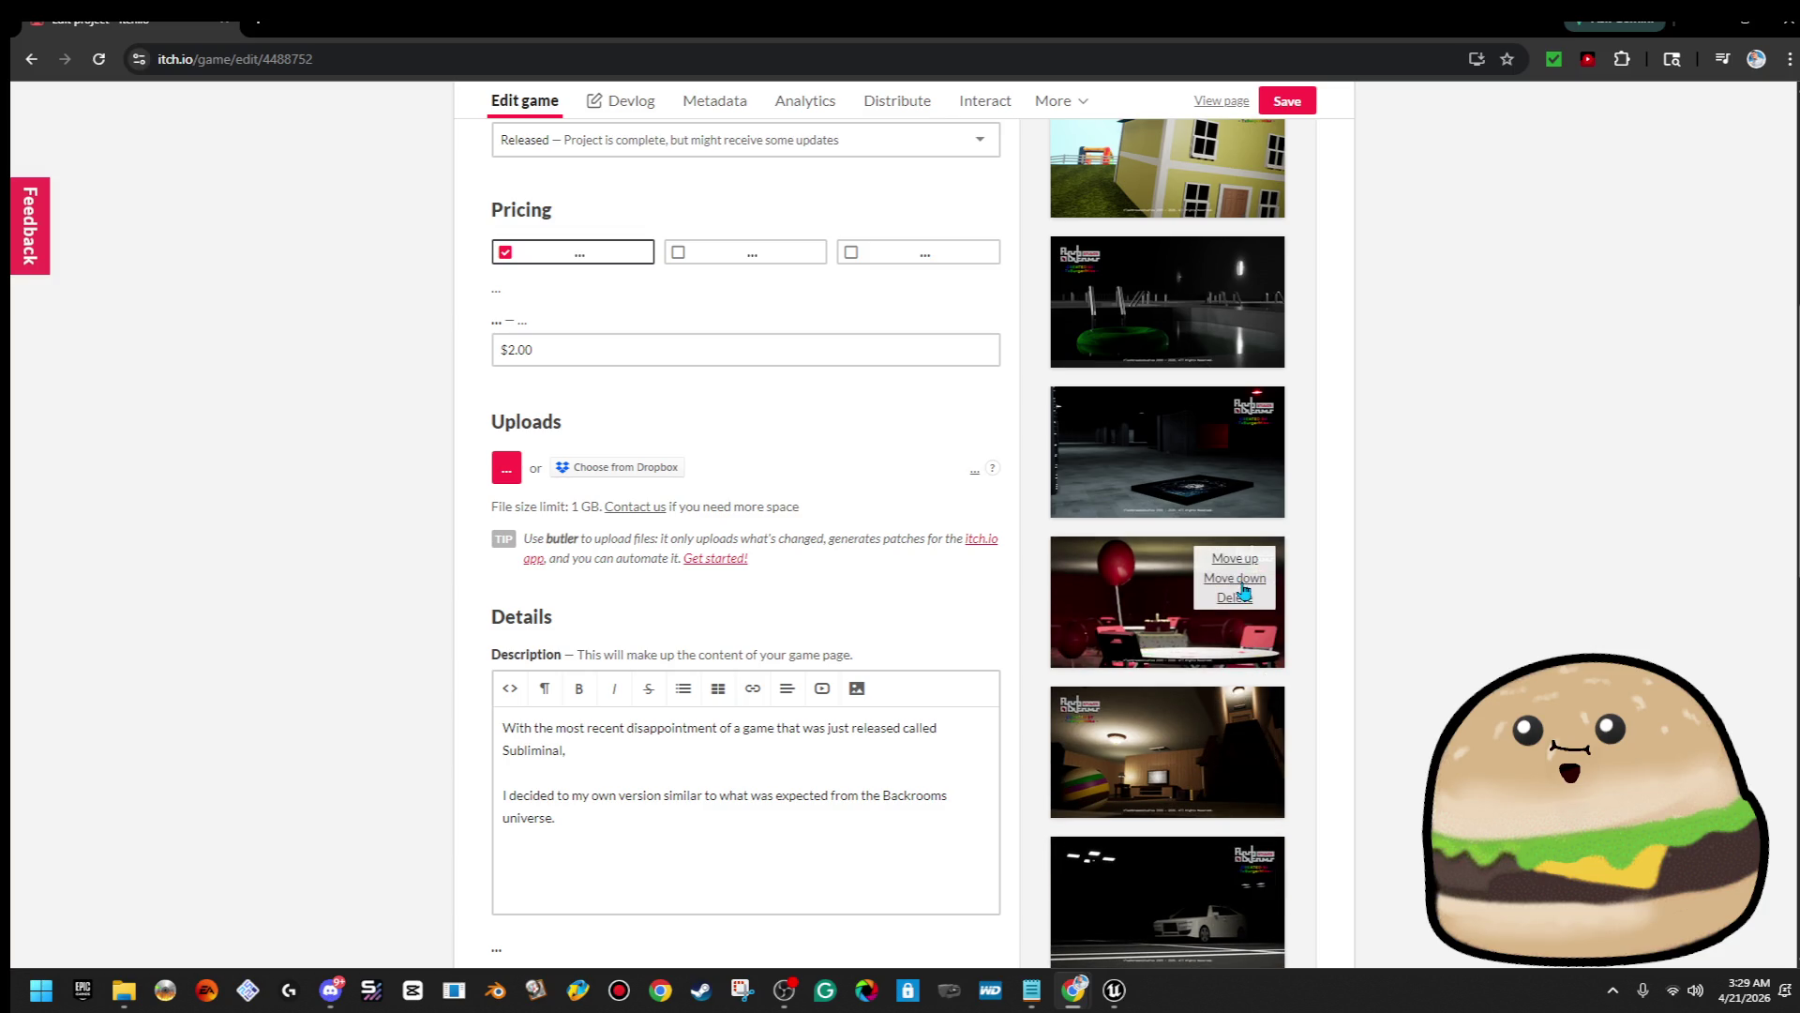
Move the lit room screenshot up to second place, below the house shot
{"action": "left_click", "coordinate": [1245, 589]}
{"action": "left_click", "coordinate": [1249, 565]}
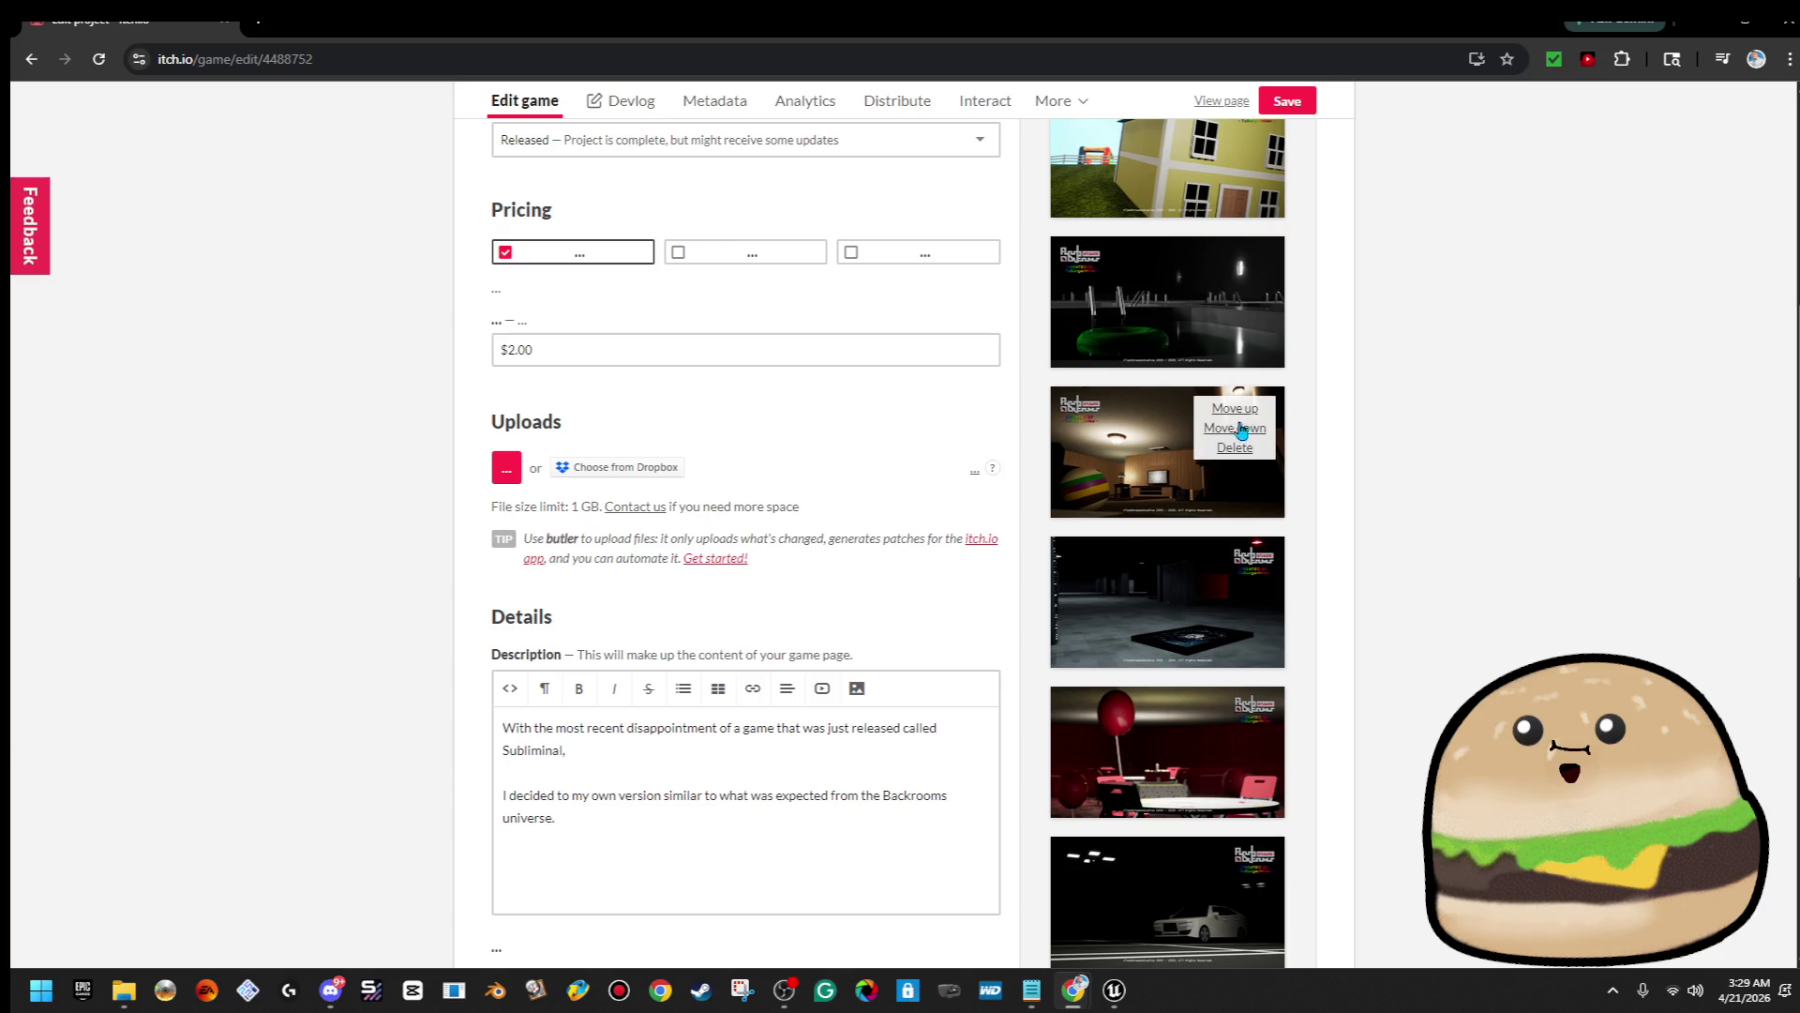
{"action": "left_click", "coordinate": [1238, 408]}
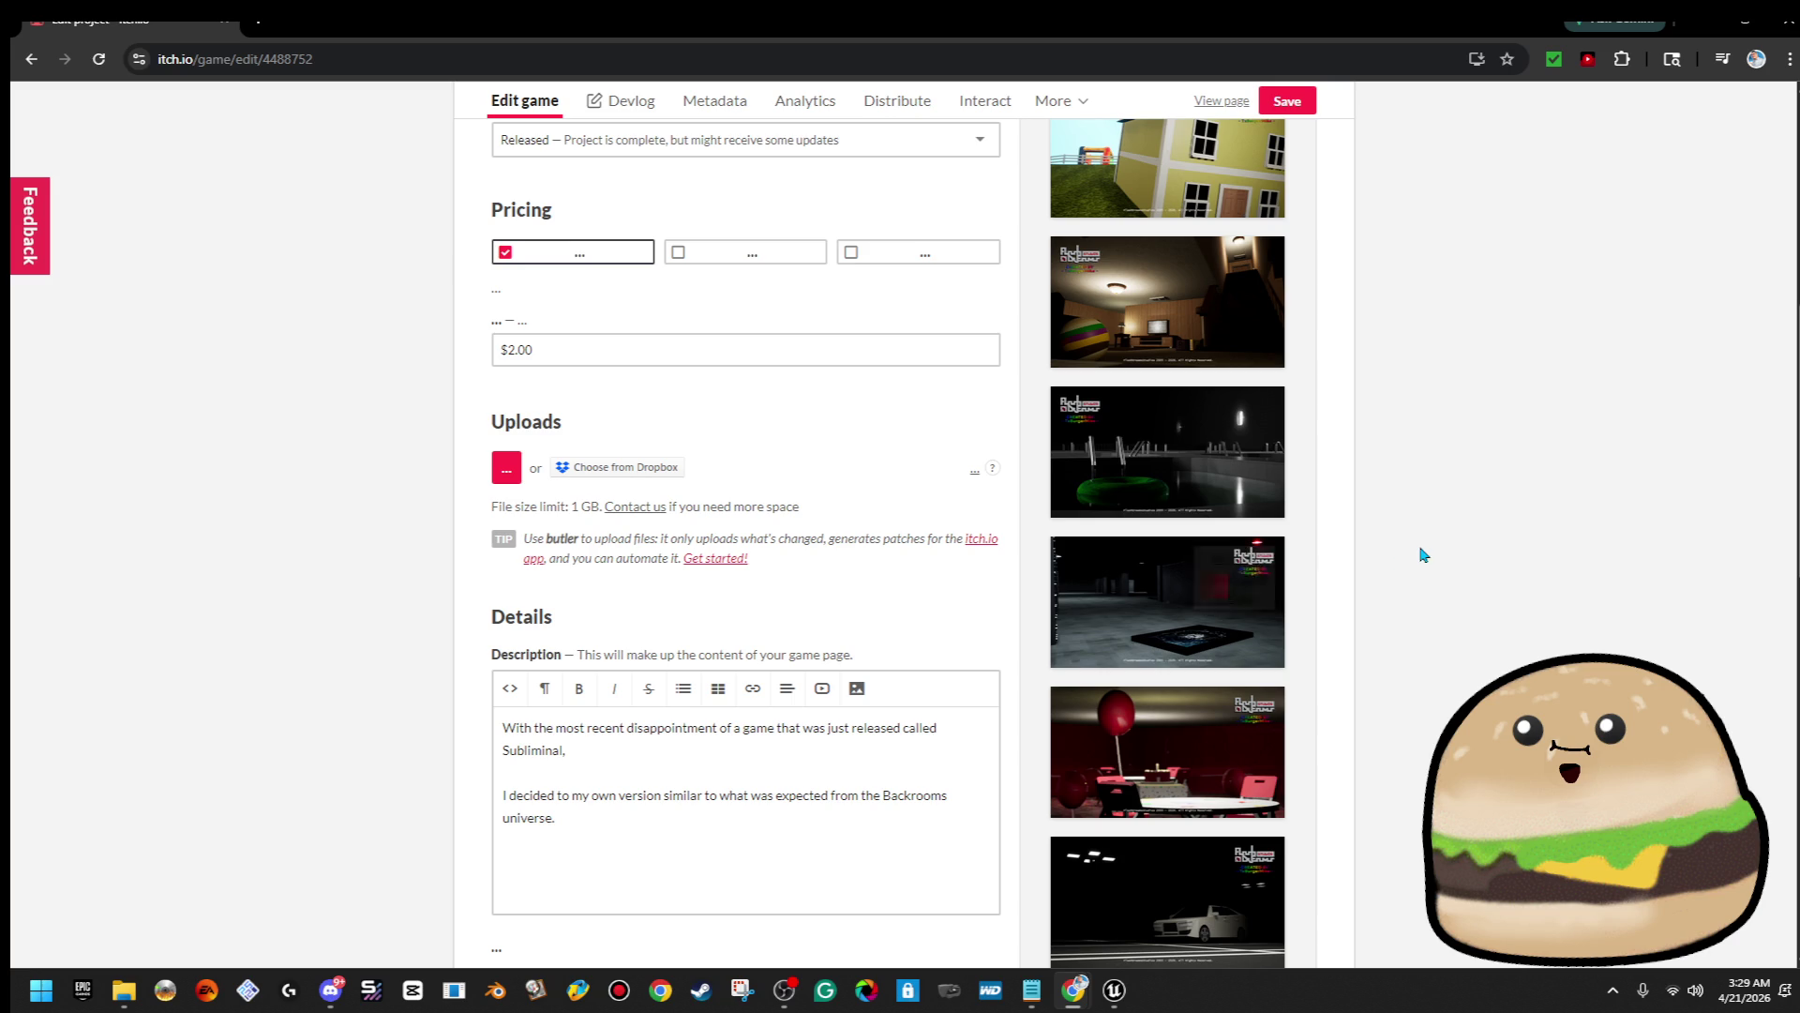
{"action": "scroll", "coordinate": [1435, 581], "scroll_direction": "down", "scroll_amount": 2}
{"action": "scroll", "coordinate": [1448, 596], "scroll_direction": "up", "scroll_amount": 5}
{"action": "scroll", "coordinate": [1458, 614], "scroll_direction": "up", "scroll_amount": 5}
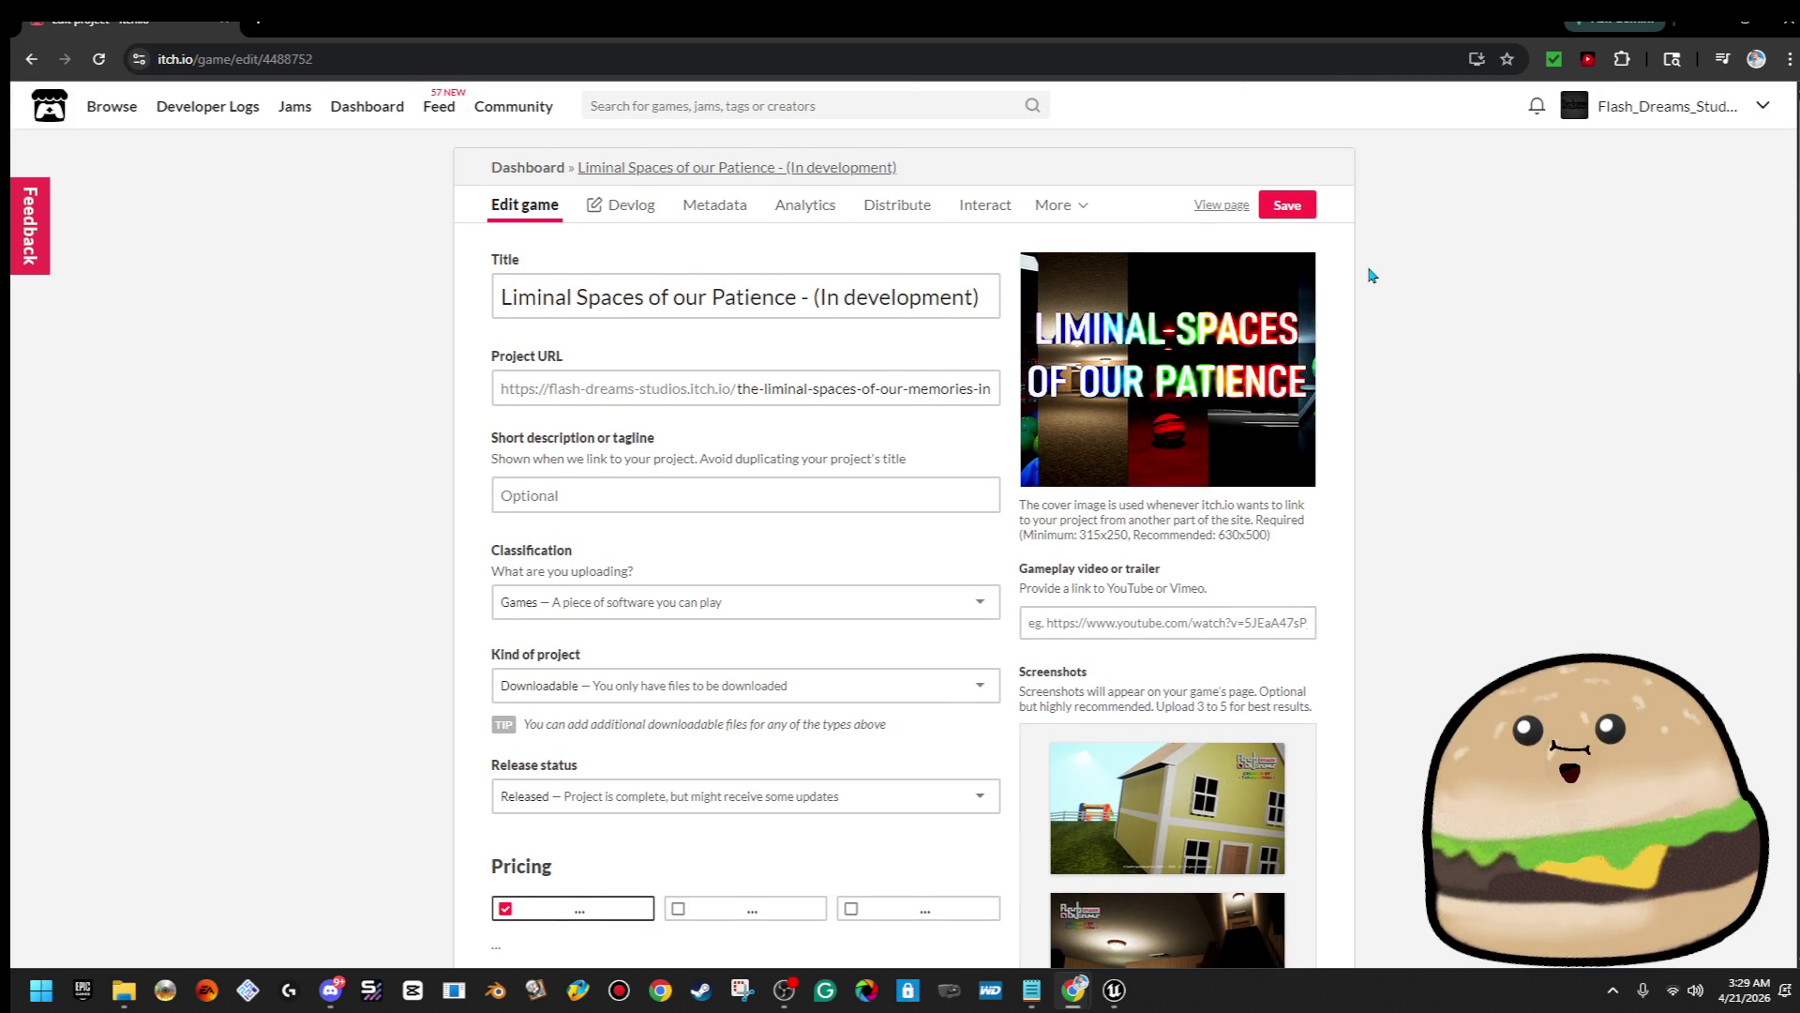
Save the new screenshot order, empty the old Subliminal description, and save again
{"action": "left_click", "coordinate": [1301, 216]}
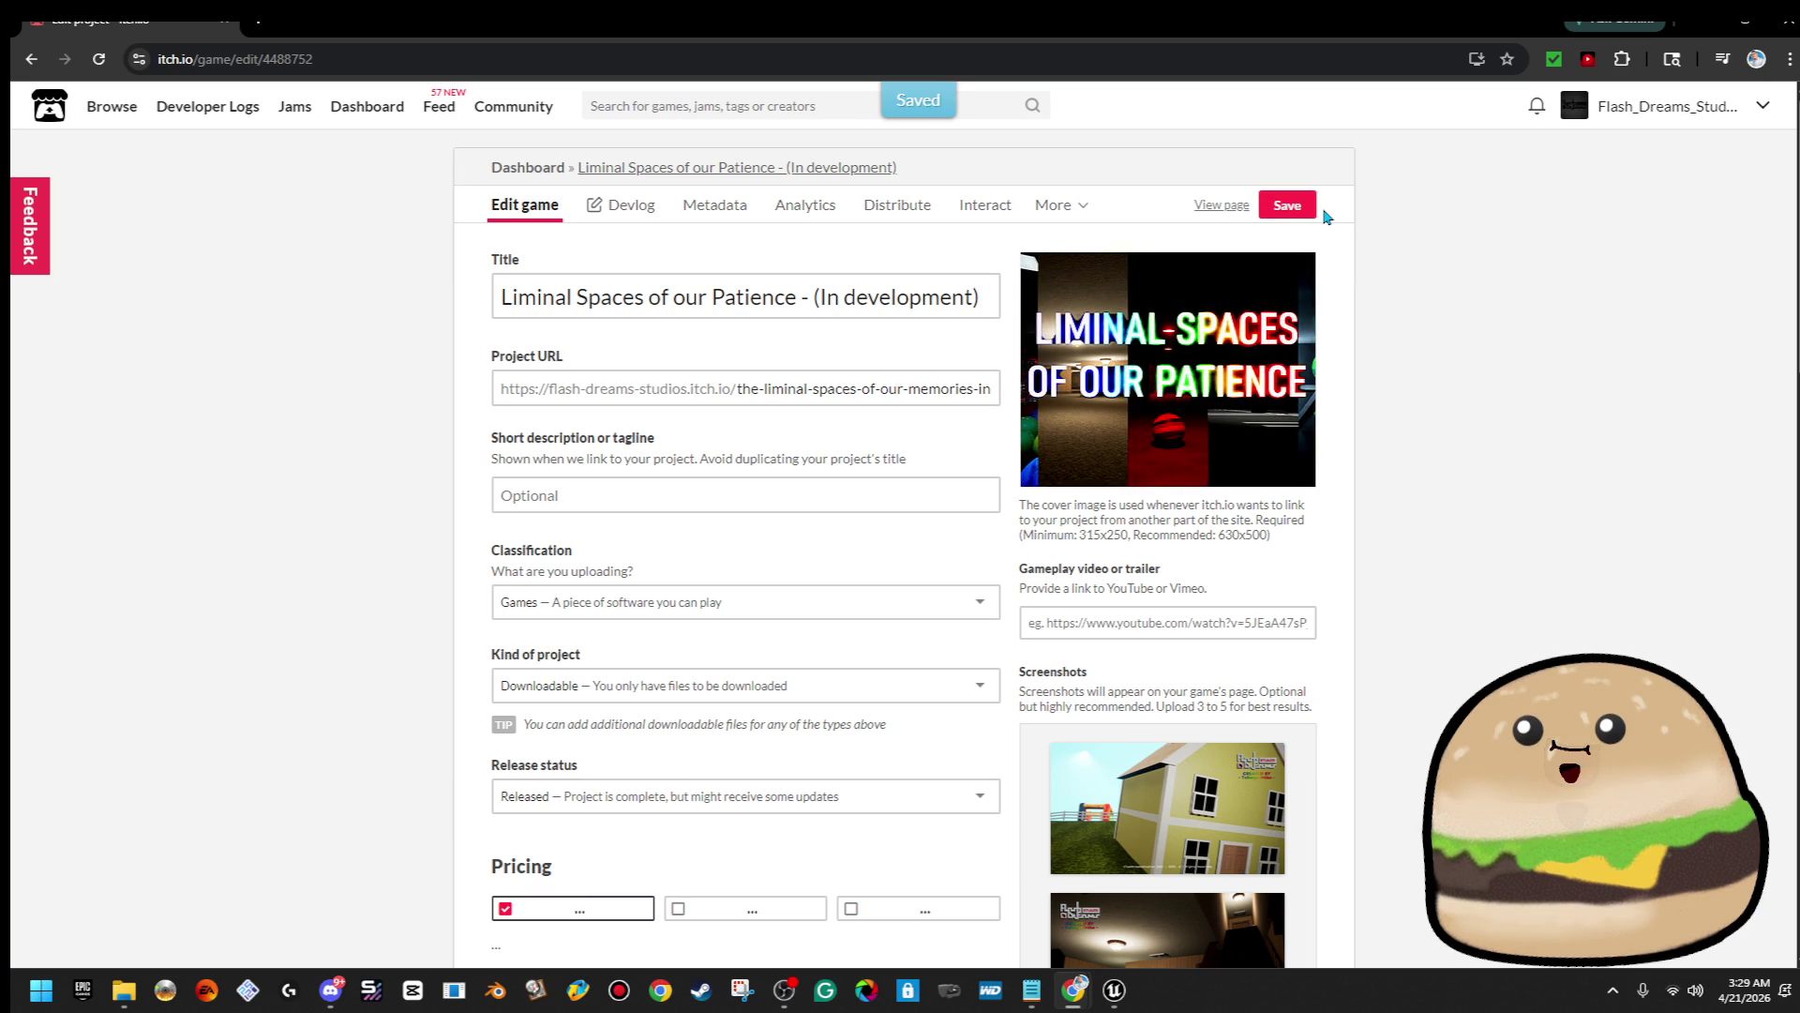
{"action": "left_click", "coordinate": [1301, 210]}
{"action": "scroll", "coordinate": [759, 695], "scroll_direction": "down", "scroll_amount": 8}
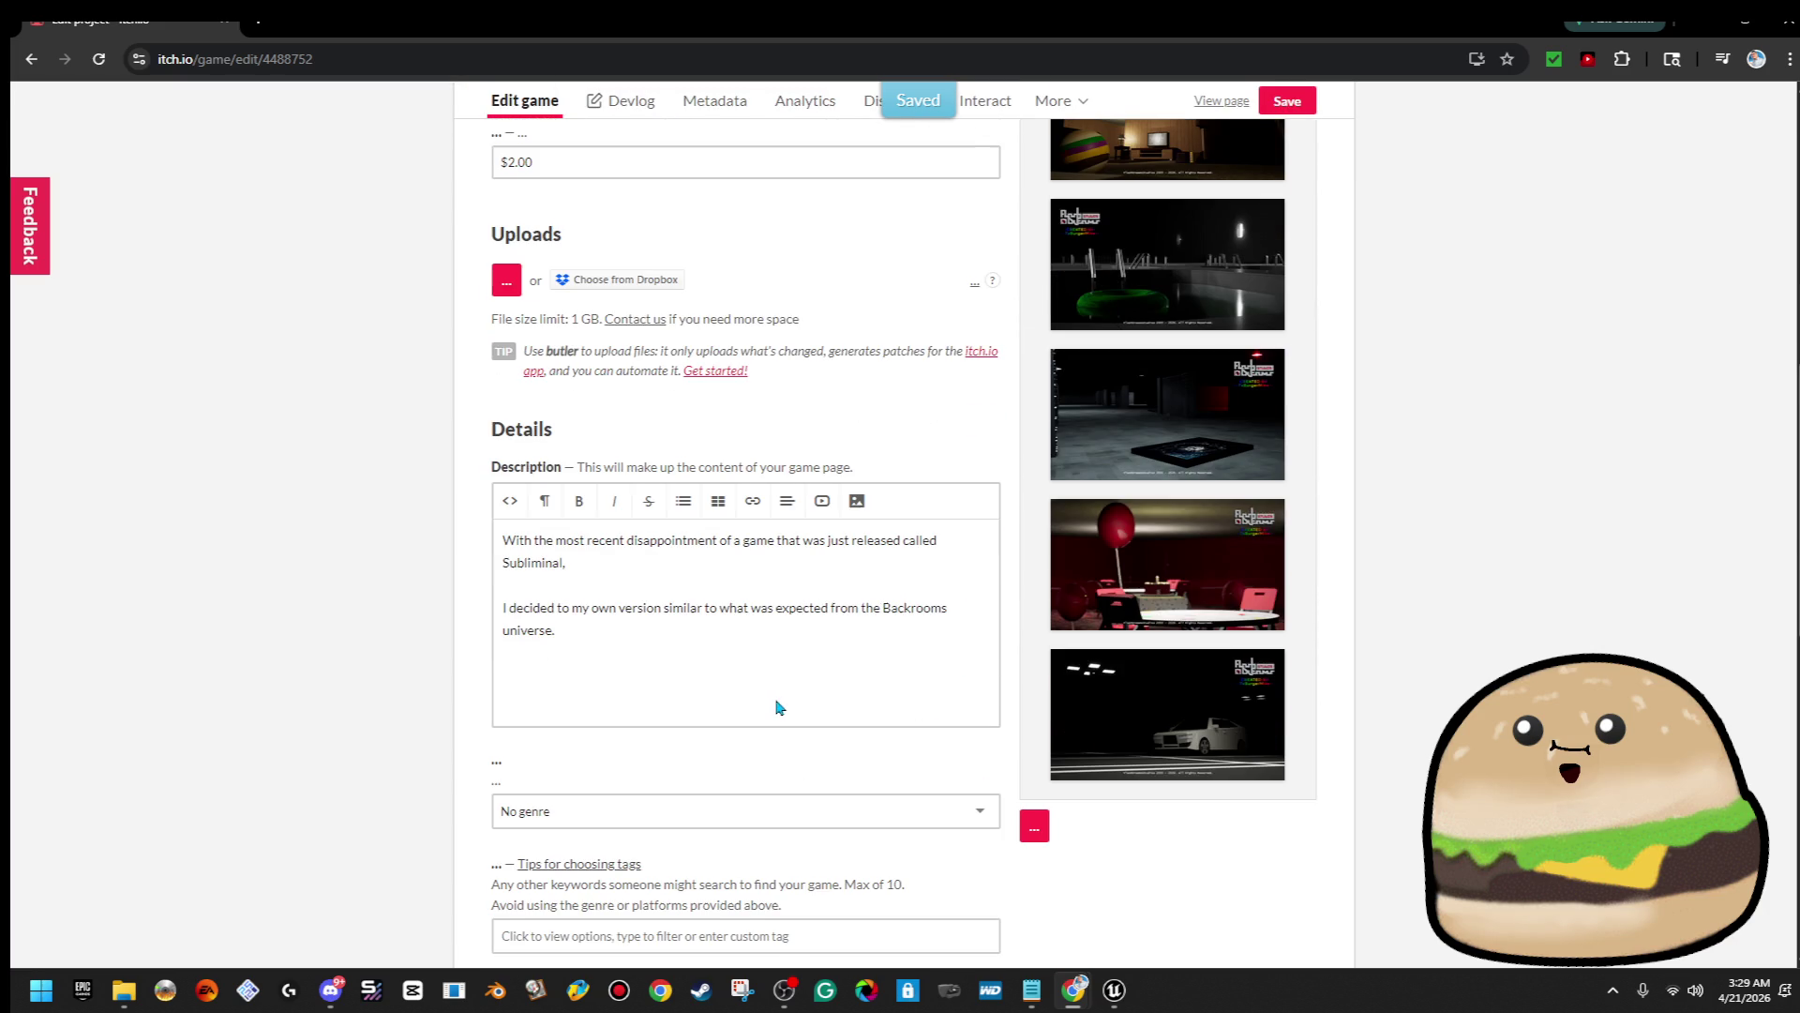
{"action": "key", "text": "ctrl+a"}
{"action": "key", "text": "BackSpace"}
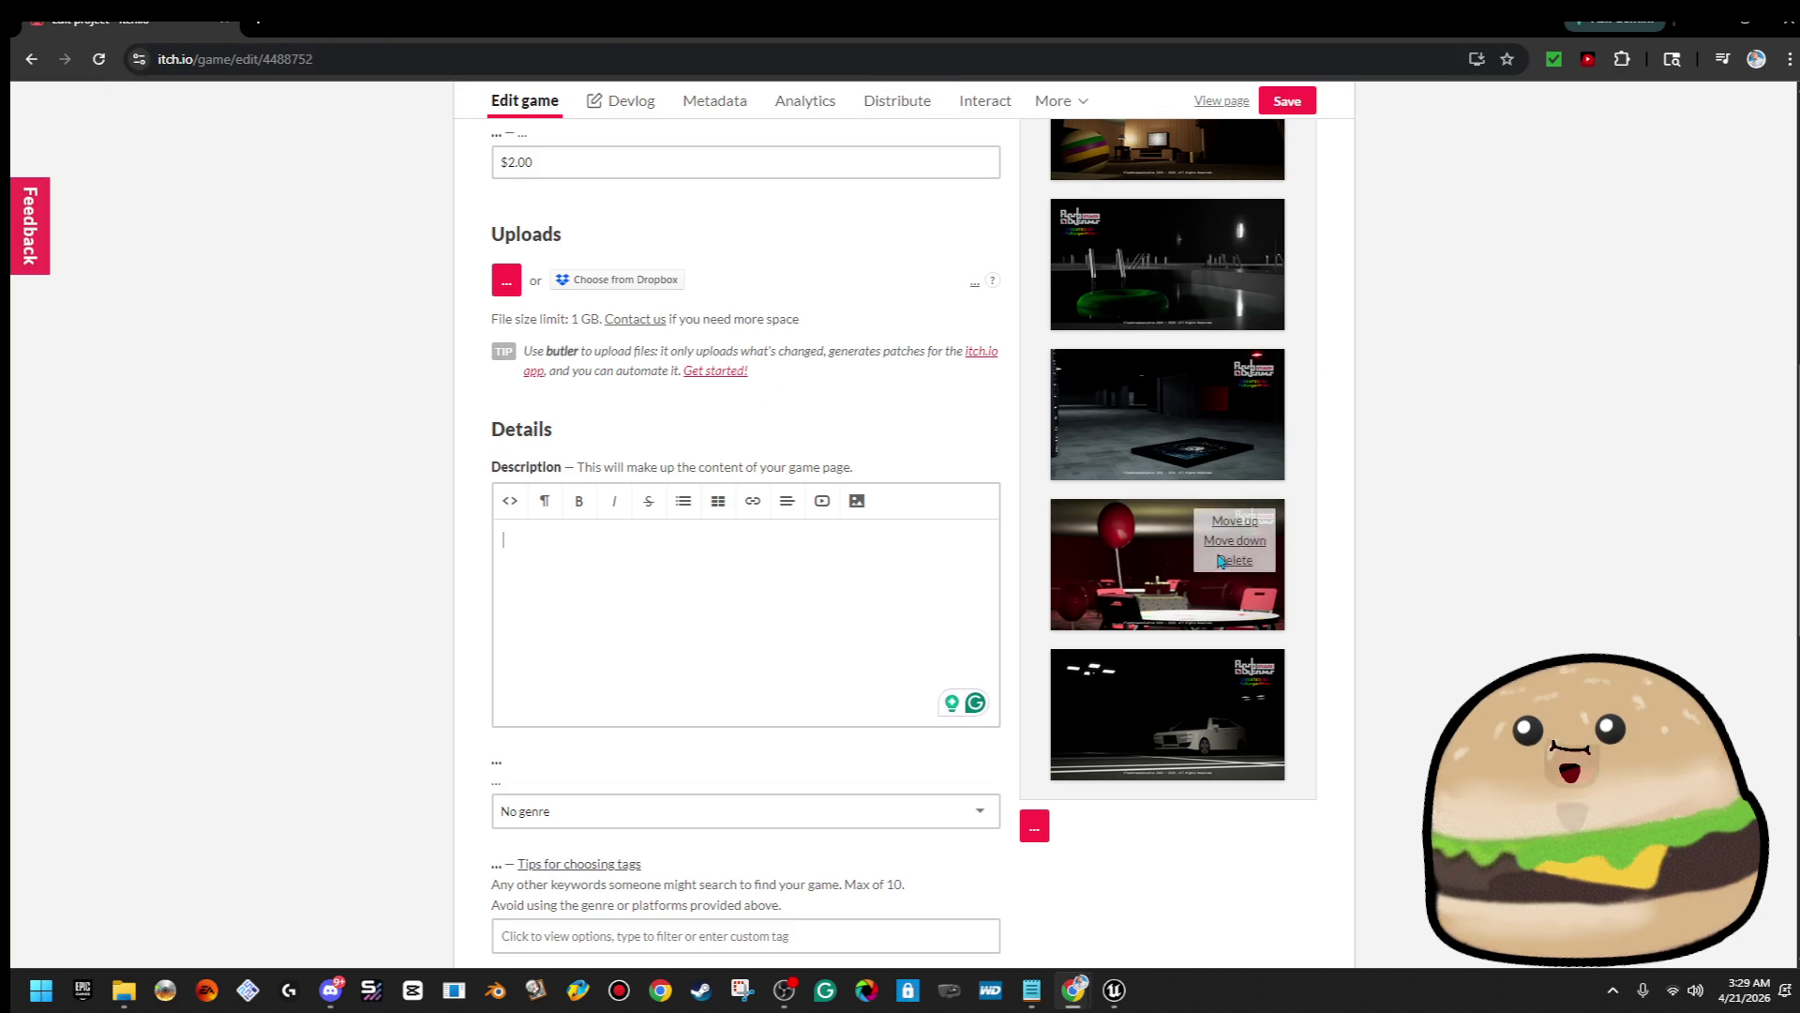
{"action": "scroll", "coordinate": [1344, 199], "scroll_direction": "up", "scroll_amount": 7}
{"action": "left_click", "coordinate": [1287, 100]}
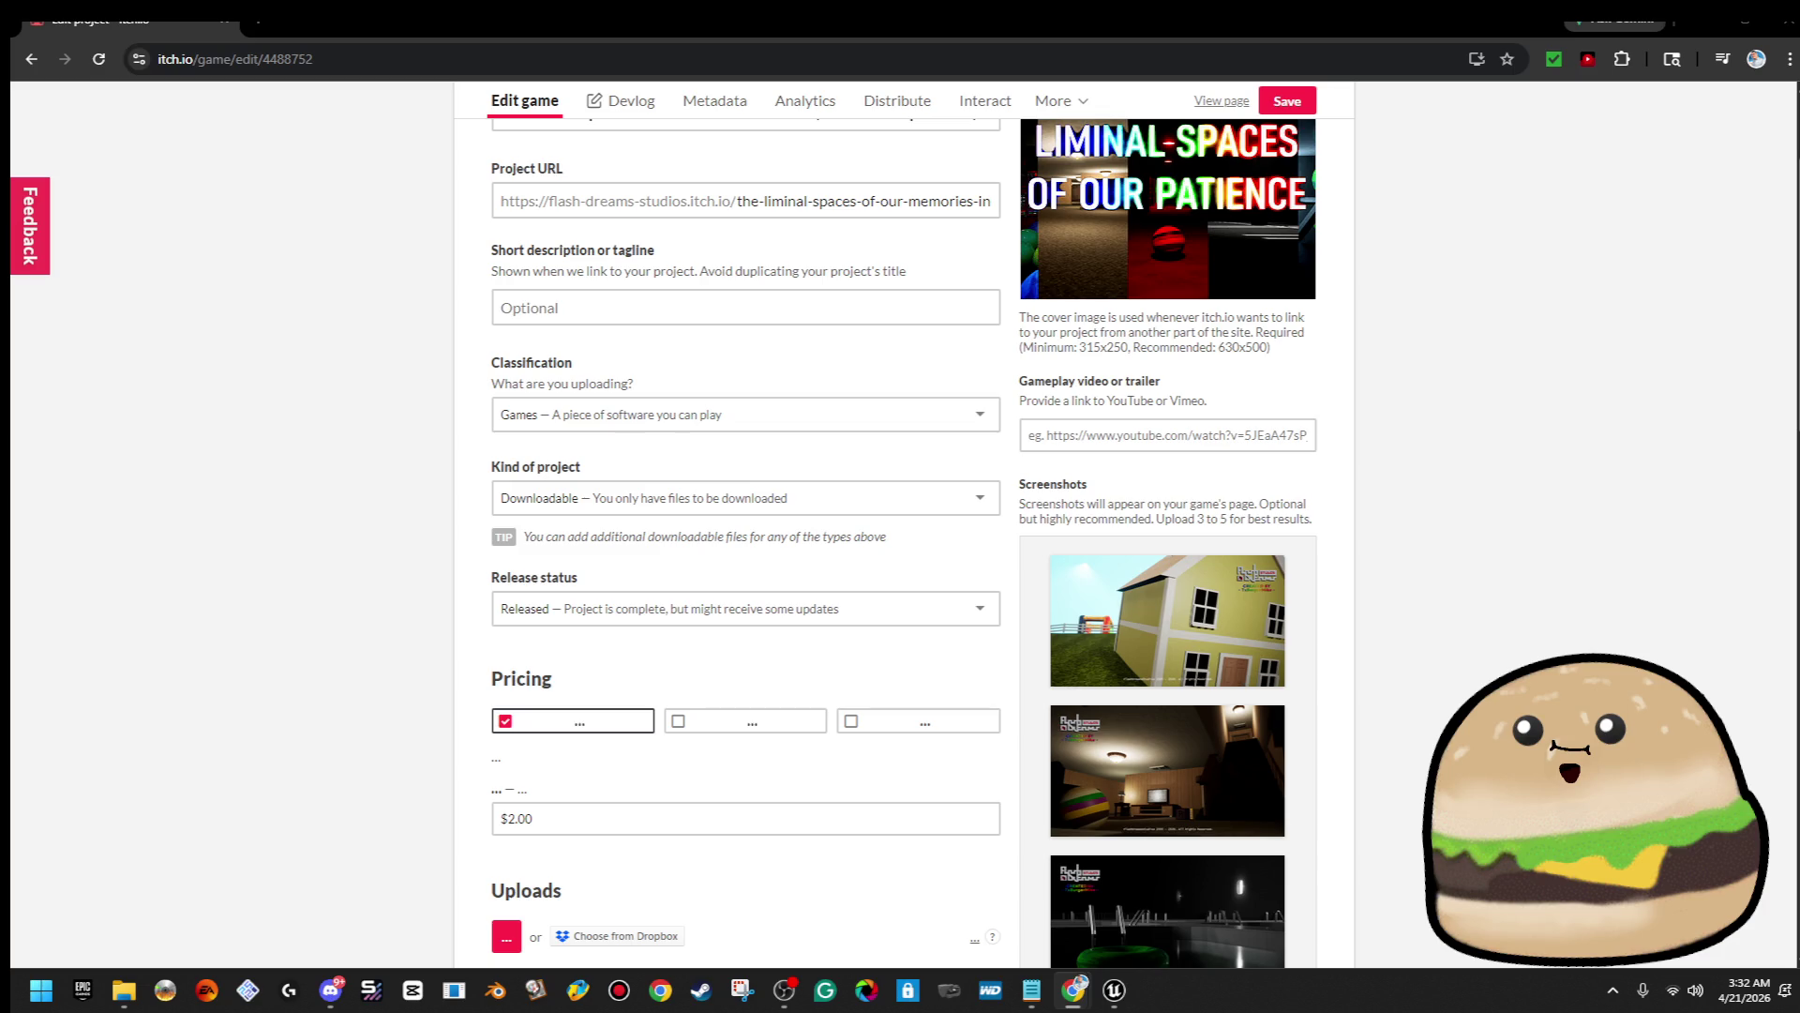
Paste the new description, remove the blank first line, and make it open 'The Liminal Spaces within'
{"action": "scroll", "coordinate": [775, 772], "scroll_direction": "down", "scroll_amount": 5}
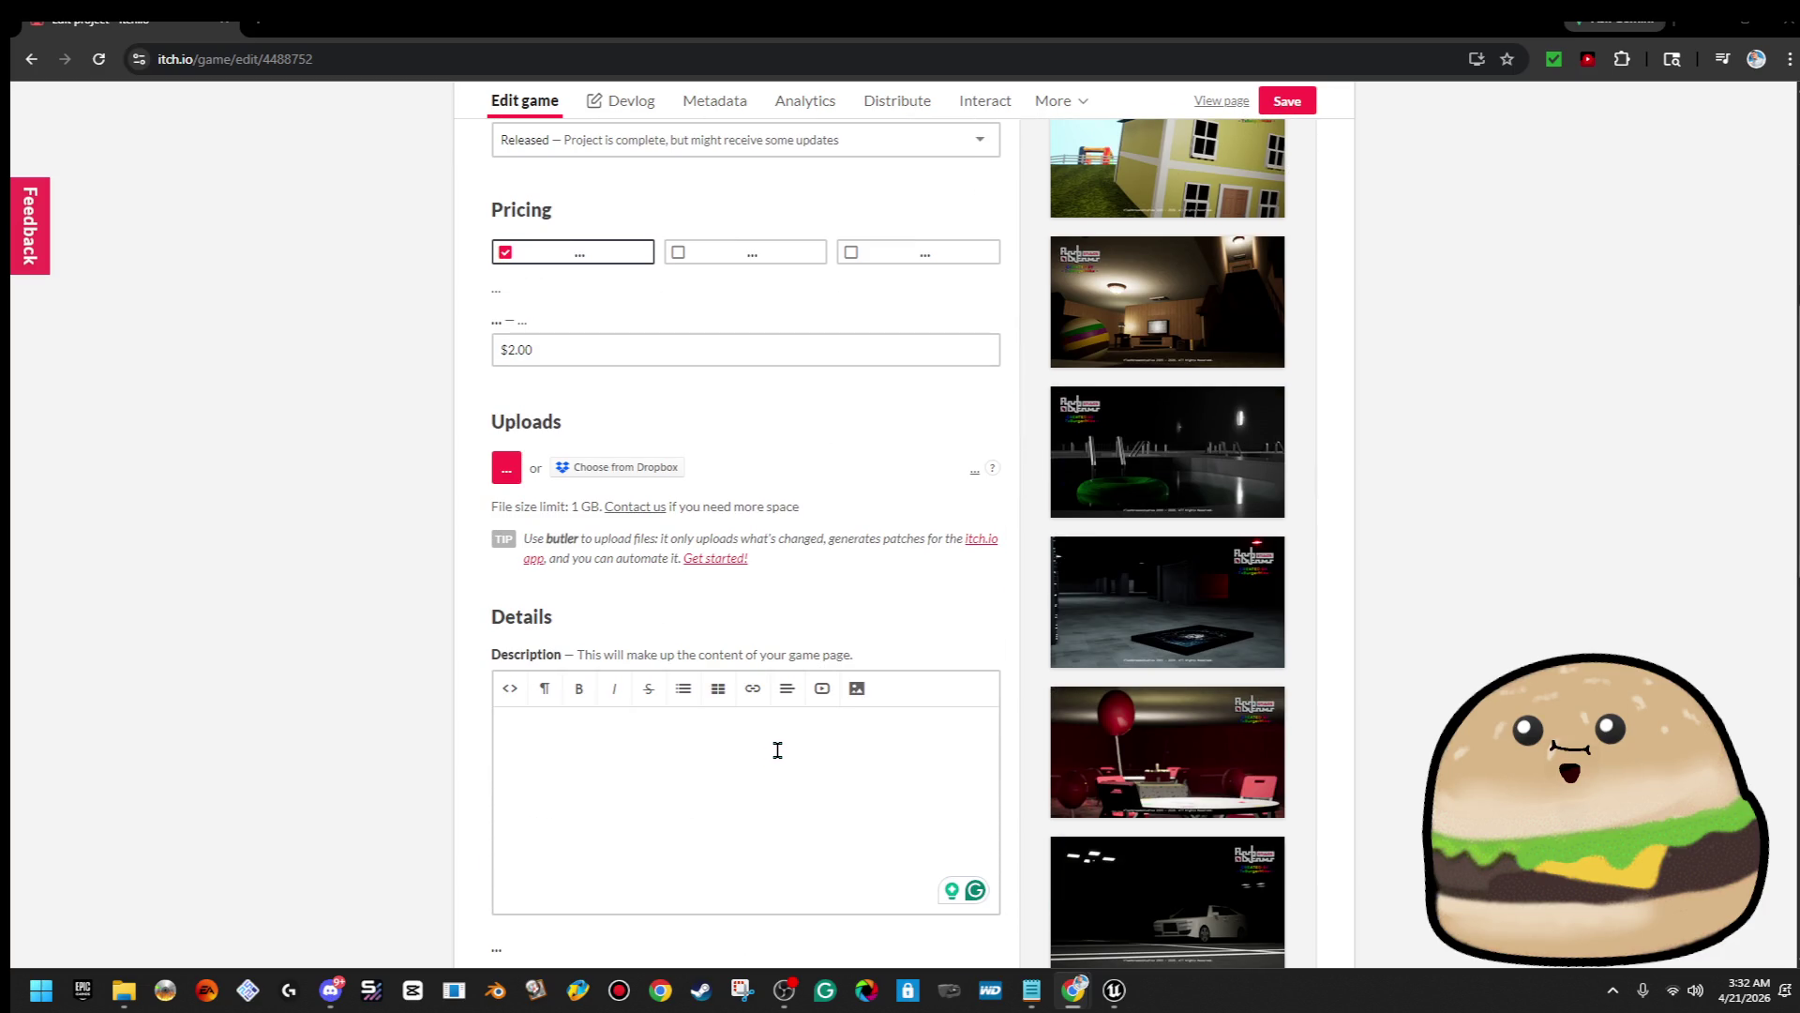
{"action": "type", "text": "The capacities of our minds expand only as far as we are willing to explore them. For many, these mental spaces can transport us back to our childhood and evoke cherished memories. Nonetheless, certain areas may pose risks when delved into. Some aspects can be navigated successfully if we are willing to look deeply within ourselves."}
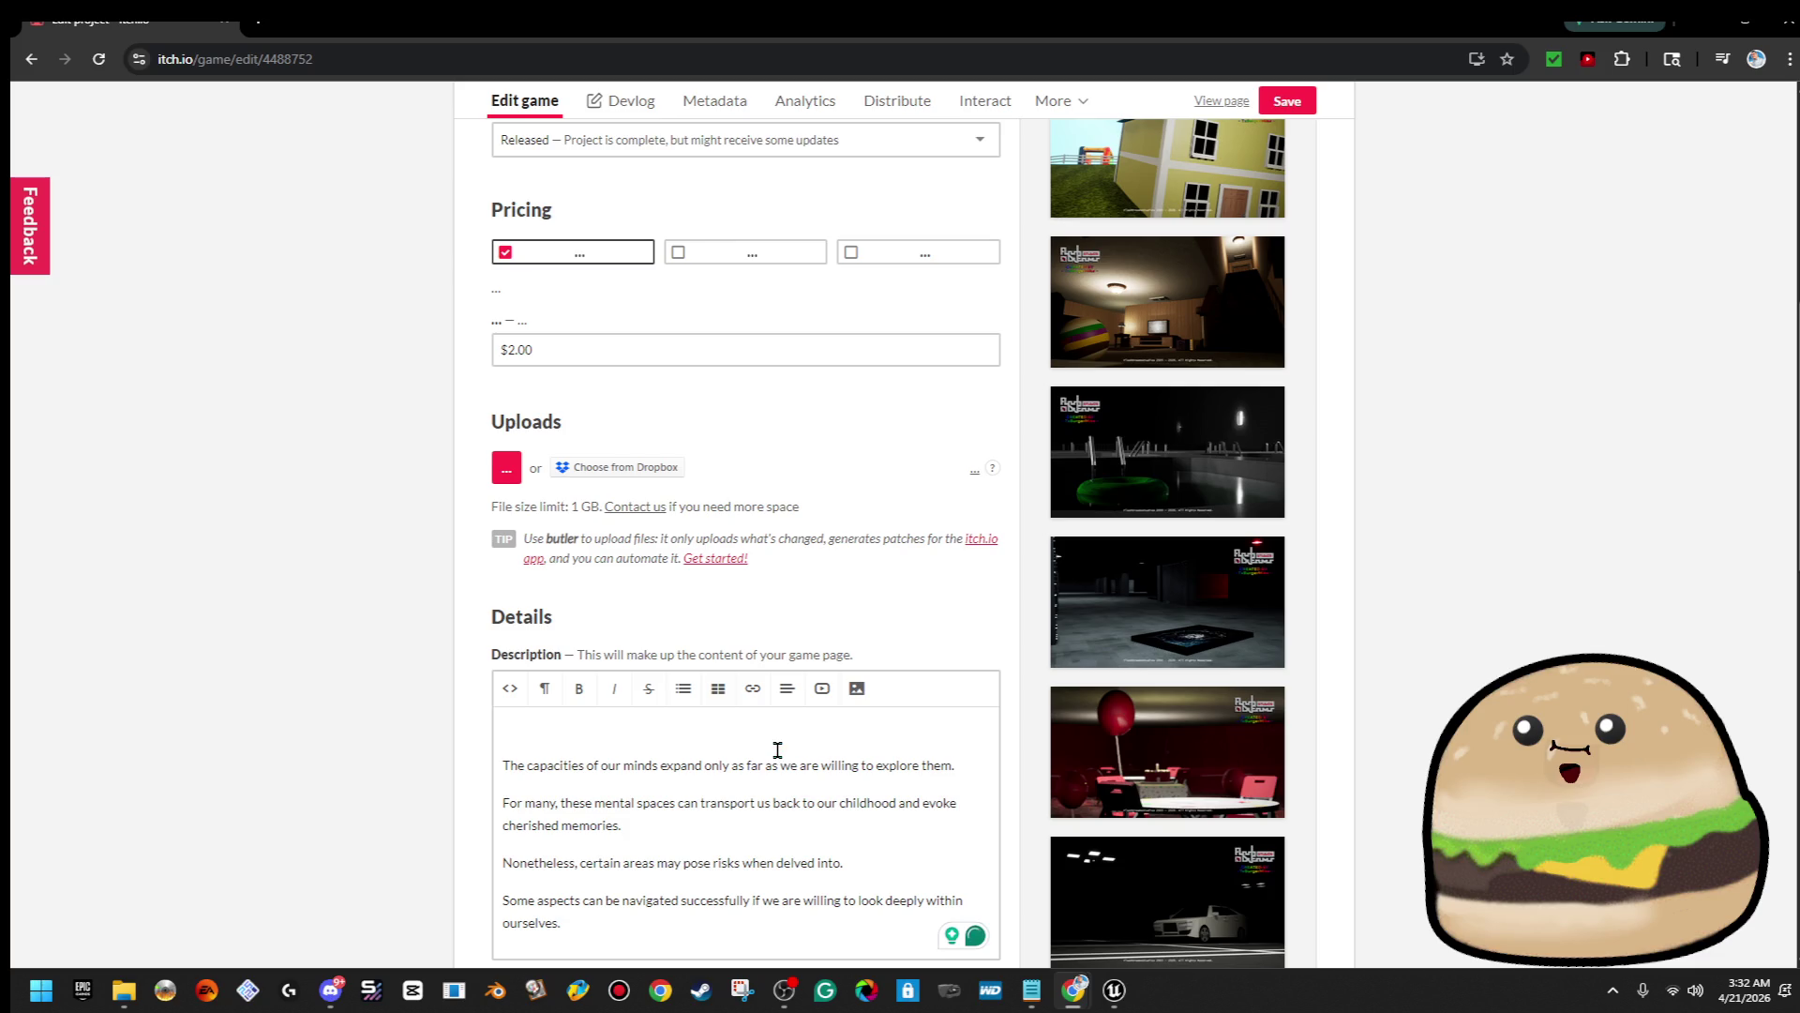
{"action": "left_click", "coordinate": [502, 763]}
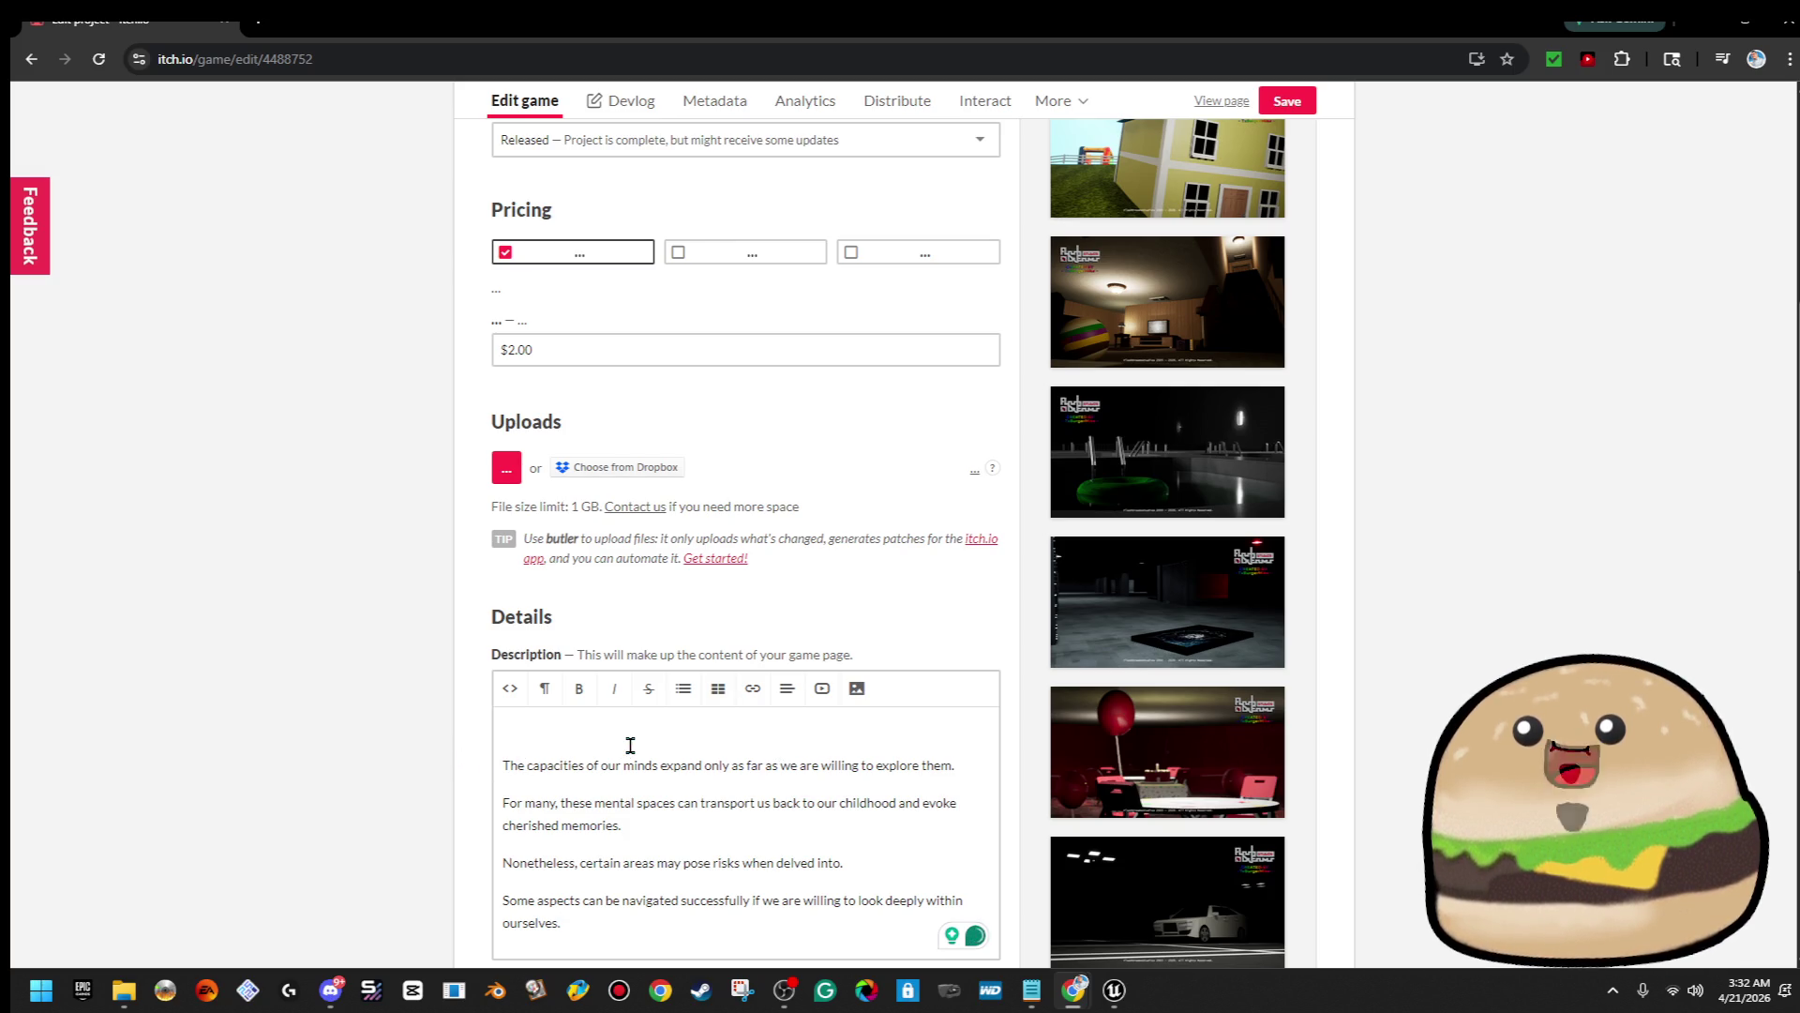
{"action": "key", "text": "BackSpace"}
{"action": "double_click", "coordinate": [563, 728]}
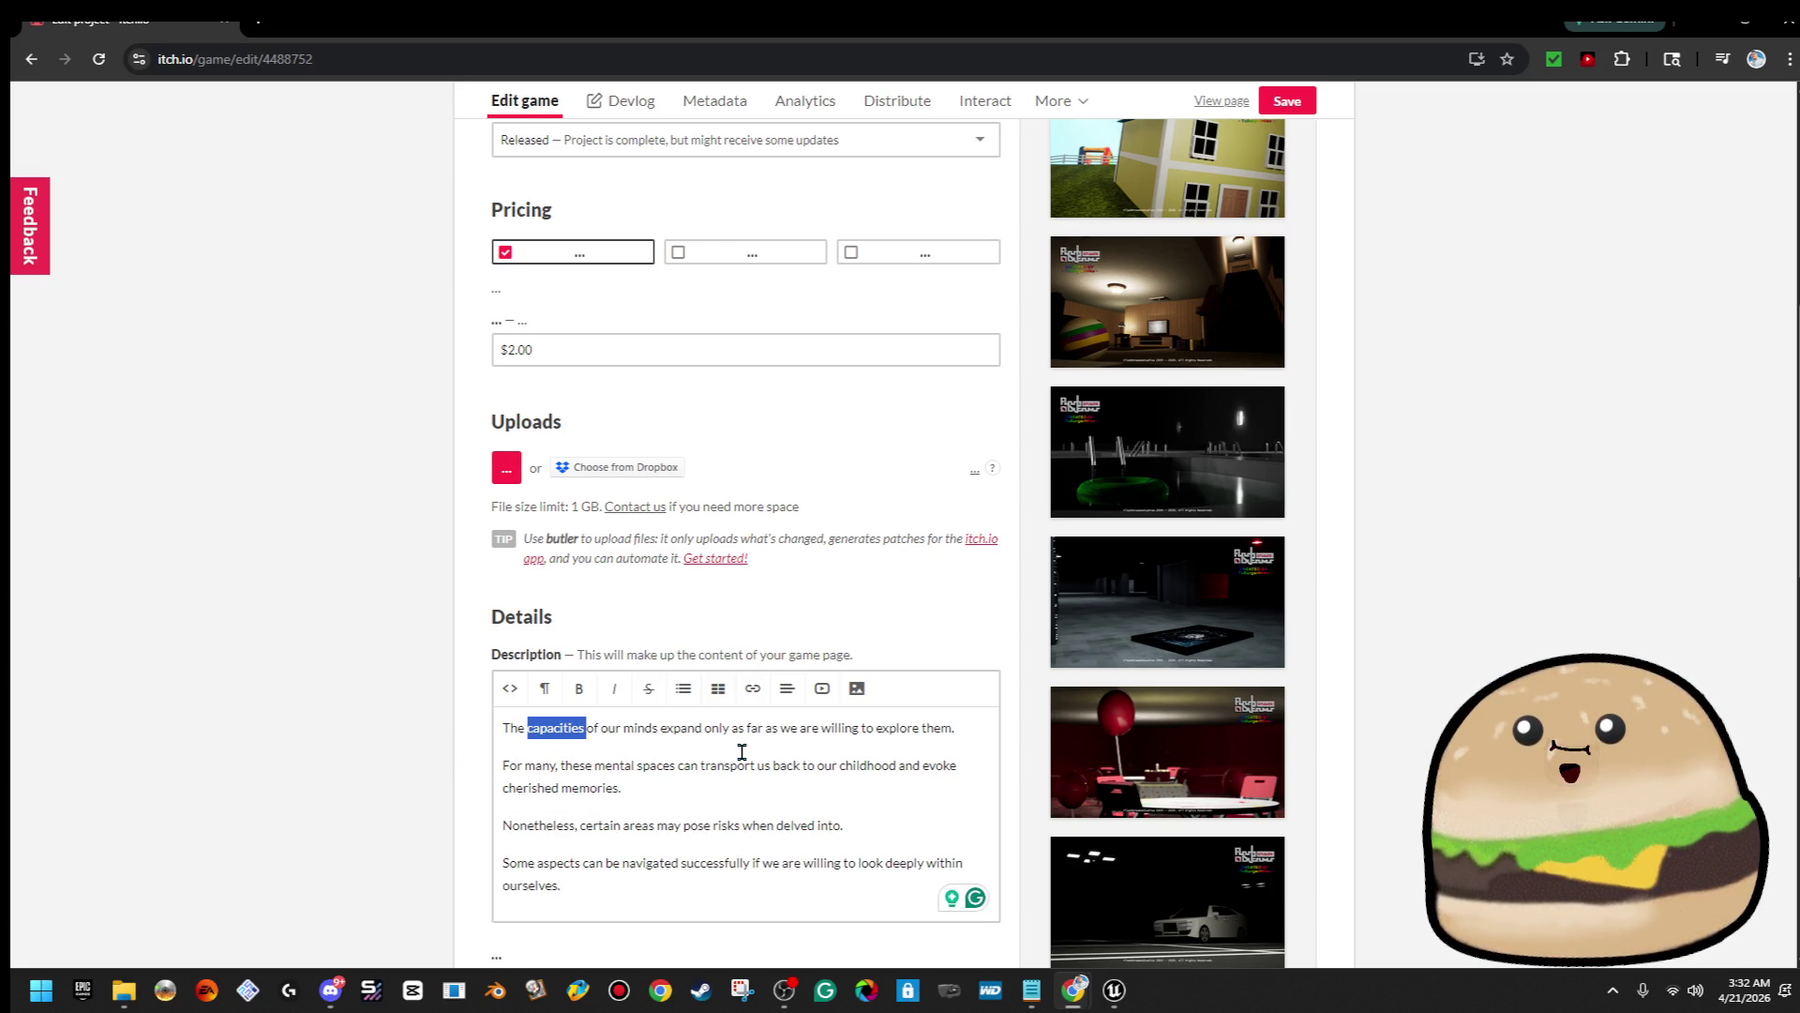
{"action": "type", "text": "Lim"}
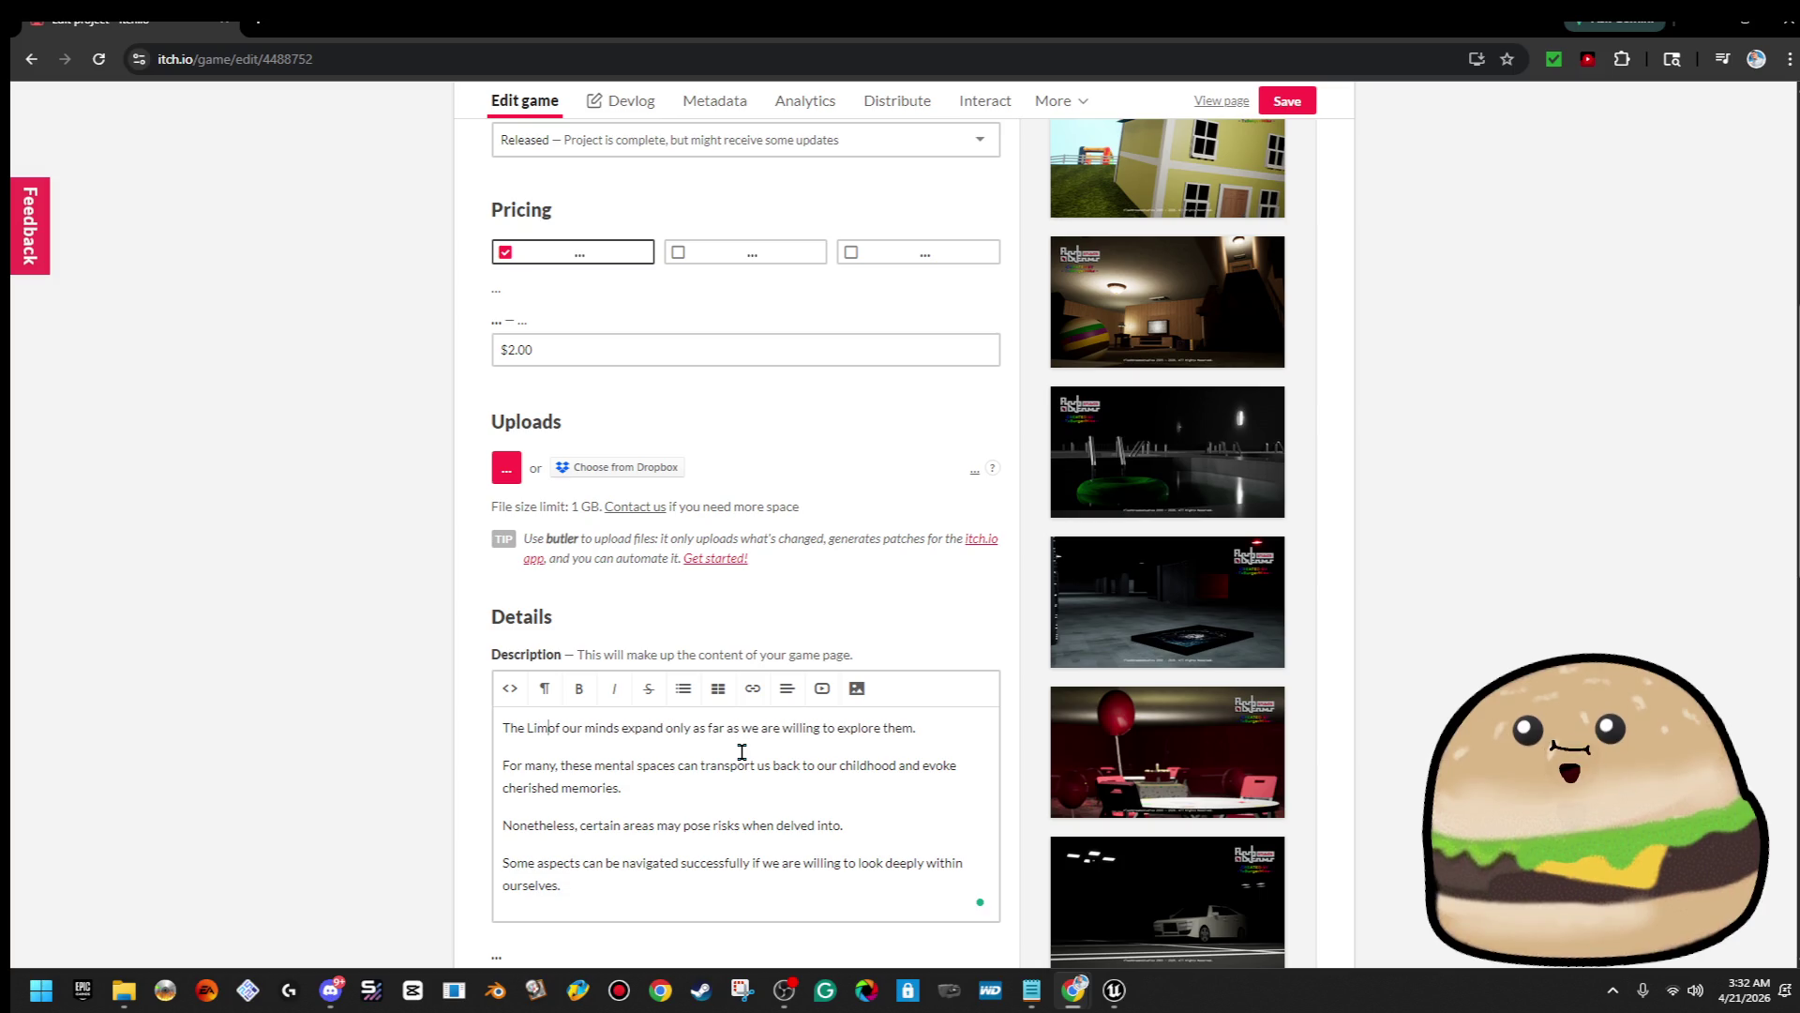
{"action": "type", "text": "inal Spaces"}
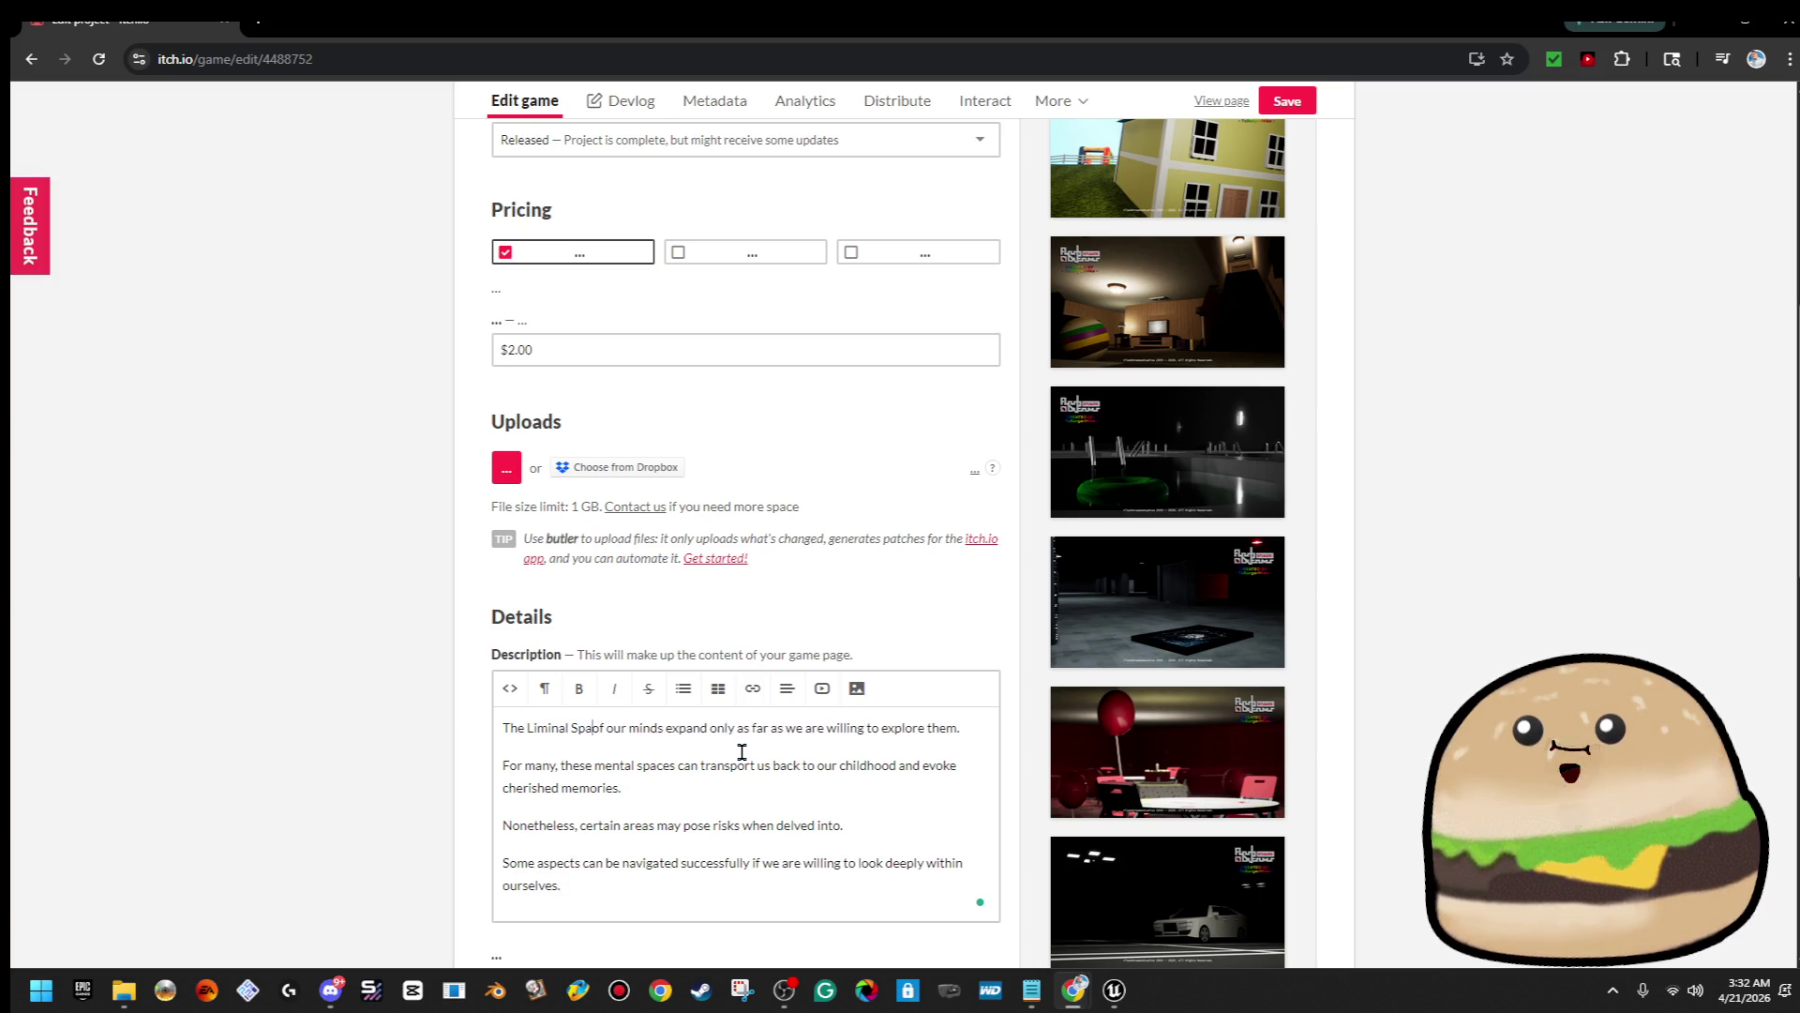
{"action": "type", "text": " within"}
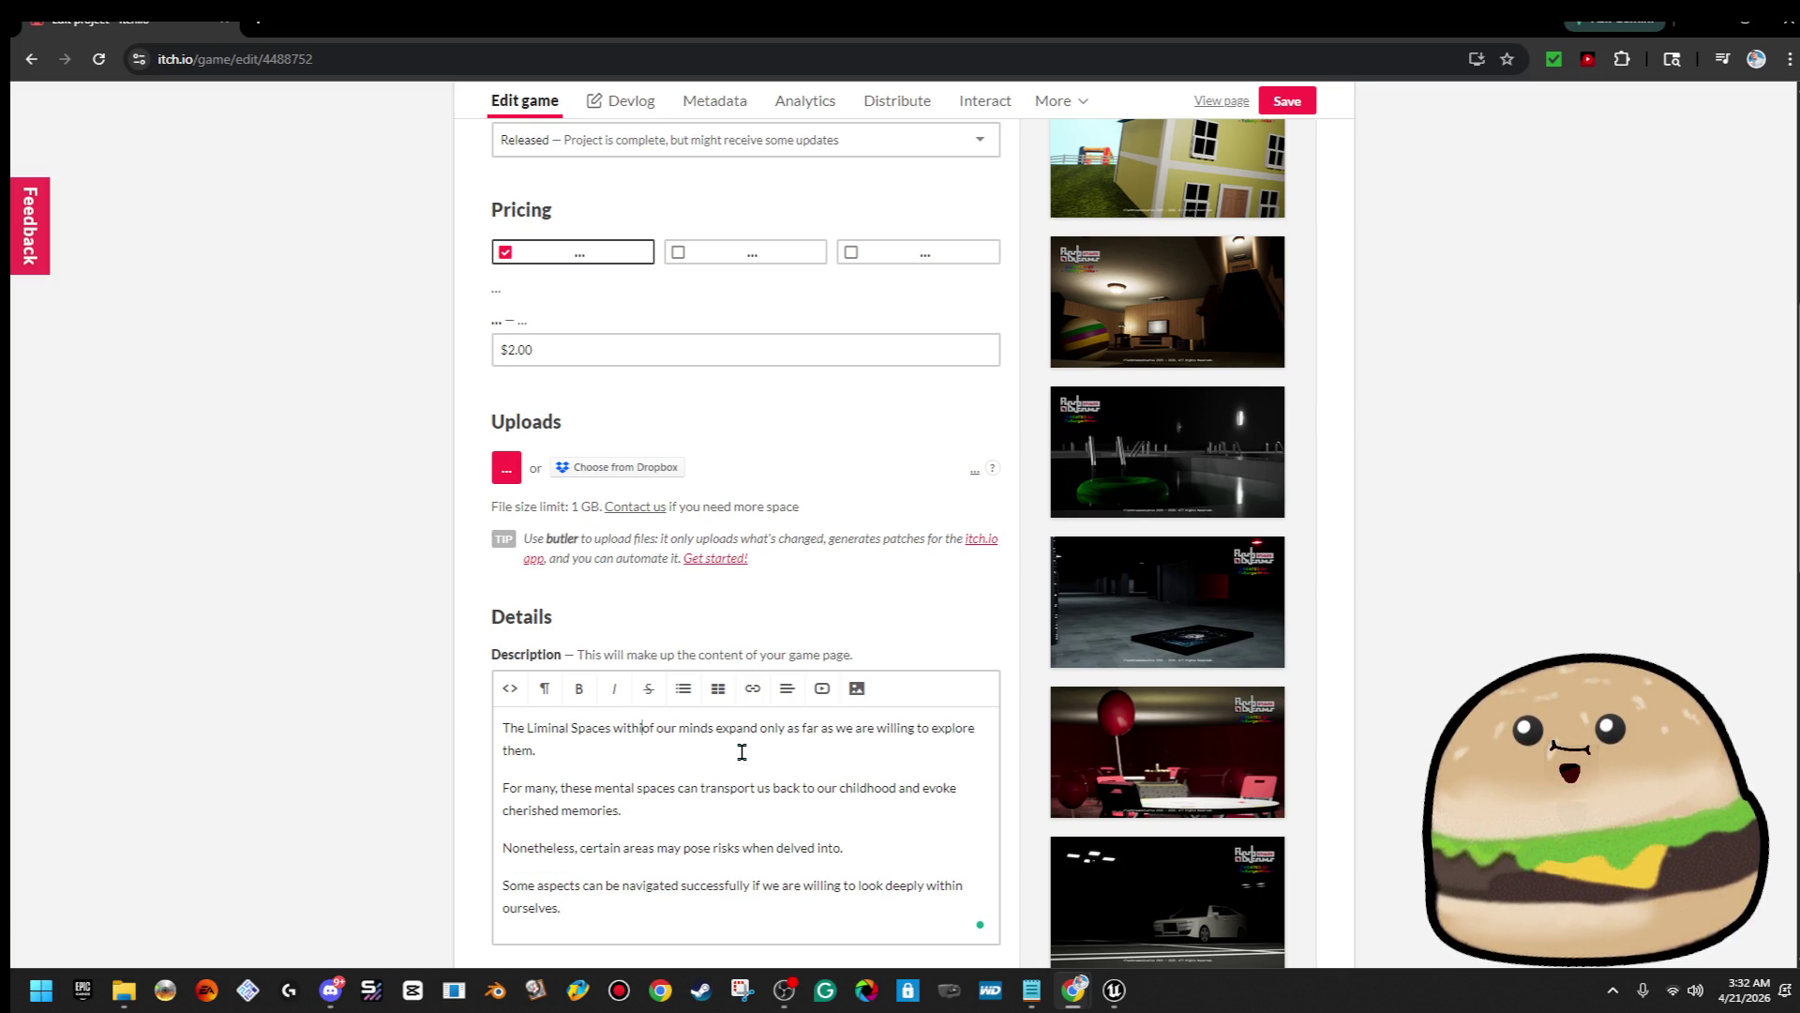
{"action": "key", "text": "Delete"}
{"action": "key", "text": "Delete"}
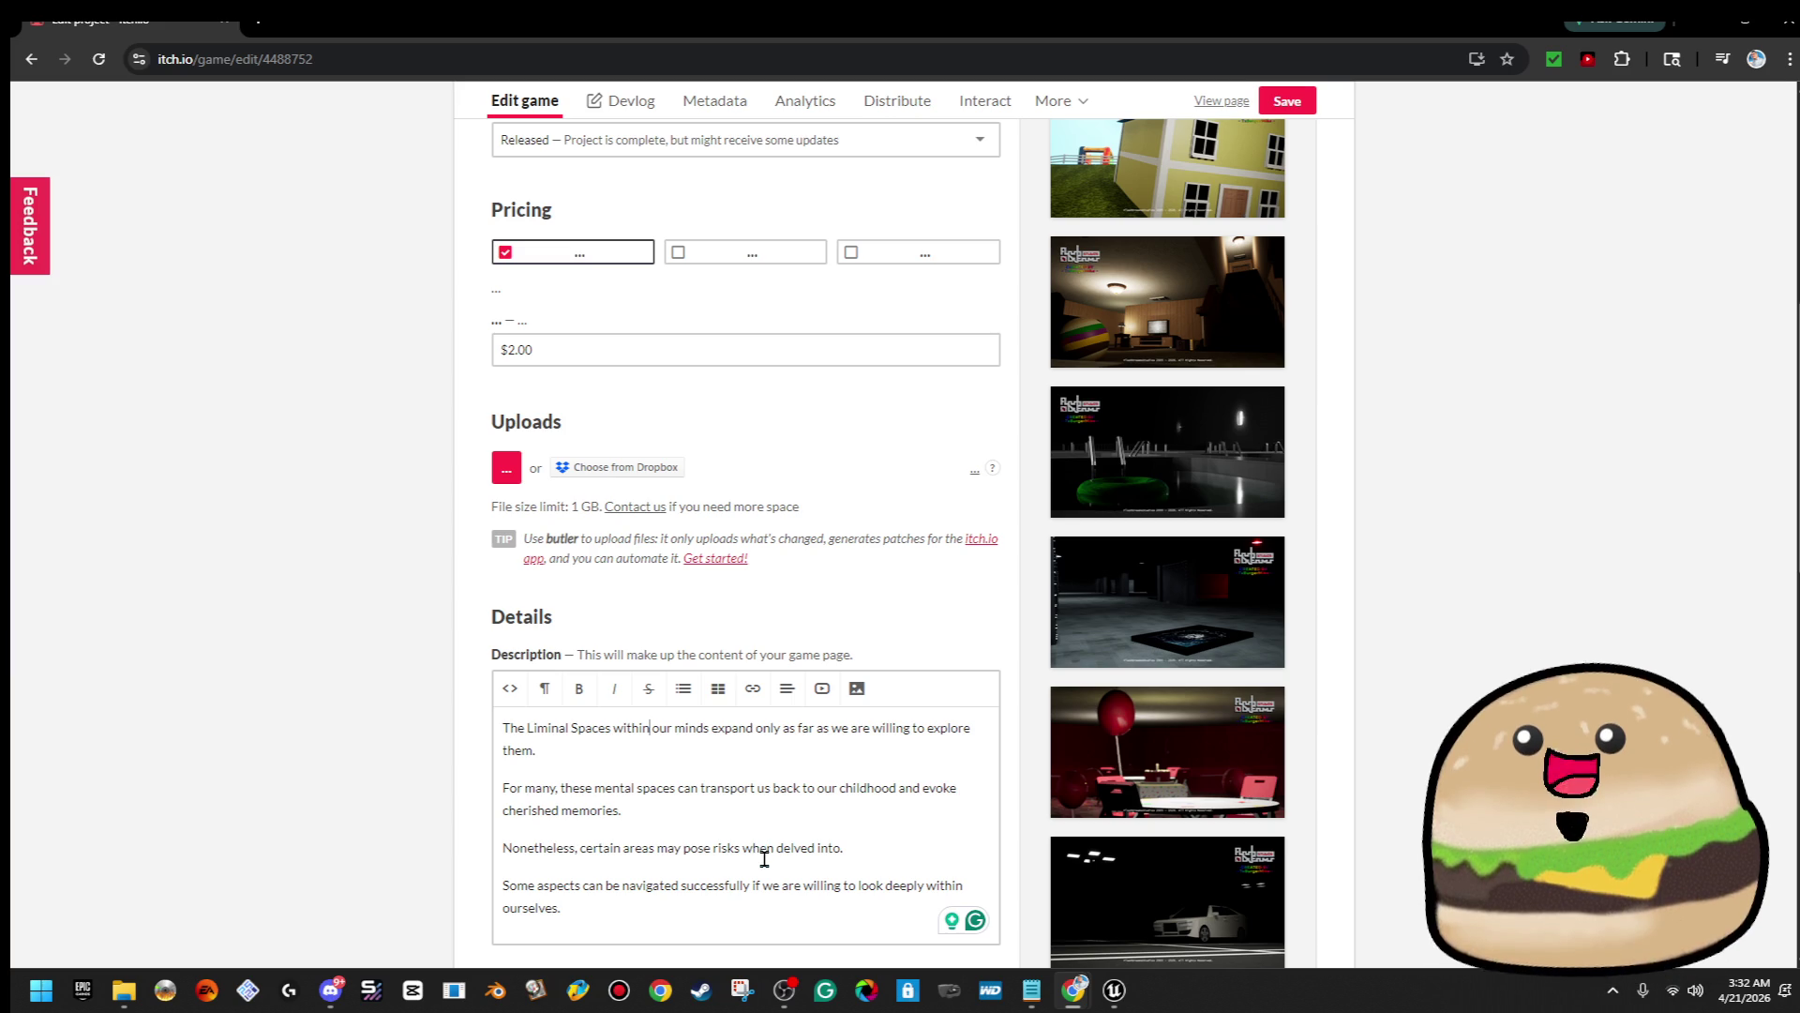
In the second paragraph, delete 'mental' and change 'spaces' to 'rooms'
{"action": "double_click", "coordinate": [616, 789]}
{"action": "key", "text": "BackSpace"}
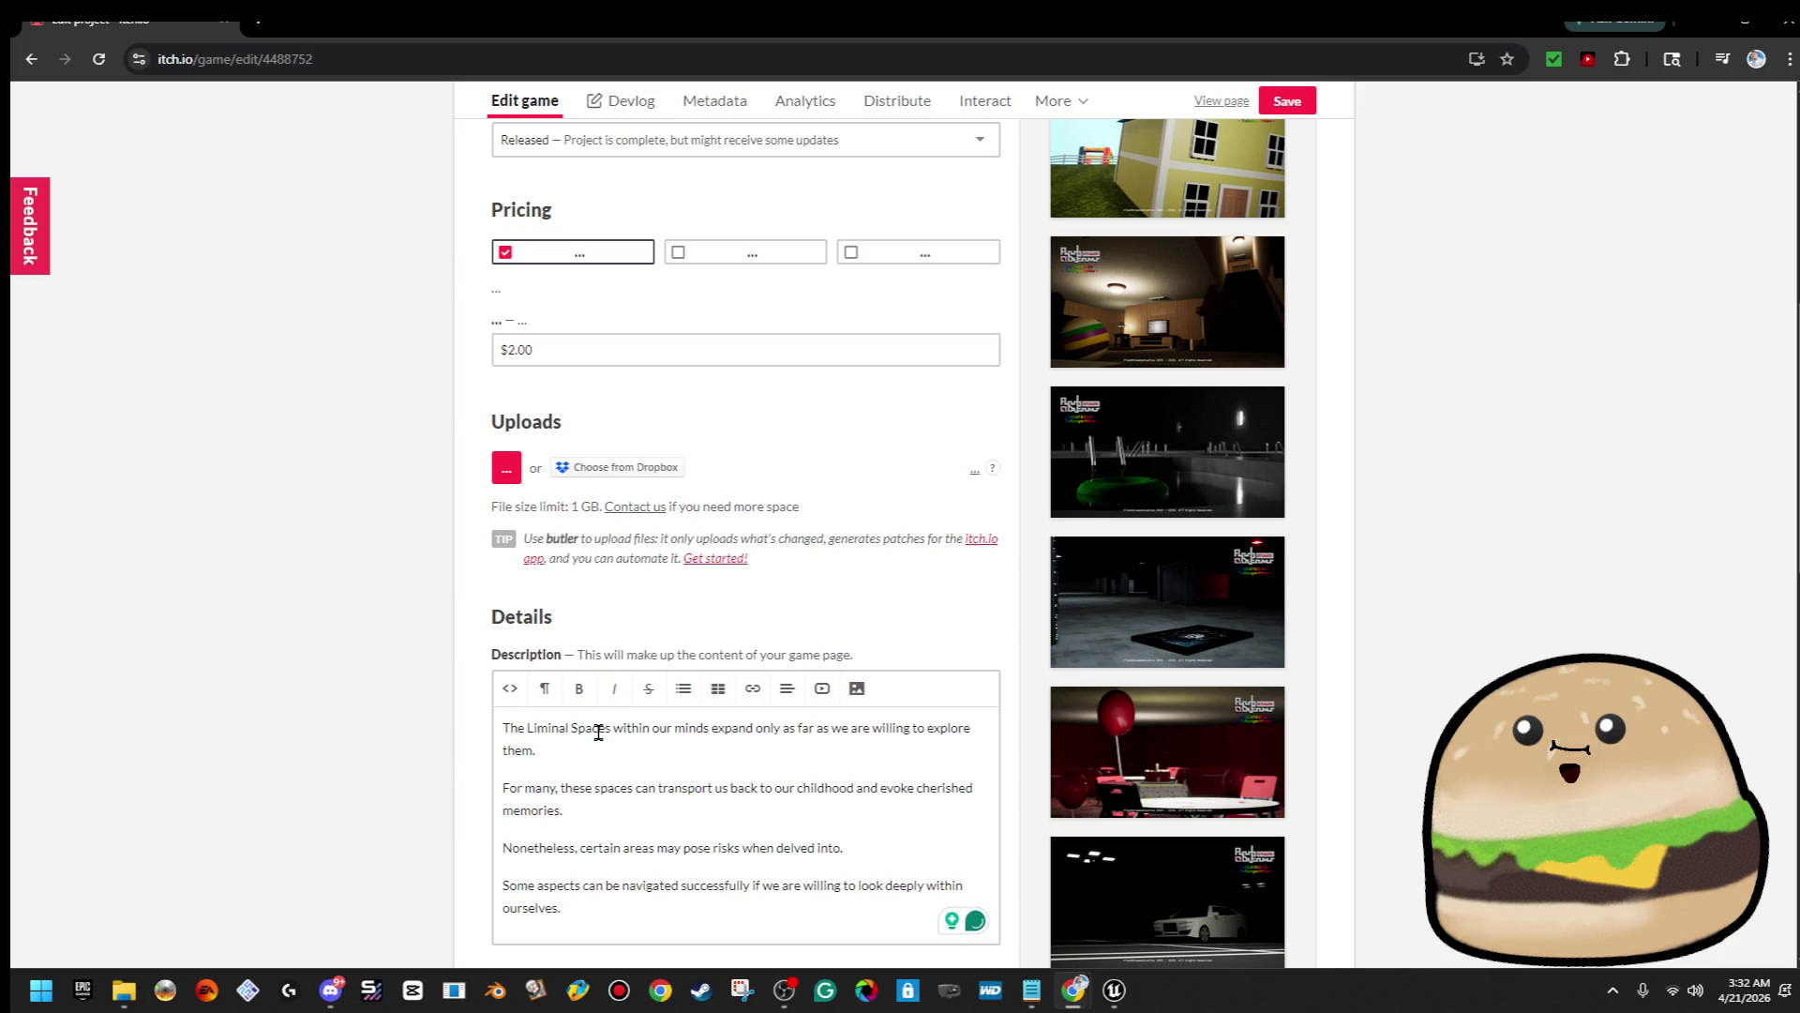
{"action": "double_click", "coordinate": [611, 791]}
{"action": "type", "text": "rooms"}
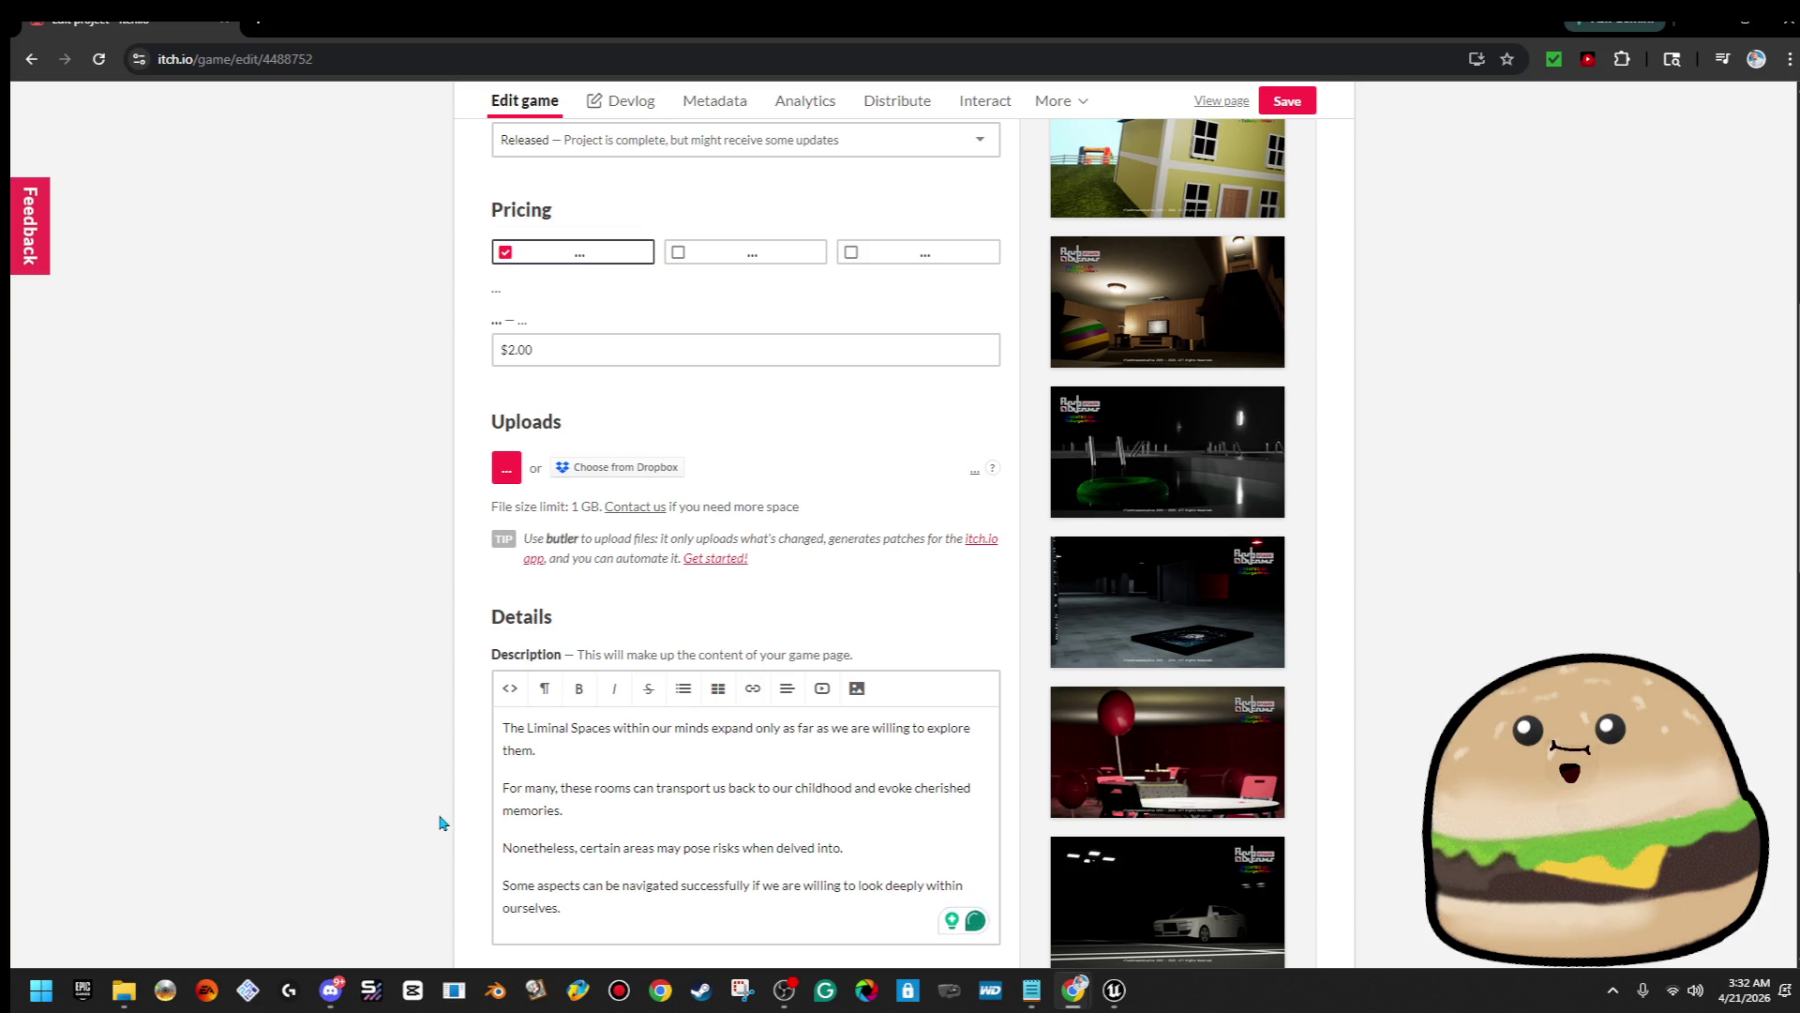
{"action": "scroll", "coordinate": [443, 823], "scroll_direction": "down", "scroll_amount": 1}
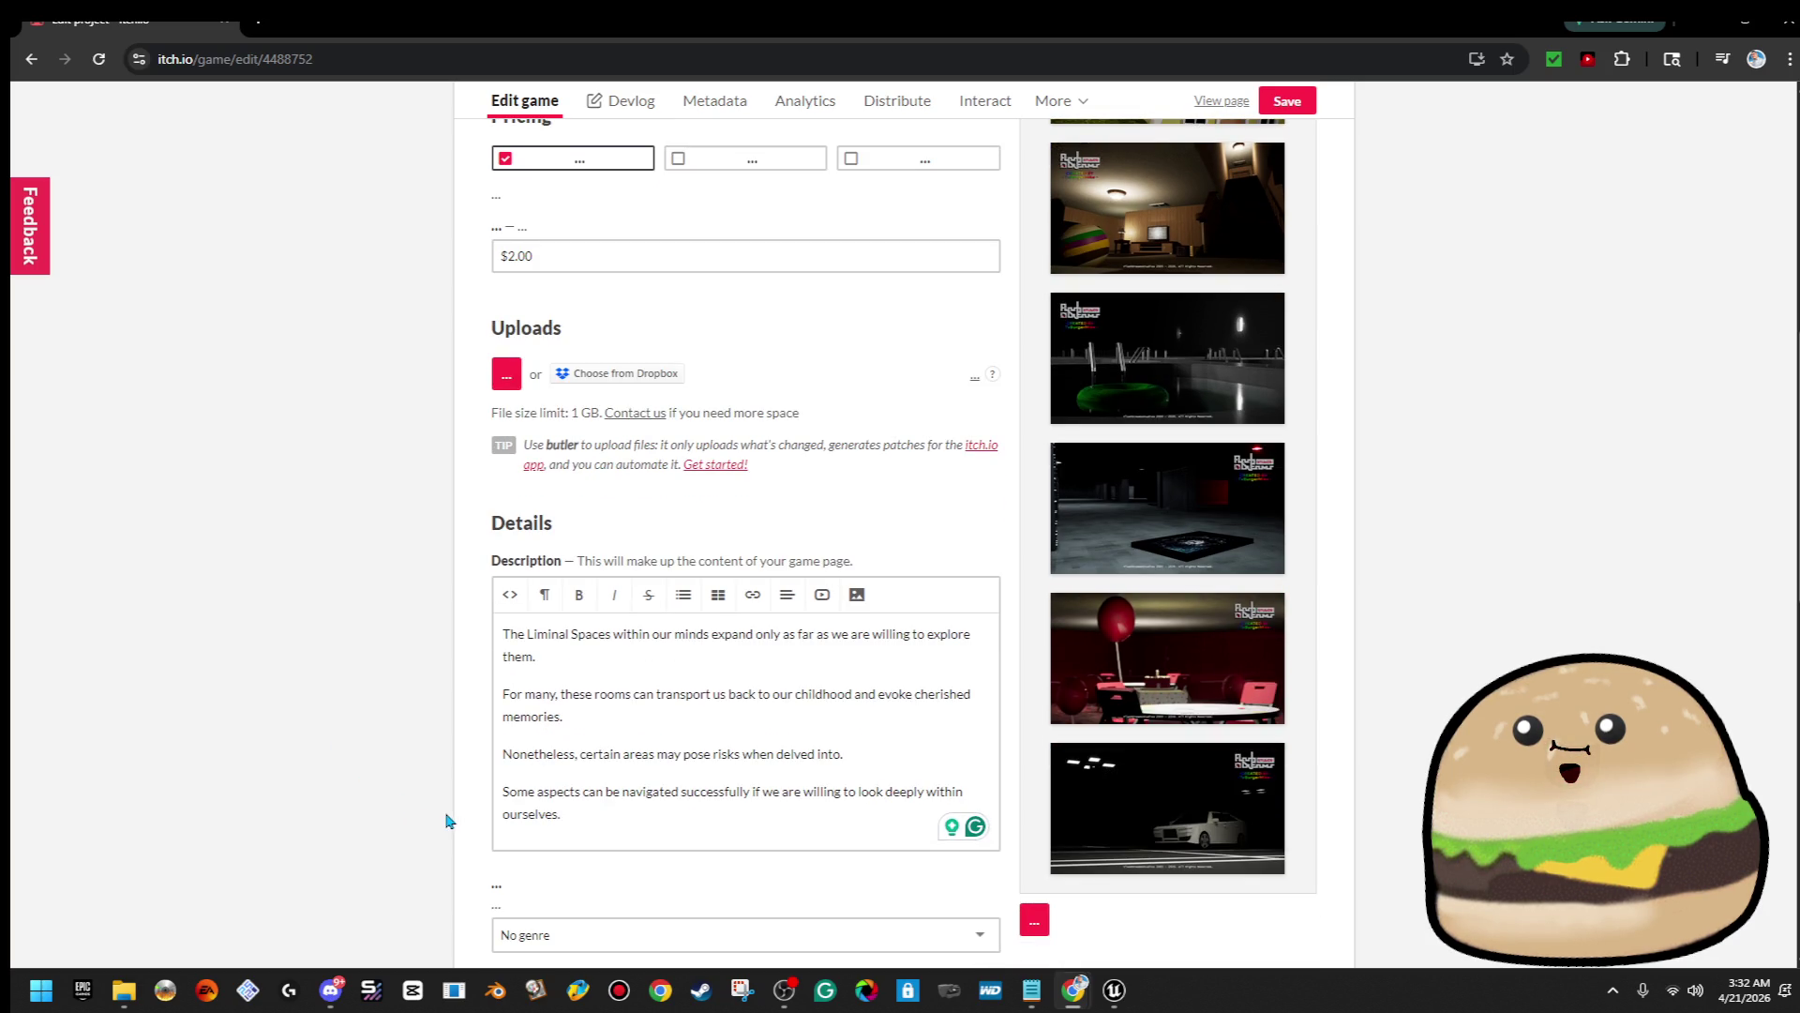
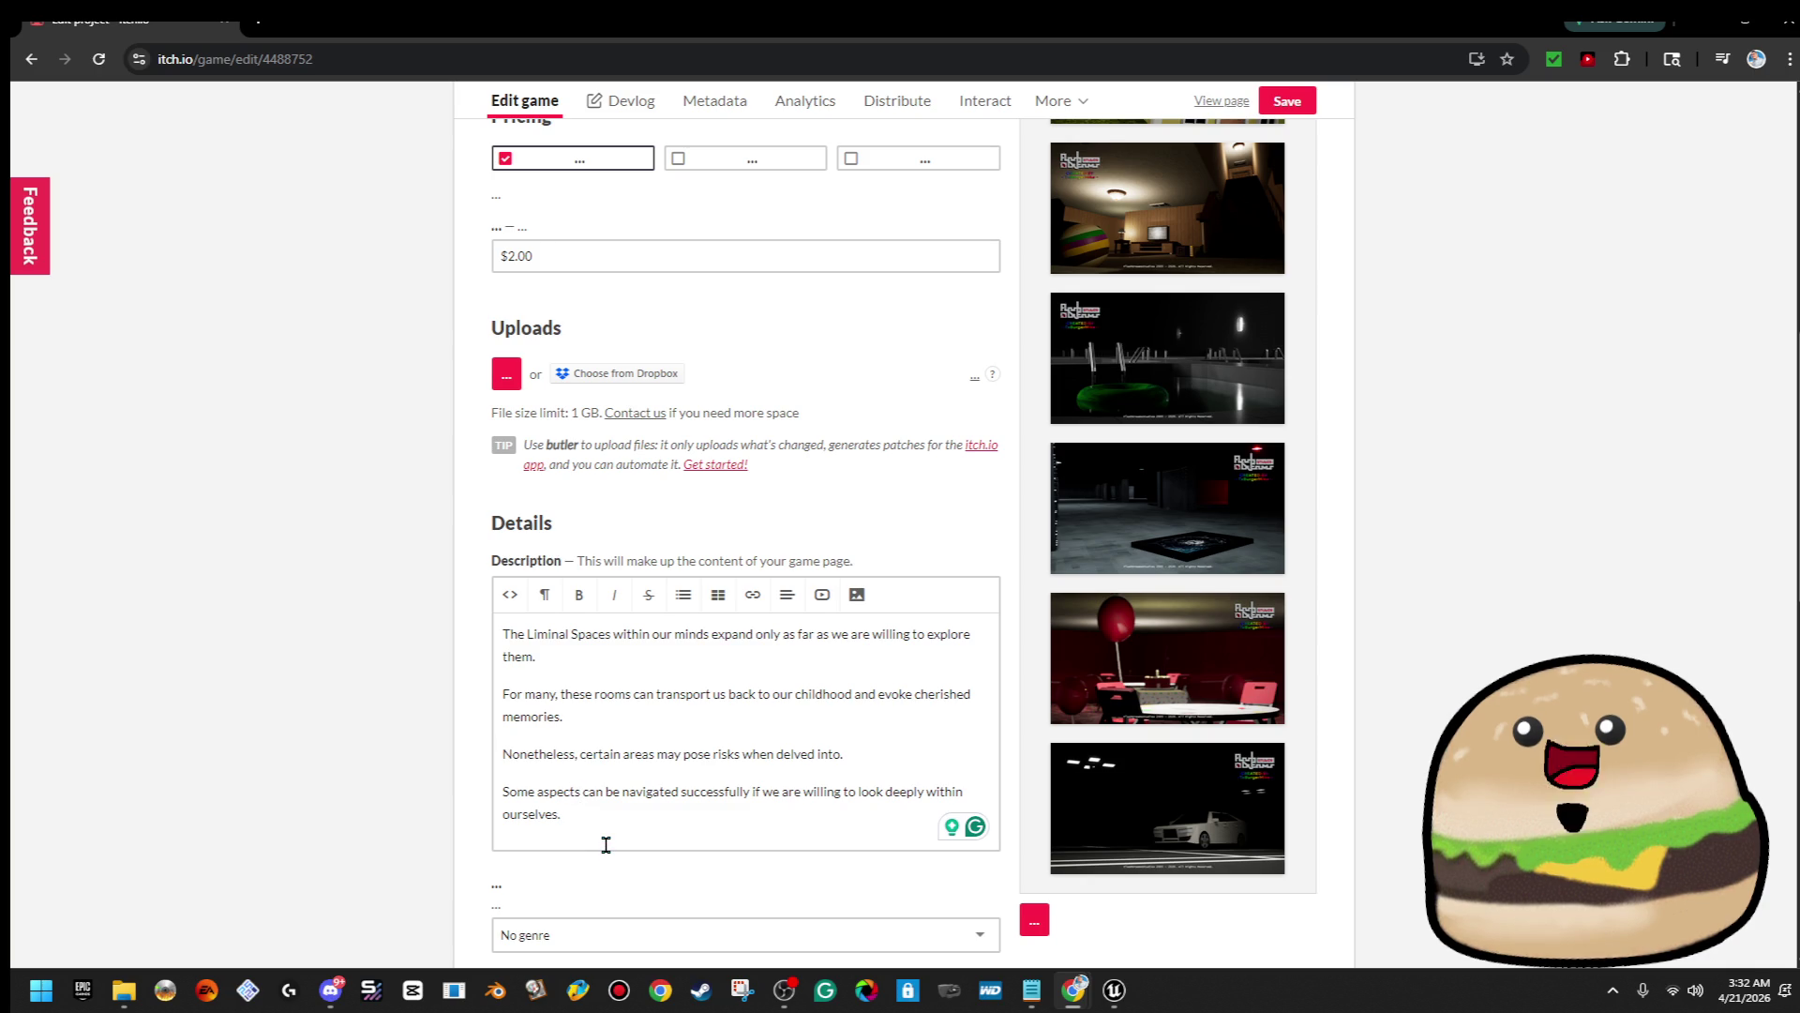
In the description's last line, replace 'aspects' with 'memories' and 'navigated successfully' with 'found once again'
{"action": "double_click", "coordinate": [557, 792]}
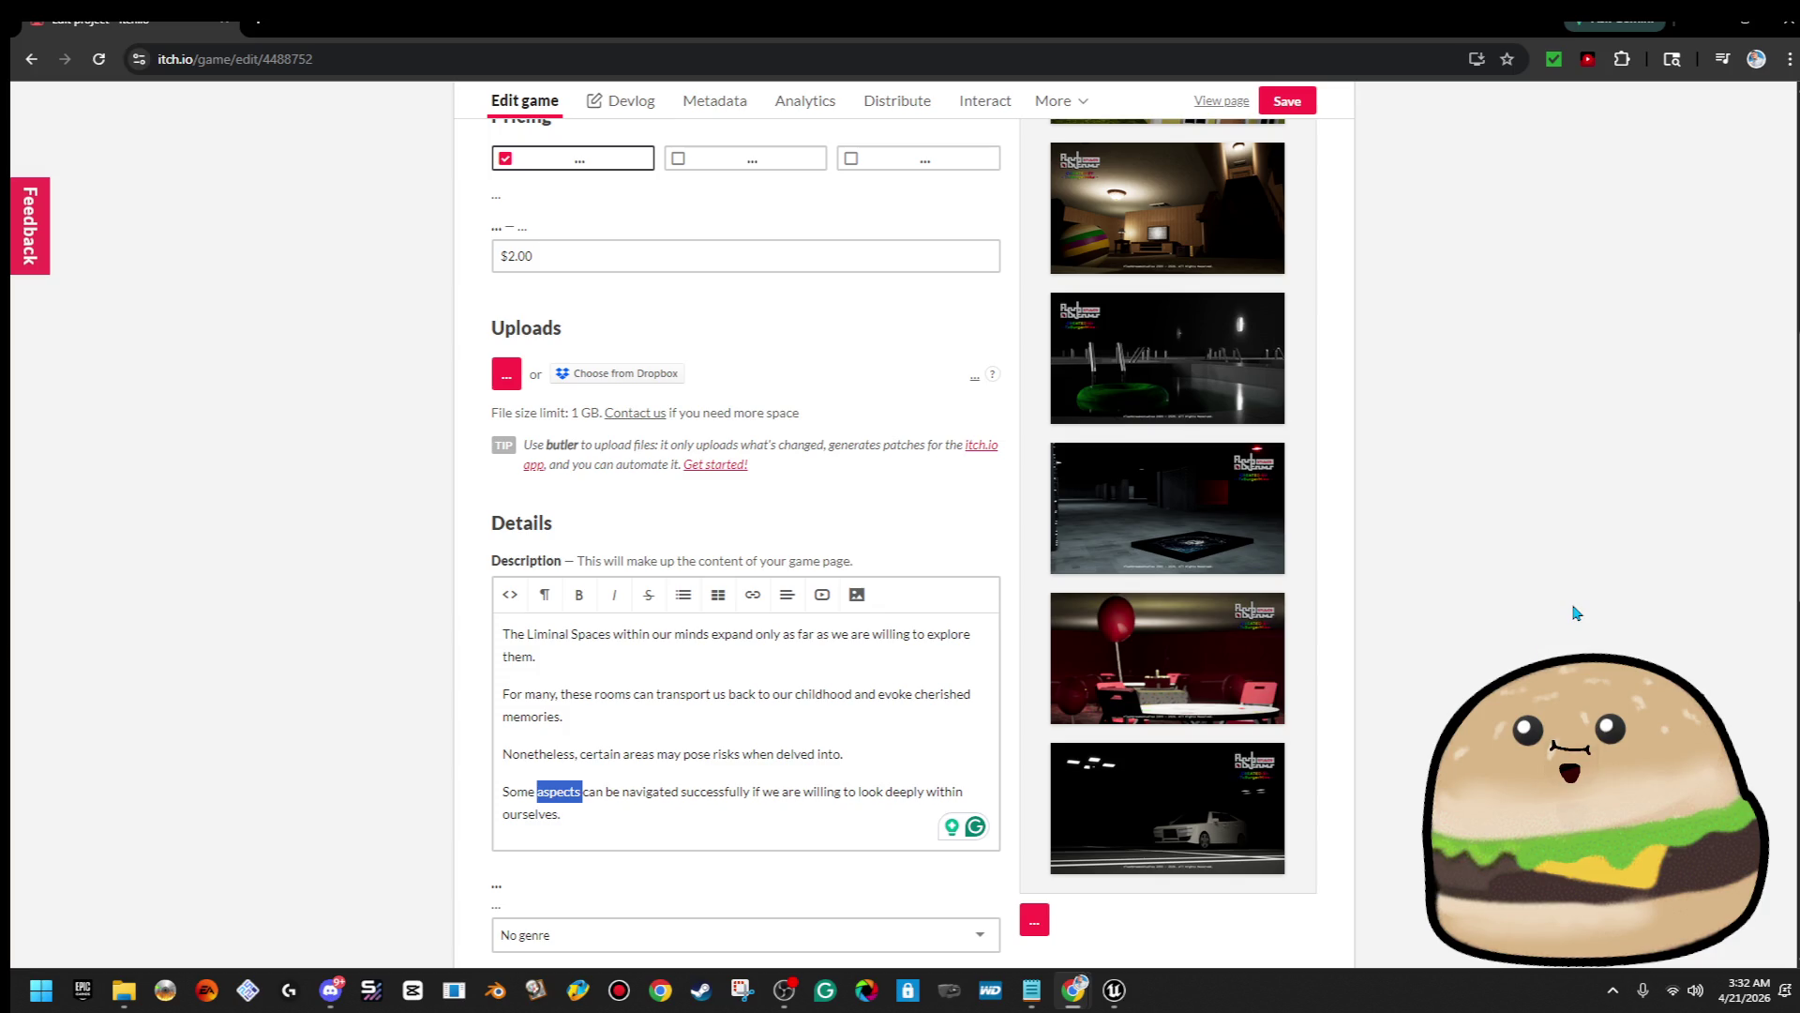
{"action": "mouse_move", "coordinate": [1280, 698]}
{"action": "type", "text": "m"}
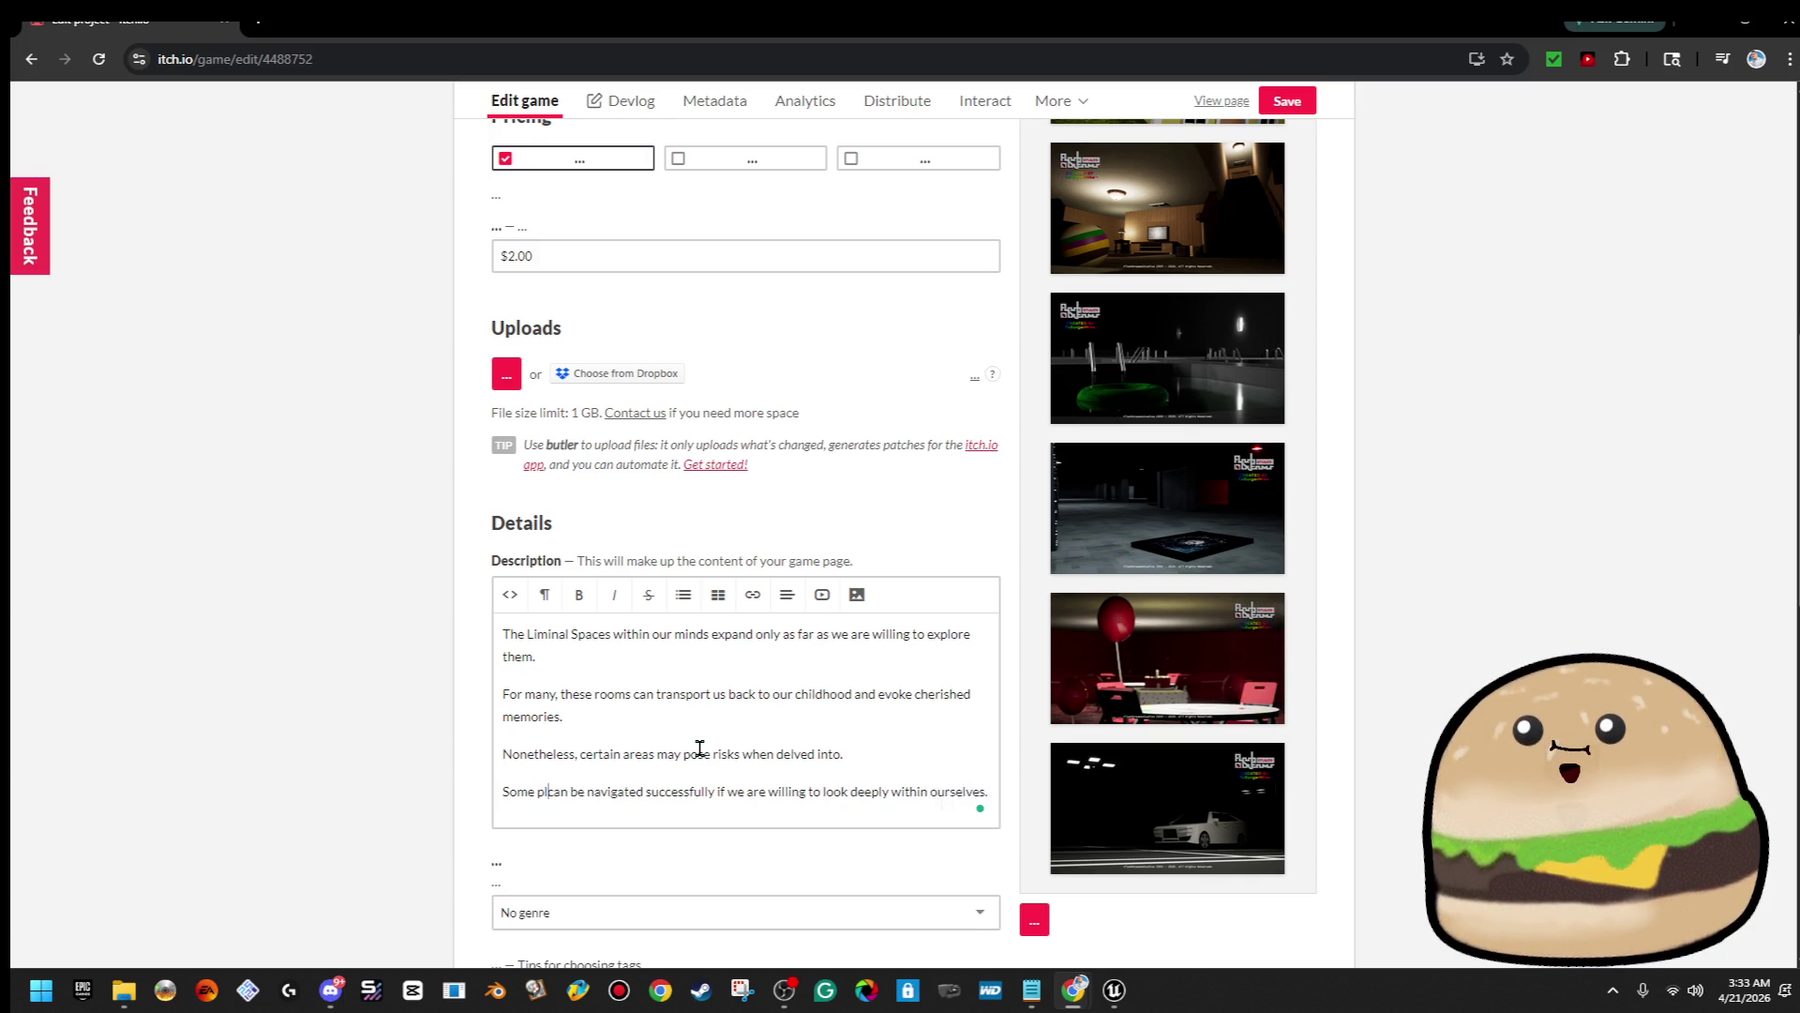
{"action": "type", "text": "emories"}
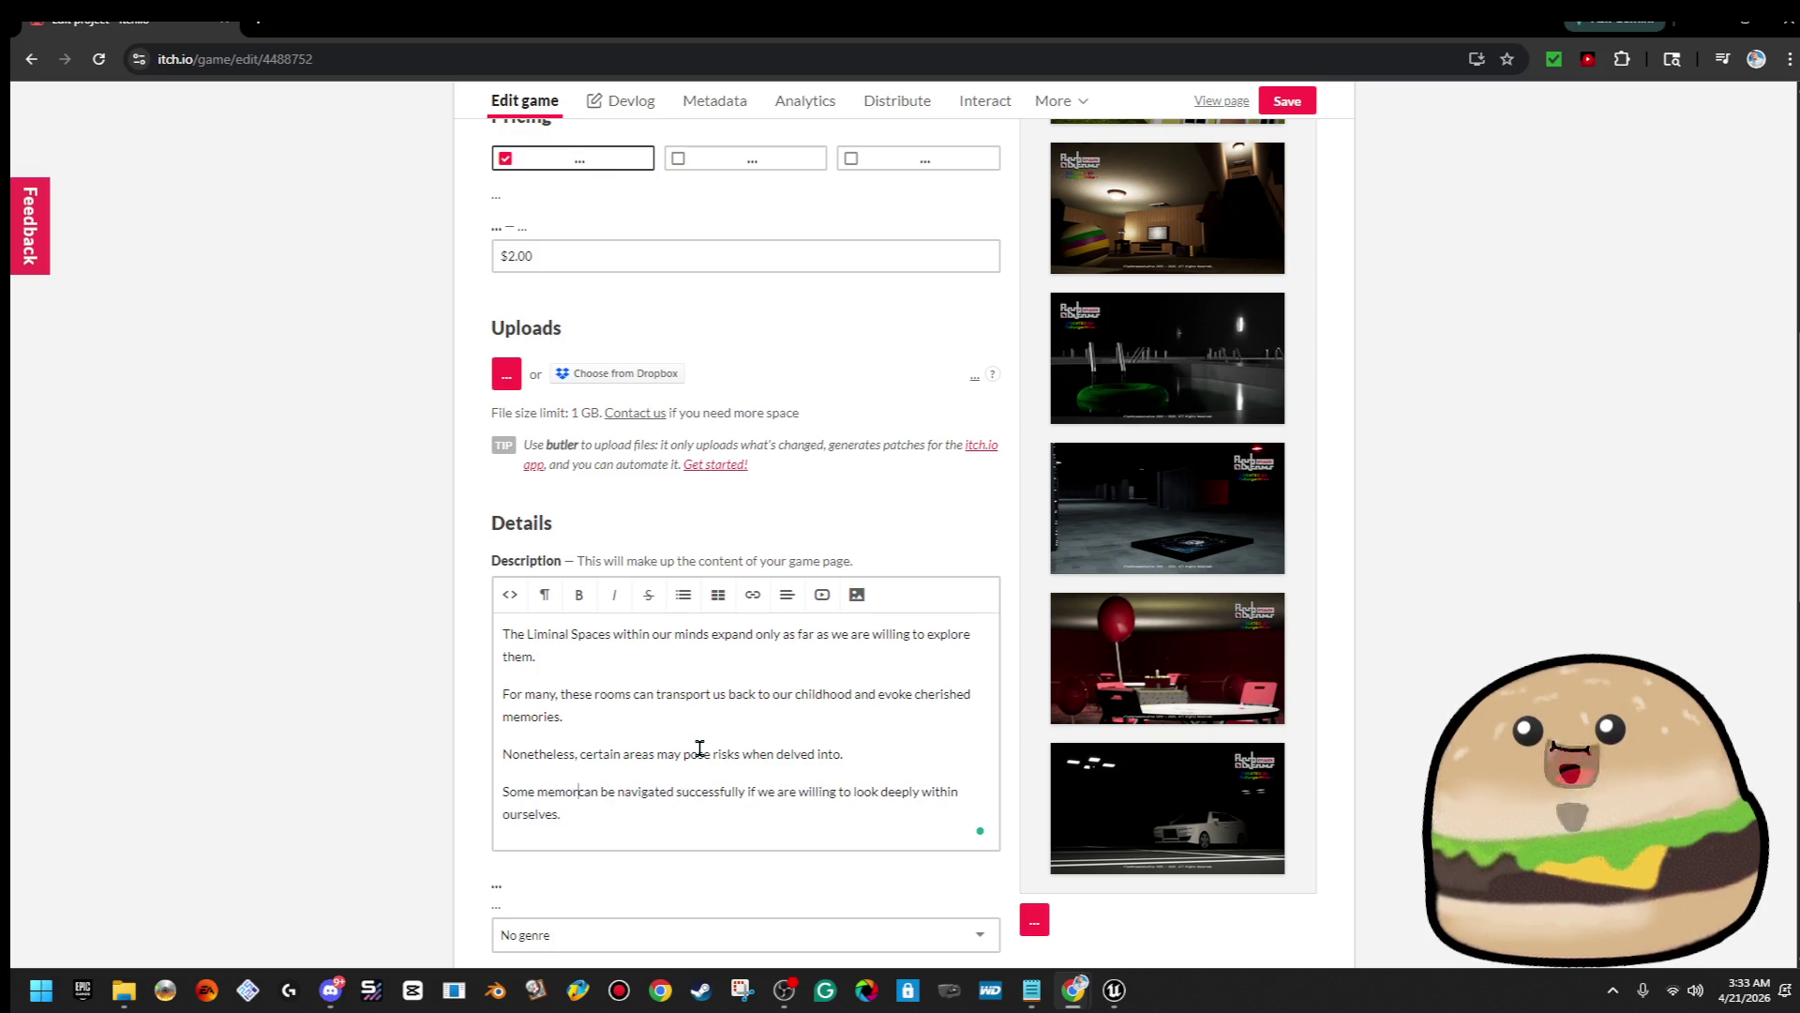
{"action": "double_click", "coordinate": [663, 792]}
{"action": "type", "text": "expo"}
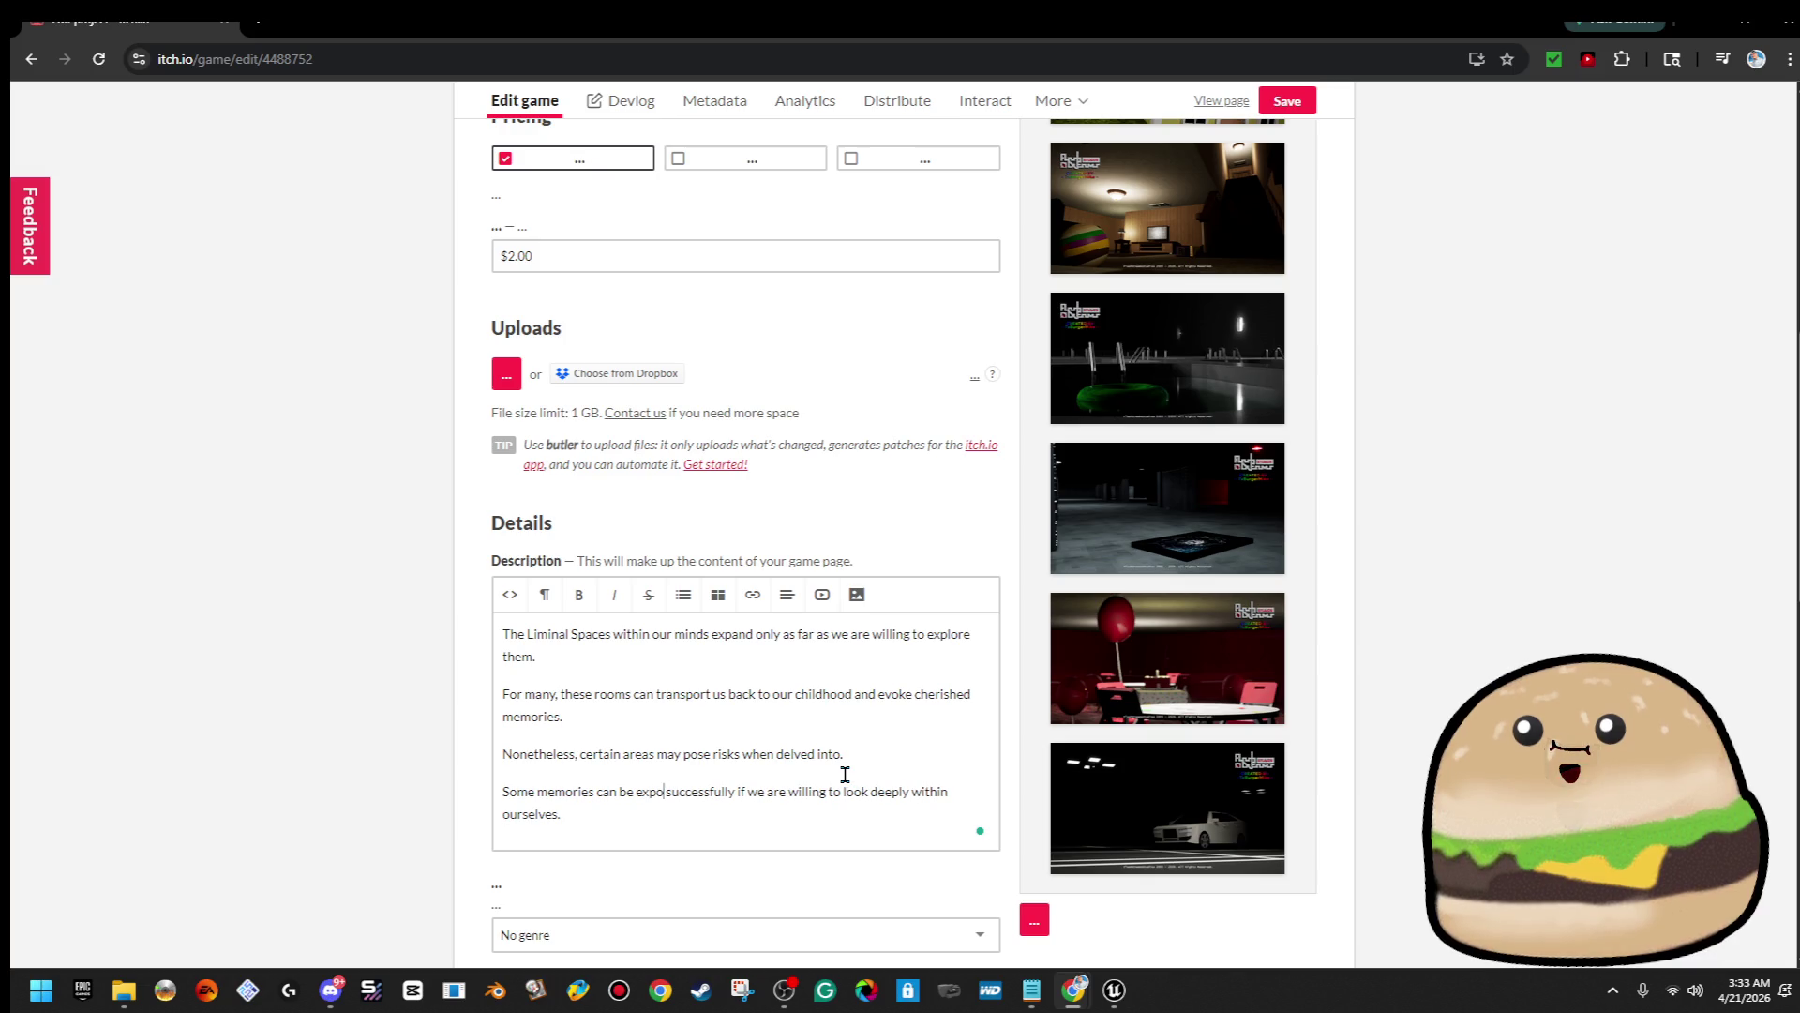
{"action": "type", "text": "lore"}
{"action": "key", "text": "BackSpace"}
{"action": "key", "text": "BackSpace"}
{"action": "key", "text": "BackSpace"}
{"action": "type", "text": "found"}
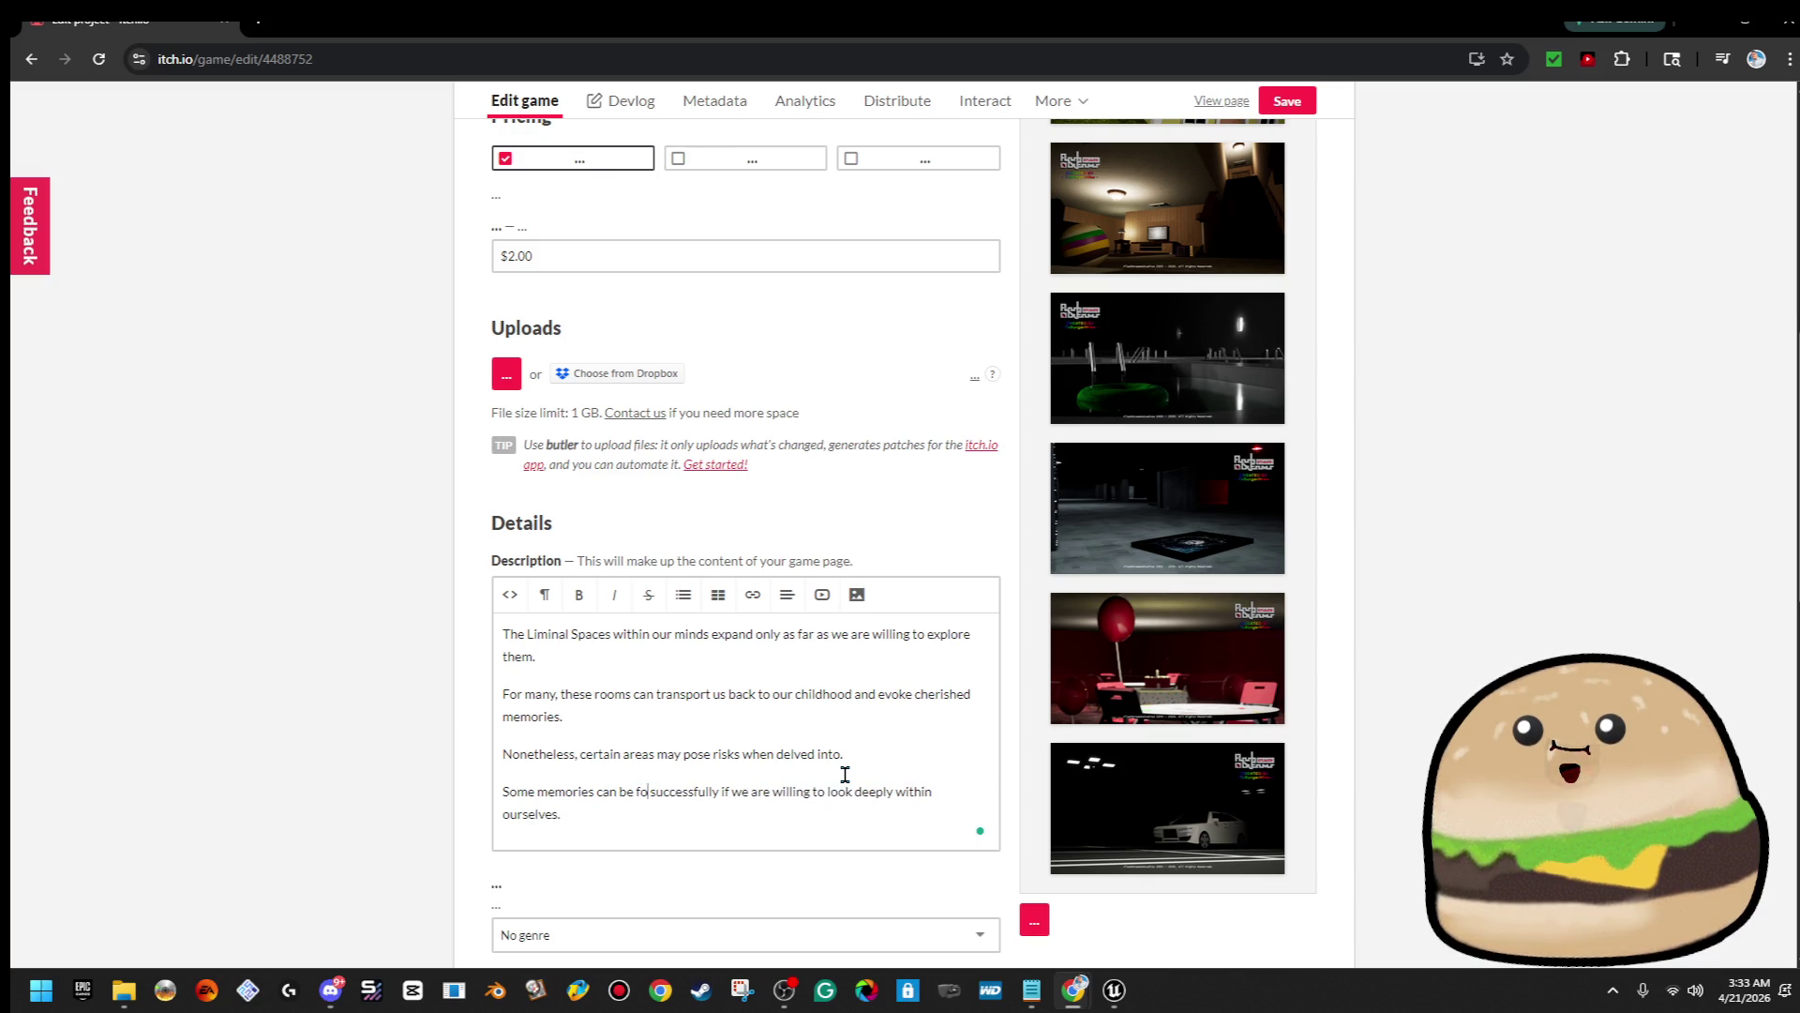
{"action": "type", "text": " once again"}
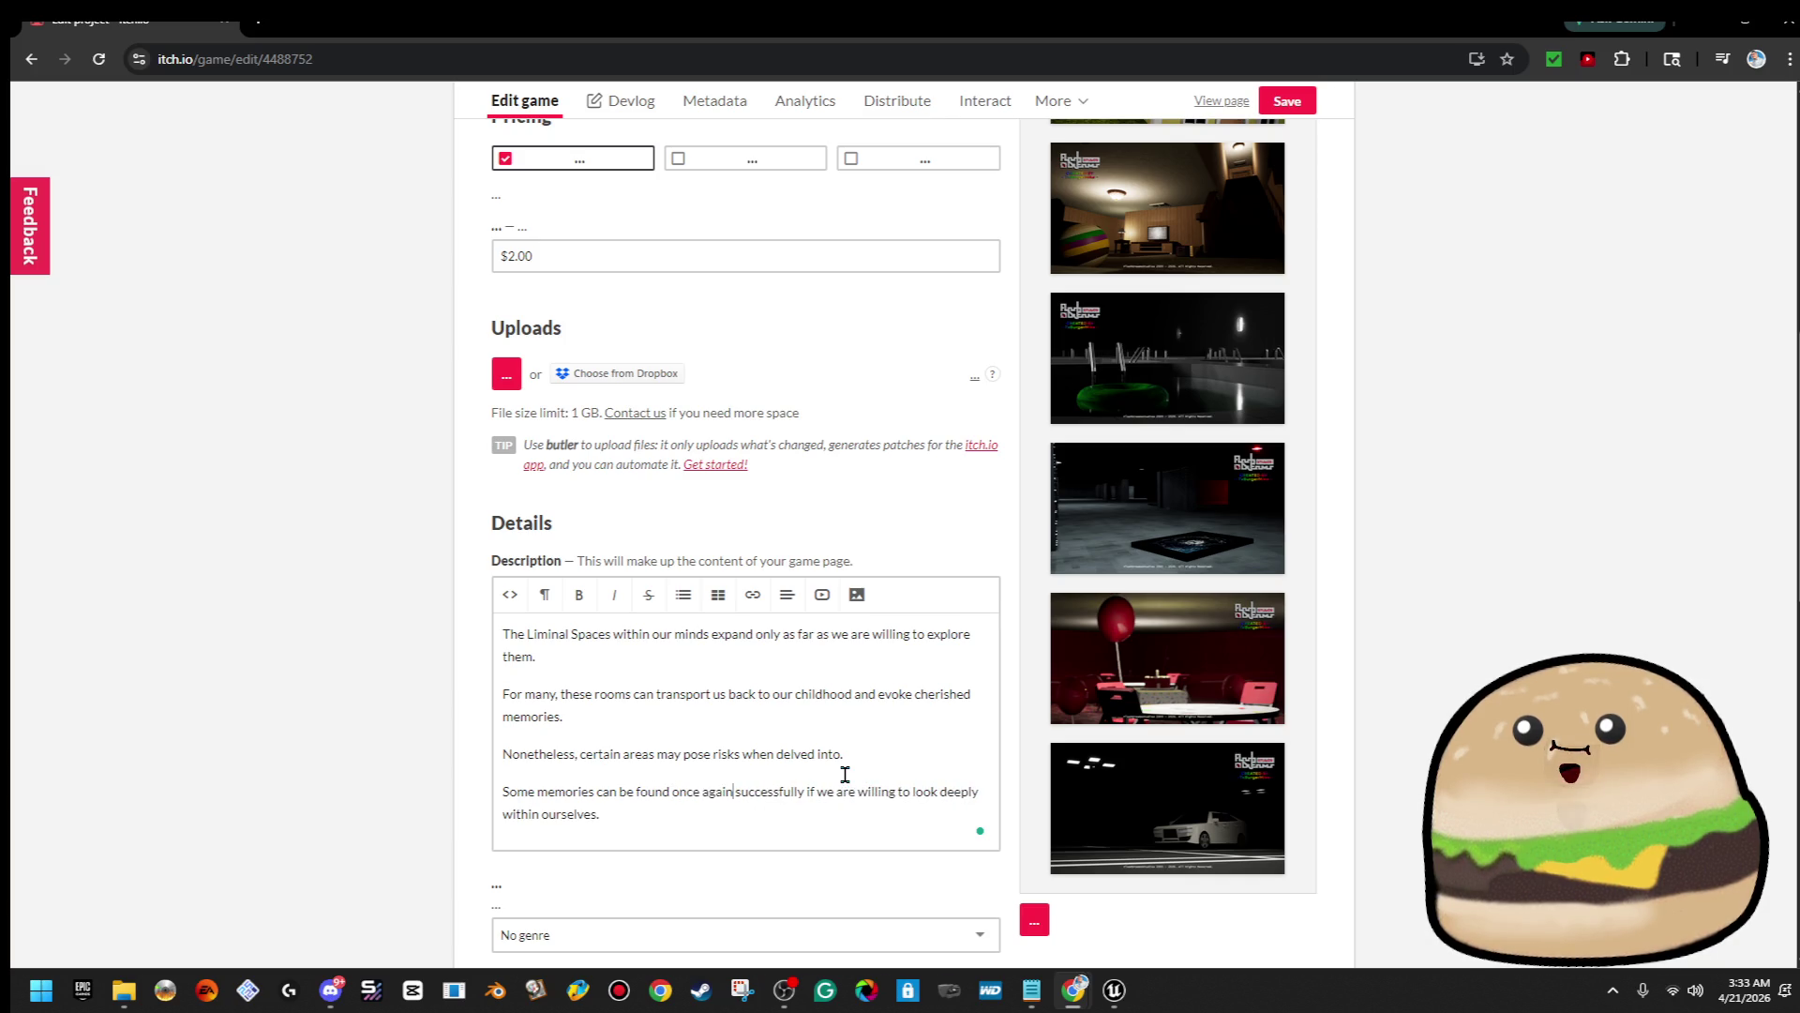
{"action": "mouse_move", "coordinate": [764, 793]}
{"action": "left_click", "coordinate": [794, 665]}
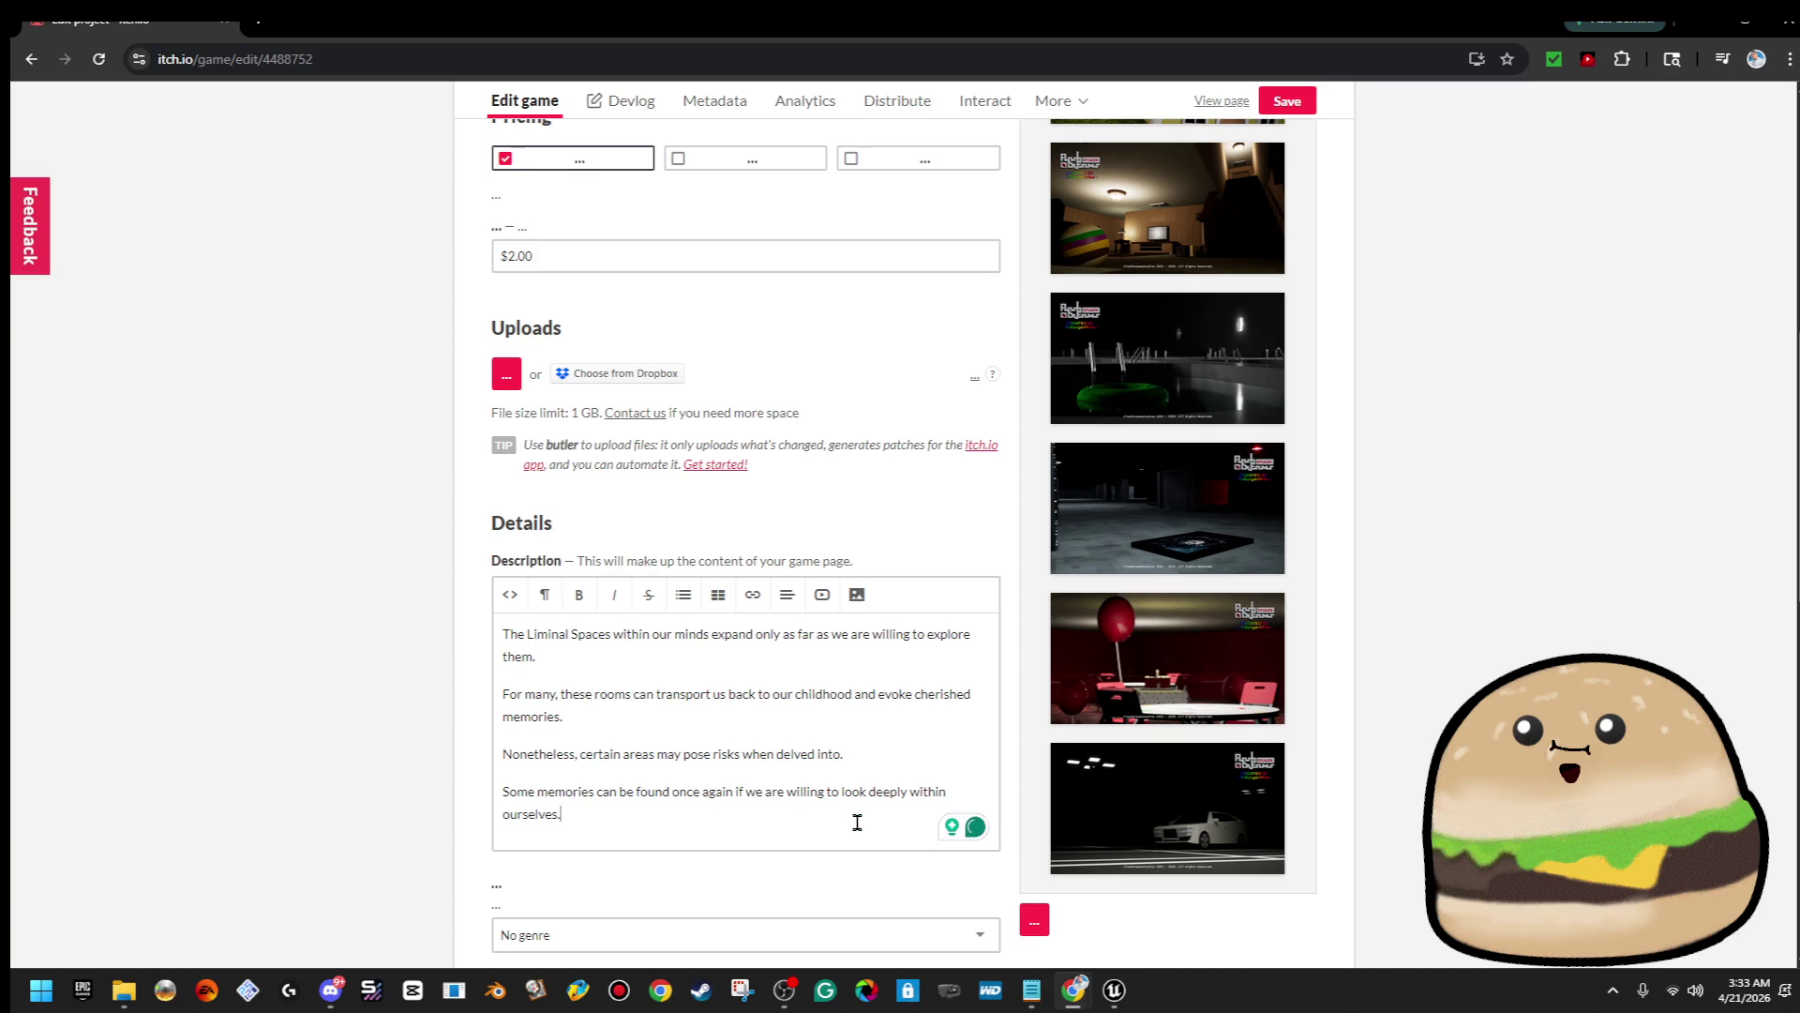
{"action": "scroll", "coordinate": [872, 827], "scroll_direction": "down", "scroll_amount": 4}
{"action": "scroll", "coordinate": [887, 829], "scroll_direction": "down", "scroll_amount": 8}
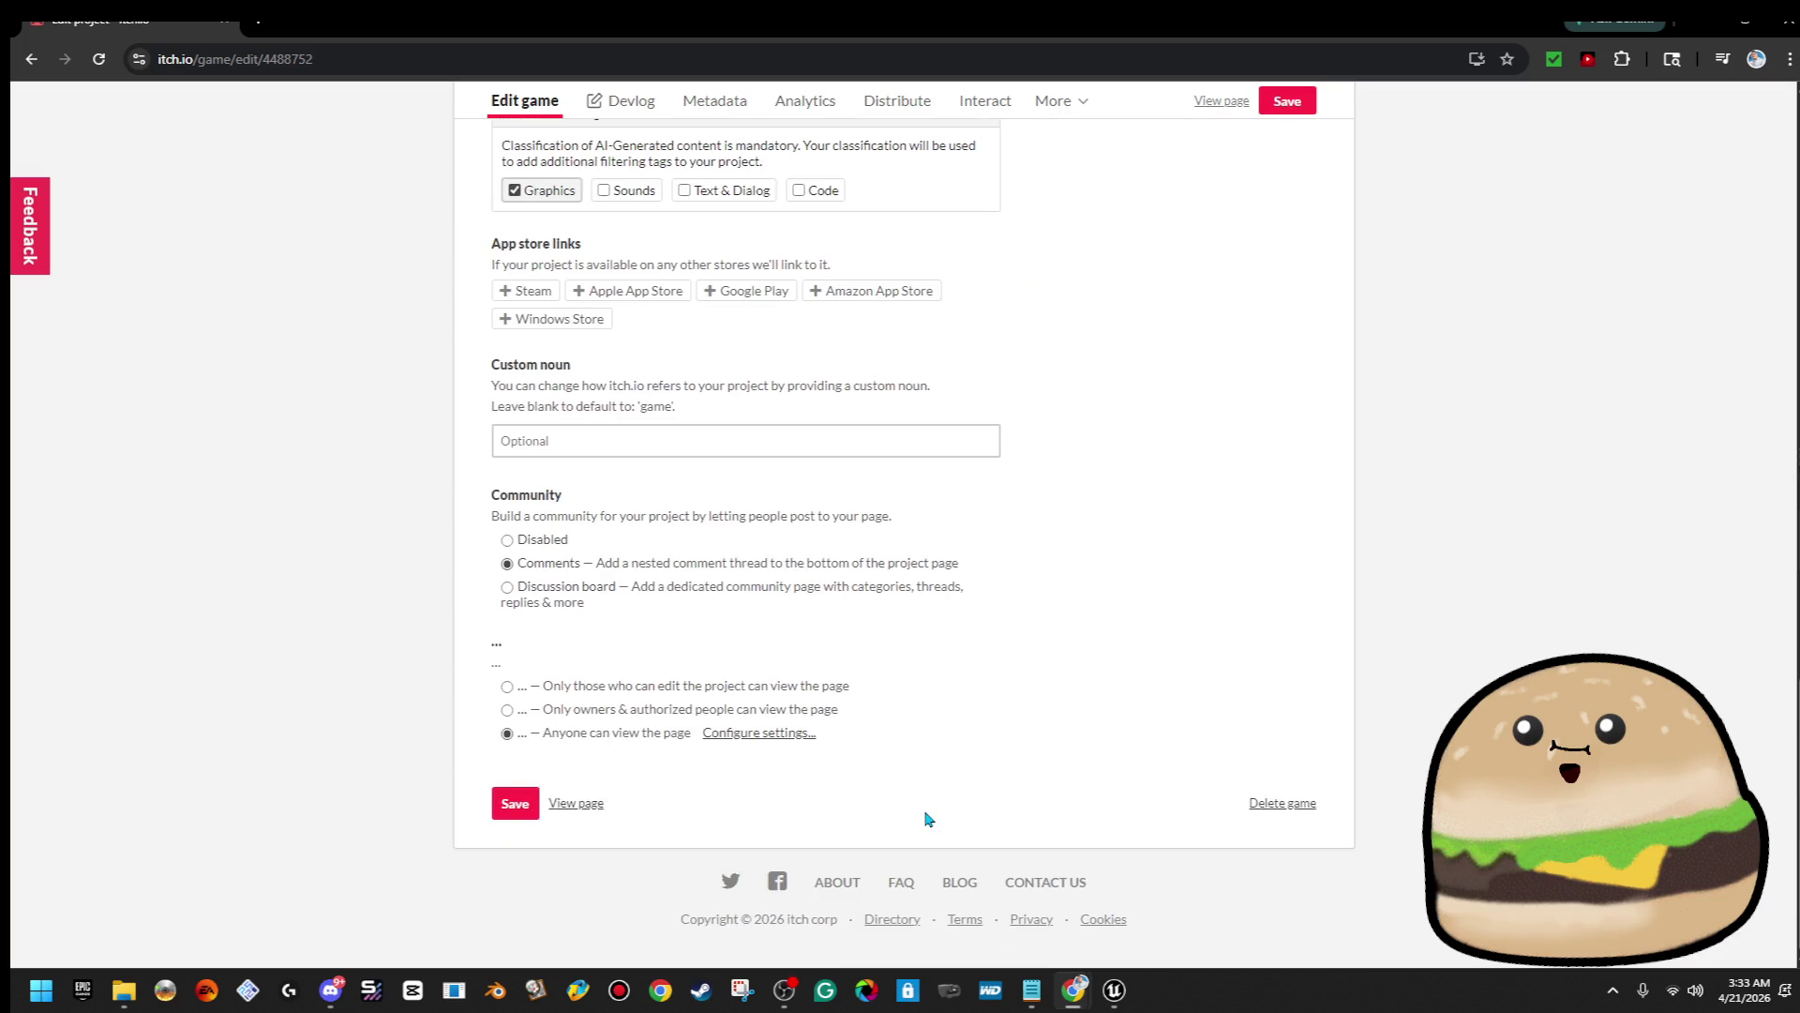
Save the description, confirm the live page ends '…within ourselves.', then return to the edit form
{"action": "left_click", "coordinate": [503, 808]}
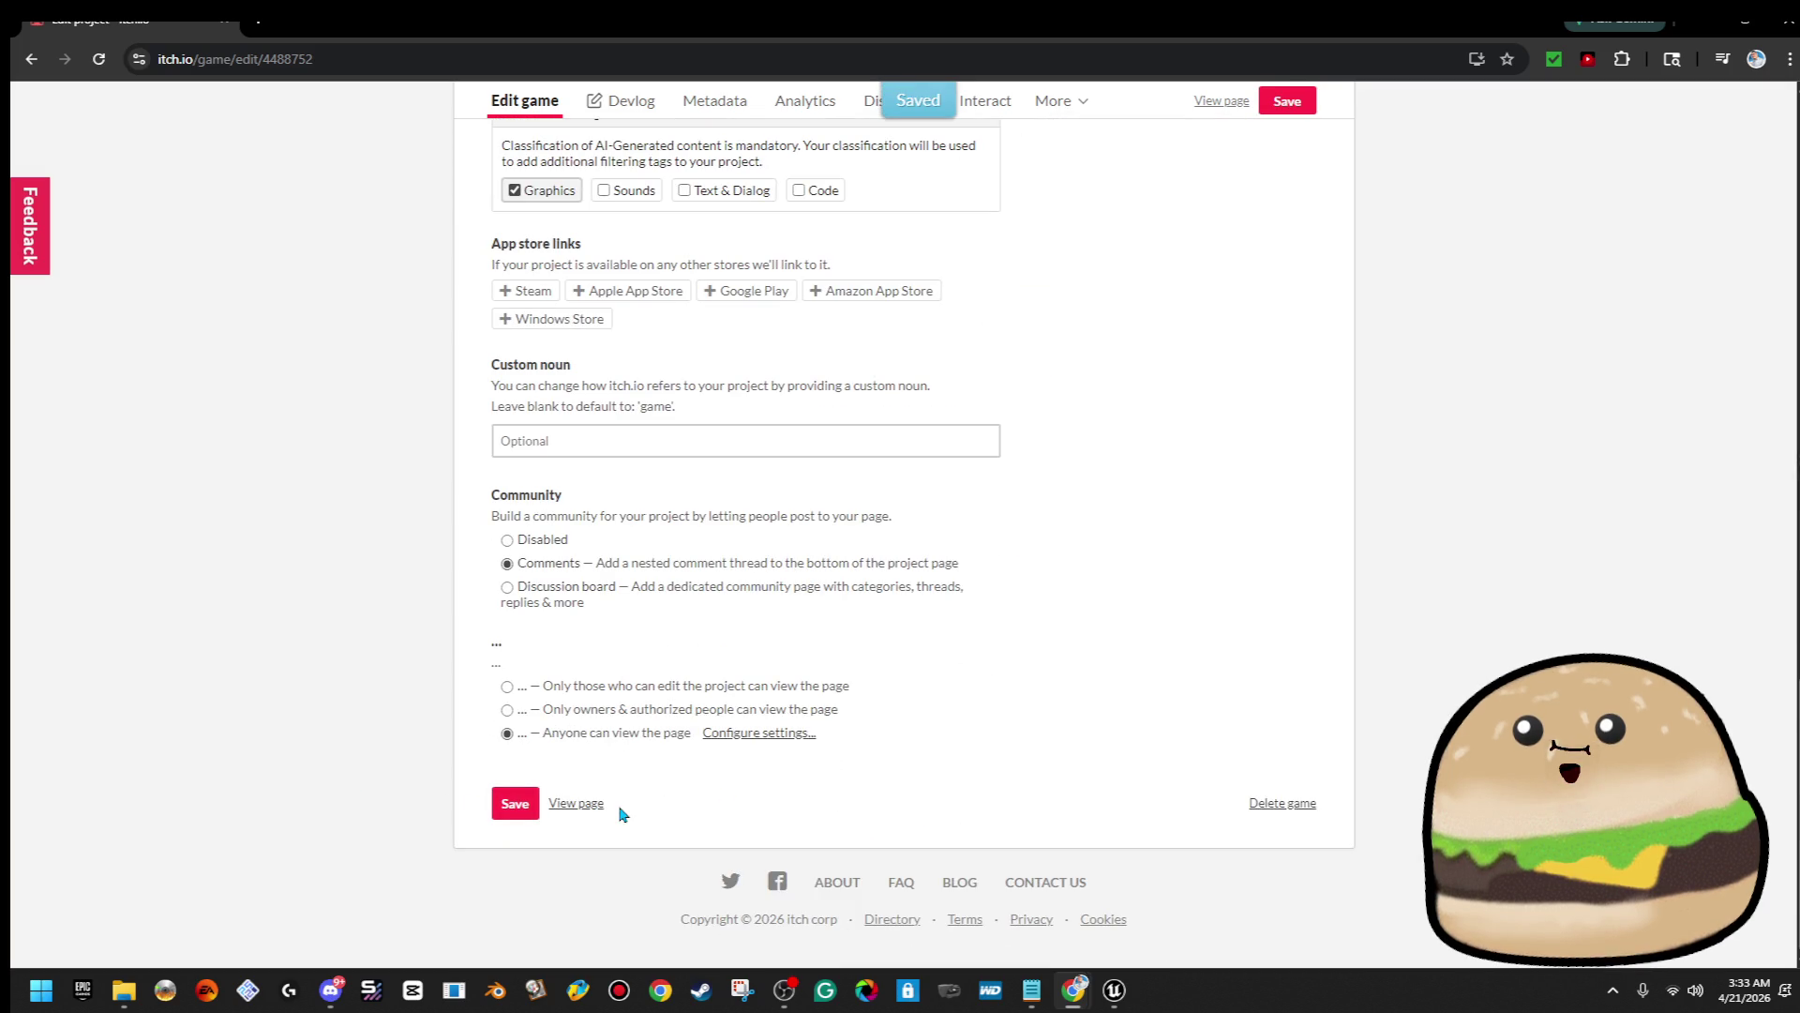
{"action": "left_click", "coordinate": [576, 803]}
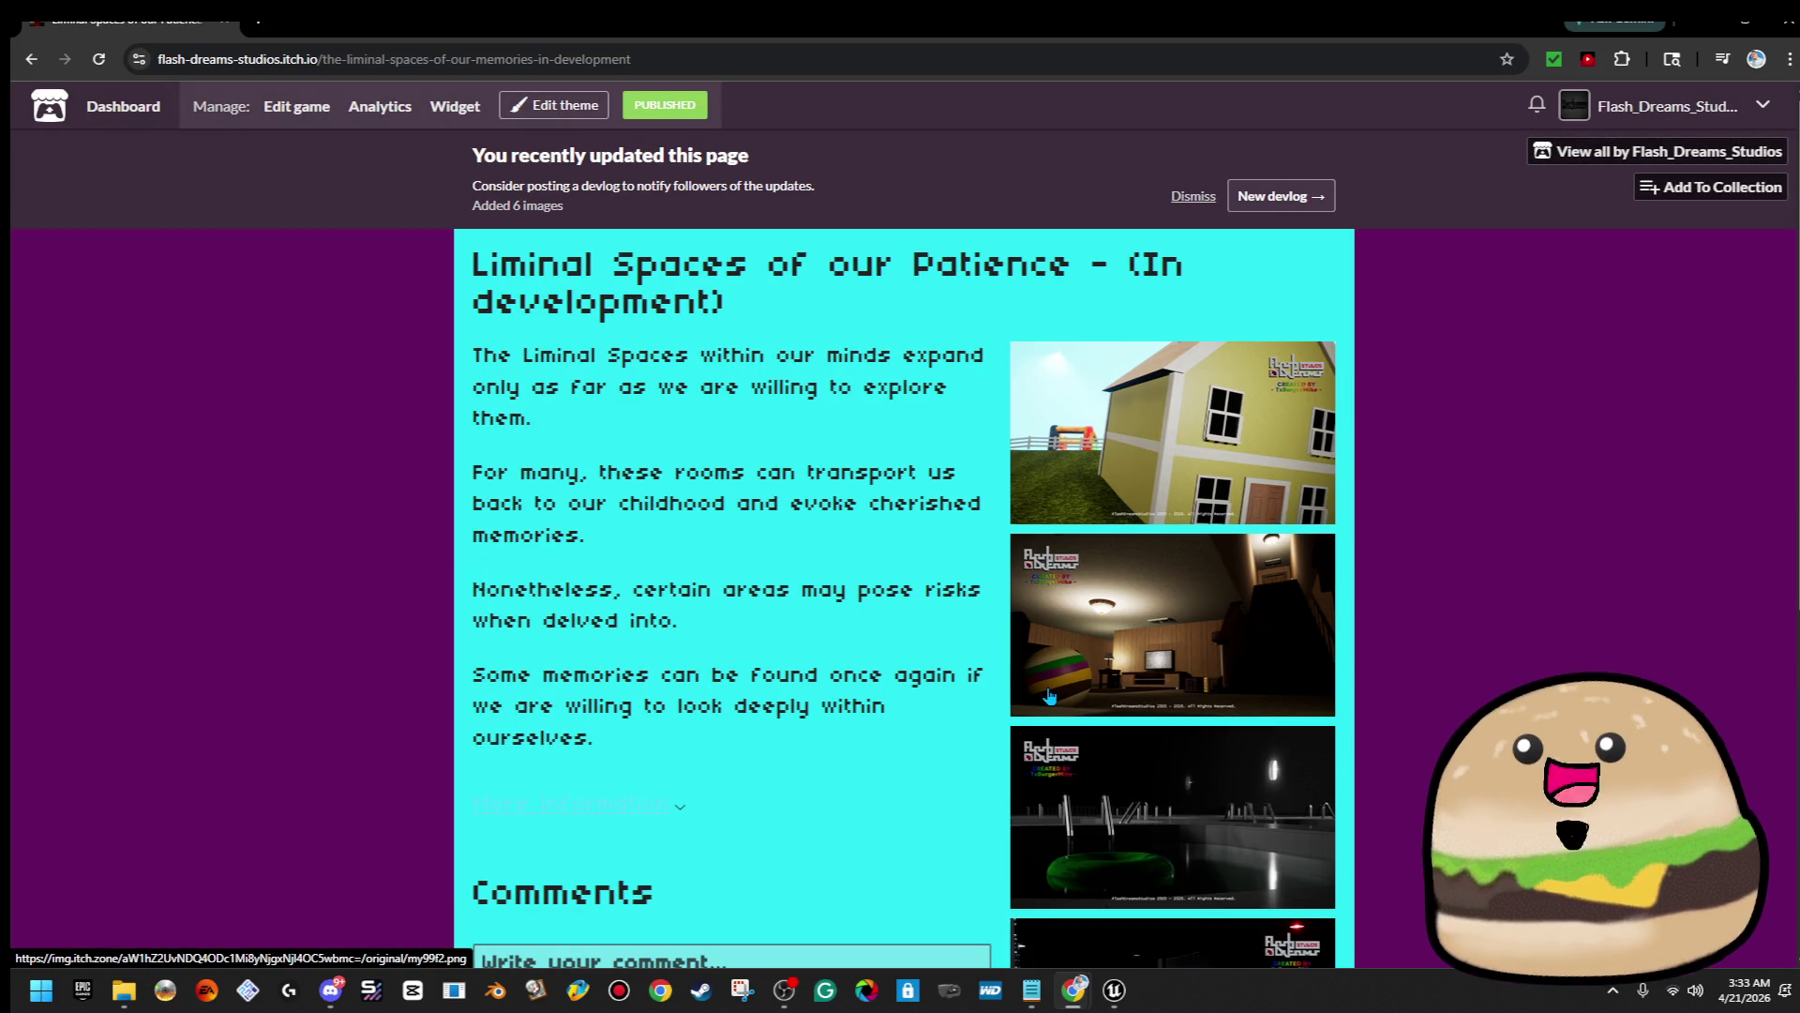
{"action": "scroll", "coordinate": [1052, 693], "scroll_direction": "down", "scroll_amount": 5}
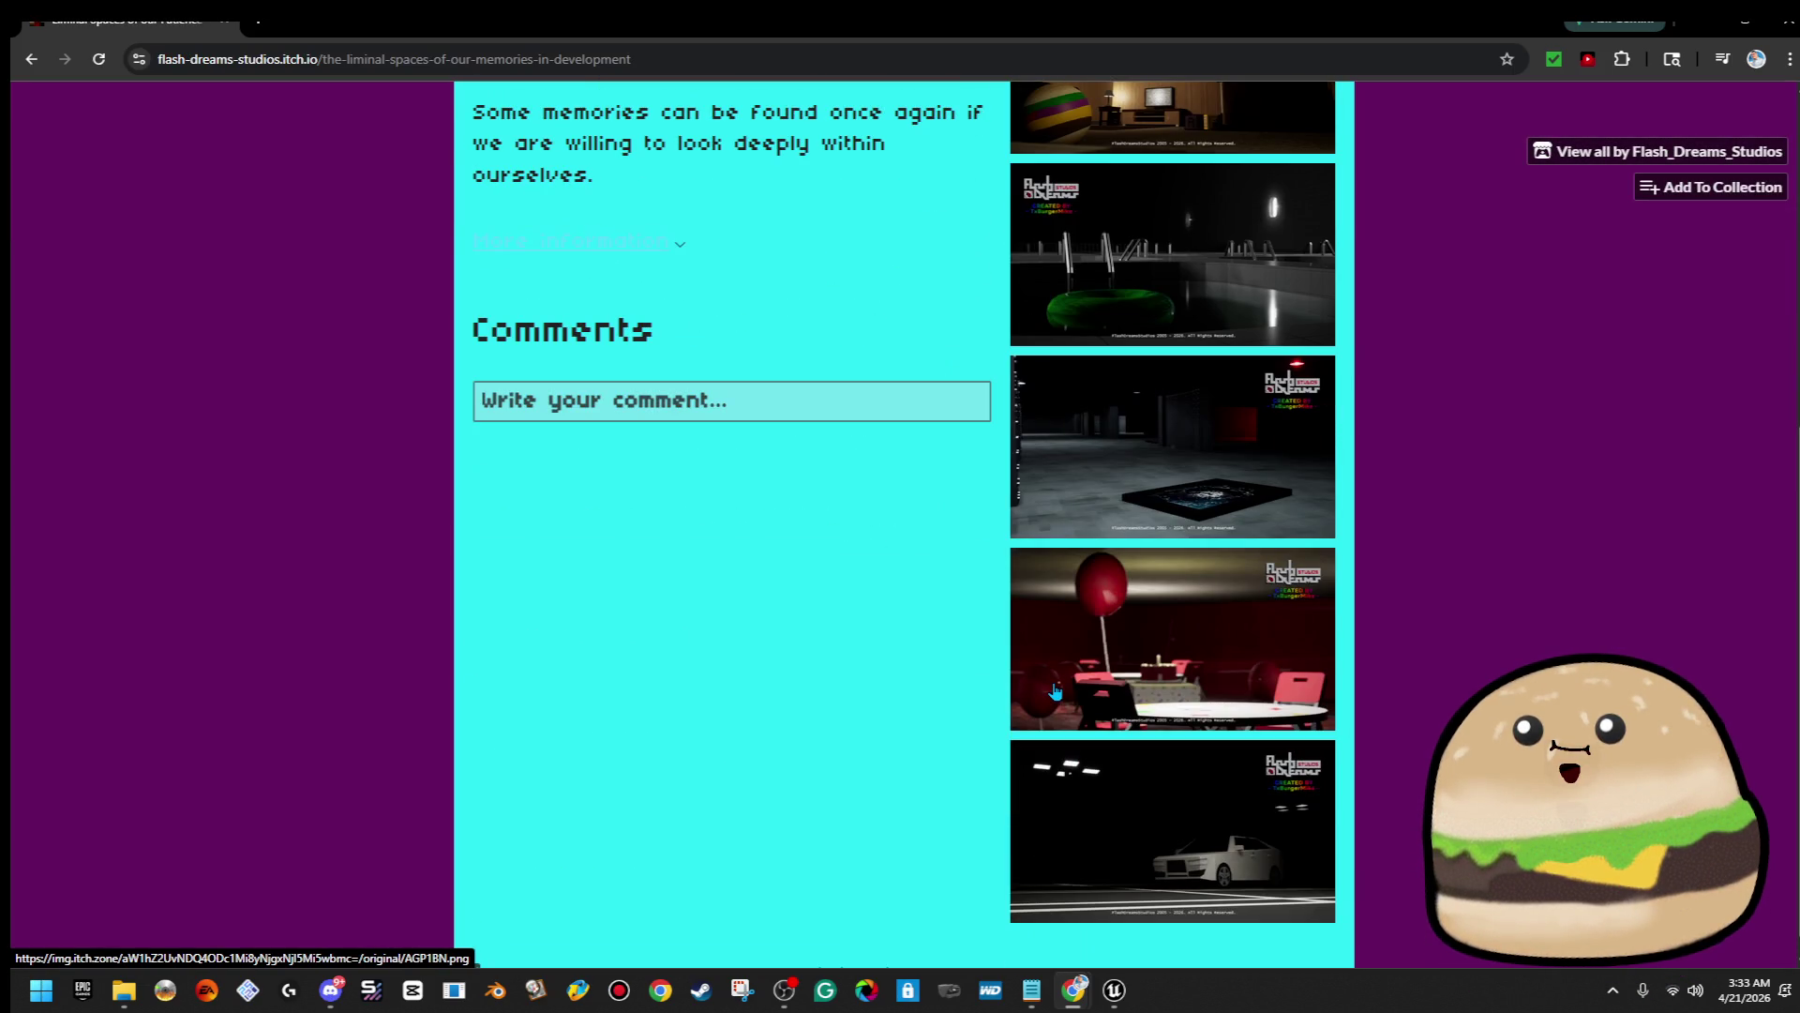
{"action": "scroll", "coordinate": [1054, 692], "scroll_direction": "up", "scroll_amount": 6}
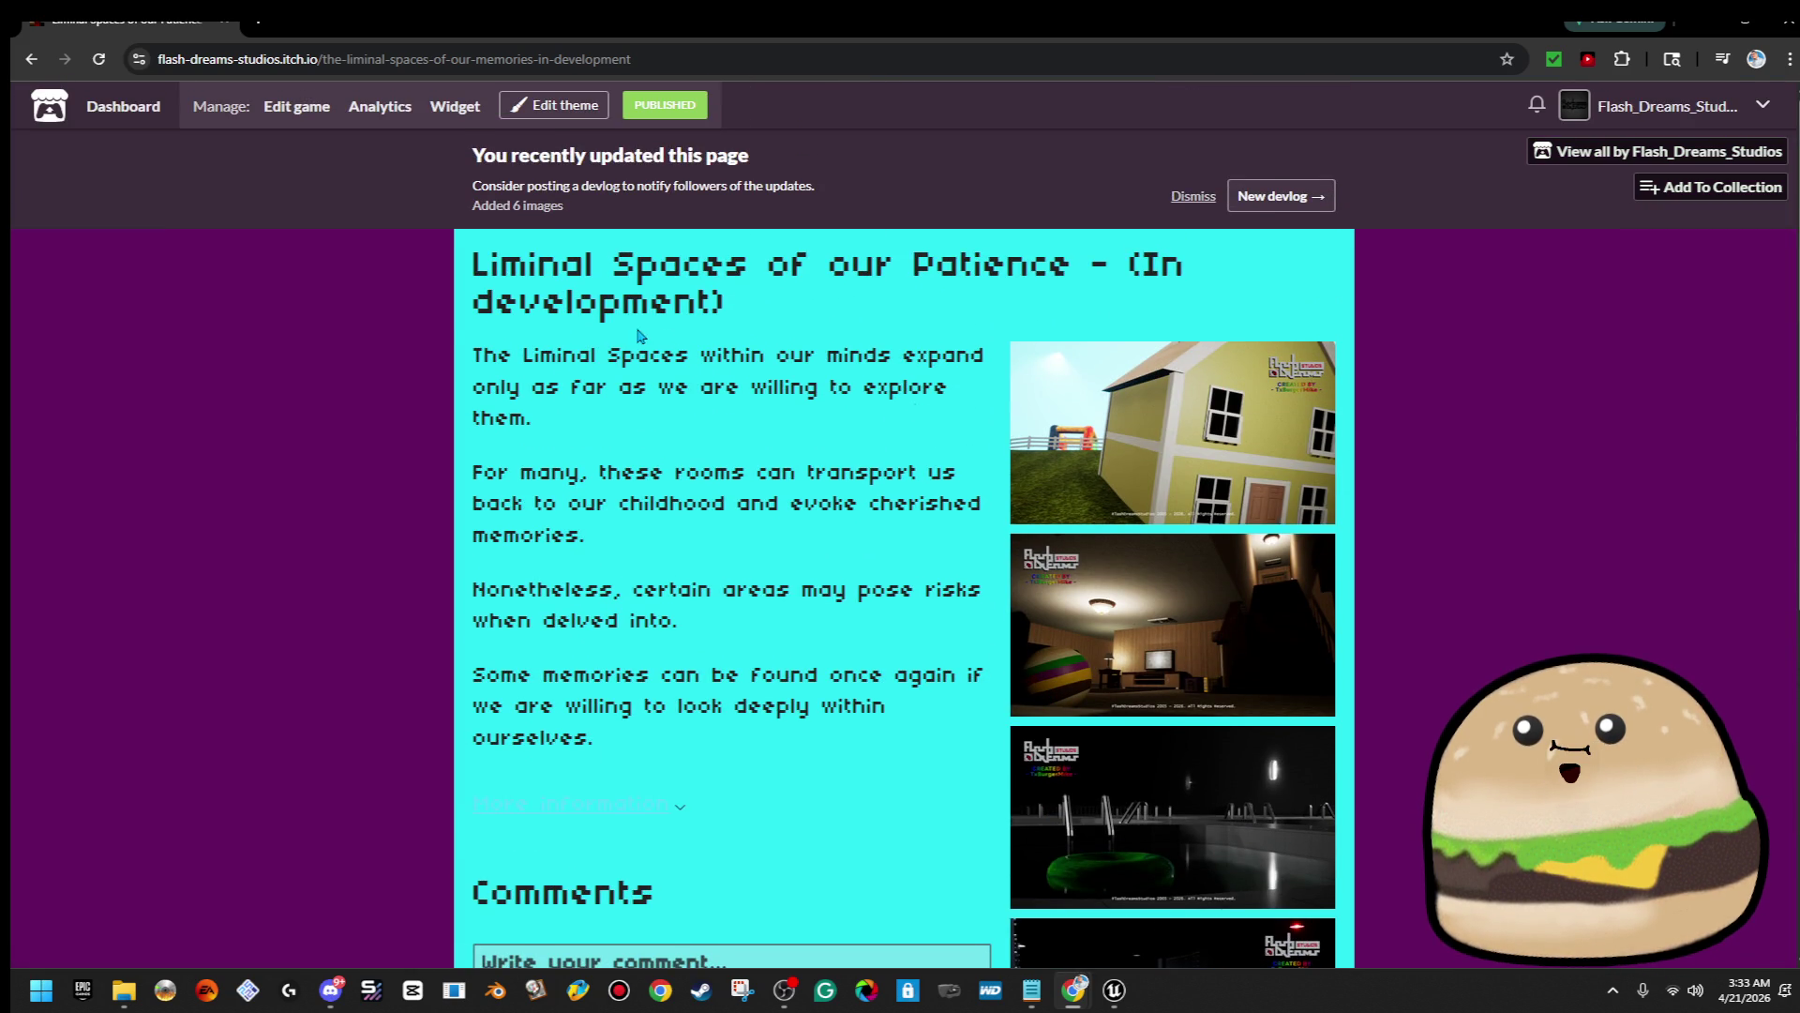
{"action": "left_click", "coordinate": [299, 108]}
{"action": "scroll", "coordinate": [1299, 597], "scroll_direction": "down", "scroll_amount": 15}
{"action": "scroll", "coordinate": [1300, 603], "scroll_direction": "up", "scroll_amount": 15}
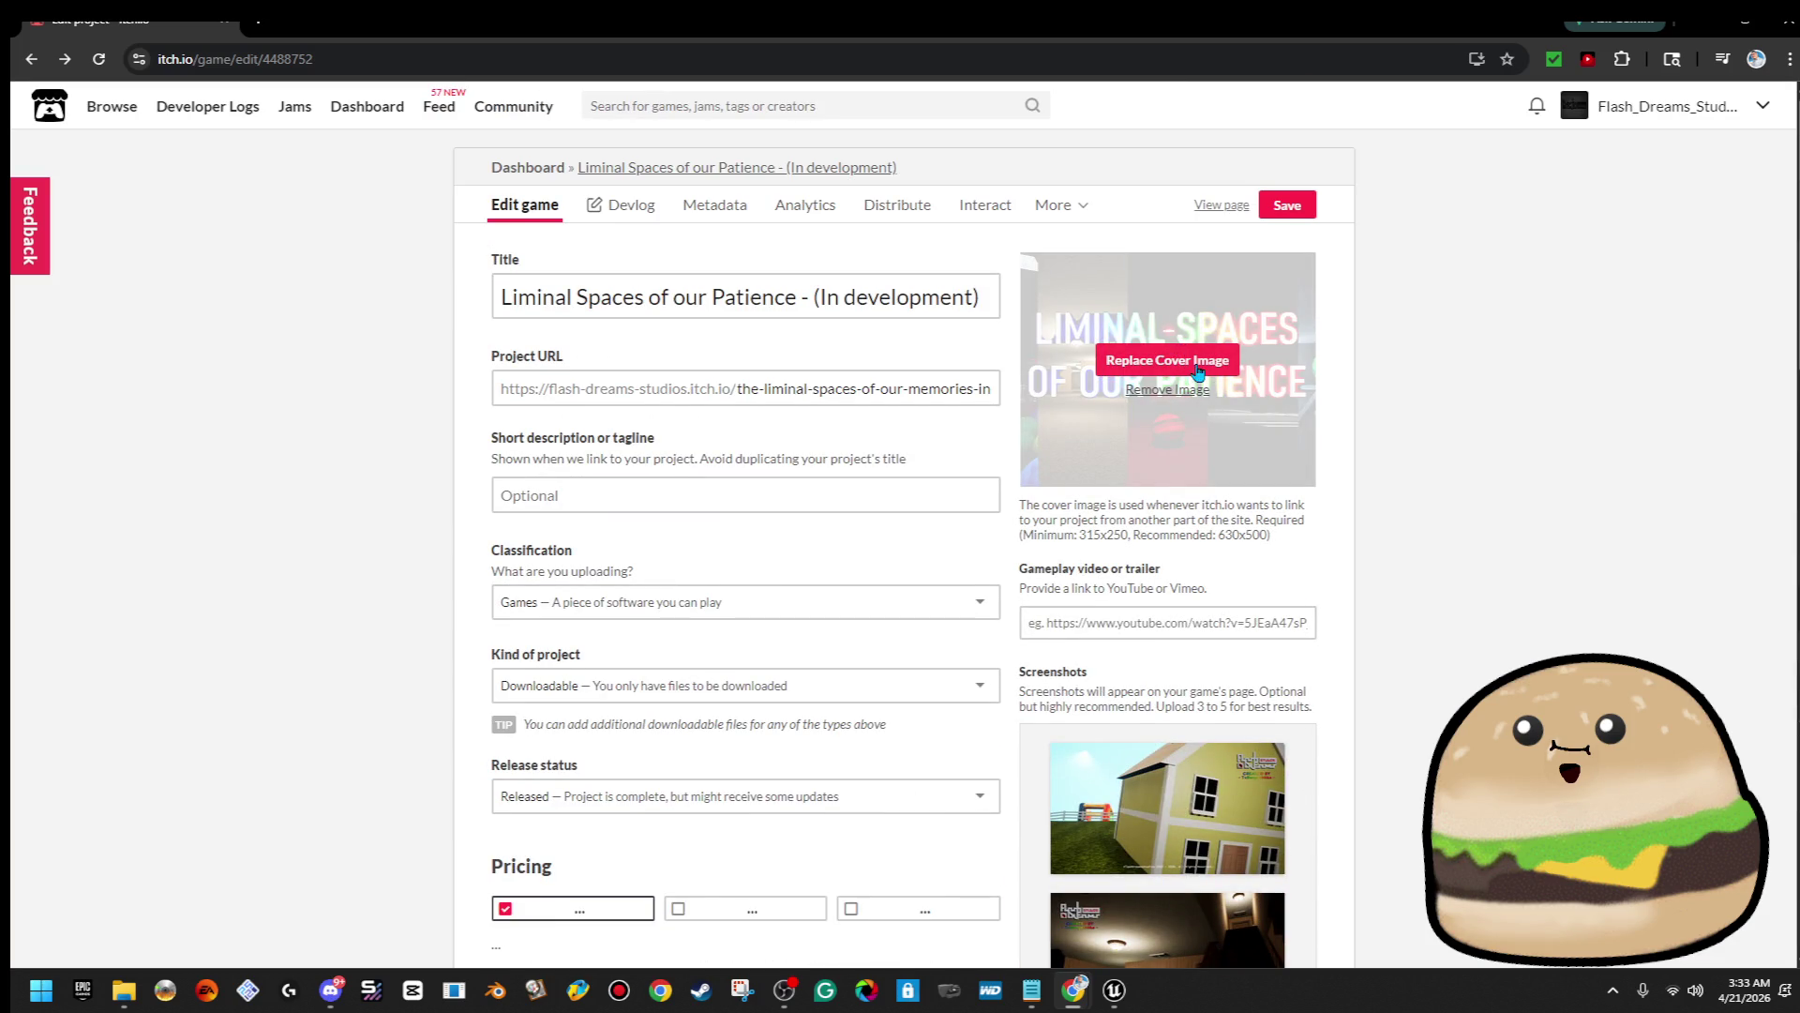
Save the game page and scroll down to the Screenshots section
{"action": "left_click", "coordinate": [1288, 205]}
{"action": "scroll", "coordinate": [1369, 712], "scroll_direction": "down", "scroll_amount": 3}
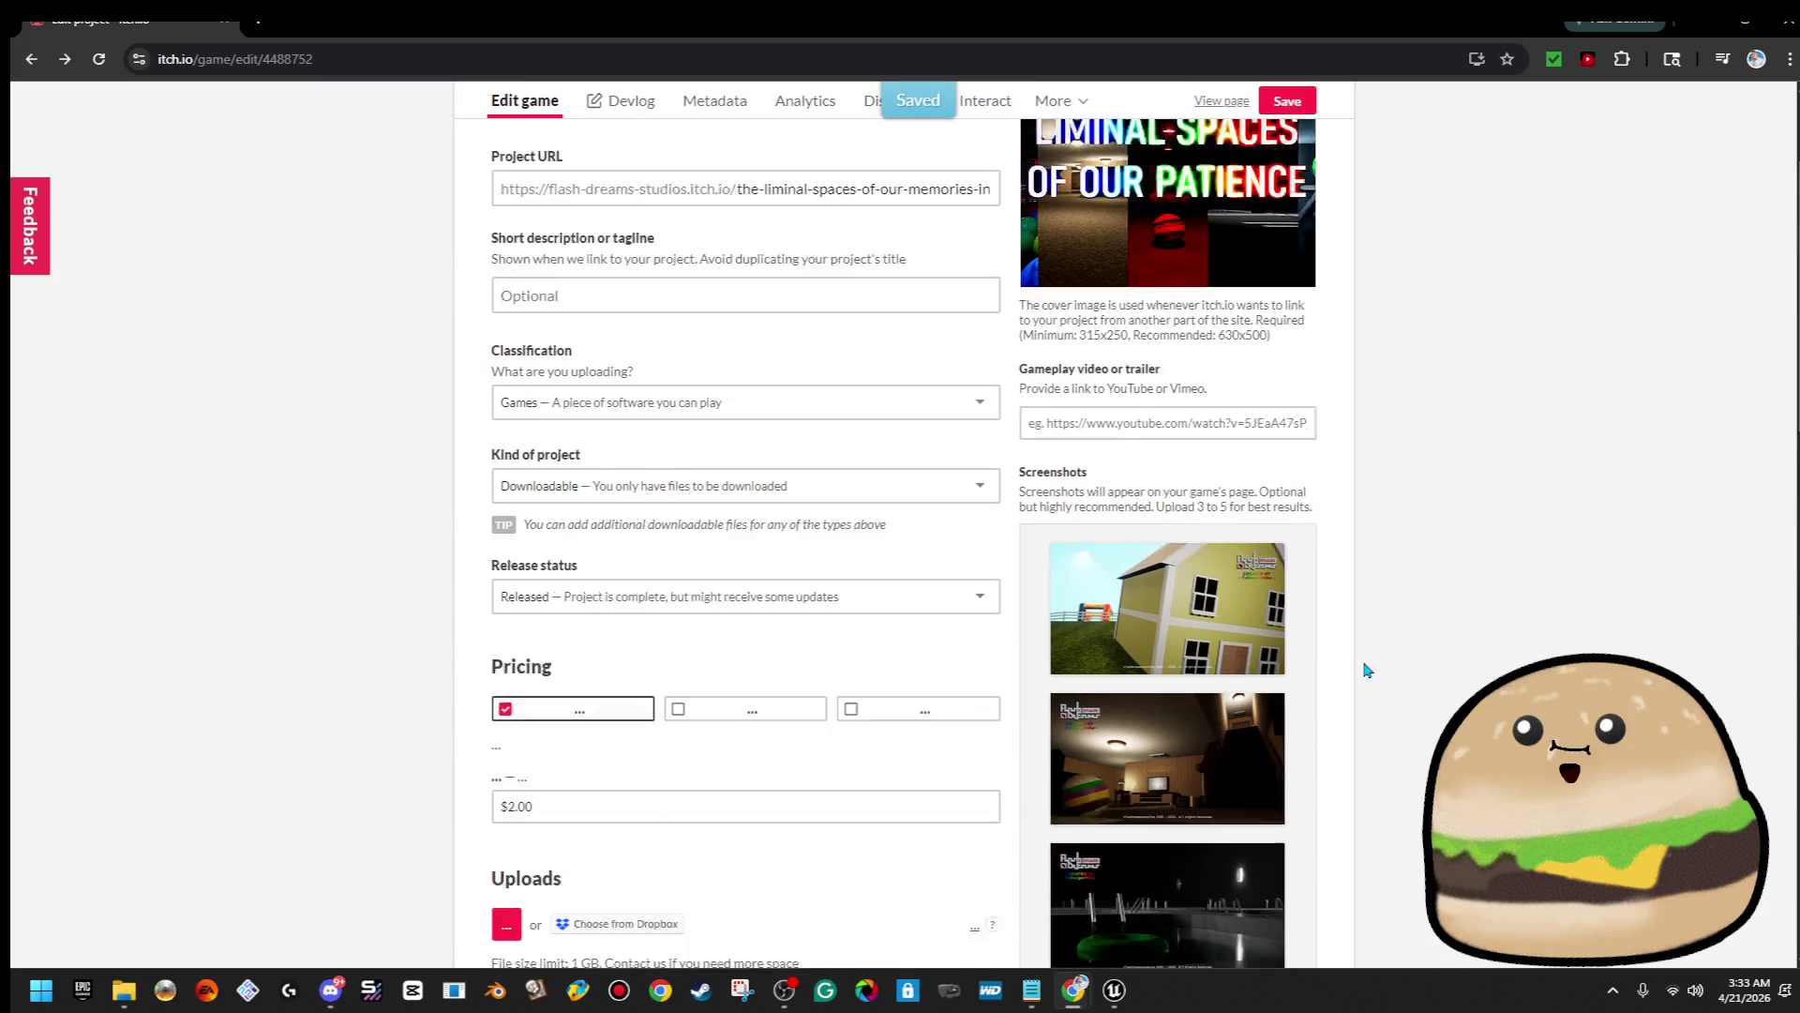
{"action": "scroll", "coordinate": [1273, 701], "scroll_direction": "down", "scroll_amount": 9}
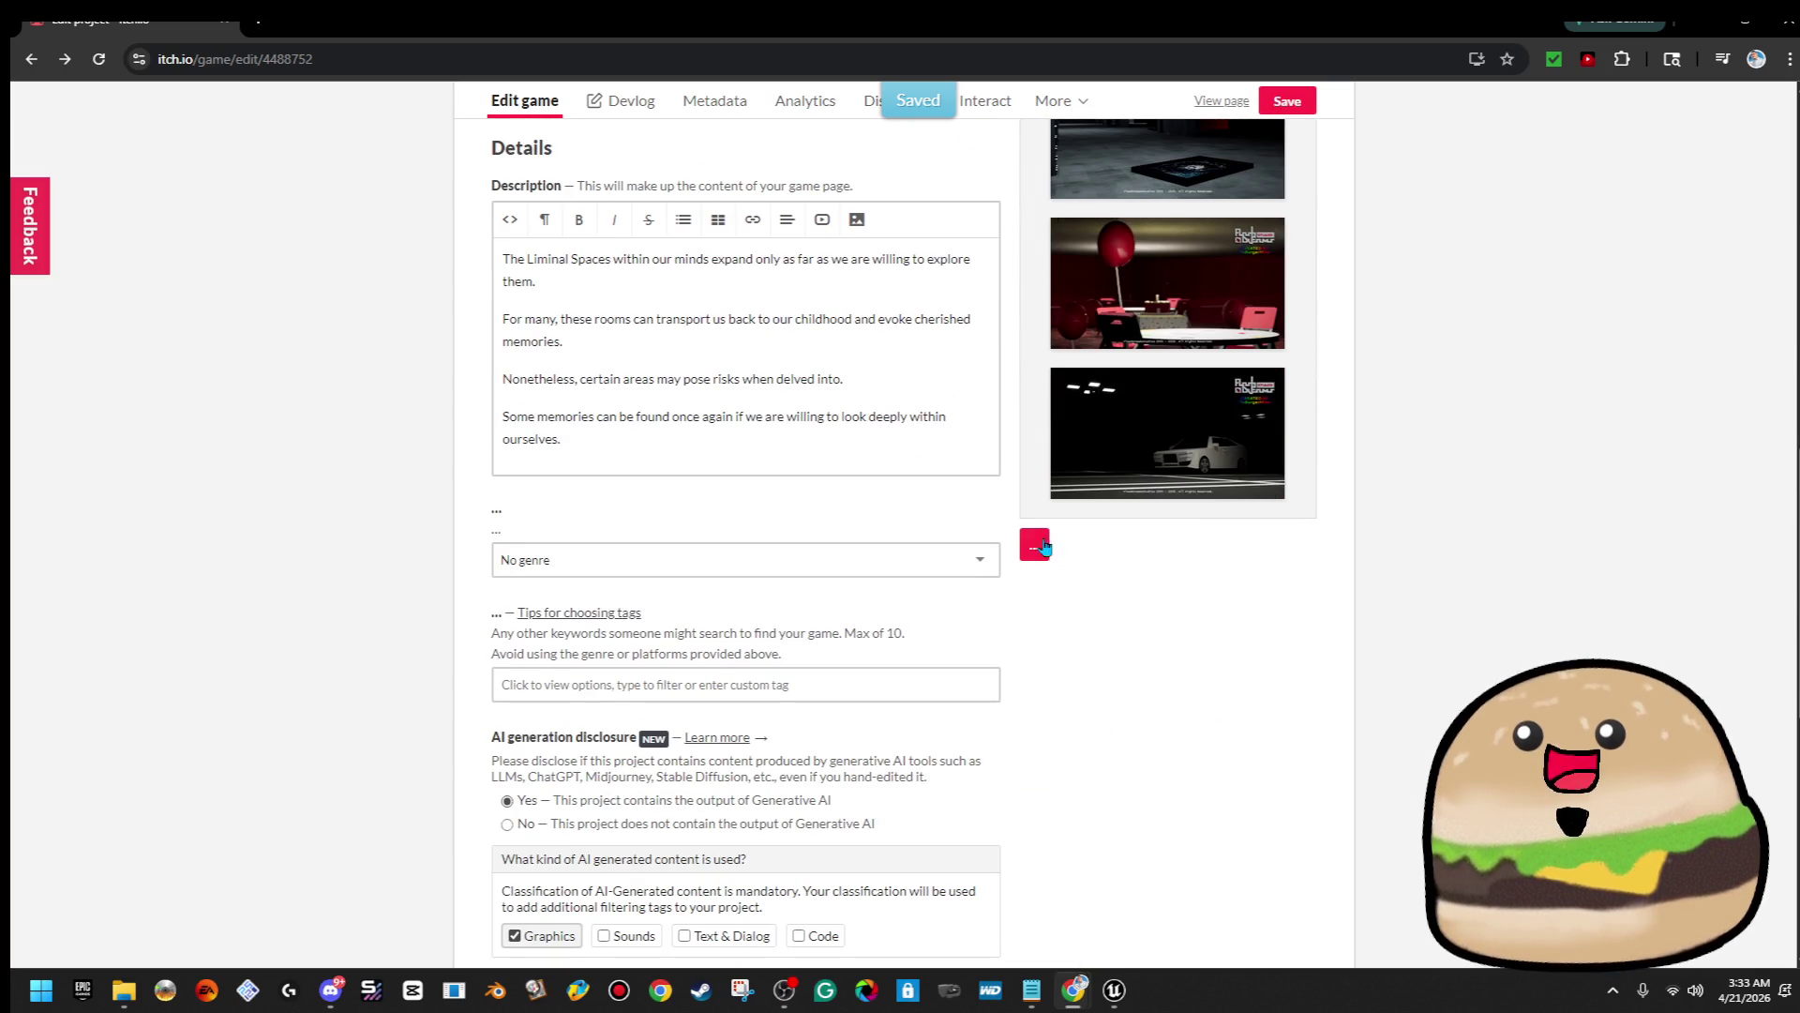
Move the twelve desktop screenshots into SUBLIMINI, then upload game_cover_liminal_spaces.png from it as a screenshot
{"action": "left_click", "coordinate": [1037, 542]}
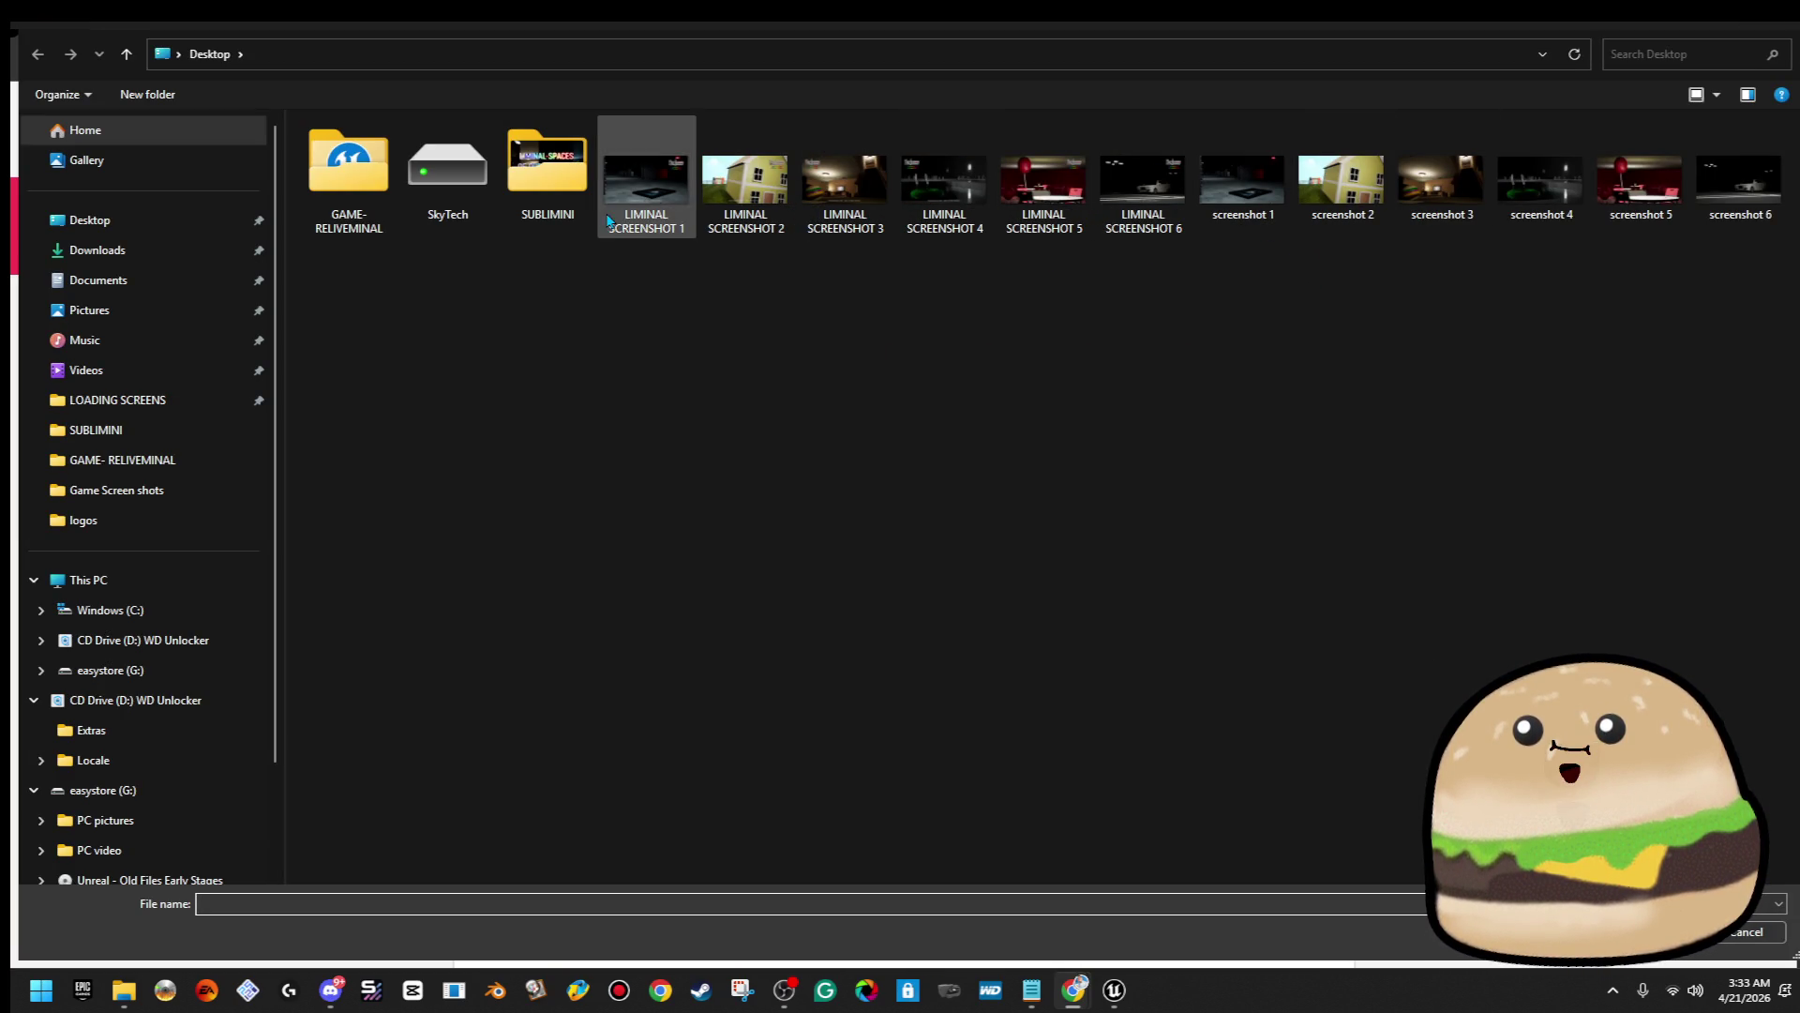
{"action": "left_click", "coordinate": [655, 194]}
{"action": "left_click", "coordinate": [1739, 178], "text": "shift"}
{"action": "left_click_drag", "start_coordinate": [844, 178], "coordinate": [591, 173]}
{"action": "double_click", "coordinate": [552, 169]}
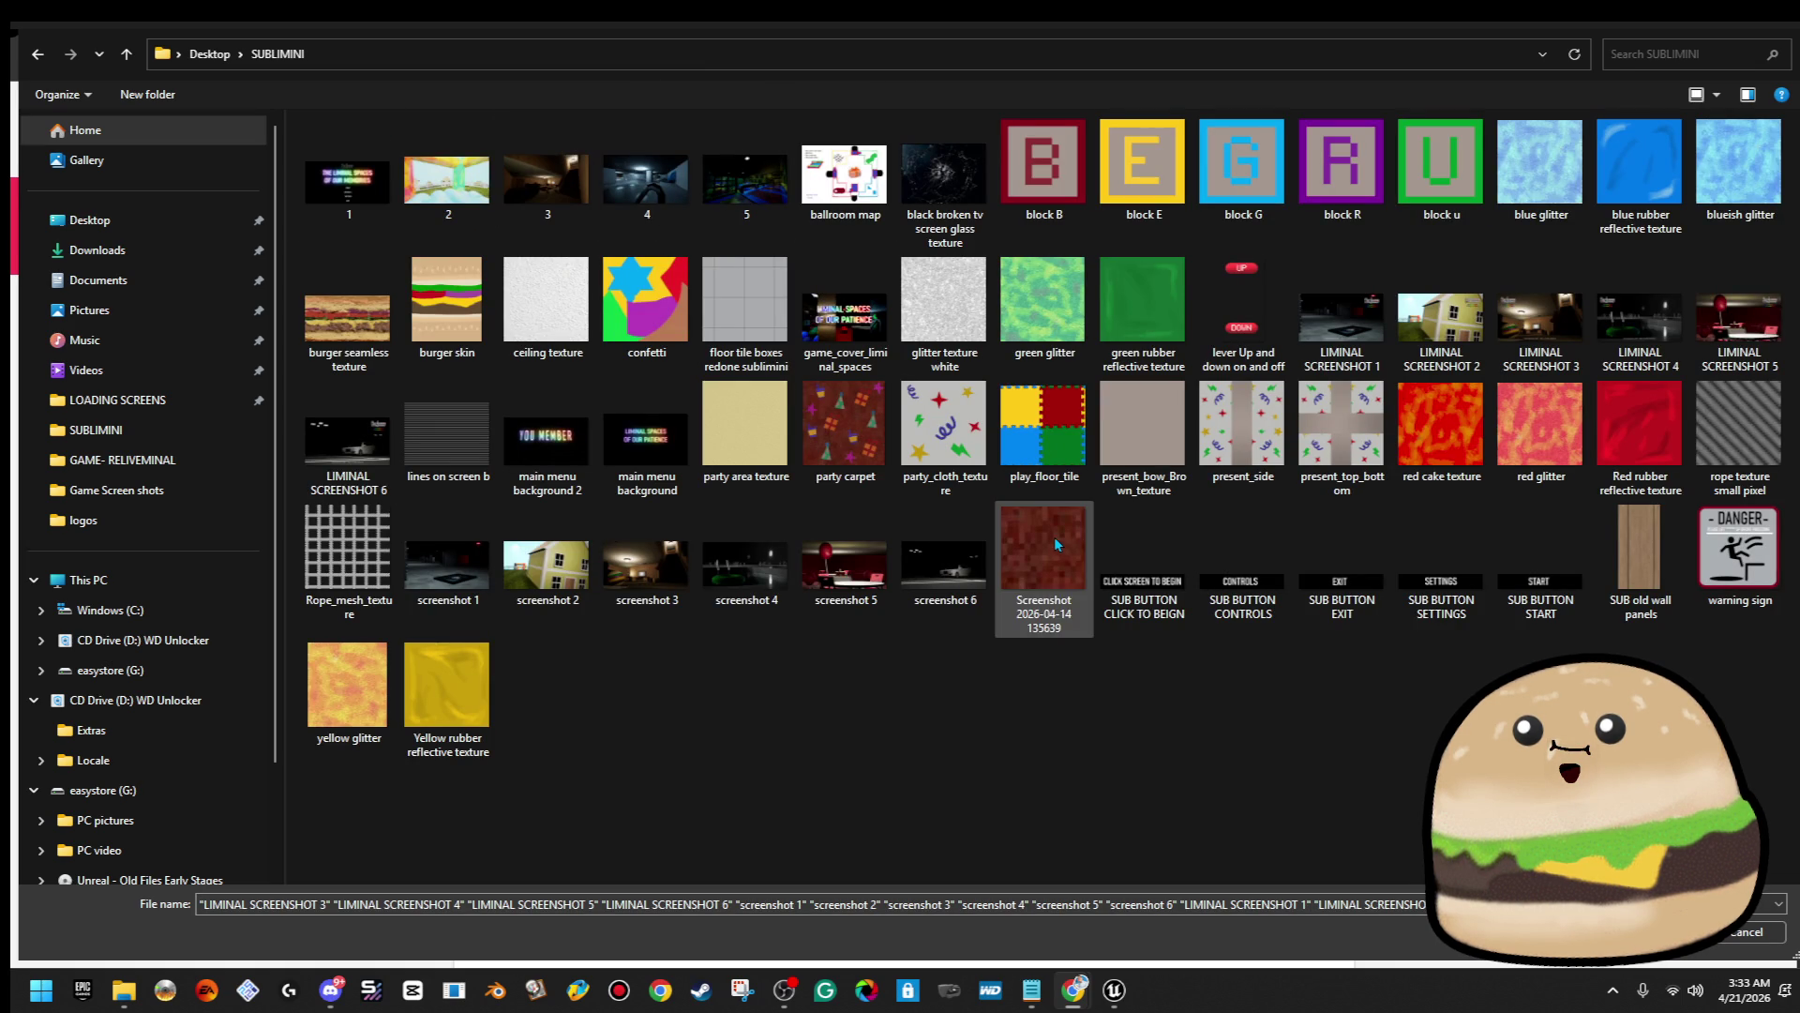
{"action": "double_click", "coordinate": [844, 319]}
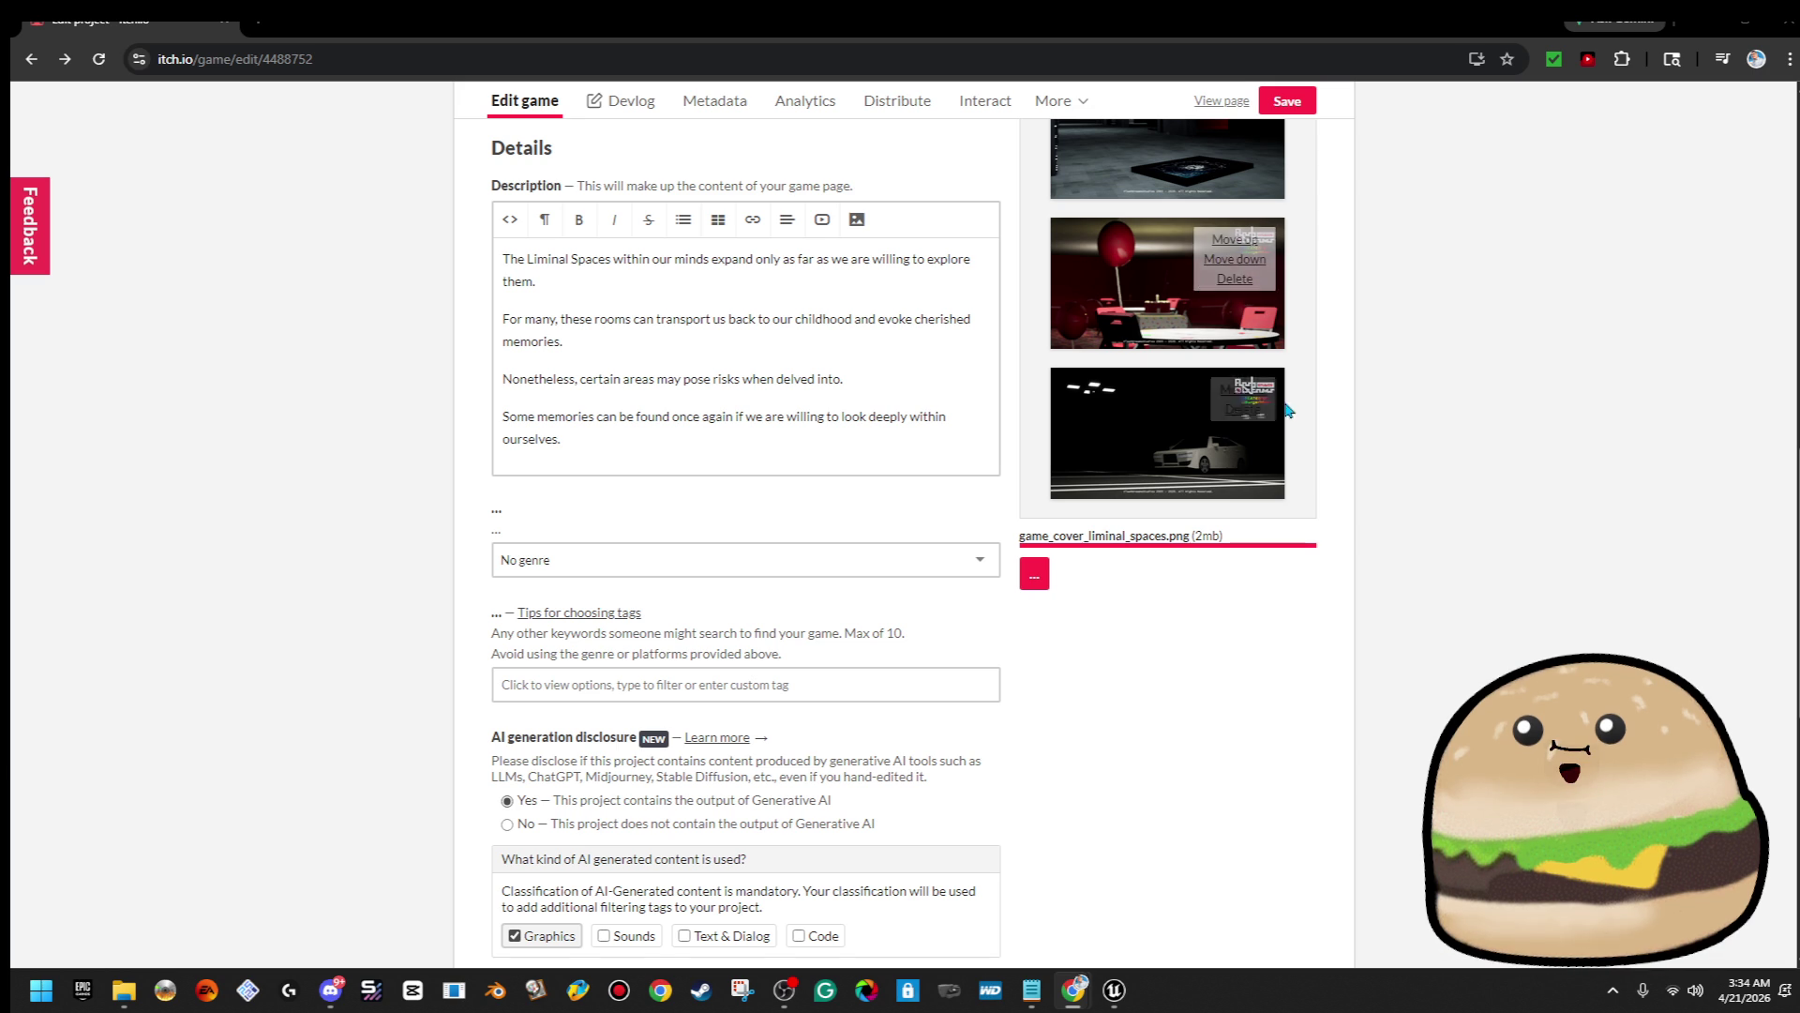
Move the Liminal Spaces title screenshot up six places to the top of the list and save
{"action": "mouse_move", "coordinate": [1130, 576]}
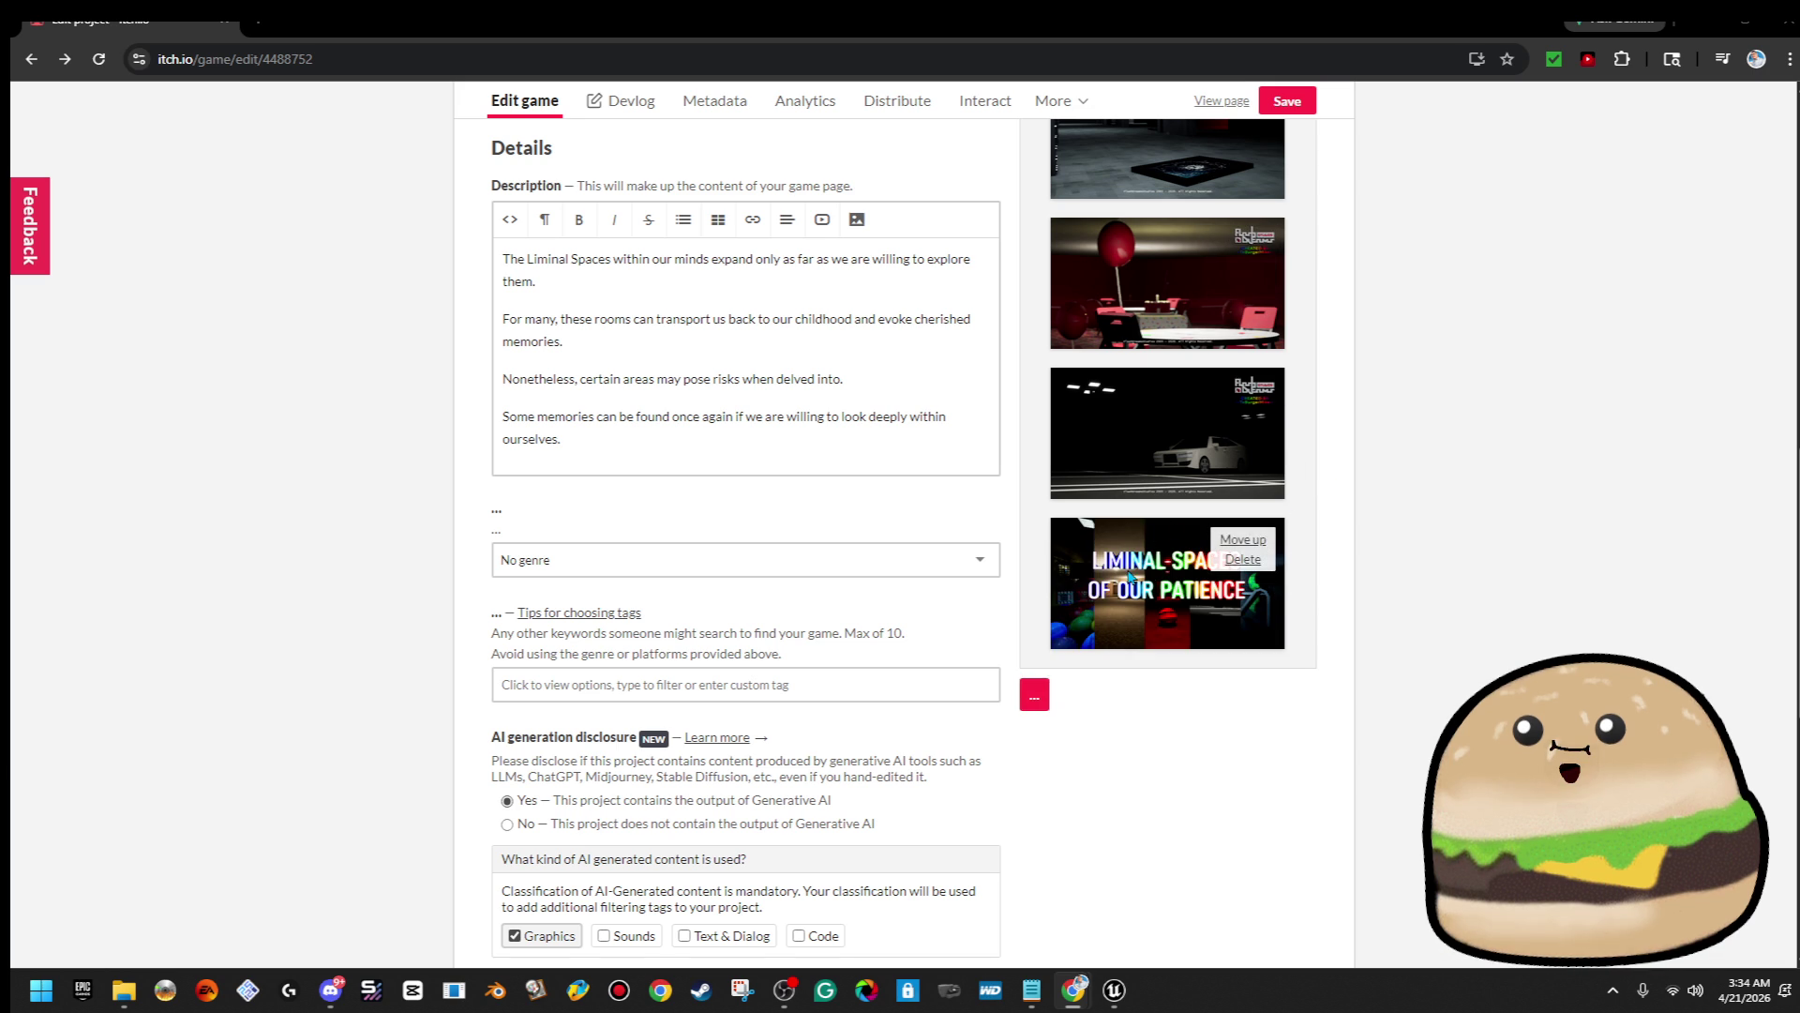
{"action": "left_click", "coordinate": [1242, 539]}
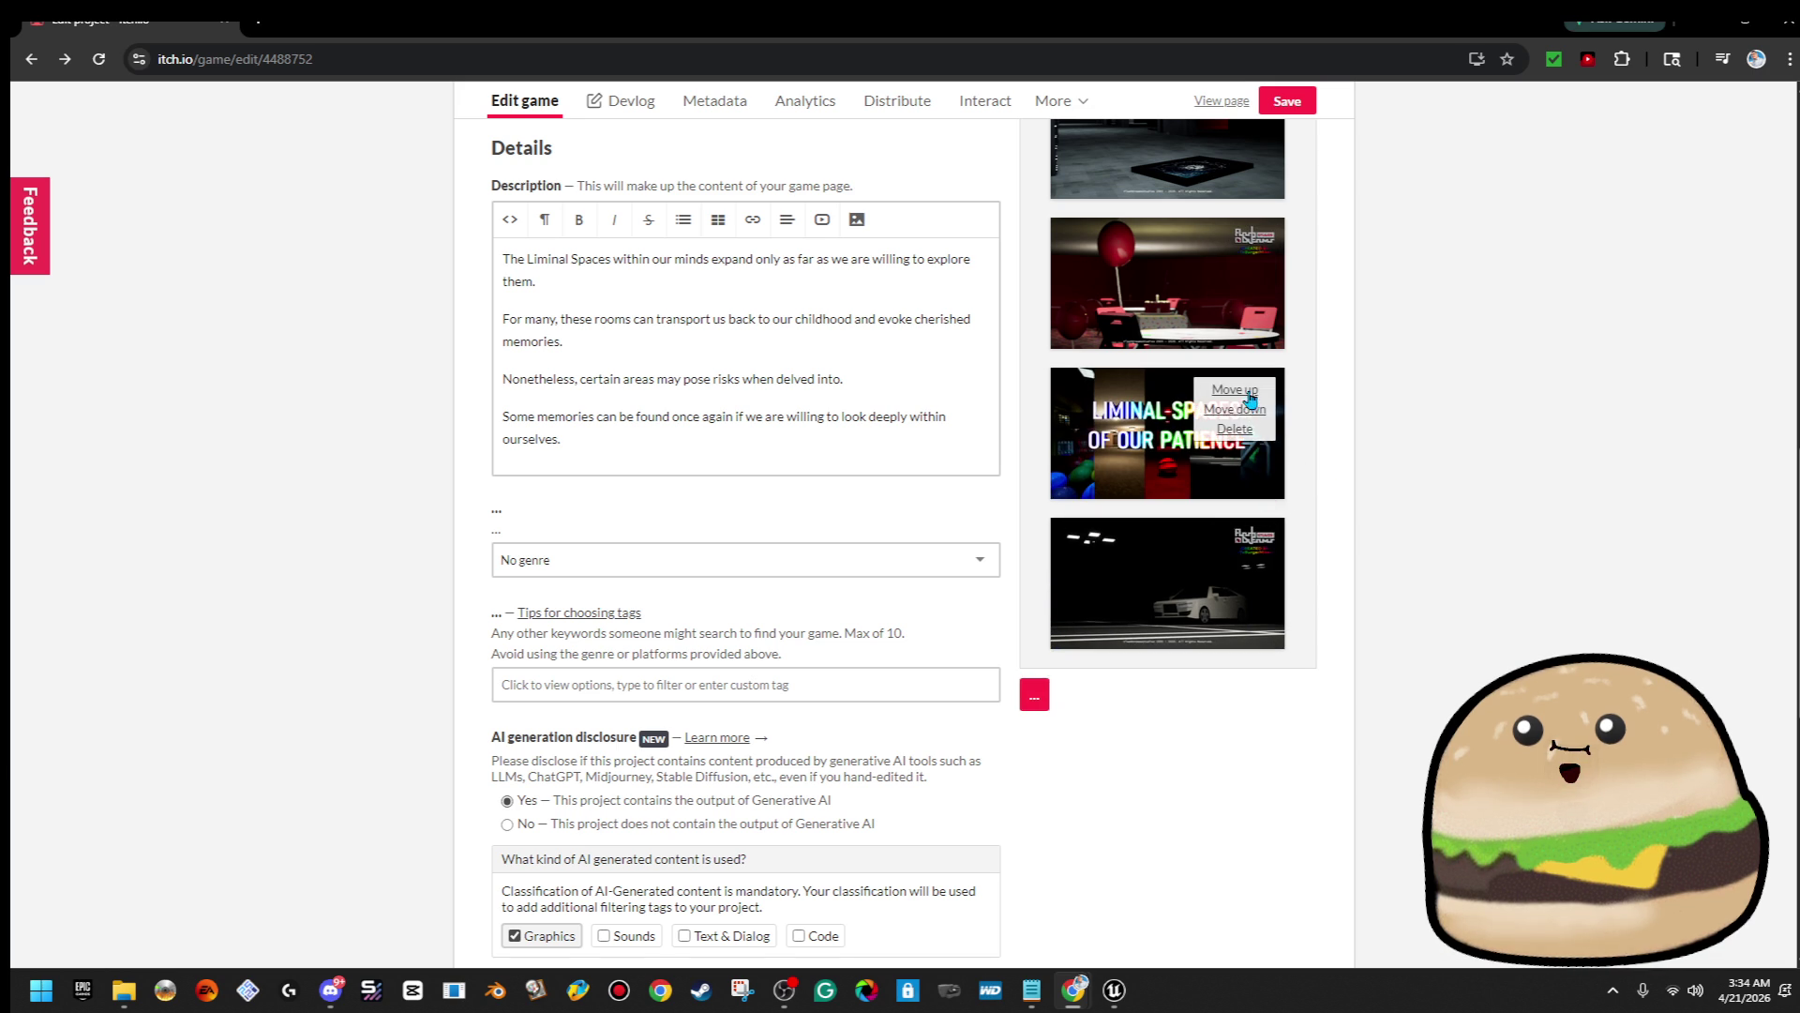
{"action": "left_click", "coordinate": [1236, 386]}
{"action": "left_click", "coordinate": [1236, 244]}
{"action": "scroll", "coordinate": [1373, 287], "scroll_direction": "up", "scroll_amount": 4}
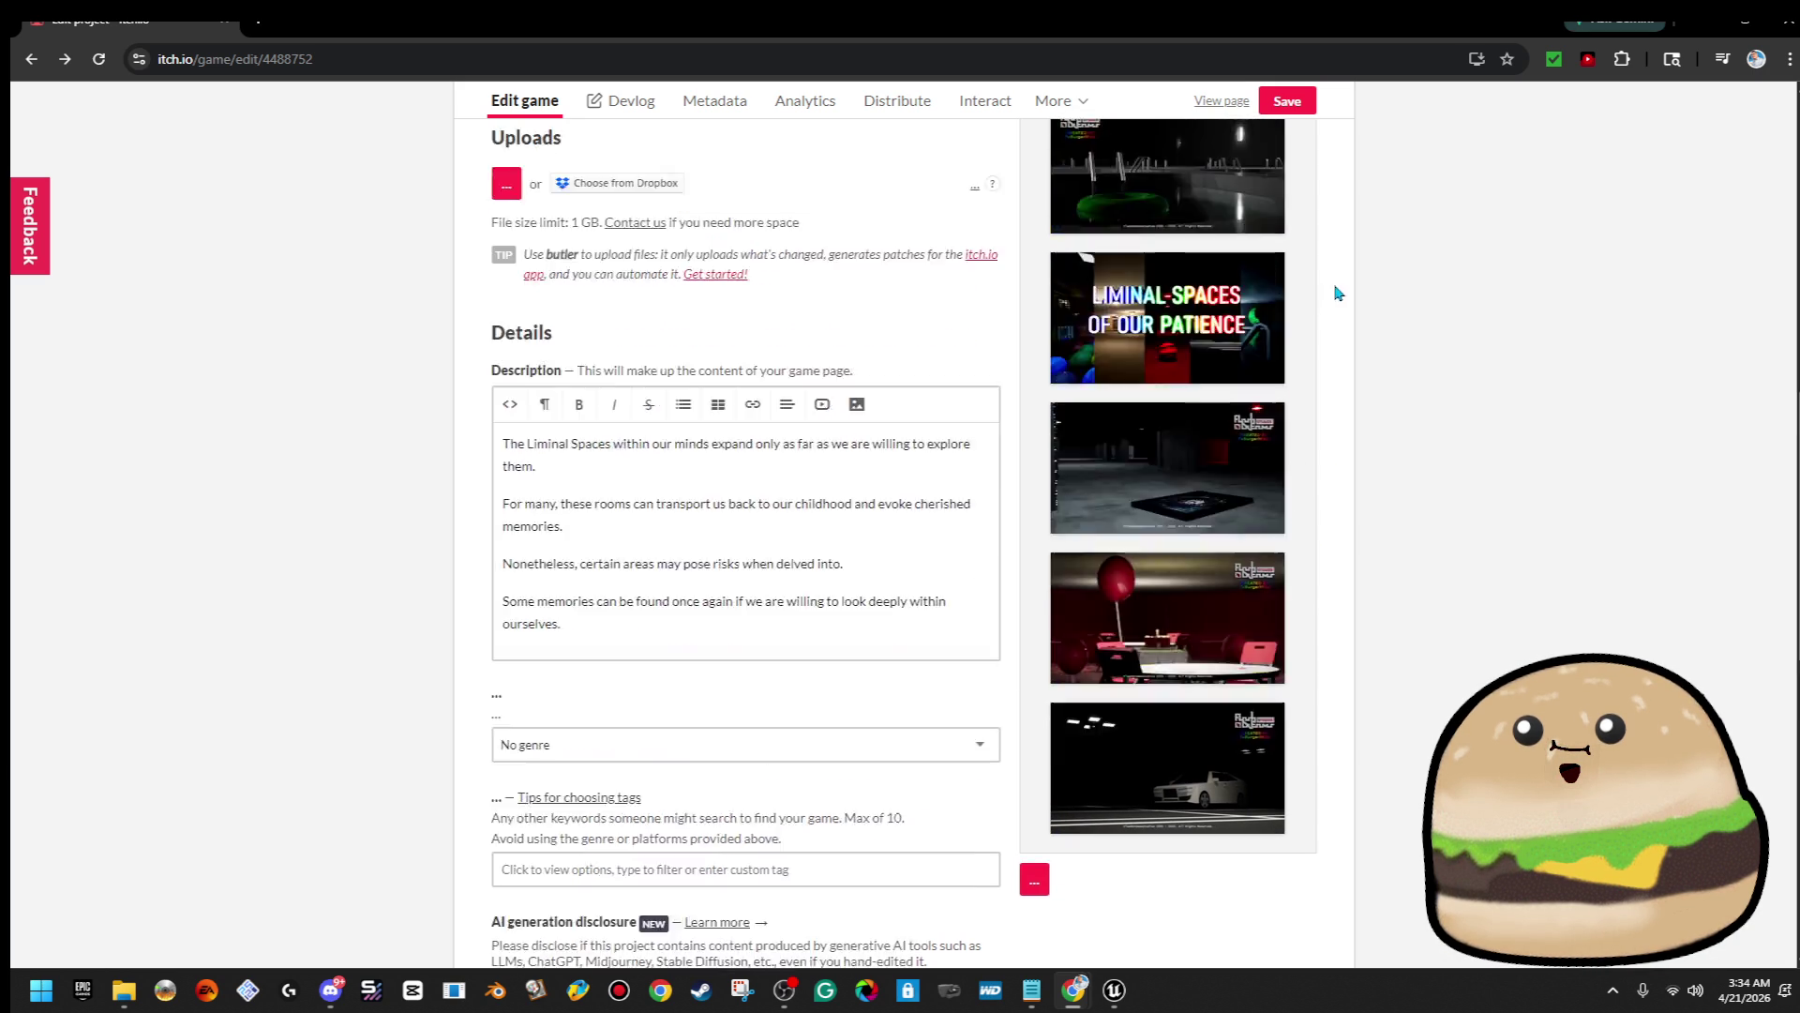
{"action": "scroll", "coordinate": [1379, 412], "scroll_direction": "up", "scroll_amount": 2}
{"action": "mouse_move", "coordinate": [1261, 655]}
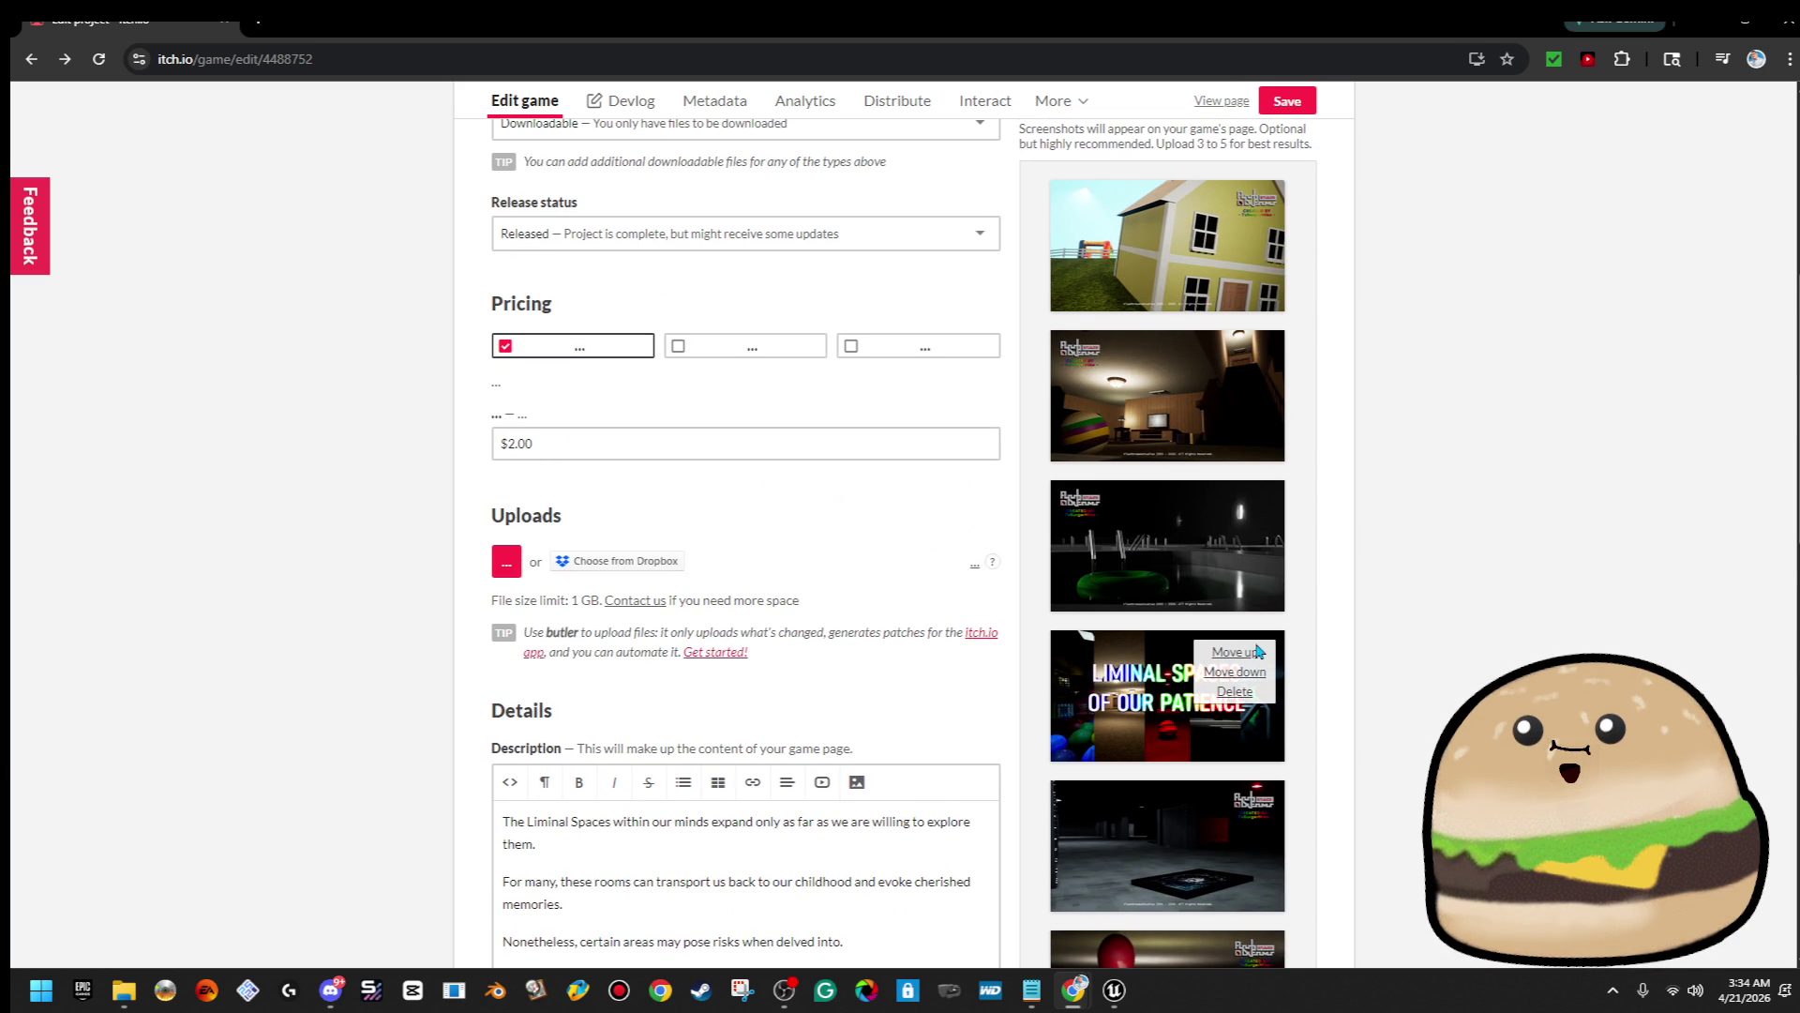
{"action": "left_click", "coordinate": [1249, 653]}
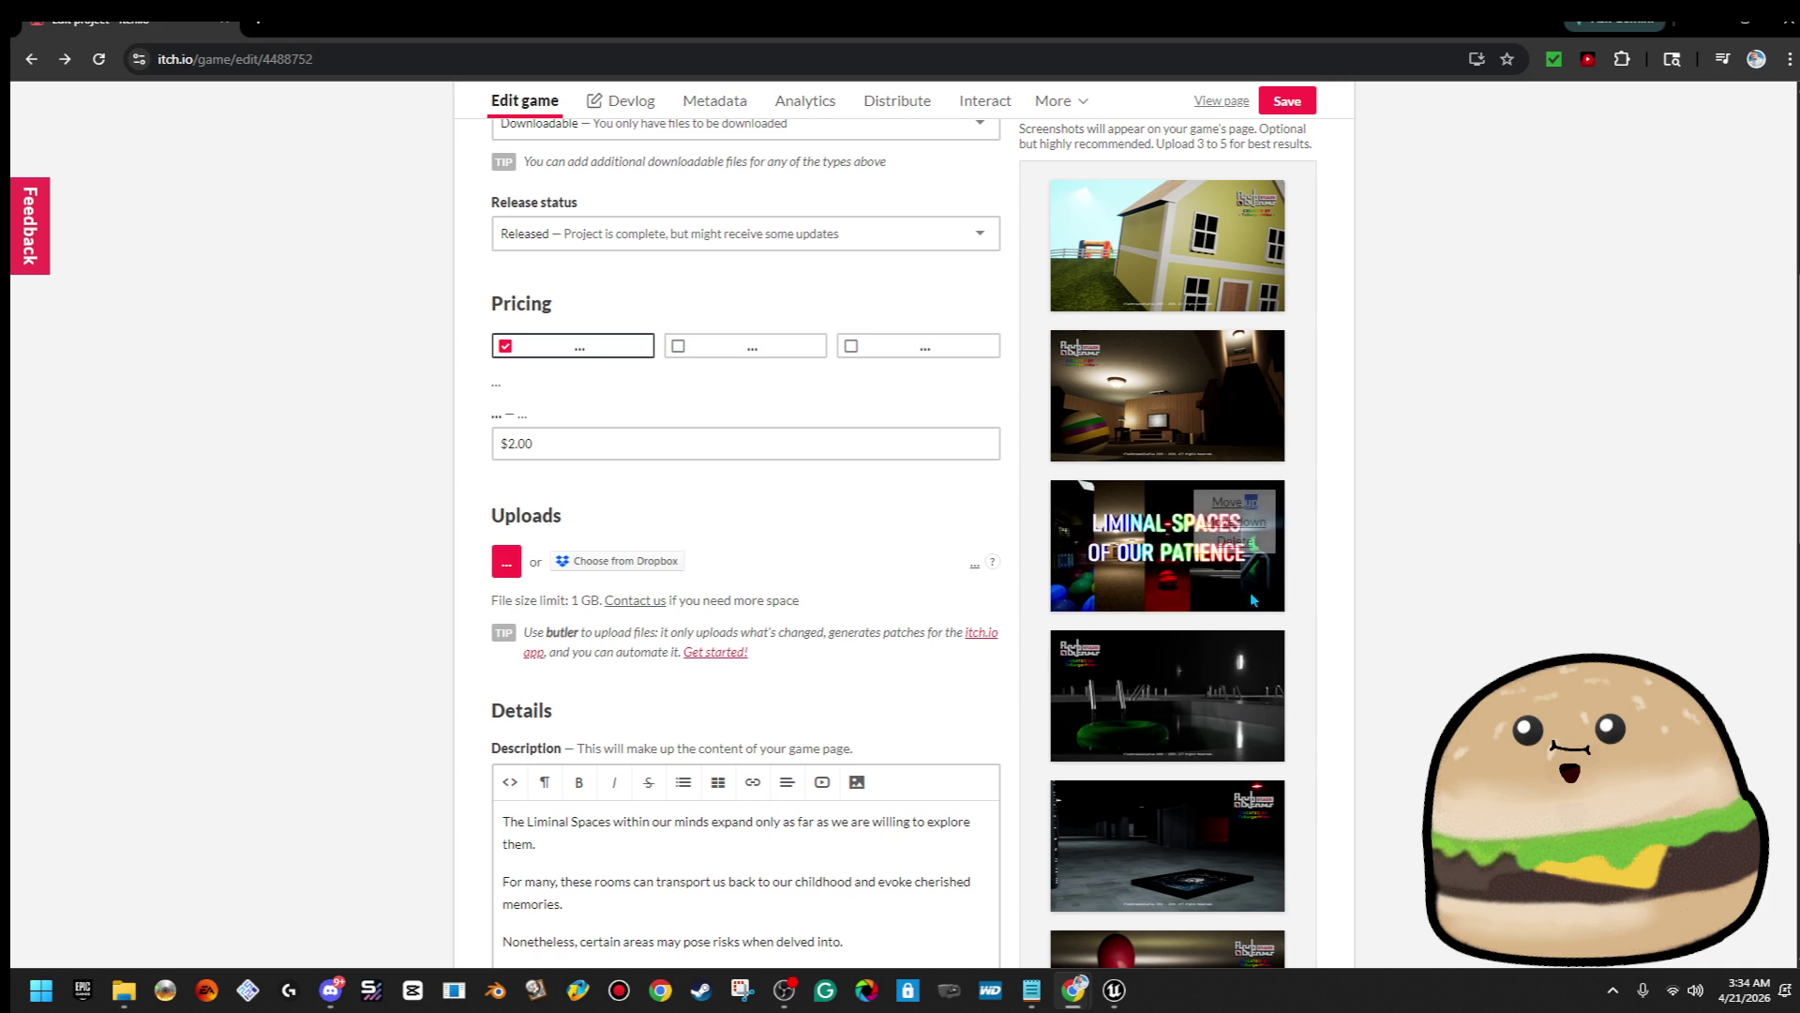
{"action": "left_click", "coordinate": [1236, 499]}
{"action": "left_click", "coordinate": [1236, 357]}
{"action": "scroll", "coordinate": [1346, 358], "scroll_direction": "up", "scroll_amount": 4}
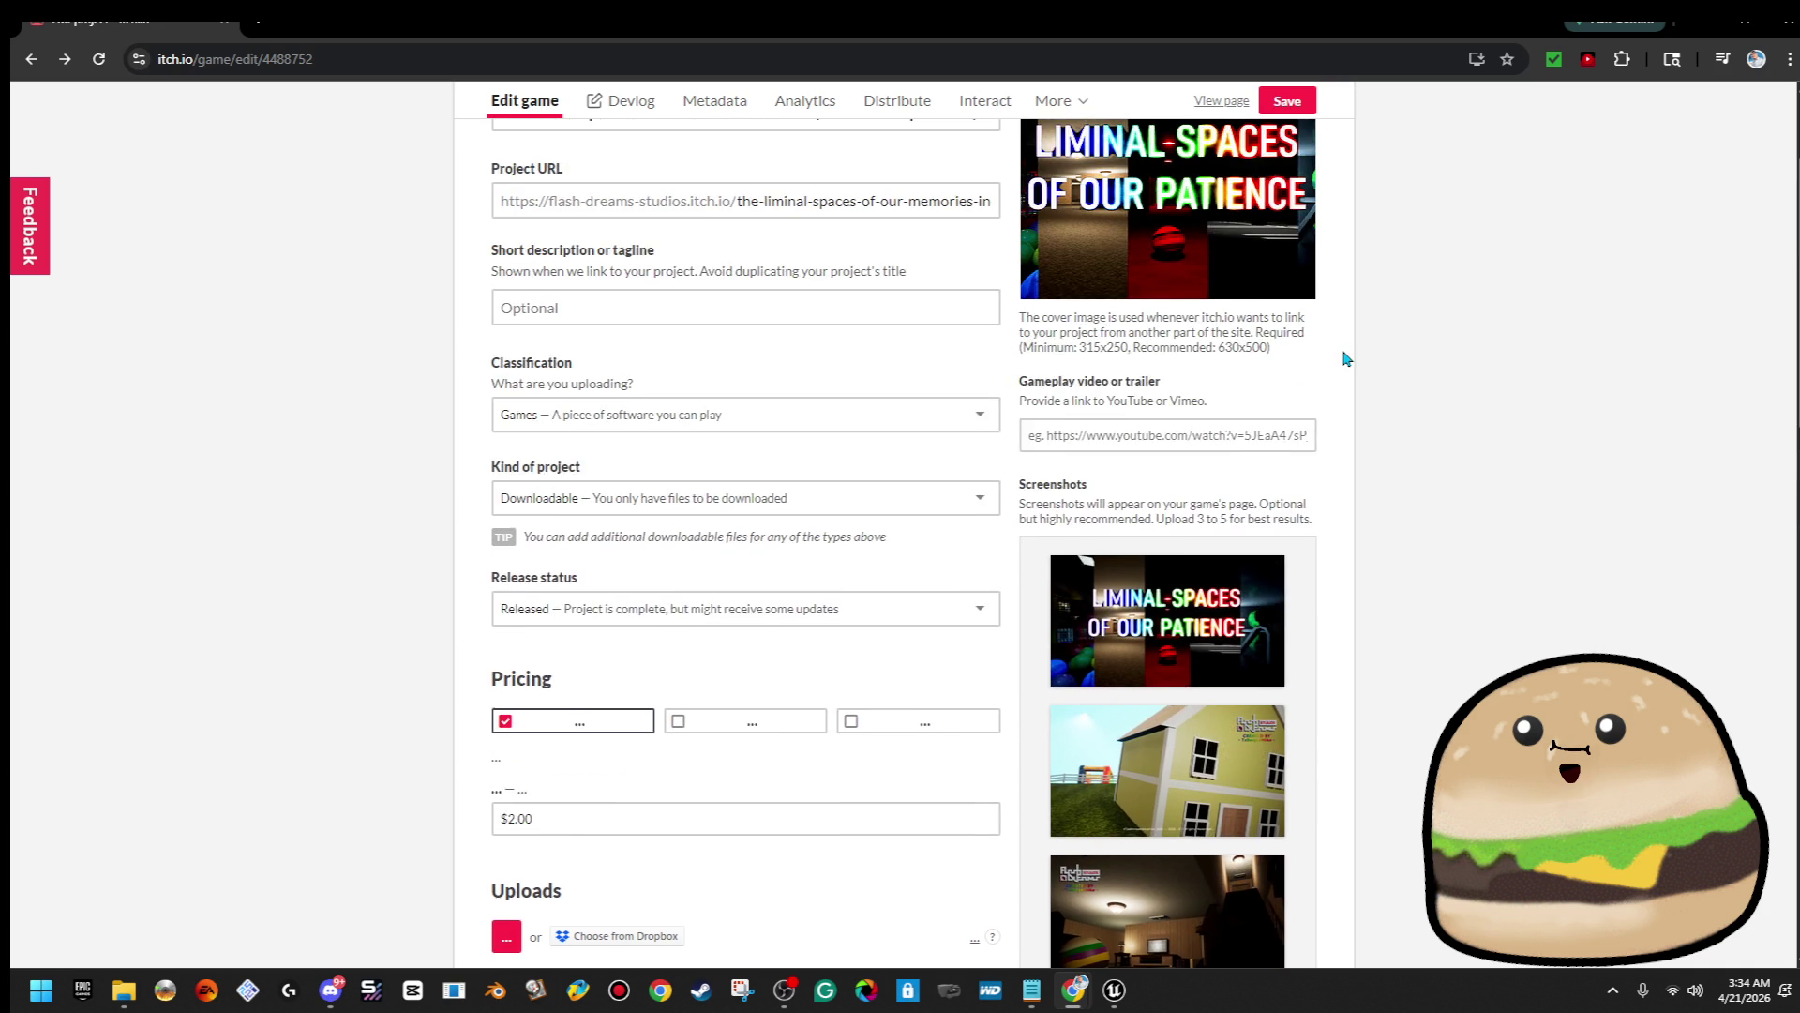
{"action": "left_click", "coordinate": [1287, 101]}
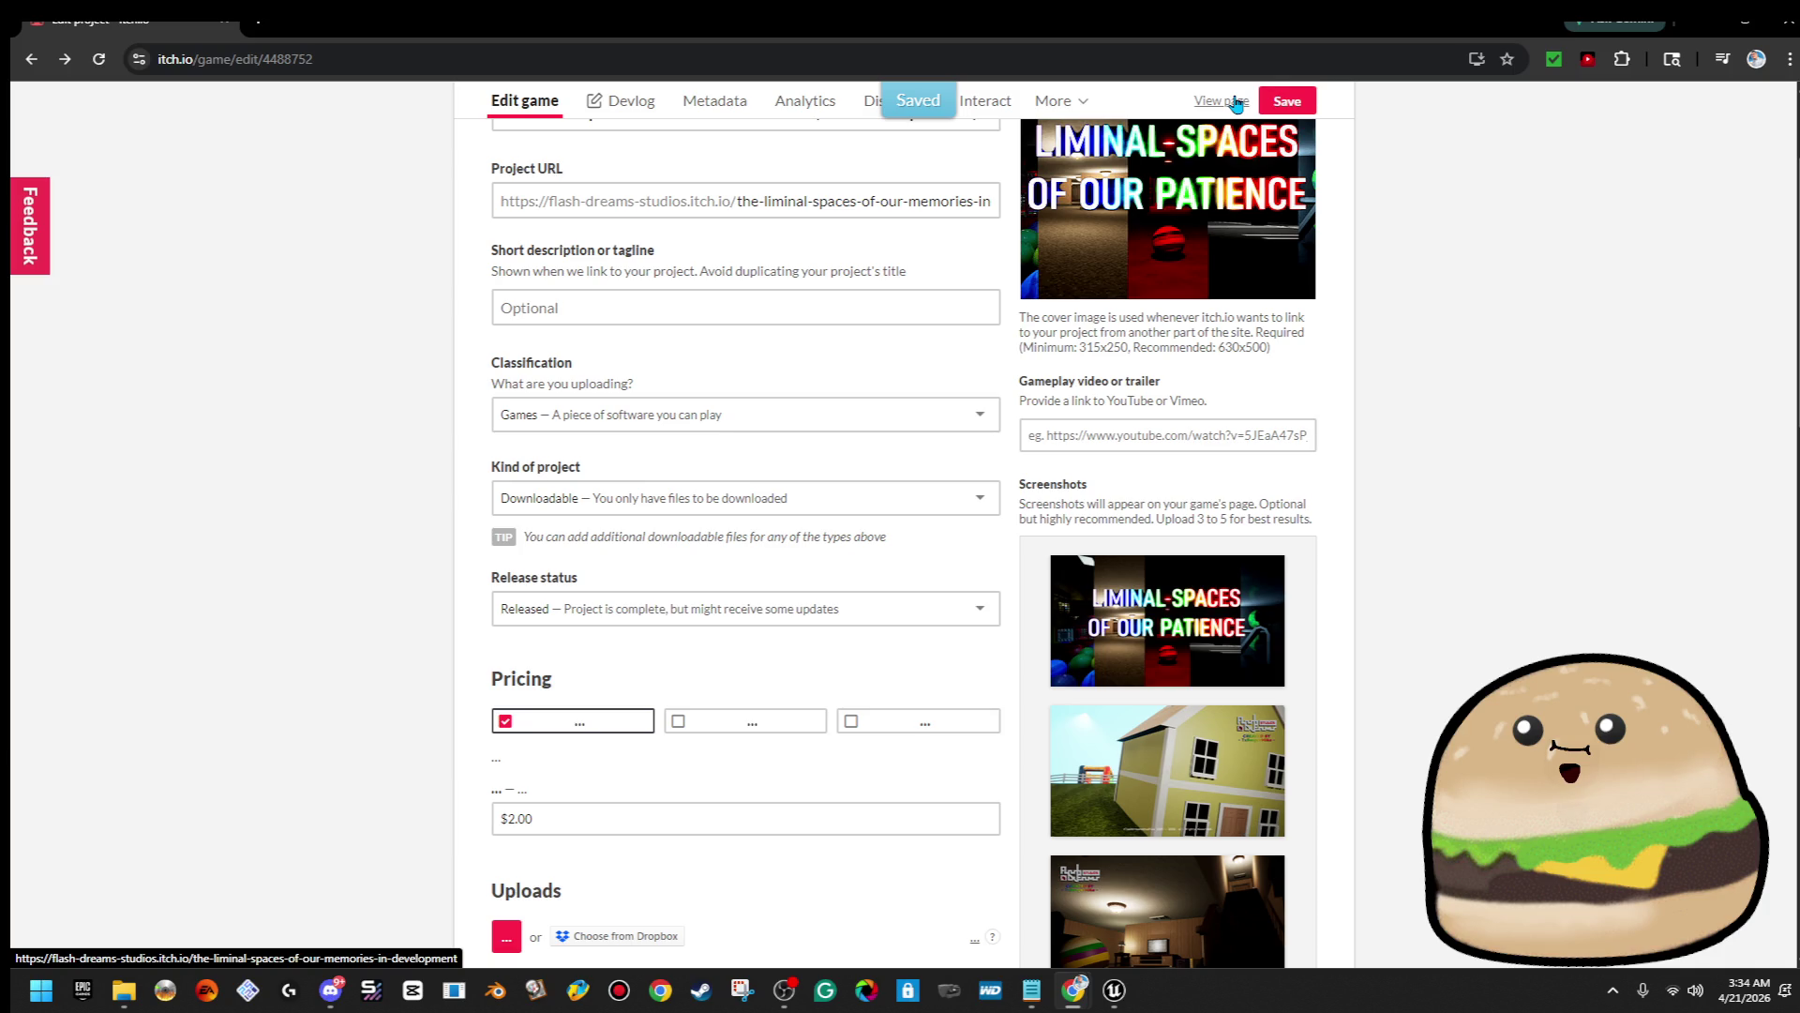
{"action": "mouse_move", "coordinate": [1310, 180]}
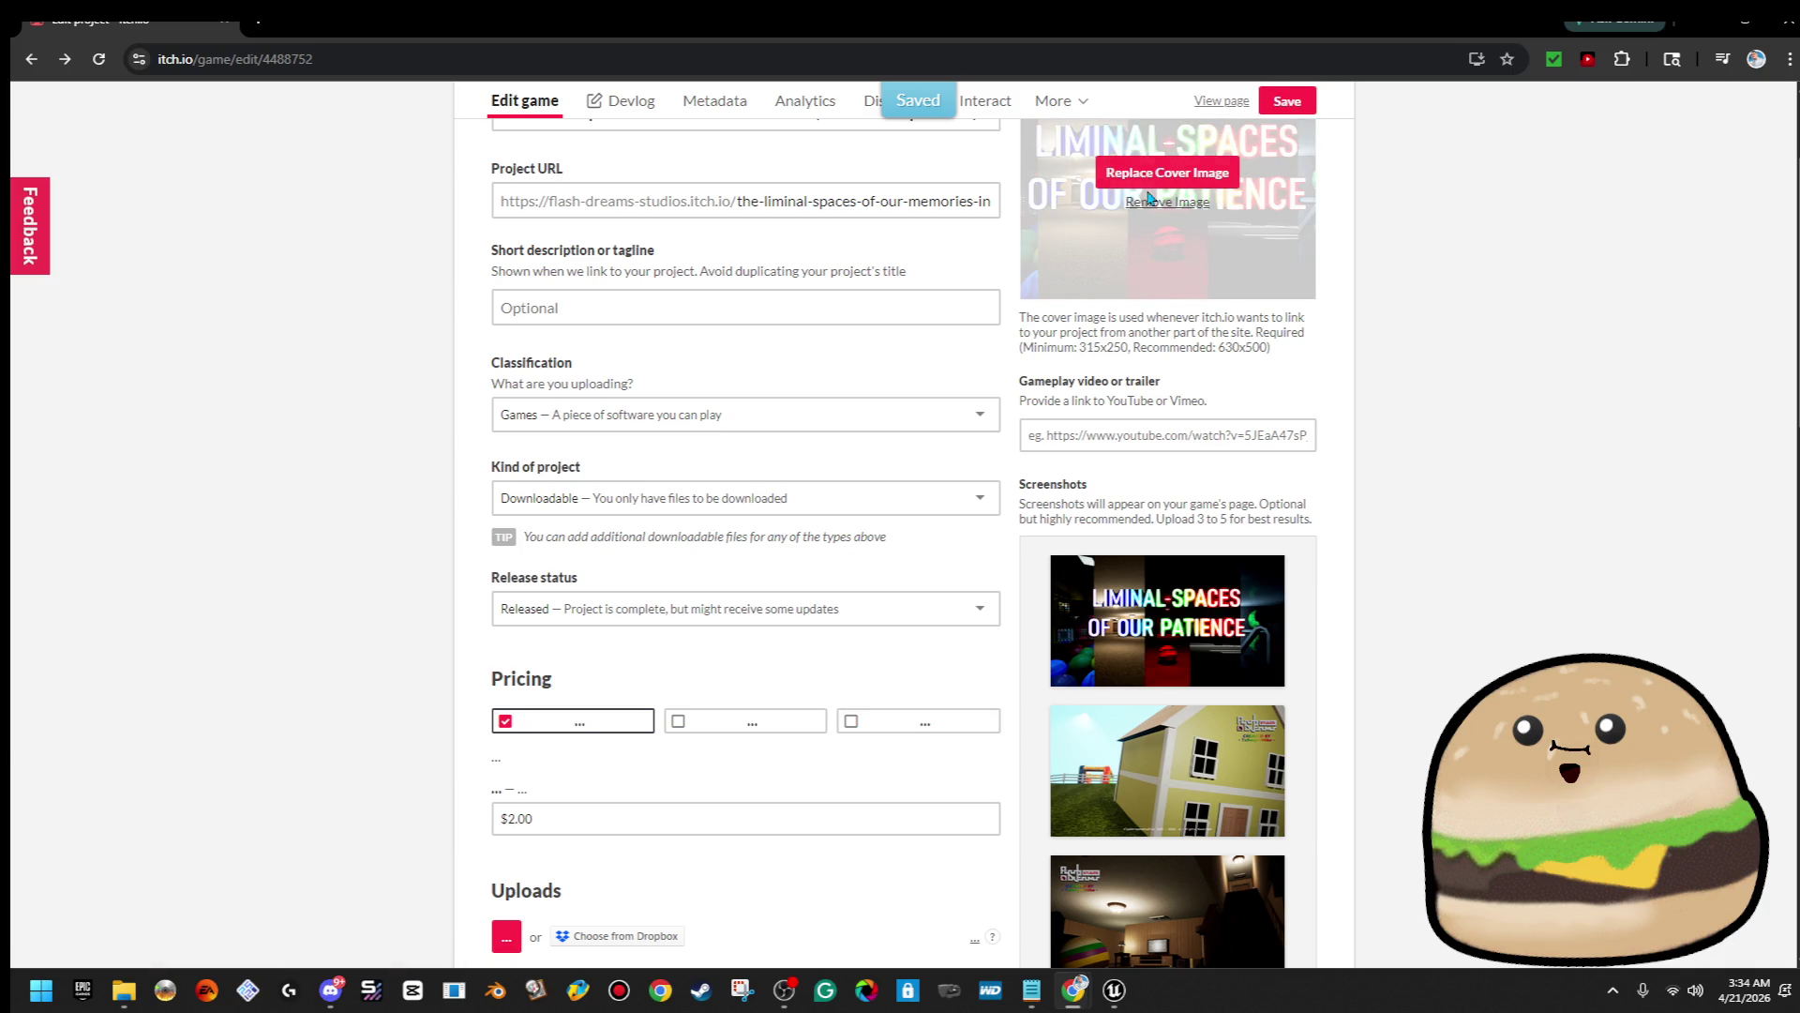
Open the game's public page and scroll to its screenshots
{"action": "left_click", "coordinate": [1236, 109]}
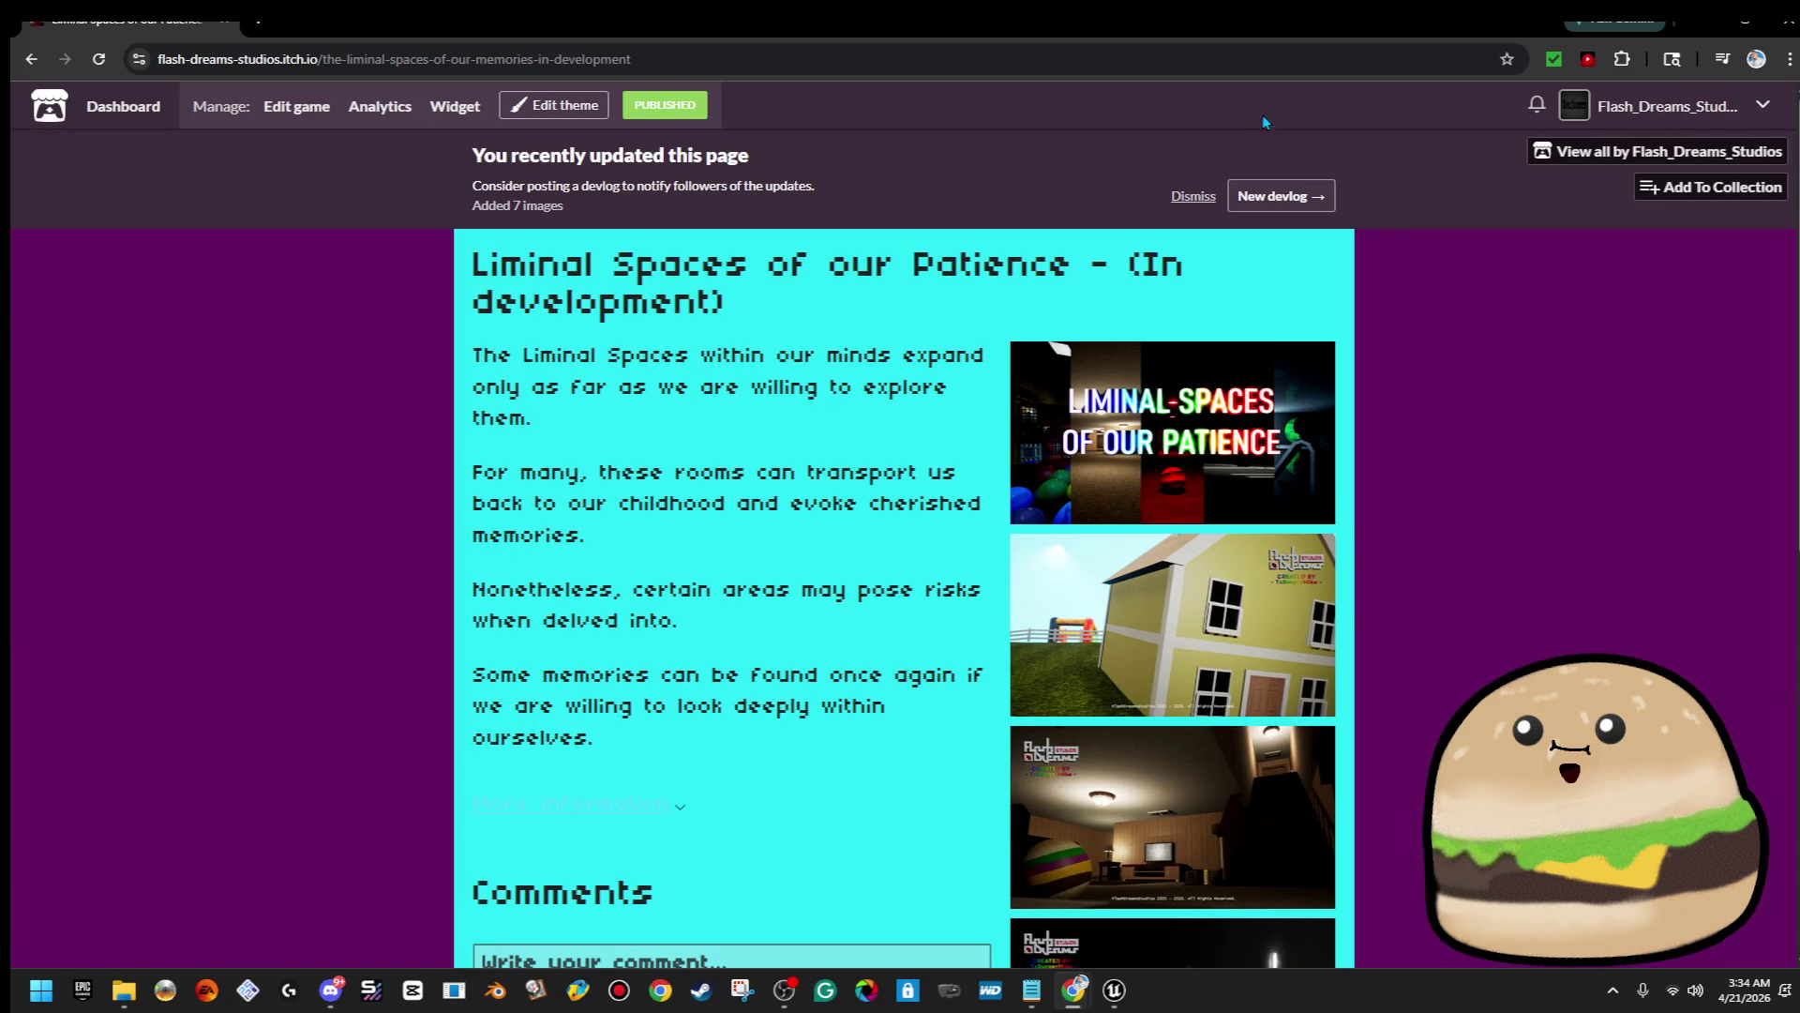
{"action": "scroll", "coordinate": [1476, 410], "scroll_direction": "down", "scroll_amount": 8}
{"action": "scroll", "coordinate": [1485, 416], "scroll_direction": "up", "scroll_amount": 6}
{"action": "scroll", "coordinate": [1487, 419], "scroll_direction": "up", "scroll_amount": 2}
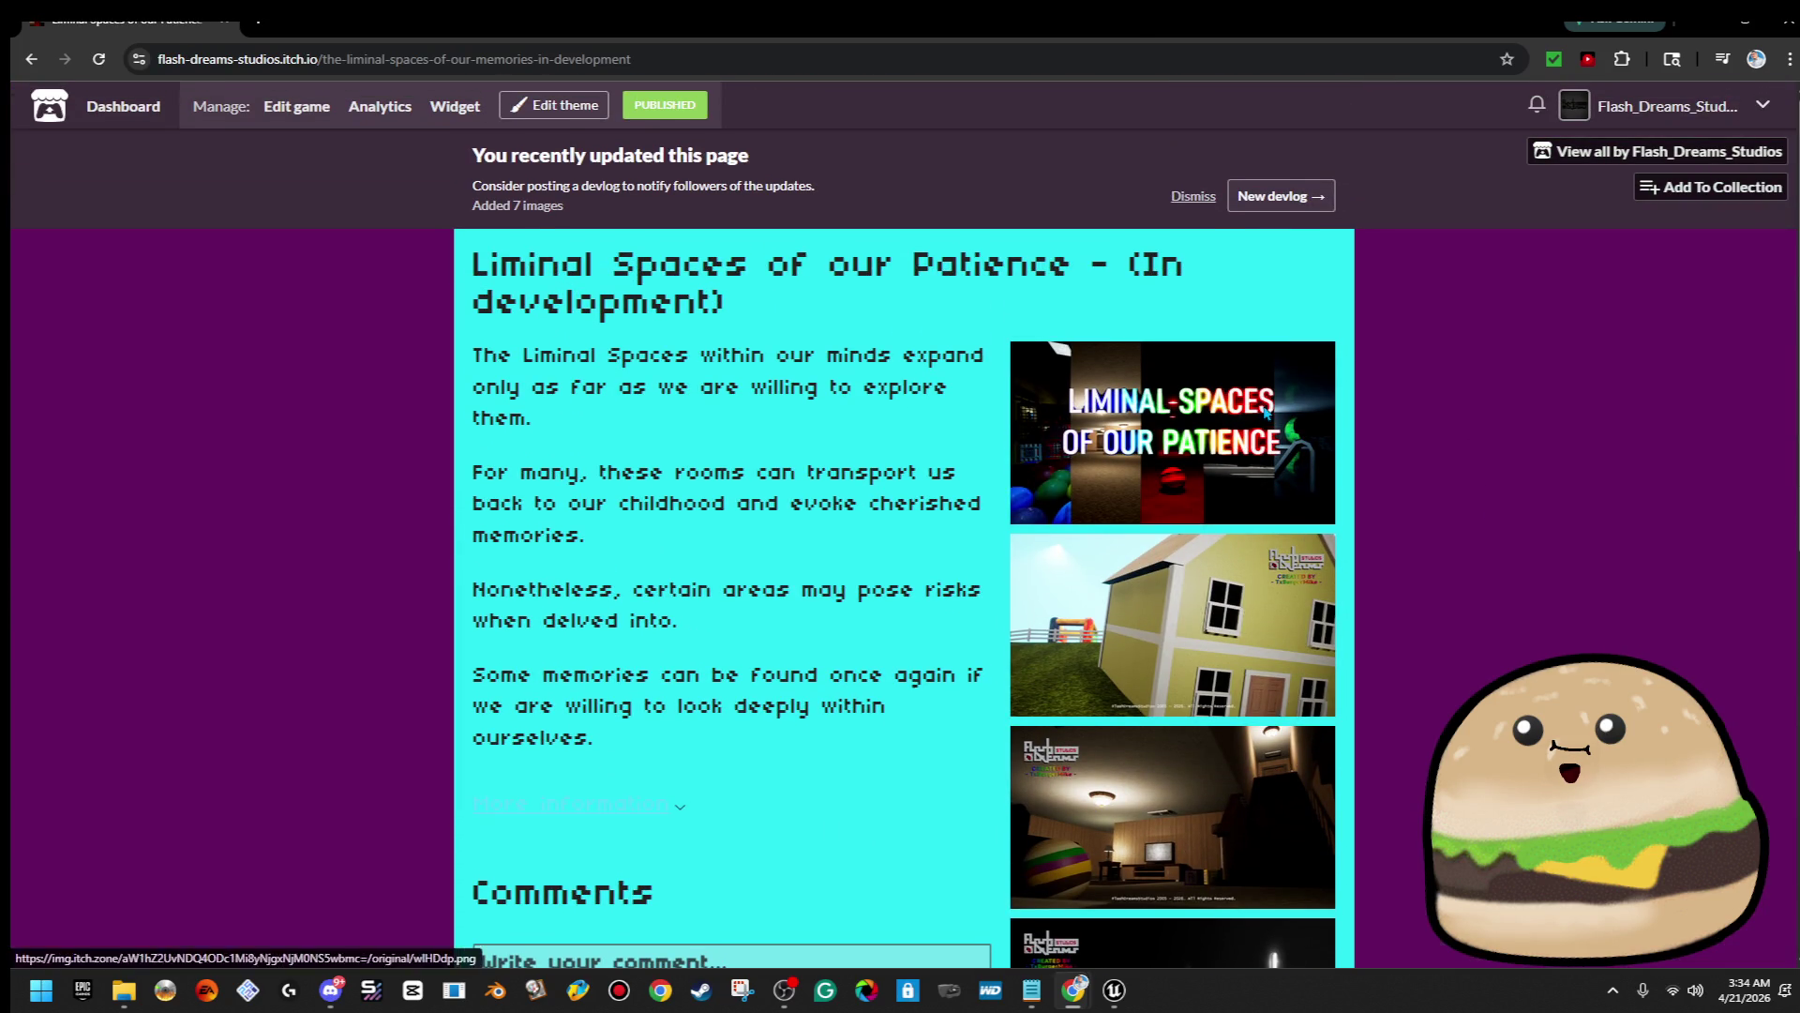
Page through every screenshot full size, ending on the title image, then close the viewer
{"action": "left_click", "coordinate": [1271, 413]}
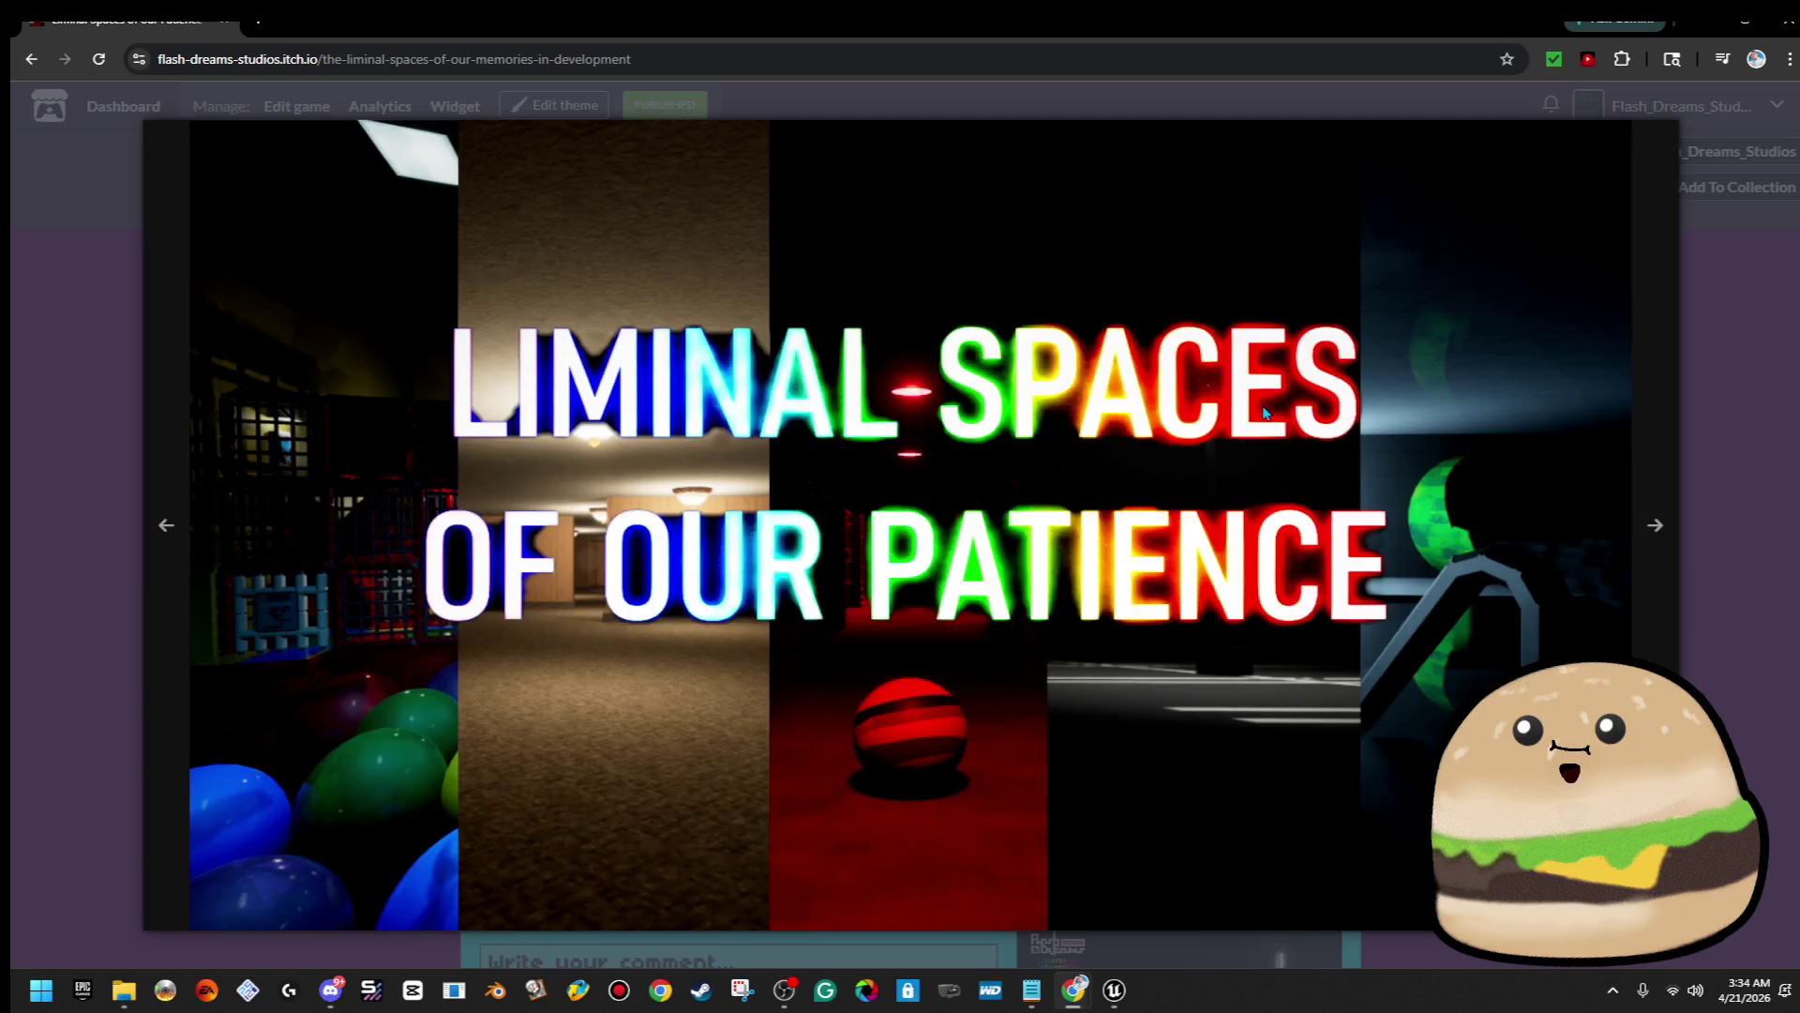
{"action": "left_click", "coordinate": [1657, 529]}
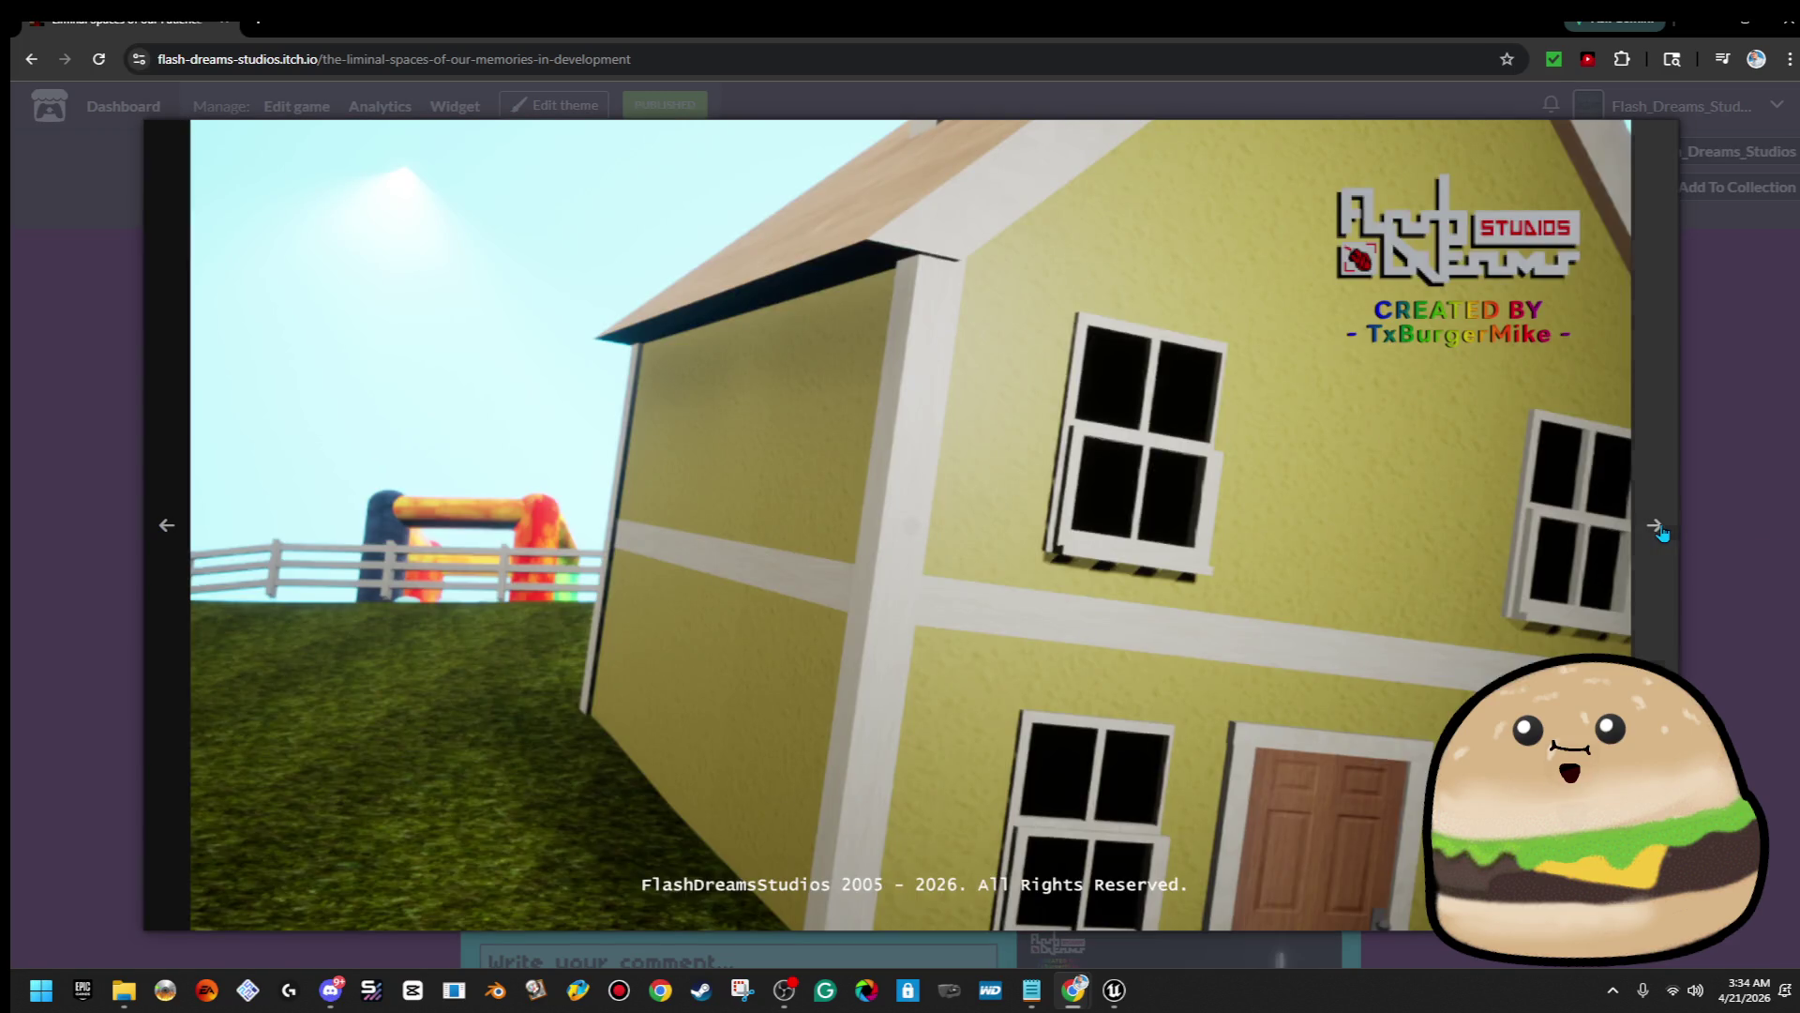
{"action": "left_click", "coordinate": [1657, 529]}
{"action": "left_click", "coordinate": [1658, 529]}
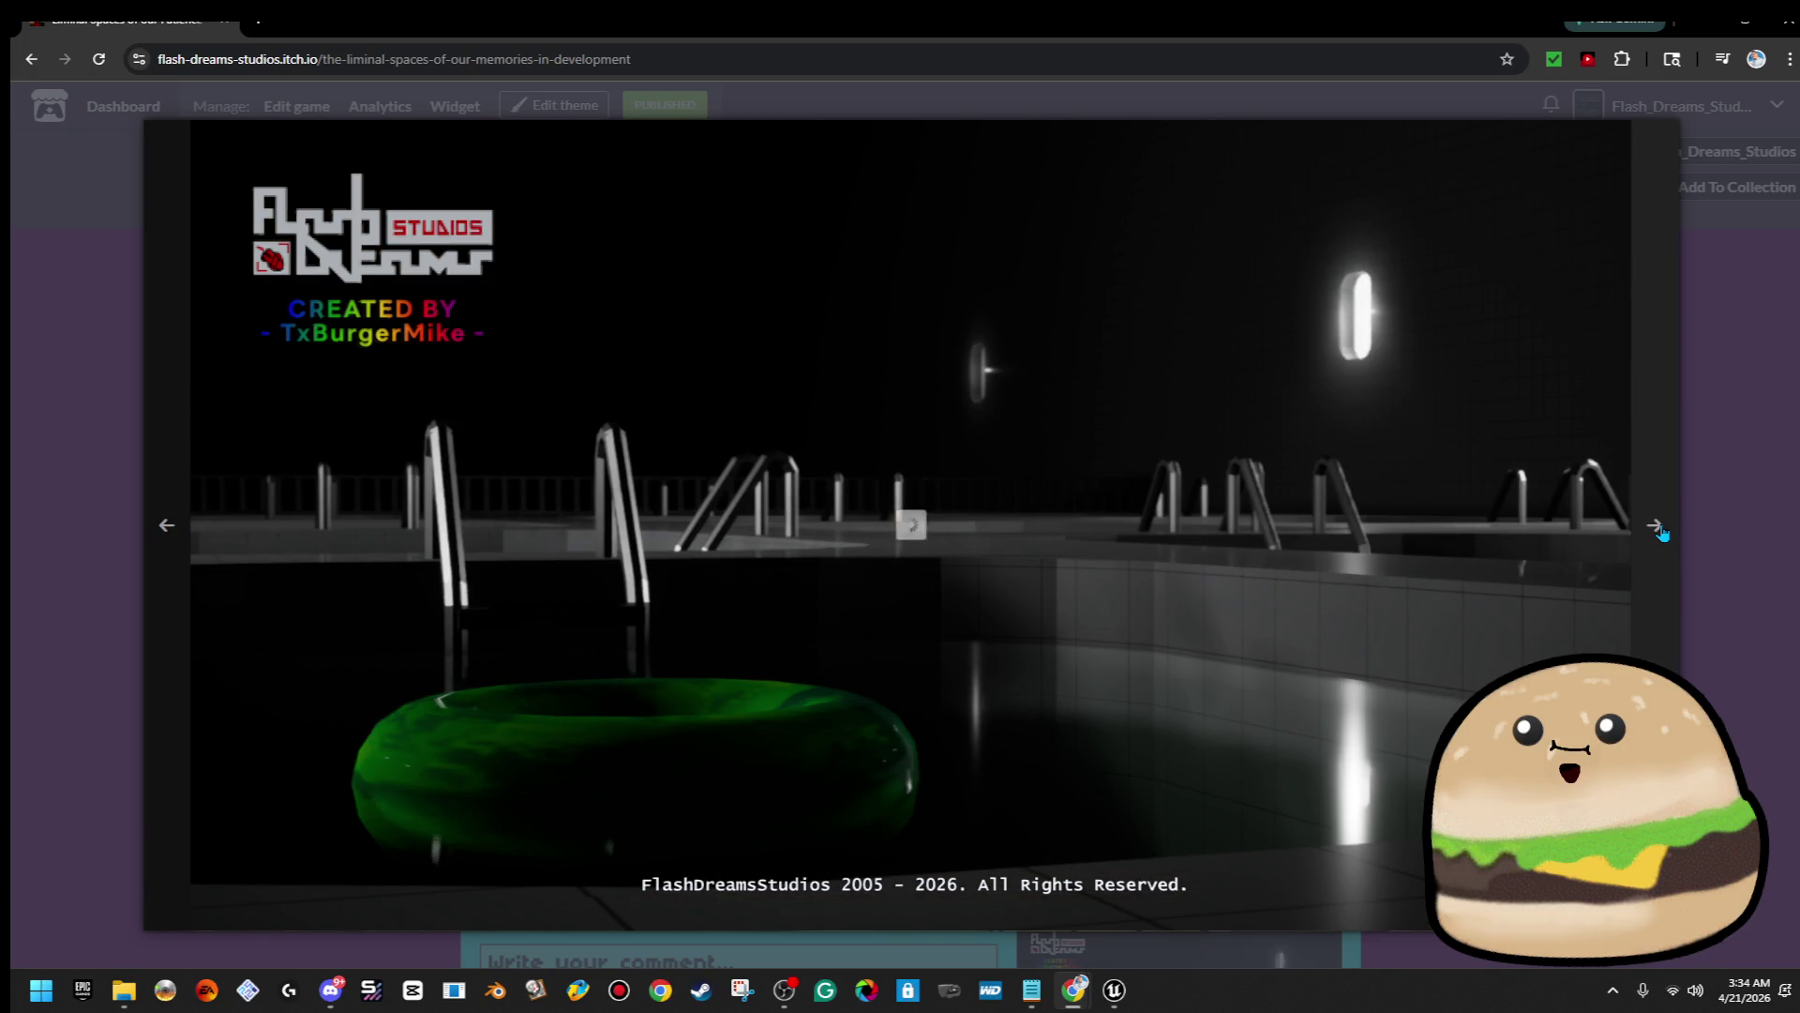
{"action": "left_click", "coordinate": [1658, 529]}
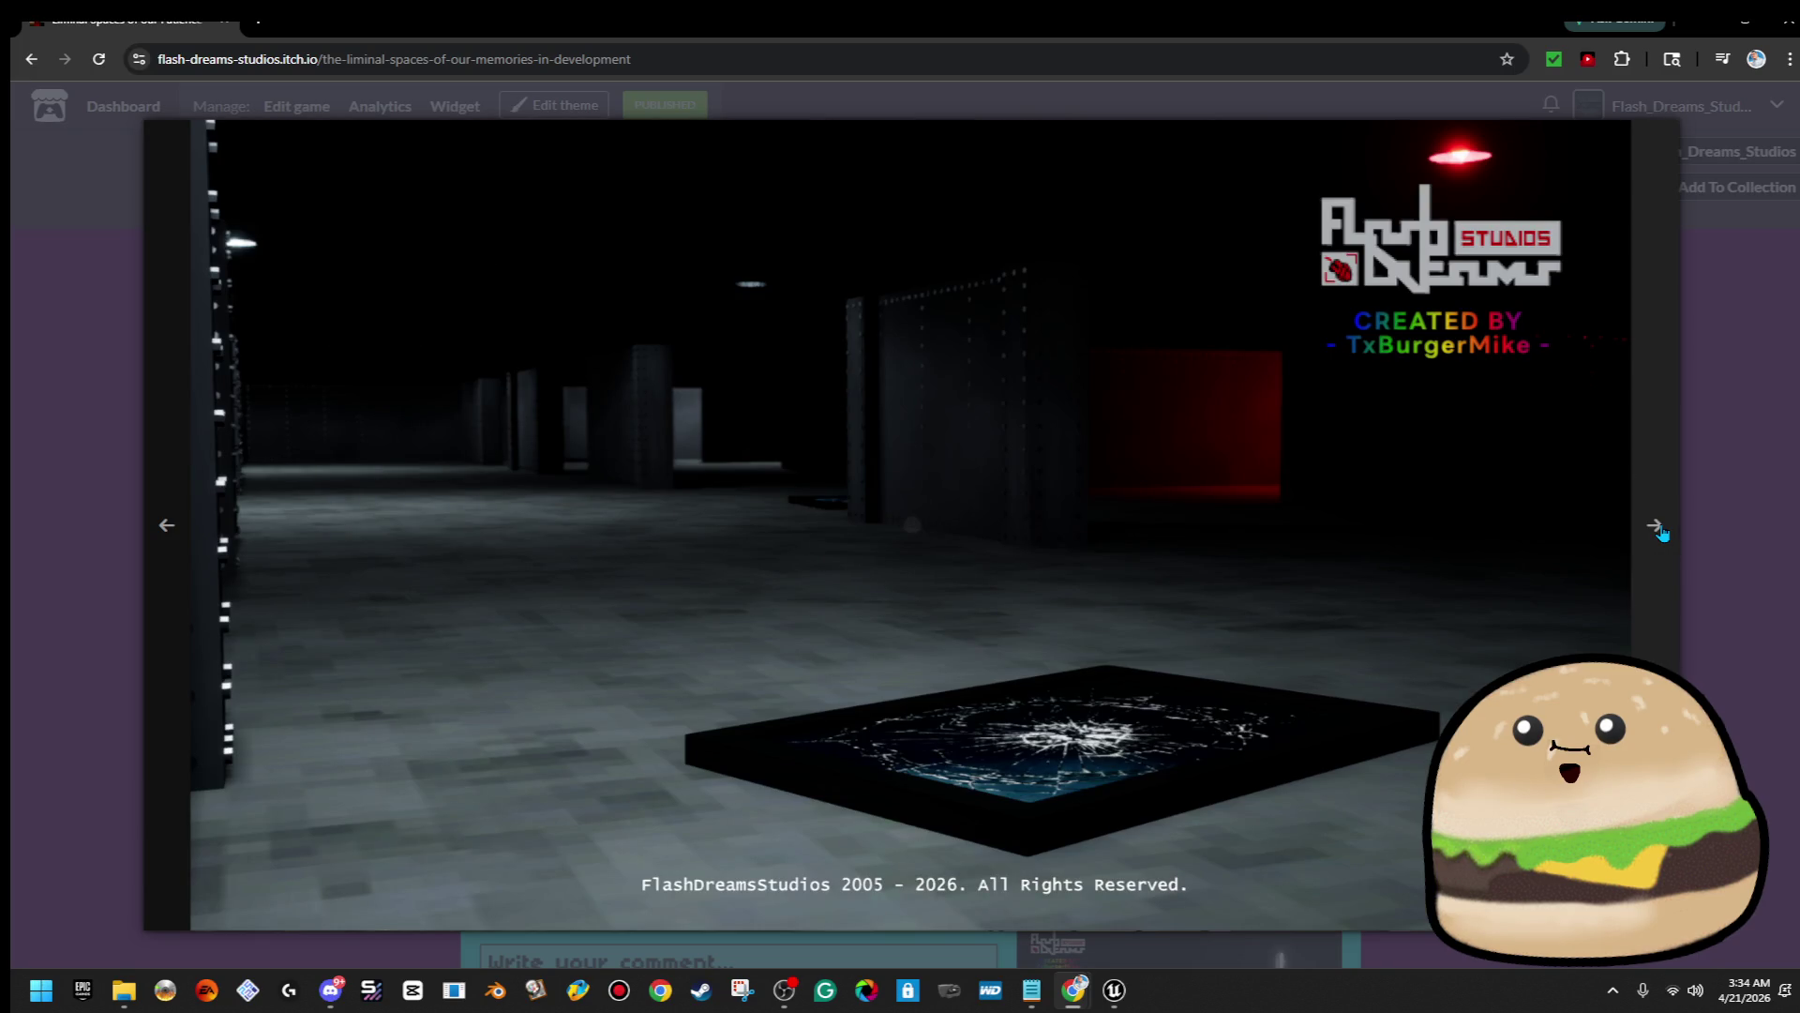
{"action": "left_click", "coordinate": [1658, 529]}
{"action": "left_click", "coordinate": [1658, 529]}
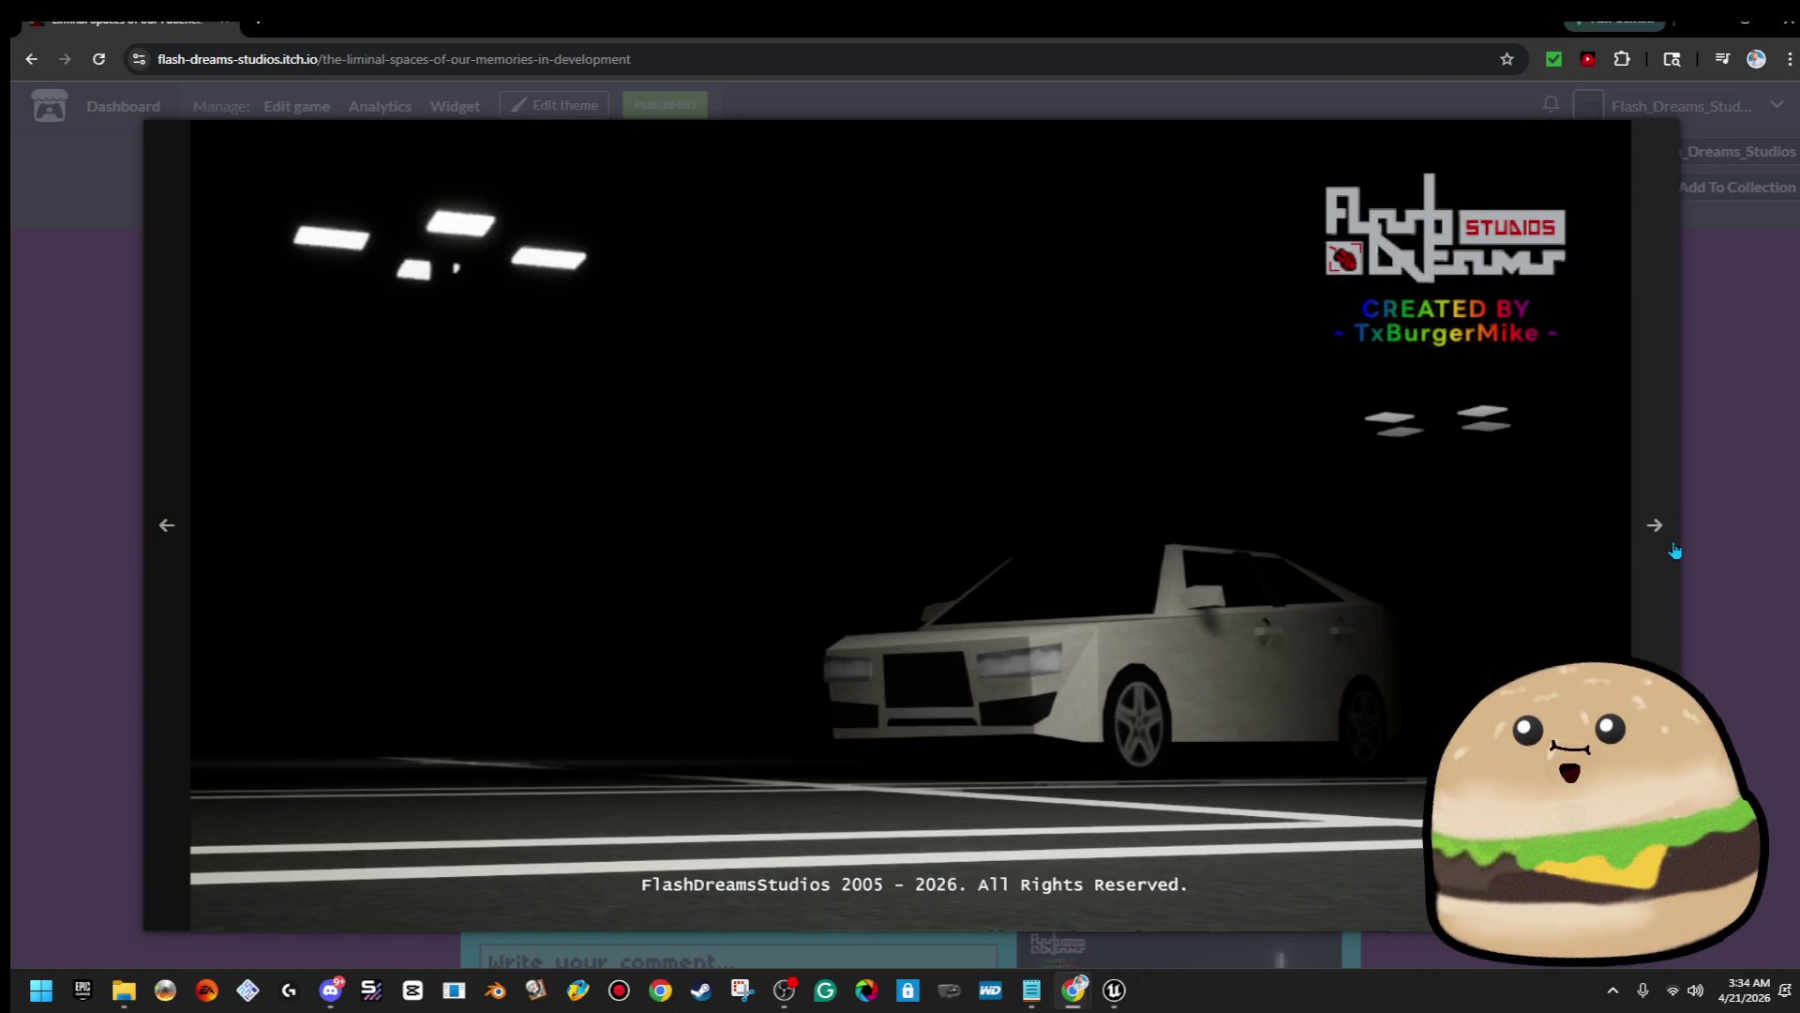
{"action": "left_click", "coordinate": [1668, 554]}
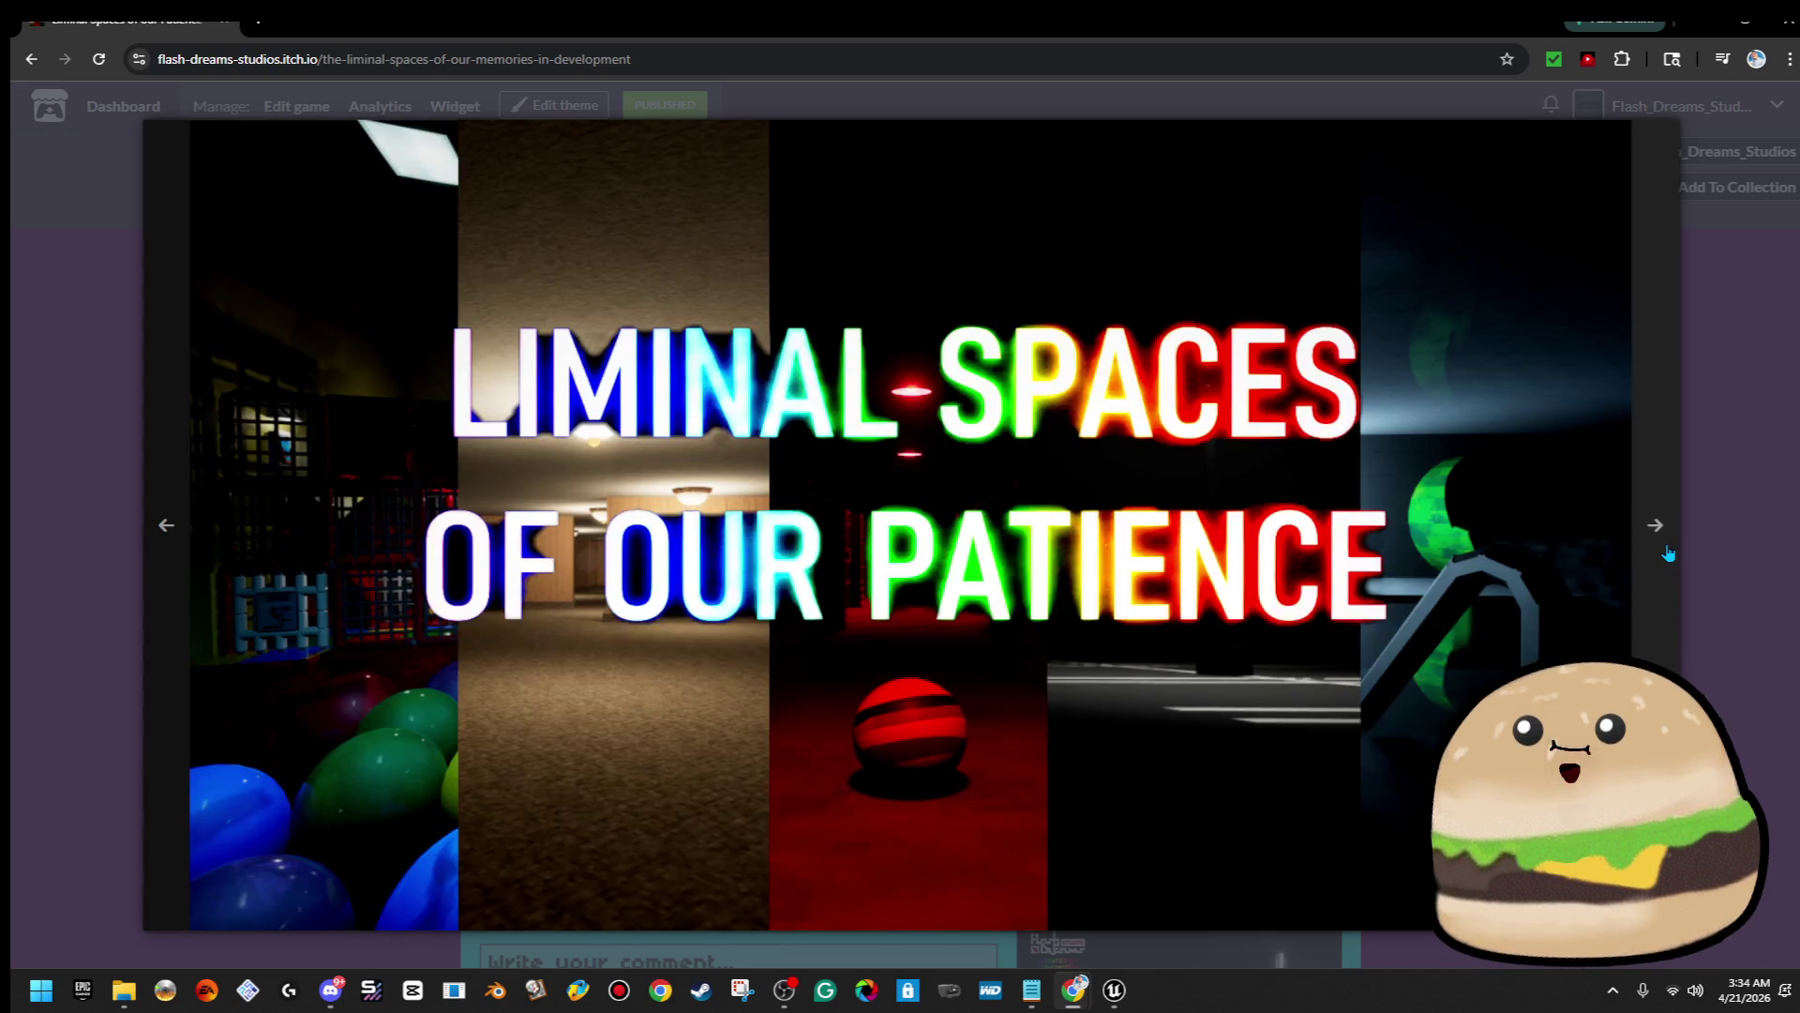
{"action": "left_click", "coordinate": [1728, 409]}
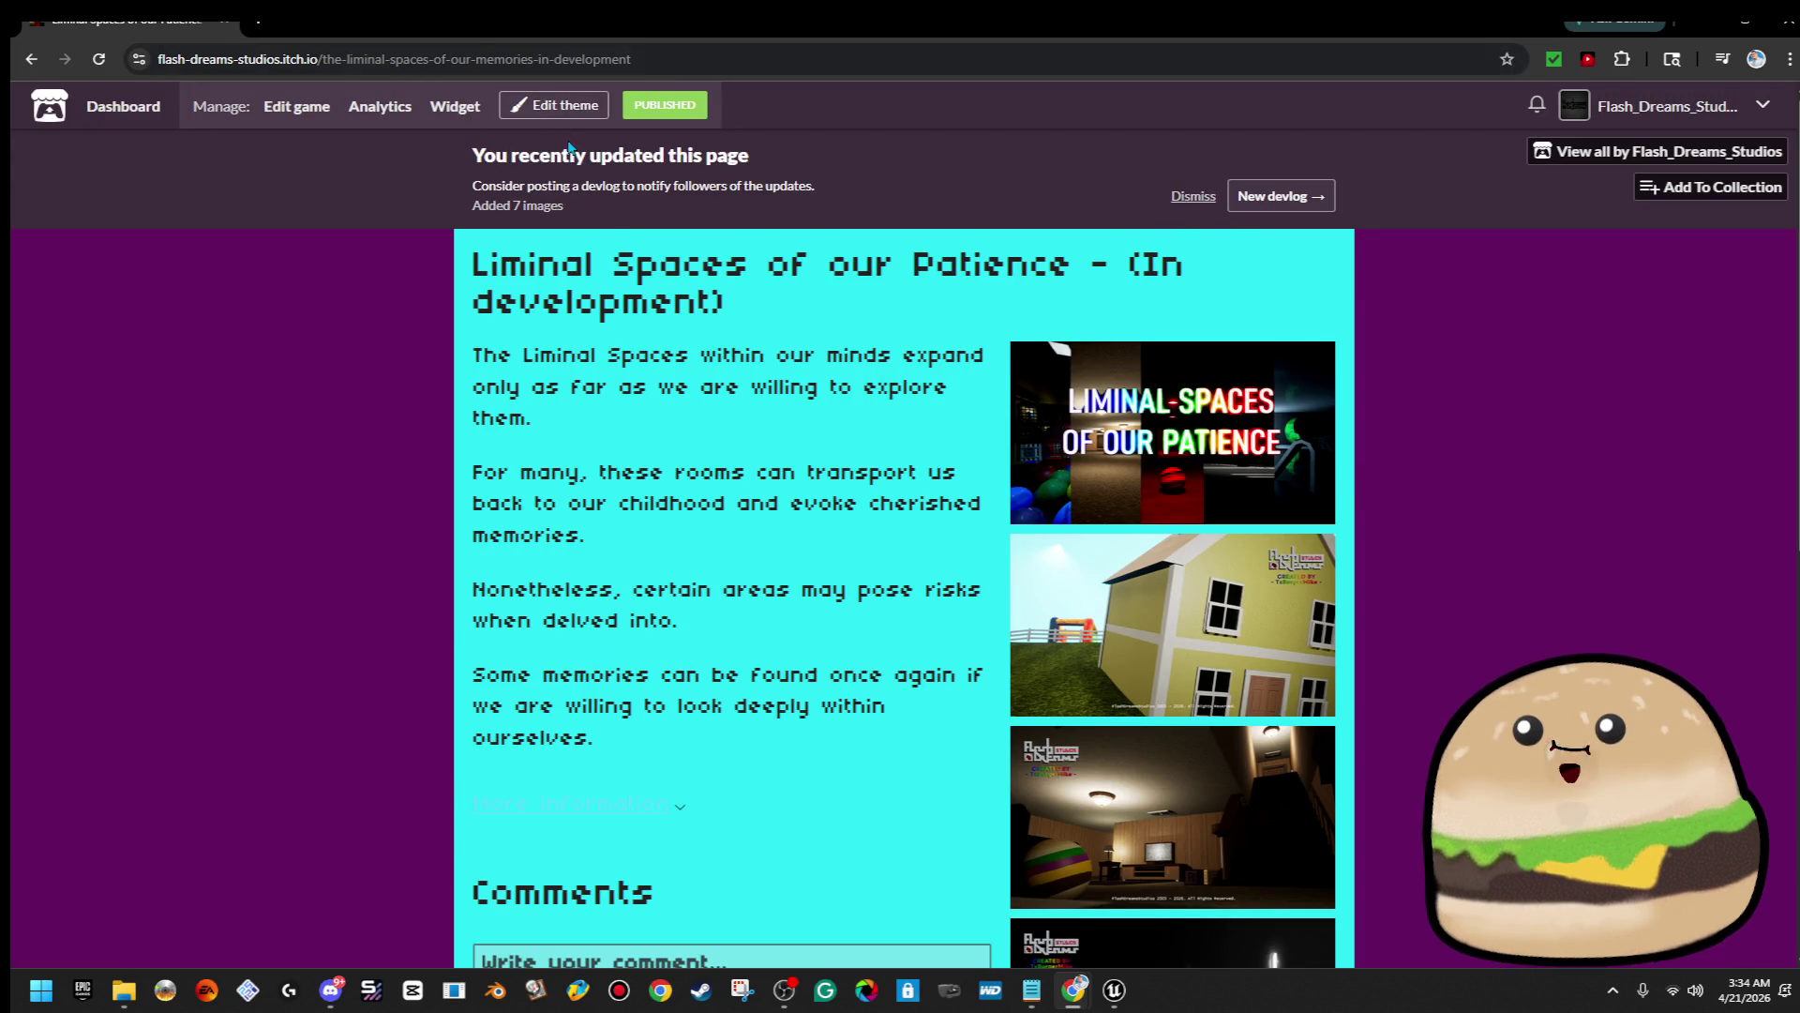
{"action": "left_click", "coordinate": [562, 111]}
Make the content panel (BG 2) black and the links yellow #fae05a
{"action": "left_click", "coordinate": [240, 213]}
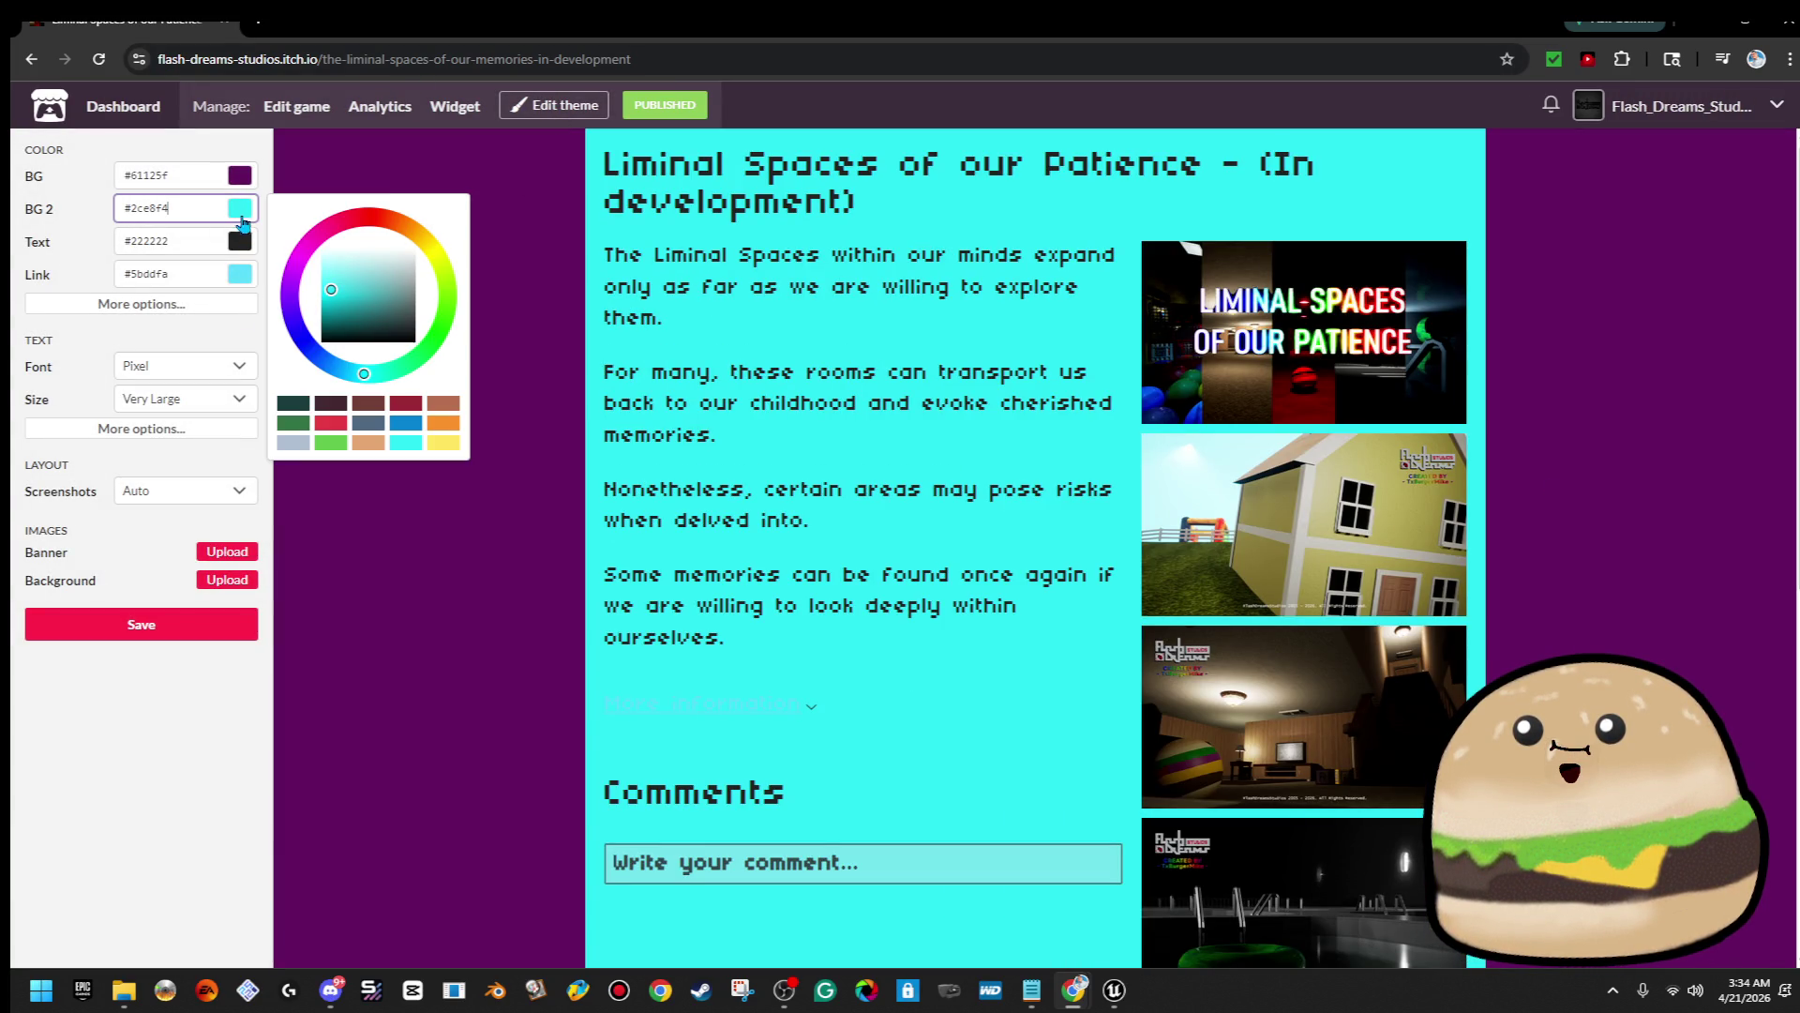
{"action": "mouse_move", "coordinate": [310, 325]}
{"action": "left_mouse_down"}
{"action": "mouse_move", "coordinate": [390, 333]}
{"action": "mouse_move", "coordinate": [459, 370]}
{"action": "left_mouse_up"}
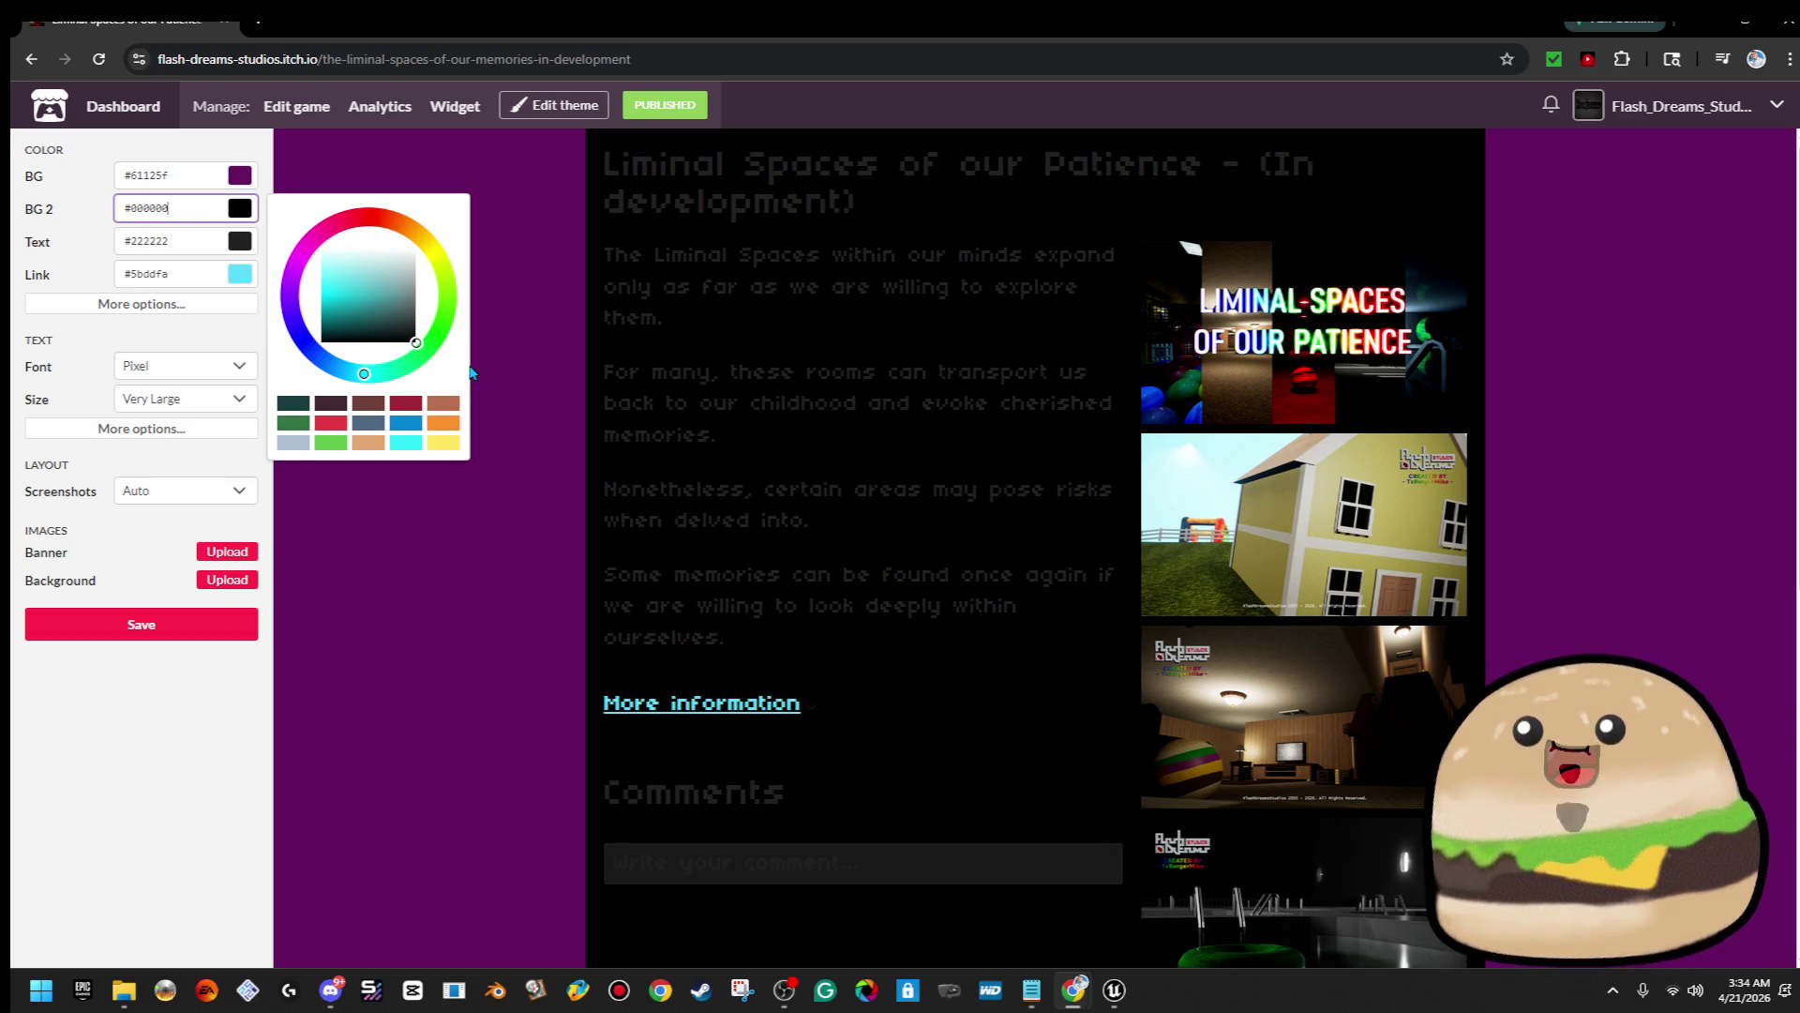
{"action": "left_click", "coordinate": [240, 274]}
{"action": "left_click", "coordinate": [438, 326]}
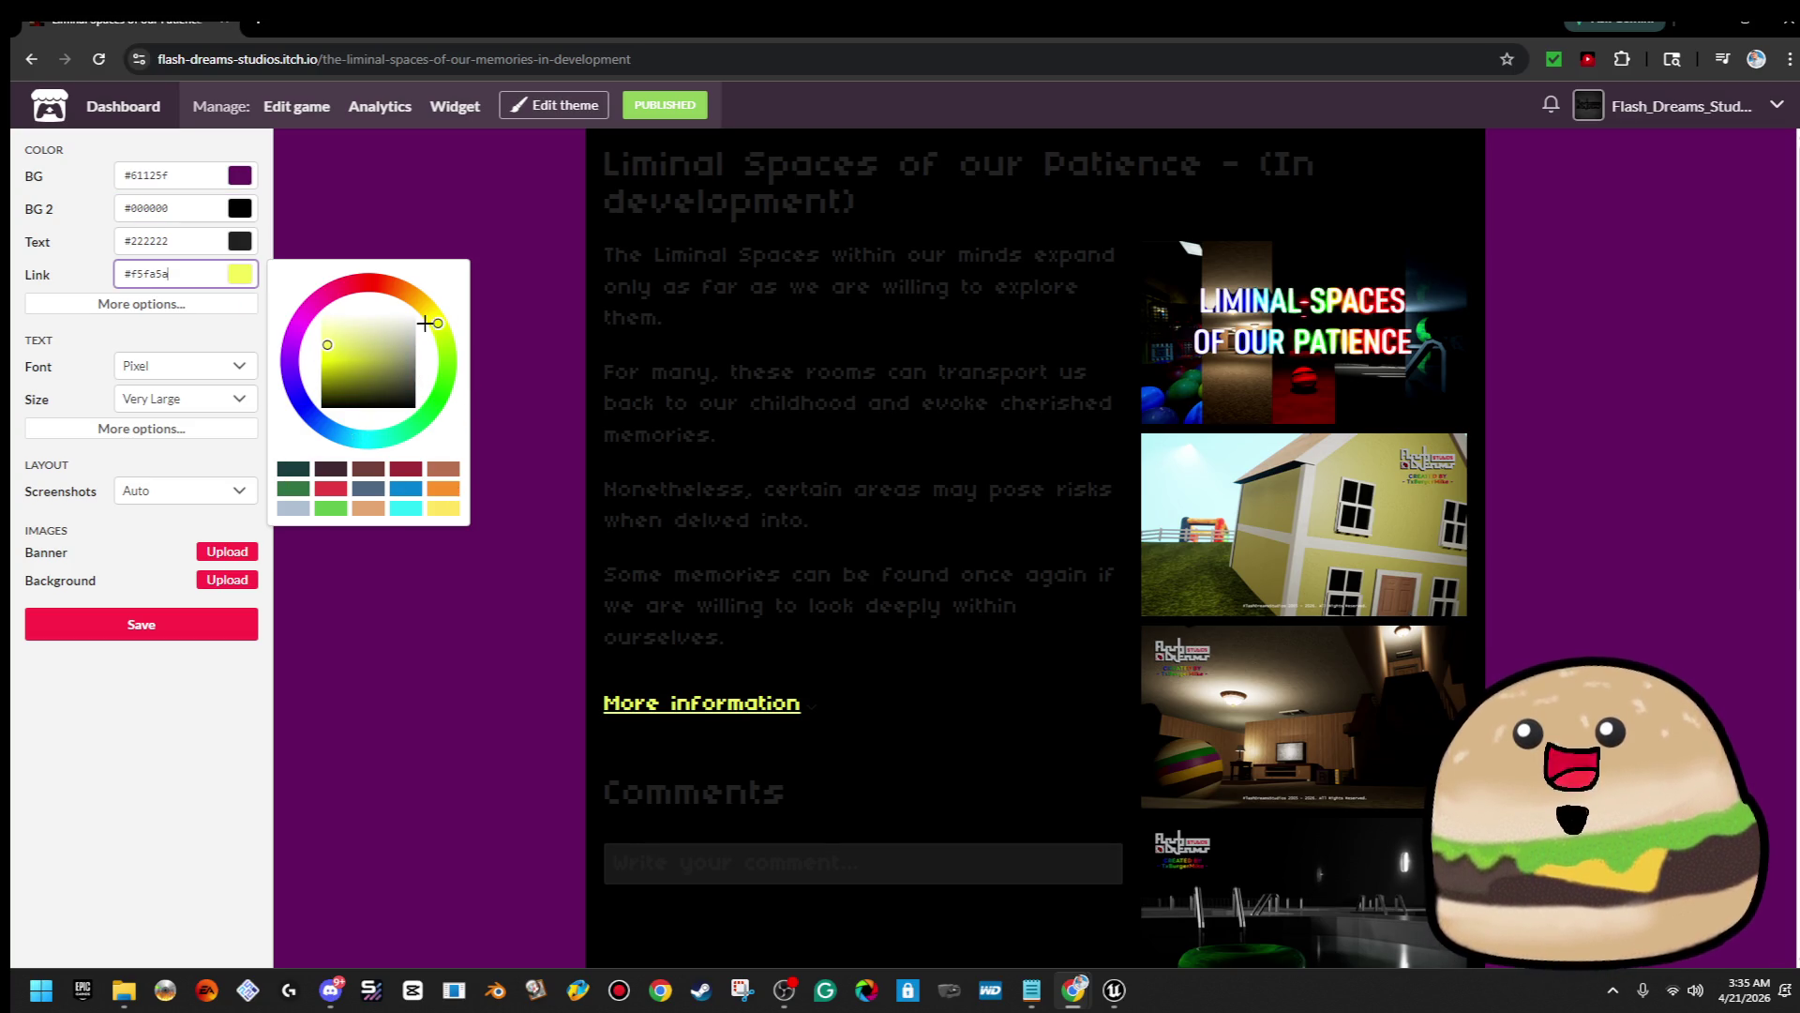
{"action": "left_click", "coordinate": [333, 346]}
{"action": "left_click_drag", "start_coordinate": [439, 317], "coordinate": [430, 310]}
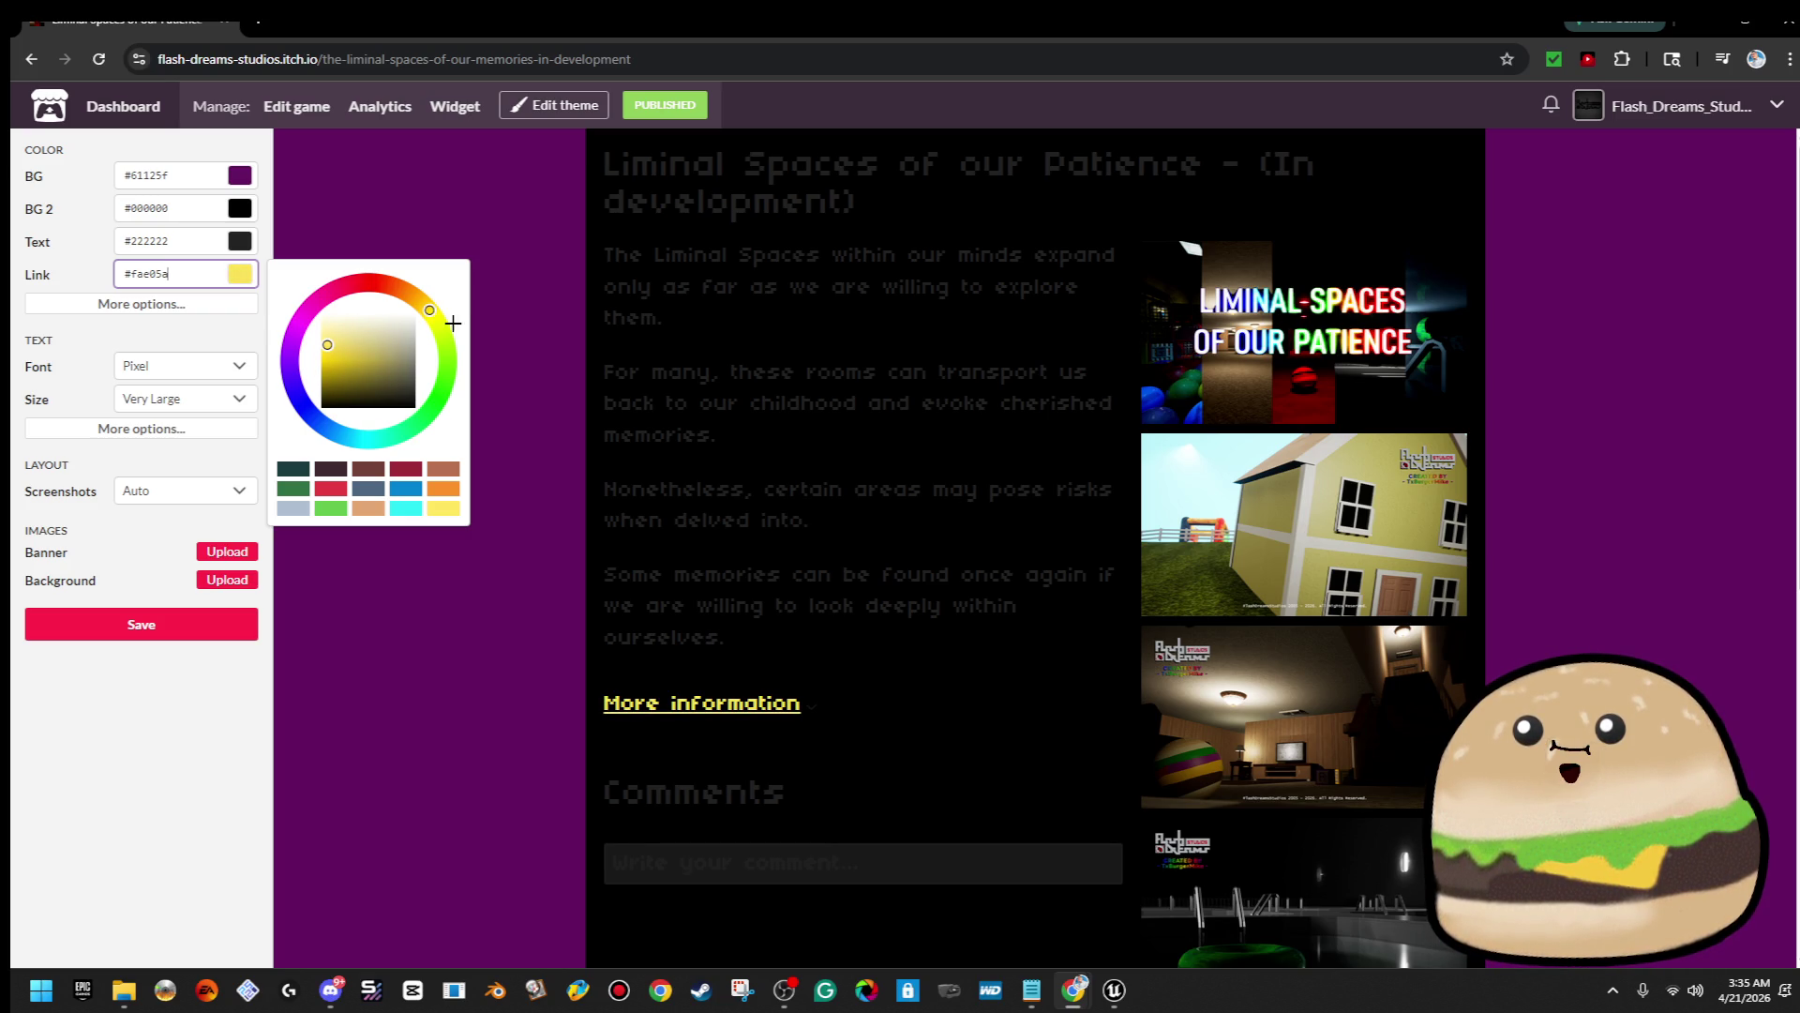
Set the page background to pale yellow #ffee80
{"action": "left_click", "coordinate": [245, 184]}
{"action": "left_click", "coordinate": [433, 211]}
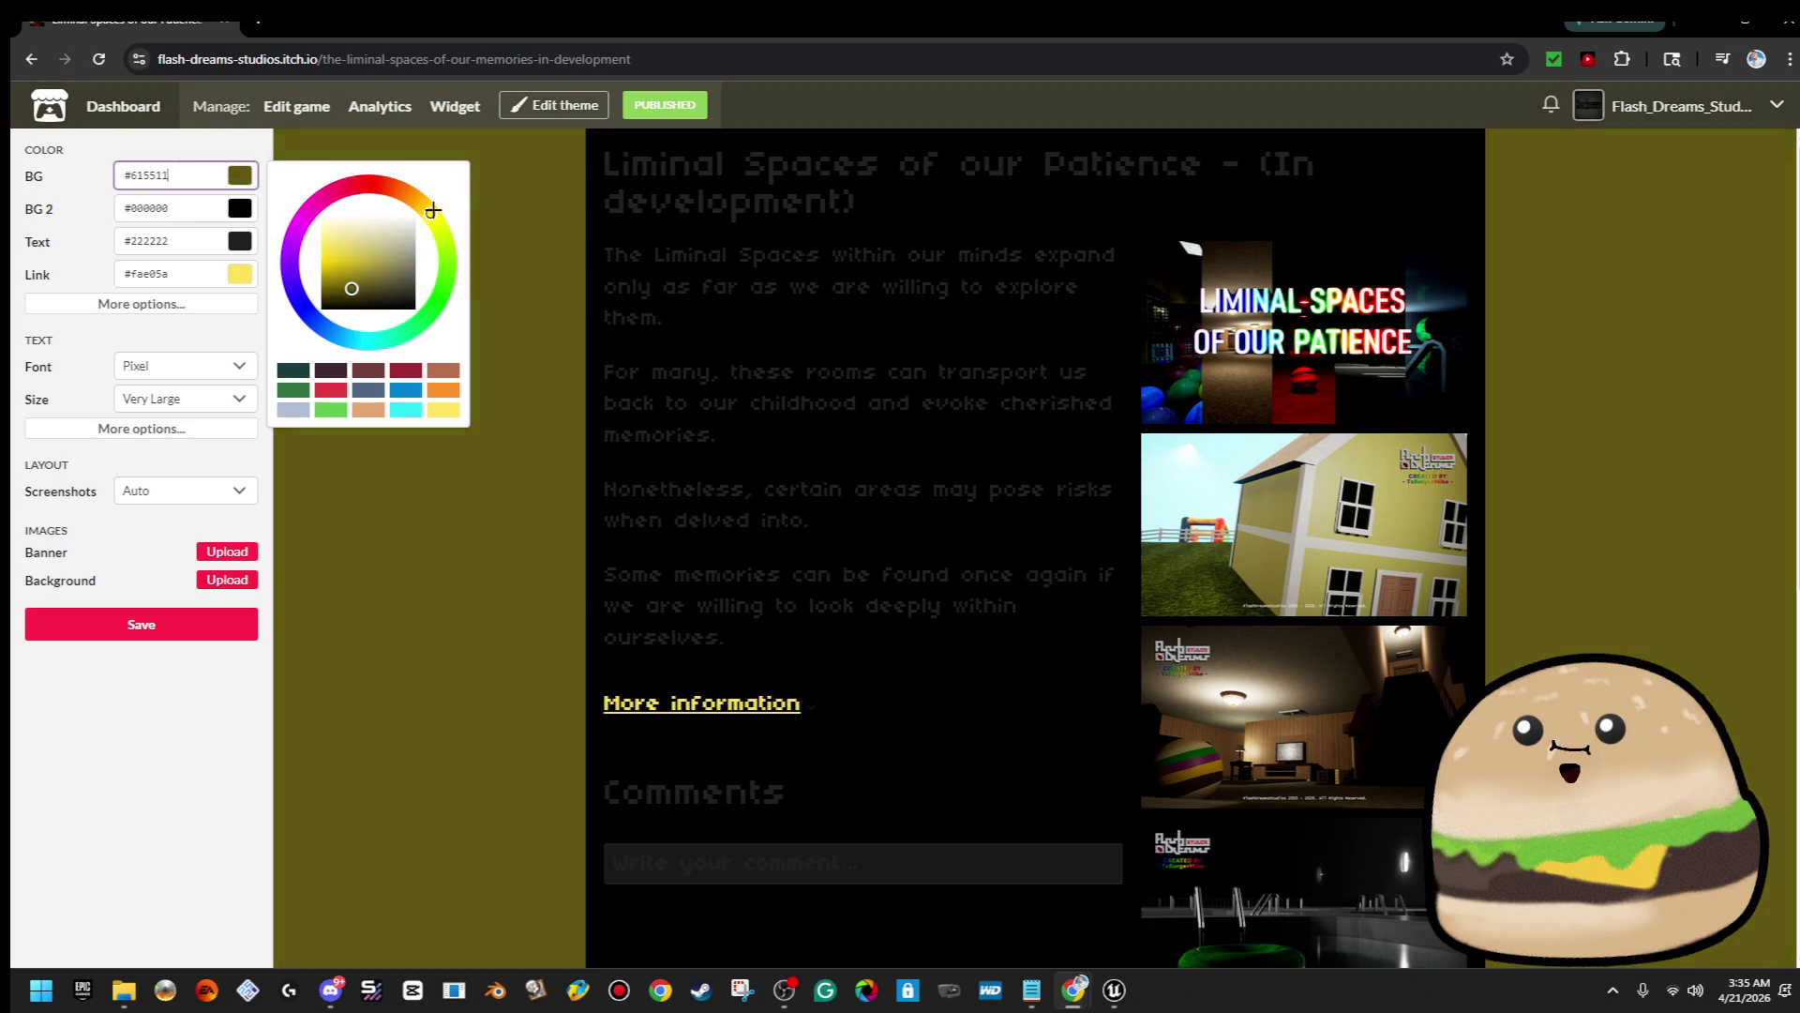
{"action": "left_click_drag", "start_coordinate": [350, 263], "coordinate": [297, 263]}
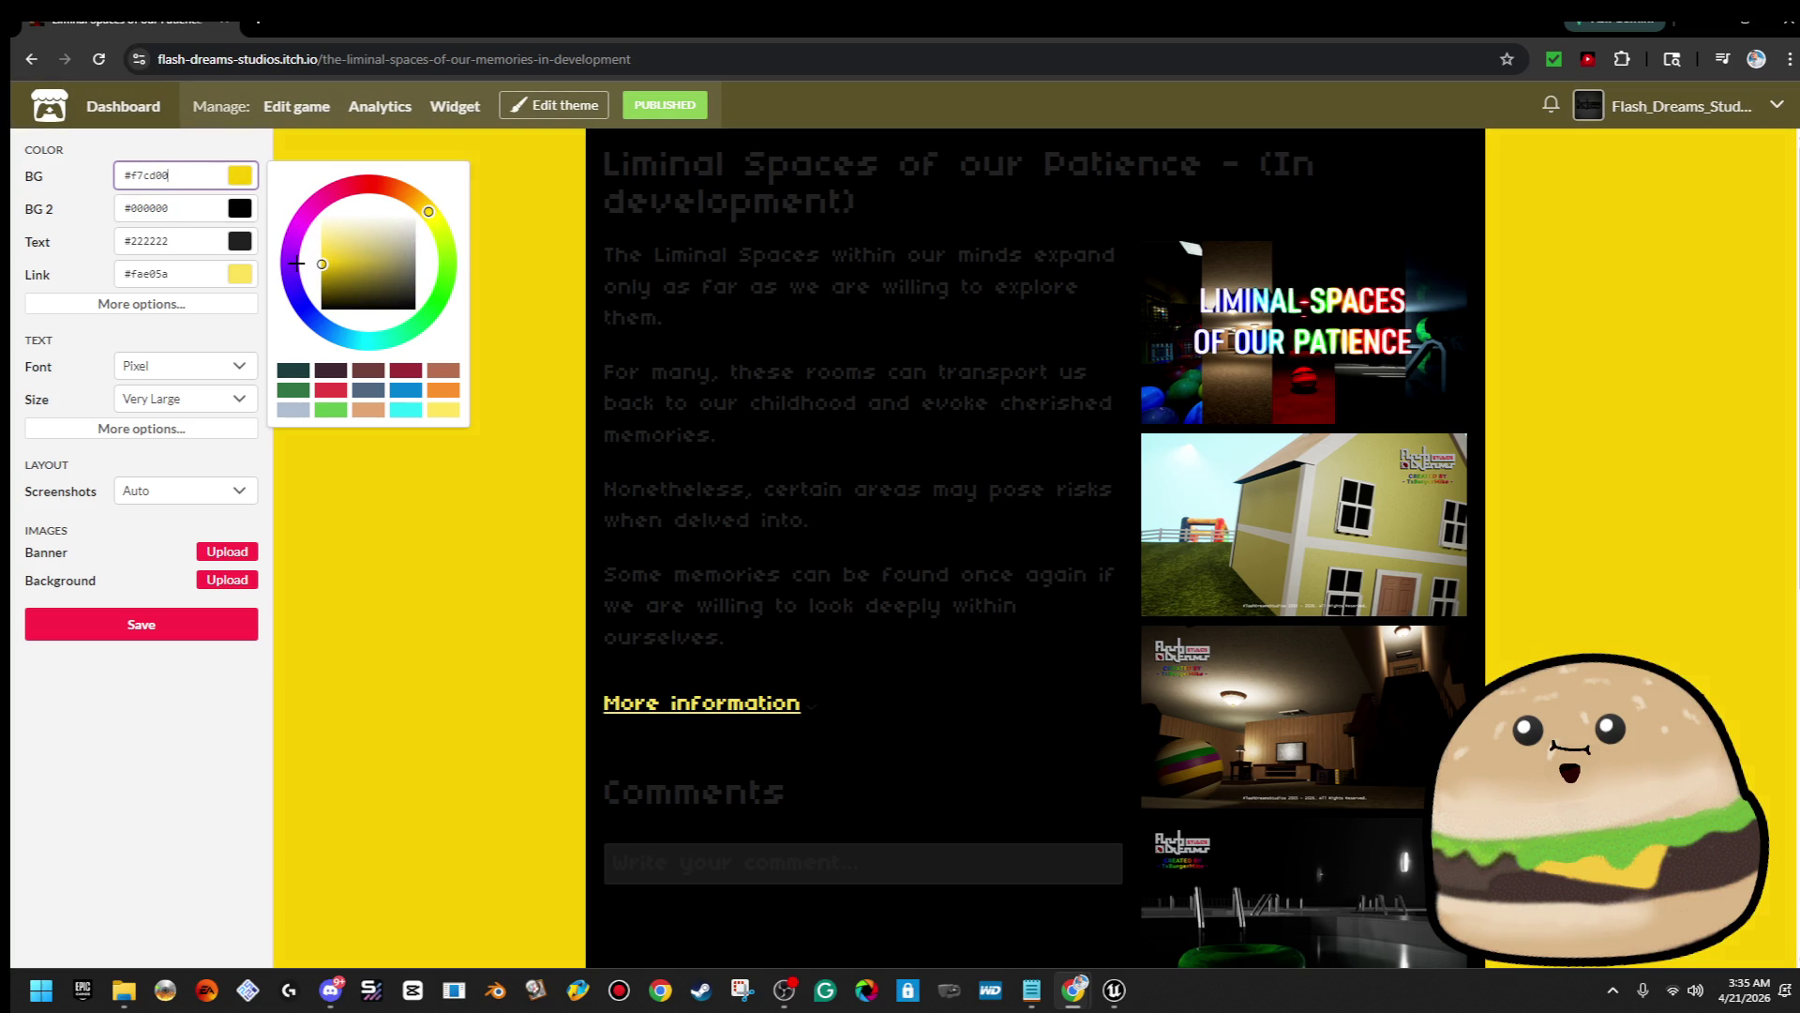
{"action": "mouse_move", "coordinate": [425, 214]}
{"action": "left_mouse_down"}
{"action": "mouse_move", "coordinate": [431, 199]}
{"action": "mouse_move", "coordinate": [462, 214]}
{"action": "left_mouse_up"}
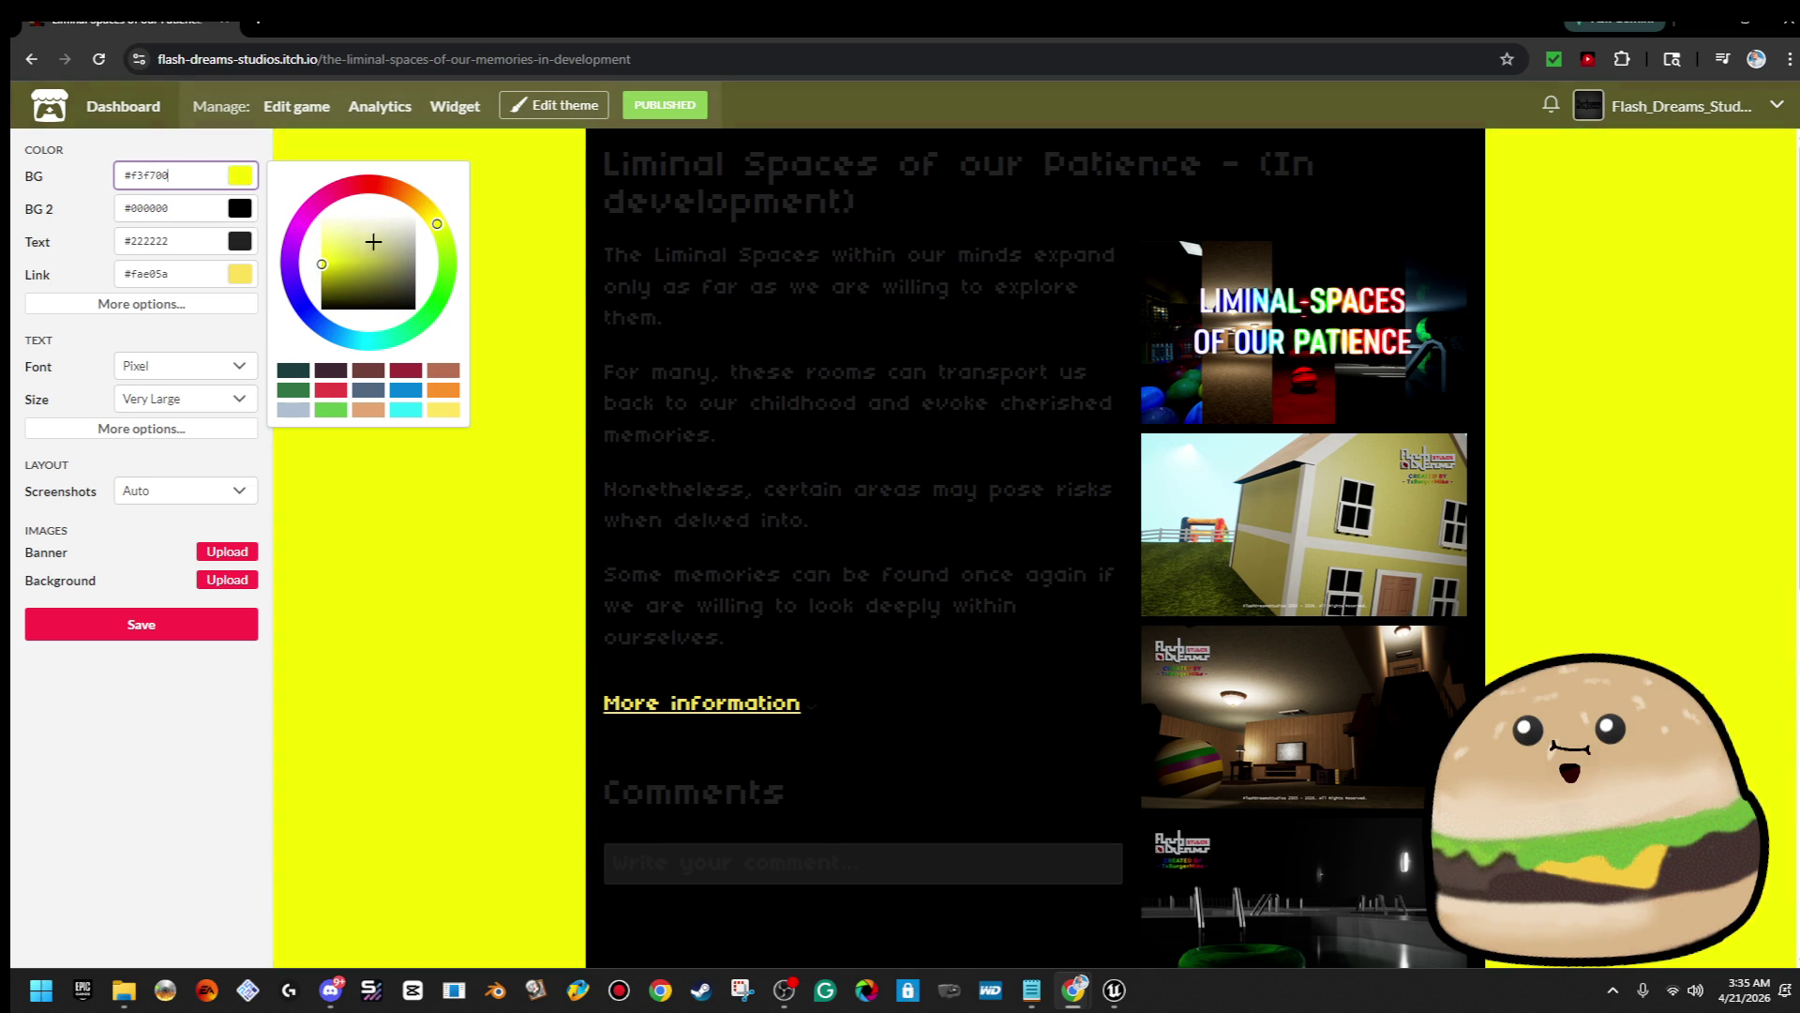
{"action": "left_click_drag", "start_coordinate": [334, 251], "coordinate": [322, 240]}
{"action": "left_click_drag", "start_coordinate": [434, 221], "coordinate": [438, 207]}
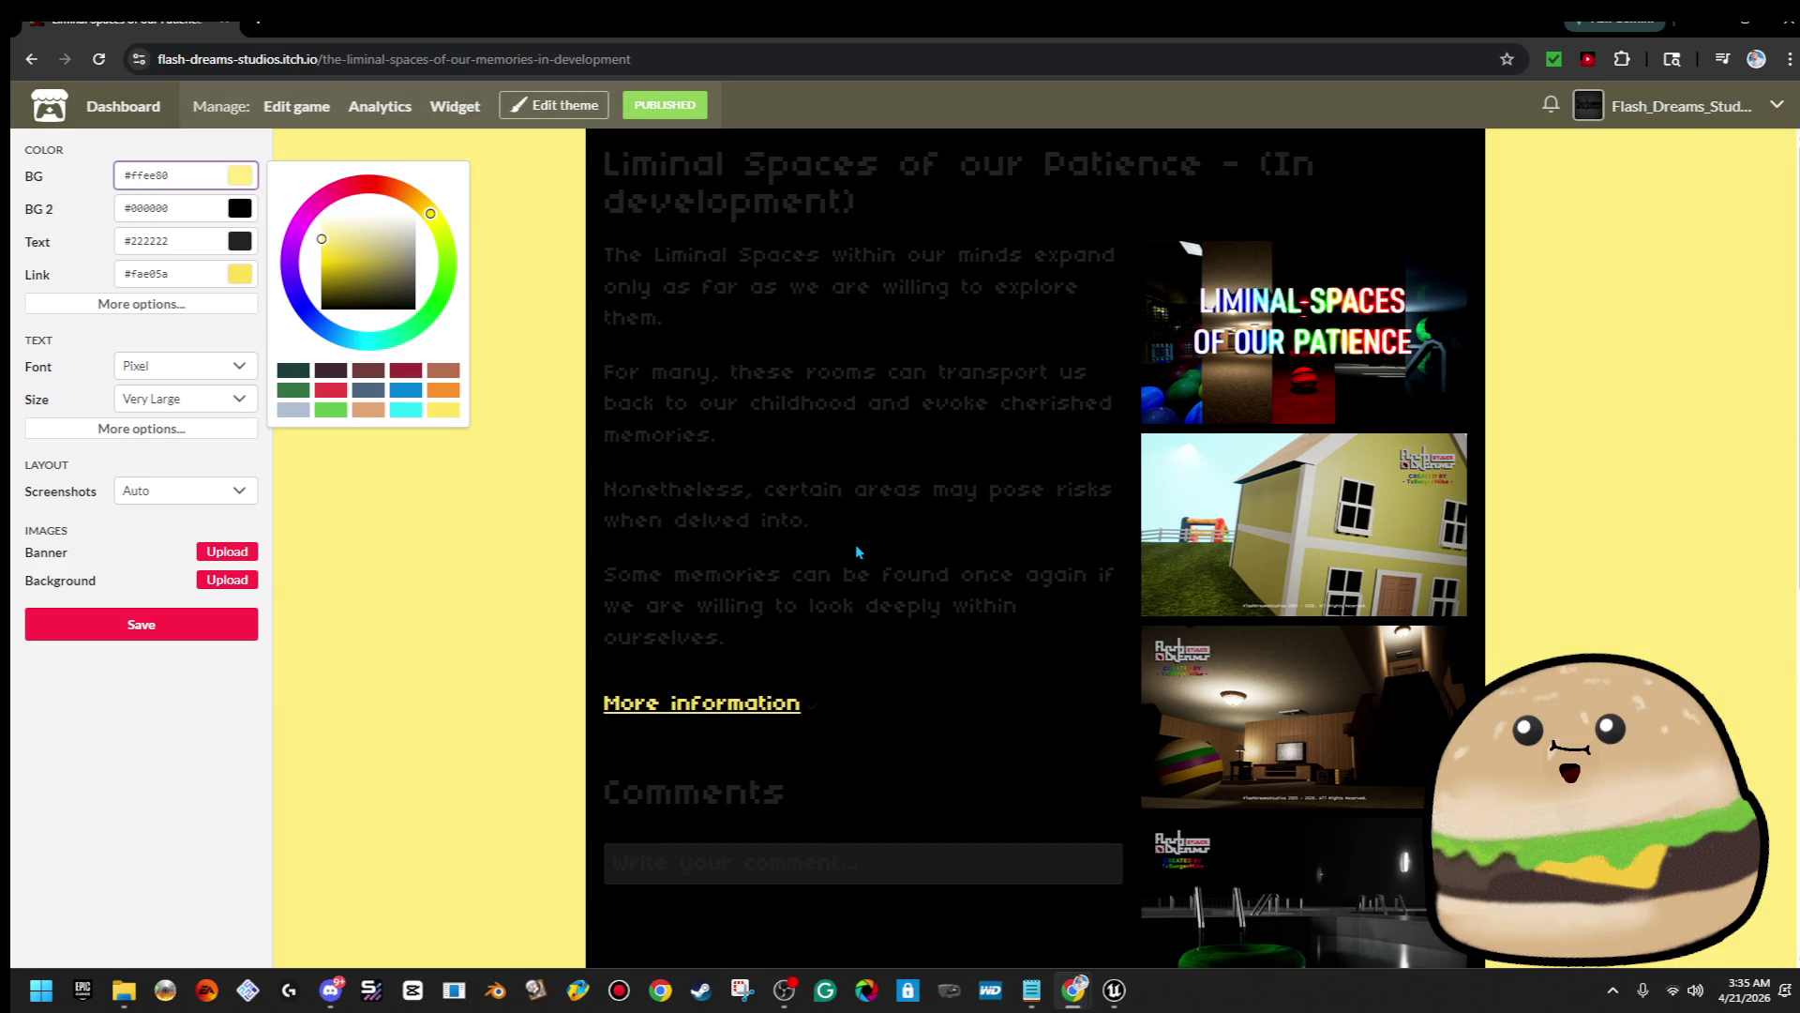
Set the text colour to white #ffffff
{"action": "left_click", "coordinate": [231, 221]}
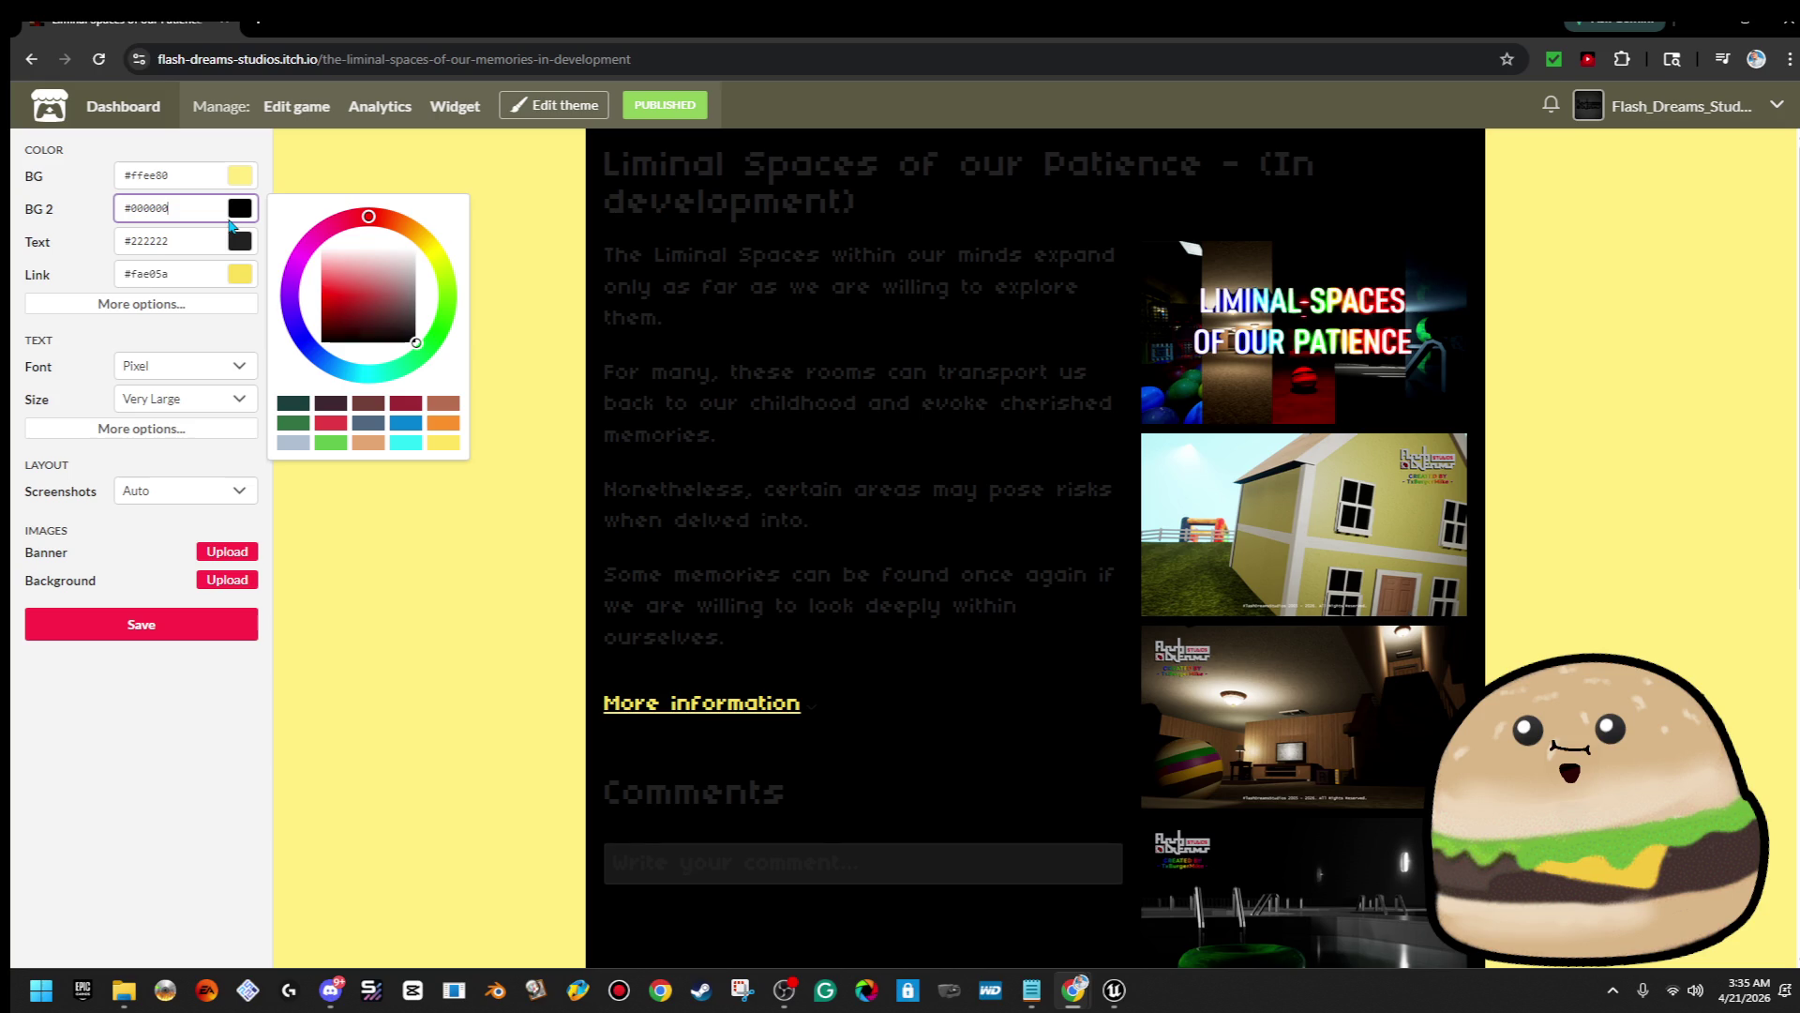
{"action": "left_click", "coordinate": [238, 251]}
{"action": "mouse_move", "coordinate": [420, 281]}
{"action": "left_mouse_down"}
{"action": "mouse_move", "coordinate": [438, 264]}
{"action": "mouse_move", "coordinate": [308, 321]}
{"action": "left_mouse_up"}
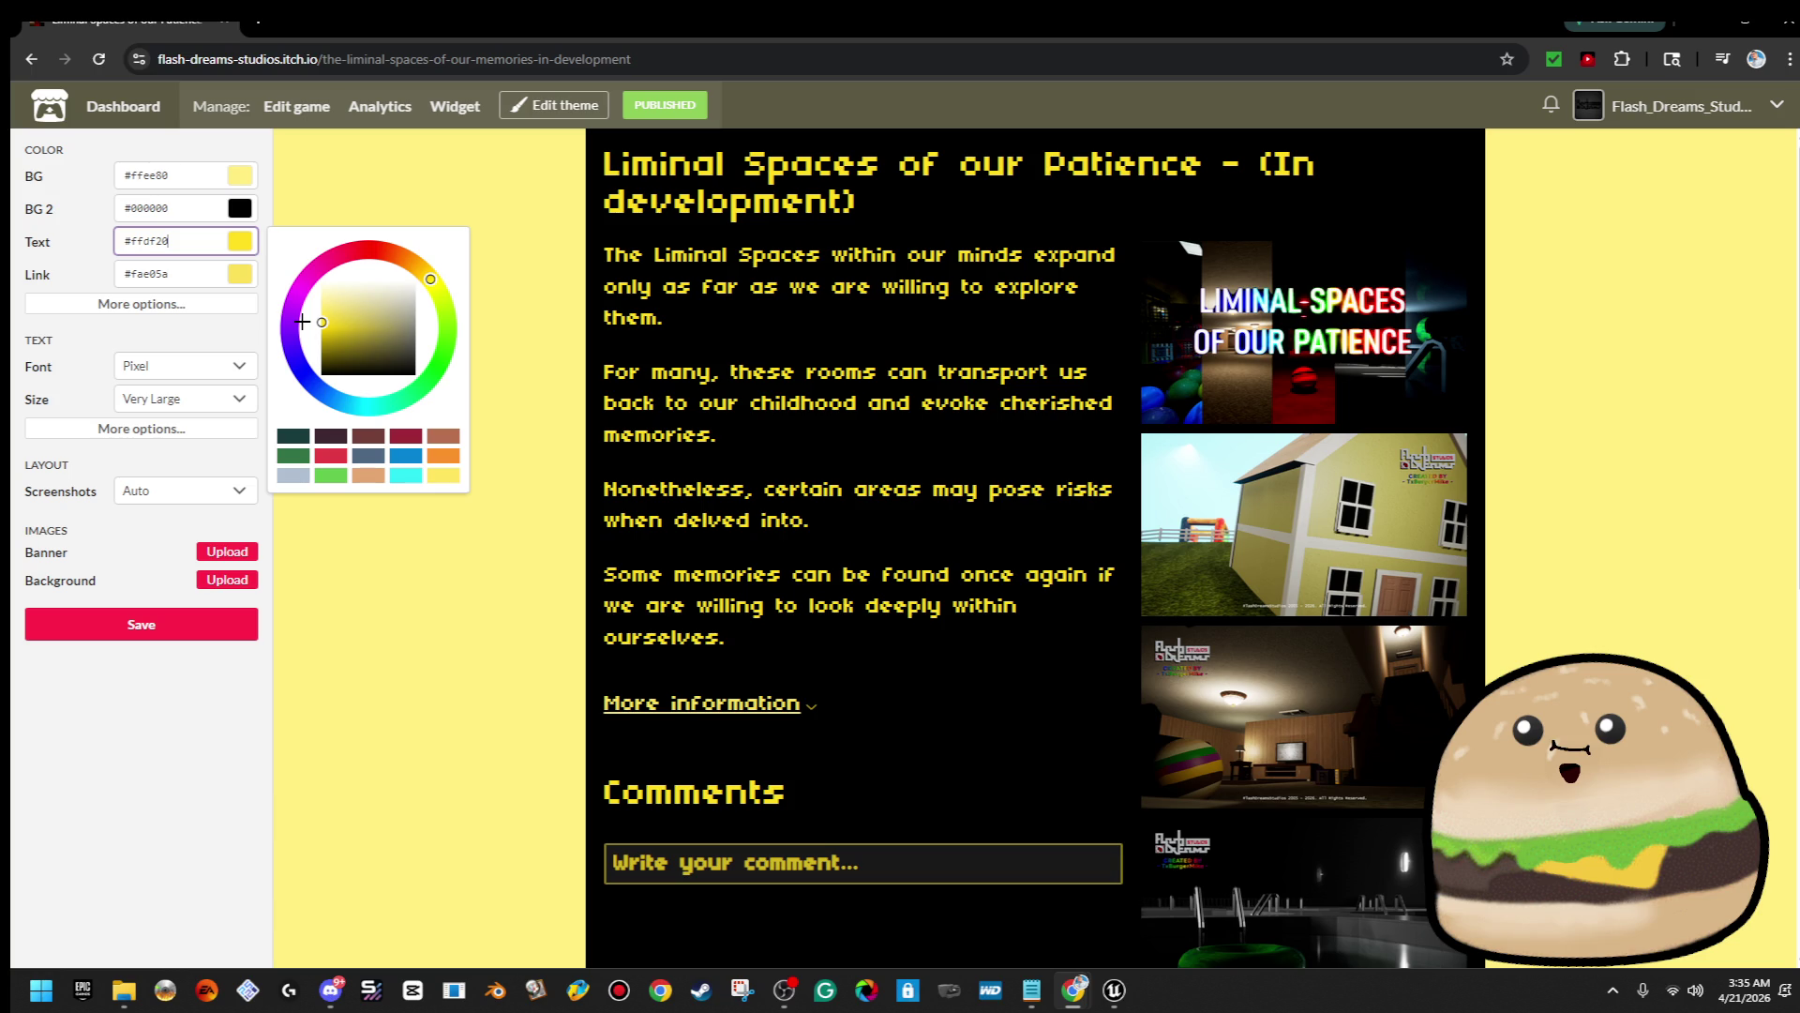
{"action": "mouse_move", "coordinate": [305, 321]}
{"action": "left_mouse_down"}
{"action": "mouse_move", "coordinate": [291, 264]}
{"action": "mouse_move", "coordinate": [277, 285]}
{"action": "mouse_move", "coordinate": [365, 173]}
{"action": "mouse_move", "coordinate": [245, 110]}
{"action": "mouse_move", "coordinate": [286, 150]}
{"action": "left_mouse_up"}
{"action": "left_click", "coordinate": [357, 635]}
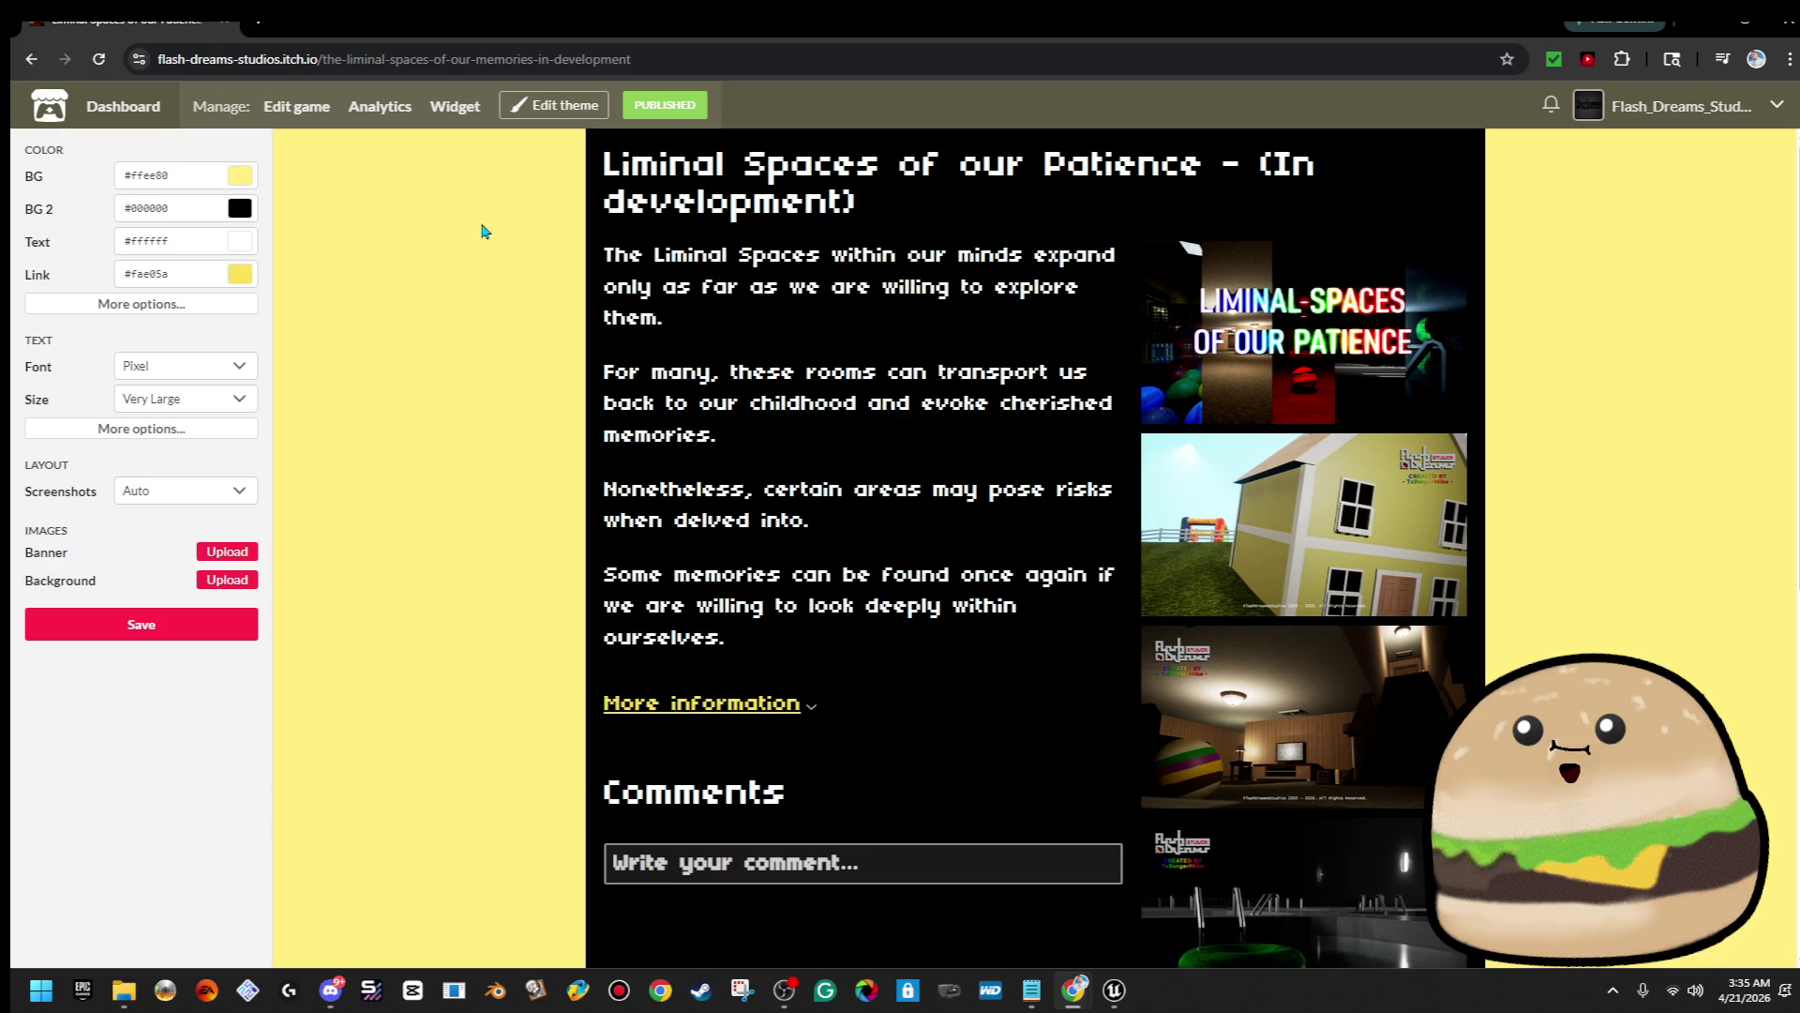
Try the Anonymous Pro font, then switch the page font to Lato
{"action": "left_click", "coordinate": [227, 374]}
{"action": "left_click", "coordinate": [213, 501]}
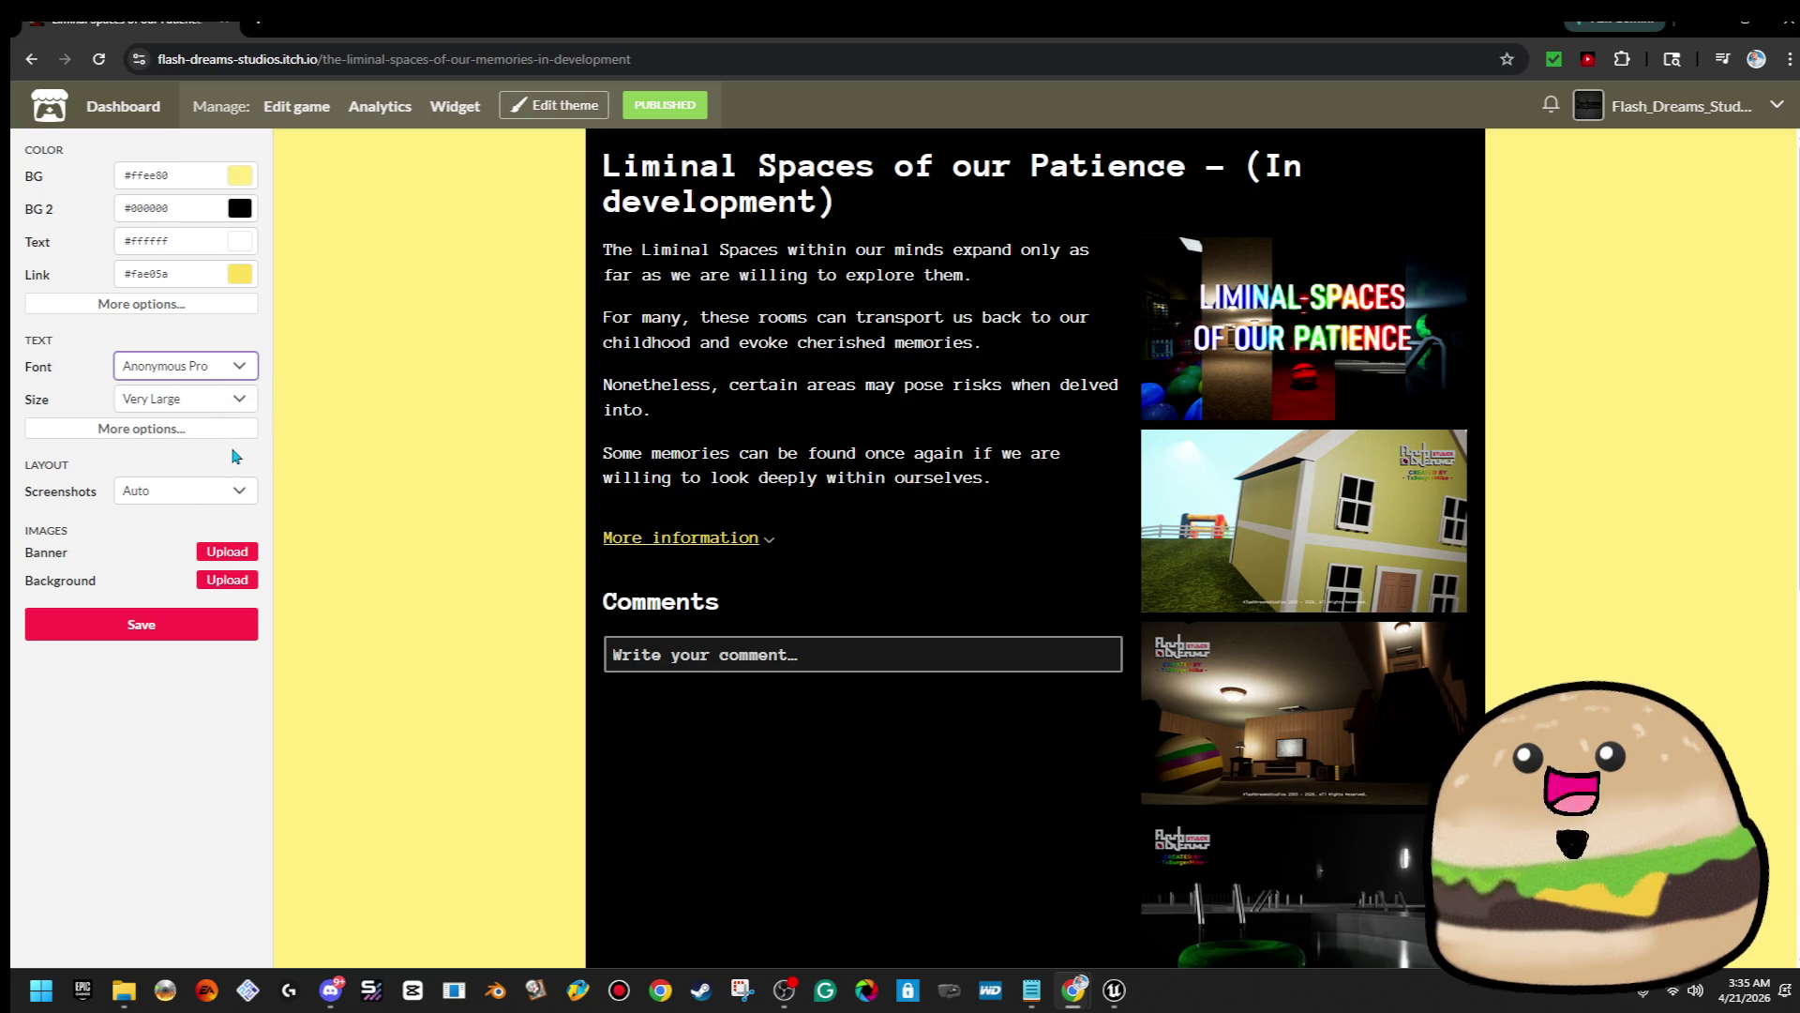
{"action": "left_click", "coordinate": [230, 368]}
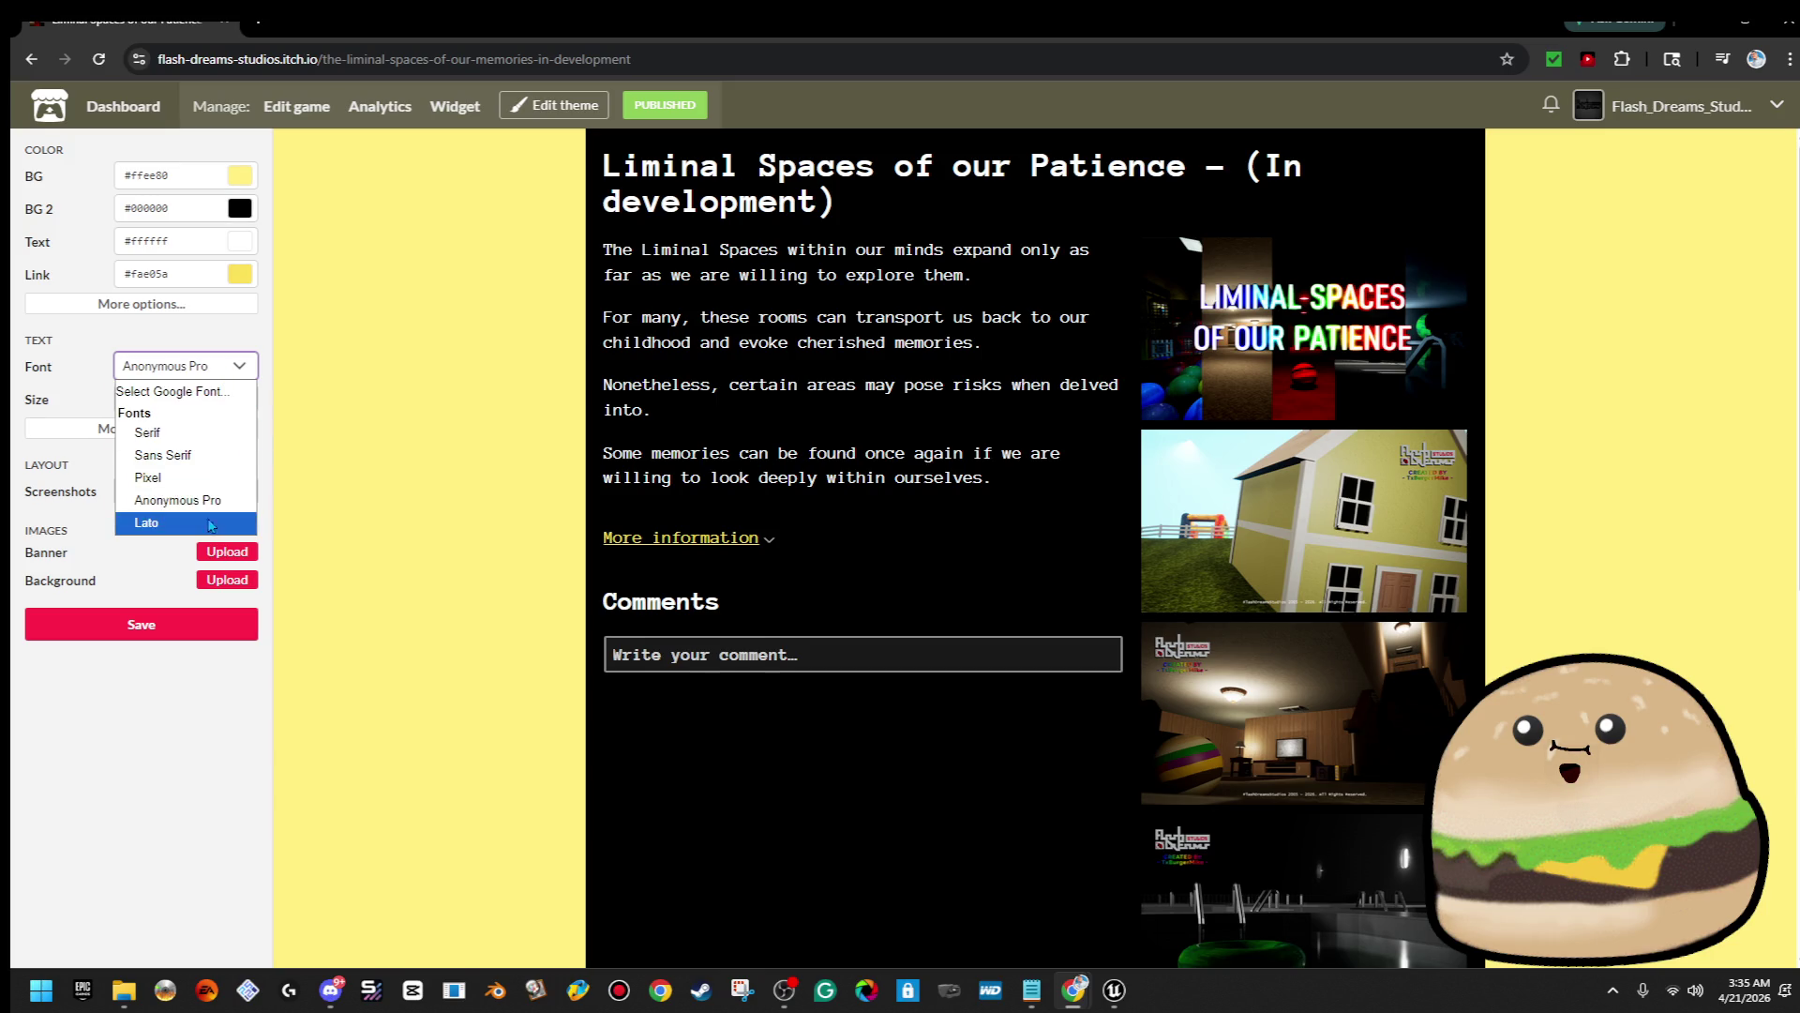
{"action": "left_click", "coordinate": [205, 523]}
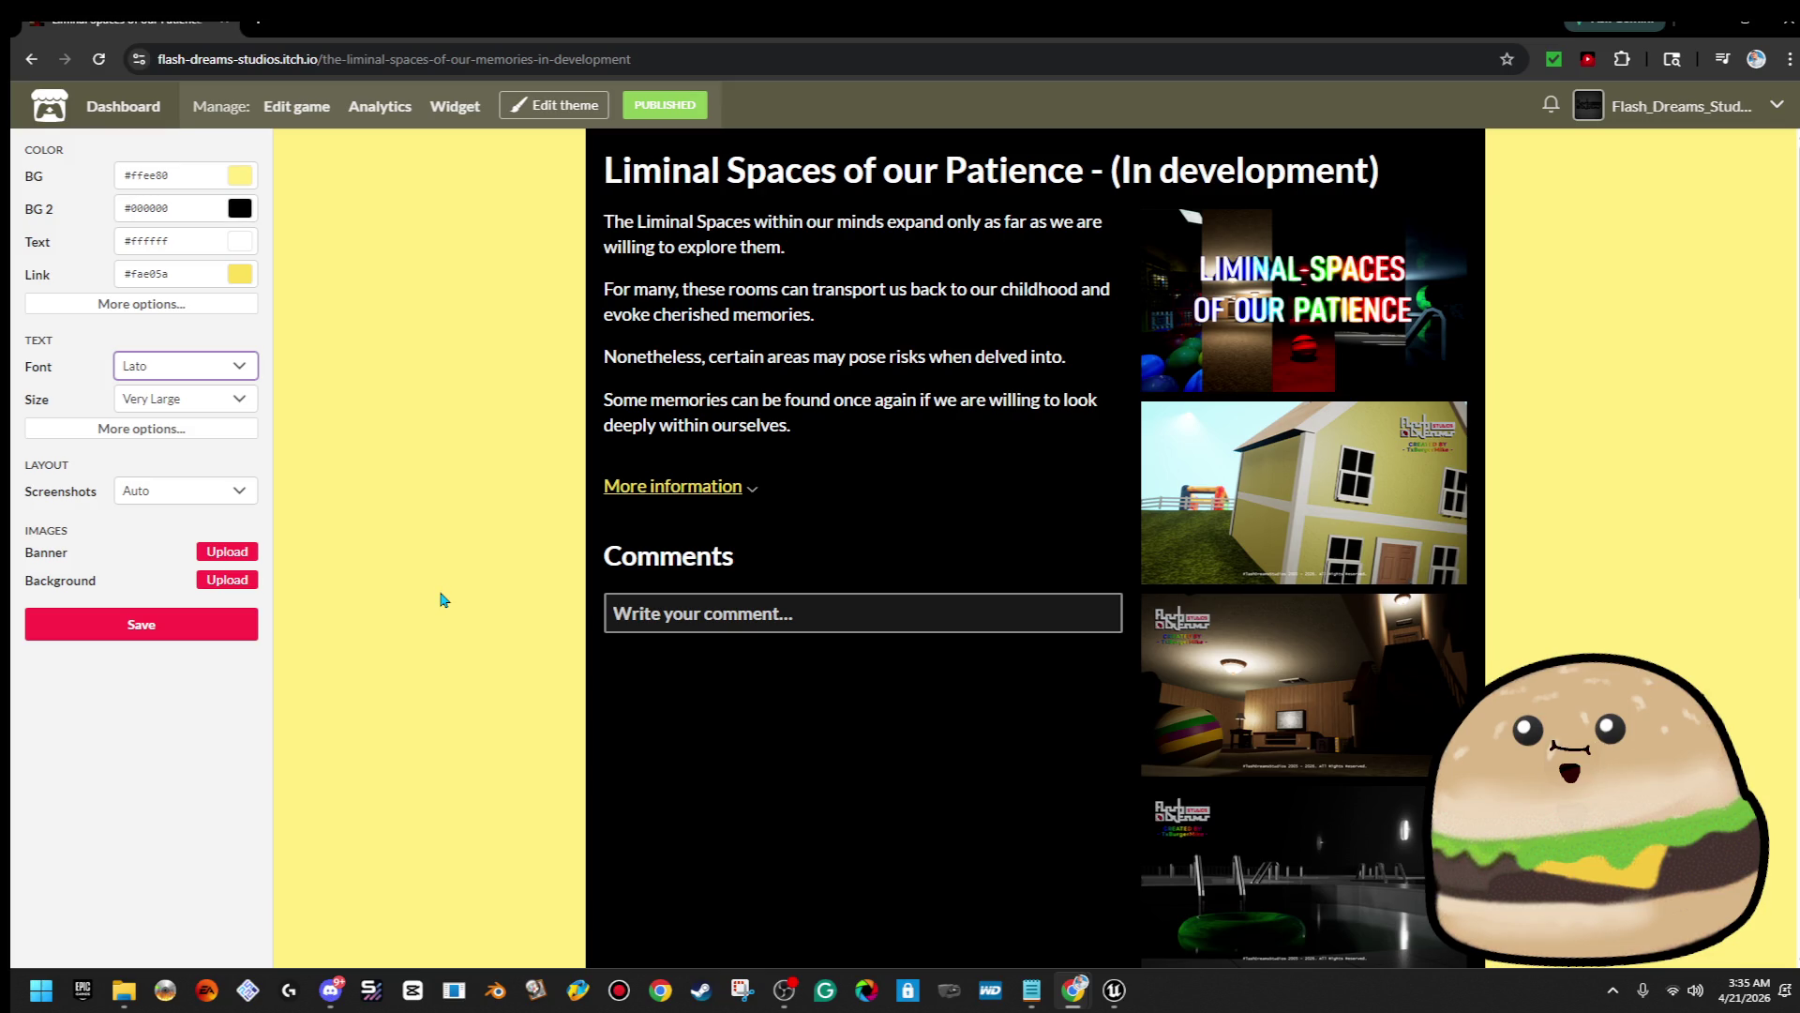
Go to the game's edit page, then view and reload the public game page
{"action": "scroll", "coordinate": [943, 688], "scroll_direction": "down", "scroll_amount": 5}
{"action": "scroll", "coordinate": [945, 698], "scroll_direction": "up", "scroll_amount": 5}
{"action": "scroll", "coordinate": [914, 713], "scroll_direction": "down", "scroll_amount": 5}
{"action": "scroll", "coordinate": [903, 722], "scroll_direction": "up", "scroll_amount": 5}
{"action": "left_click", "coordinate": [665, 104]}
{"action": "scroll", "coordinate": [1032, 501], "scroll_direction": "up", "scroll_amount": 5}
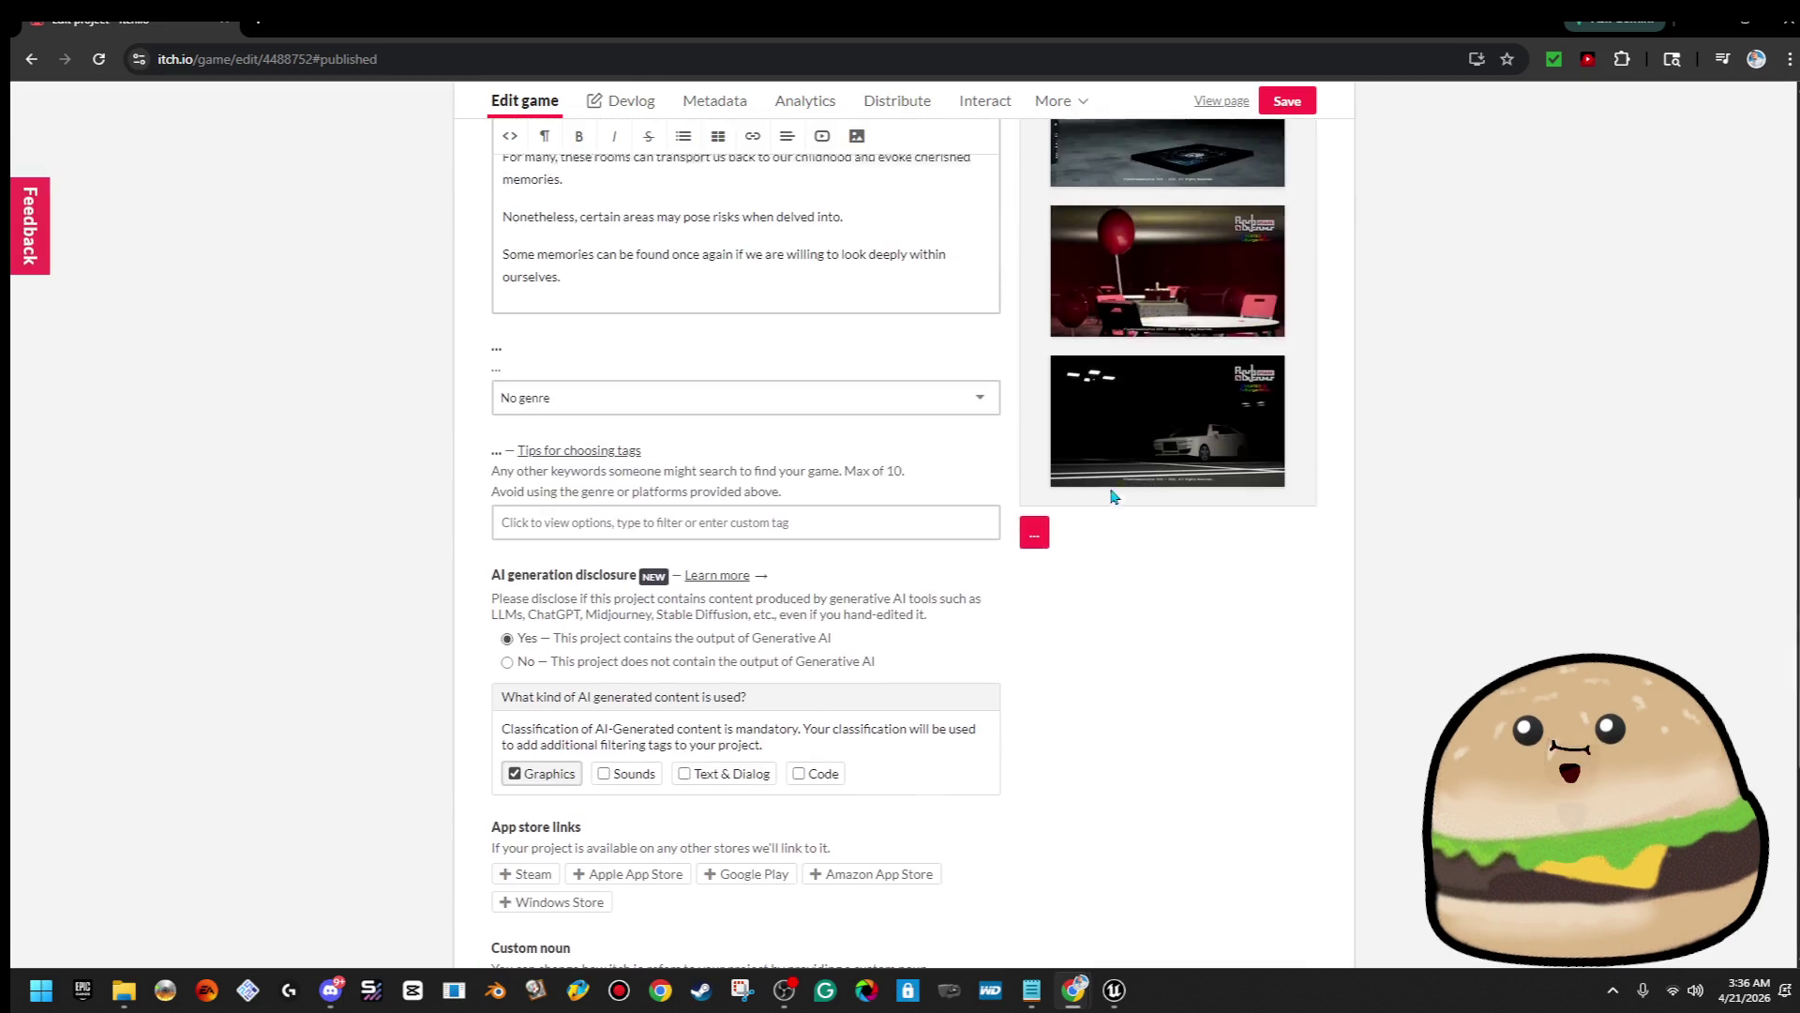
{"action": "scroll", "coordinate": [1114, 496], "scroll_direction": "up", "scroll_amount": 5}
{"action": "left_click", "coordinate": [1219, 103]}
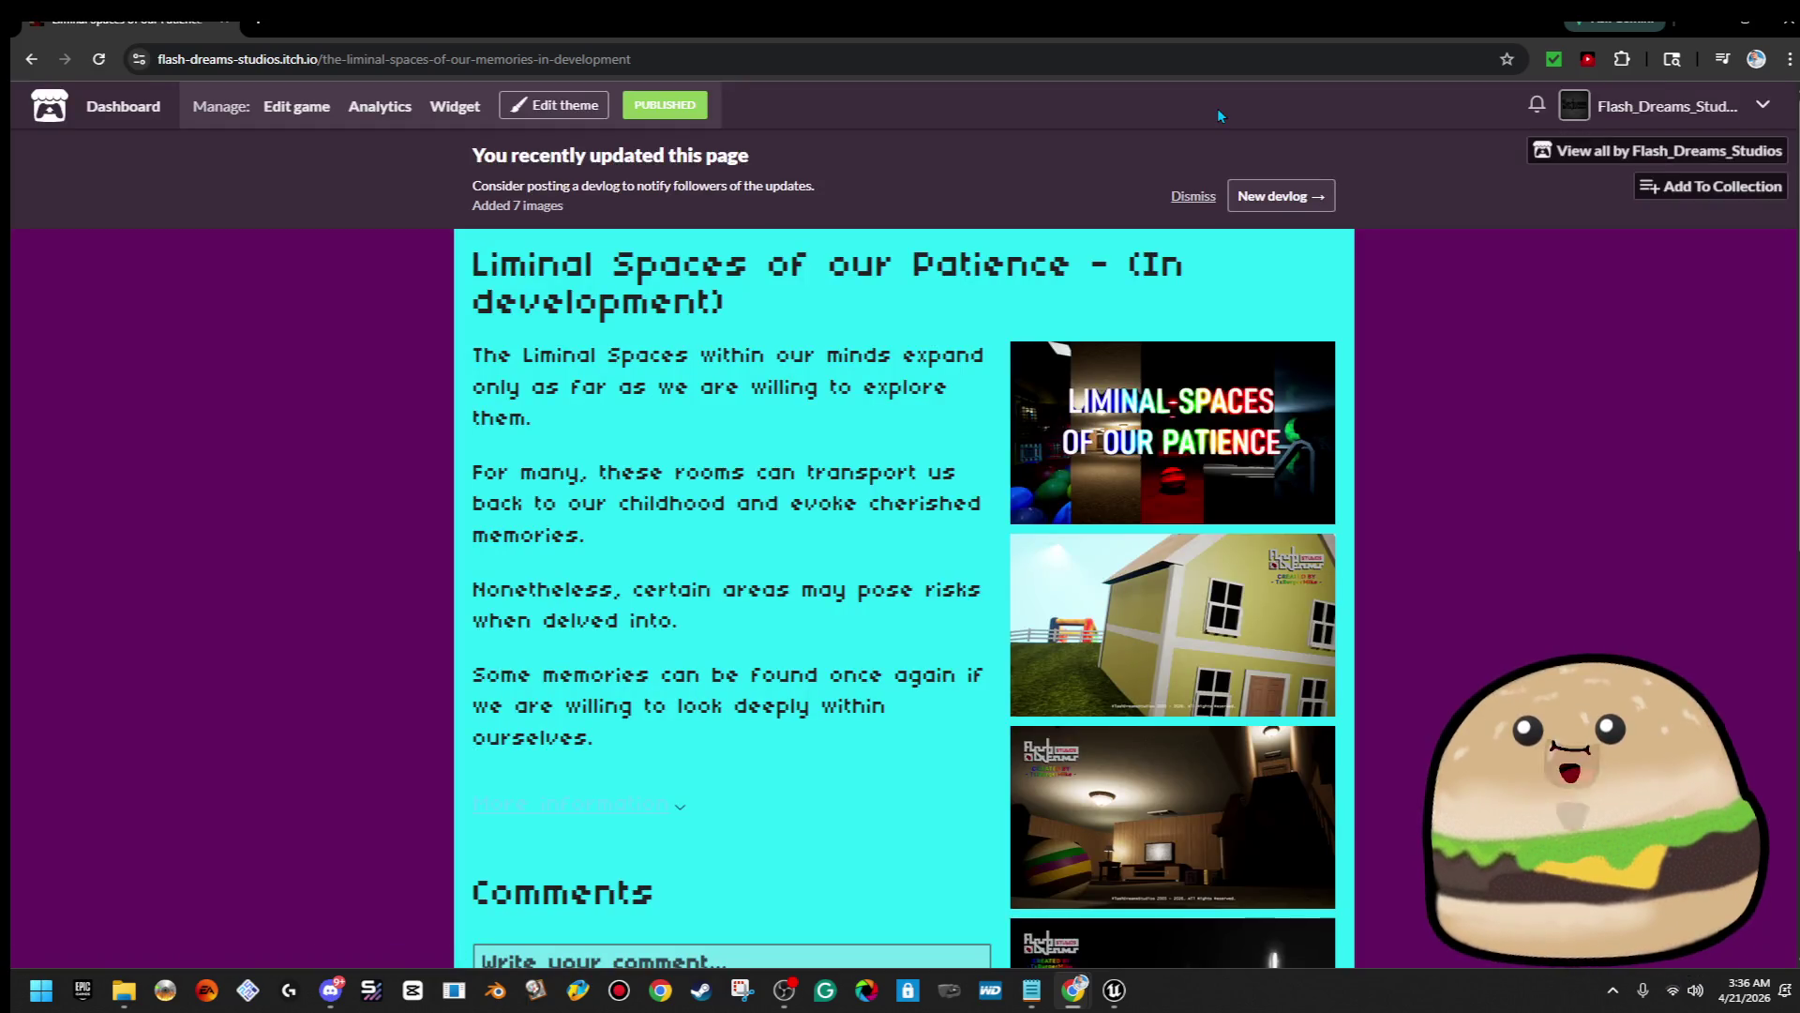
{"action": "left_click", "coordinate": [98, 60]}
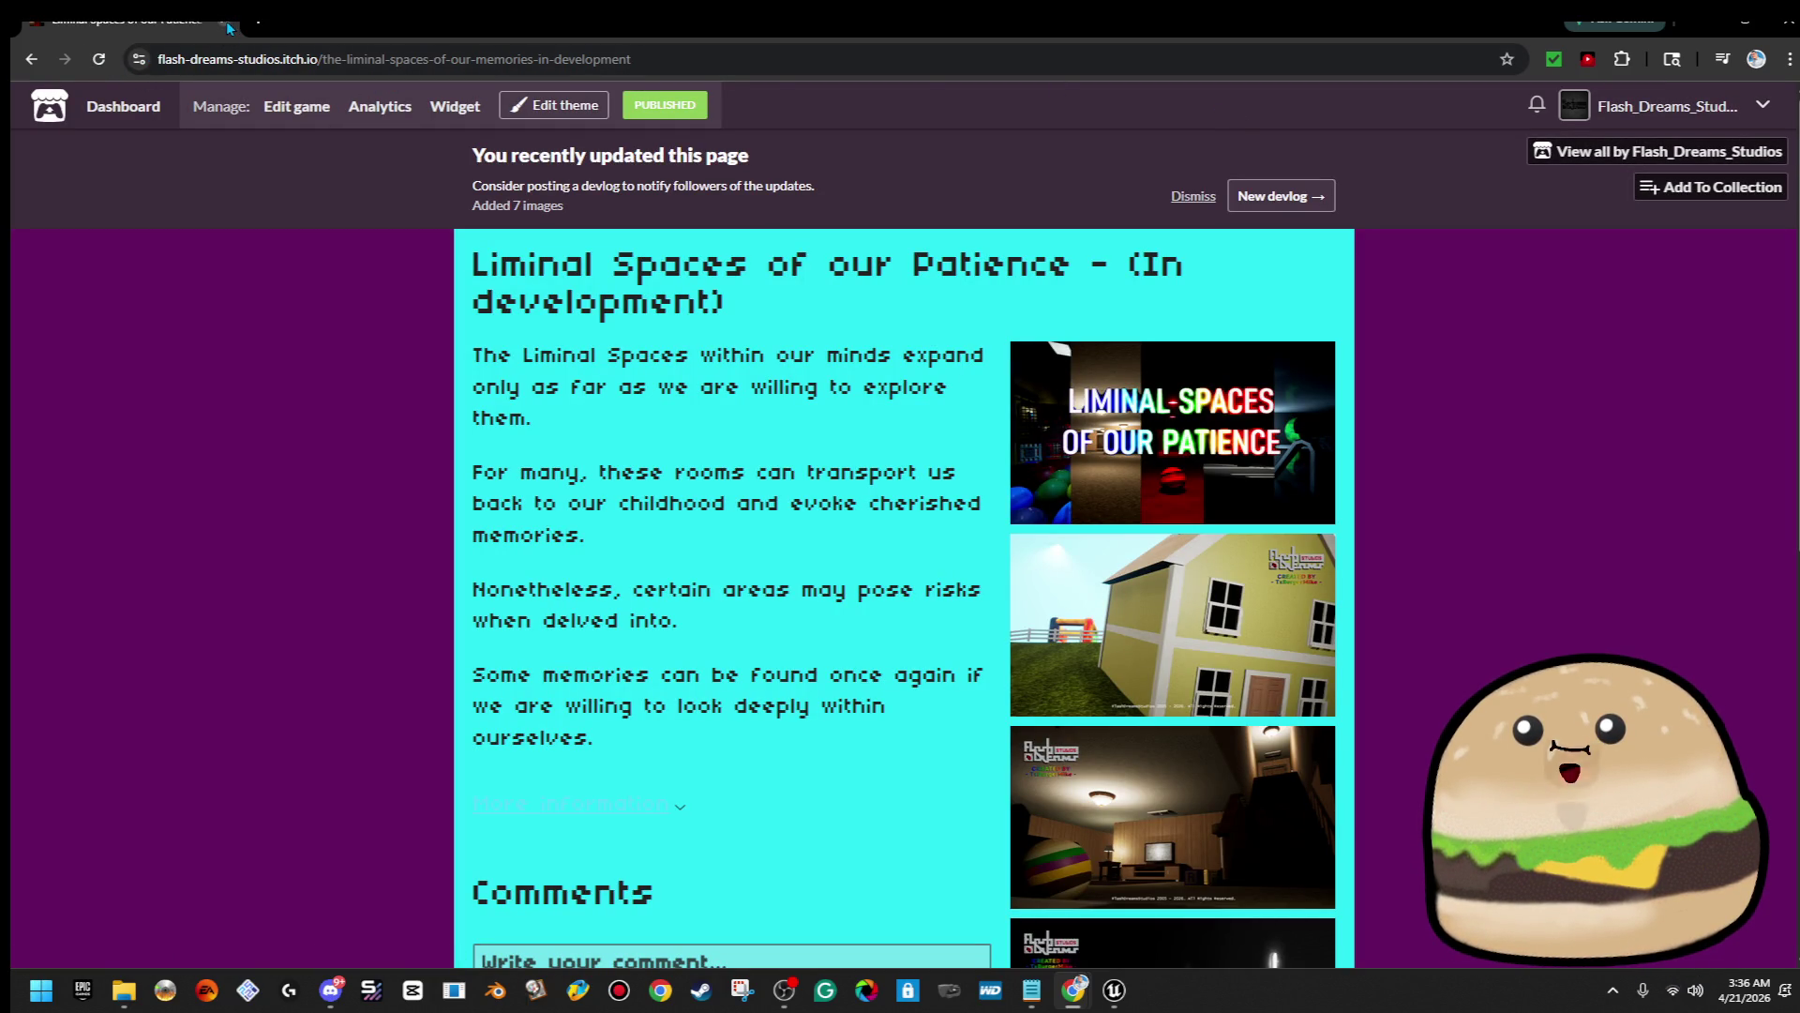
From the creator dashboard, open Liminal Spaces and its theme editor
{"action": "left_click", "coordinate": [141, 107]}
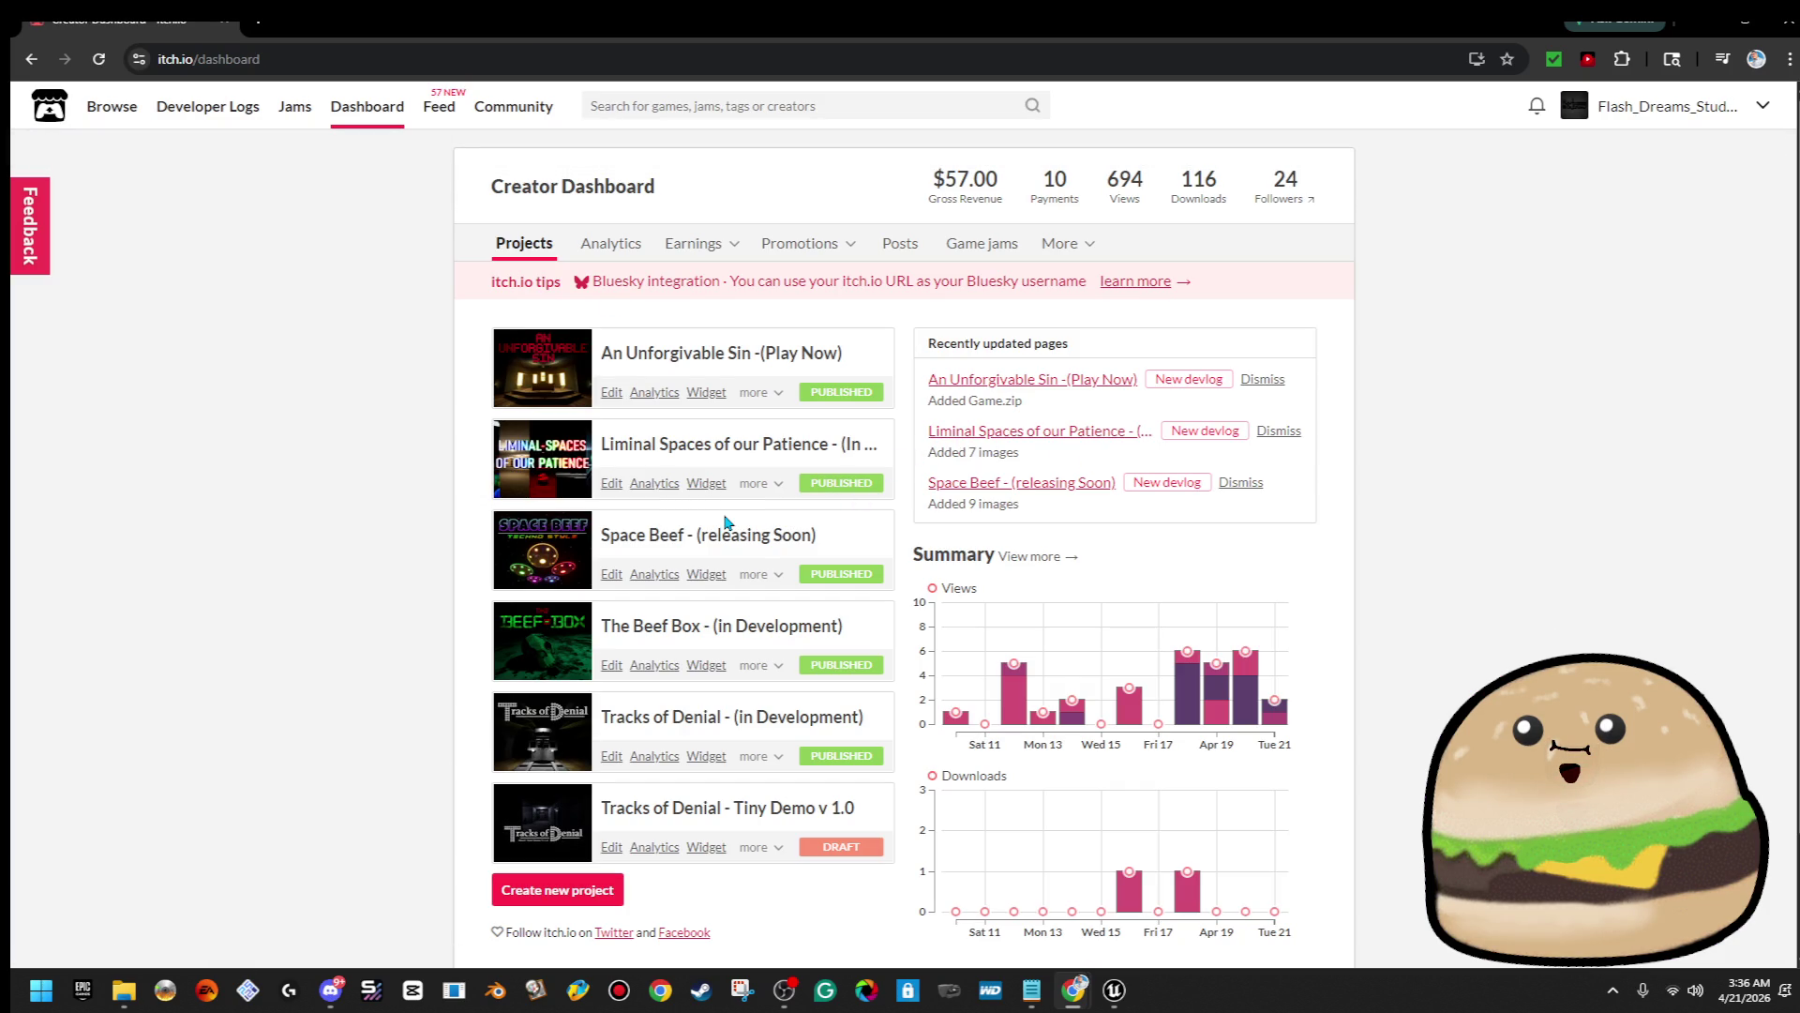
{"action": "left_click", "coordinate": [720, 448]}
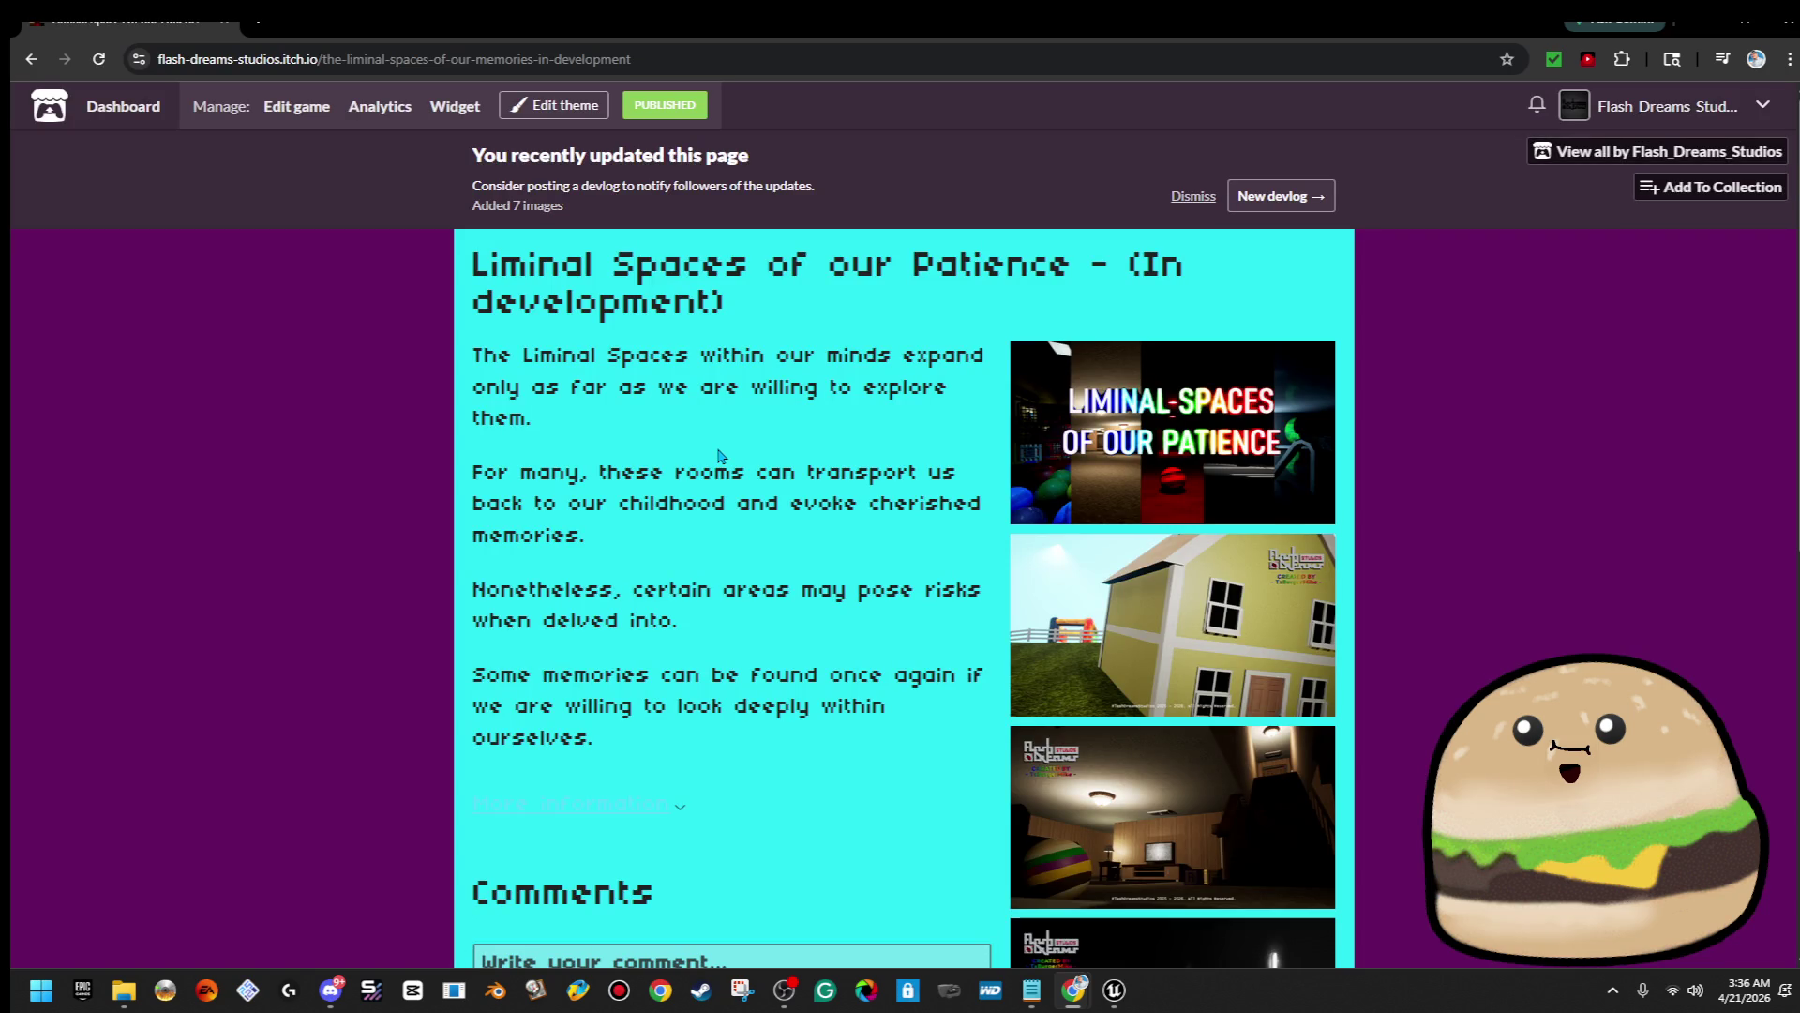
{"action": "left_click", "coordinate": [553, 105]}
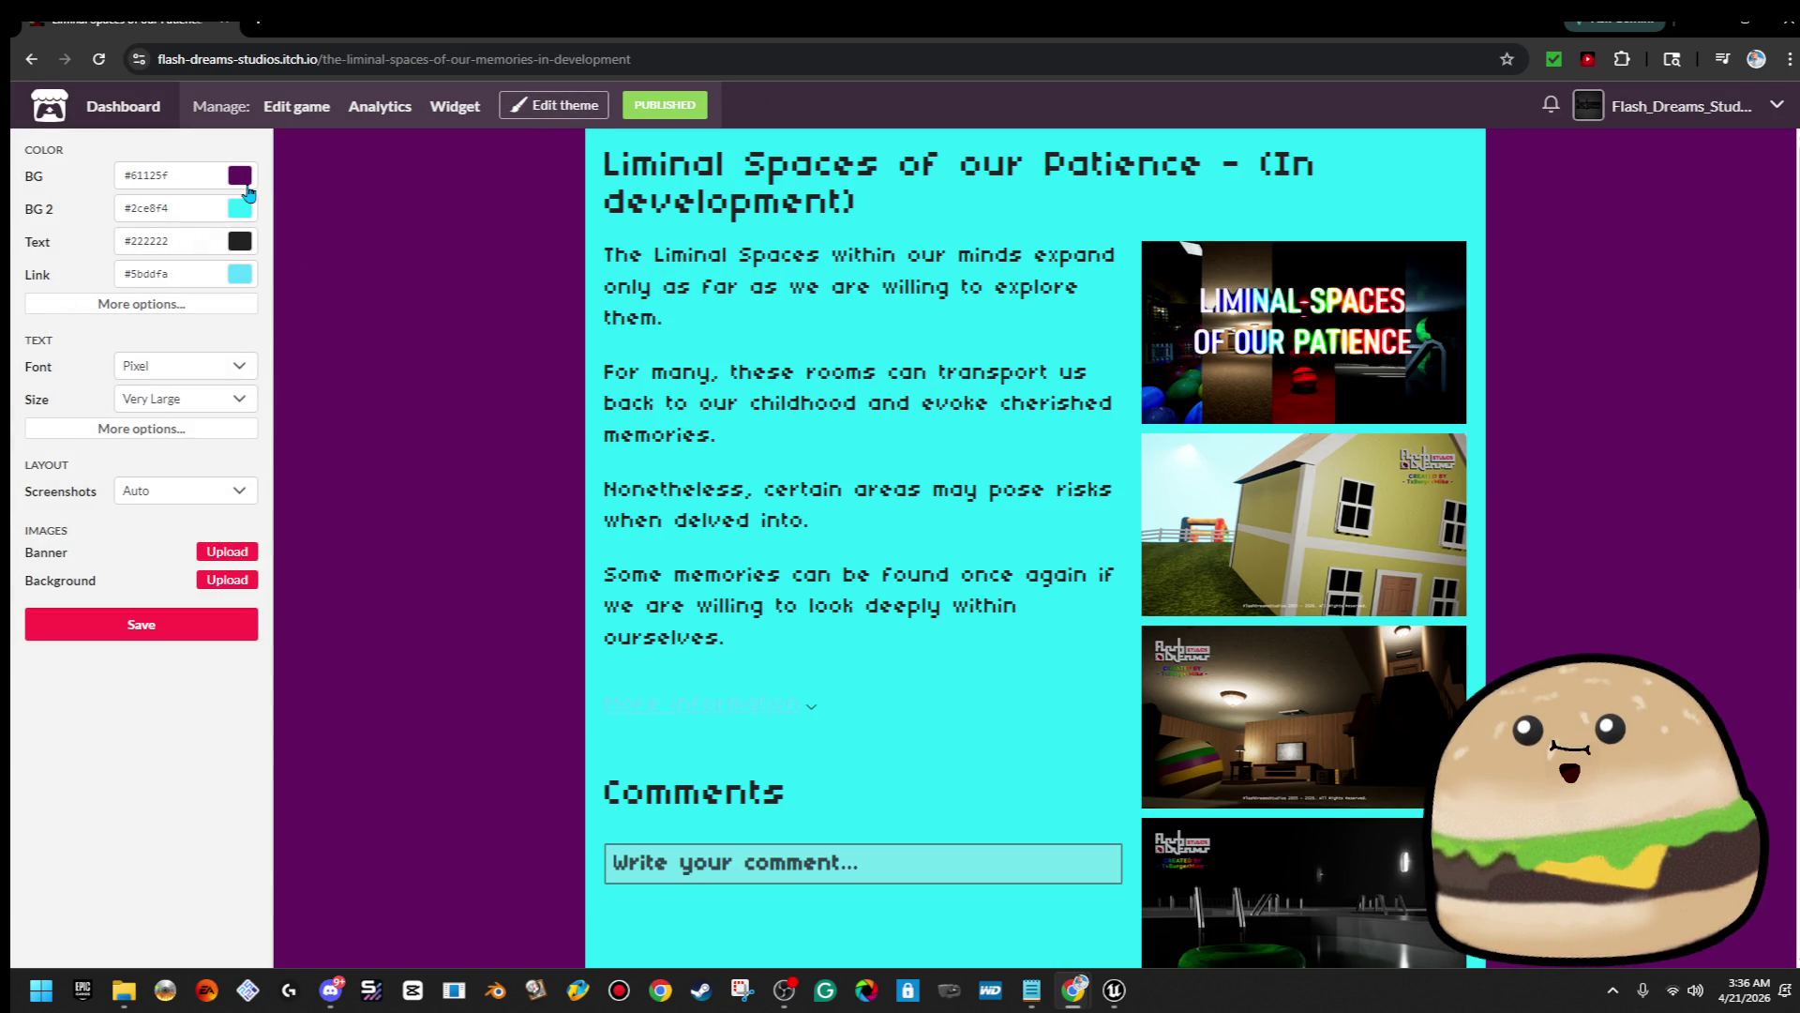
Change the page background from purple to a pale yellow
{"action": "left_click", "coordinate": [248, 187]}
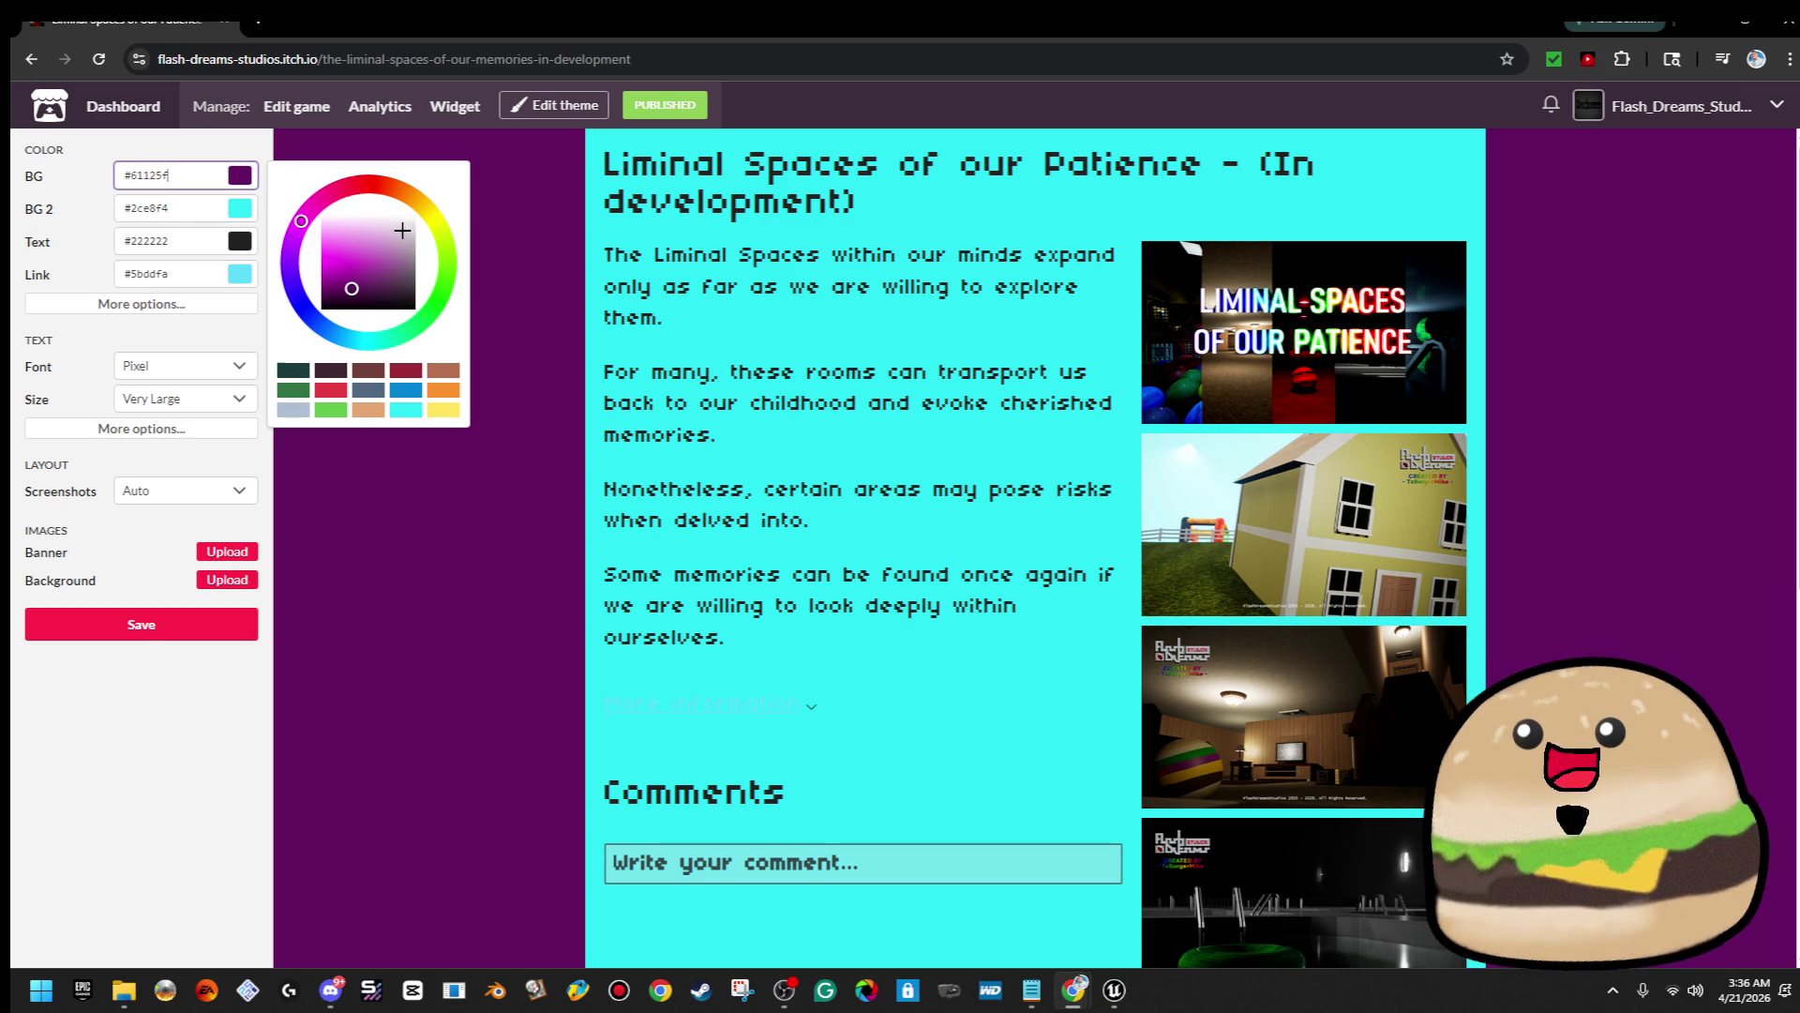
{"action": "left_click_drag", "start_coordinate": [402, 231], "coordinate": [496, 392]}
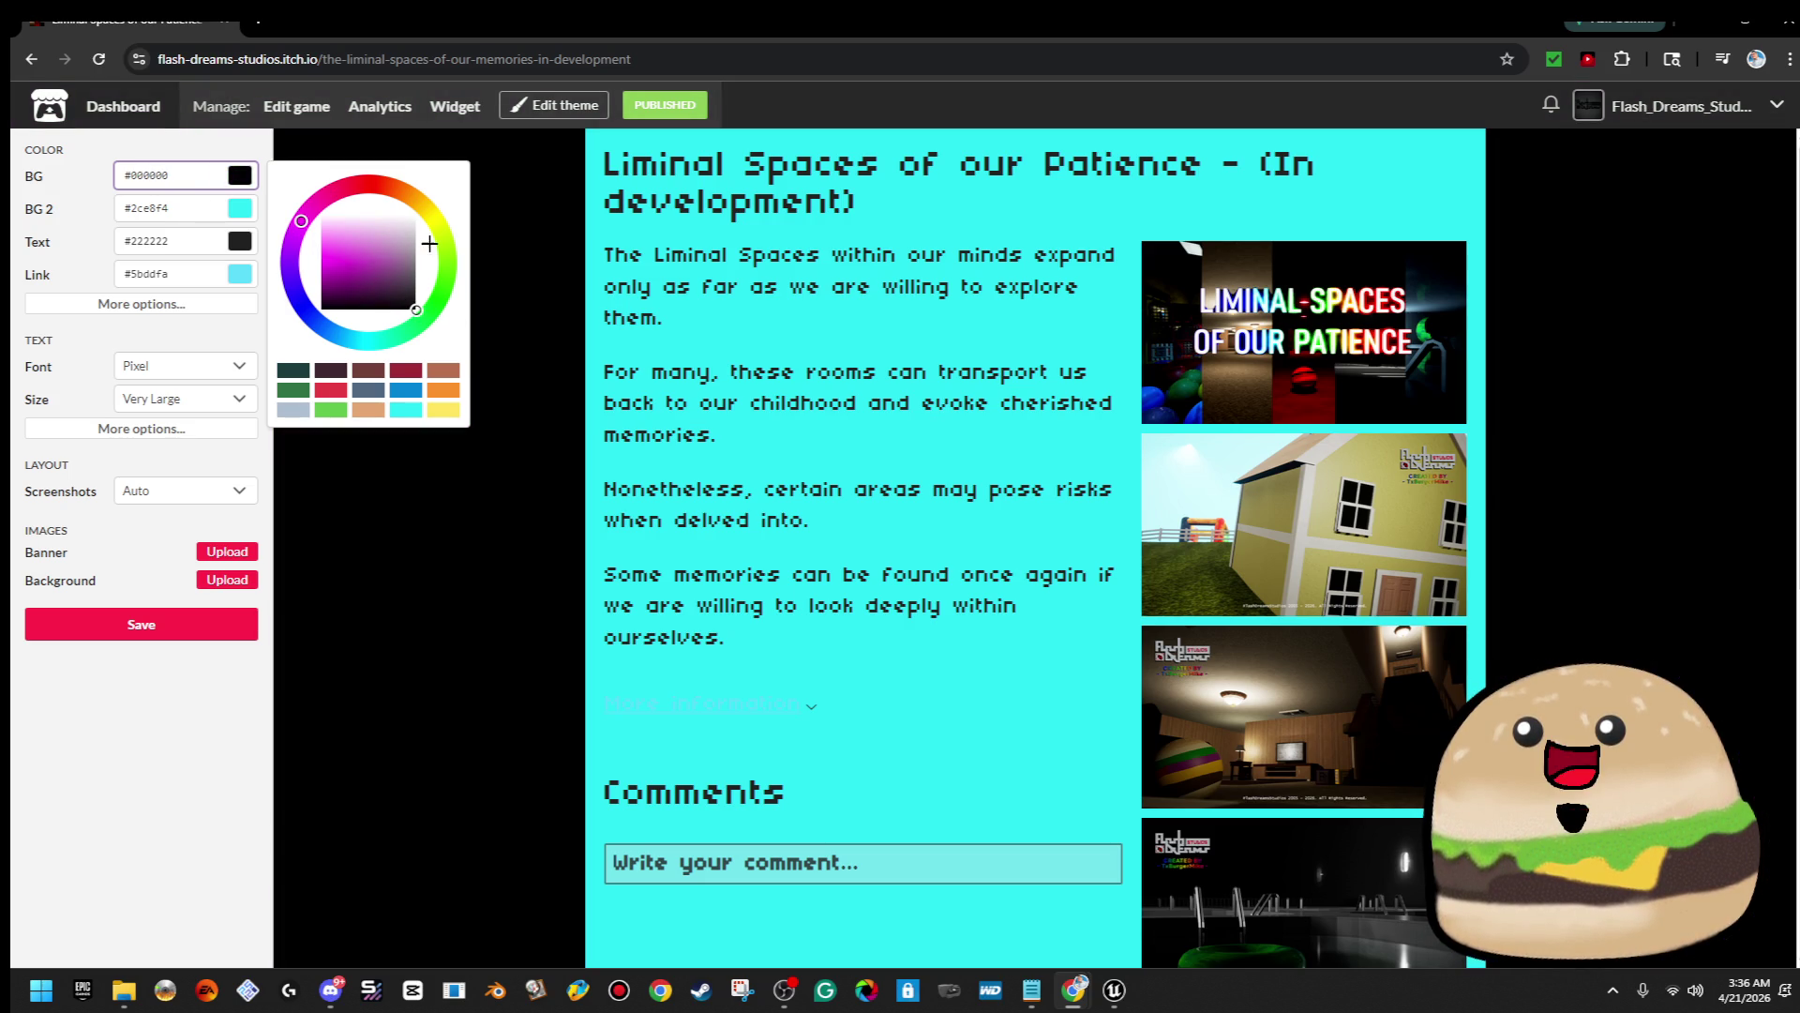
{"action": "left_click", "coordinate": [433, 216]}
{"action": "left_click", "coordinate": [324, 252]}
{"action": "left_click", "coordinate": [433, 221]}
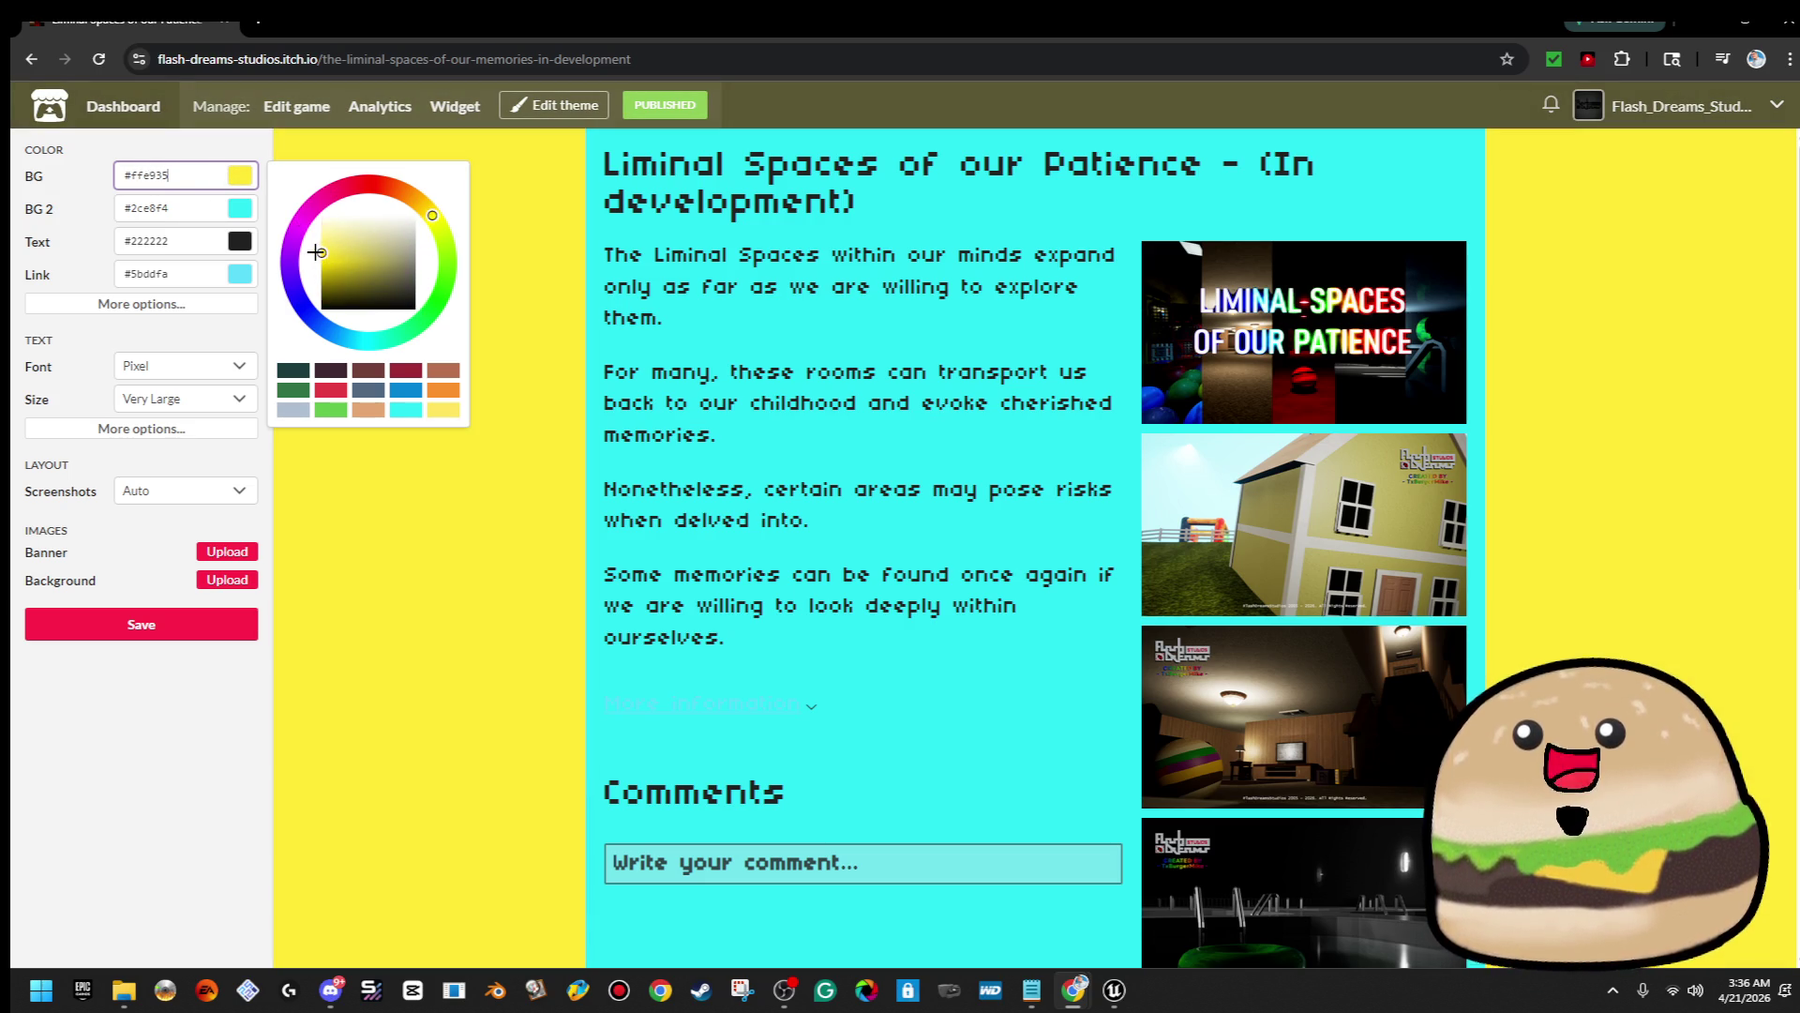
{"action": "left_click_drag", "start_coordinate": [434, 215], "coordinate": [433, 202]}
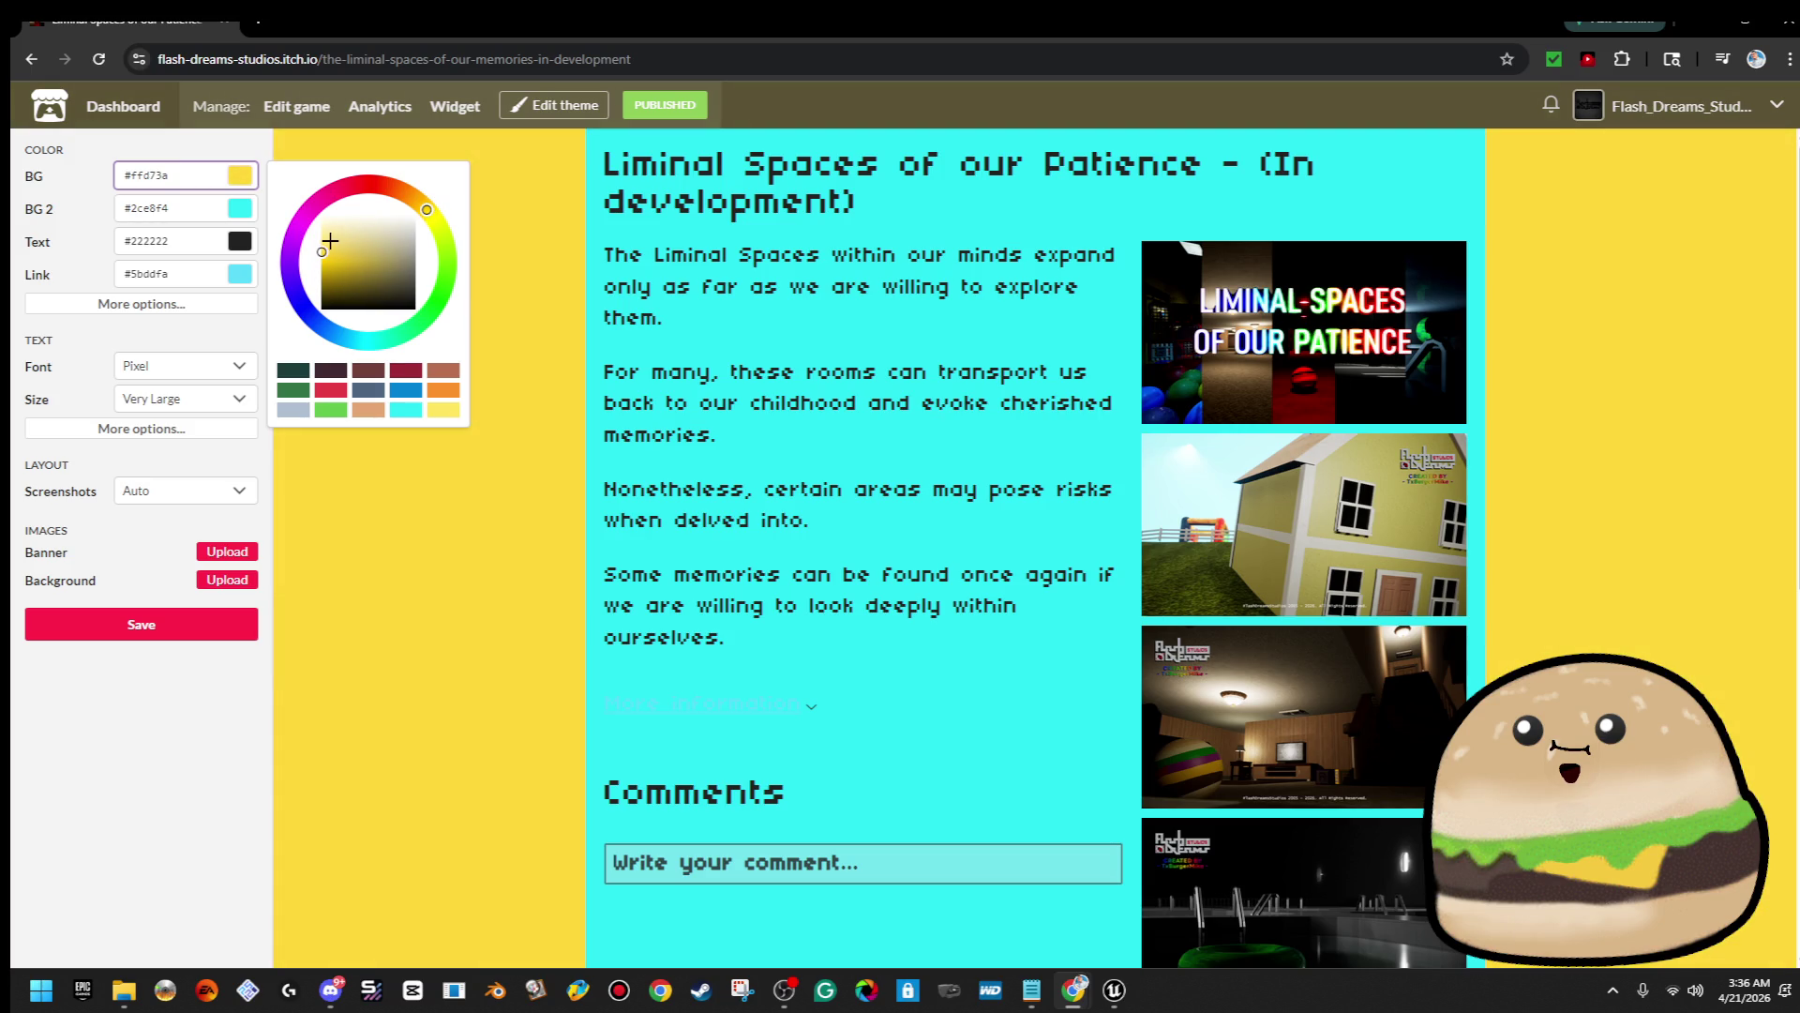
{"action": "left_click", "coordinate": [319, 238]}
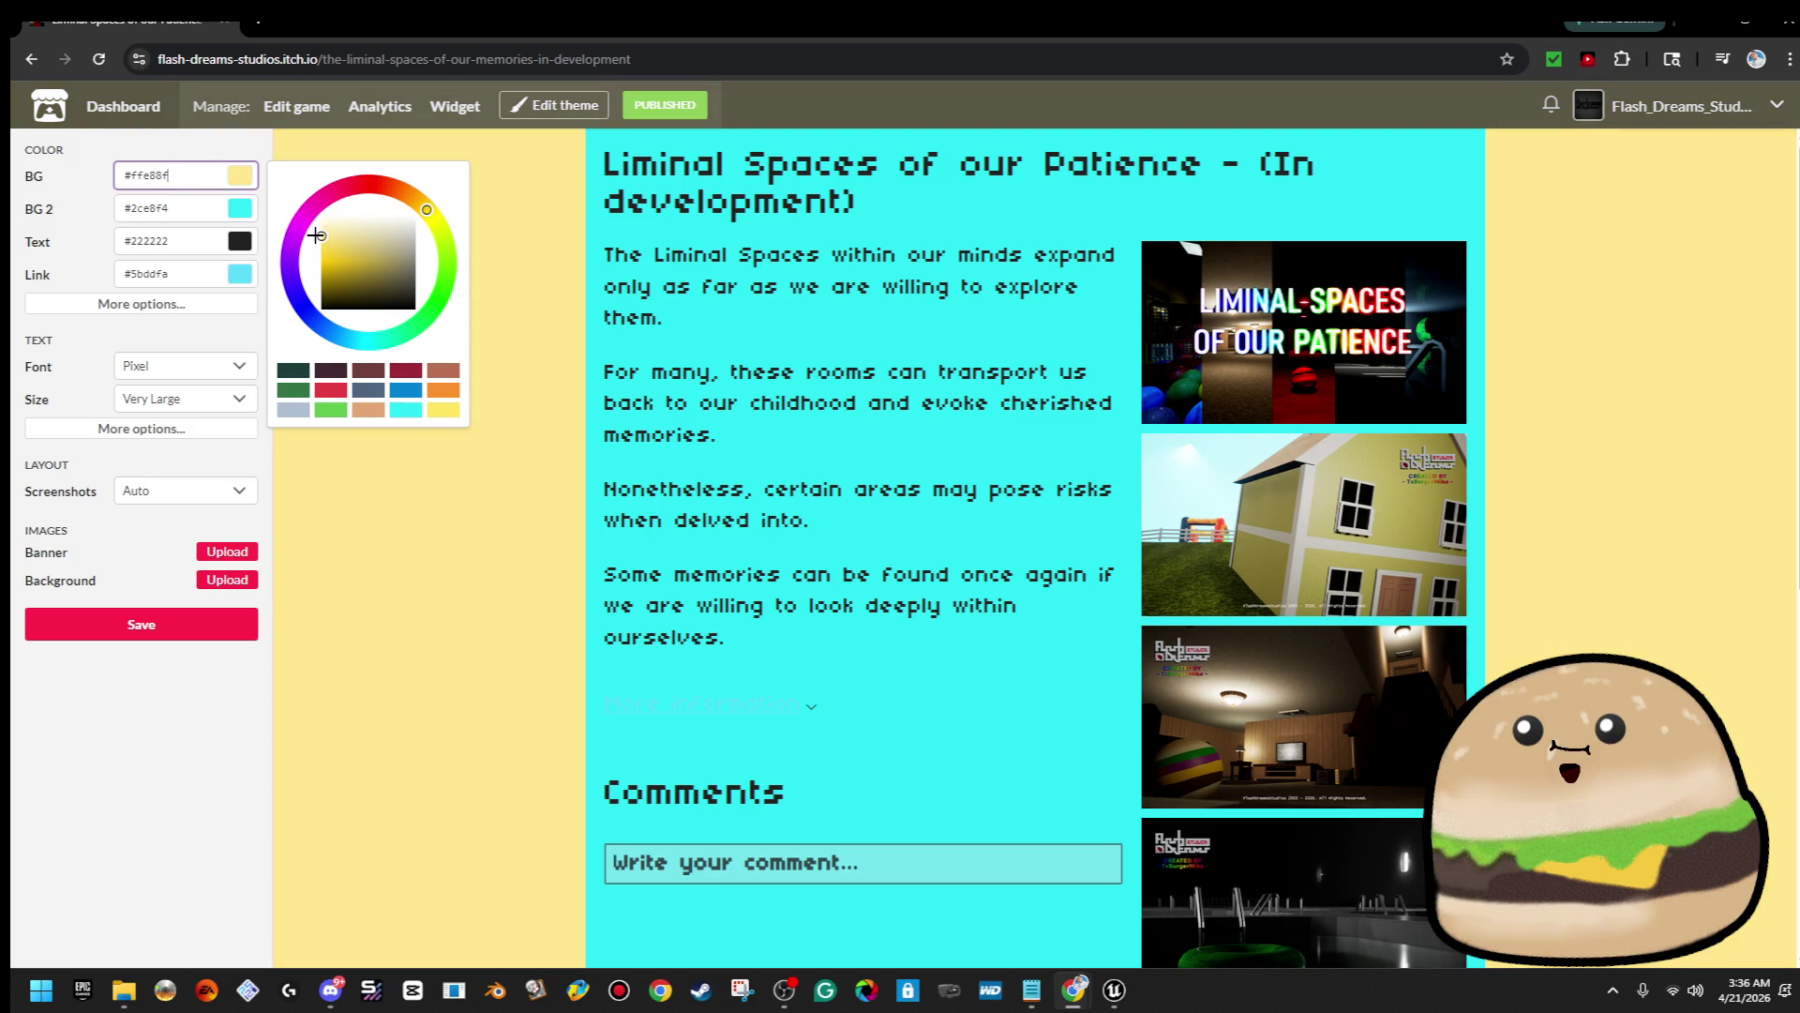
Make the panel #000000, the body text white, and the font Lato
{"action": "left_click", "coordinate": [235, 218]}
{"action": "type", "text": "#000000"}
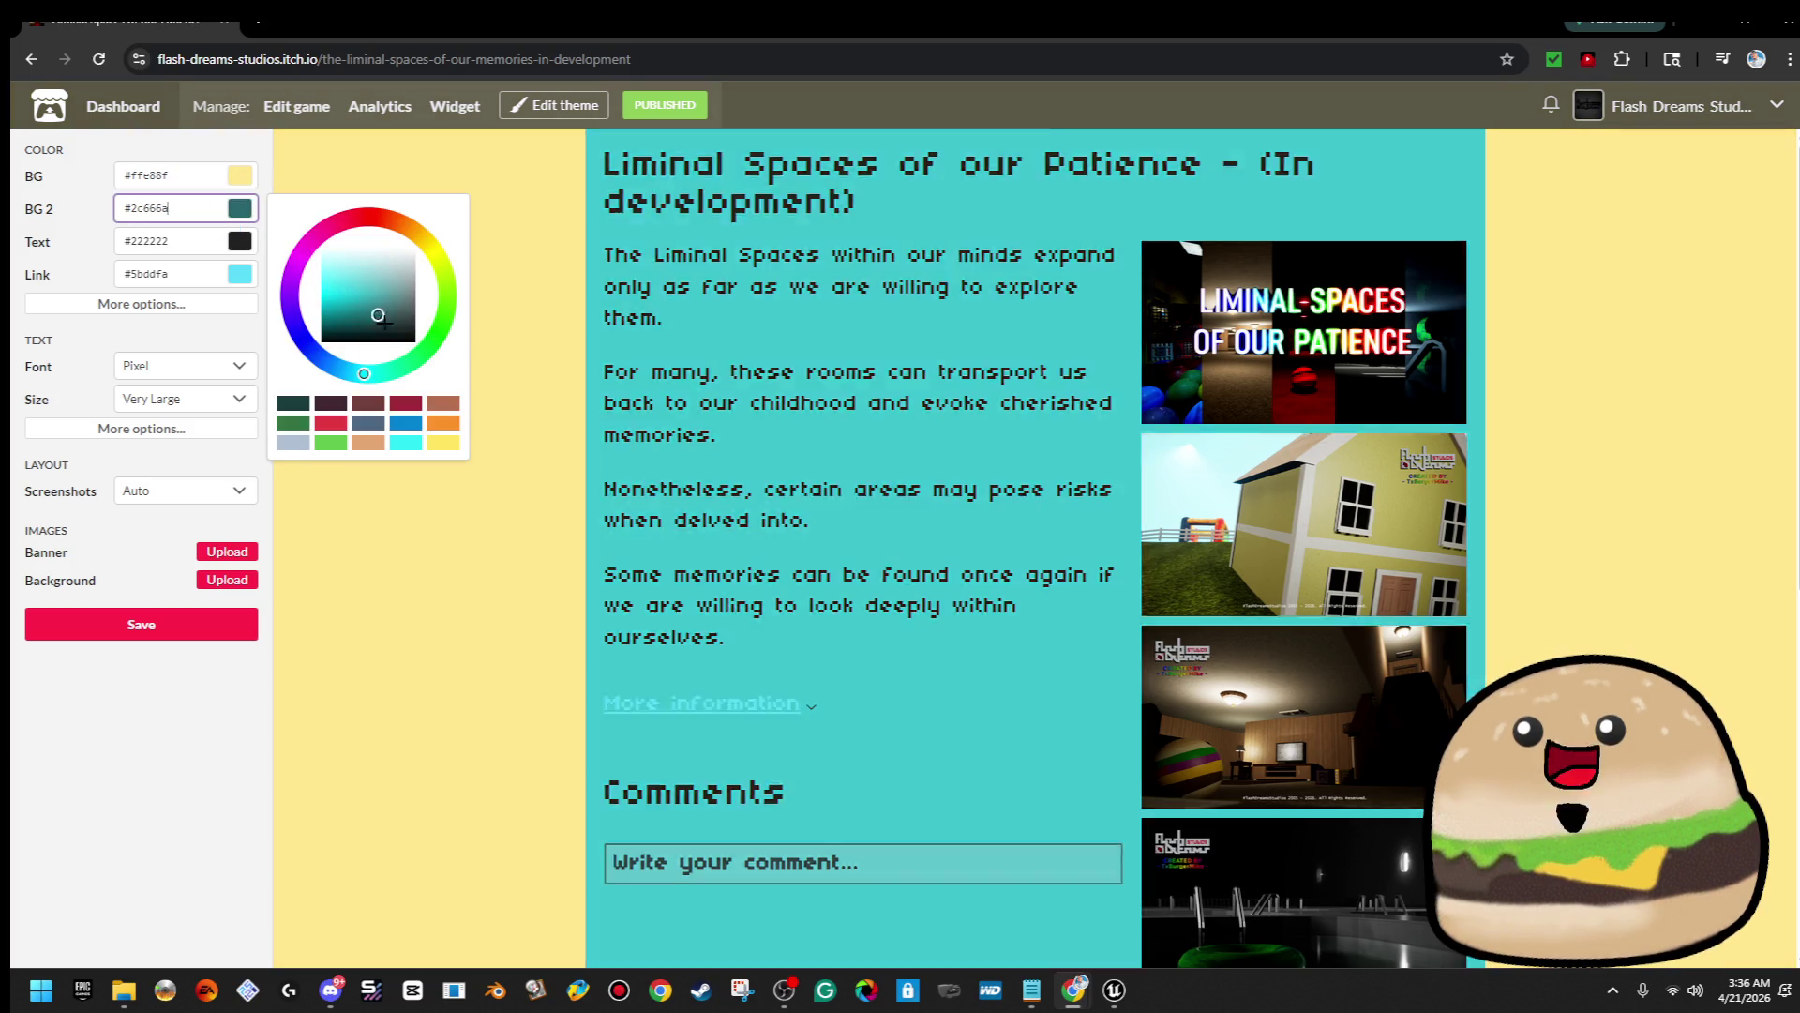
{"action": "left_click", "coordinate": [242, 248]}
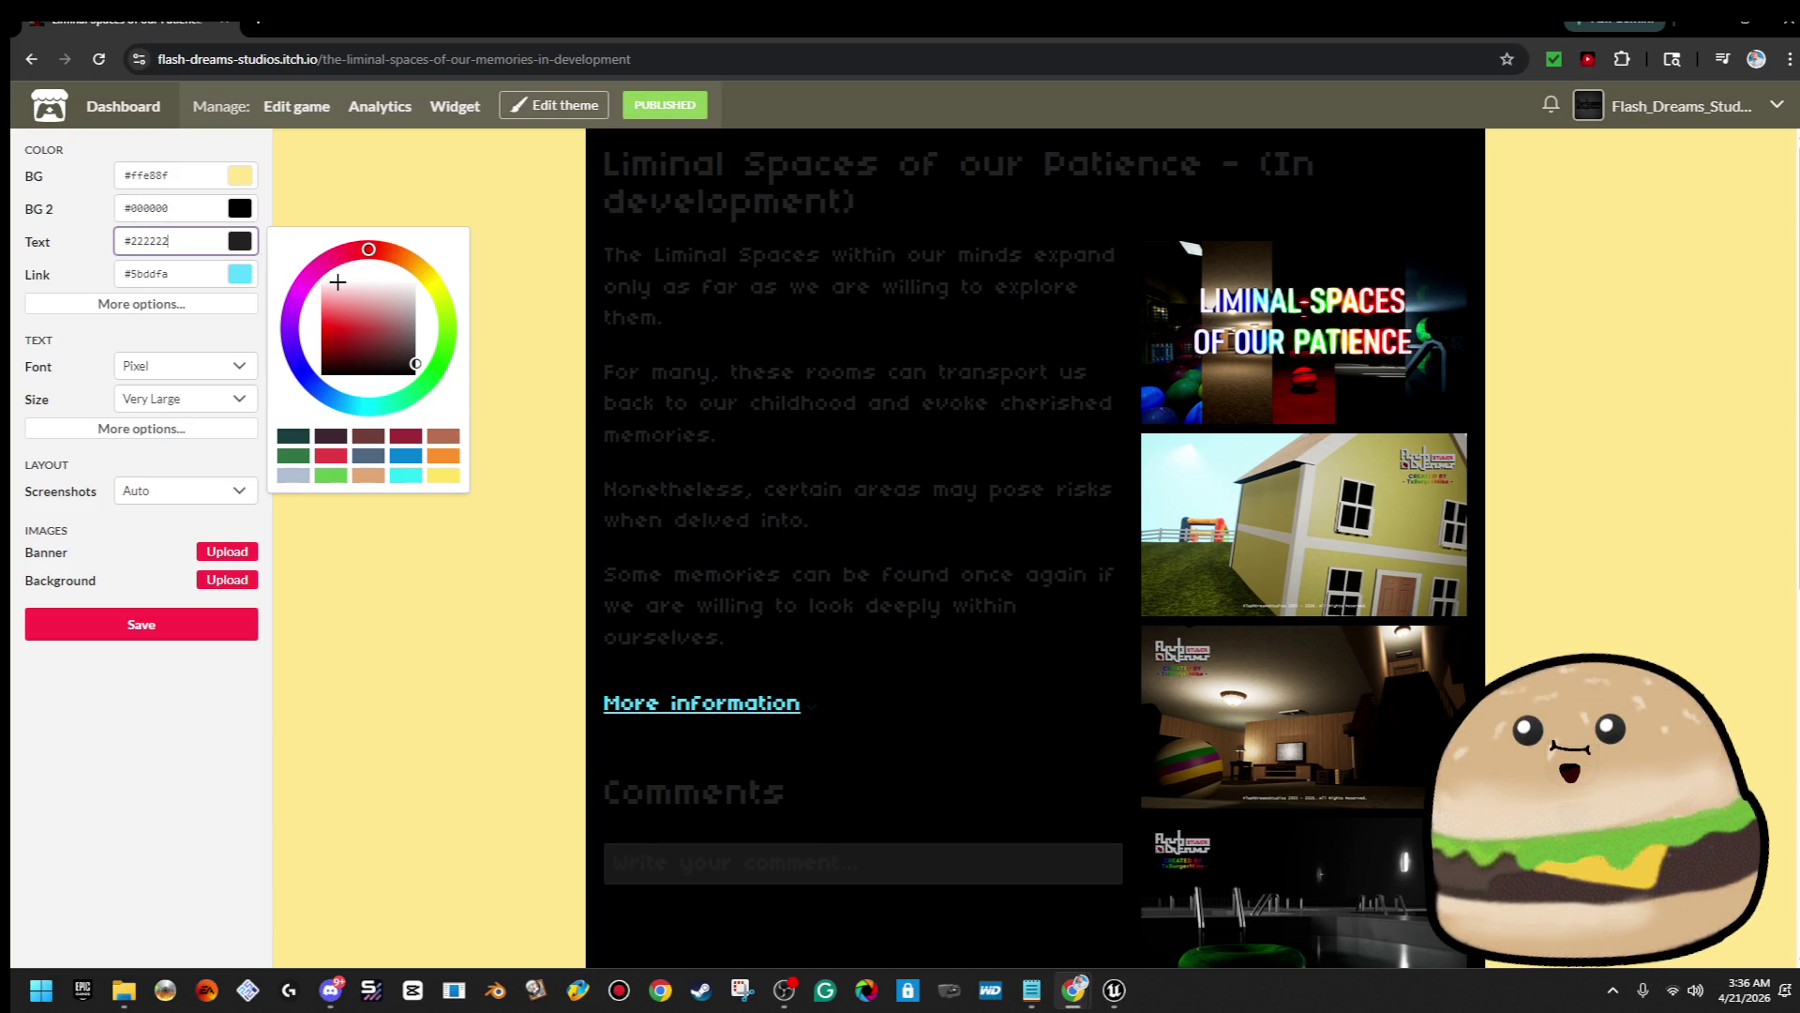
{"action": "left_click_drag", "start_coordinate": [424, 271], "coordinate": [317, 278]}
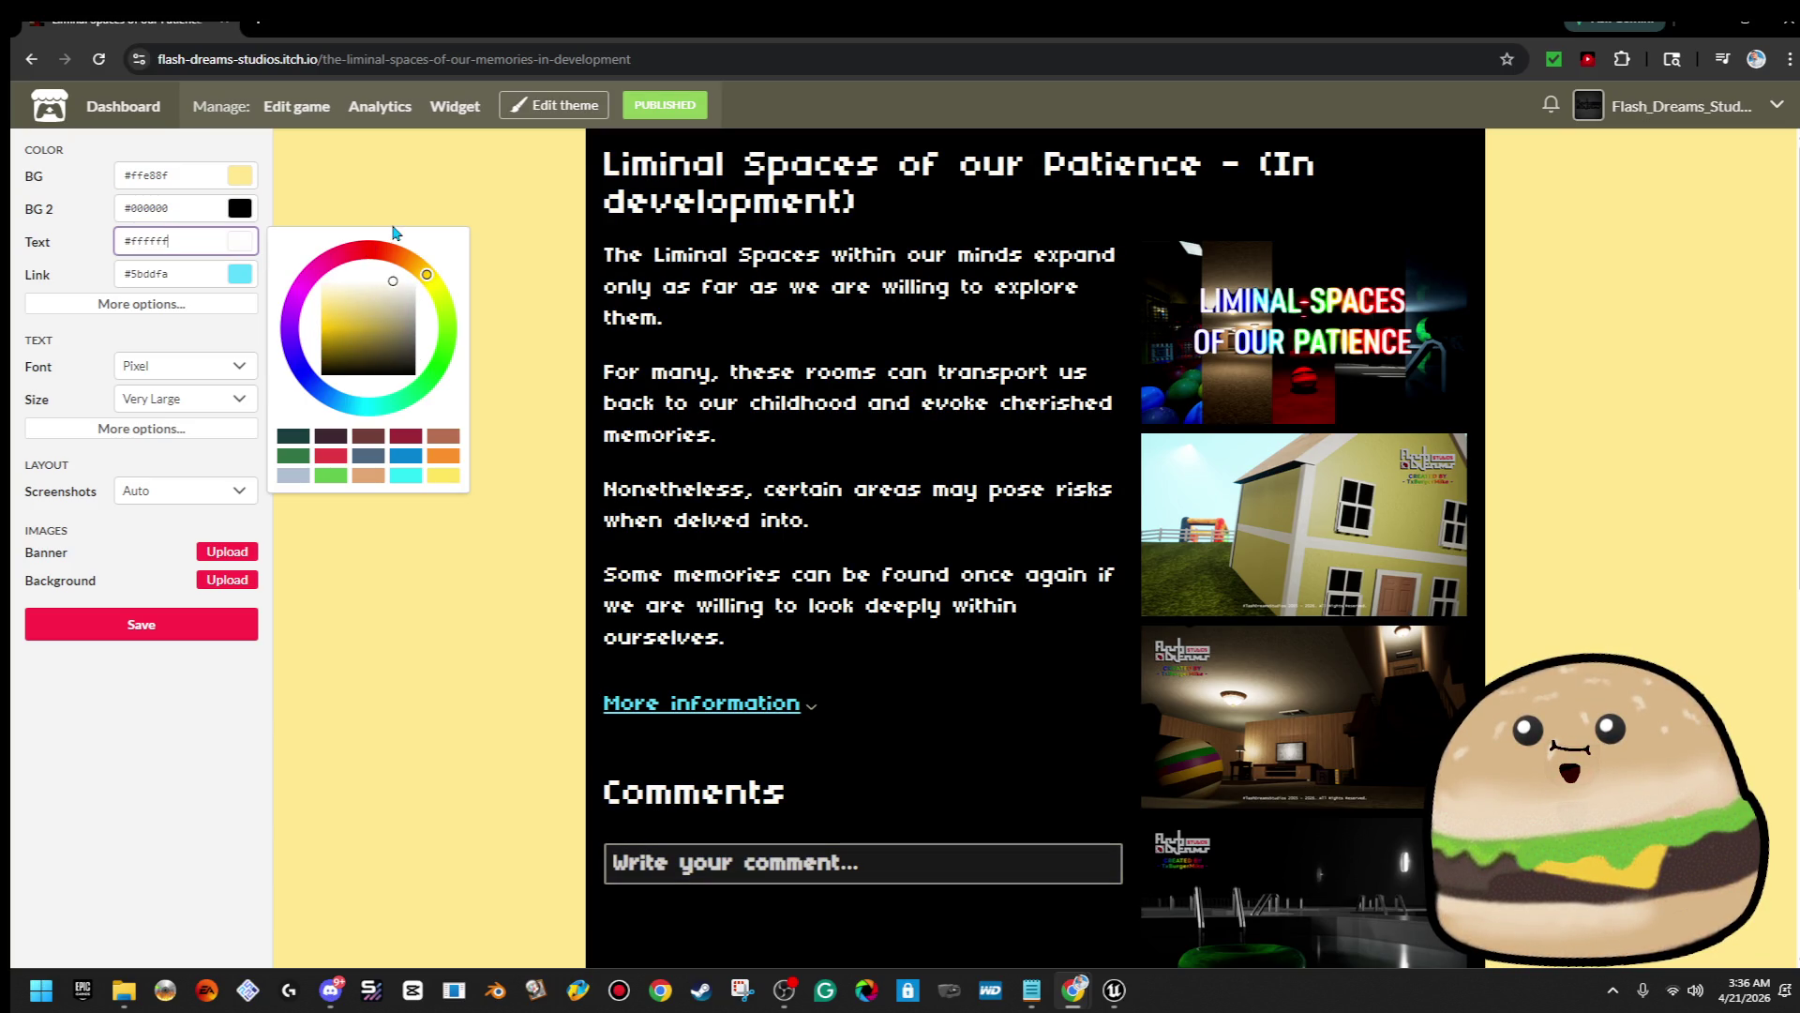
{"action": "left_click", "coordinate": [231, 368]}
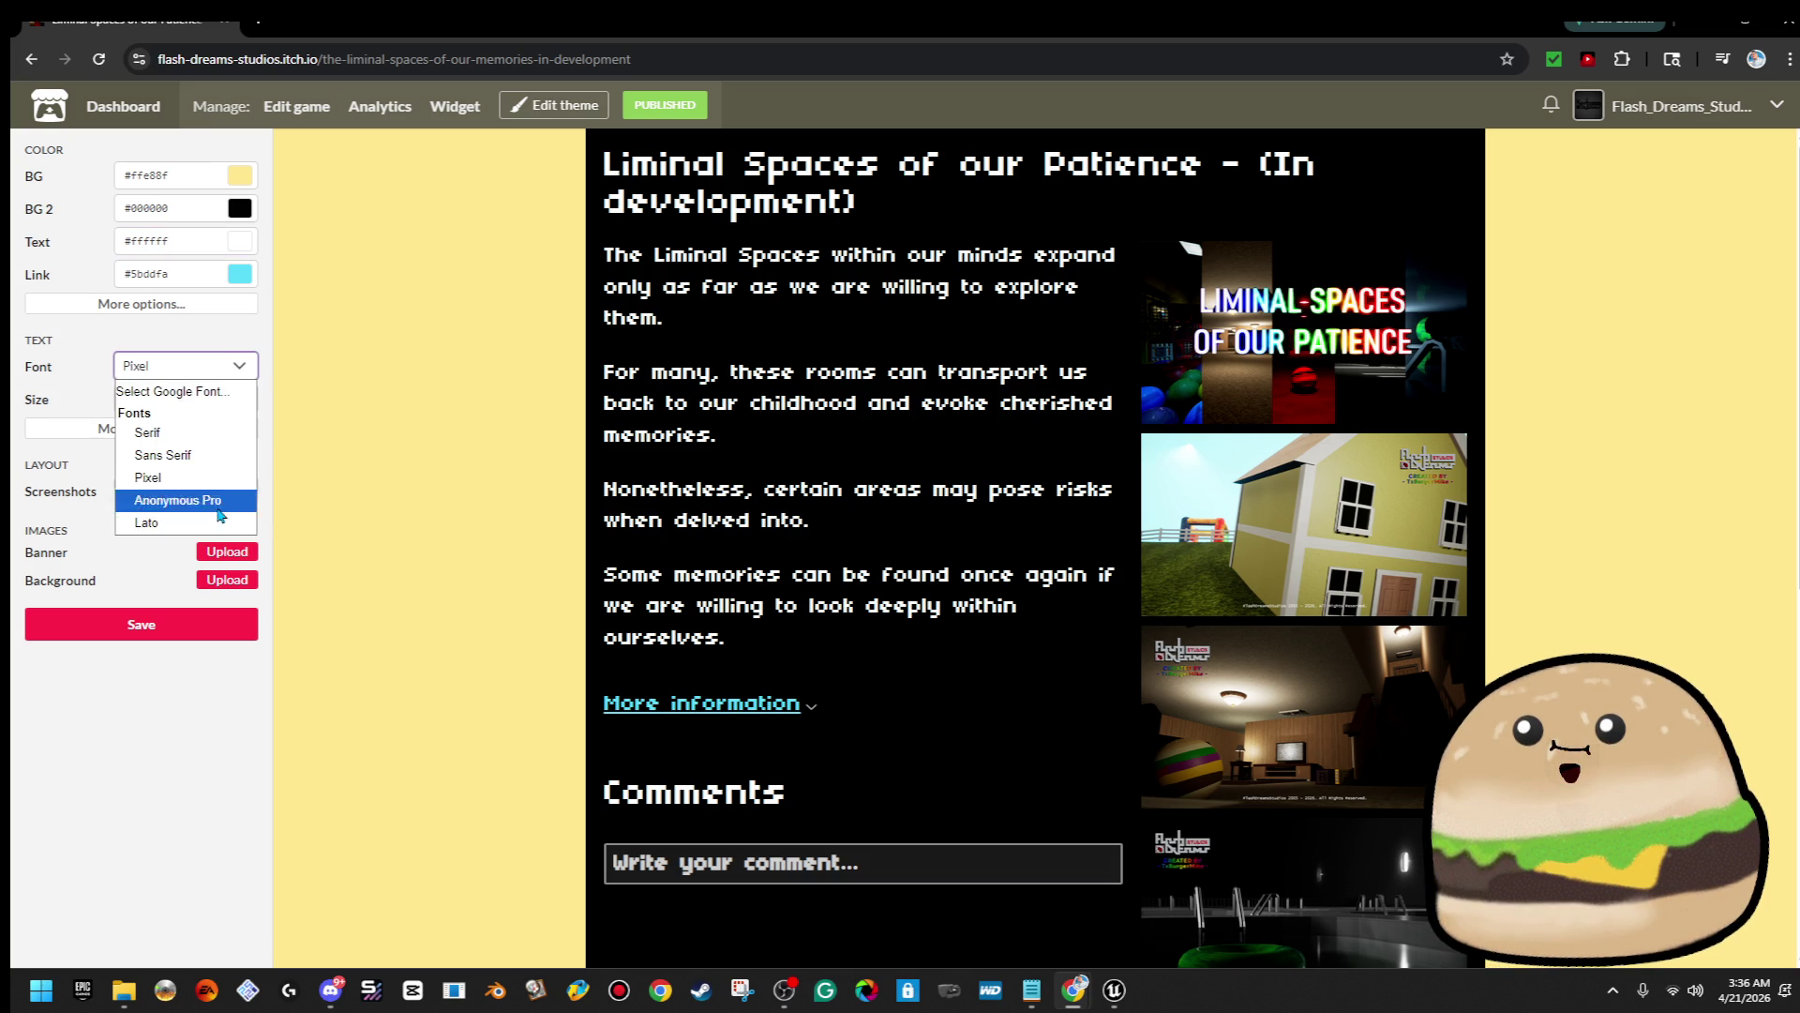
{"action": "left_click", "coordinate": [211, 522]}
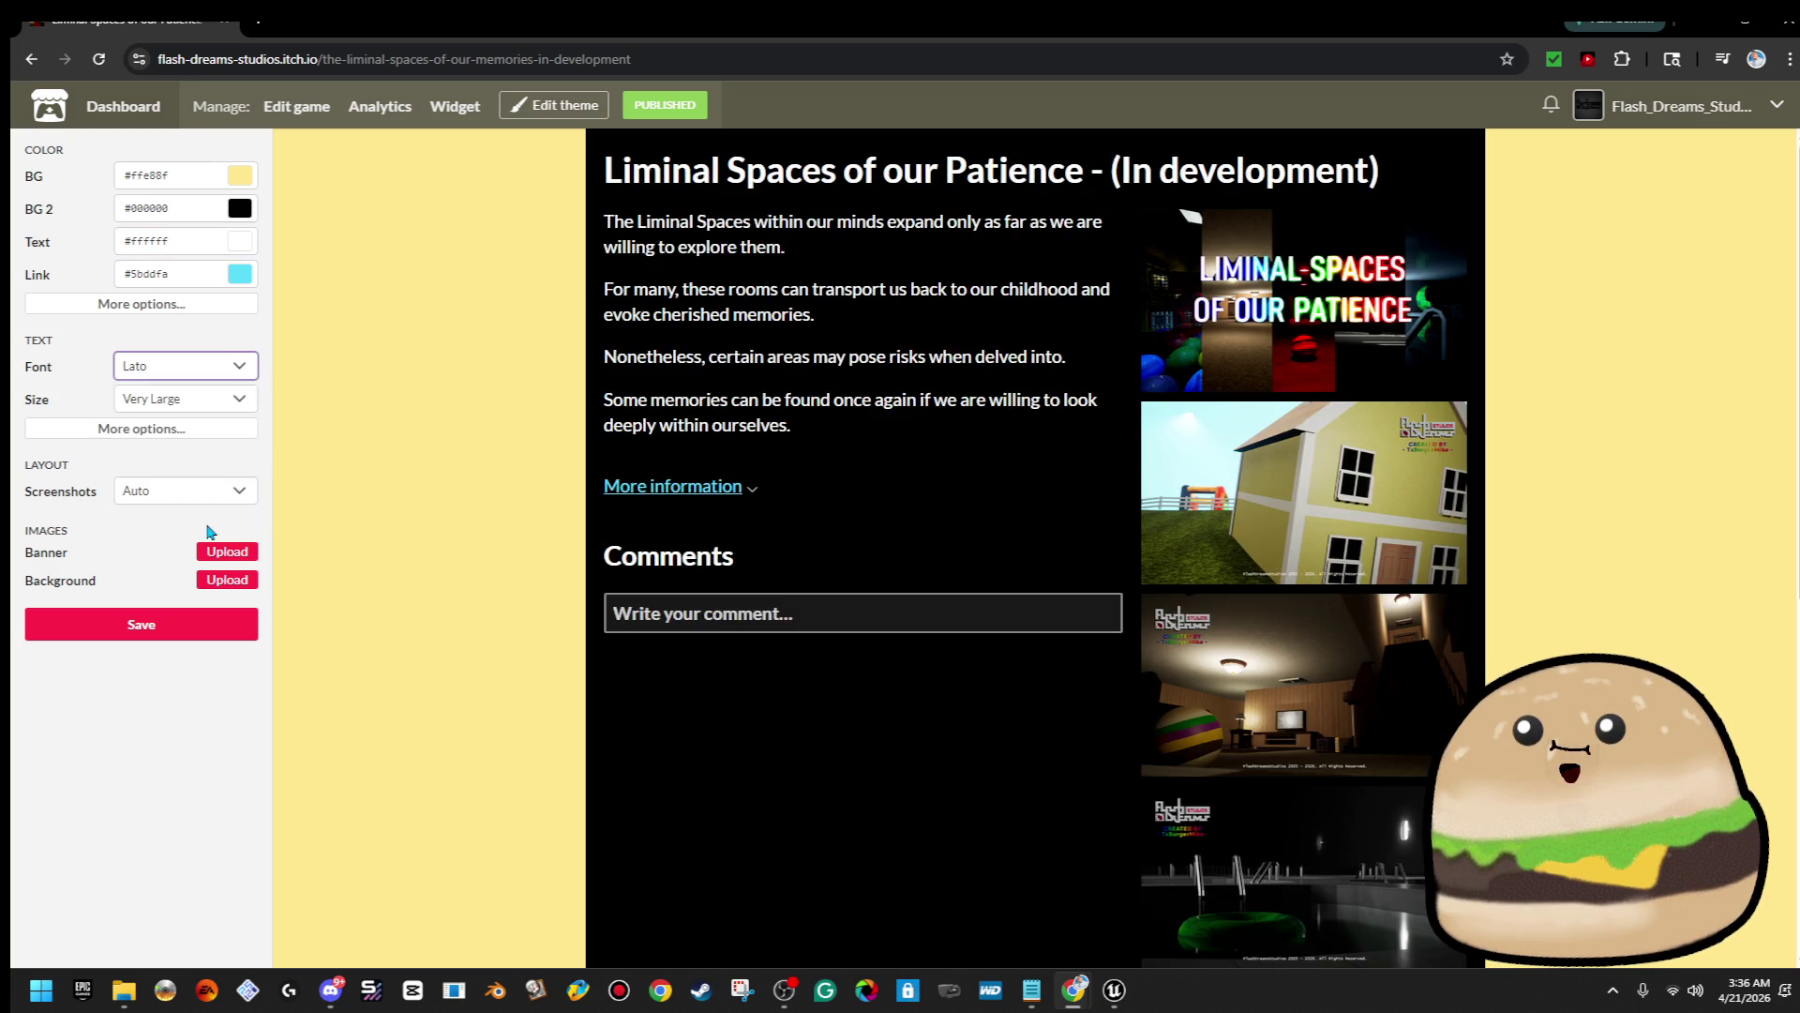
Set the link colour to golden yellow
{"action": "left_click", "coordinate": [238, 279]}
{"action": "left_click", "coordinate": [415, 312]}
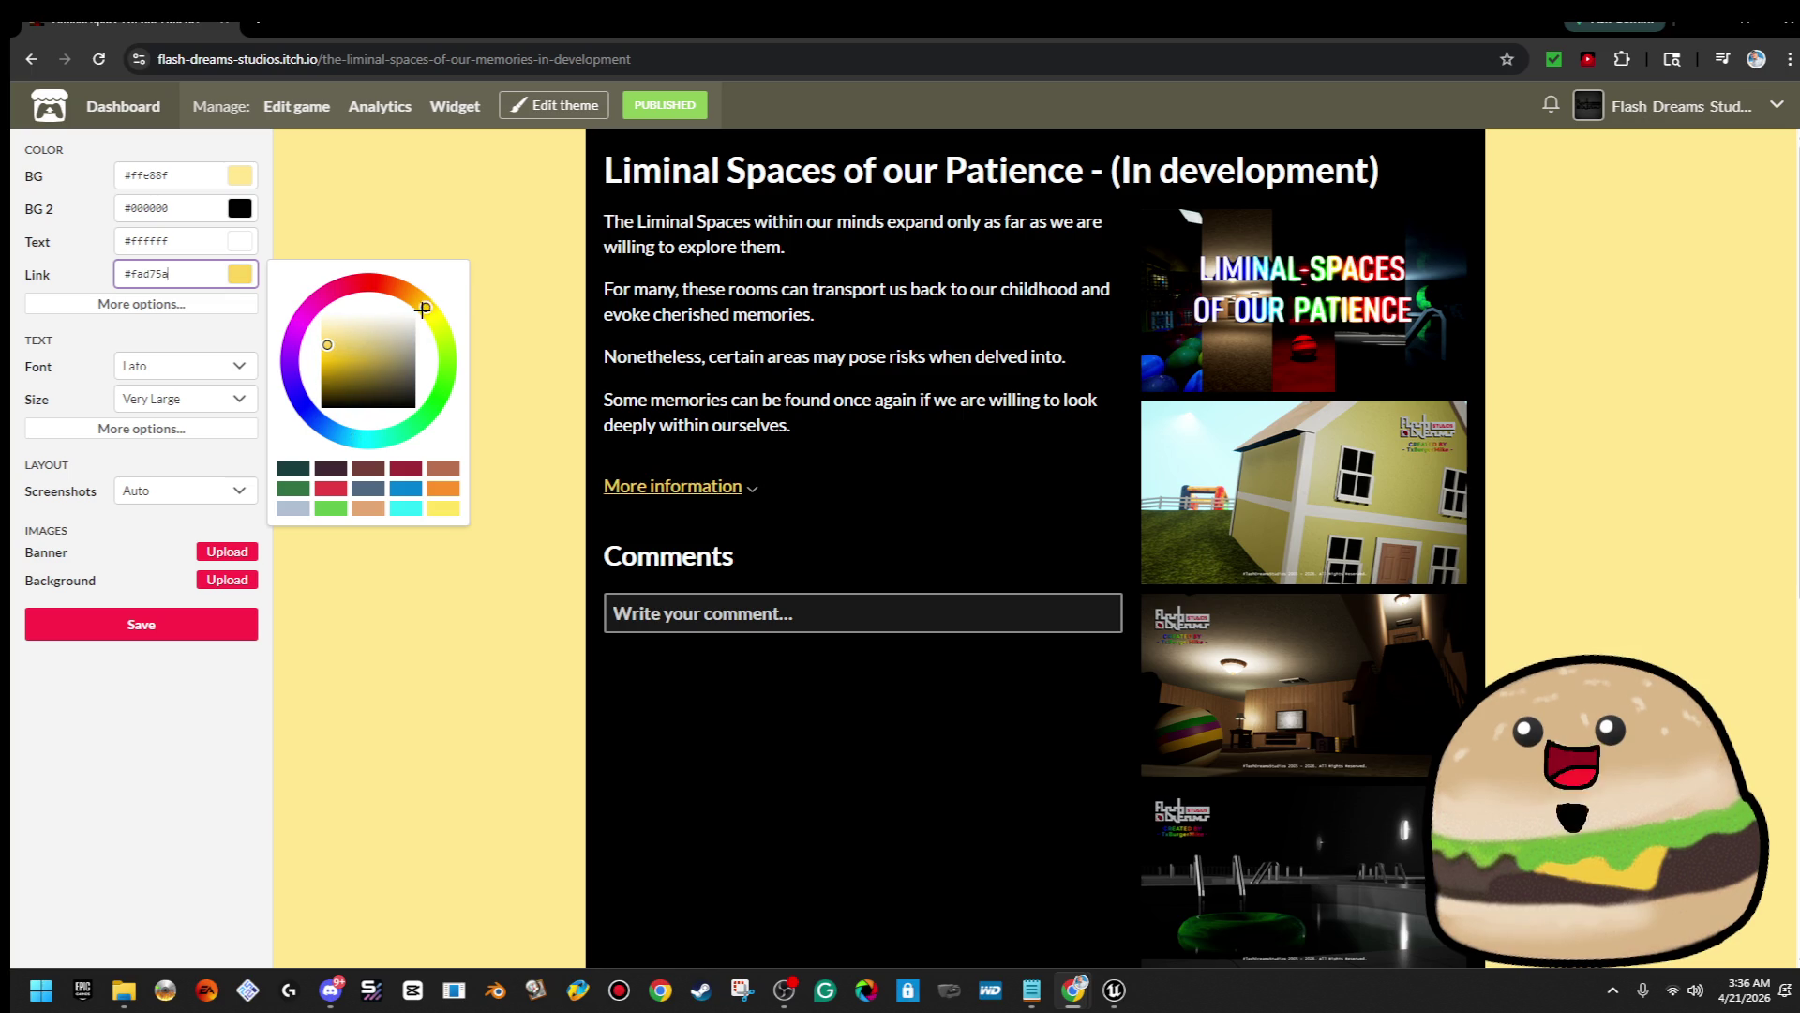
{"action": "left_click_drag", "start_coordinate": [421, 300], "coordinate": [430, 311]}
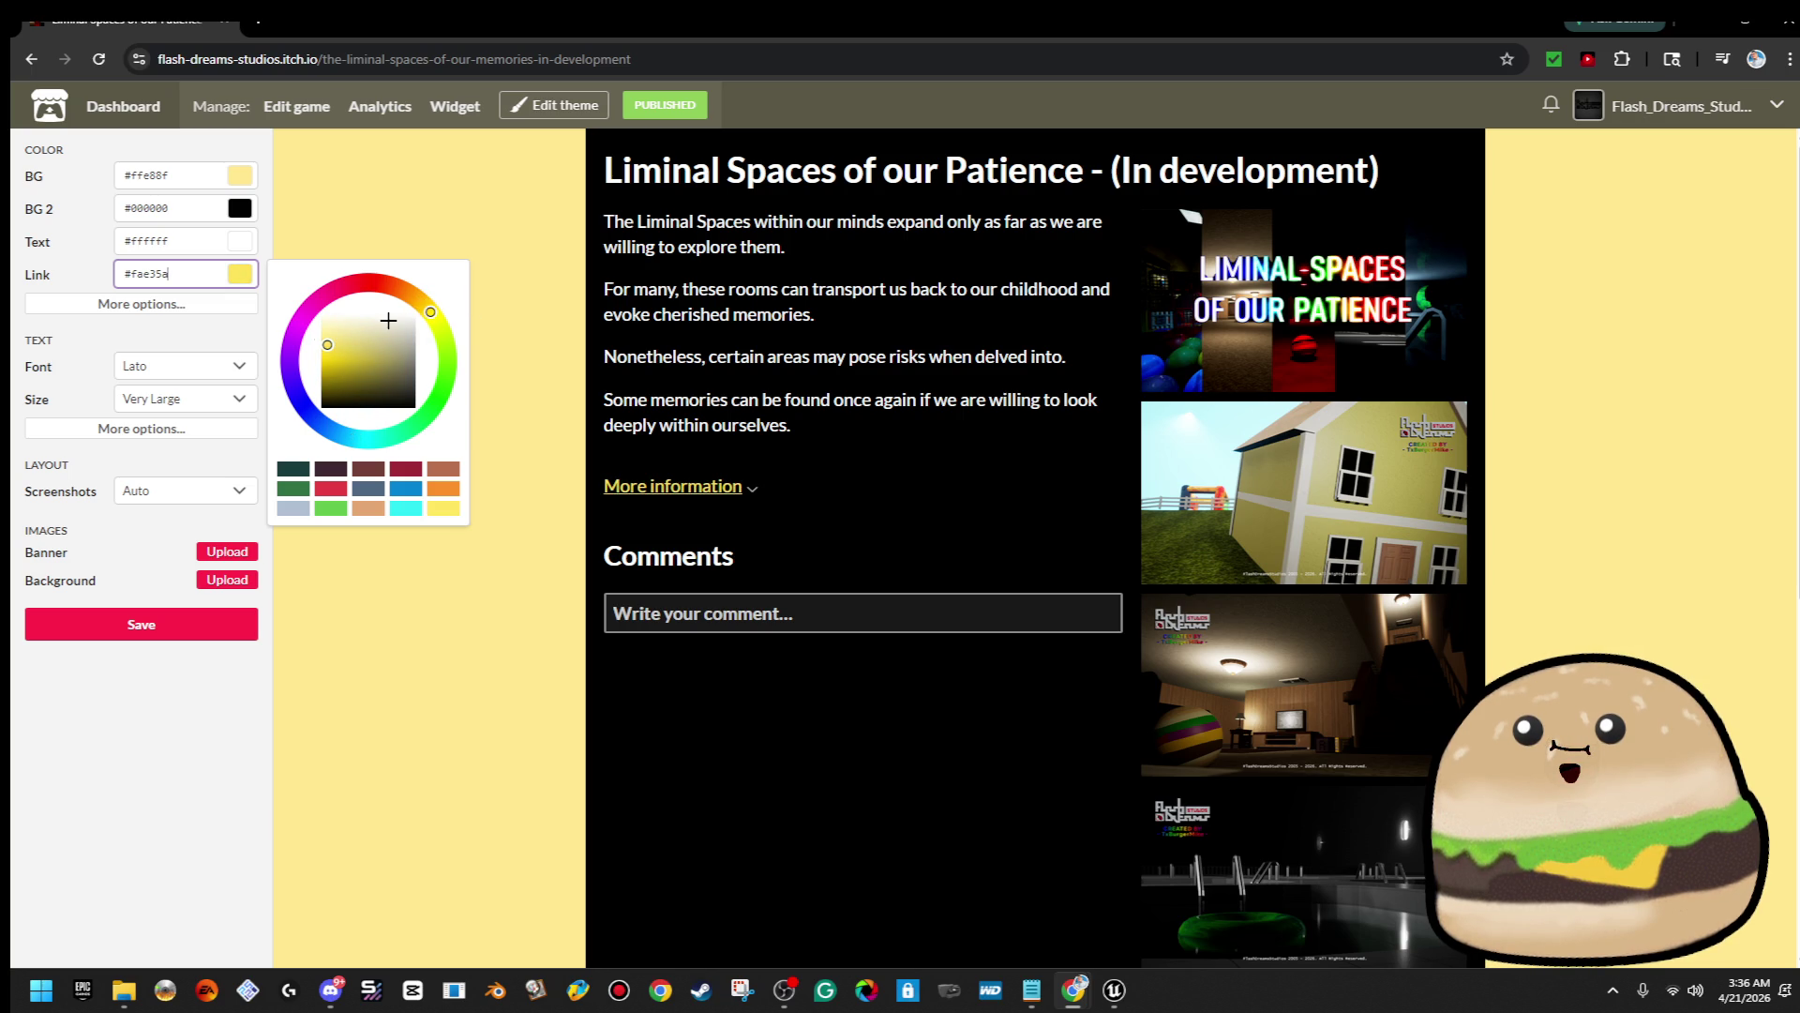
{"action": "left_click", "coordinate": [306, 315]}
{"action": "mouse_move", "coordinate": [324, 317]}
{"action": "left_mouse_down"}
{"action": "mouse_move", "coordinate": [309, 310]}
{"action": "mouse_move", "coordinate": [309, 348]}
{"action": "left_mouse_up"}
{"action": "left_click", "coordinate": [422, 306]}
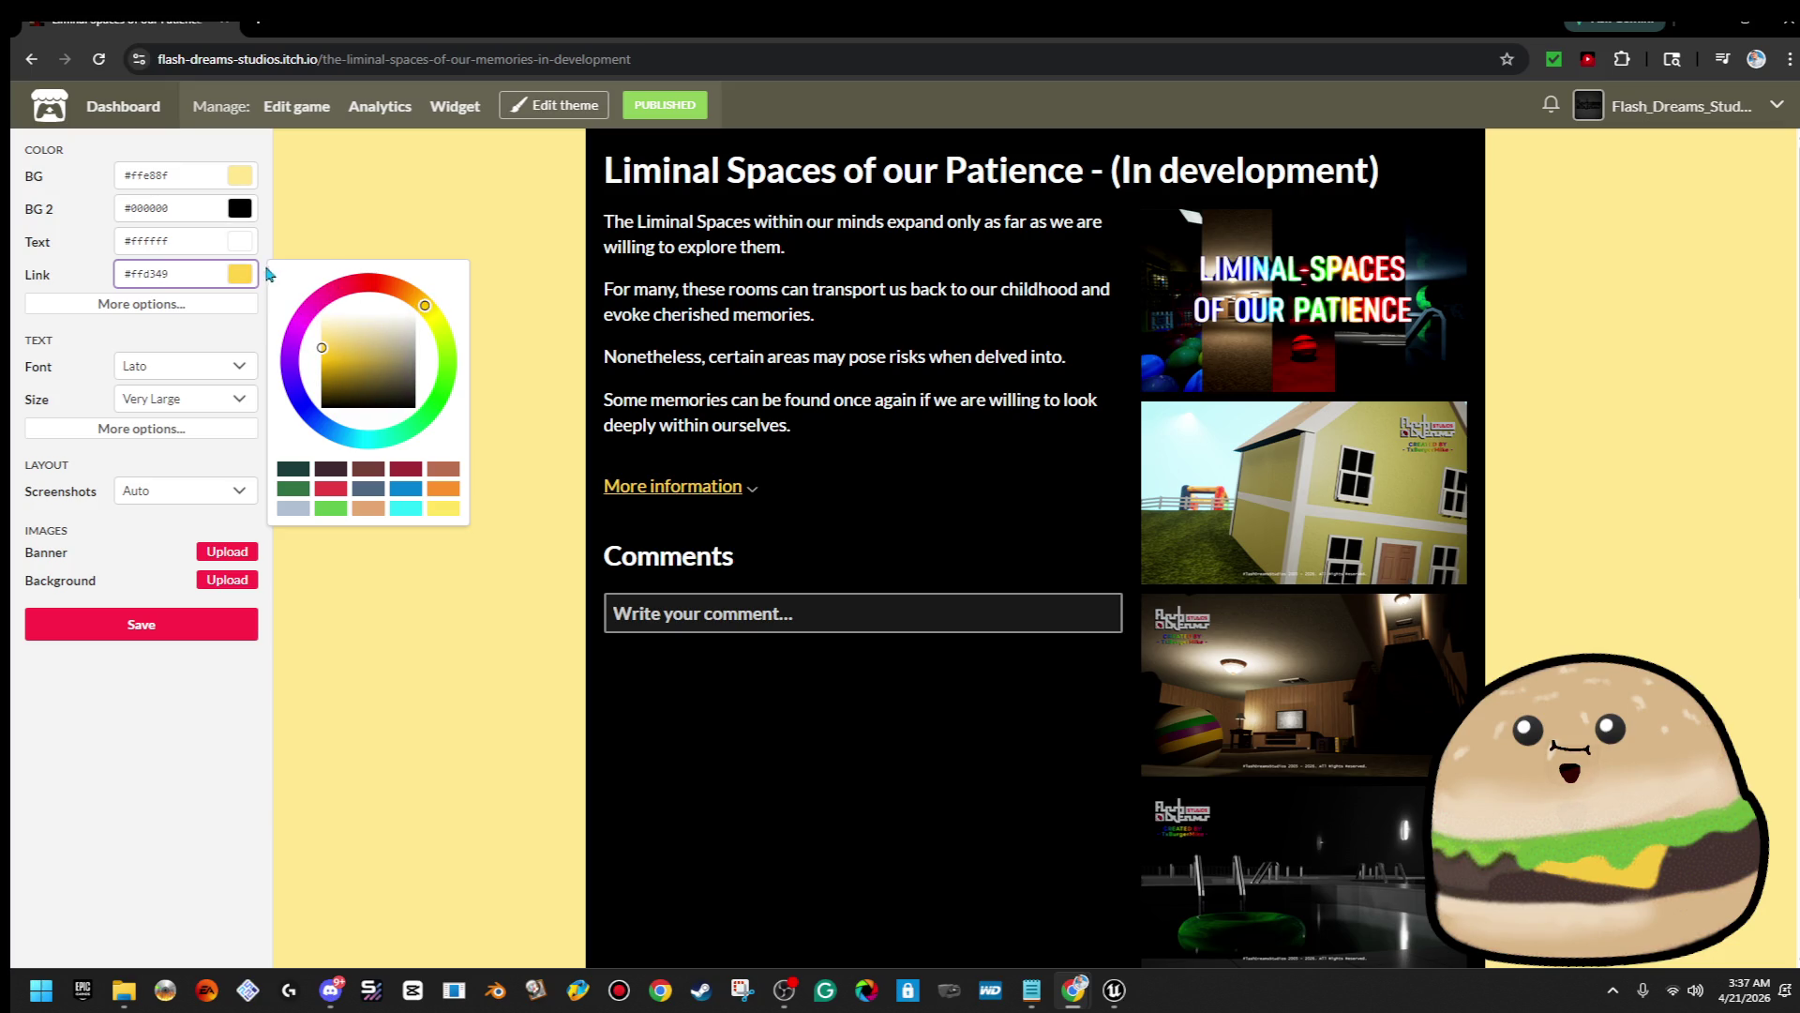
Lighten the page background to a paler yellow
{"action": "left_click", "coordinate": [240, 178]}
{"action": "left_click", "coordinate": [321, 243]}
{"action": "left_click_drag", "start_coordinate": [318, 243], "coordinate": [317, 239]}
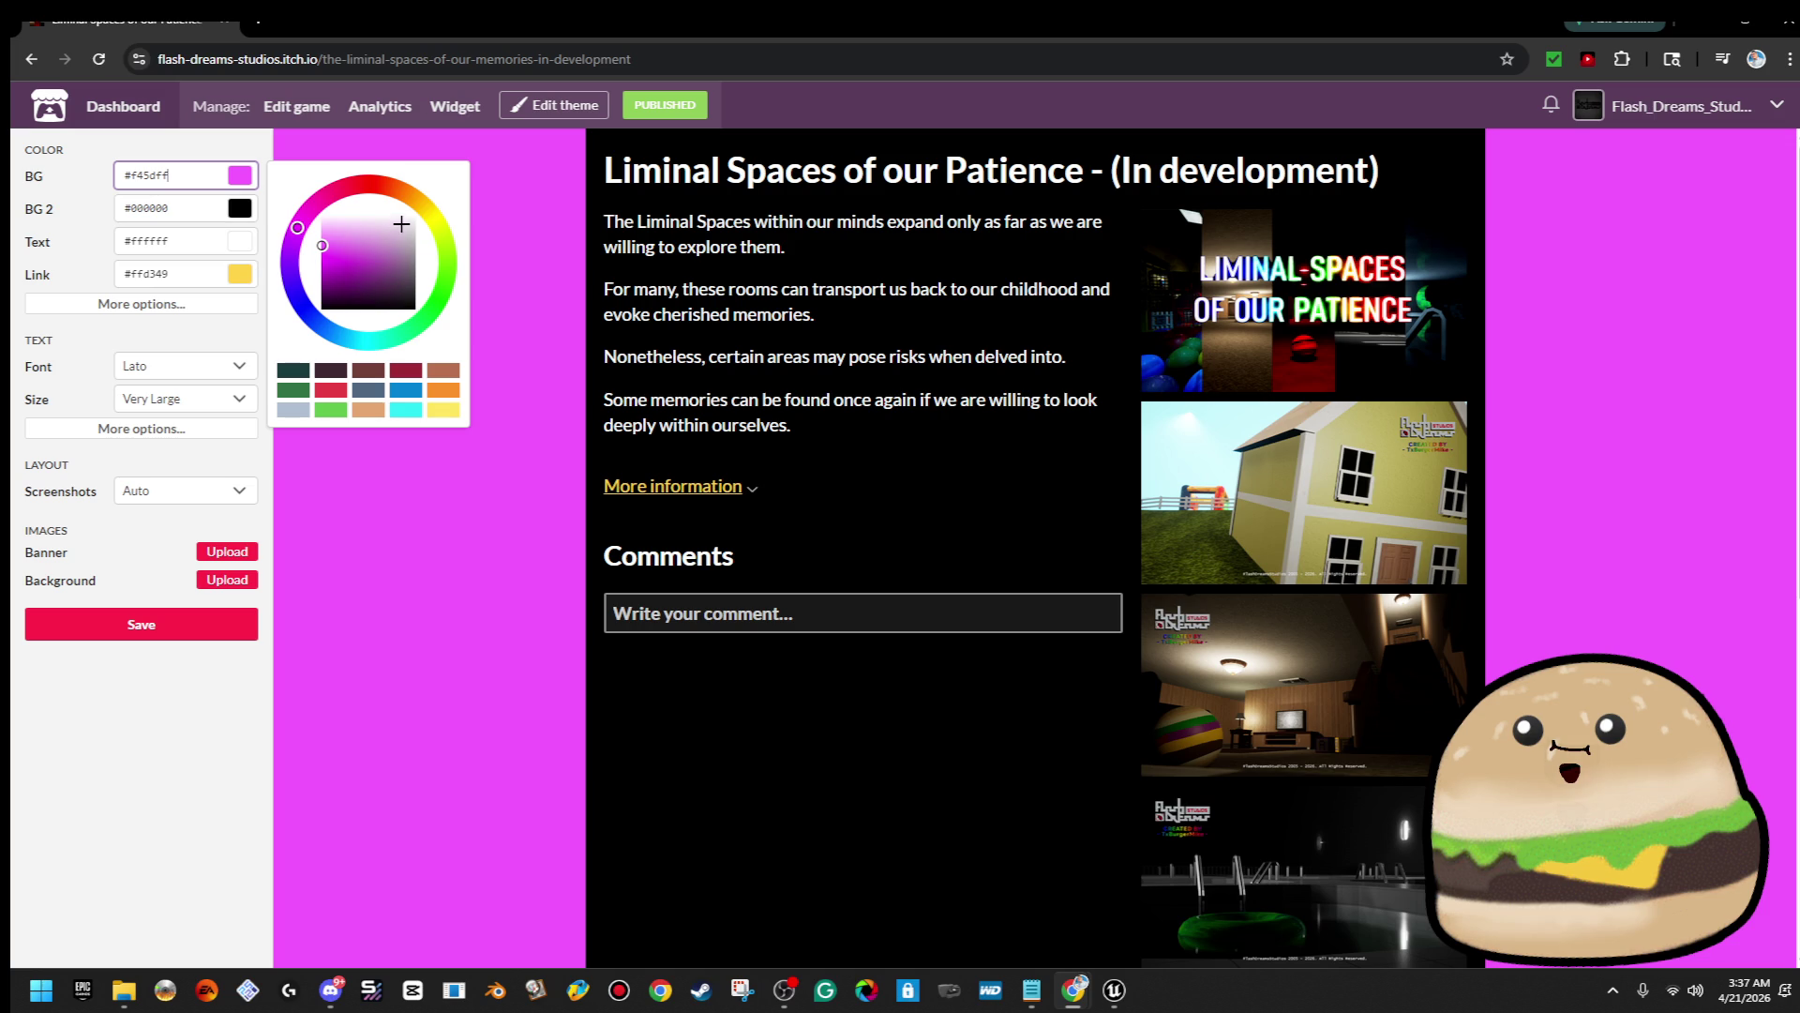
{"action": "left_click", "coordinate": [425, 214]}
{"action": "left_click_drag", "start_coordinate": [323, 247], "coordinate": [317, 233]}
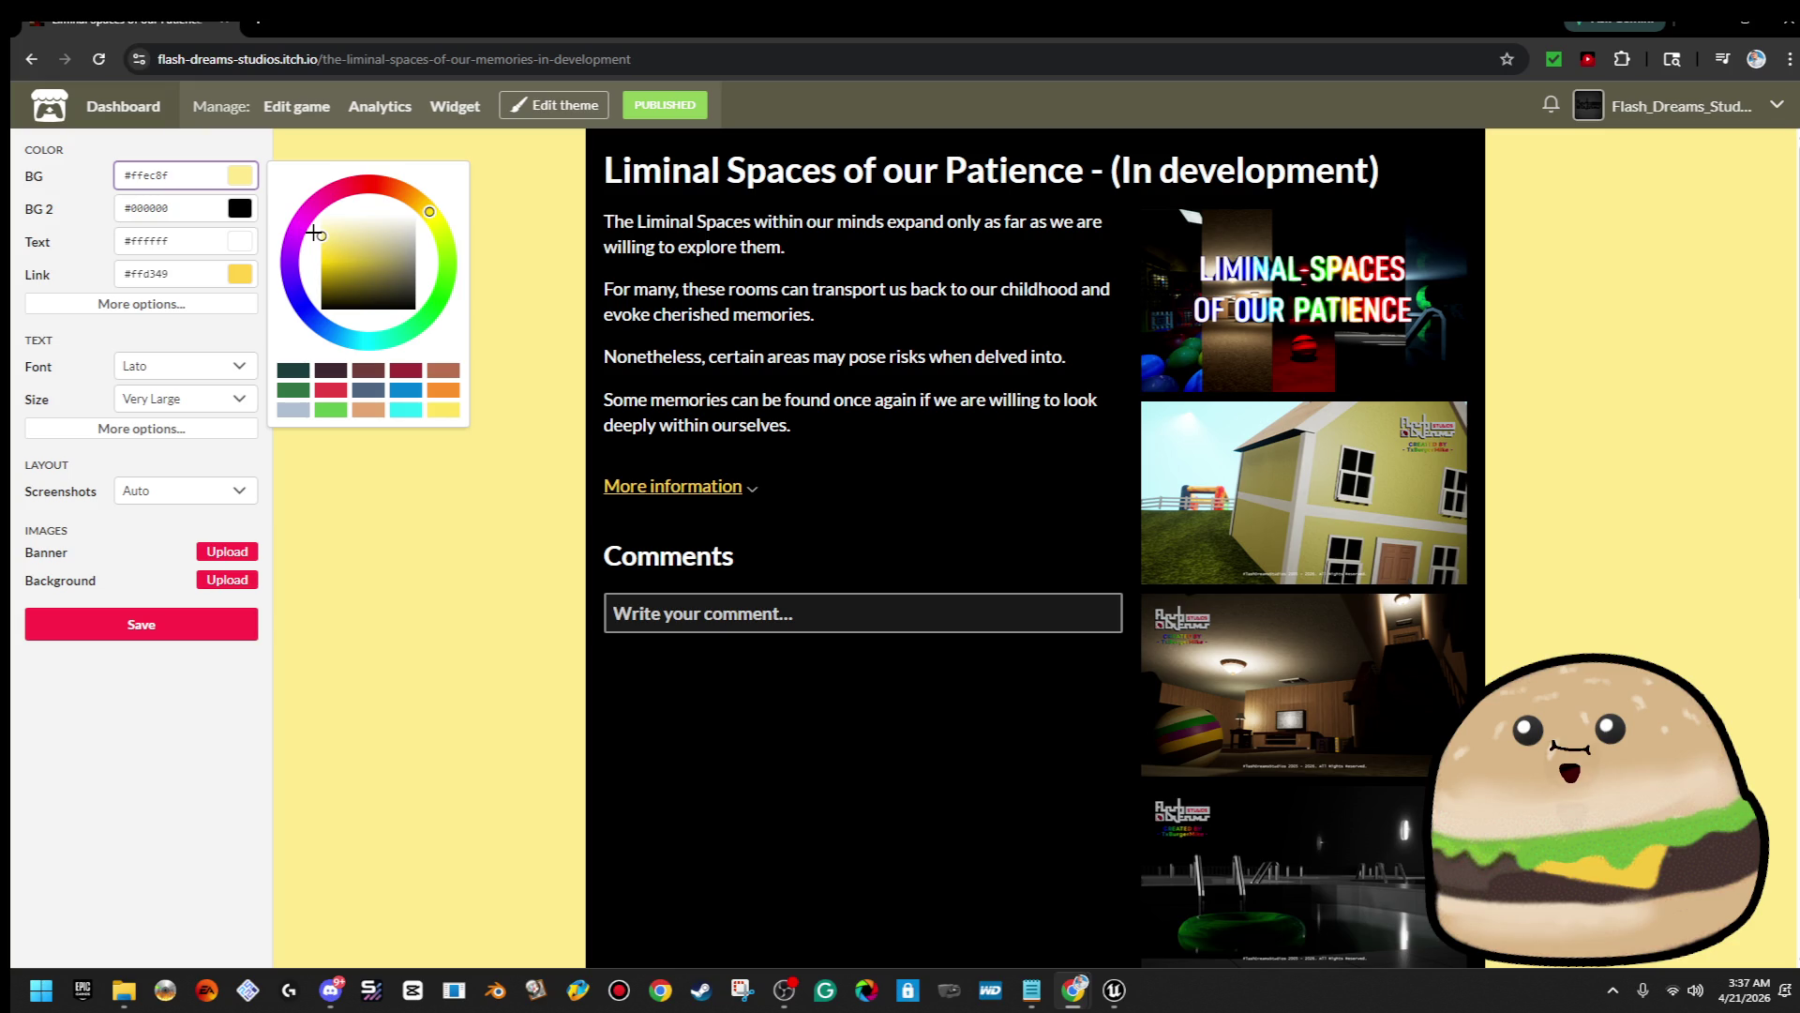
Edit the link colour value to #ffec8f and save the theme
{"action": "left_click_drag", "start_coordinate": [197, 277], "coordinate": [108, 281]}
{"action": "key", "text": "Right"}
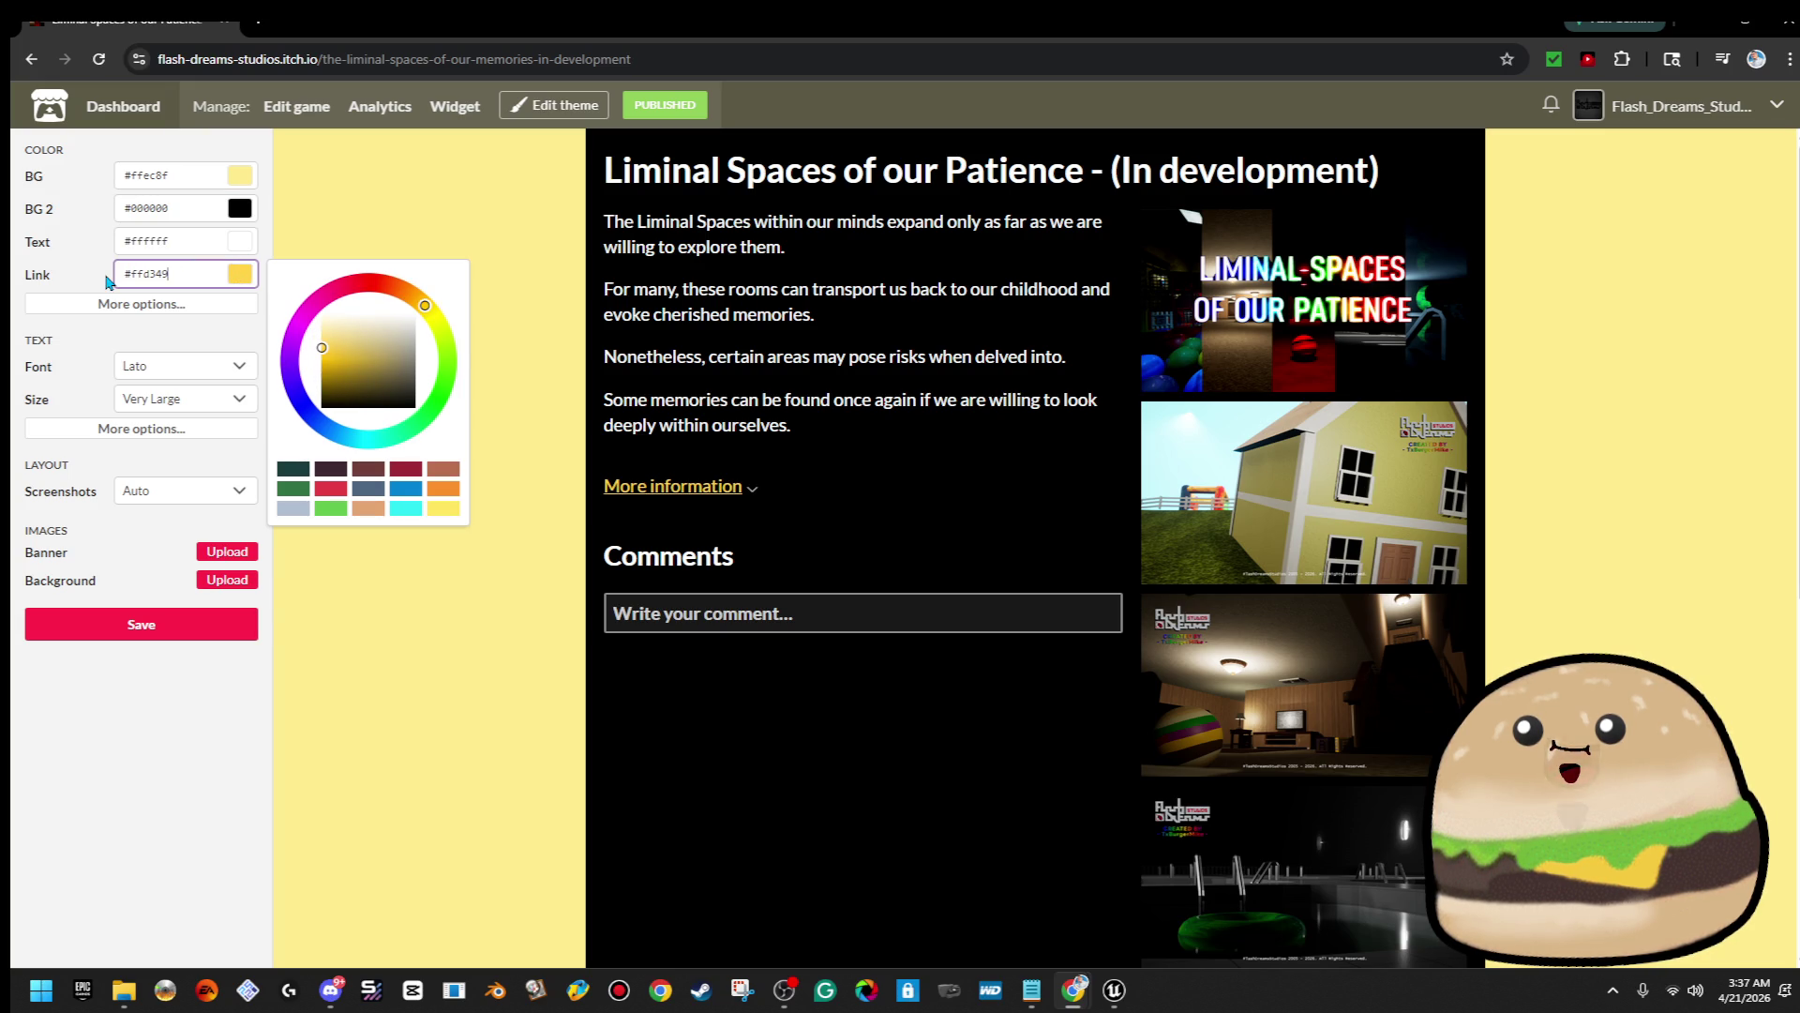
{"action": "key", "text": "BackSpace"}
{"action": "key", "text": "BackSpace"}
{"action": "key", "text": "BackSpace"}
{"action": "type", "text": "ec8f"}
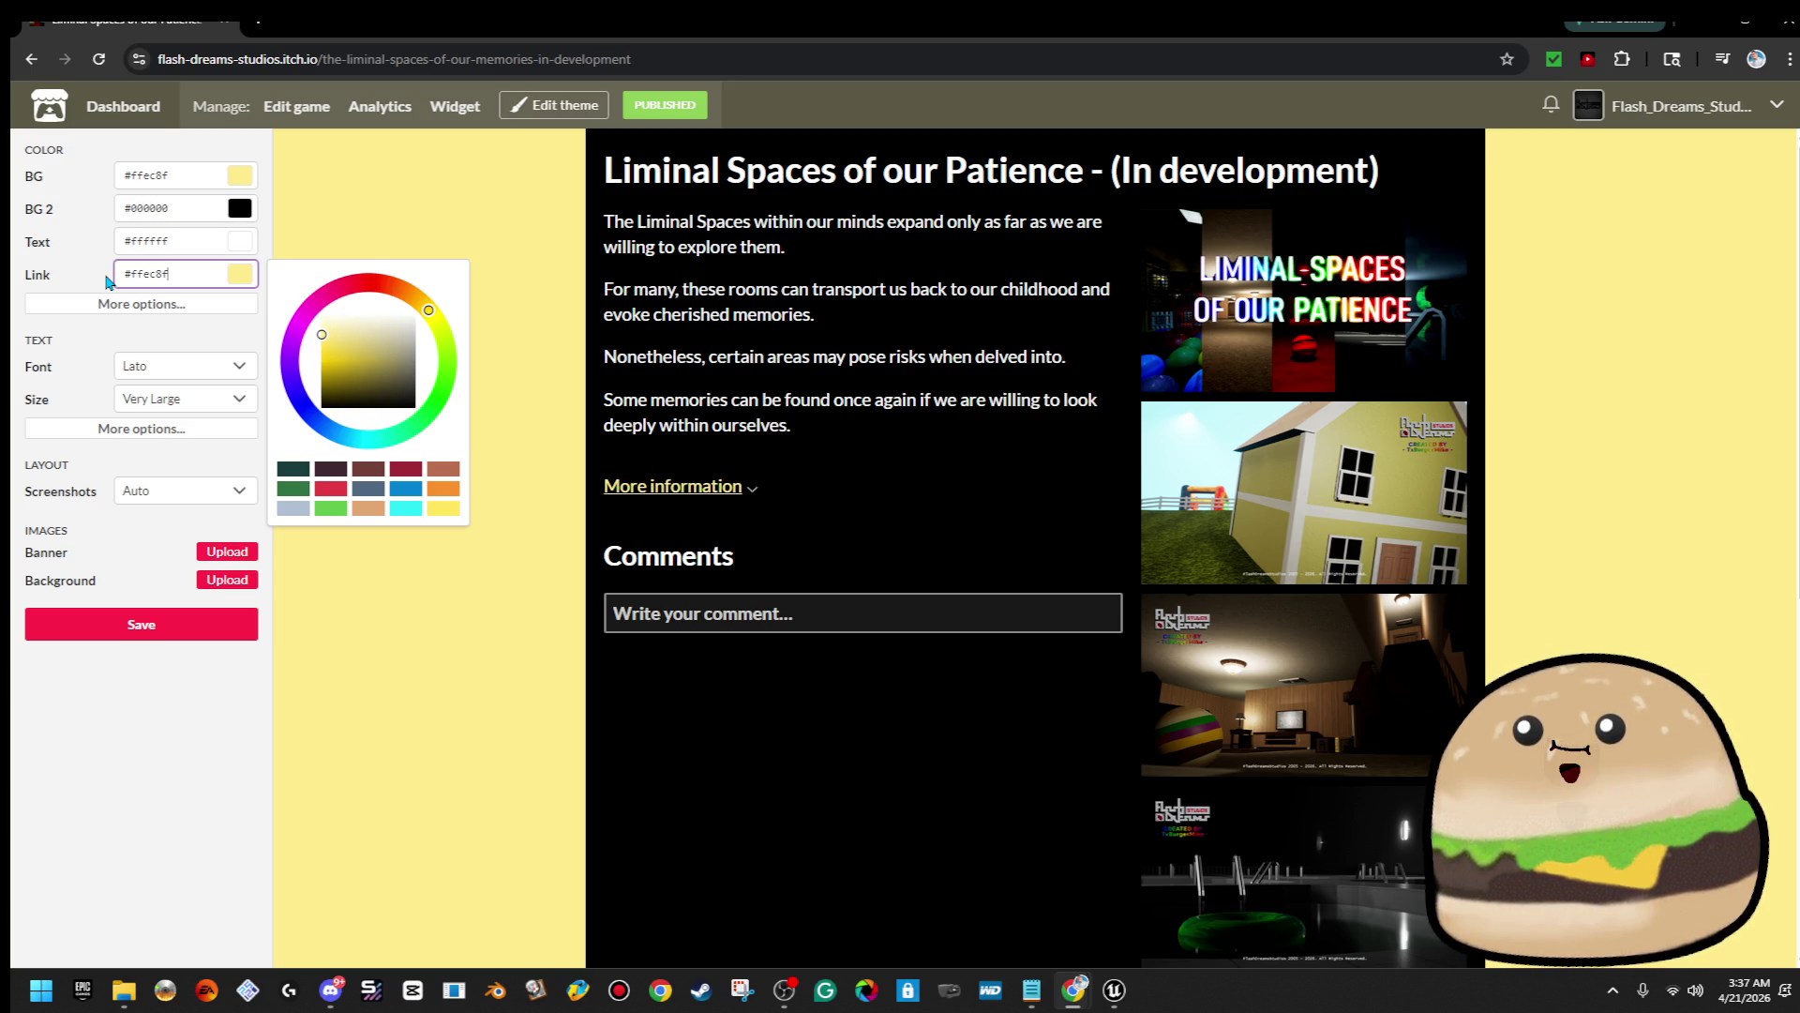
{"action": "left_click", "coordinate": [170, 631]}
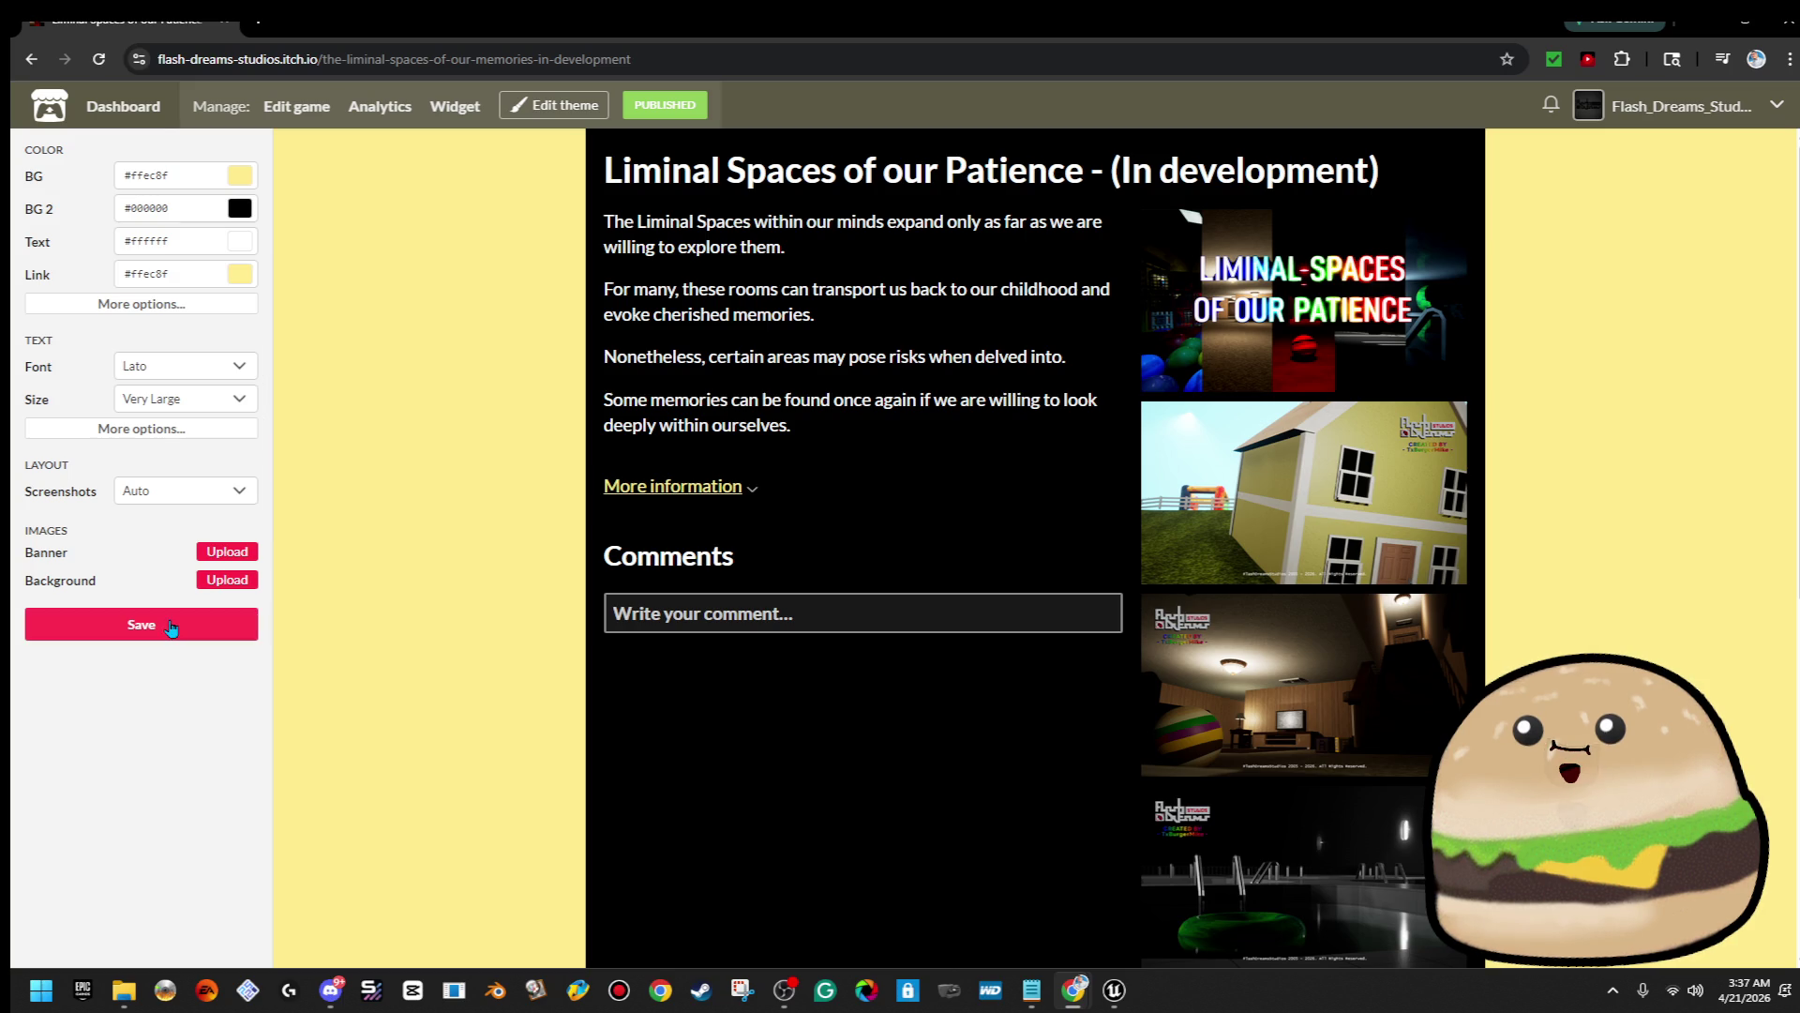
Upload game_cover_liminal_spaces as the page banner and save the theme
{"action": "left_click", "coordinate": [226, 551]}
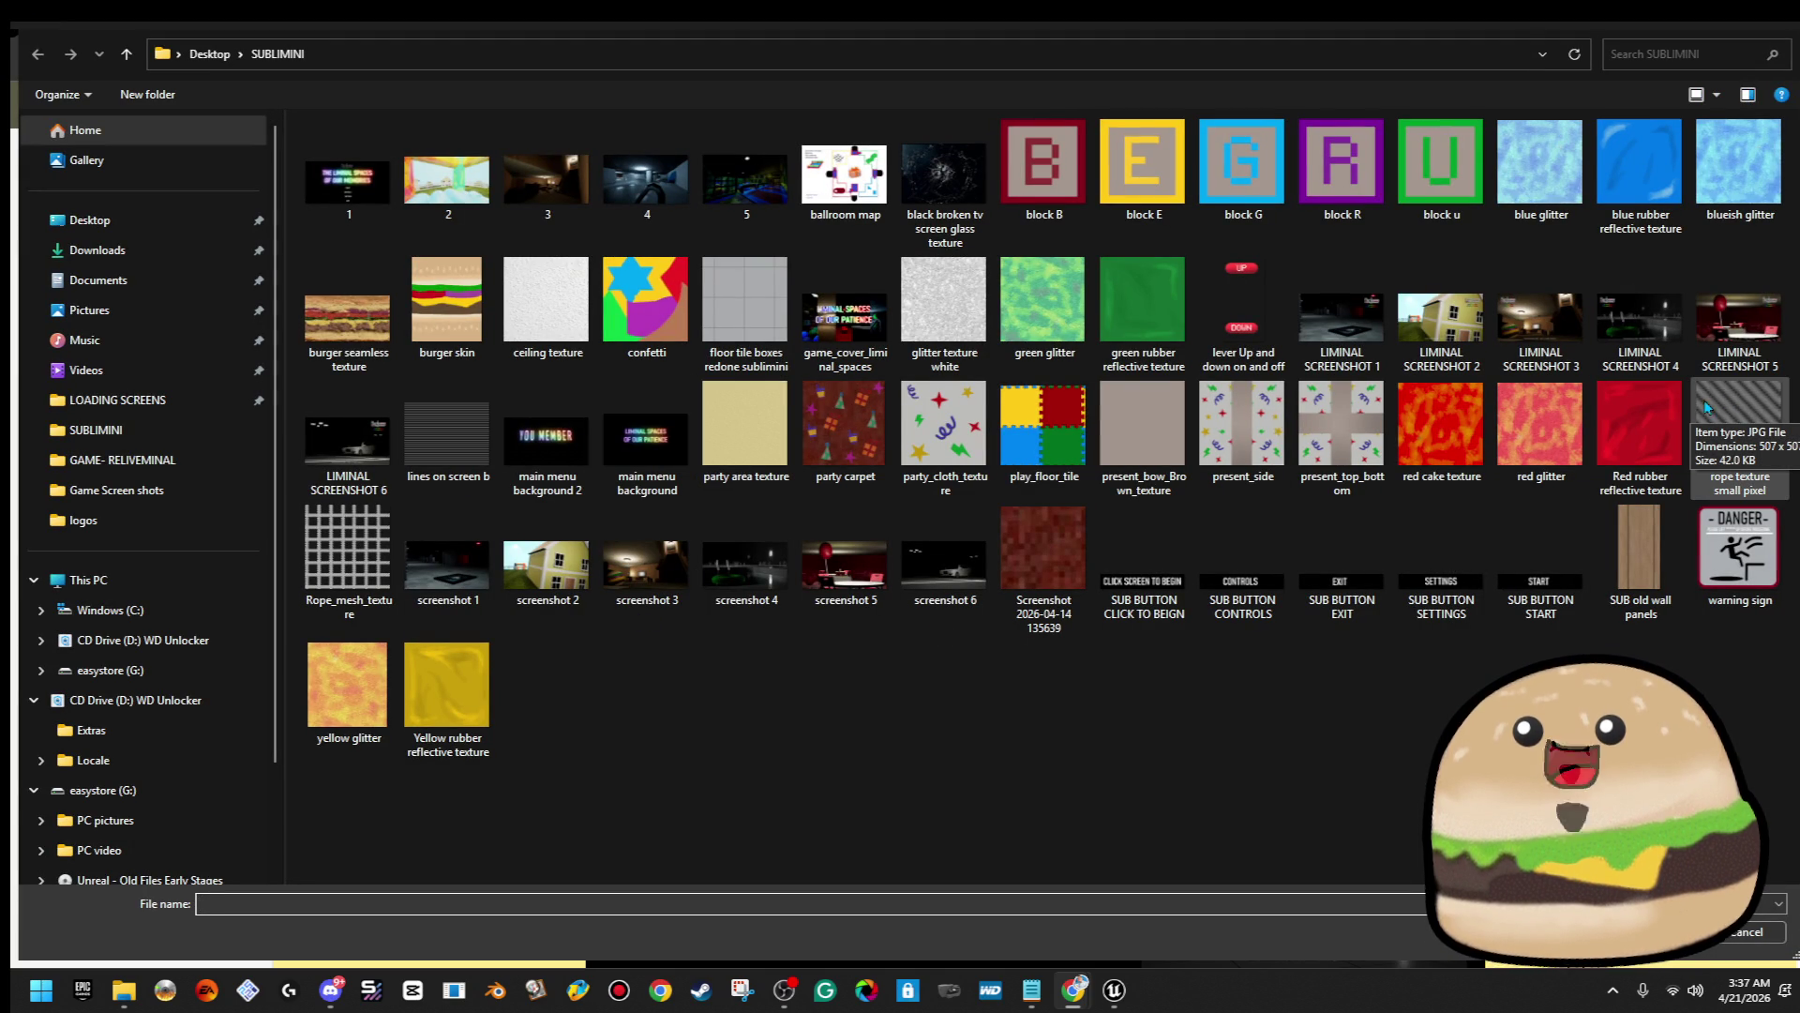
{"action": "left_click", "coordinate": [812, 302]}
{"action": "double_click", "coordinate": [812, 302]}
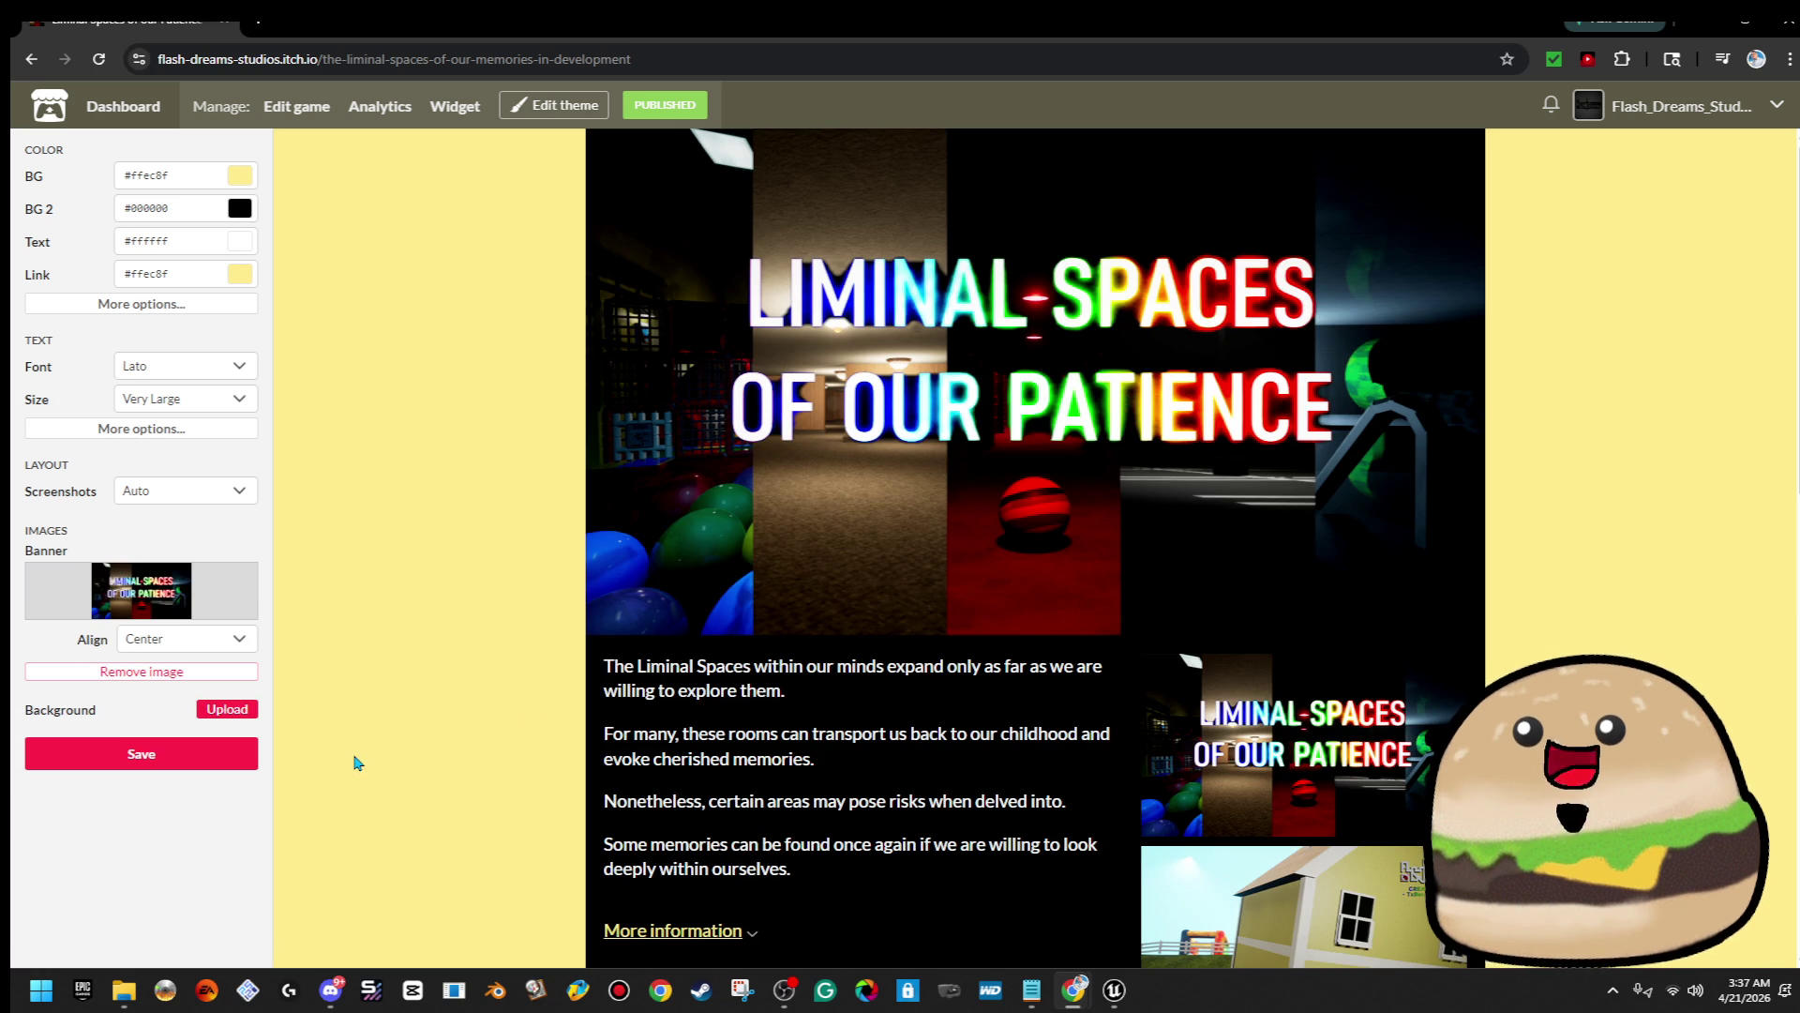
{"action": "left_click", "coordinate": [133, 756]}
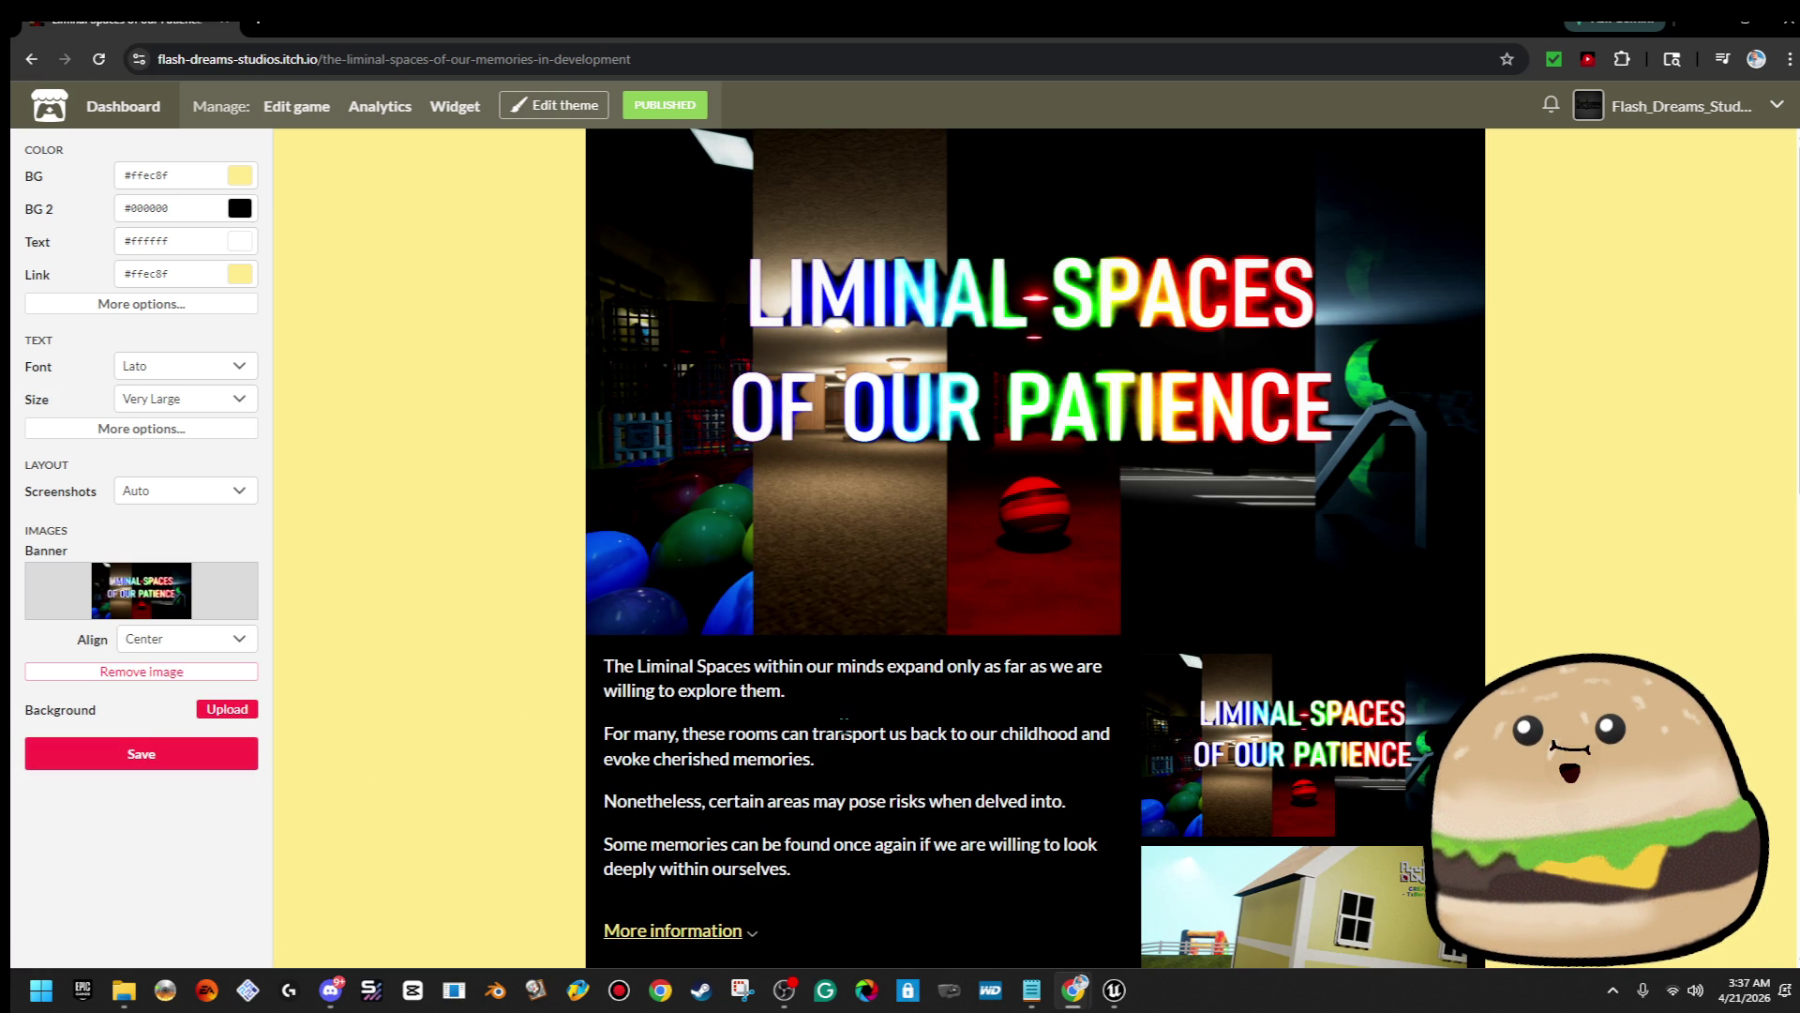
Check the updated page by enlarging a screenshot and closing the viewer
{"action": "scroll", "coordinate": [844, 726], "scroll_direction": "down", "scroll_amount": 3}
{"action": "scroll", "coordinate": [1403, 638], "scroll_direction": "up", "scroll_amount": 2}
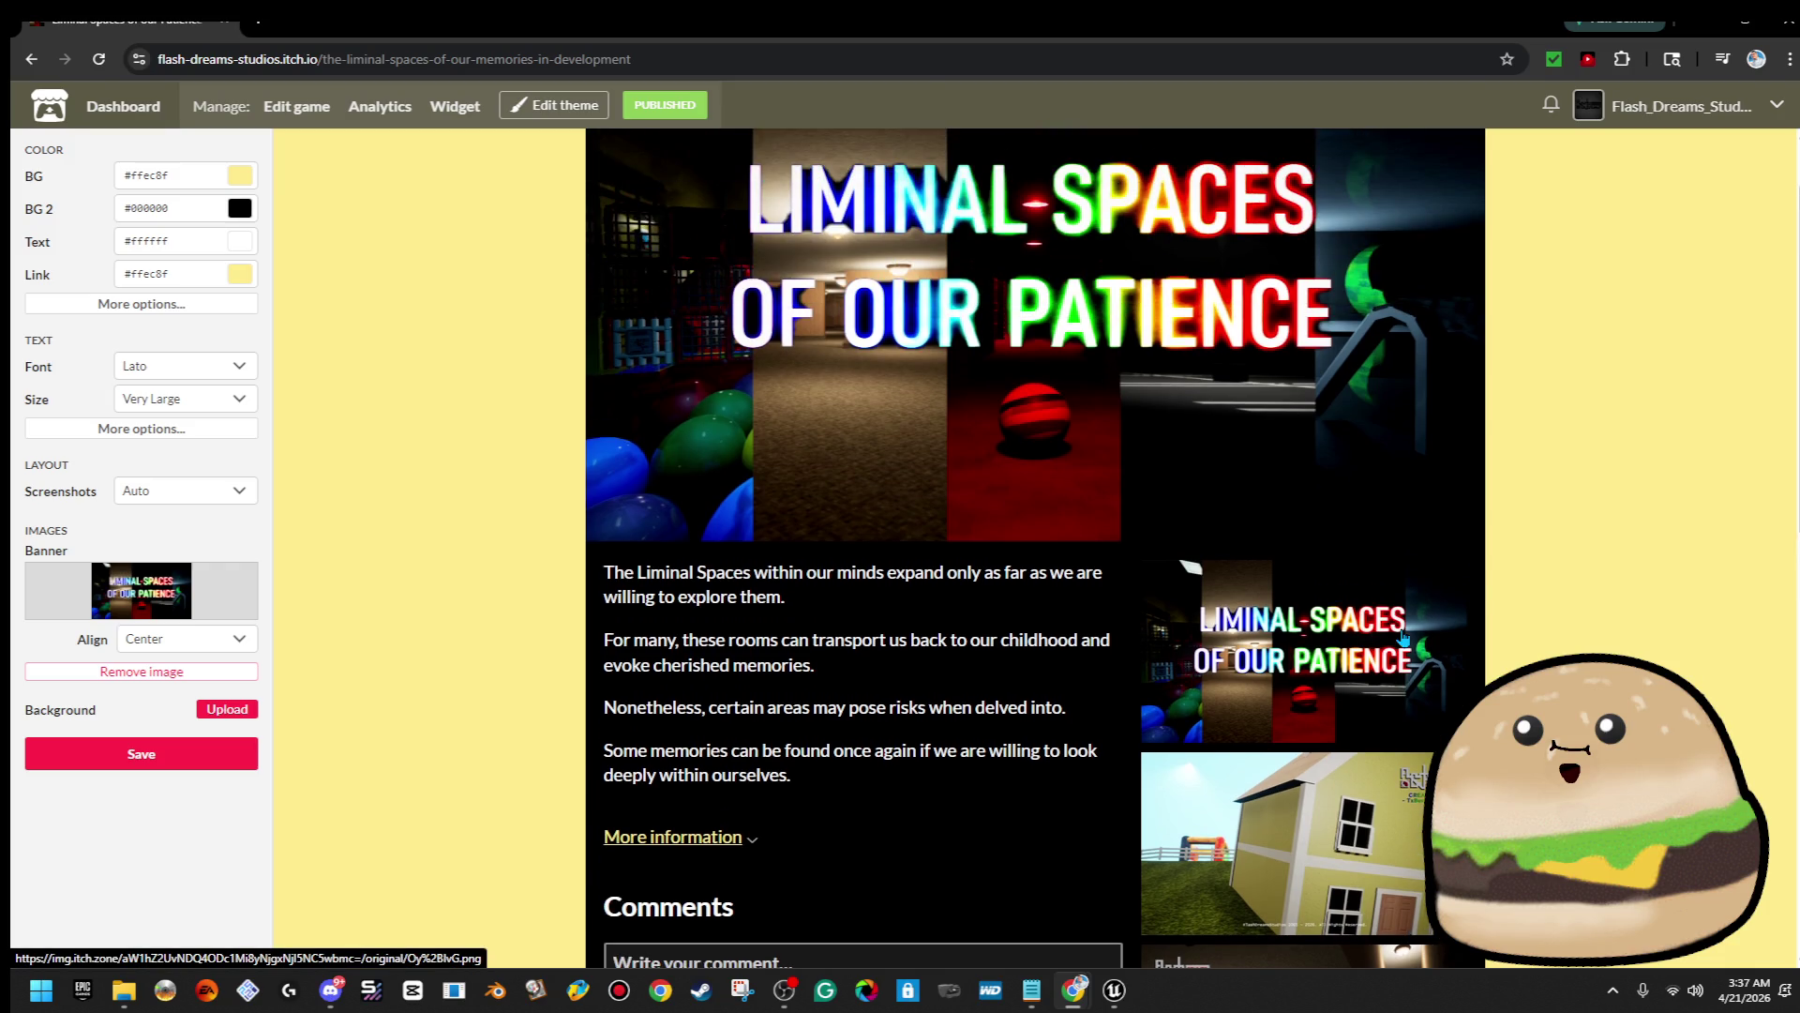
{"action": "left_click", "coordinate": [1404, 637]}
{"action": "left_click", "coordinate": [1791, 166]}
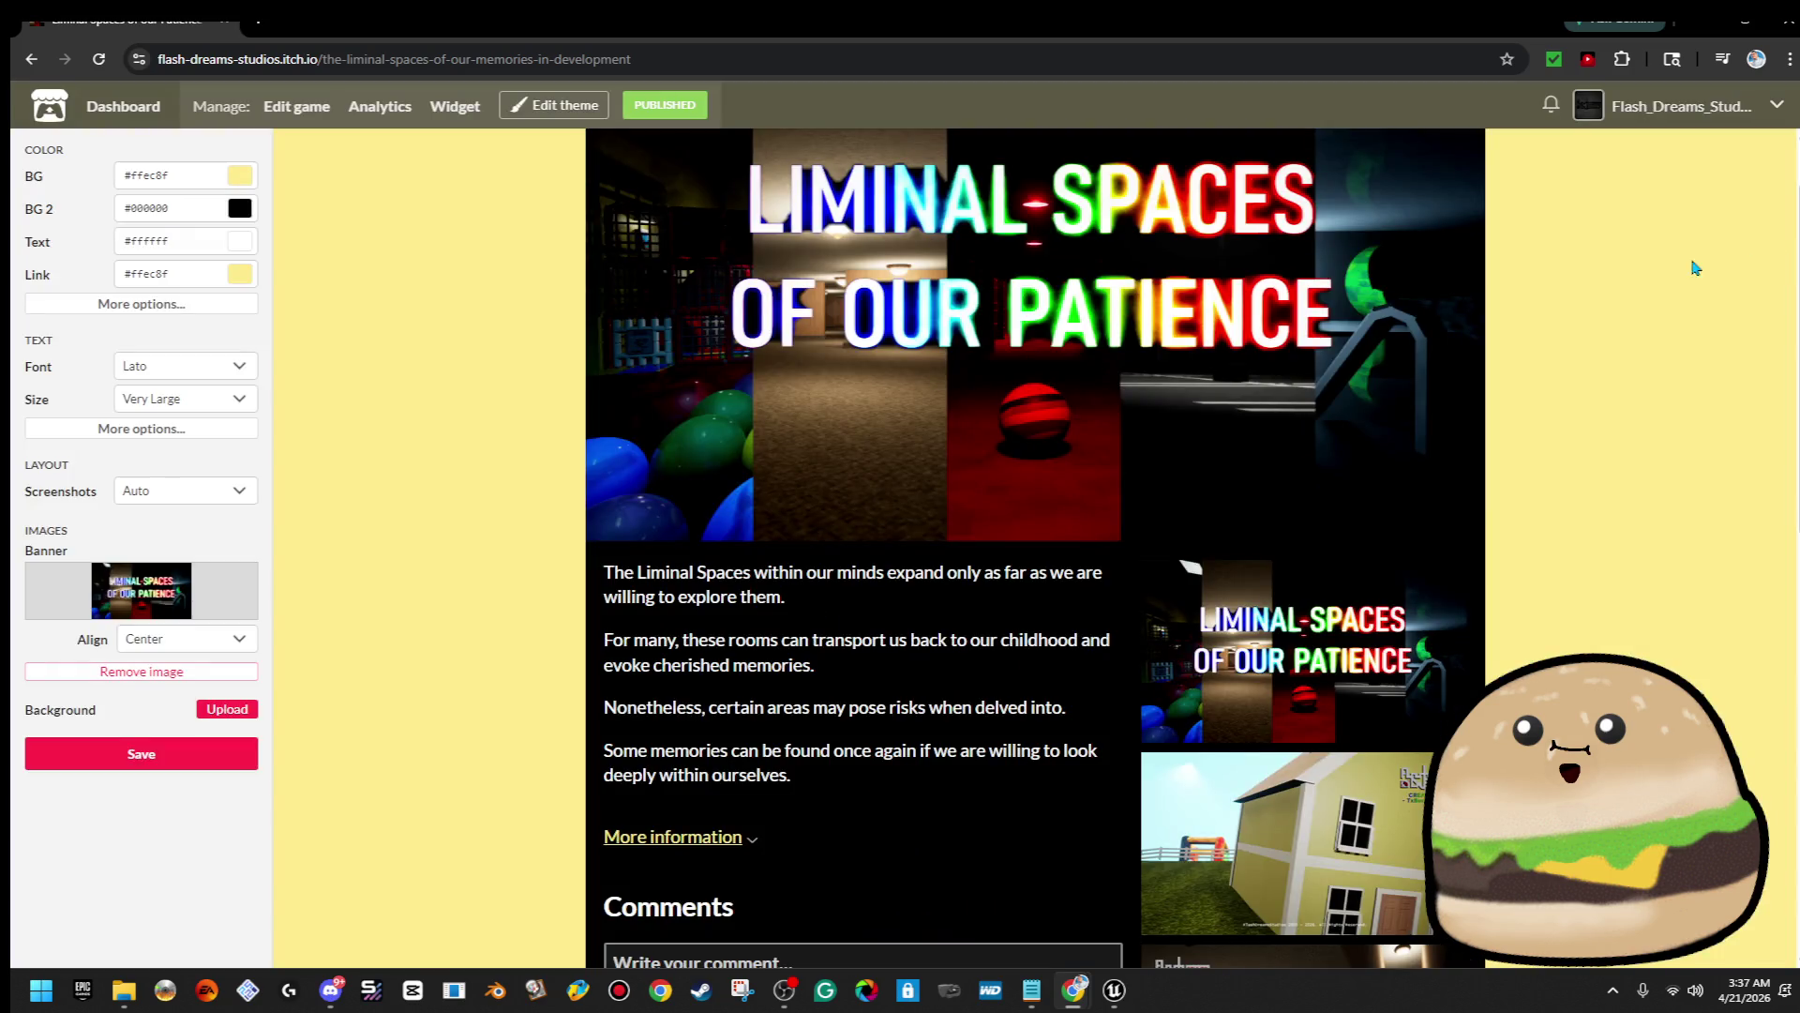
{"action": "scroll", "coordinate": [1190, 522], "scroll_direction": "up", "scroll_amount": 1}
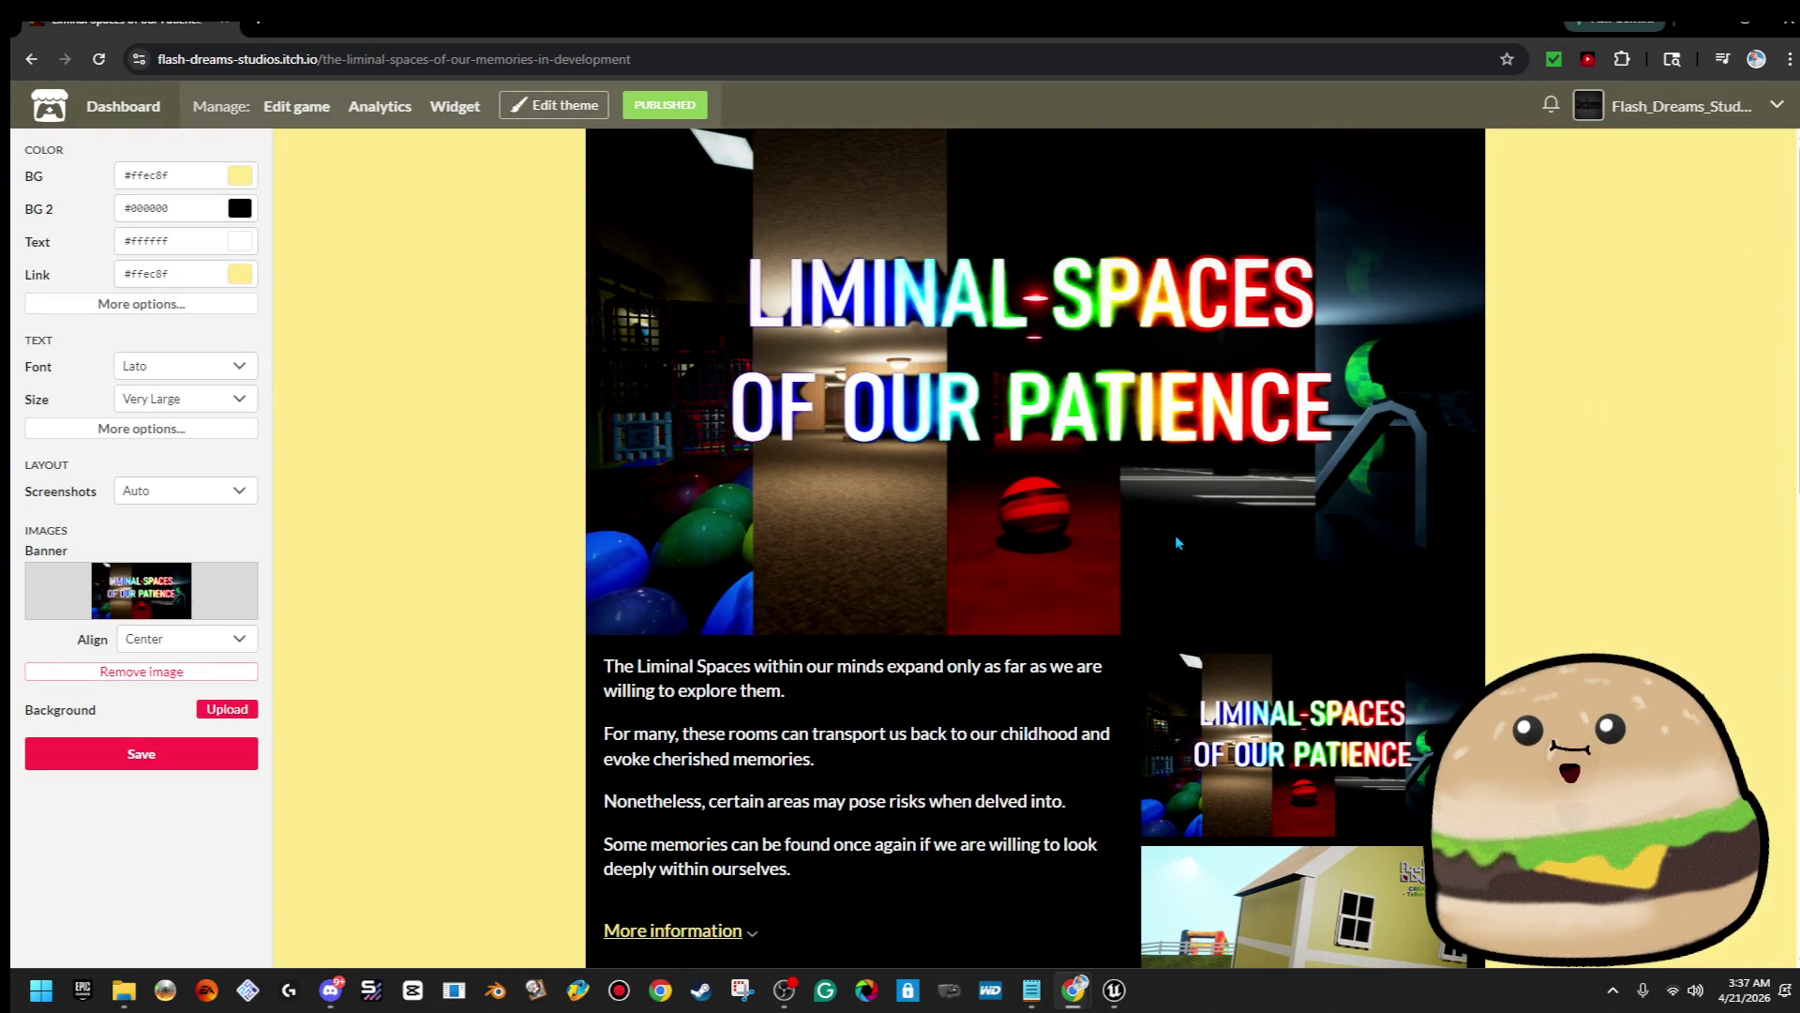
Delete the duplicate title screenshot, save the project, and view the live page showing 6 images
{"action": "left_click", "coordinate": [297, 106]}
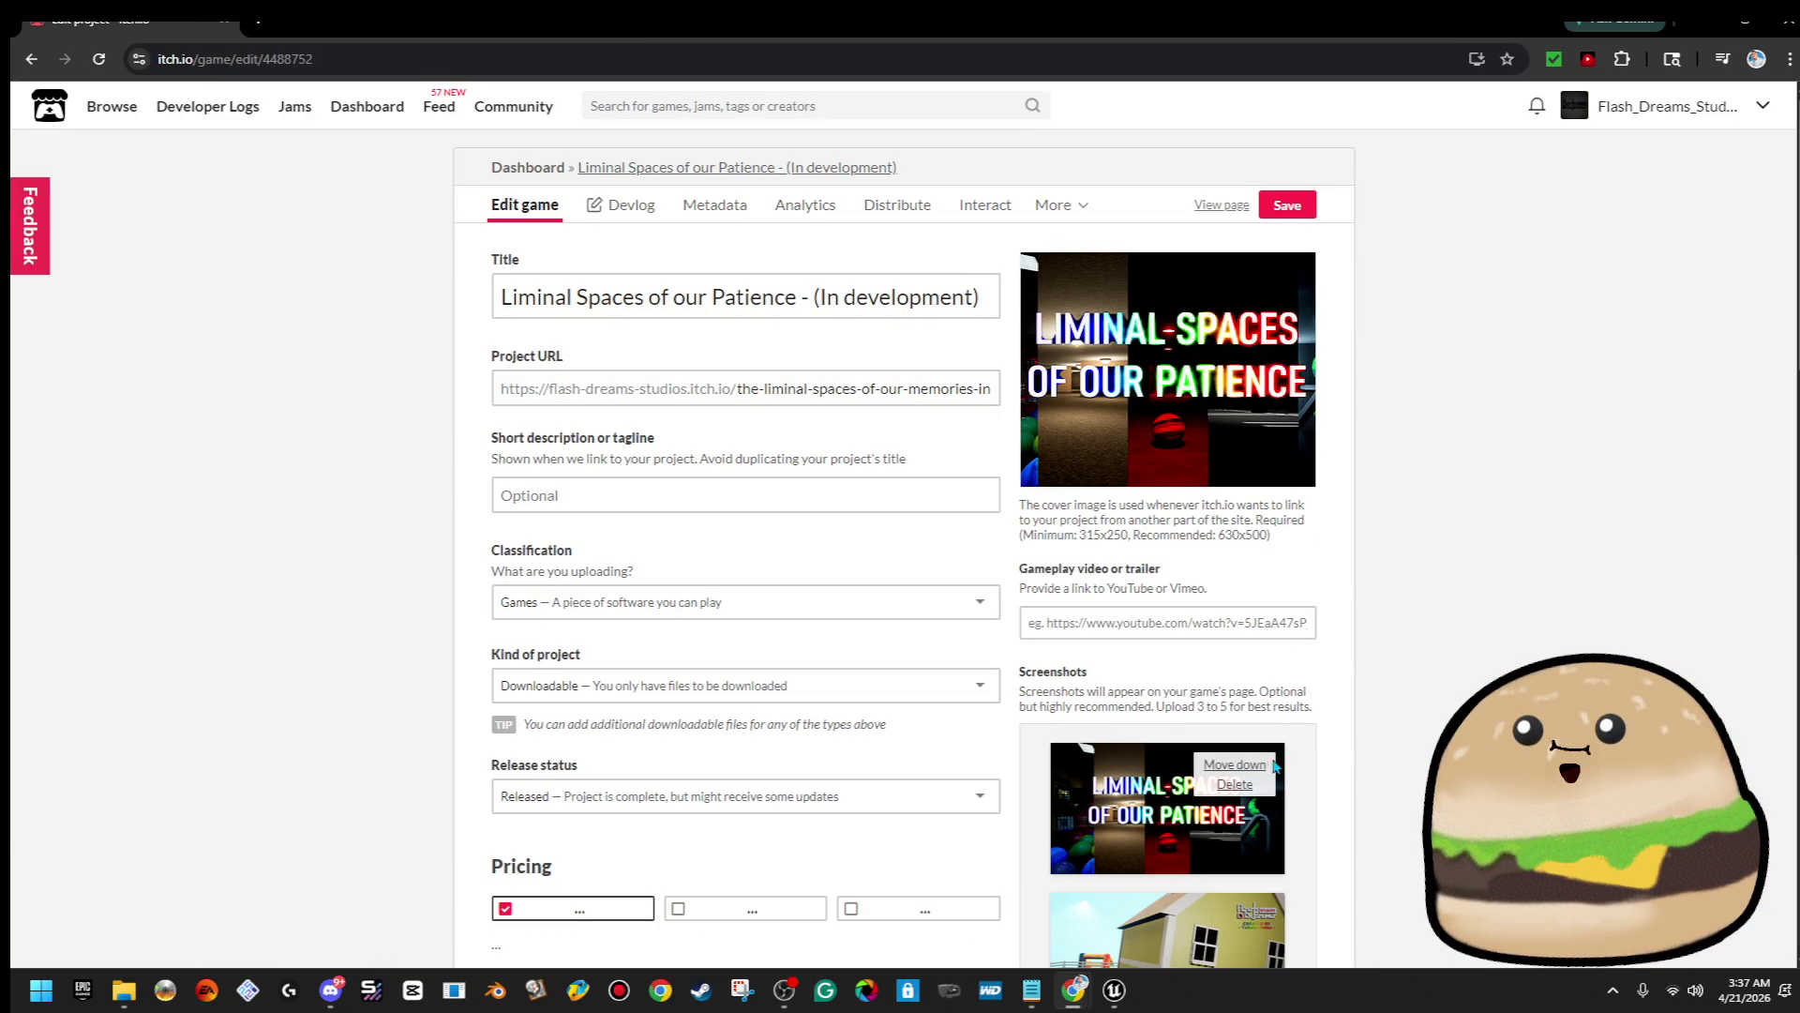
{"action": "left_click", "coordinate": [1235, 784]}
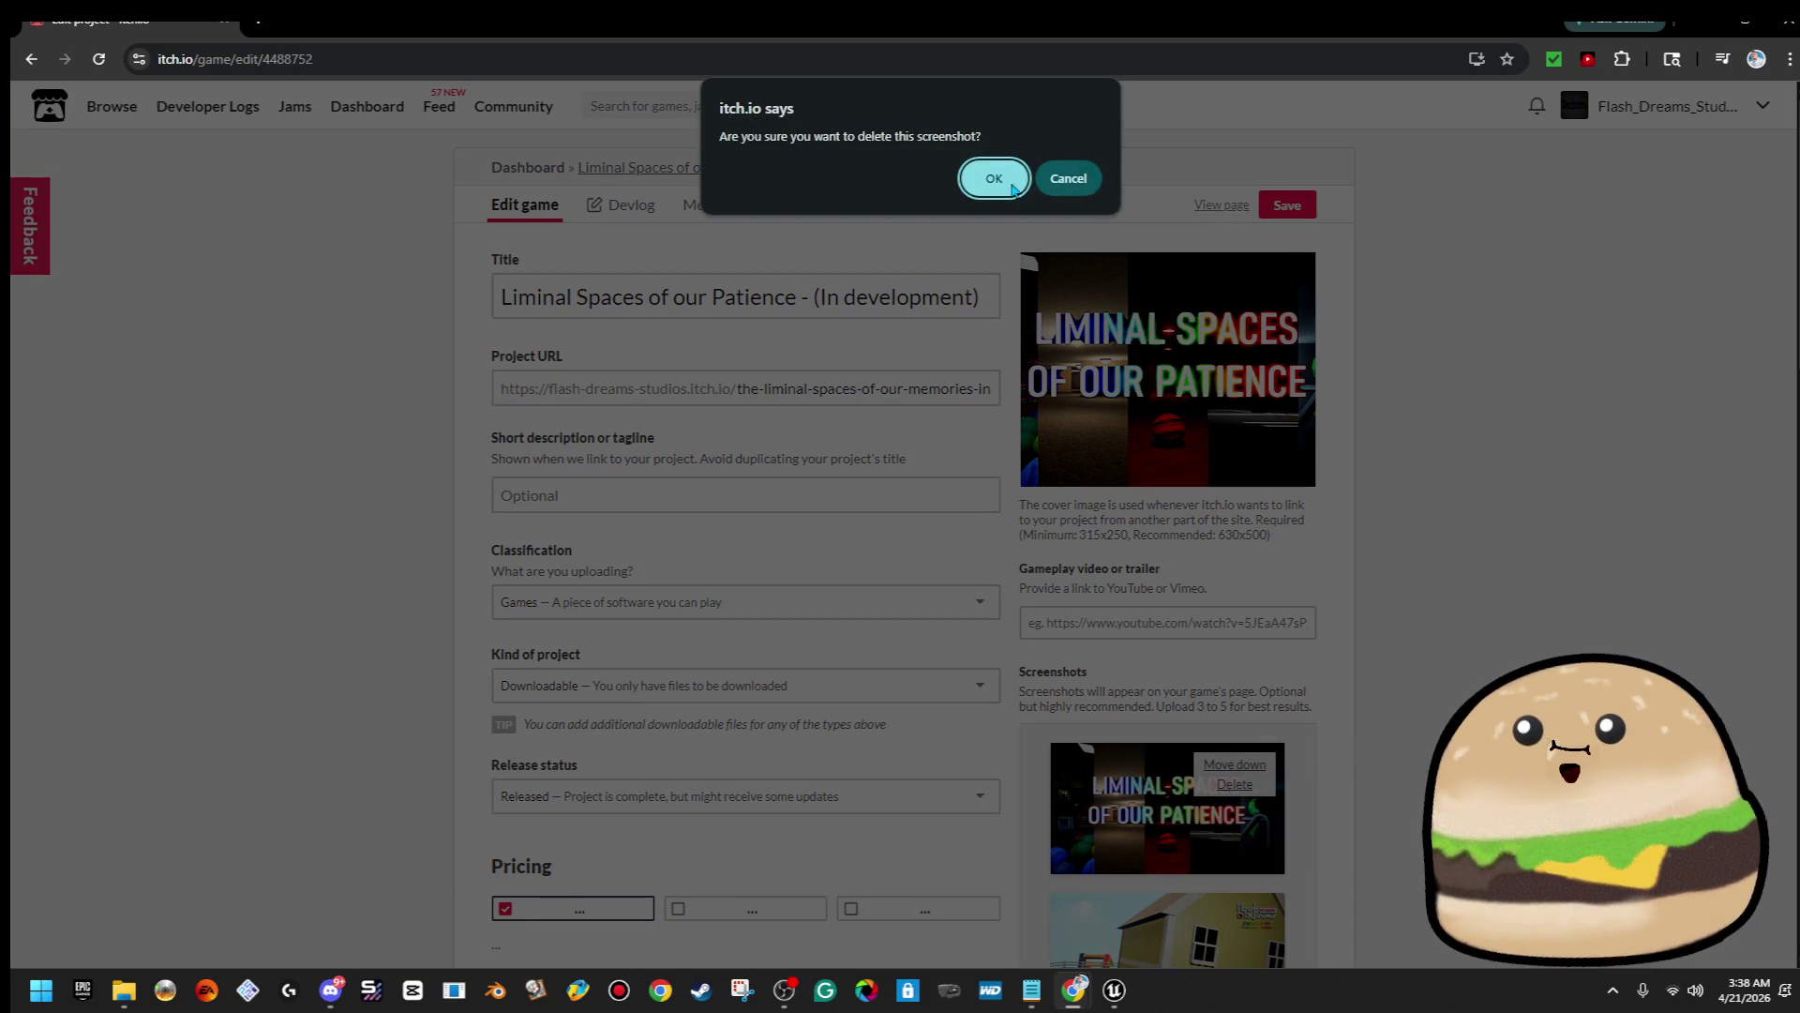
{"action": "left_click", "coordinate": [994, 178]}
{"action": "left_click", "coordinate": [1290, 208]}
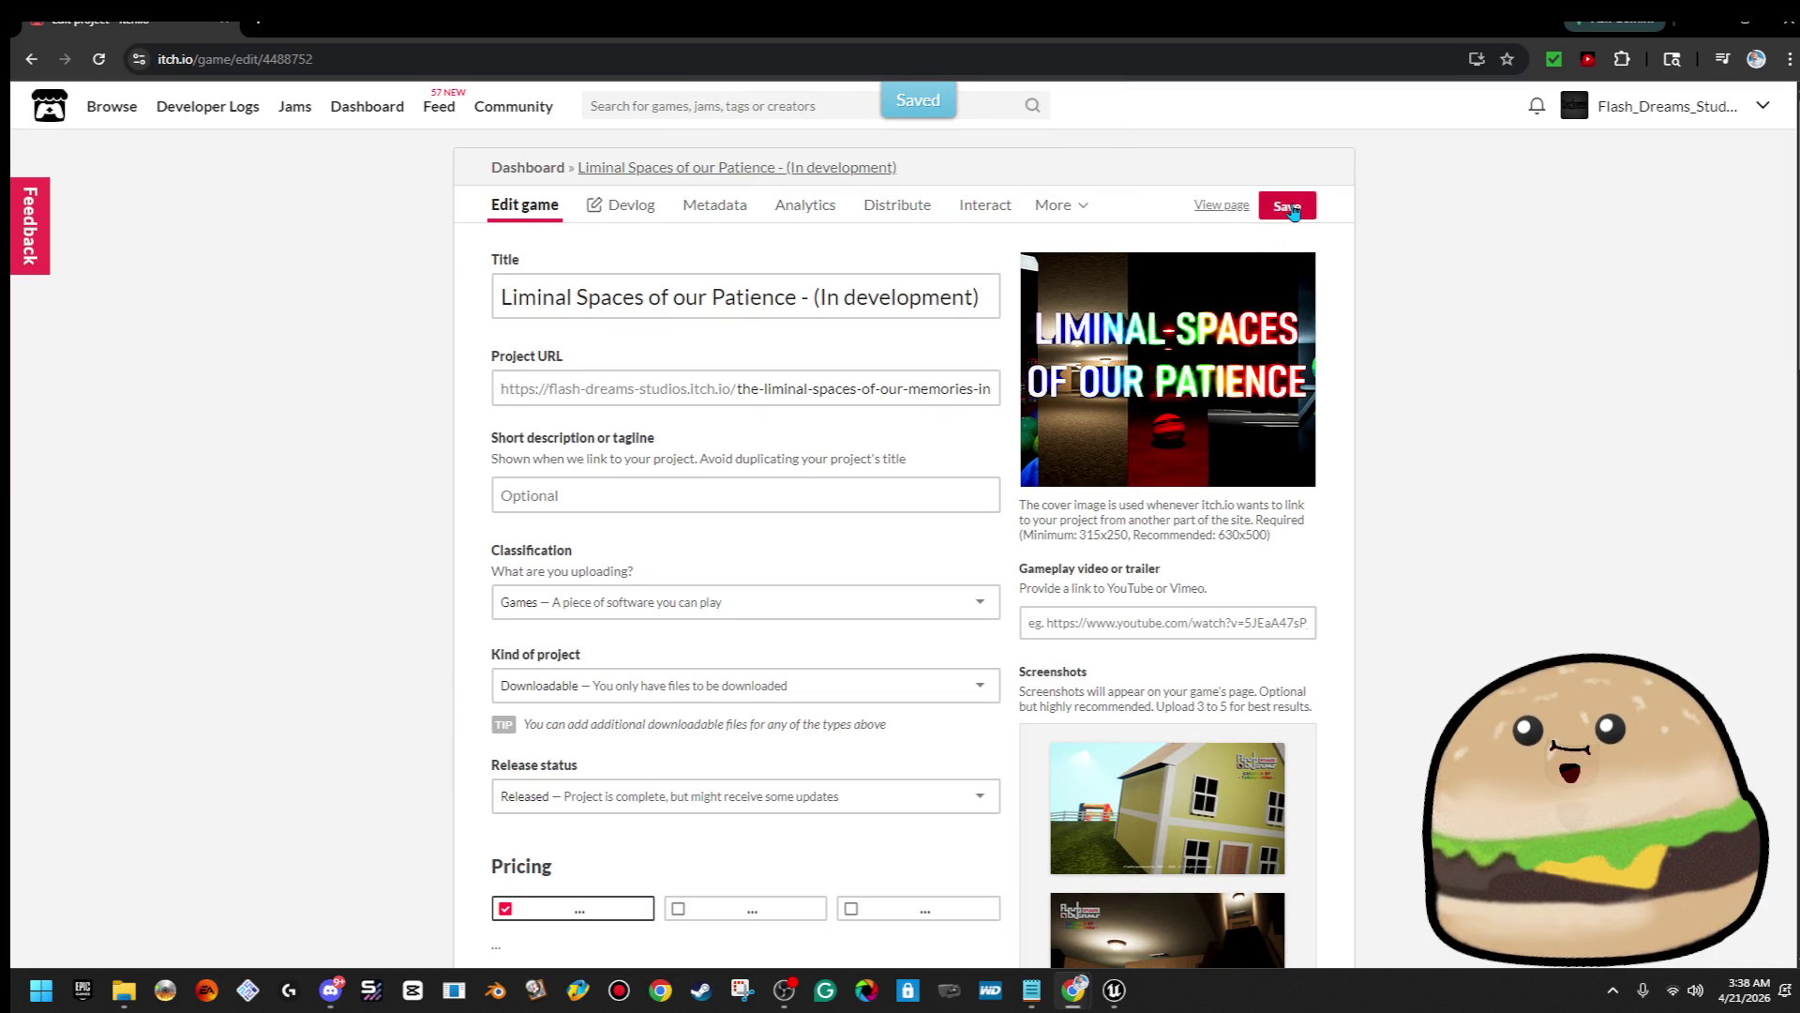
{"action": "left_click", "coordinate": [1219, 204]}
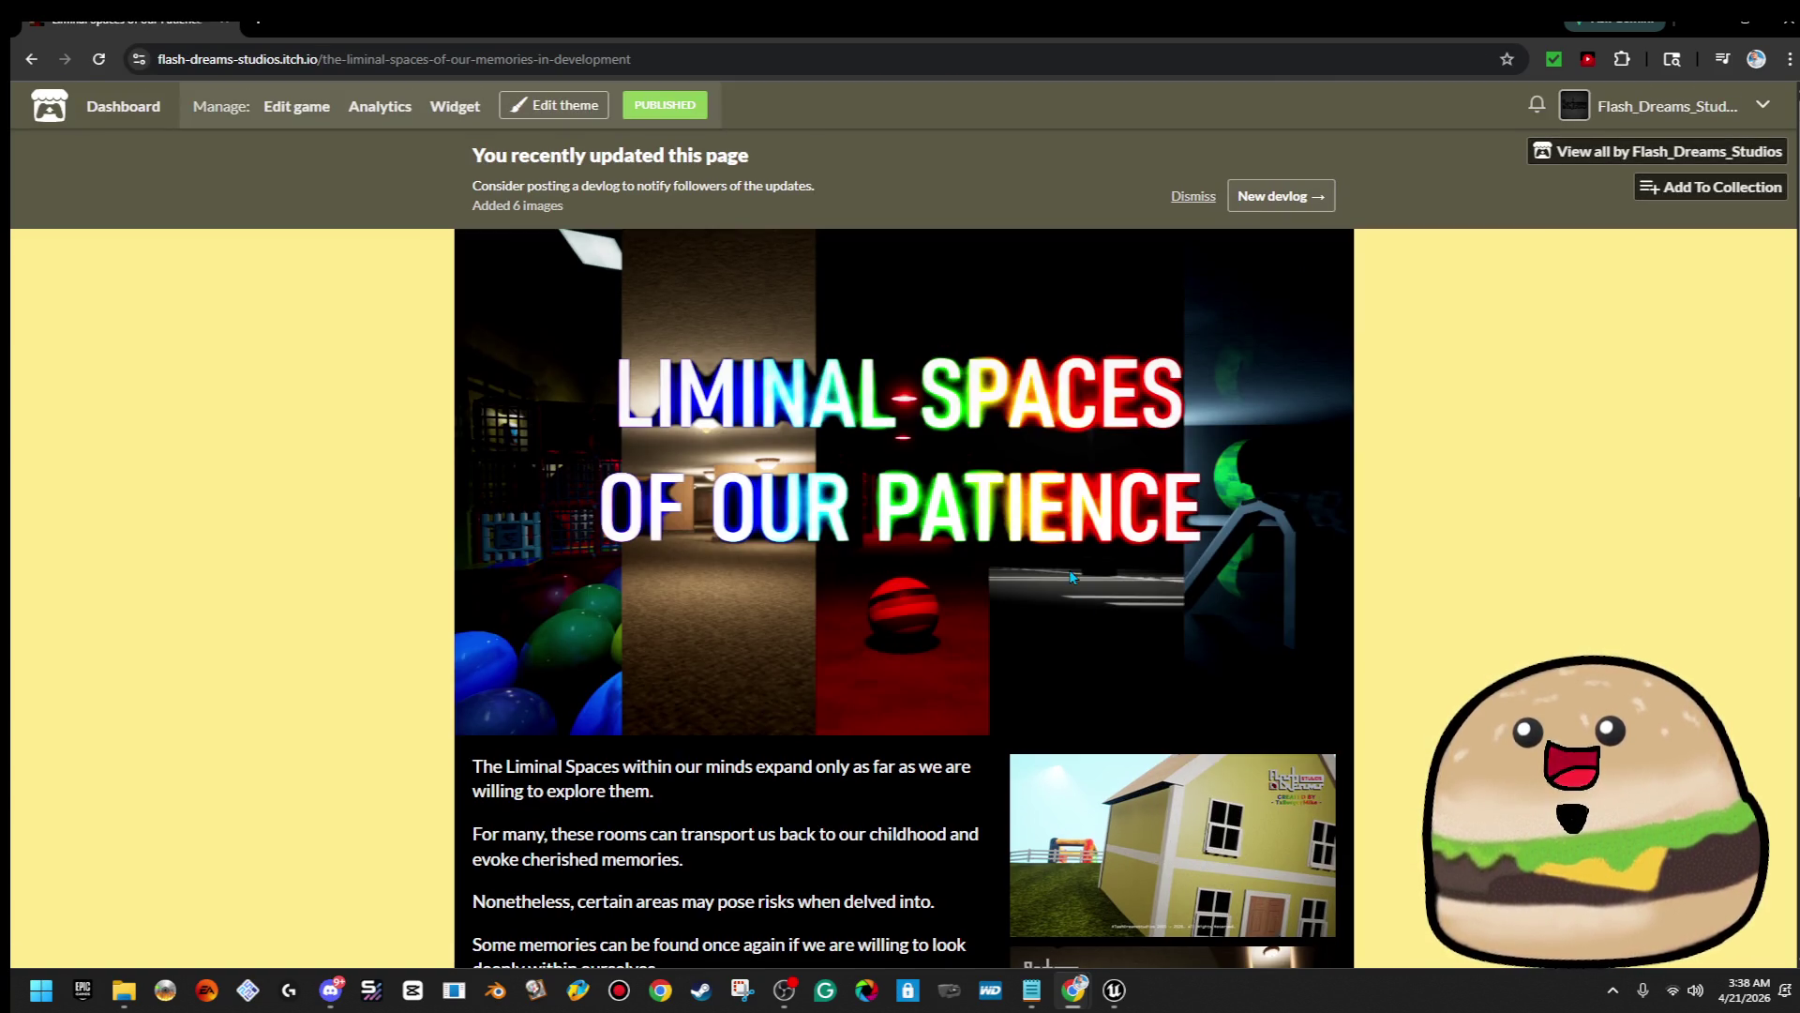
{"action": "scroll", "coordinate": [1073, 575], "scroll_direction": "down", "scroll_amount": 5}
{"action": "scroll", "coordinate": [1073, 576], "scroll_direction": "up", "scroll_amount": 5}
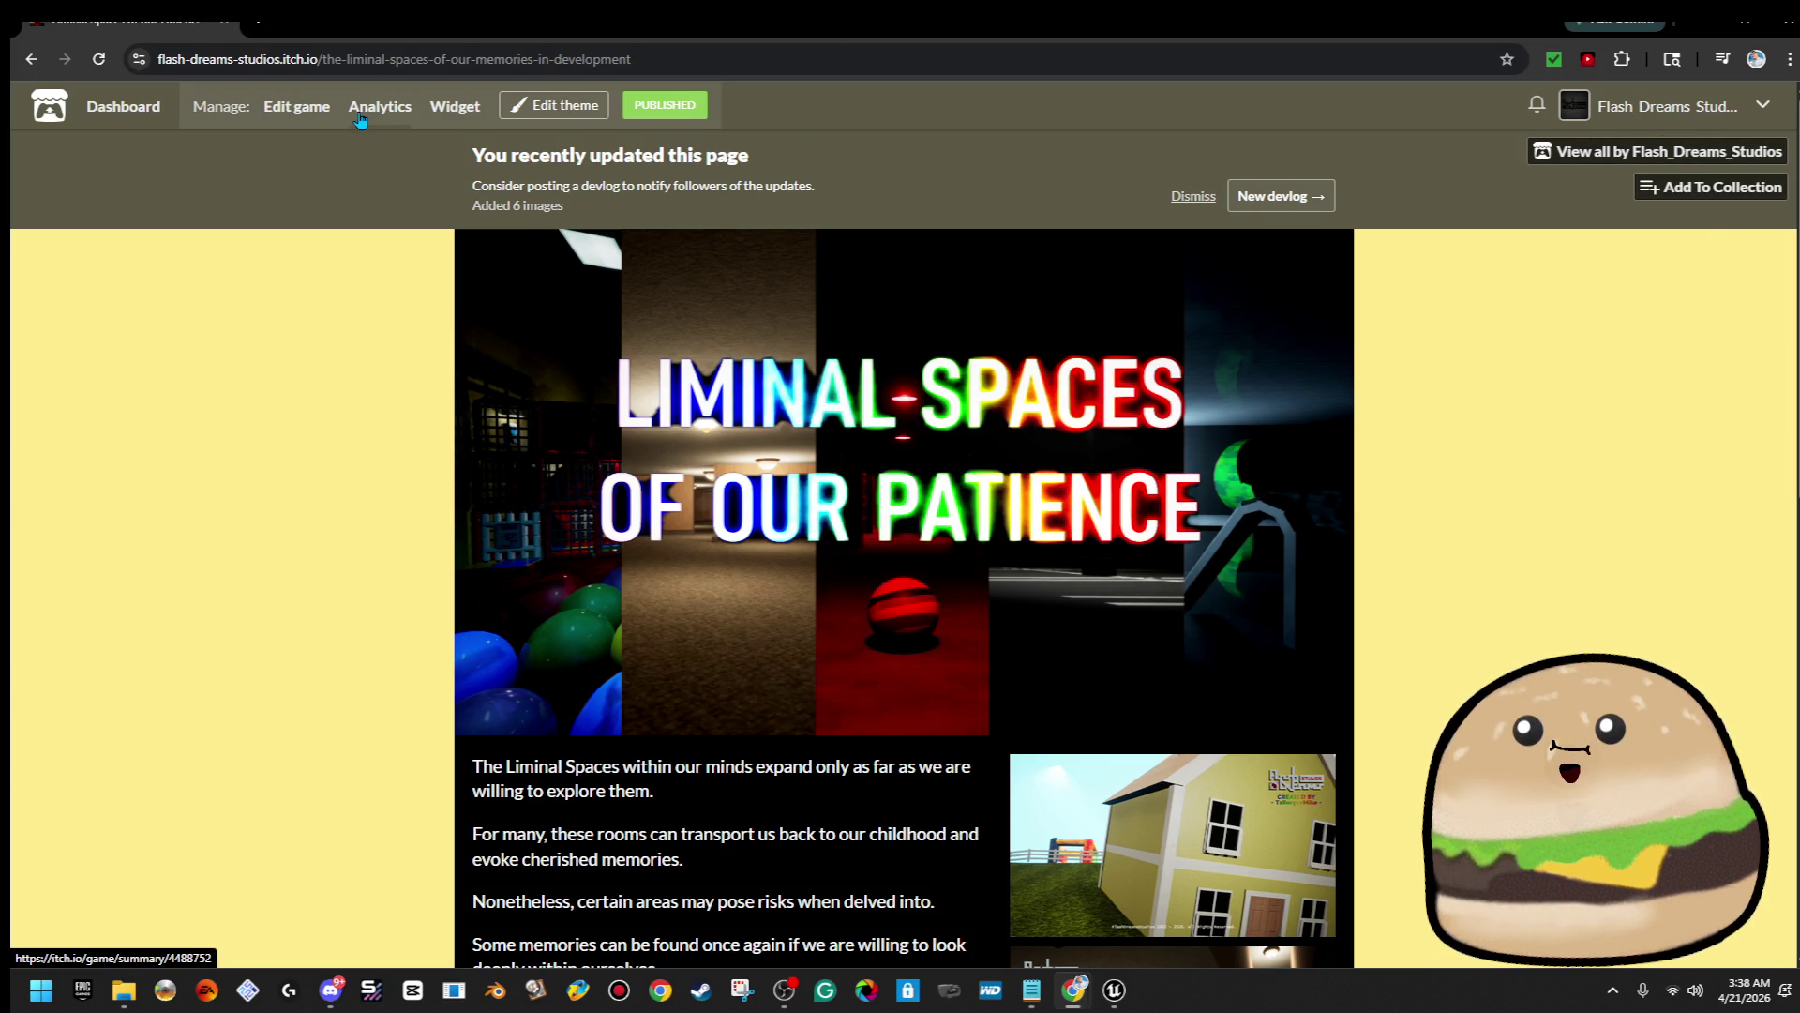
From the dashboard, reach An Unforgivable Sin's public page and start choosing a banner in Edit theme
{"action": "left_click", "coordinate": [136, 112]}
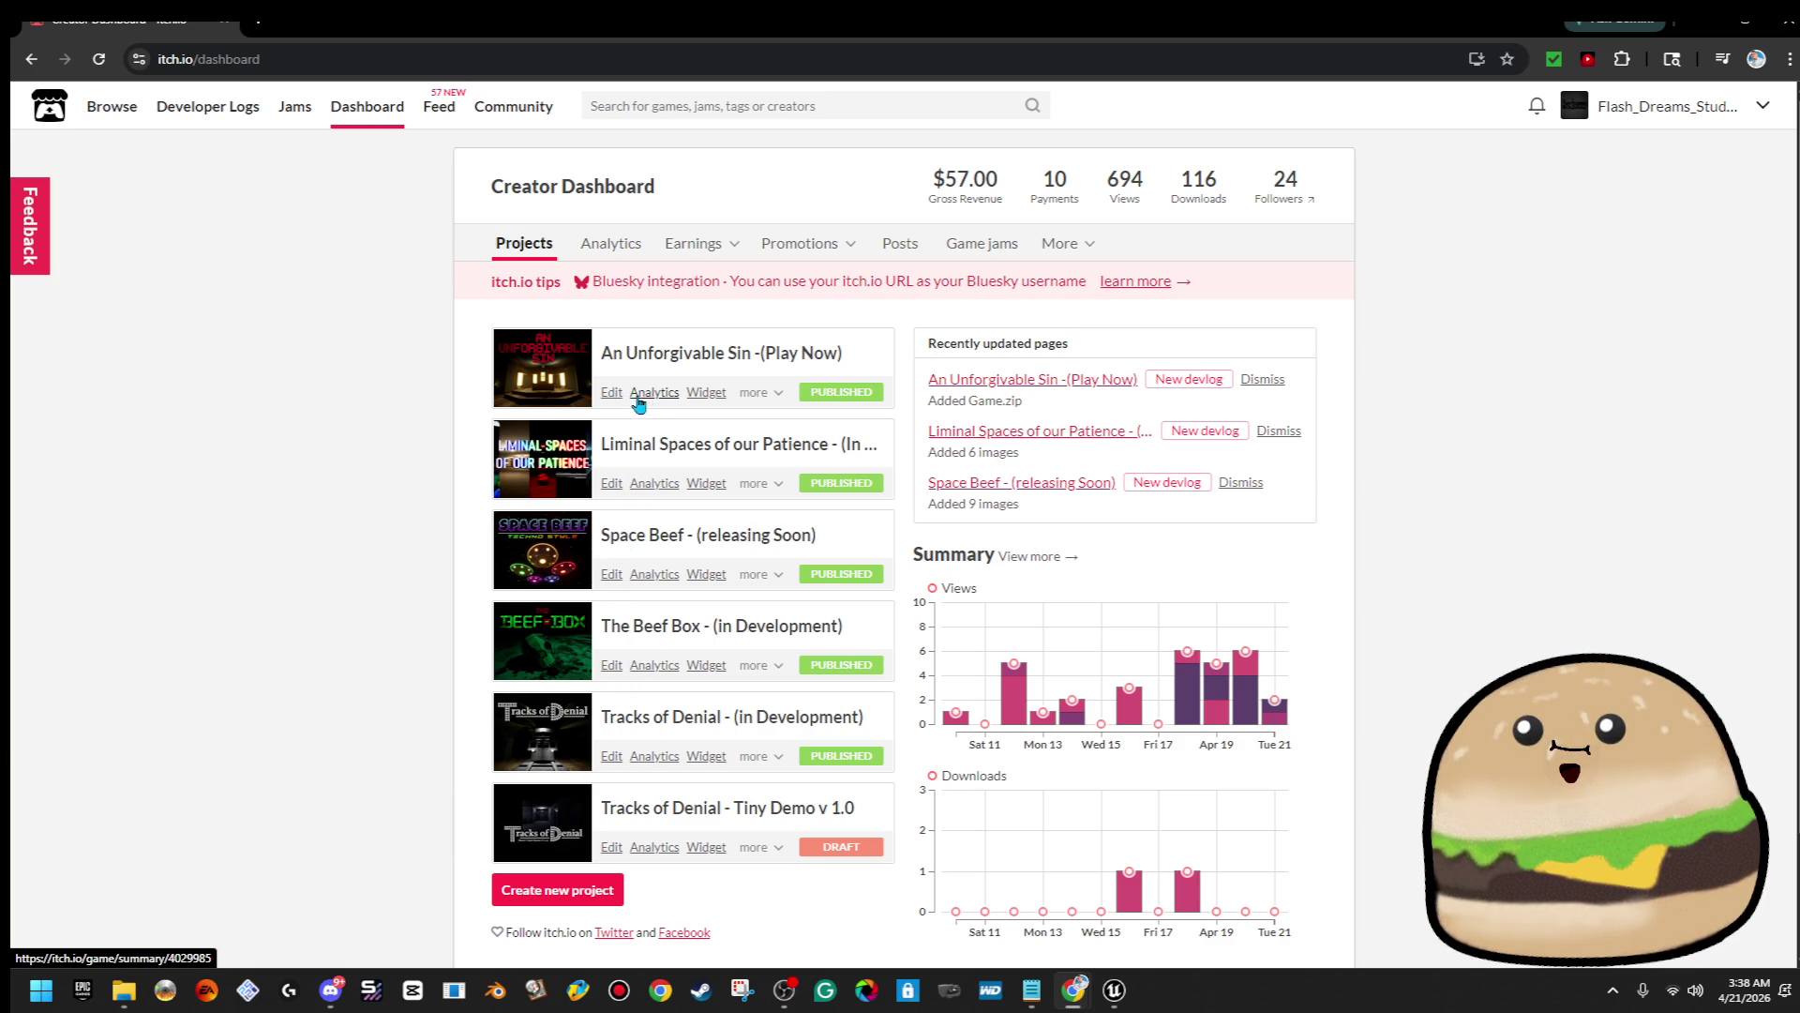
{"action": "left_click", "coordinate": [610, 394]}
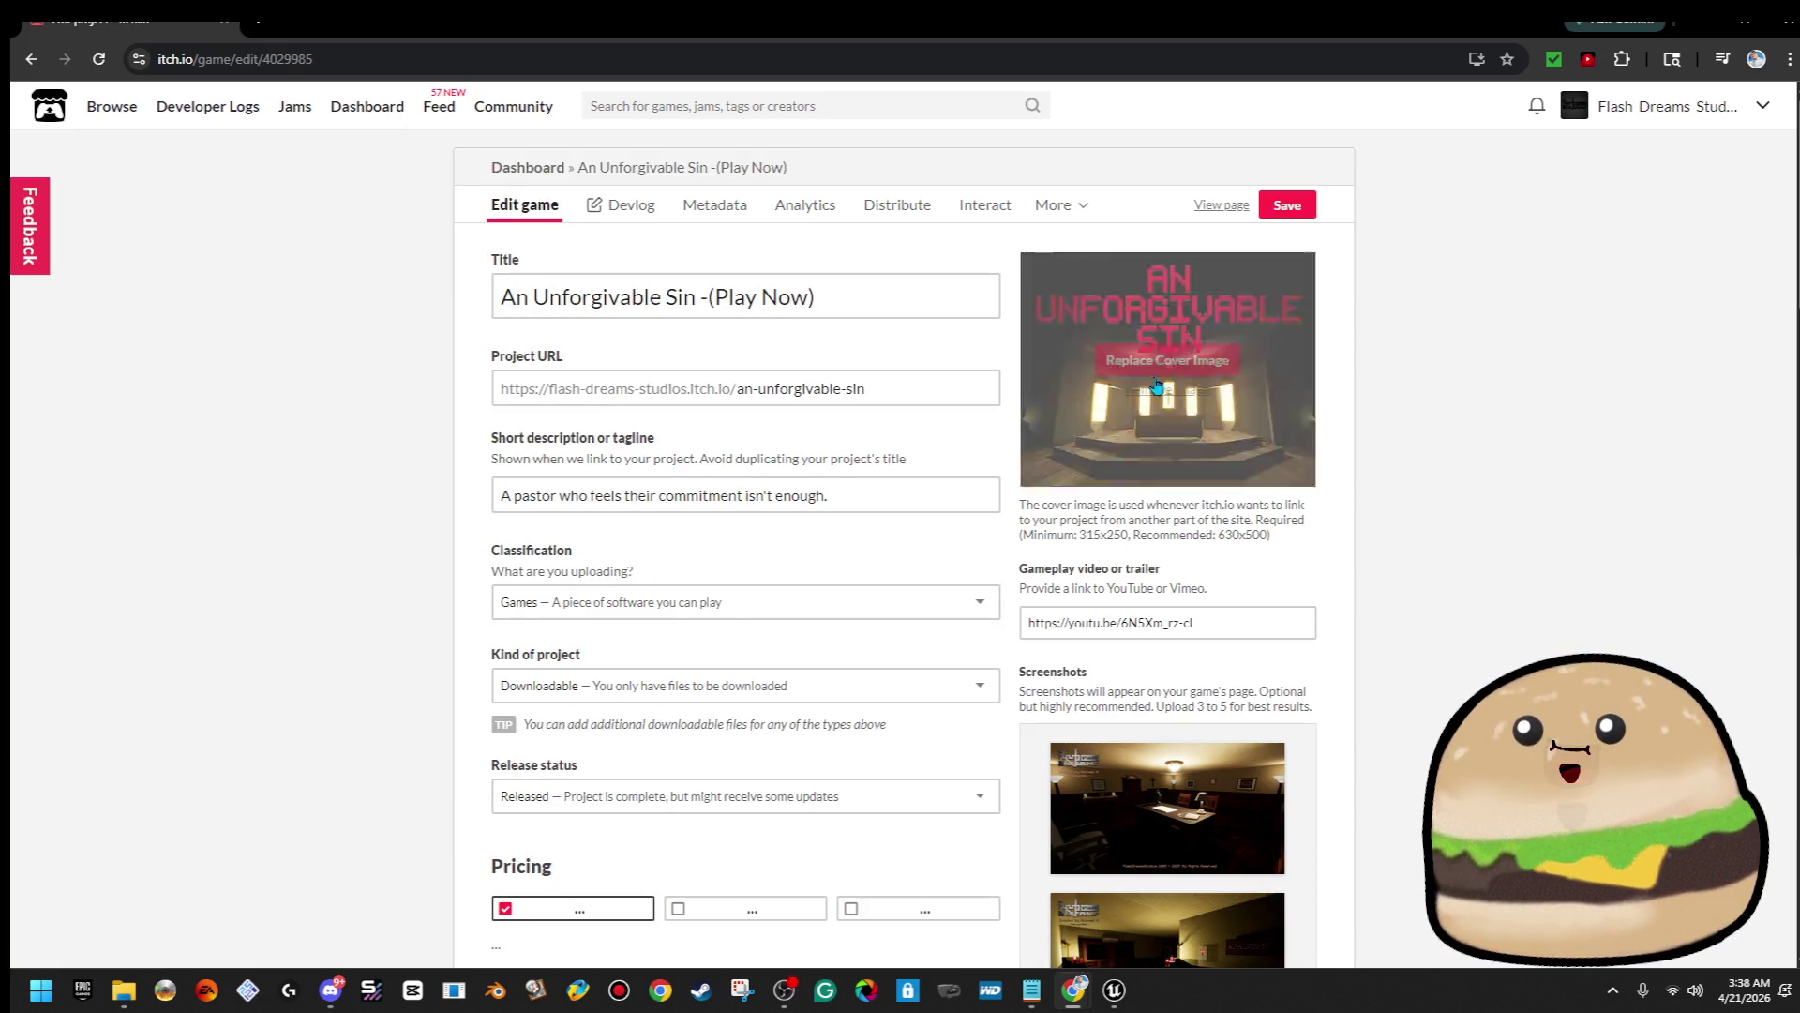
{"action": "left_click", "coordinate": [1225, 205]}
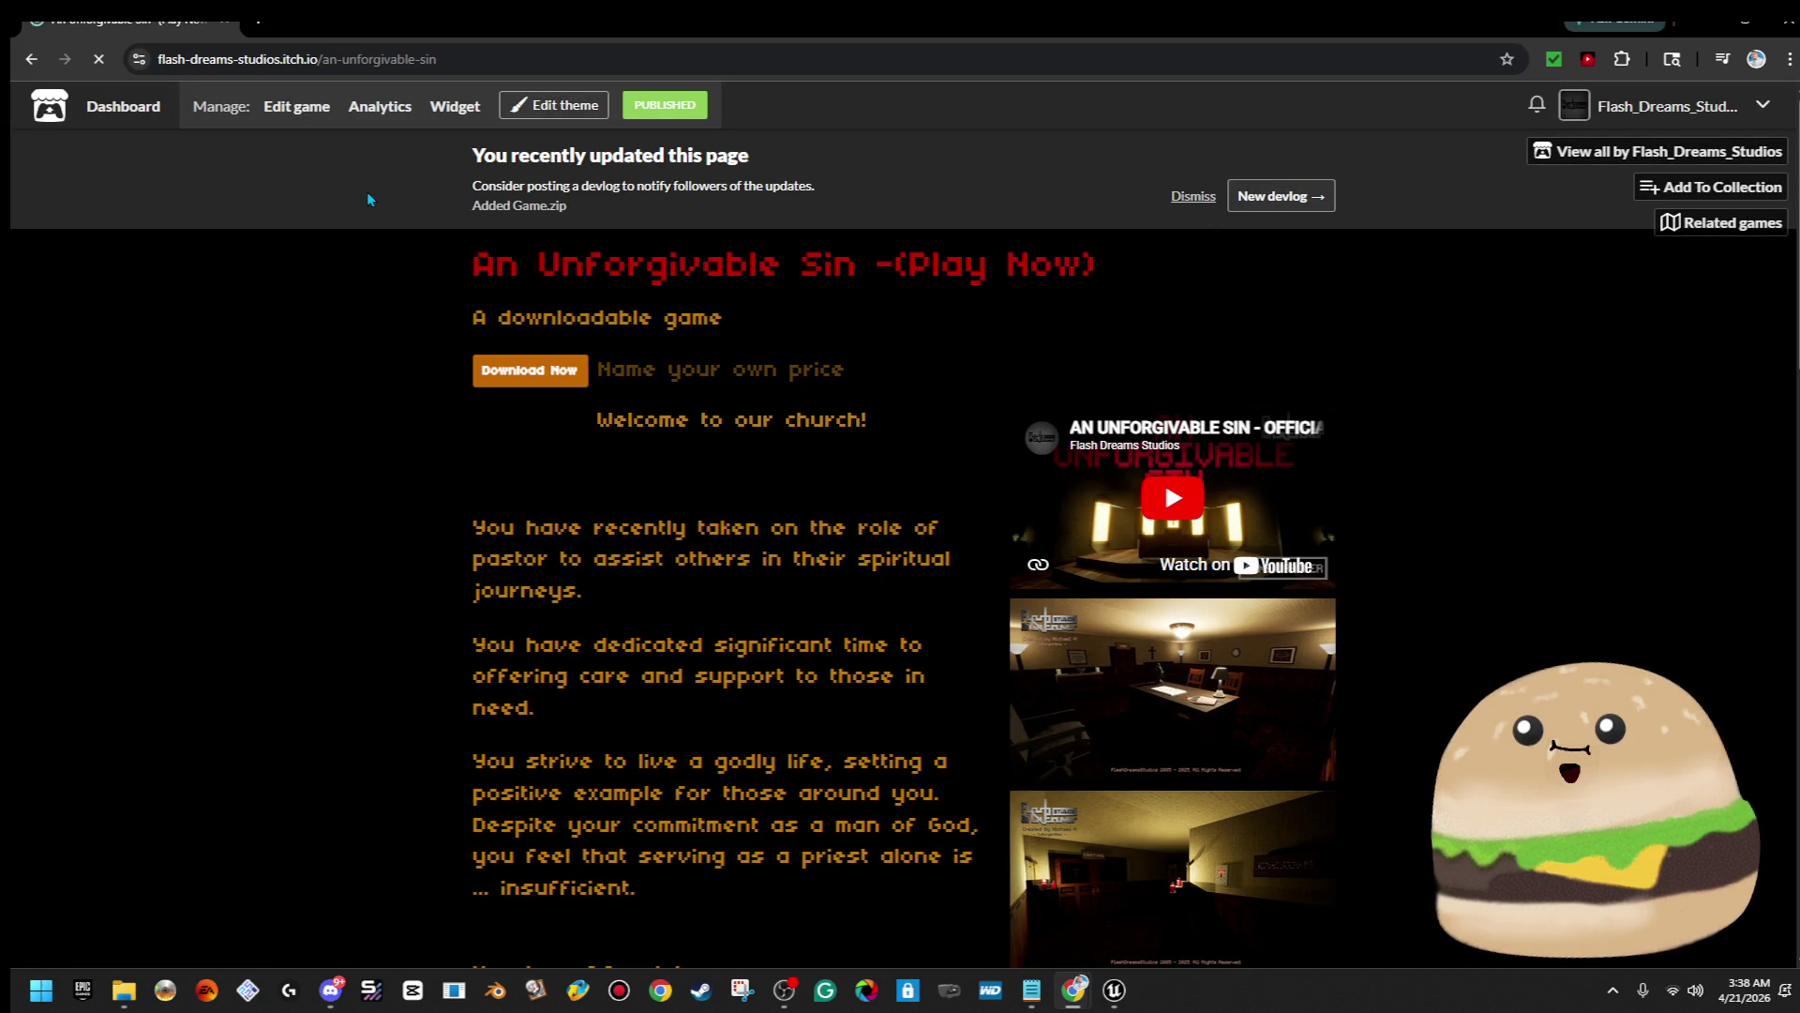
{"action": "left_click", "coordinate": [298, 108]}
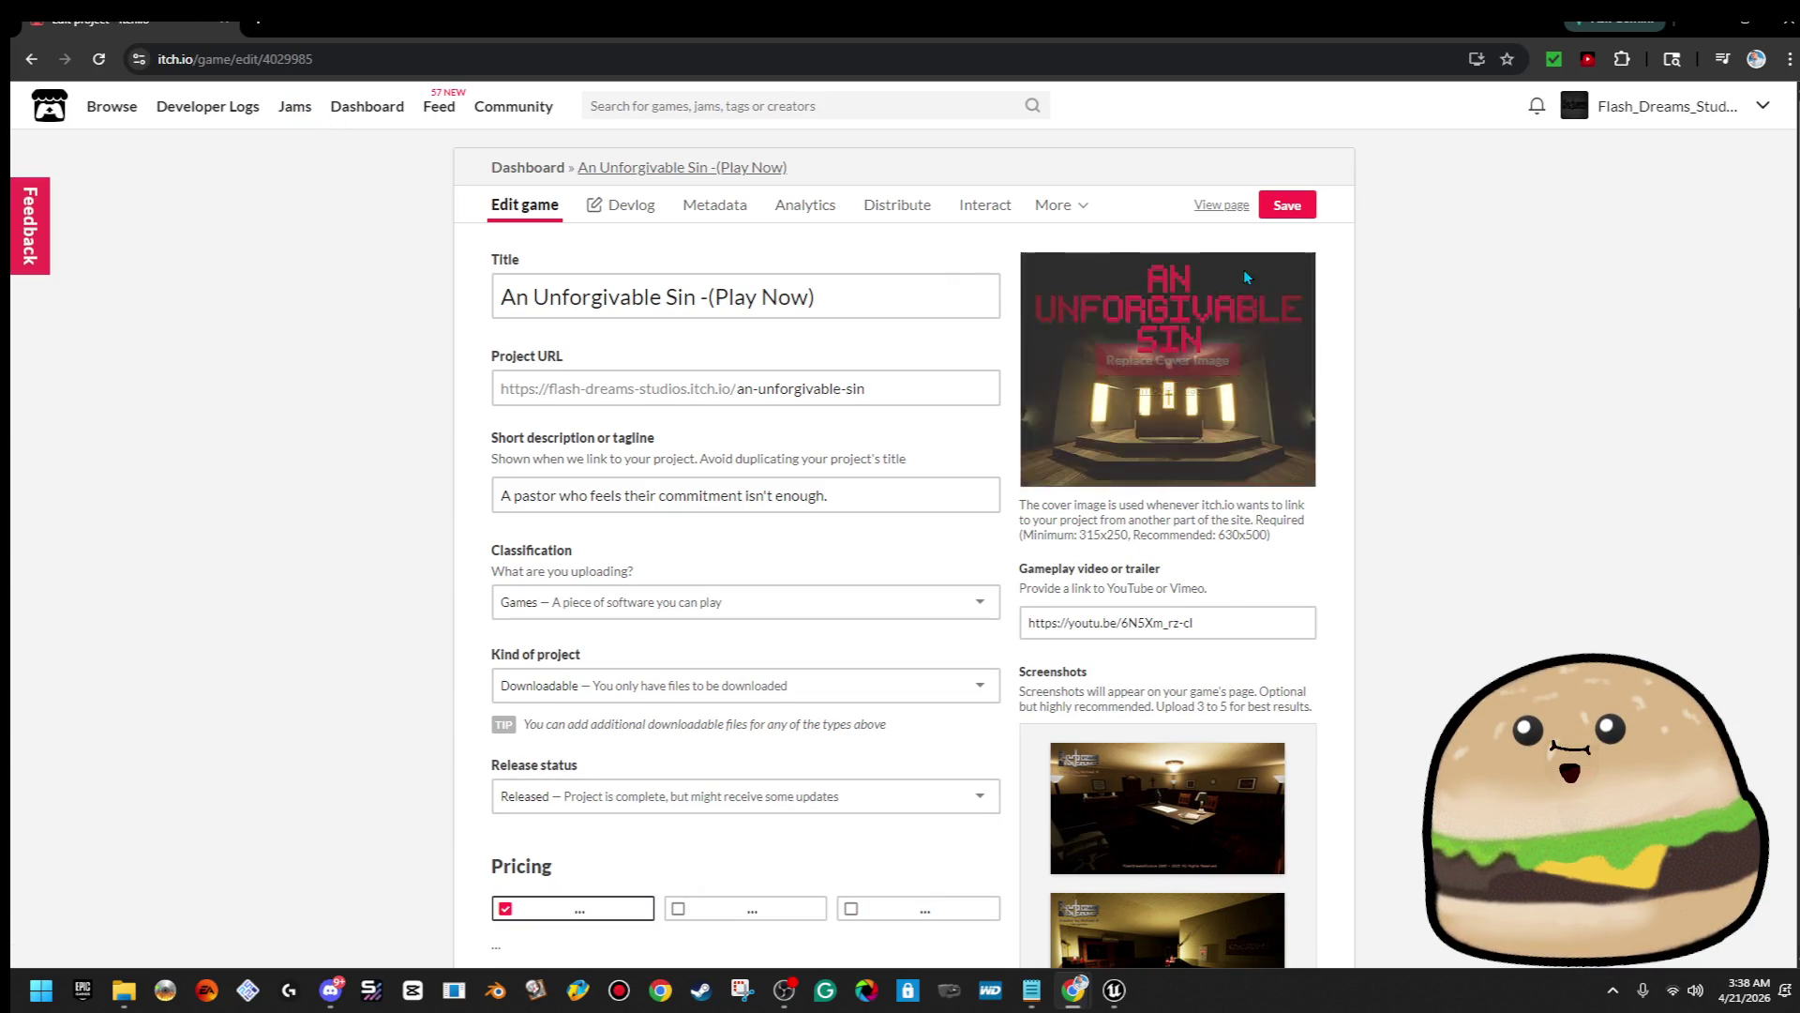
{"action": "left_click", "coordinate": [1211, 214]}
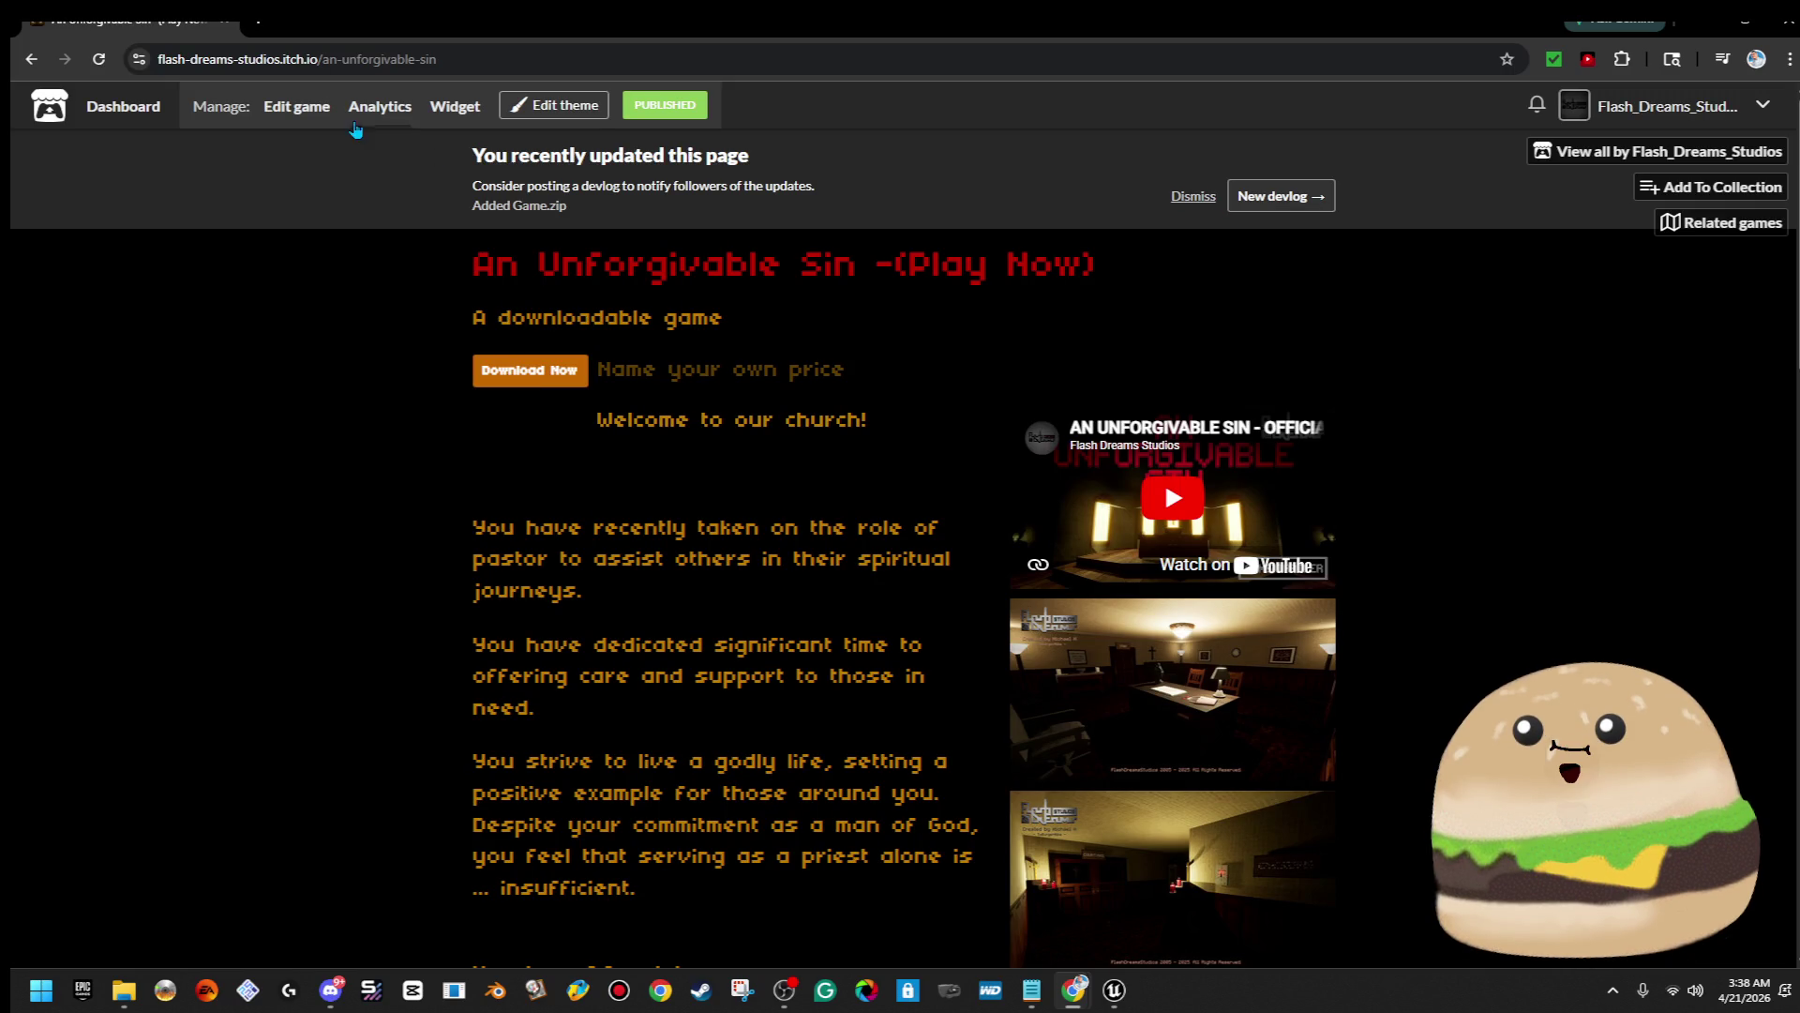
{"action": "left_click", "coordinate": [573, 116]}
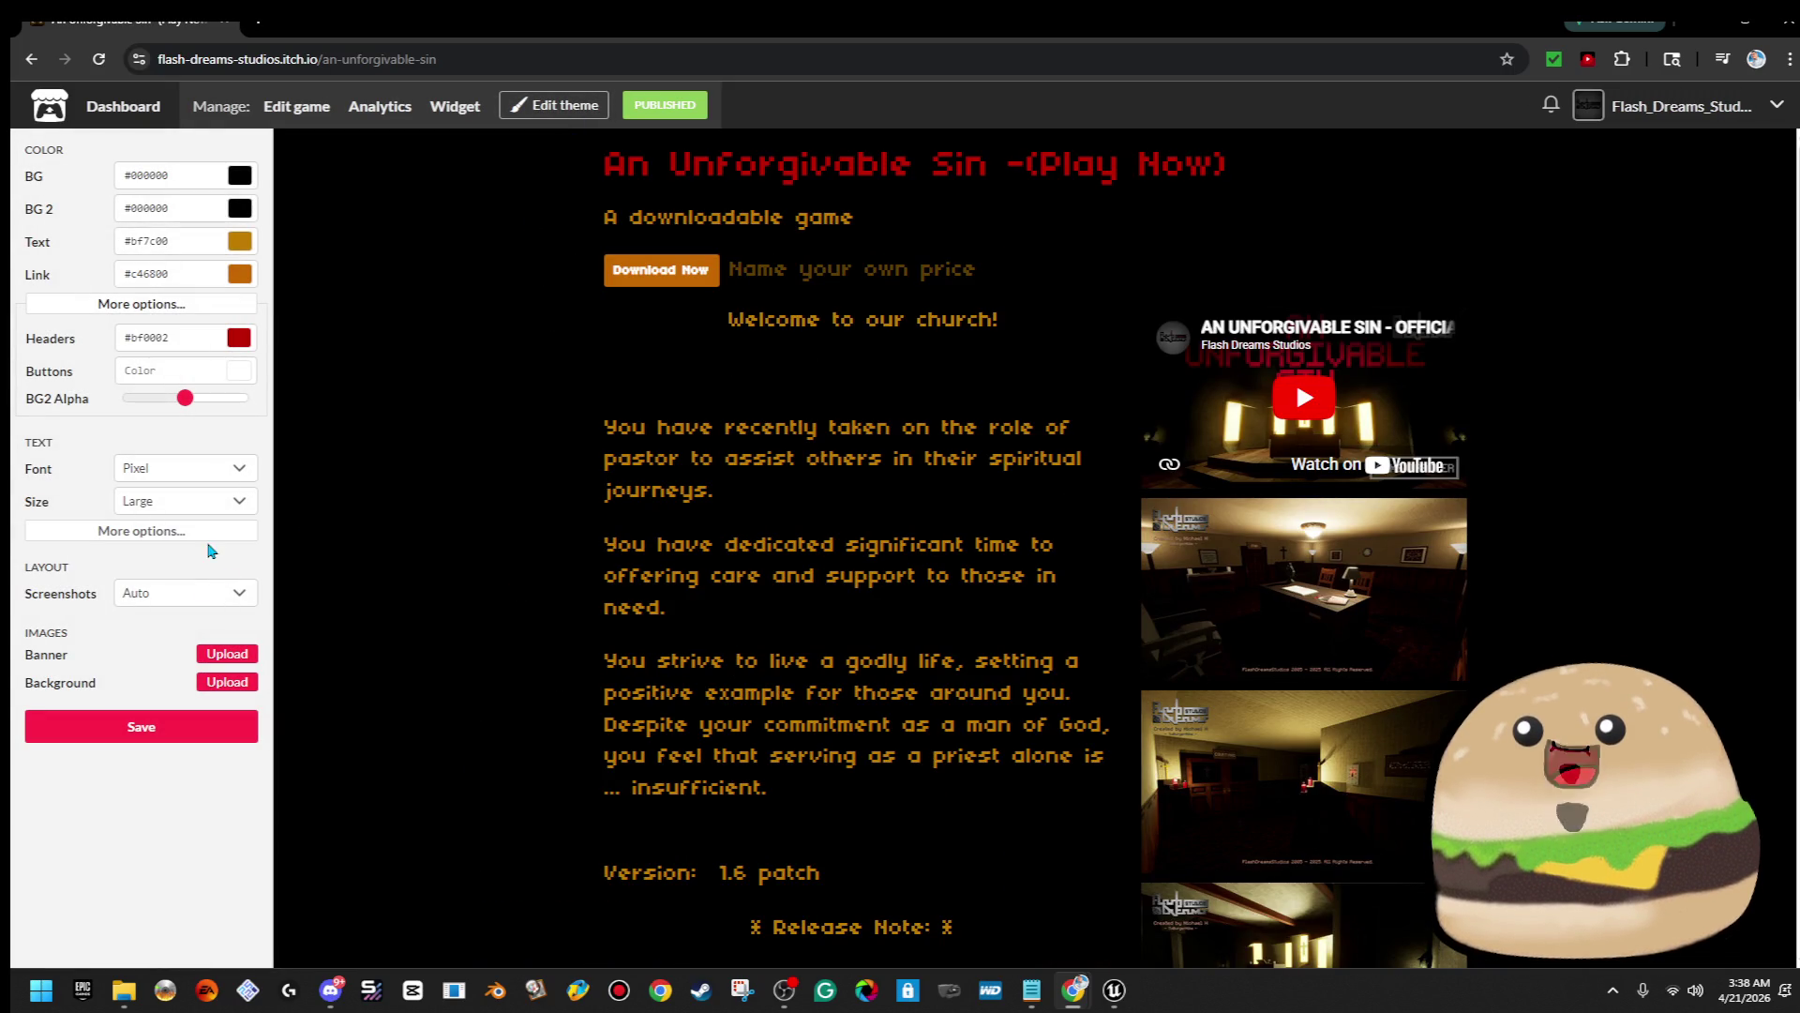
{"action": "left_click", "coordinate": [226, 653]}
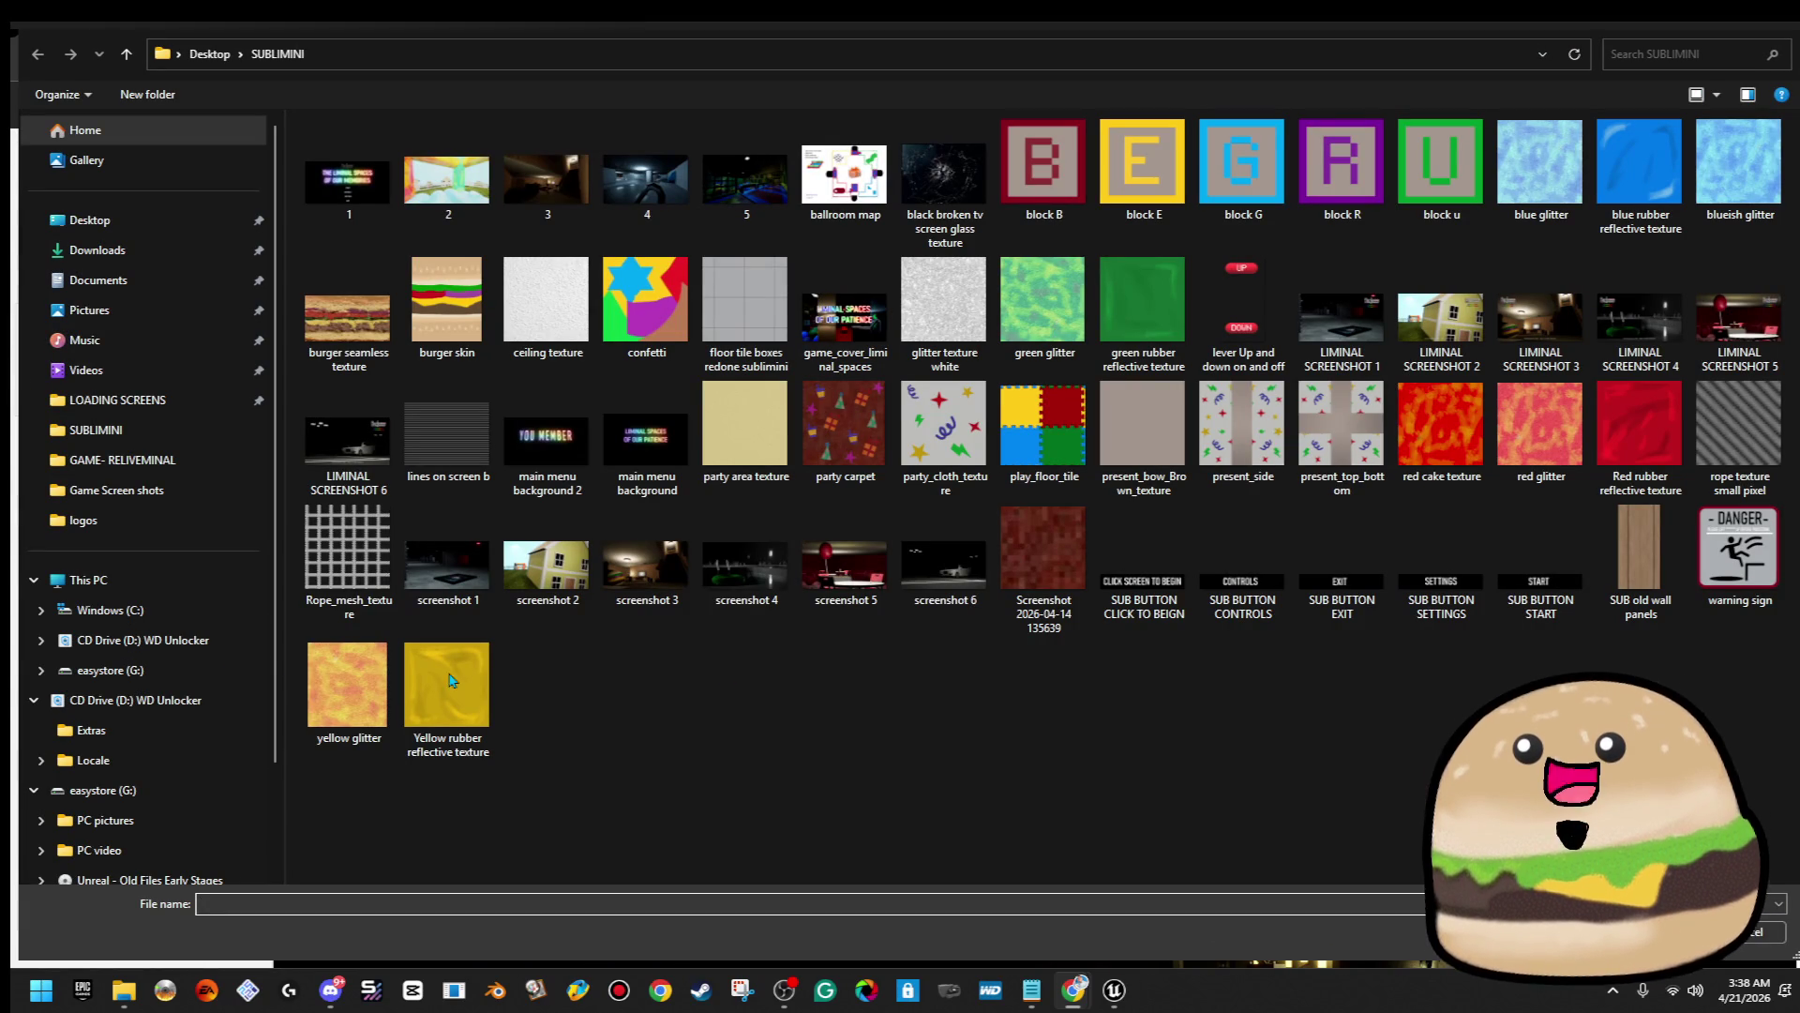
Pick 'Unforgivable sin wide icon 16x9' from Pictures > Flash Dreams Studios > game icon itch and gamejolt
{"action": "left_click", "coordinate": [93, 309]}
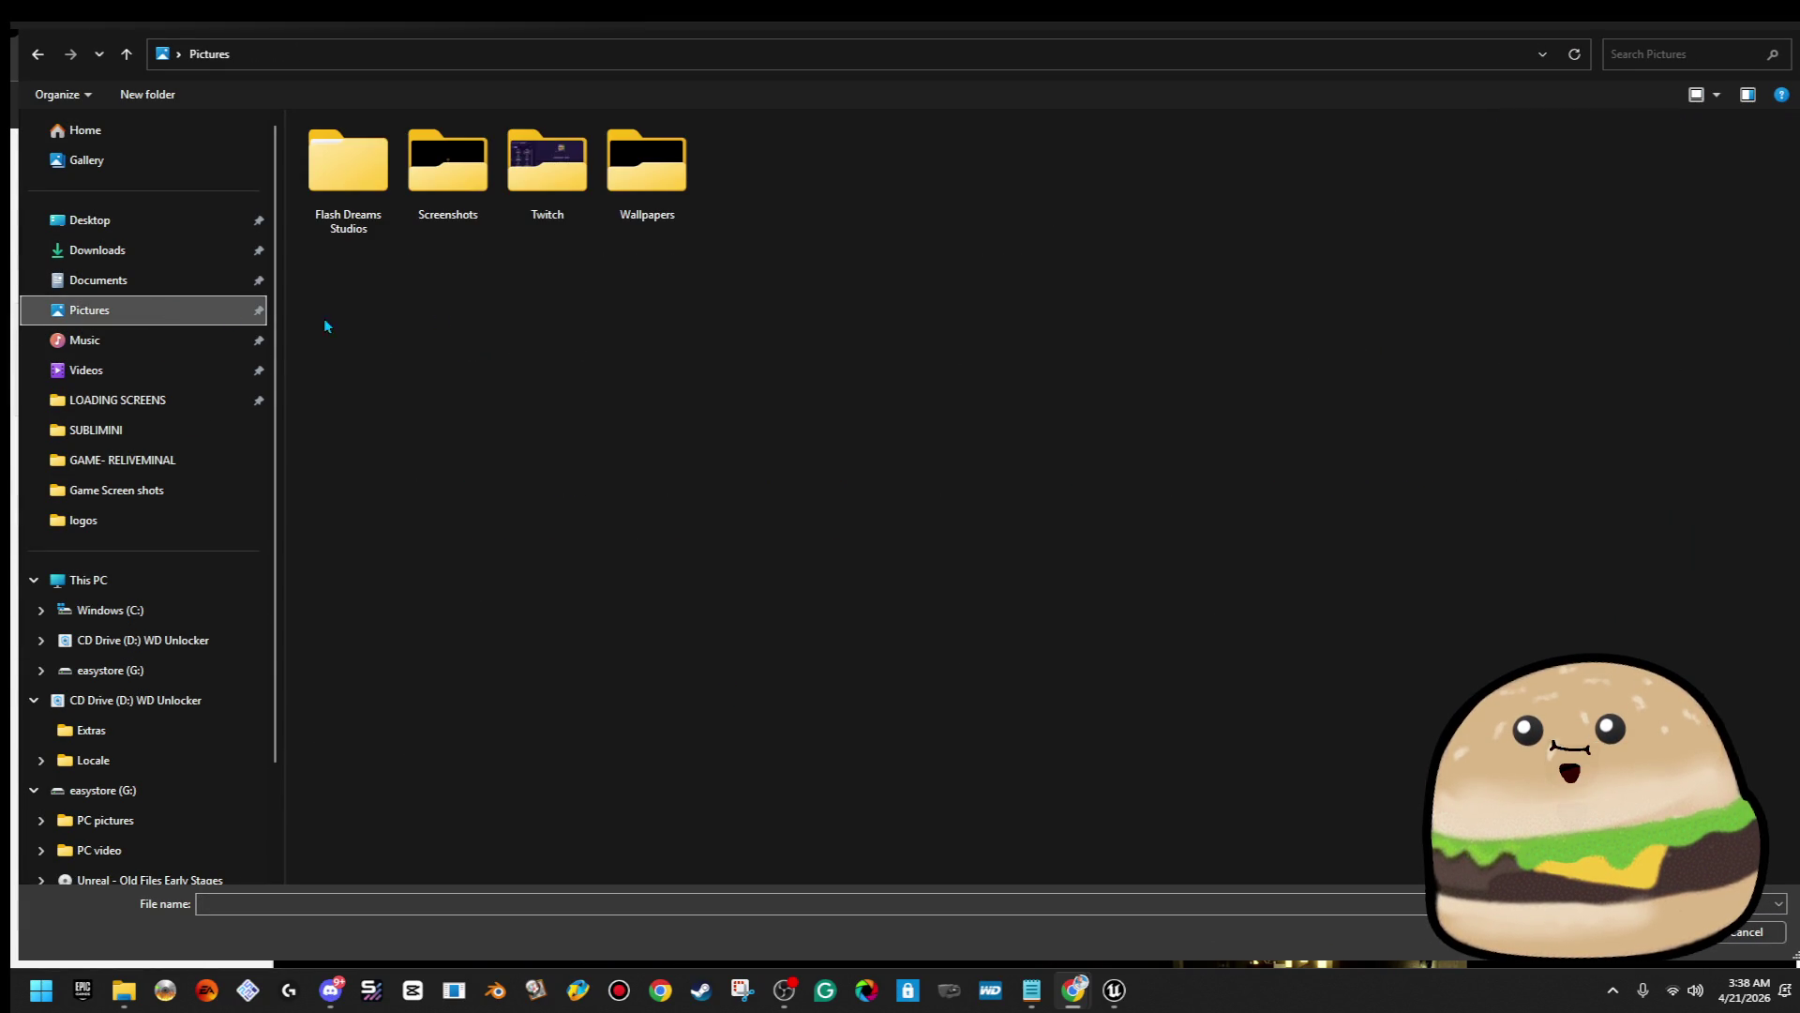
{"action": "double_click", "coordinate": [324, 155]}
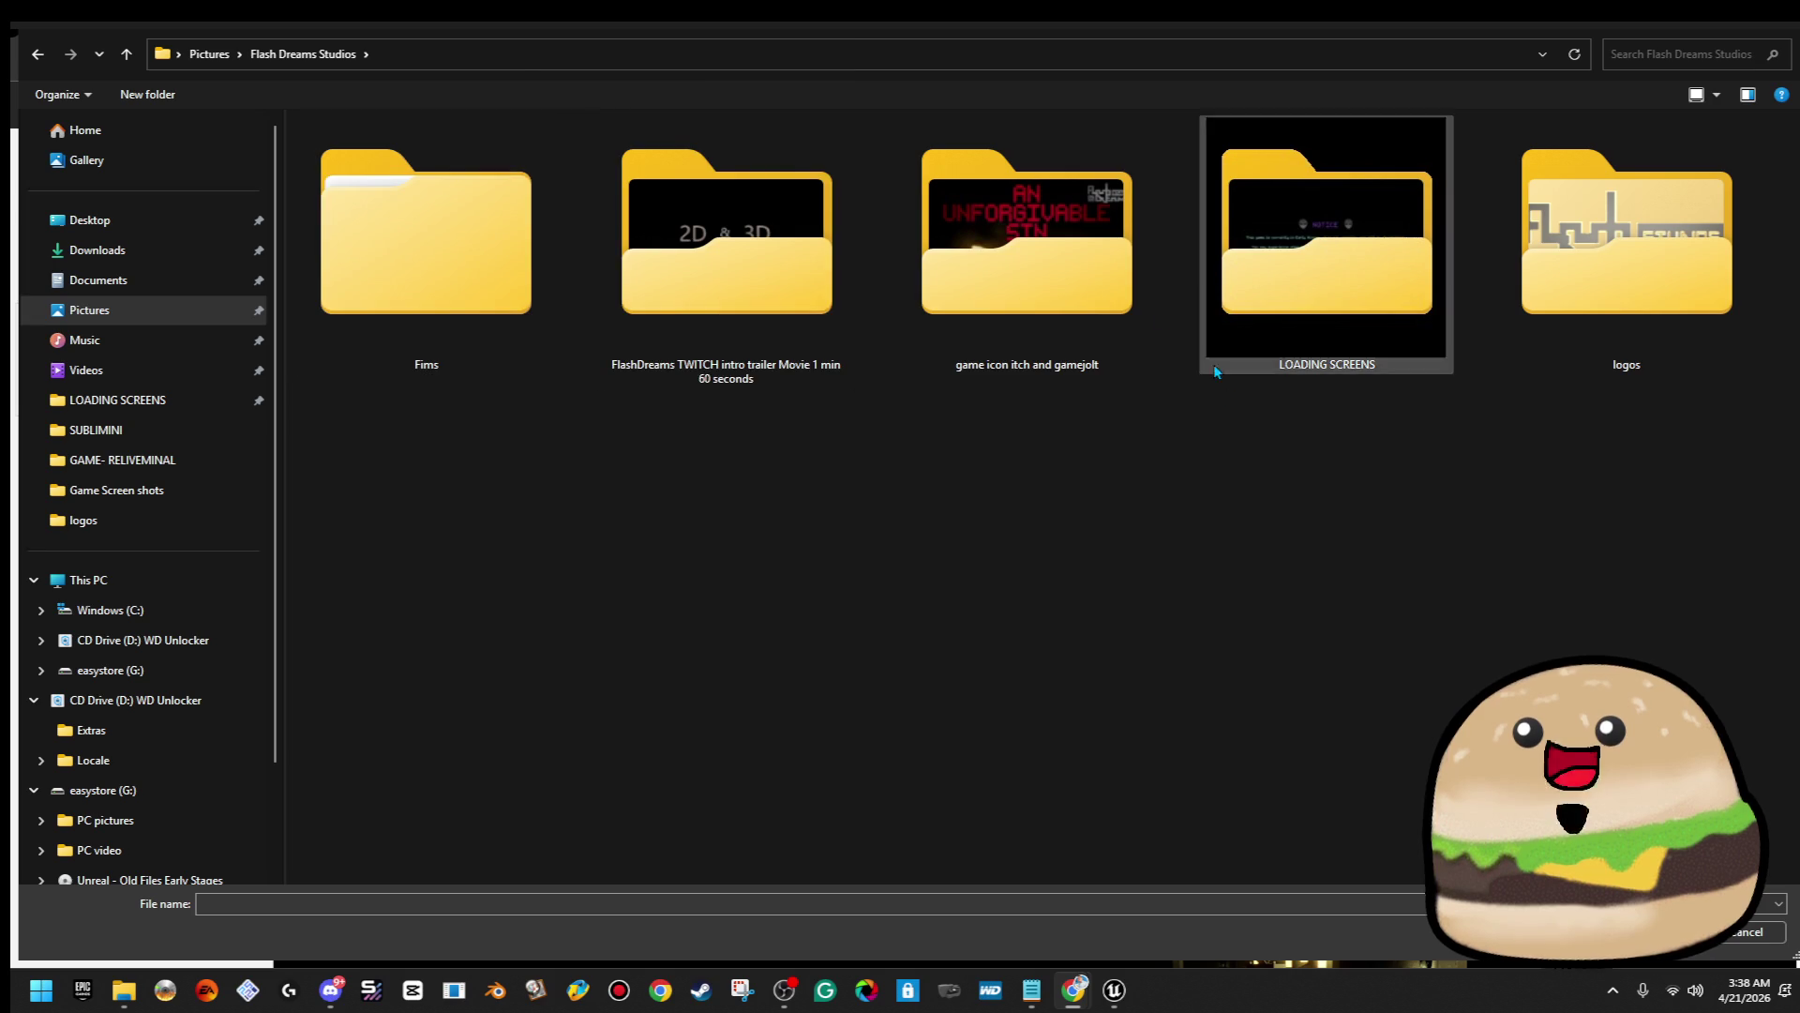
{"action": "double_click", "coordinate": [1146, 305]}
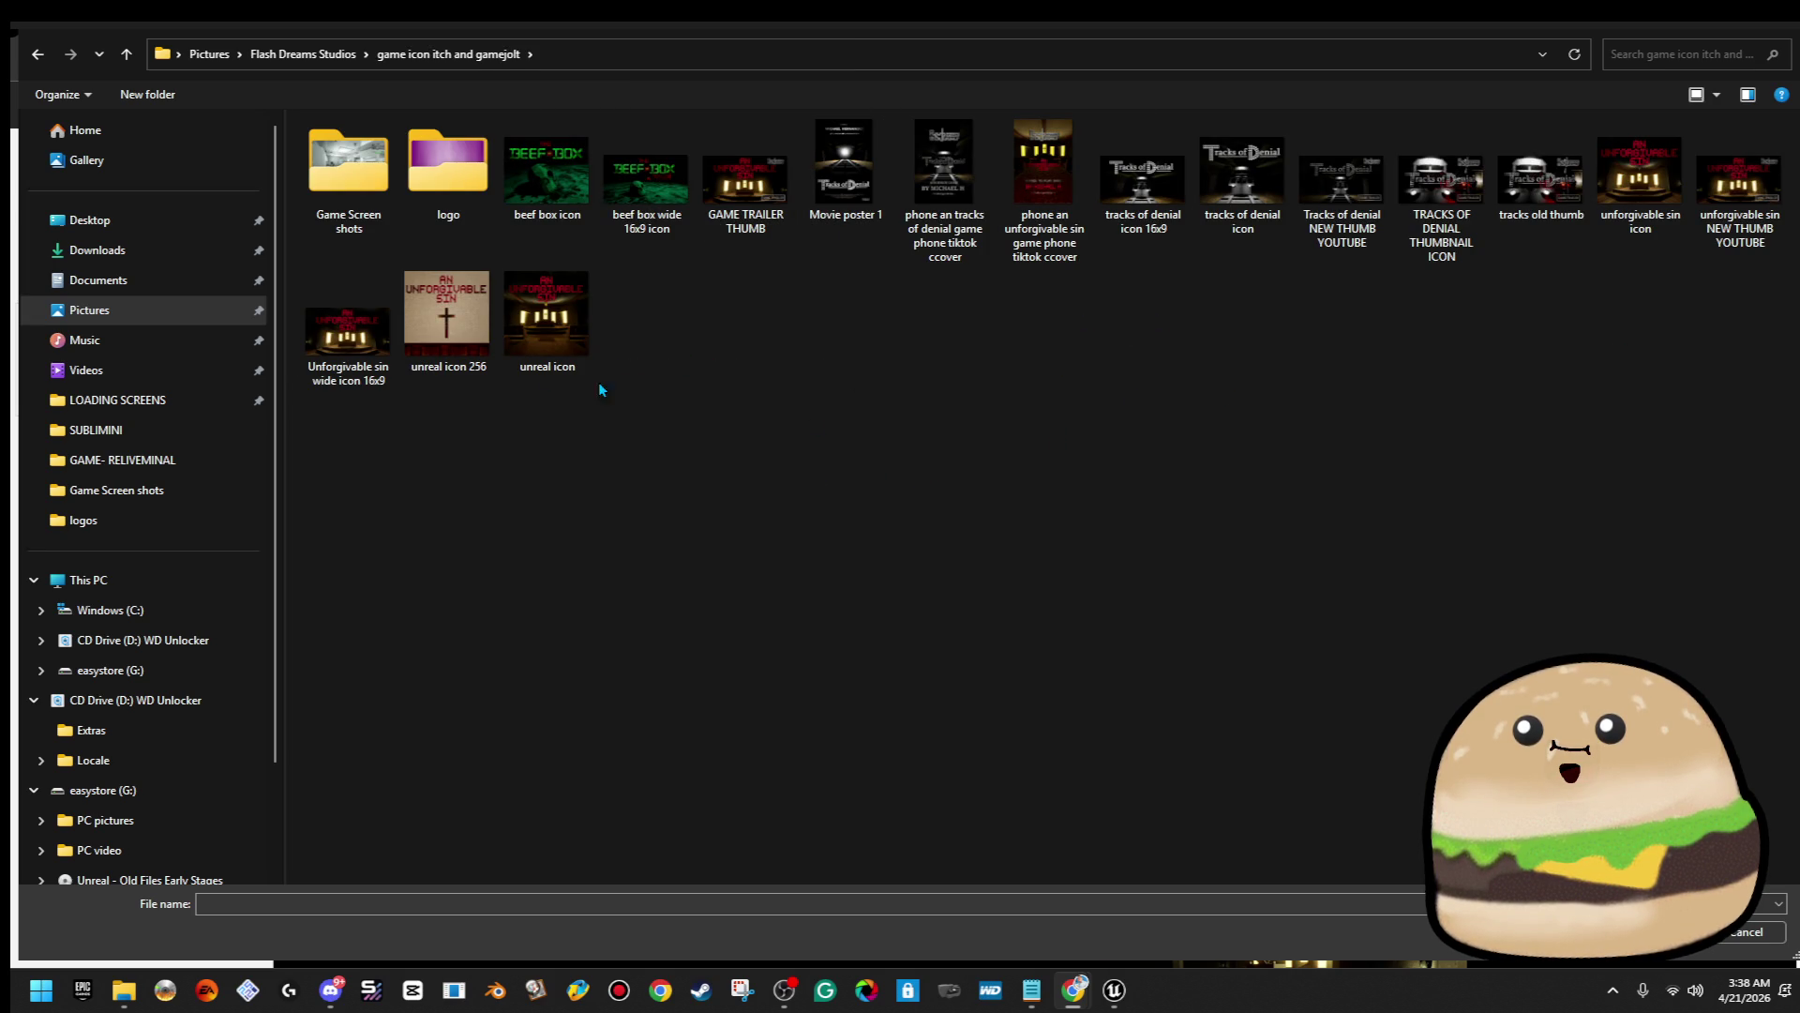
{"action": "double_click", "coordinate": [353, 344]}
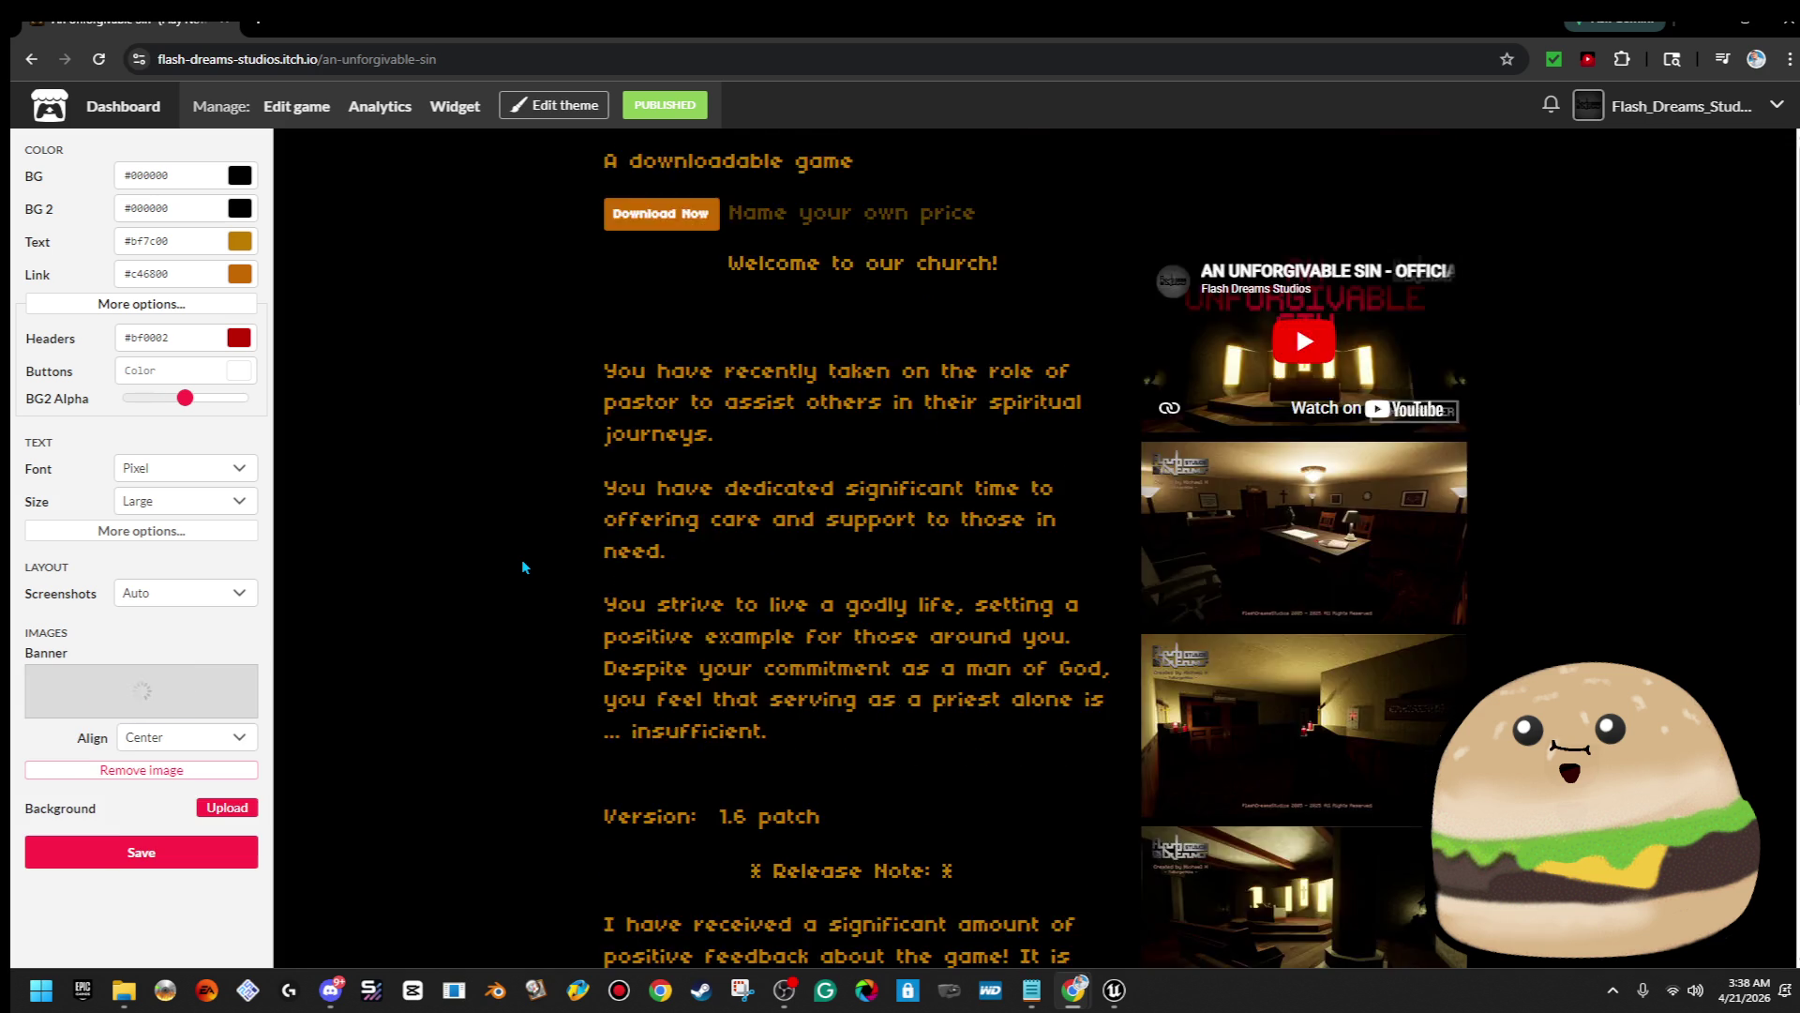
Save the theme so the church title banner shows, then go to the Flash Dreams Studios profile
{"action": "left_click", "coordinate": [200, 853]}
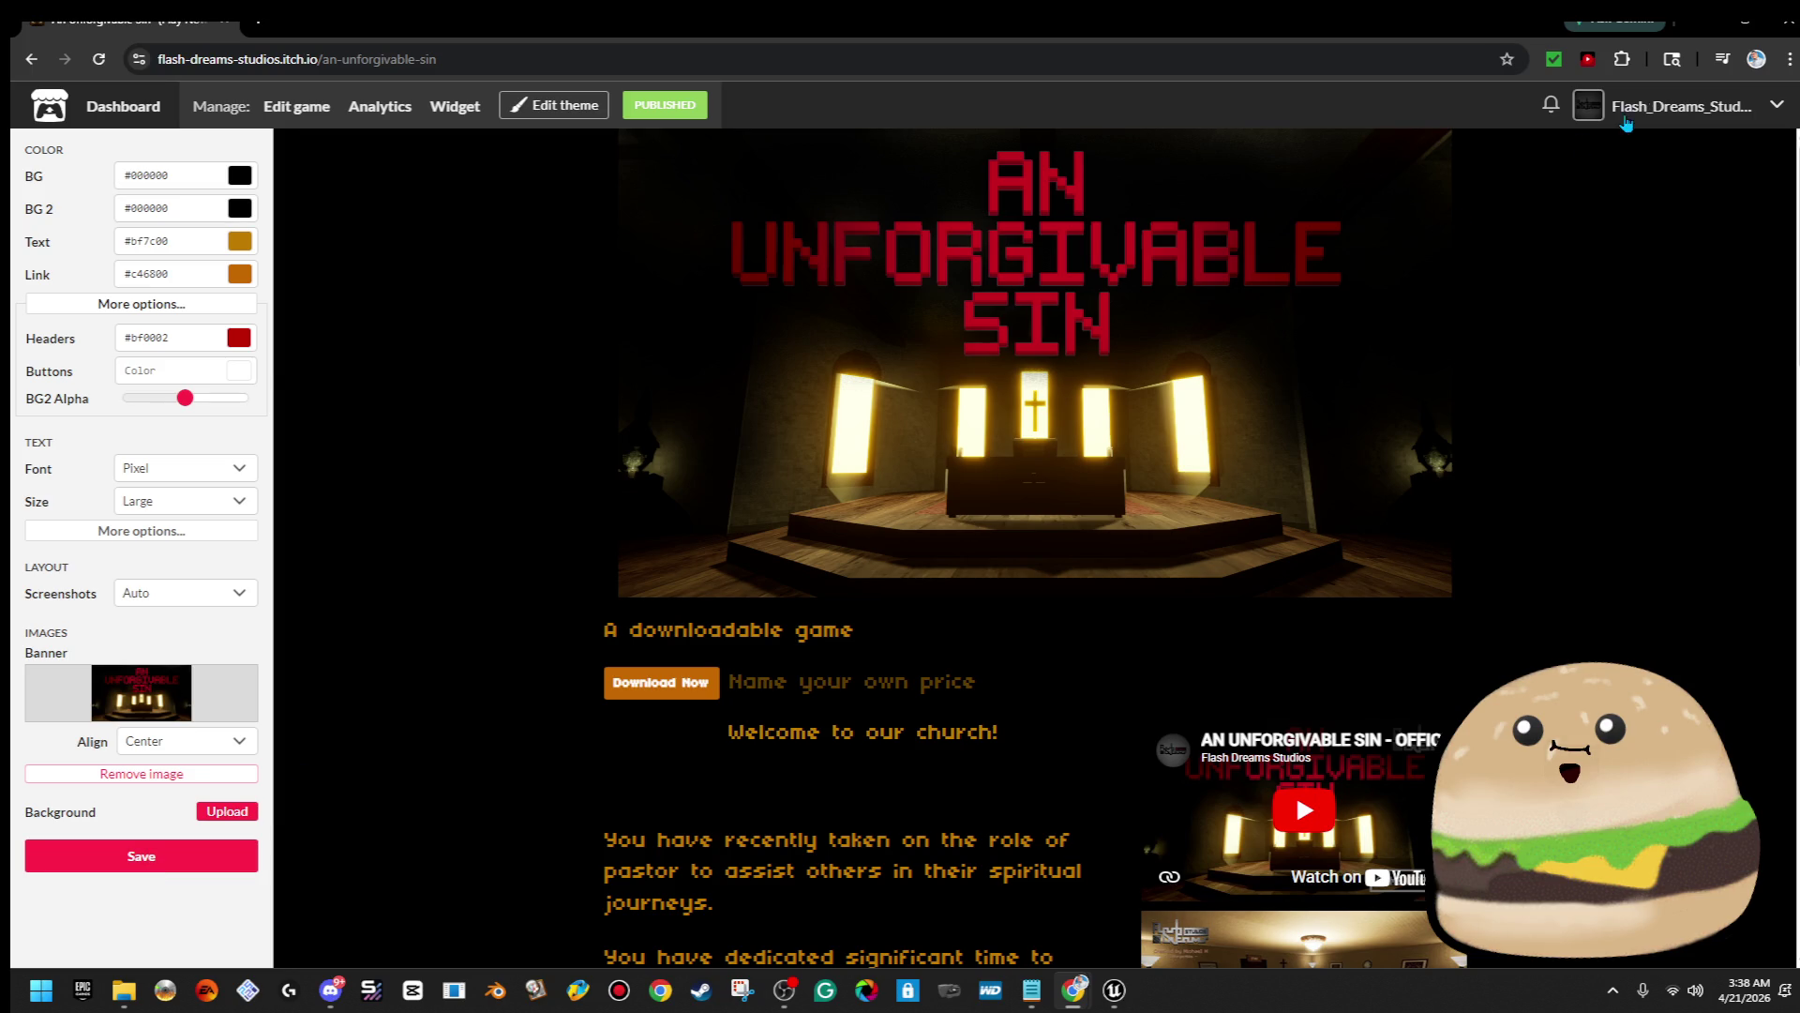
{"action": "left_click", "coordinate": [1626, 123]}
Go from the profile's Edit profile page to the Dashboard and open Tracks of Denial - (in Development) for editing
{"action": "scroll", "coordinate": [1535, 422], "scroll_direction": "down", "scroll_amount": 3}
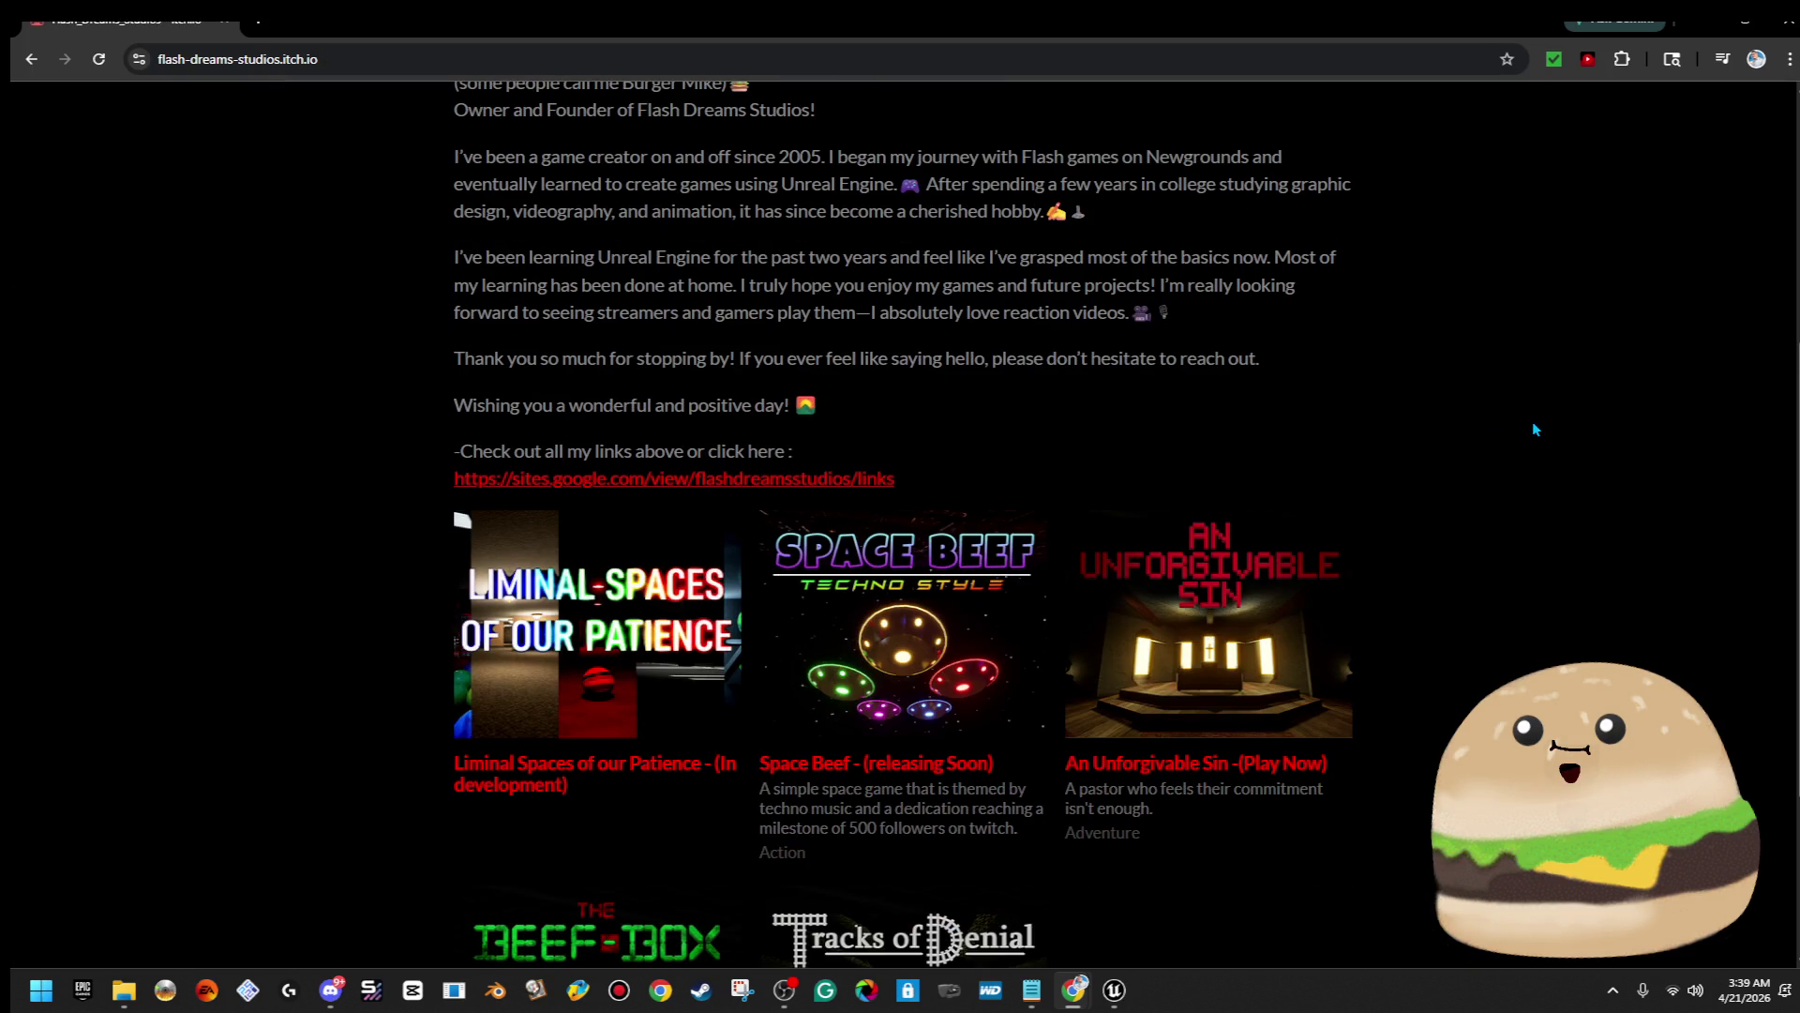
{"action": "scroll", "coordinate": [1535, 429], "scroll_direction": "down", "scroll_amount": 1}
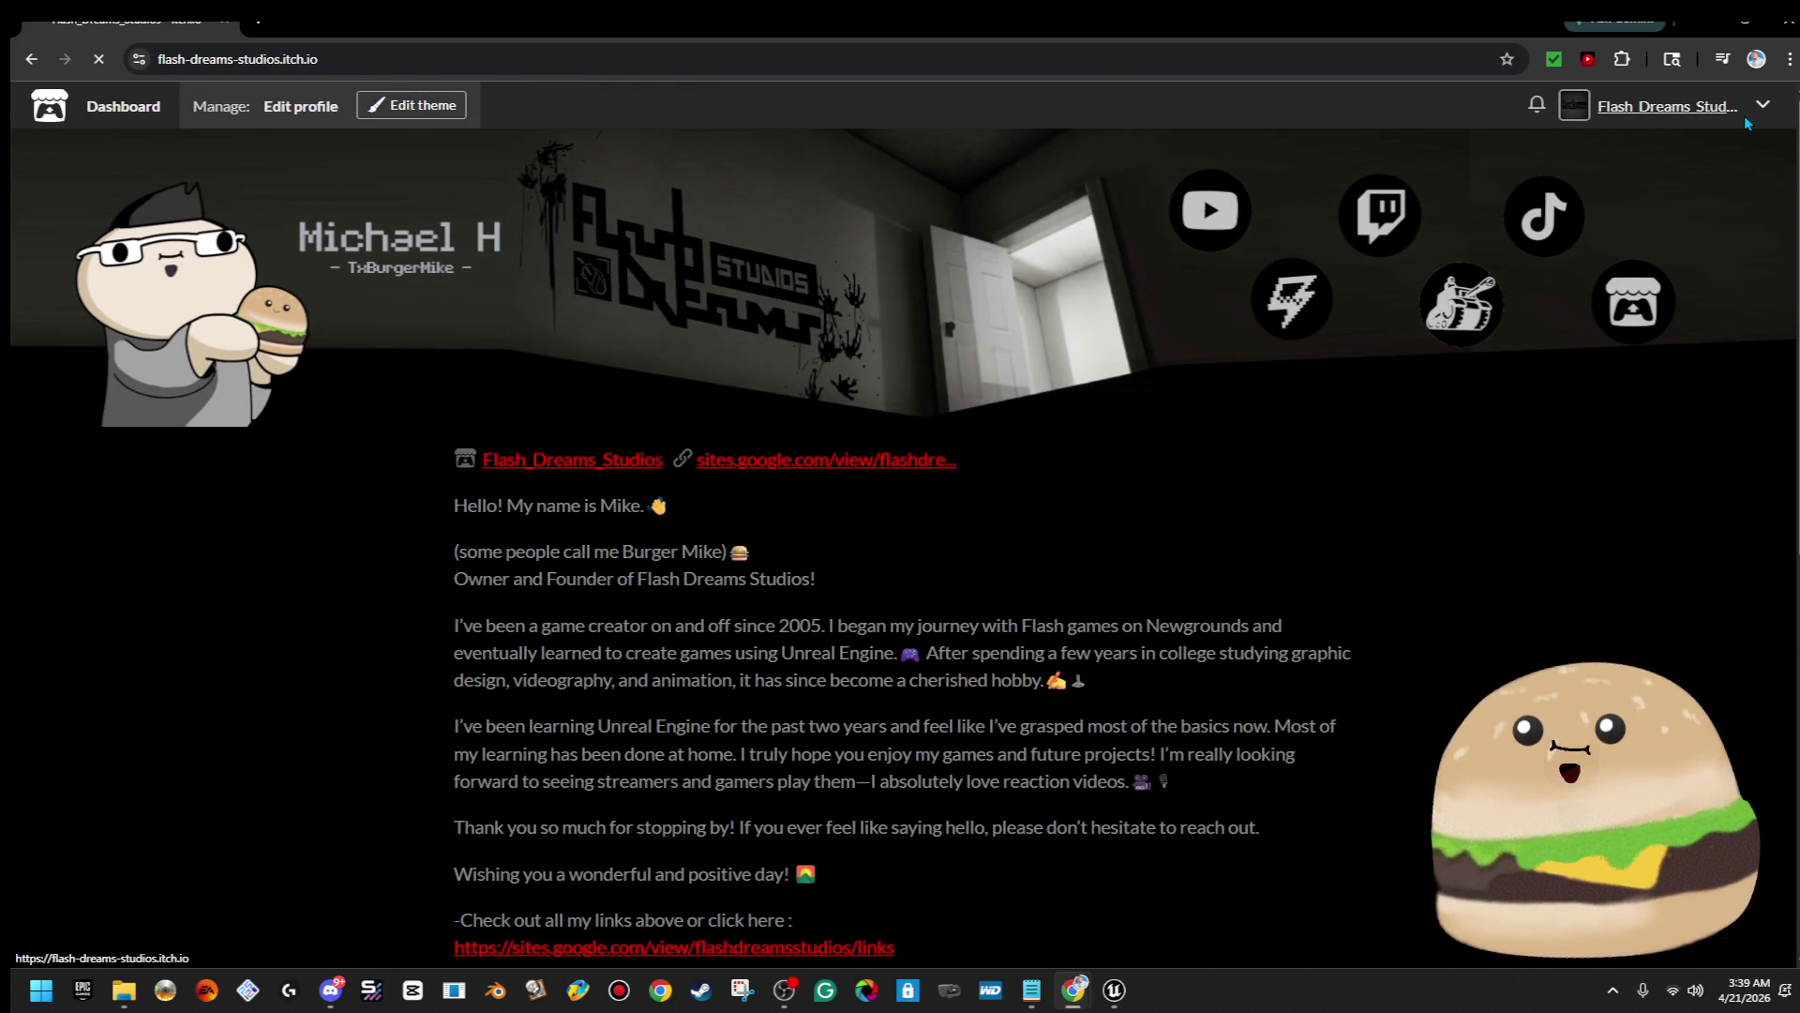
{"action": "left_click", "coordinate": [300, 106]}
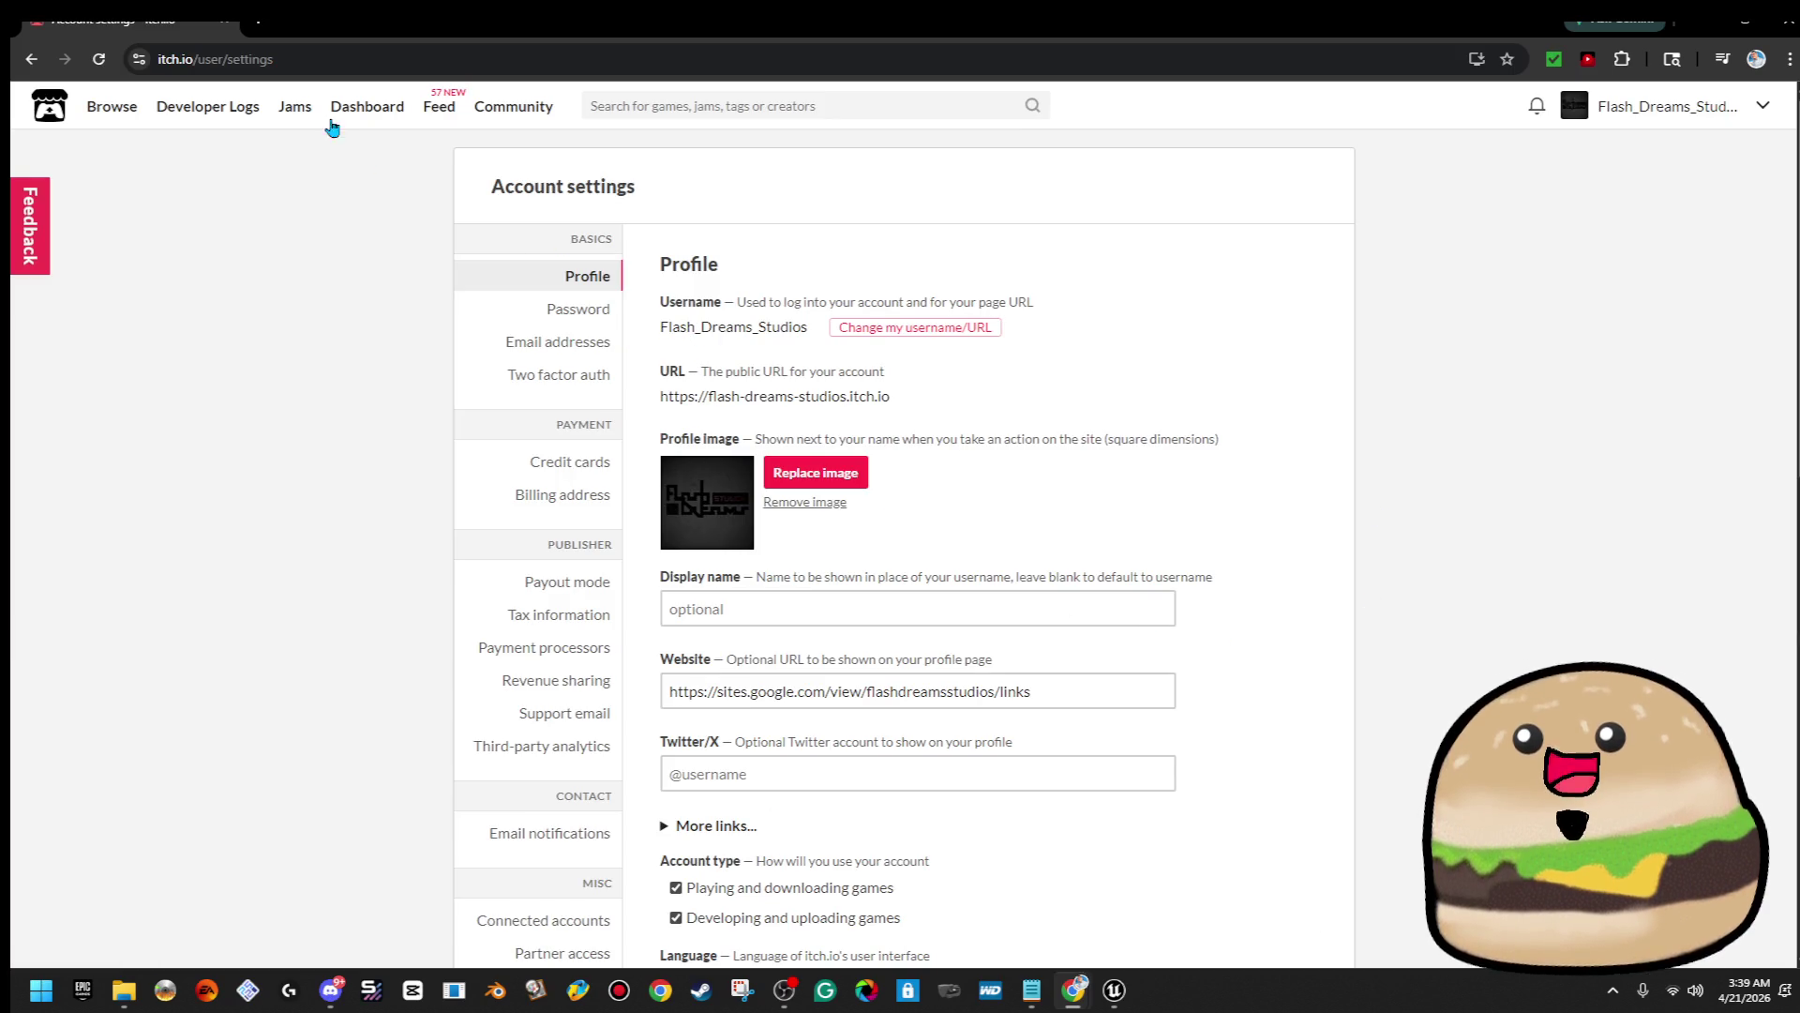
{"action": "left_click", "coordinate": [367, 106]}
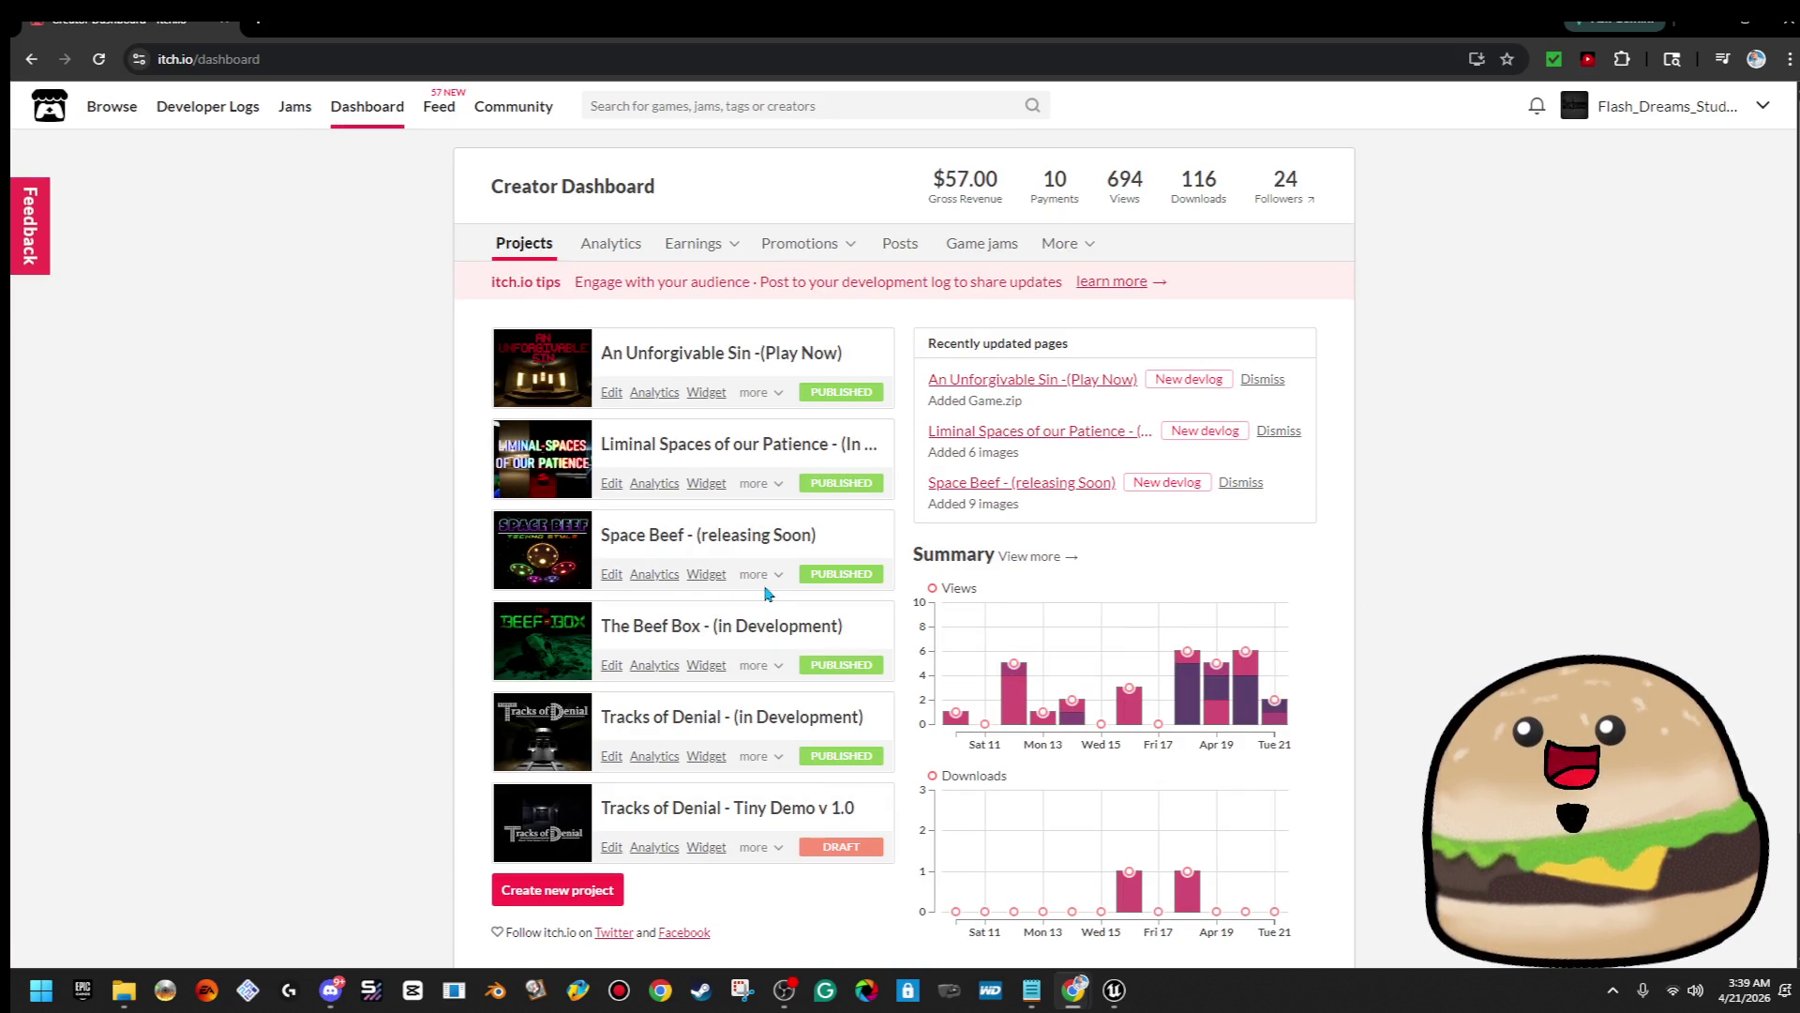
{"action": "left_click", "coordinate": [746, 581]}
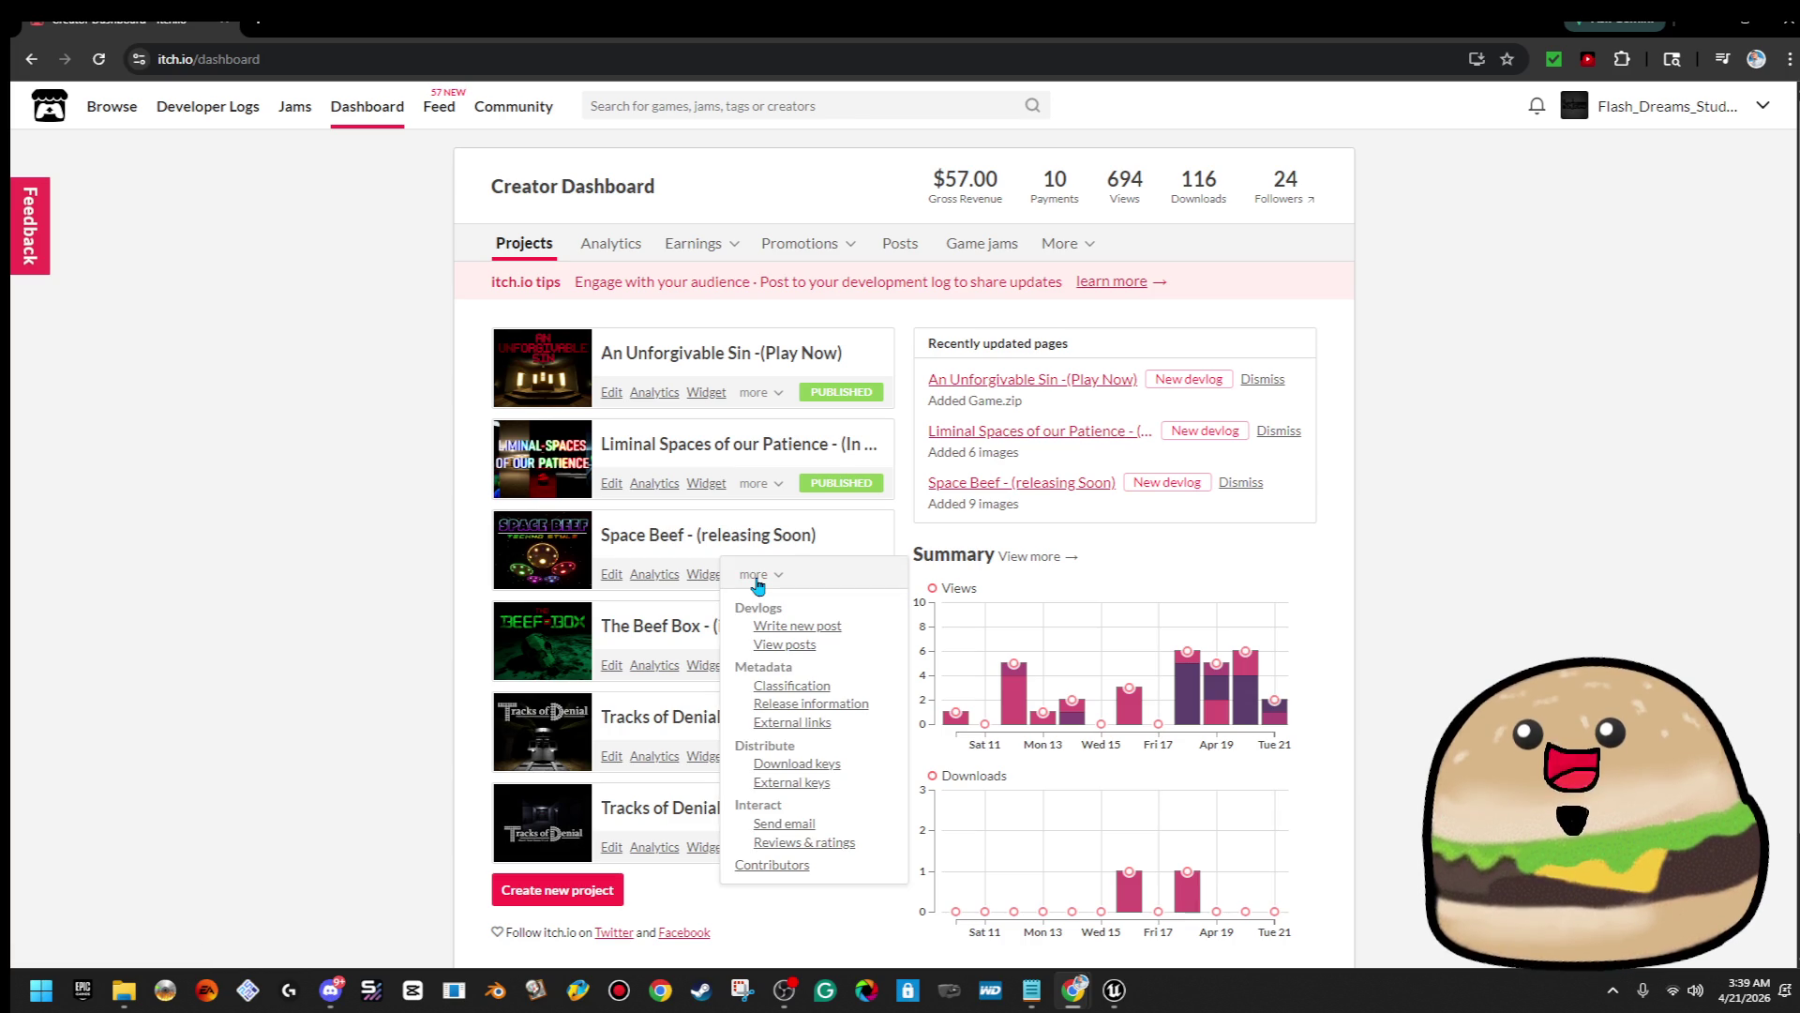
{"action": "left_click", "coordinate": [750, 584]}
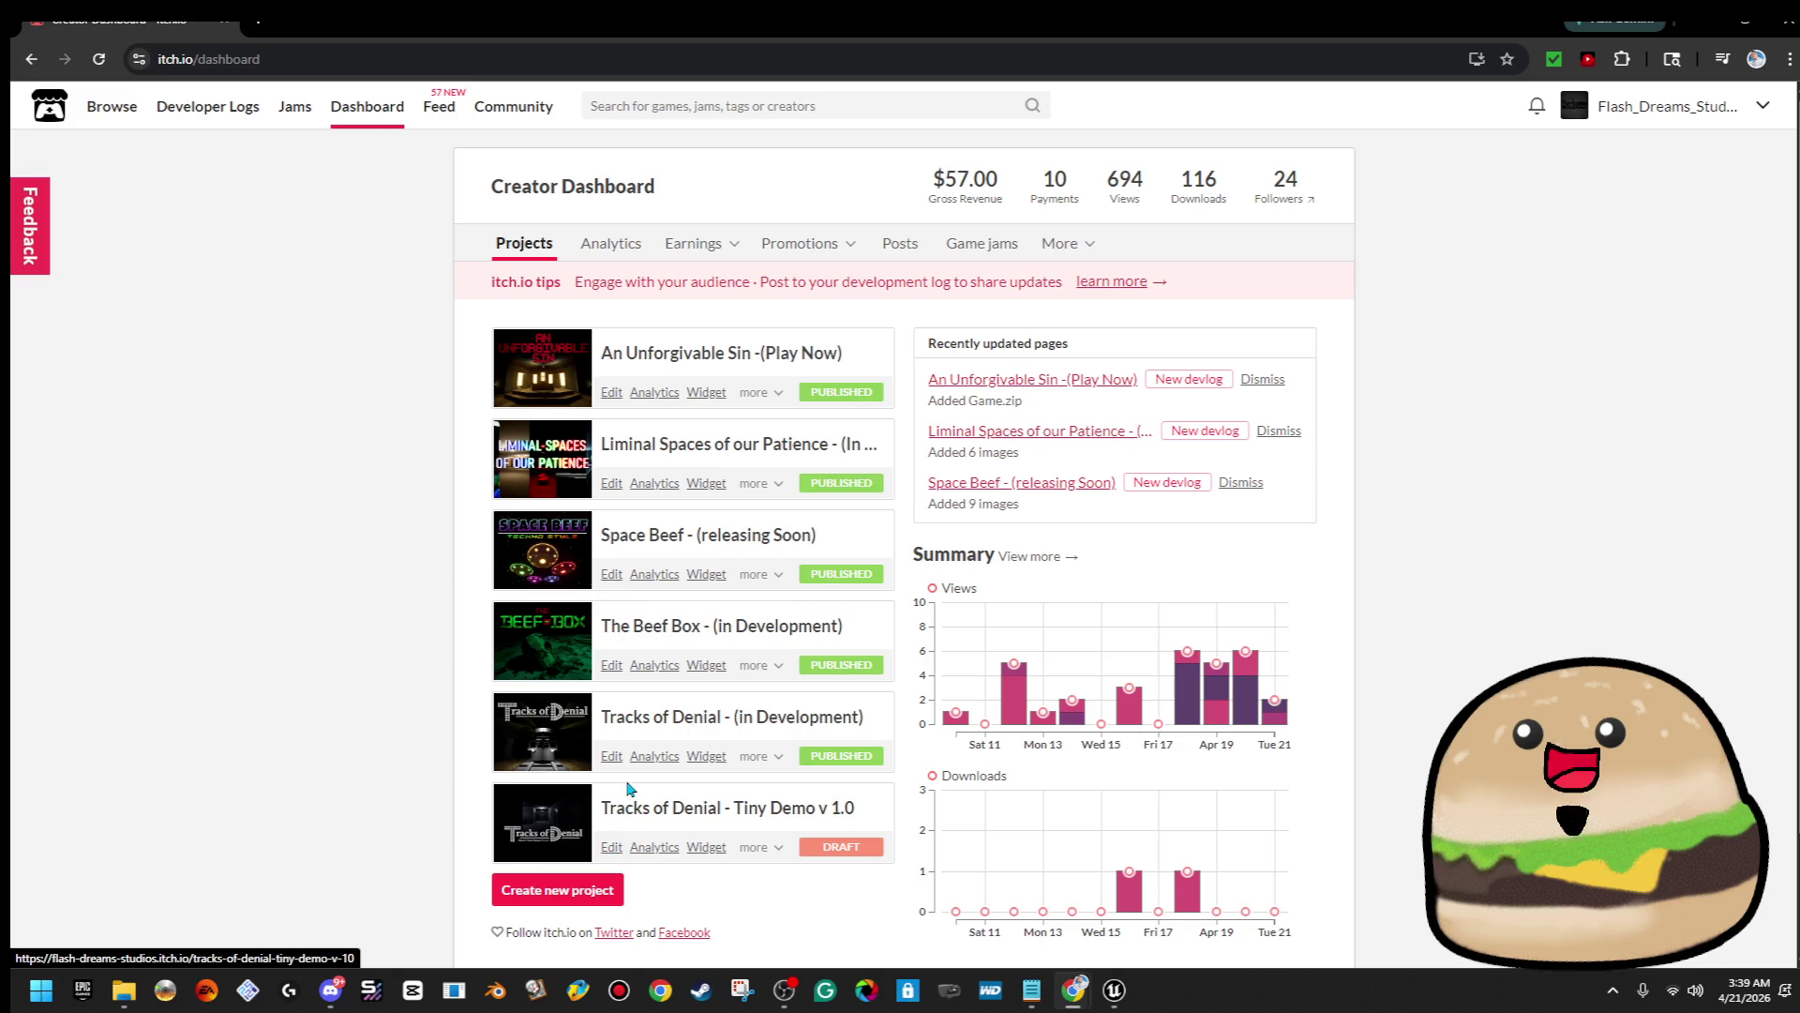
{"action": "left_click", "coordinate": [612, 755]}
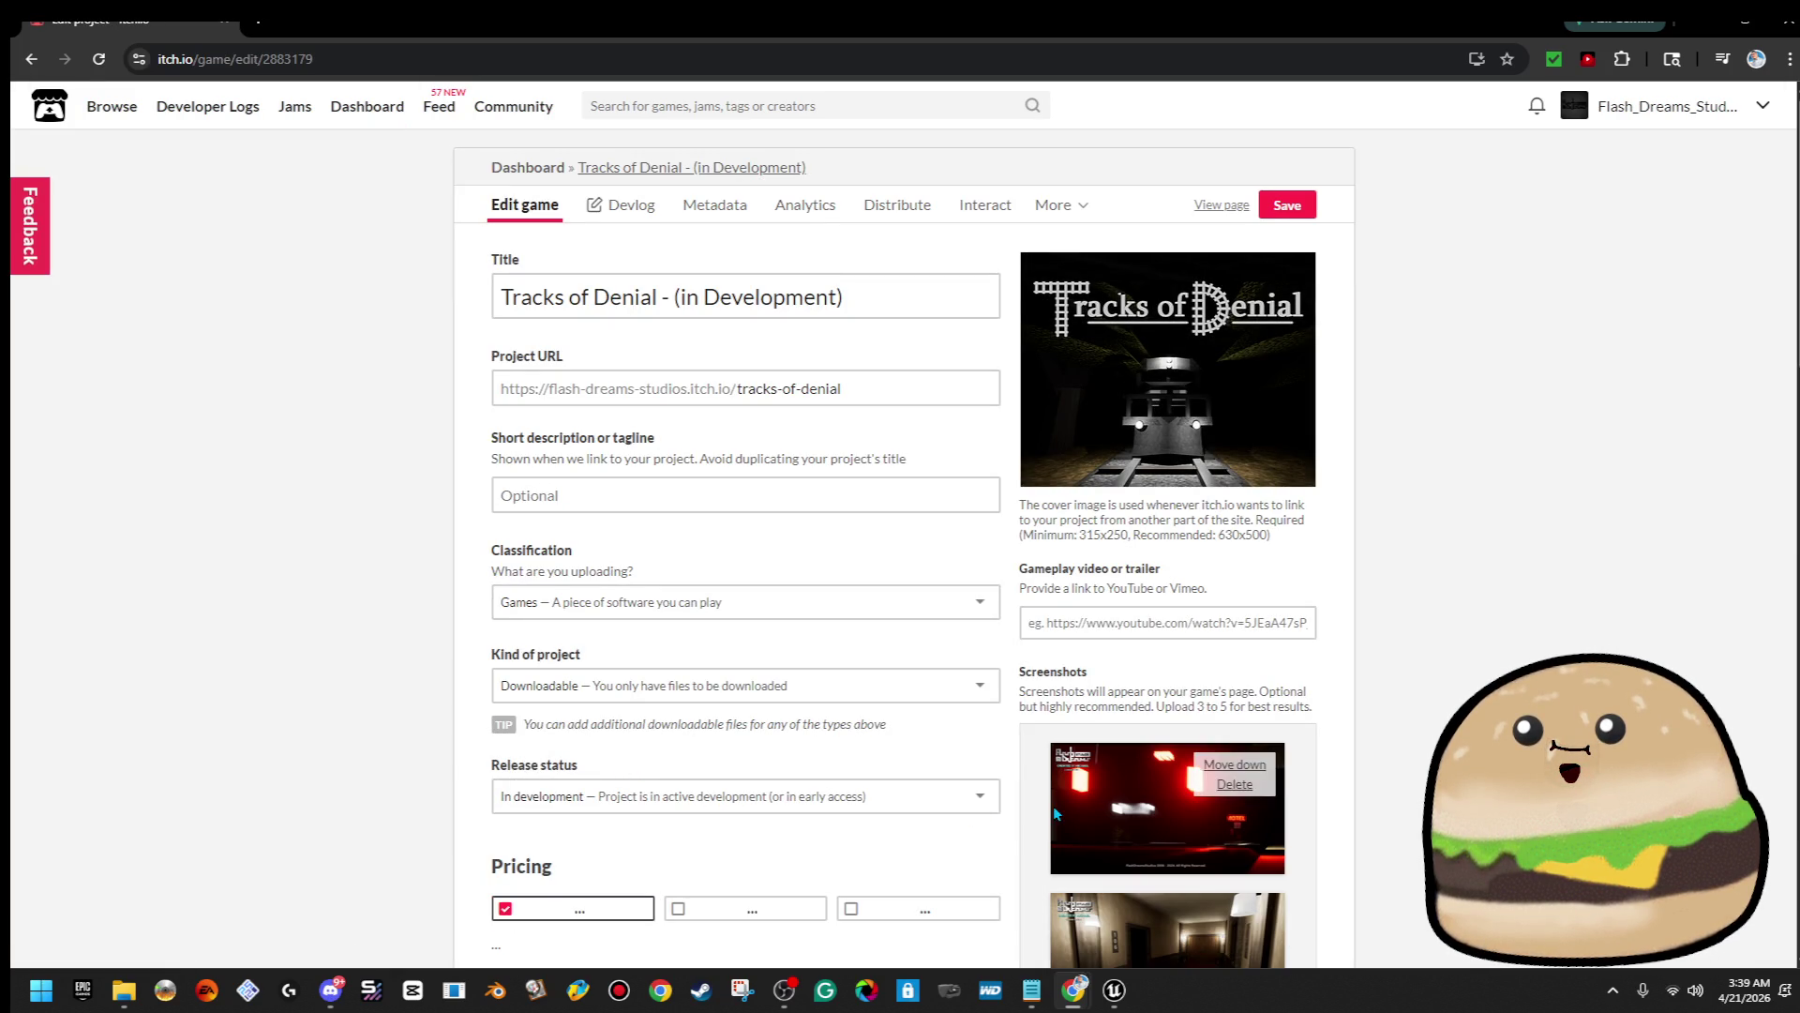
Set Tracks of Denial's visibility to 'Only those who can edit the project', save, and go back
{"action": "scroll", "coordinate": [947, 789], "scroll_direction": "down", "scroll_amount": 12}
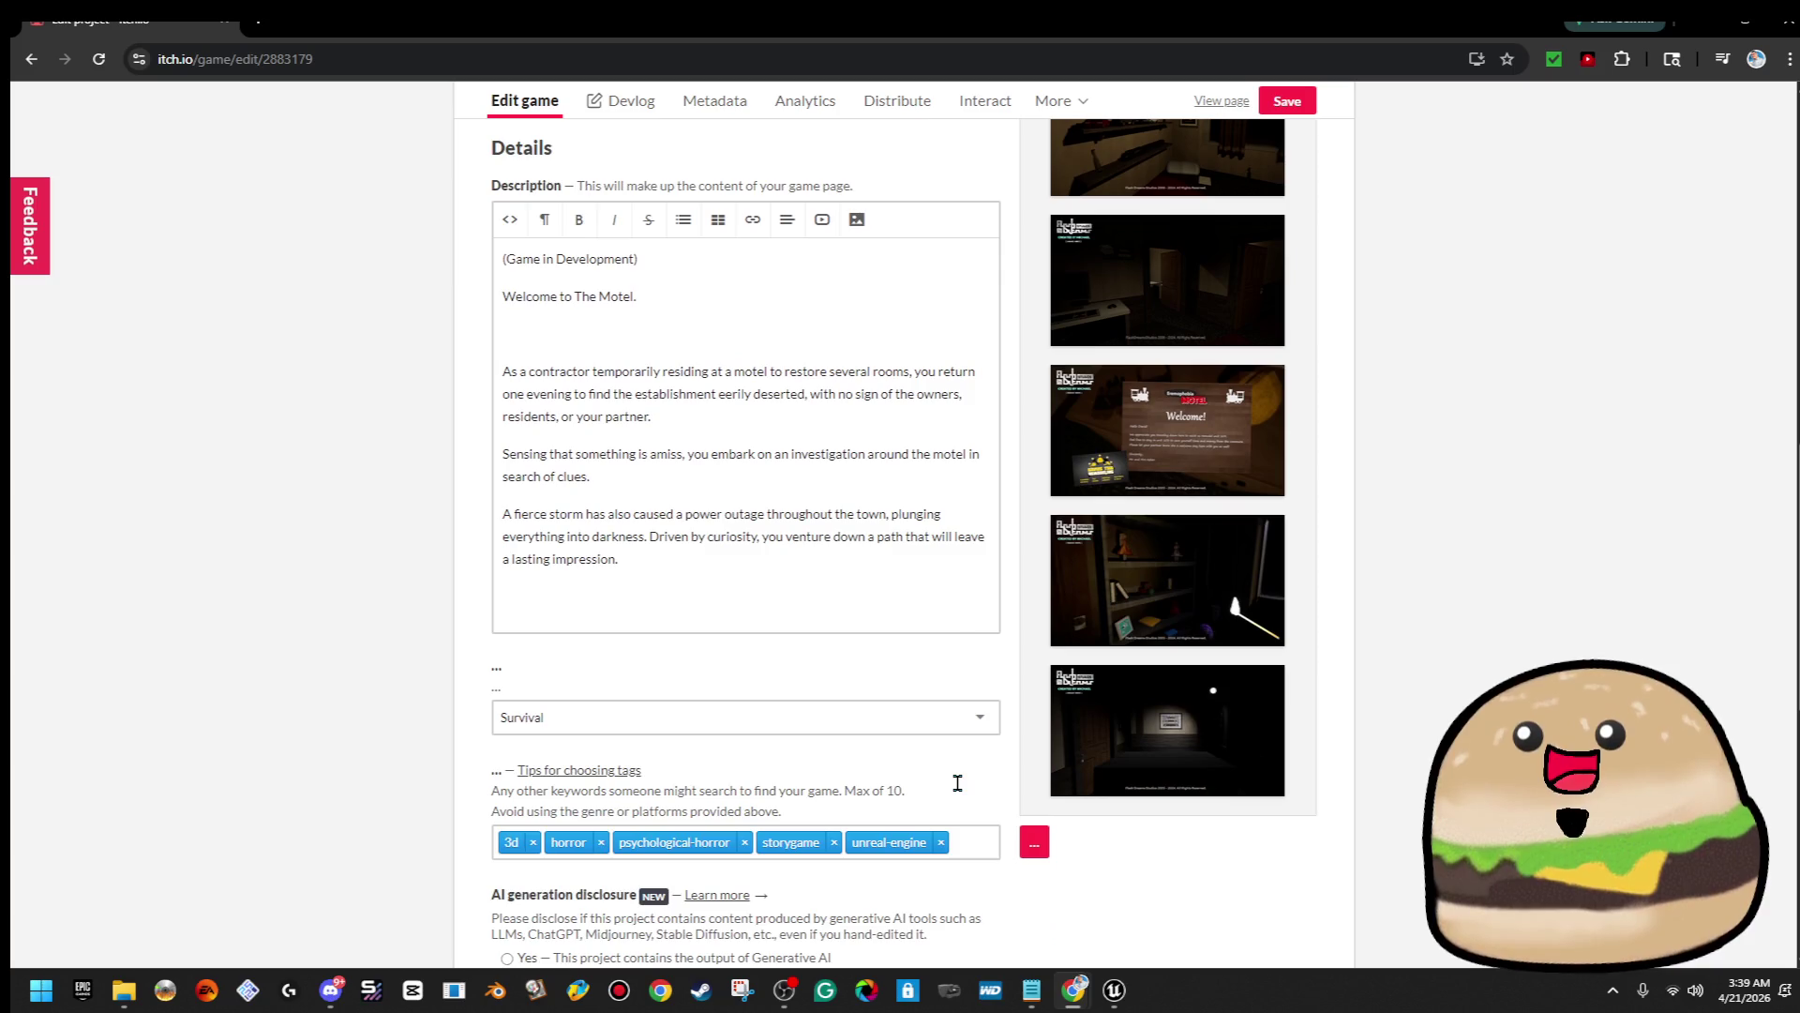
{"action": "scroll", "coordinate": [966, 795], "scroll_direction": "down", "scroll_amount": 3}
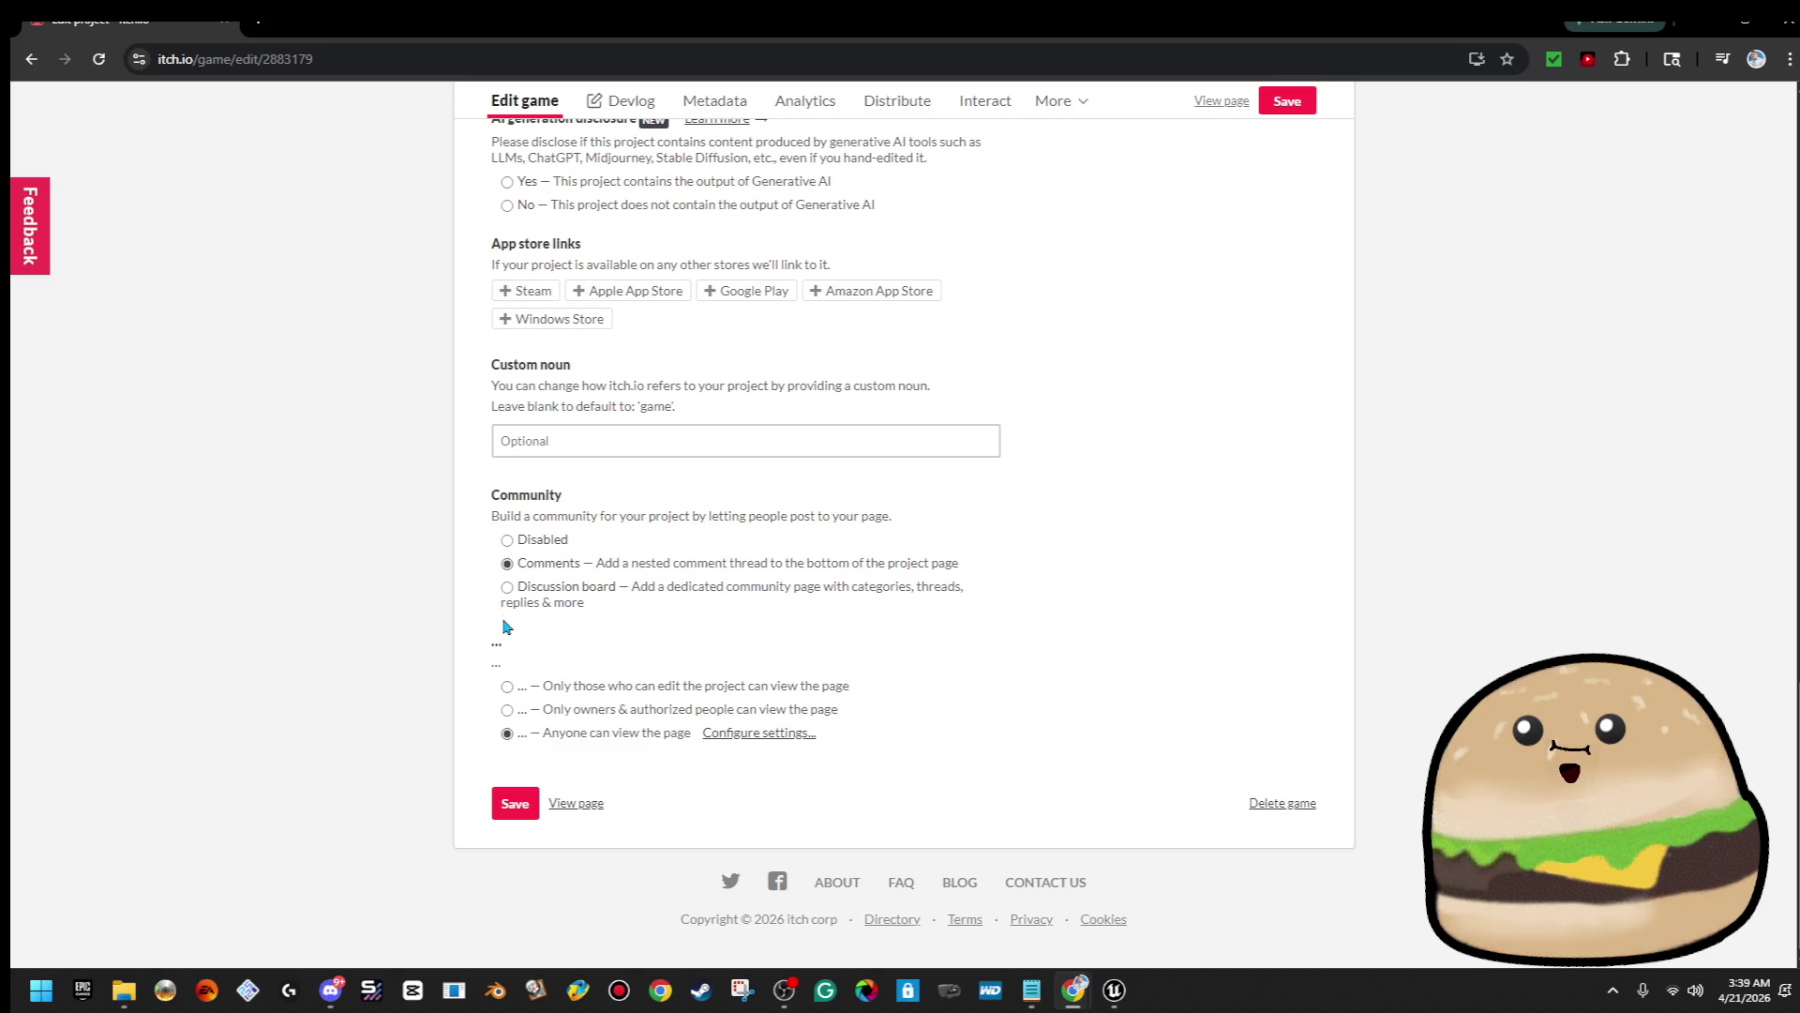
{"action": "left_click", "coordinate": [506, 687]}
{"action": "left_click", "coordinate": [514, 803]}
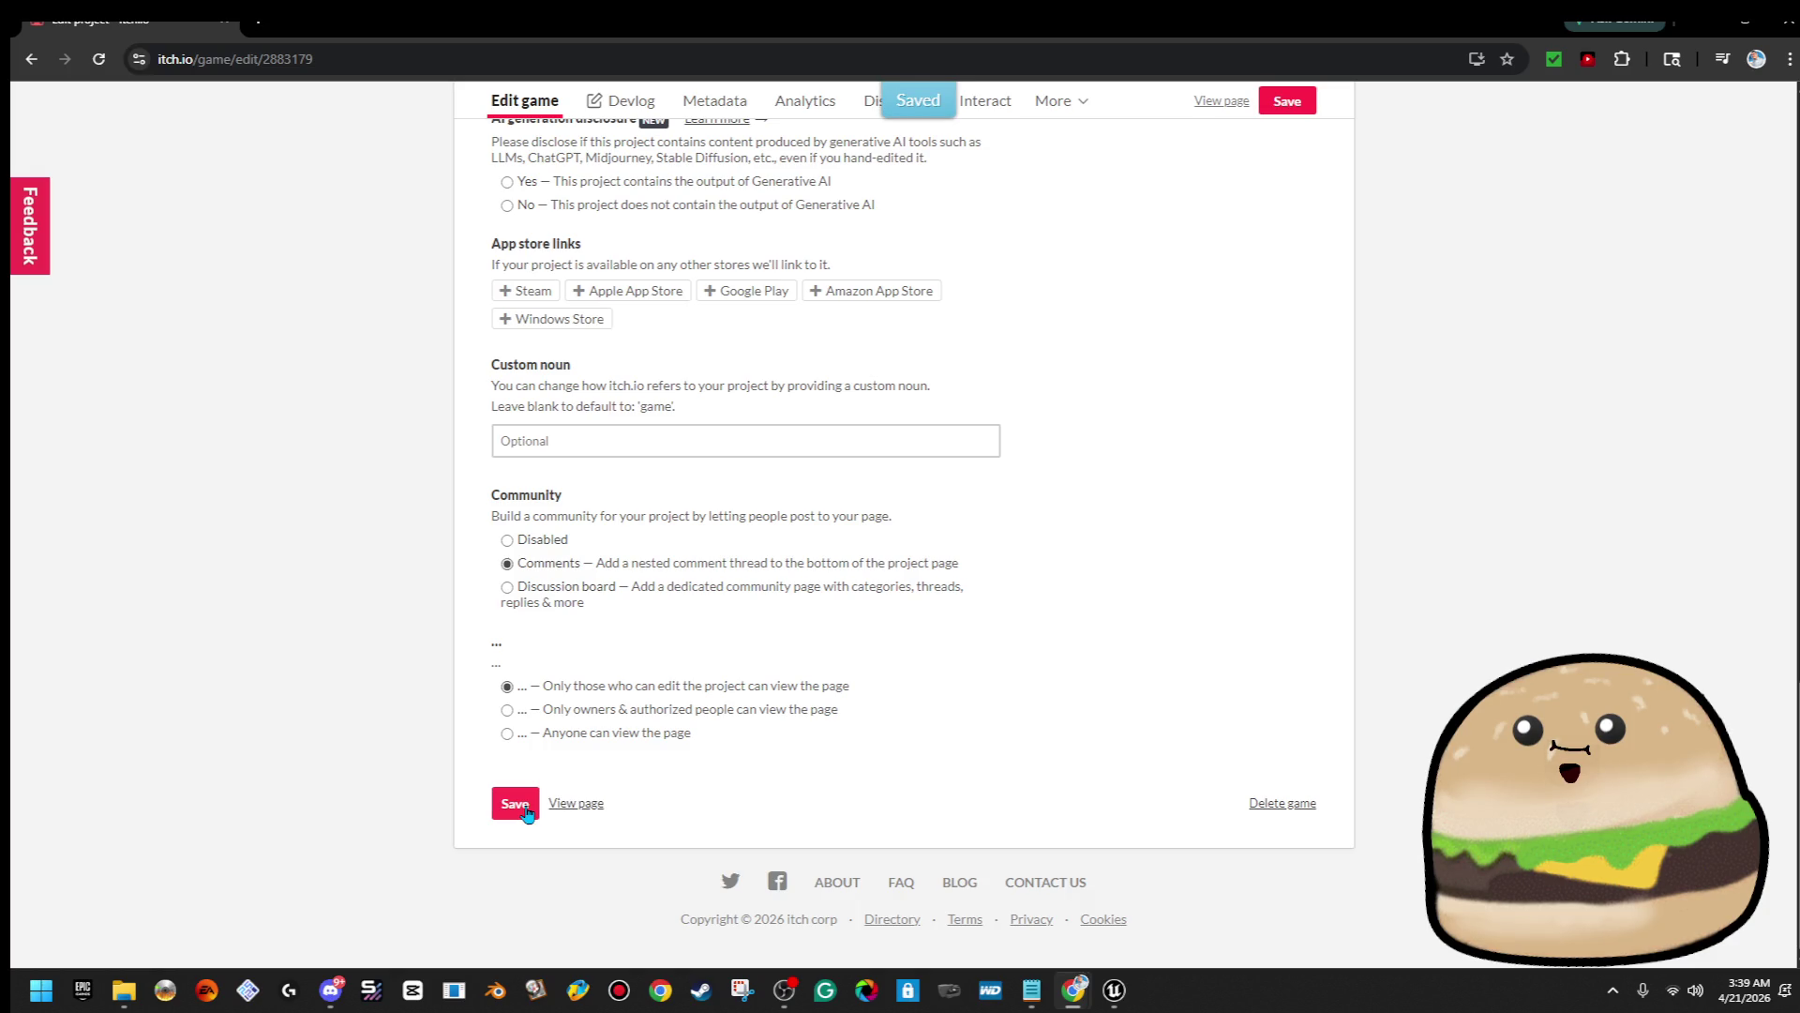
{"action": "left_click", "coordinate": [31, 59]}
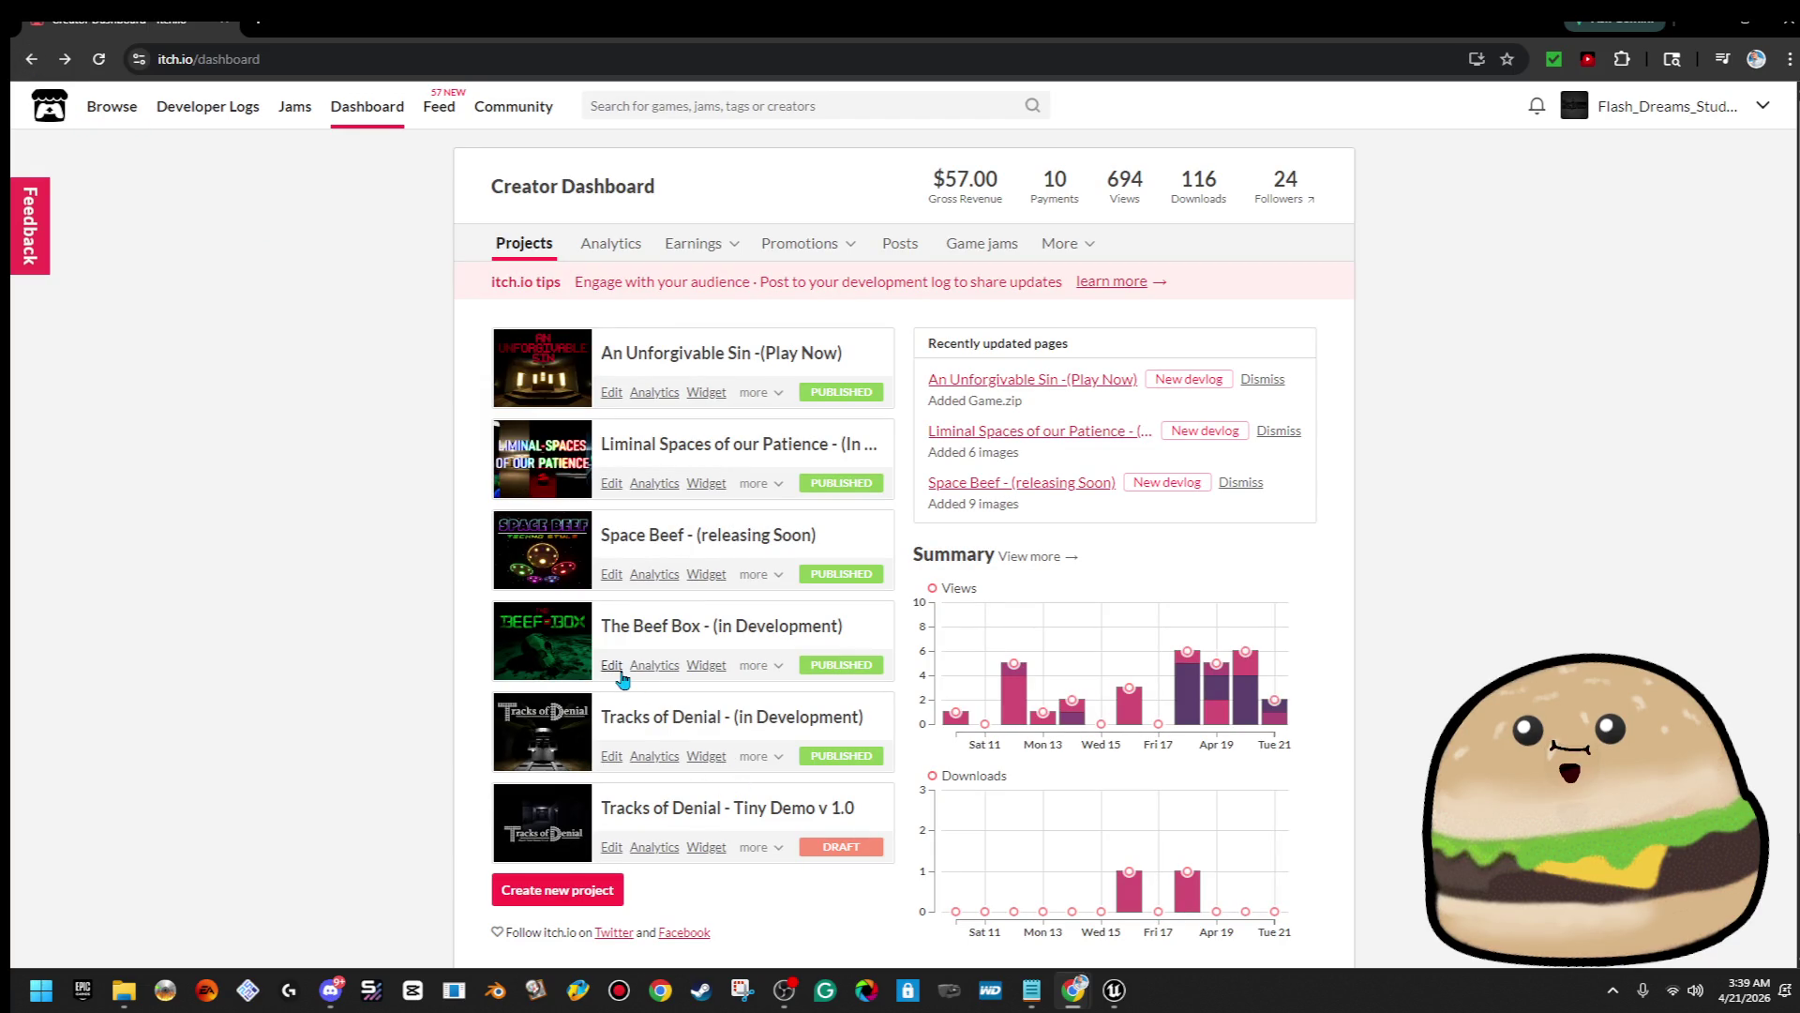
Restrict The Beef Box's page to editors only, save it, and return to the dashboard
{"action": "left_click", "coordinate": [611, 665]}
{"action": "scroll", "coordinate": [657, 703], "scroll_direction": "down", "scroll_amount": 6}
{"action": "scroll", "coordinate": [693, 742], "scroll_direction": "down", "scroll_amount": 15}
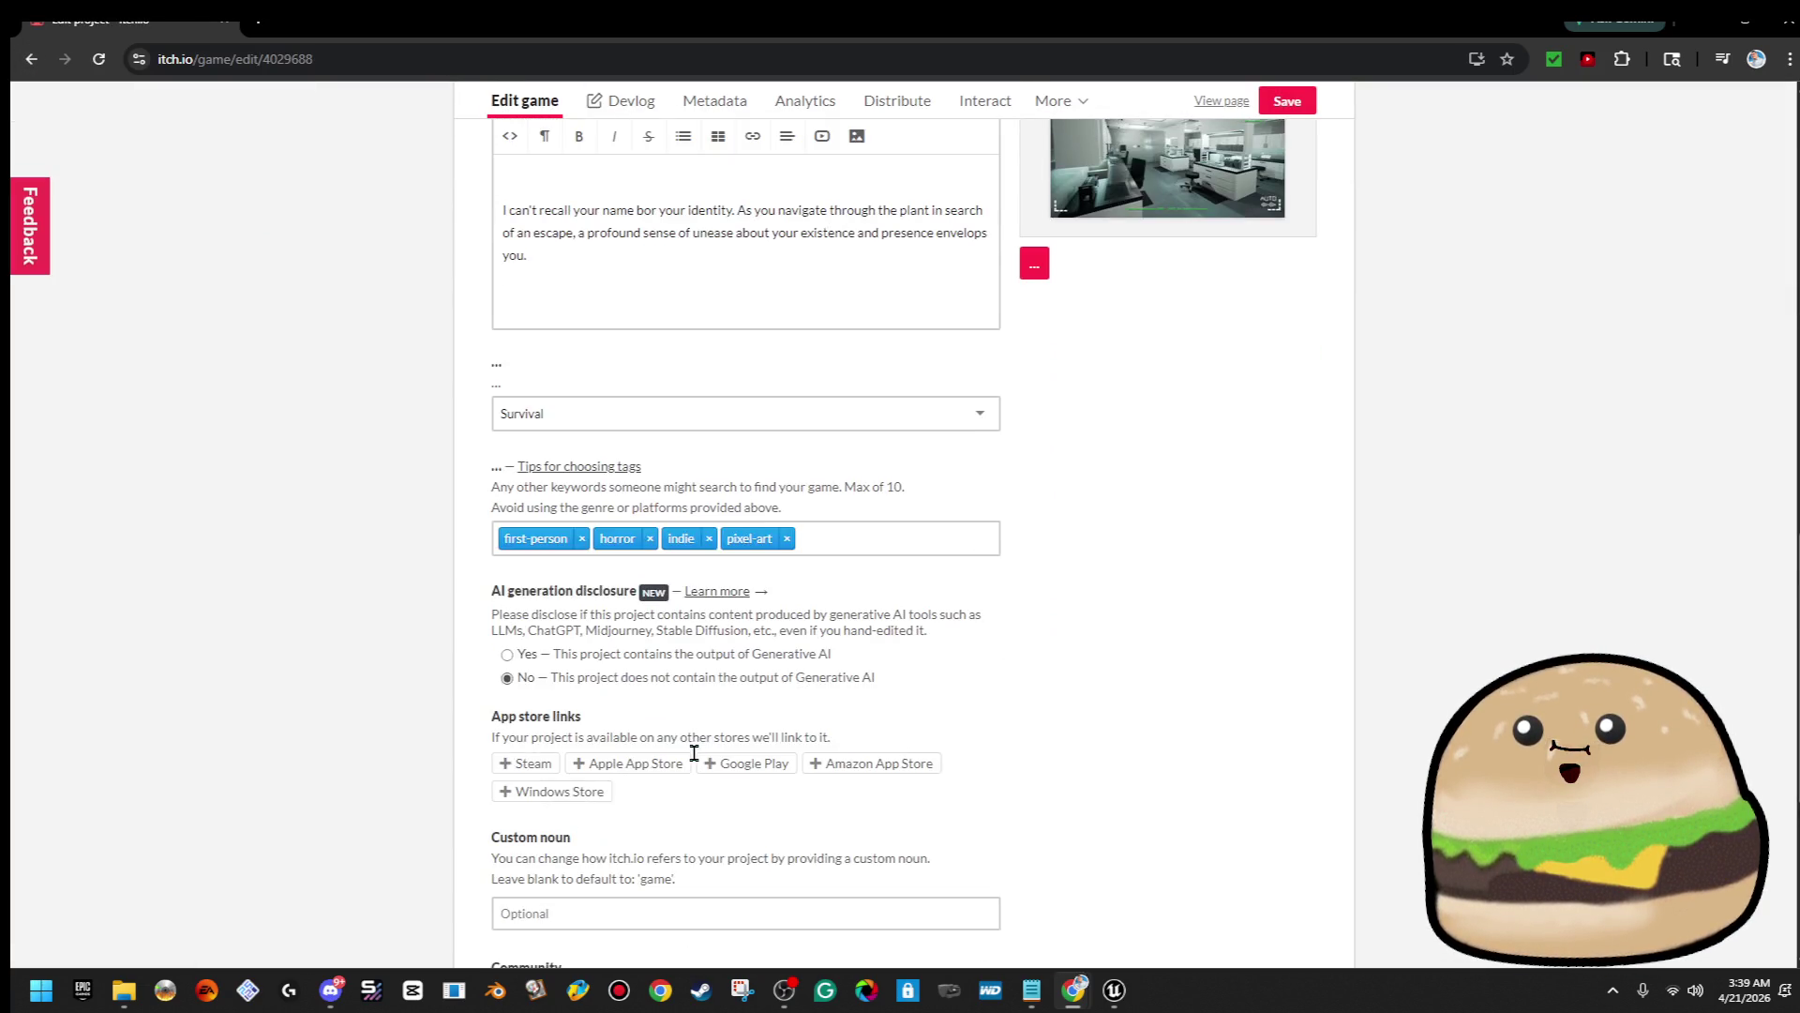
{"action": "left_click", "coordinate": [508, 690]}
{"action": "left_click", "coordinate": [515, 809]}
{"action": "left_click", "coordinate": [29, 64]}
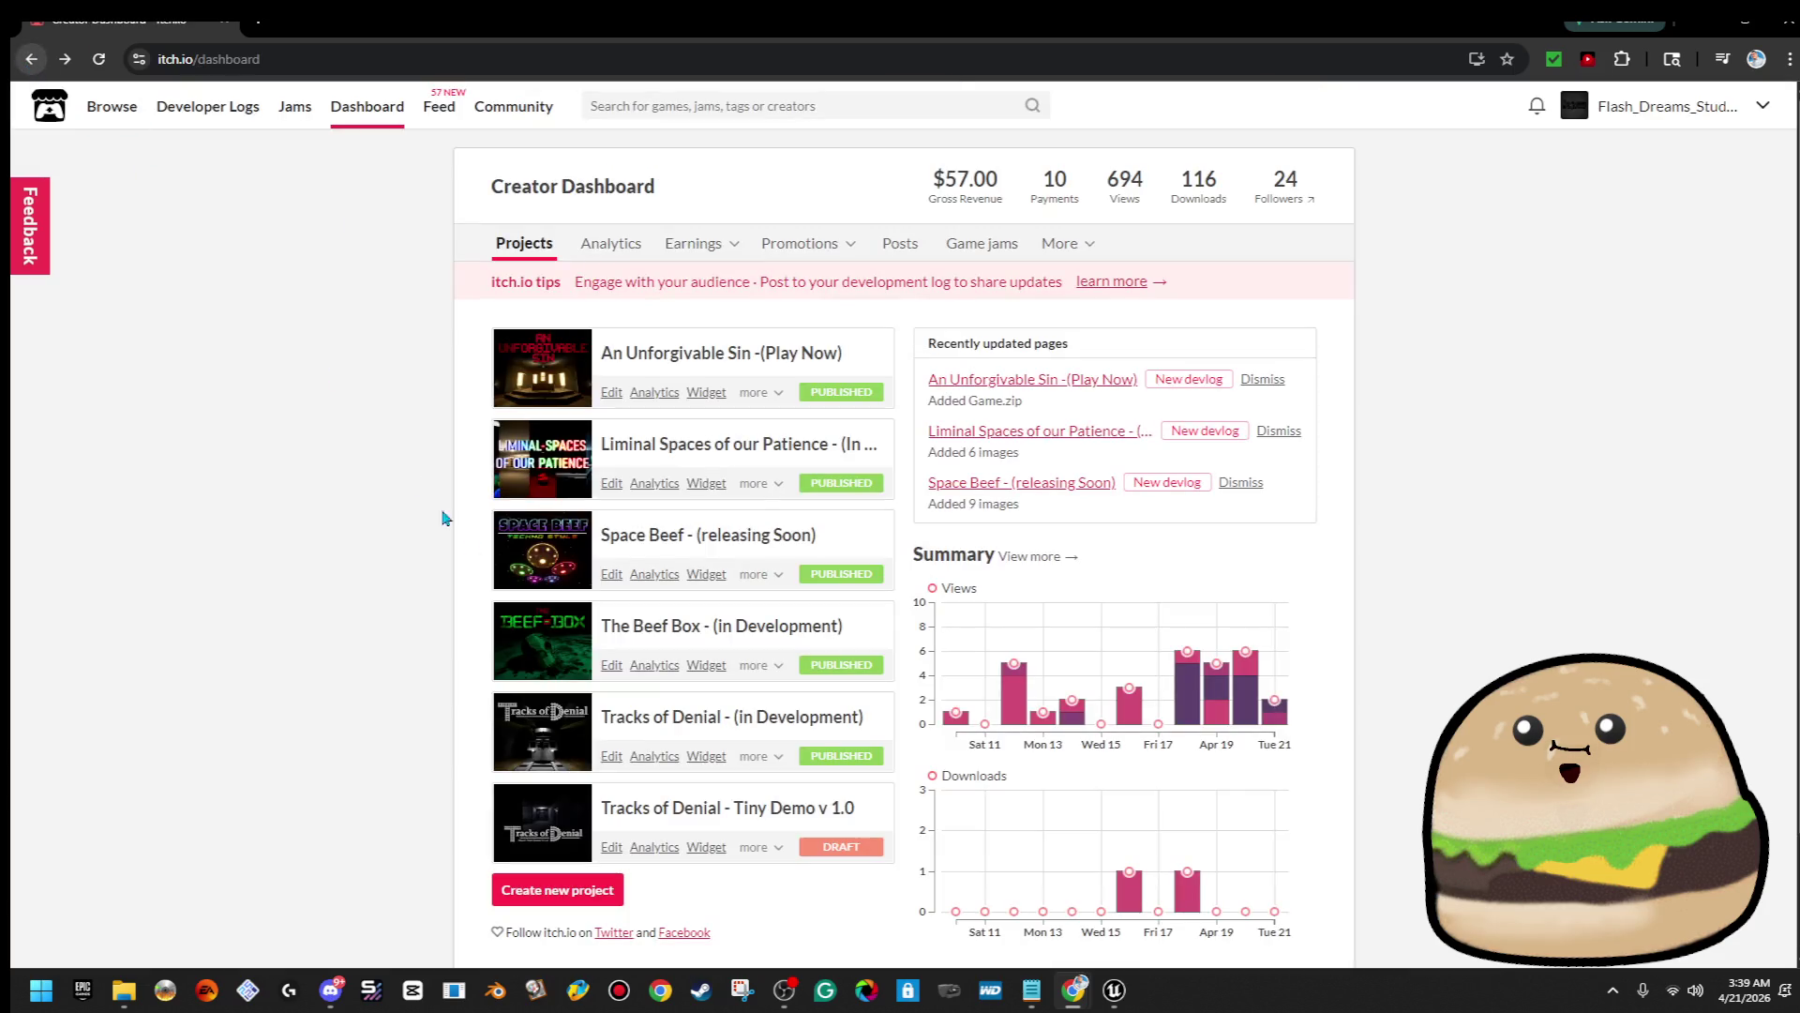
Look over Space Beef's edit page, then go to the Flash Dreams Studios profile
{"action": "left_click", "coordinate": [615, 577]}
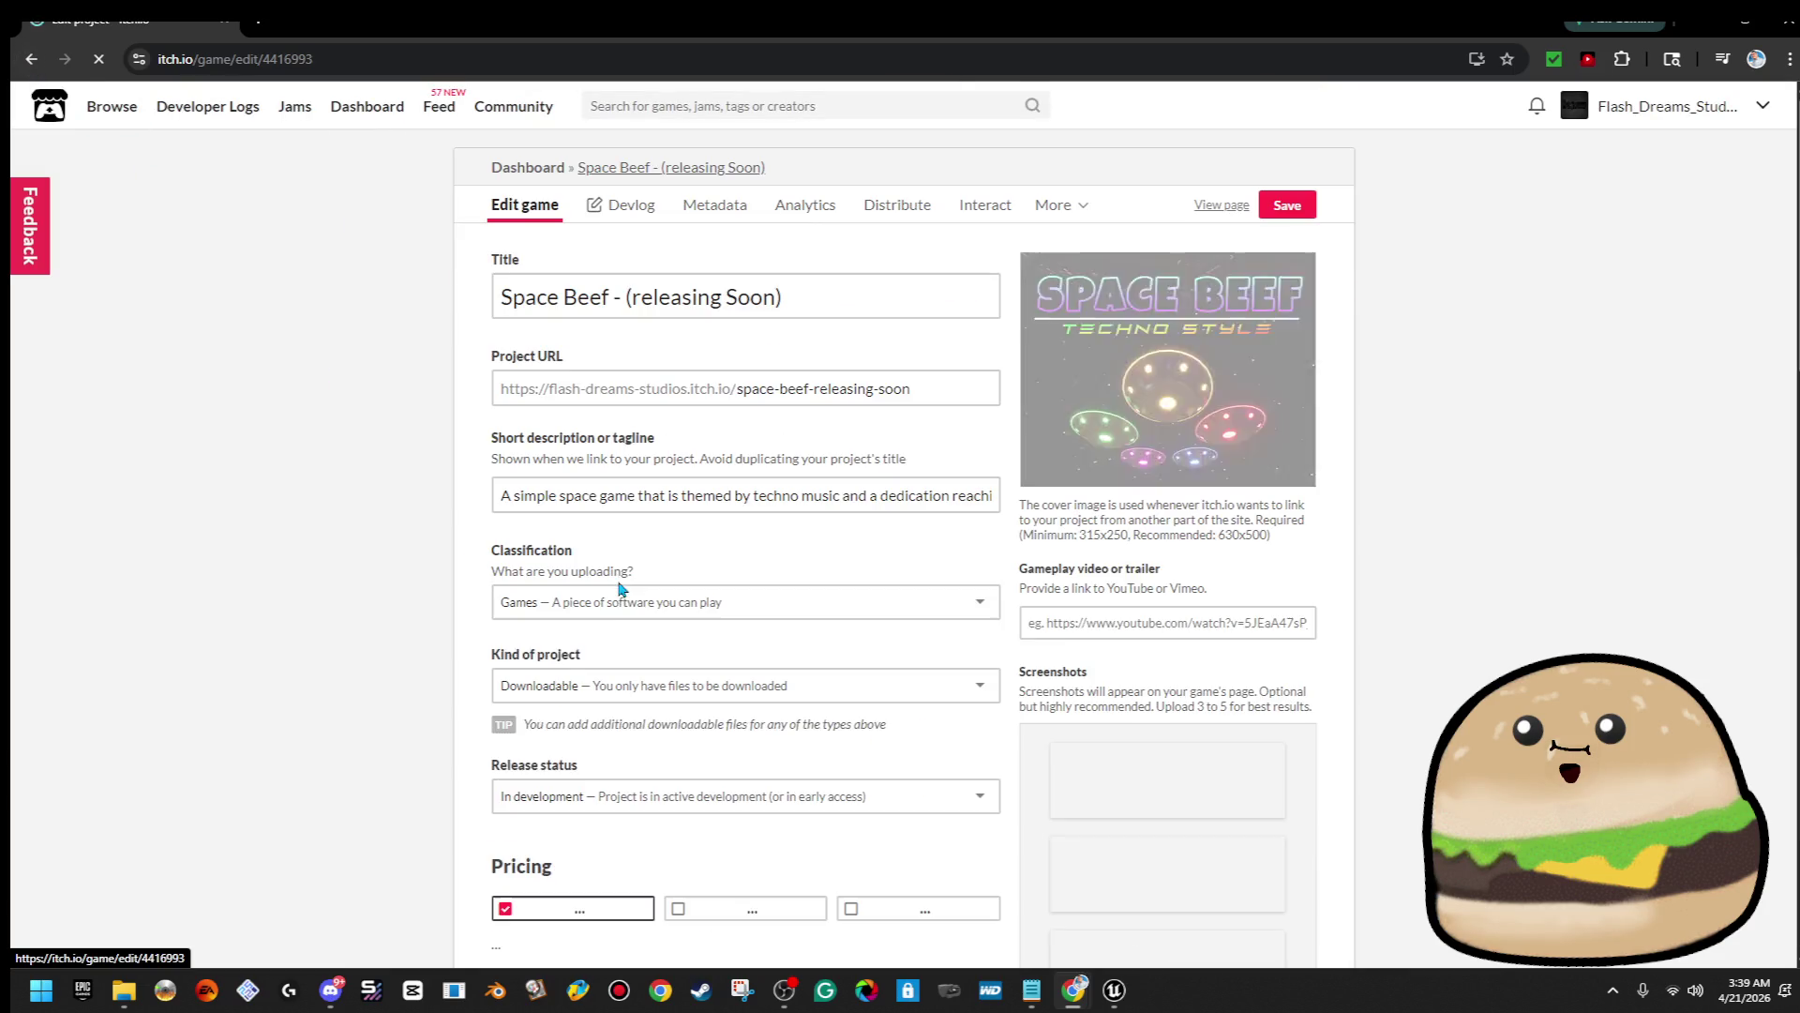
{"action": "scroll", "coordinate": [644, 644], "scroll_direction": "down", "scroll_amount": 15}
{"action": "scroll", "coordinate": [643, 644], "scroll_direction": "down", "scroll_amount": 2}
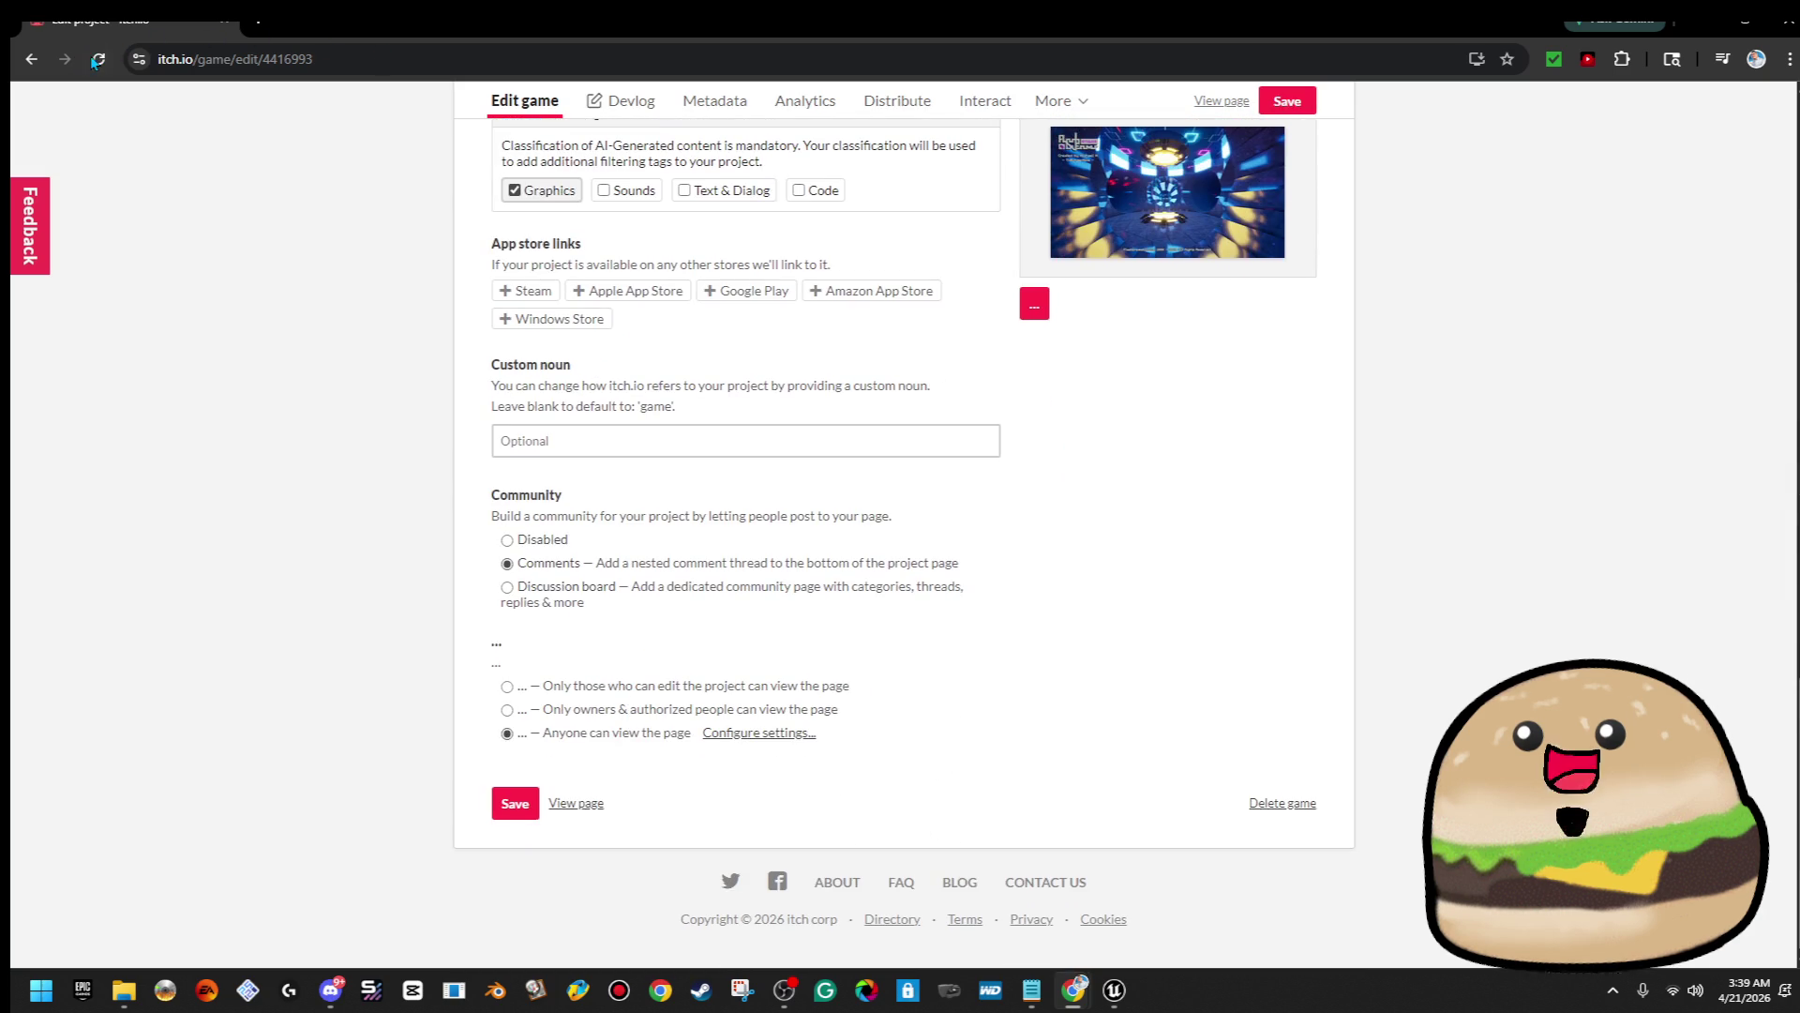
{"action": "scroll", "coordinate": [1622, 169], "scroll_direction": "up", "scroll_amount": 15}
{"action": "scroll", "coordinate": [1630, 147], "scroll_direction": "up", "scroll_amount": 5}
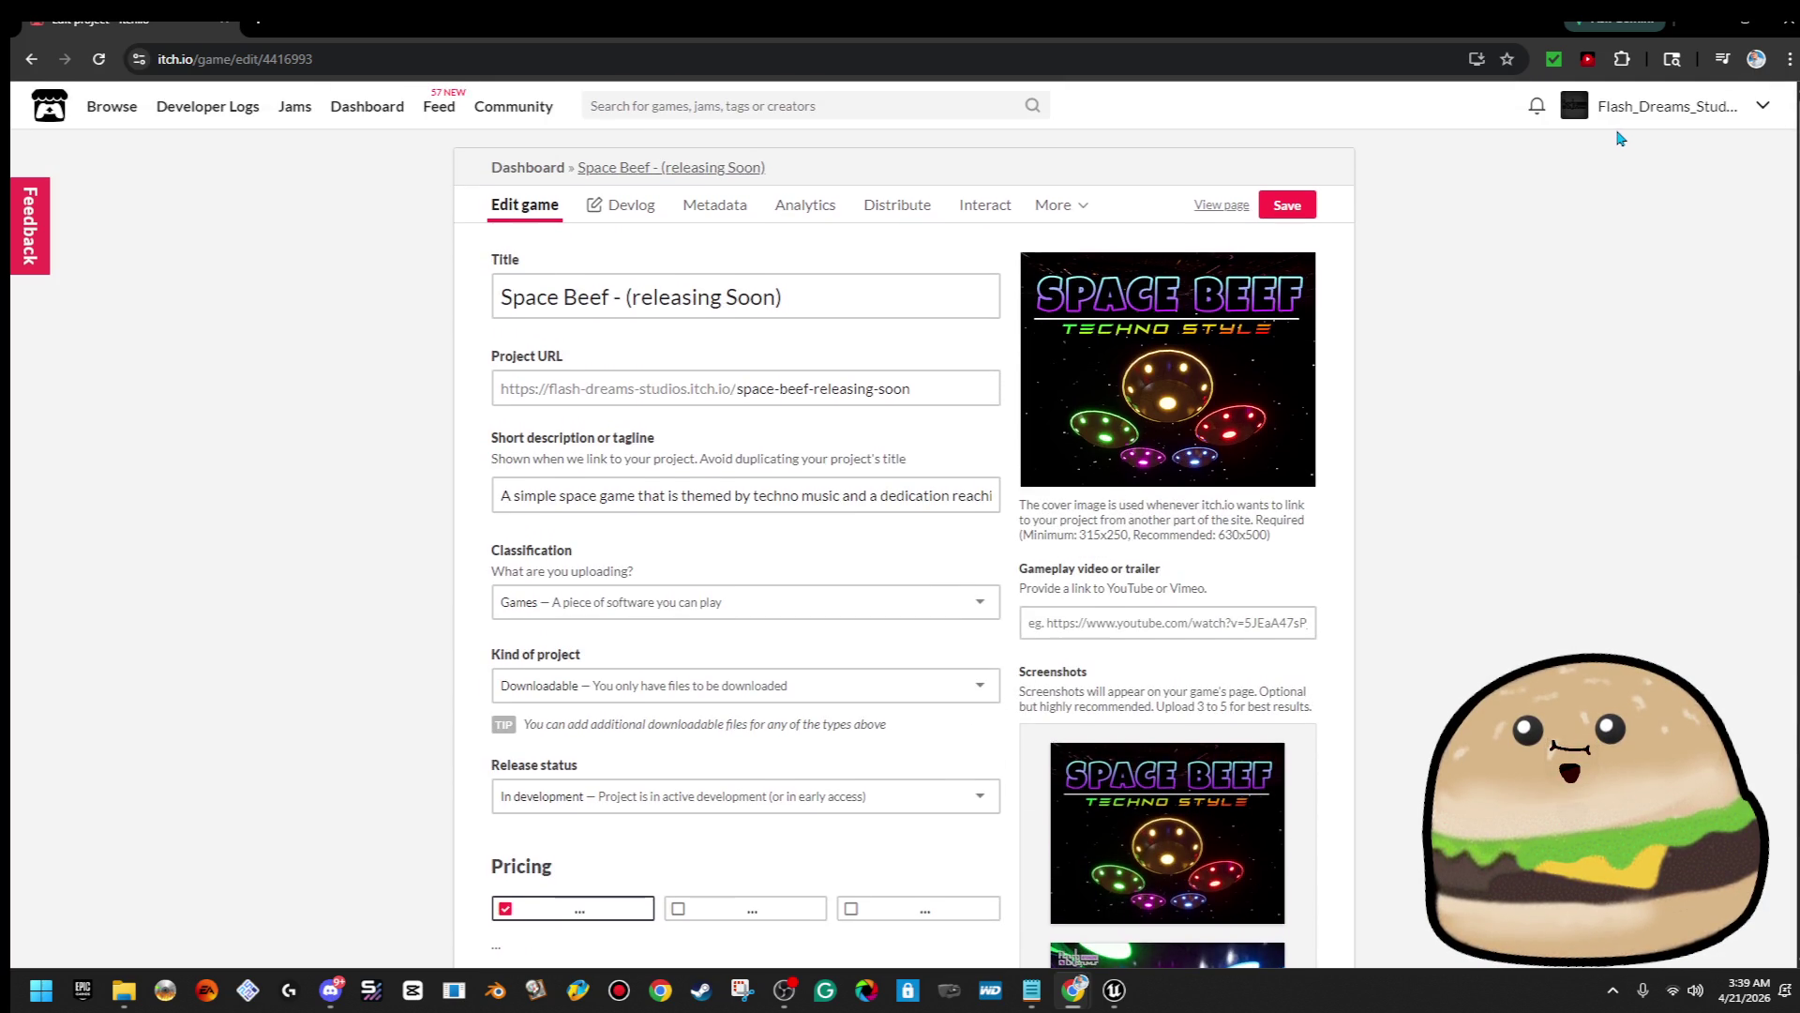
{"action": "left_click", "coordinate": [1613, 118]}
Open the Liminal Spaces of our Patience game page and copy its web address
{"action": "scroll", "coordinate": [1350, 356], "scroll_direction": "down", "scroll_amount": 6}
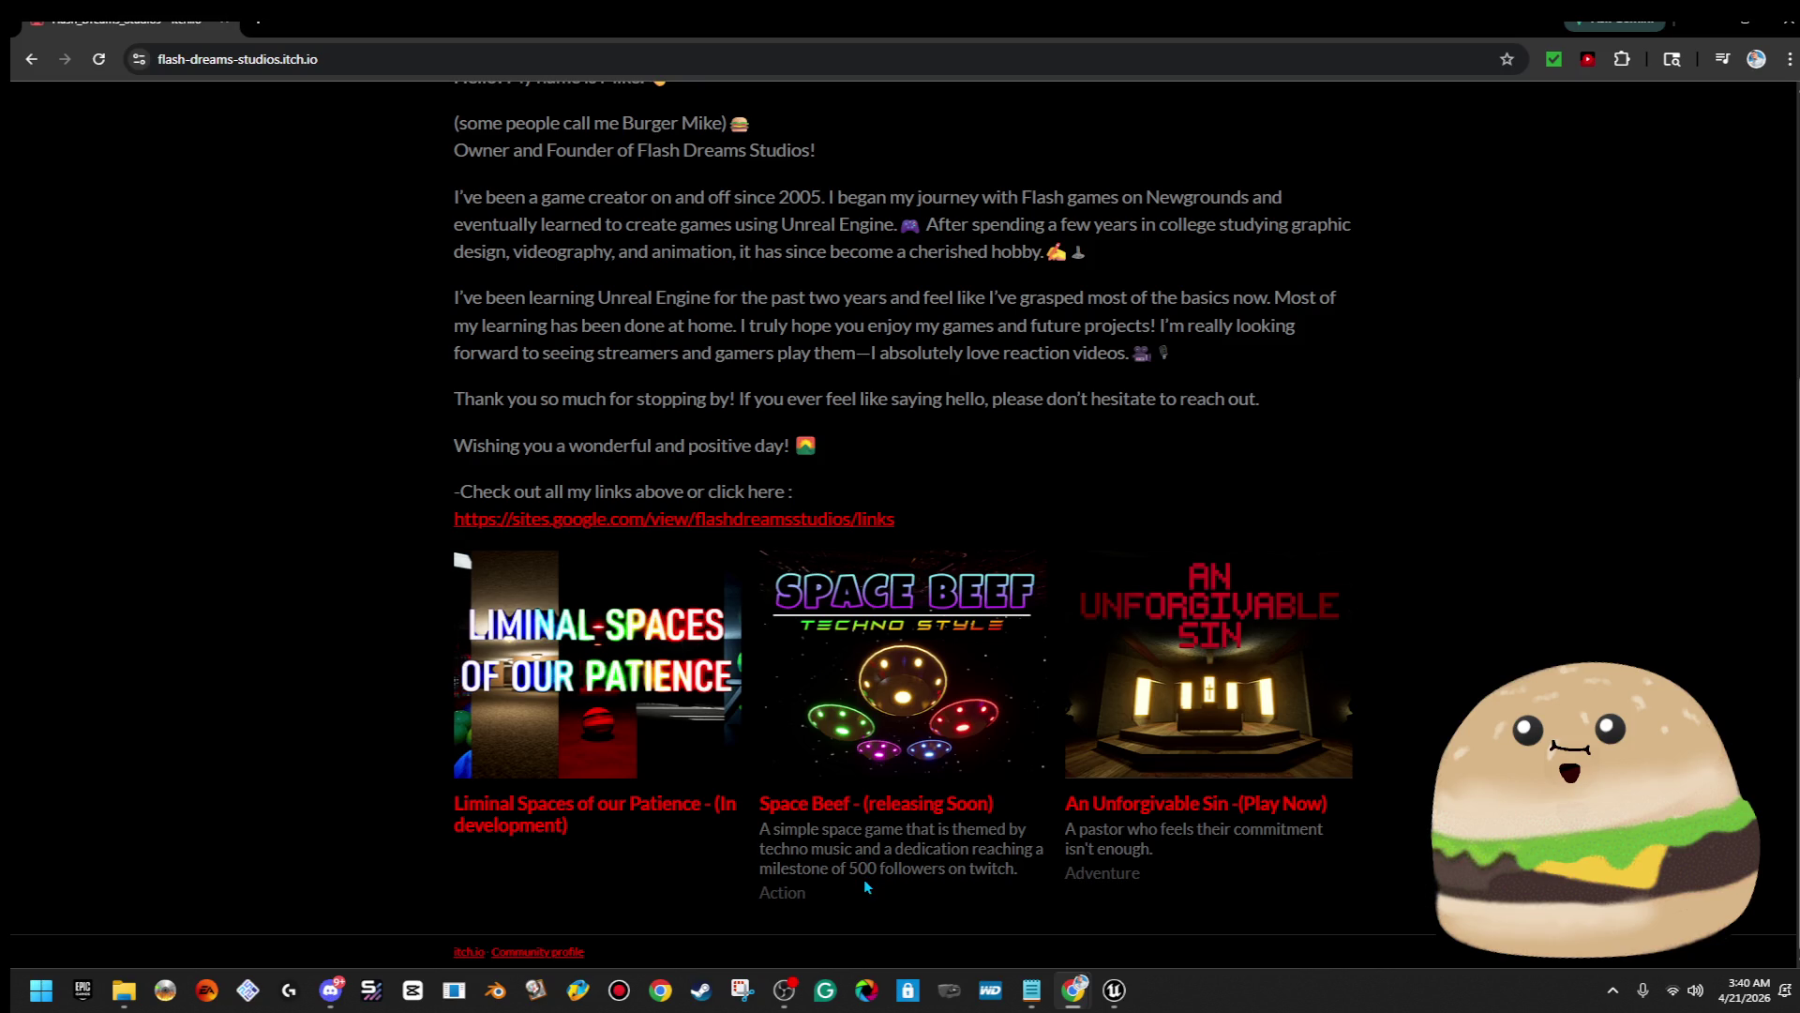
{"action": "left_click", "coordinate": [563, 808]}
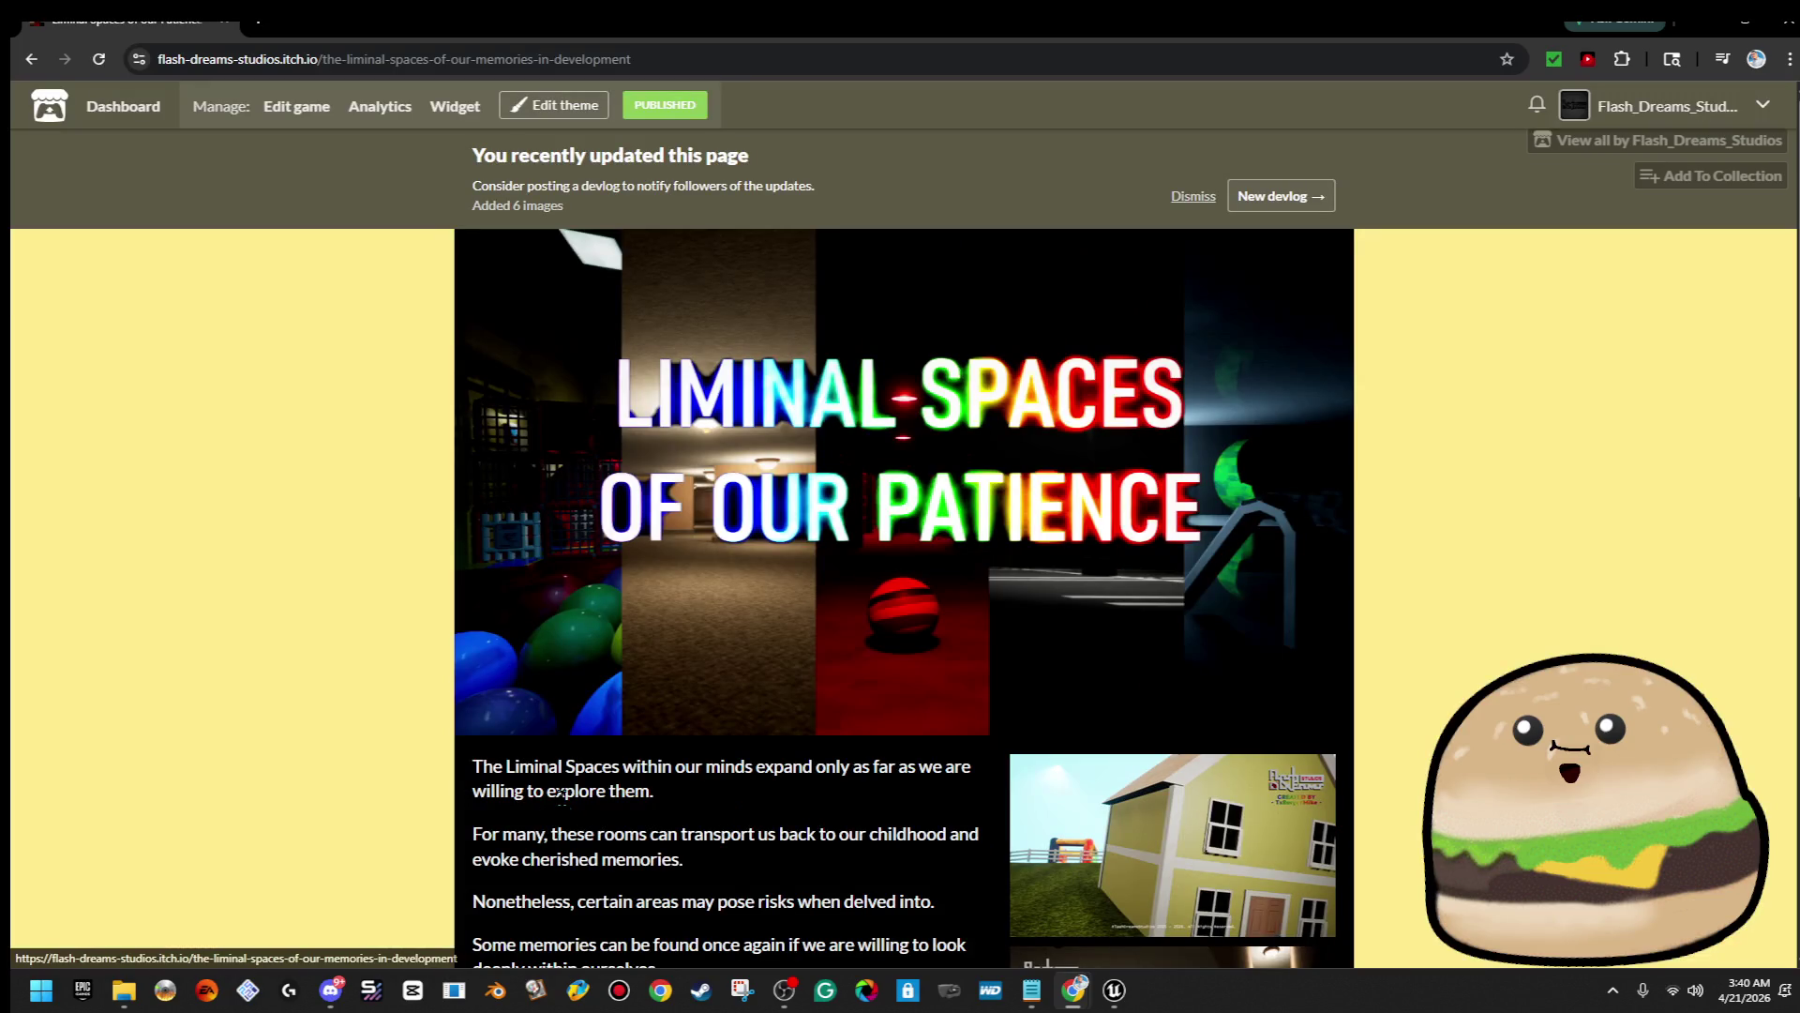
{"action": "scroll", "coordinate": [966, 791], "scroll_direction": "down", "scroll_amount": 5}
{"action": "scroll", "coordinate": [965, 791], "scroll_direction": "up", "scroll_amount": 5}
{"action": "scroll", "coordinate": [969, 799], "scroll_direction": "up", "scroll_amount": 1}
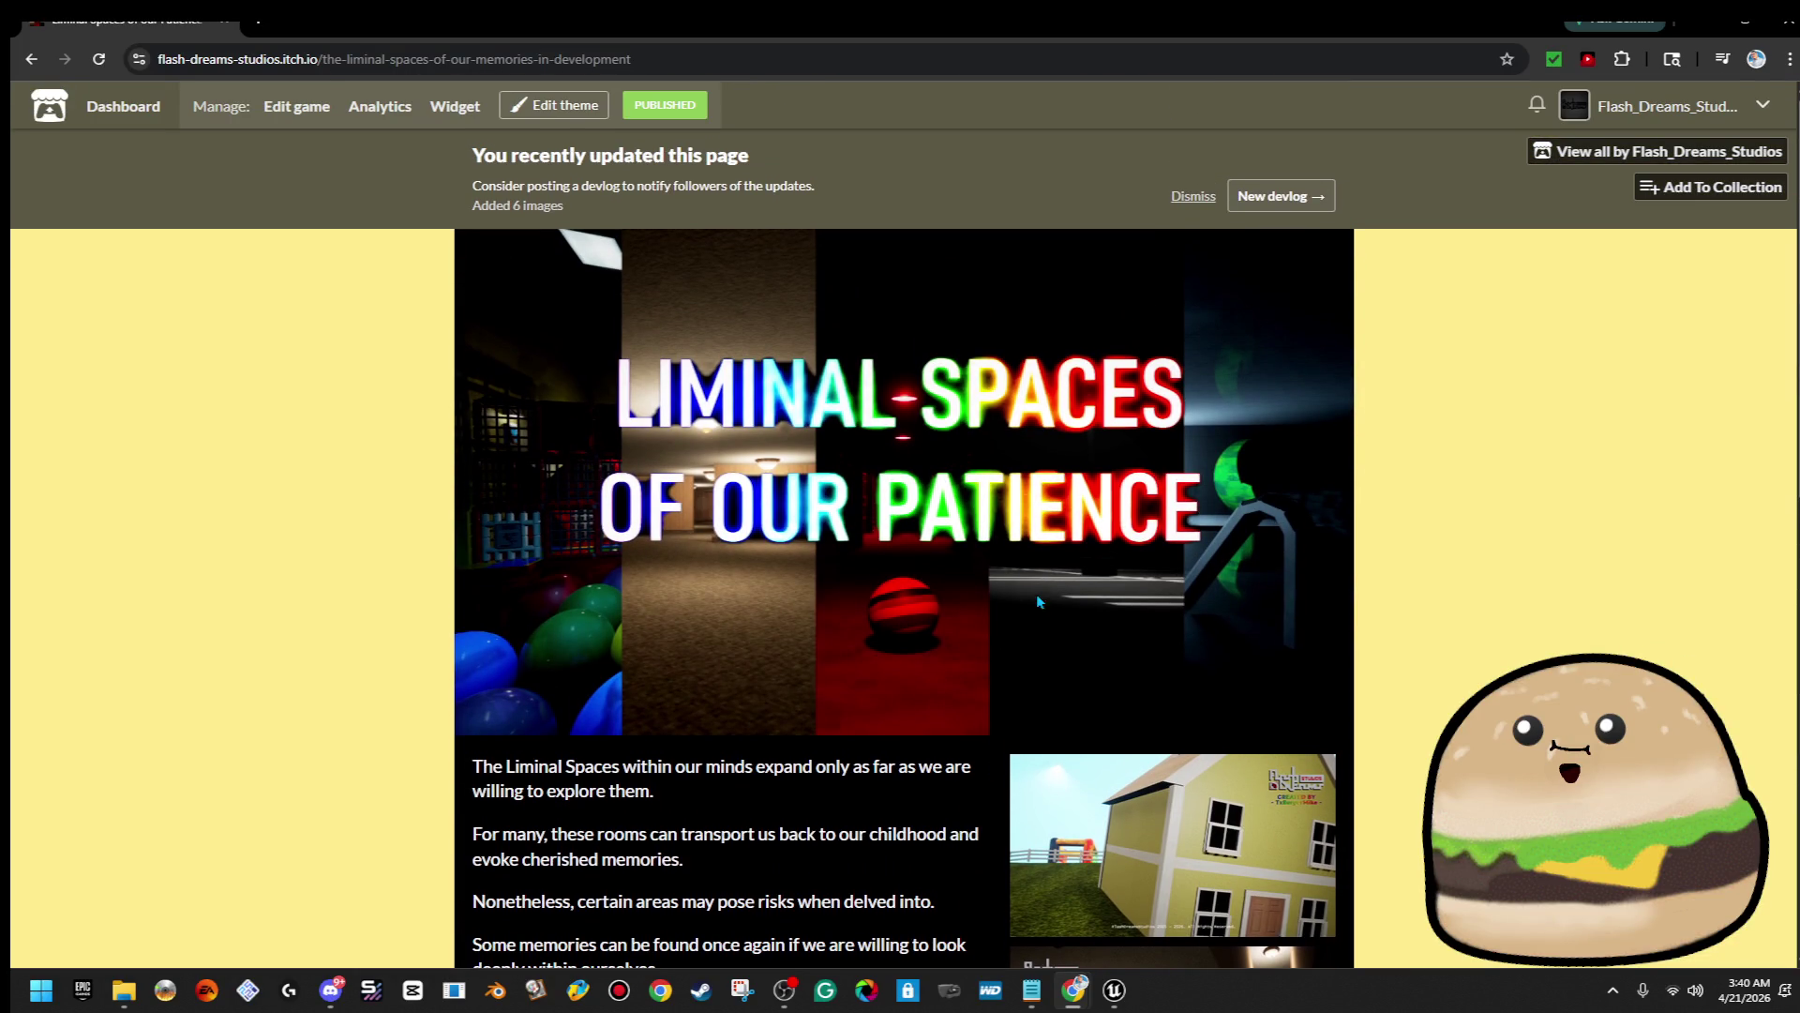
{"action": "left_click", "coordinate": [792, 64]}
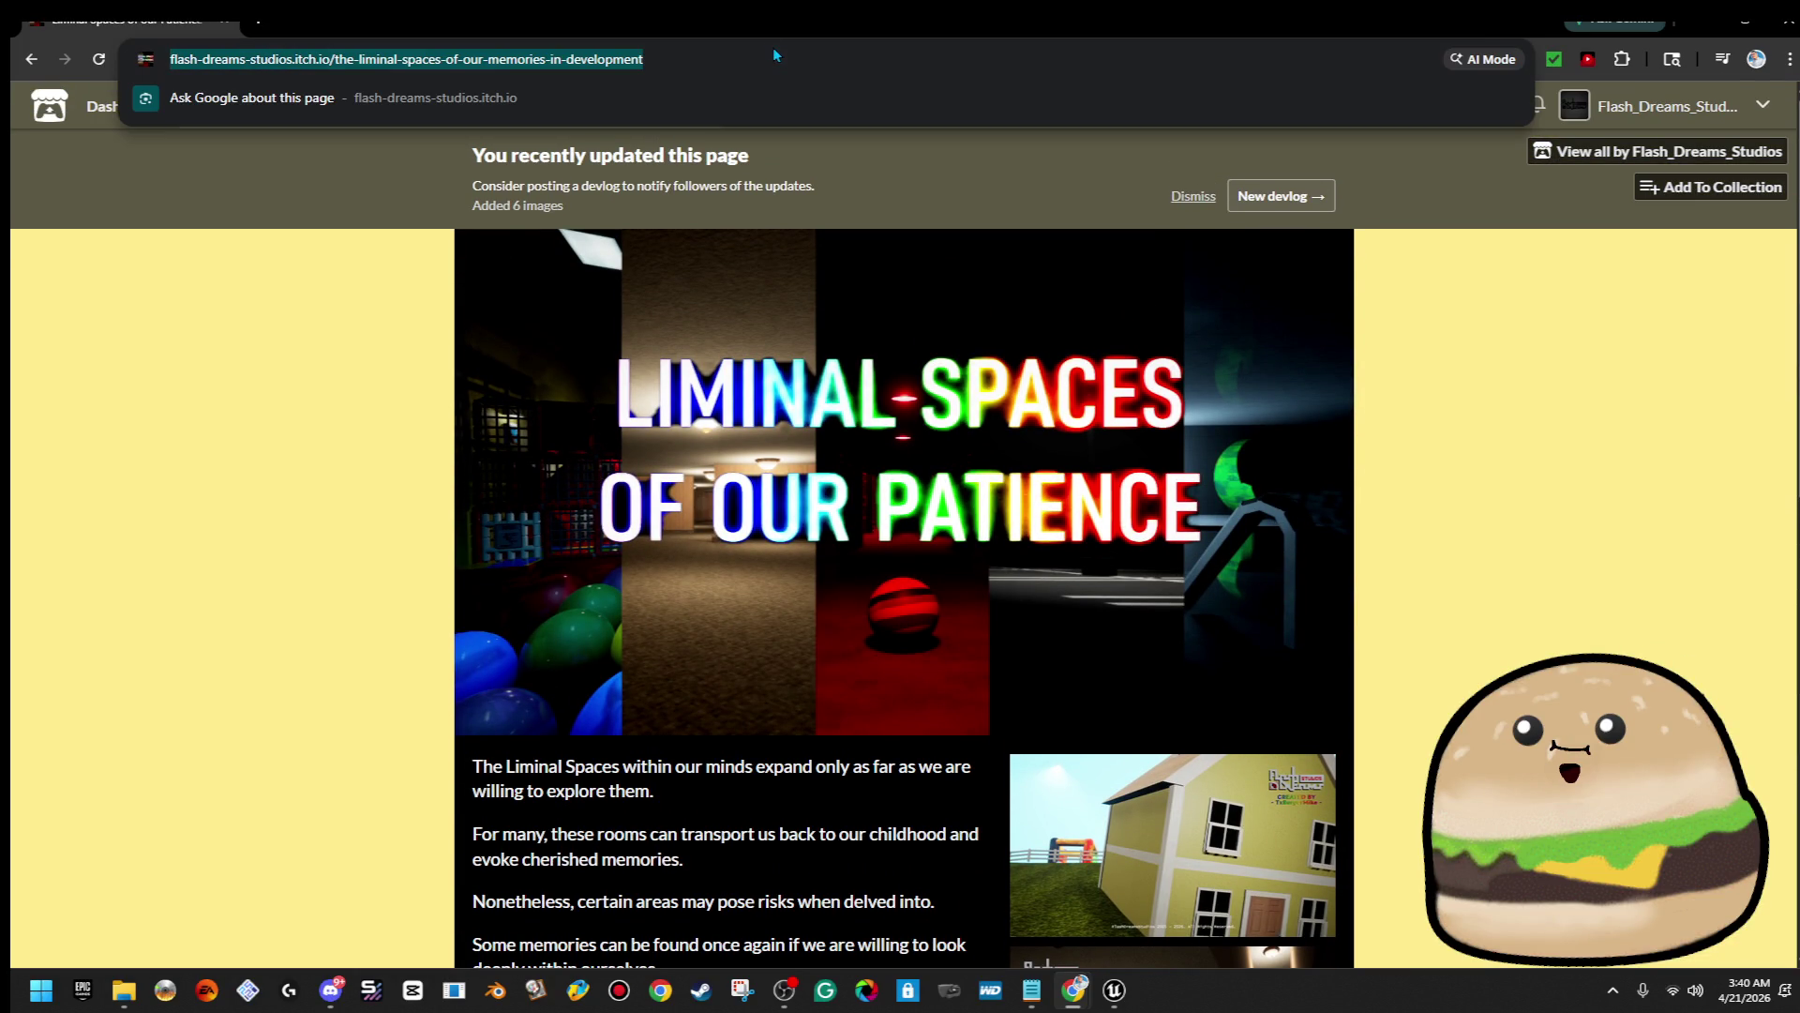
{"action": "right_click", "coordinate": [755, 70]}
{"action": "left_click", "coordinate": [879, 247]}
{"action": "left_click", "coordinate": [1452, 469]}
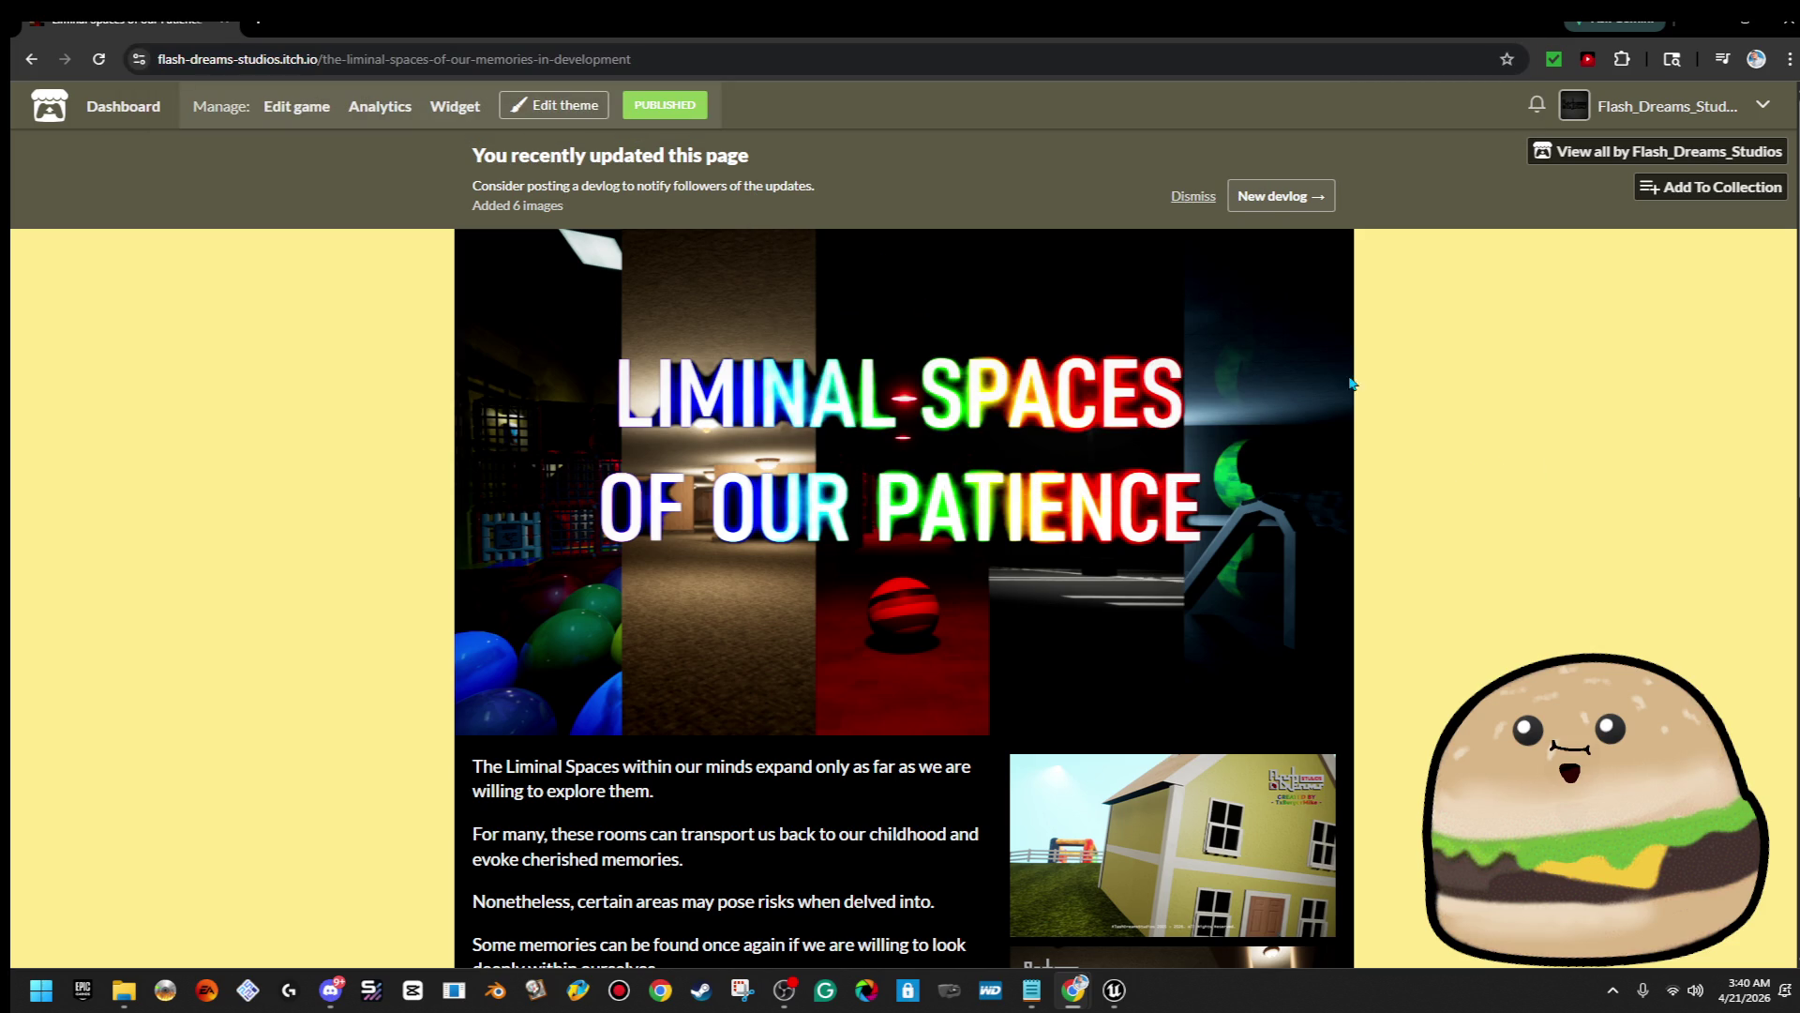
Reopen the Liminal Spaces page from the profile, copy its address again, and switch to Discord
{"action": "left_click", "coordinate": [592, 120]}
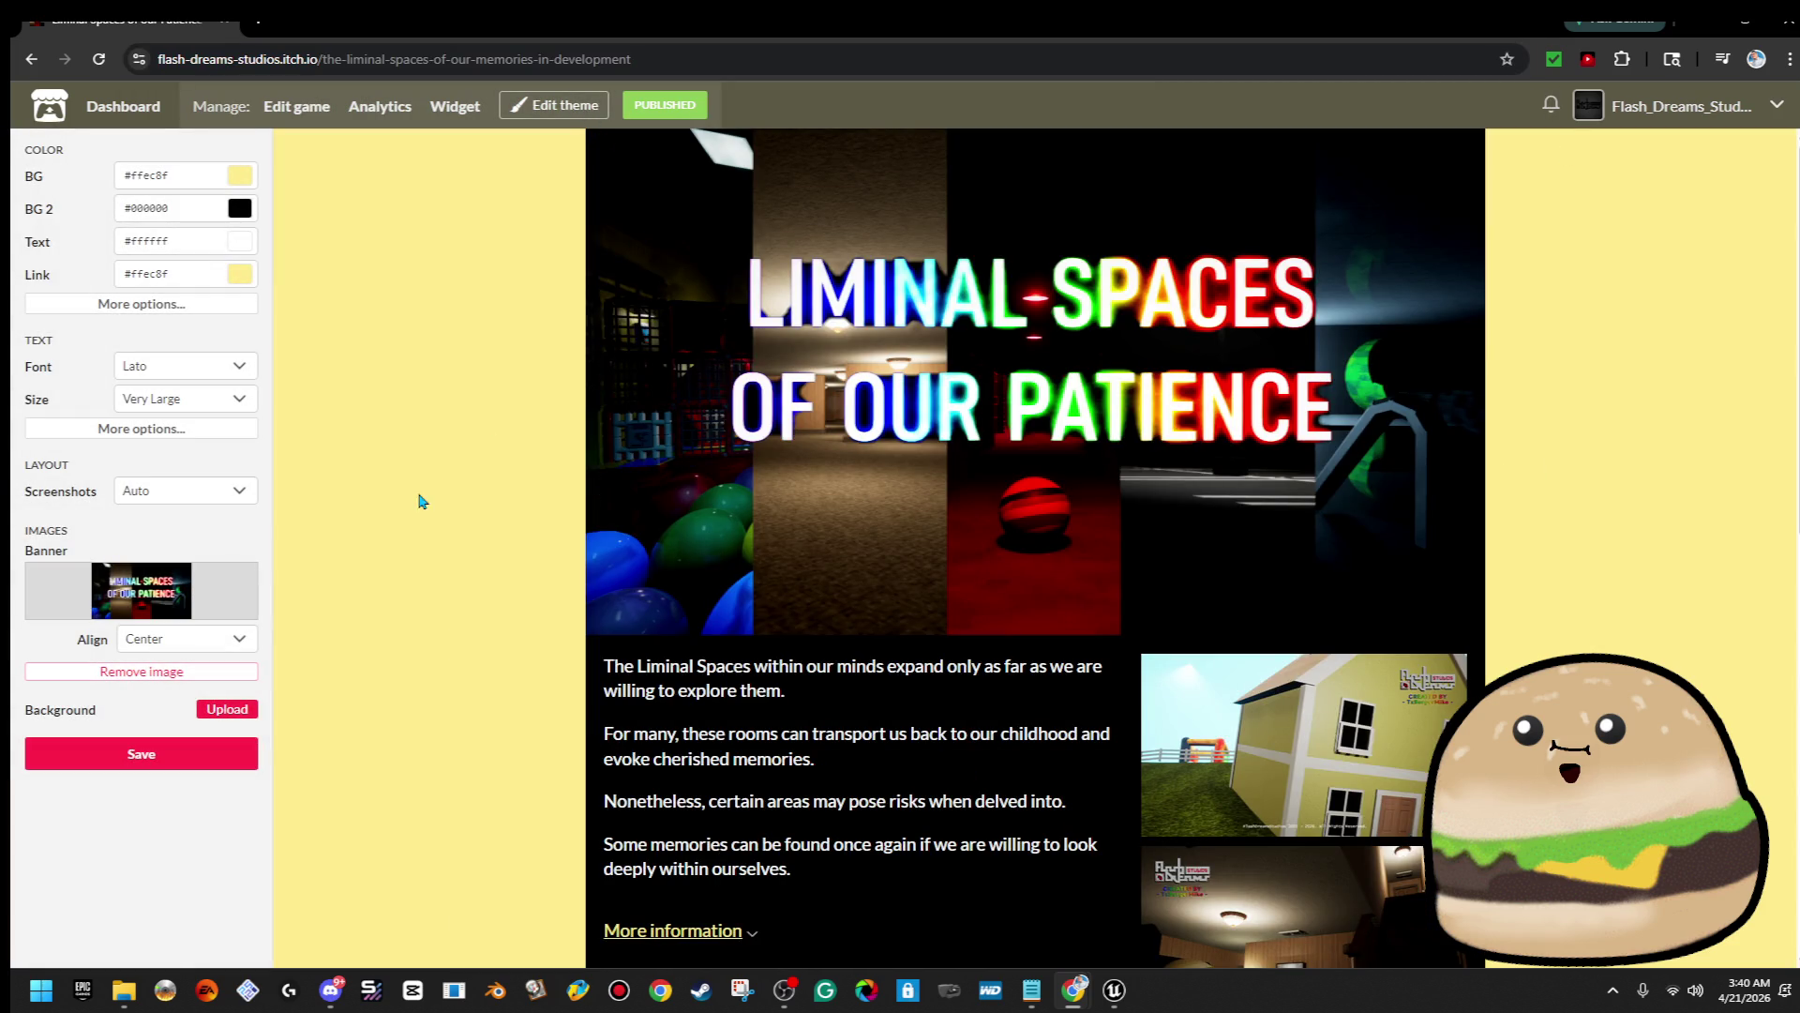
{"action": "left_click", "coordinate": [1690, 112]}
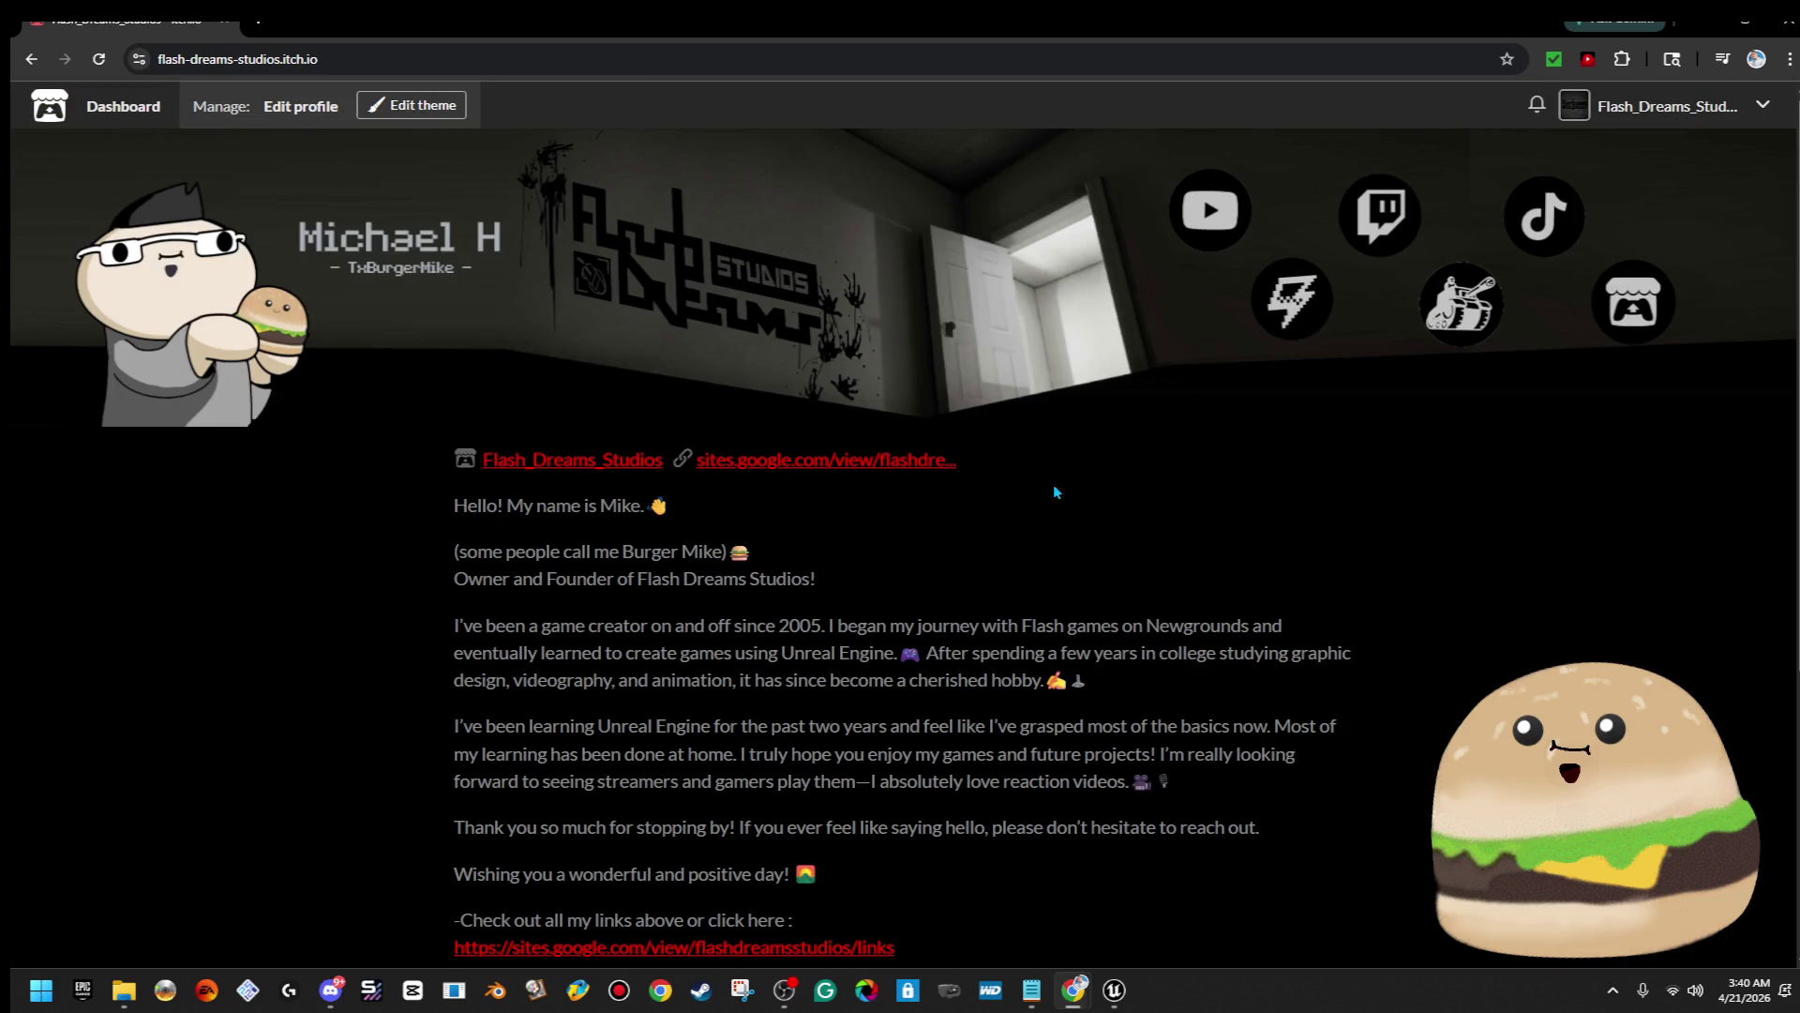
{"action": "scroll", "coordinate": [1050, 496], "scroll_direction": "down", "scroll_amount": 5}
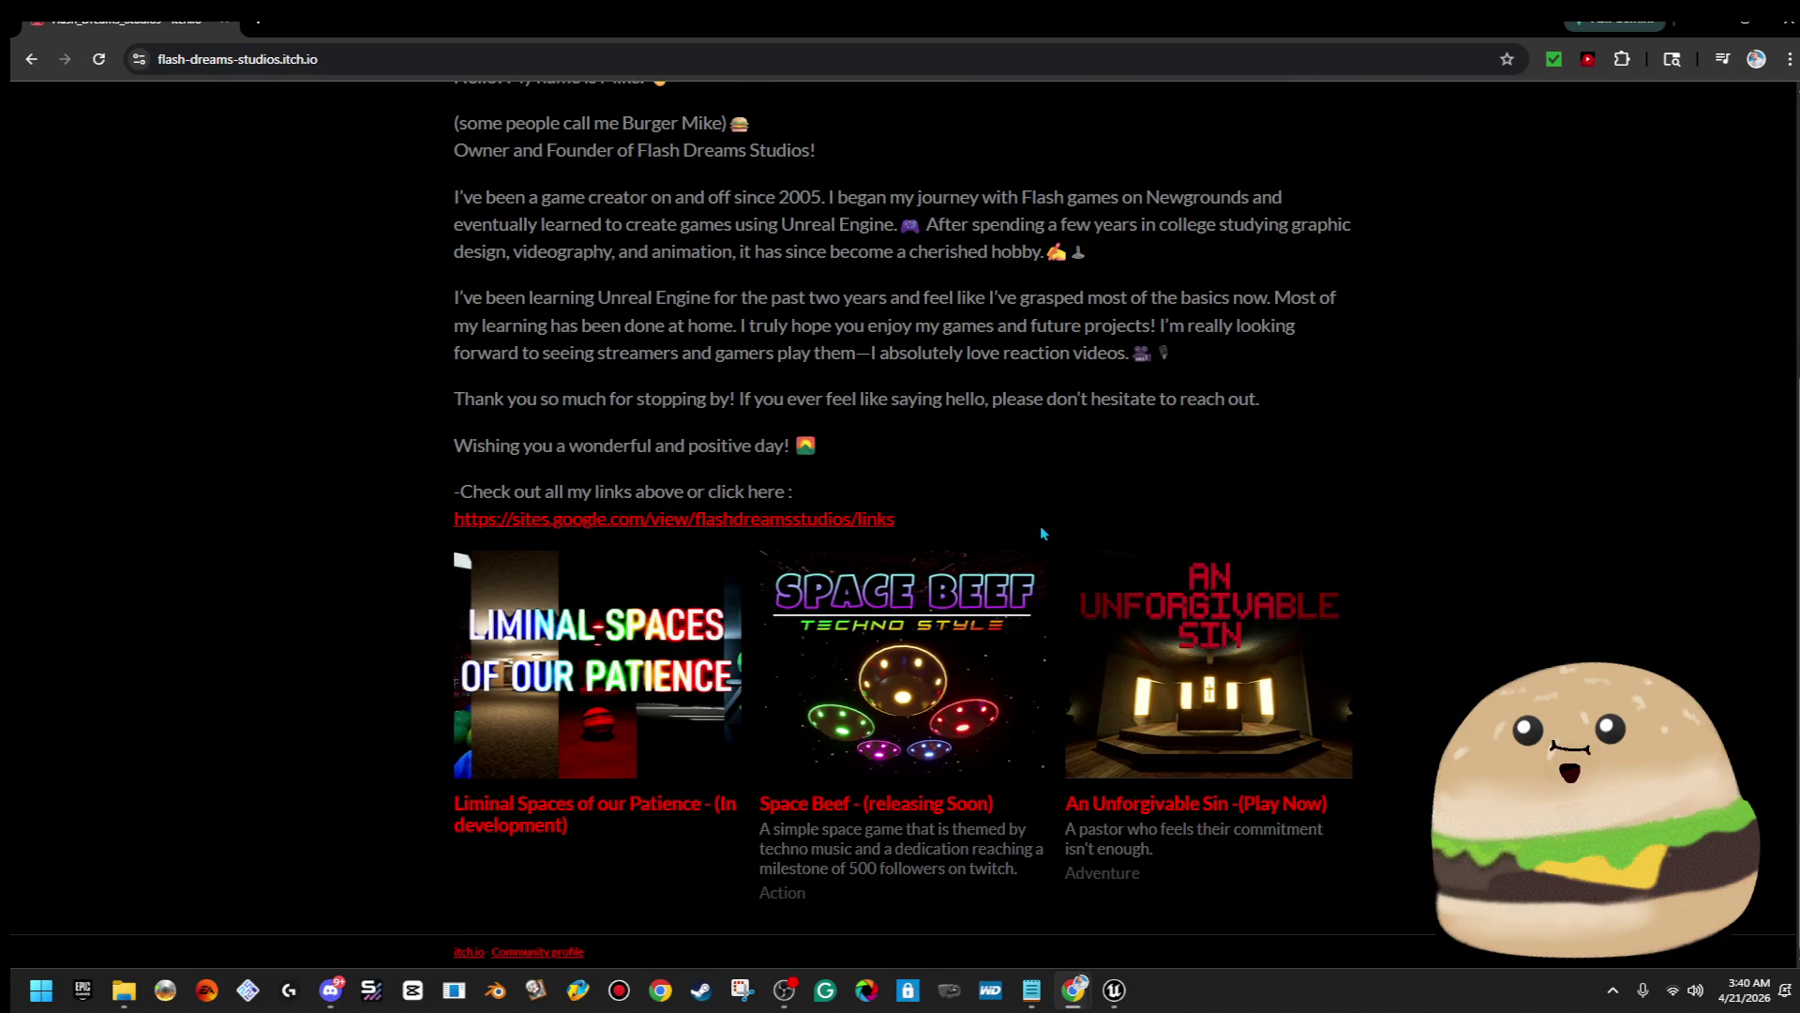
{"action": "left_click", "coordinate": [675, 656]}
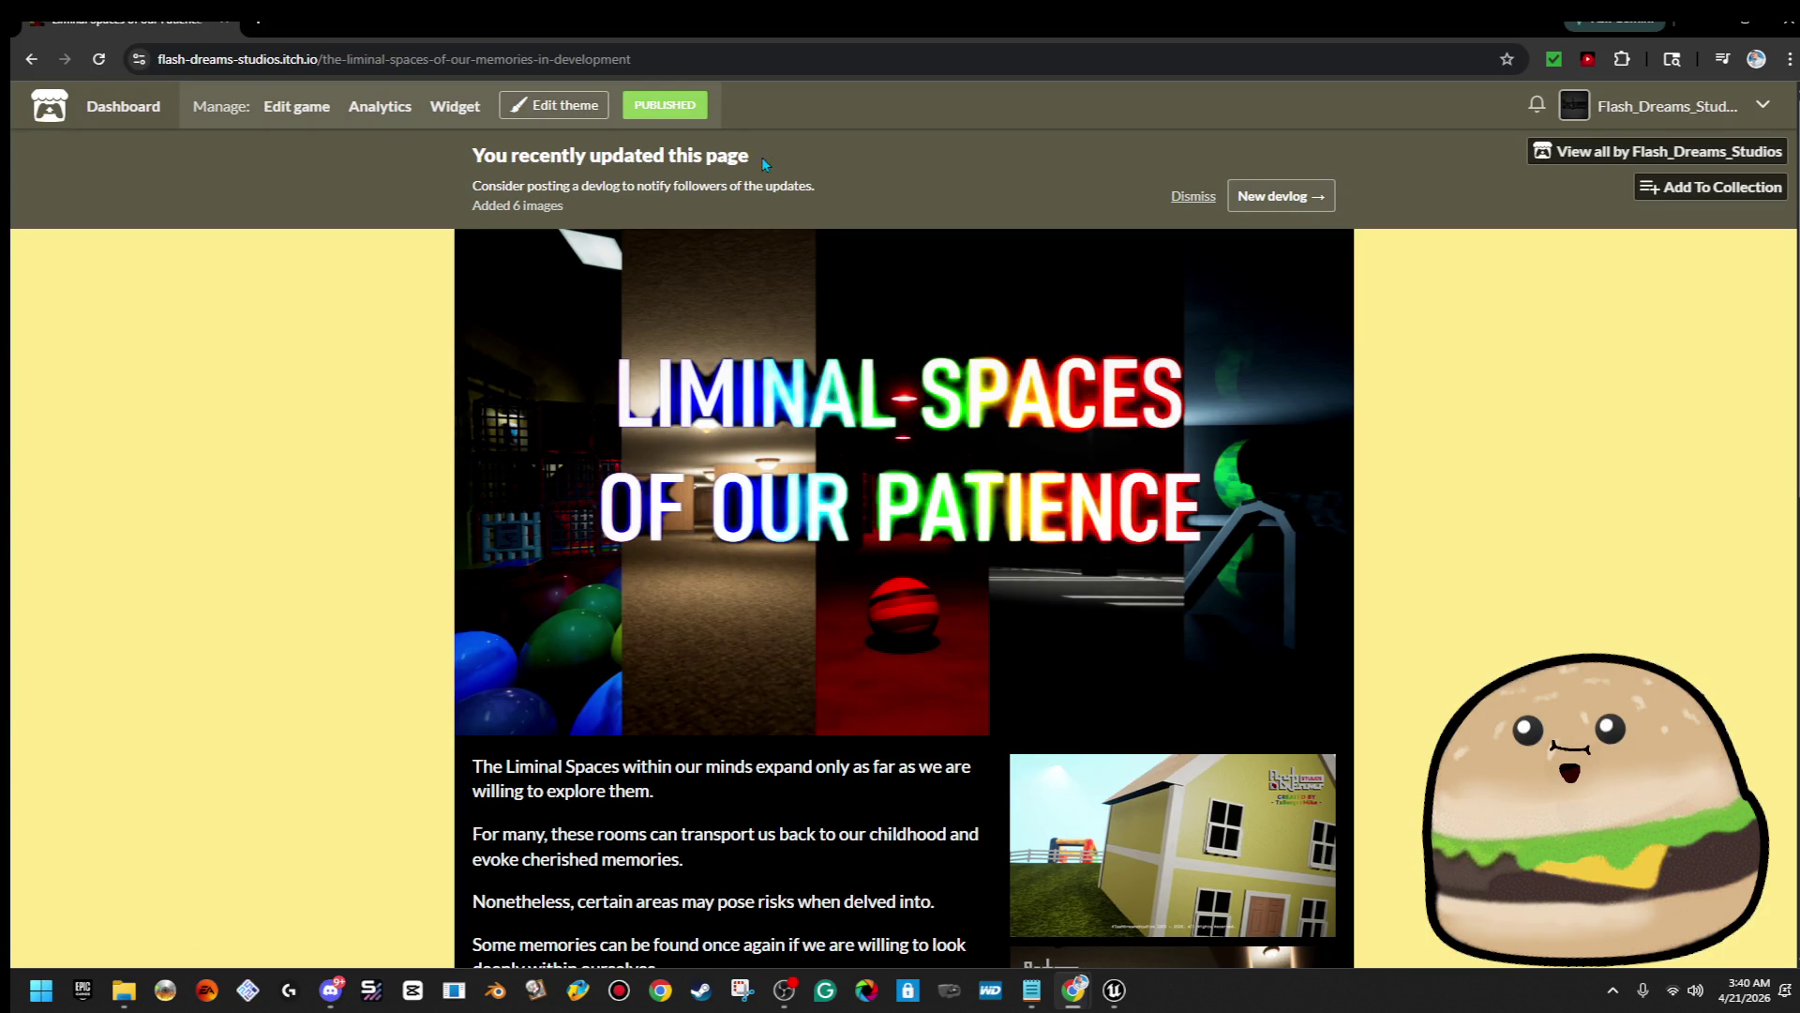
{"action": "left_click", "coordinate": [671, 63]}
{"action": "left_click", "coordinate": [784, 250]}
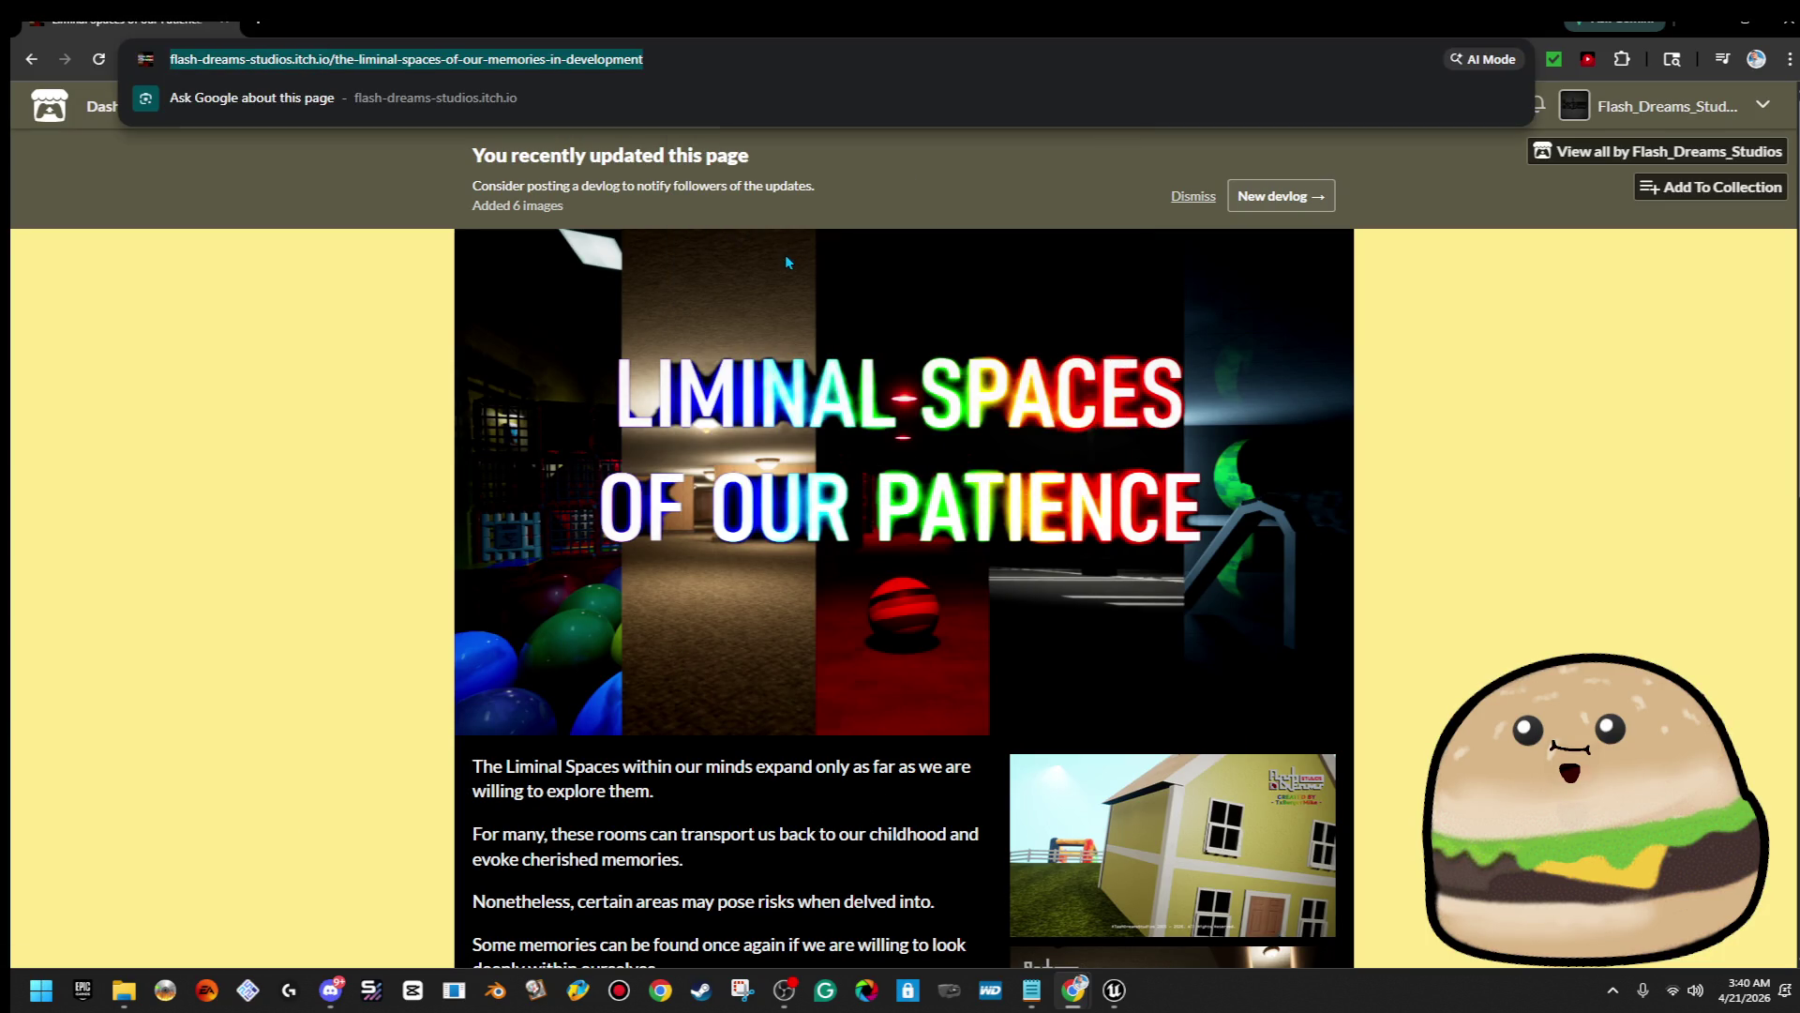
{"action": "left_click", "coordinate": [336, 992]}
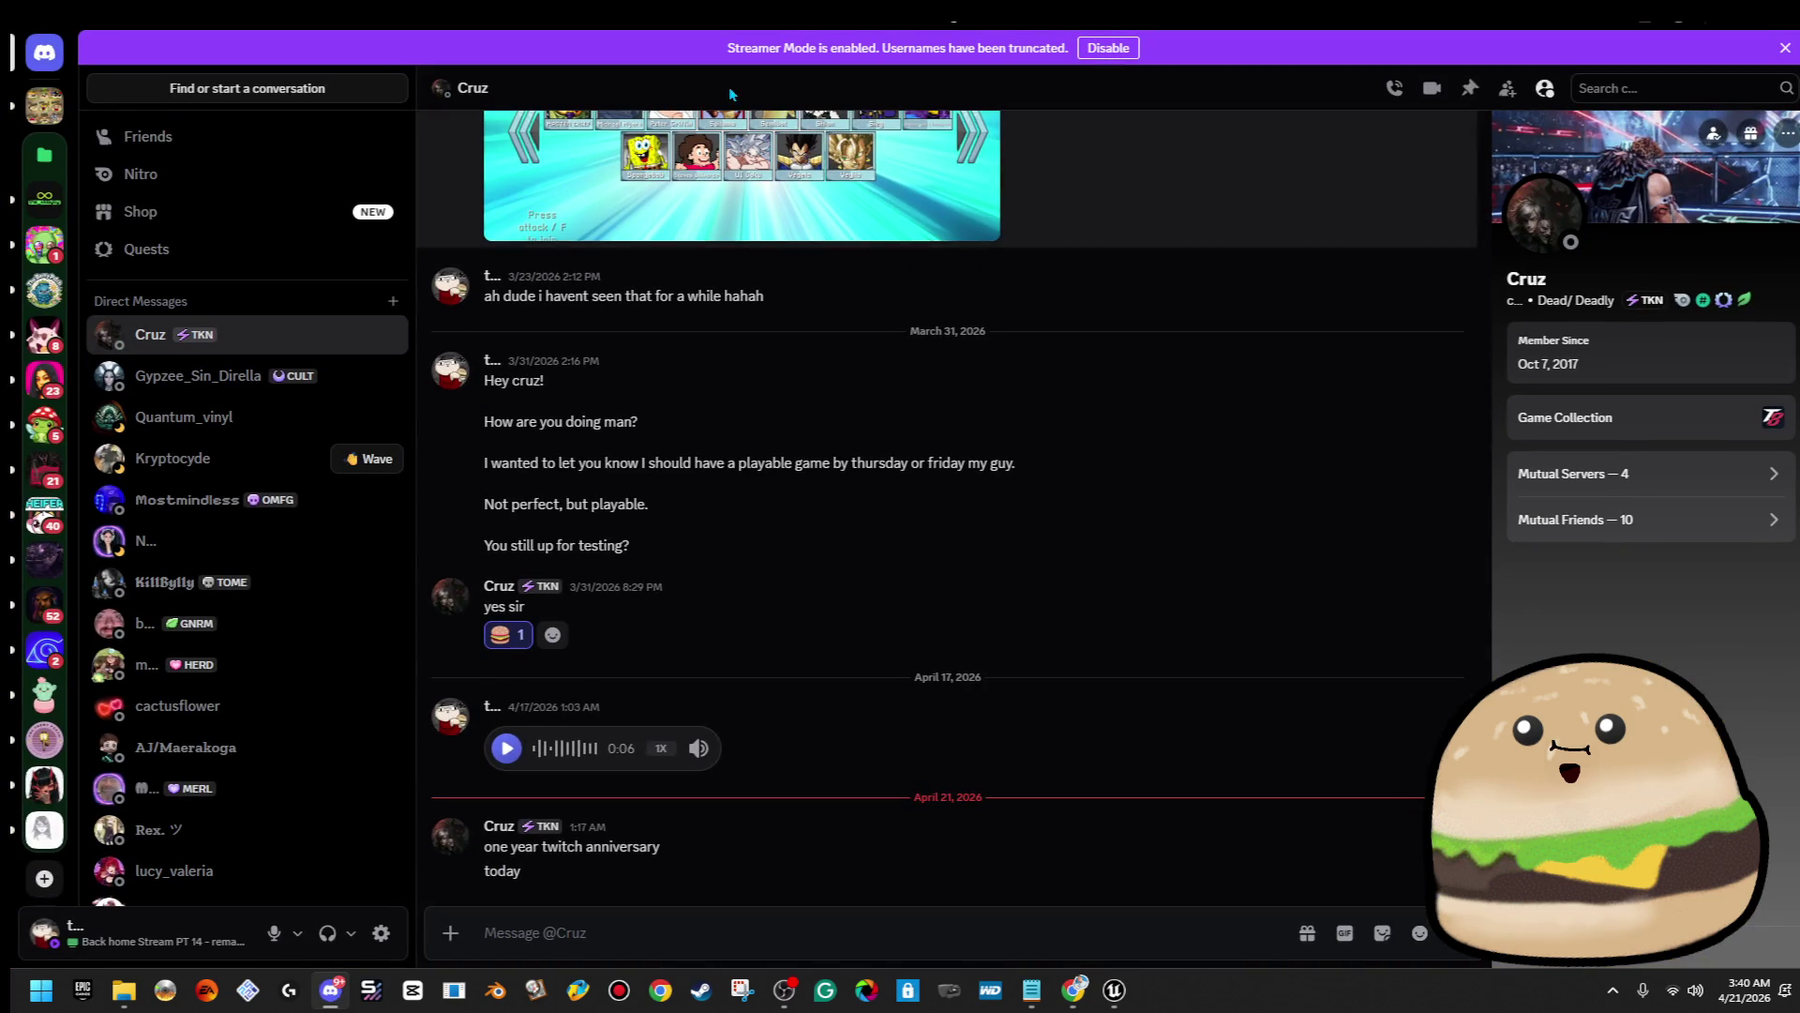
Bring the Discord chat forward, move it aside, and close it to reveal the Liminal Spaces page
{"action": "left_click", "coordinate": [334, 992]}
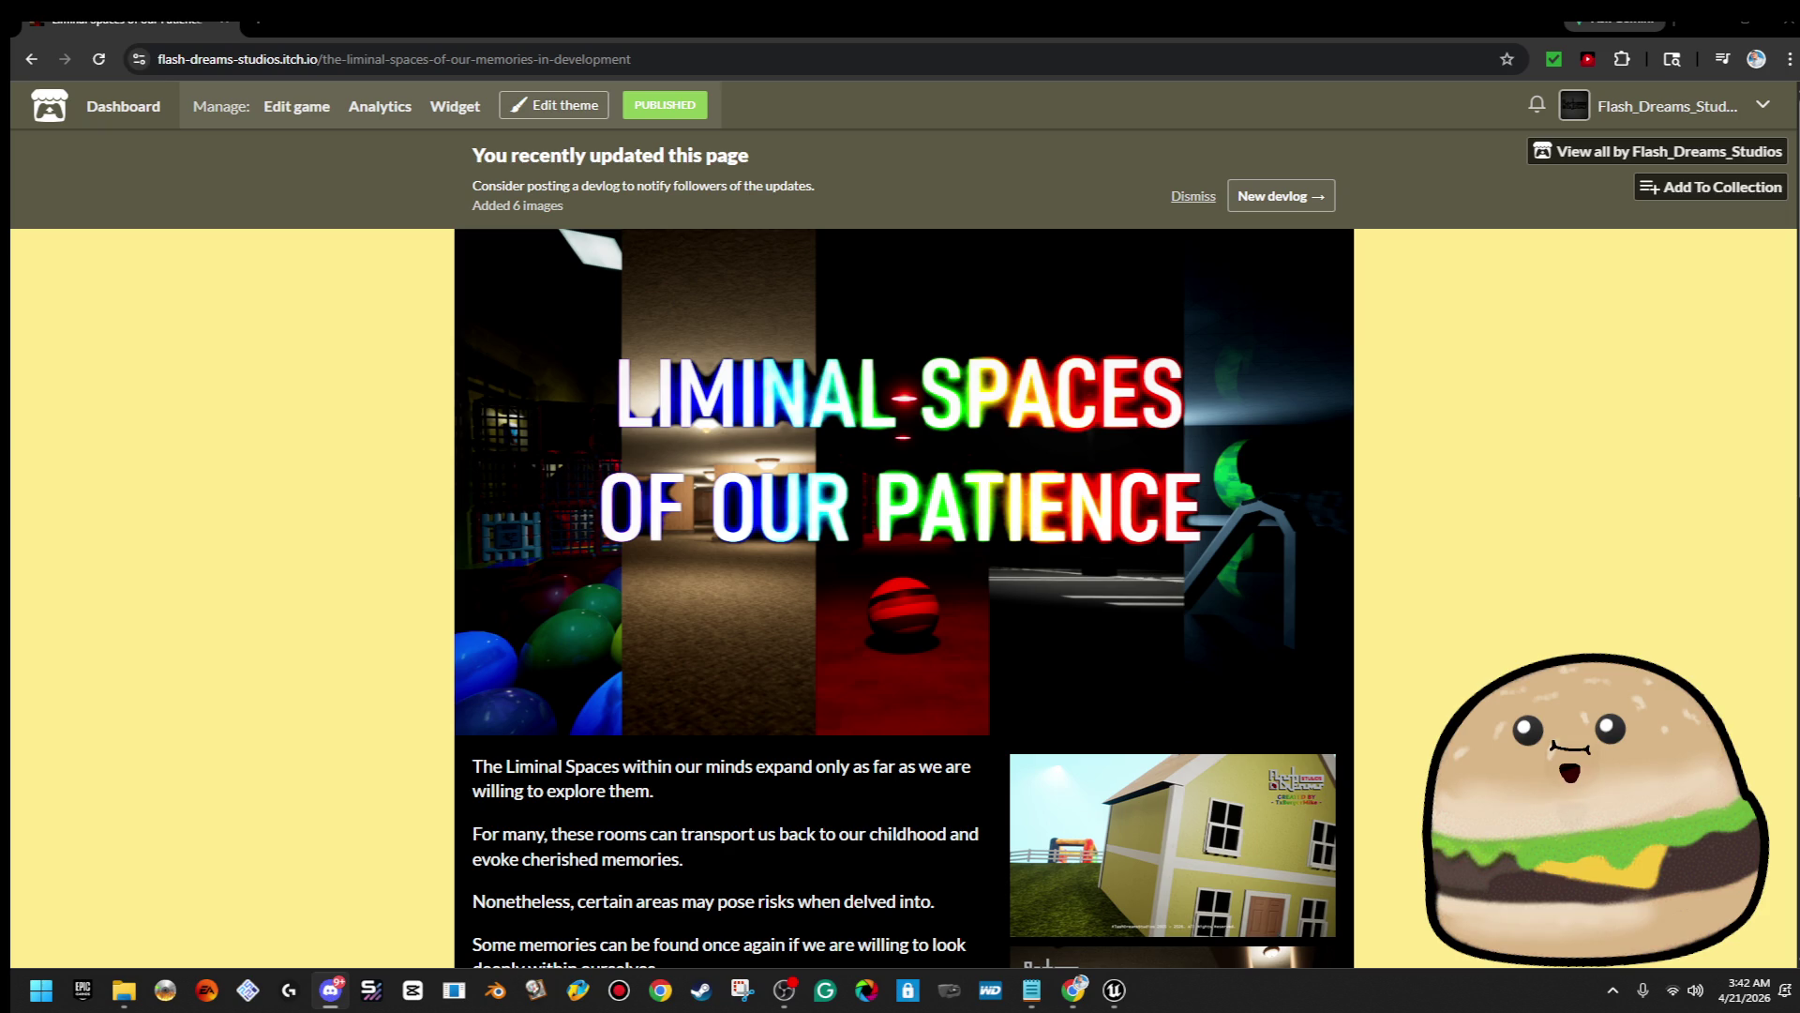
{"action": "key", "text": "alt+Tab"}
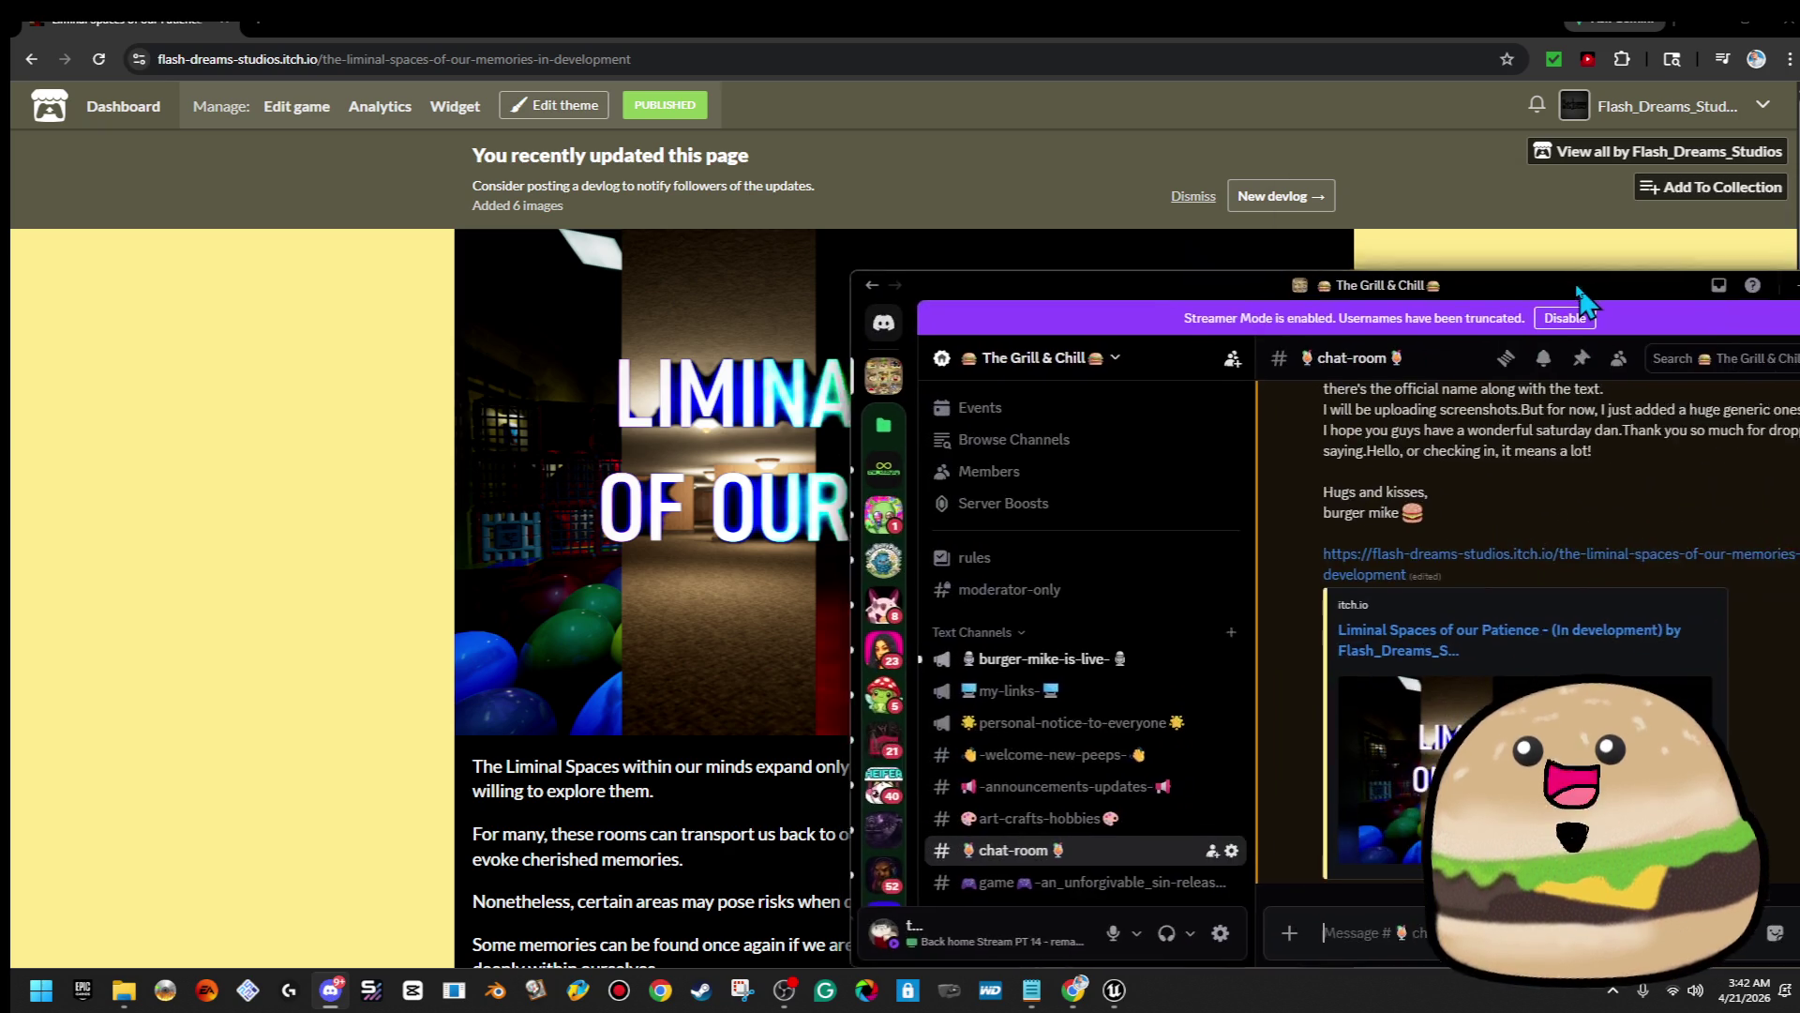
{"action": "mouse_move", "coordinate": [1374, 242]}
{"action": "left_mouse_down"}
{"action": "mouse_move", "coordinate": [1463, 255]}
{"action": "mouse_move", "coordinate": [1411, 259]}
{"action": "left_mouse_up"}
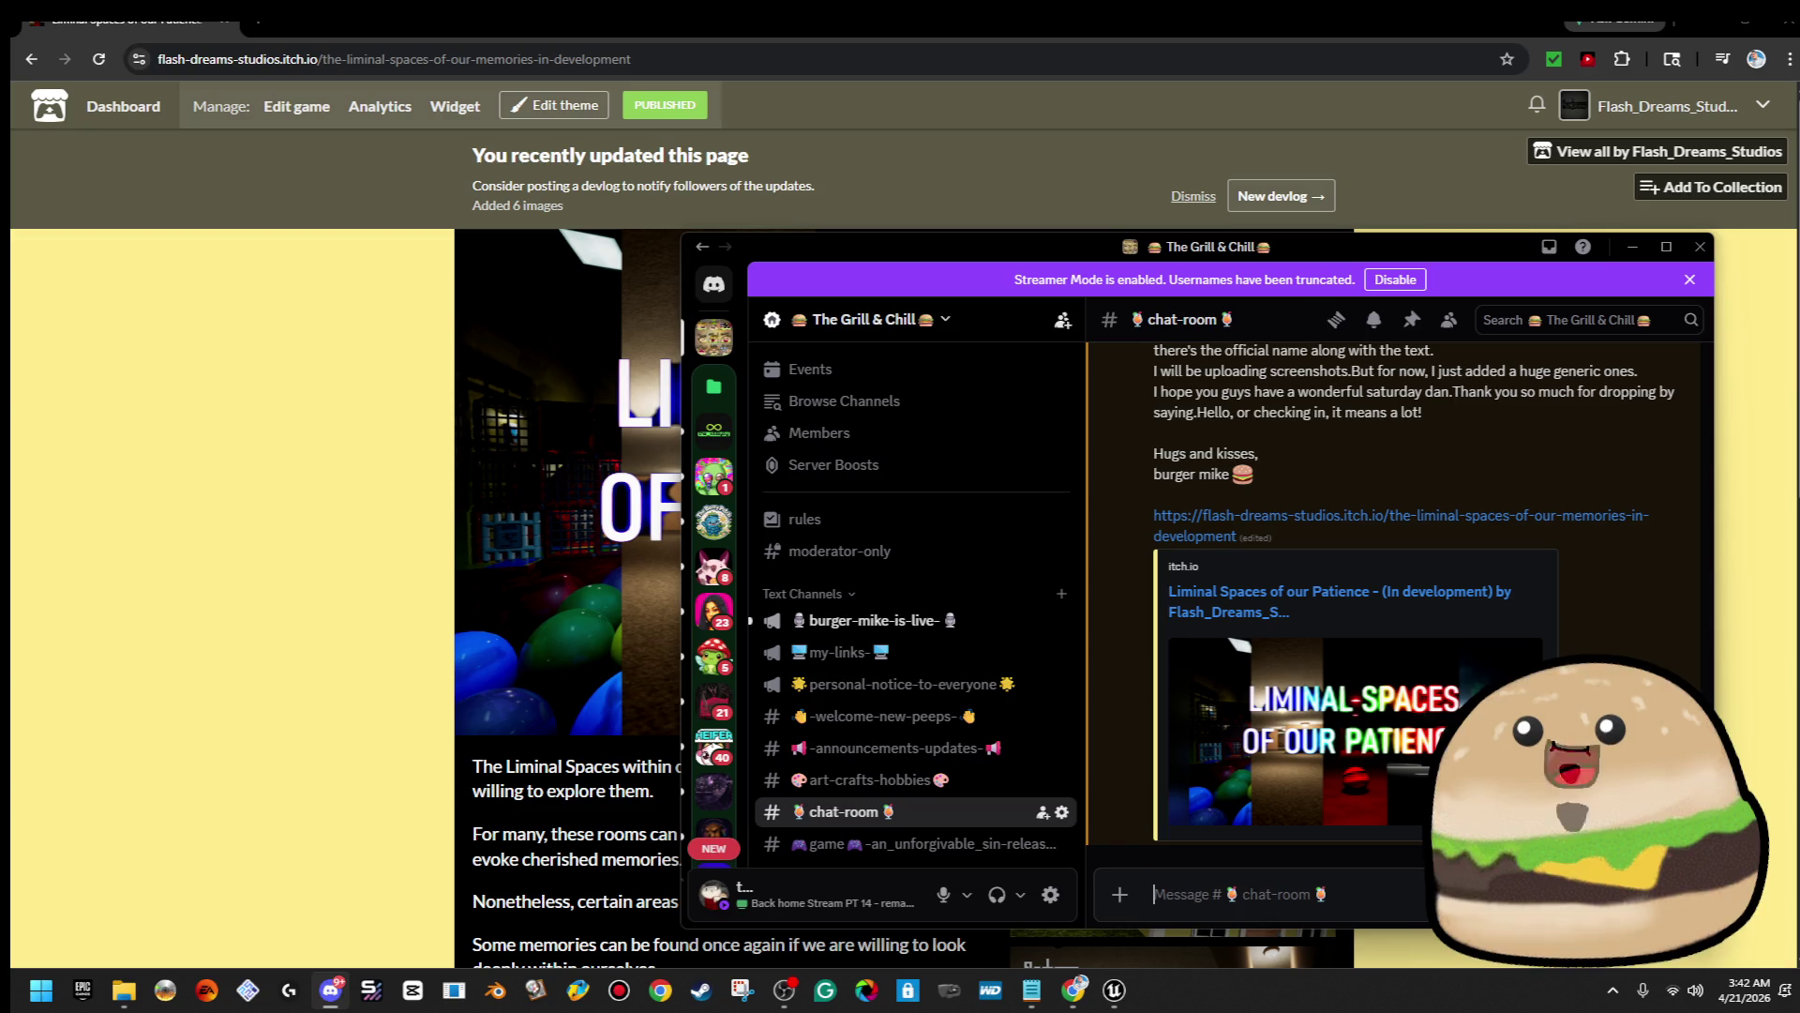
{"action": "left_click", "coordinate": [1699, 249]}
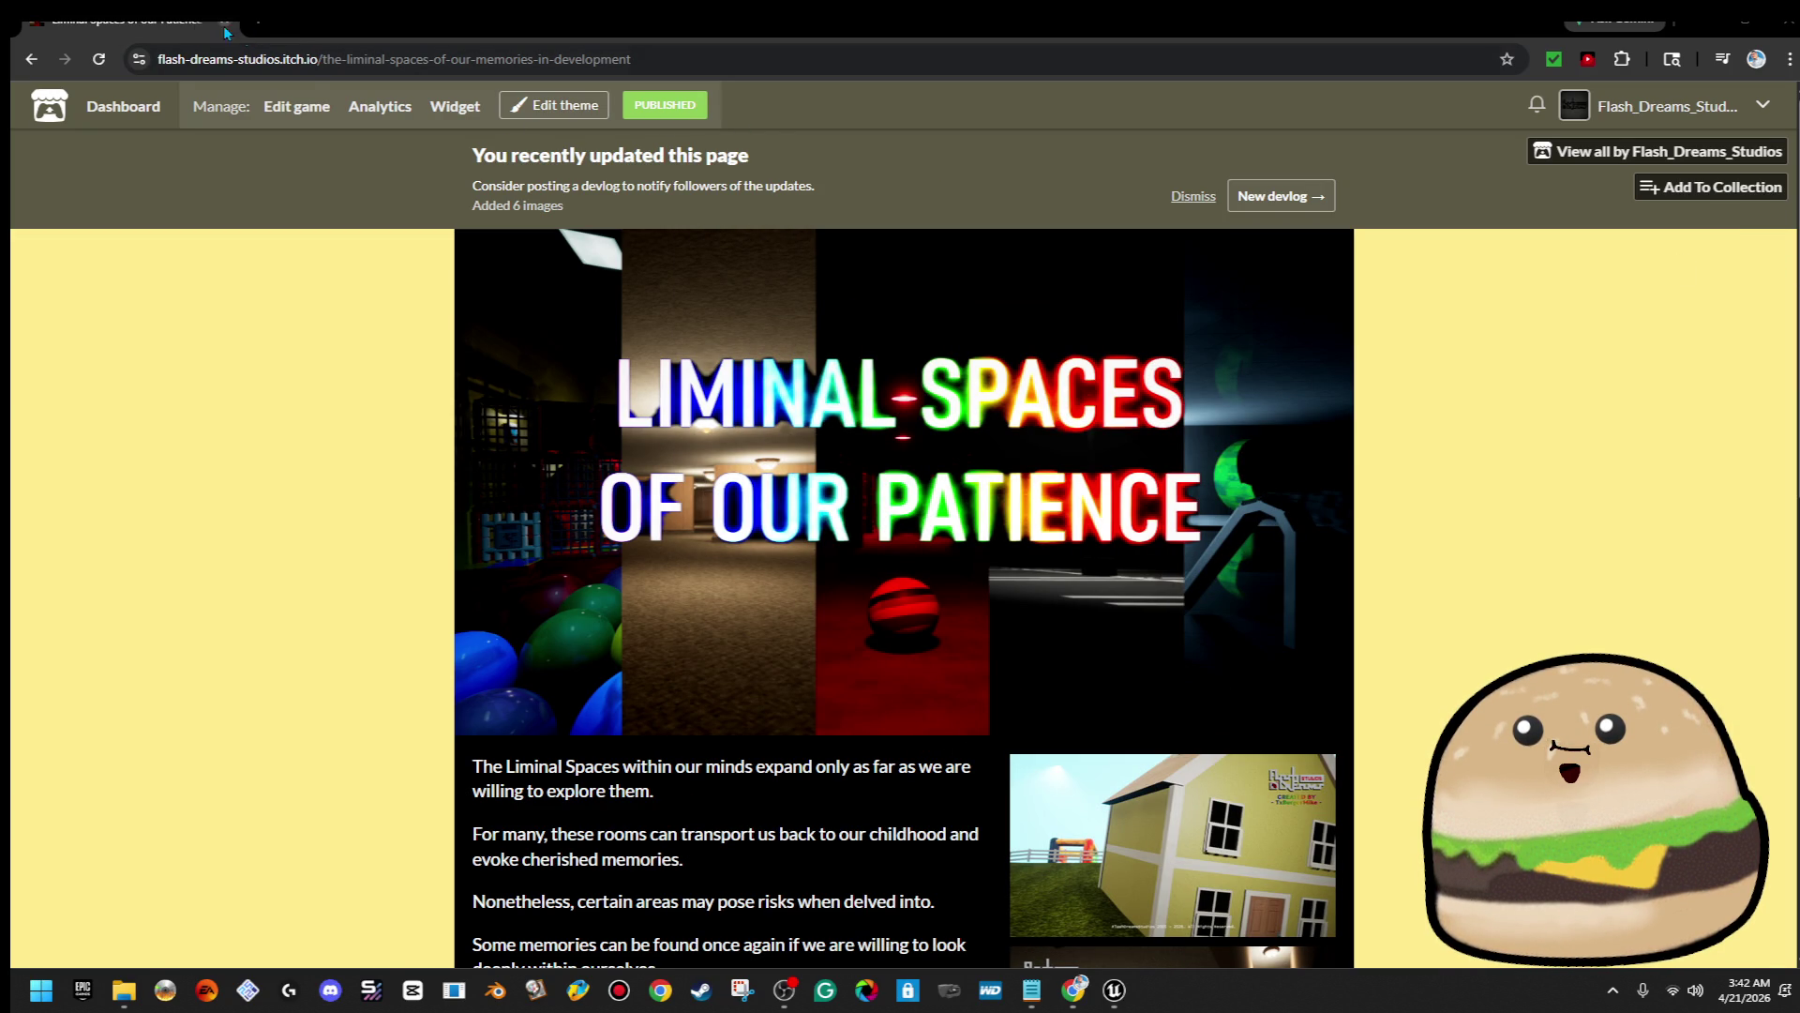
Go to the studio profile, reach the Dashboard through the account menu, and open Space Beef for editing
{"action": "left_click", "coordinate": [1594, 150]}
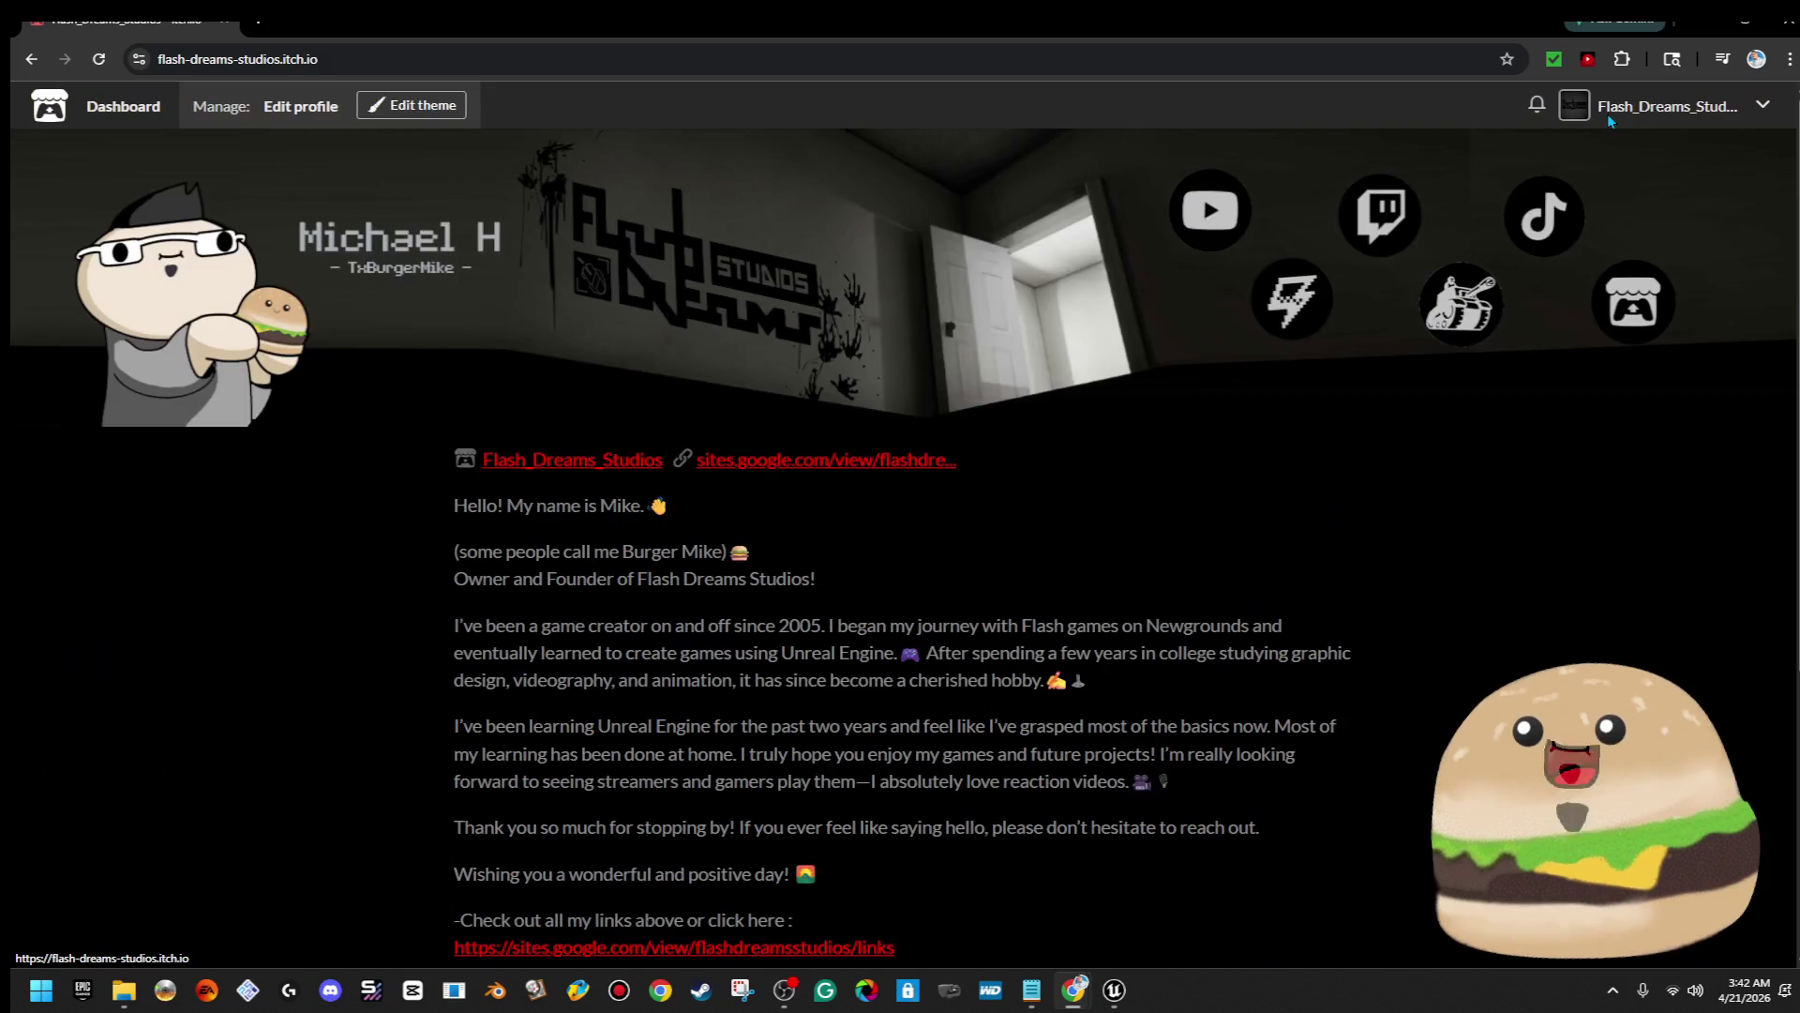
{"action": "scroll", "coordinate": [952, 642], "scroll_direction": "down", "scroll_amount": 5}
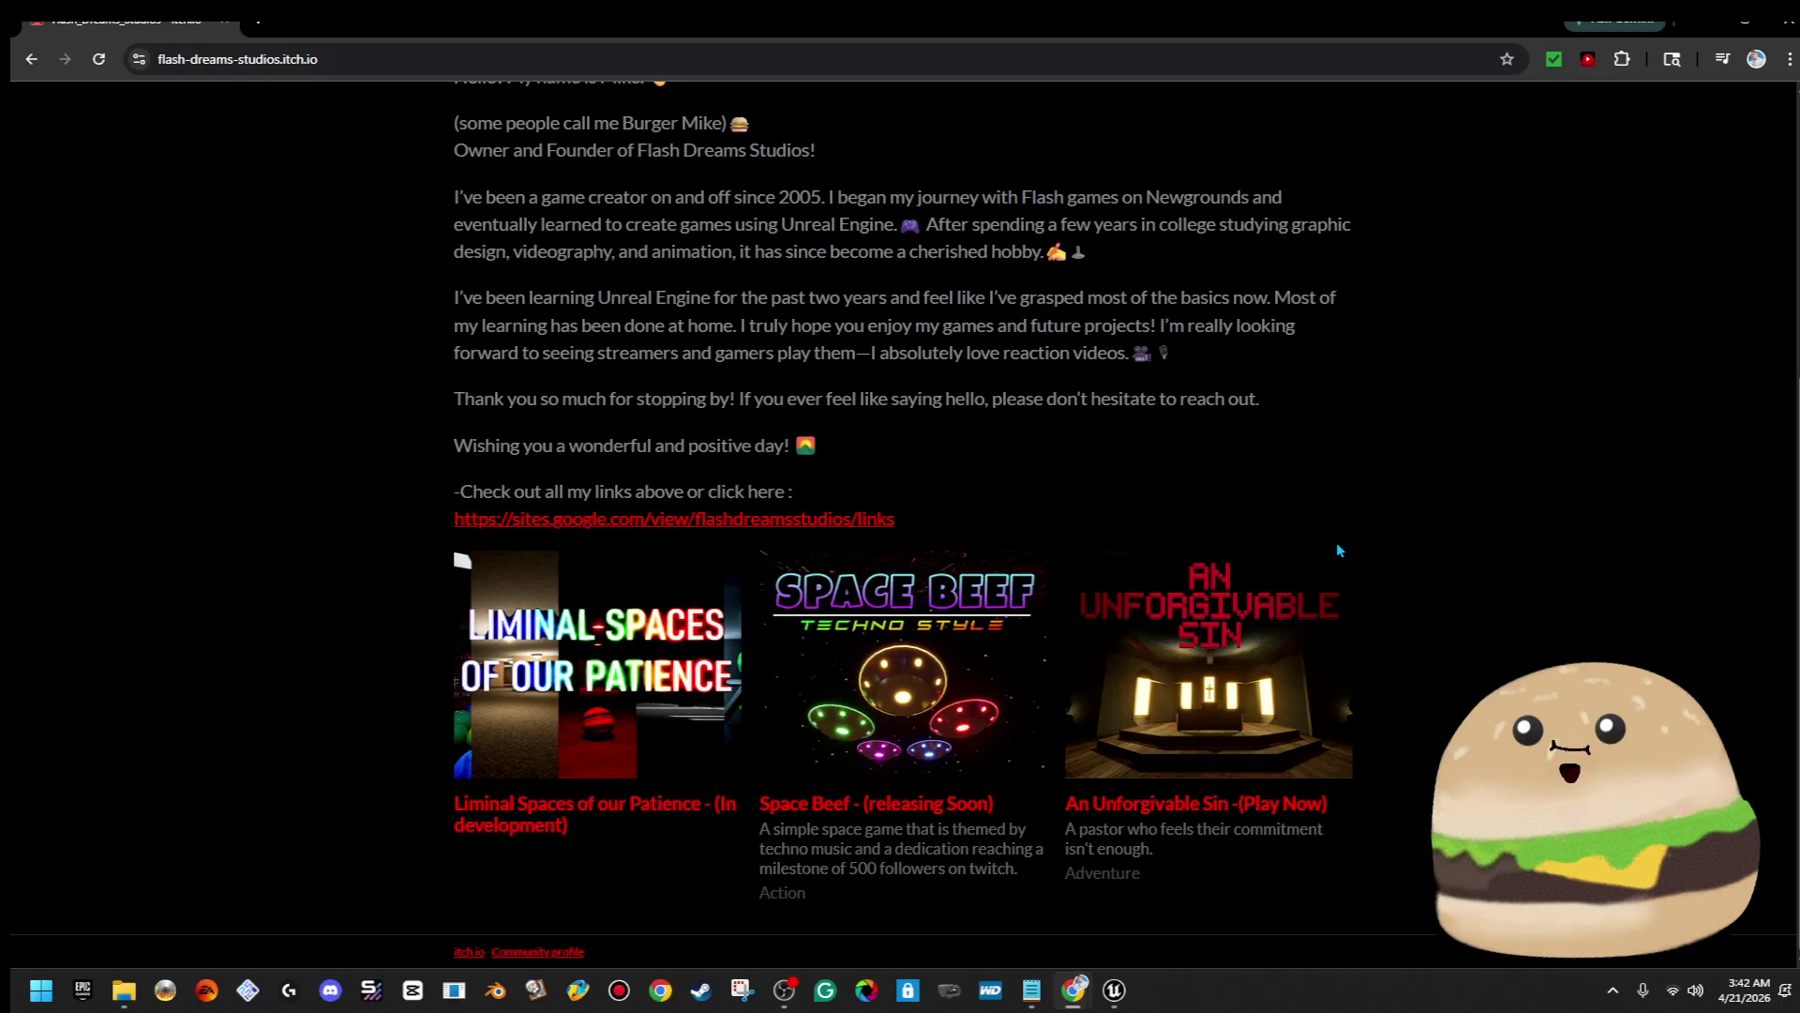
{"action": "scroll", "coordinate": [1407, 375], "scroll_direction": "up", "scroll_amount": 5}
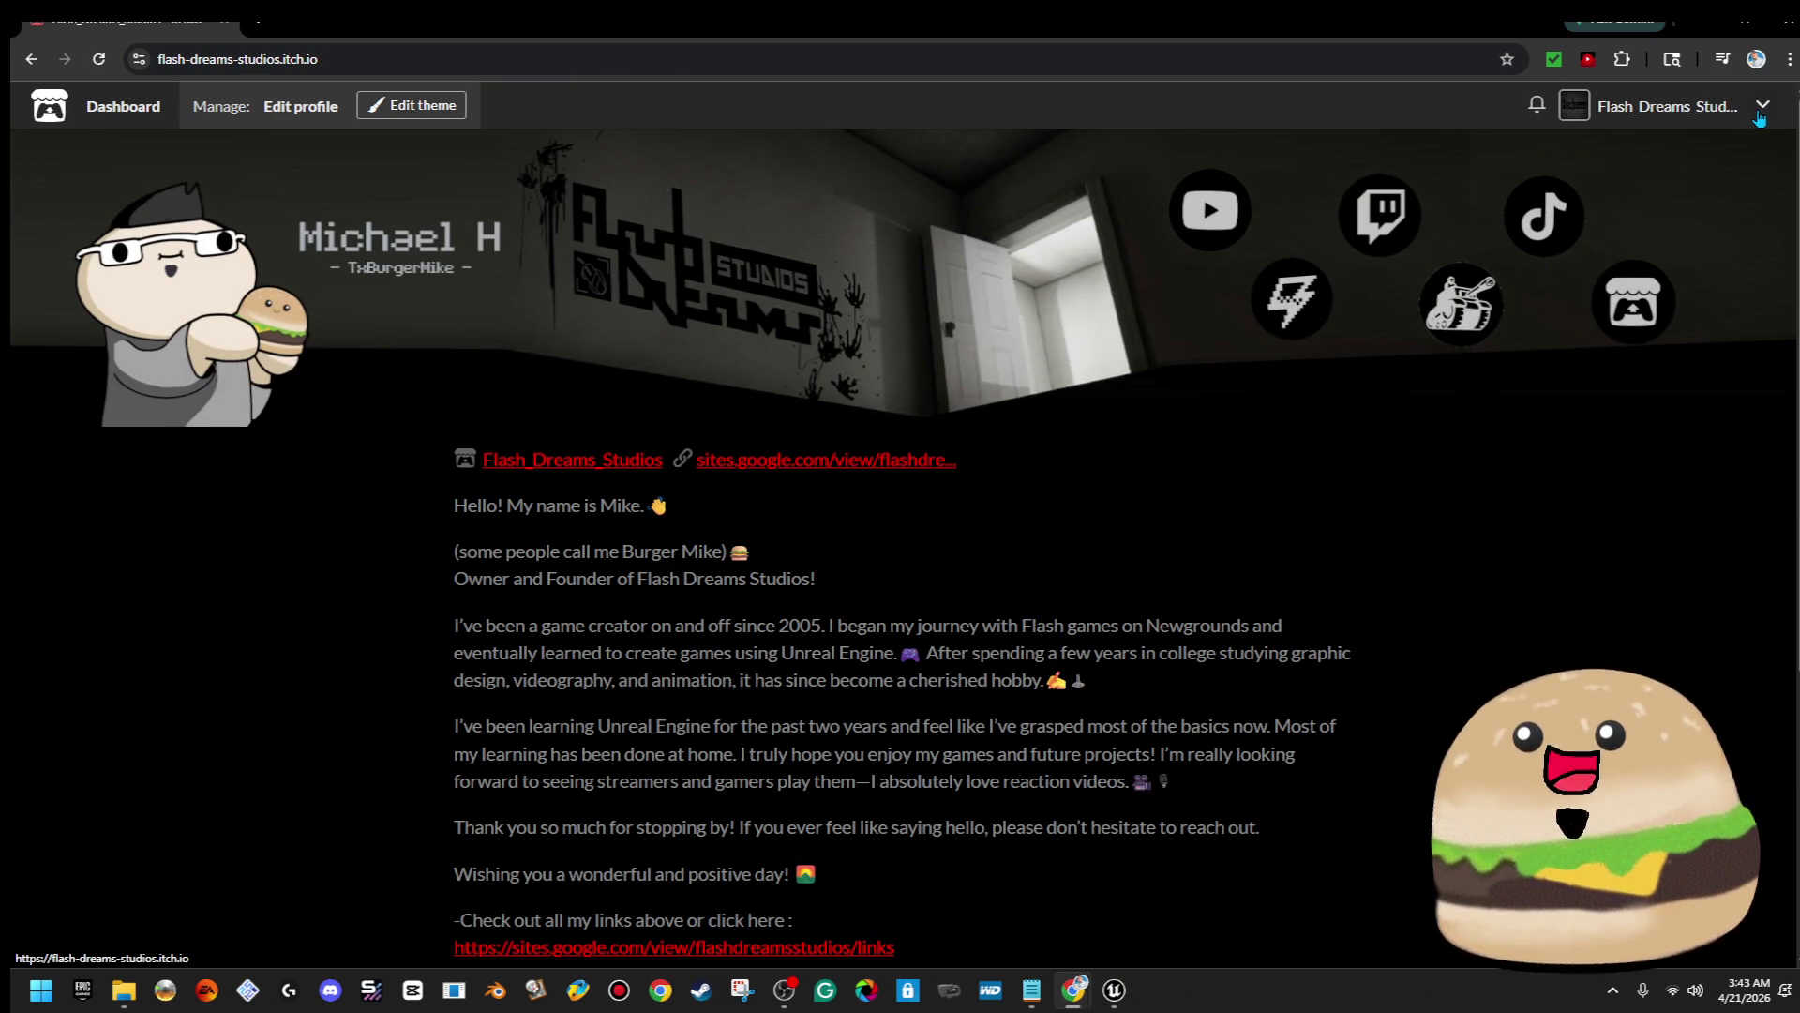
{"action": "left_click", "coordinate": [1747, 115]}
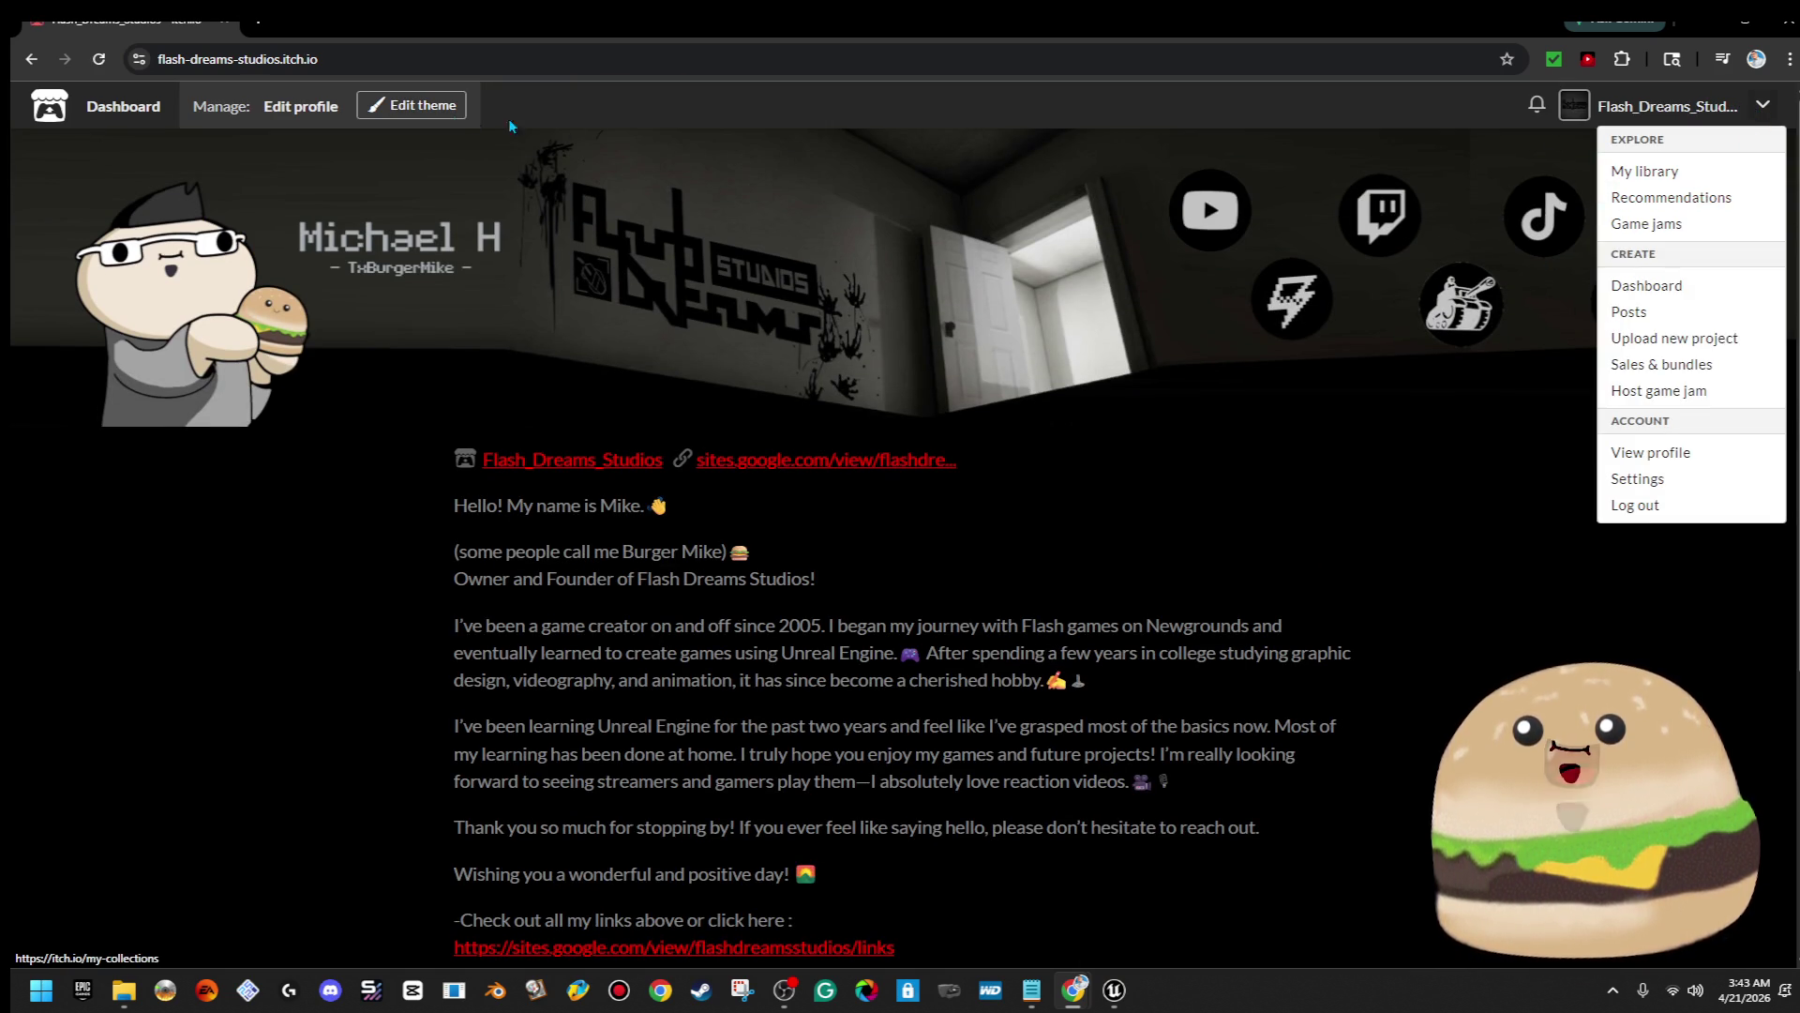
{"action": "left_click", "coordinate": [1721, 287]}
{"action": "scroll", "coordinate": [728, 450], "scroll_direction": "down", "scroll_amount": 2}
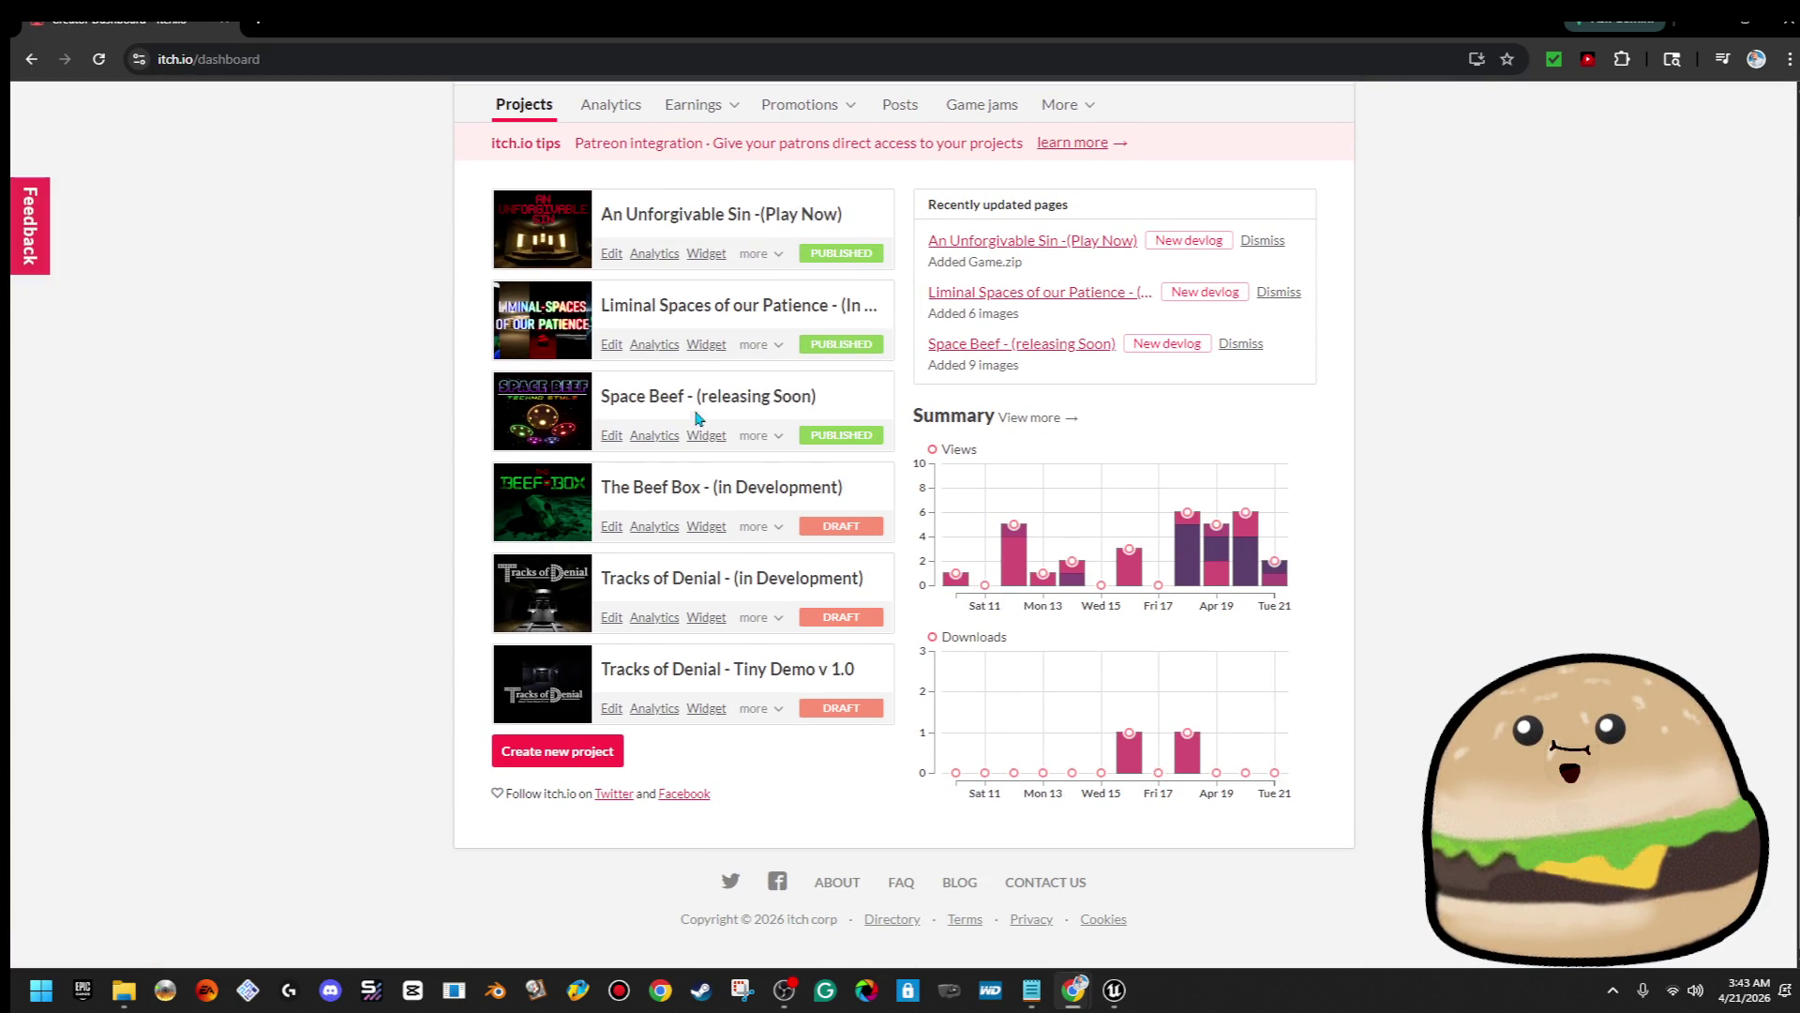
{"action": "left_click", "coordinate": [612, 436]}
Retitle the project 'Space Beef - (In Development)', save it, and check the name on the profile
{"action": "left_click_drag", "start_coordinate": [782, 301], "coordinate": [632, 304]}
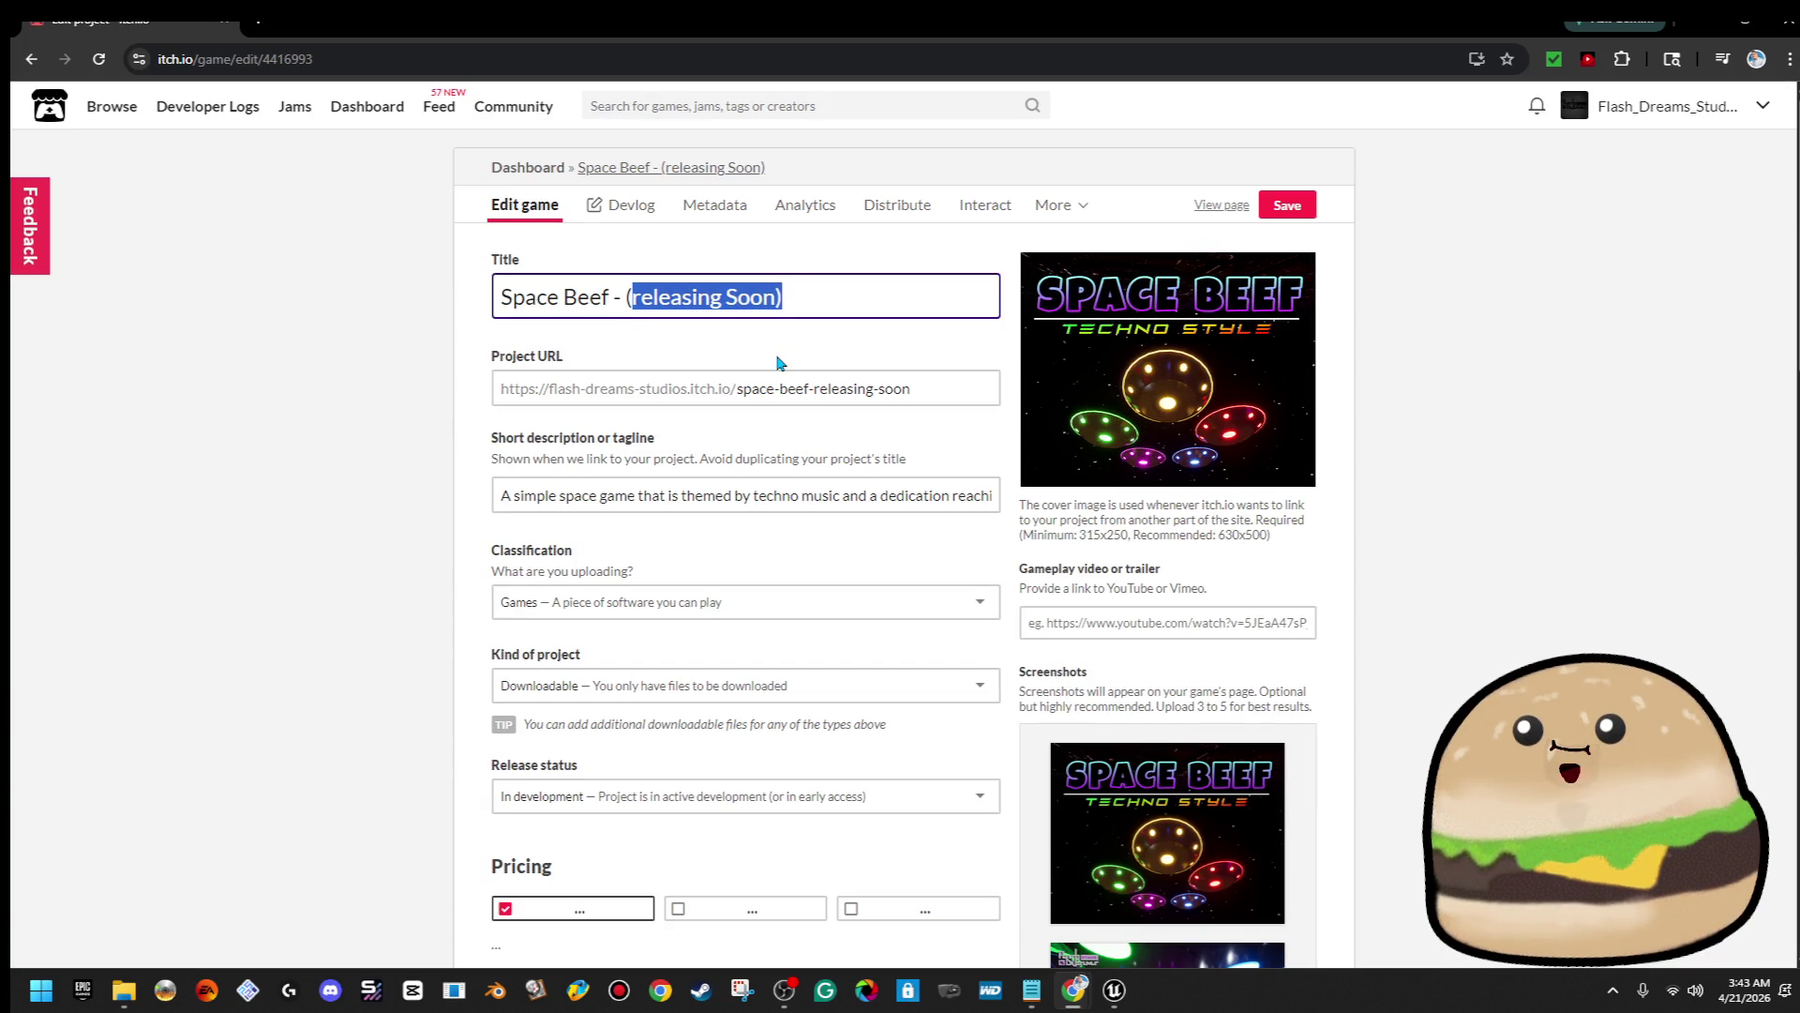
{"action": "type", "text": "In deve"}
{"action": "key", "text": "BackSpace"}
{"action": "key", "text": "BackSpace"}
{"action": "key", "text": "BackSpace"}
{"action": "type", "text": "Dev"}
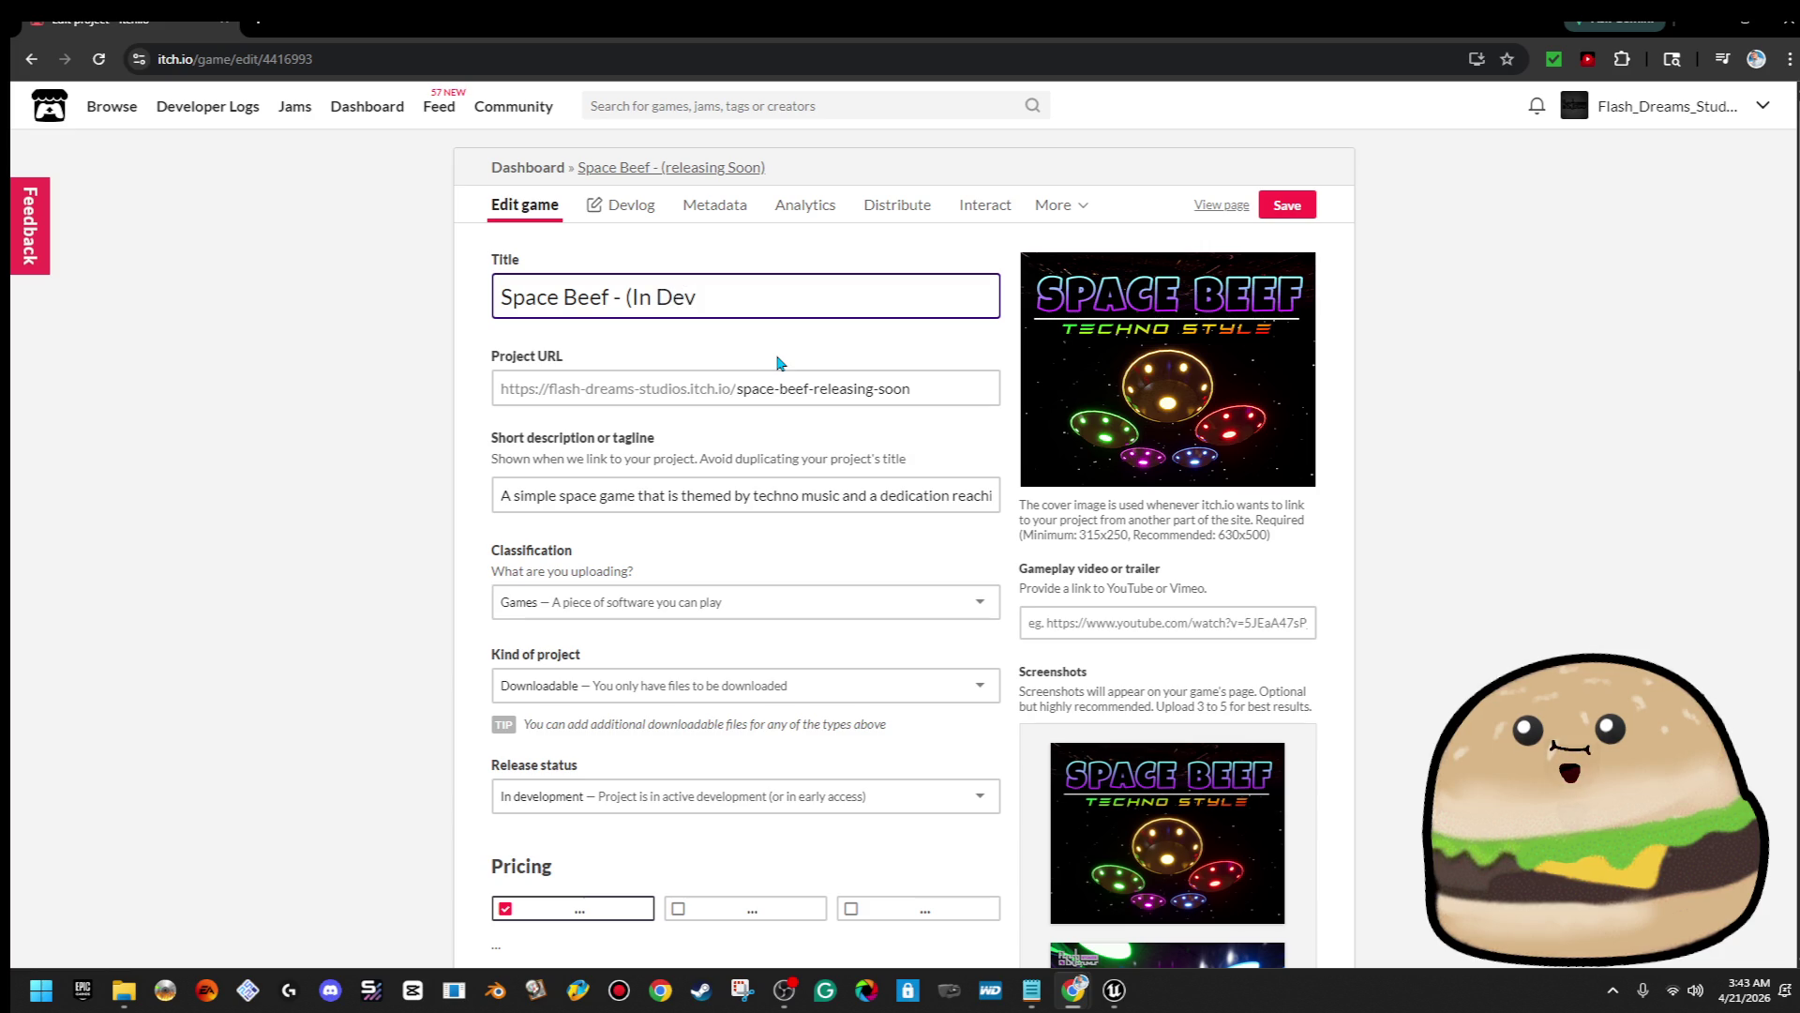
{"action": "type", "text": ")"}
{"action": "key", "text": "BackSpace"}
{"action": "type", "text": "elopment)"}
{"action": "left_click", "coordinate": [1283, 208]}
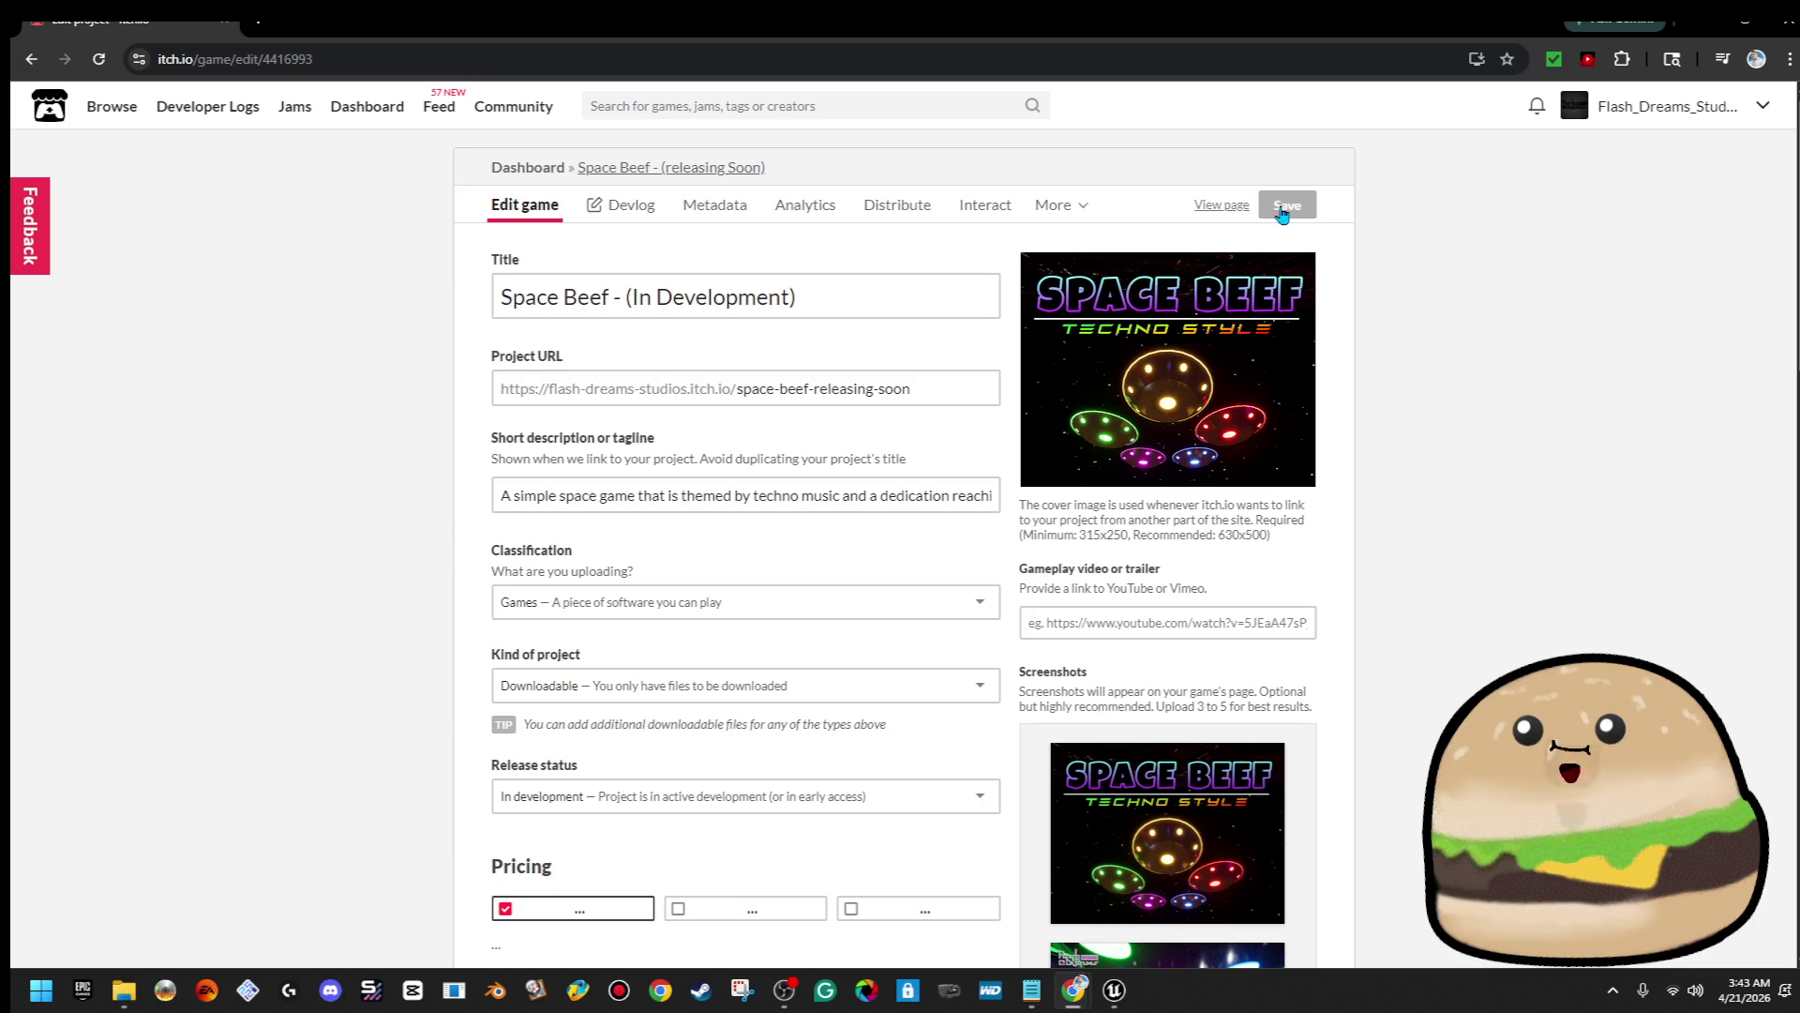
{"action": "left_click", "coordinate": [1622, 131]}
{"action": "scroll", "coordinate": [1238, 594], "scroll_direction": "down", "scroll_amount": 5}
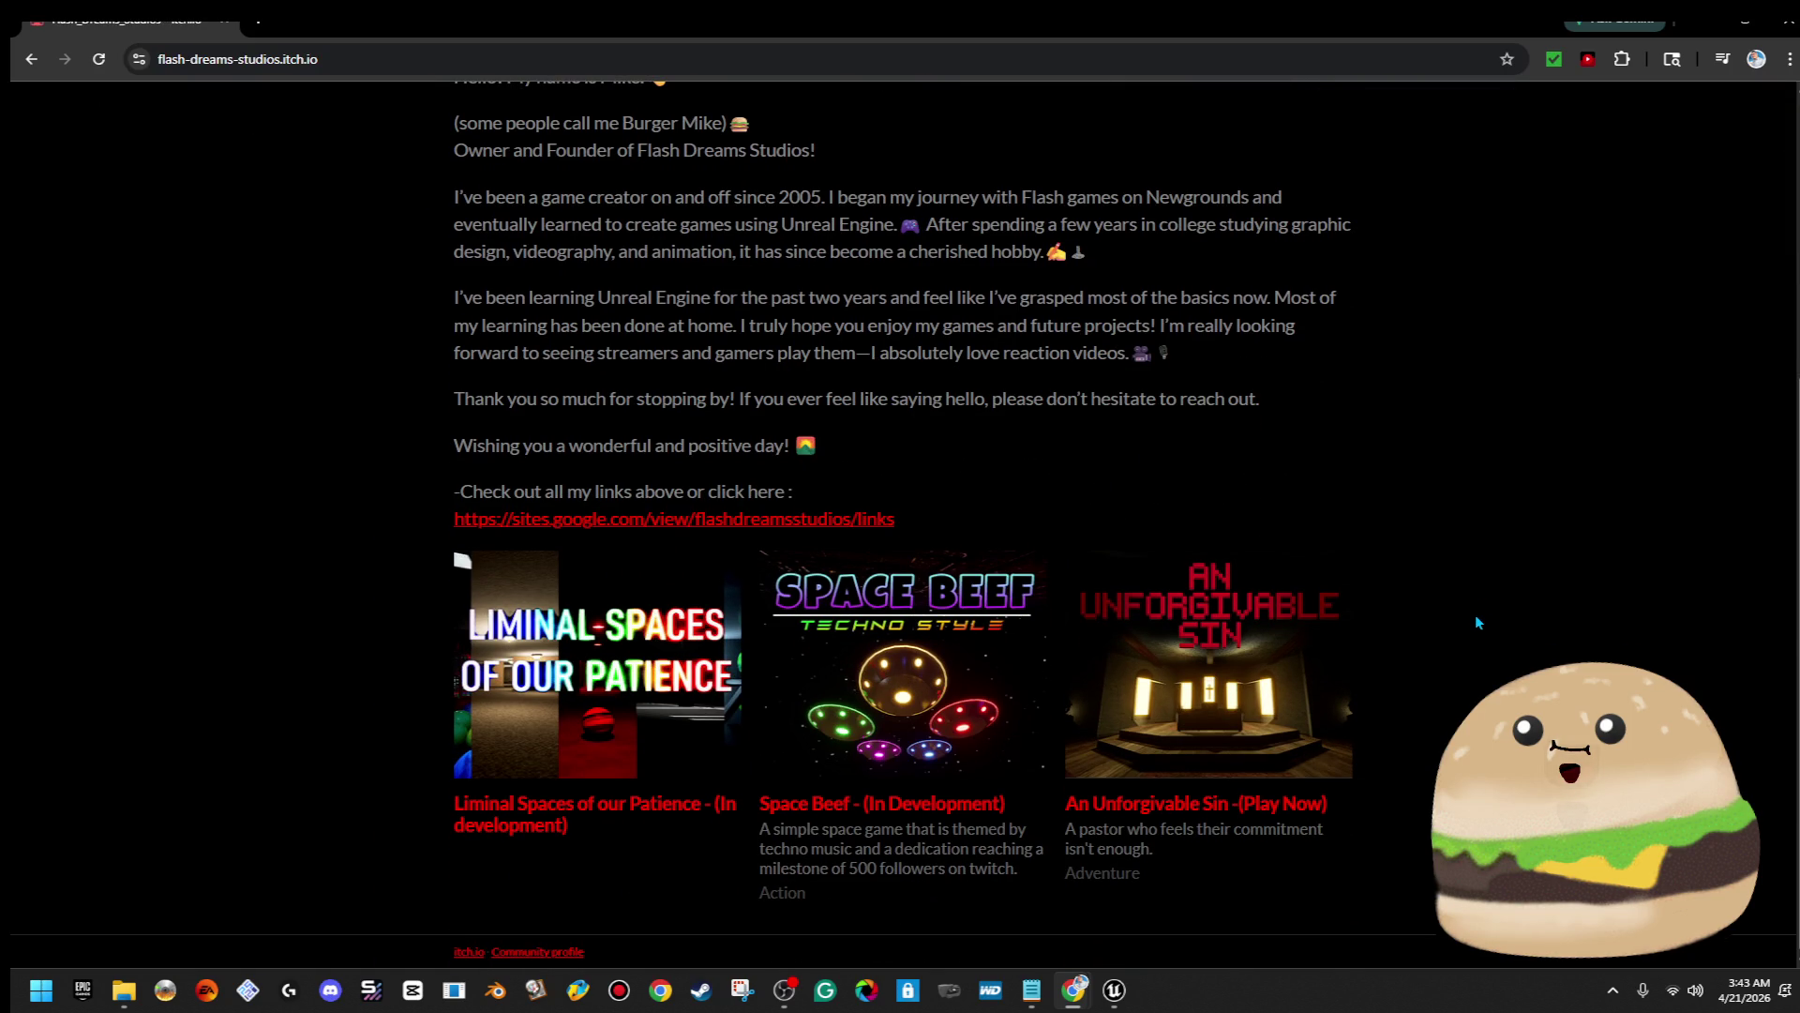
Look over the An Unforgivable Sin game page, then return to the studio profile
{"action": "left_click", "coordinate": [1272, 679]}
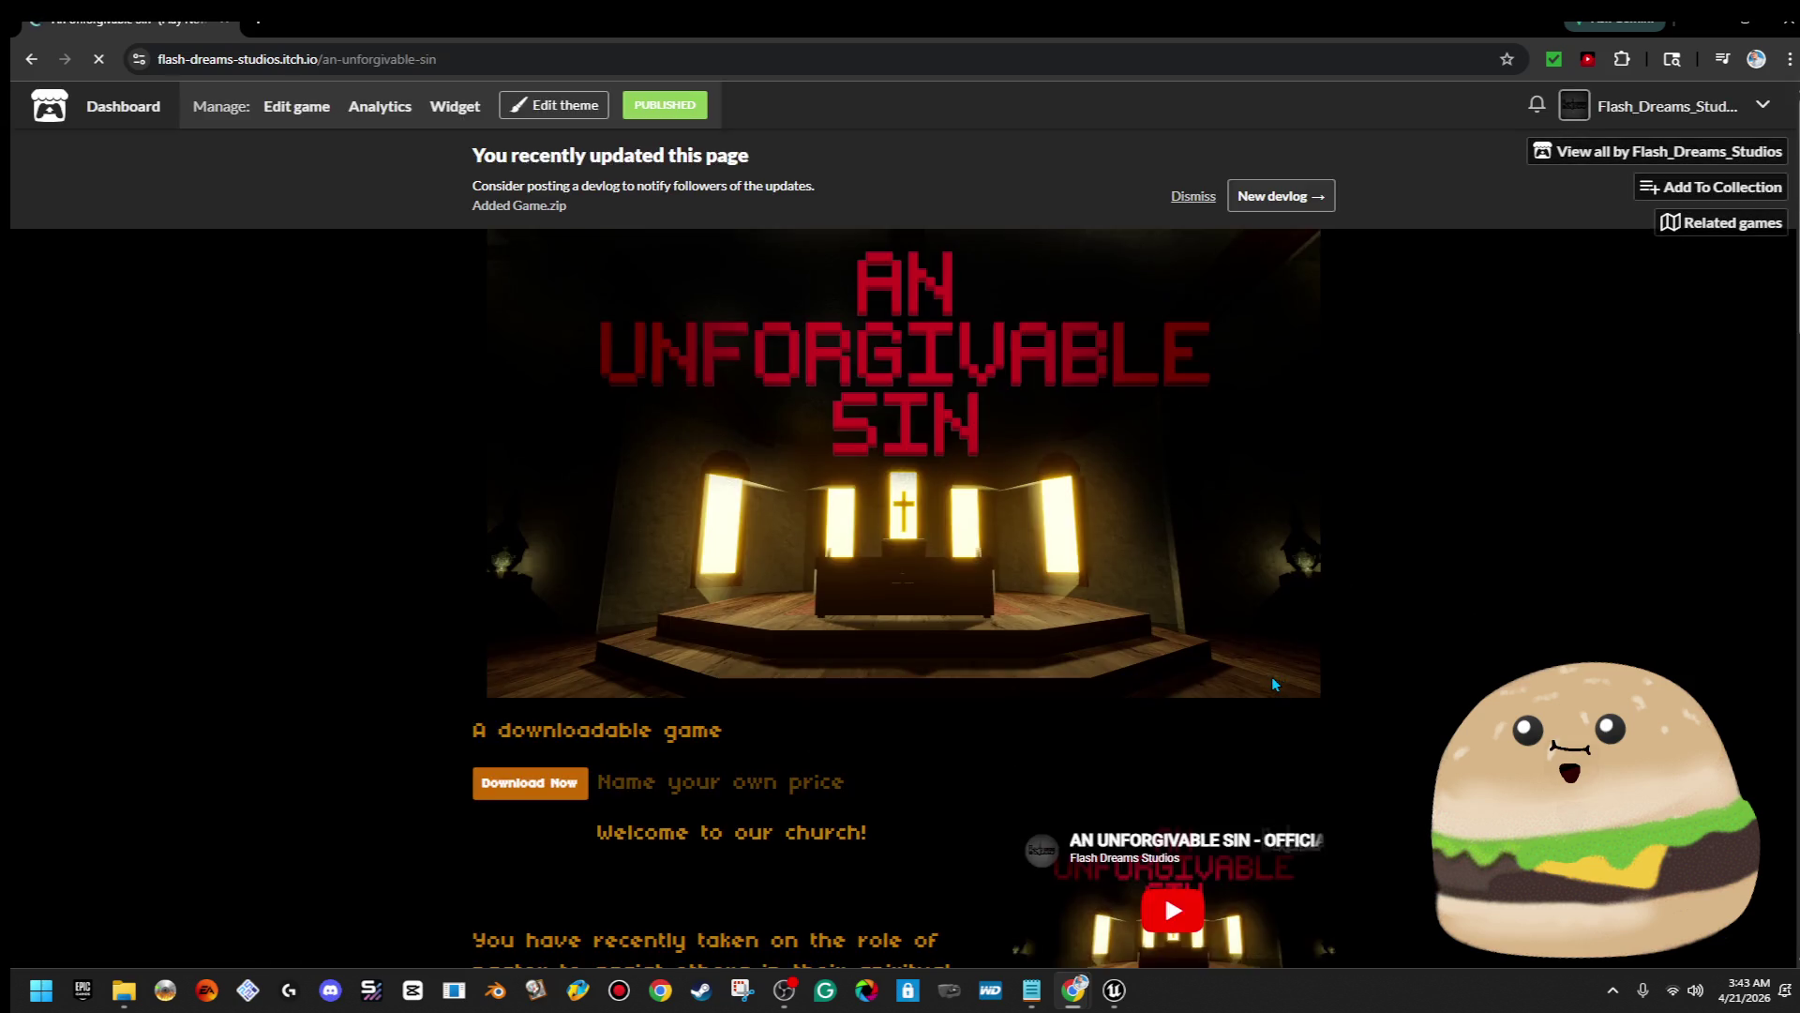
{"action": "scroll", "coordinate": [1273, 684], "scroll_direction": "down", "scroll_amount": 5}
{"action": "scroll", "coordinate": [1275, 689], "scroll_direction": "down", "scroll_amount": 20}
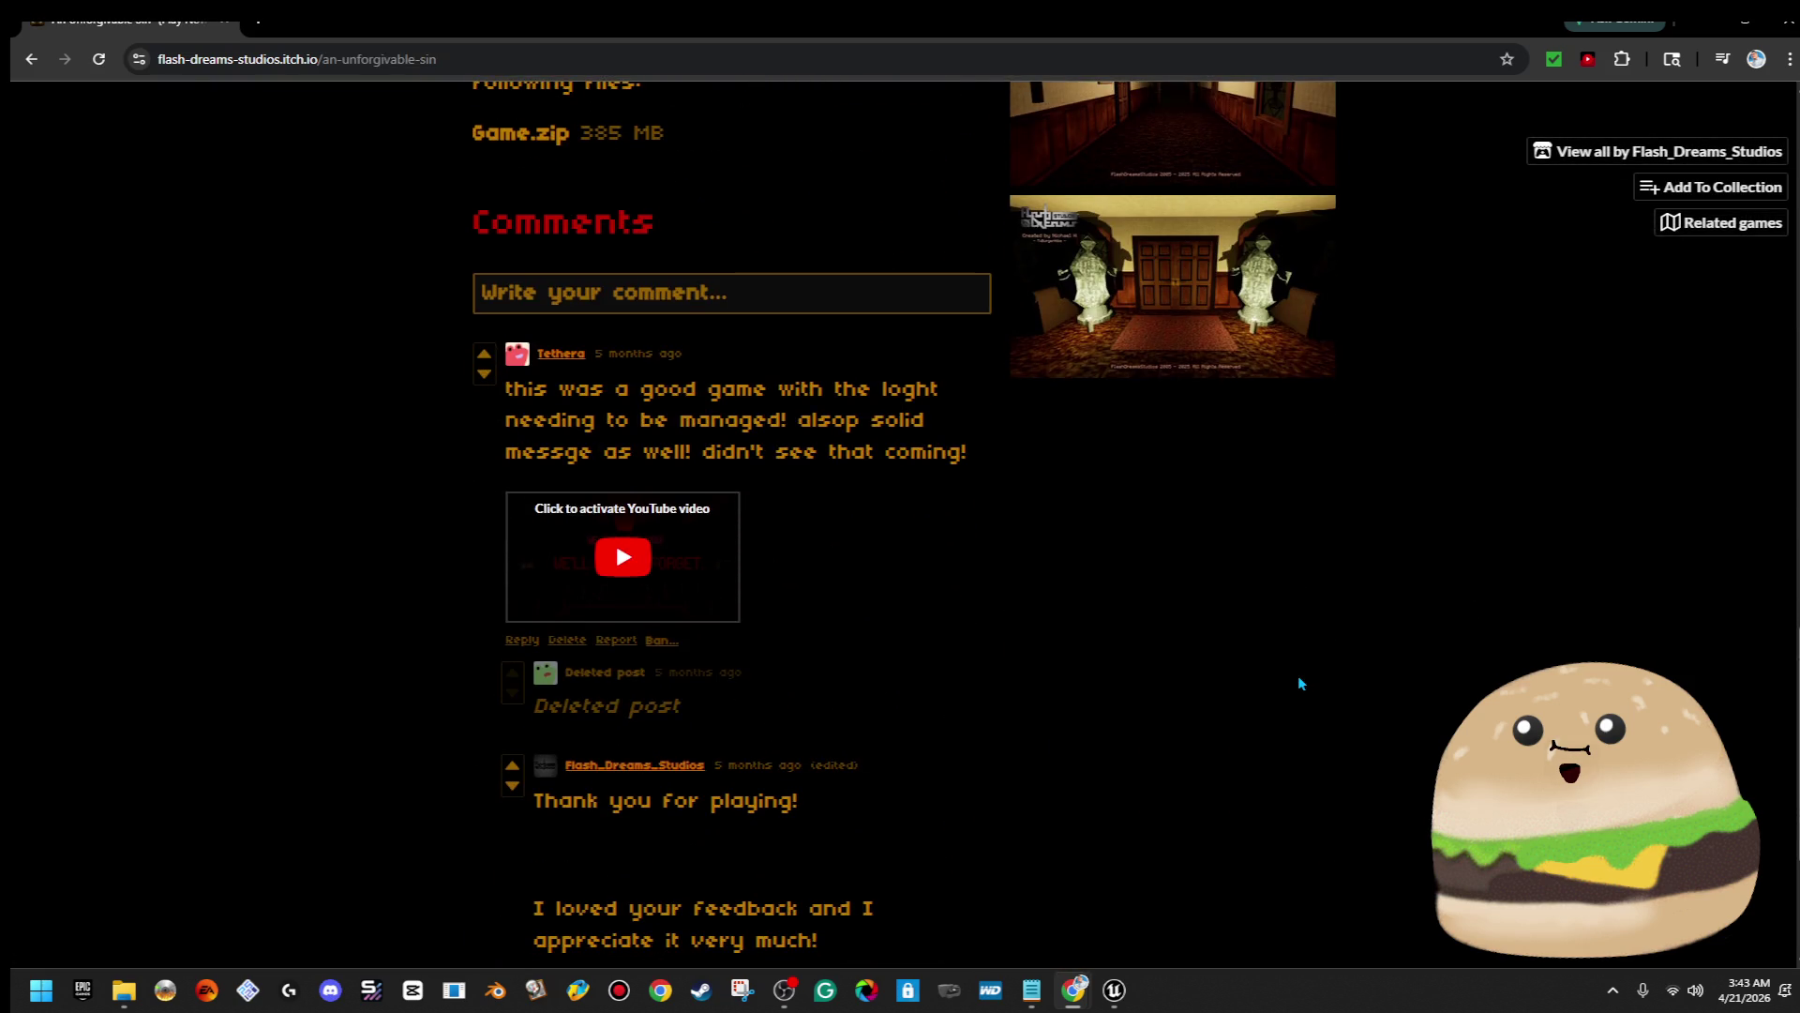
{"action": "left_click", "coordinate": [30, 59]}
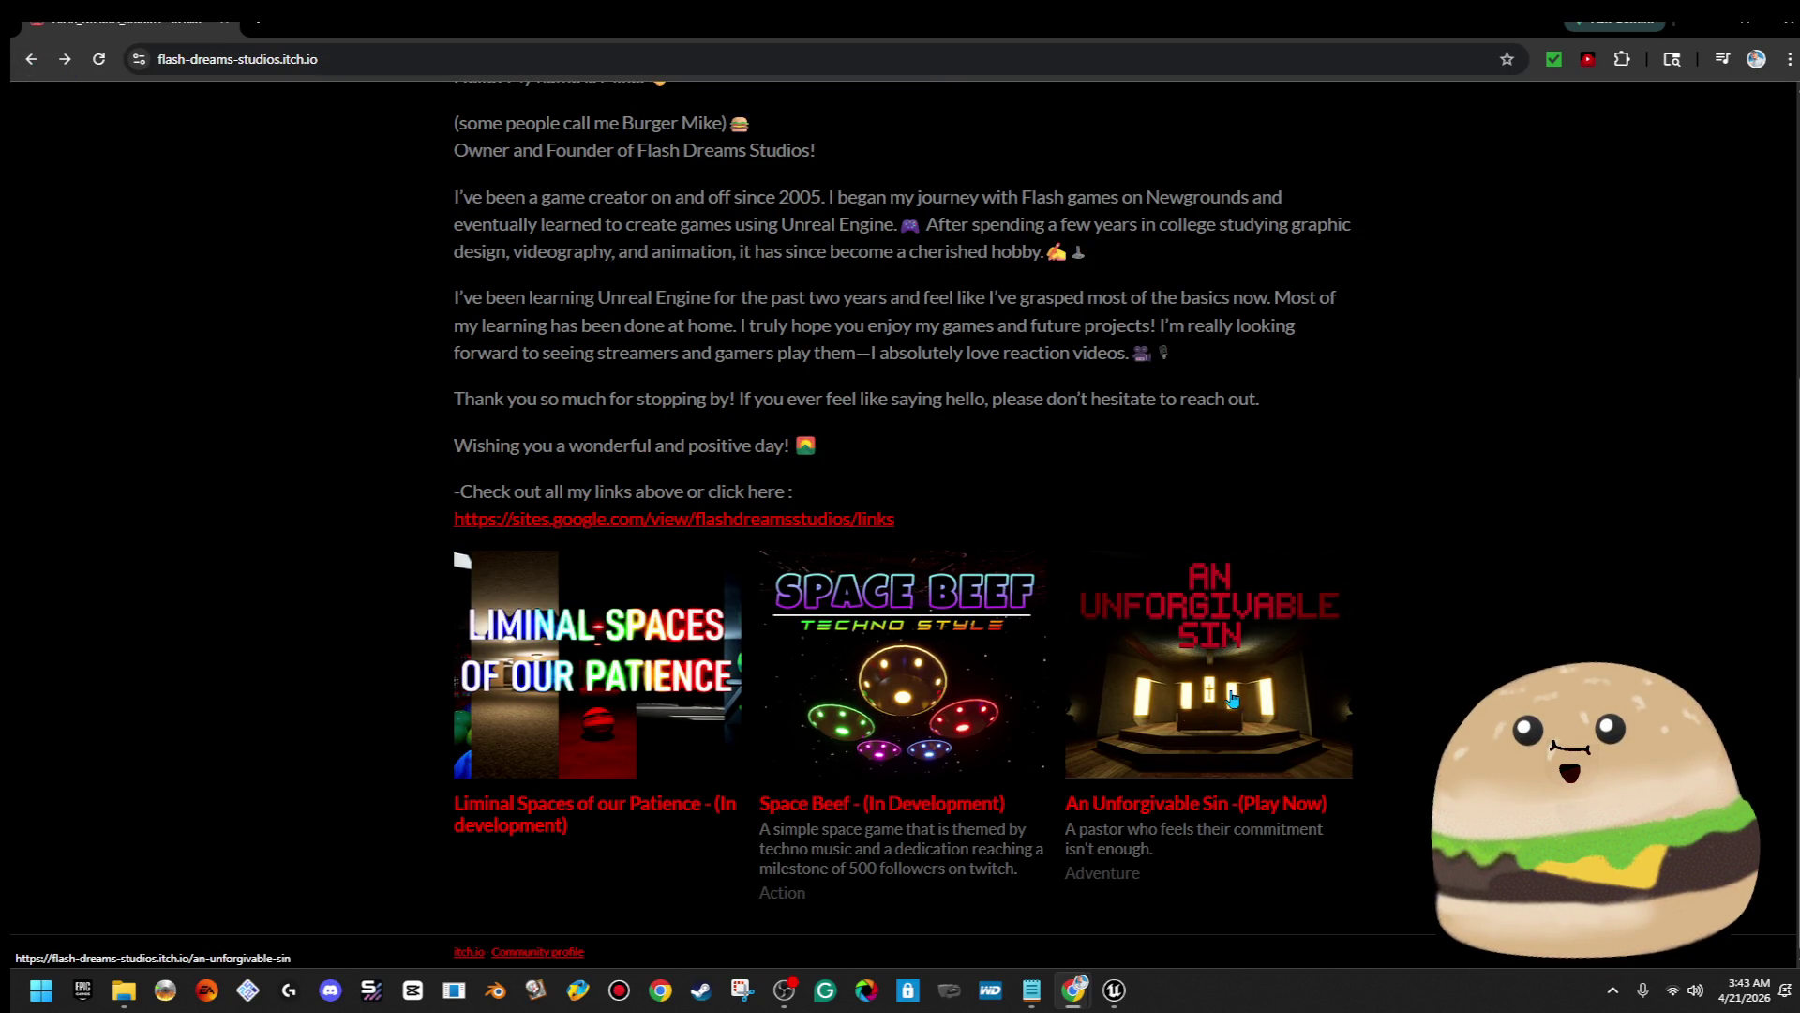
Retitle Liminal Spaces to 'Liminal Spaces of our Patience - (In Development)' and save
{"action": "left_click", "coordinate": [605, 670]}
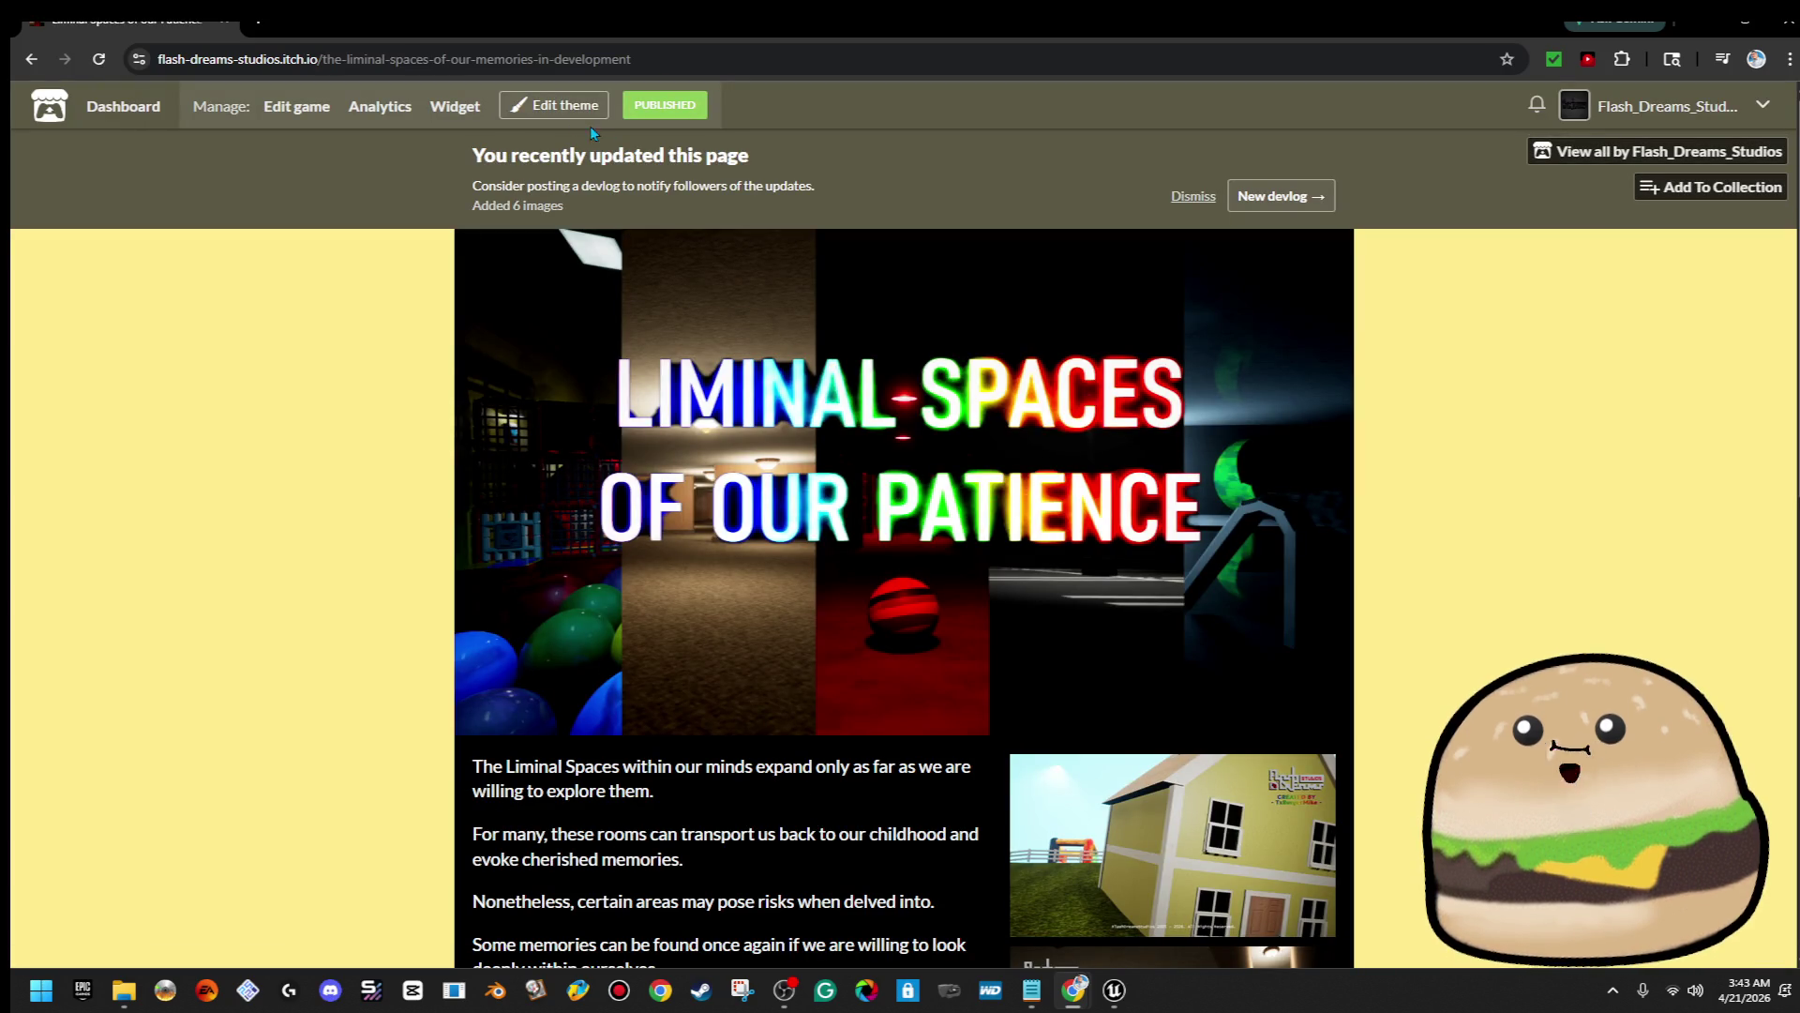
{"action": "left_click", "coordinate": [296, 106]}
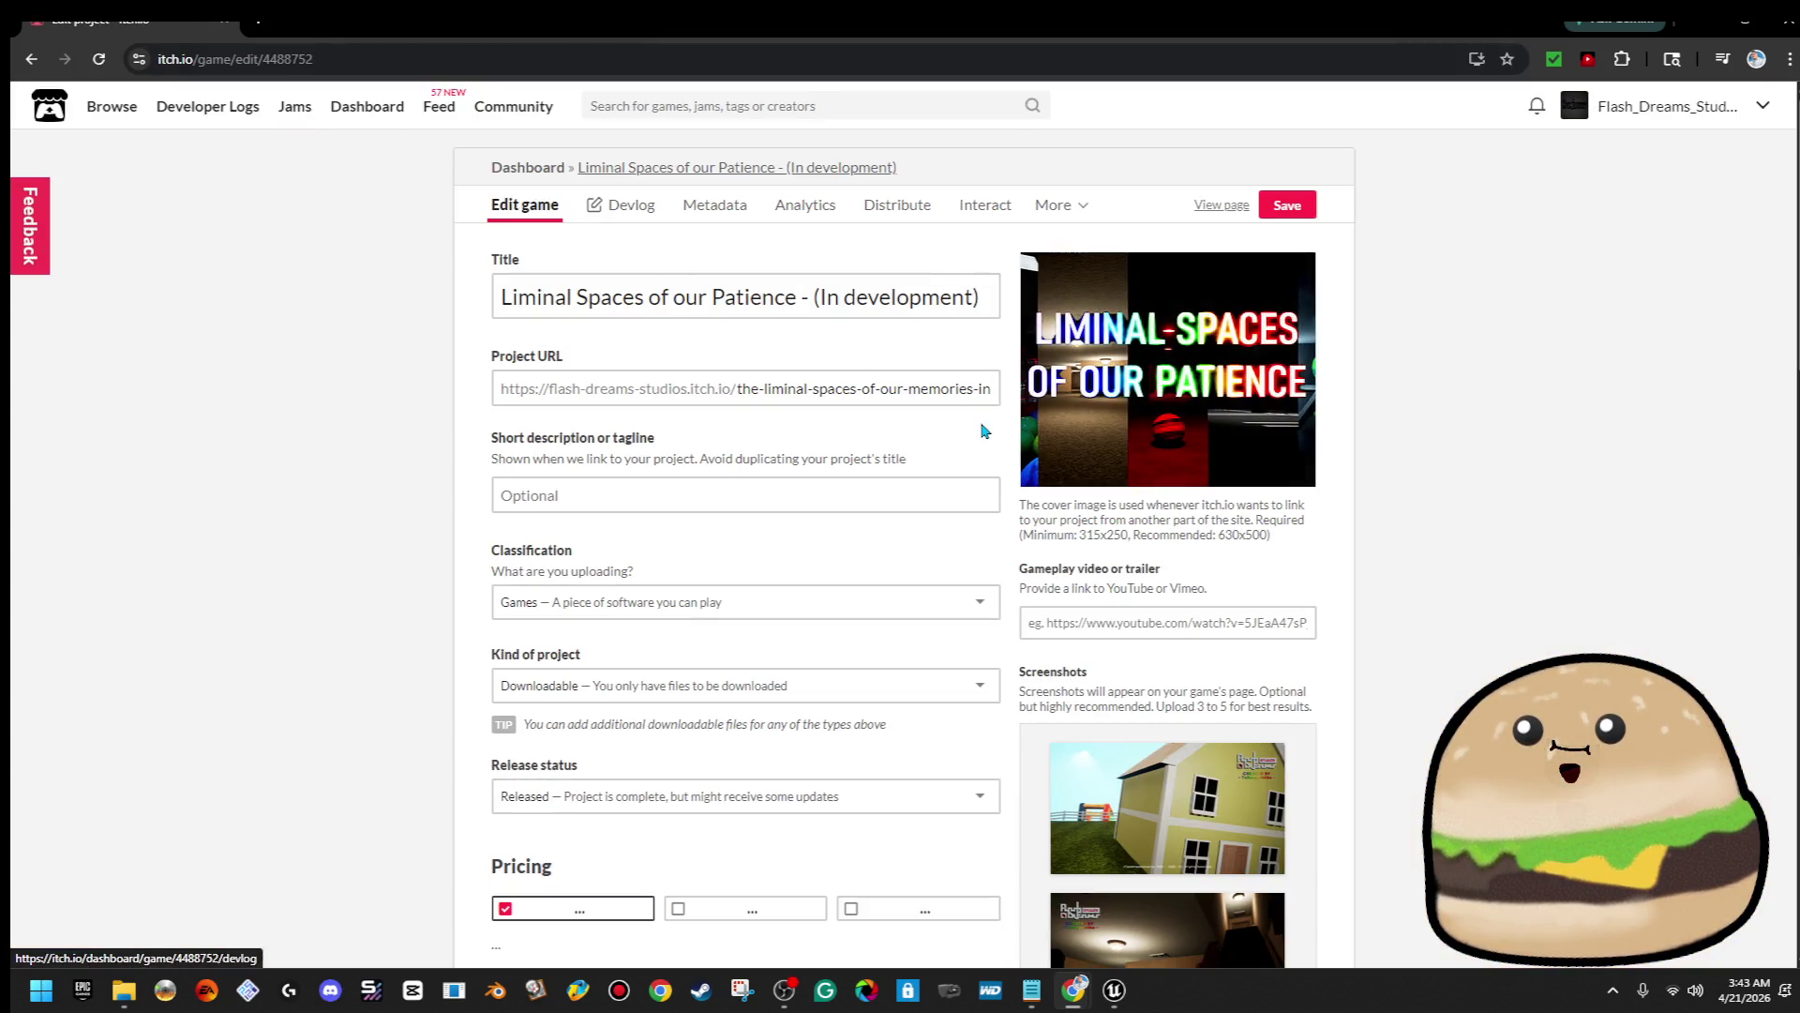
{"action": "left_click", "coordinate": [862, 306]}
{"action": "key", "text": "BackSpace"}
{"action": "type", "text": "D"}
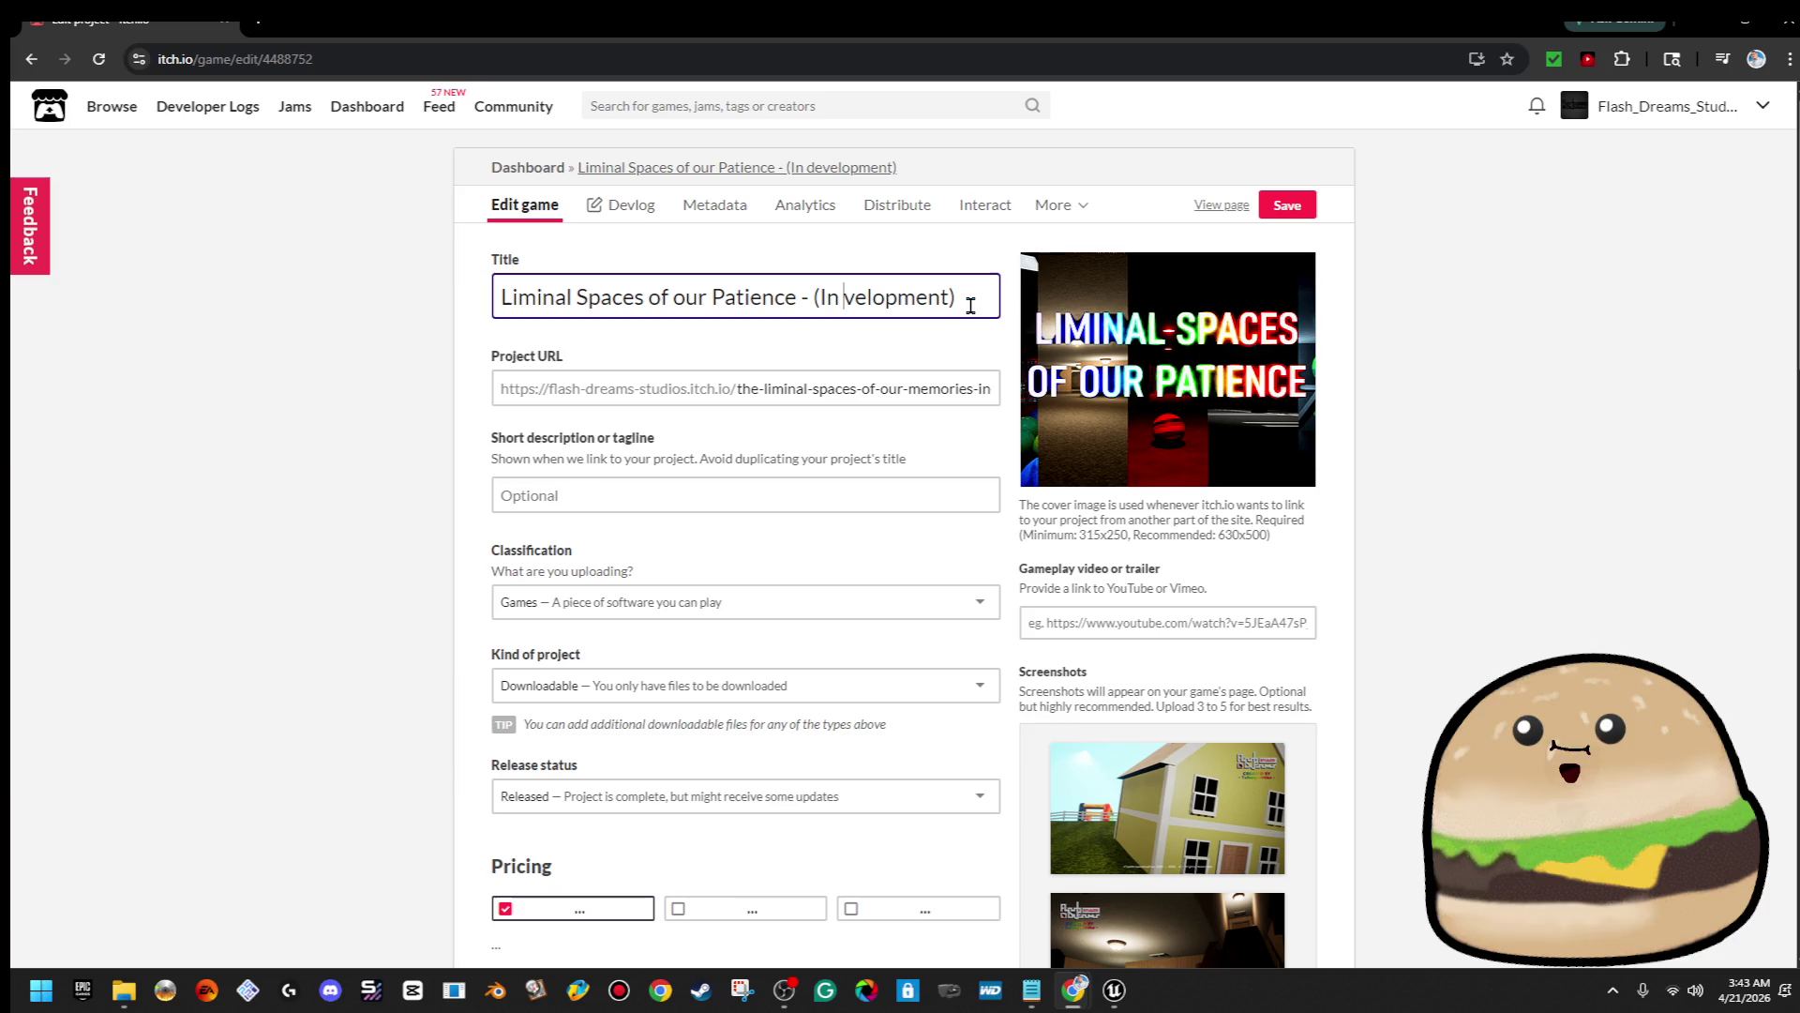
{"action": "type", "text": "e"}
{"action": "left_click", "coordinate": [1547, 191]}
Check the updated titles on the profile and reopen the Liminal Spaces game page
{"action": "left_click", "coordinate": [1633, 110]}
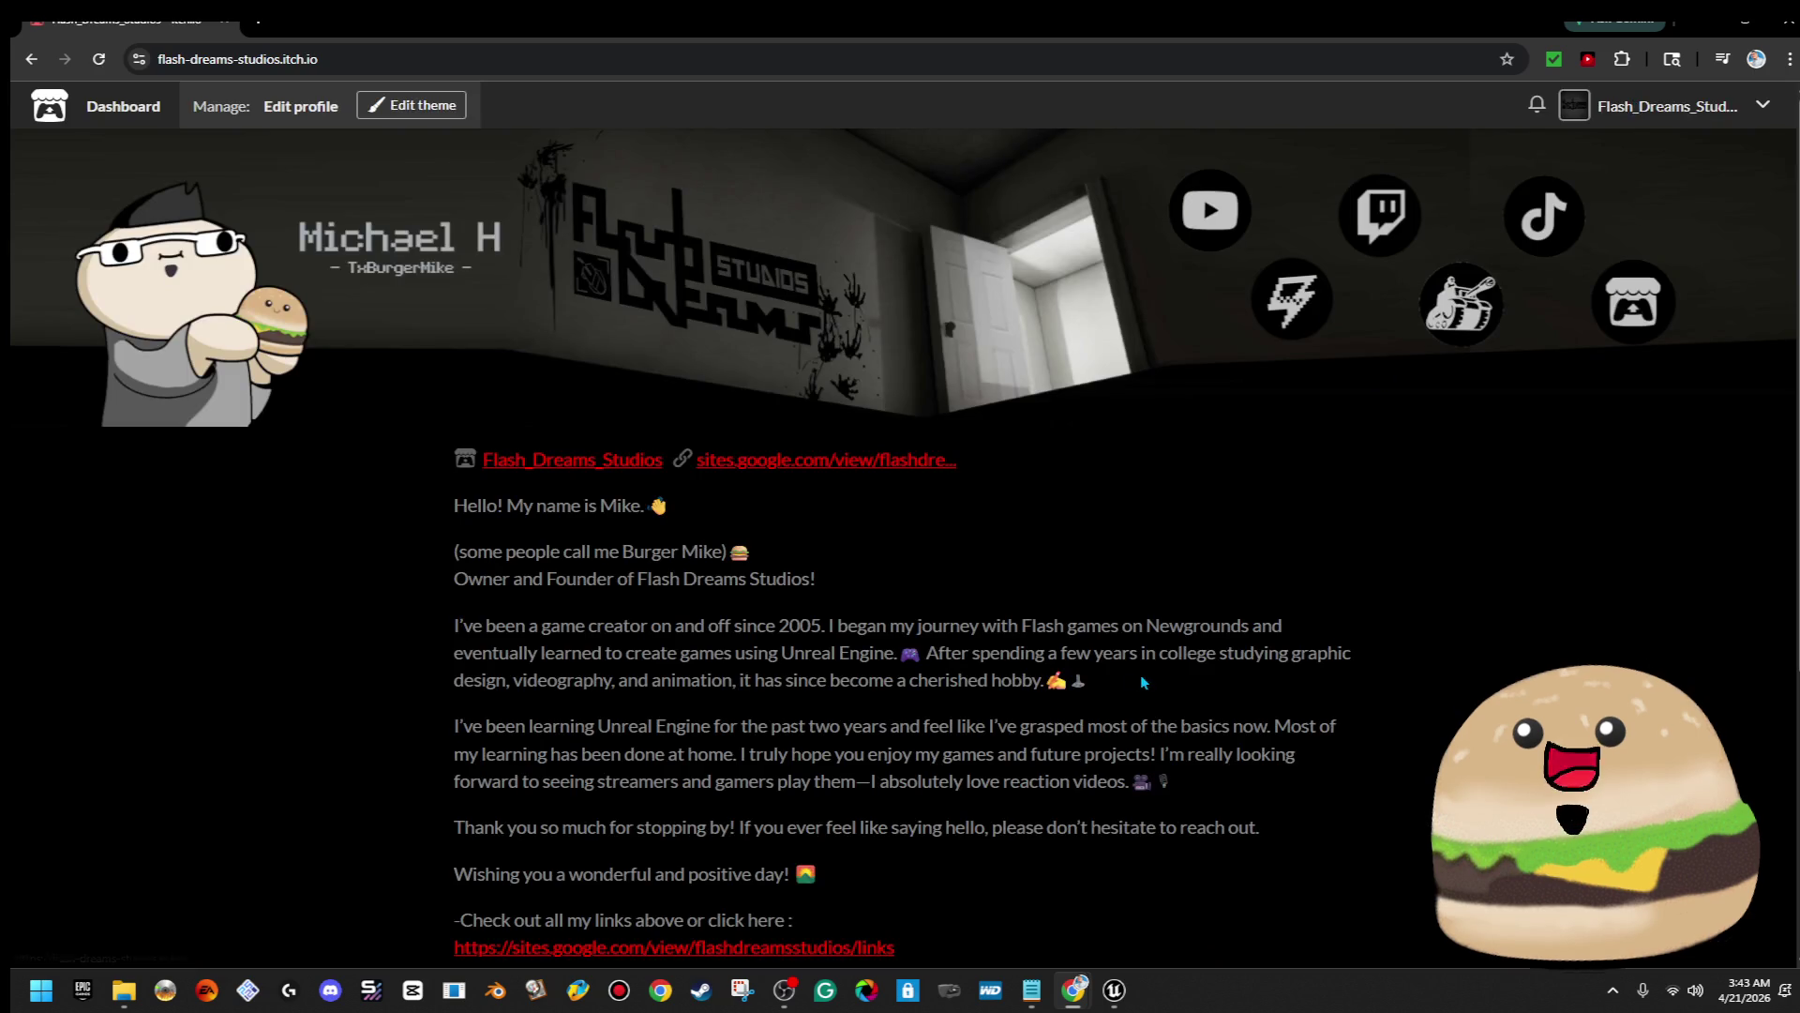
{"action": "scroll", "coordinate": [1152, 662], "scroll_direction": "down", "scroll_amount": 3}
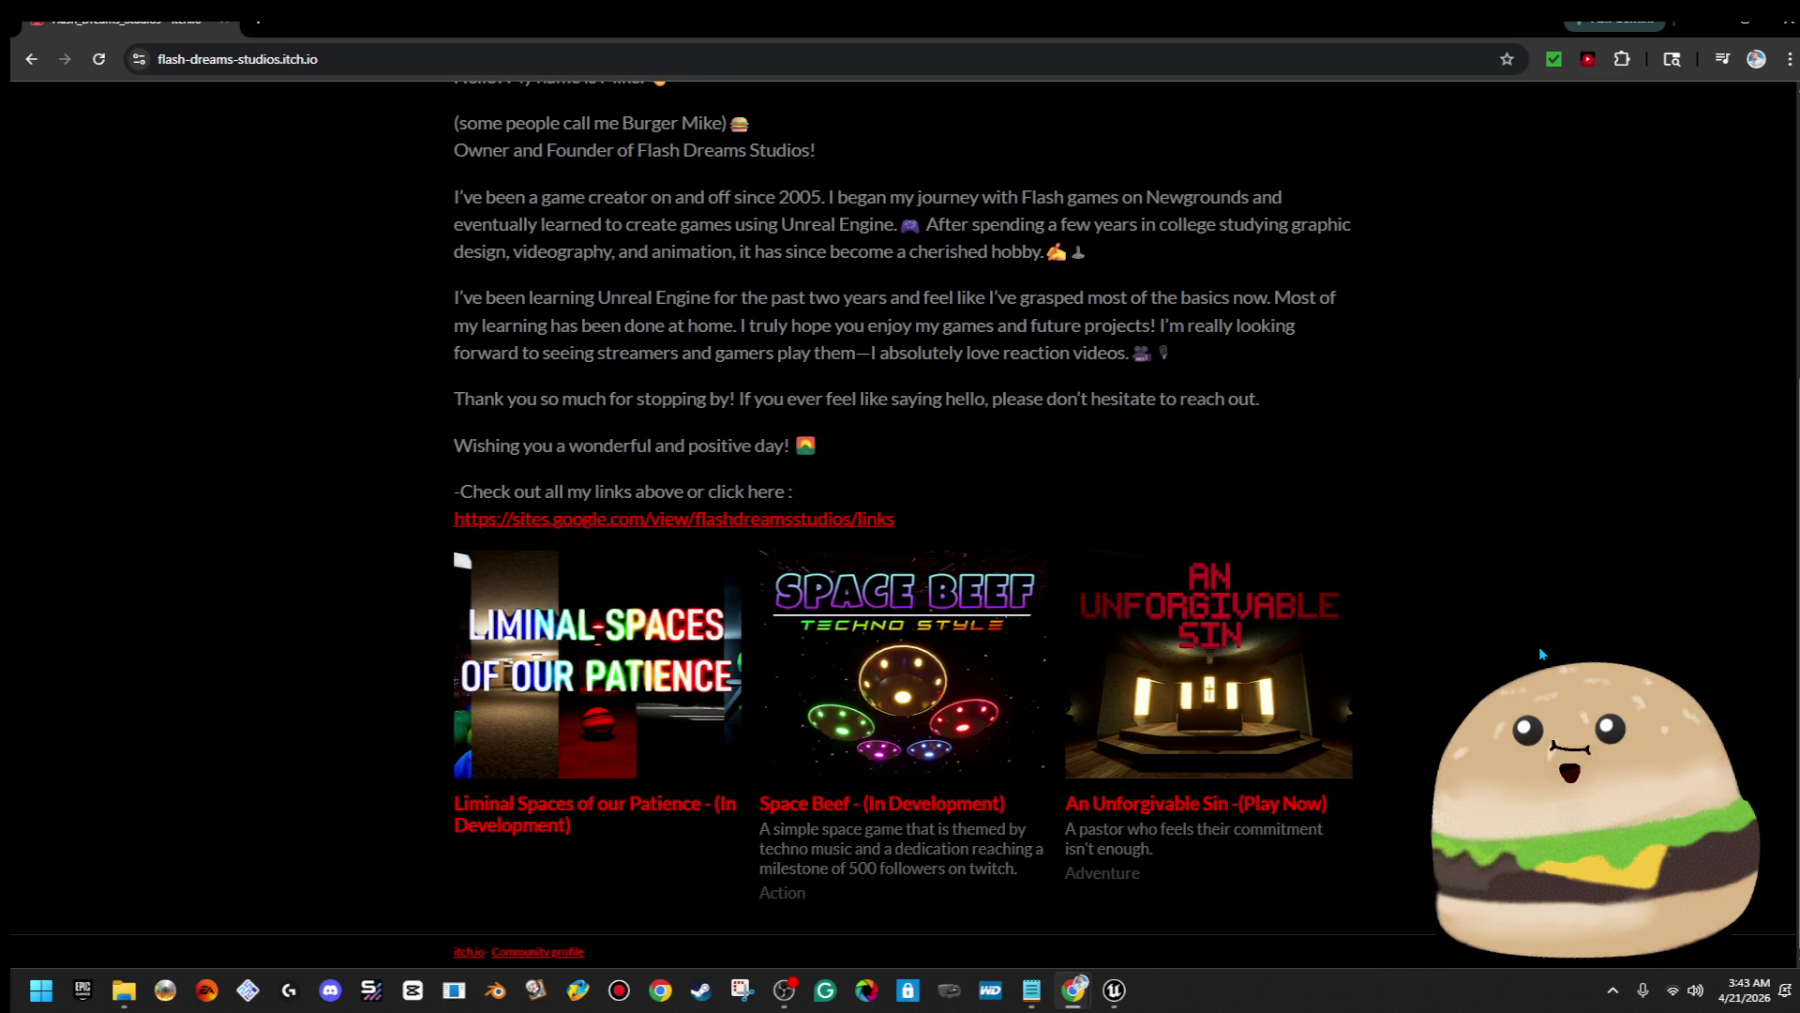
{"action": "left_click", "coordinate": [656, 653]}
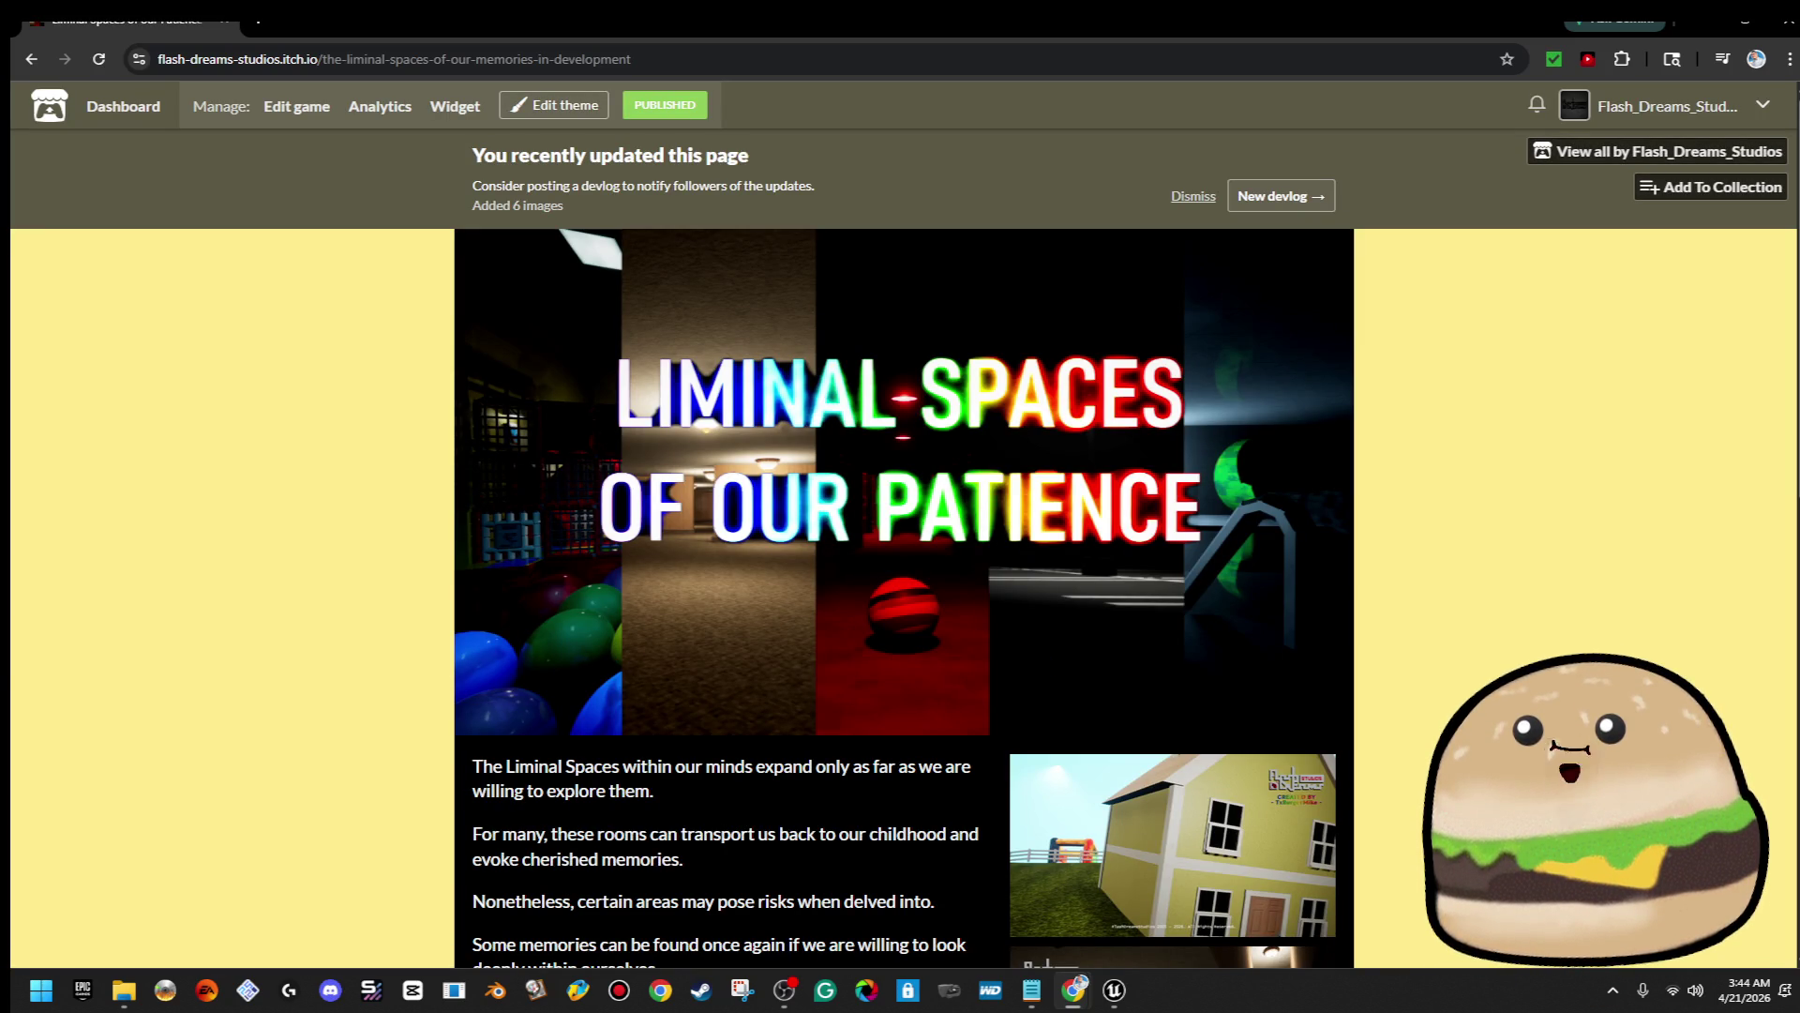
Enlarge the Liminal Spaces house screenshot and page forward to the red-balloon party room
{"action": "left_click", "coordinate": [1196, 856]}
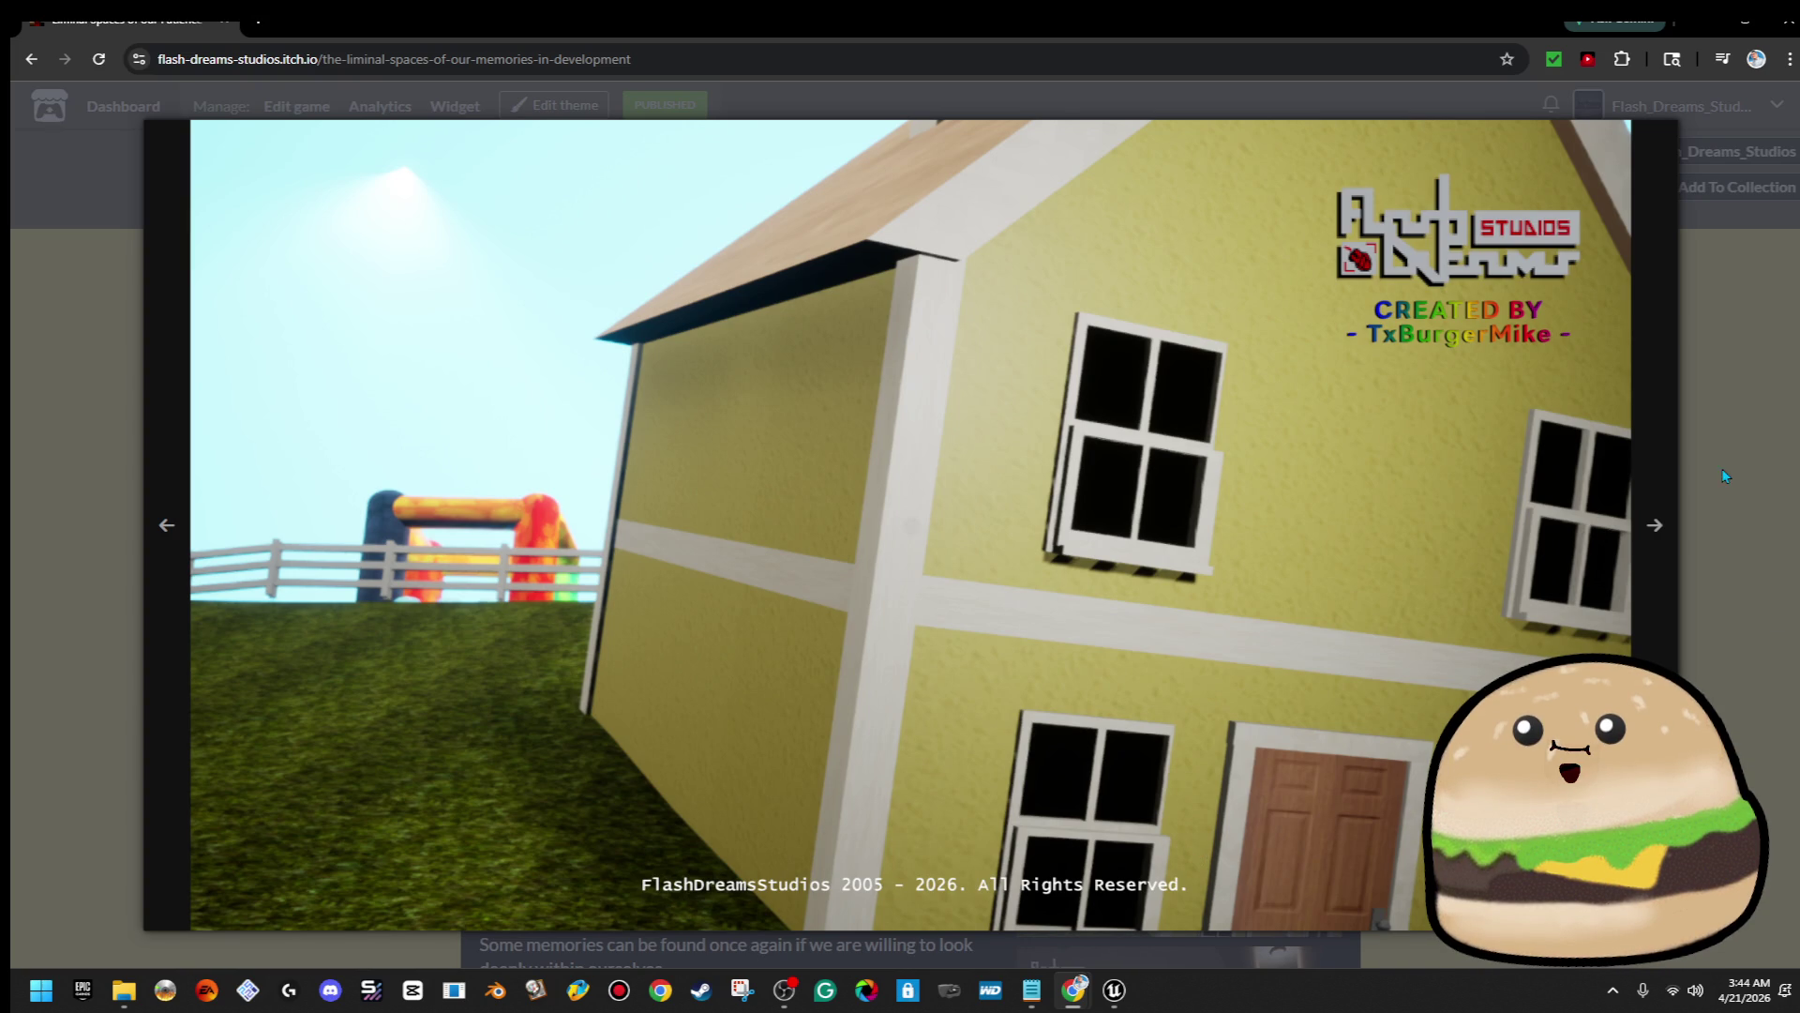
{"action": "left_click", "coordinate": [1650, 528]}
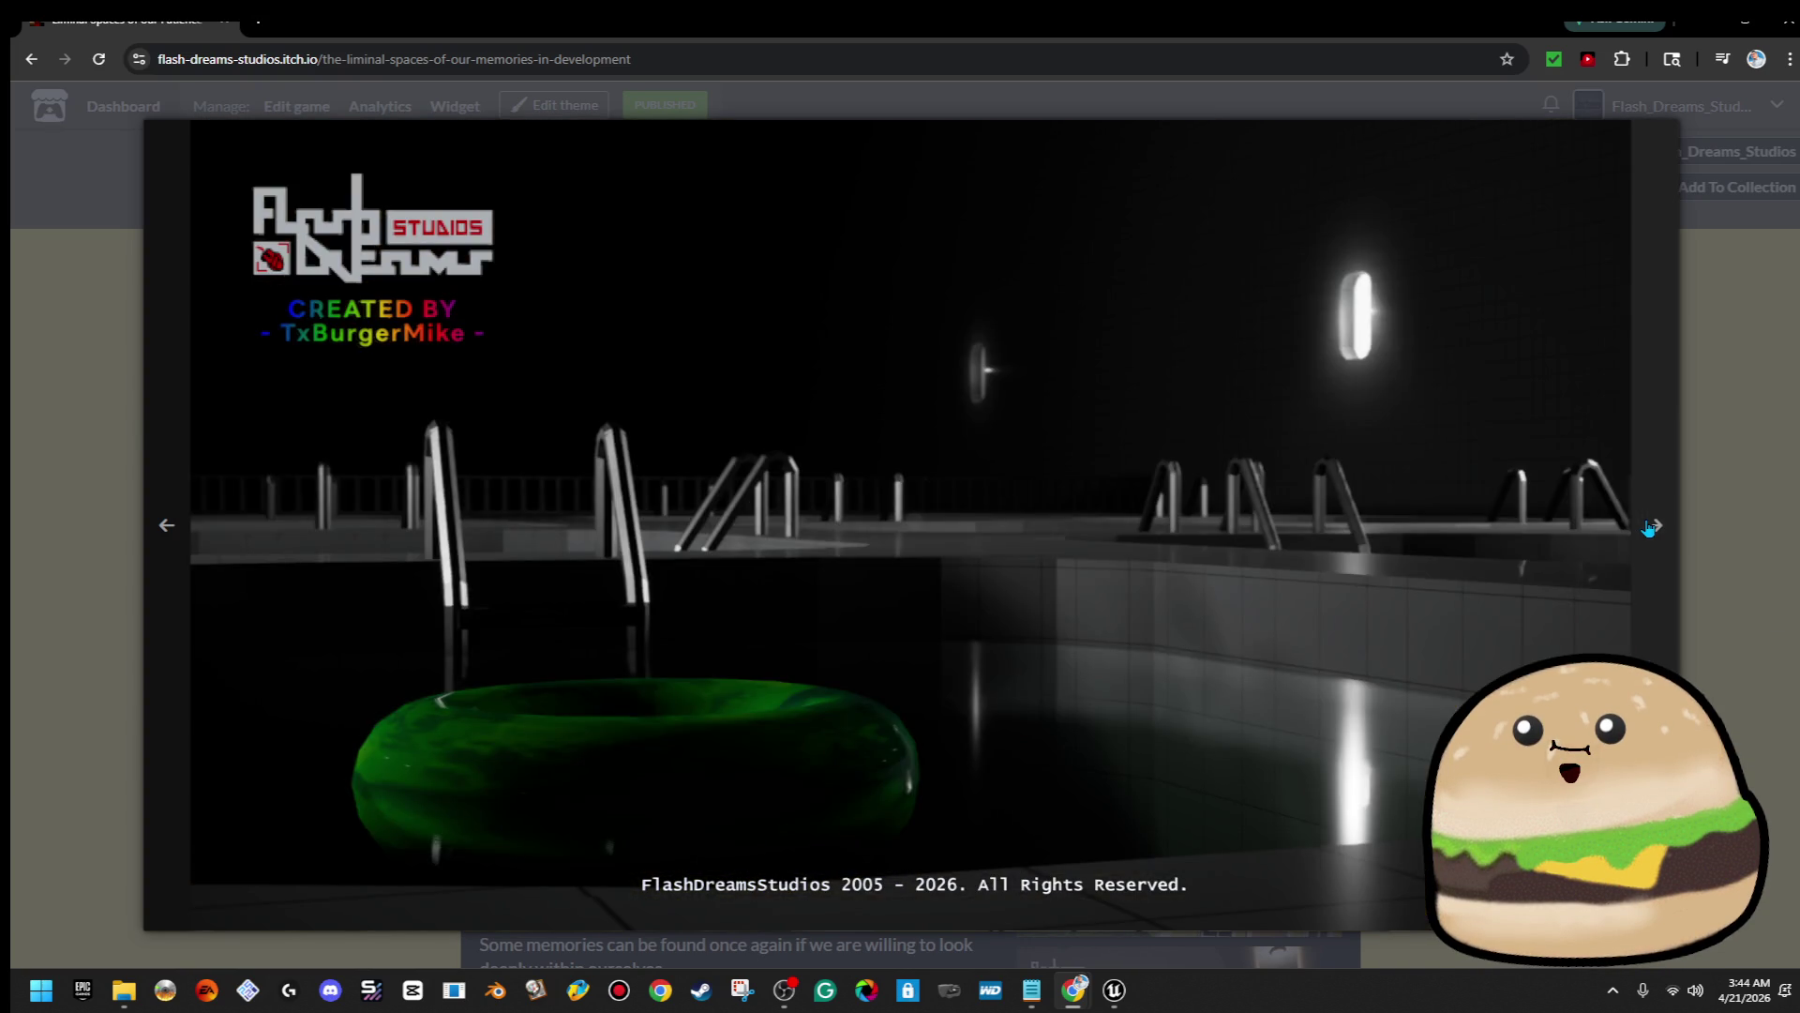
{"action": "left_click", "coordinate": [1650, 528]}
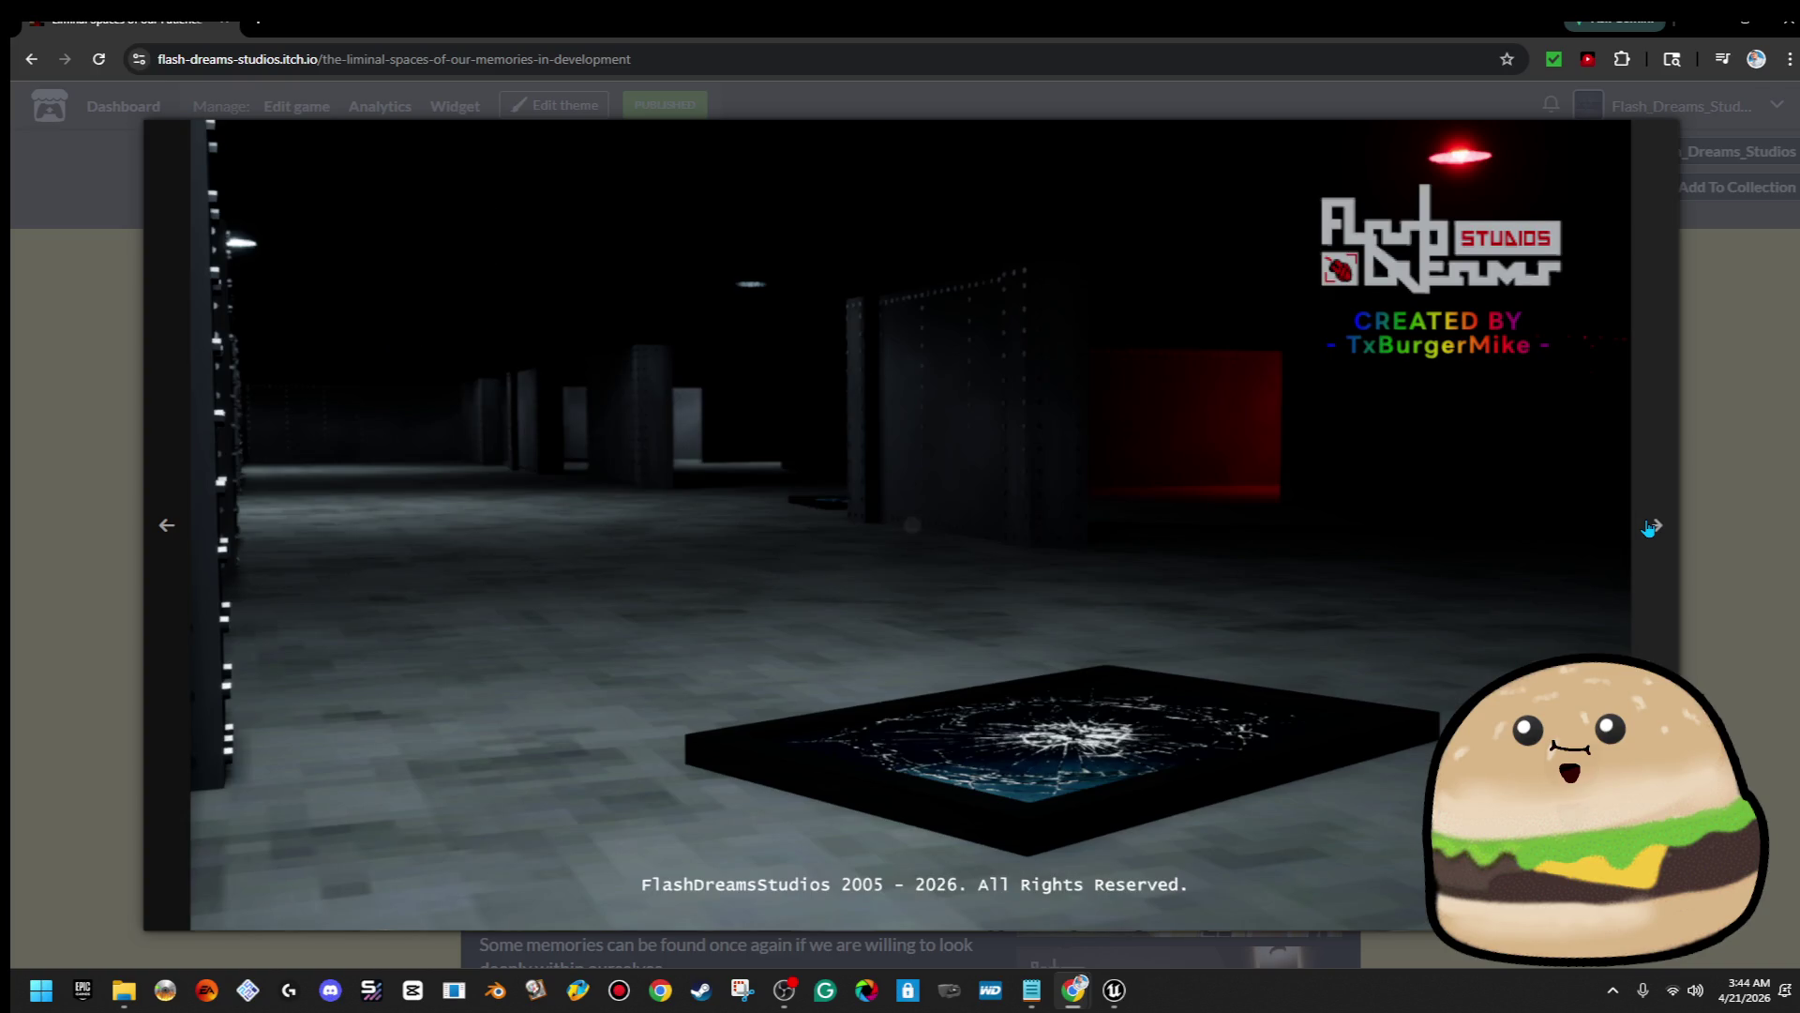
{"action": "left_click", "coordinate": [1651, 528]}
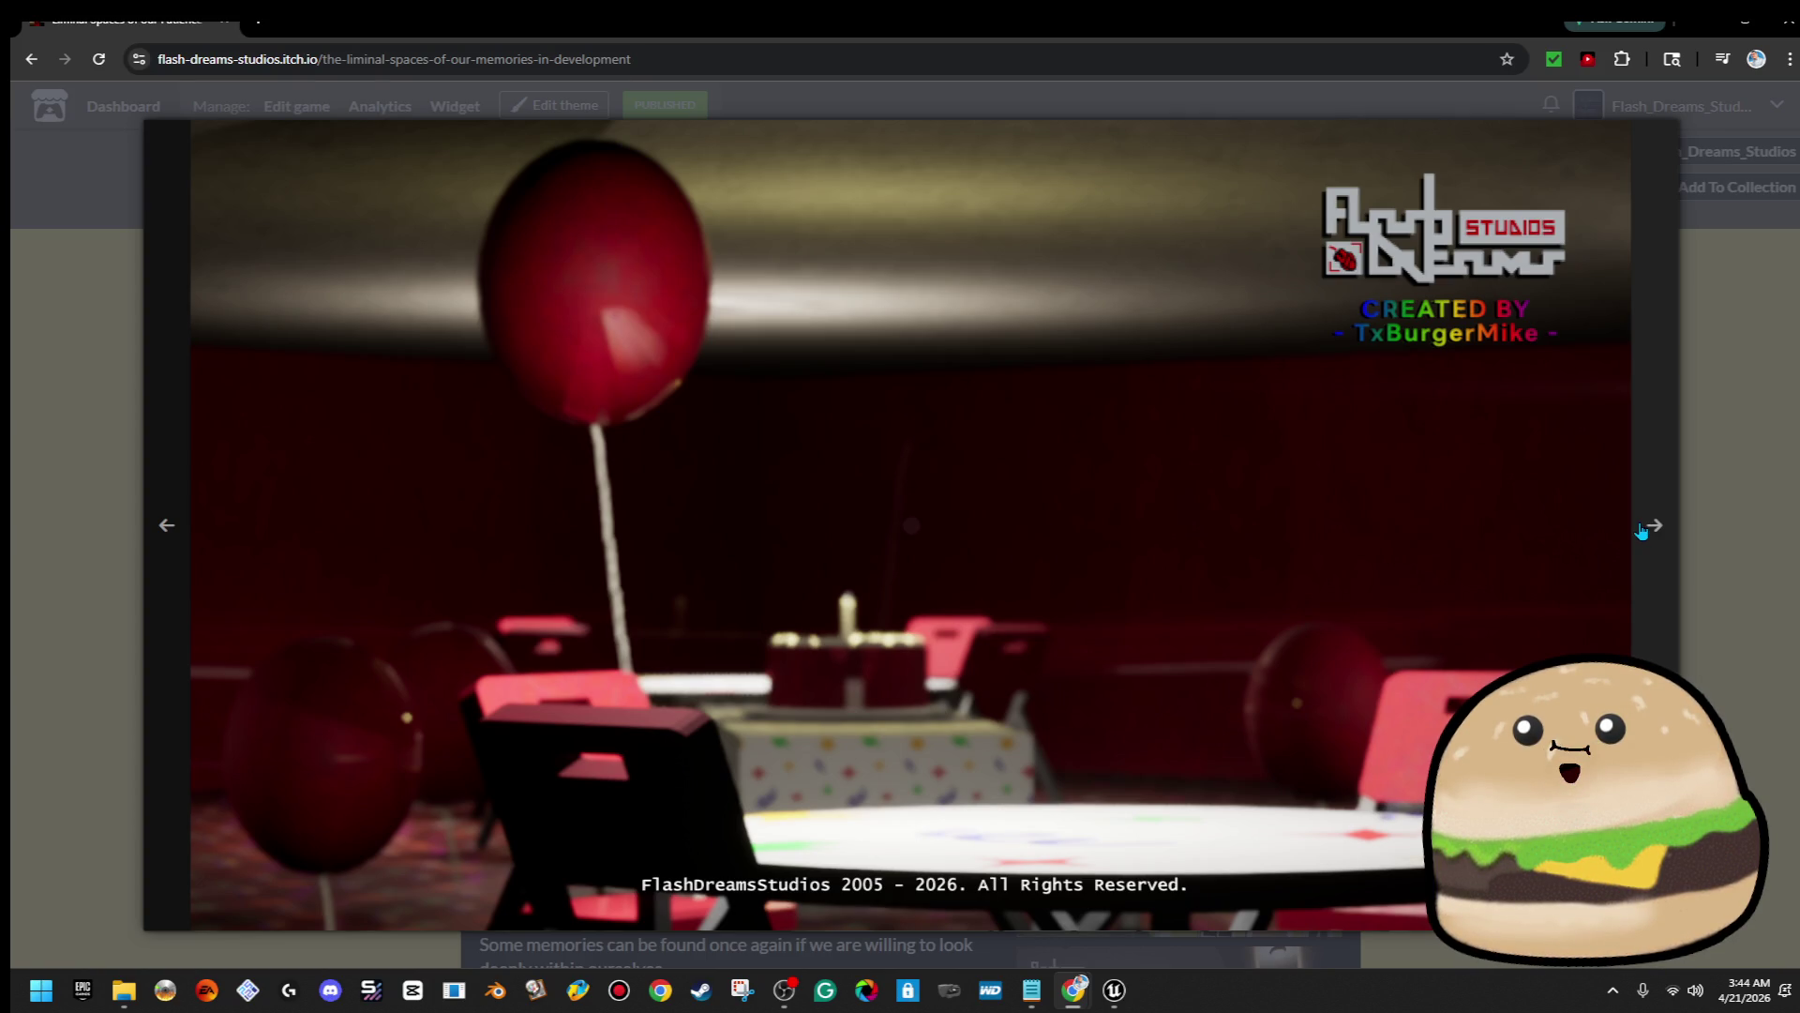
Switch to Unreal Editor and pitch CineCameraActor6 down to face the grey floor
{"action": "mouse_move", "coordinate": [1118, 991]}
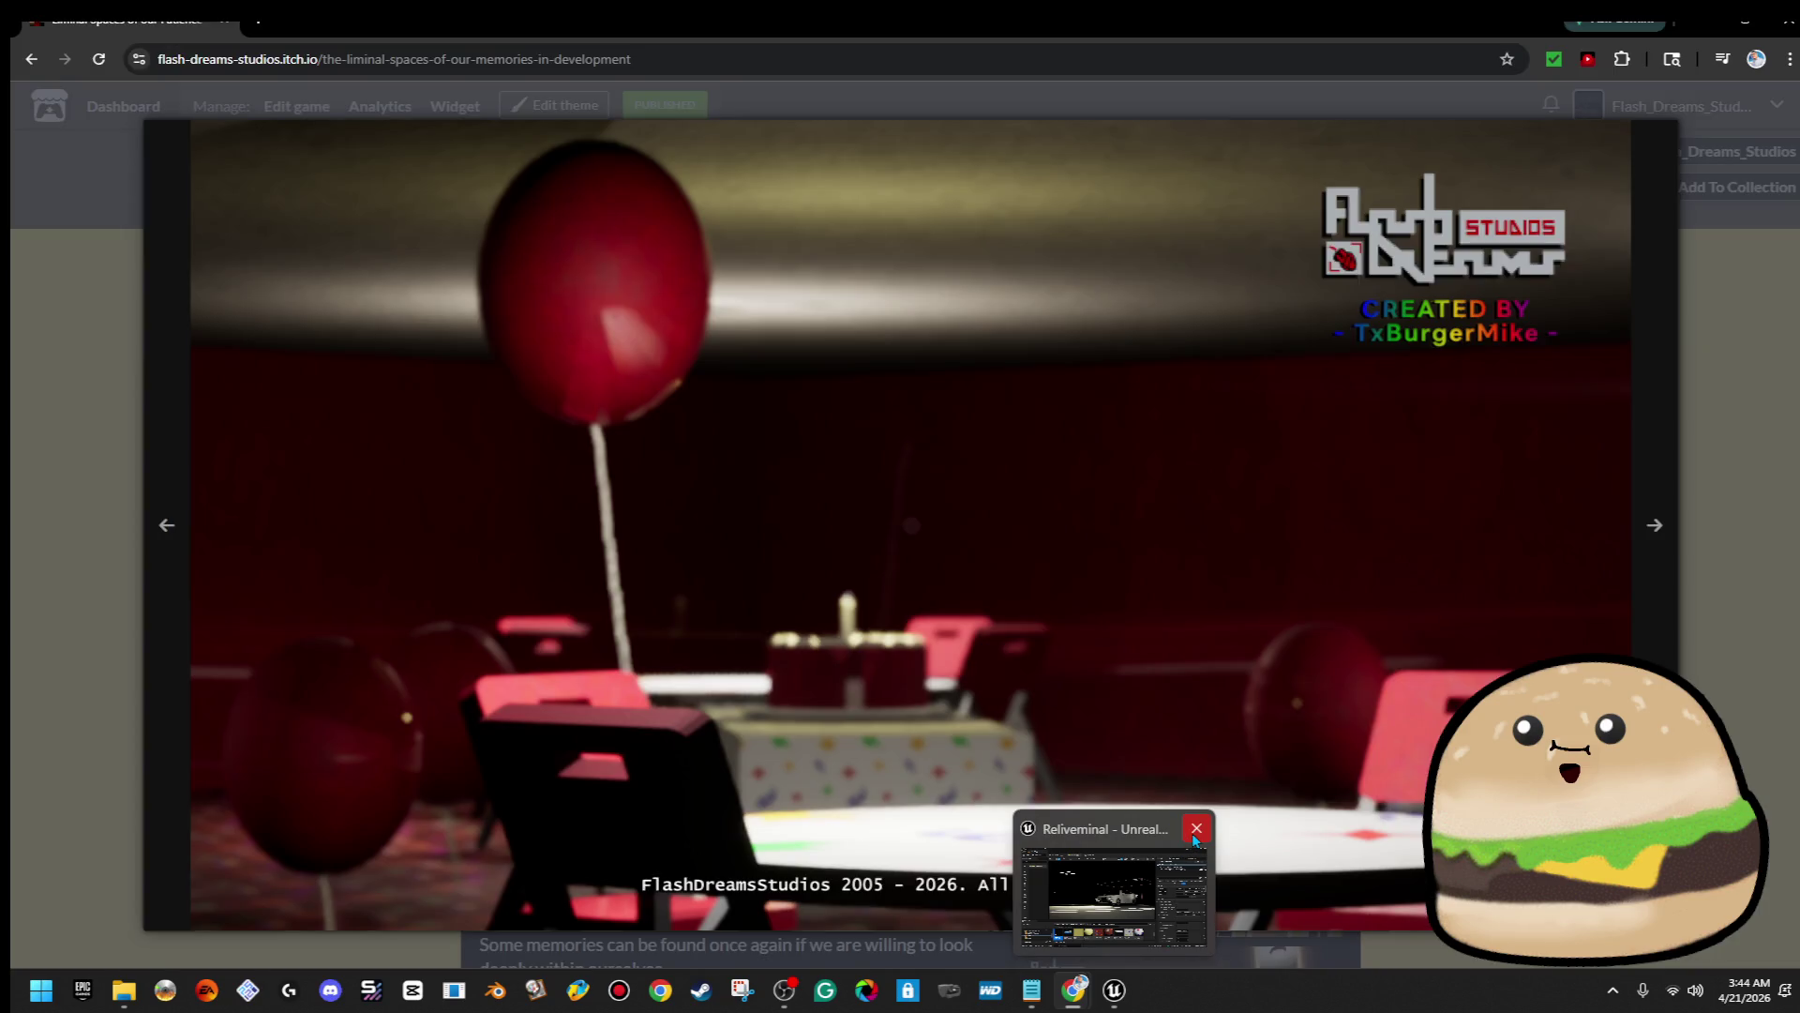
{"action": "left_click", "coordinate": [1102, 923]}
{"action": "mouse_move", "coordinate": [793, 413]}
{"action": "left_mouse_down"}
{"action": "mouse_move", "coordinate": [792, 450]}
{"action": "mouse_move", "coordinate": [830, 420]}
{"action": "left_mouse_up"}
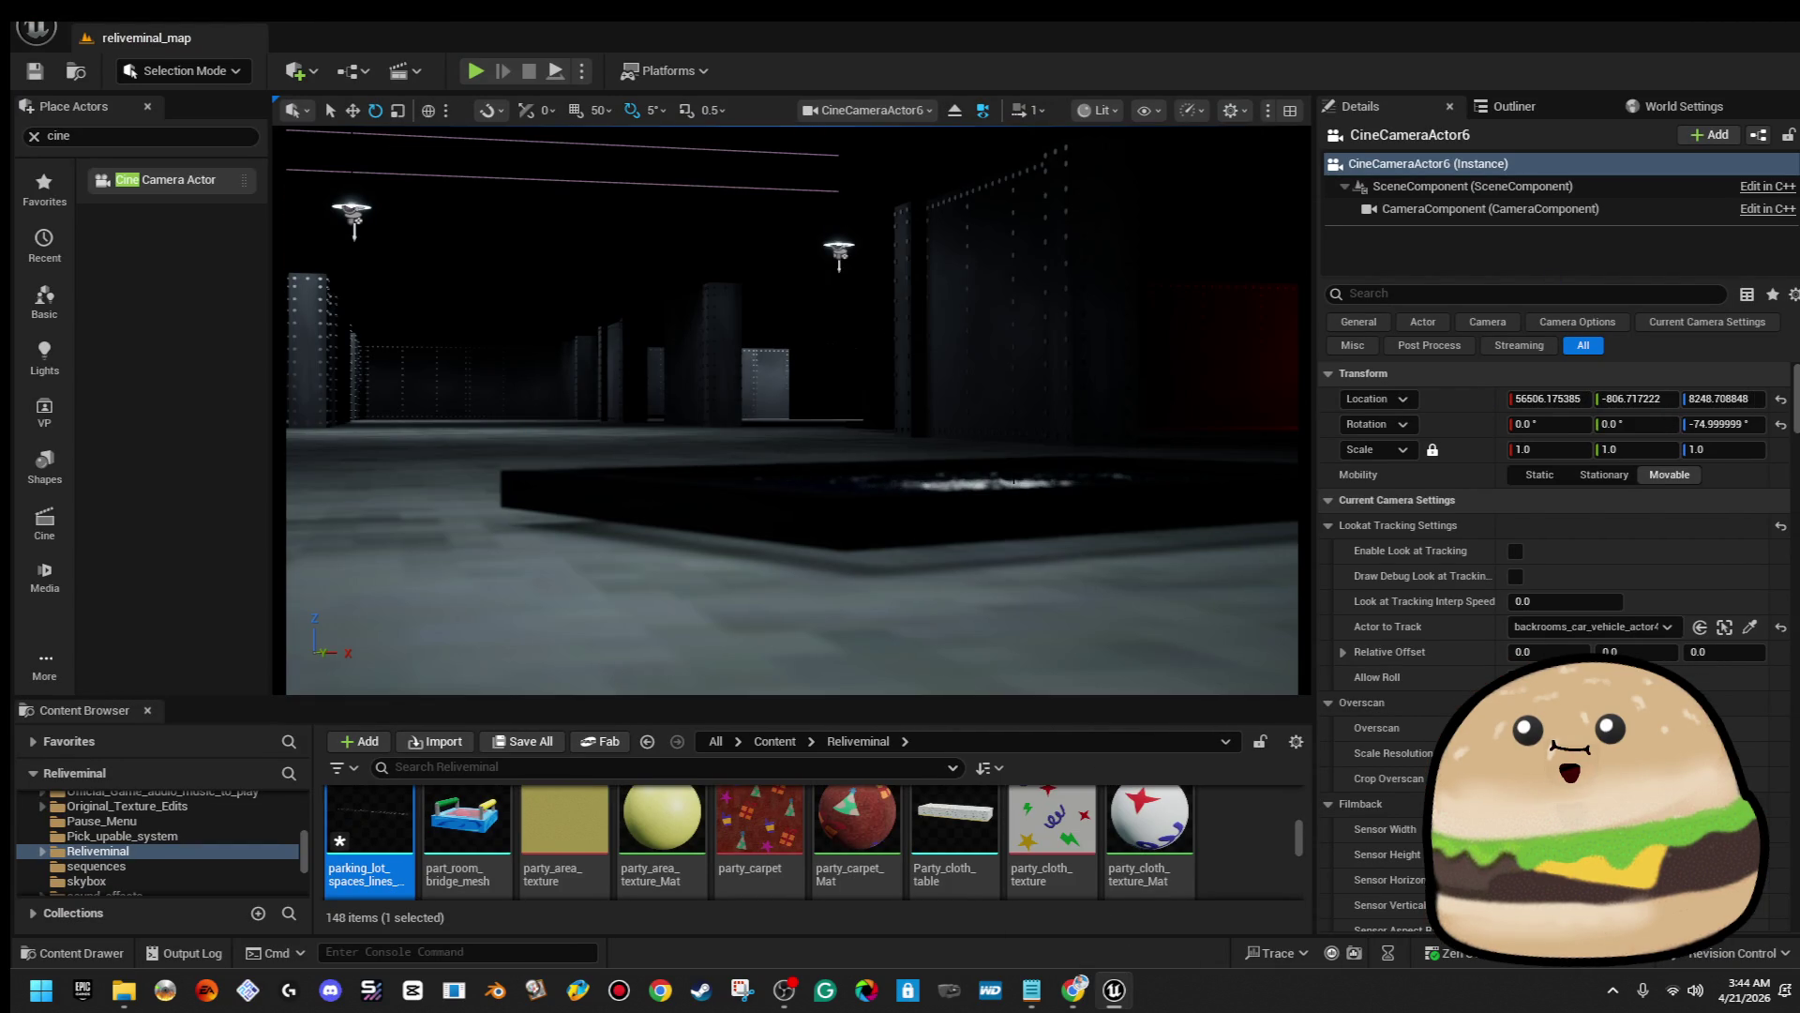
{"action": "mouse_move", "coordinate": [696, 349]}
{"action": "left_mouse_down"}
{"action": "mouse_move", "coordinate": [698, 412]}
{"action": "mouse_move", "coordinate": [696, 348]}
{"action": "left_mouse_up"}
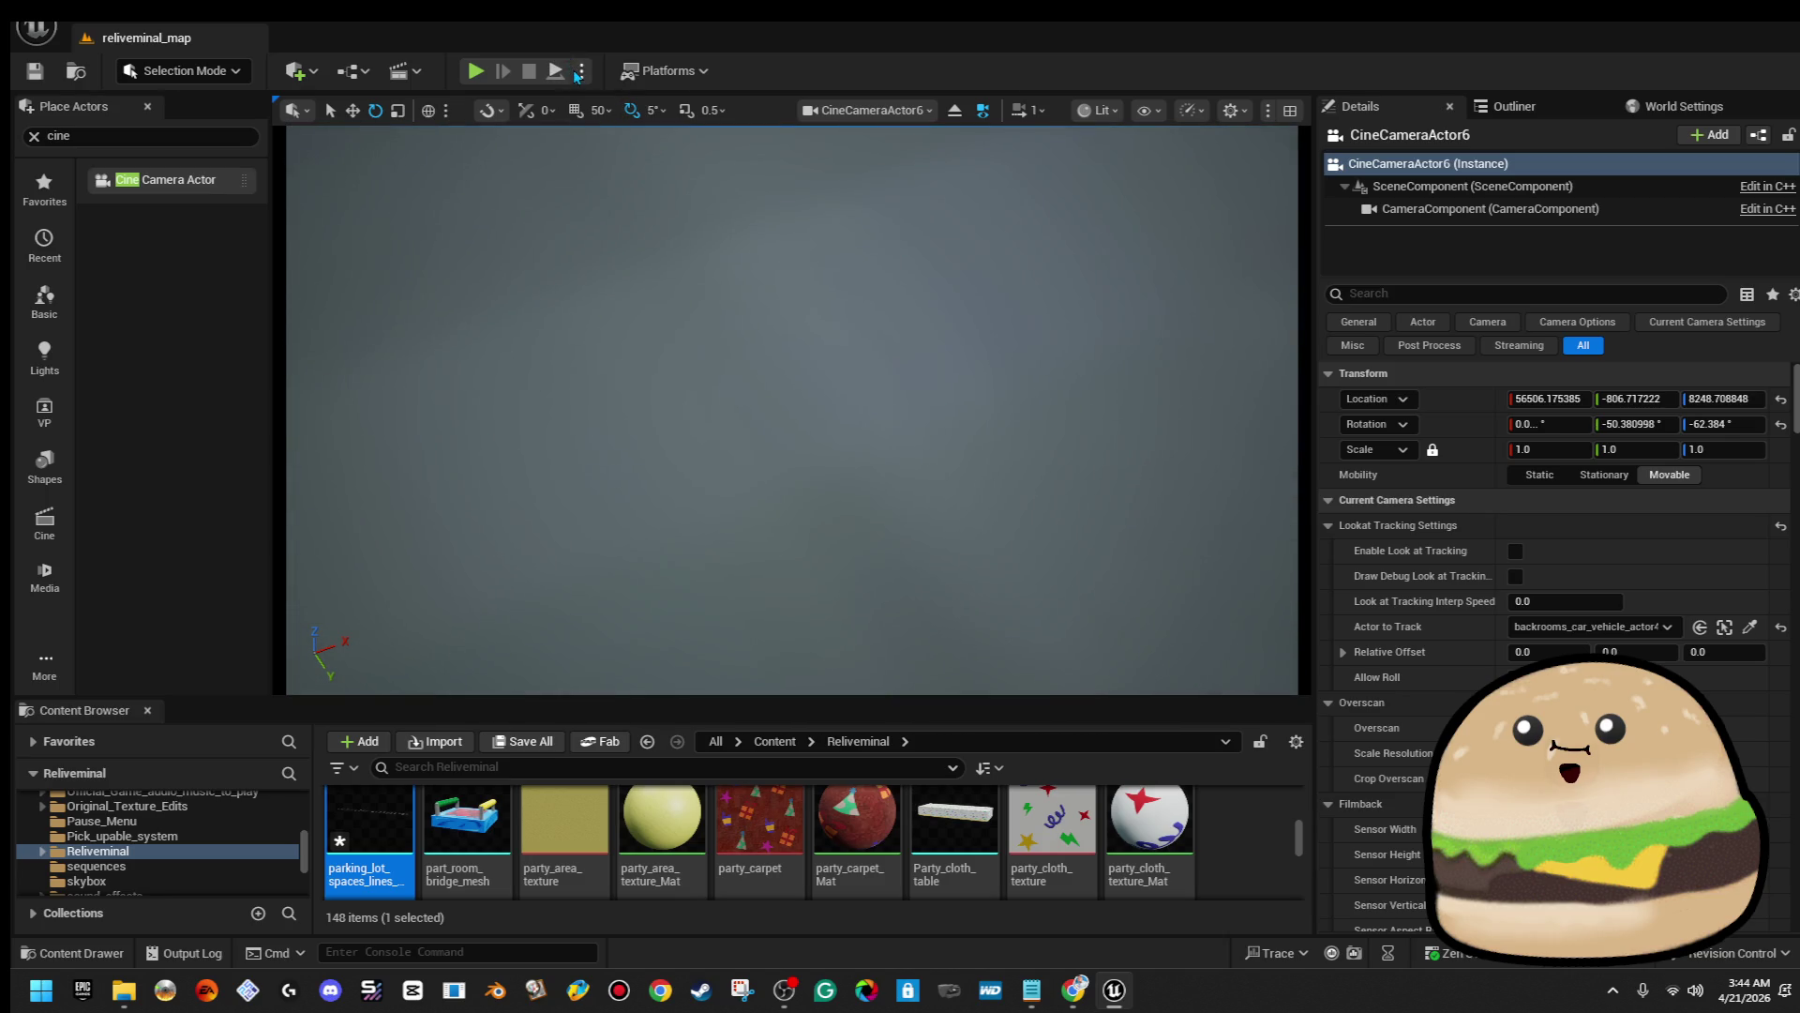